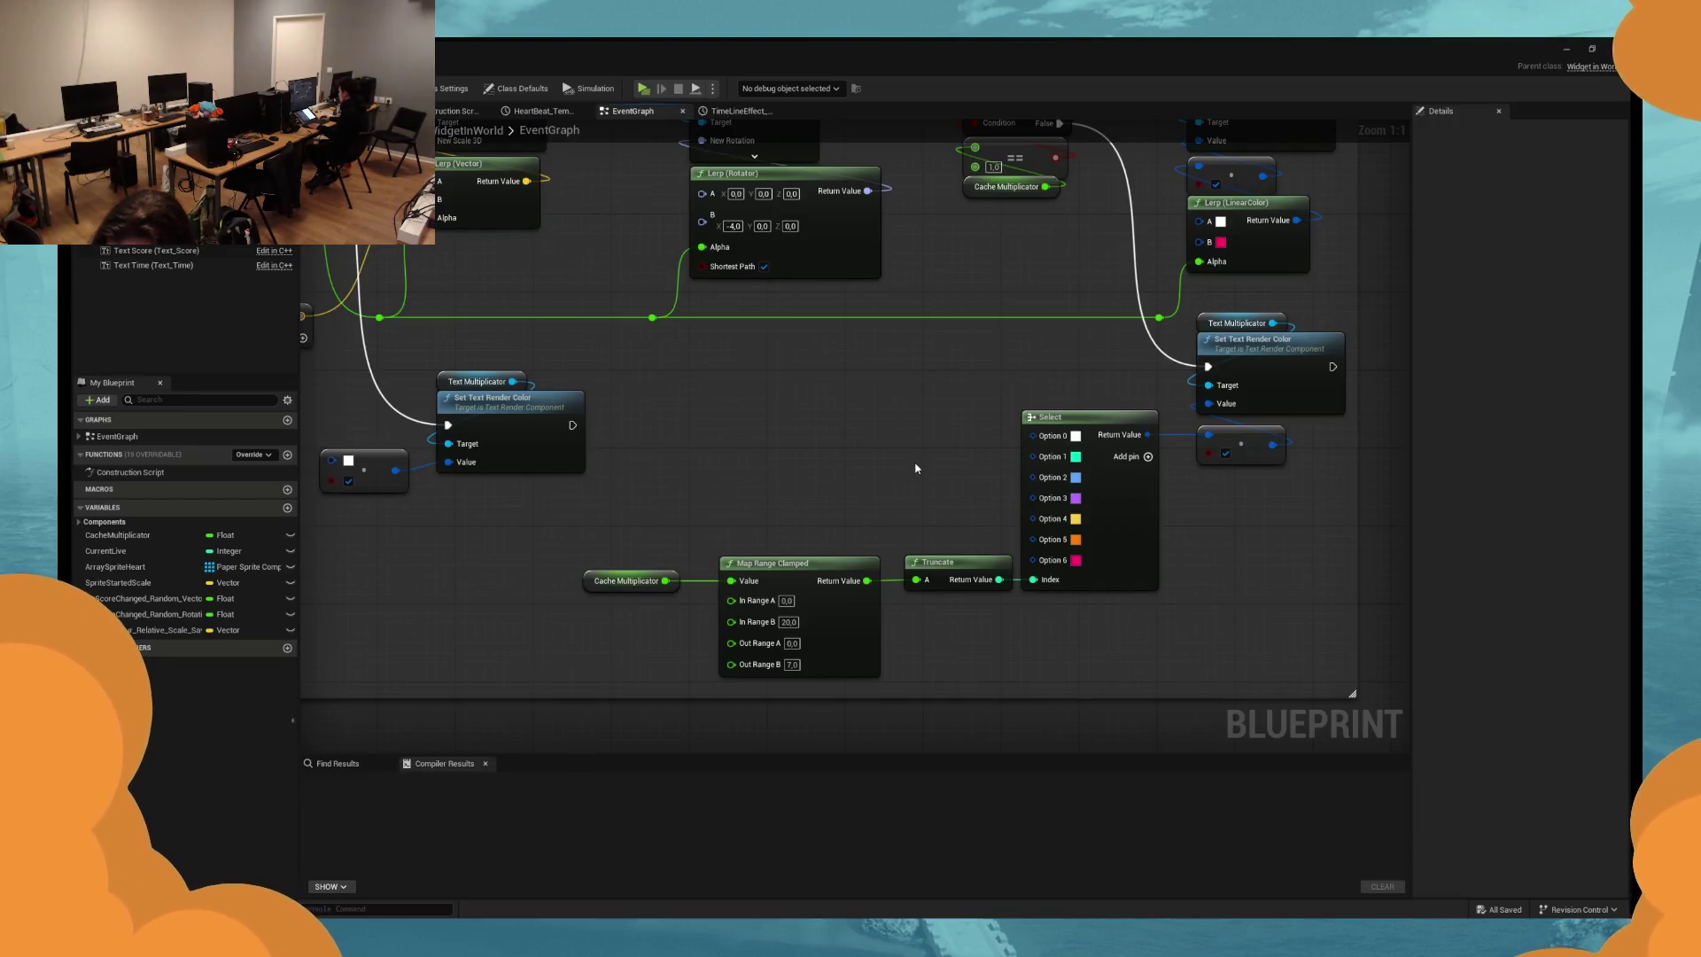
Change the Select node's Option 3 colour to deep purple (9200FF), leaving Option 2's colour unchanged.
scroll(901, 477, "down", 2)
mouse_move(868, 508)
left_mouse_down()
mouse_move(972, 486)
mouse_move(912, 399)
left_mouse_up()
scroll(956, 504, "up", 1)
left_click_drag(956, 505, 917, 478)
scroll(903, 630, "up", 1)
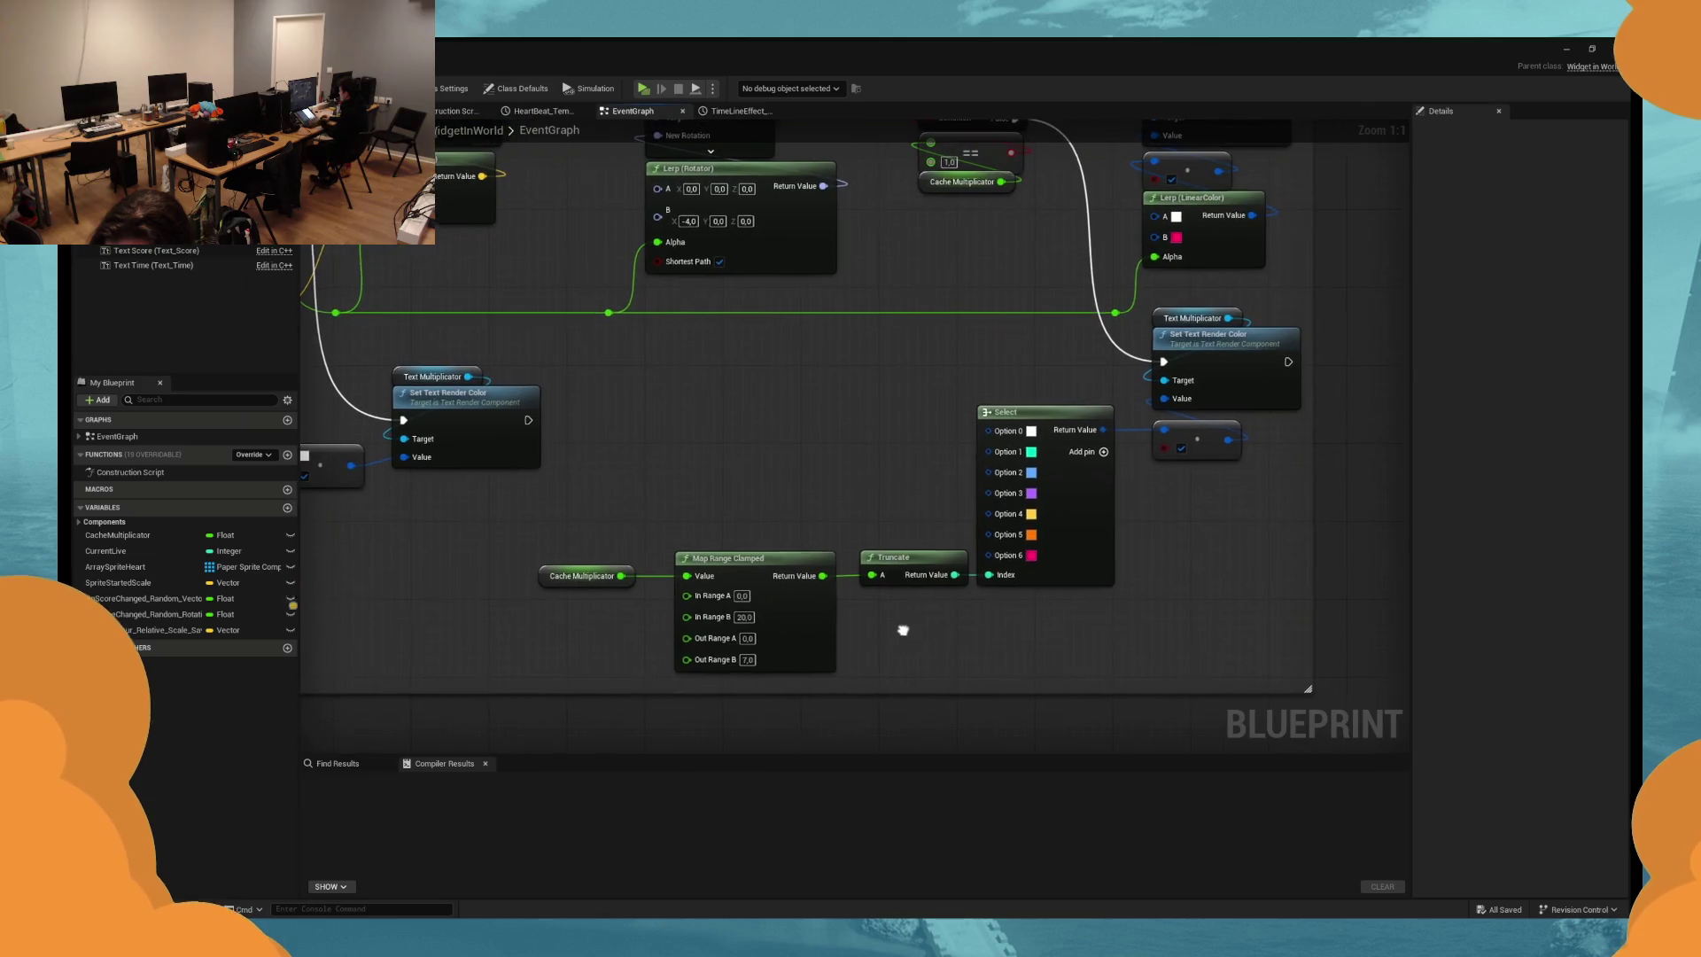
left_click(1031, 493)
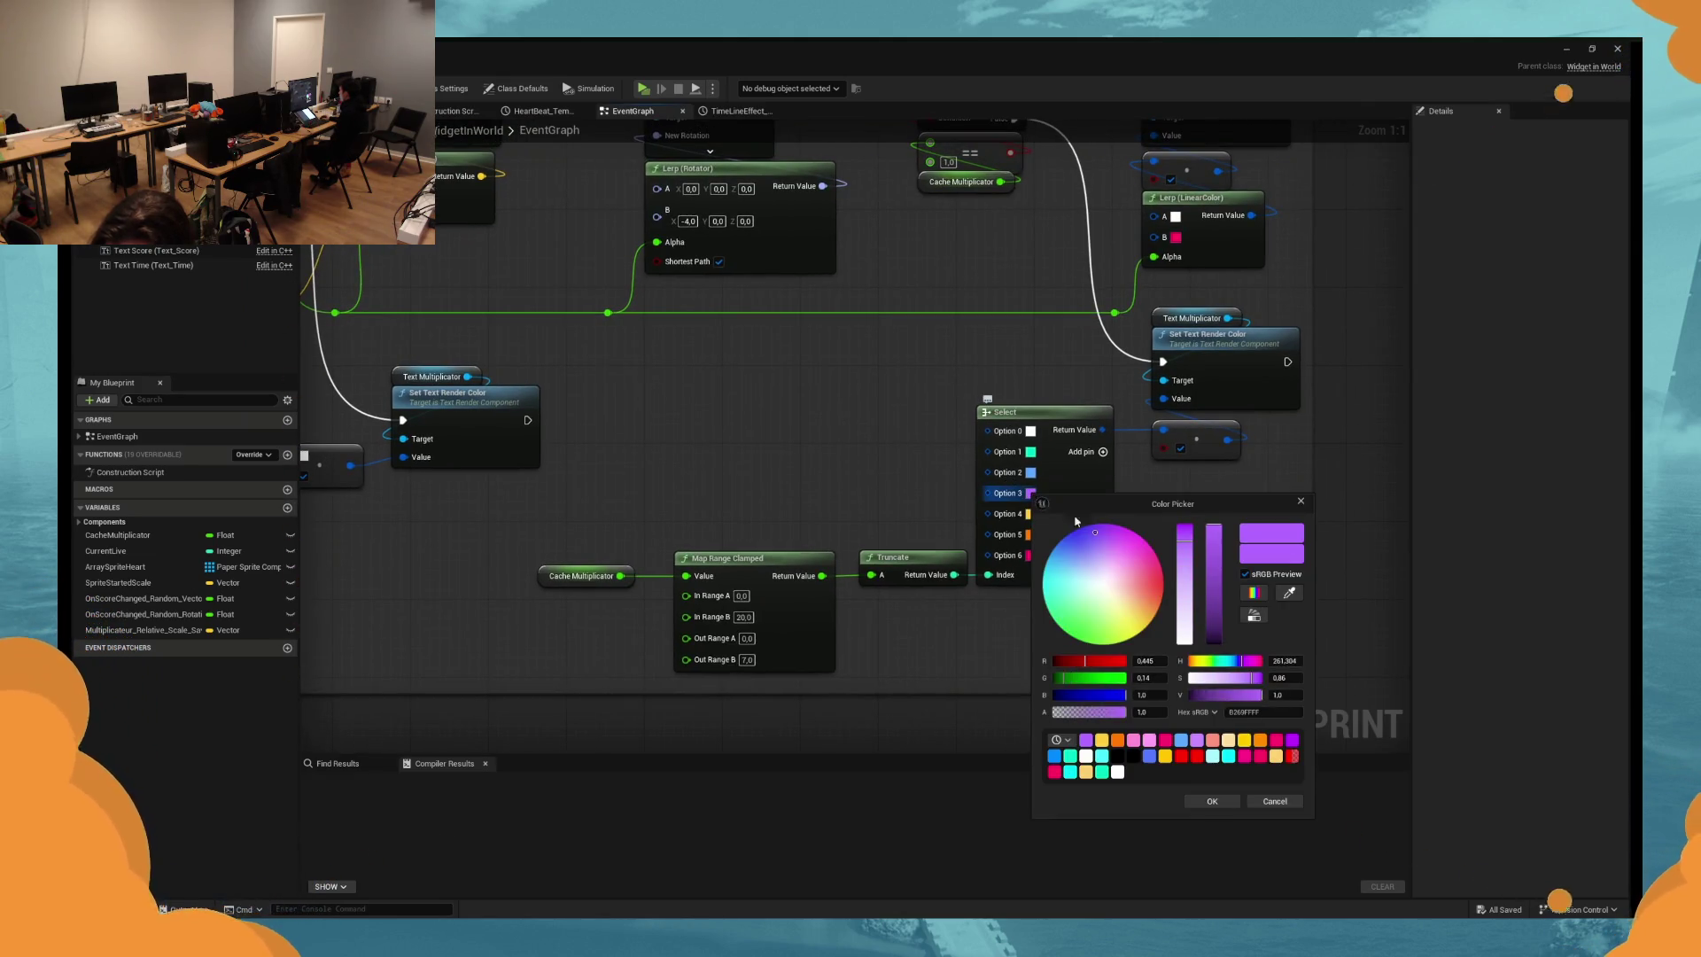
left_click_drag(1114, 537, 1098, 533)
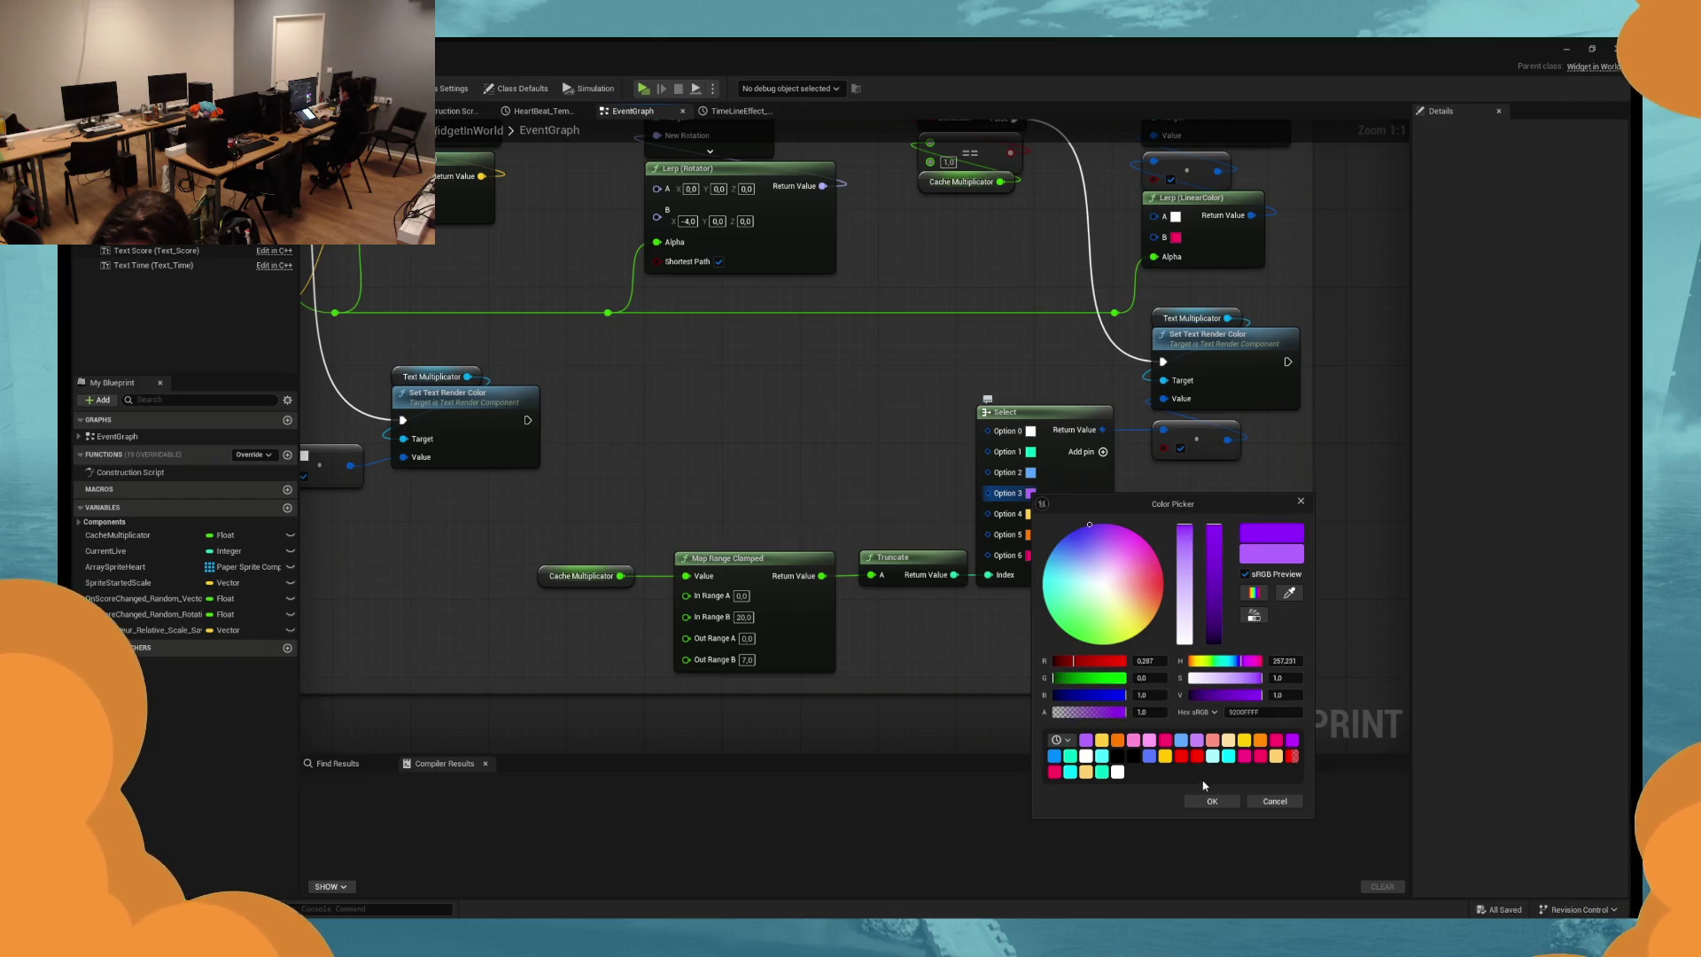
left_click(1210, 800)
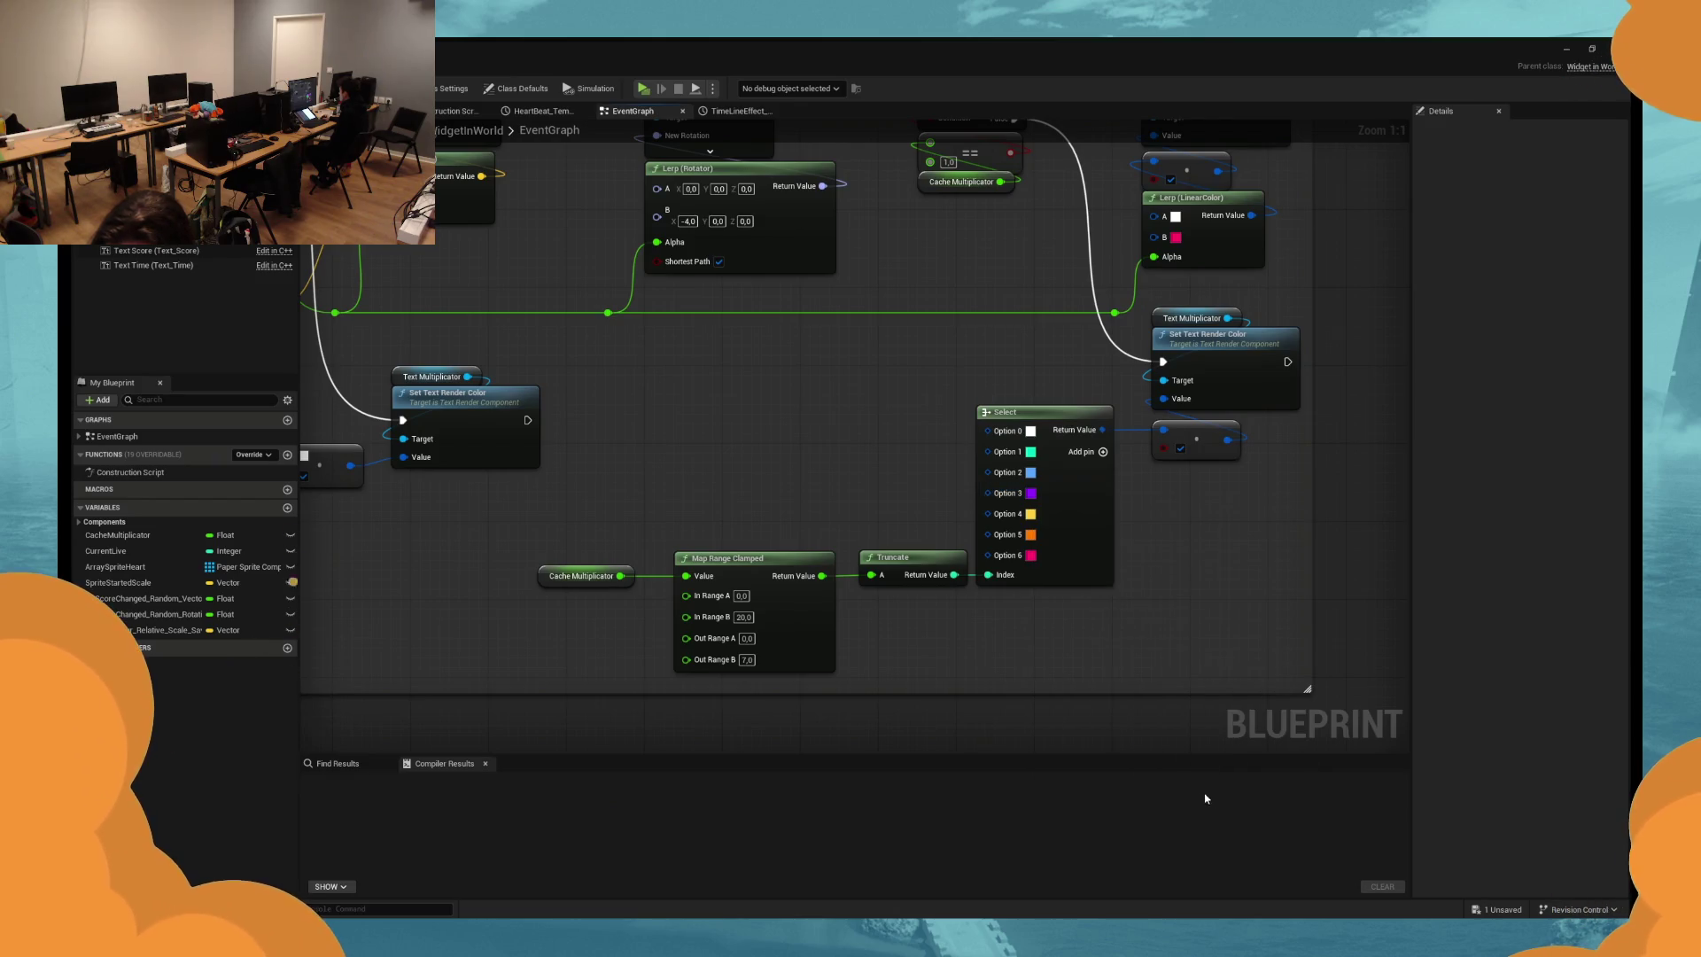
left_click(1030, 472)
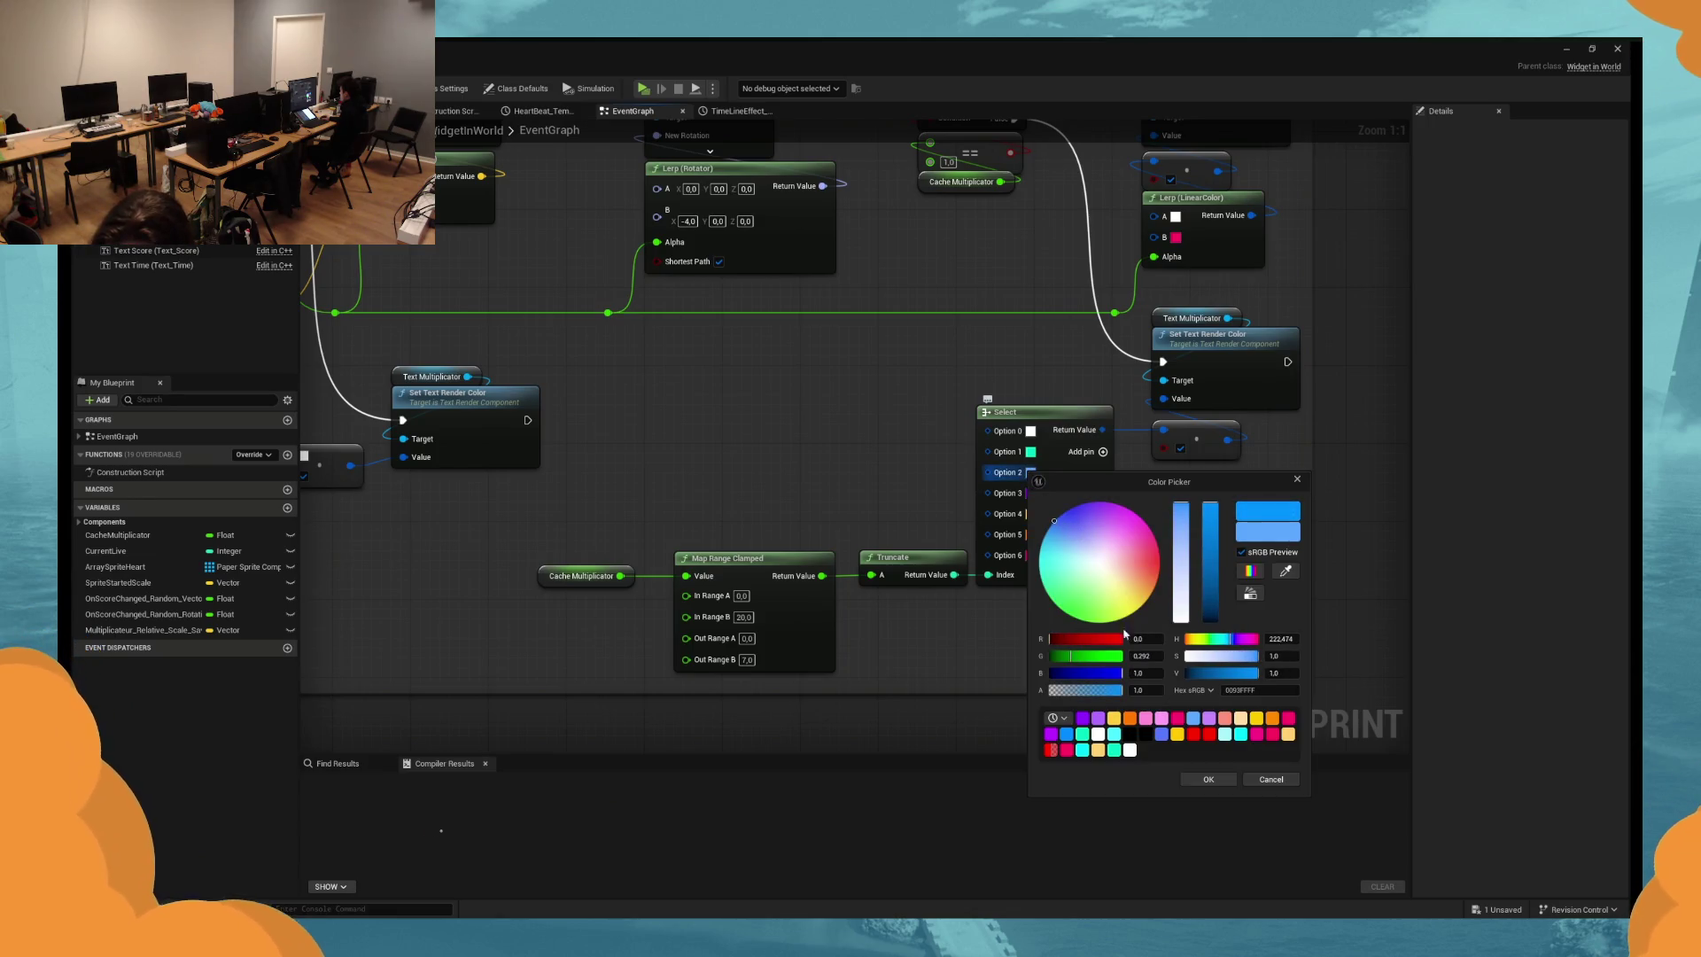
left_click(1204, 784)
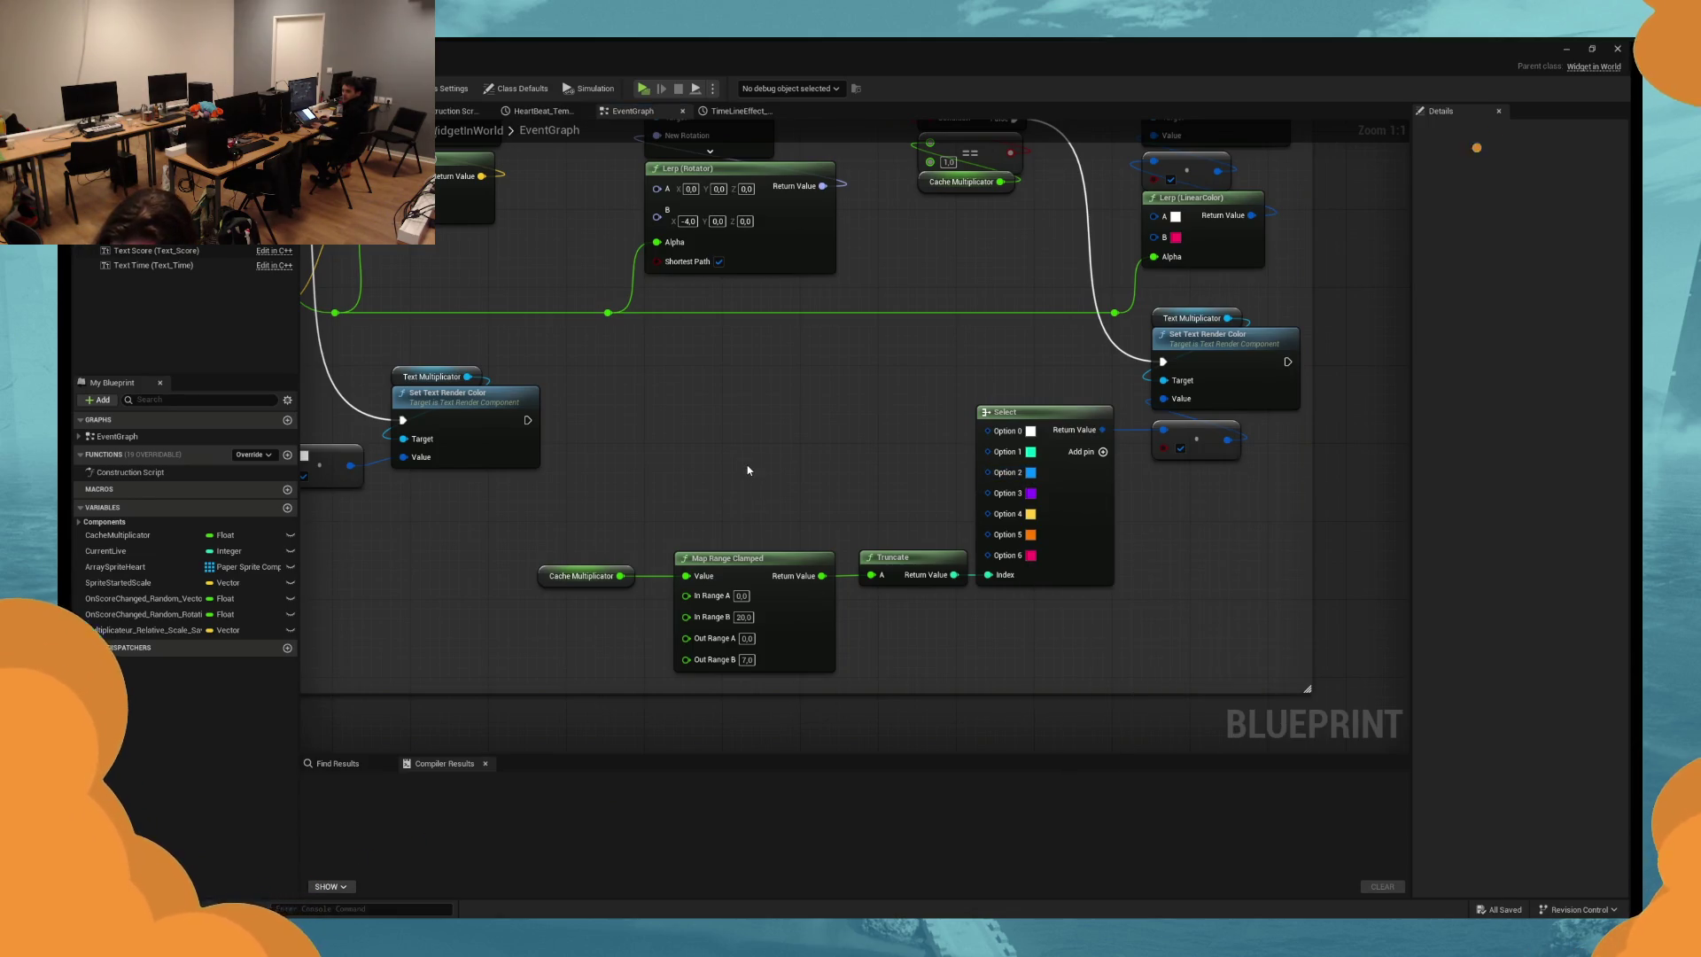
Open and dismiss the Windows Start menu, then lower the system volume.
key("super")
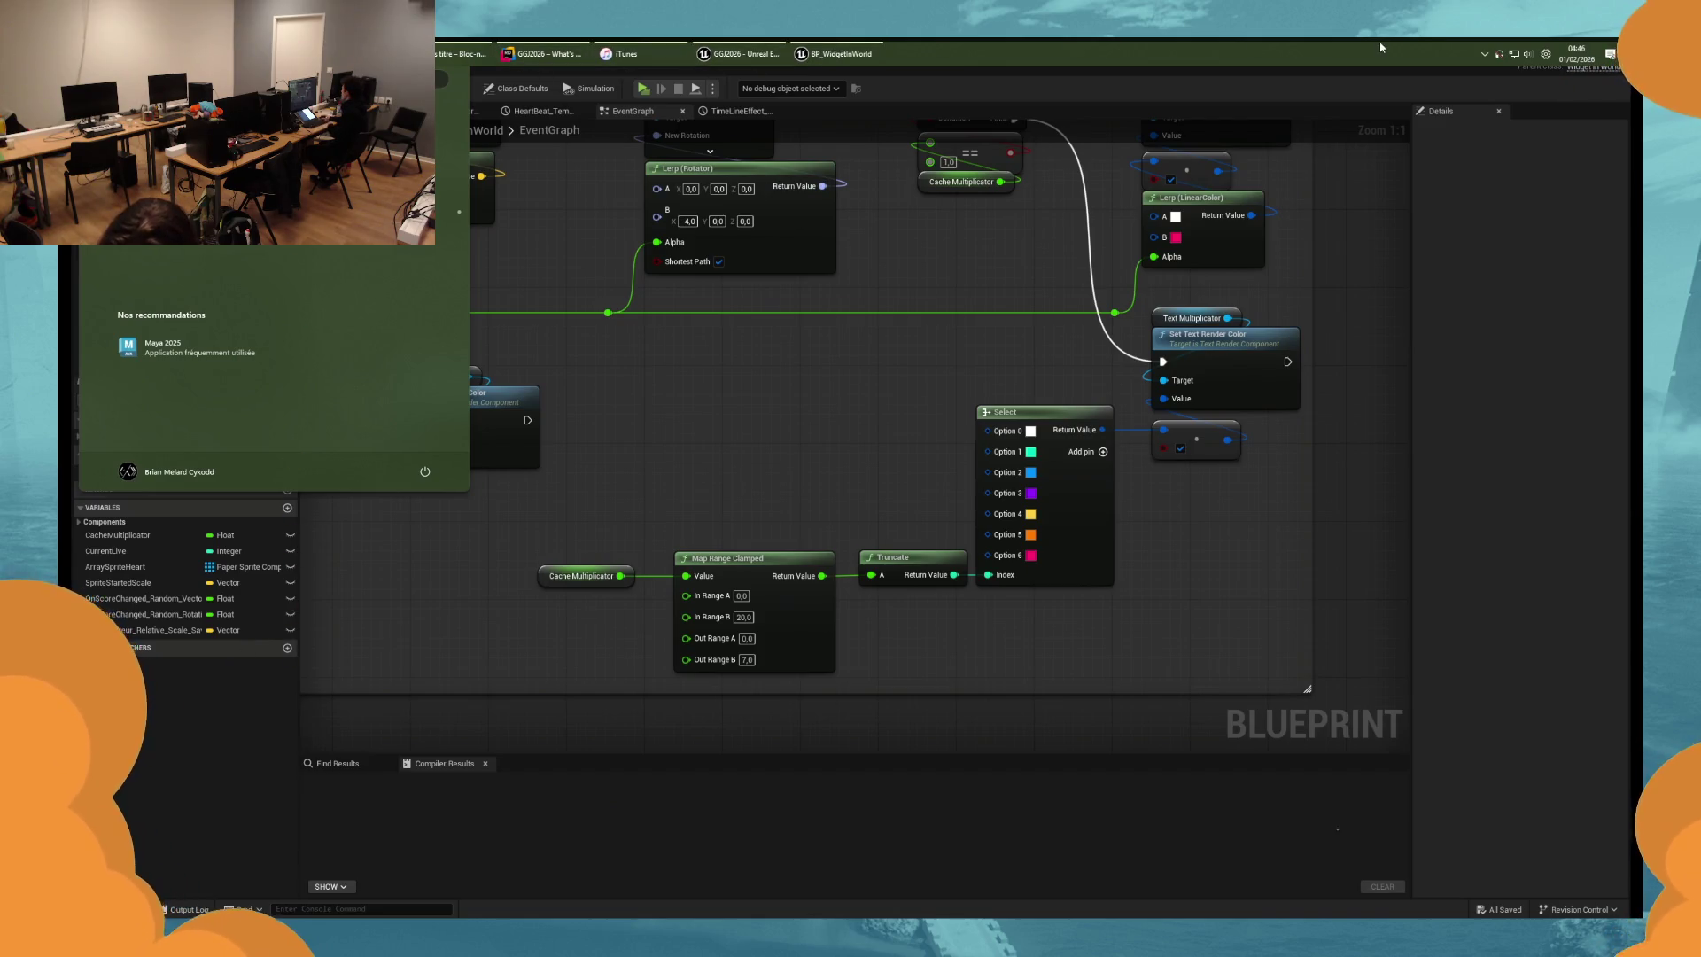
key("super")
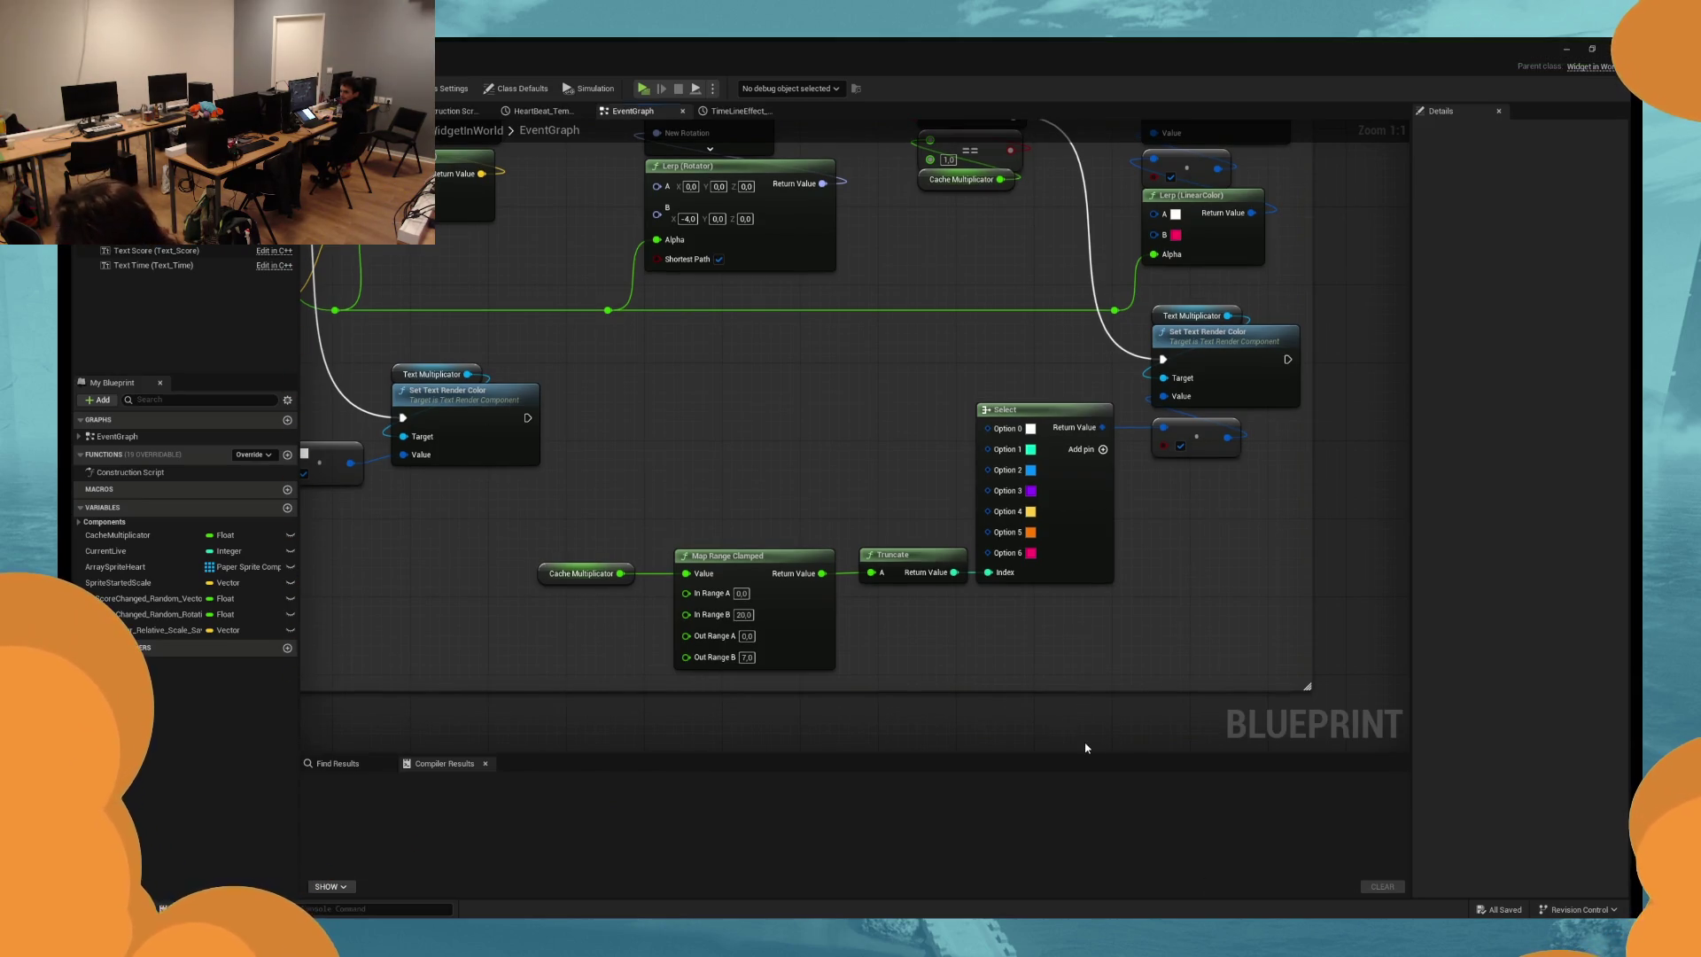
key("XF86AudioLowerVolume")
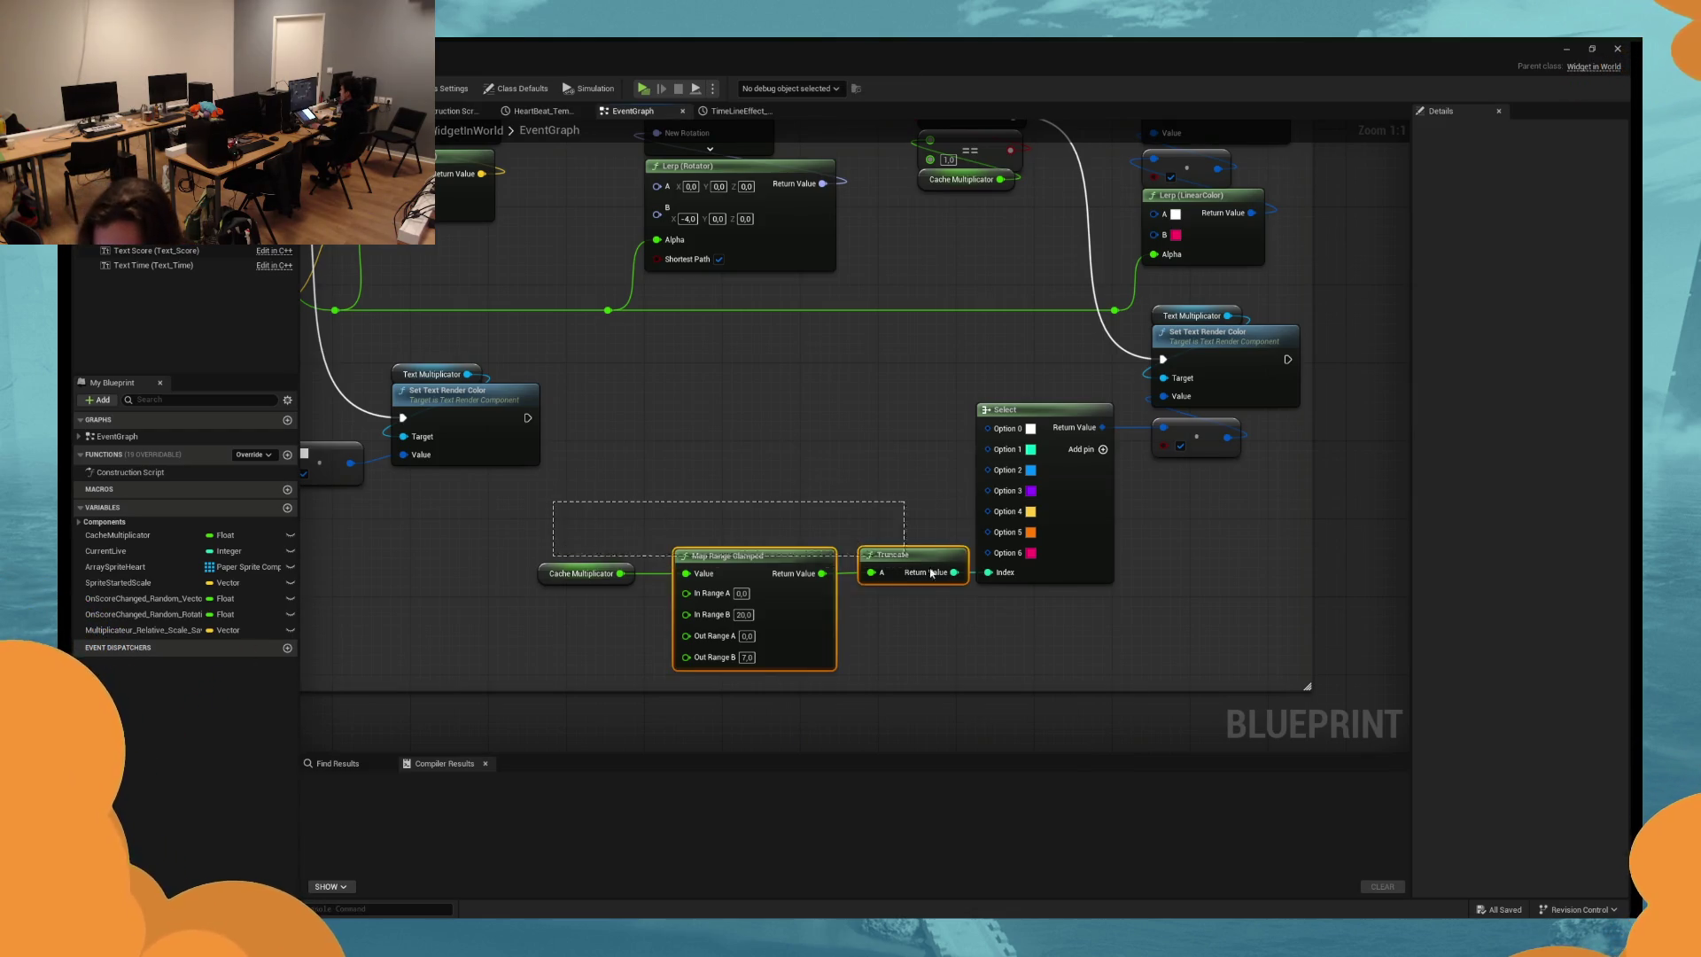
Nudge the Cache Multiplicator node slightly right, then switch over to GitHub Desktop.
left_click(580, 573)
left_click_drag(580, 573, 605, 571)
left_click_drag(679, 488, 581, 626)
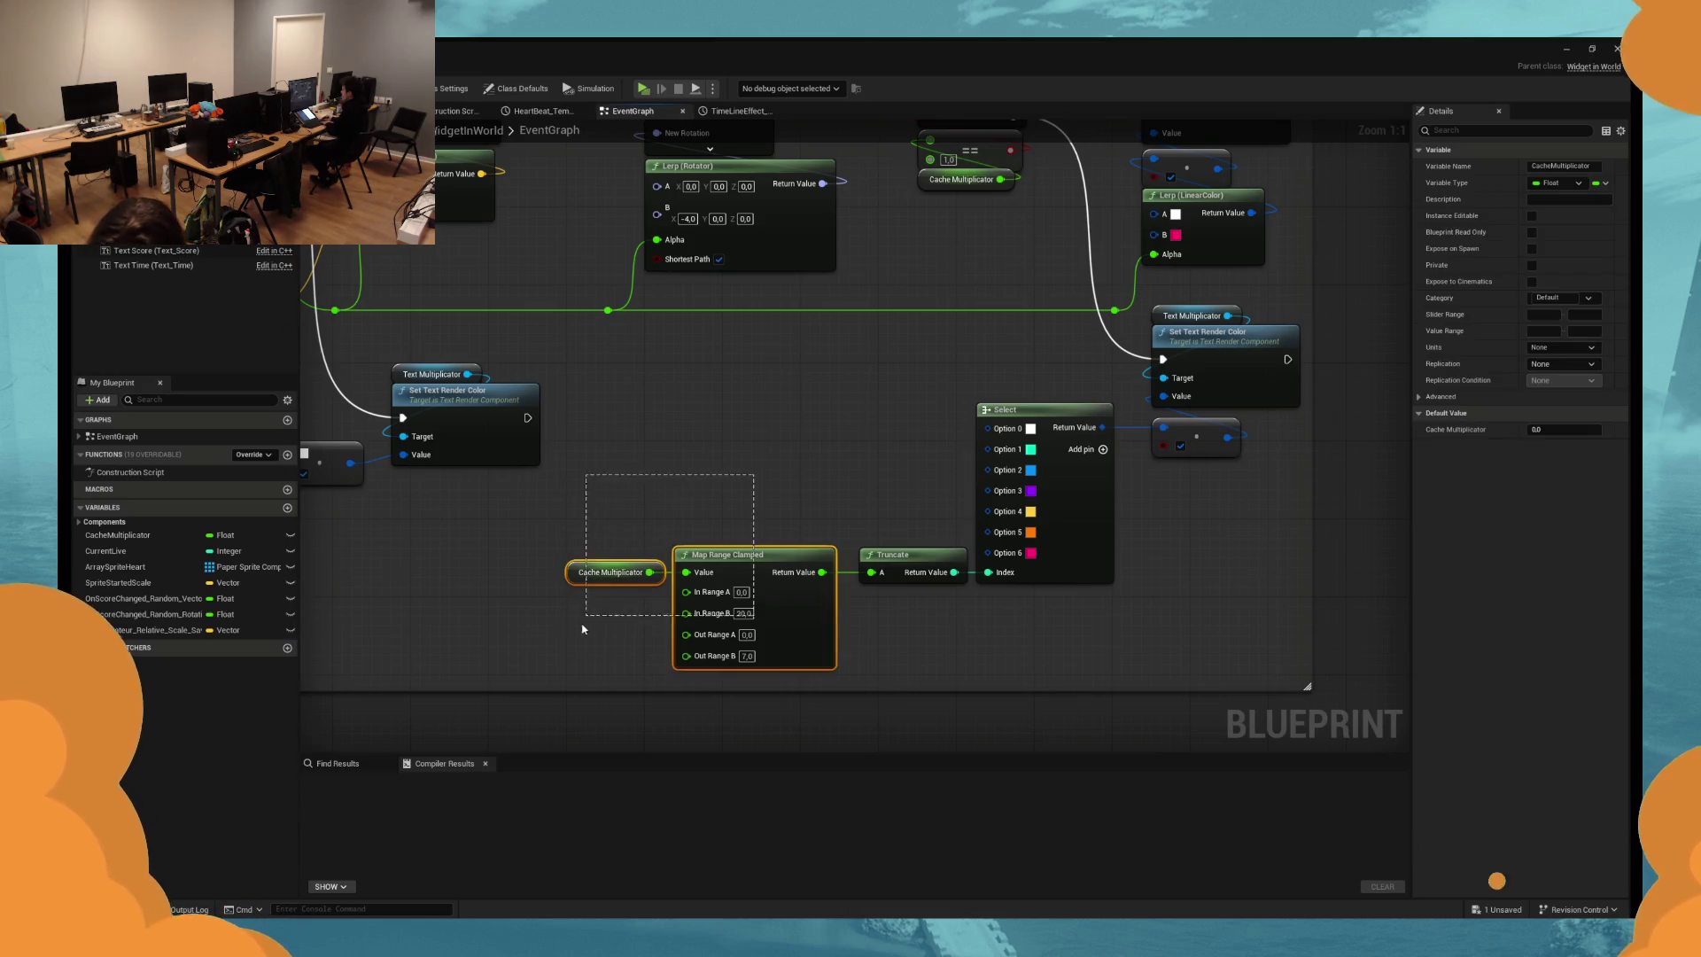
left_click(790, 437)
left_click_drag(782, 430, 794, 484)
key("super")
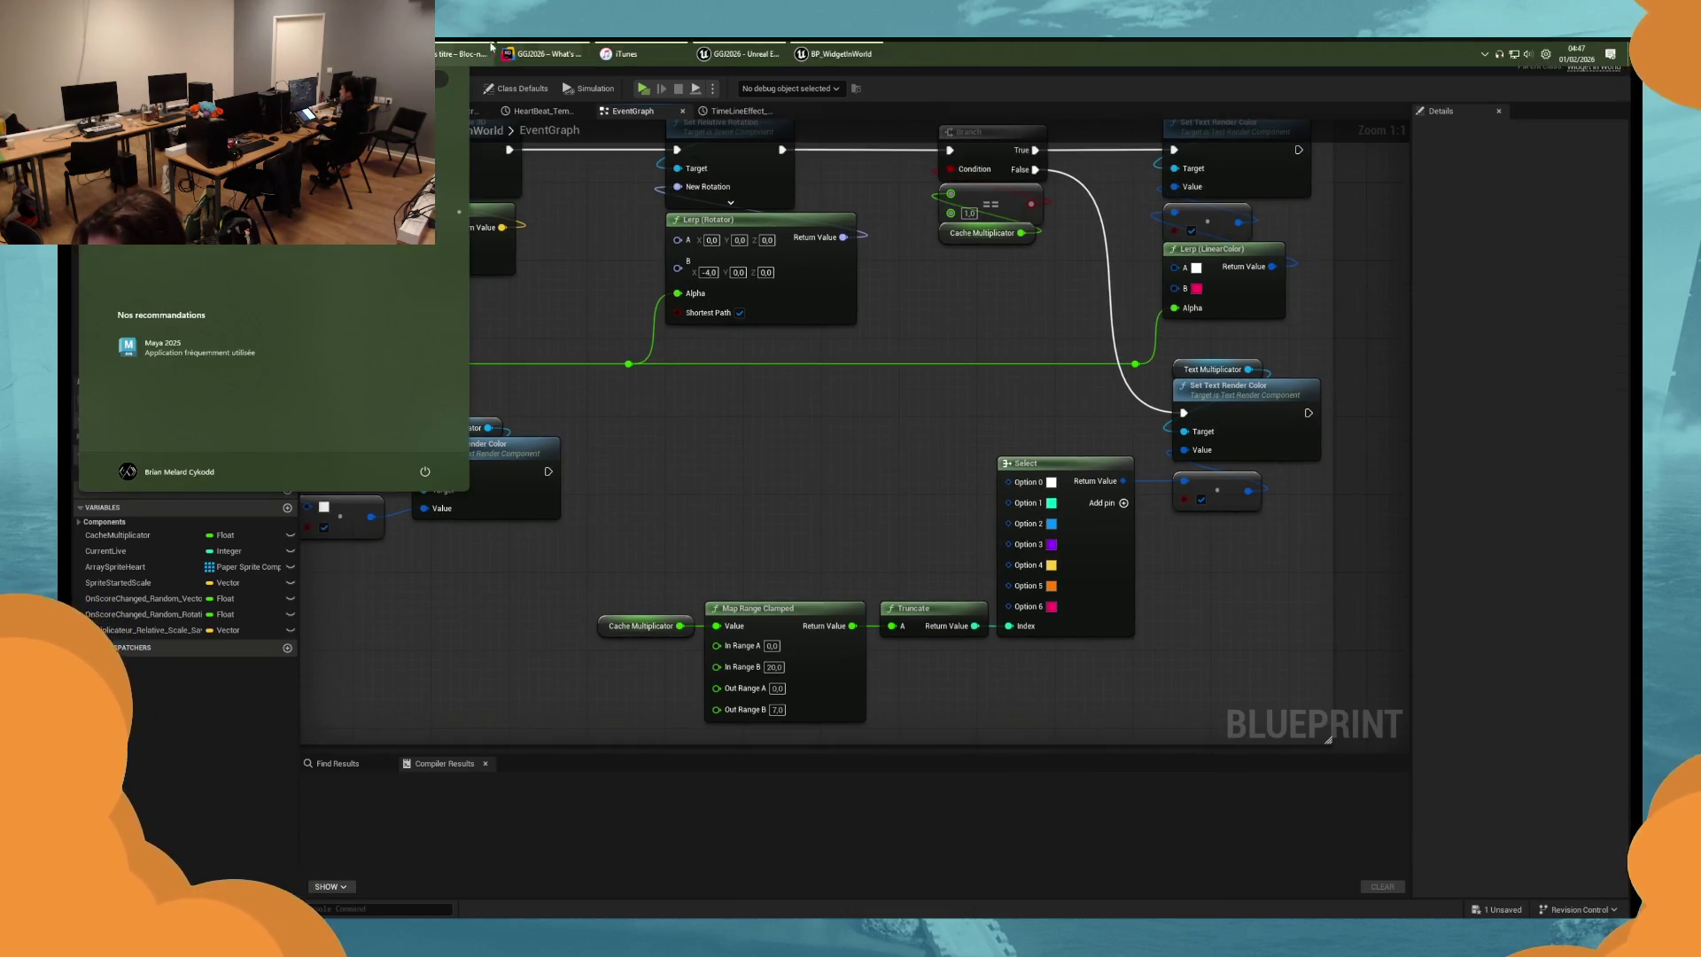
key("alt+Tab")
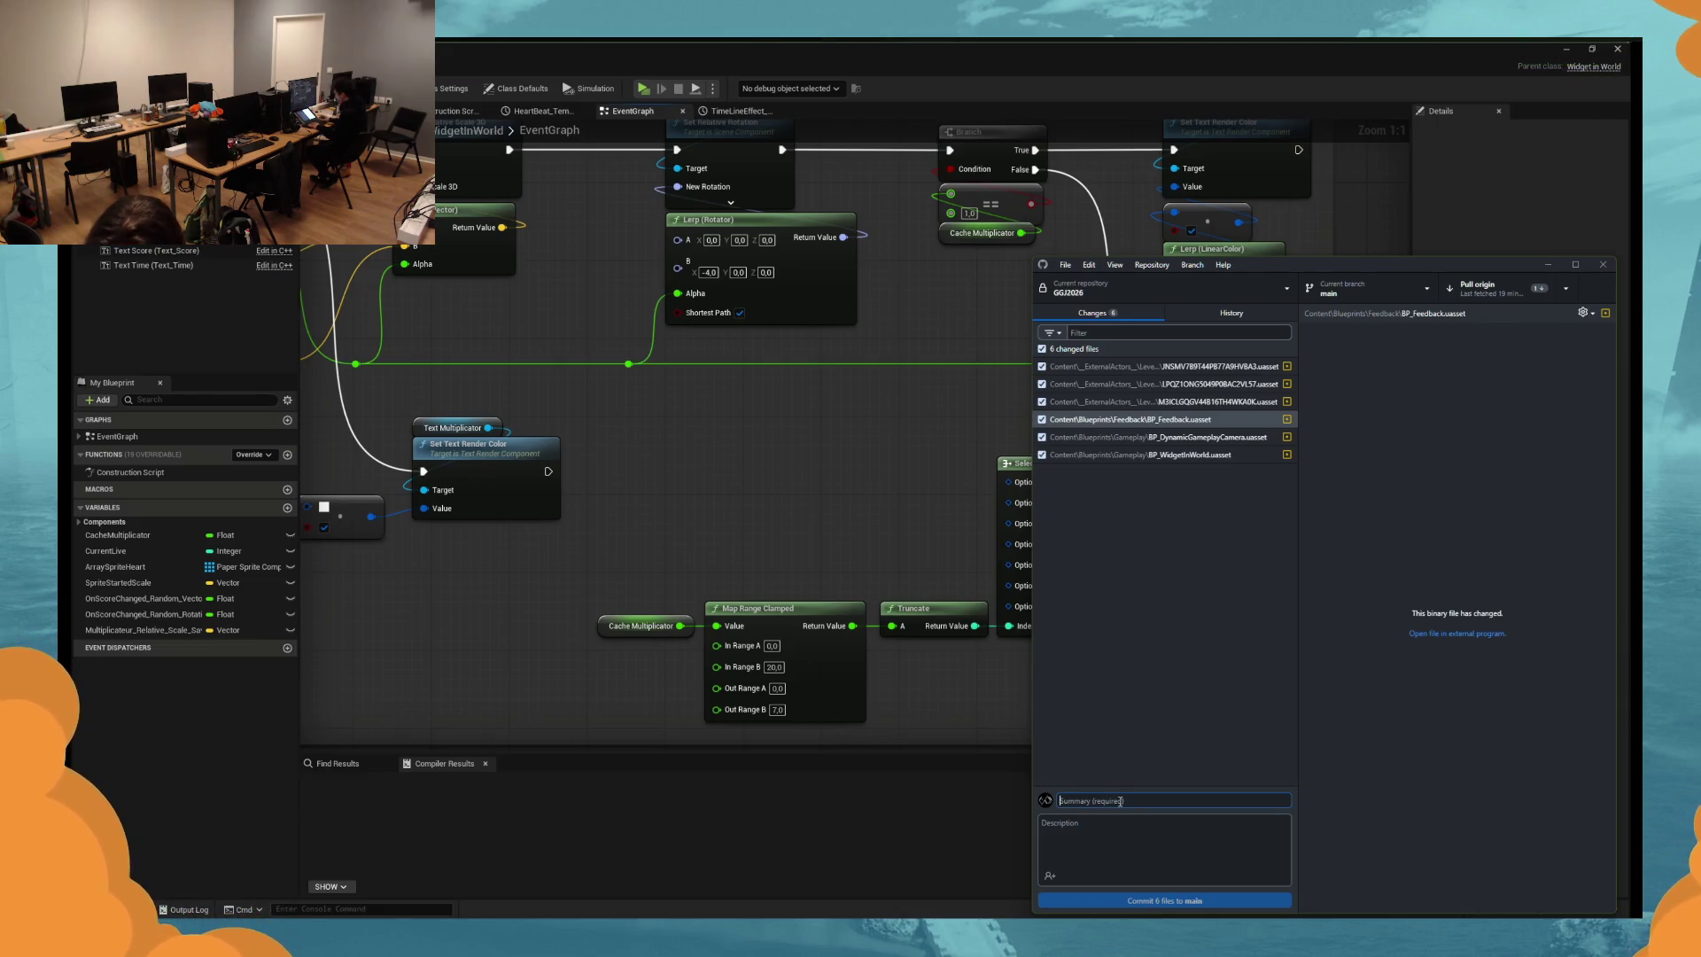
Begin the commit summary, then save BP_WidgetInWorld back in Unreal.
type("update UI")
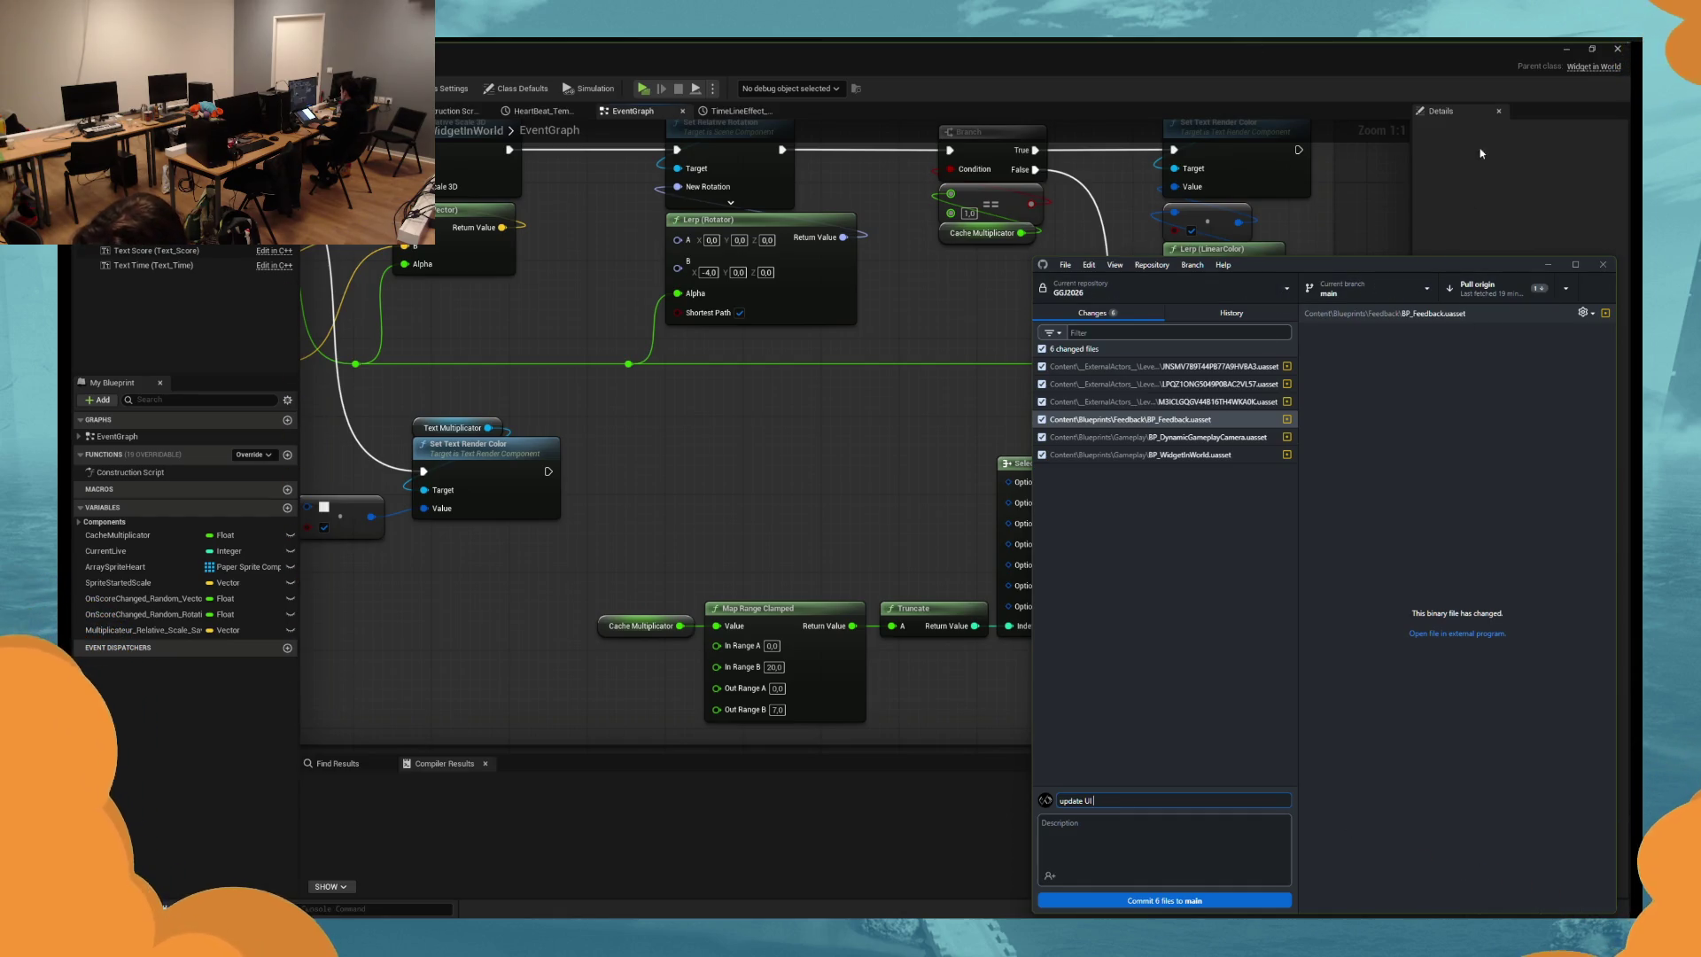
left_click(1562, 55)
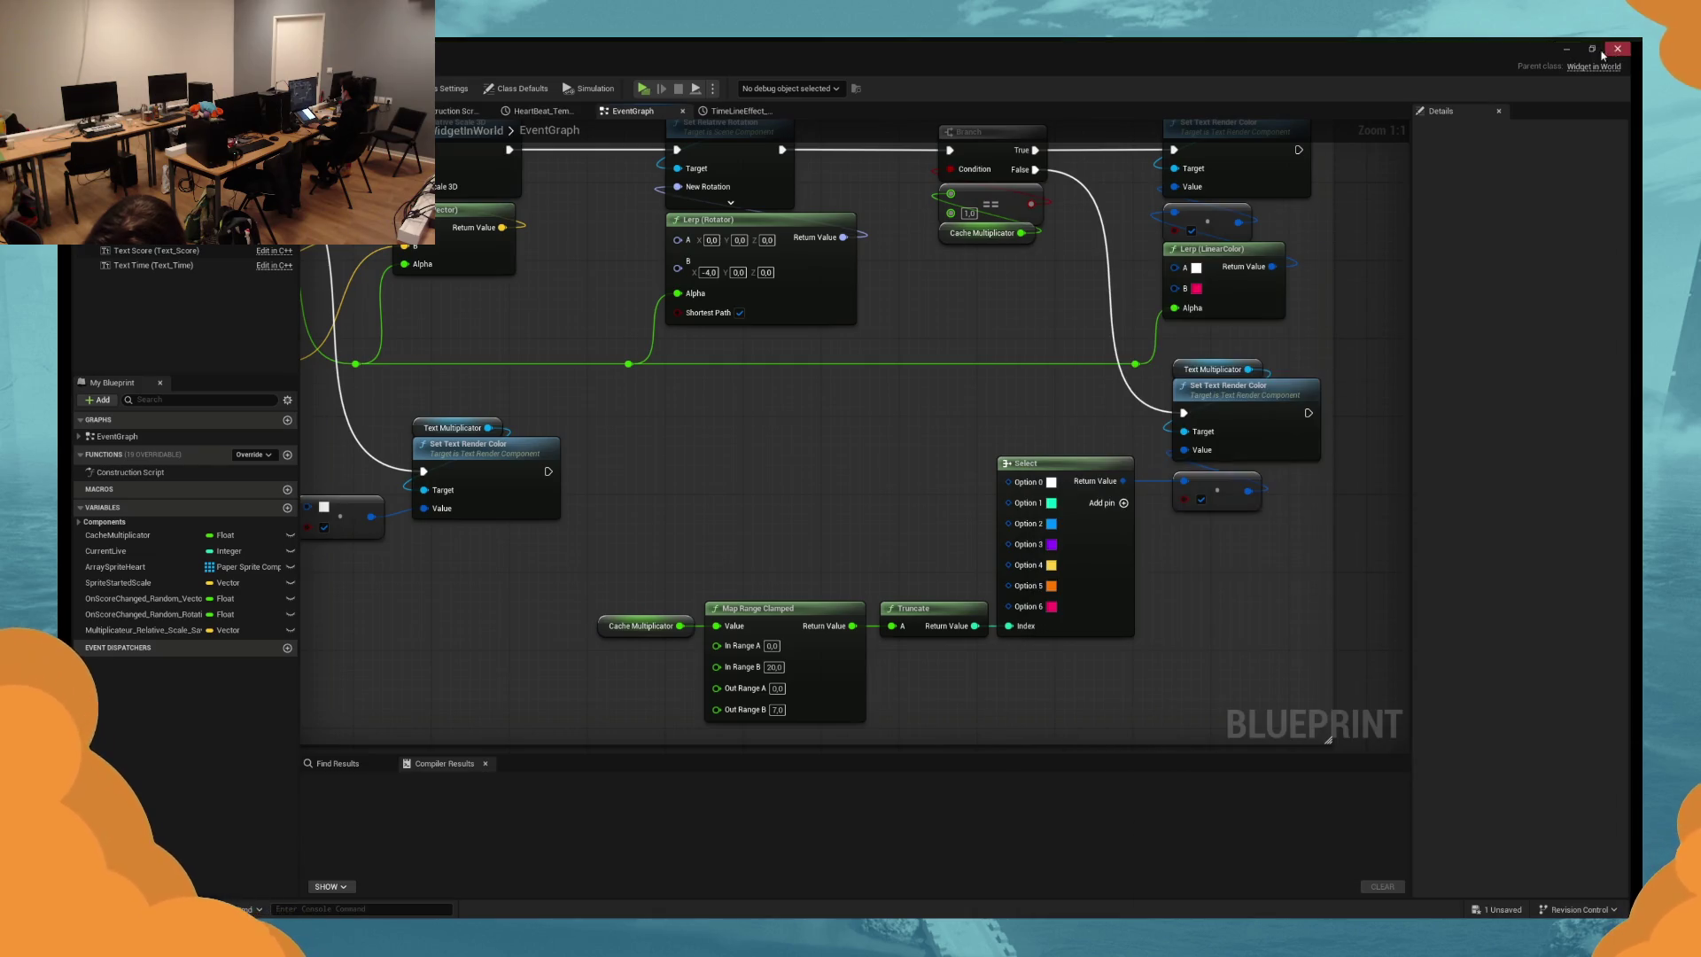
left_click(1565, 52)
key("ctrl+shift+s")
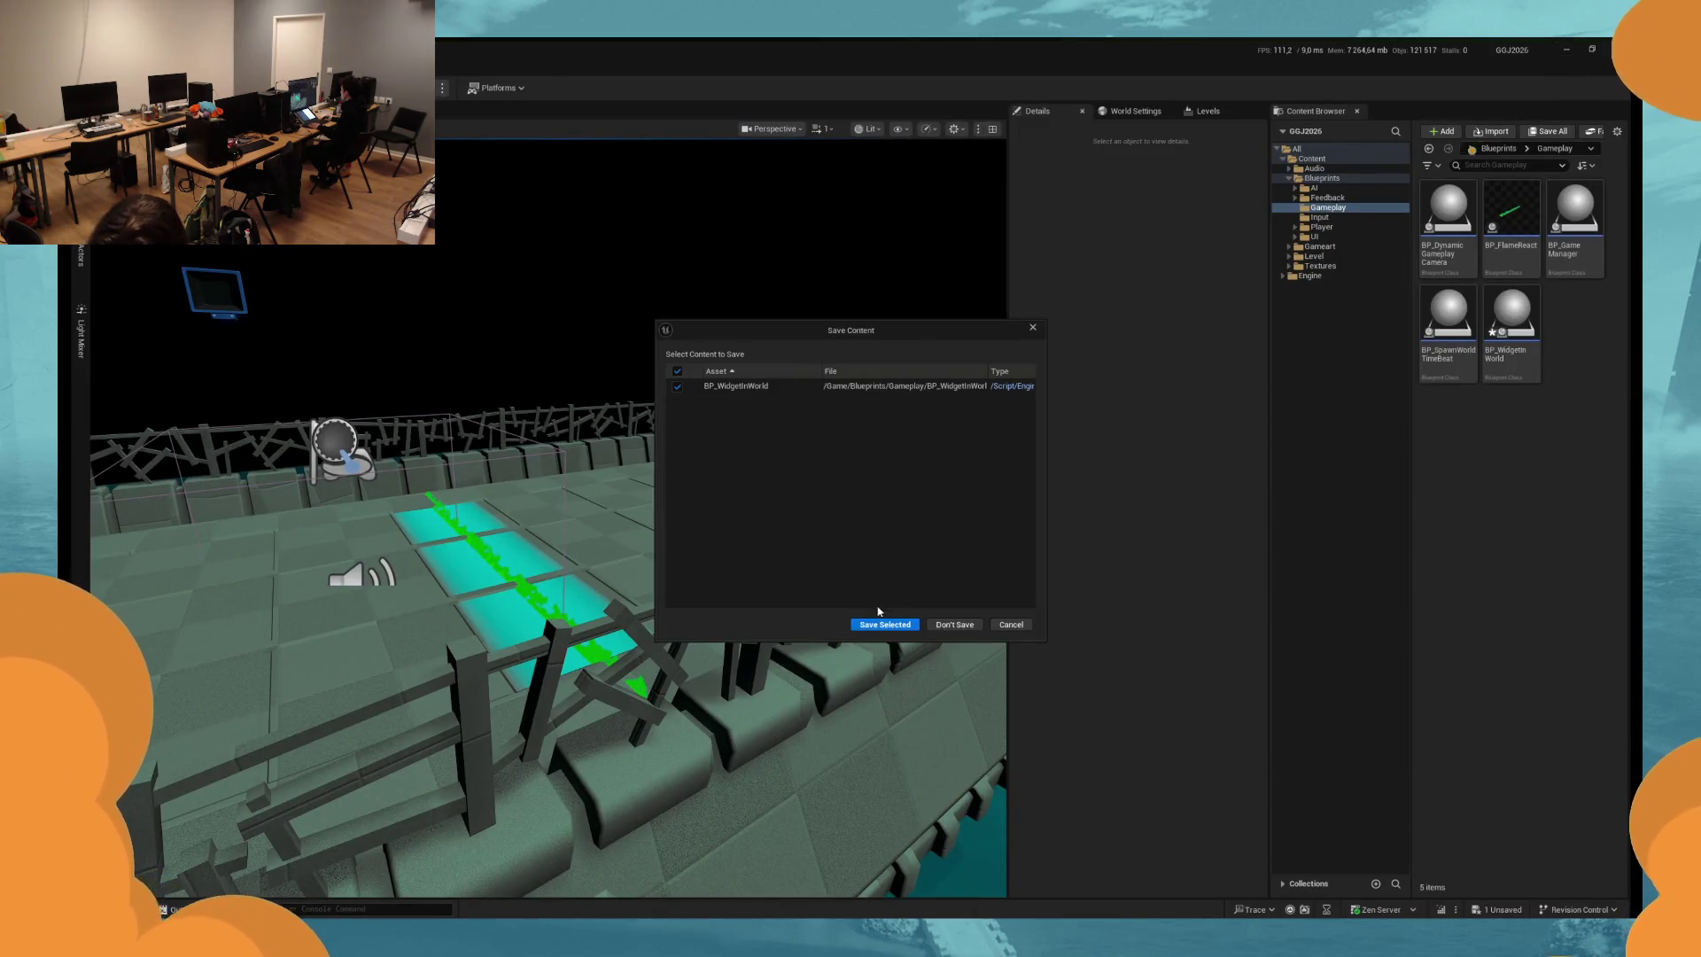
left_click(882, 623)
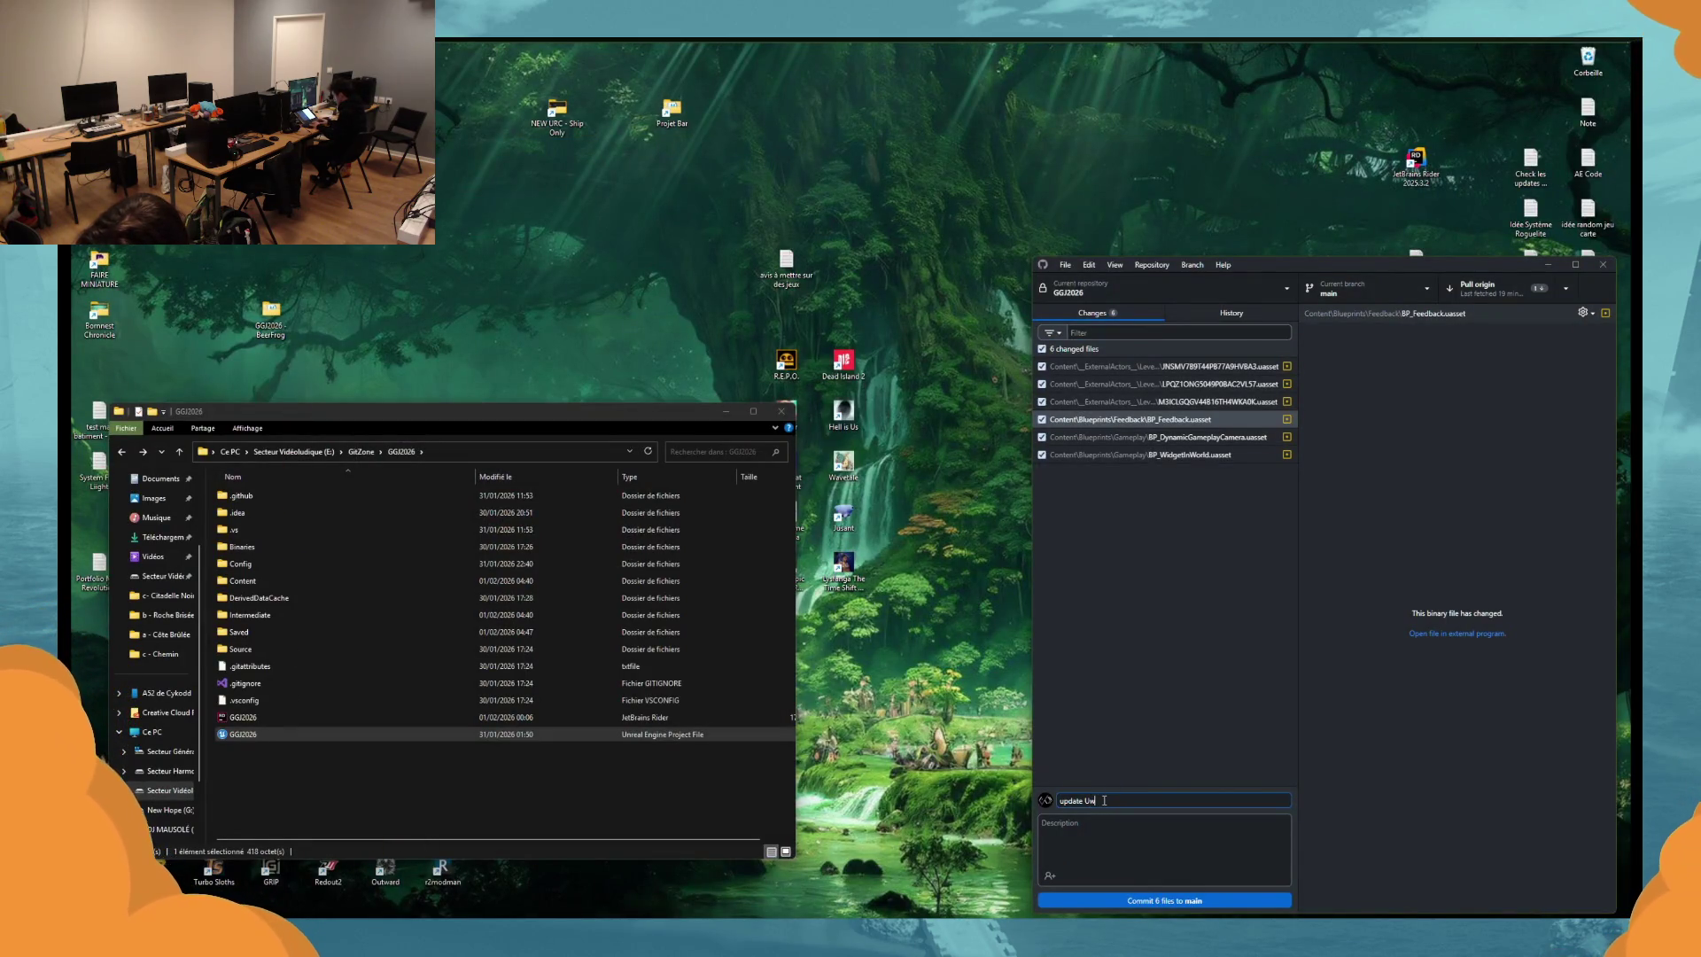
Complete the summary 'update widget feedback', pull, commit the 6 files to main, and push to origin.
type("idget")
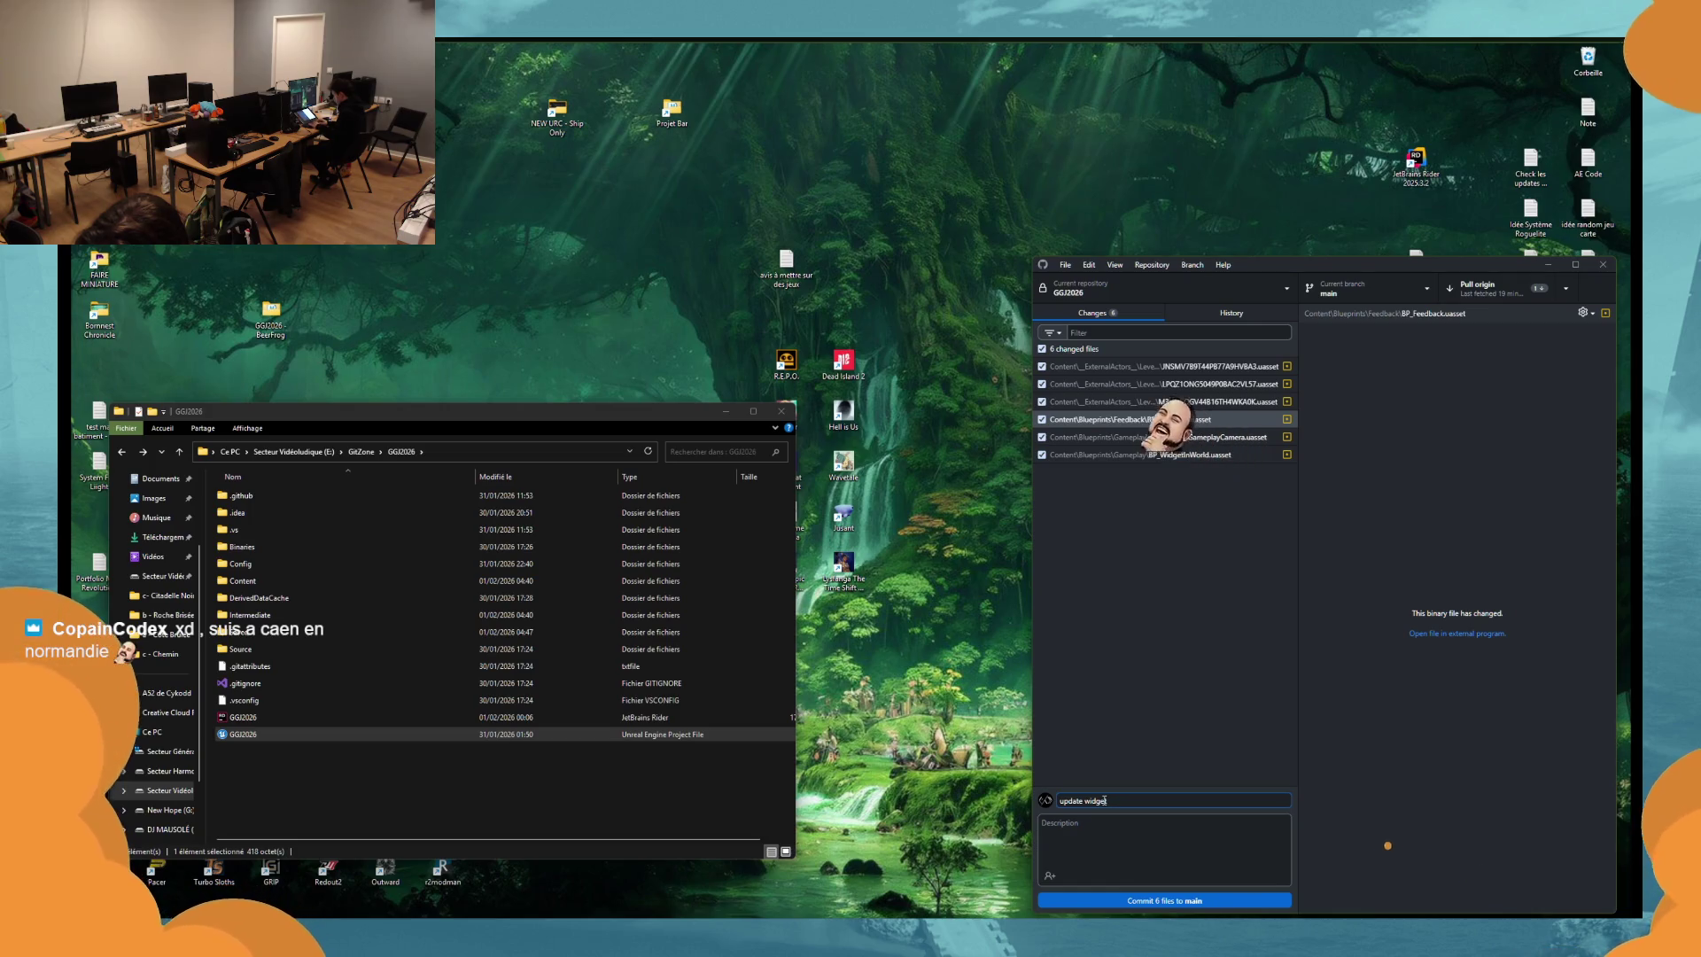
type(" feedback")
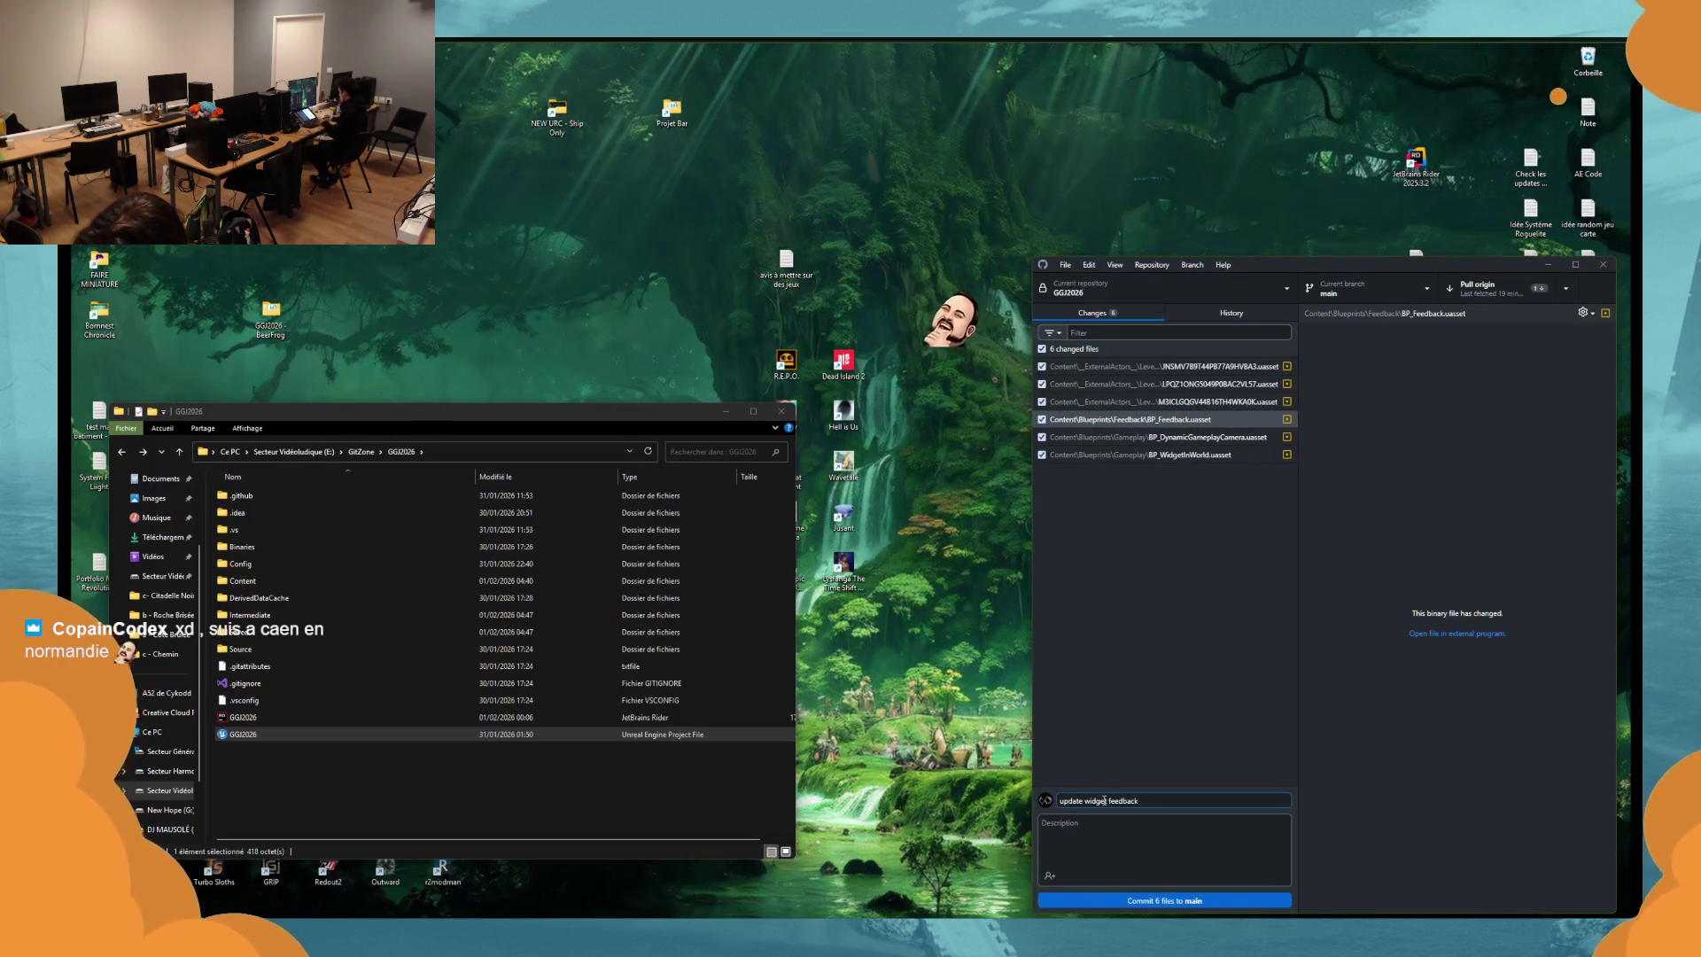
key("ctrl+shift+p")
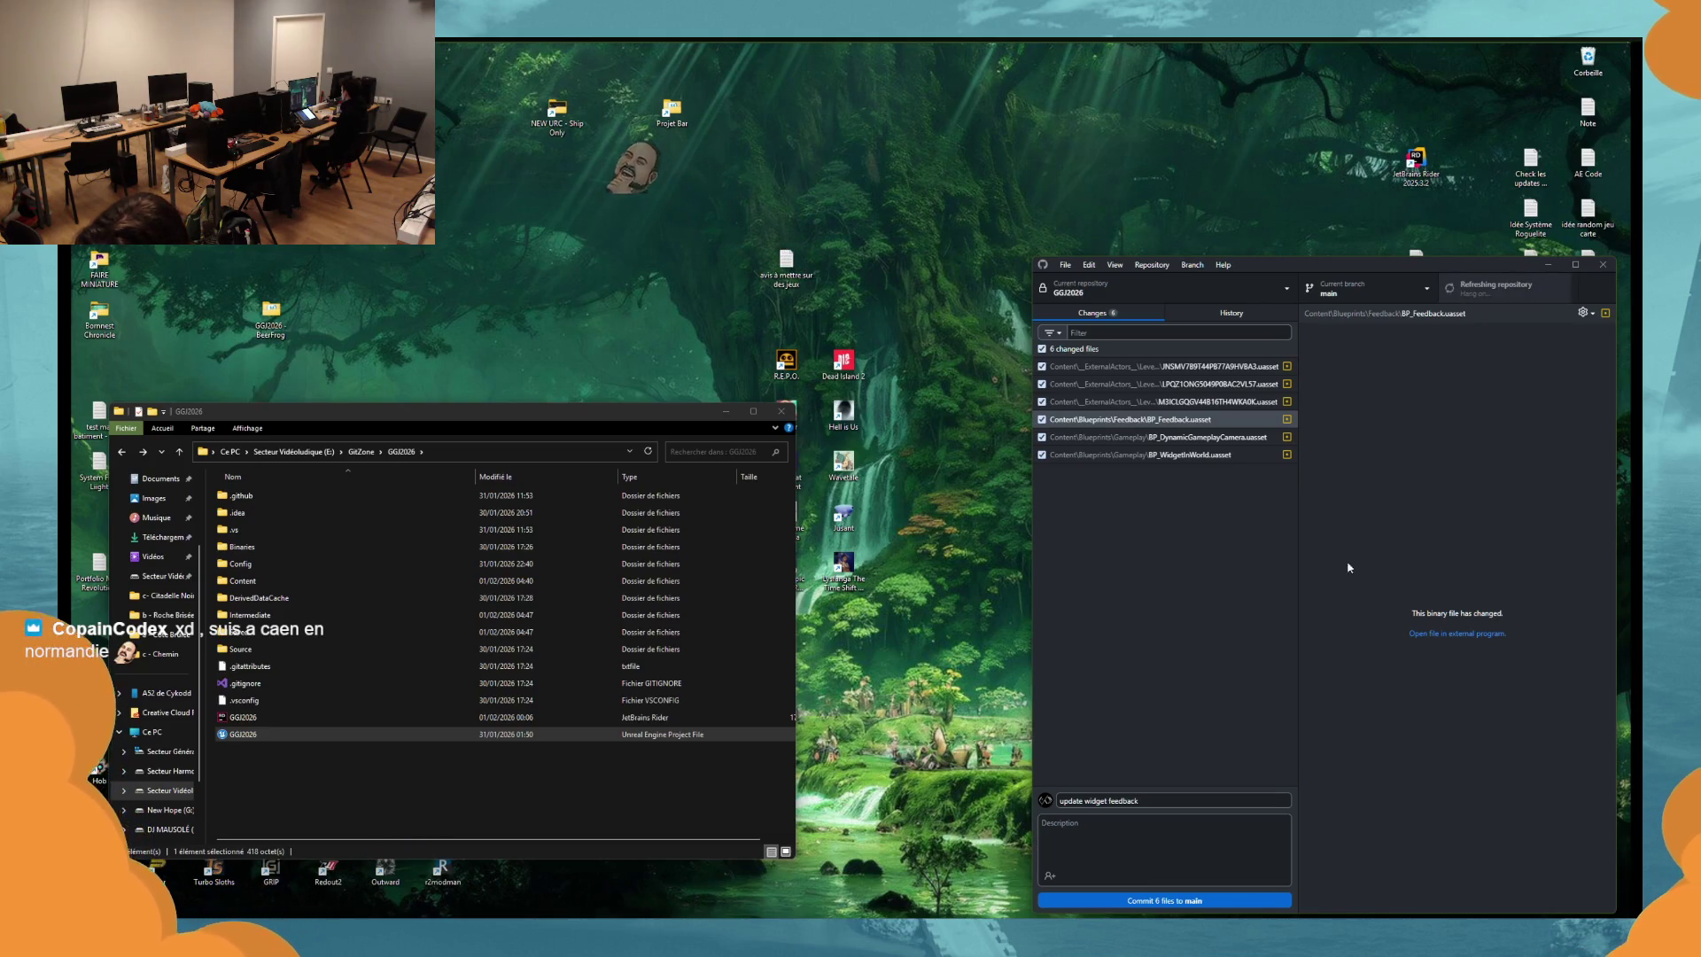
key("ctrl+Return")
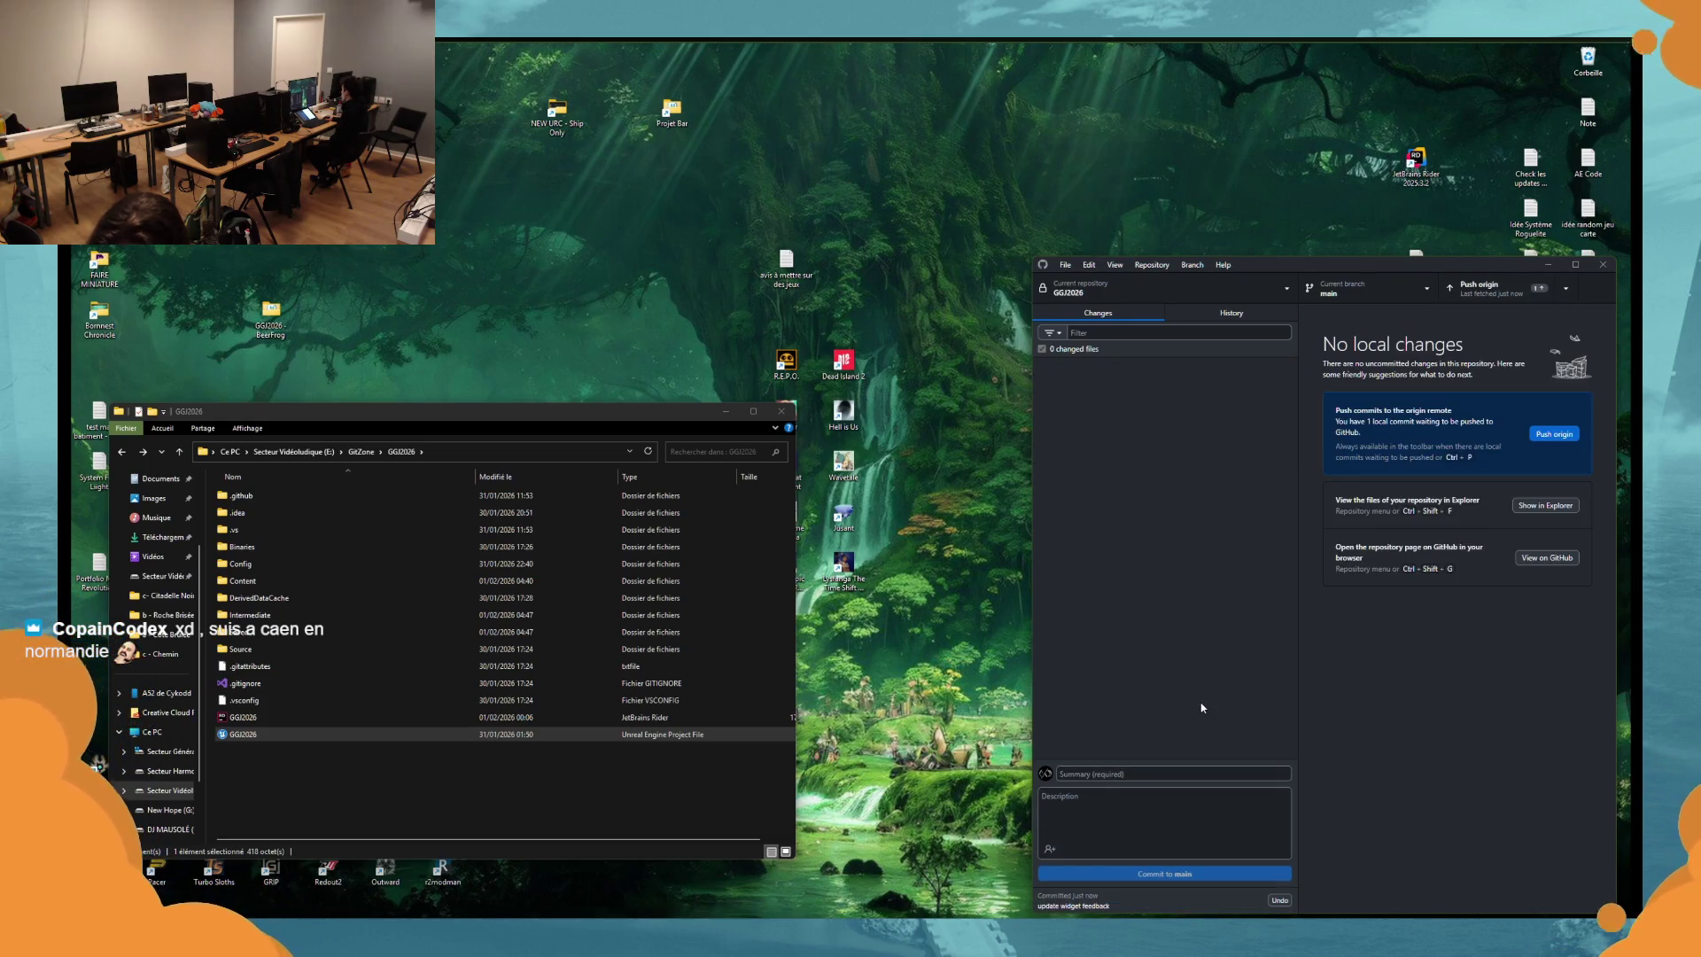
key("ctrl+p")
Glance at the commit history, return to Changes, and reopen the GGJ2026 project in Unreal.
left_click(1203, 320)
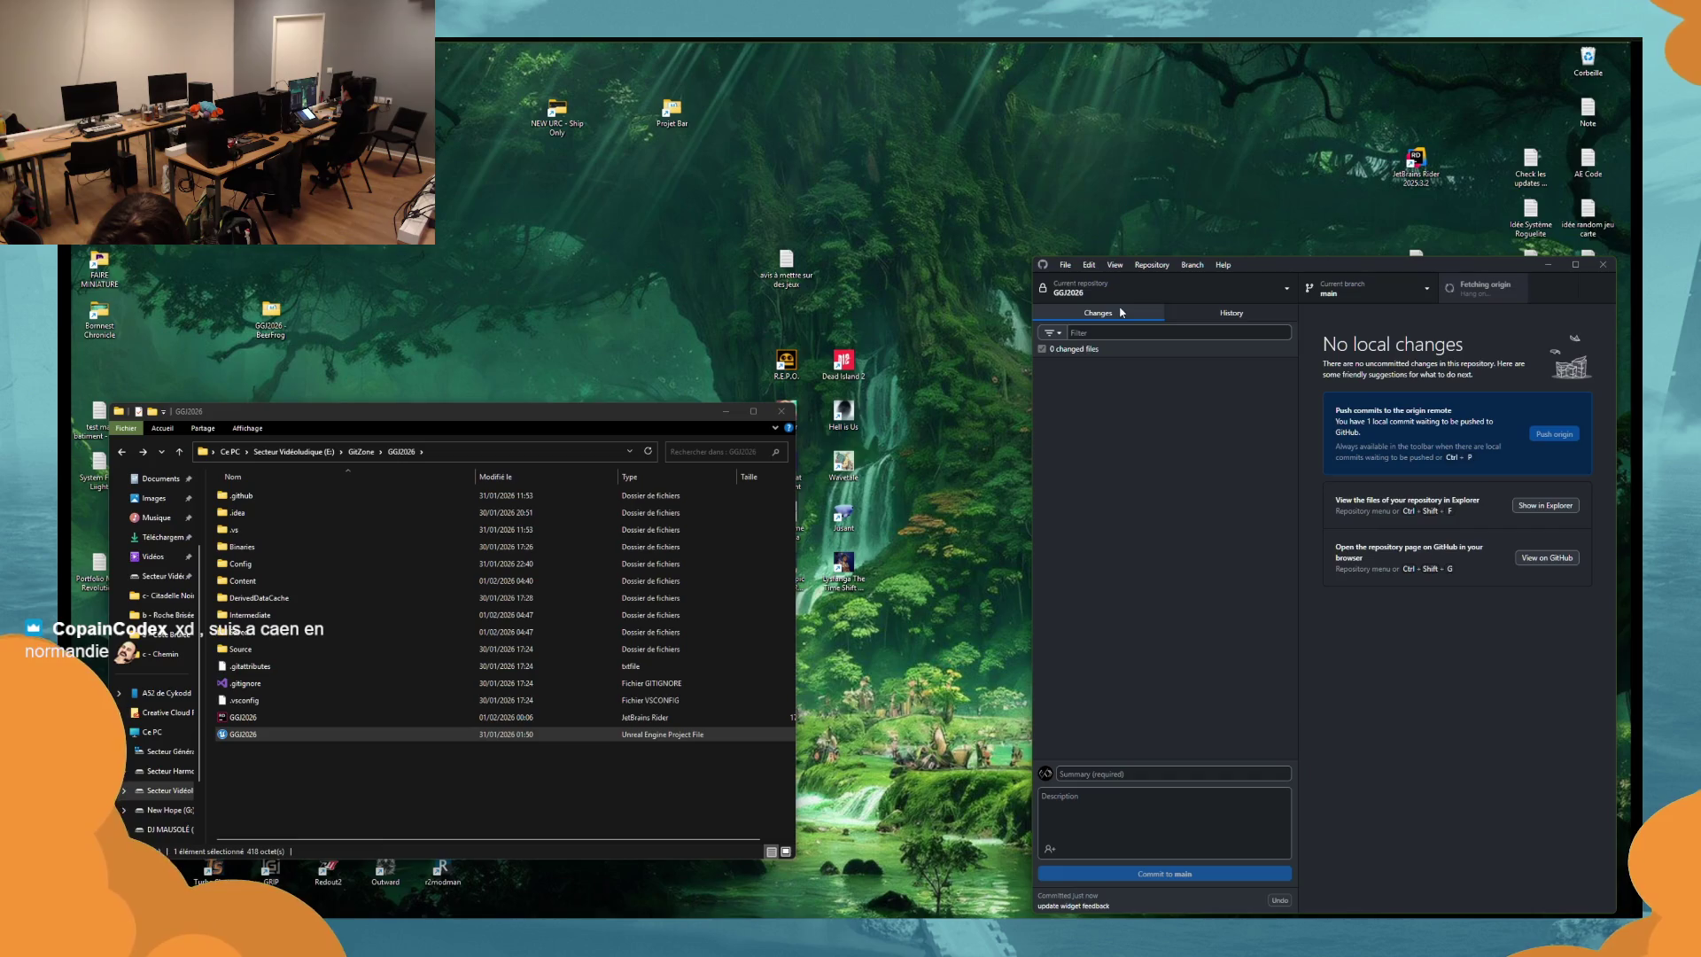
left_click(1119, 318)
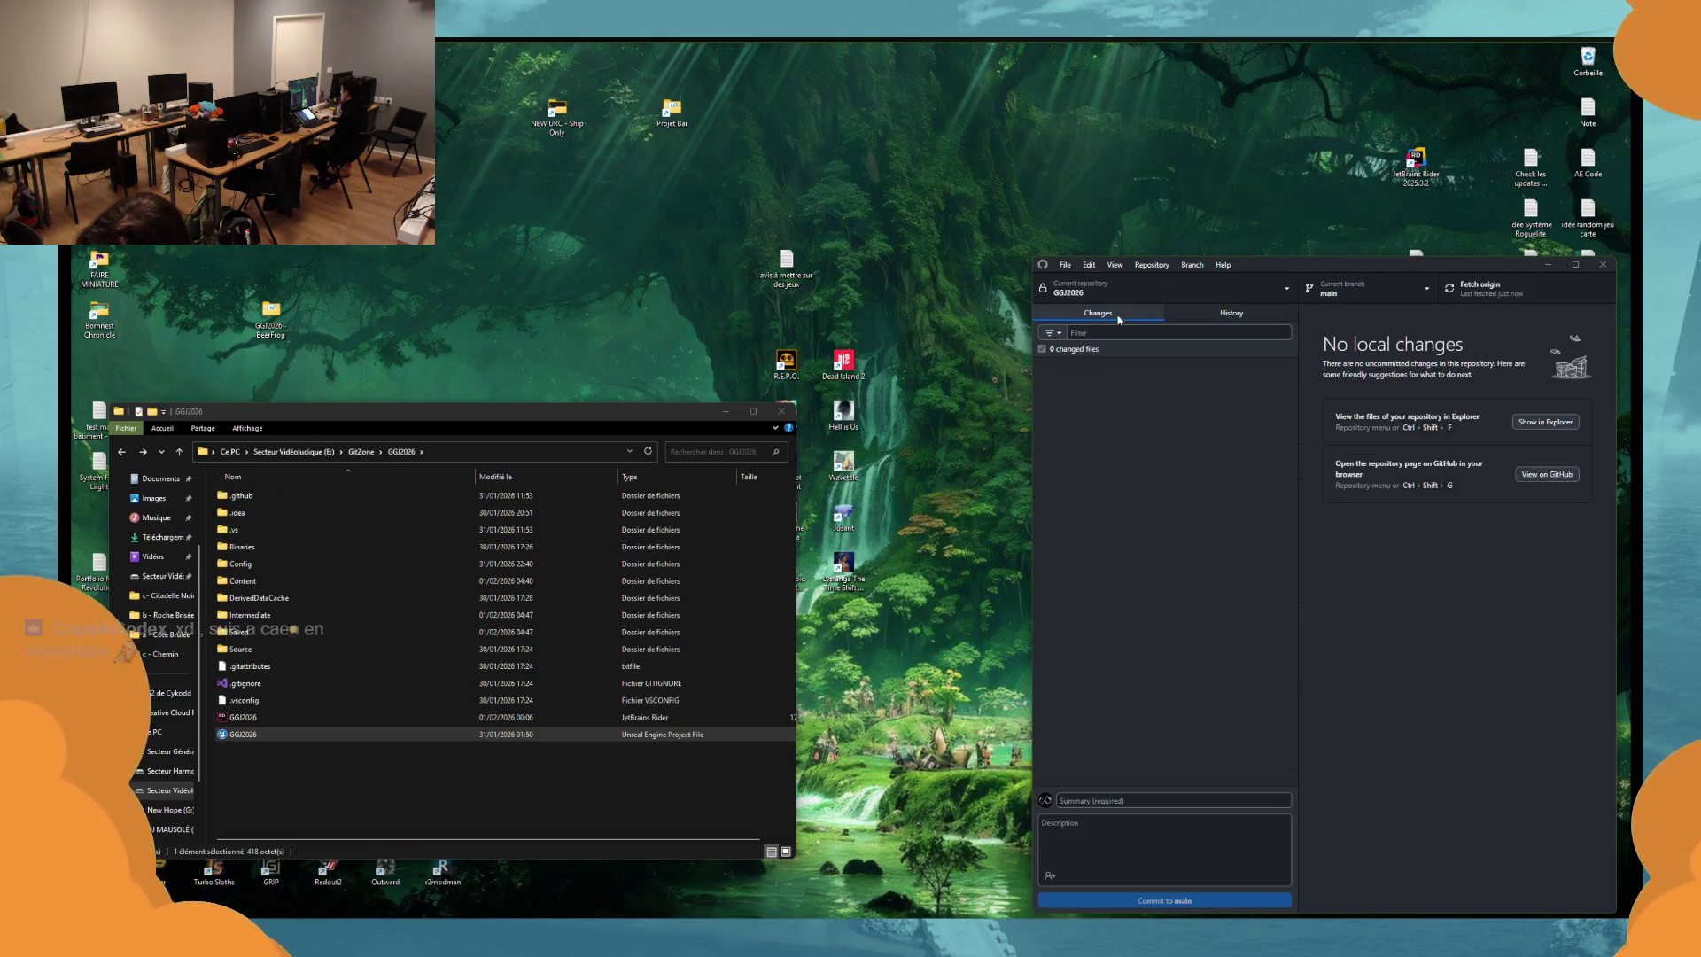
double_click(310, 735)
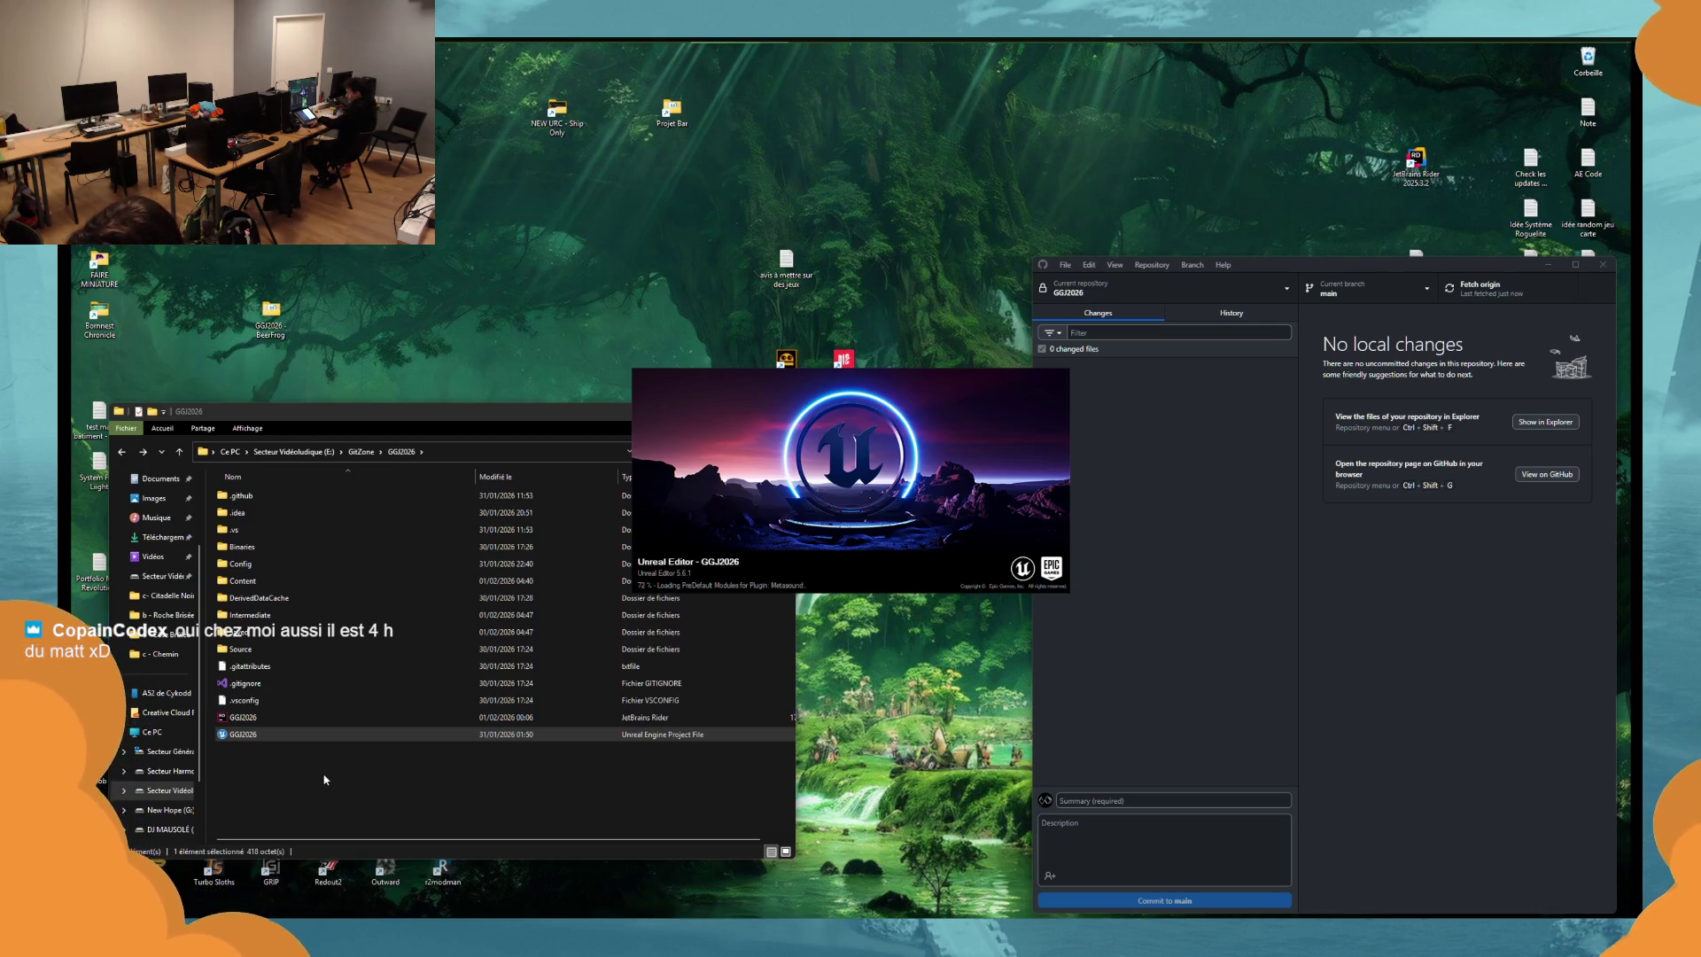
Bring the bridge level viewport back to the front, then launch a standalone playtest preview.
key("XF86AudioLowerVolume")
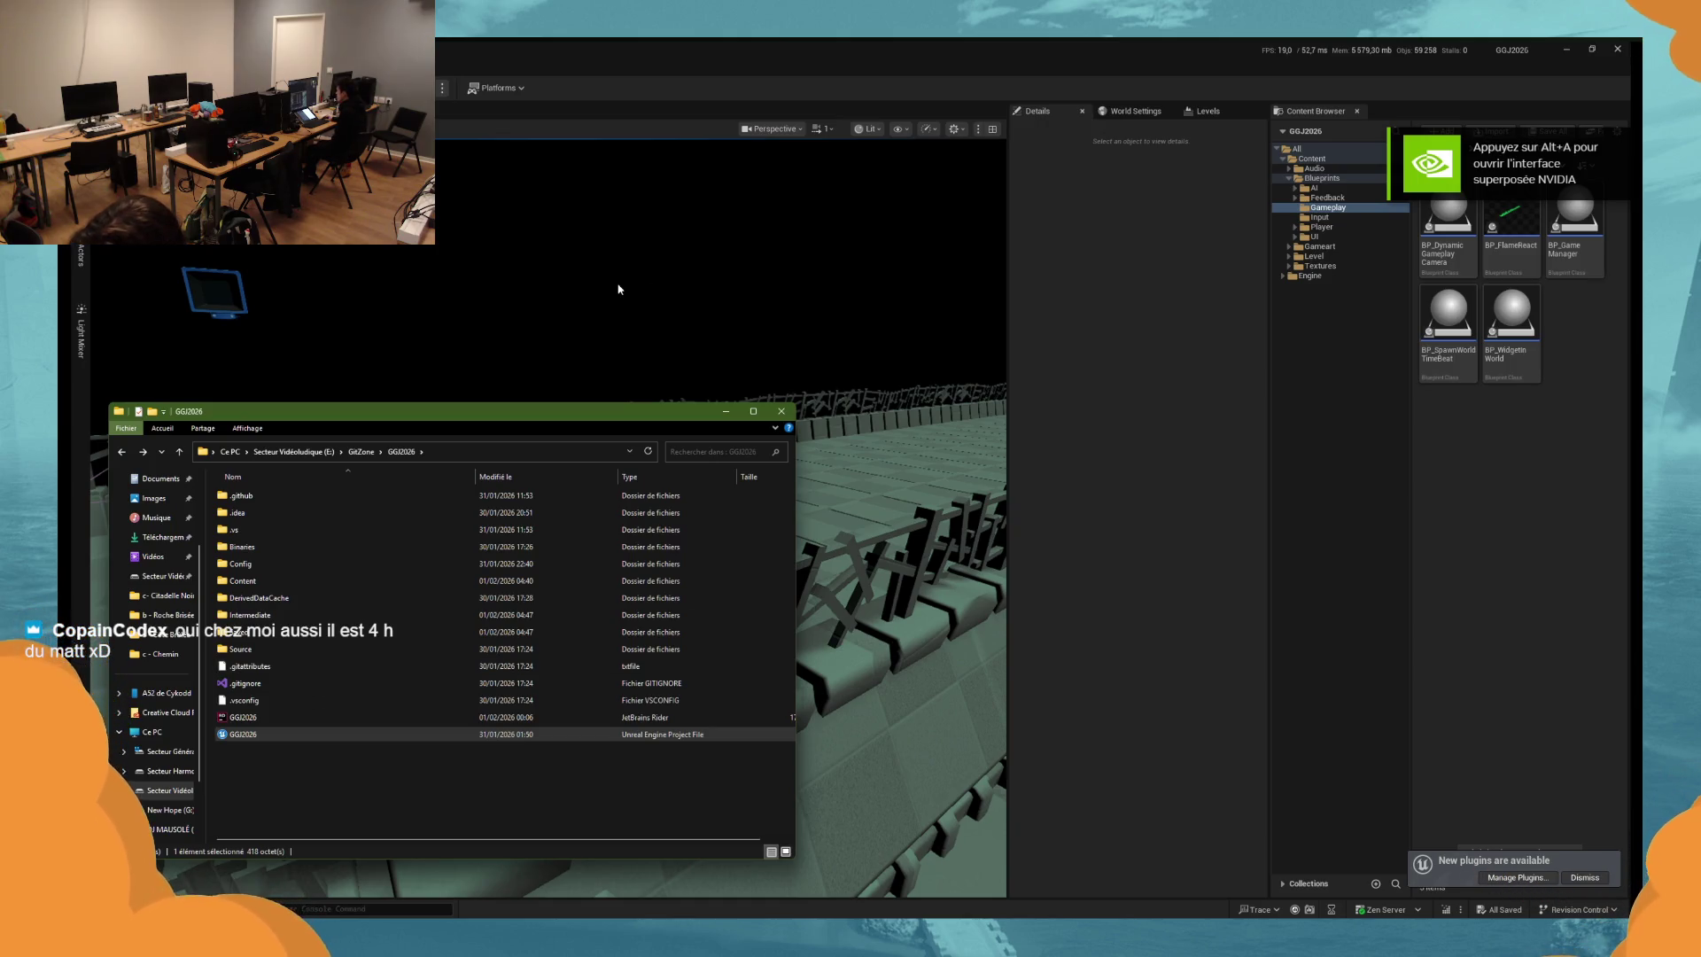
left_click(717, 406)
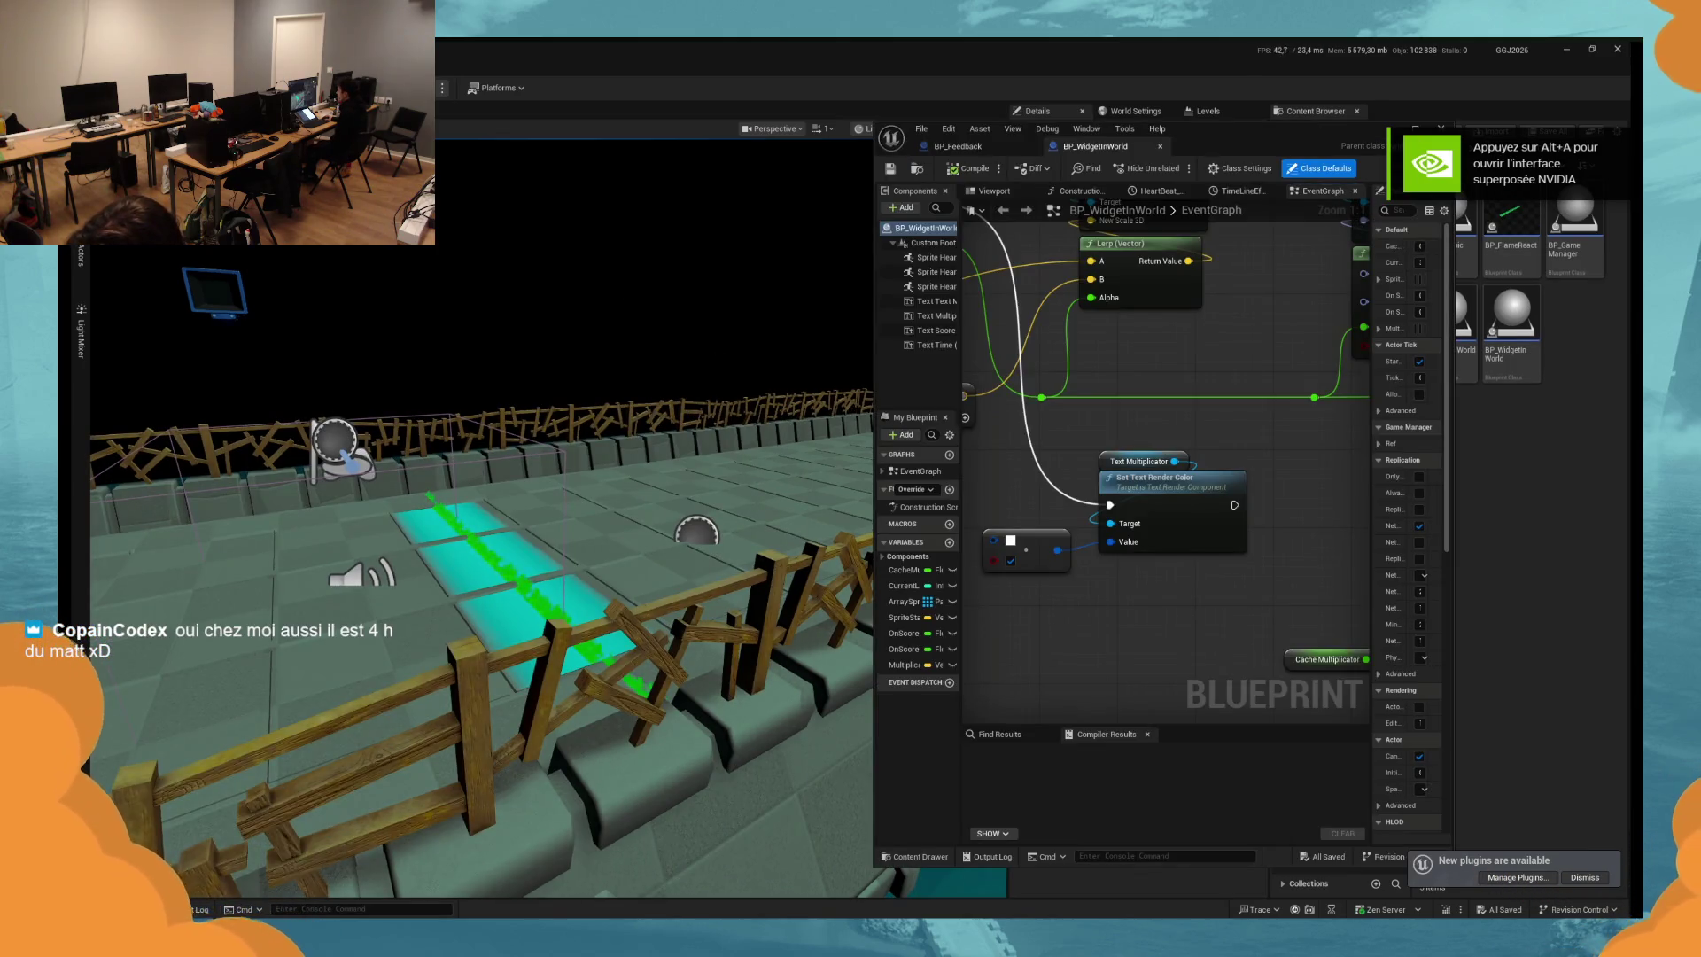
key("Right")
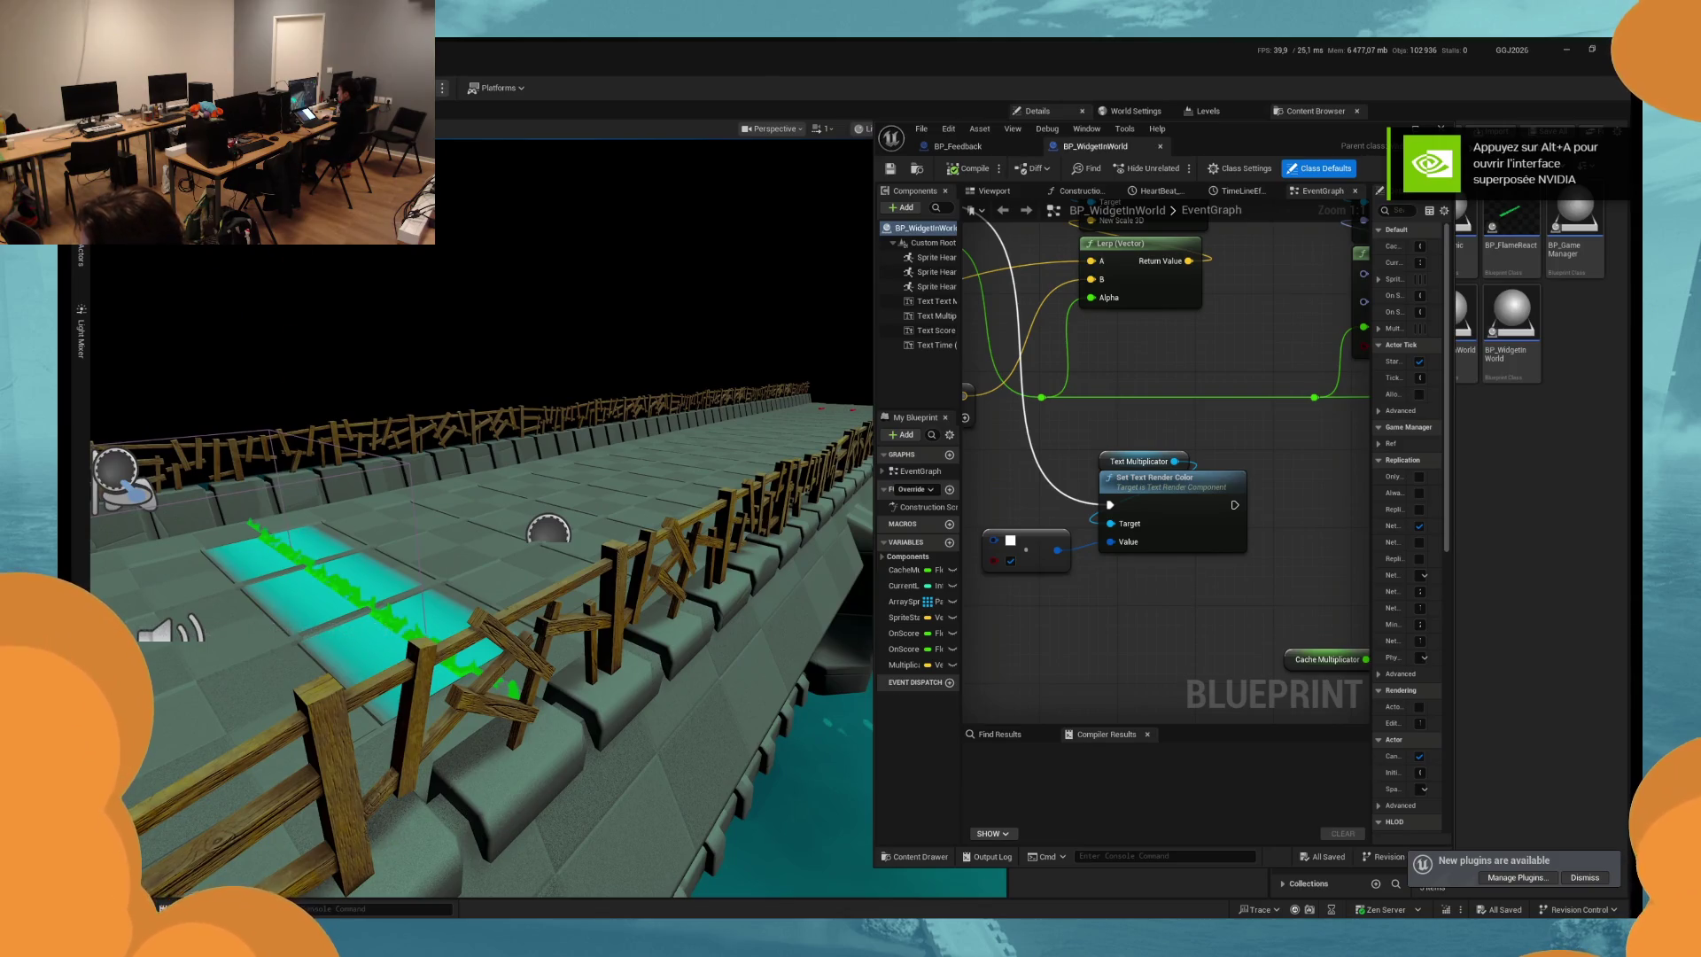
left_click(549, 570)
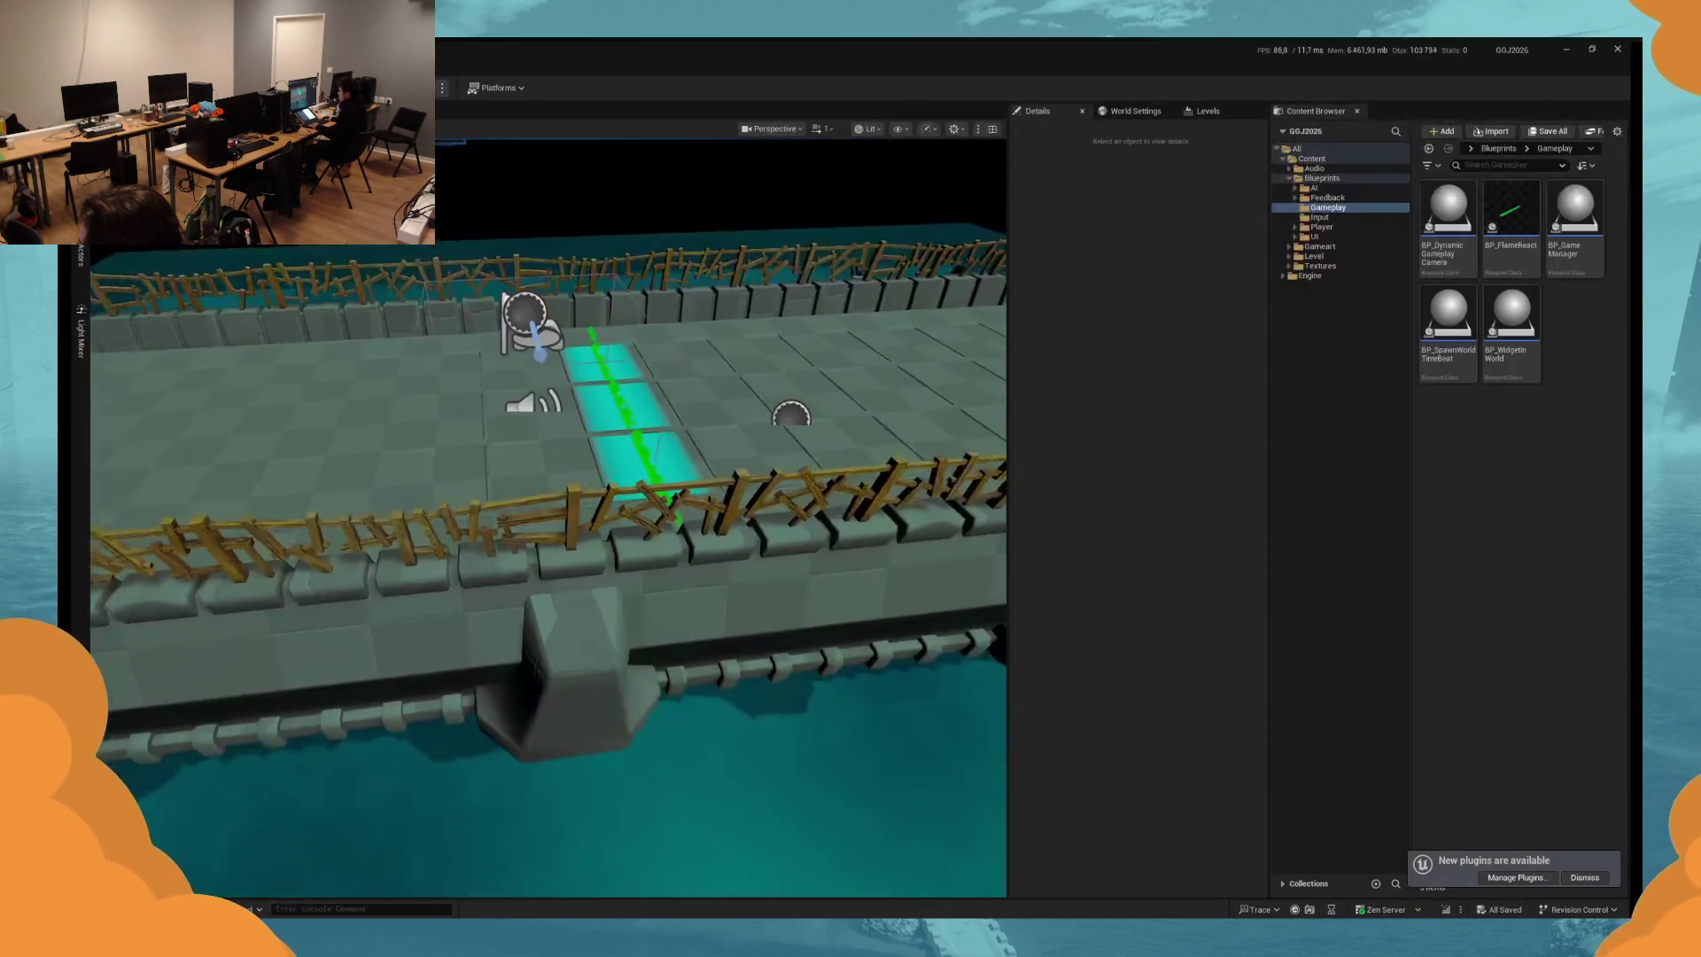
left_click(549, 570)
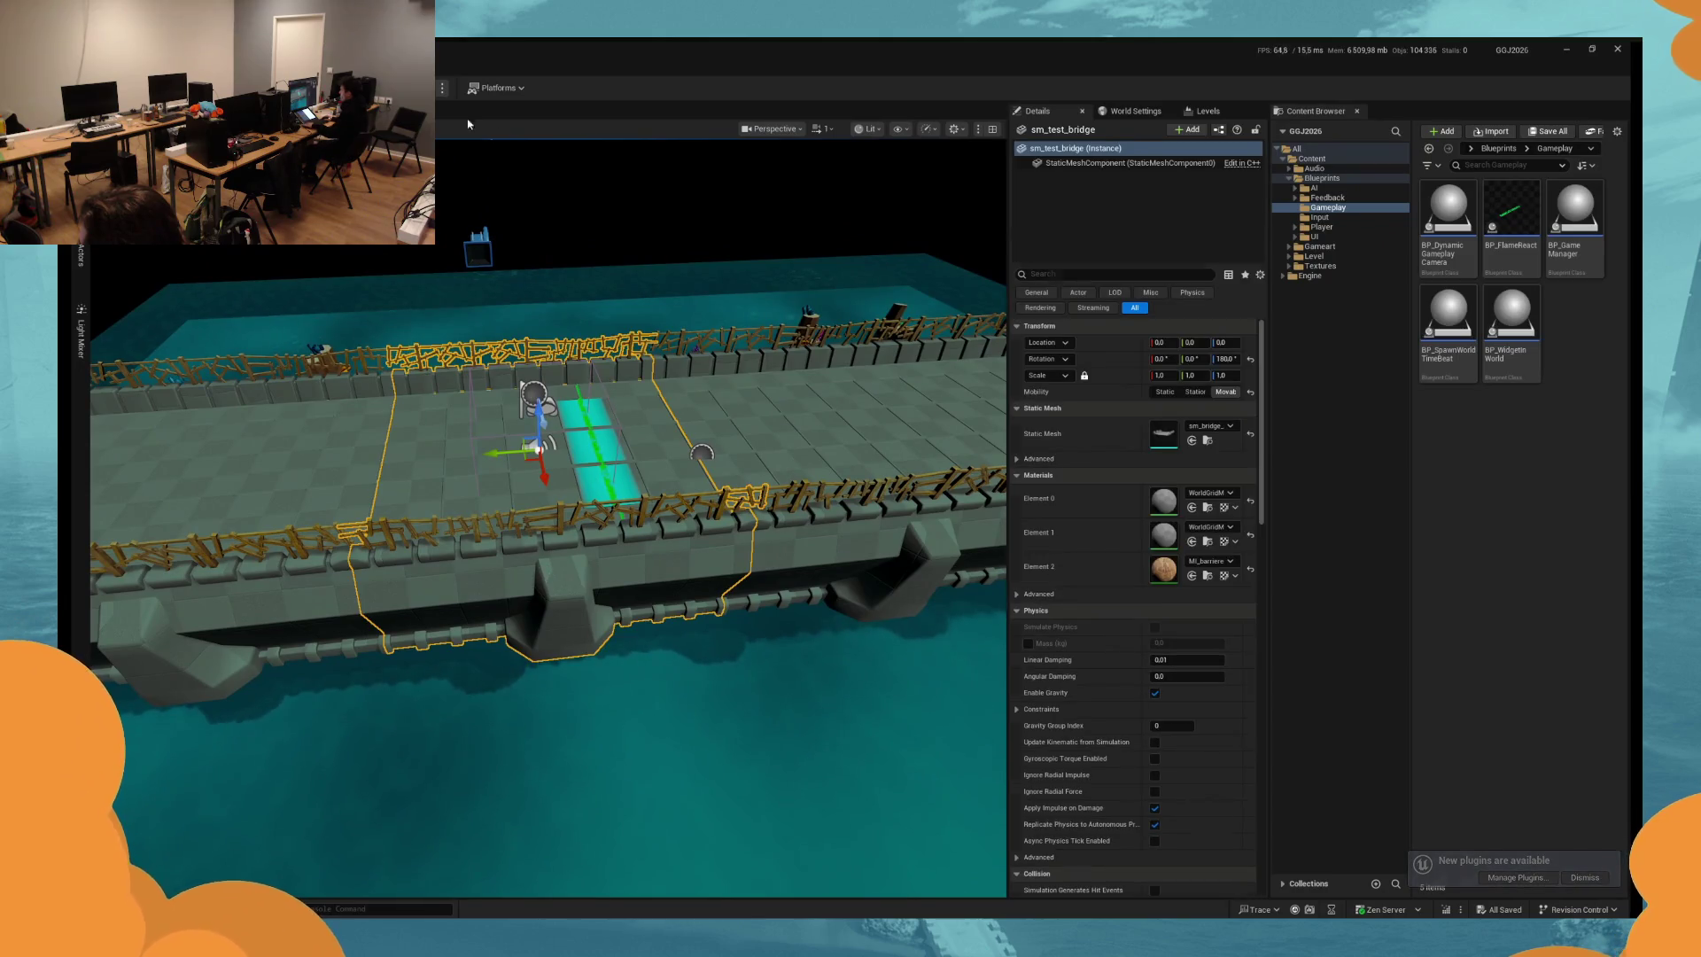
key("Escape")
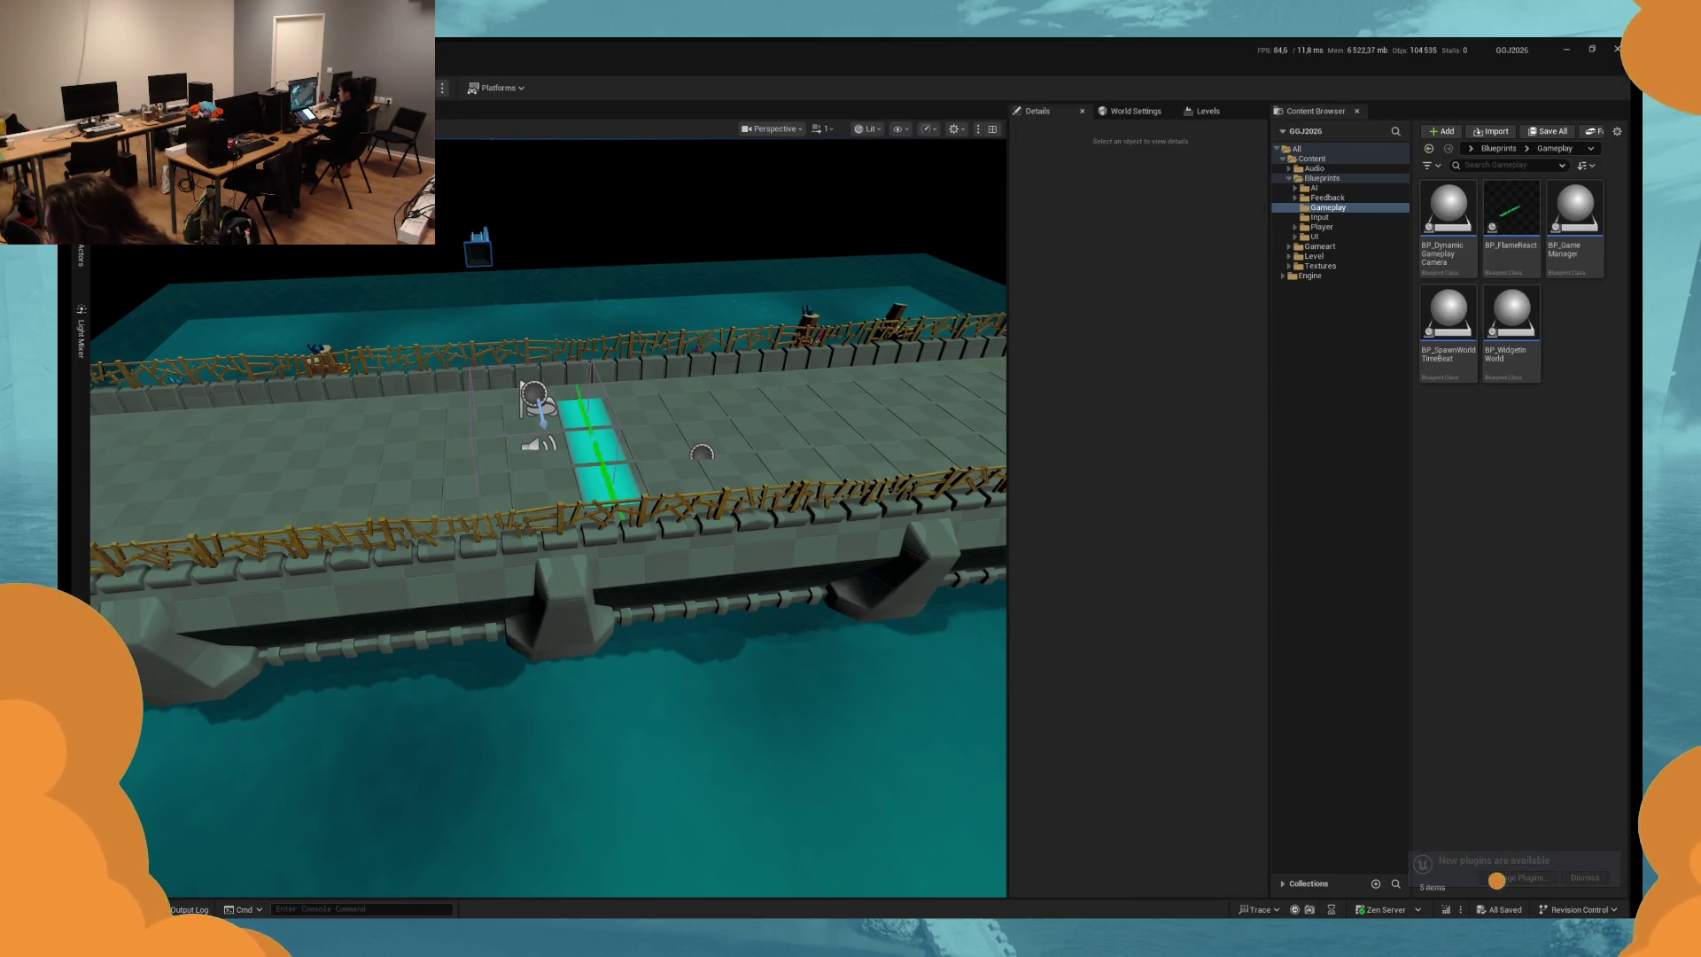
key("alt+p")
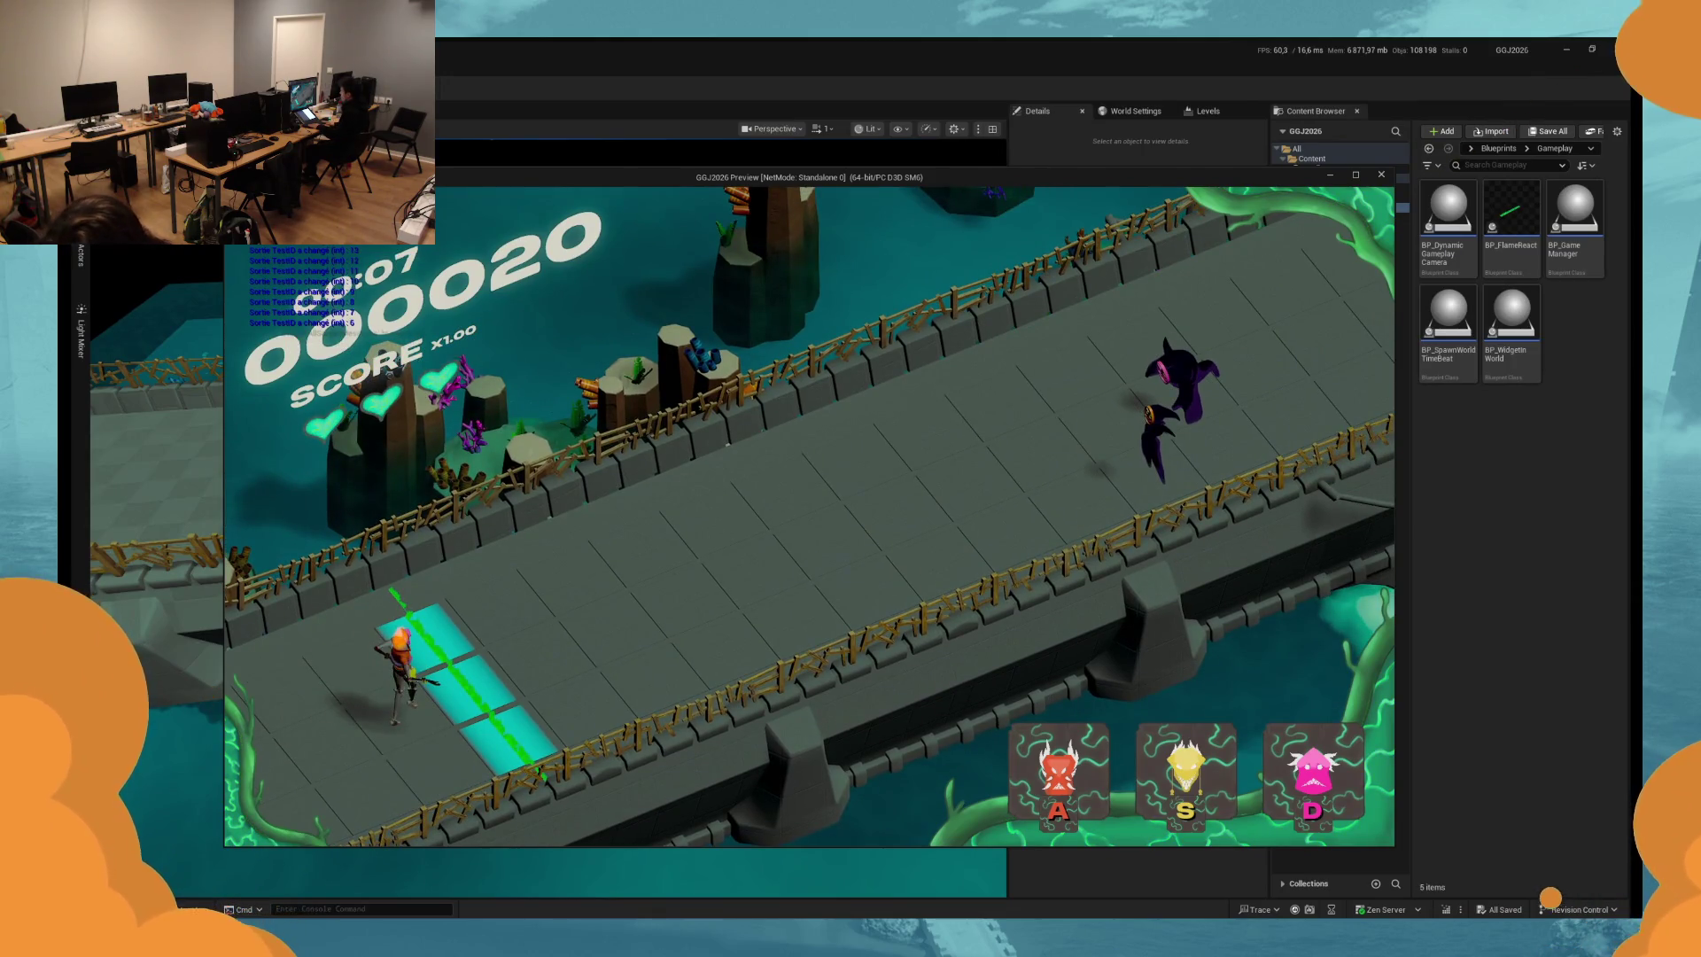
key("d")
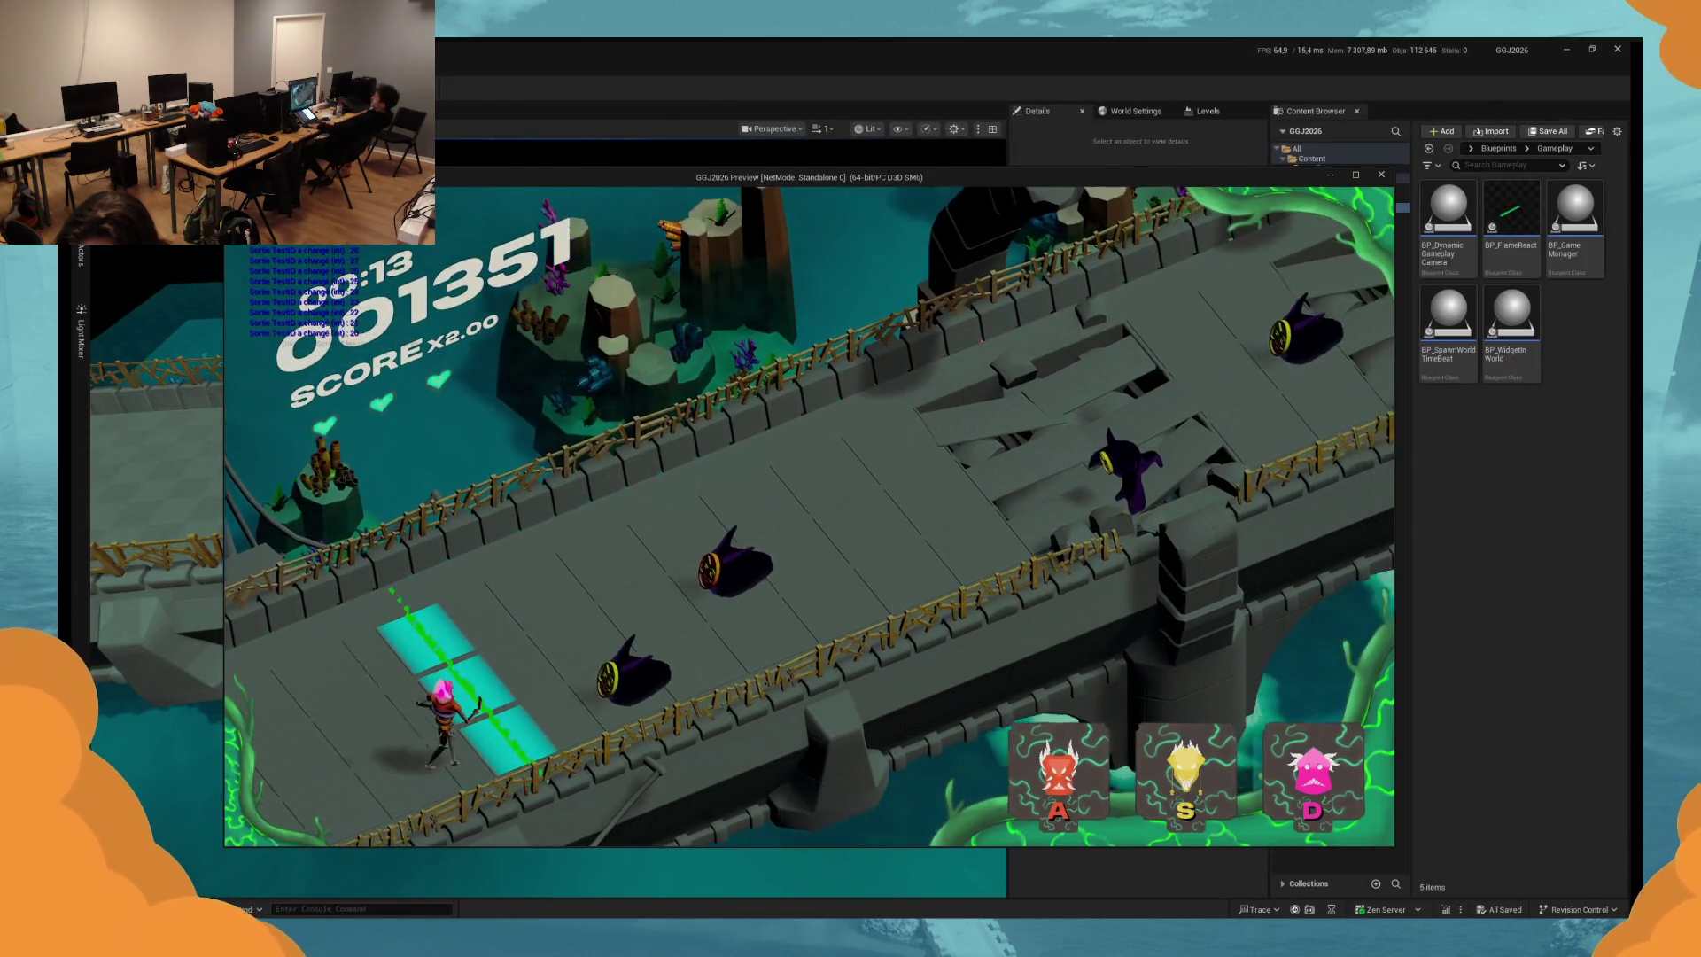
key("s")
key("a")
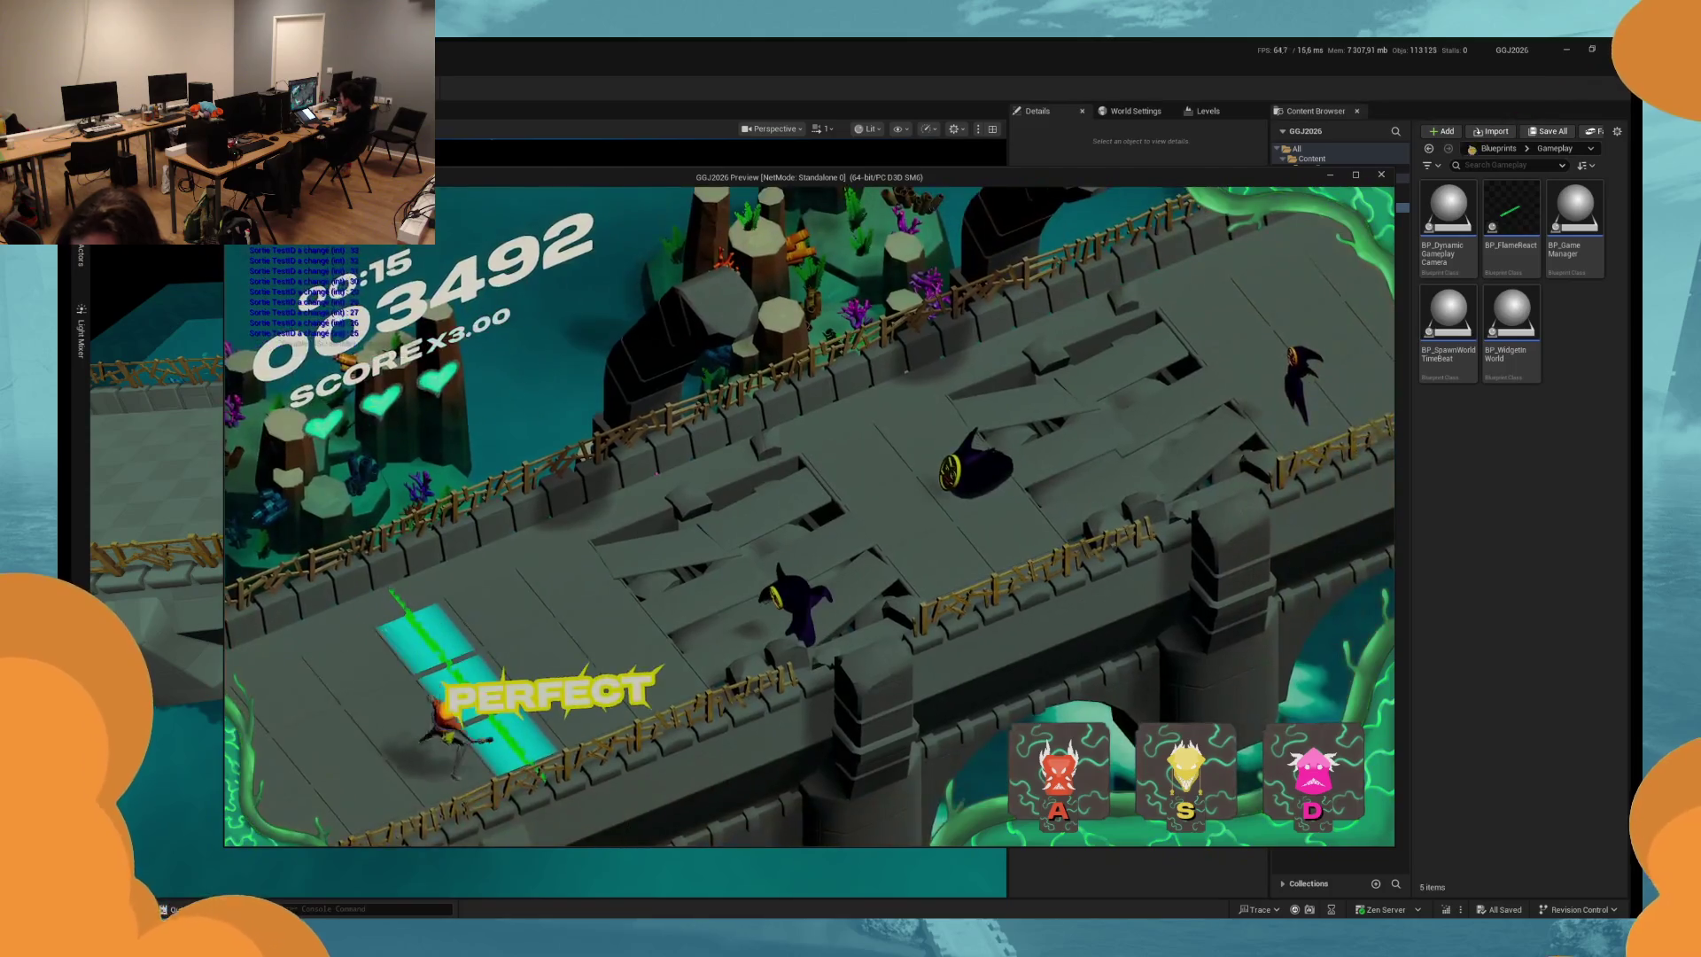
key("s")
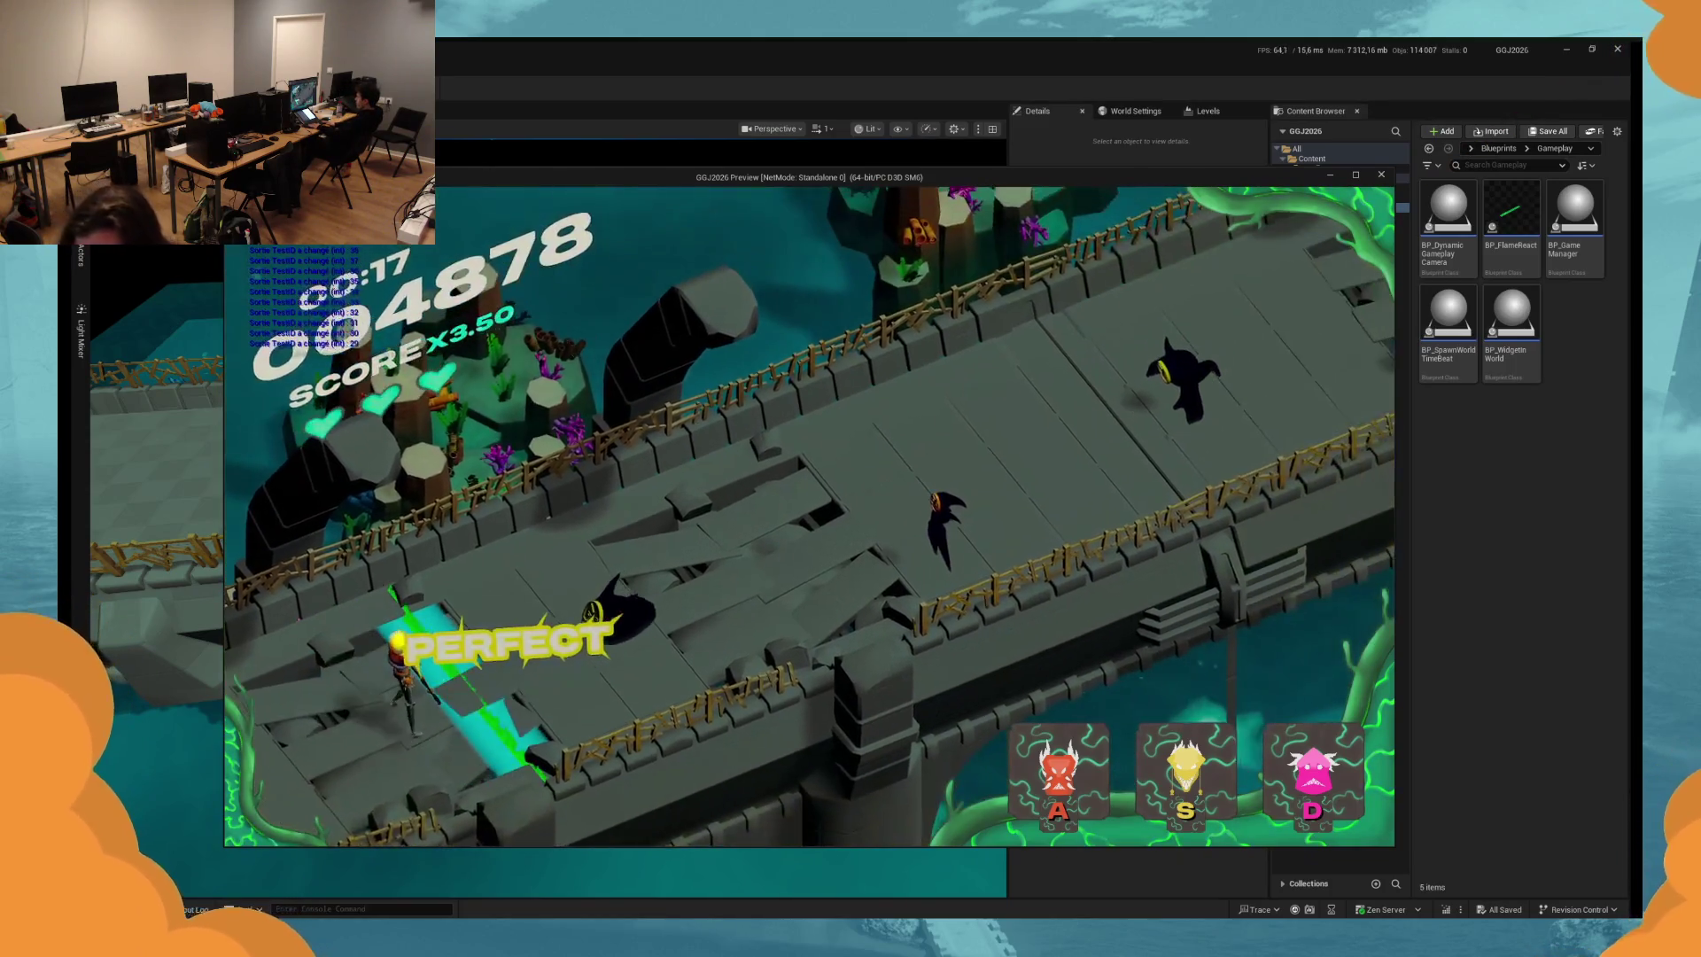
key("s")
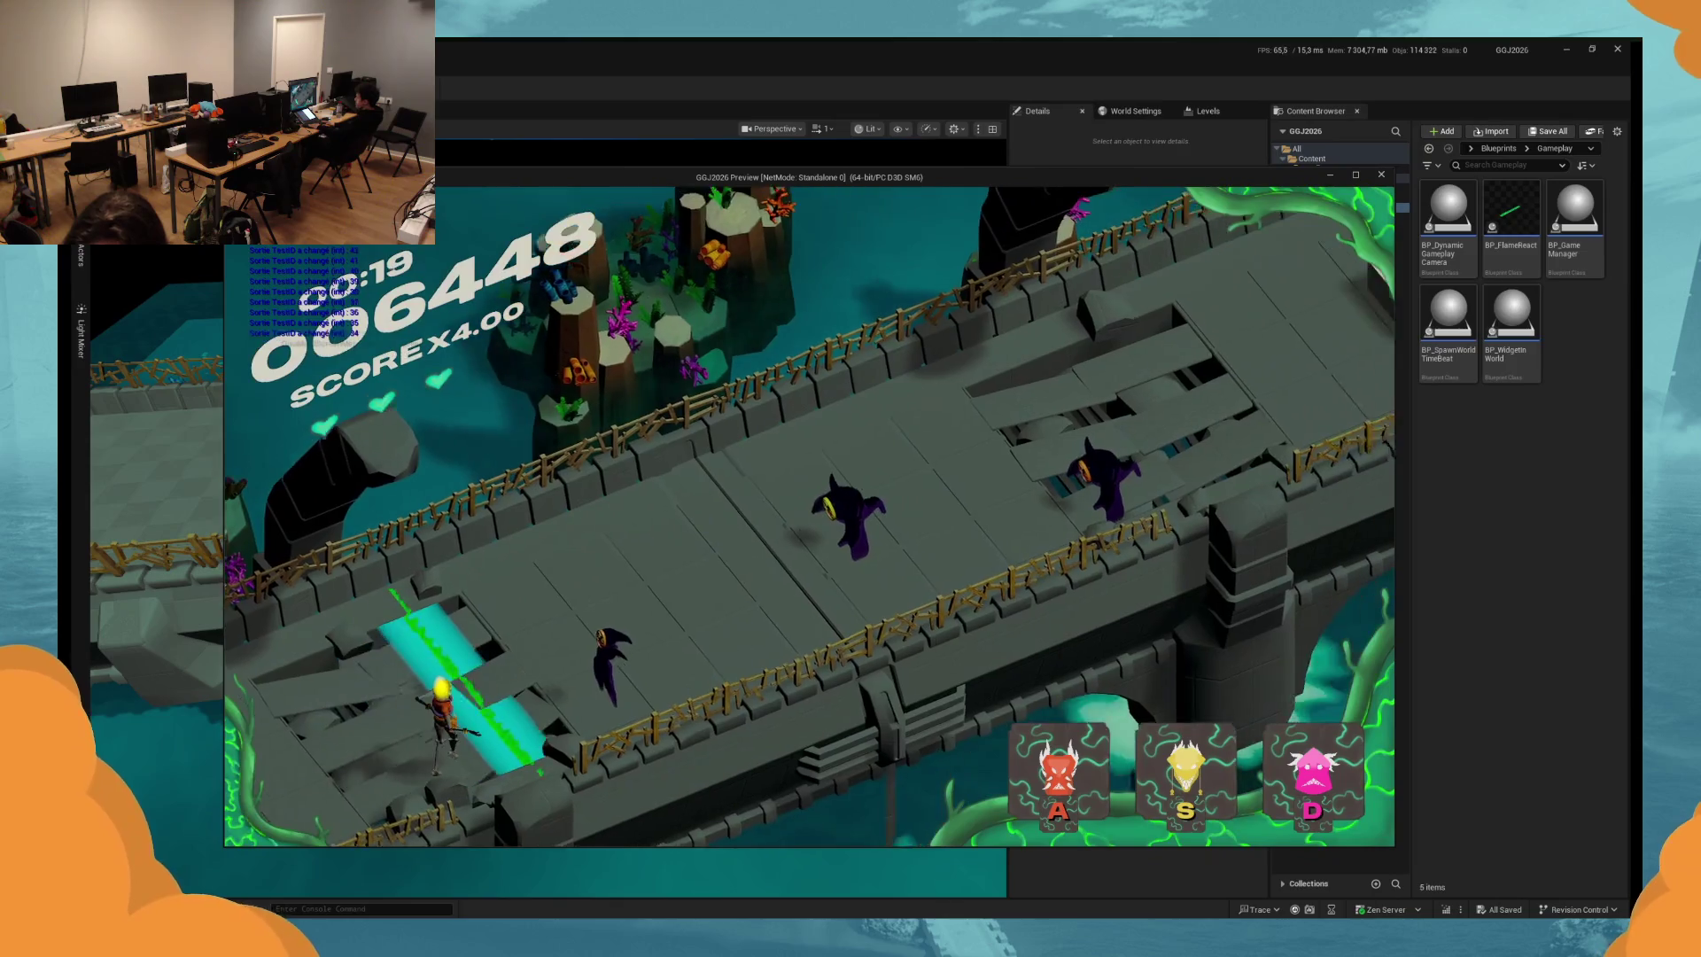
key("s")
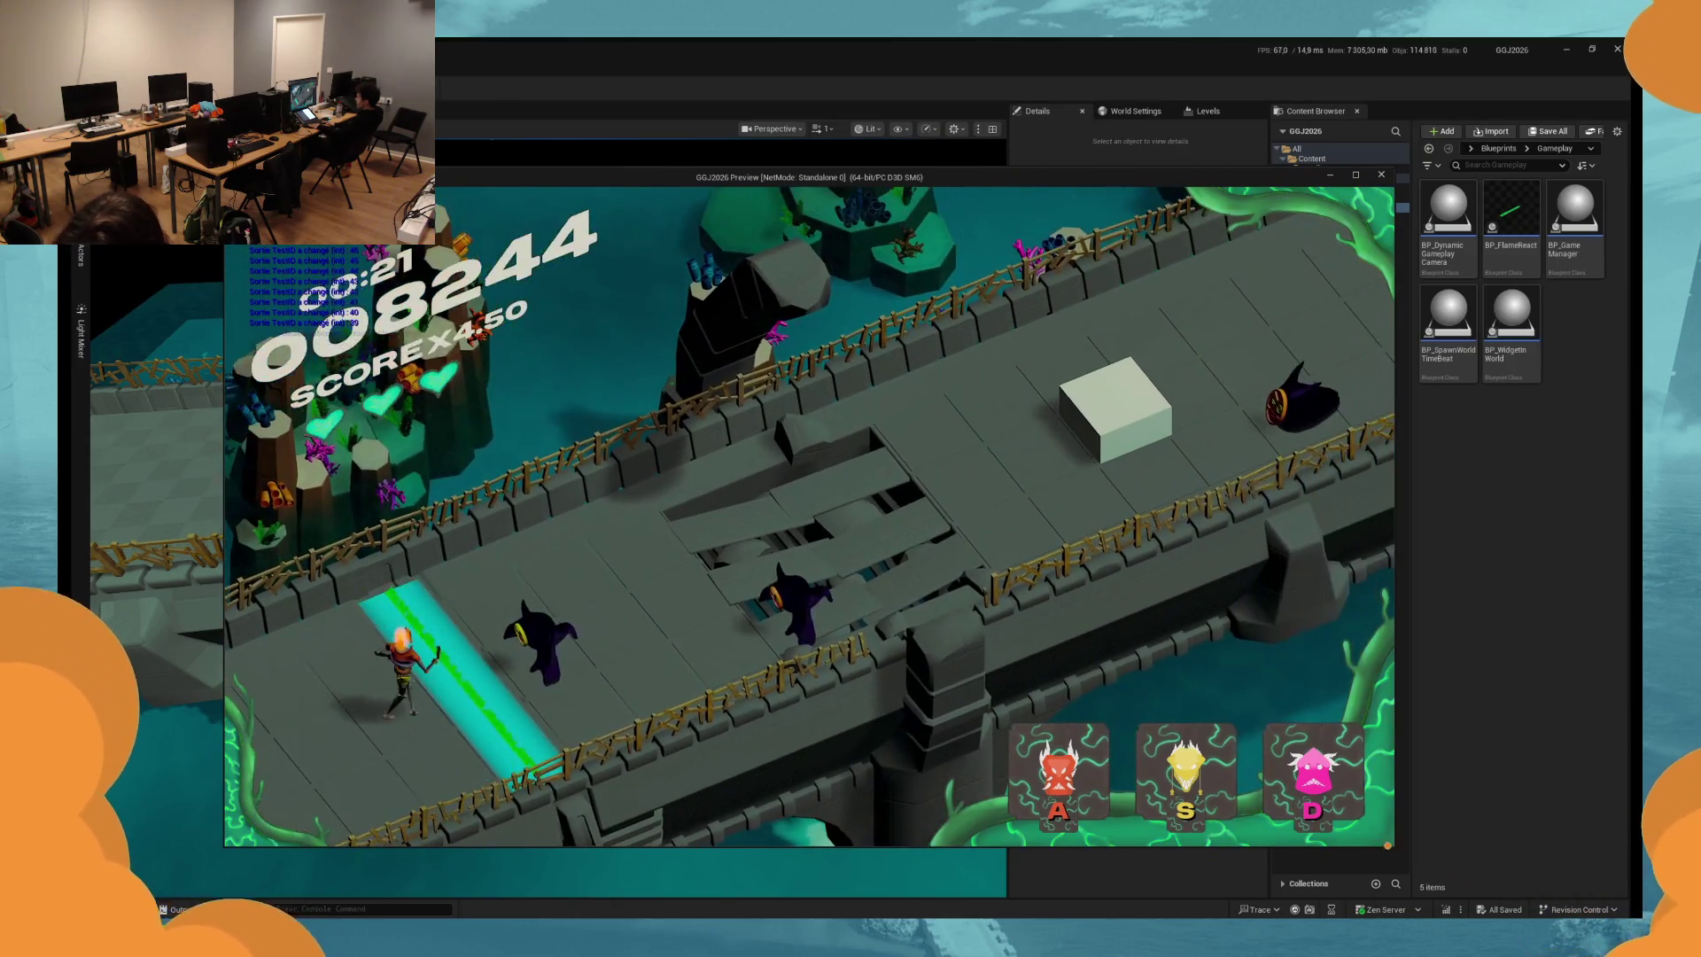
key("s")
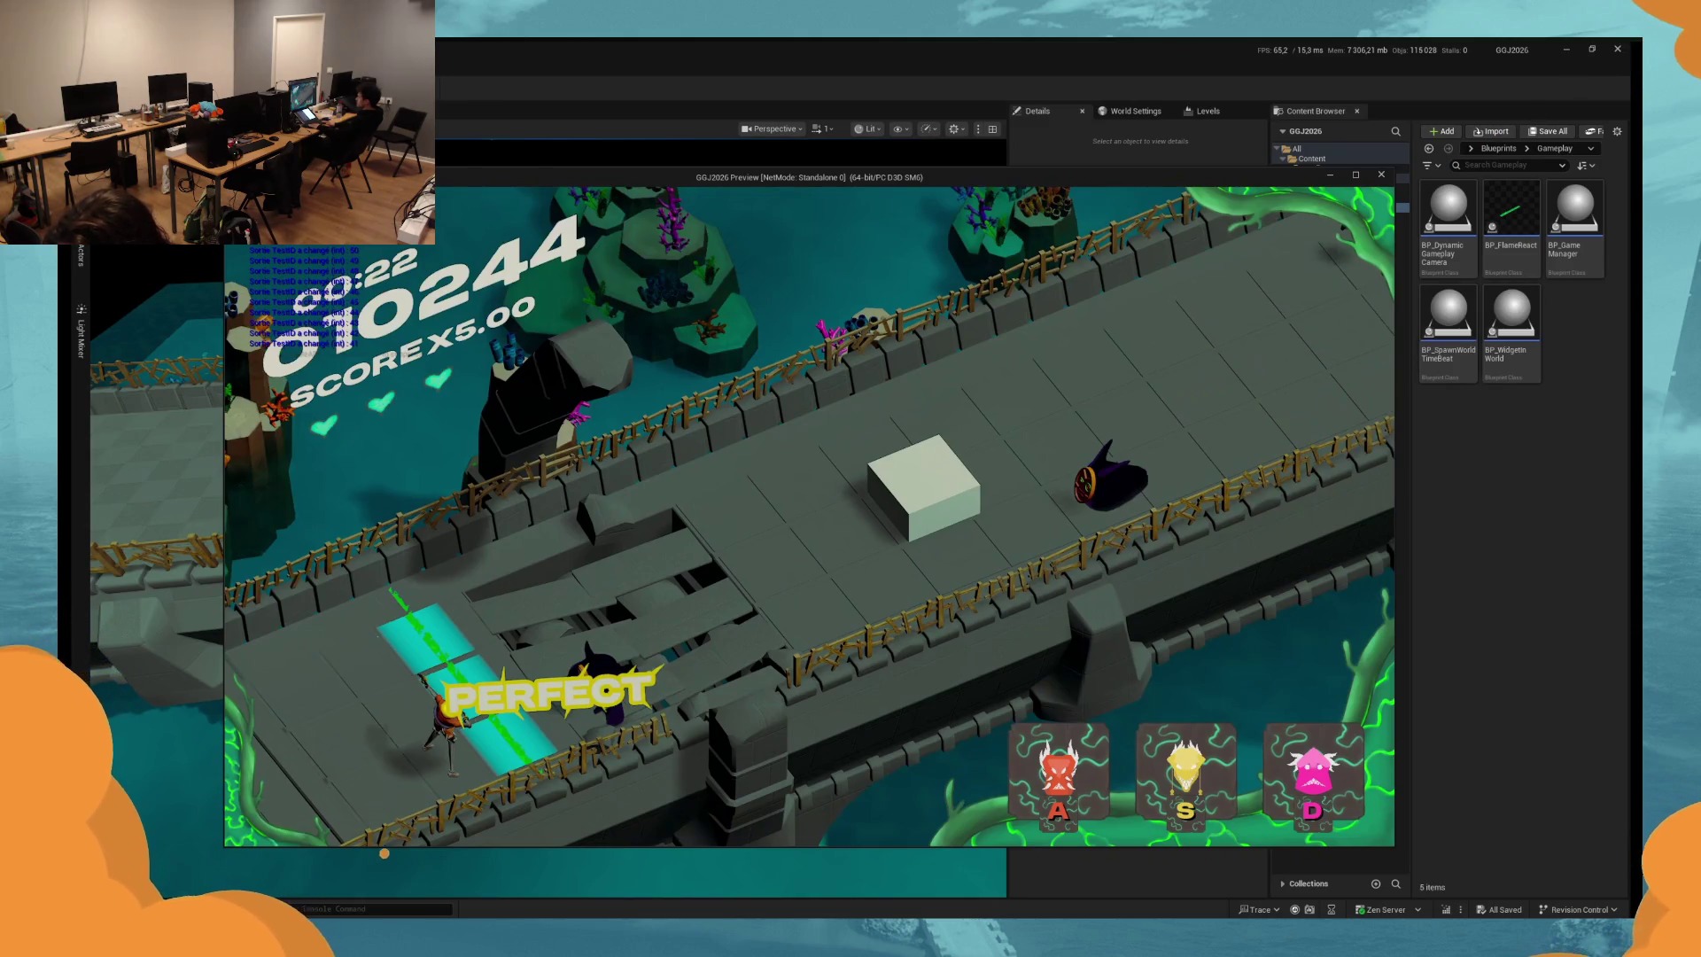
key("a")
key("a")
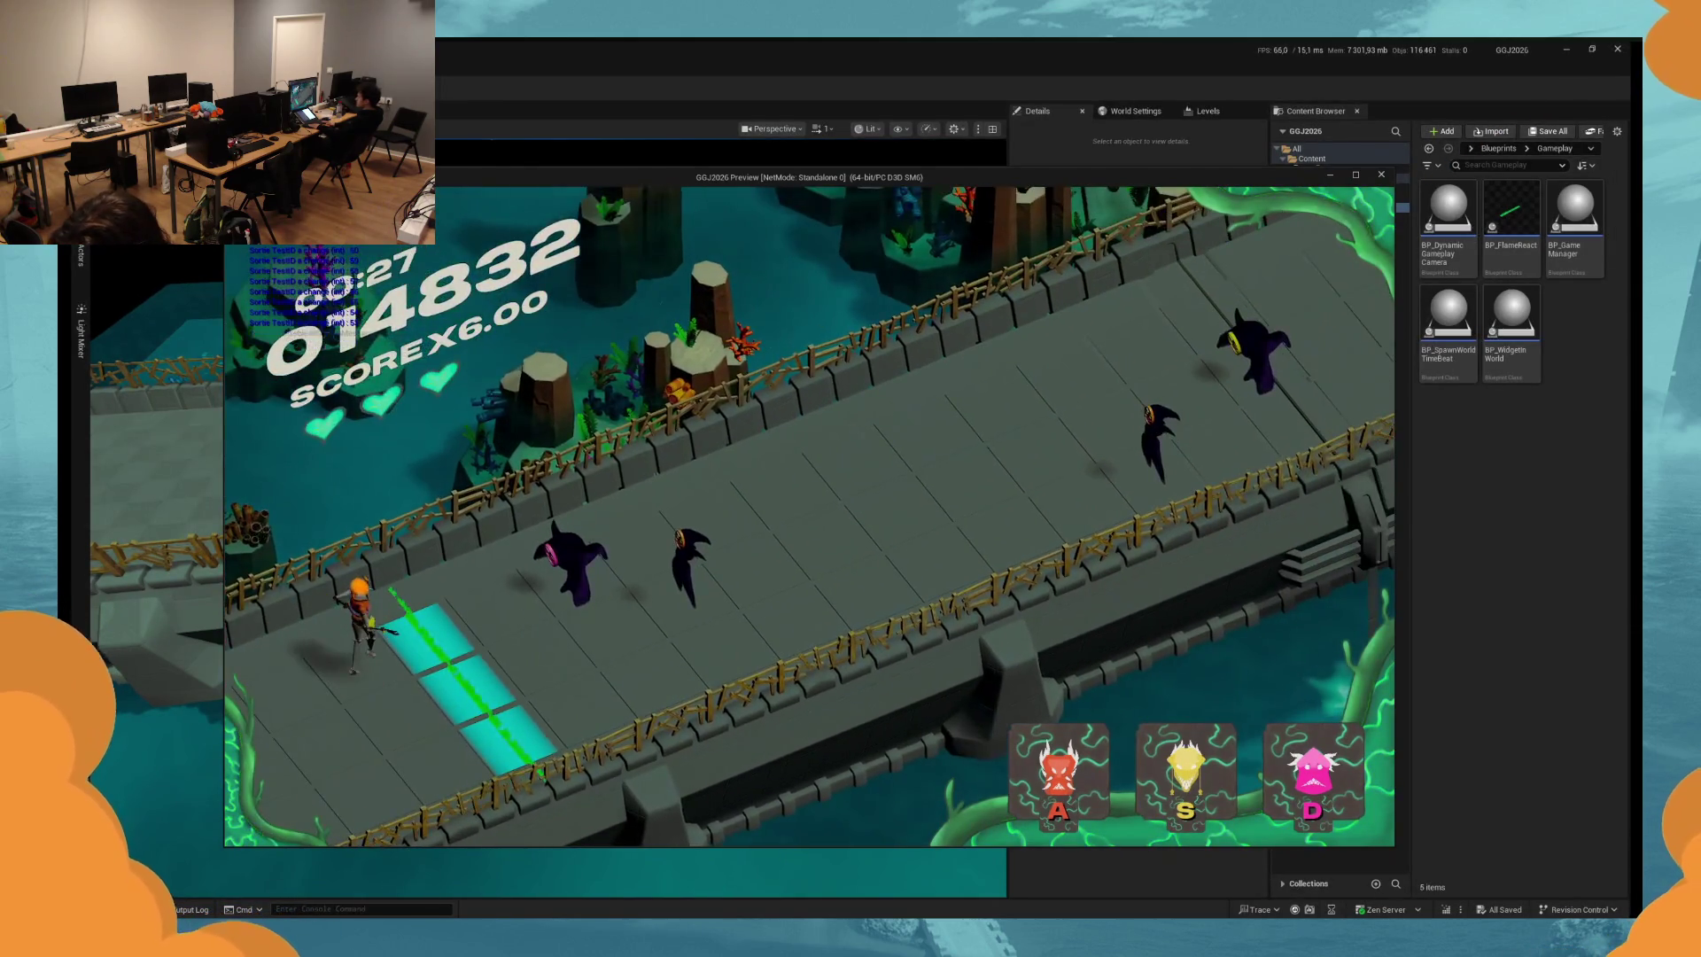
key("d")
key("a")
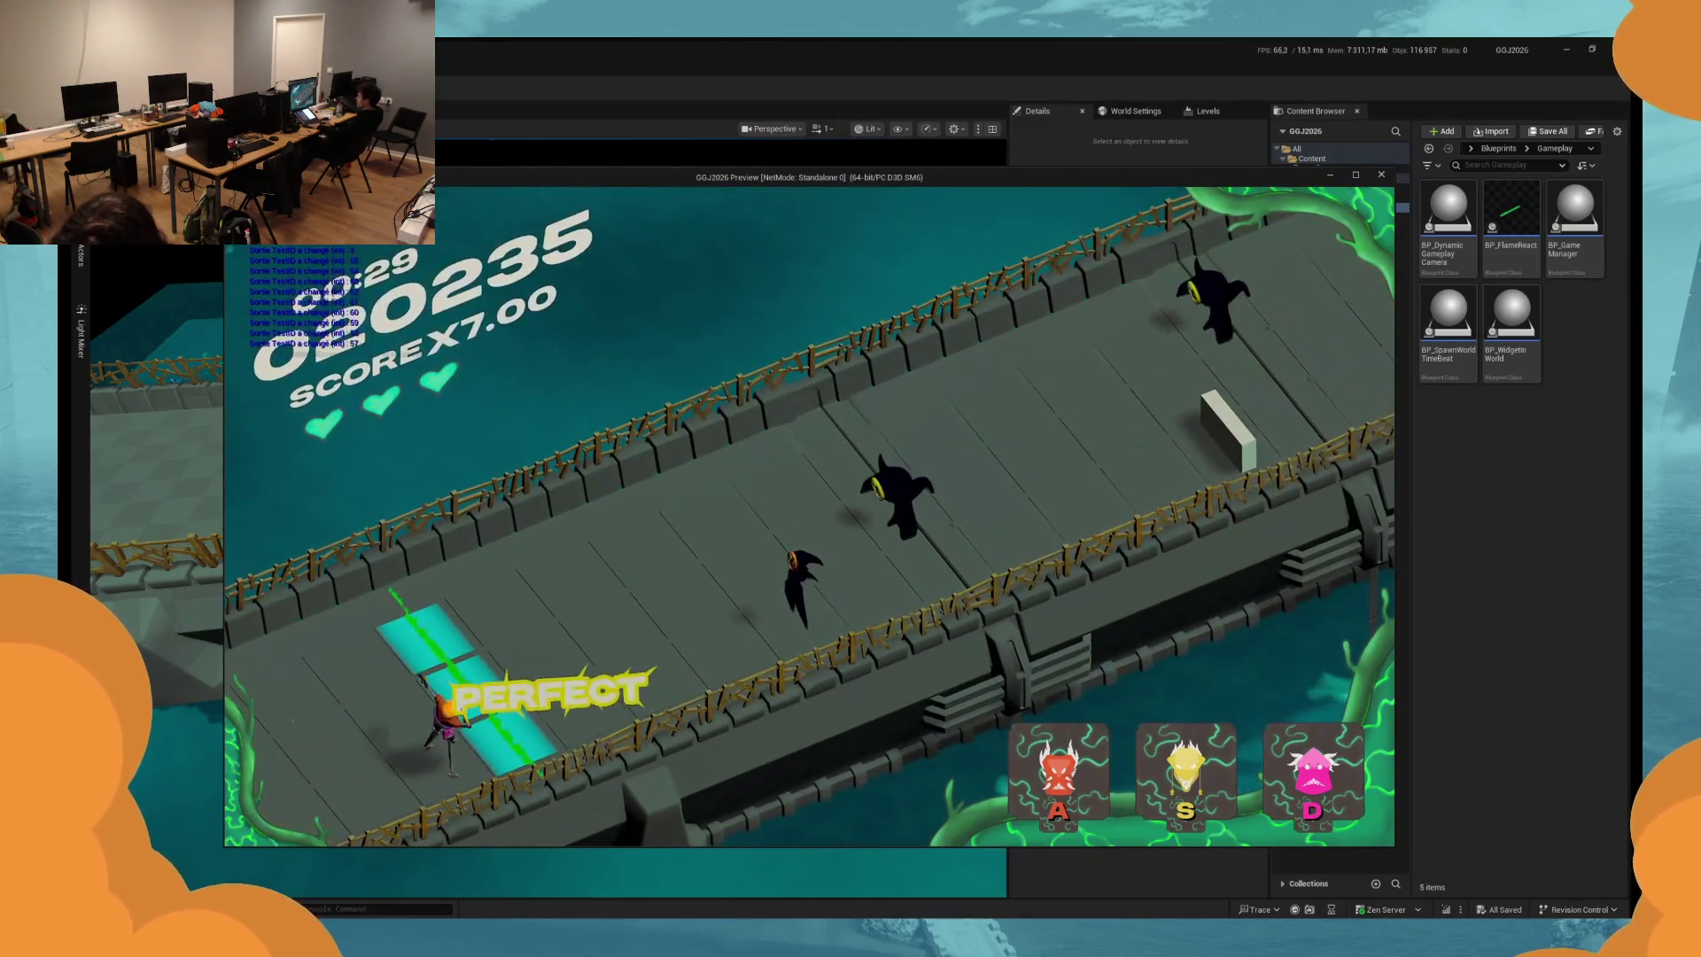
key("s")
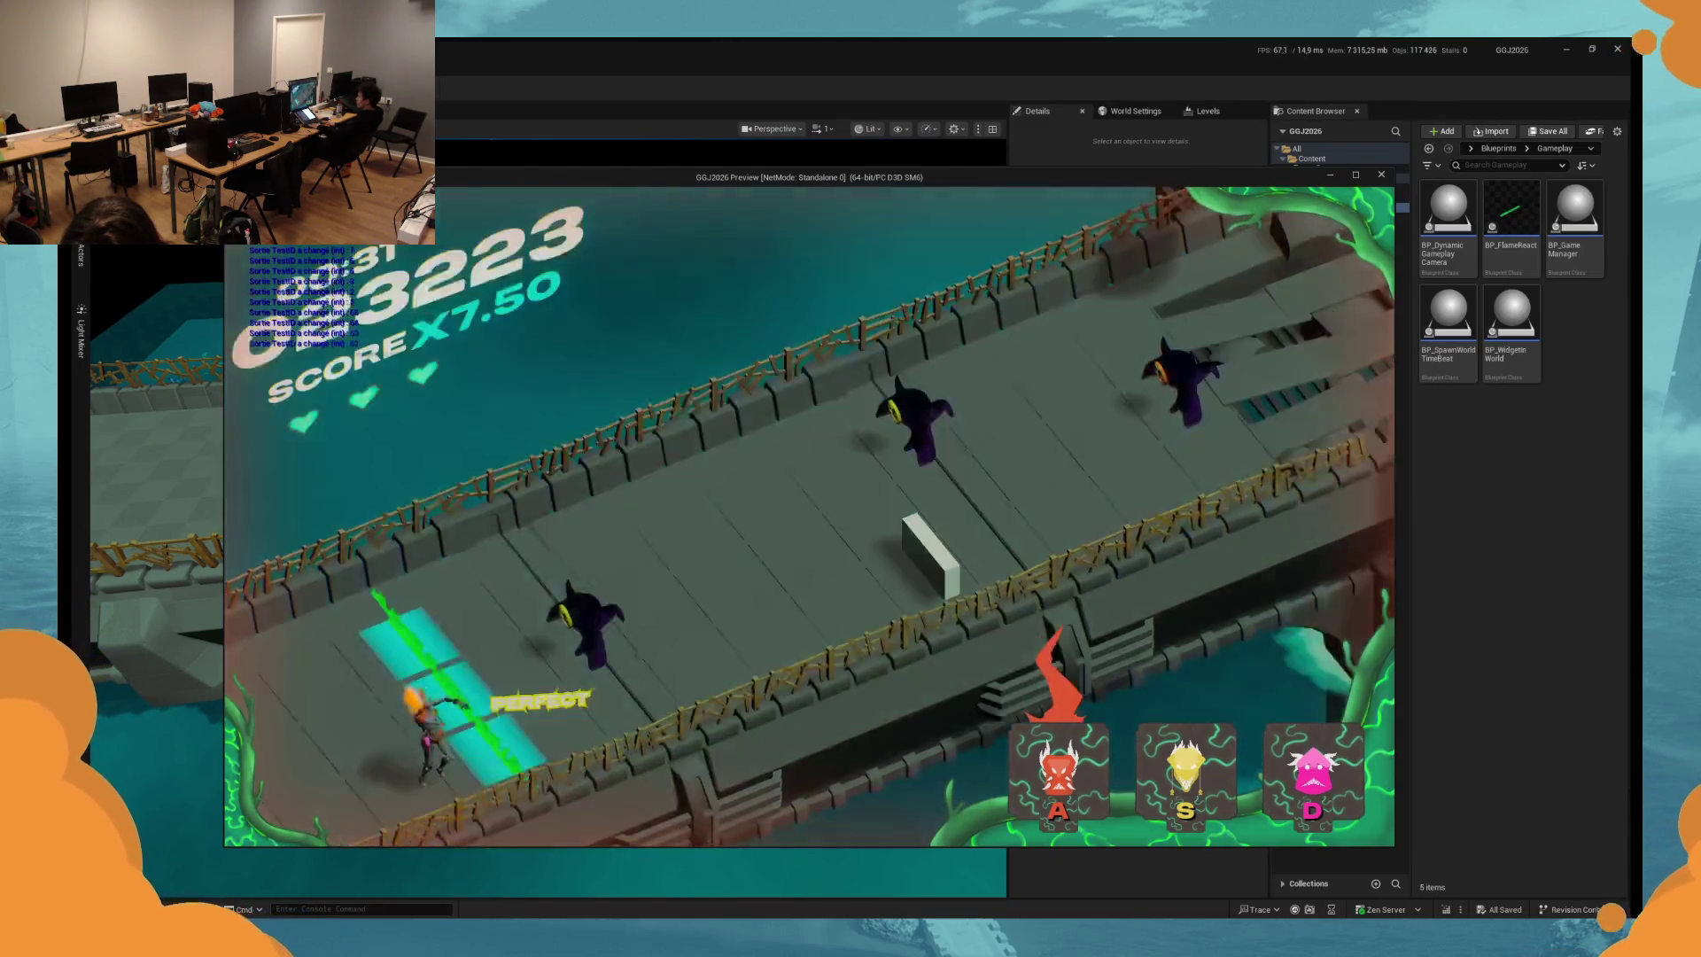
key("s")
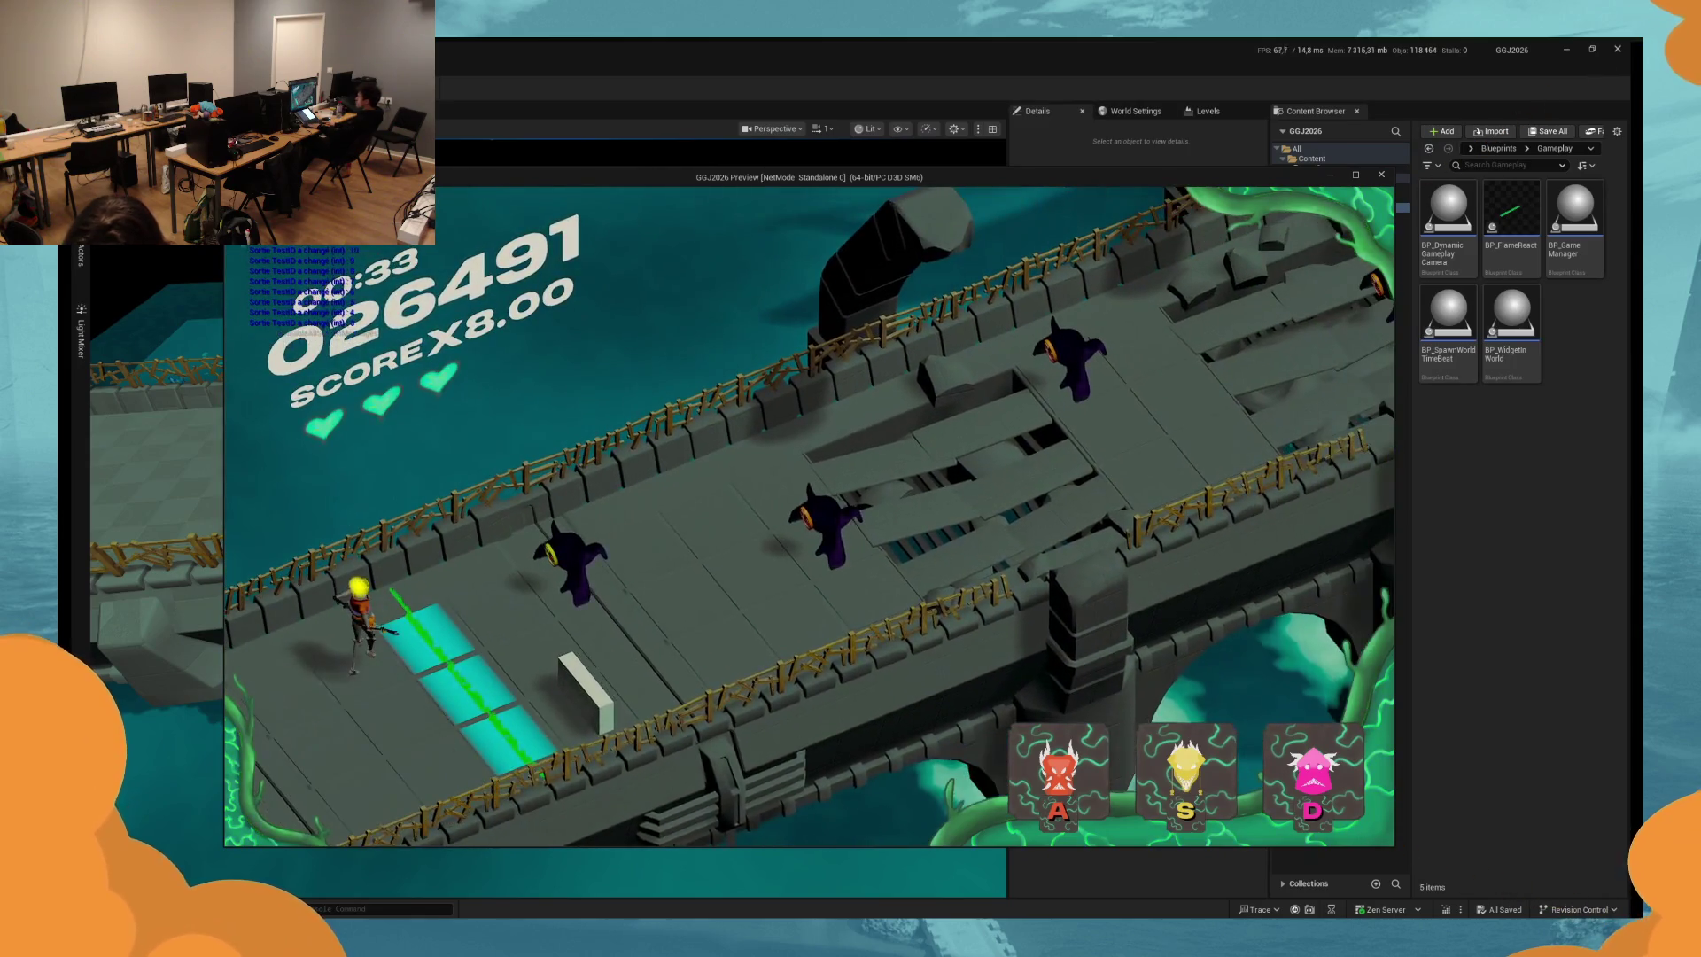
key("s")
key("a")
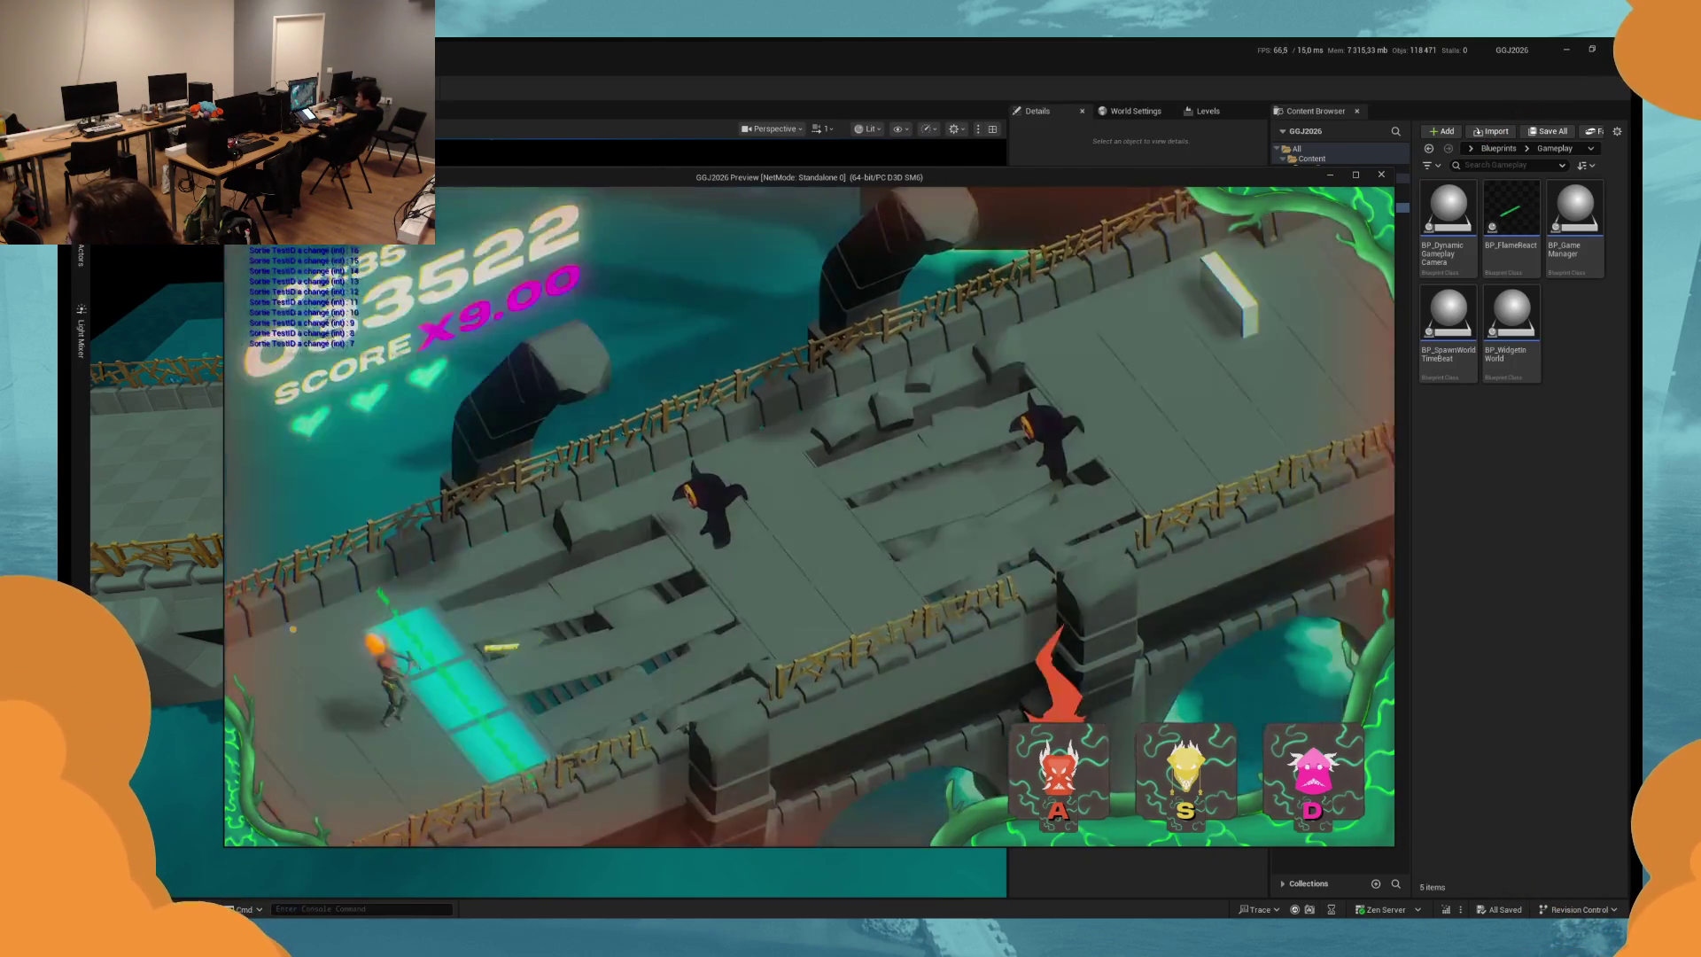
key("a")
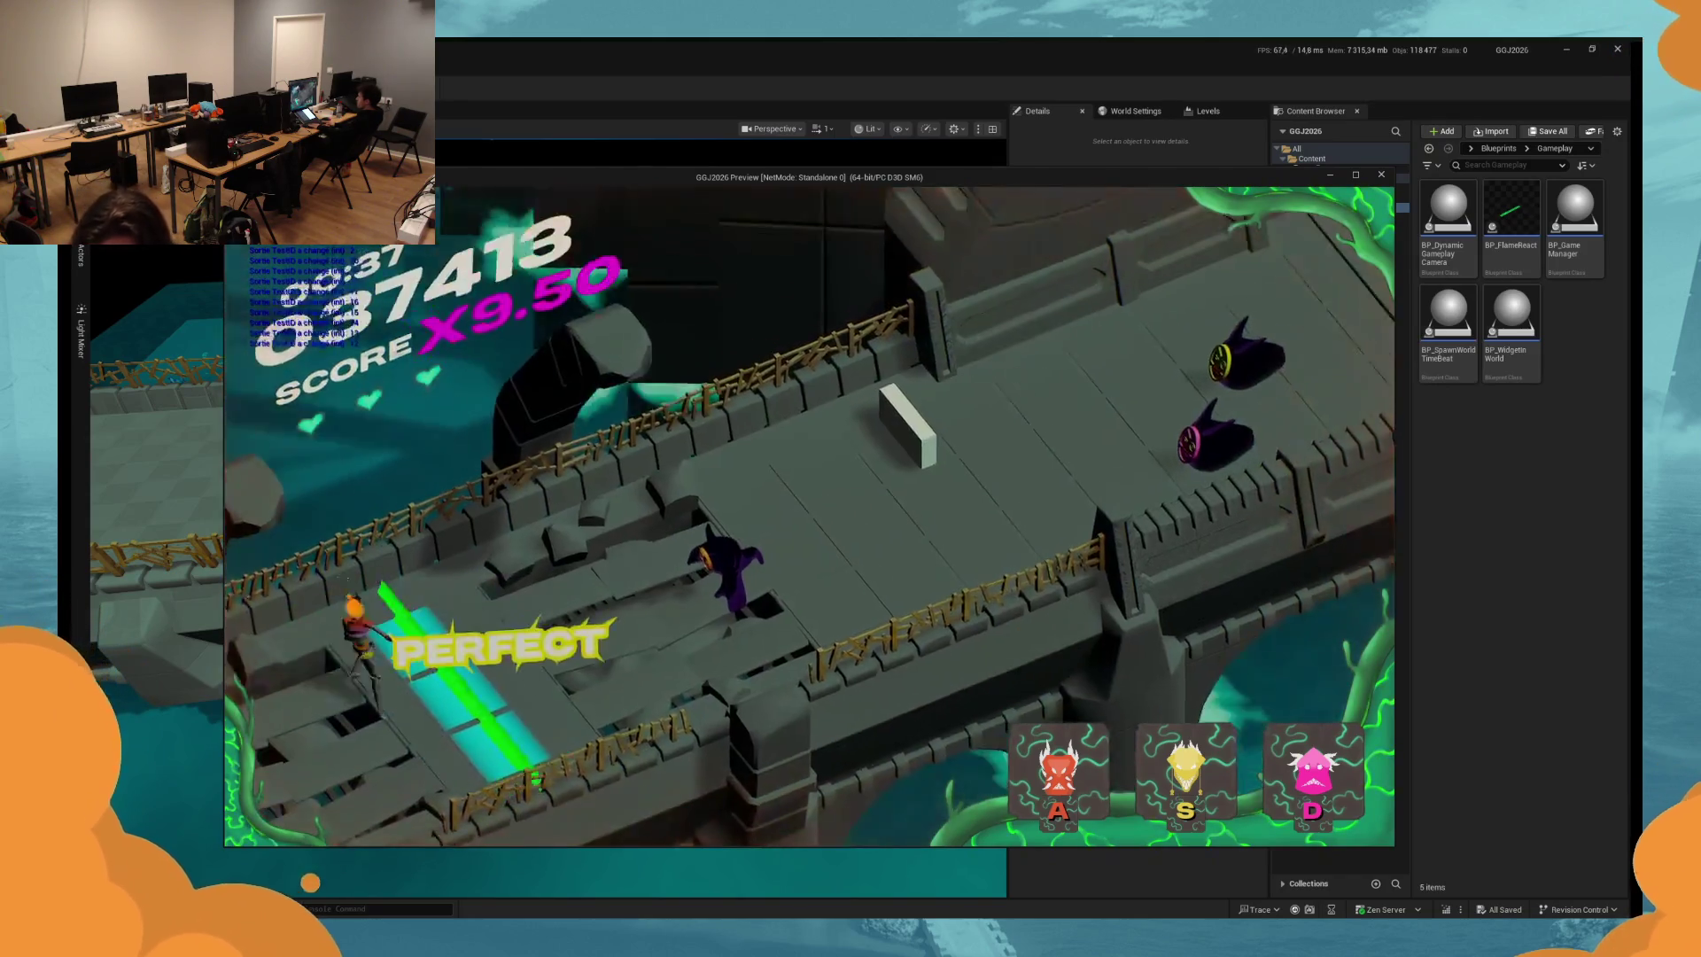
key("a")
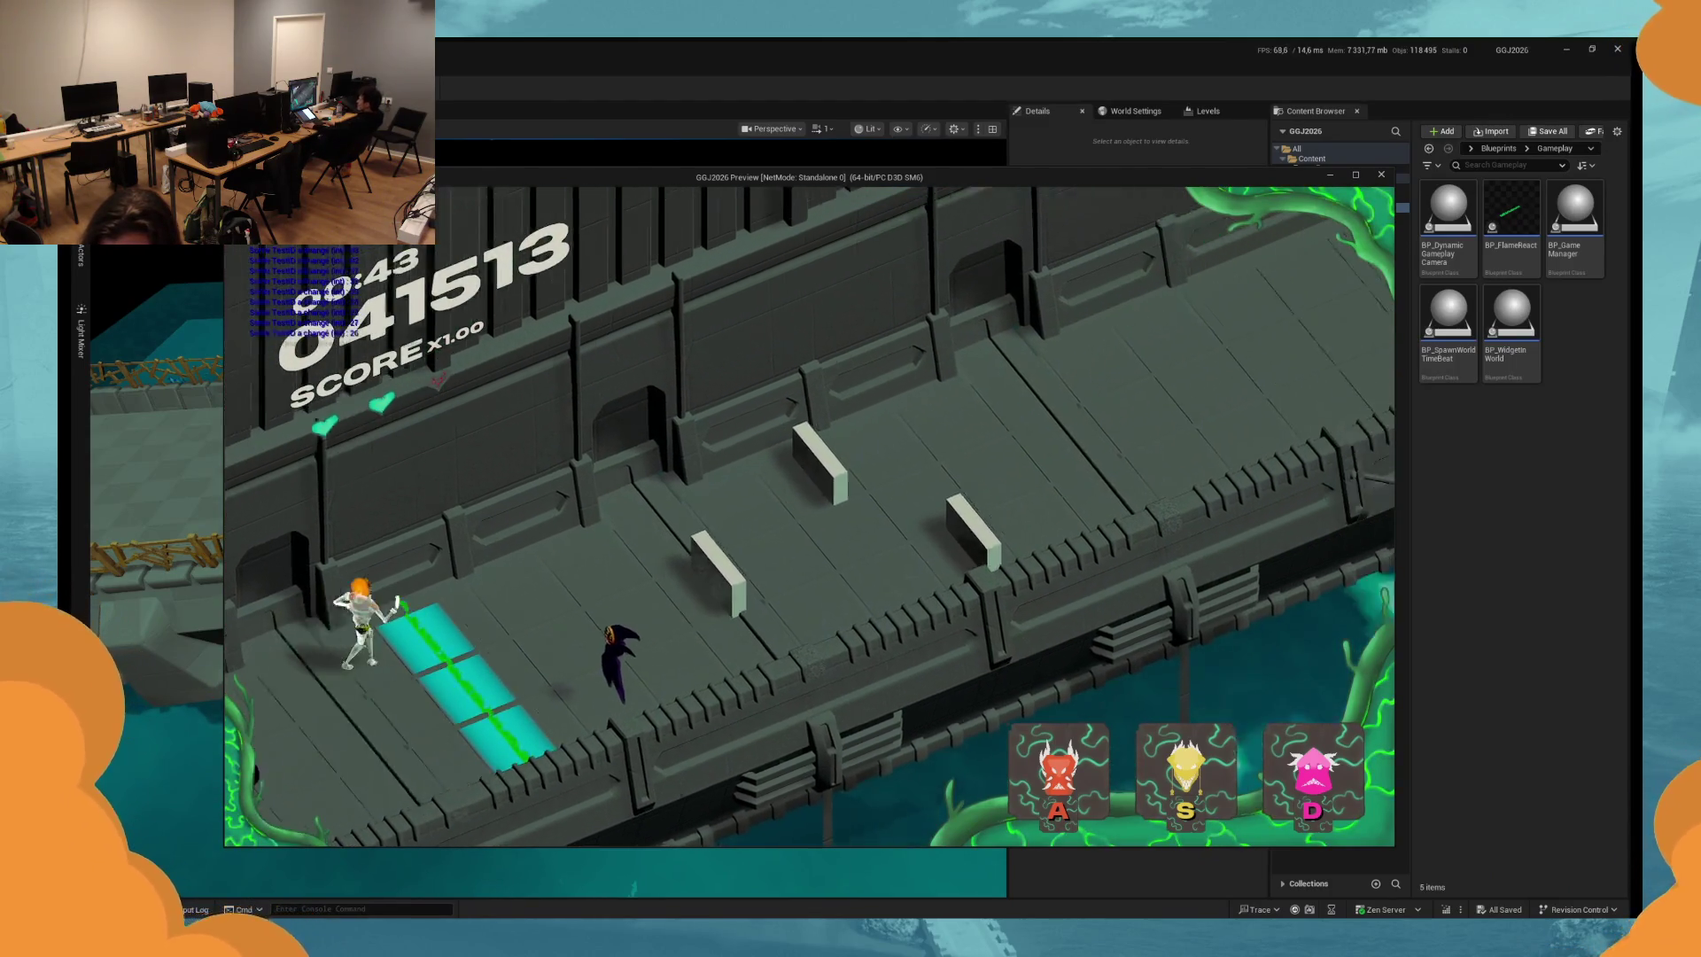
key("Escape")
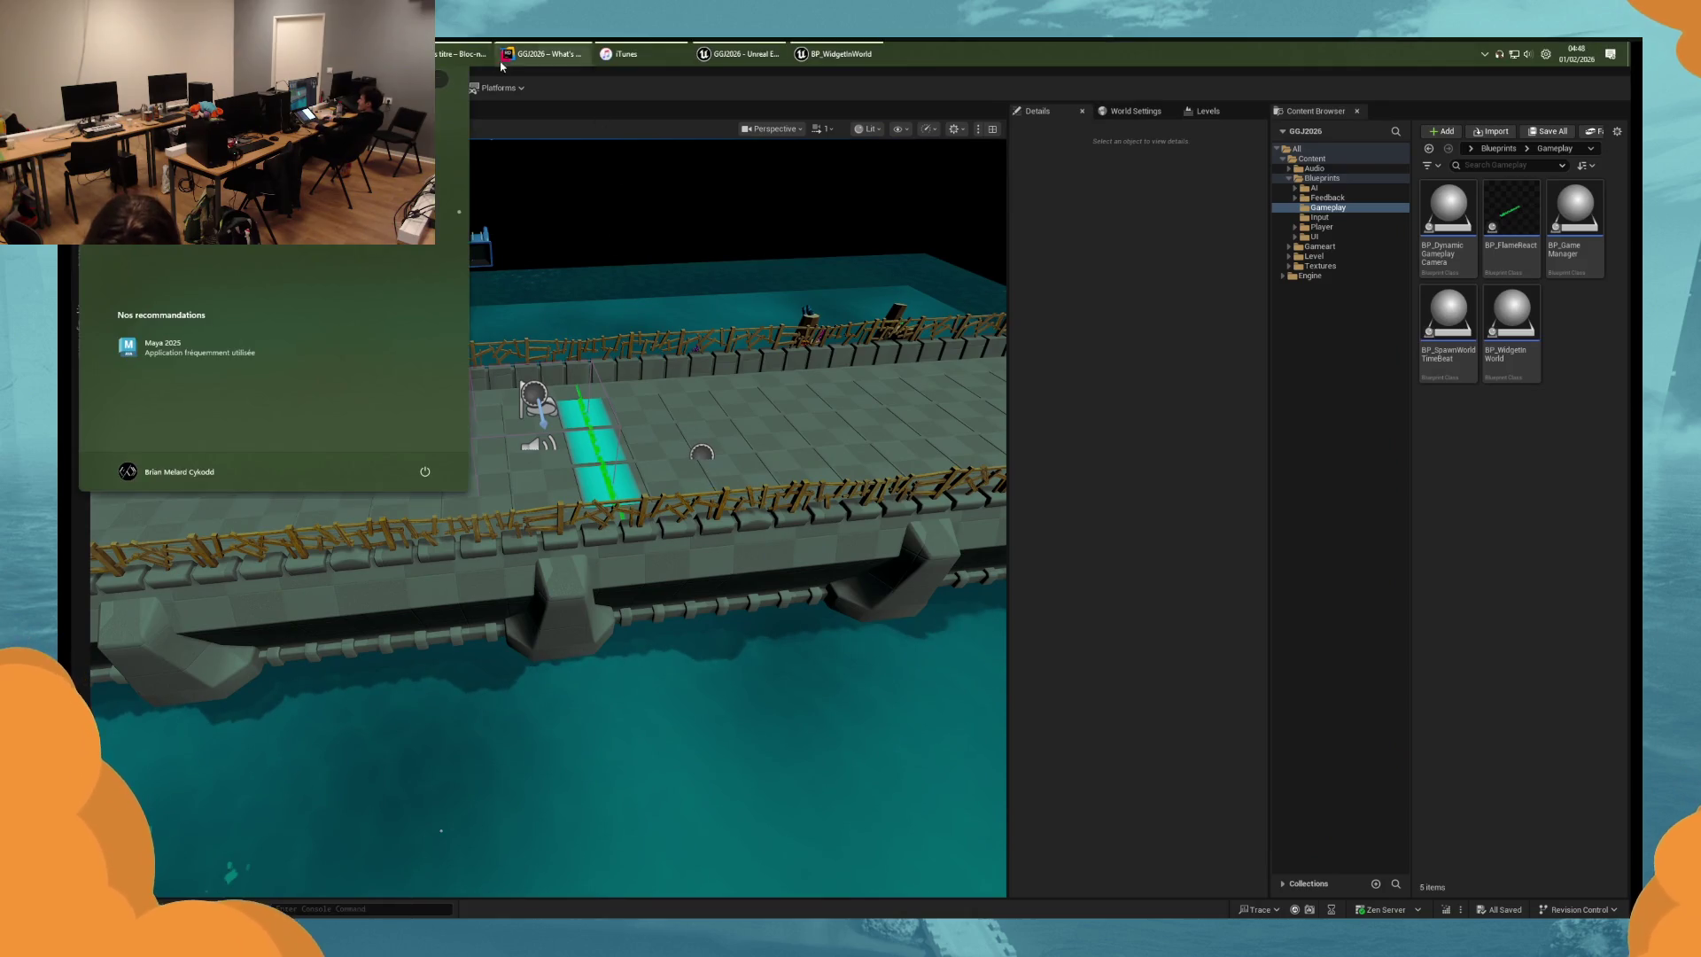
double_click(1511, 318)
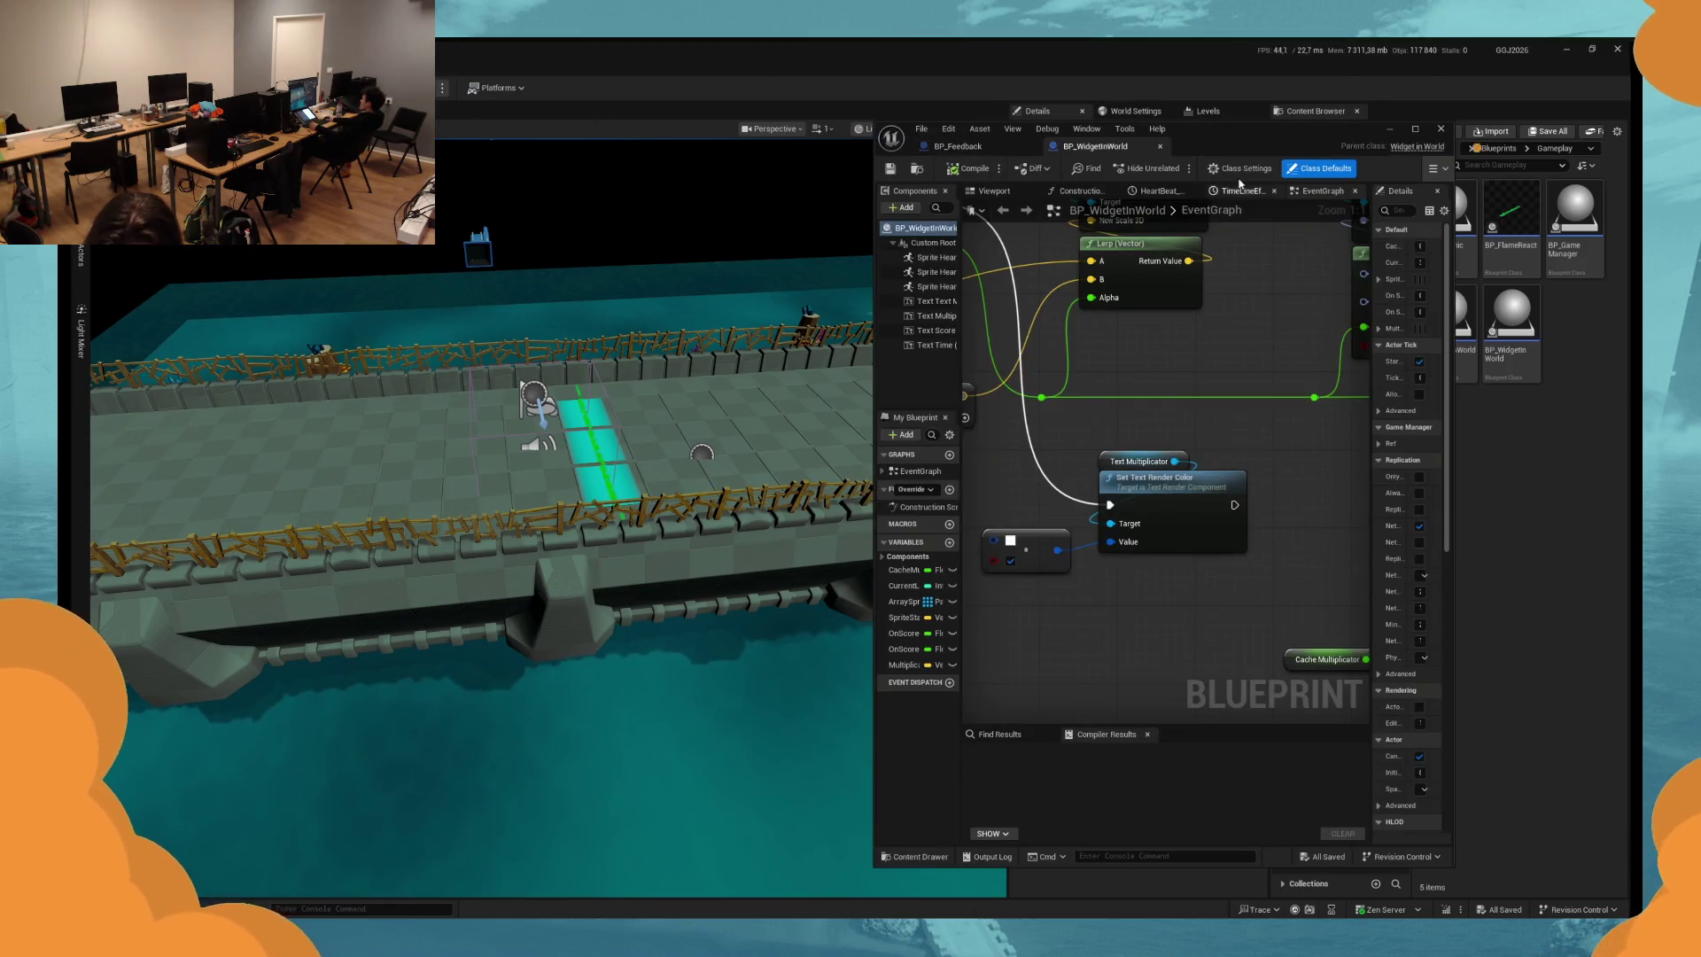
Maximize the BP_WidgetInWorld Blueprint editor and pan around its EventGraph nodes.
left_click(1415, 128)
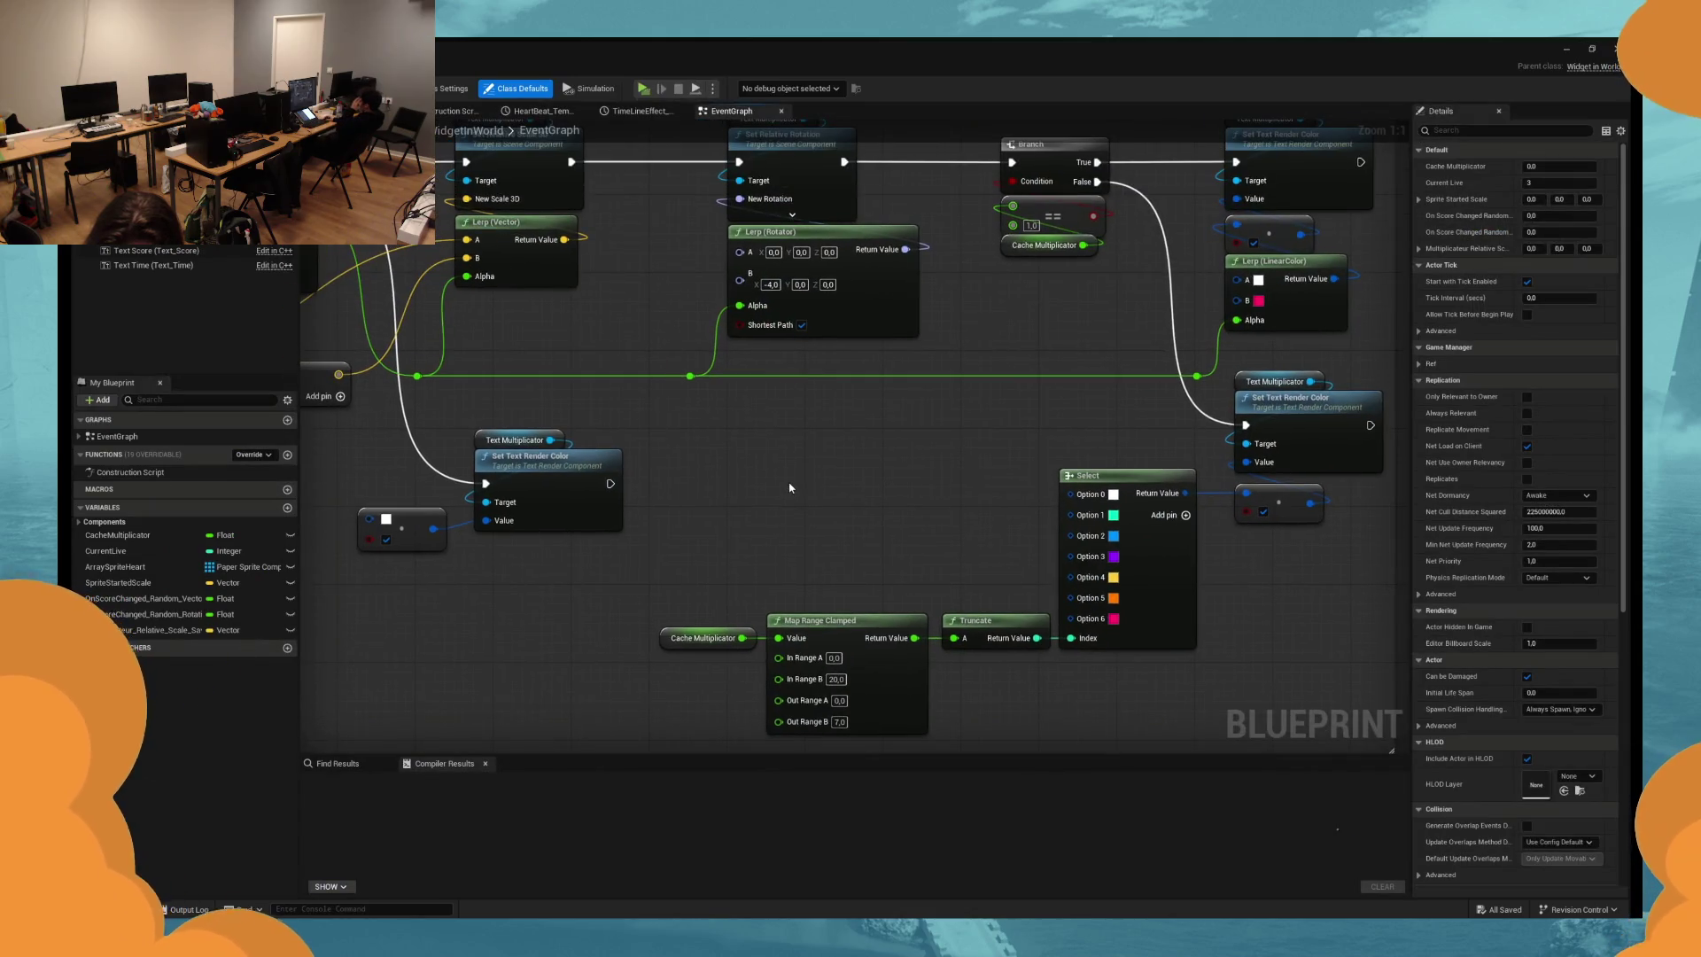
mouse_move(757, 491)
left_mouse_down()
mouse_move(979, 486)
mouse_move(805, 481)
mouse_move(830, 526)
mouse_move(416, 509)
mouse_move(462, 430)
mouse_move(529, 468)
left_mouse_up()
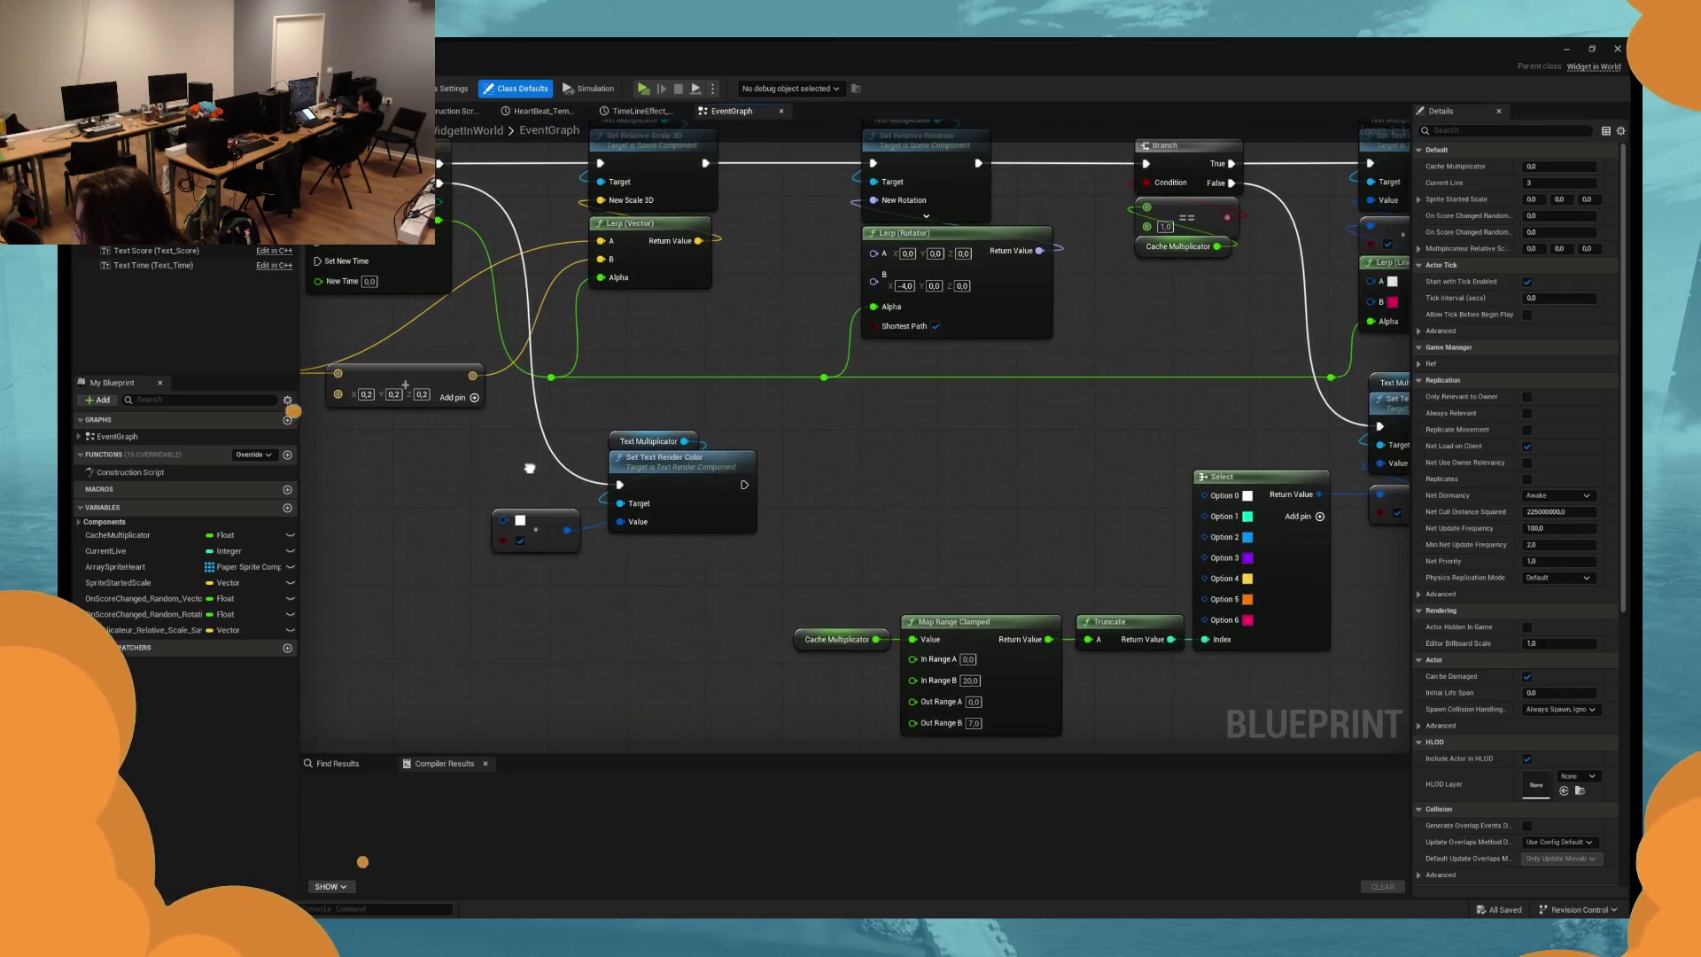
left_click(546, 538)
scroll(797, 592, "down", 4)
mouse_move(688, 580)
left_mouse_down()
mouse_move(744, 581)
mouse_move(702, 615)
mouse_move(715, 627)
left_mouse_up()
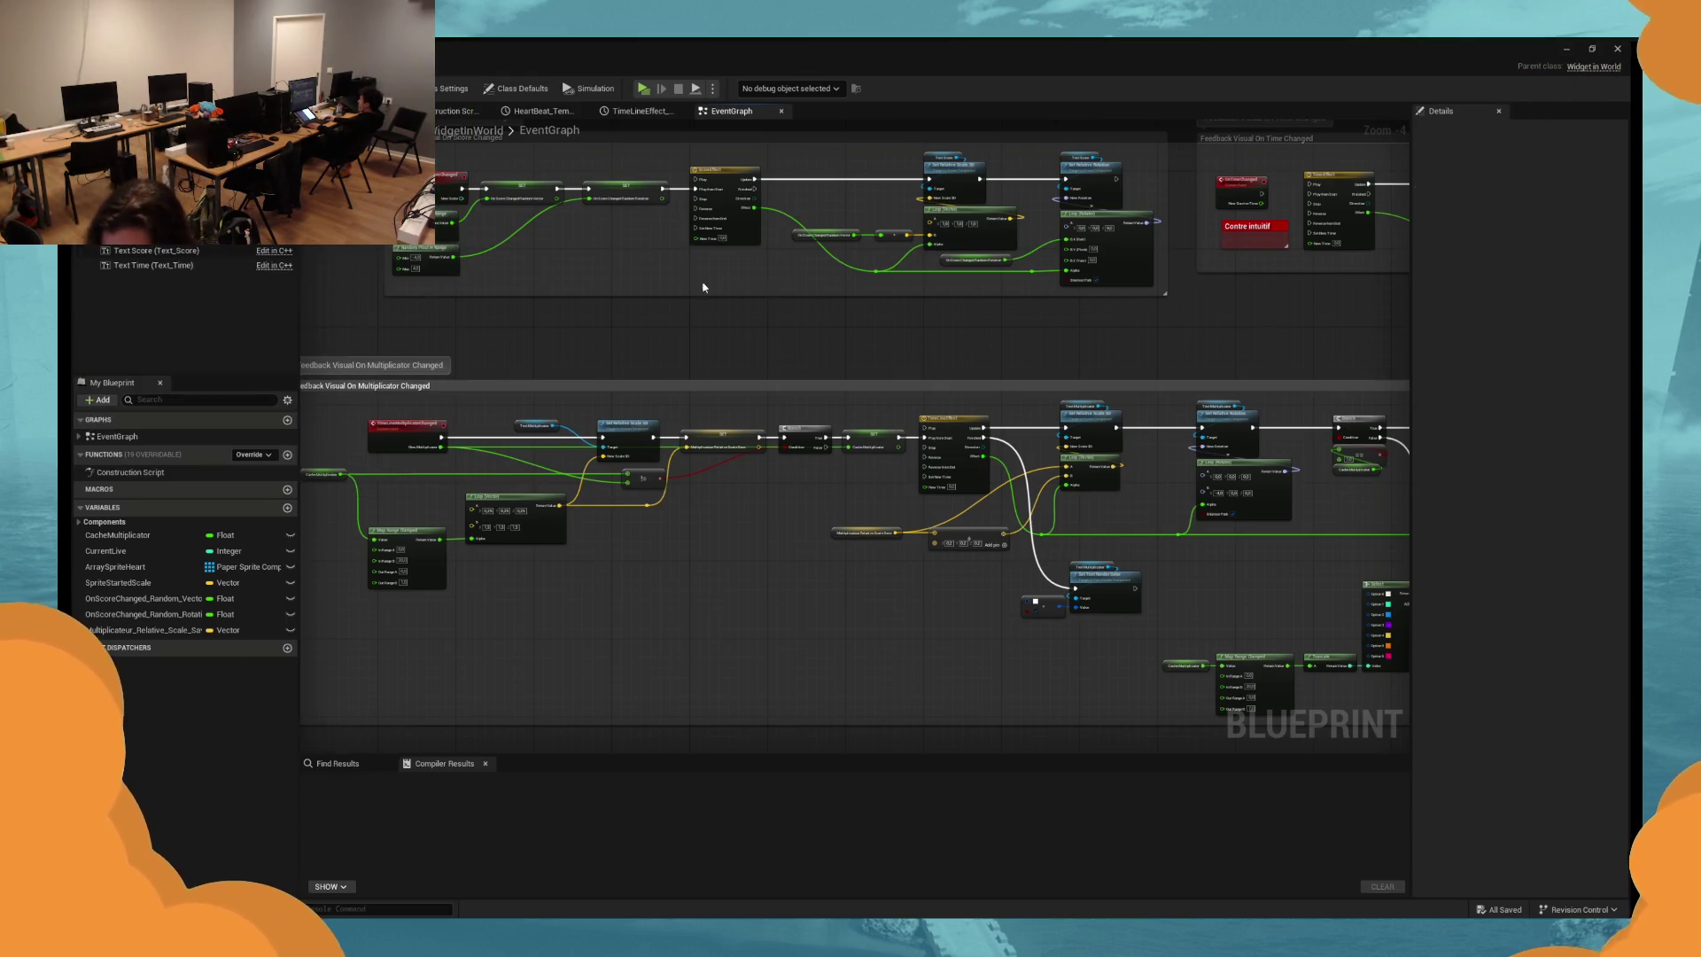
scroll(702, 287, "down", 2)
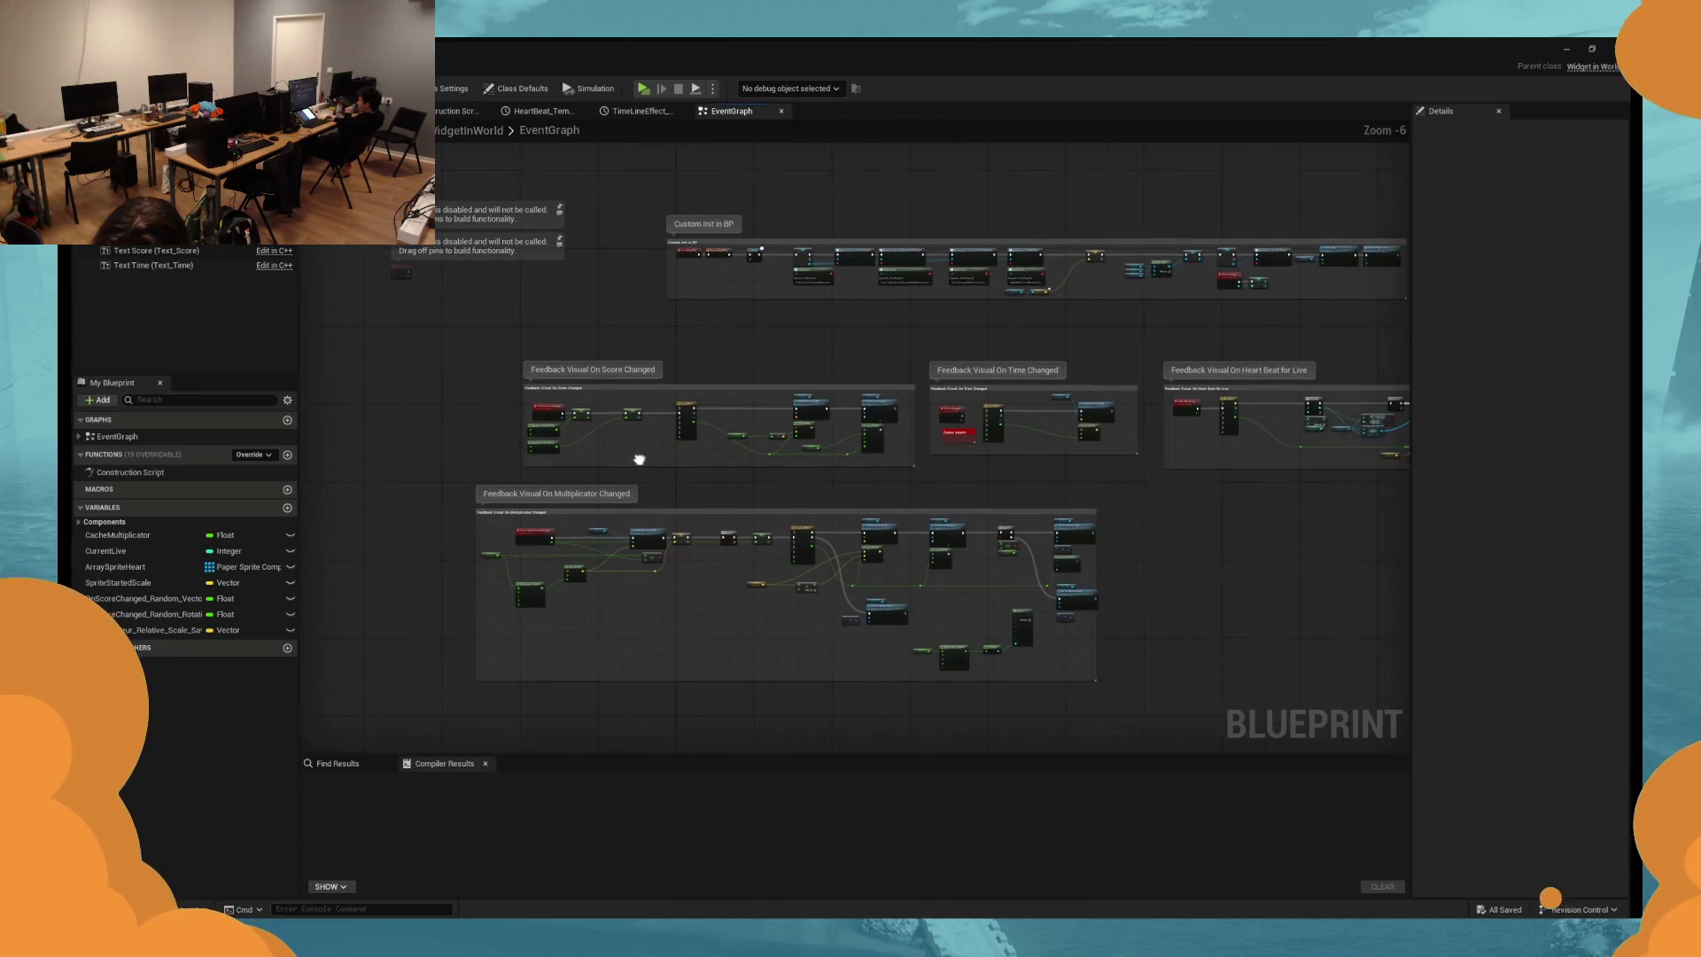
left_click_drag(639, 459, 658, 503)
scroll(866, 352, "up", 2)
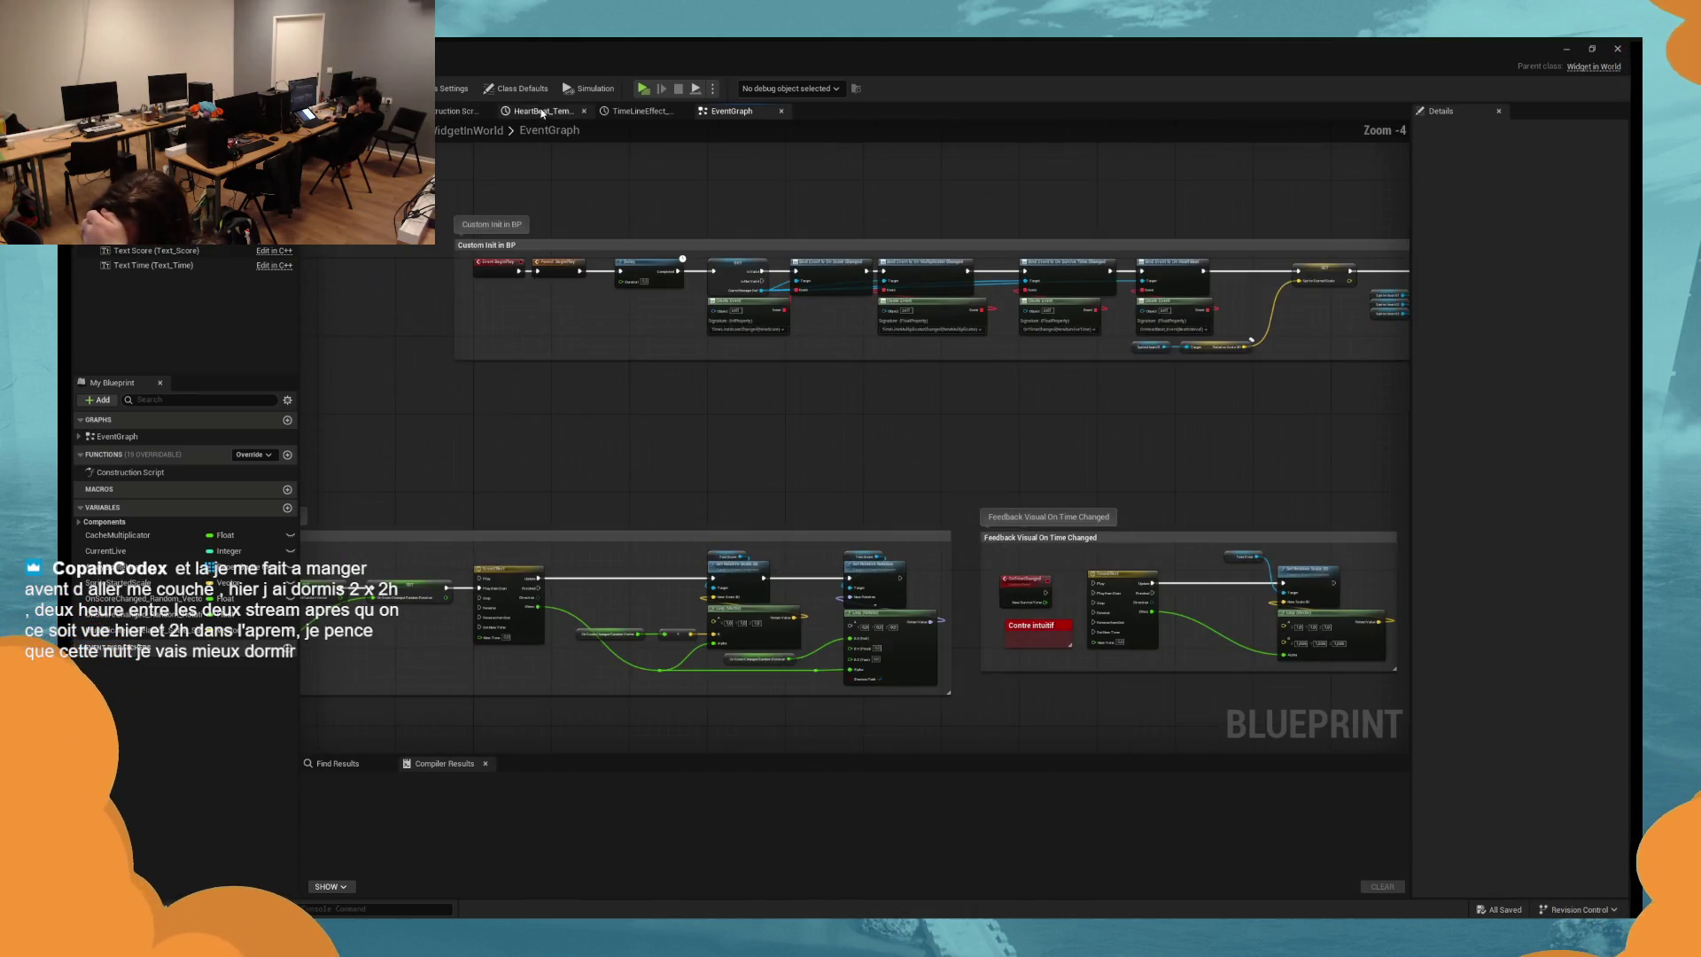
Close the Construction Script and HeartBeat tabs, frame Feedback Visual On Heart Beat, and start Play in Editor.
left_click(486, 112)
left_click(486, 112)
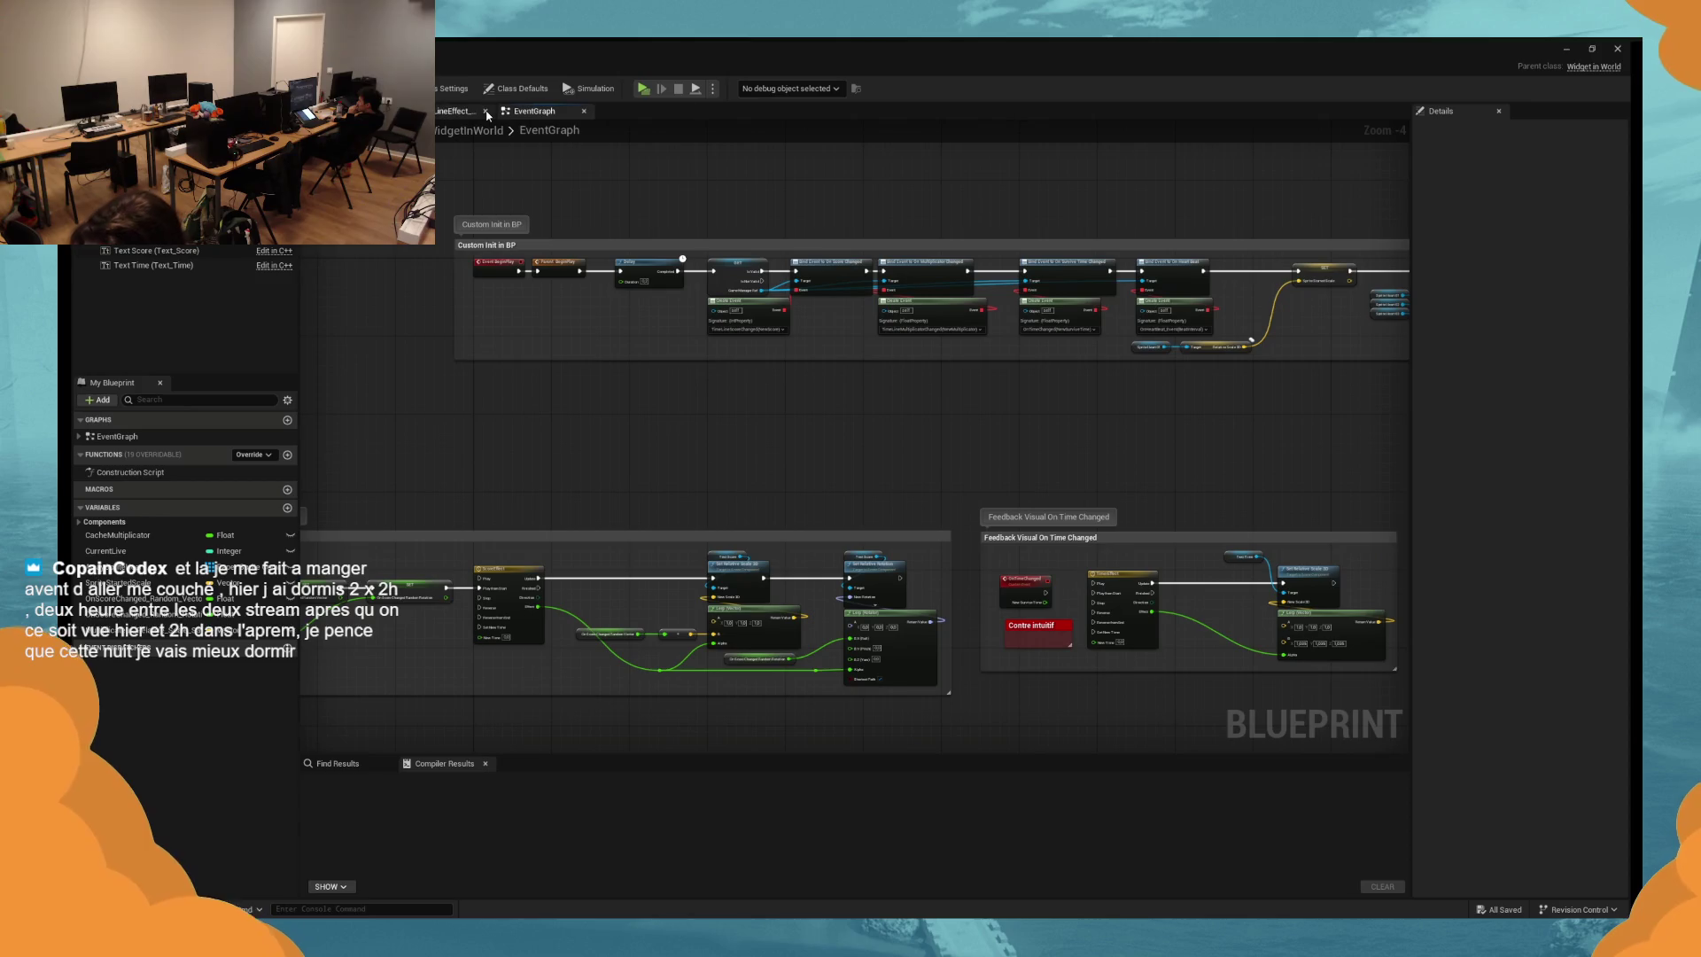
scroll(895, 433, "up", 4)
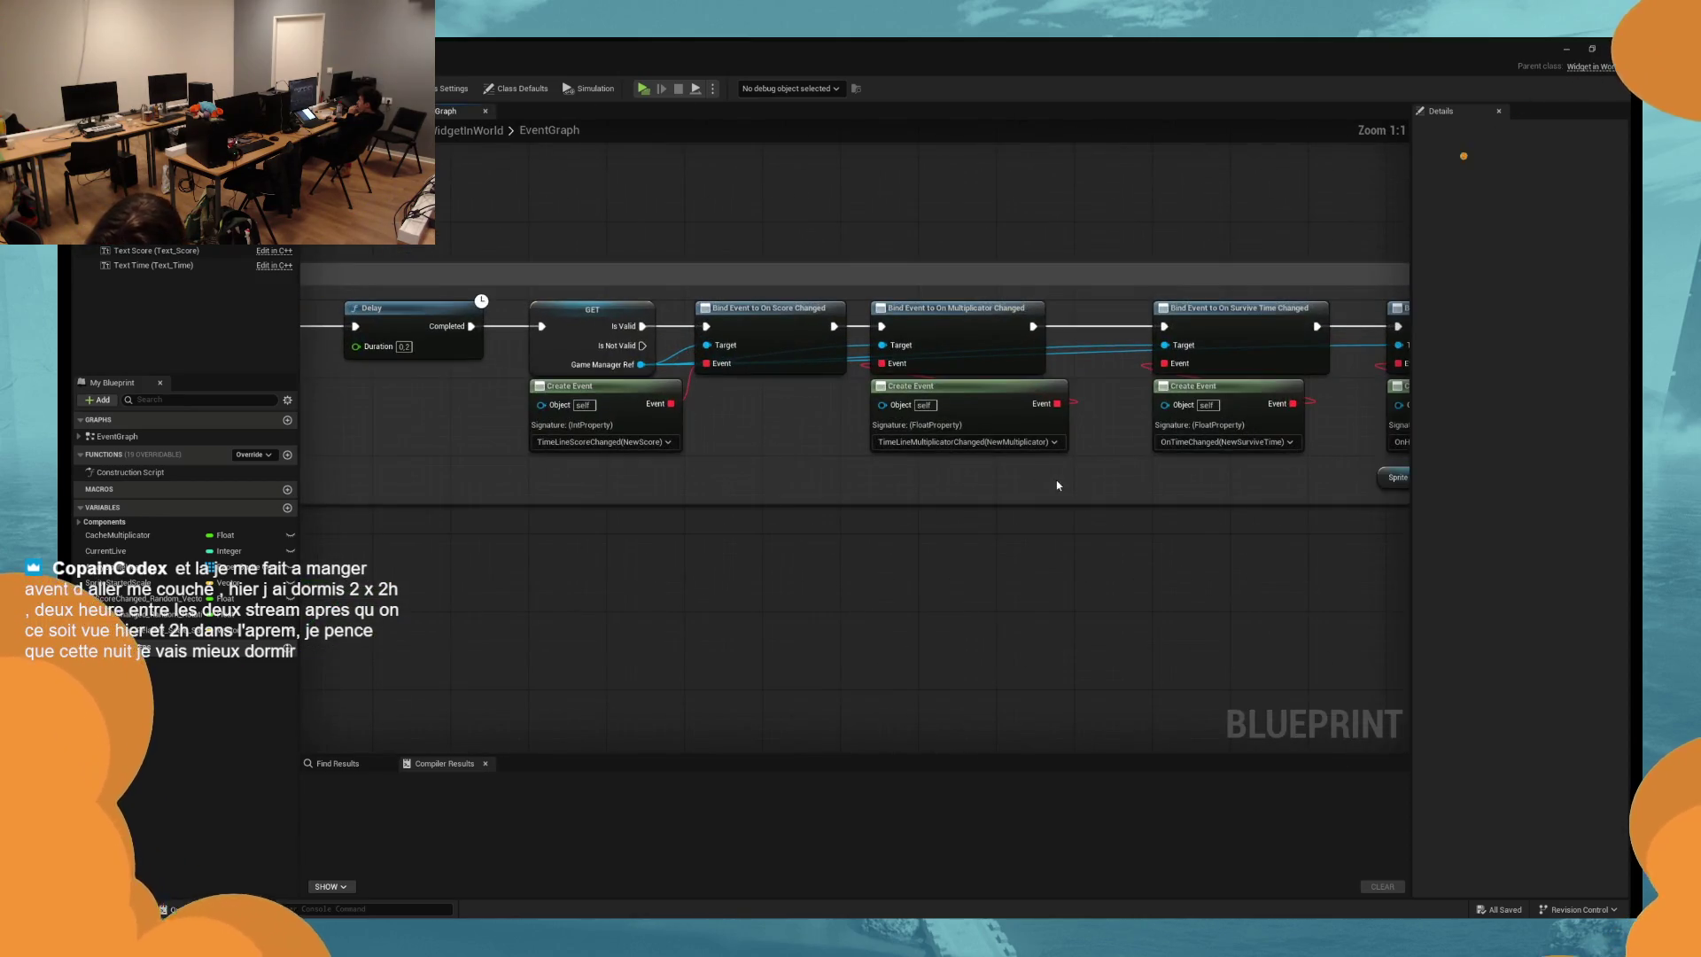
scroll(1178, 496, "down", 4)
scroll(999, 331, "up", 4)
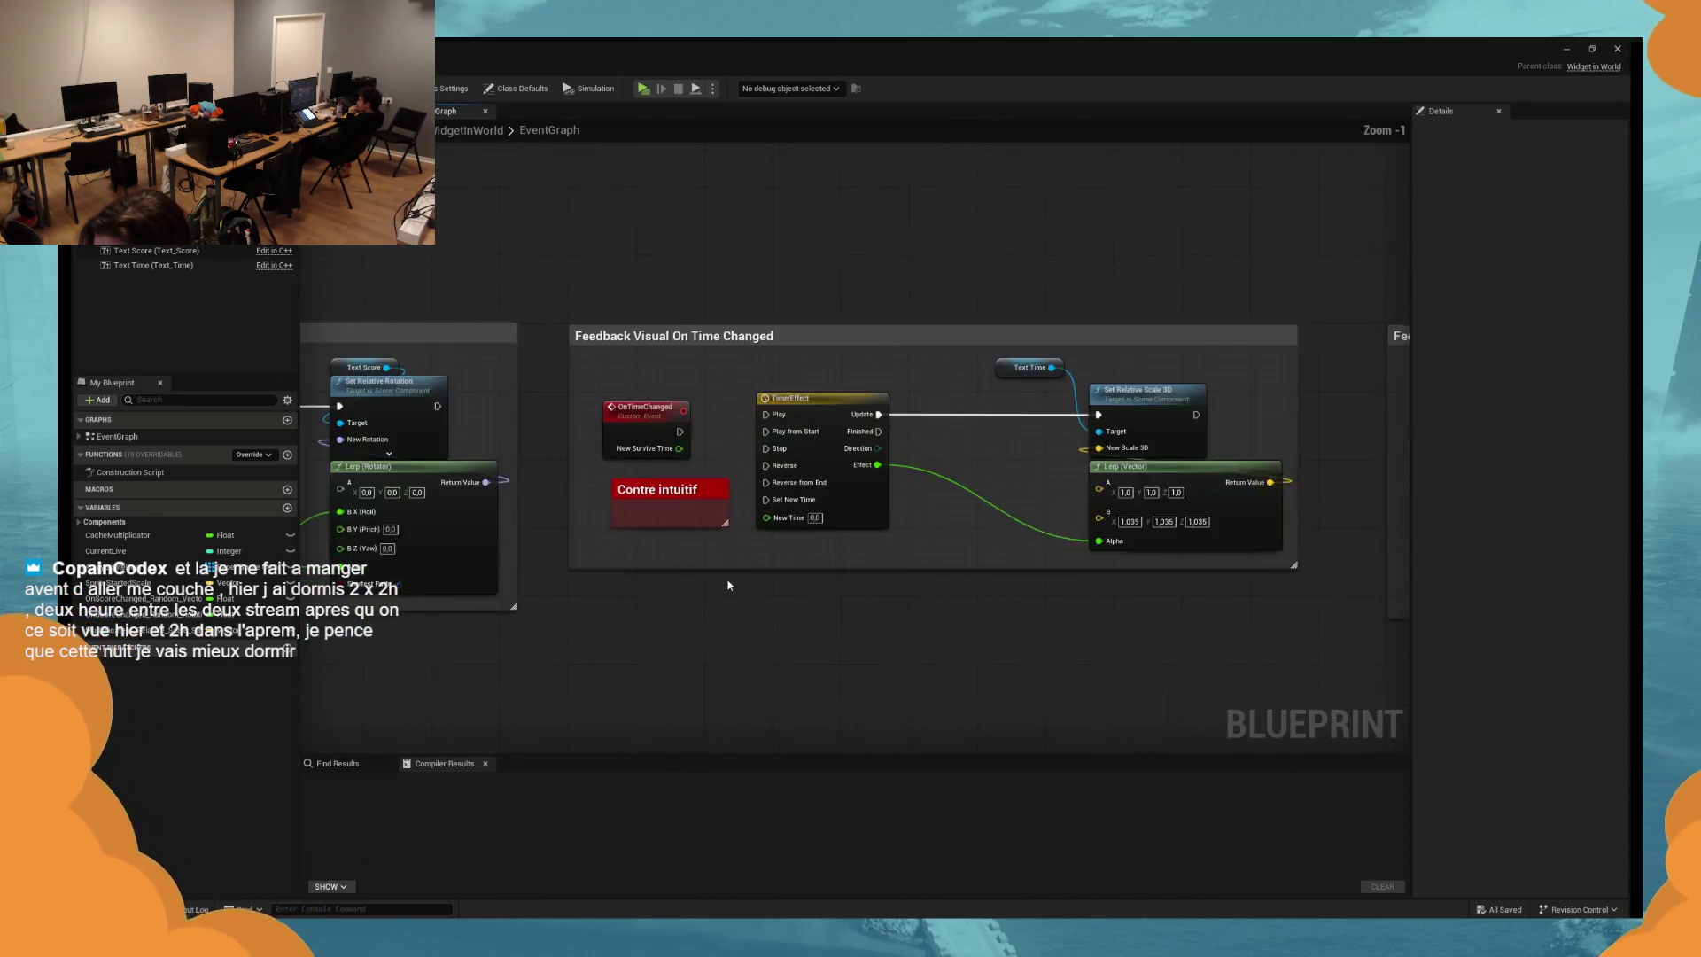
mouse_move(794, 611)
left_mouse_down()
mouse_move(933, 581)
mouse_move(805, 599)
left_mouse_up()
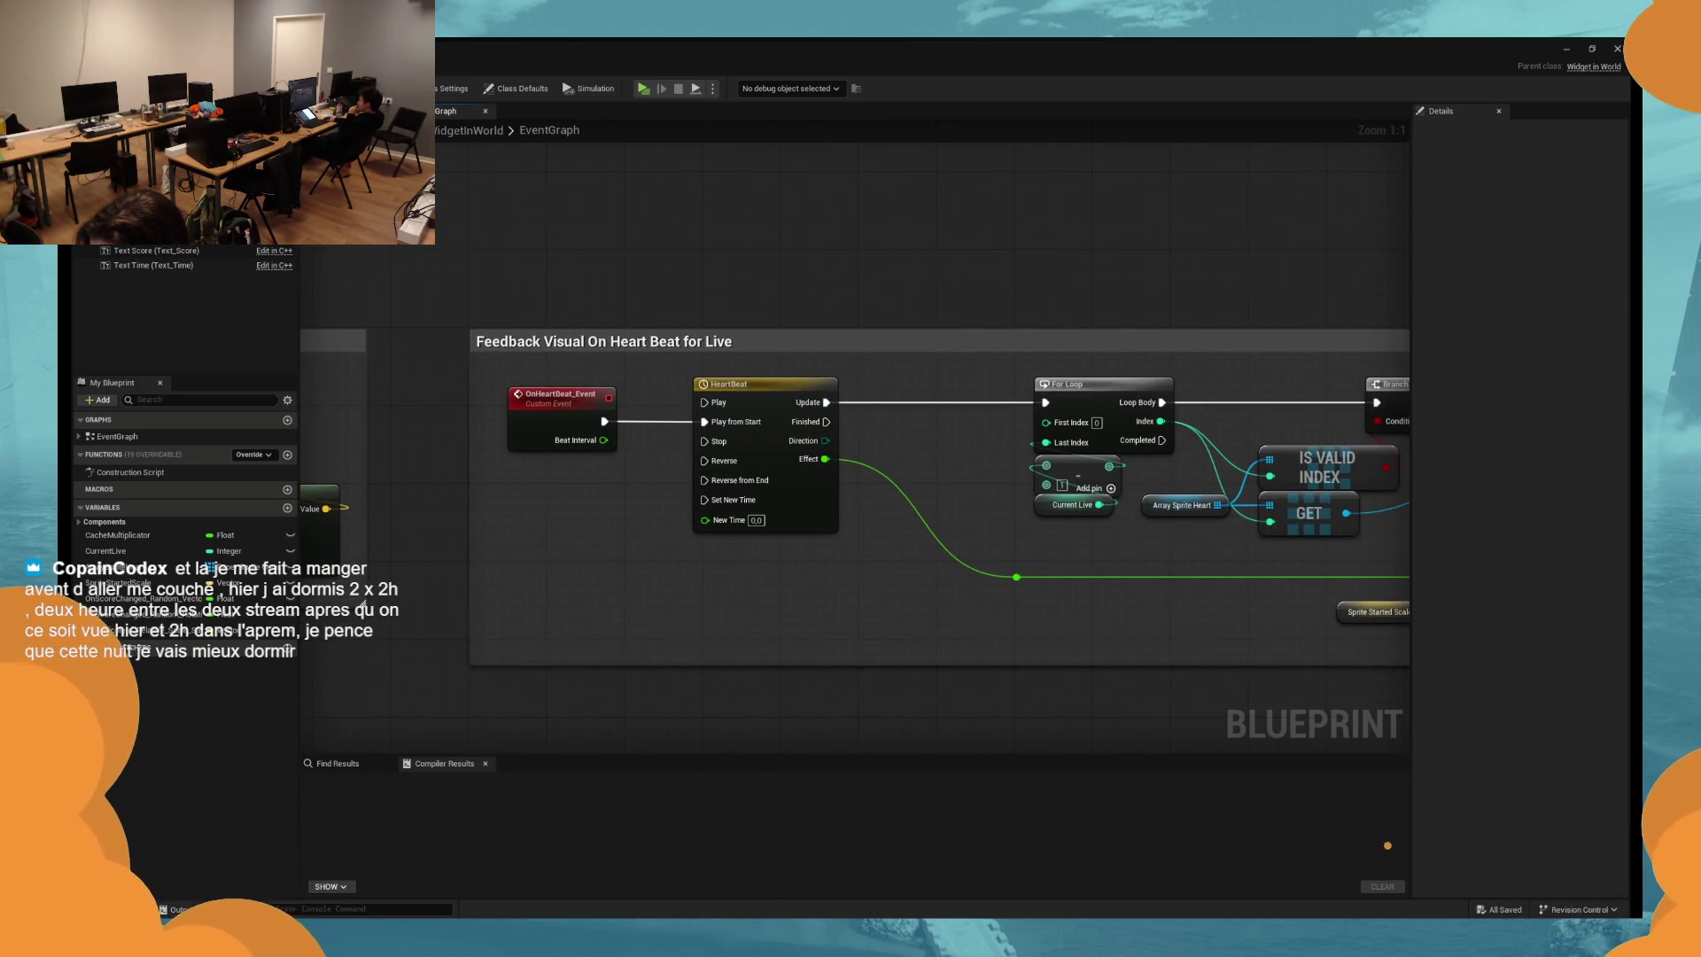
left_click(645, 93)
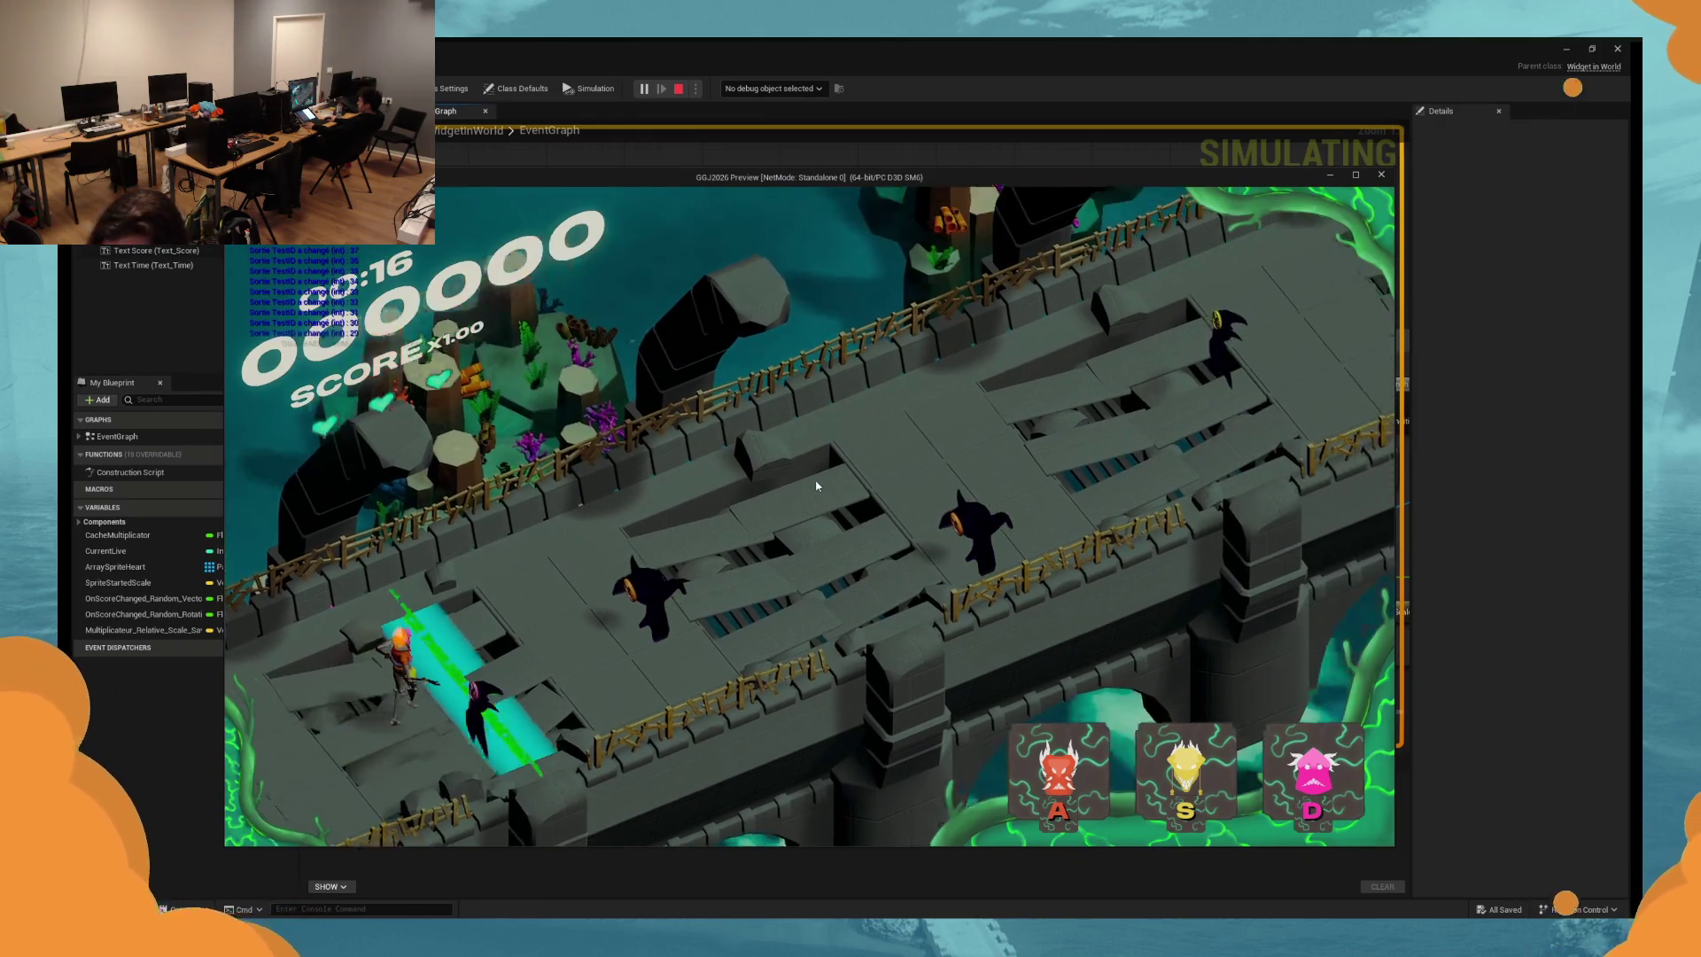
Stop the playtest with Esc to return to BP_Feedback's EventGraph.
key("Escape")
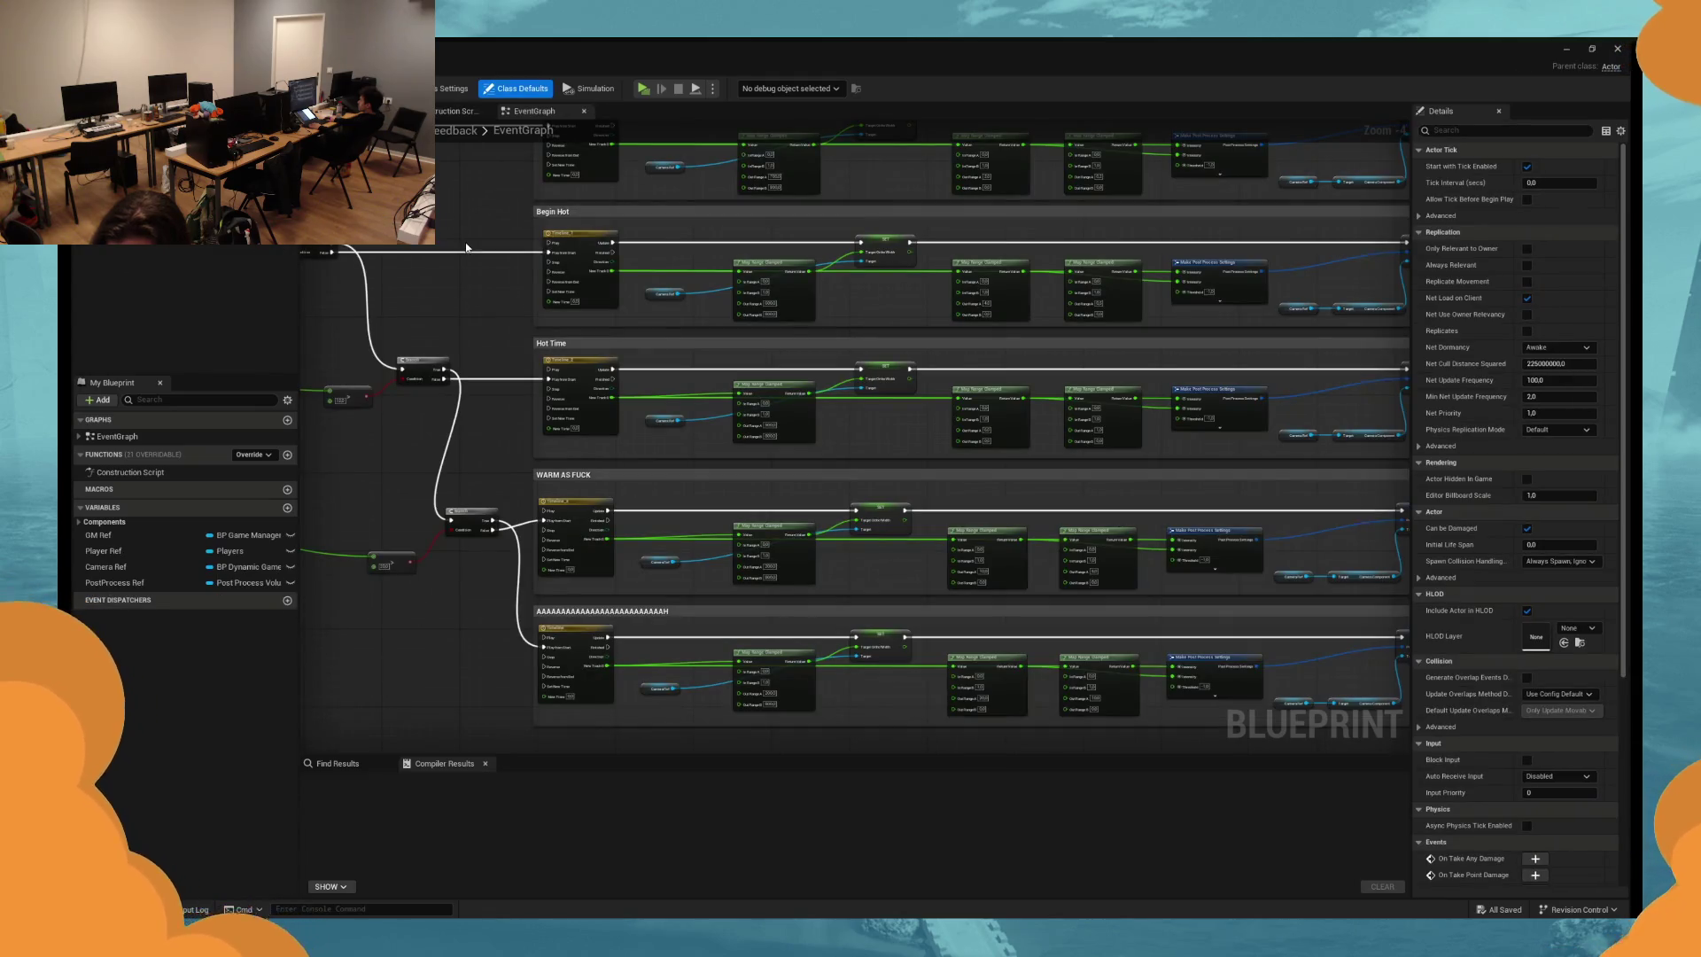
Enter 300 in the lower Map Range Clamped node's Out Range A field.
mouse_move(460, 276)
left_mouse_down()
mouse_move(478, 345)
mouse_move(501, 273)
mouse_move(456, 217)
mouse_move(407, 222)
mouse_move(565, 273)
left_mouse_up()
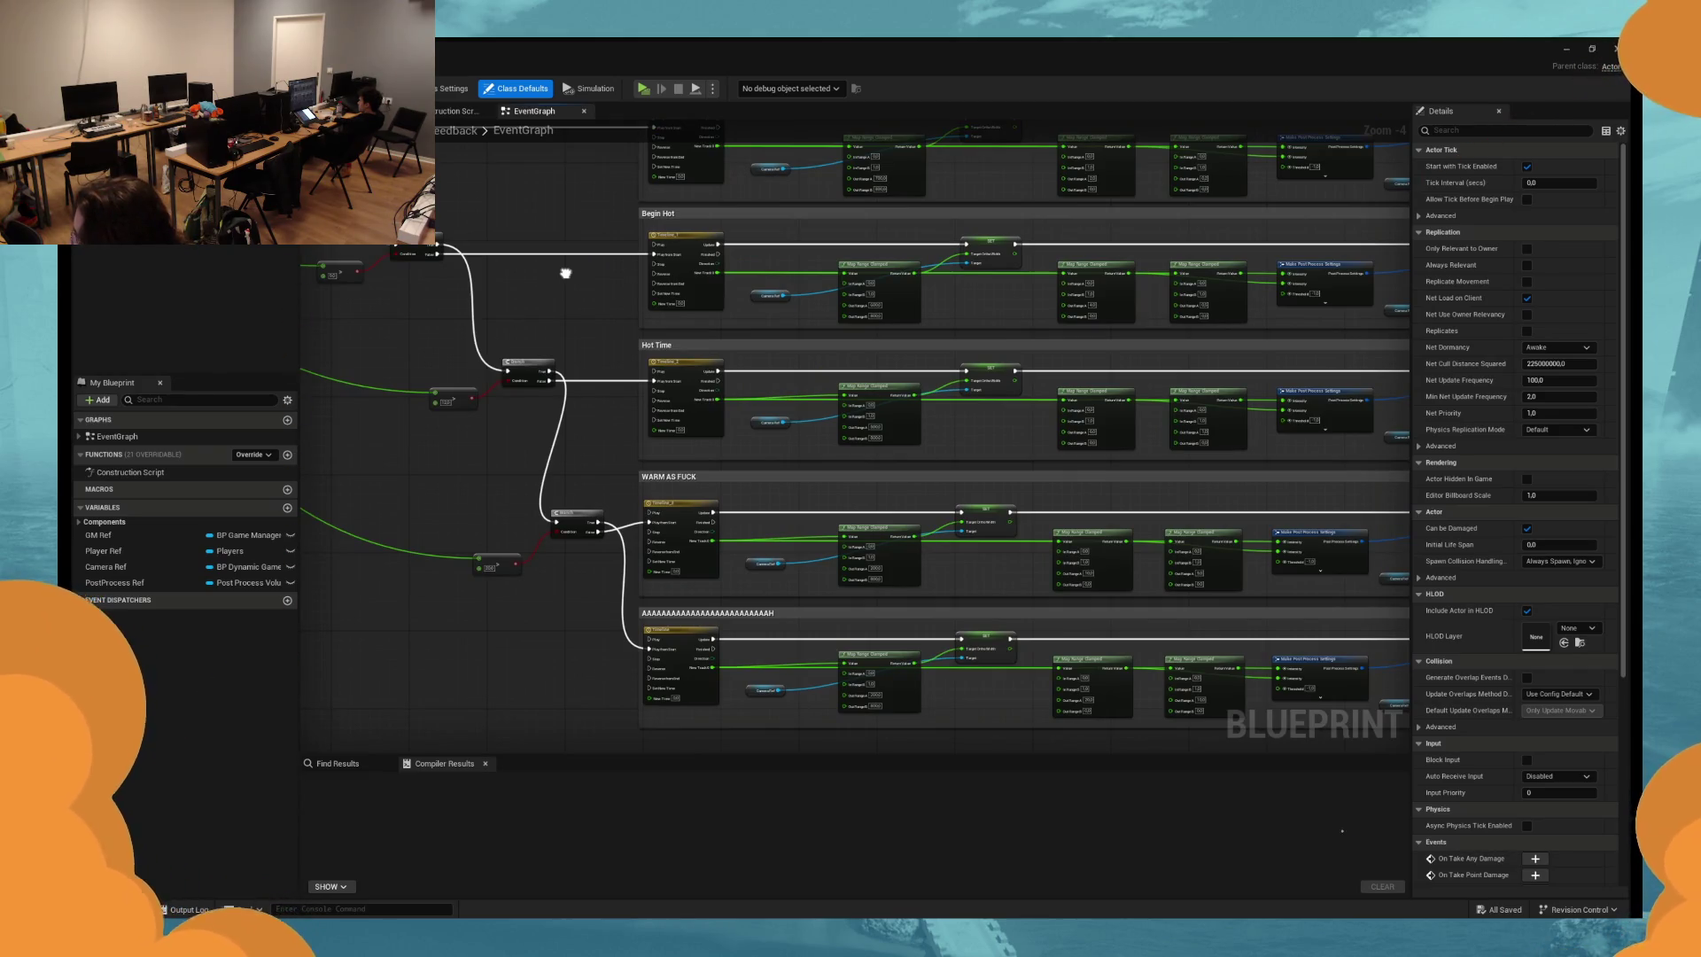
scroll(919, 380, "up", 4)
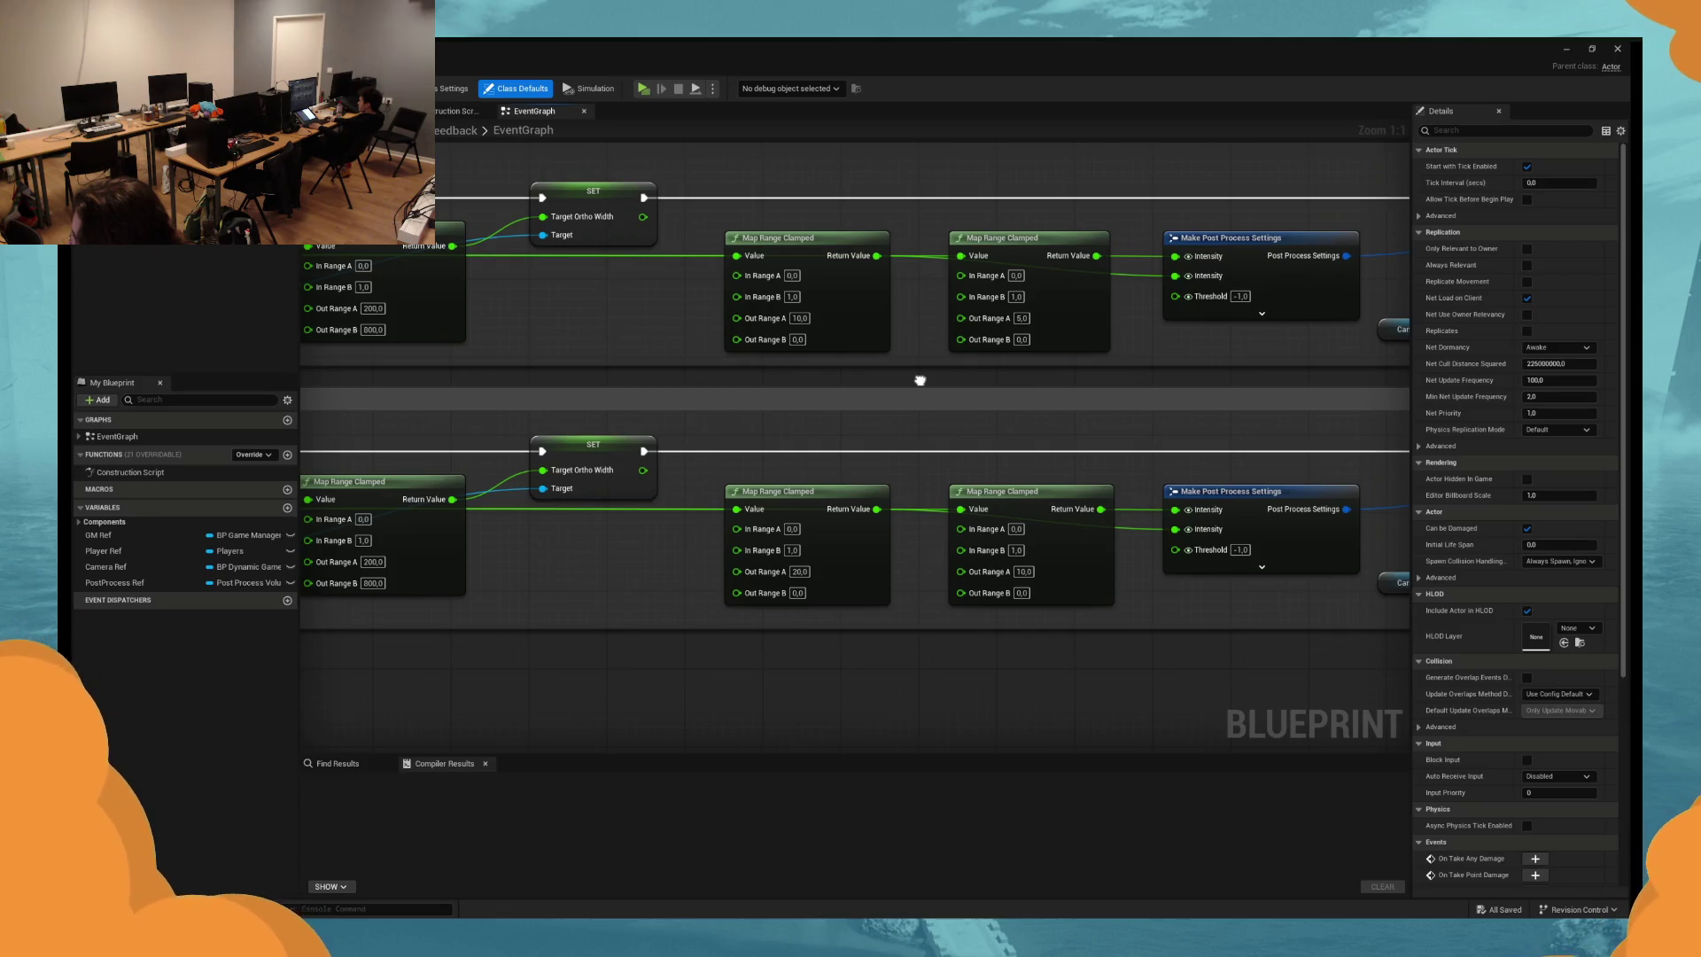
mouse_move(919, 380)
left_mouse_down()
mouse_move(1062, 404)
mouse_move(877, 478)
mouse_move(940, 656)
mouse_move(892, 589)
left_mouse_up()
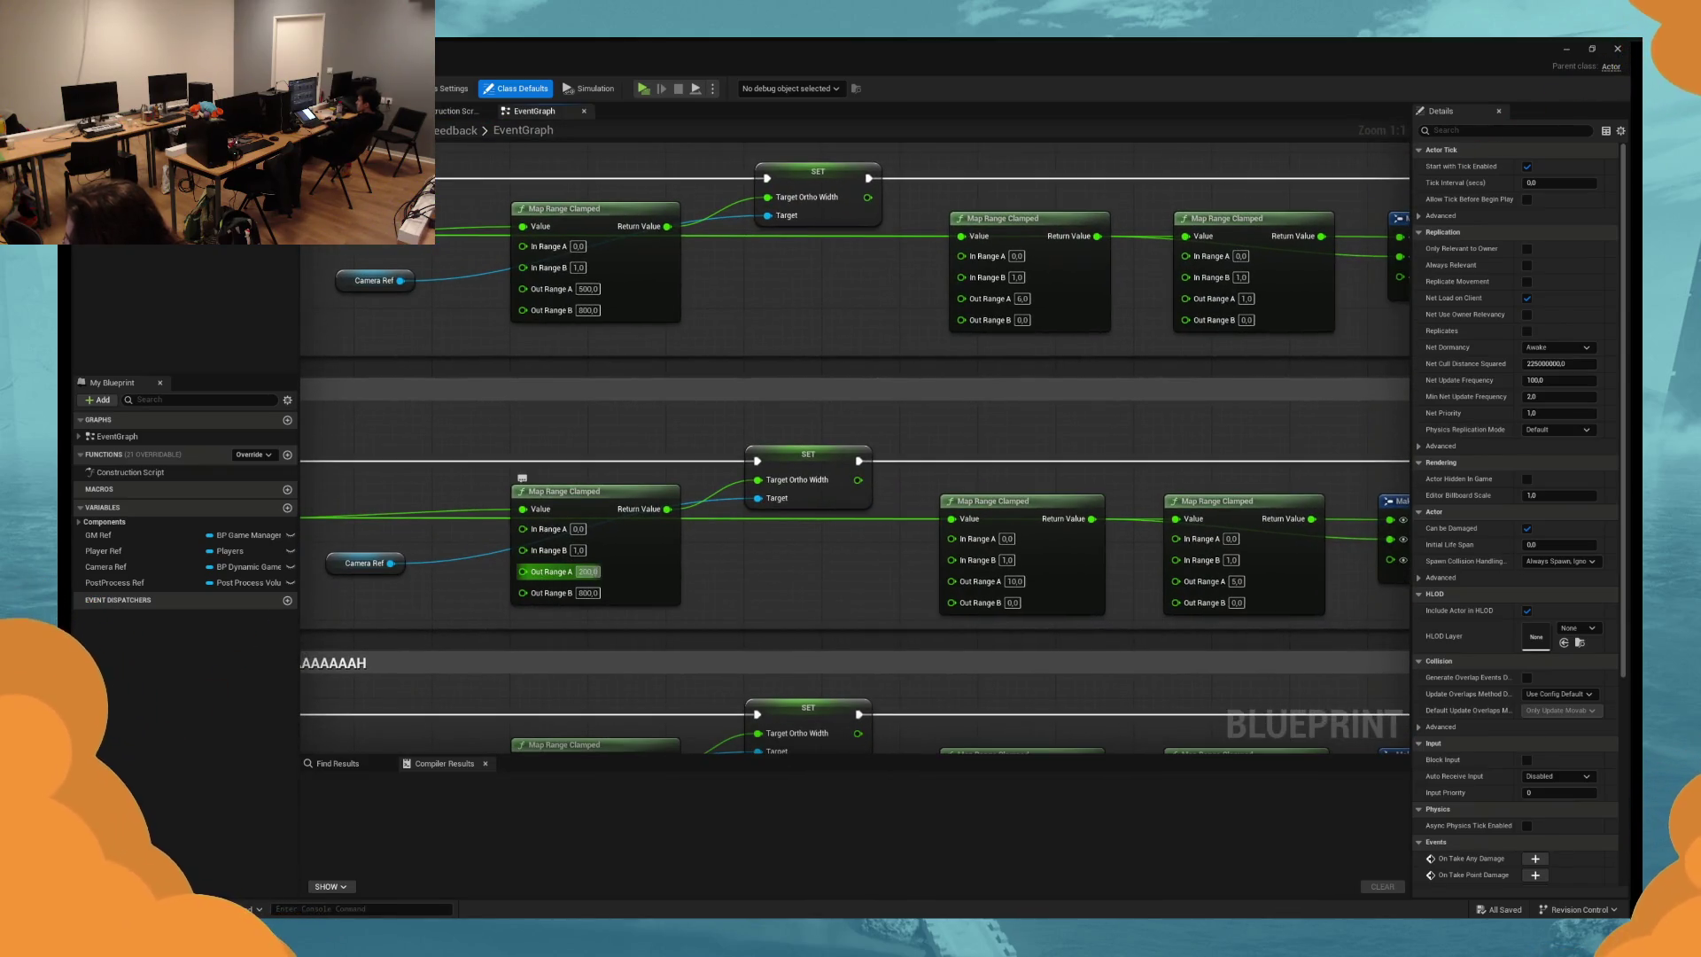
type("350")
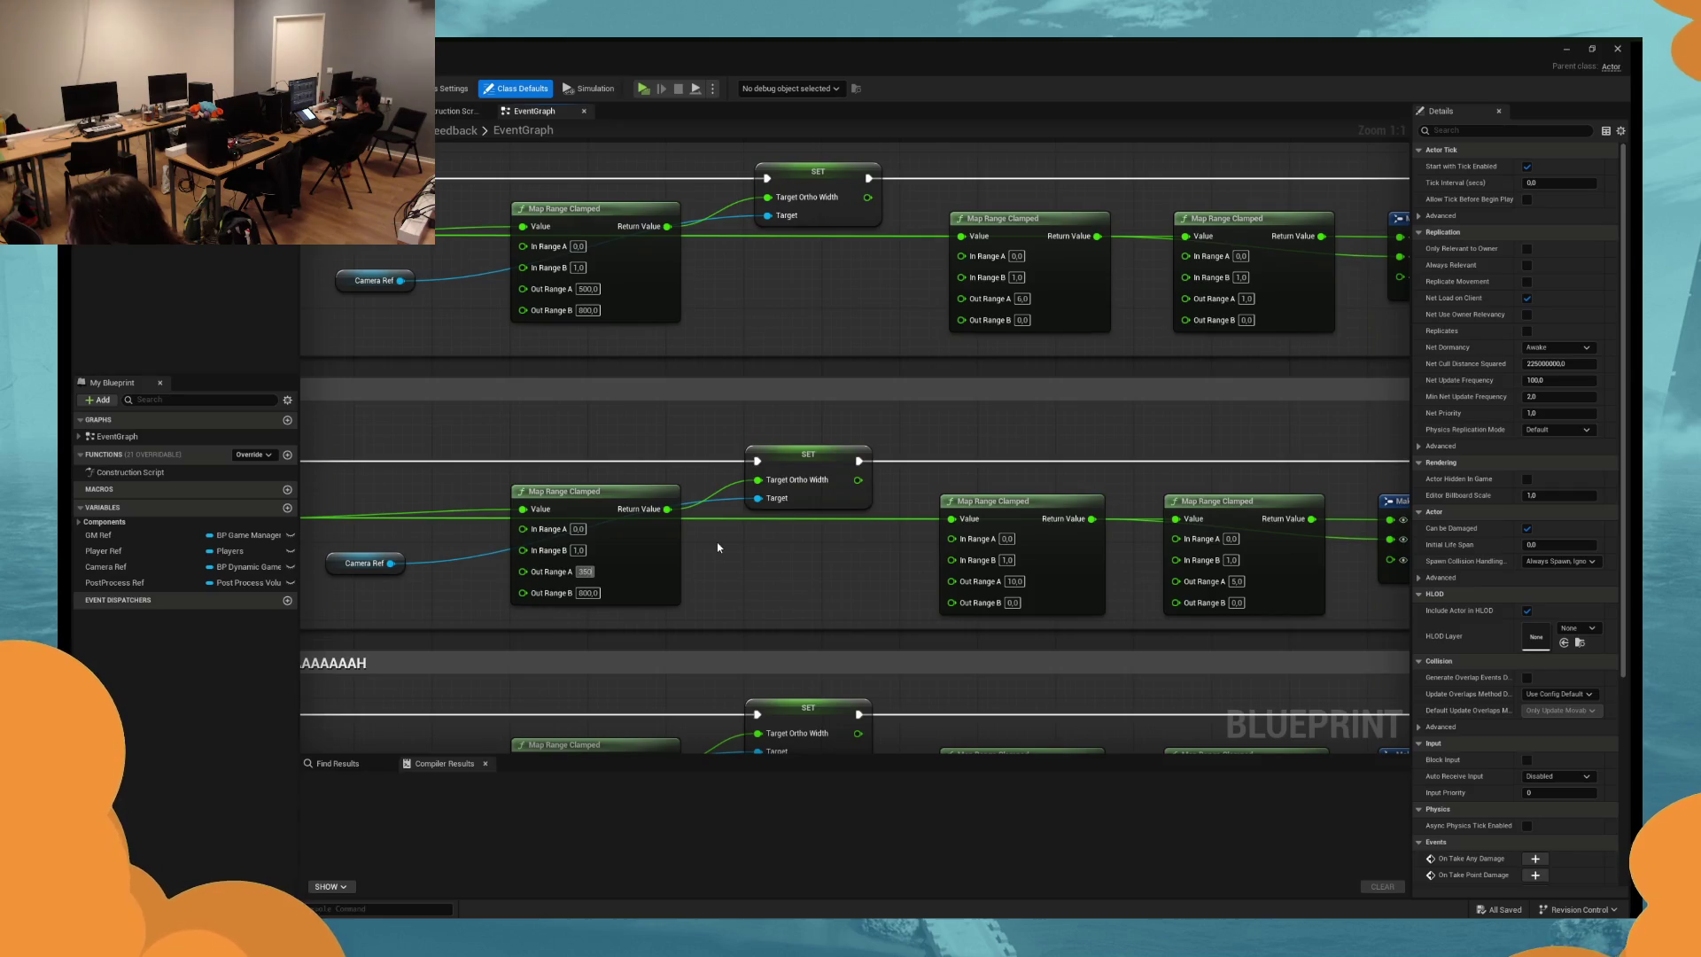
left_click_drag(710, 330, 768, 521)
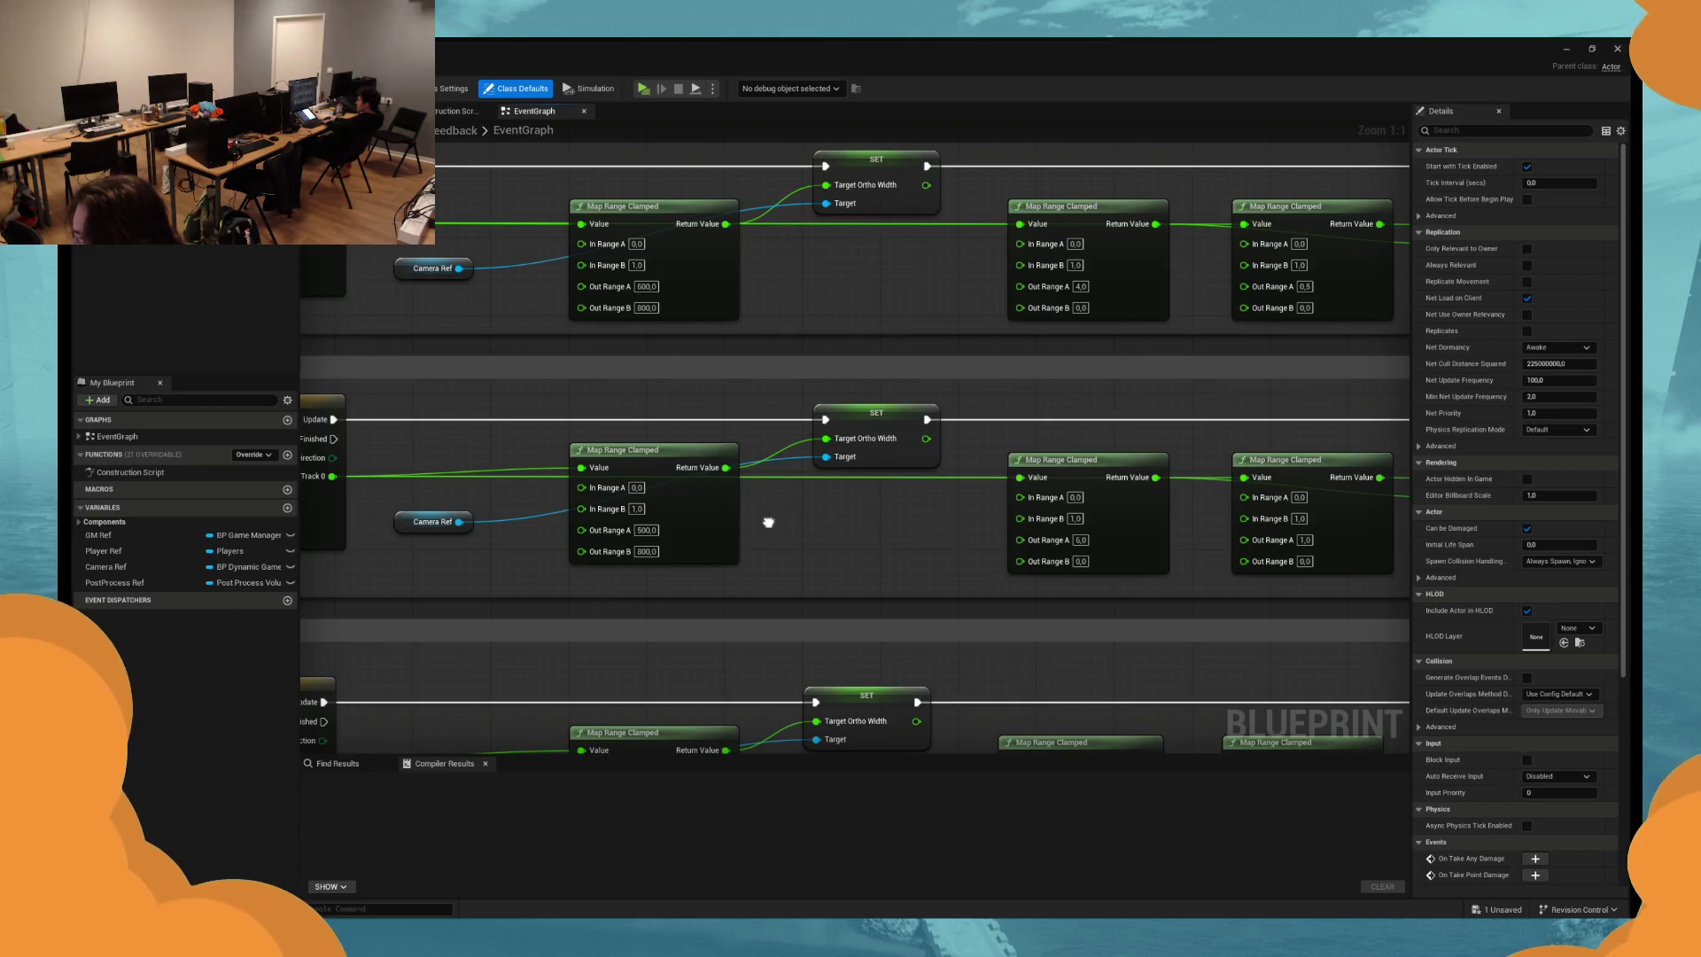
left_click_drag(768, 521, 740, 338)
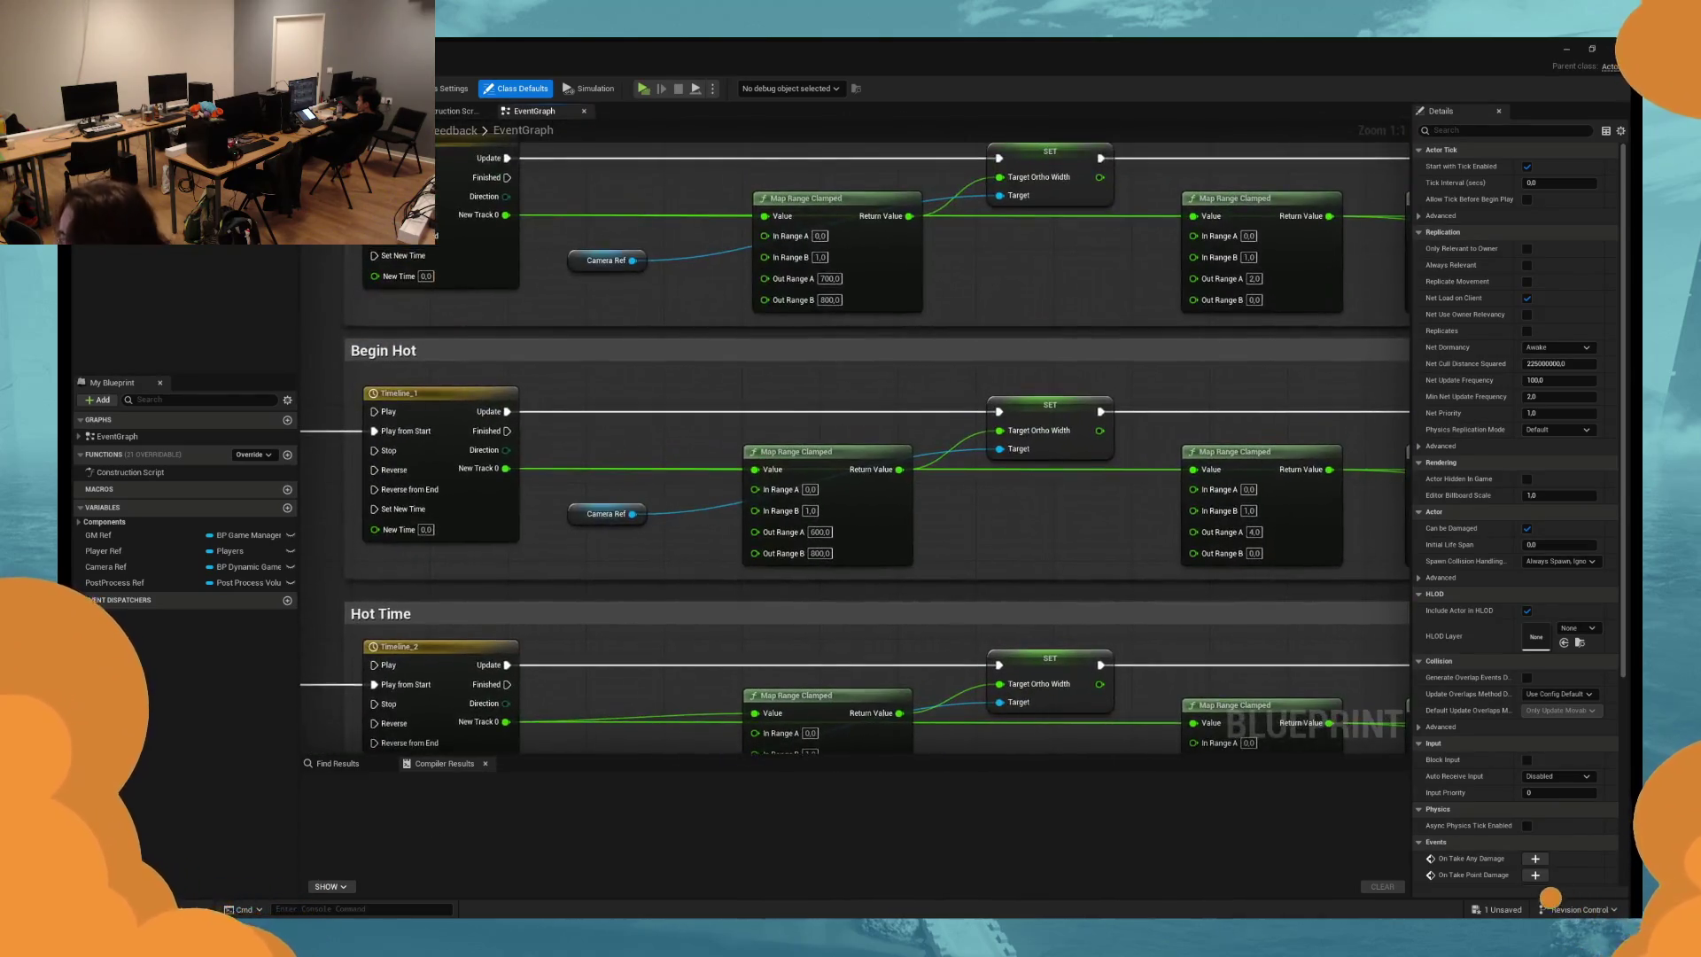
Zoom out over the three node rows, compile BP_Feedback with F7, and switch to WidgetInWorld.
mouse_move(1447, 864)
left_mouse_down()
mouse_move(820, 646)
mouse_move(747, 0)
mouse_move(701, 58)
mouse_move(591, 319)
left_mouse_up()
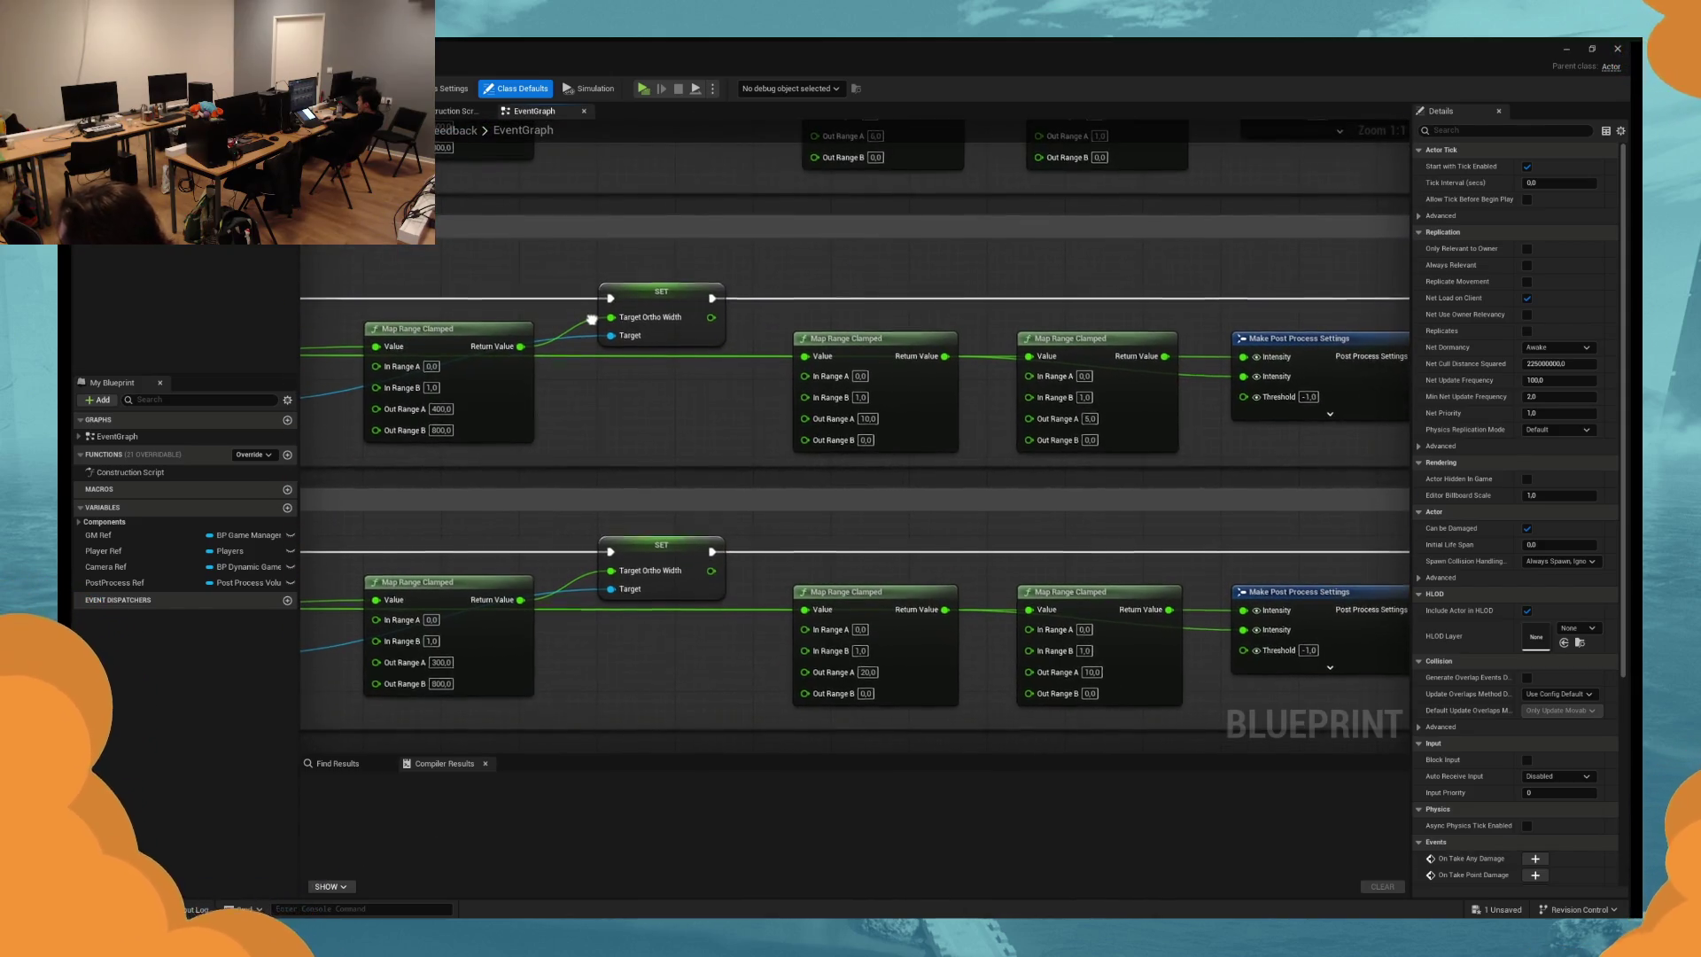
scroll(954, 347, "down", 2)
left_click_drag(955, 346, 1070, 328)
scroll(1070, 328, "down", 1)
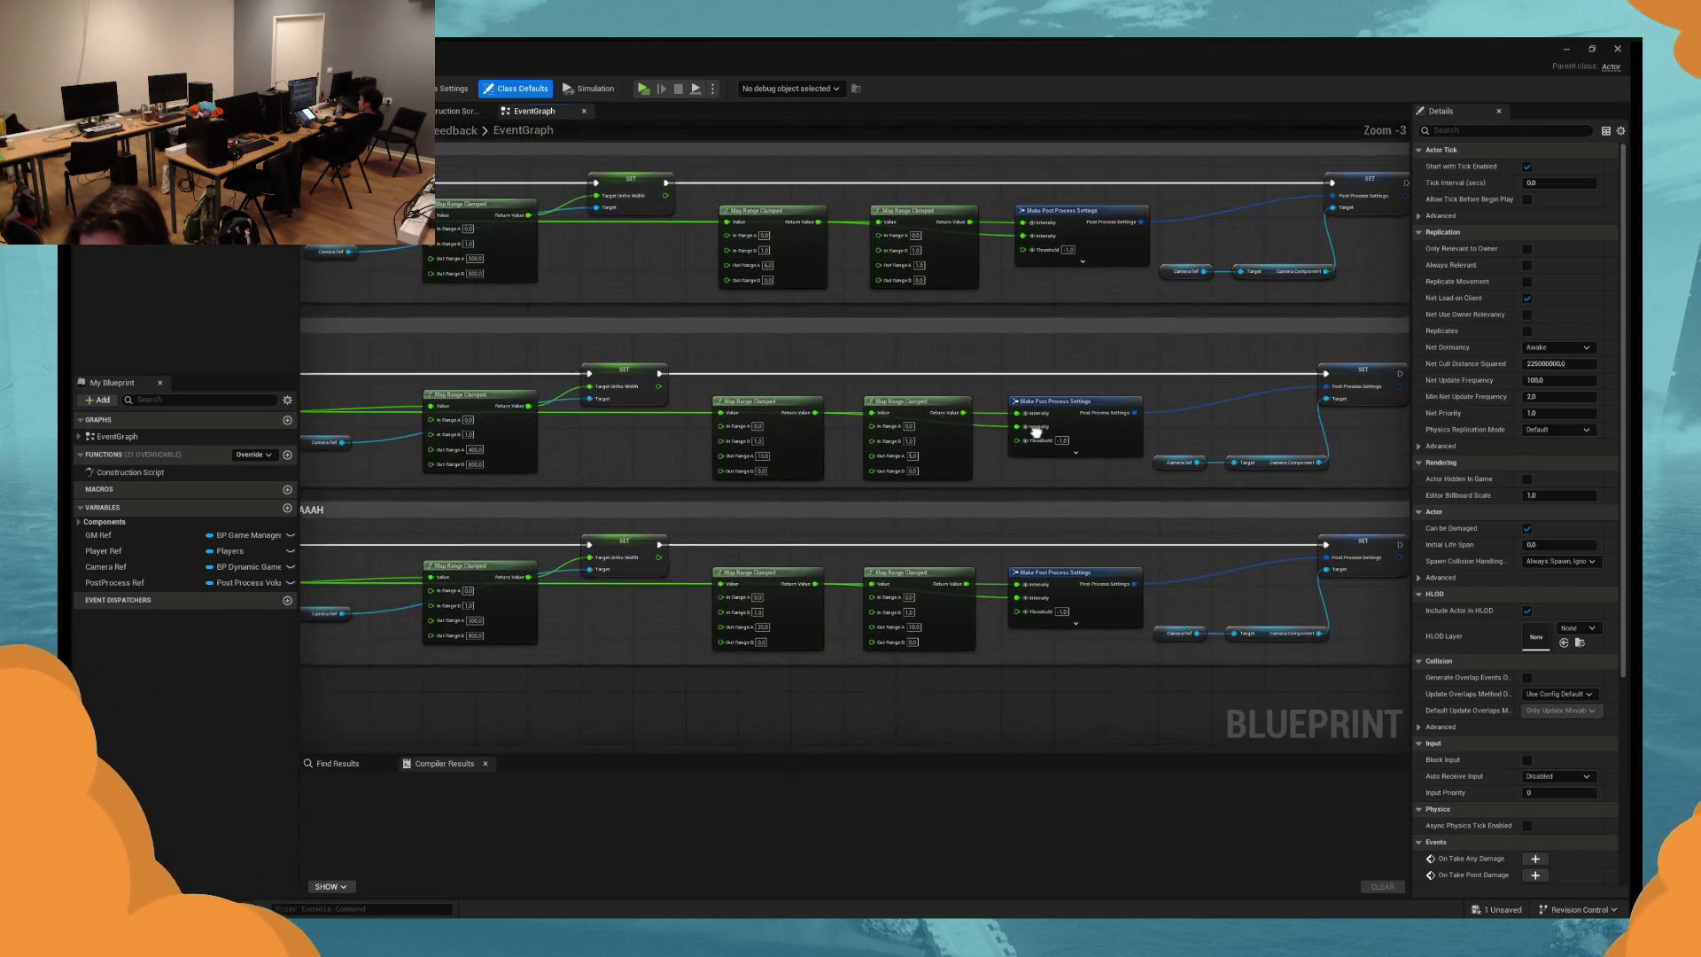
scroll(785, 648, "up", 2)
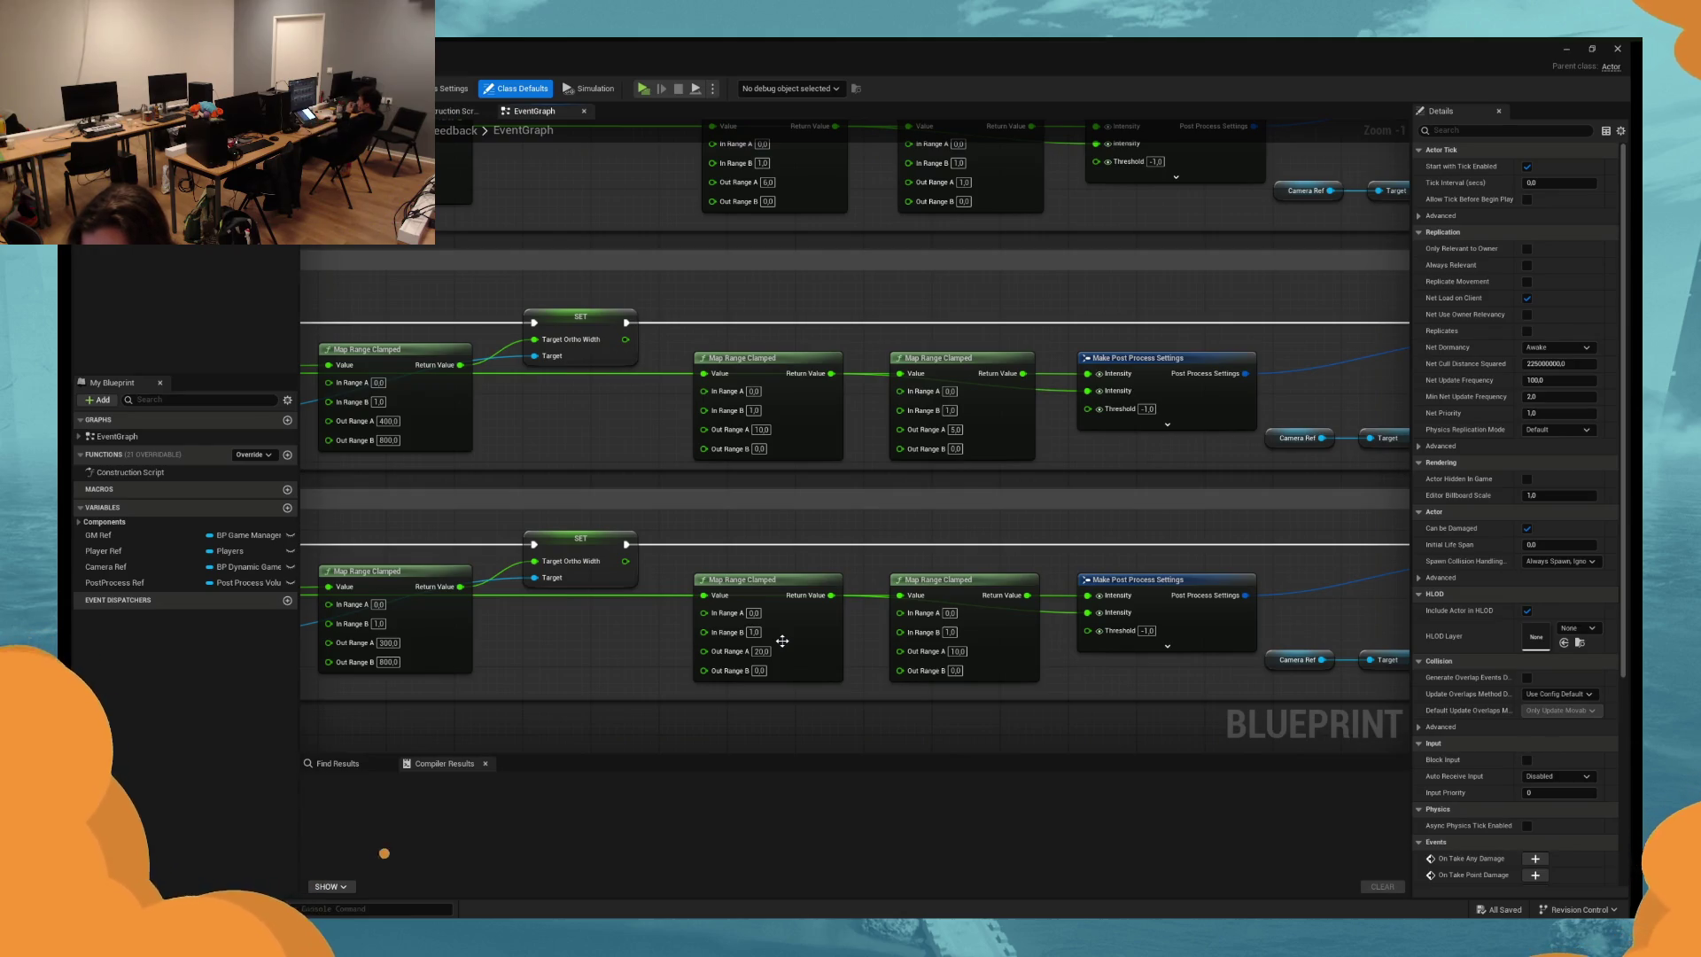
key("F7")
type("15")
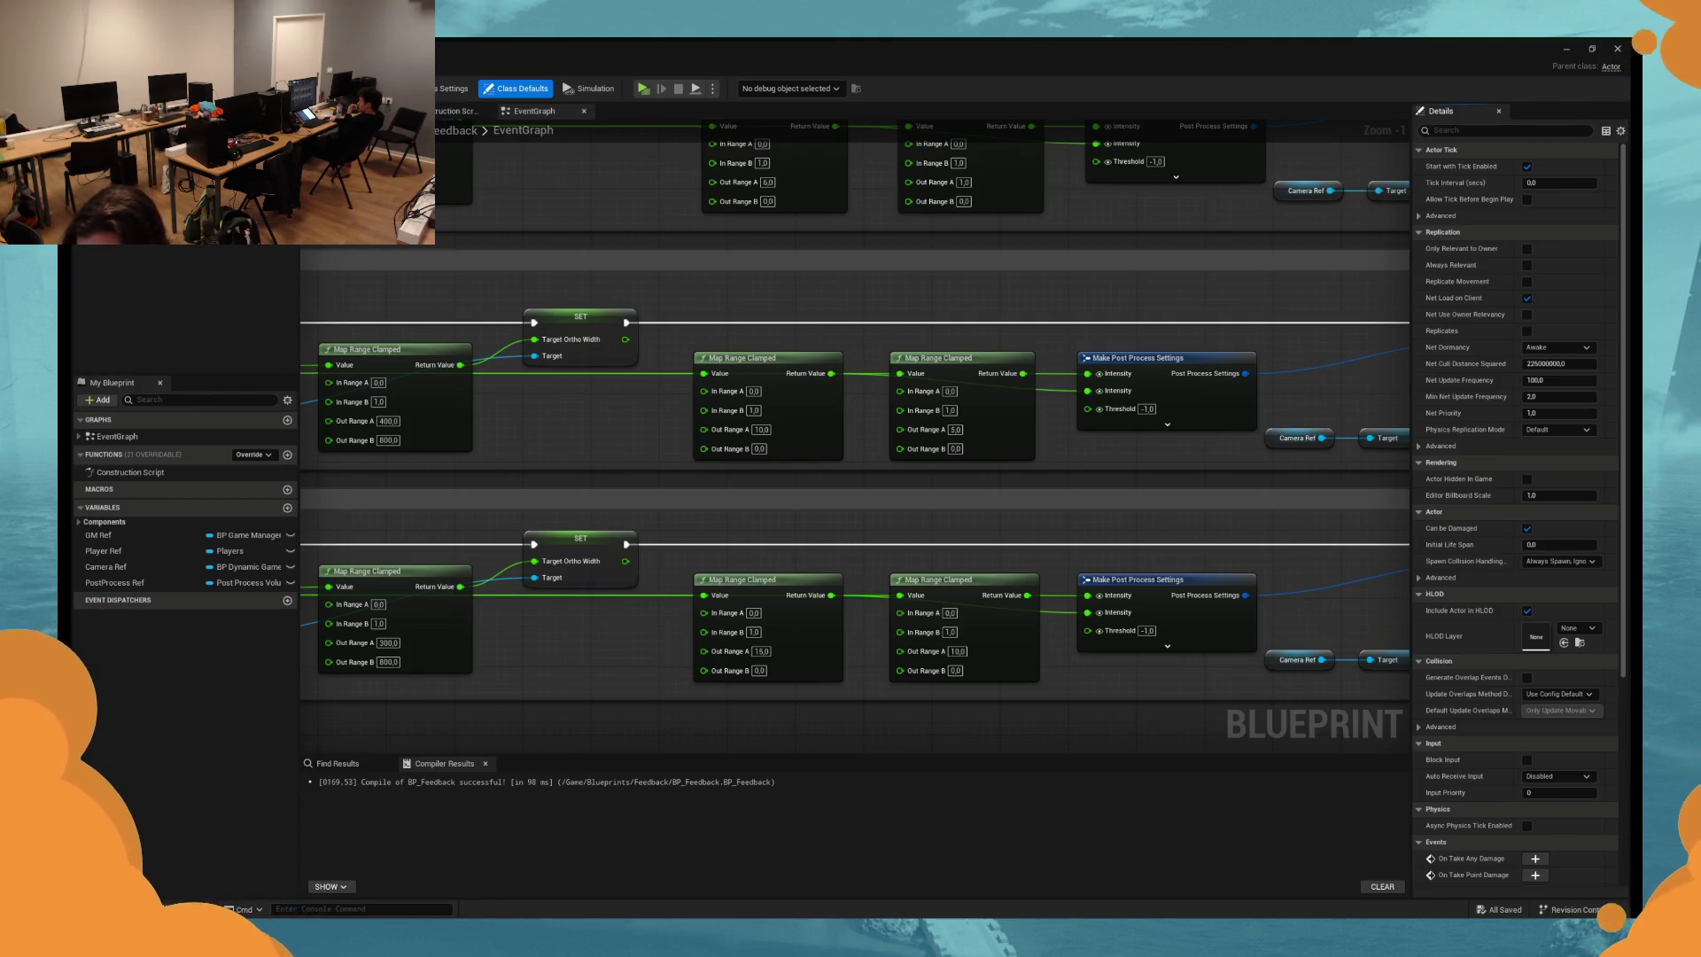
key("ctrl+Tab")
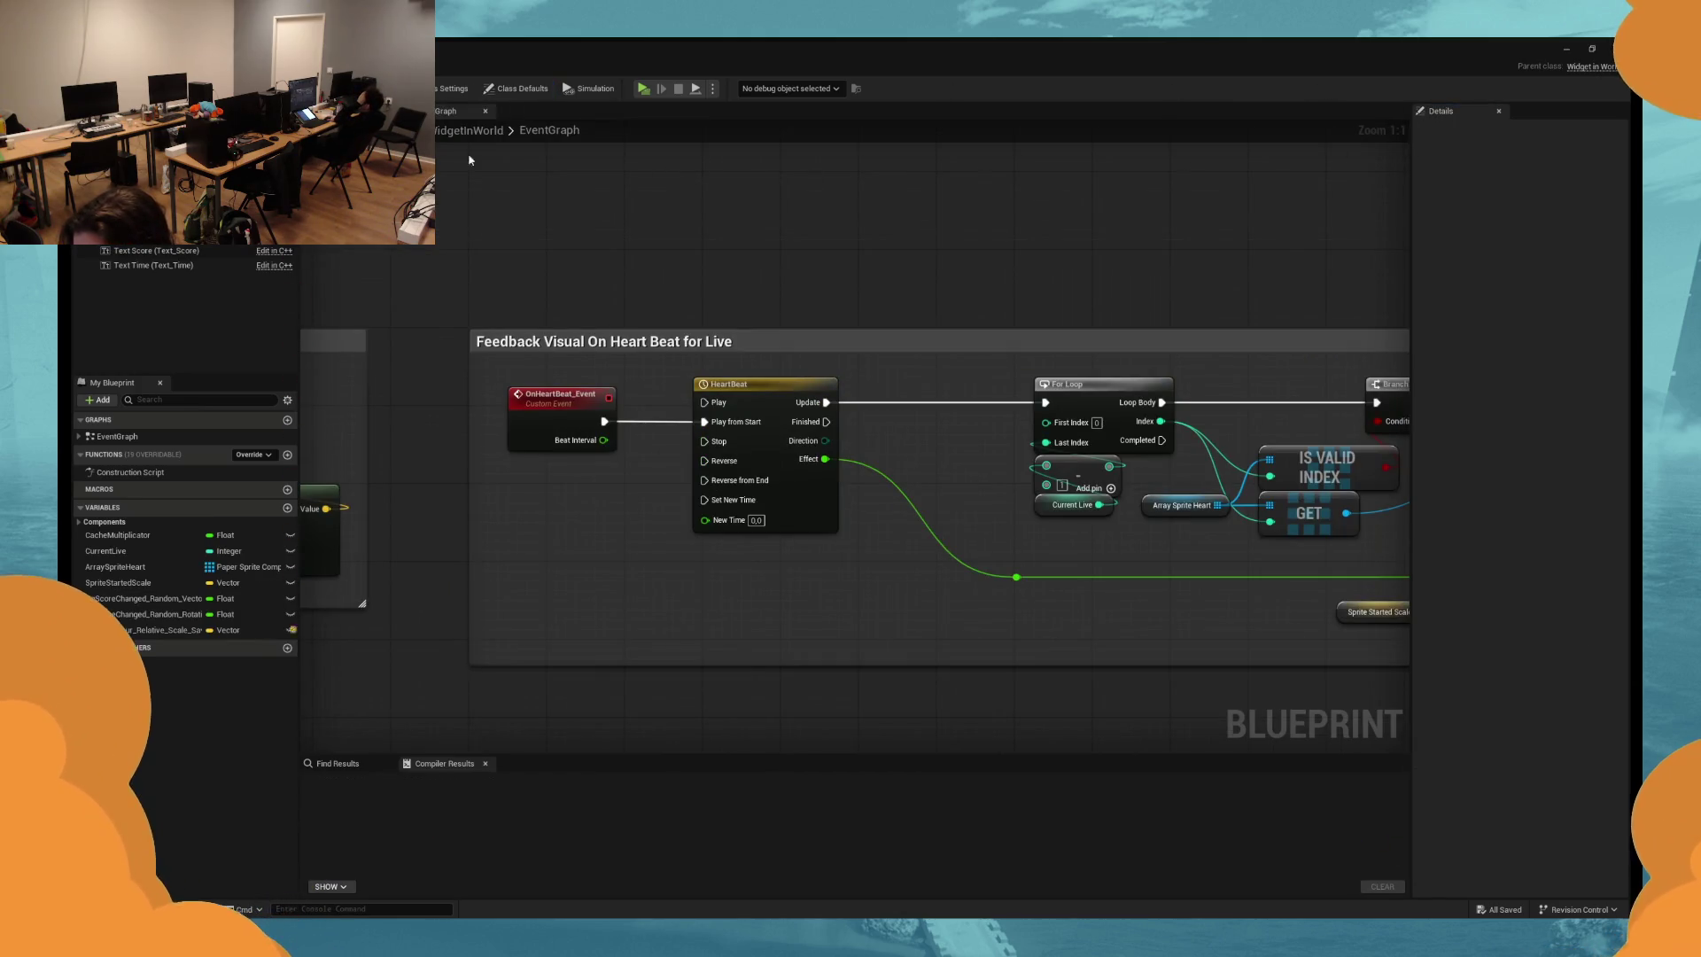
Back in BP_Feedback, move Create Event's wire from On Live Change to Bind Event to On Player Damage.
key("ctrl+Tab")
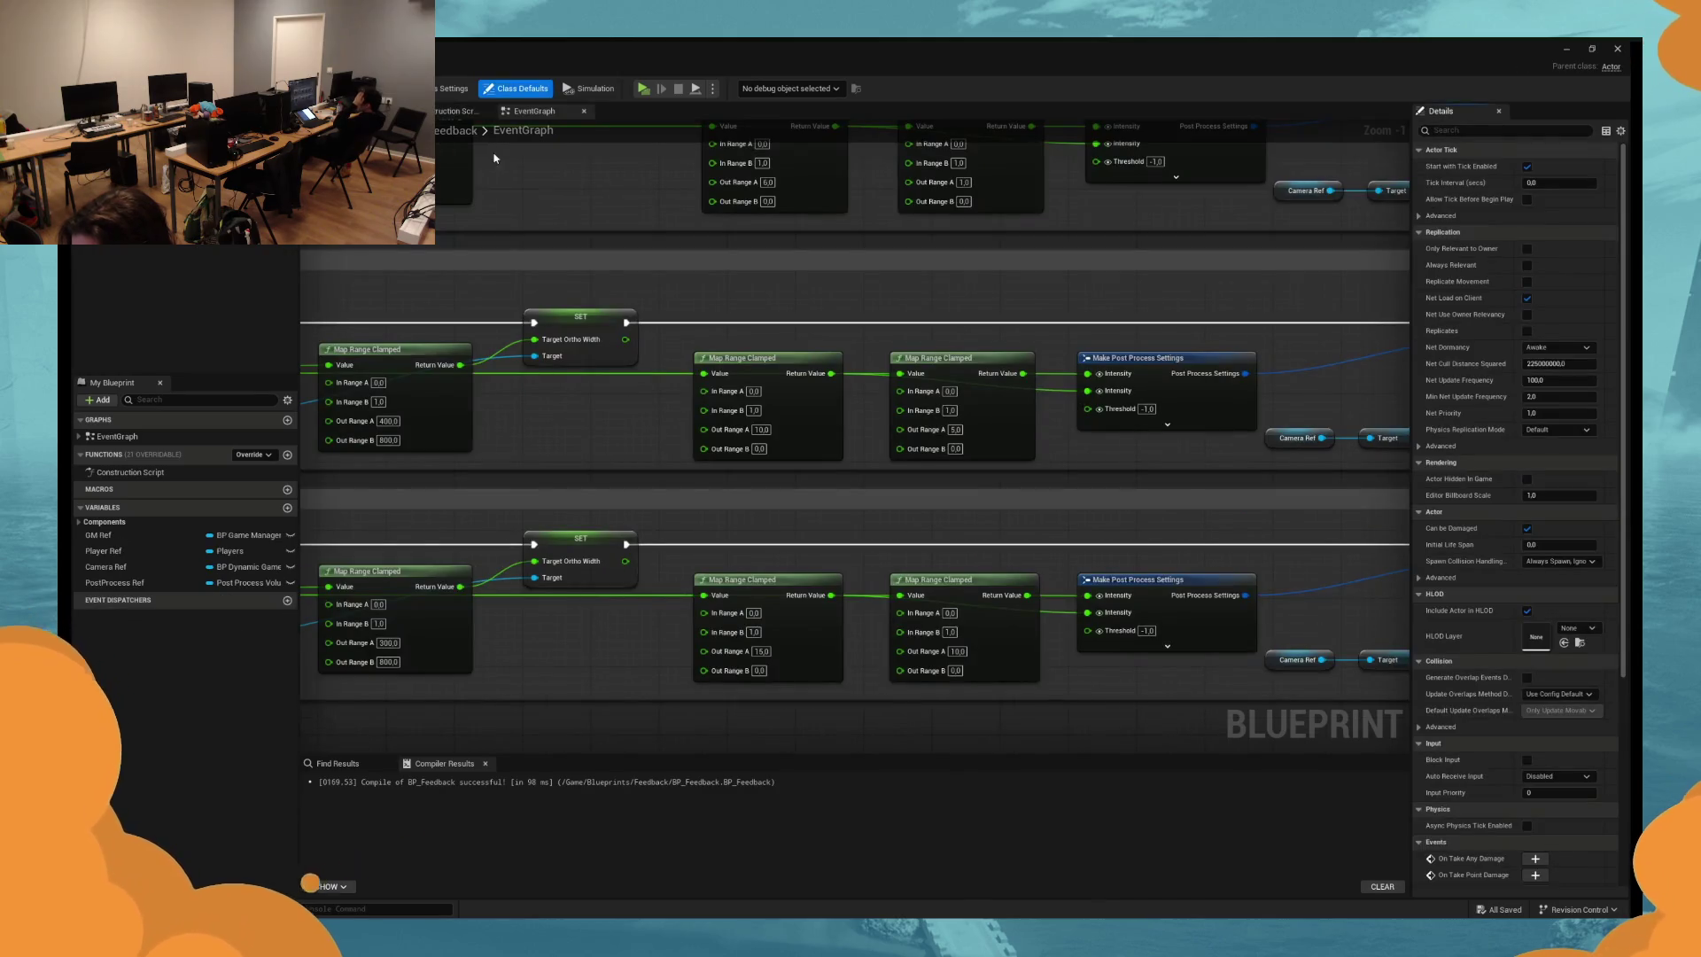
key("ctrl+Tab")
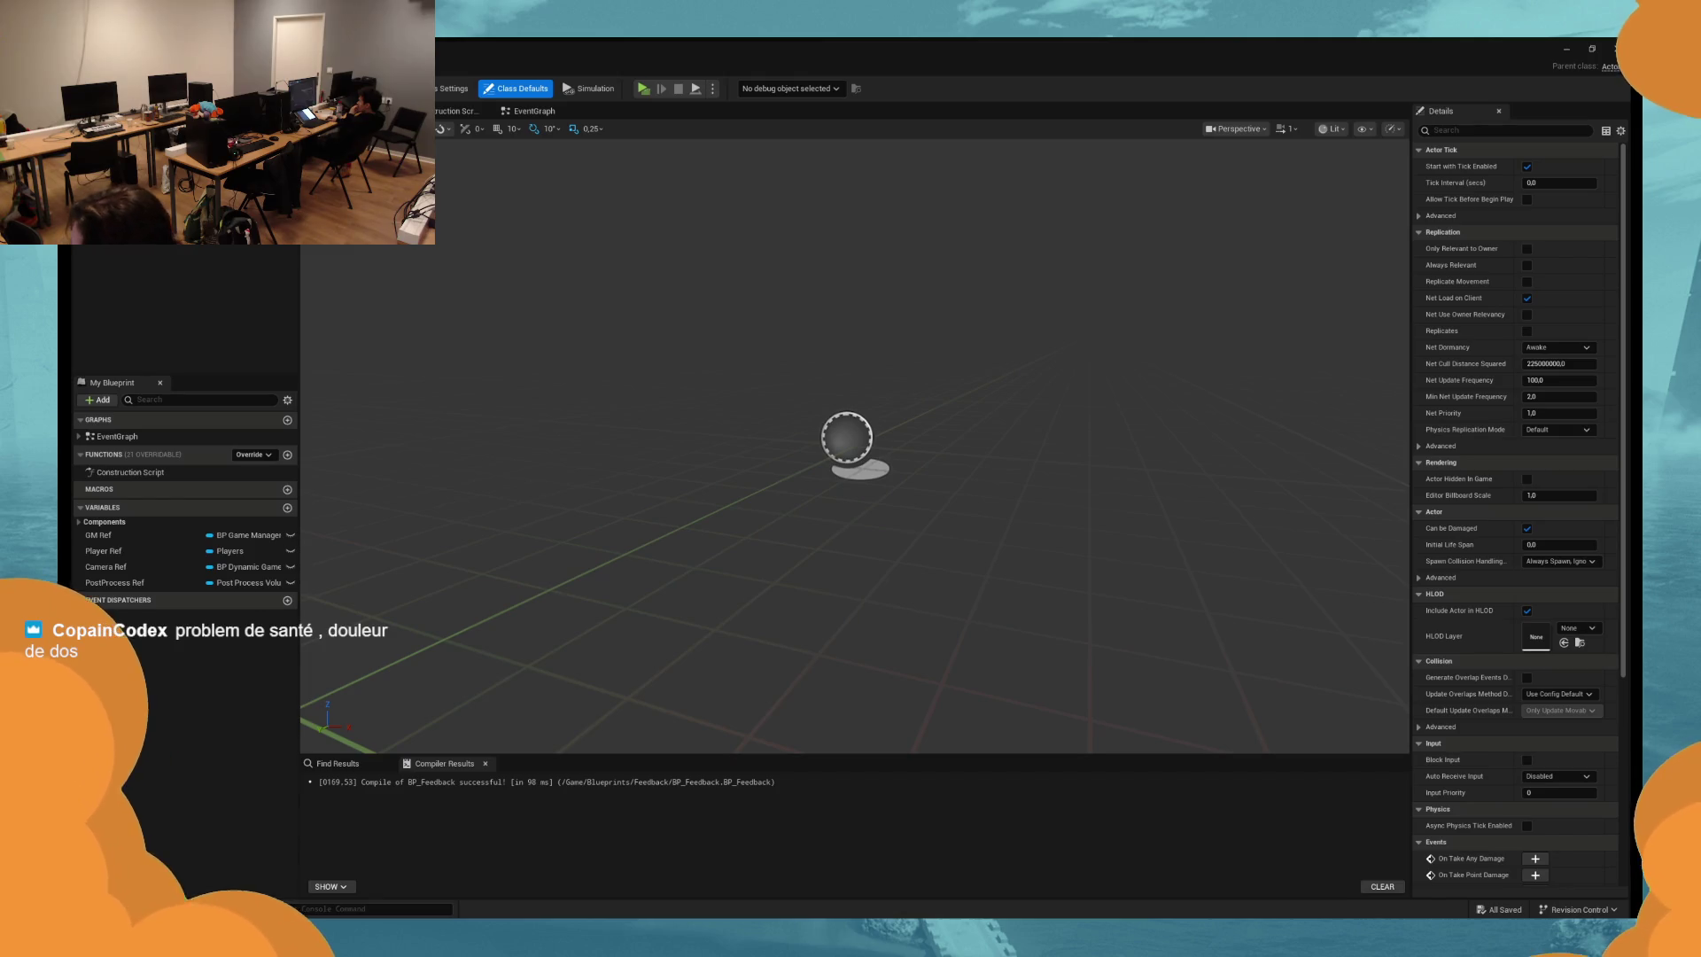
key("ctrl+Tab")
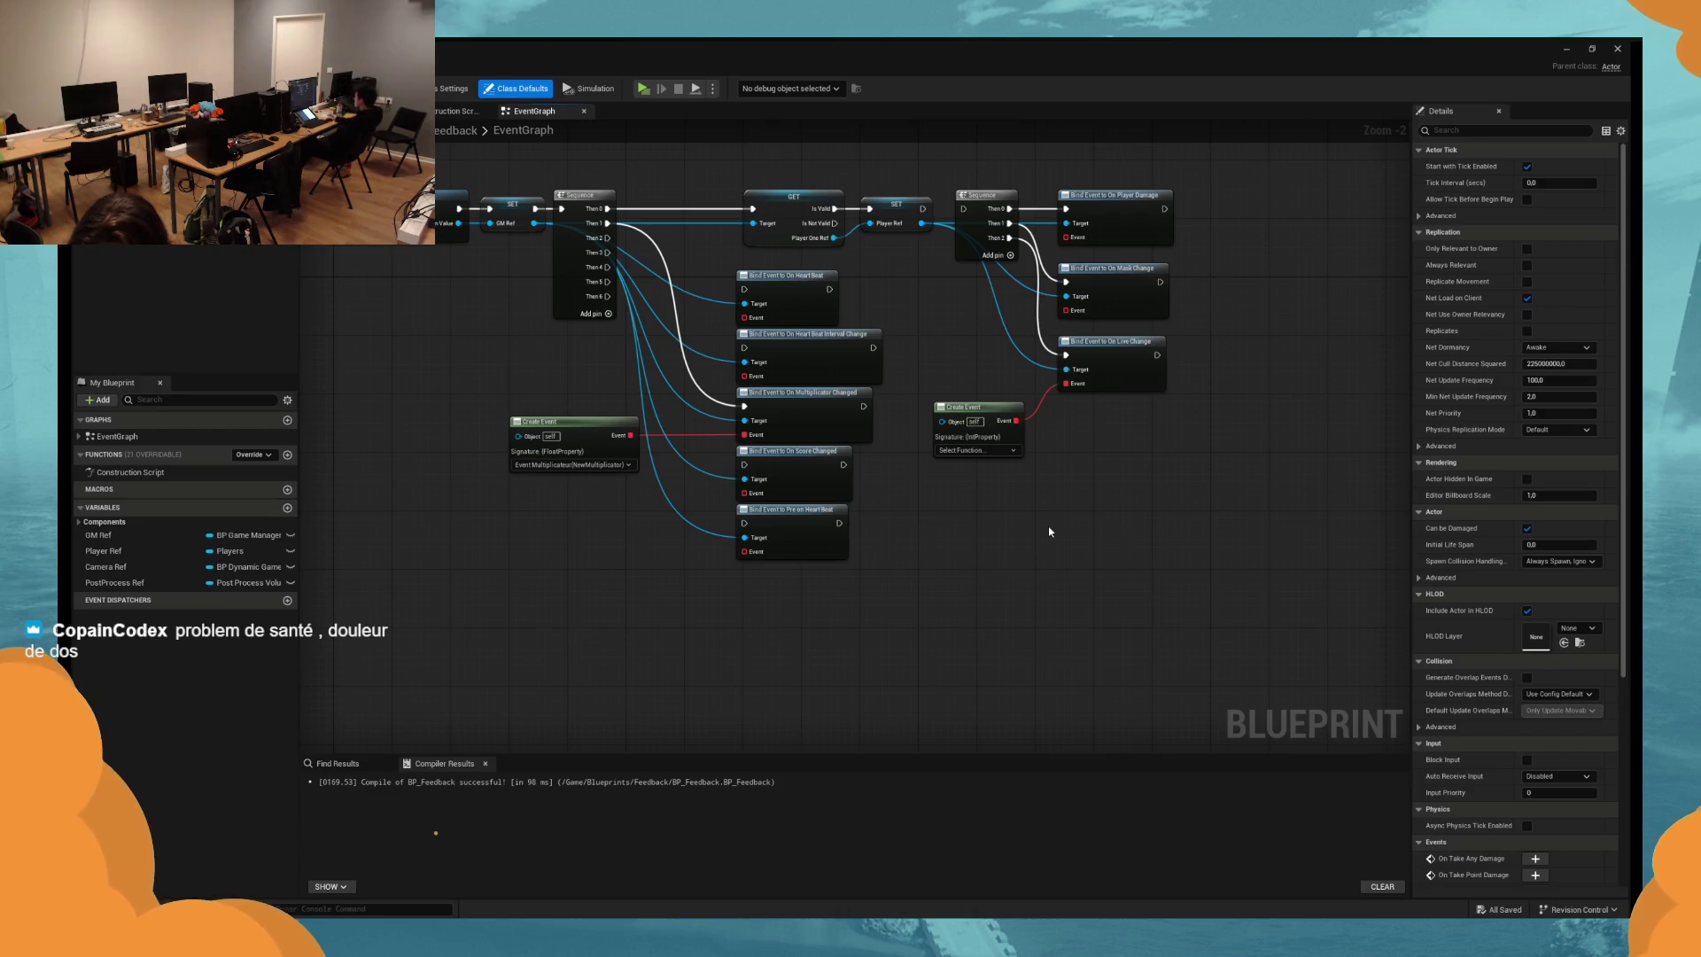
scroll(1048, 531, "up", 2)
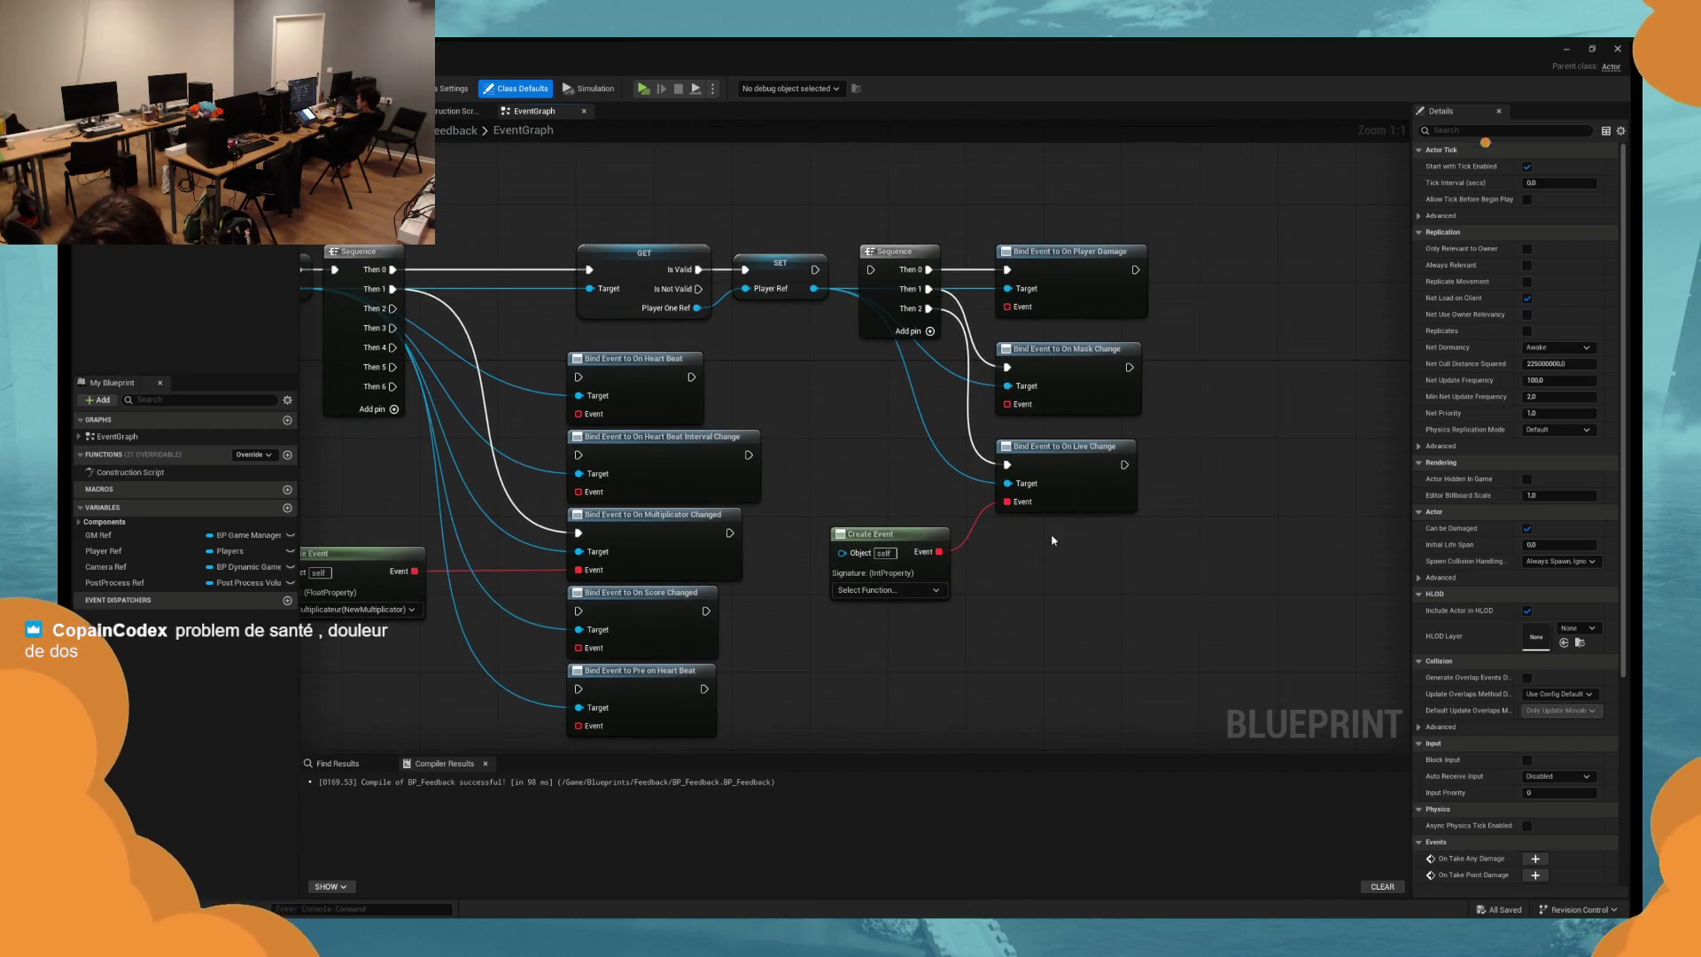
left_click_drag(1020, 506, 1020, 310)
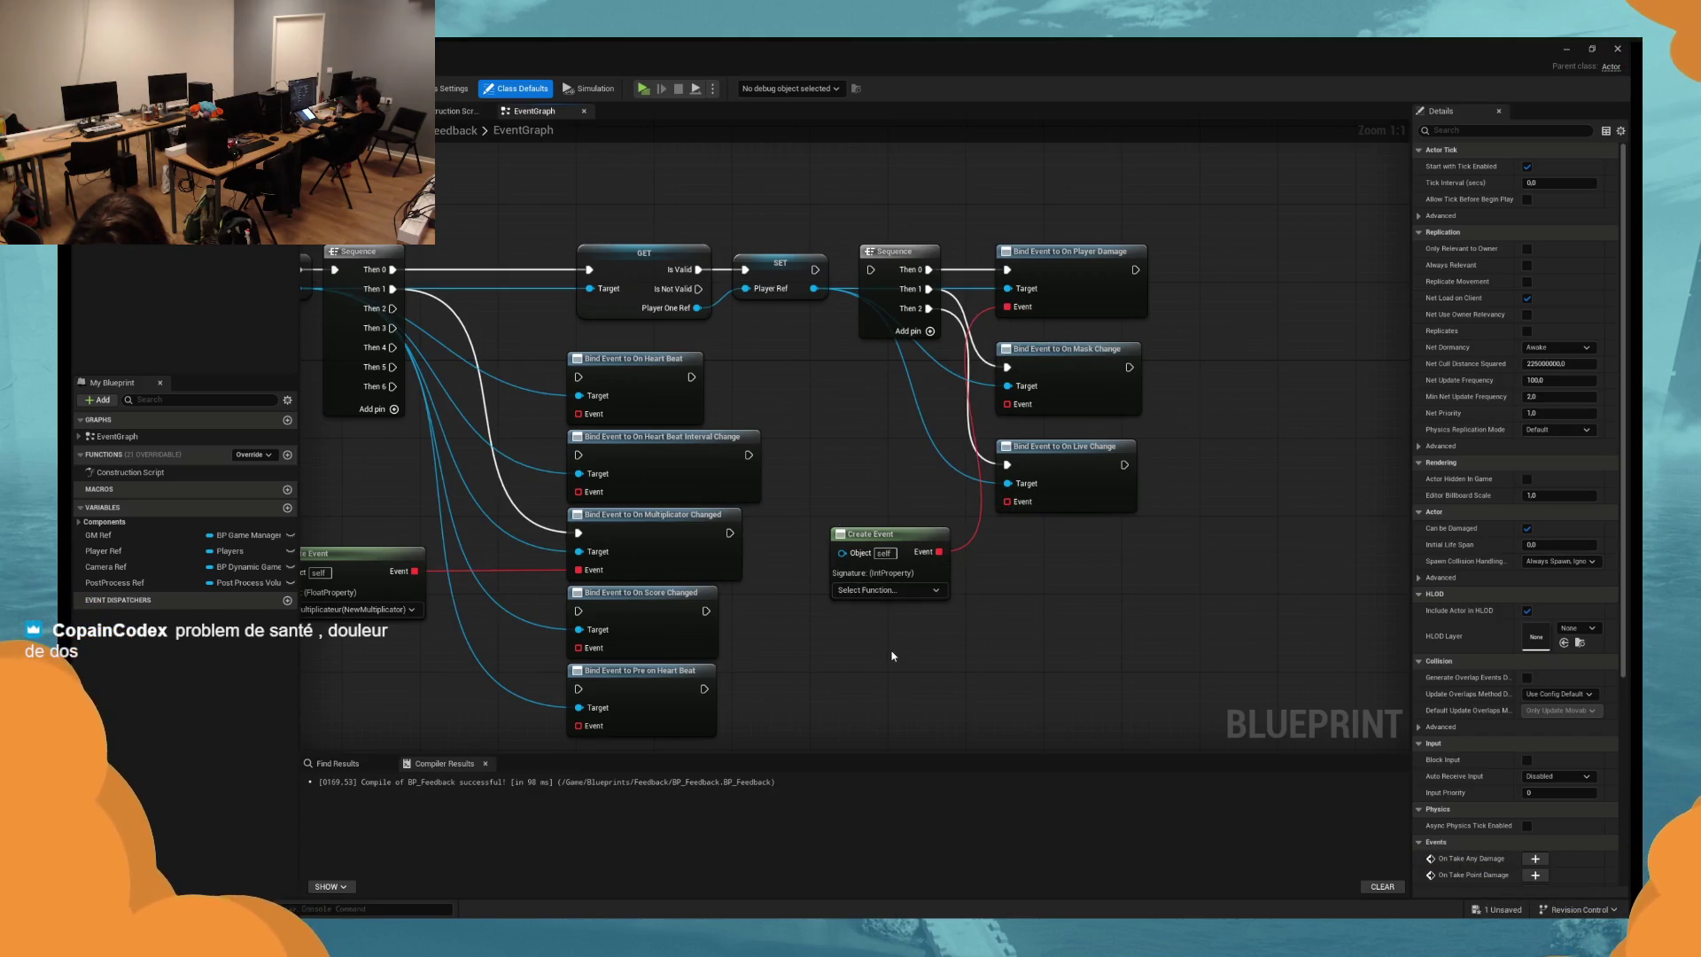
left_click_drag(891, 659, 983, 403)
scroll(978, 484, "down", 4)
Add a custom event named Player Damaged and place it above the Start Hot section.
right_click(899, 572)
type("cus")
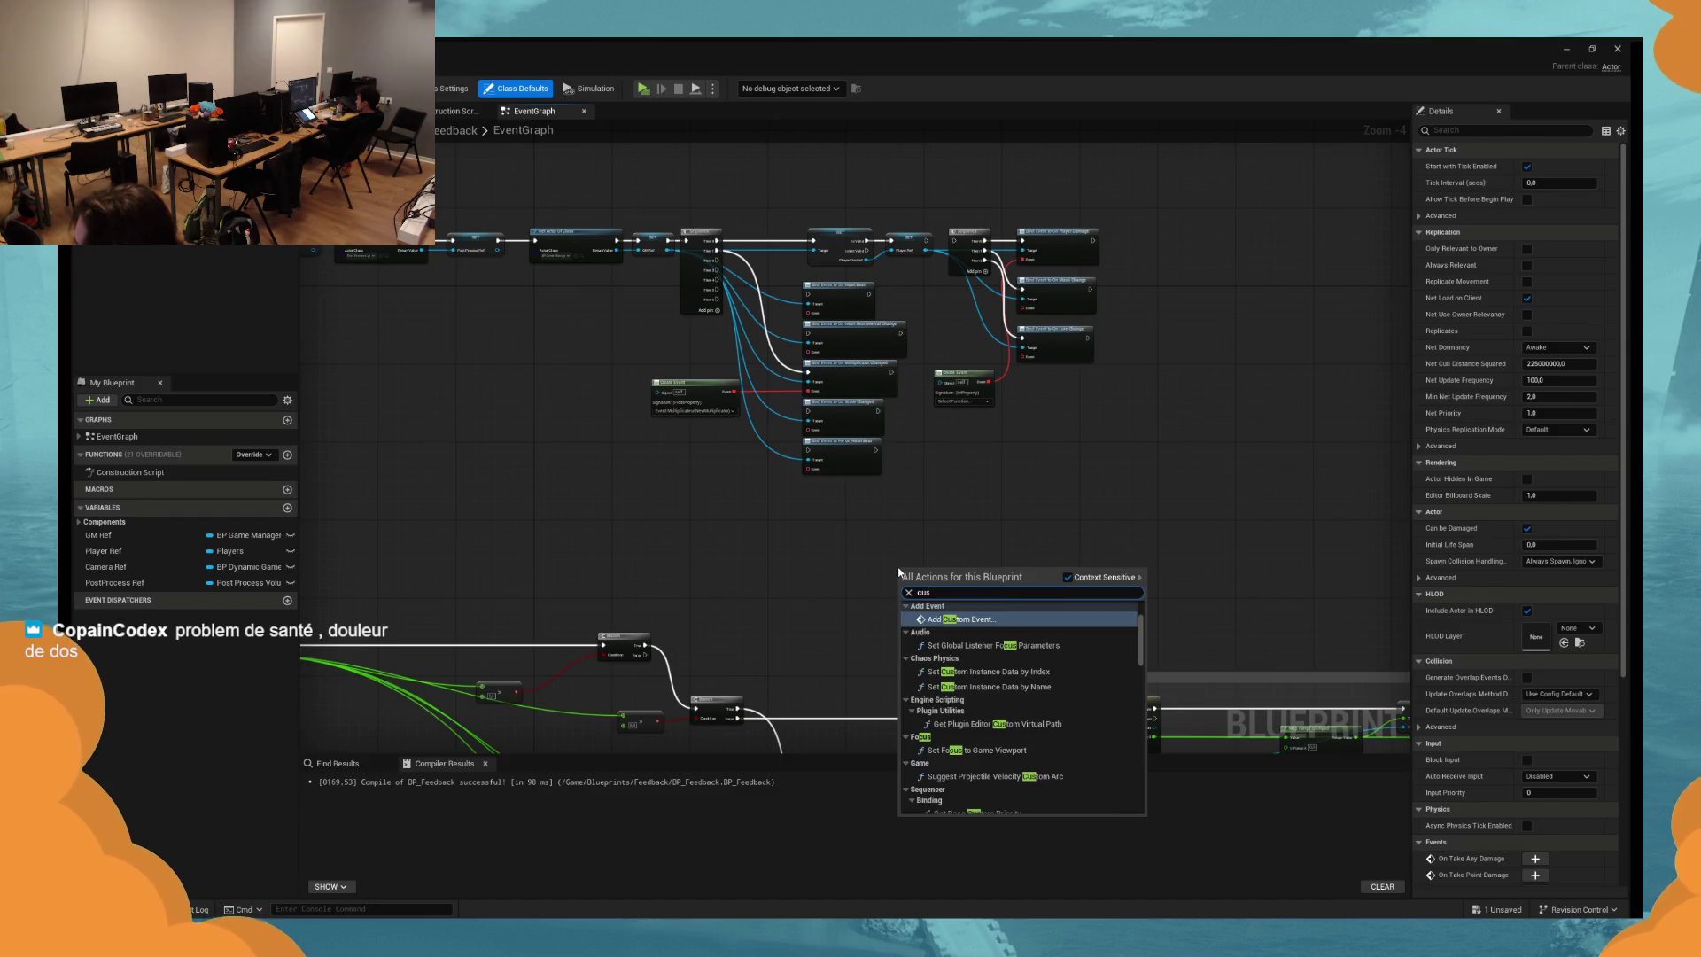
key("Return")
scroll(904, 567, "up", 3)
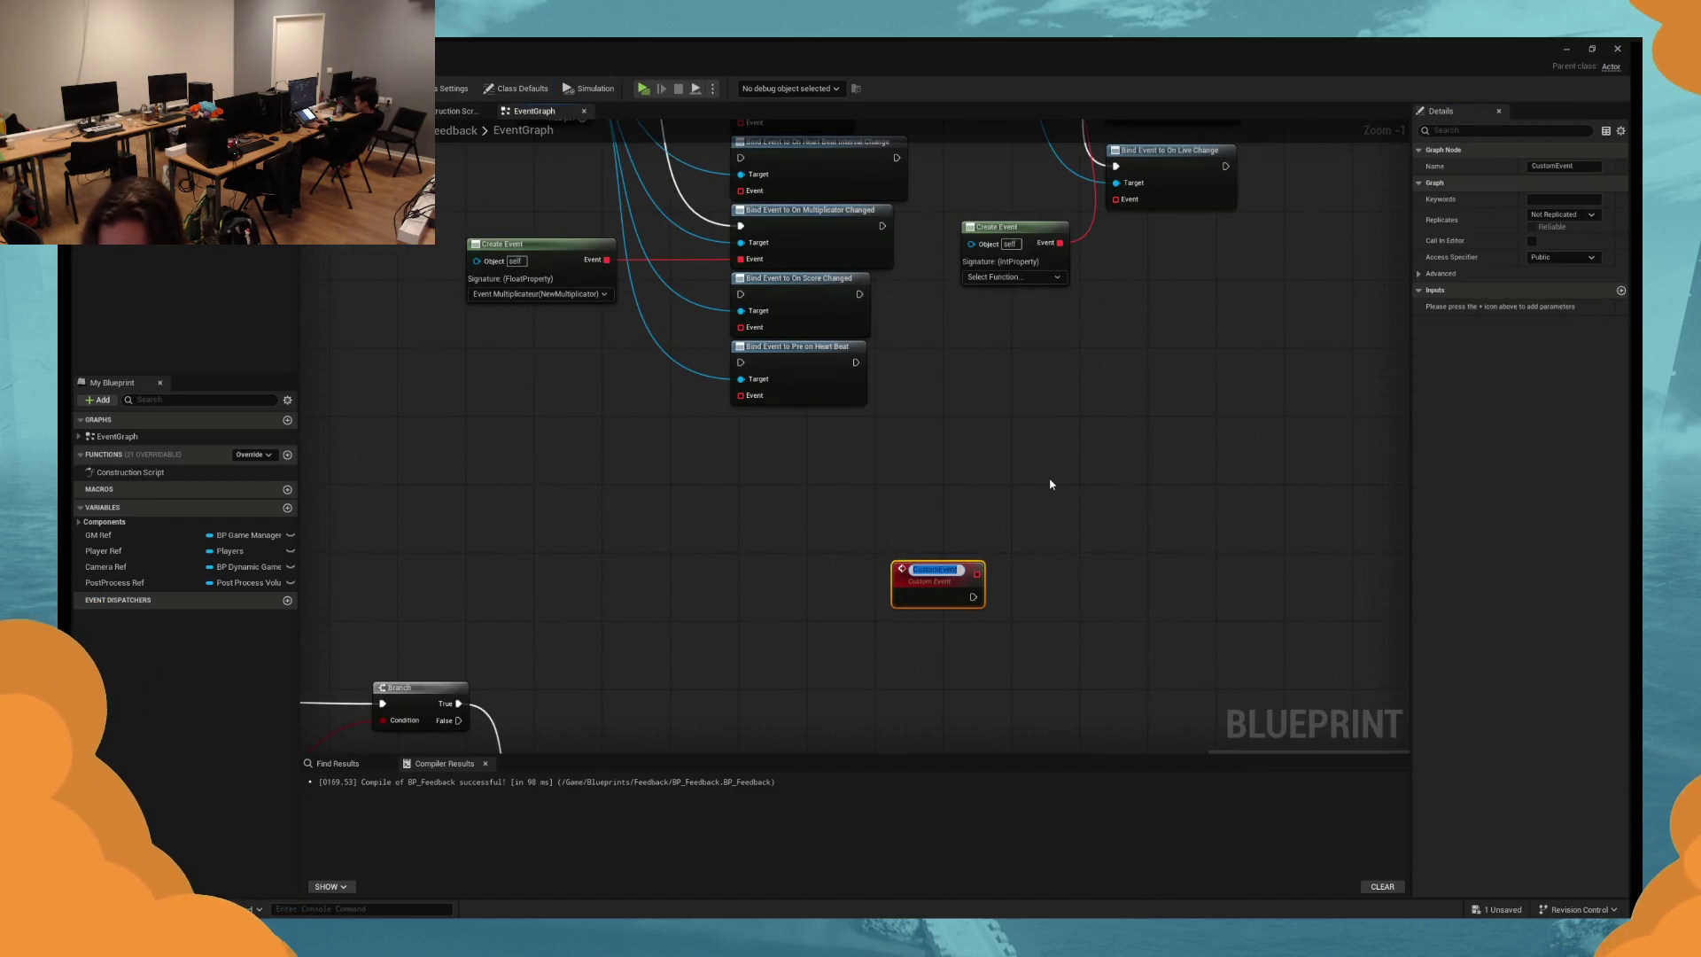
type("D")
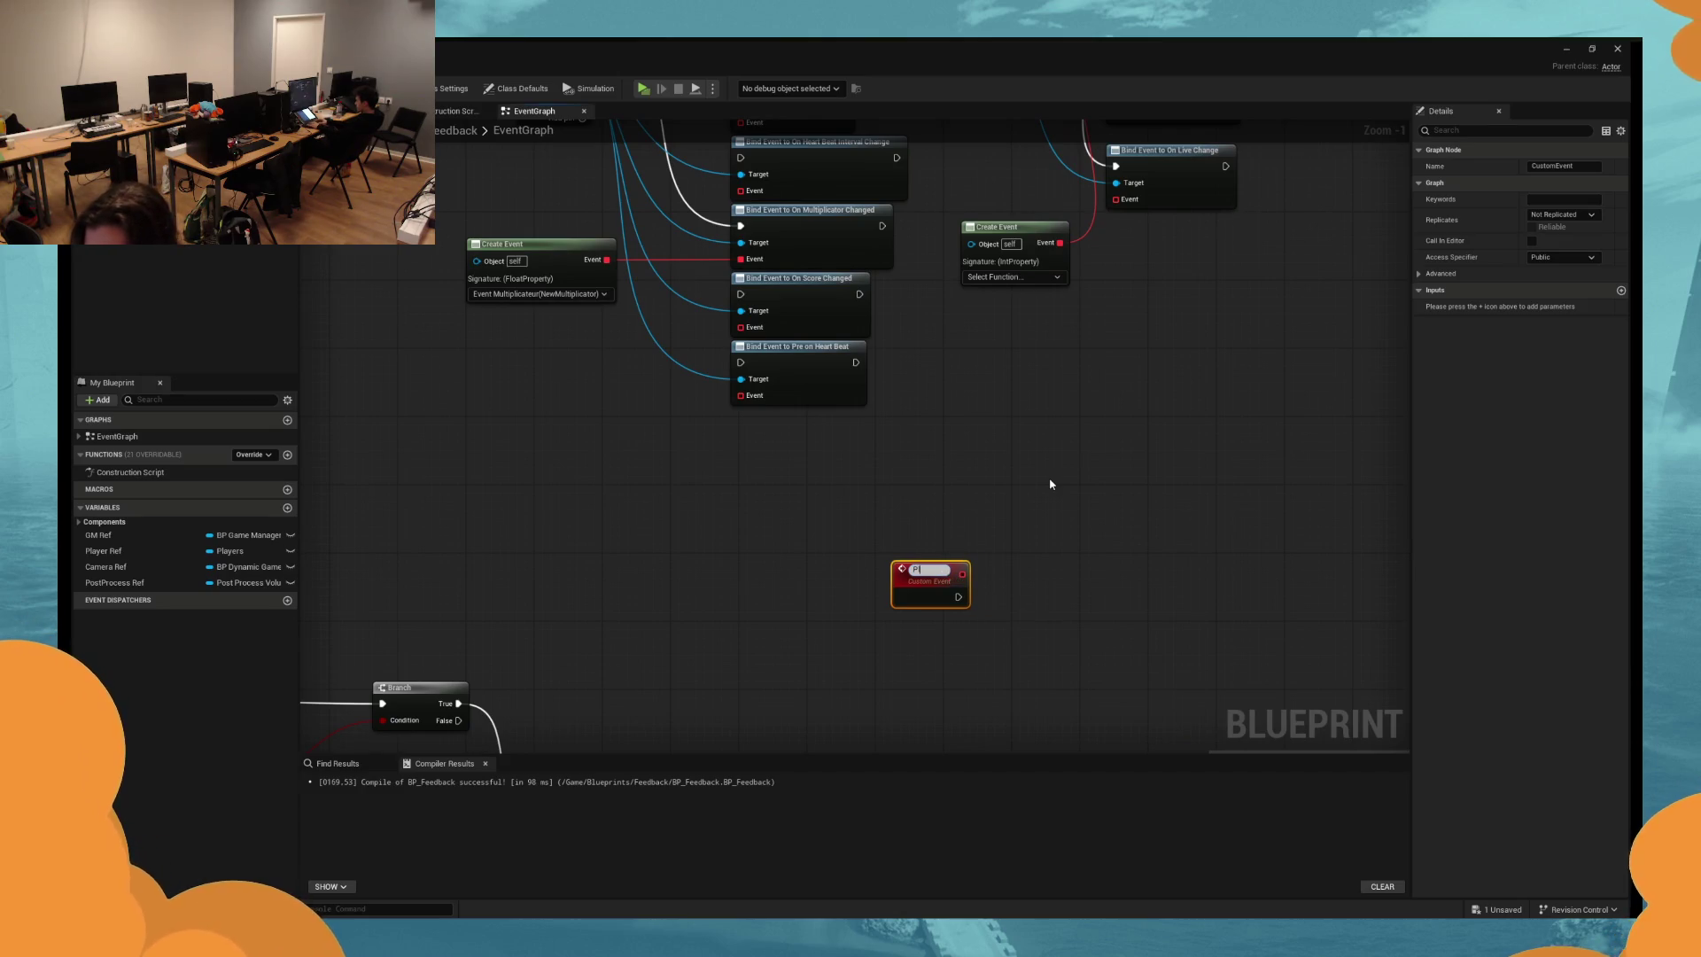
type("amaged")
key("Return")
mouse_move(1050, 484)
left_mouse_down()
mouse_move(791, 431)
mouse_move(791, 316)
left_mouse_up()
mouse_move(662, 425)
left_mouse_down()
mouse_move(1009, 350)
mouse_move(891, 467)
mouse_move(879, 441)
left_mouse_up()
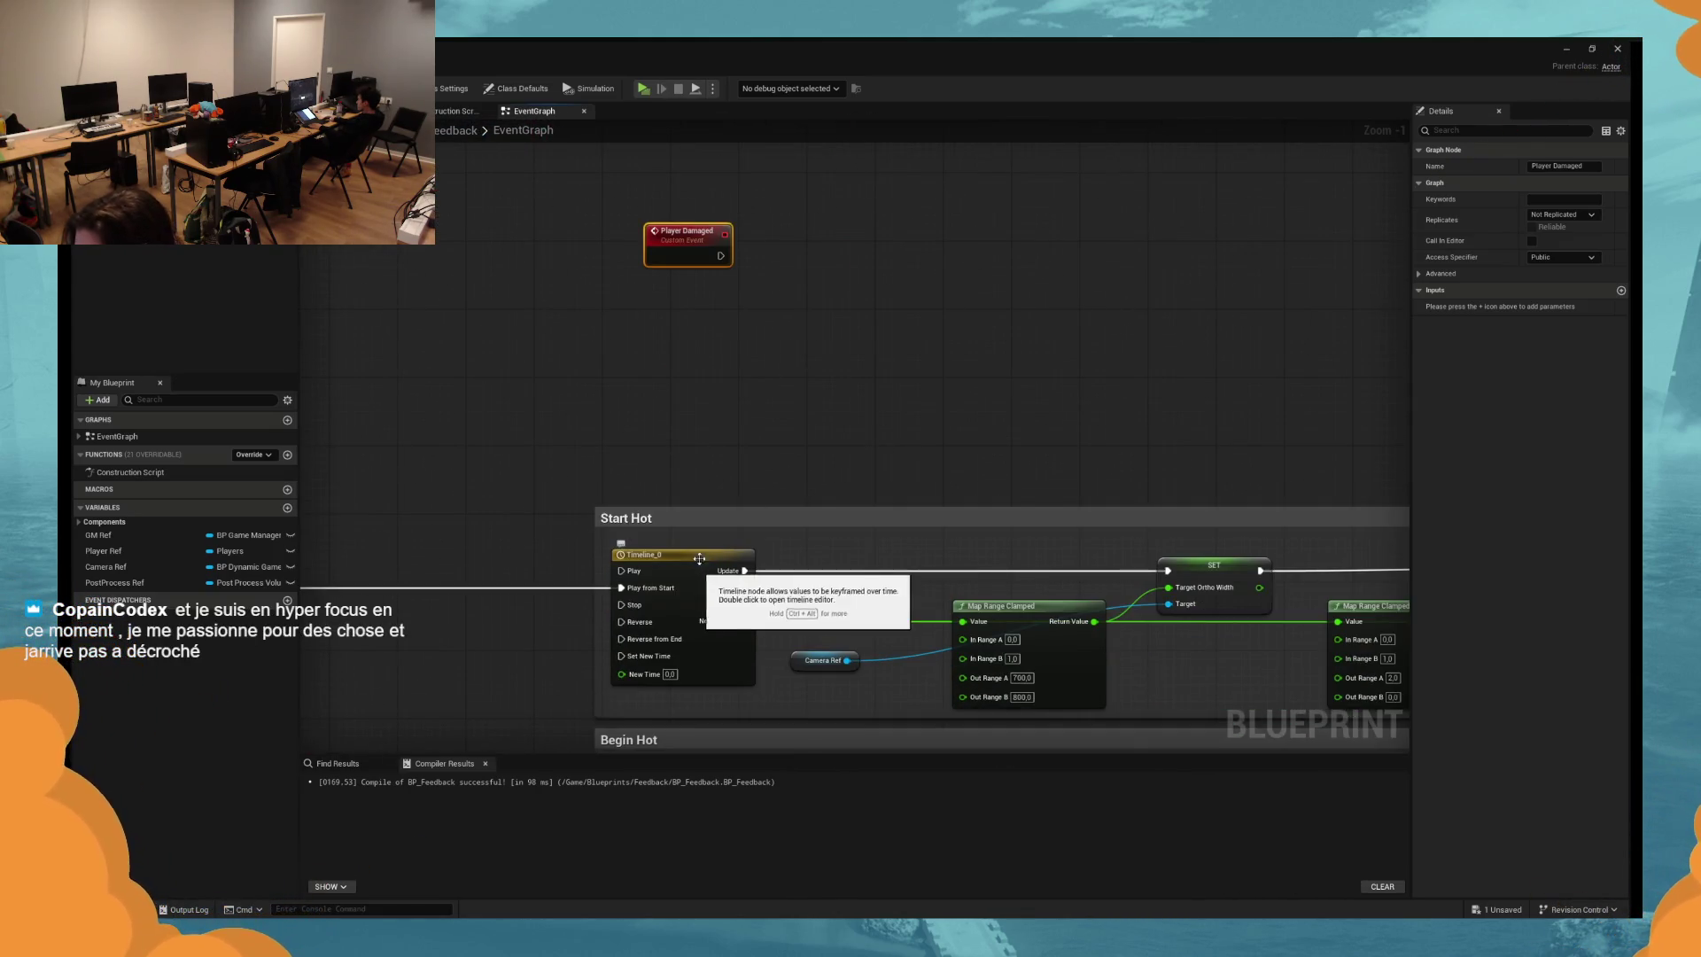
left_click_drag(764, 362, 754, 634)
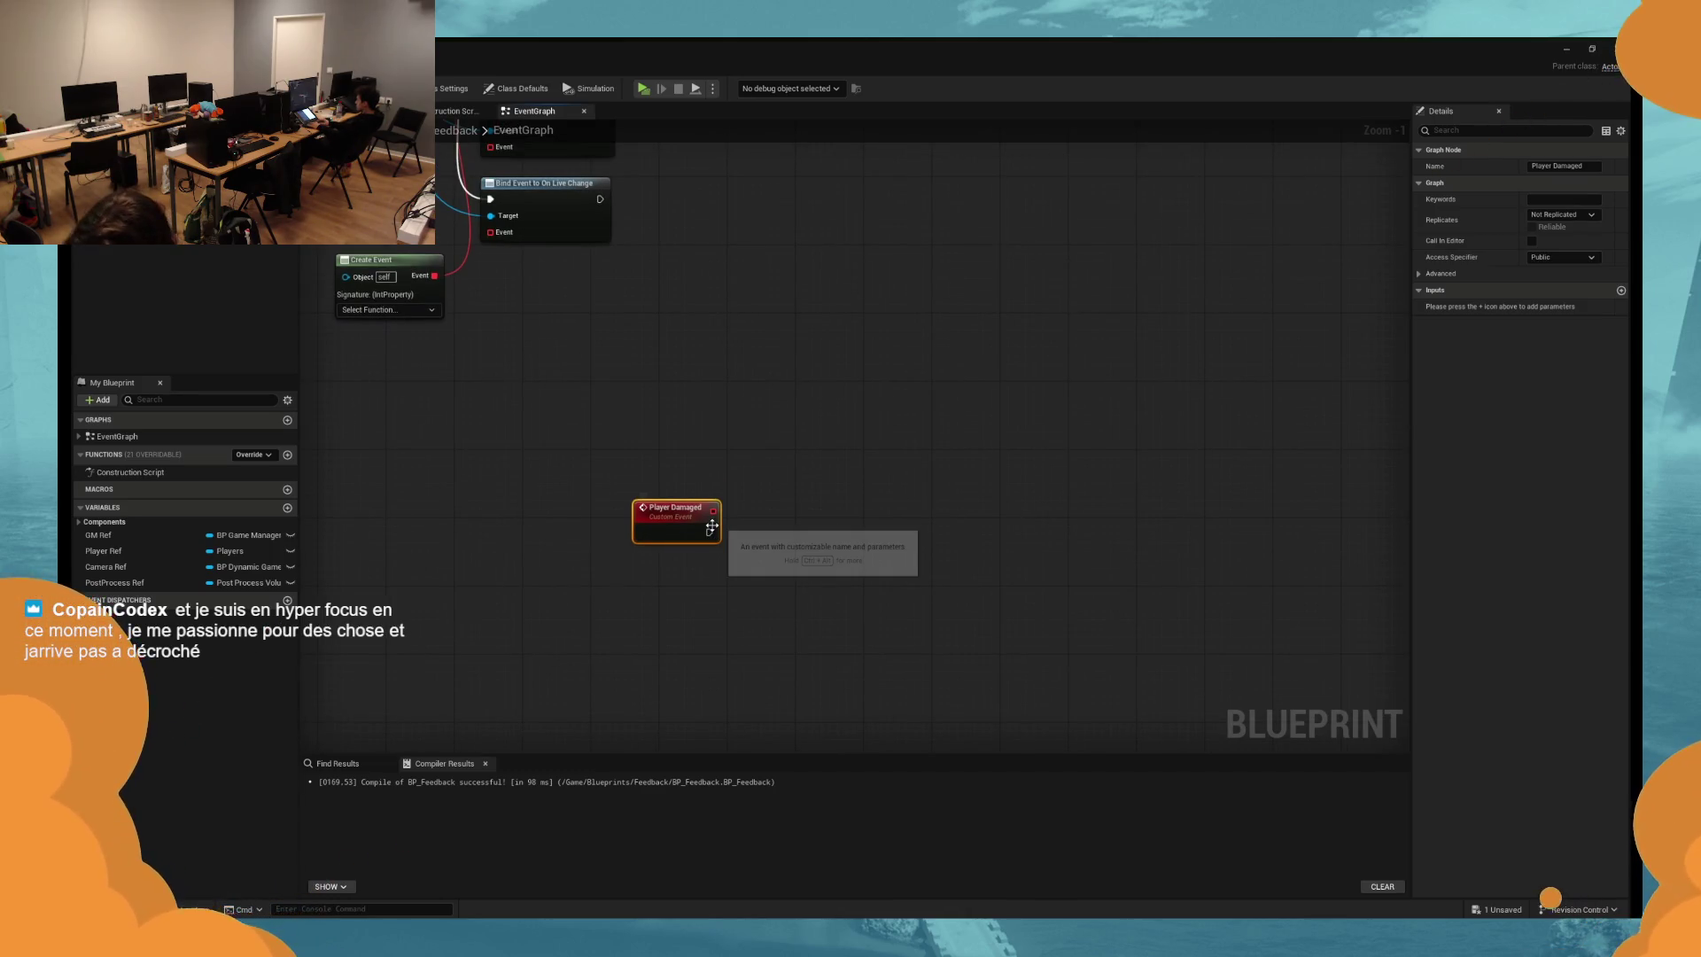
Chain a Play World Camera Shake node using bp_camshake_multi_0, then return to the level editor.
left_click_drag(711, 529, 840, 537)
left_click(885, 576)
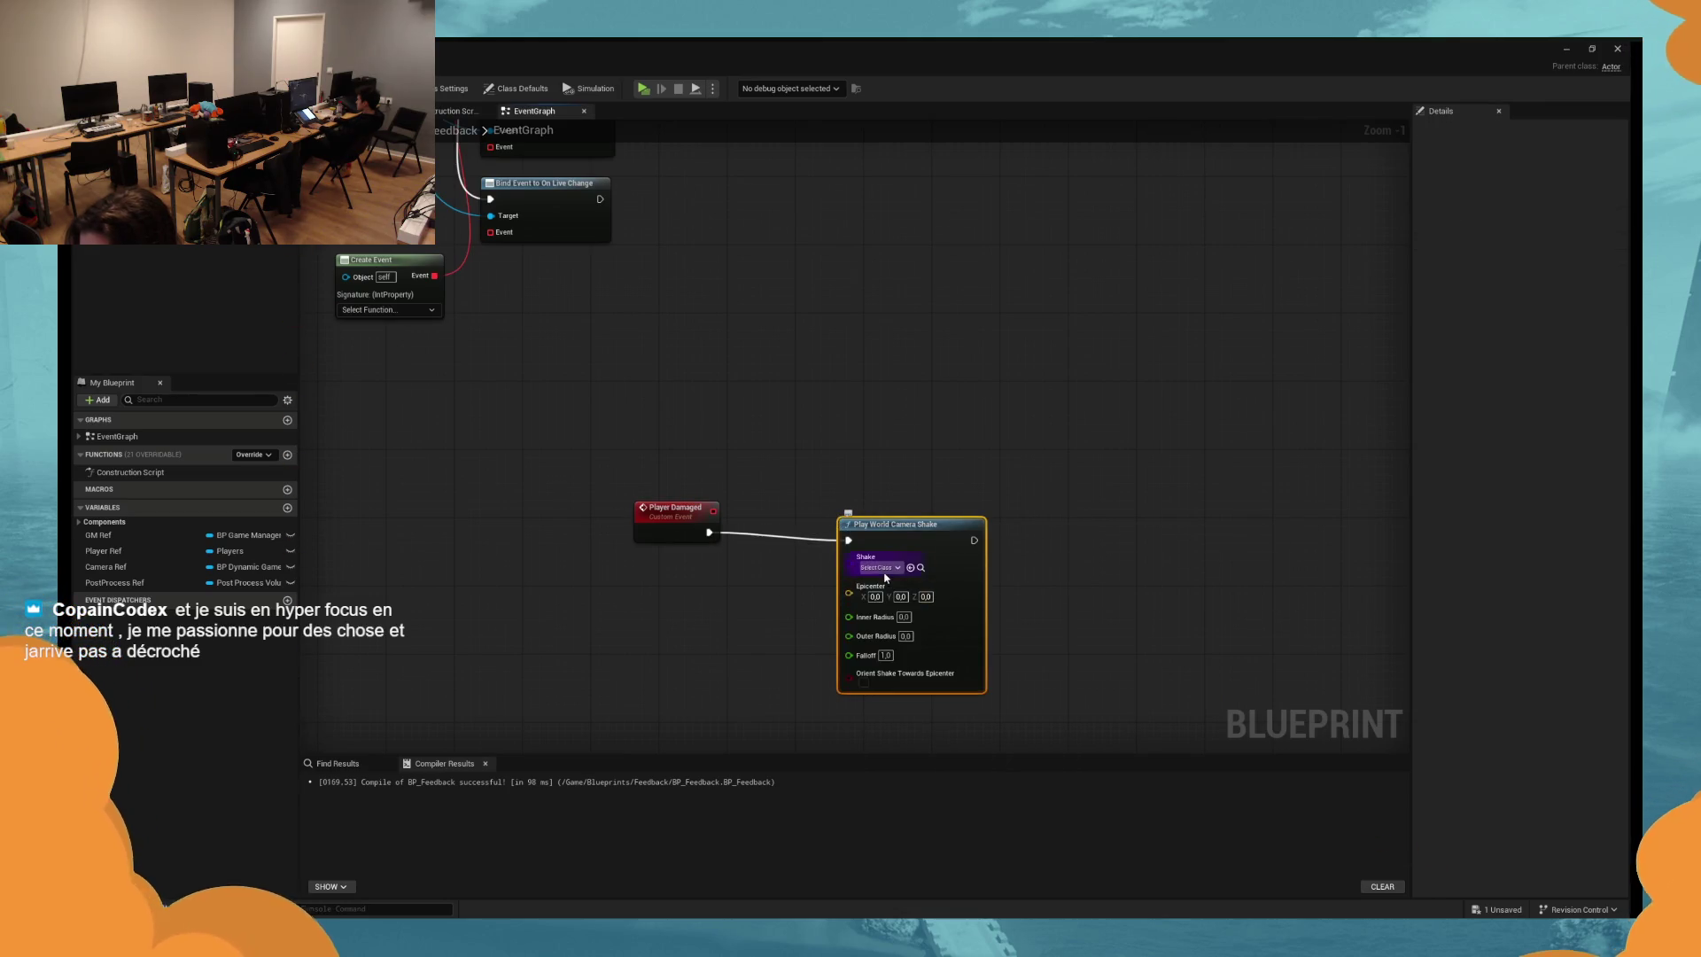
left_click(883, 570)
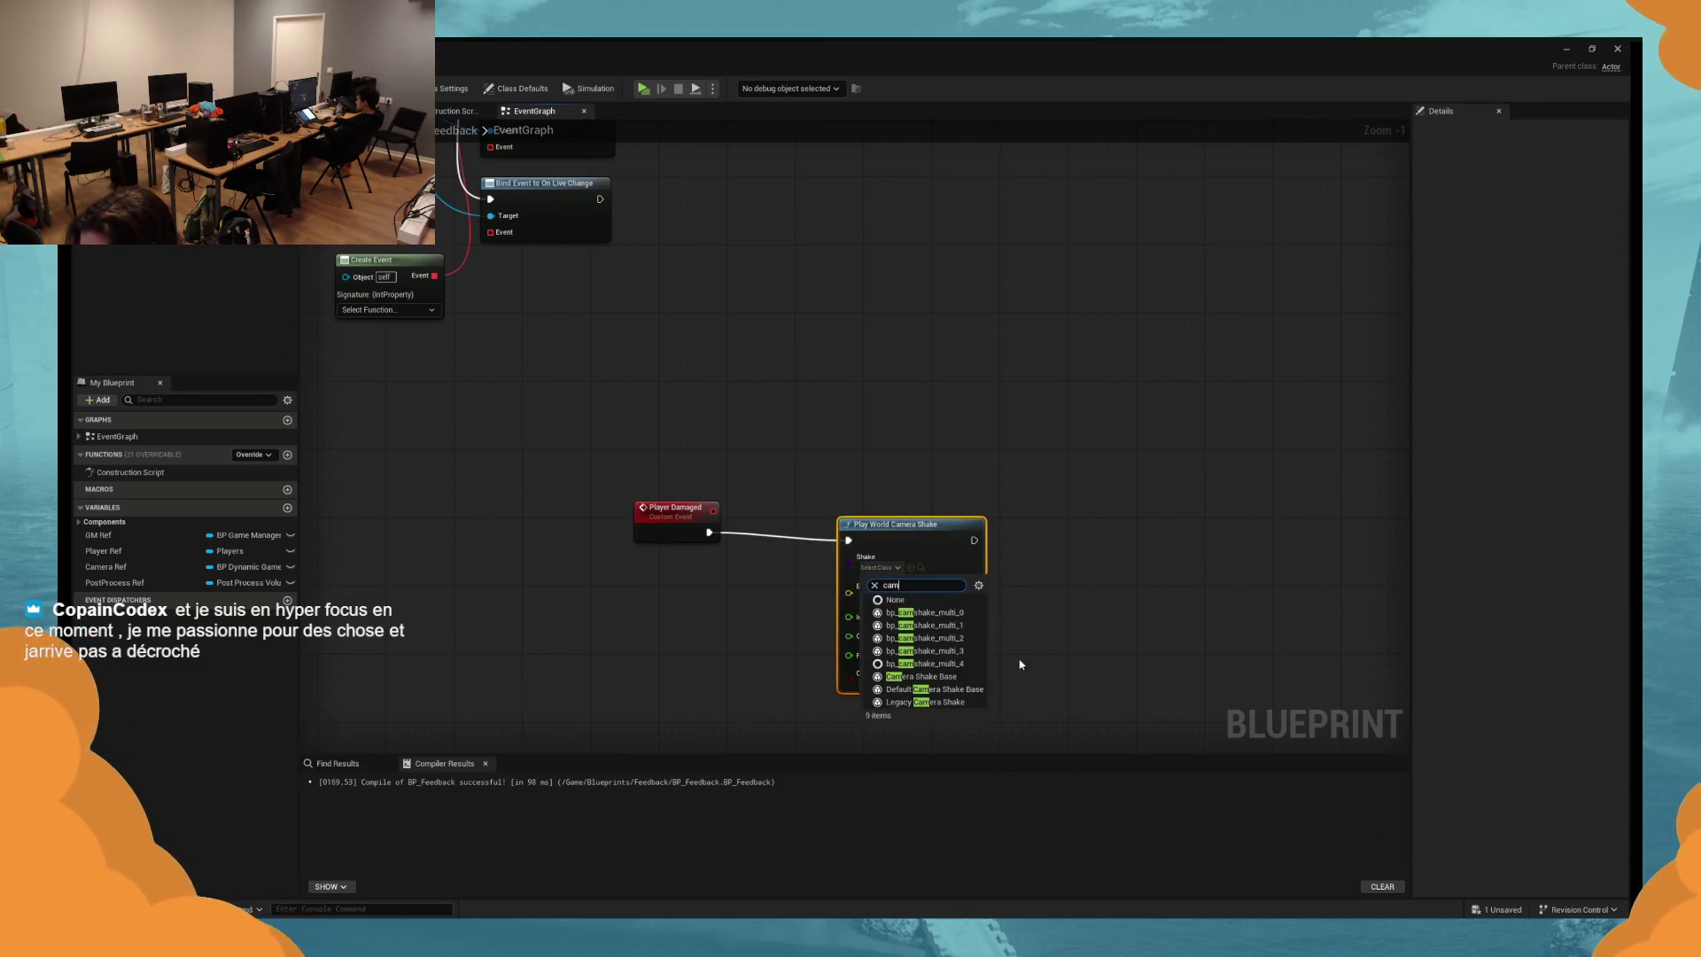
left_click(979, 613)
left_click_drag(912, 523, 819, 508)
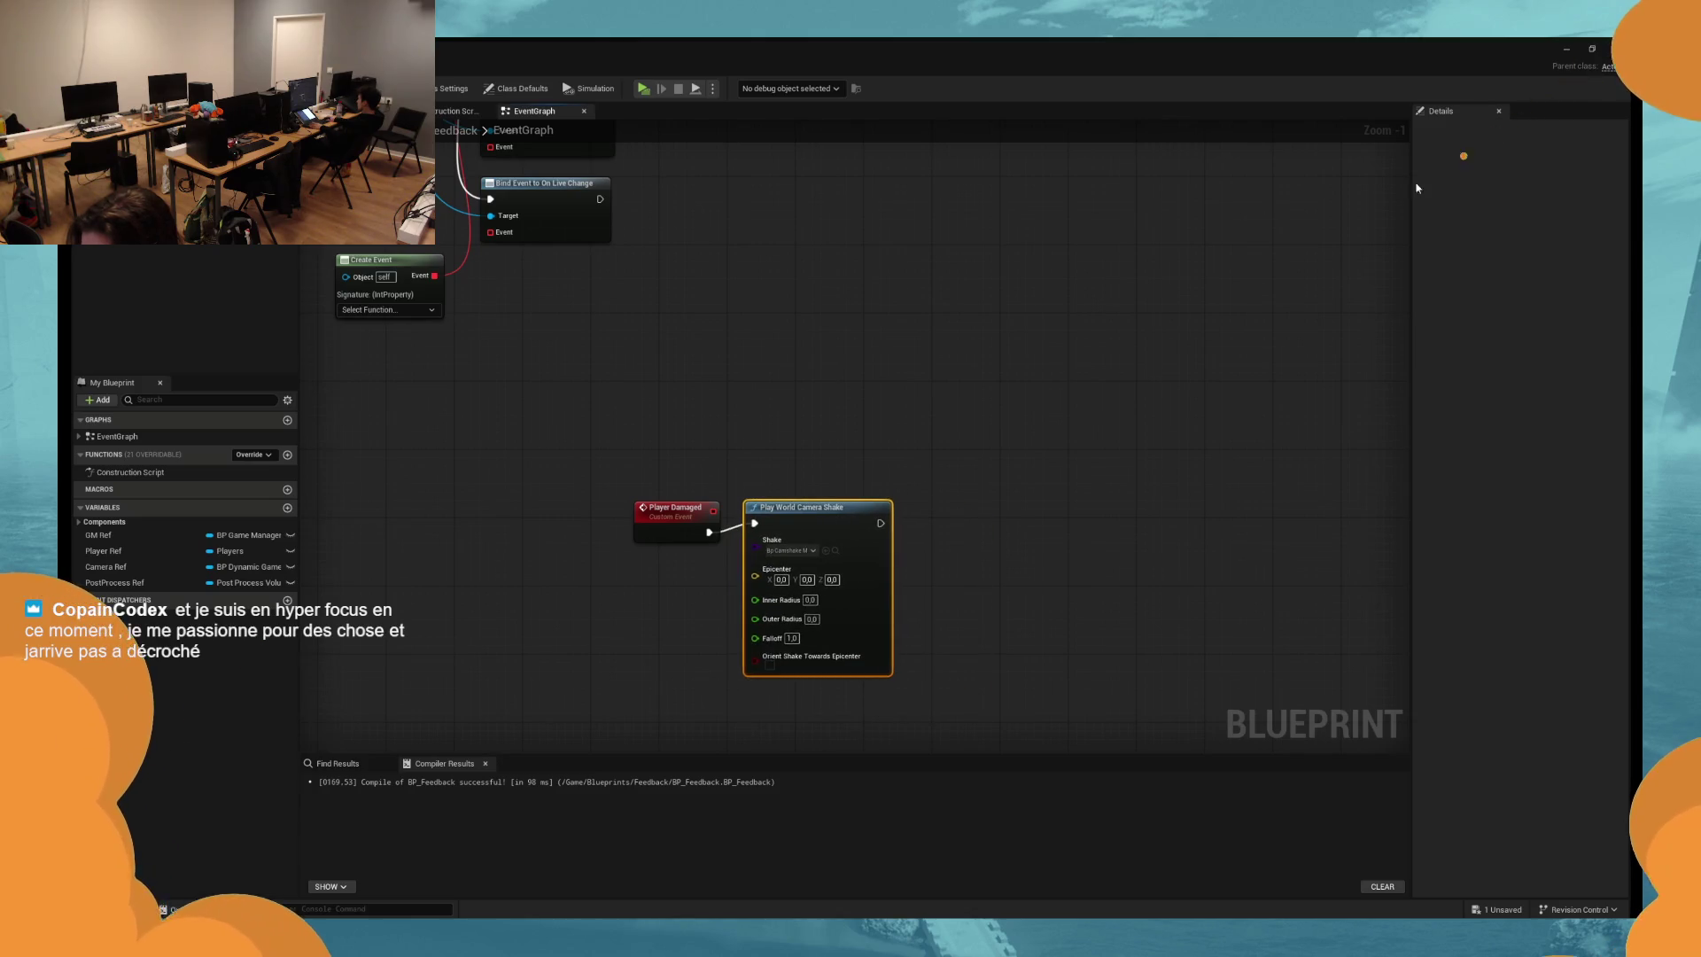
left_click(1572, 48)
left_click(1339, 206)
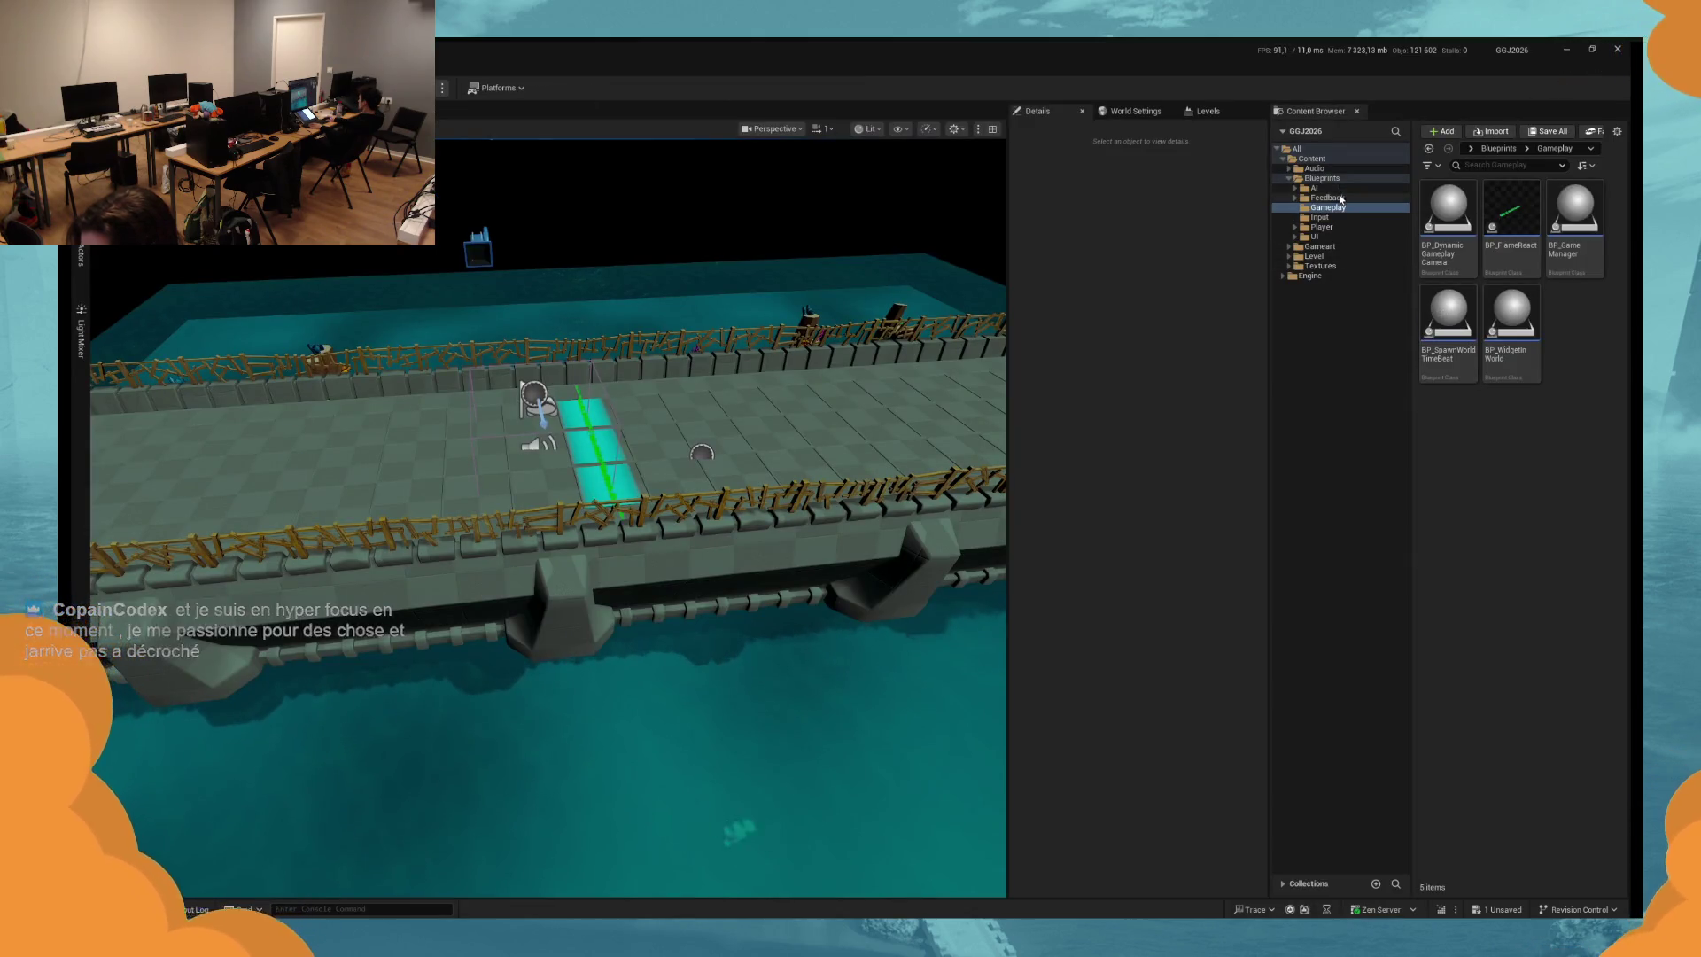
In Feedback > camera_shake, delete bp_camshake_multi_1 through multi_4, keeping bp_camshake_multi_0.
left_click(1327, 196)
double_click(1448, 213)
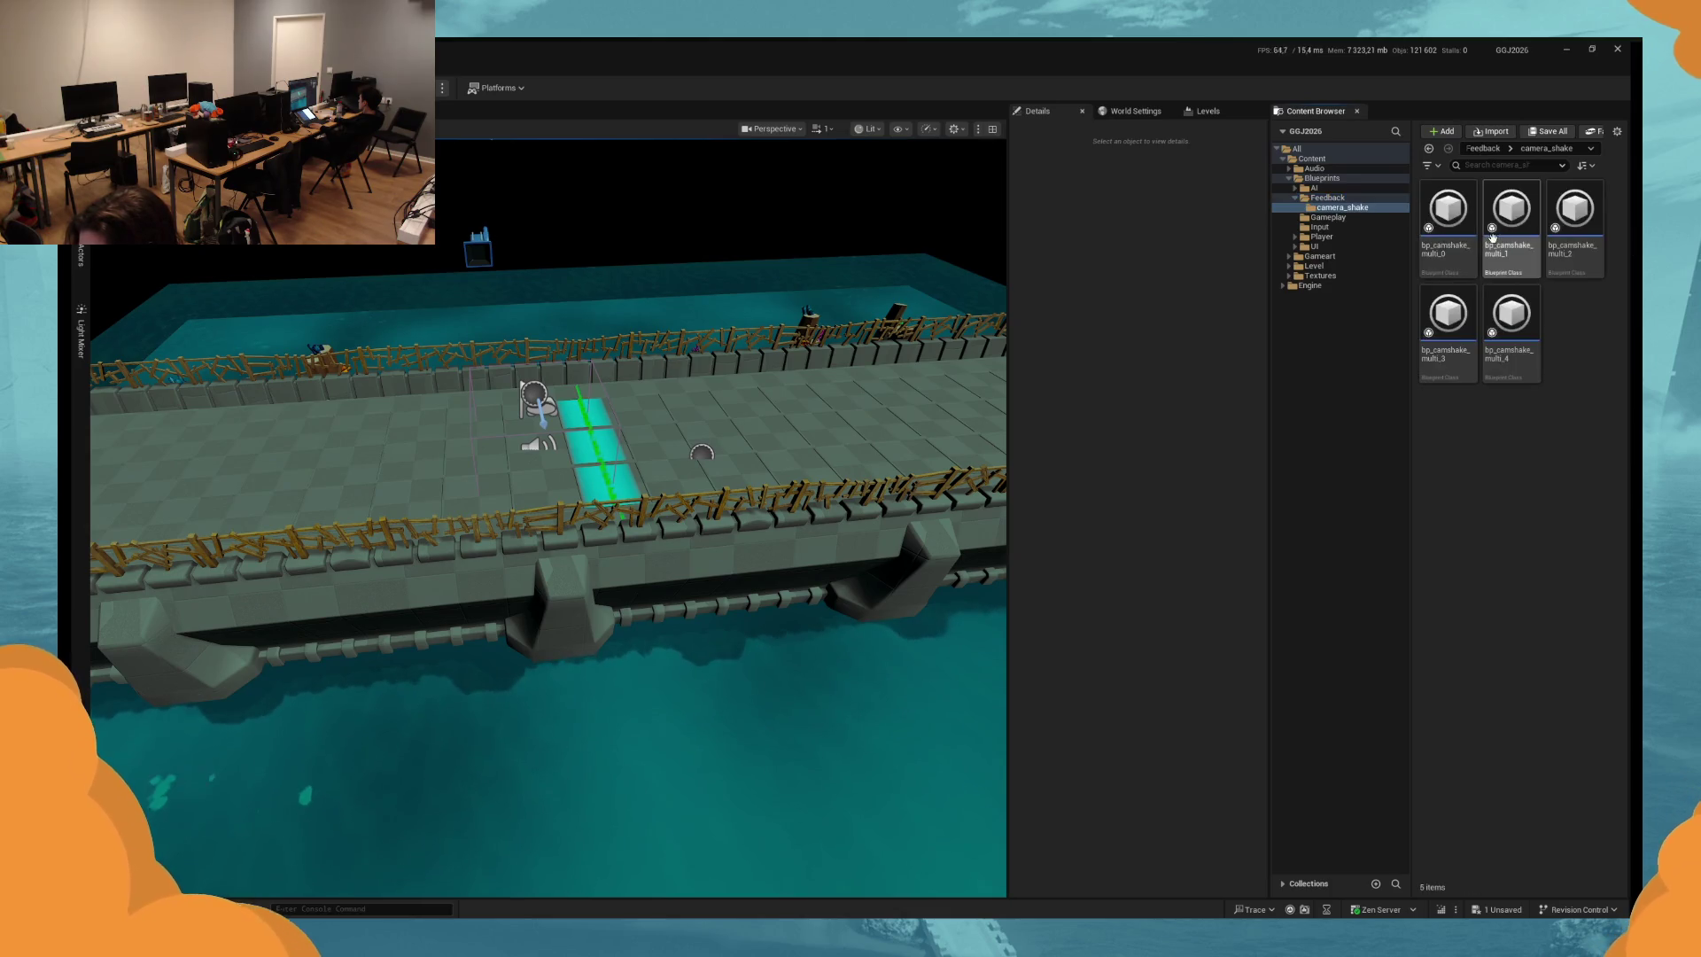
left_click(1511, 212)
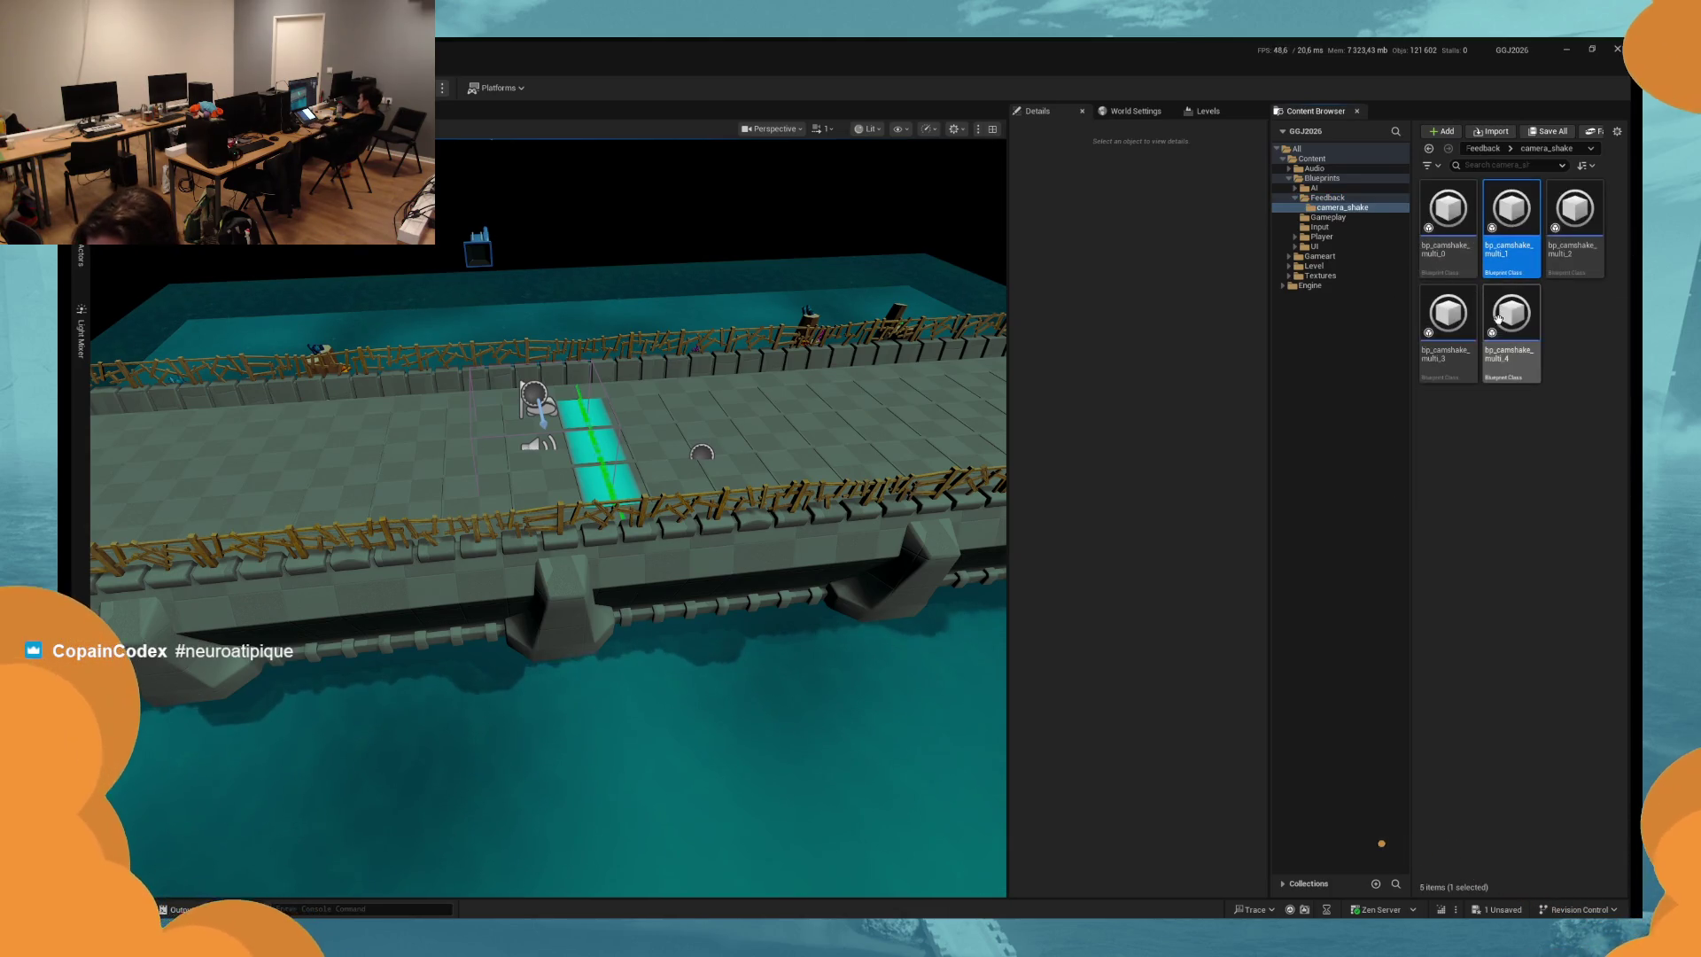
left_click(1499, 323, "shift")
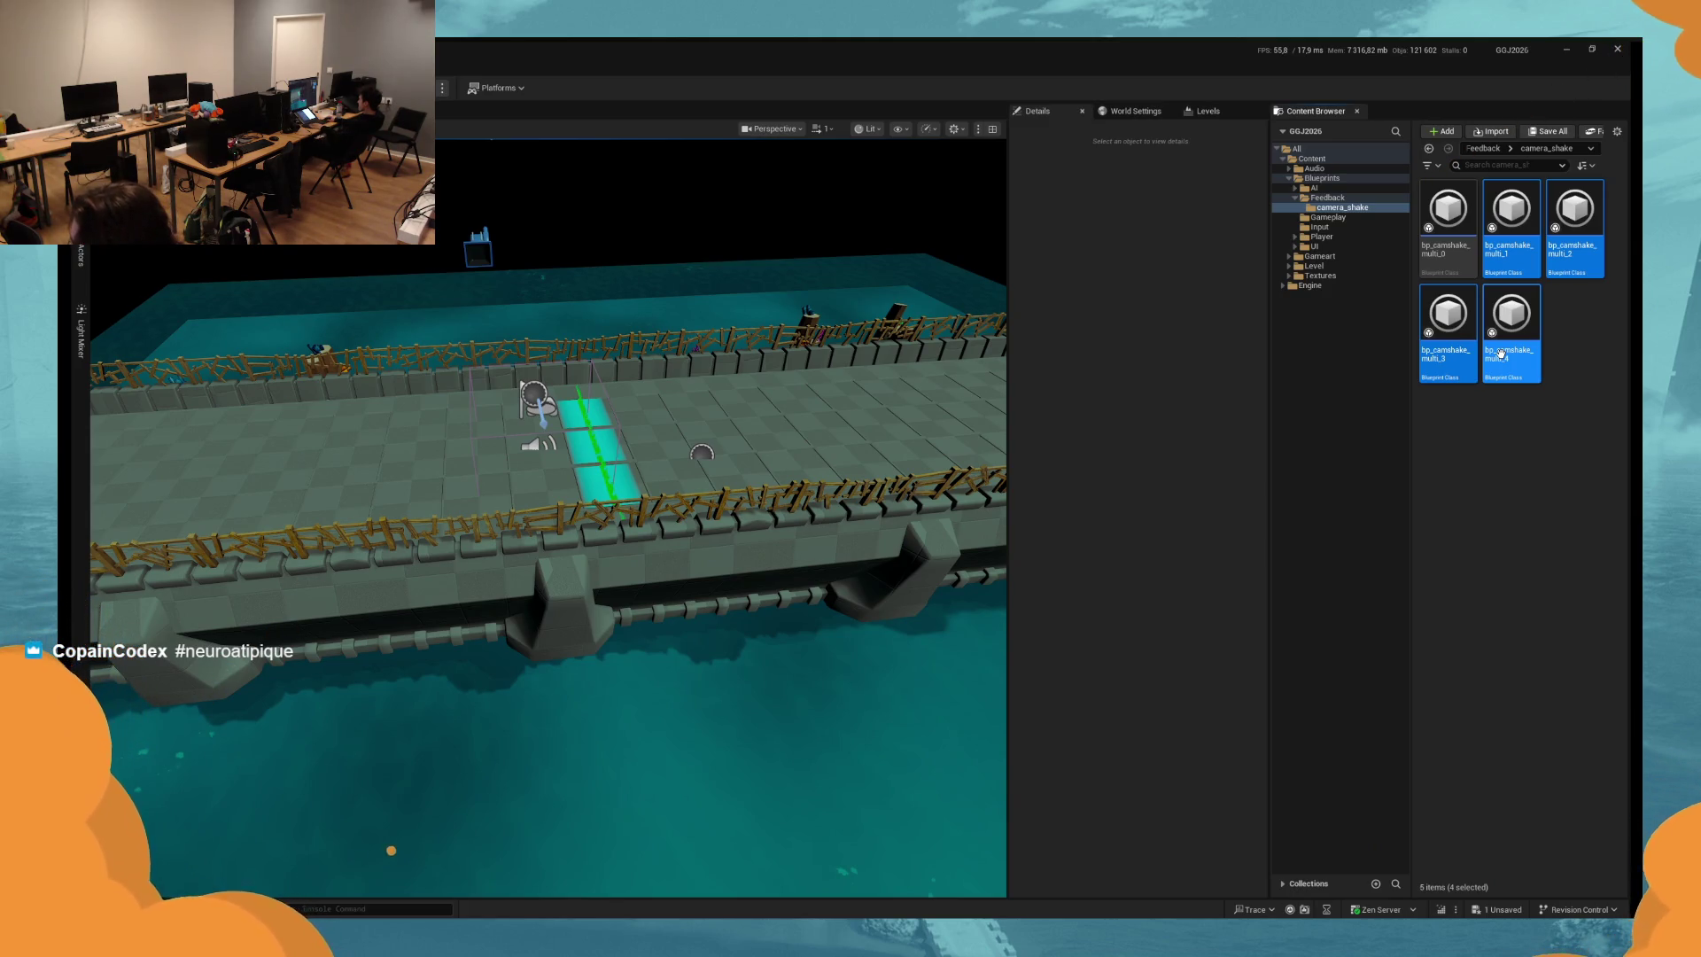
key("Delete")
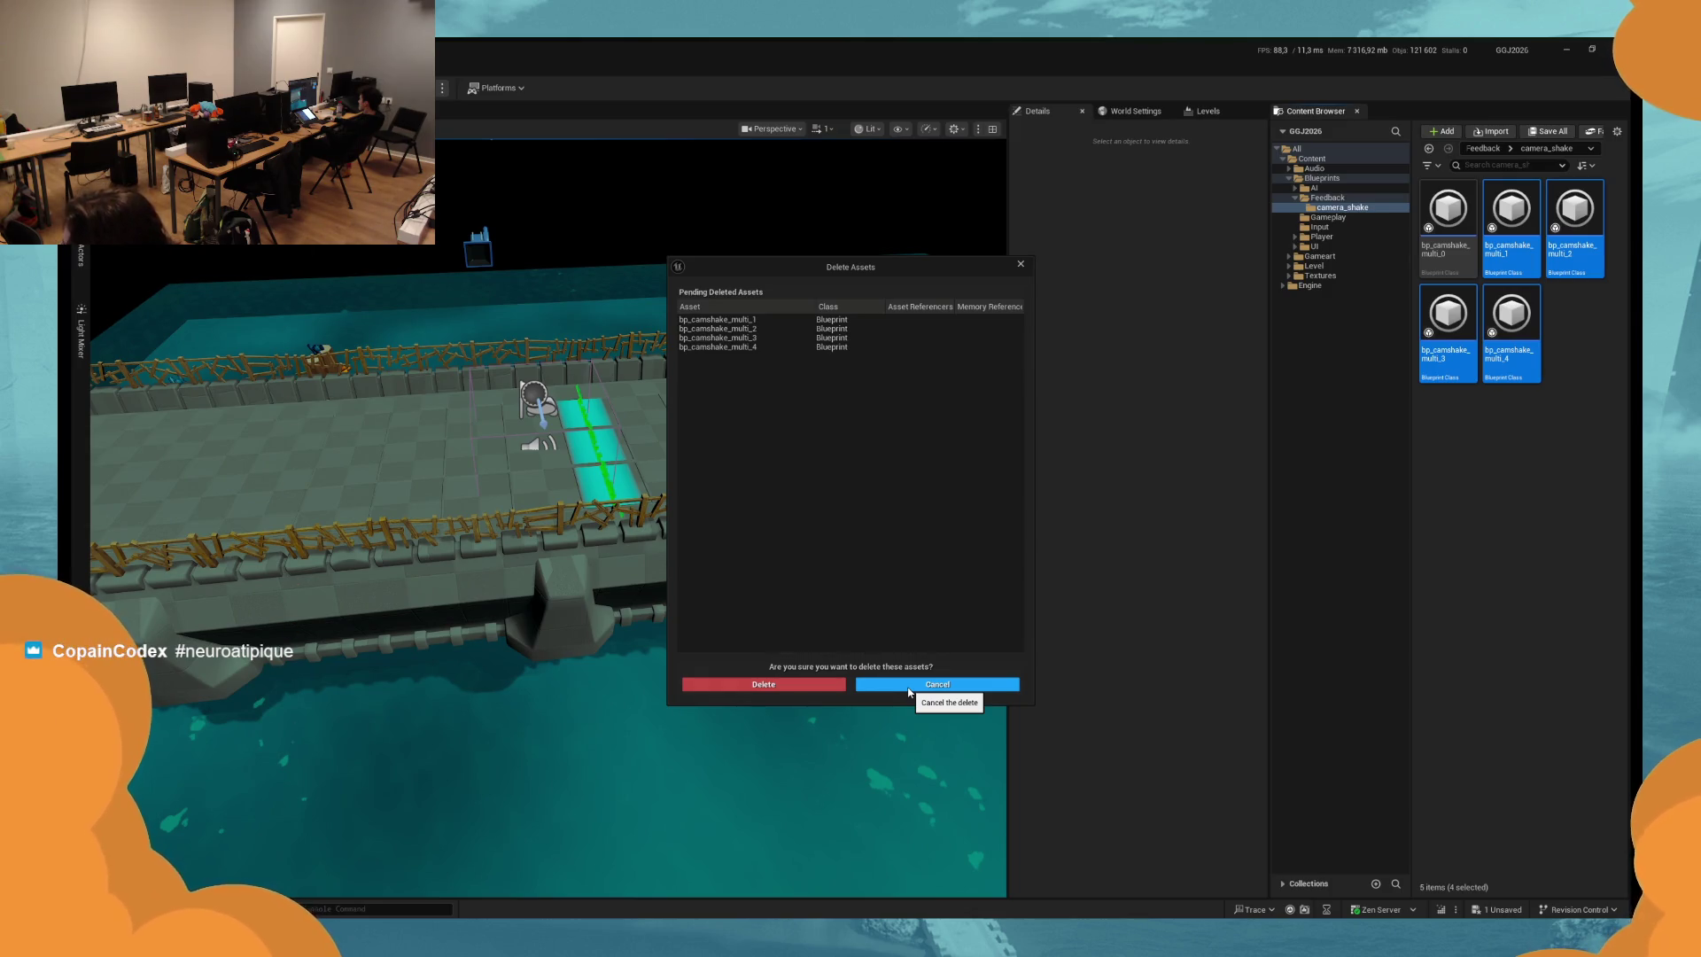
left_click(830, 684)
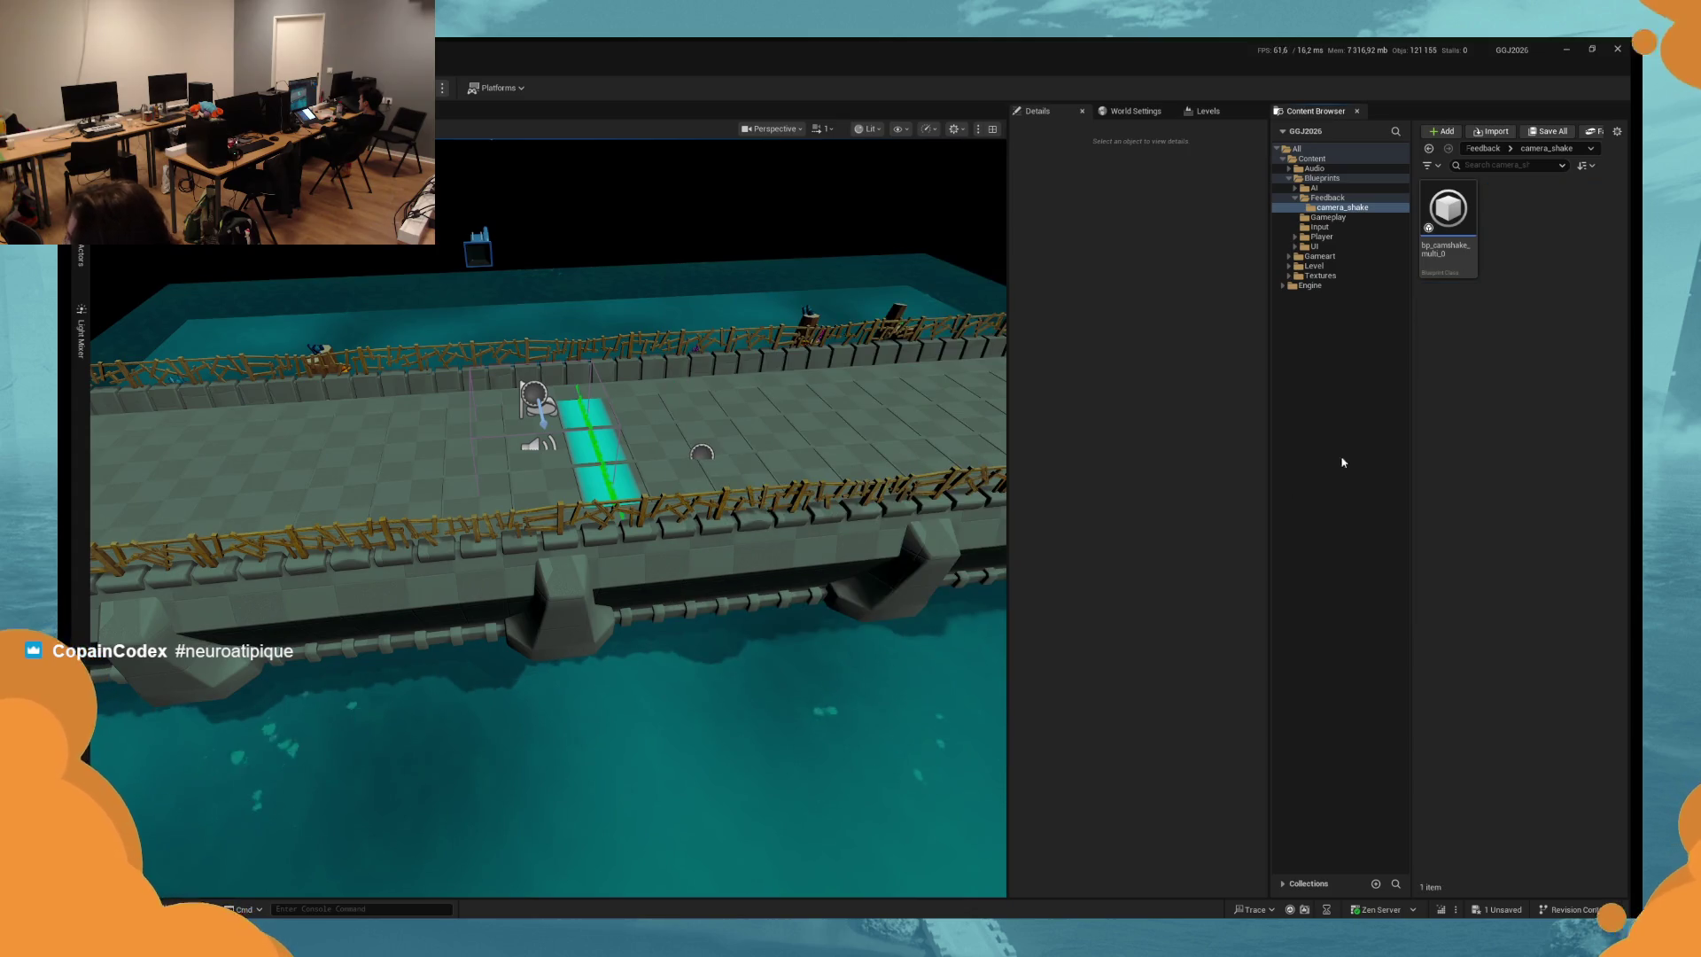
Rename the camera shake asset to bp_camshake_damaged and open it in the Blueprint editor.
left_click(1464, 279)
key("F2")
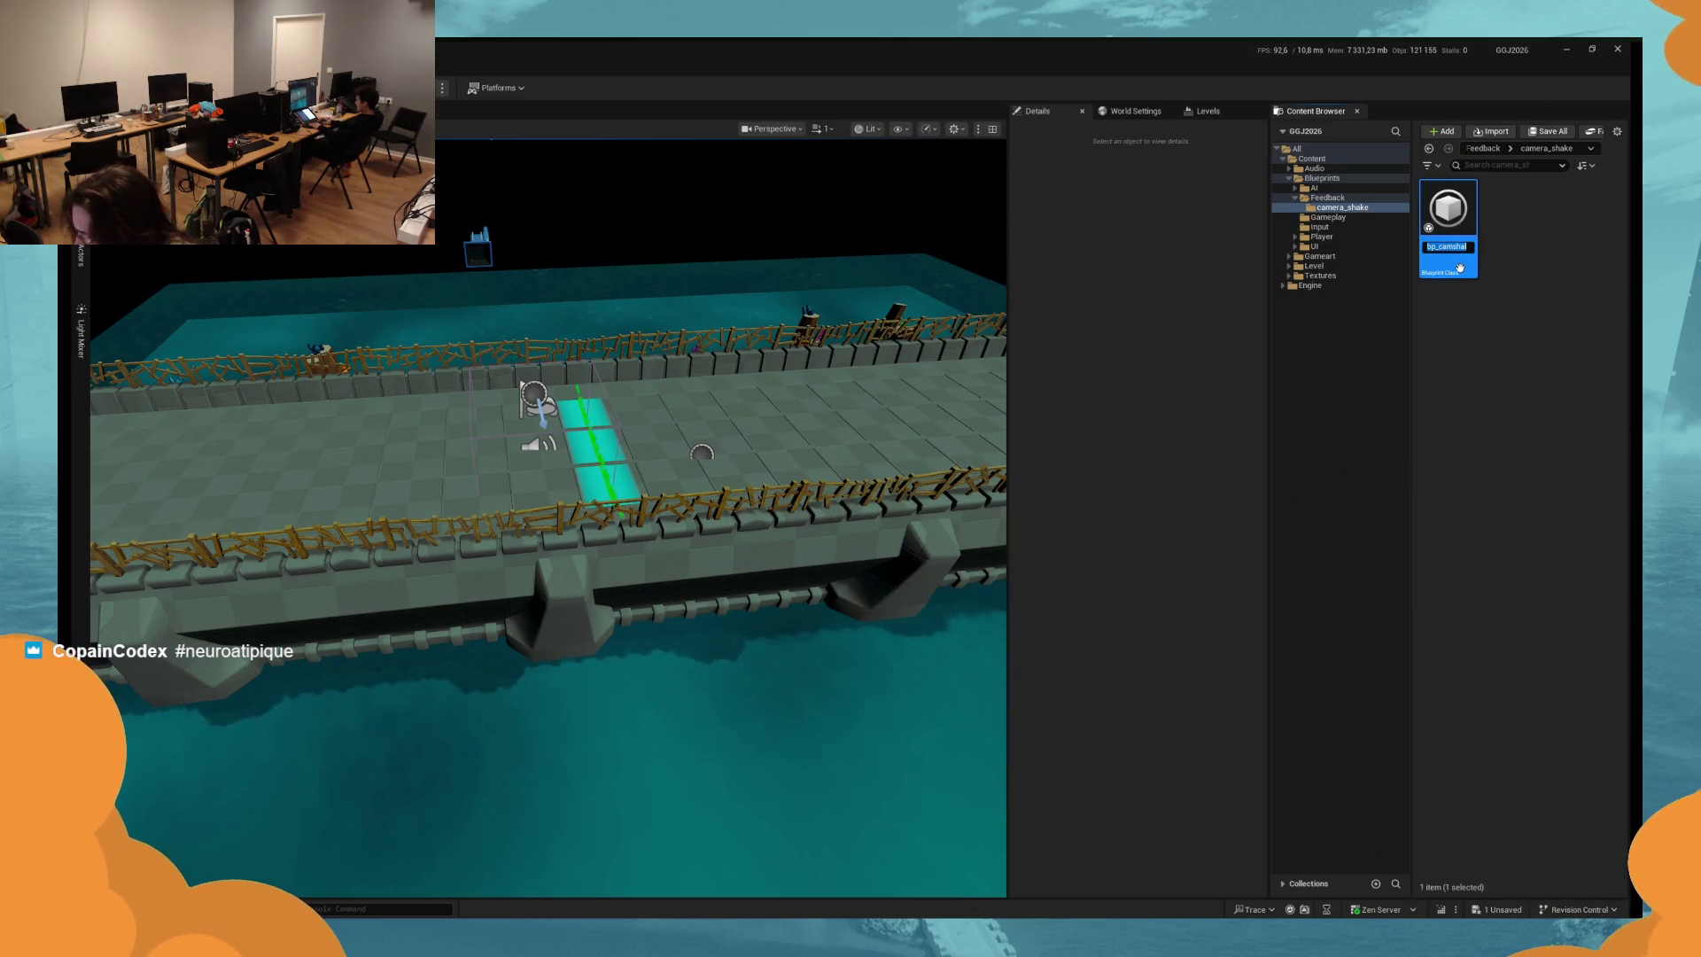
type("bp_cam")
type("shake_")
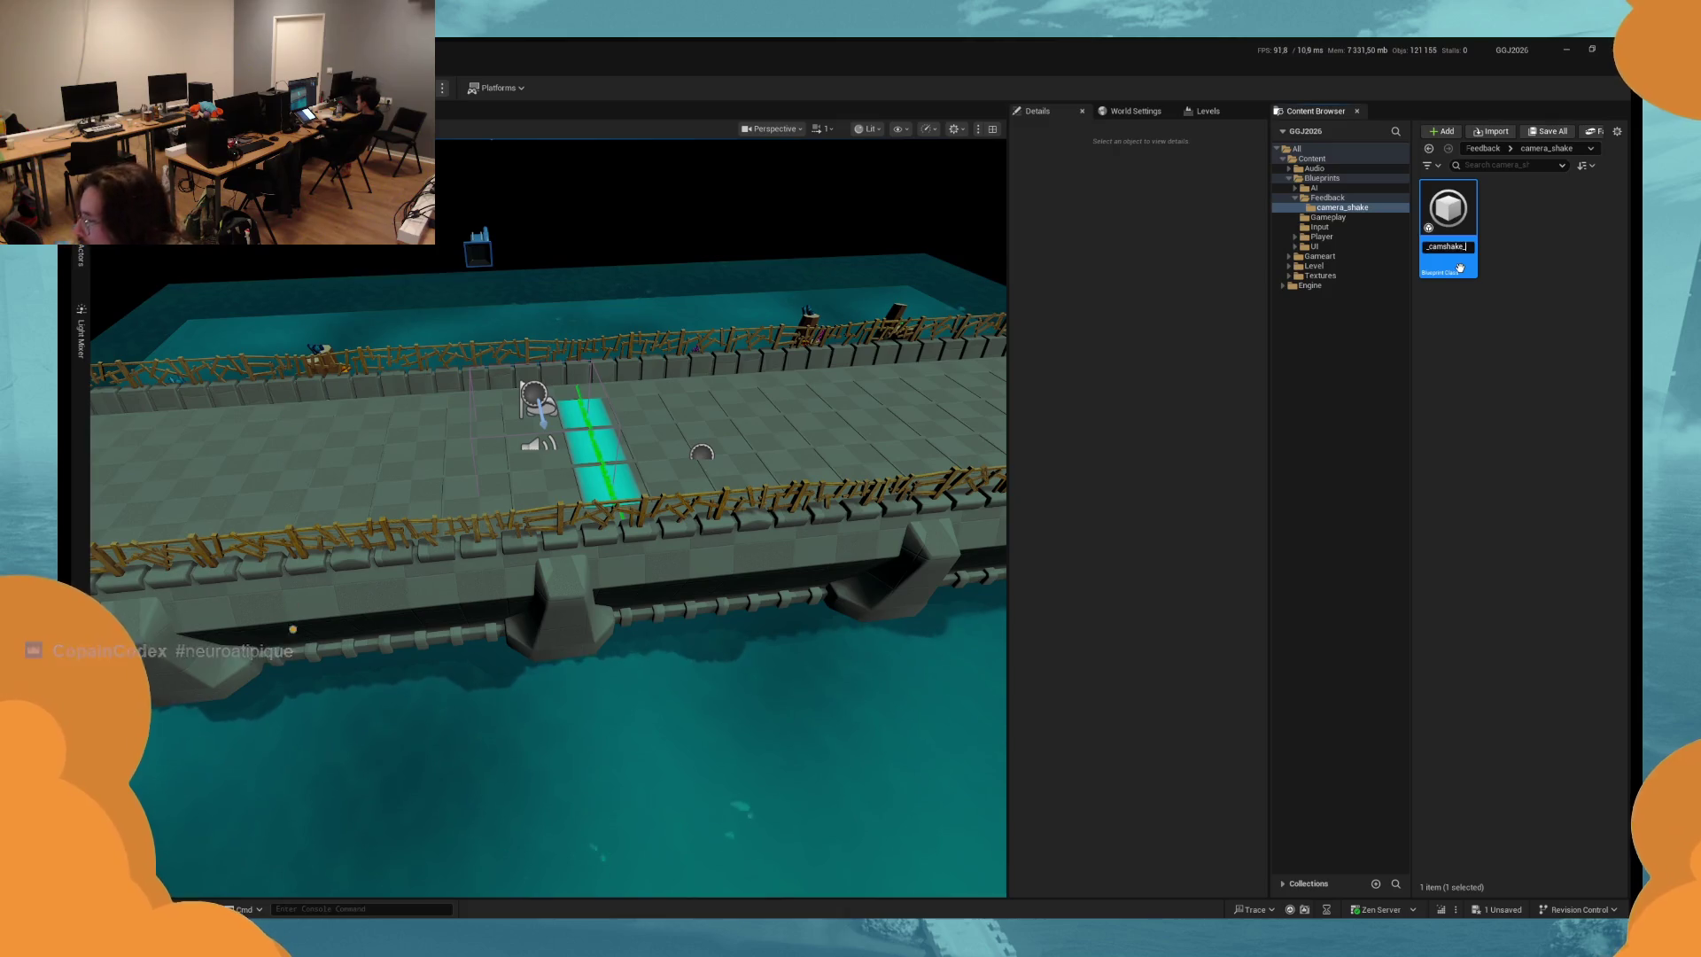
type("d")
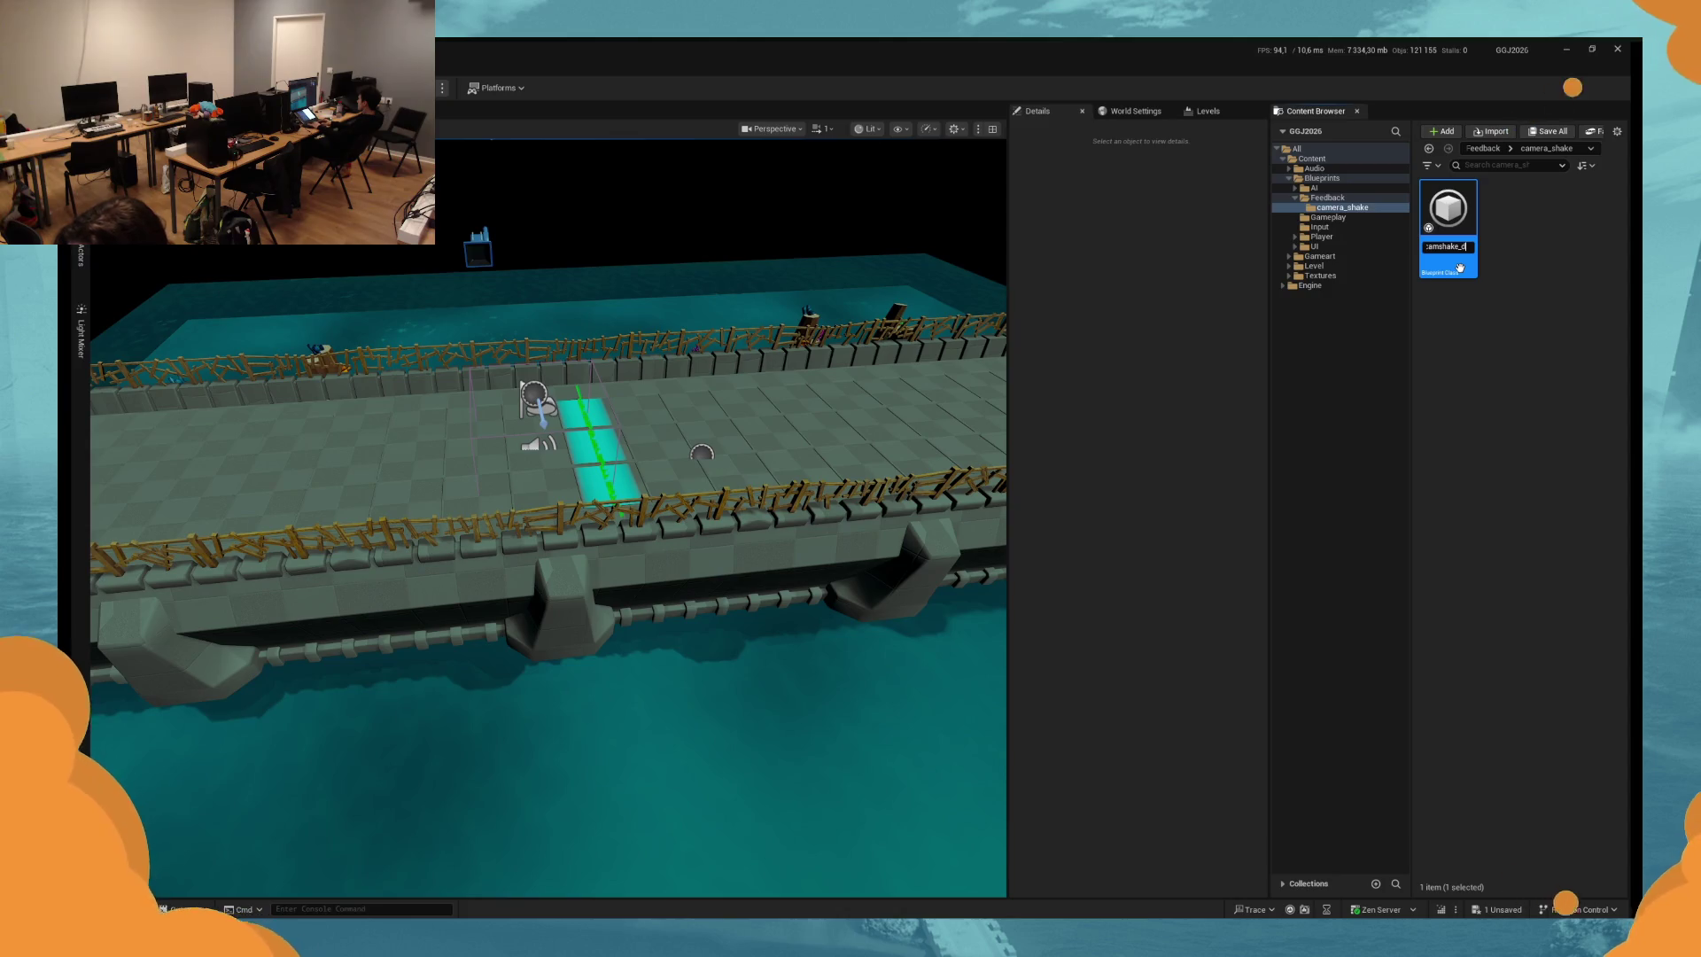
type("amaged")
key("Return")
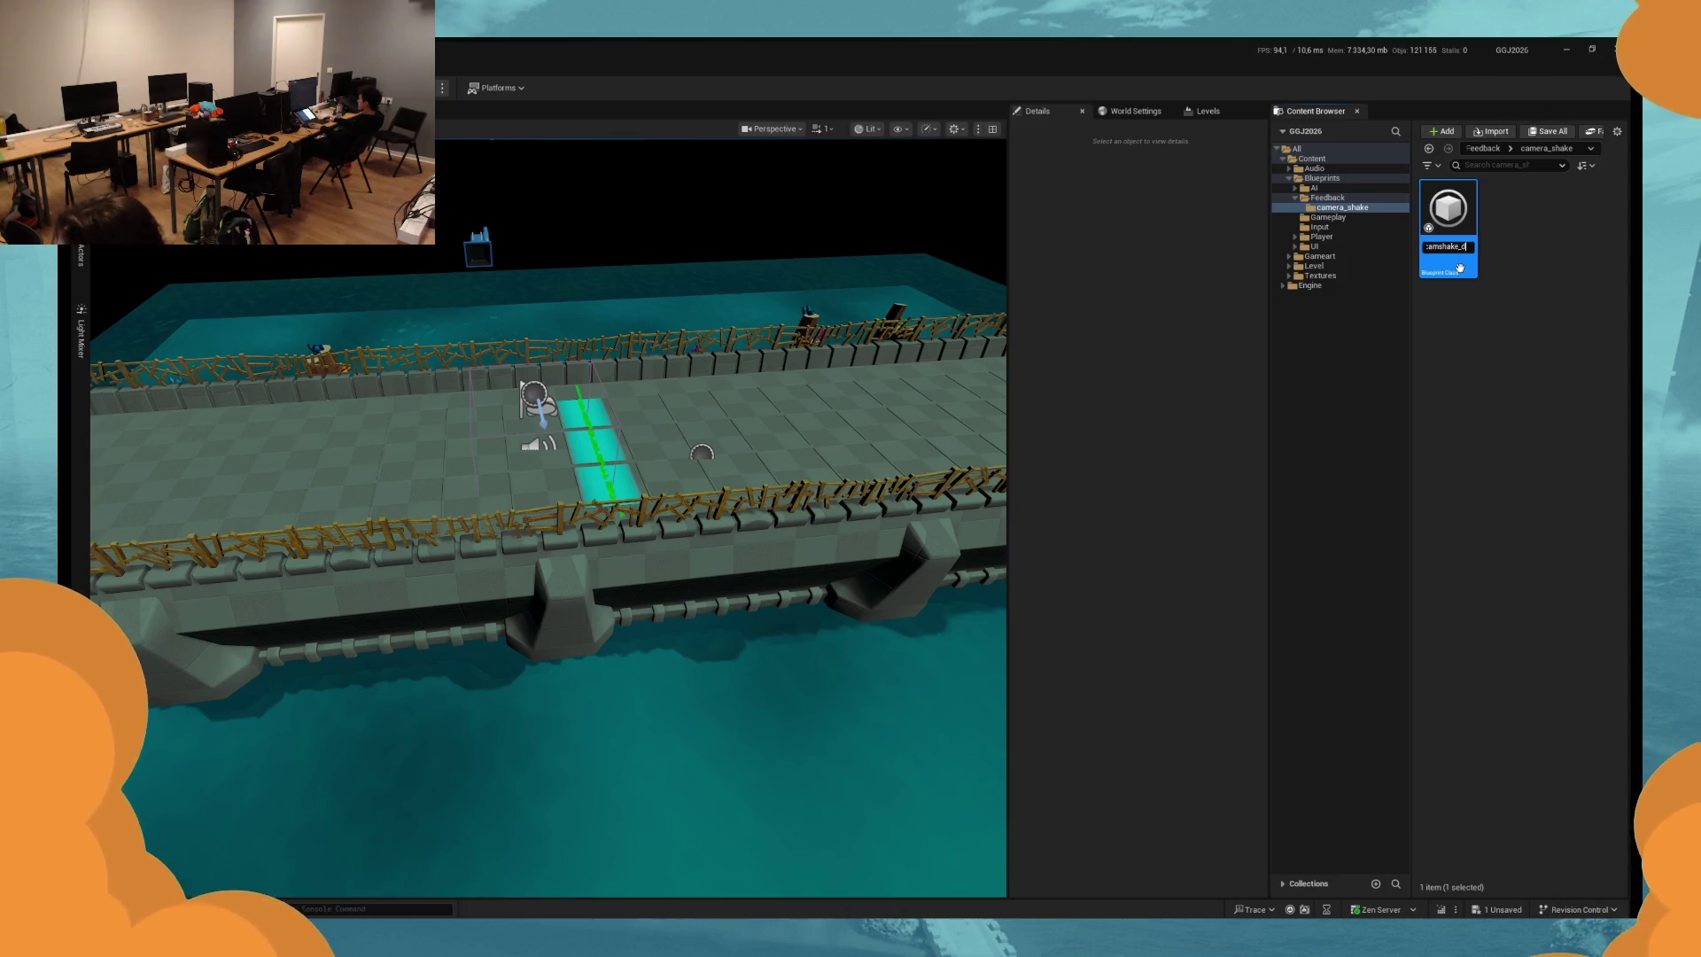
double_click(1448, 213)
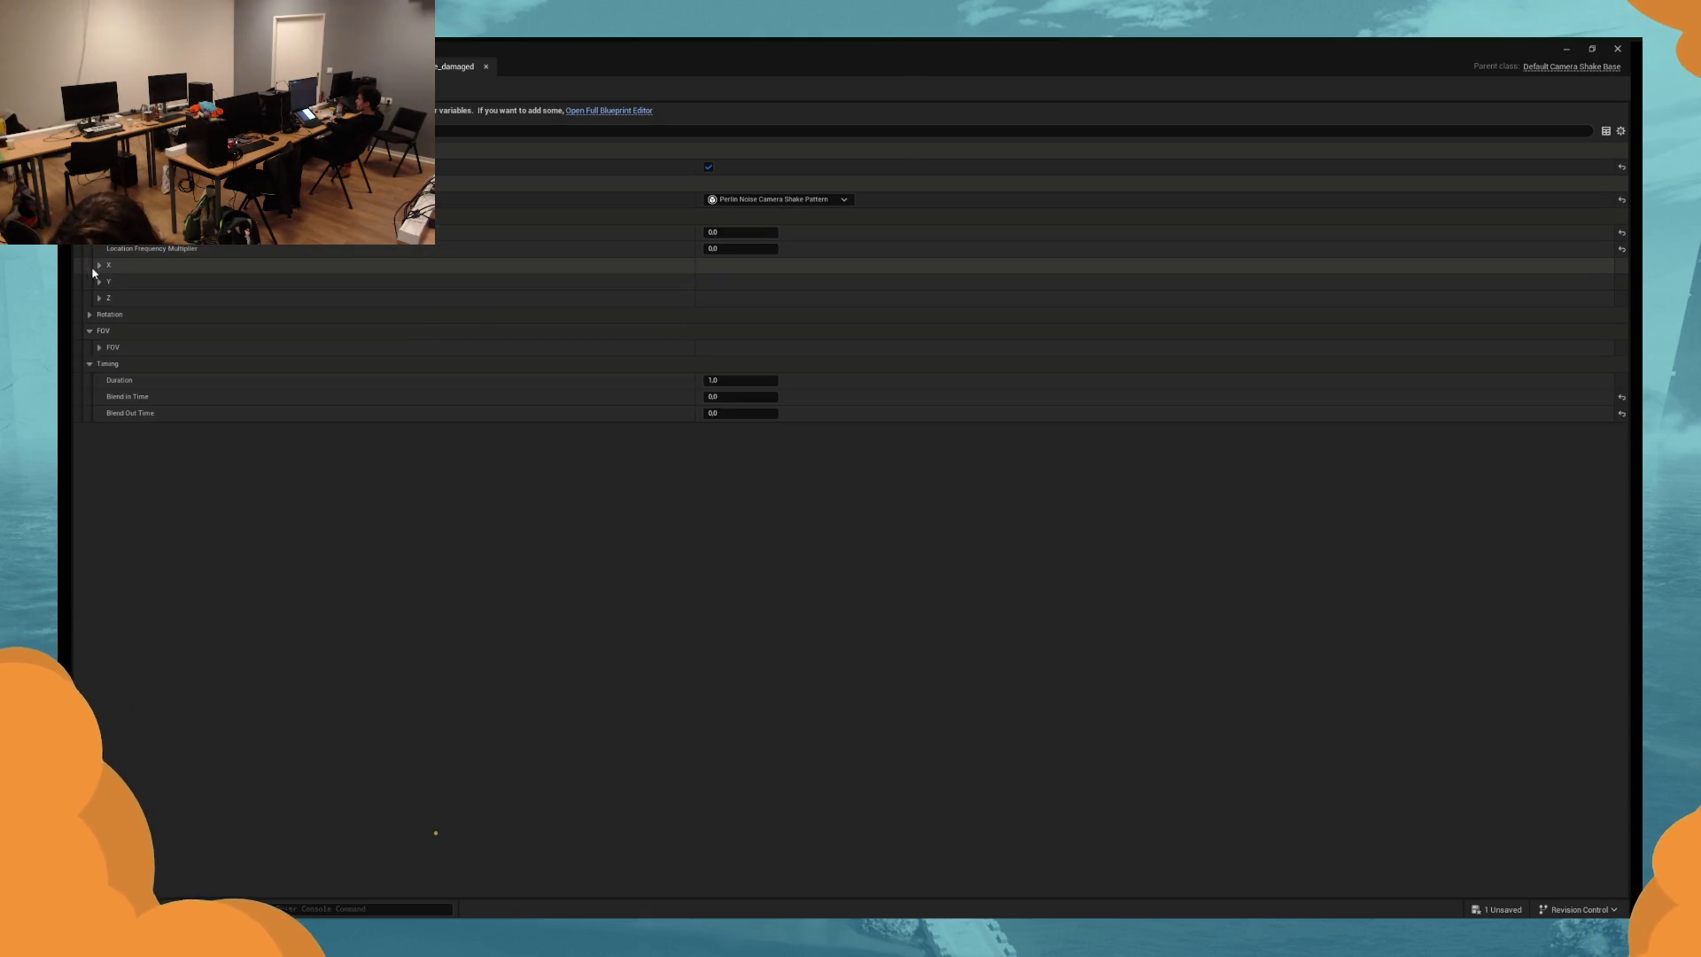
Set the location amplitude multiplier to 10 and the frequency multiplier to 5.
left_click(91, 314)
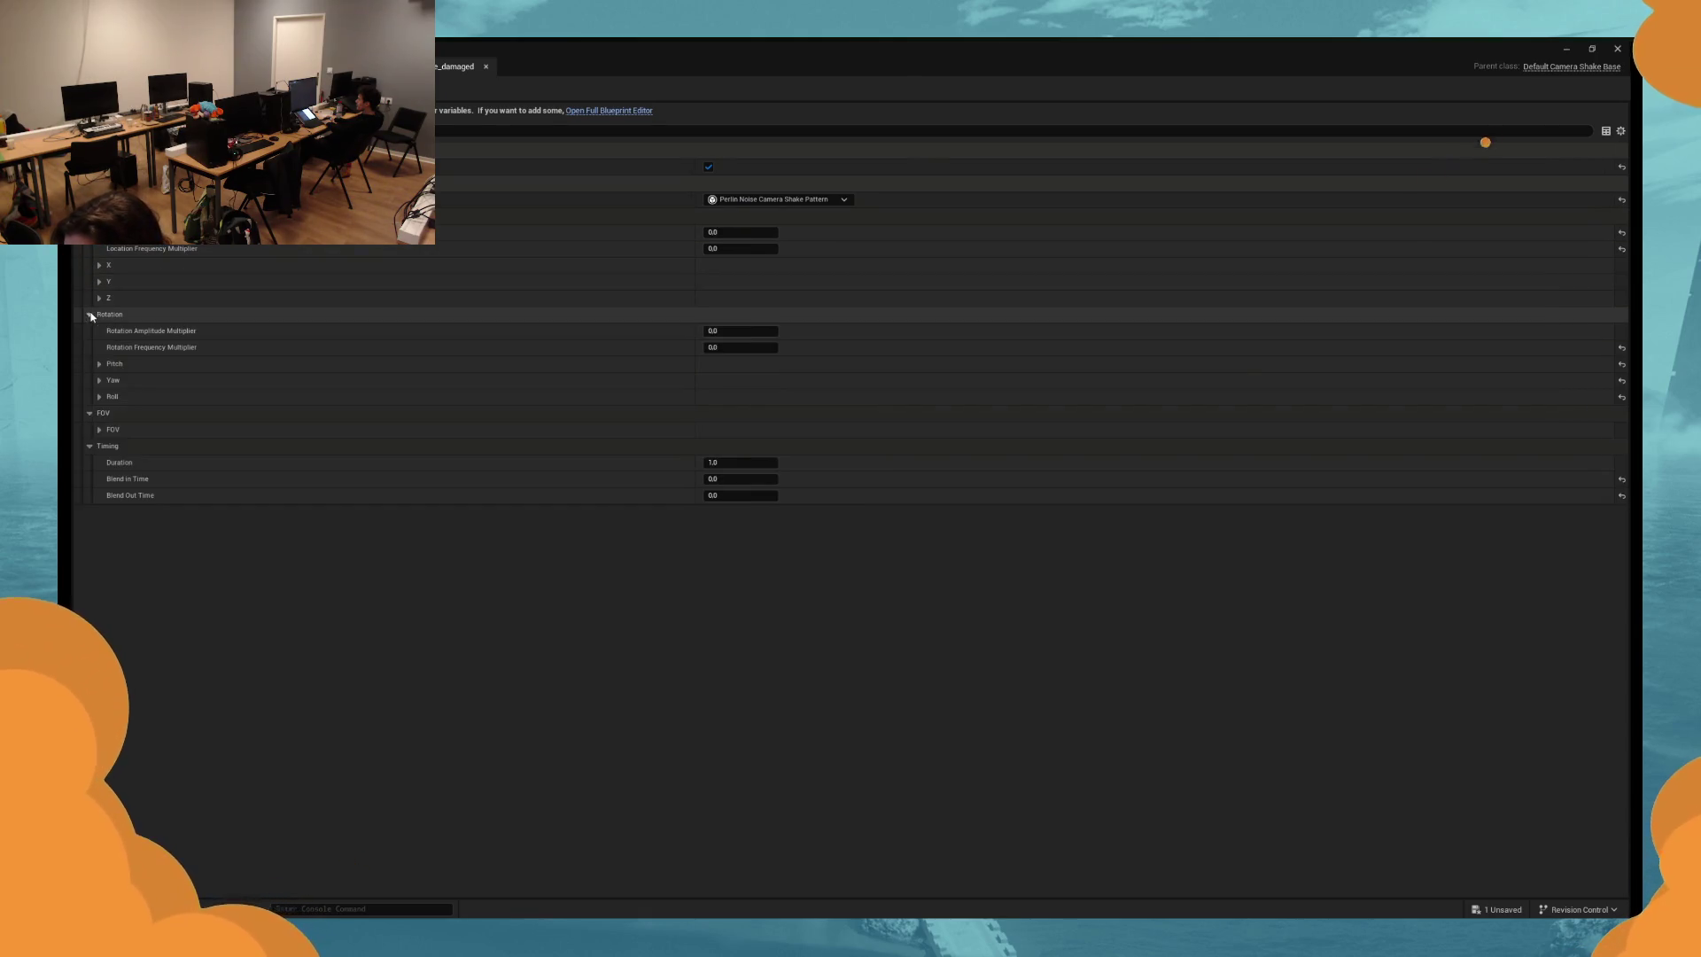
left_click(90, 314)
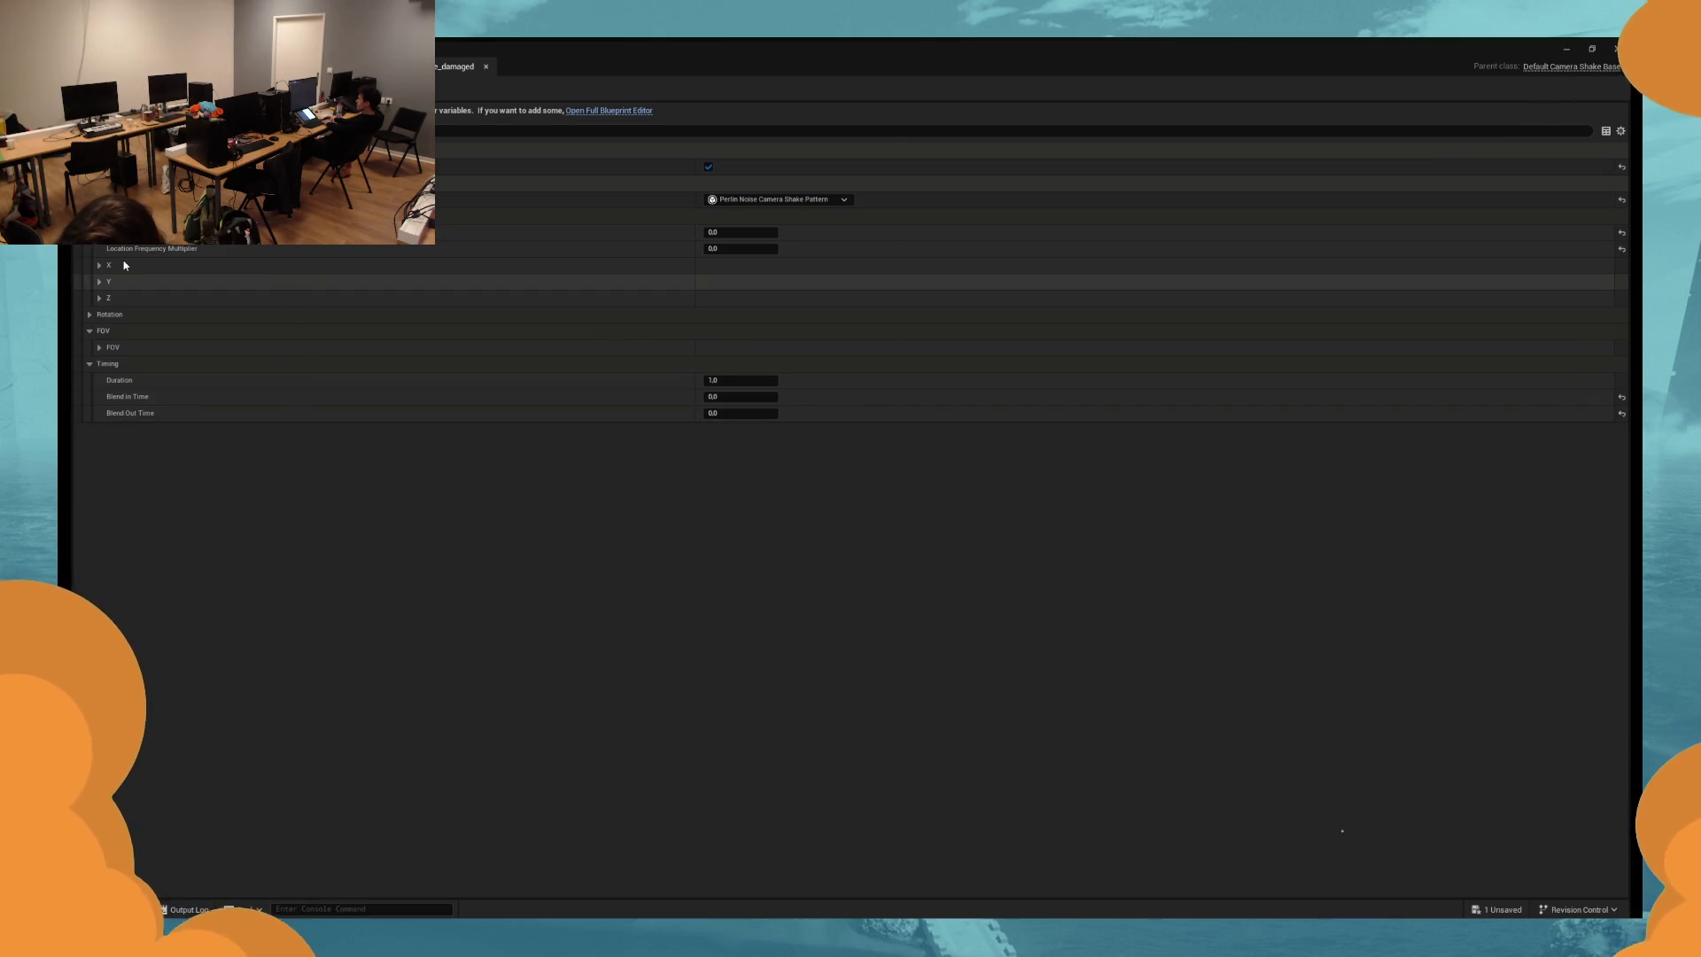
type("10")
key("Tab")
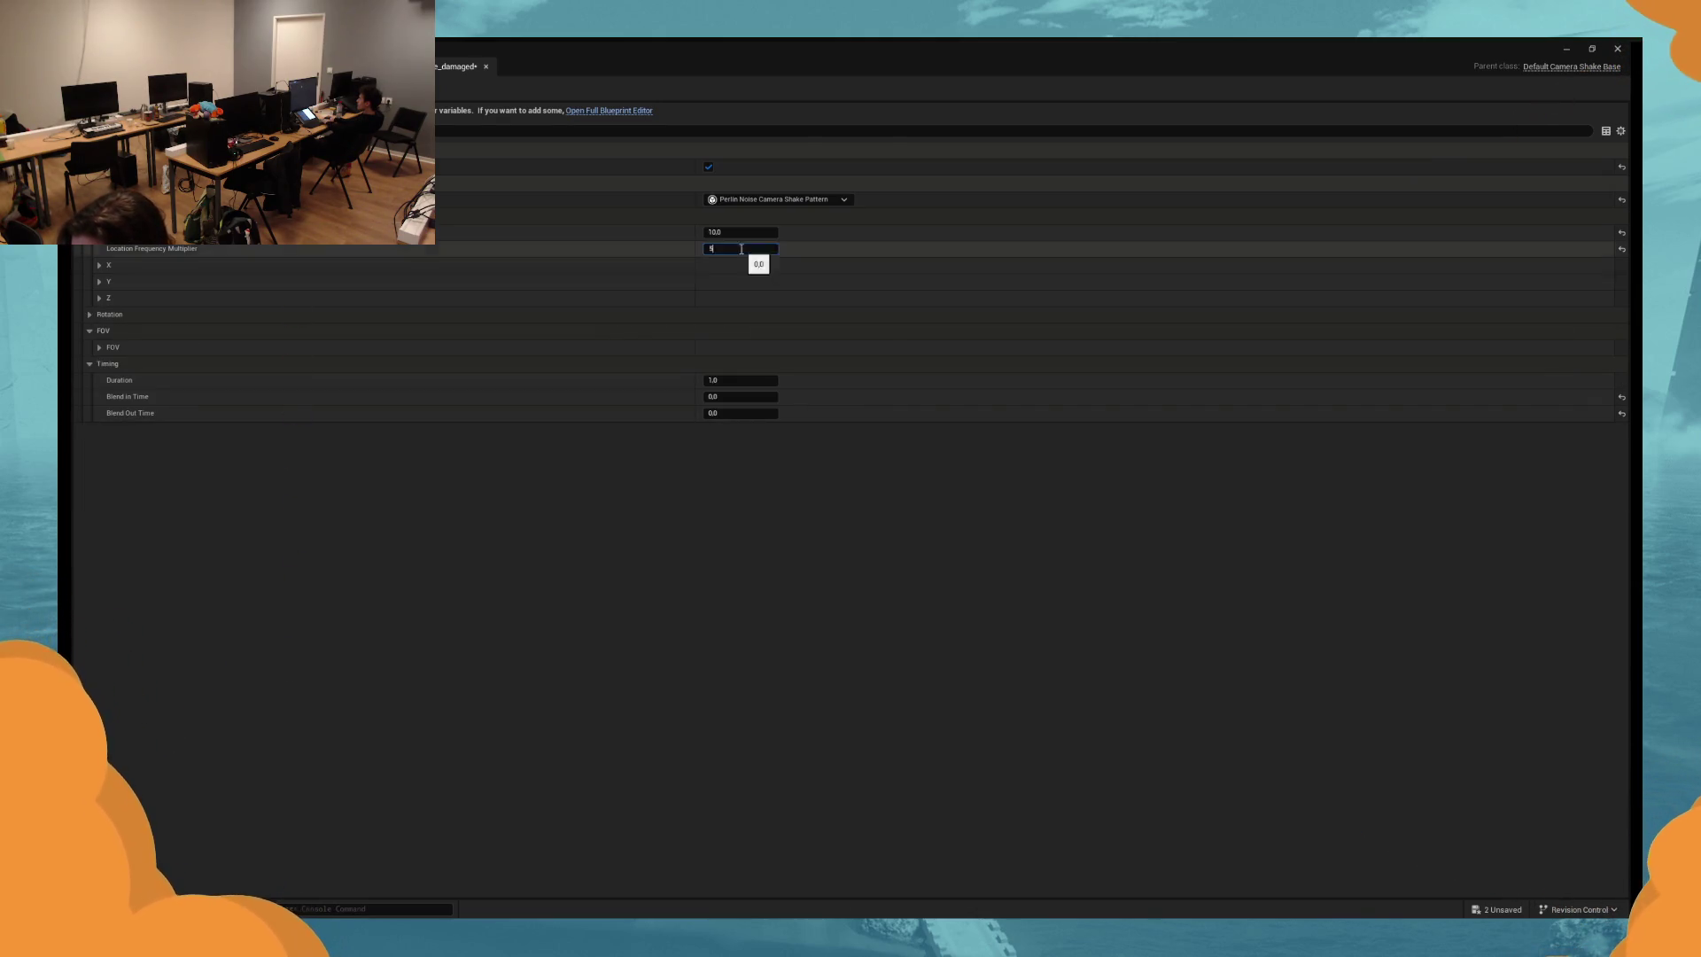
type("5")
key("Return")
Expand the X, Y and Z location settings and launch a test play.
left_click(99, 265)
left_click(100, 315)
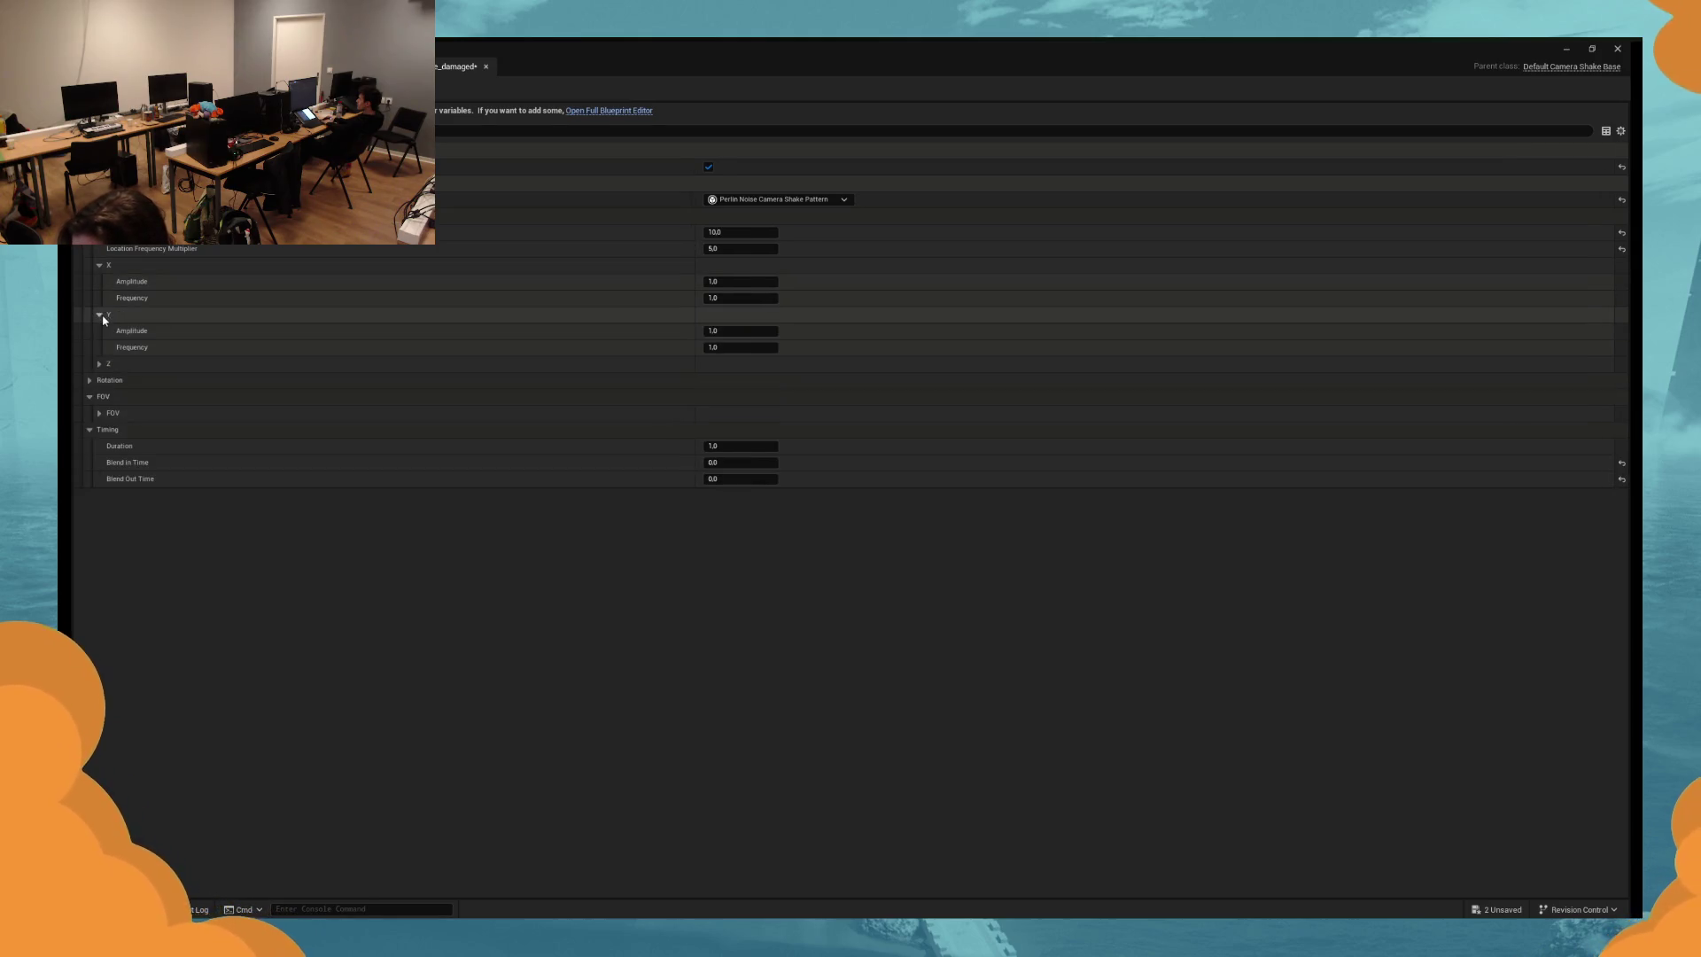
left_click(100, 364)
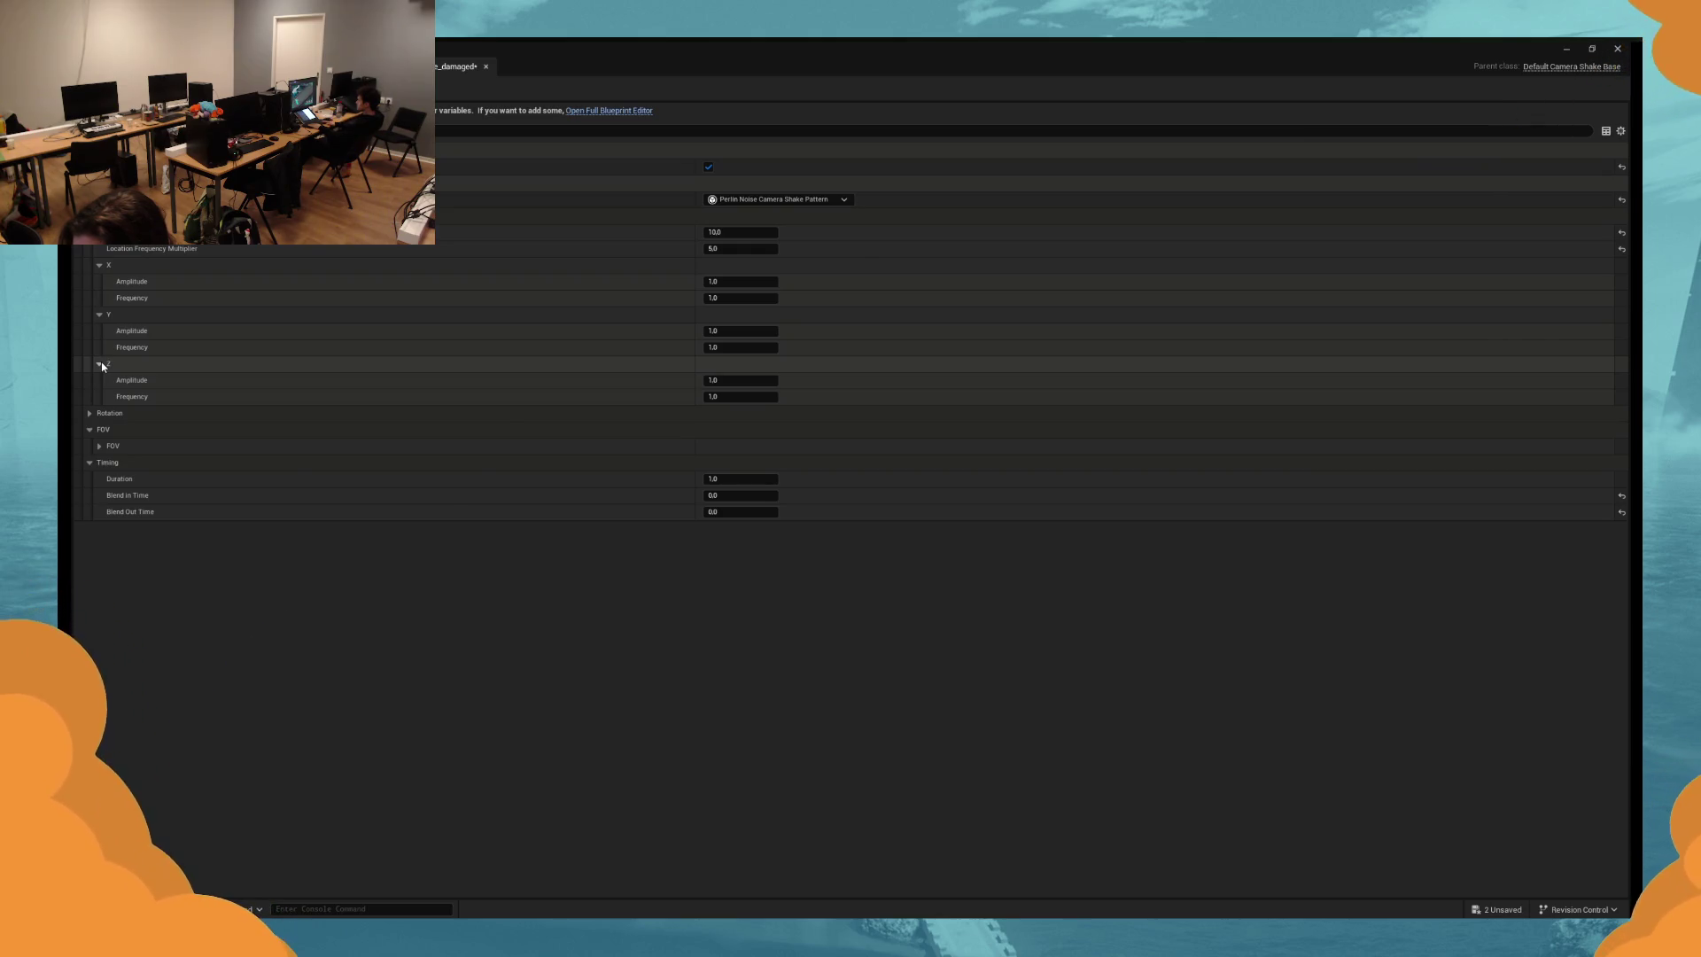
key("alt+p")
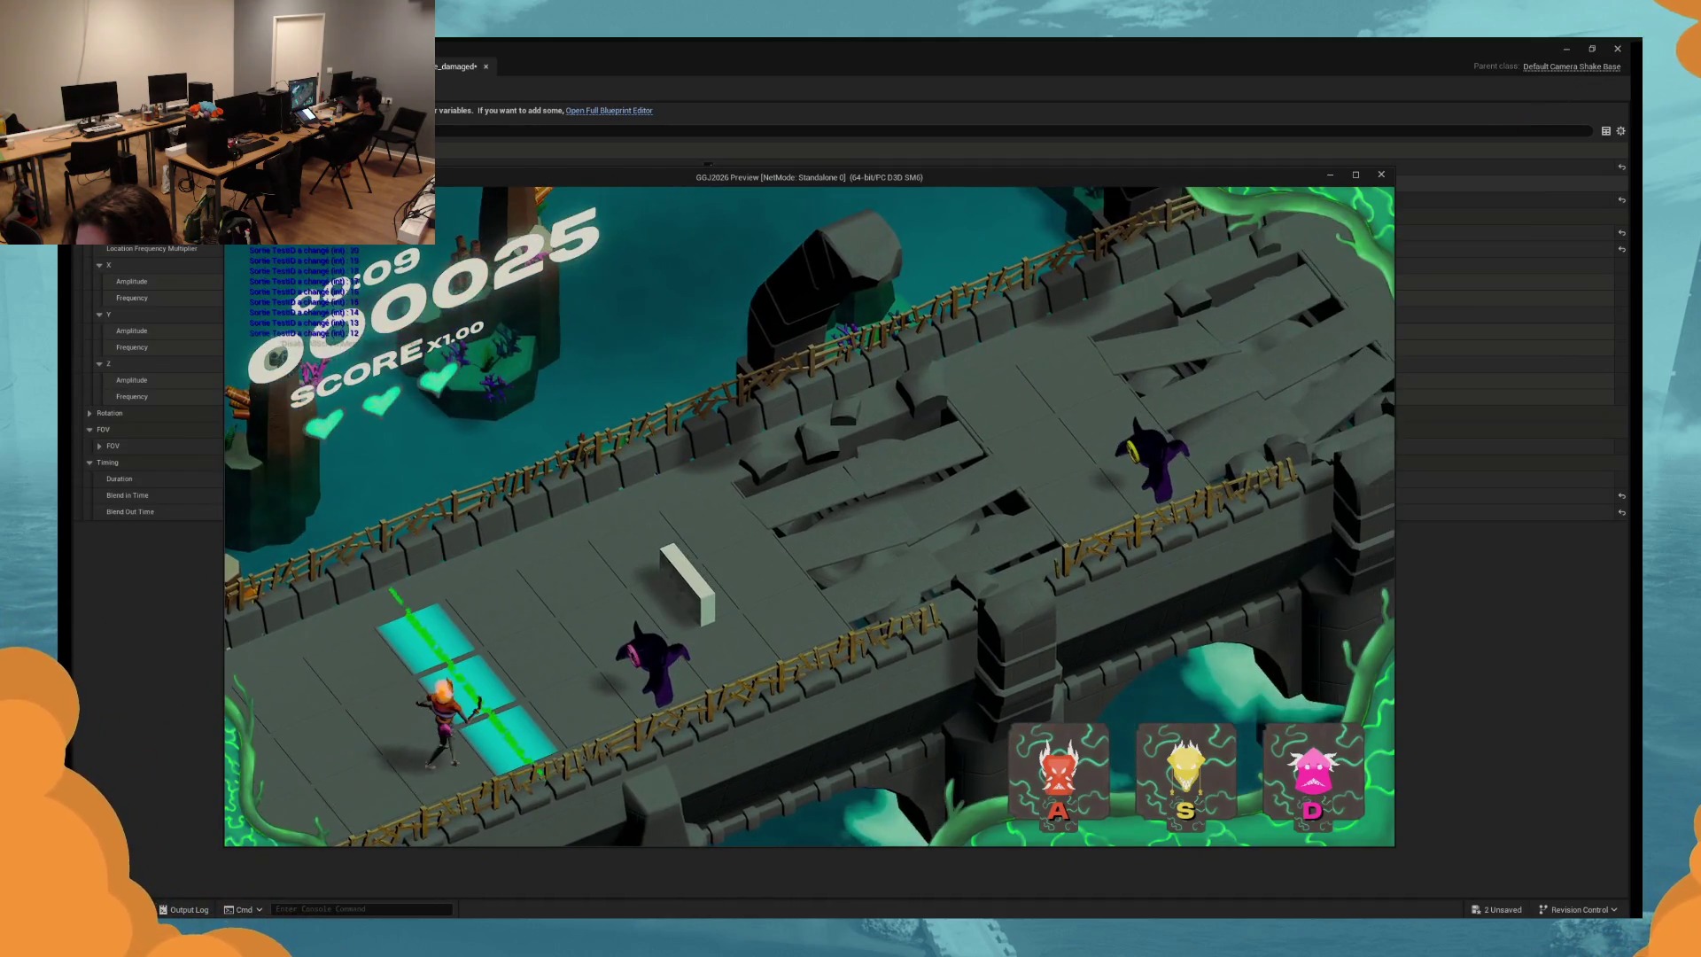
Strike the pink and yellow enemies with D and S, then end the test with Escape.
key("d")
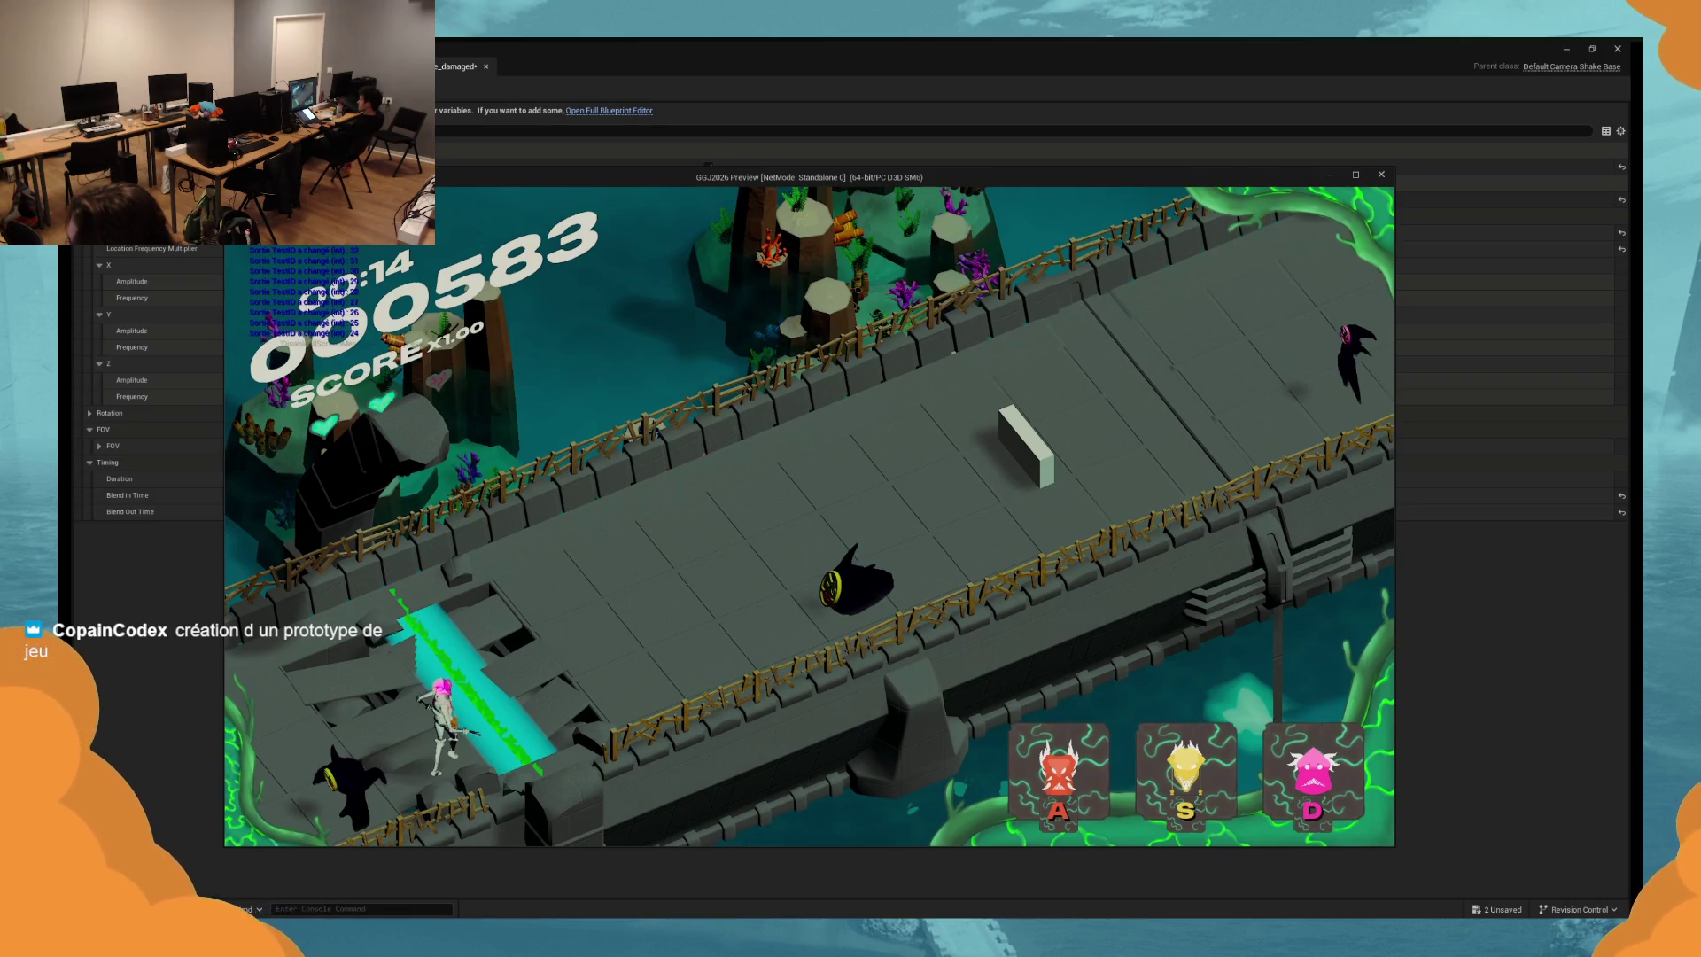
key("s")
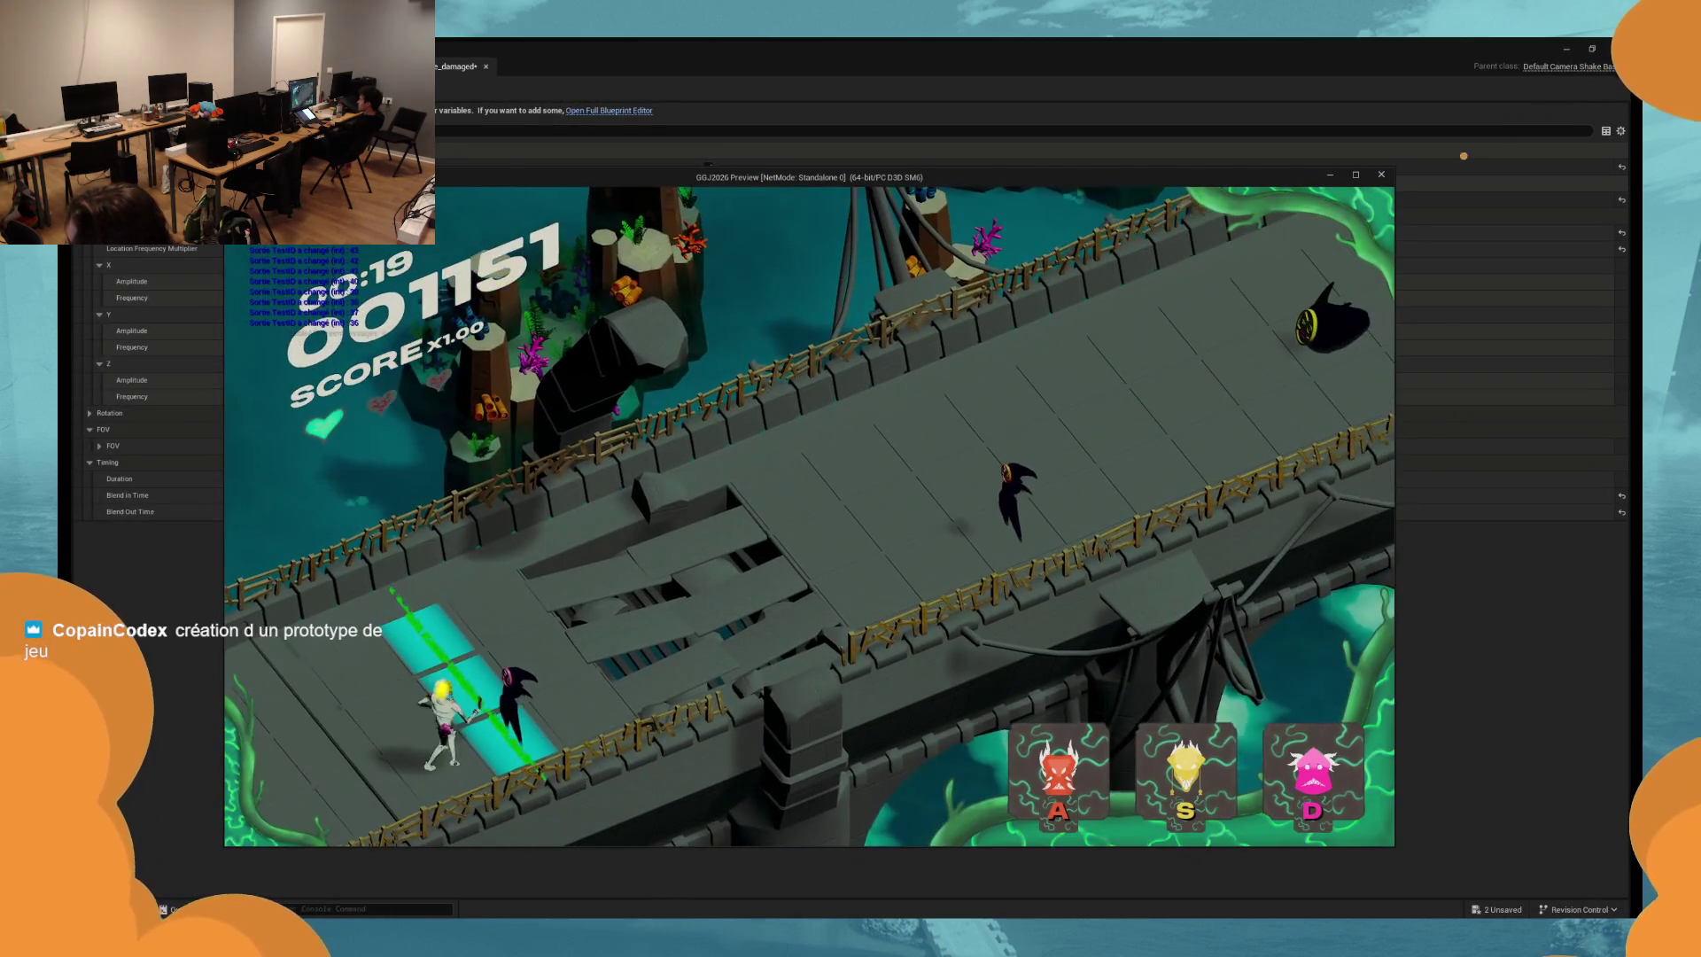
key("Escape")
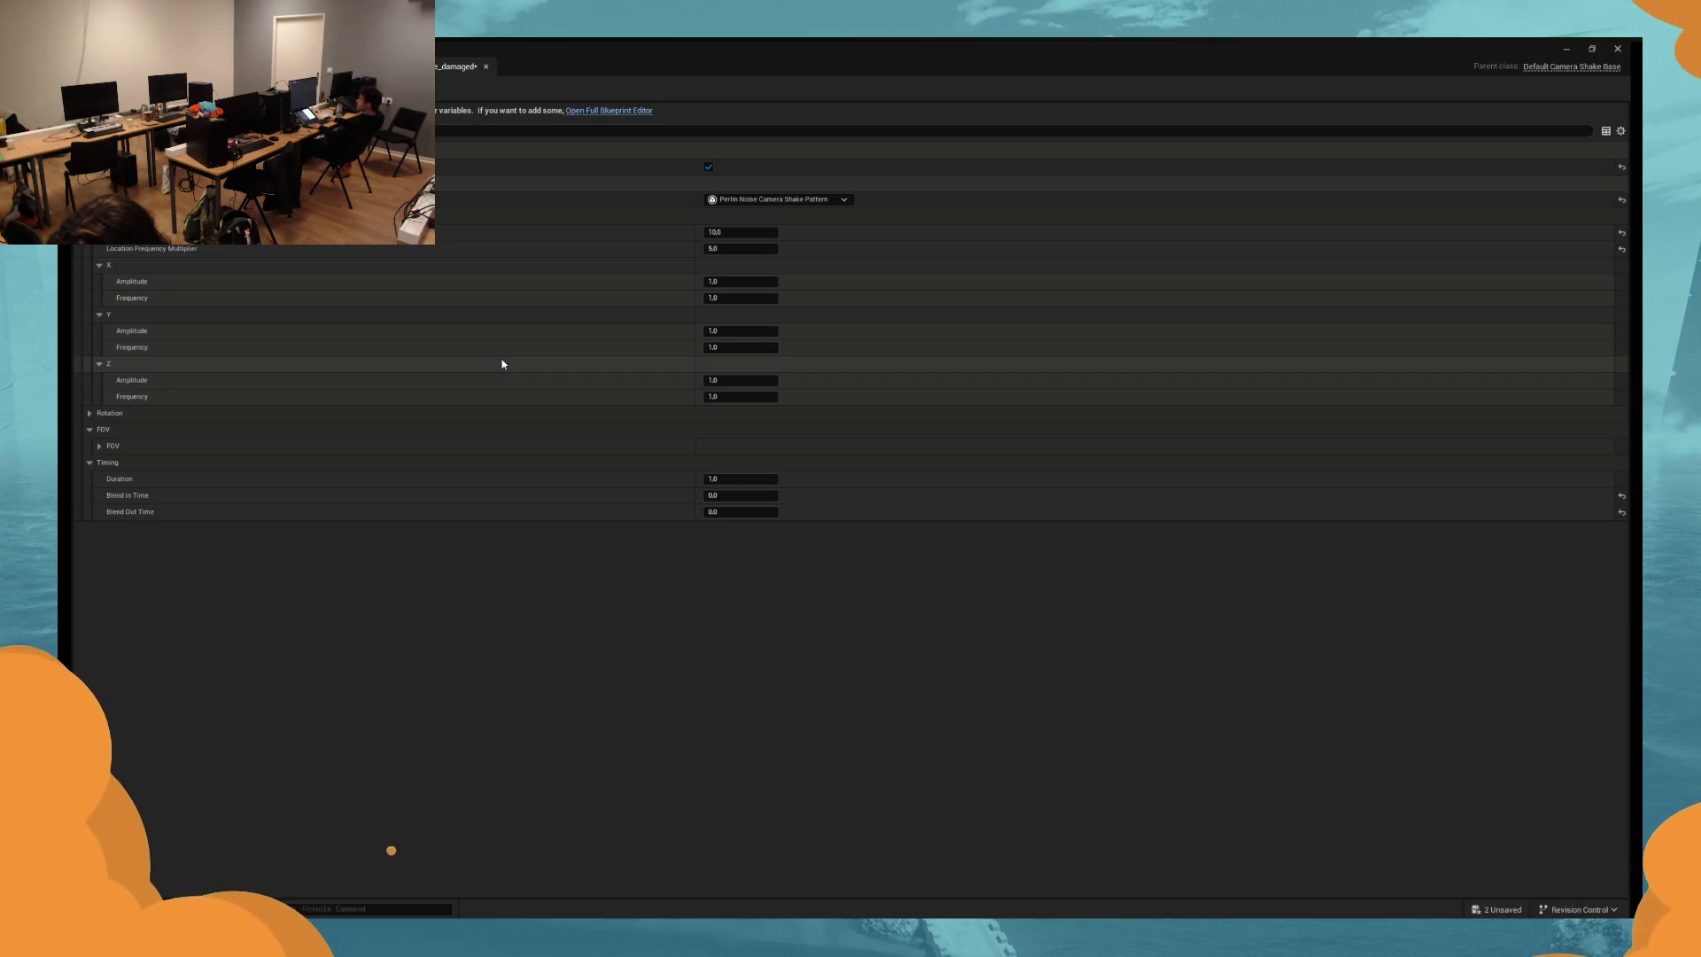
Restore the blueprint editor window, then maximize it again to show BP_WidgetInWorld's event graph.
double_click(613, 63)
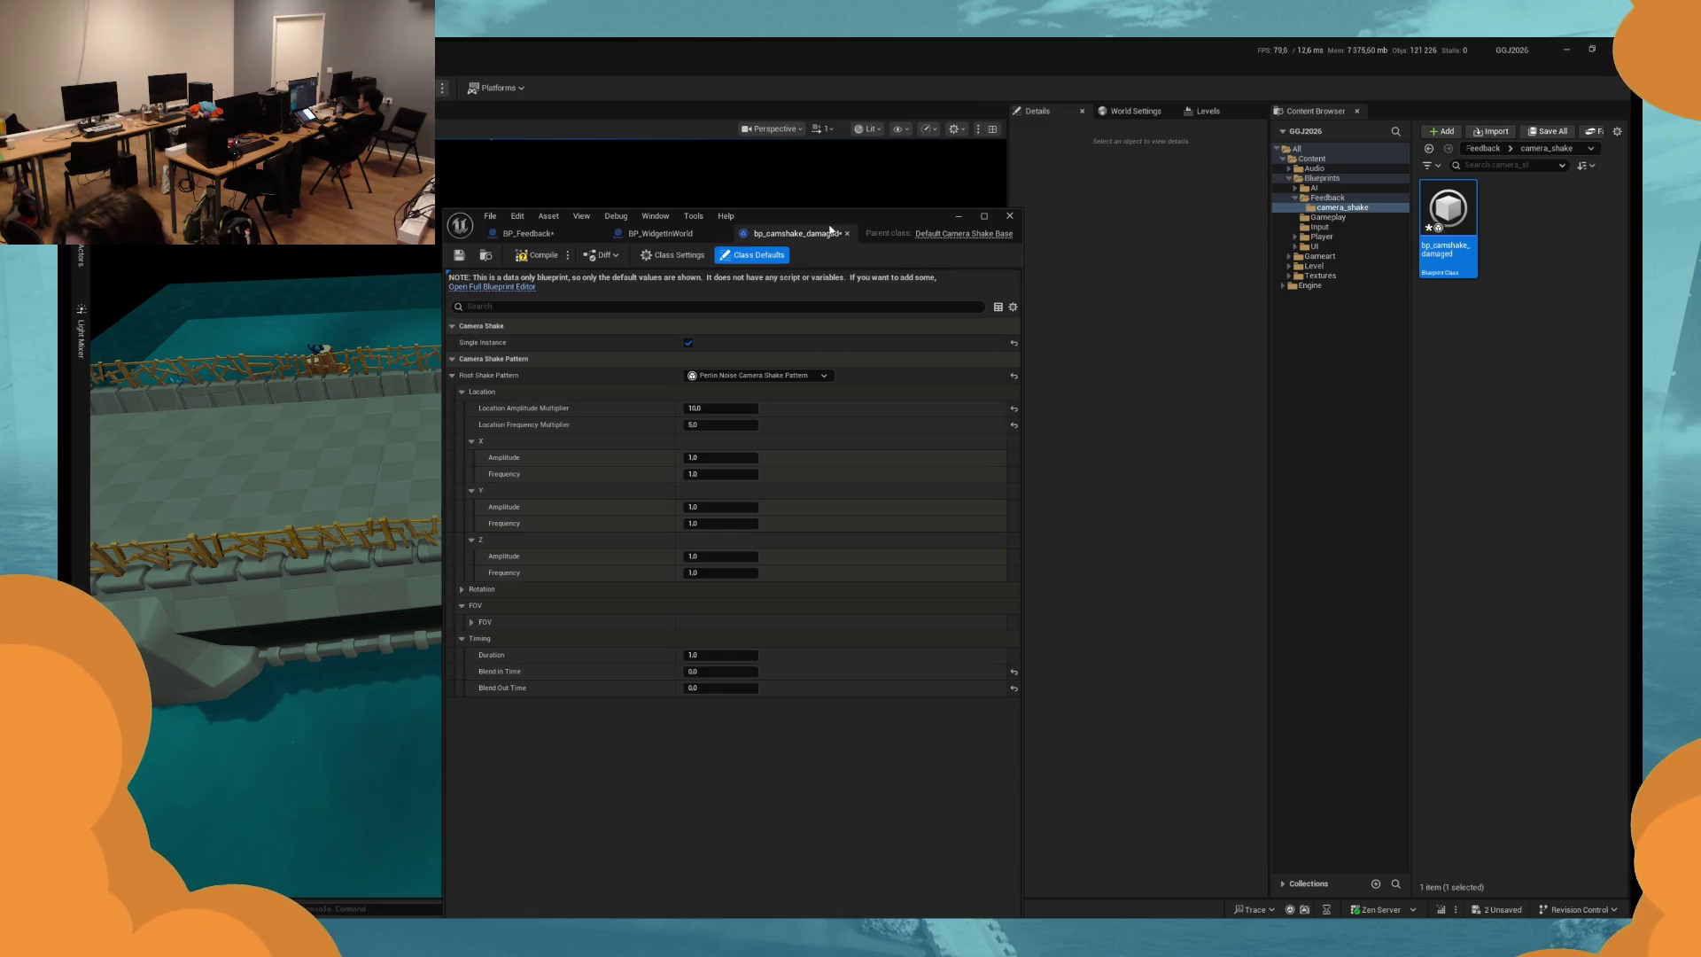
left_click(983, 216)
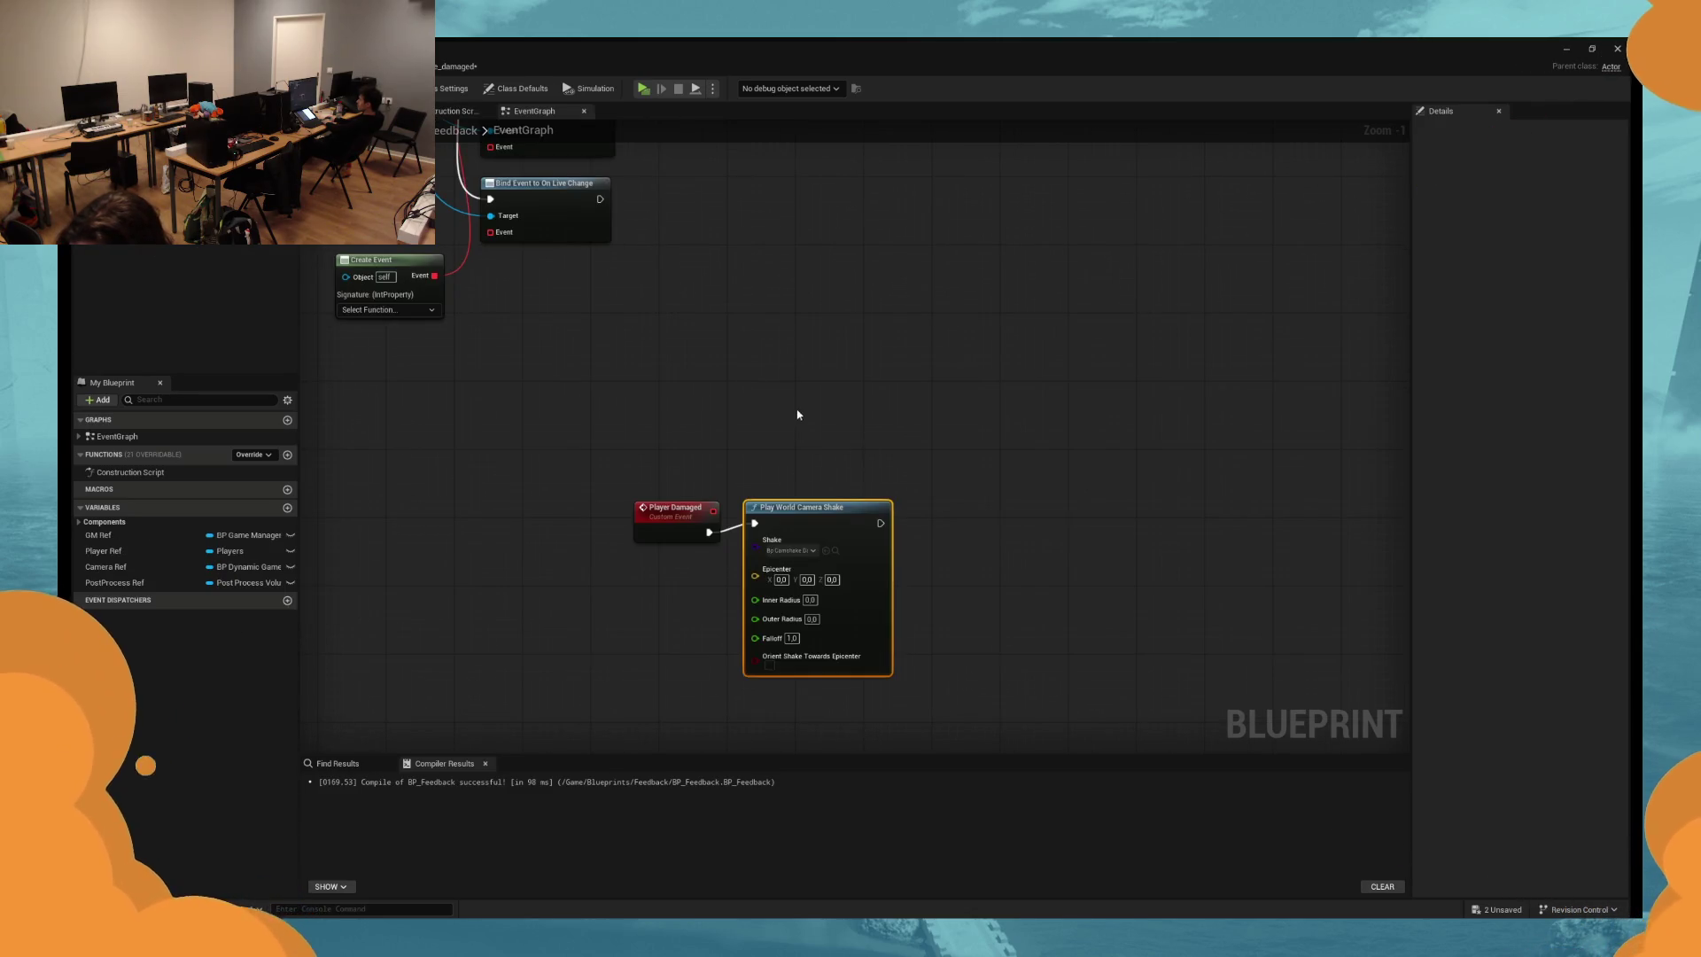
Center the Player Damaged and Play World Camera Shake nodes in BP_Feedback's event graph.
scroll(798, 414, "down", 3)
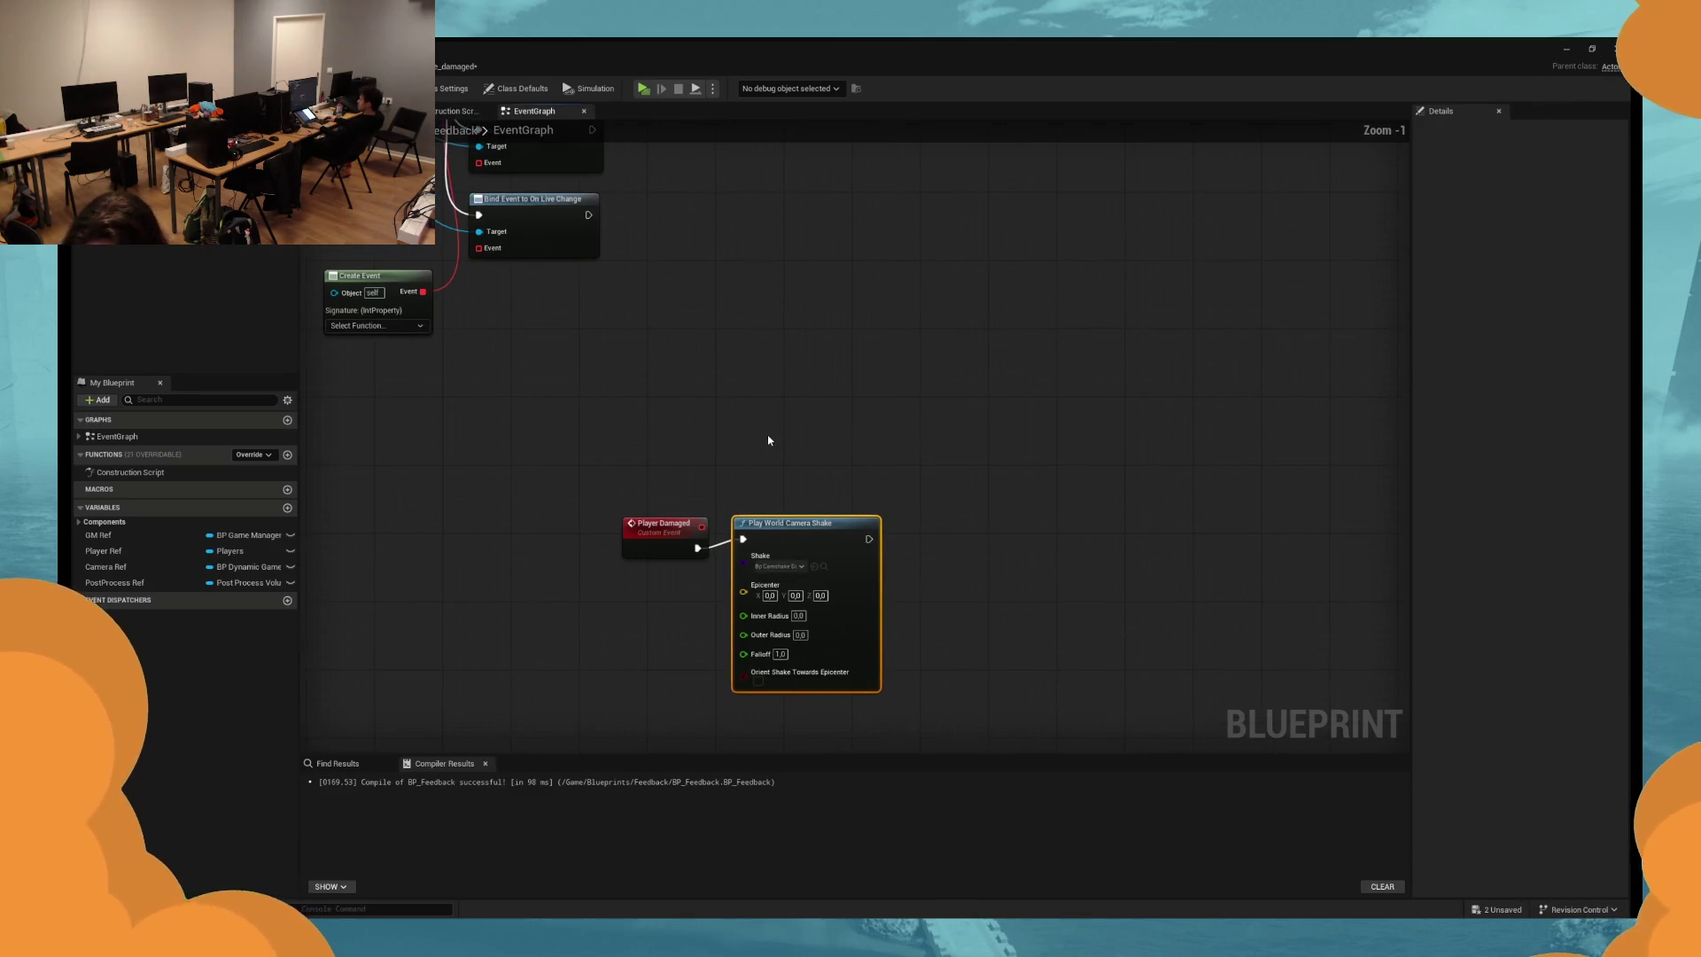
scroll(802, 317, "down", 1)
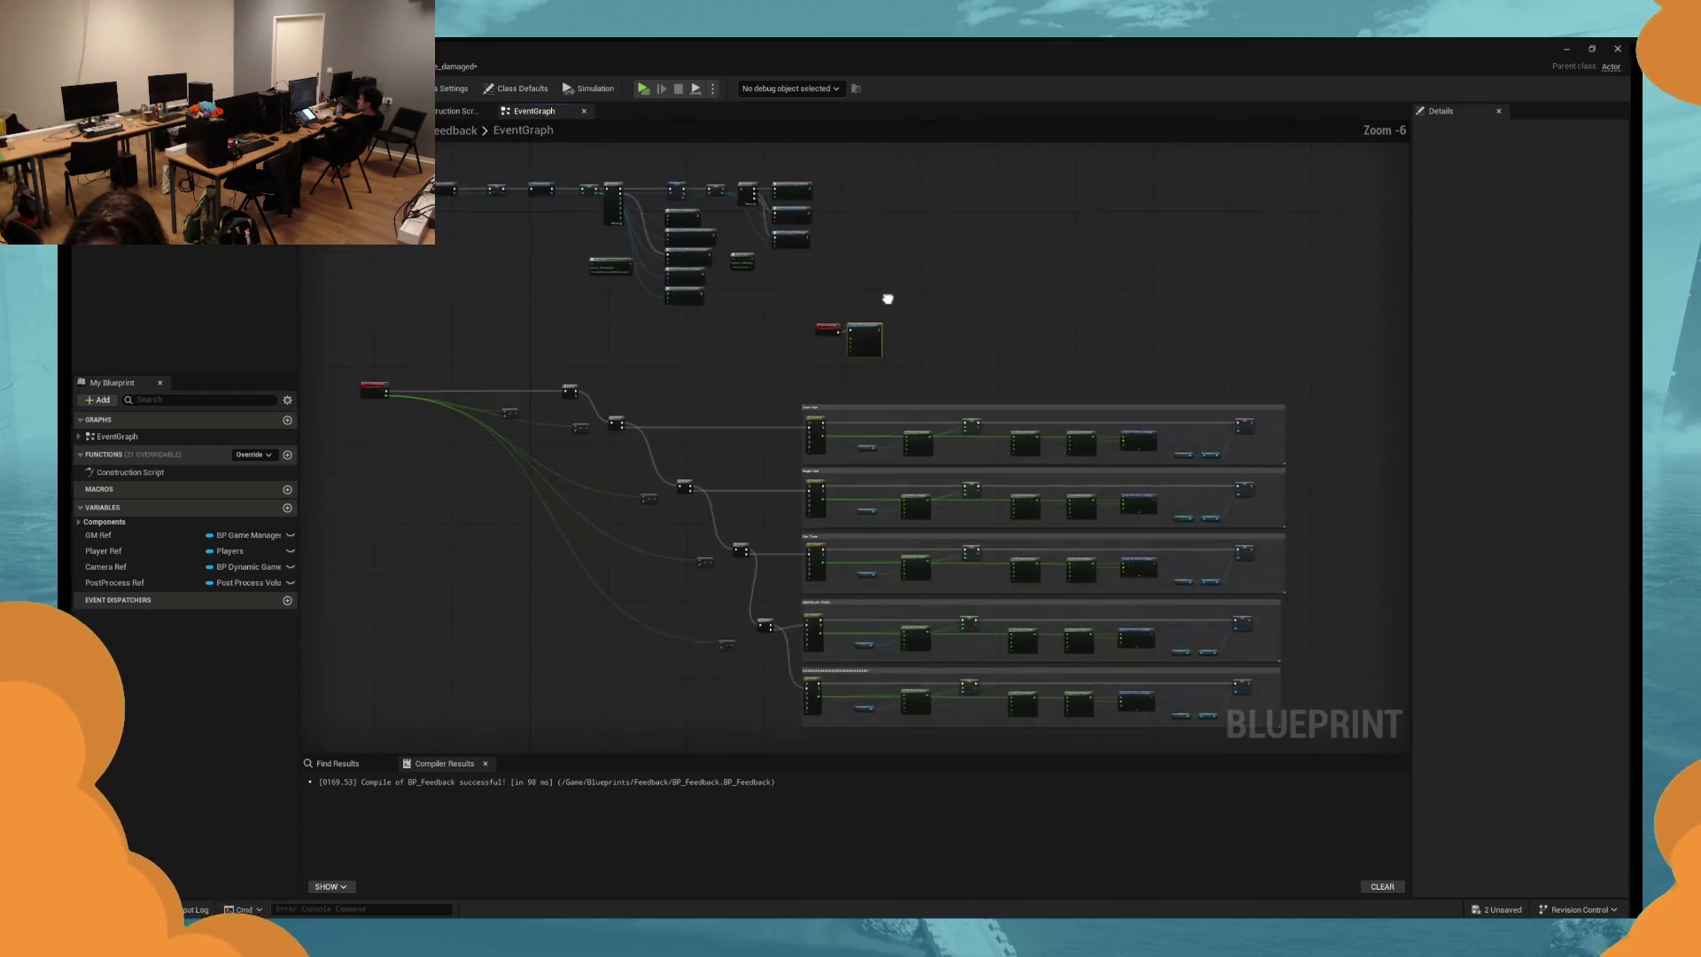
scroll(780, 262, "up", 2)
left_click_drag(761, 309, 747, 390)
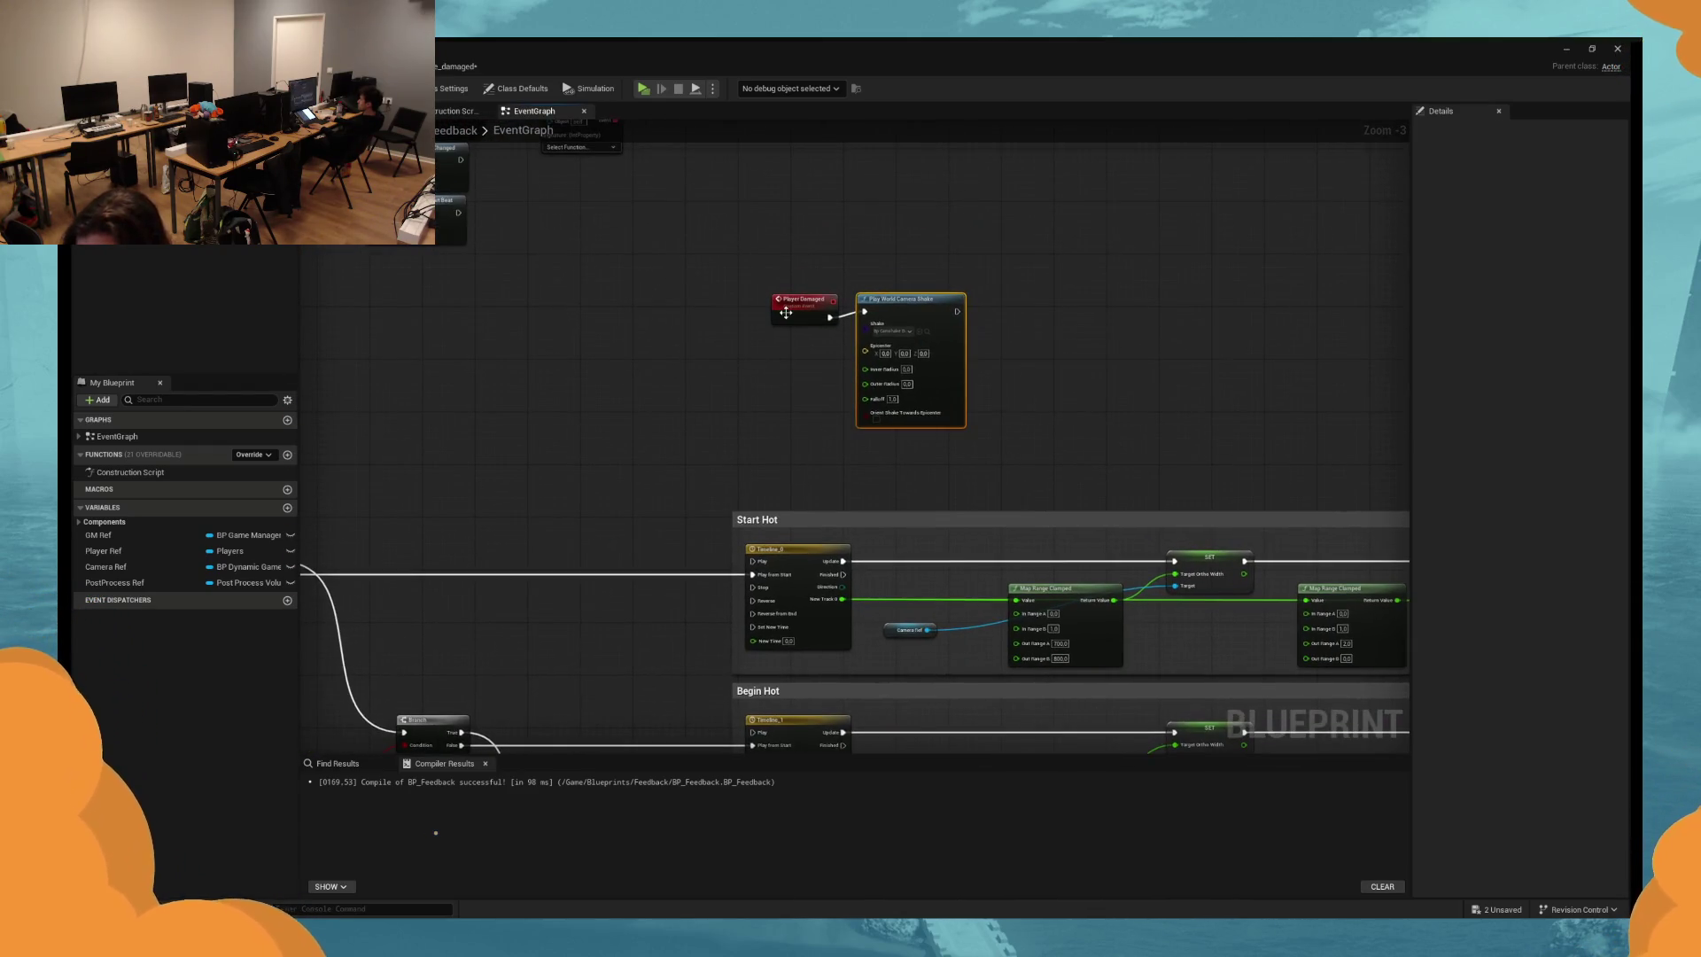
left_click(808, 293)
left_click(683, 310)
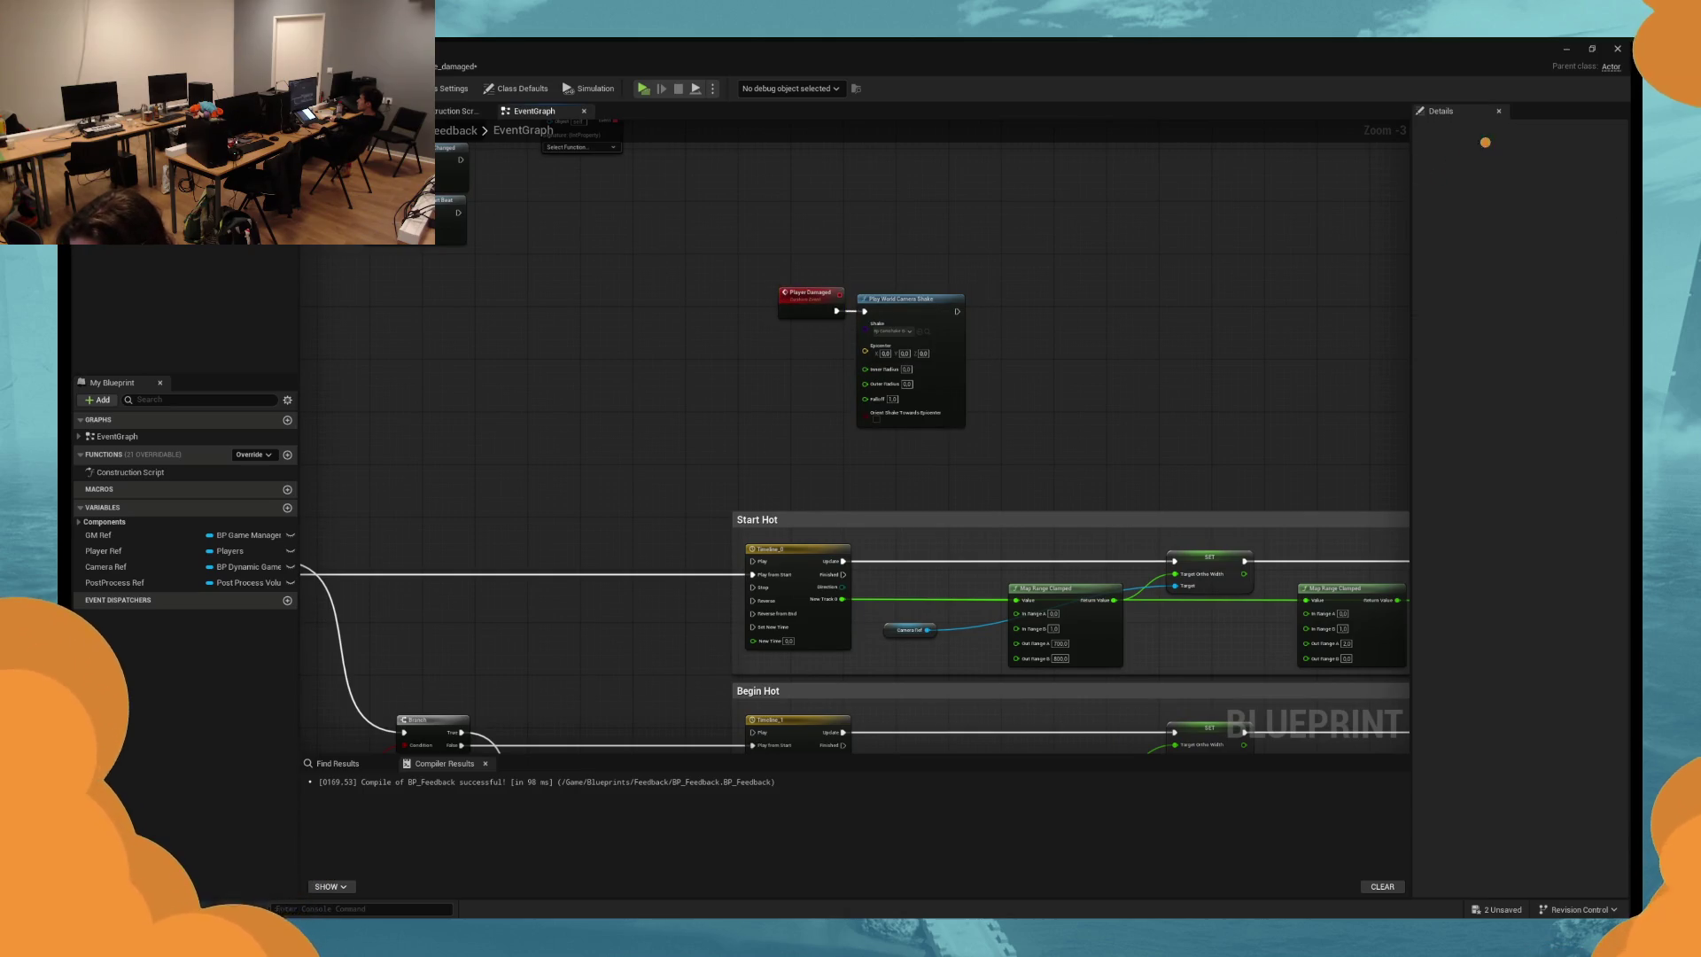
scroll(581, 221, "up", 1)
scroll(581, 220, "down", 3)
left_click_drag(596, 283, 816, 450)
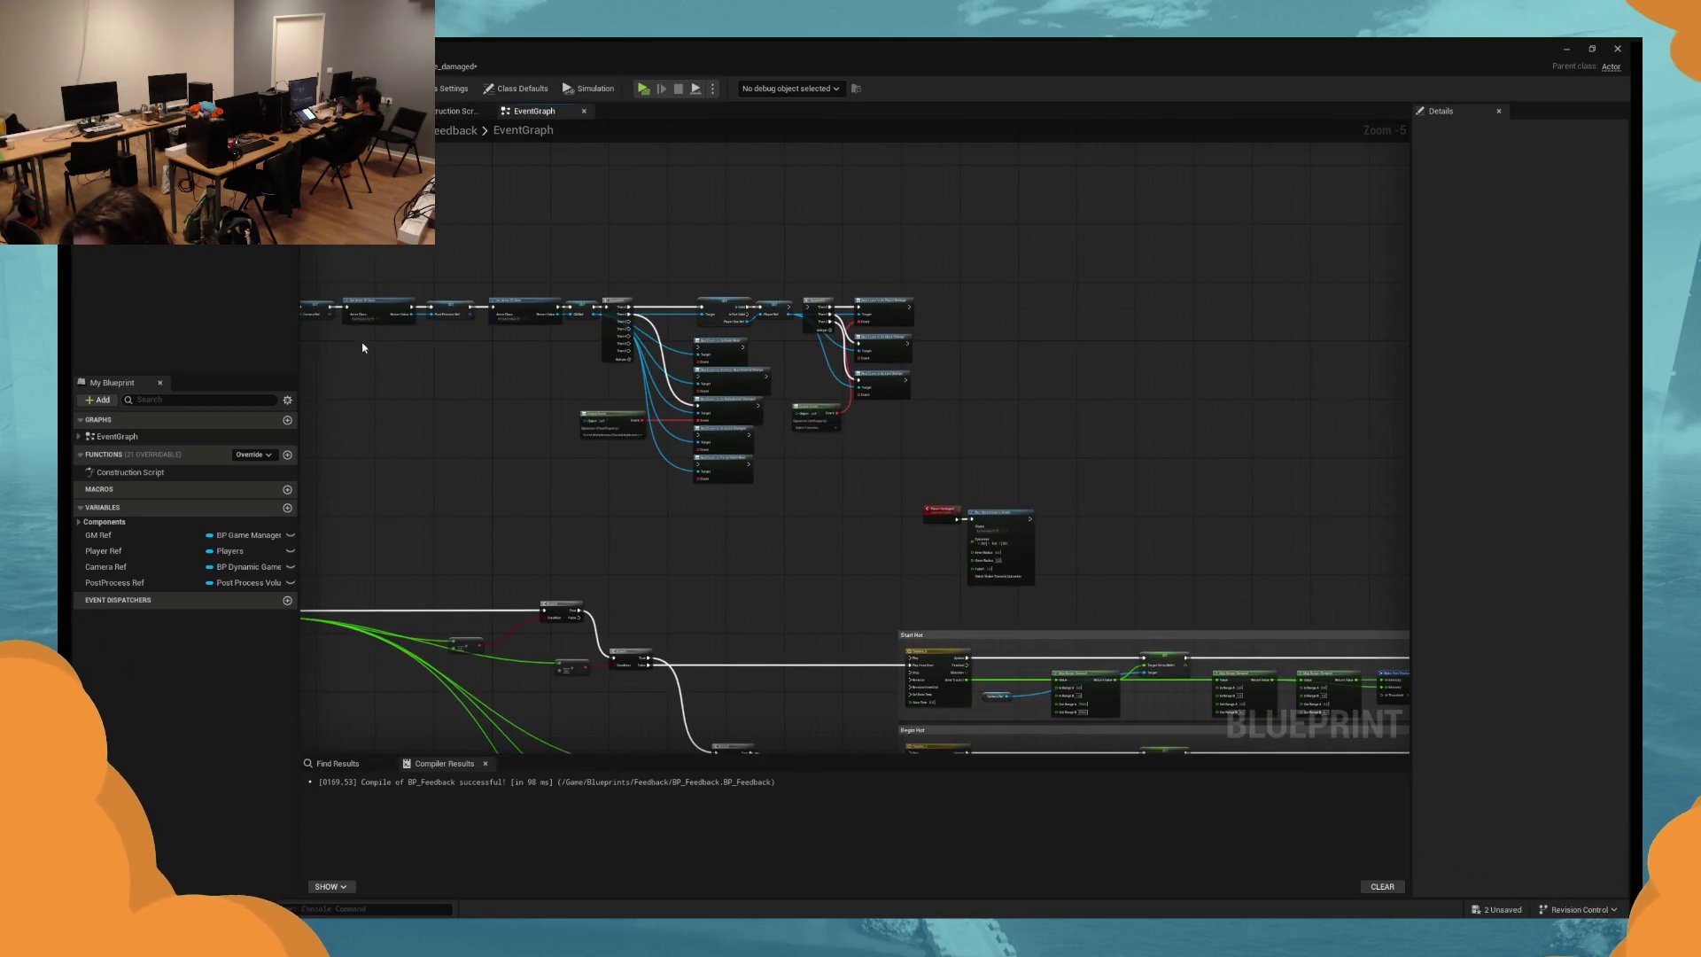
mouse_move(1136, 490)
left_mouse_down()
mouse_move(955, 417)
mouse_move(945, 370)
left_mouse_up()
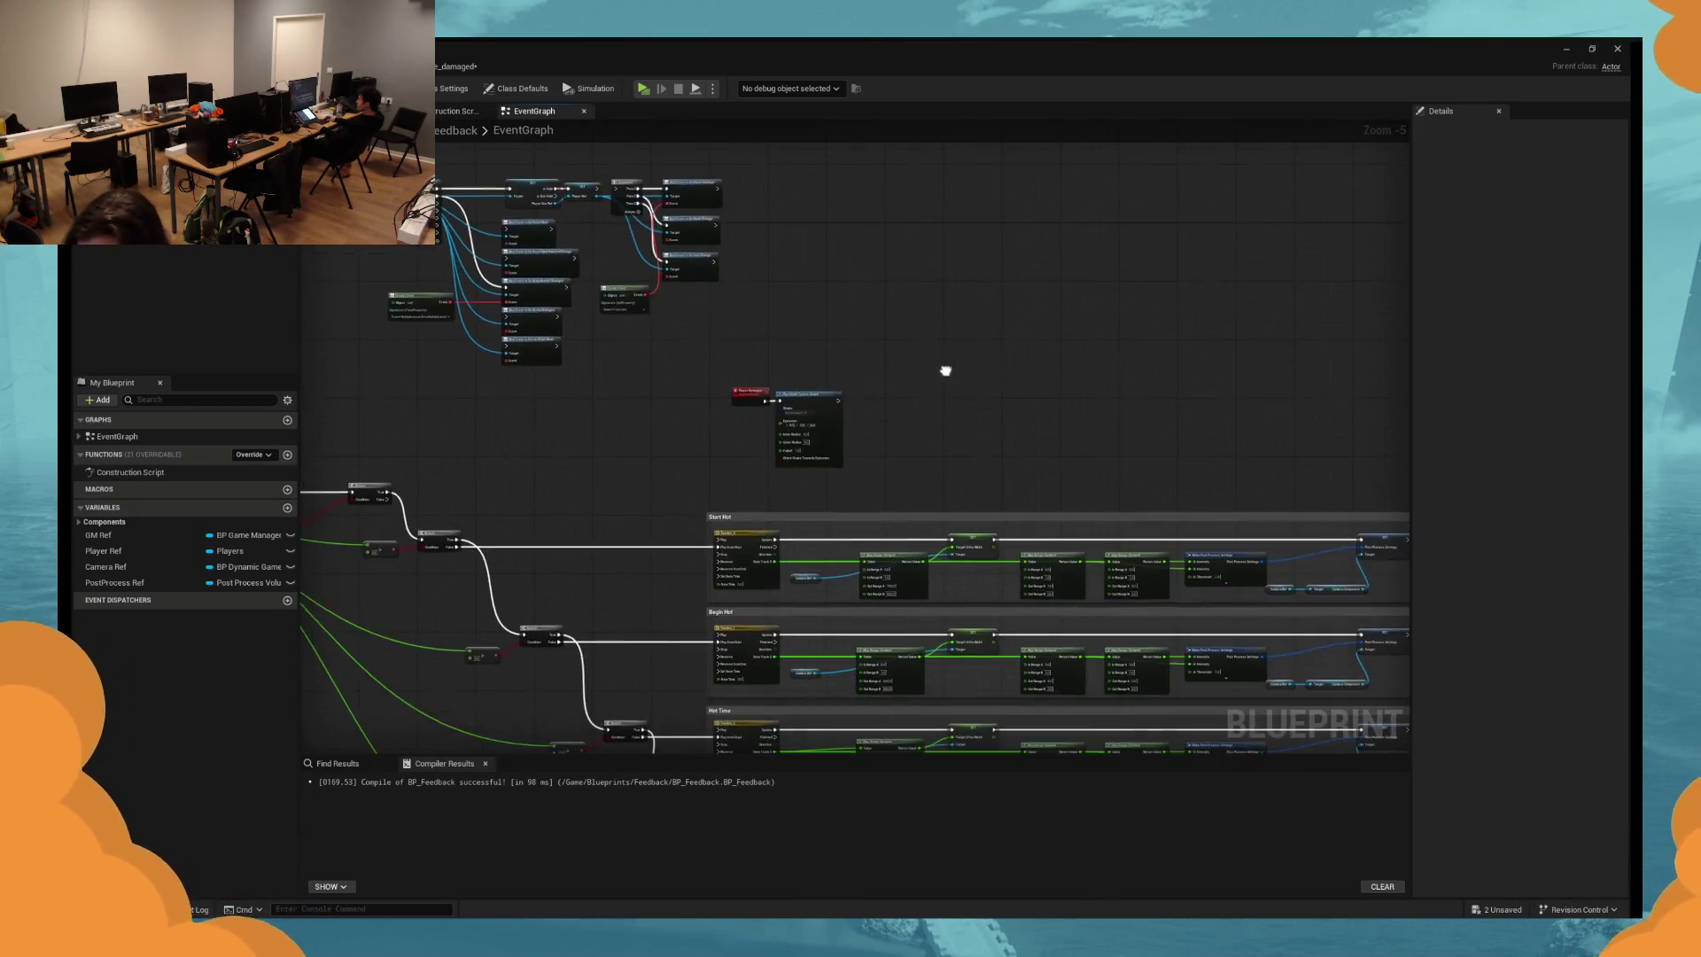
scroll(945, 370, "up", 4)
left_click_drag(569, 353, 722, 414)
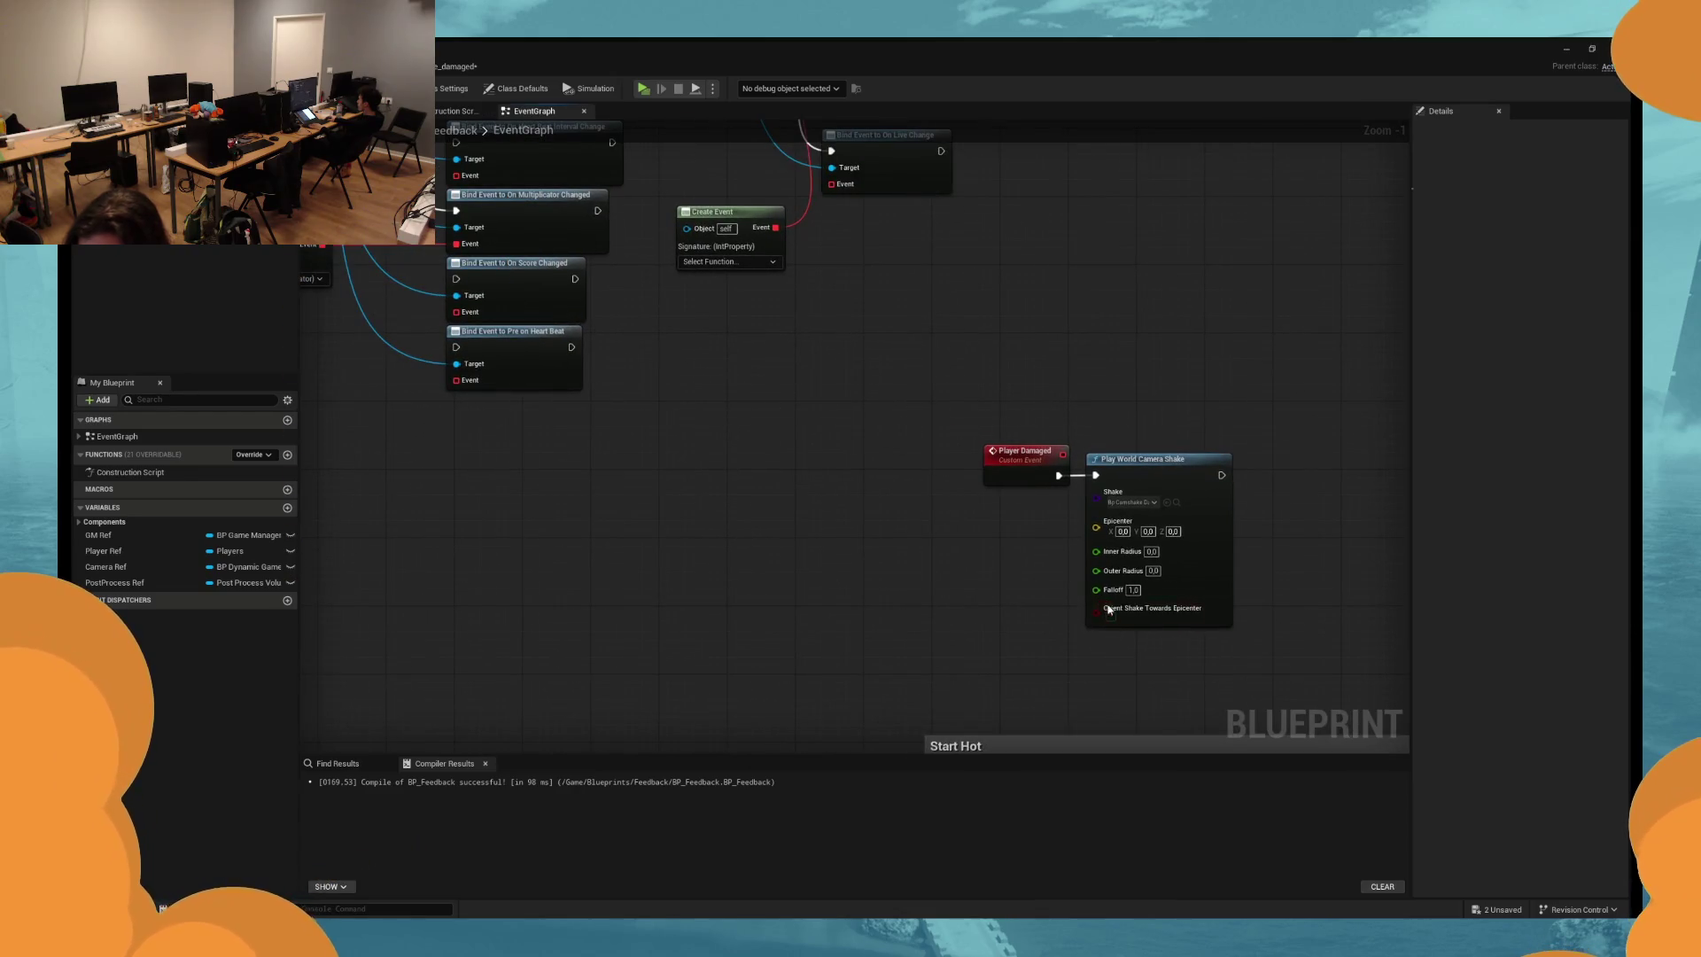
left_click_drag(1145, 567, 939, 550)
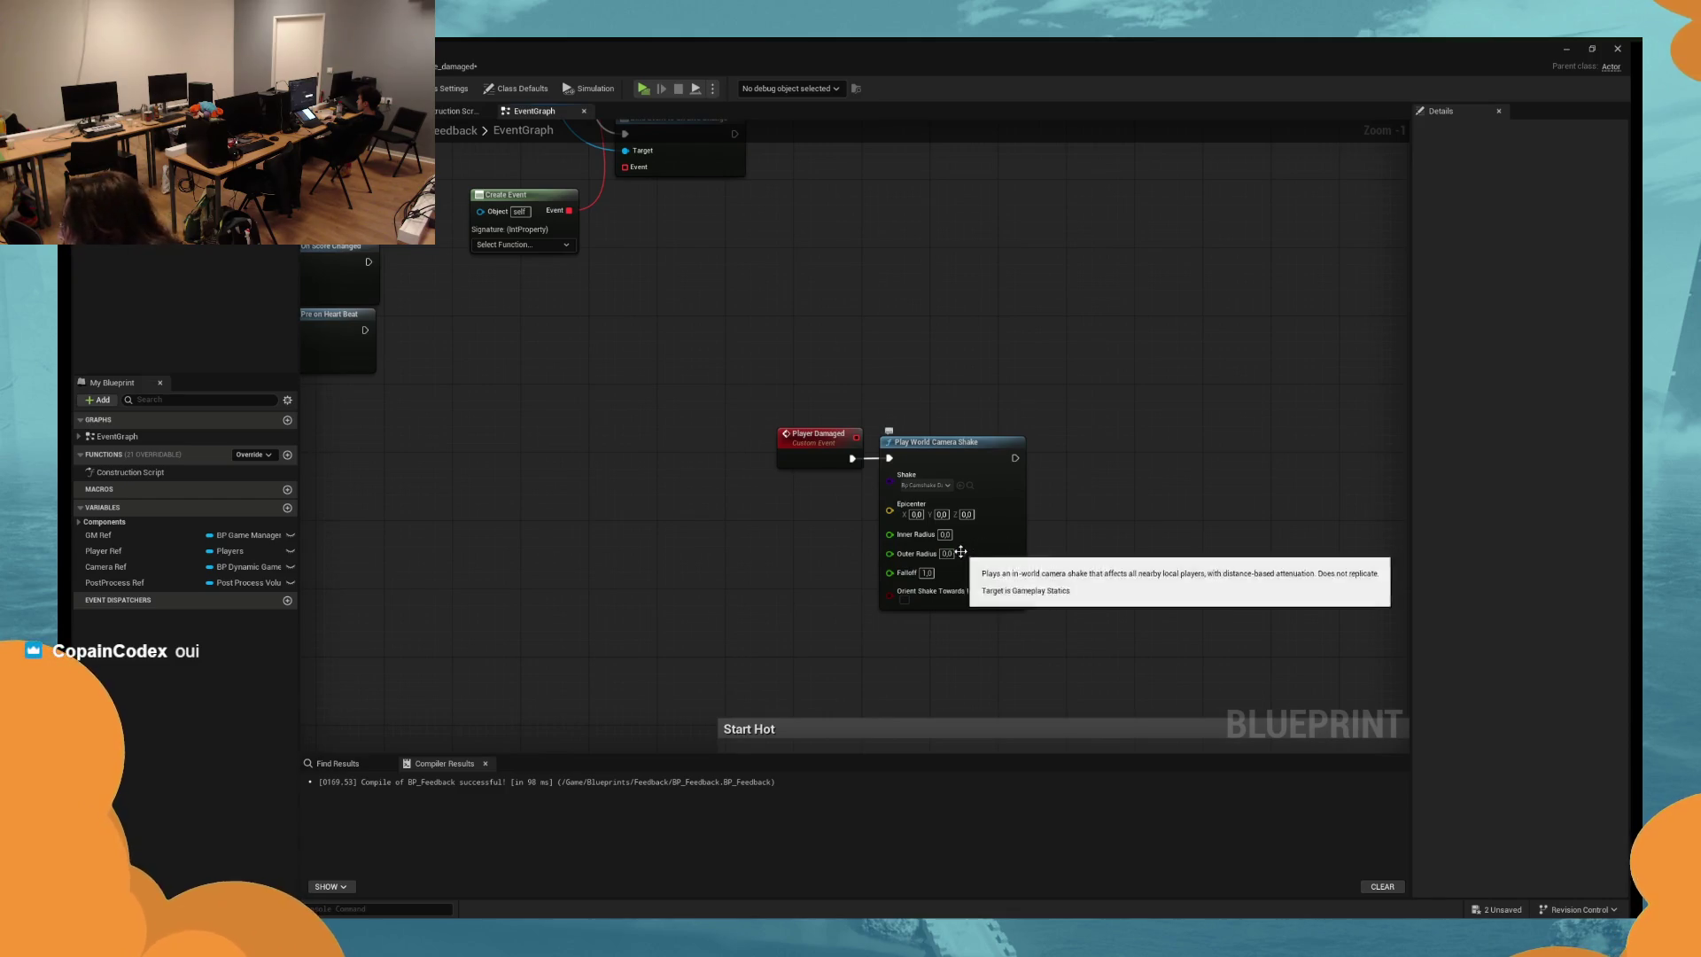
Set the camera shake's Outer Radius to 1000000 and start a simulated test play.
left_click(946, 554)
type("1000000")
key("Return")
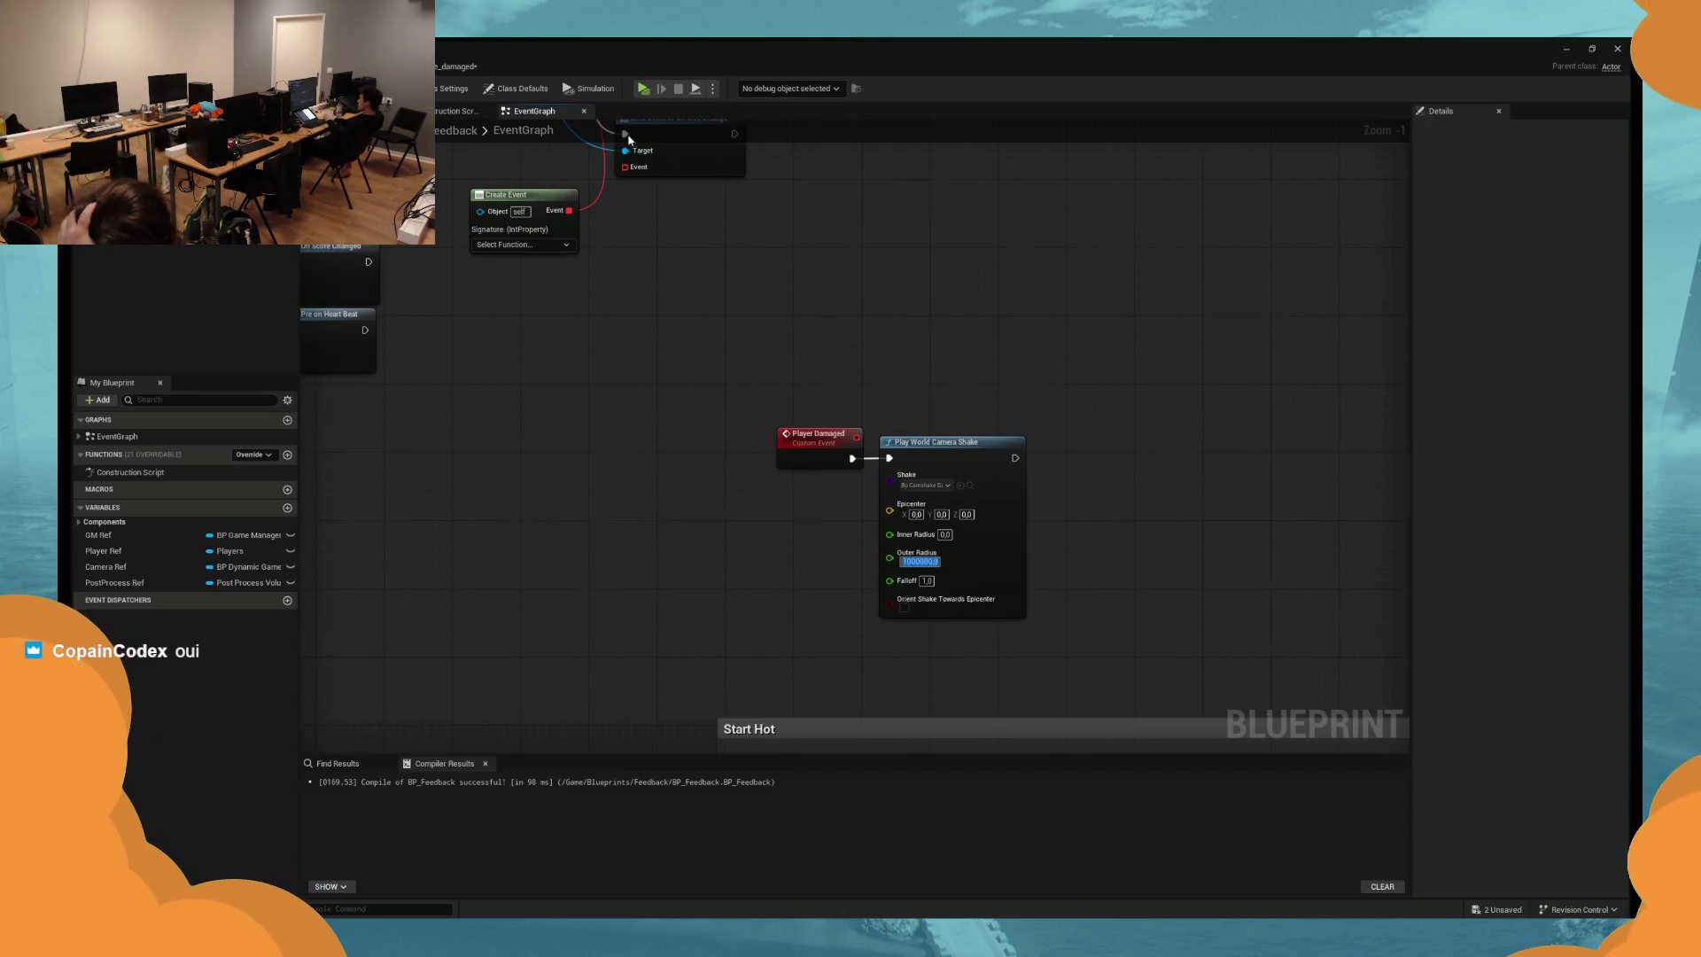
left_click(644, 90)
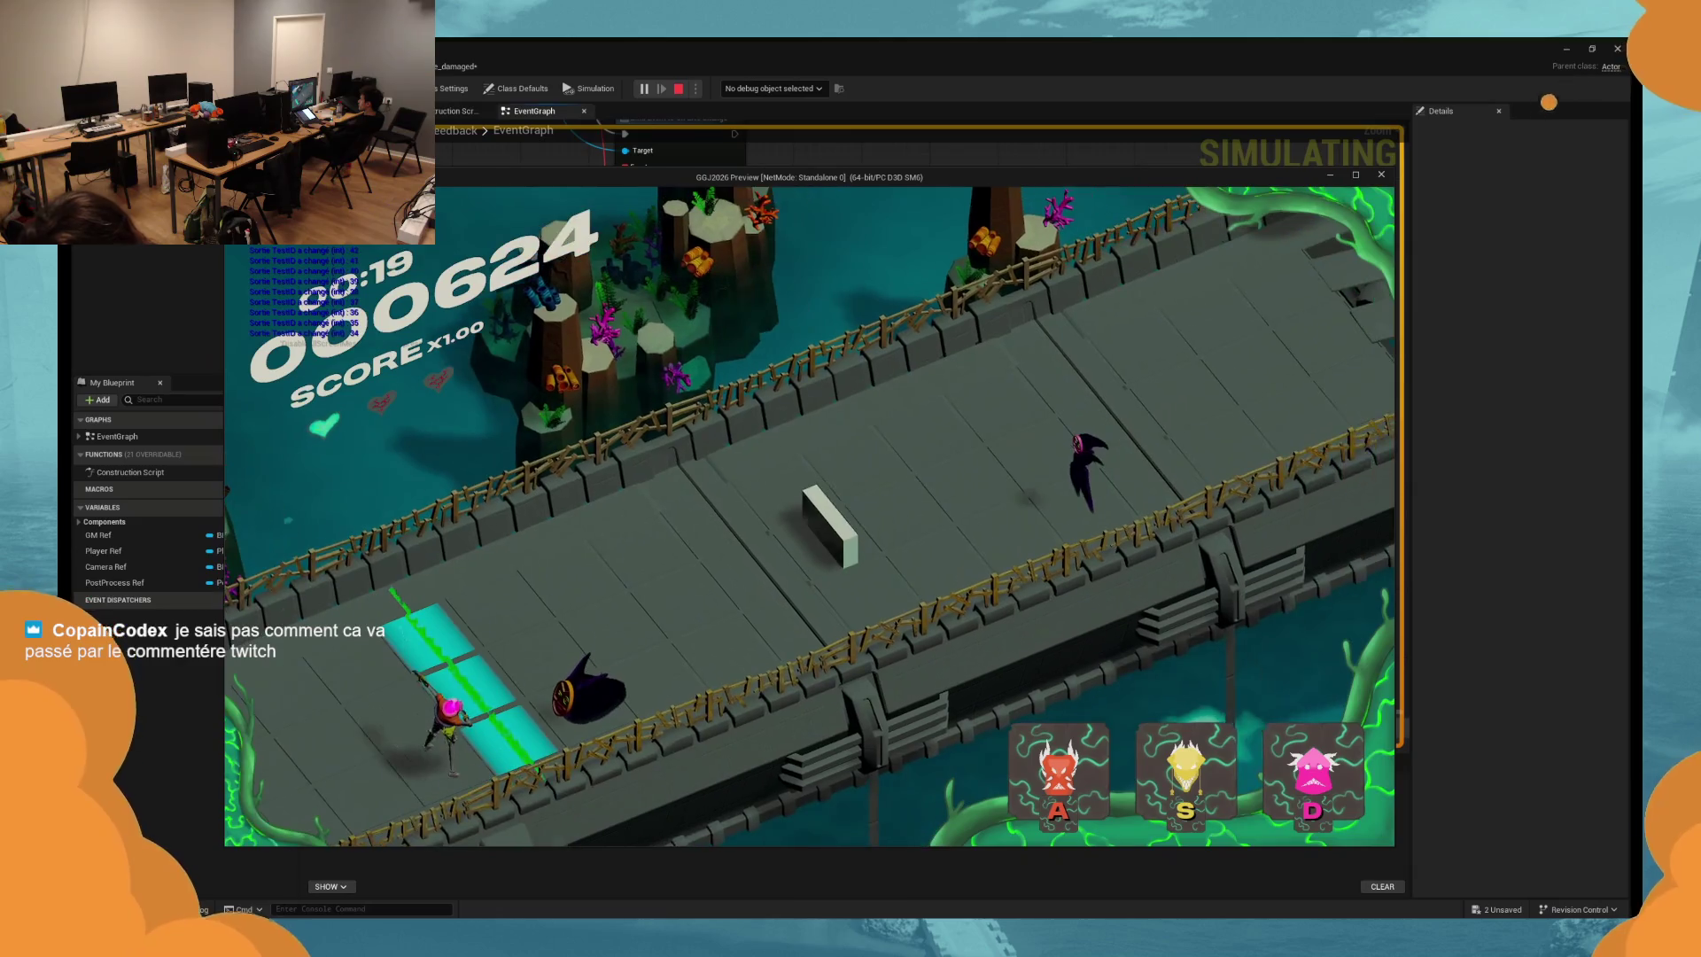
Strike an enemy with the A mask, then stop the simulation with Escape.
key("a")
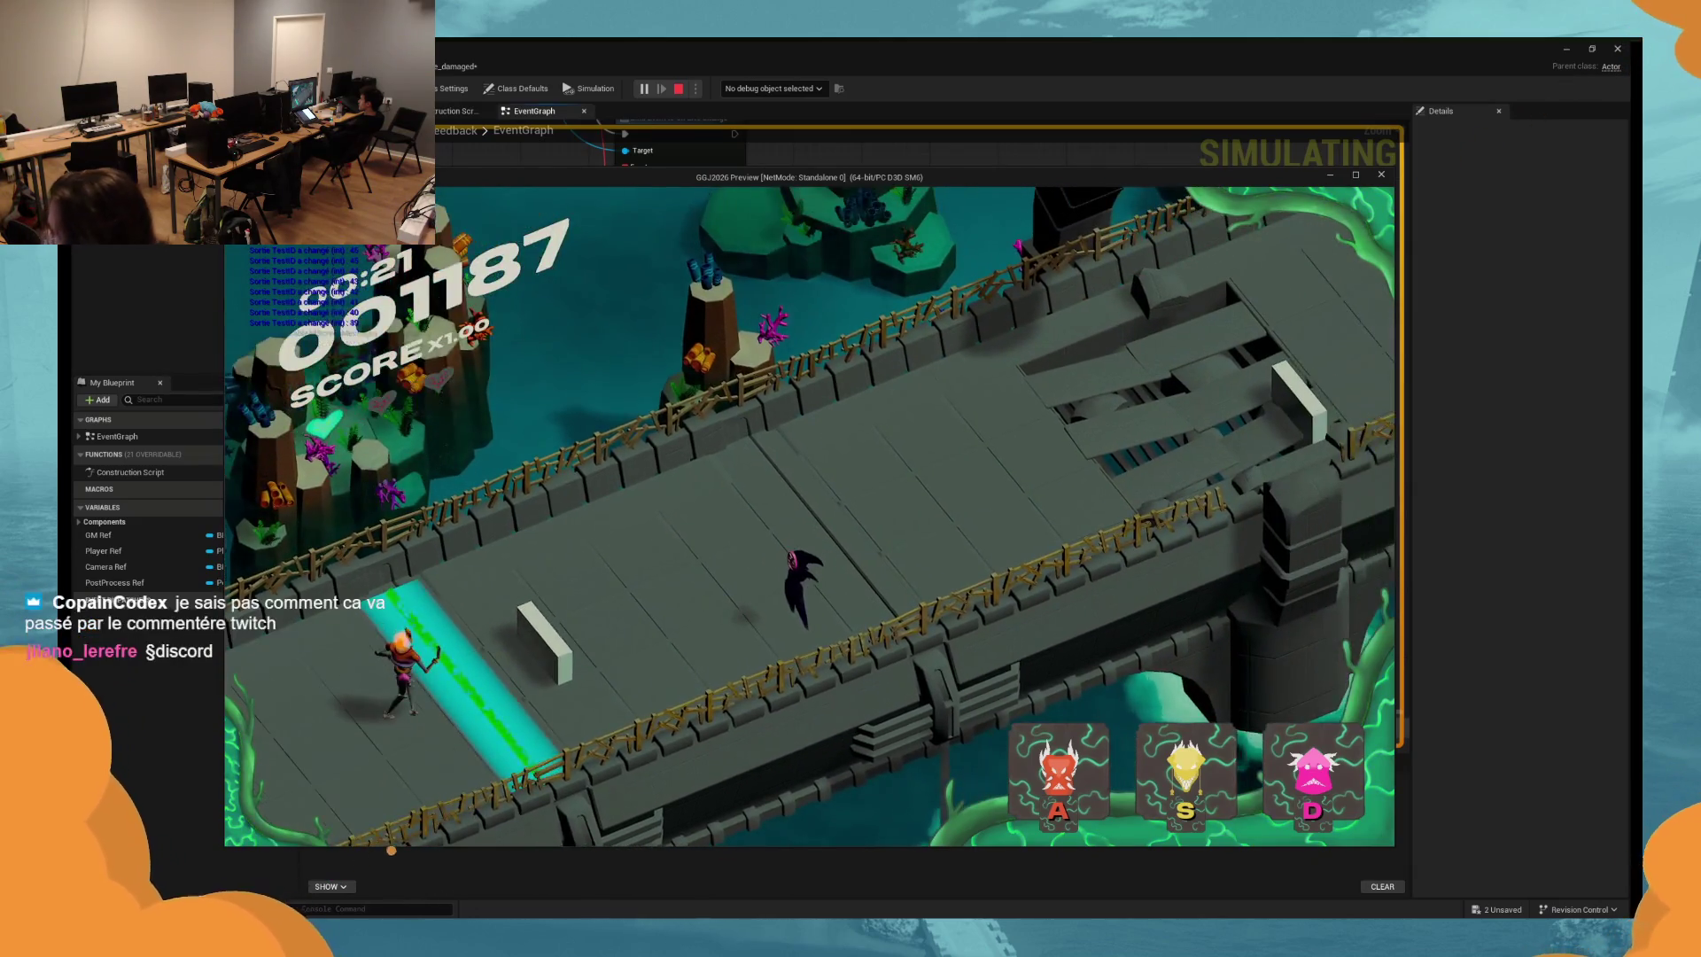
key("Escape")
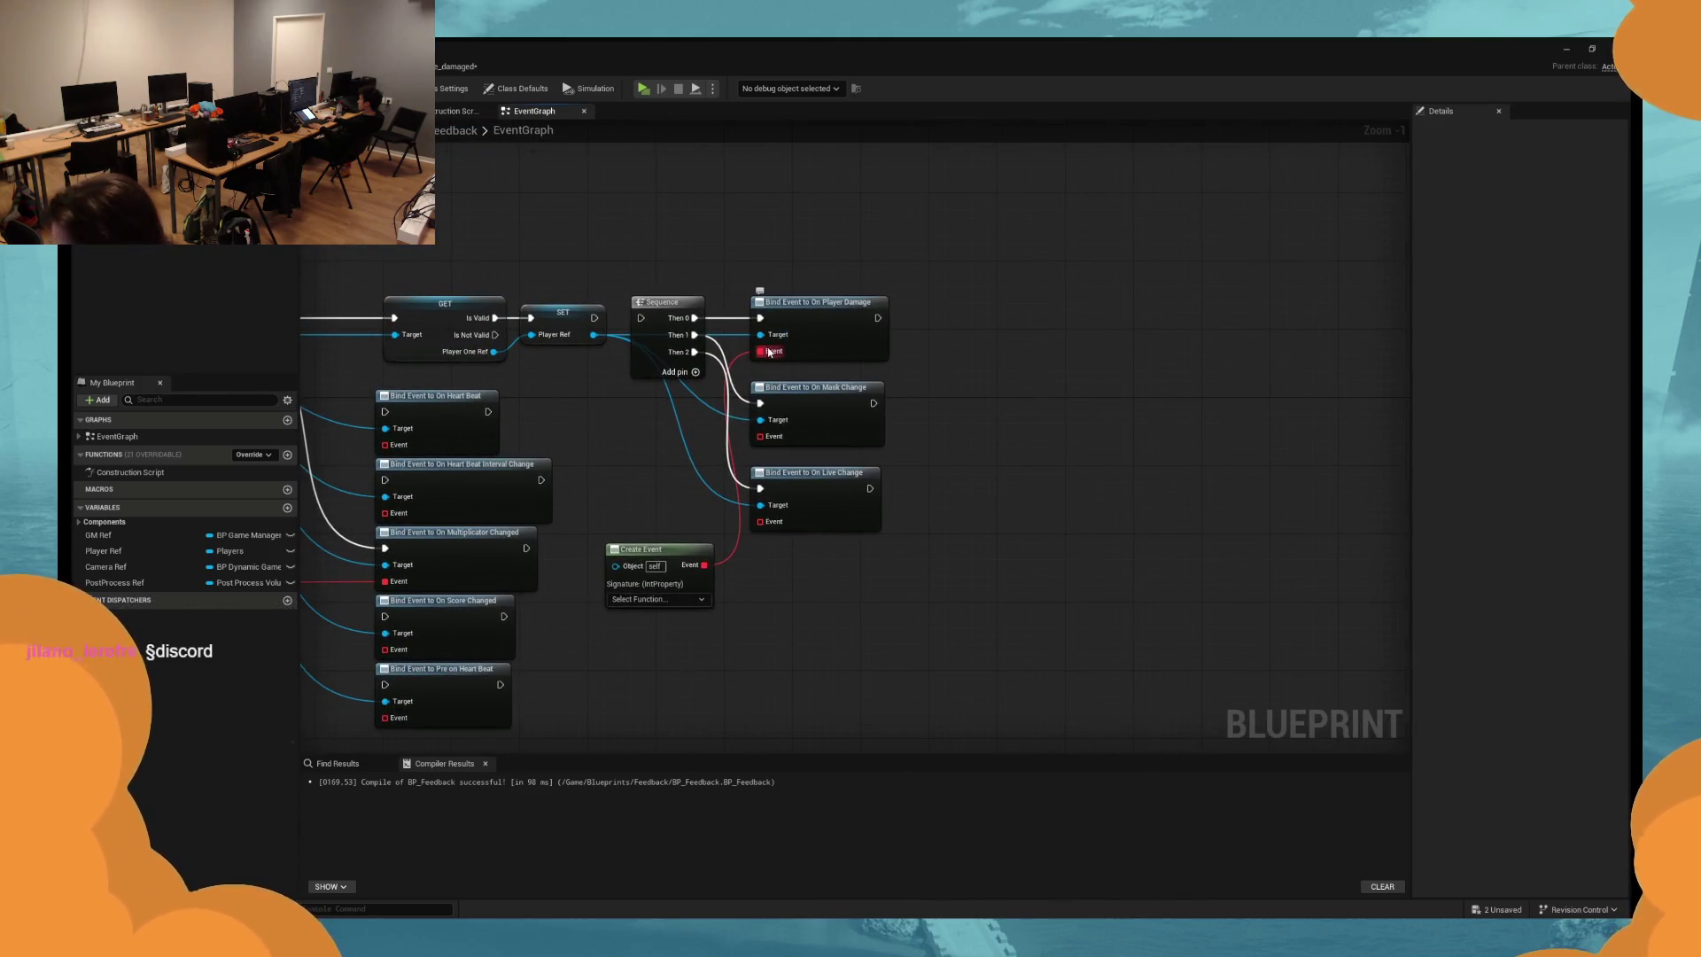
Detach the Create Event wire from the player damage binding, then undo to restore it.
mouse_move(760, 351)
left_mouse_down()
mouse_move(785, 454)
mouse_move(767, 526)
left_mouse_up()
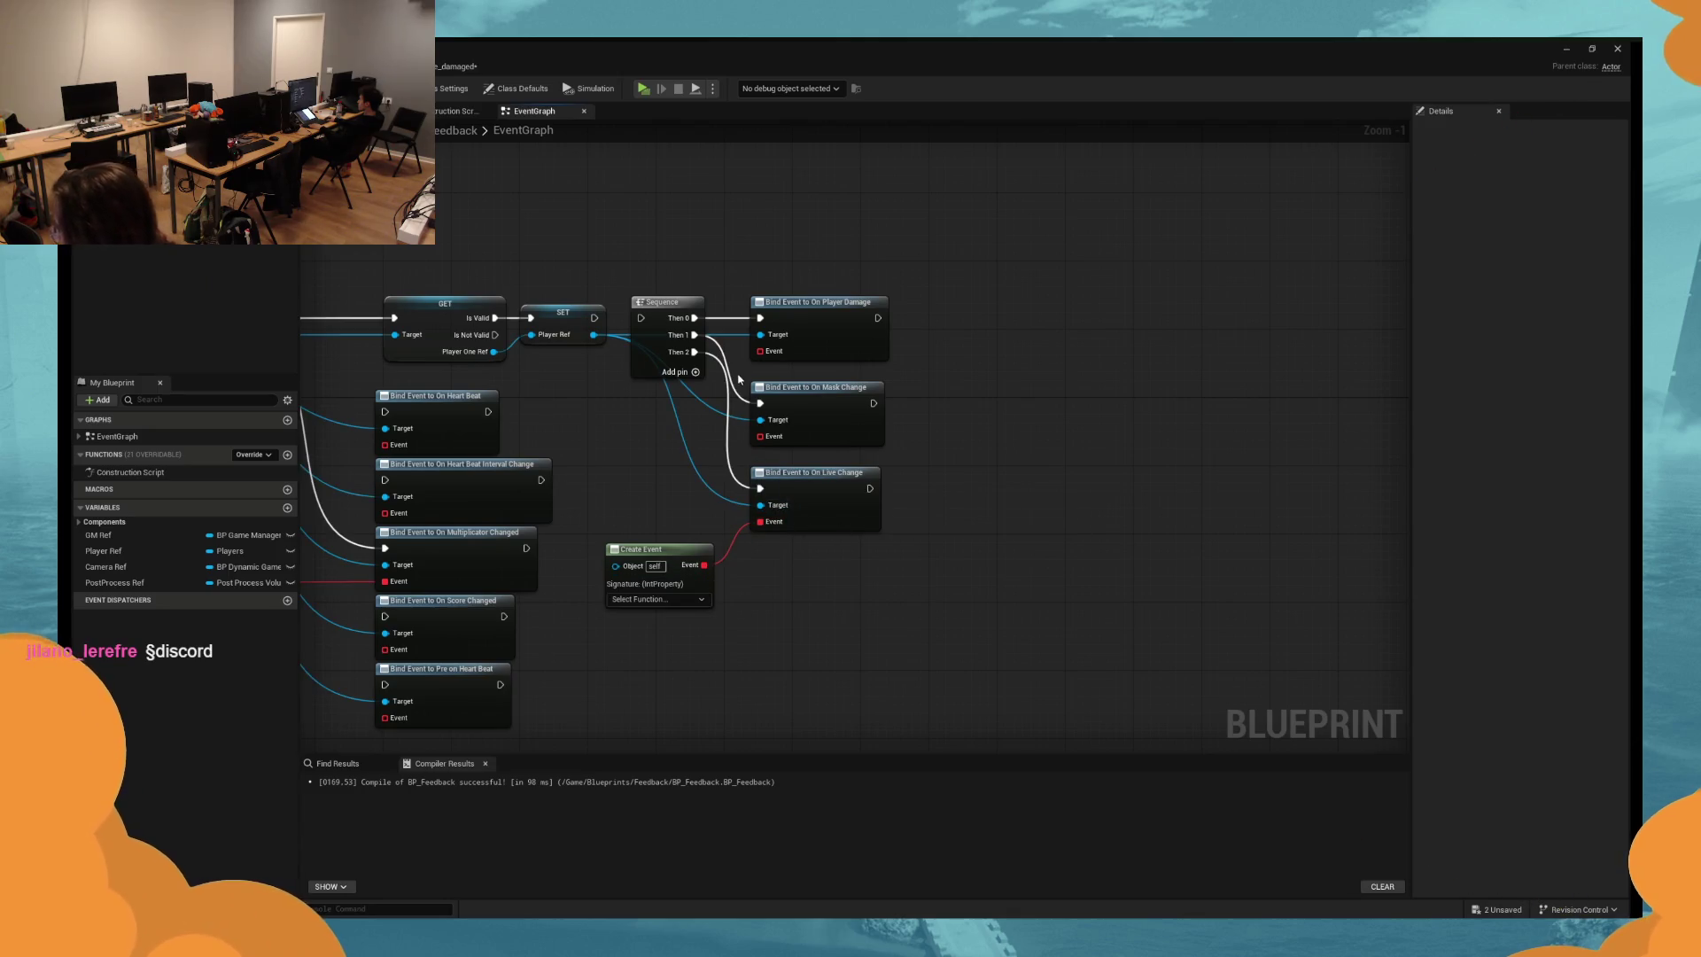
left_click(677, 599)
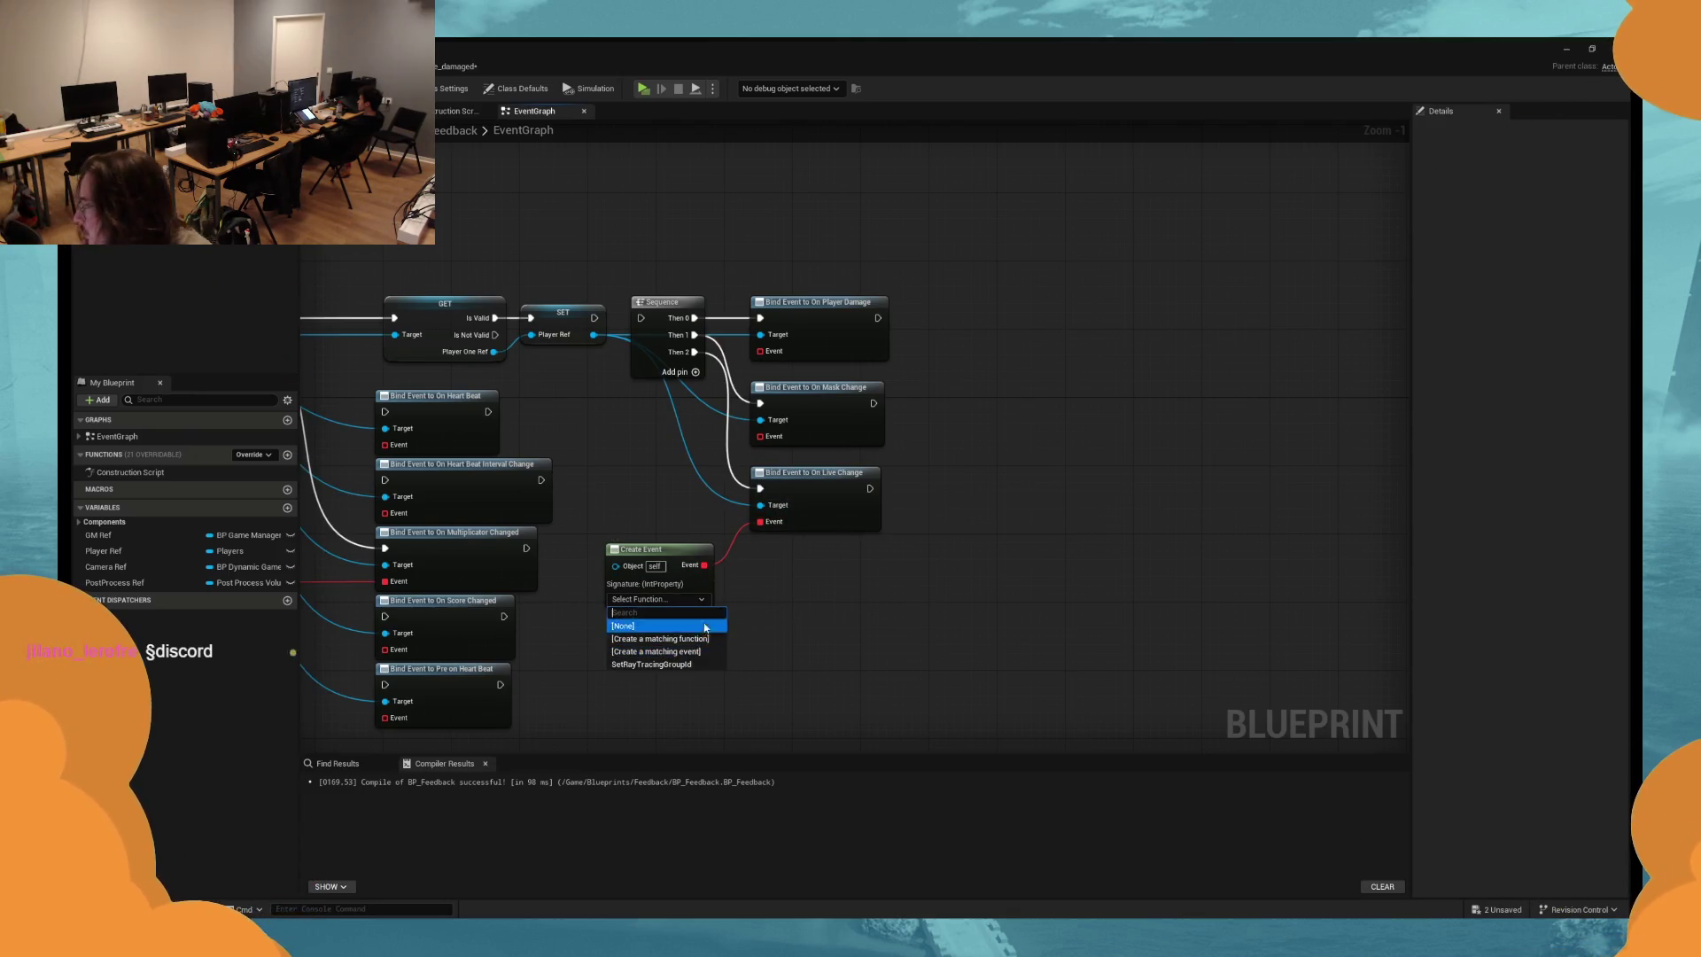
left_click(769, 568)
key("ctrl+z")
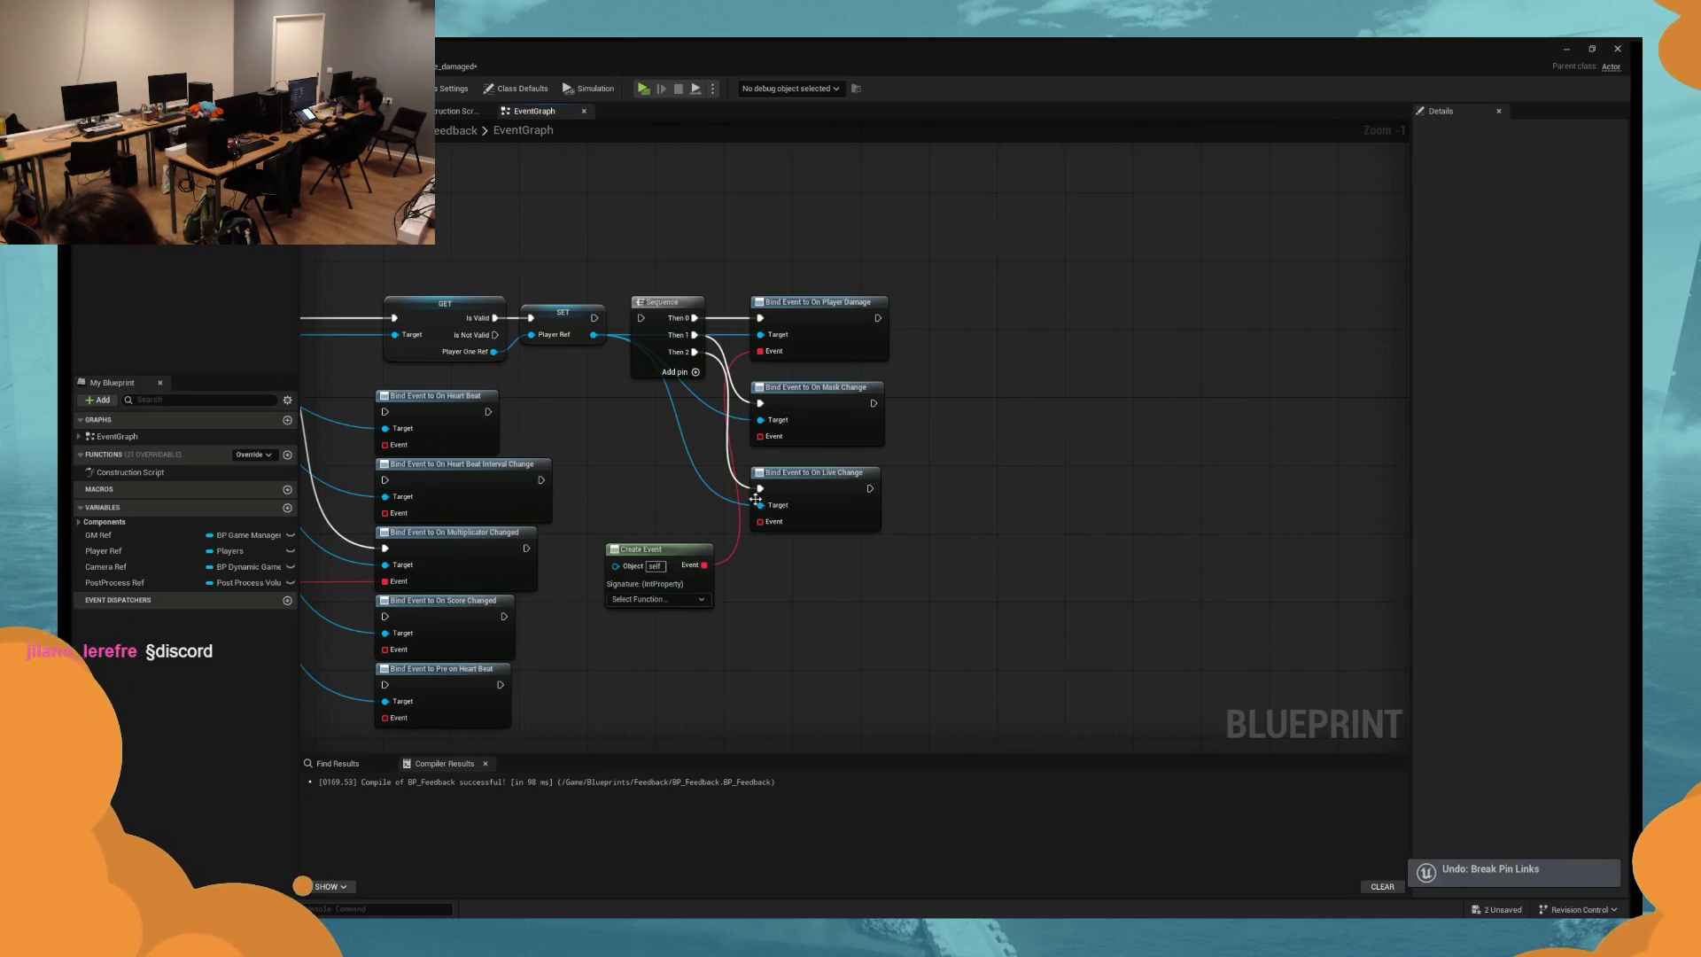
Bring the Player Damaged and Create Event nodes into view and save BP_Feedback.
left_click(682, 598)
mouse_move(786, 652)
left_mouse_down()
mouse_move(795, 322)
mouse_move(776, 268)
left_mouse_up()
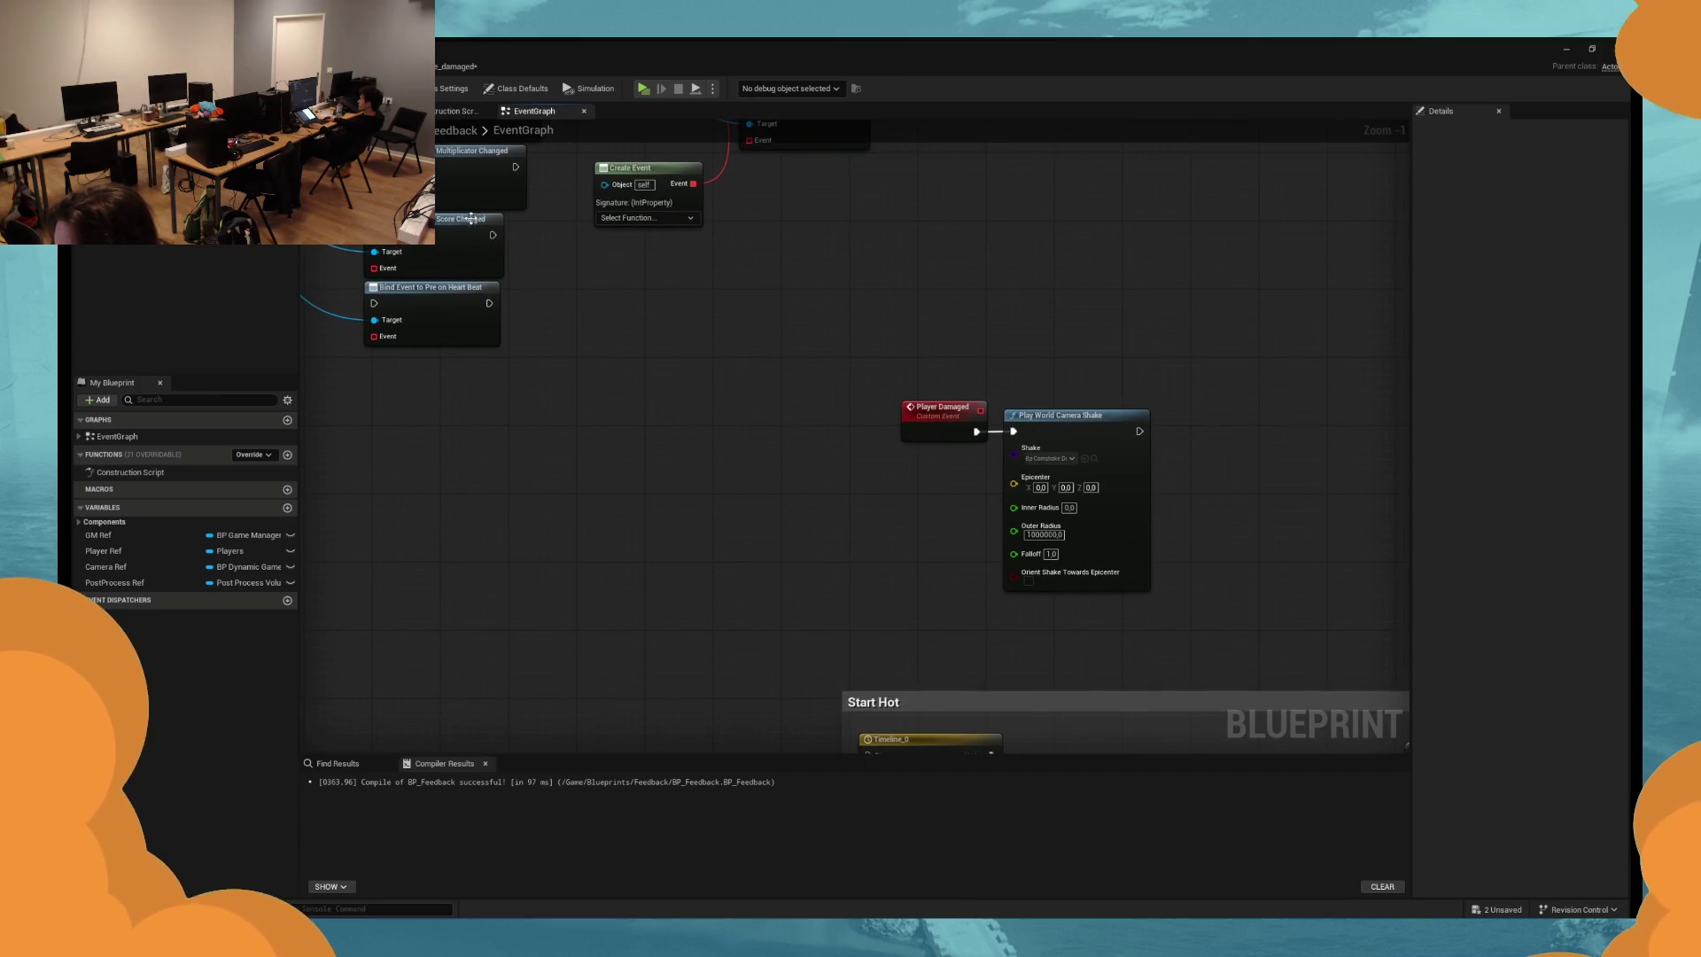
left_click_drag(471, 218, 472, 341)
key("ctrl+s")
left_click(941, 531)
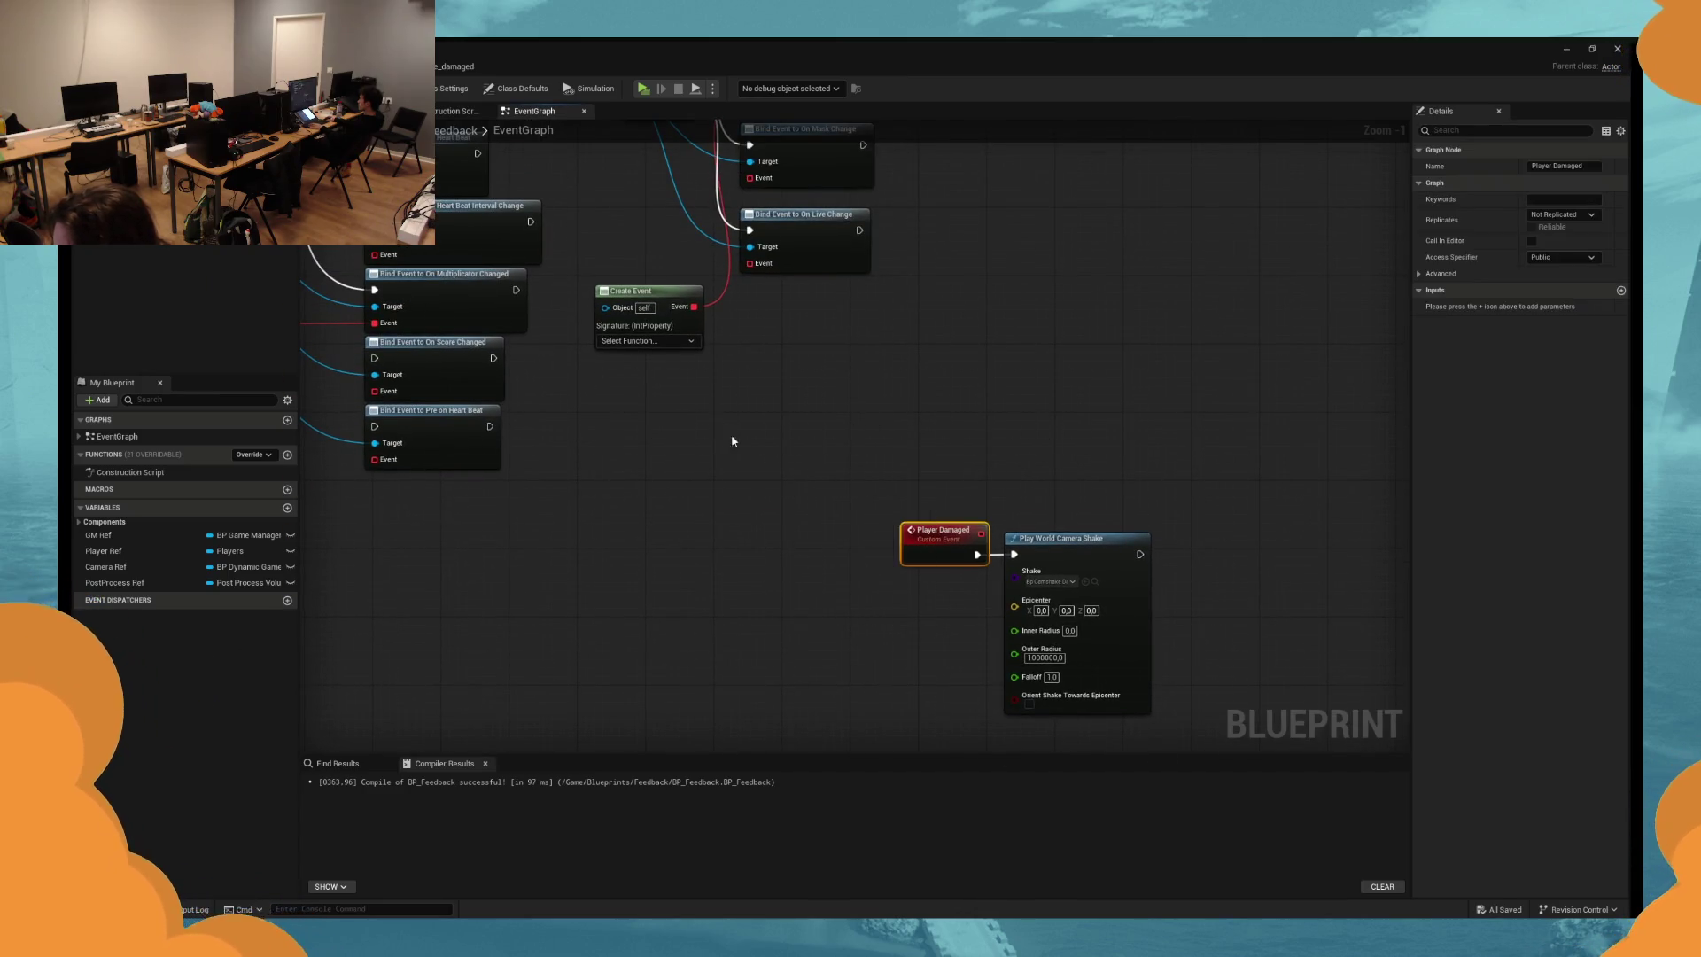
left_click(667, 341)
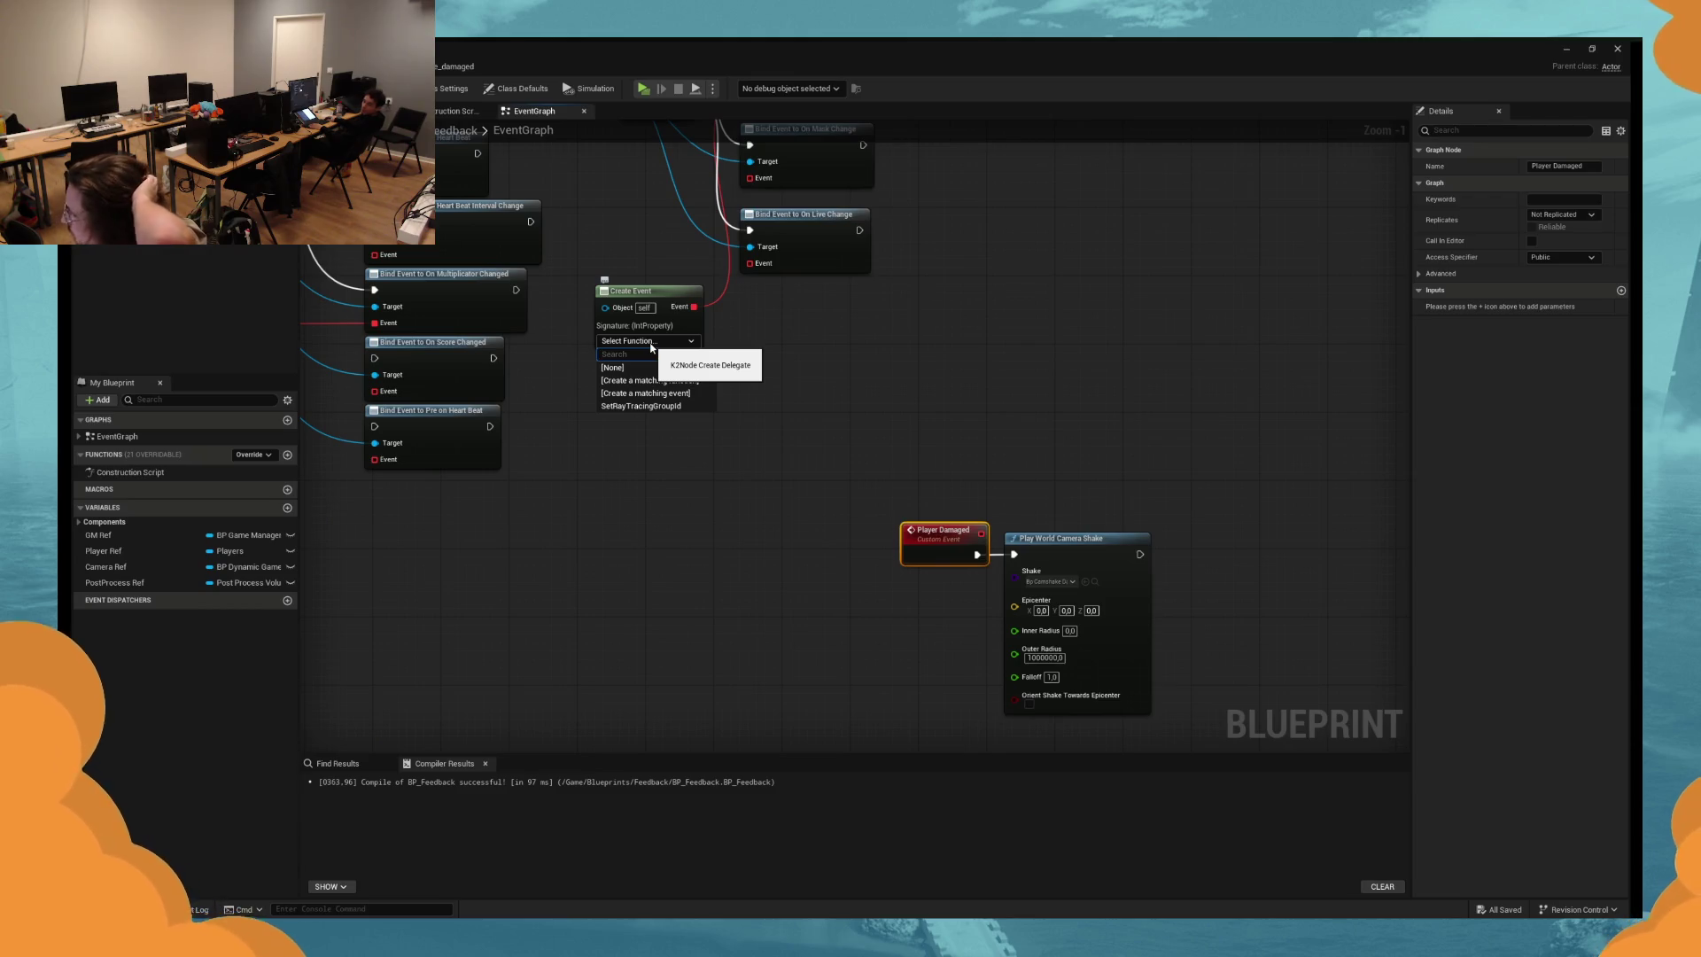
Cut and paste the Create Event node and wire it to On Player Damage's event input.
left_click(670, 367)
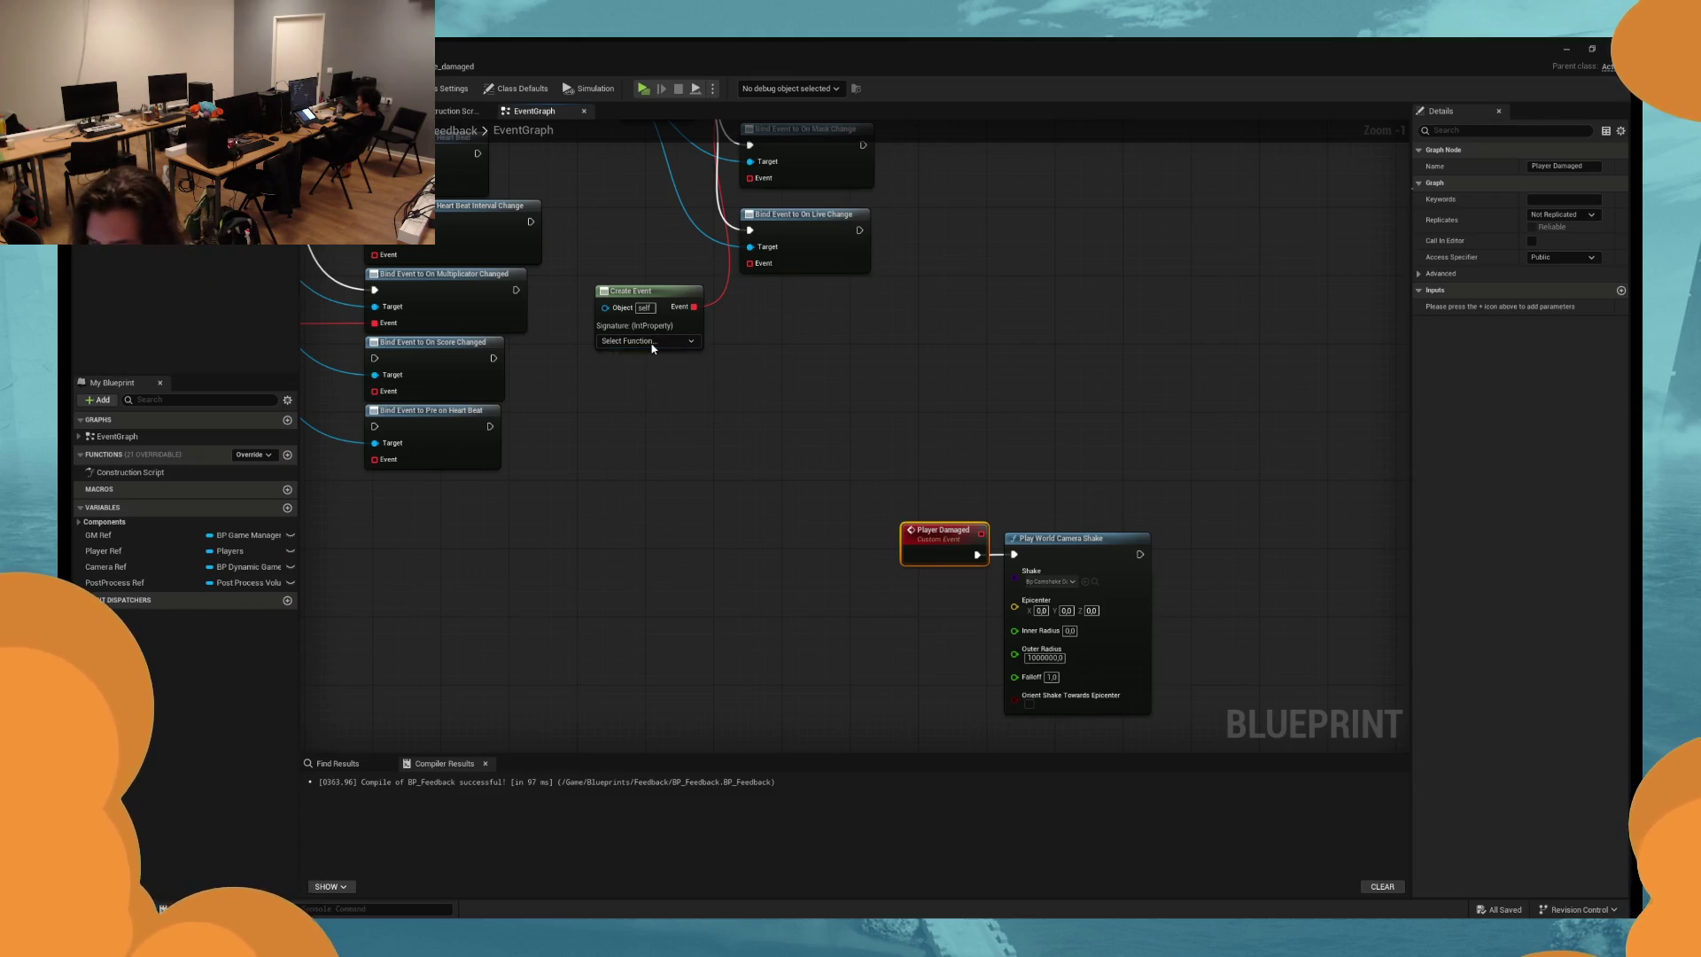
right_click(651, 352)
left_click(647, 340)
left_click(685, 332)
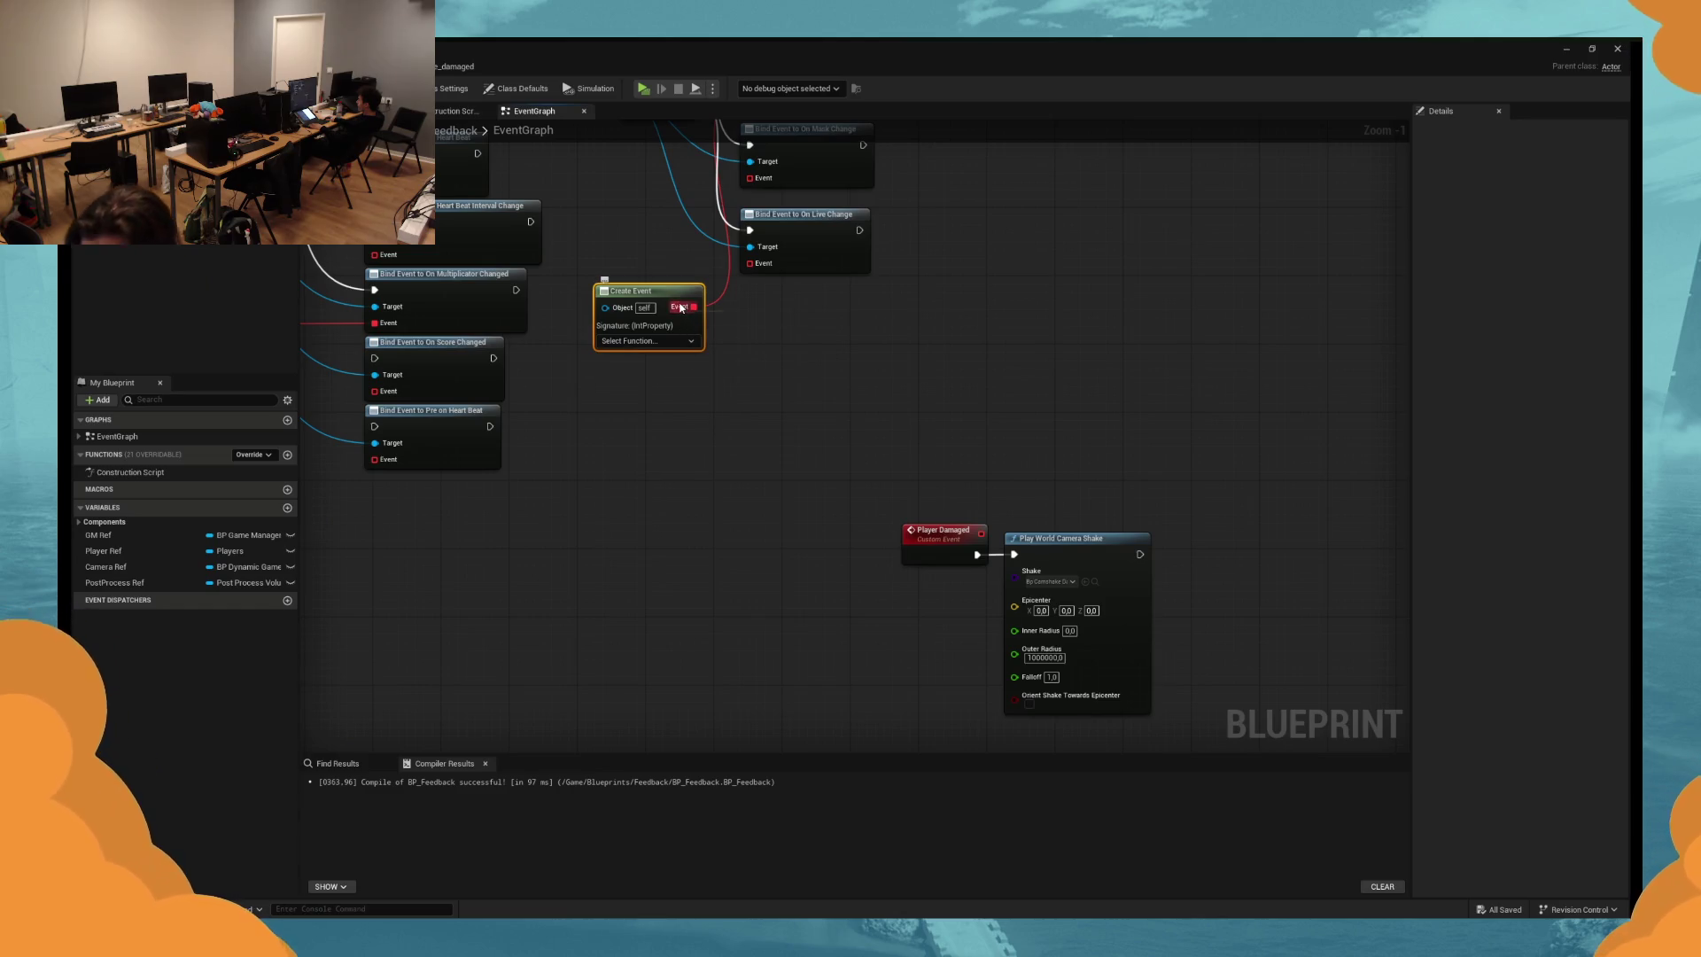
key("ctrl+x")
key("ctrl+v")
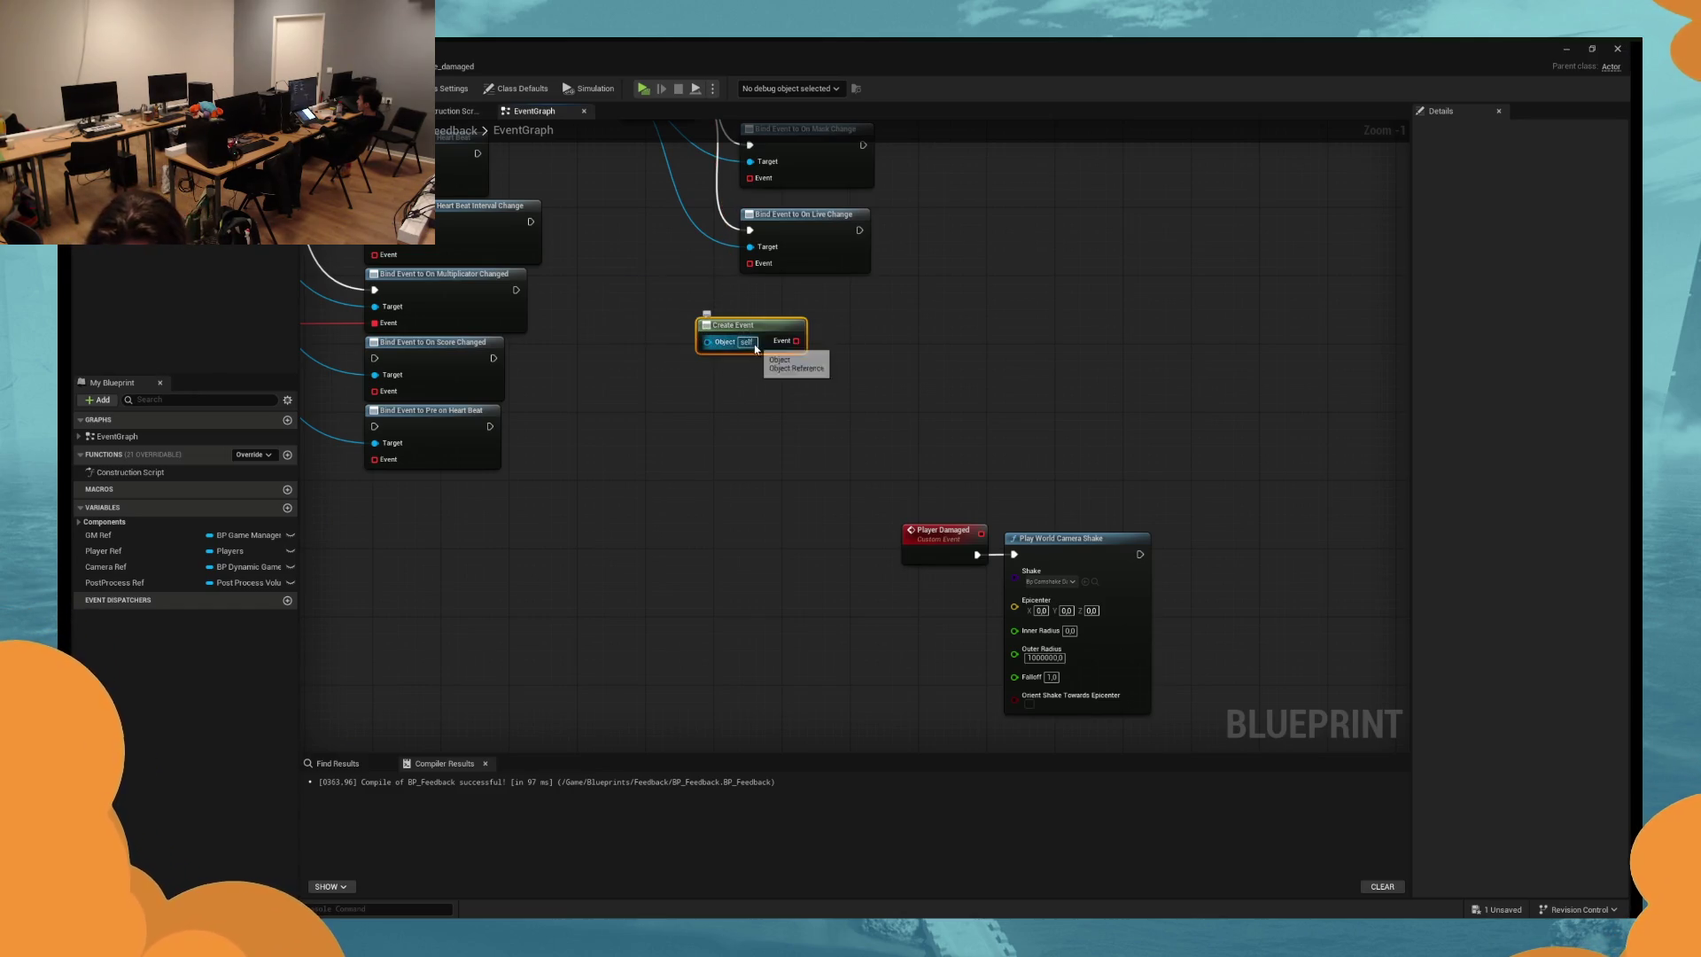
mouse_move(793, 345)
left_mouse_down()
mouse_move(798, 243)
mouse_move(758, 576)
mouse_move(757, 417)
mouse_move(597, 408)
mouse_move(621, 434)
left_mouse_up()
Set the Create Event's function to None and try linking Player Damaged to the binding.
left_click(707, 445)
left_click(620, 441)
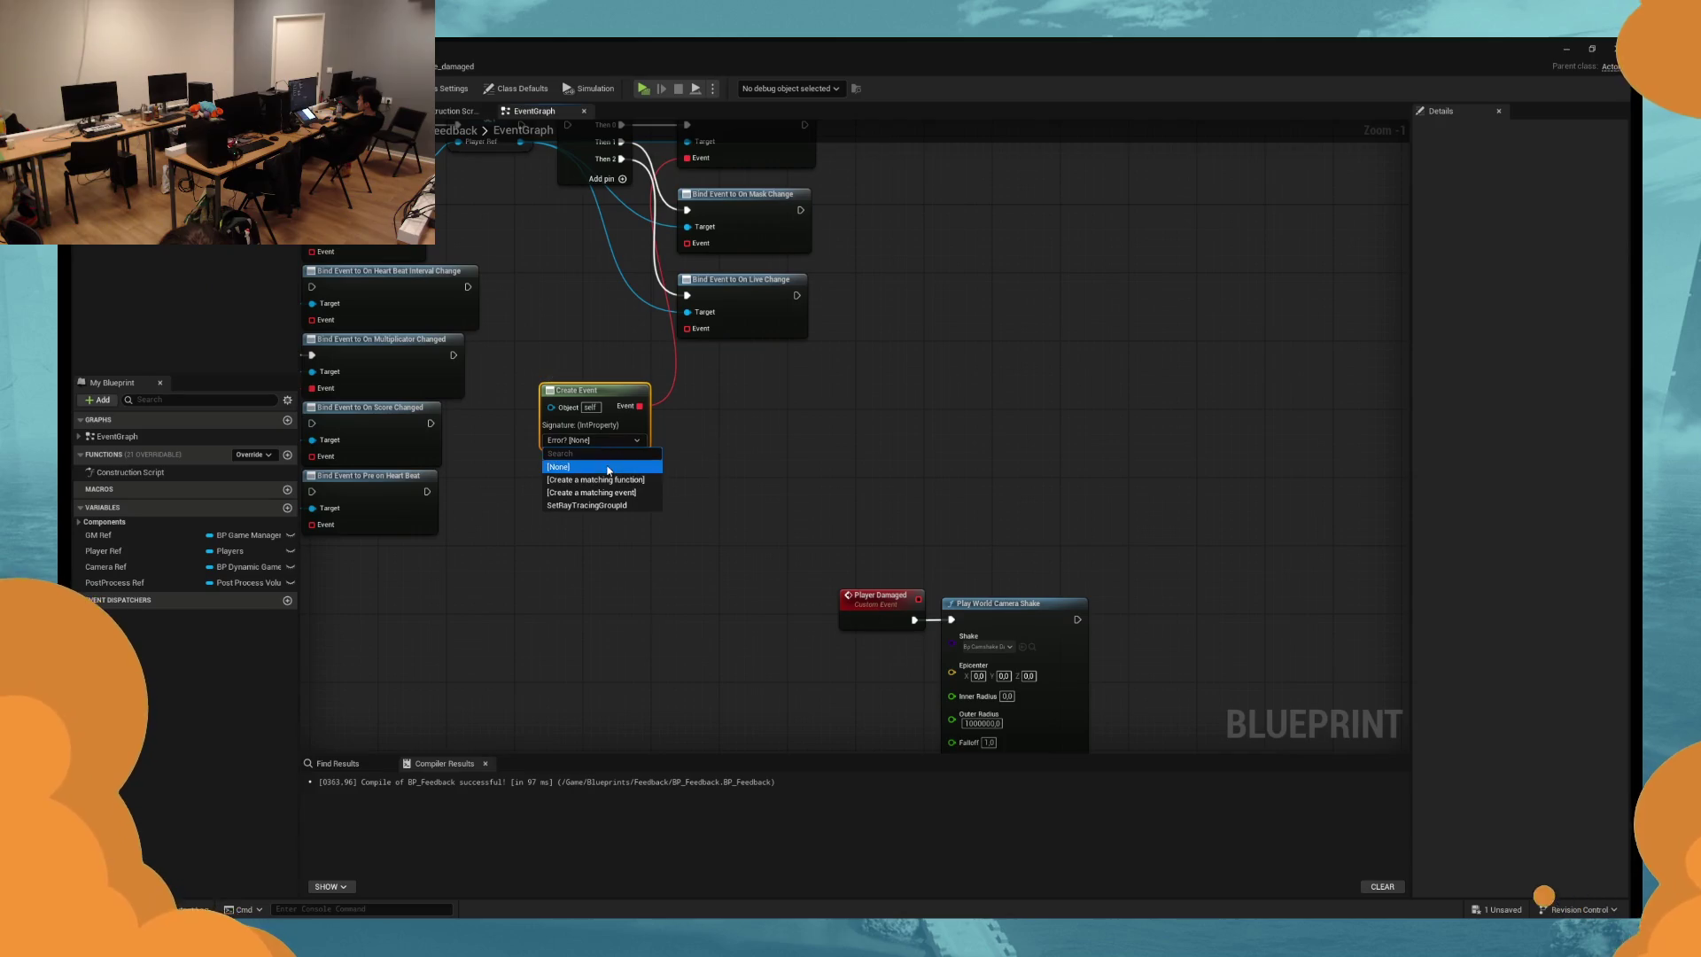
left_click(706, 437)
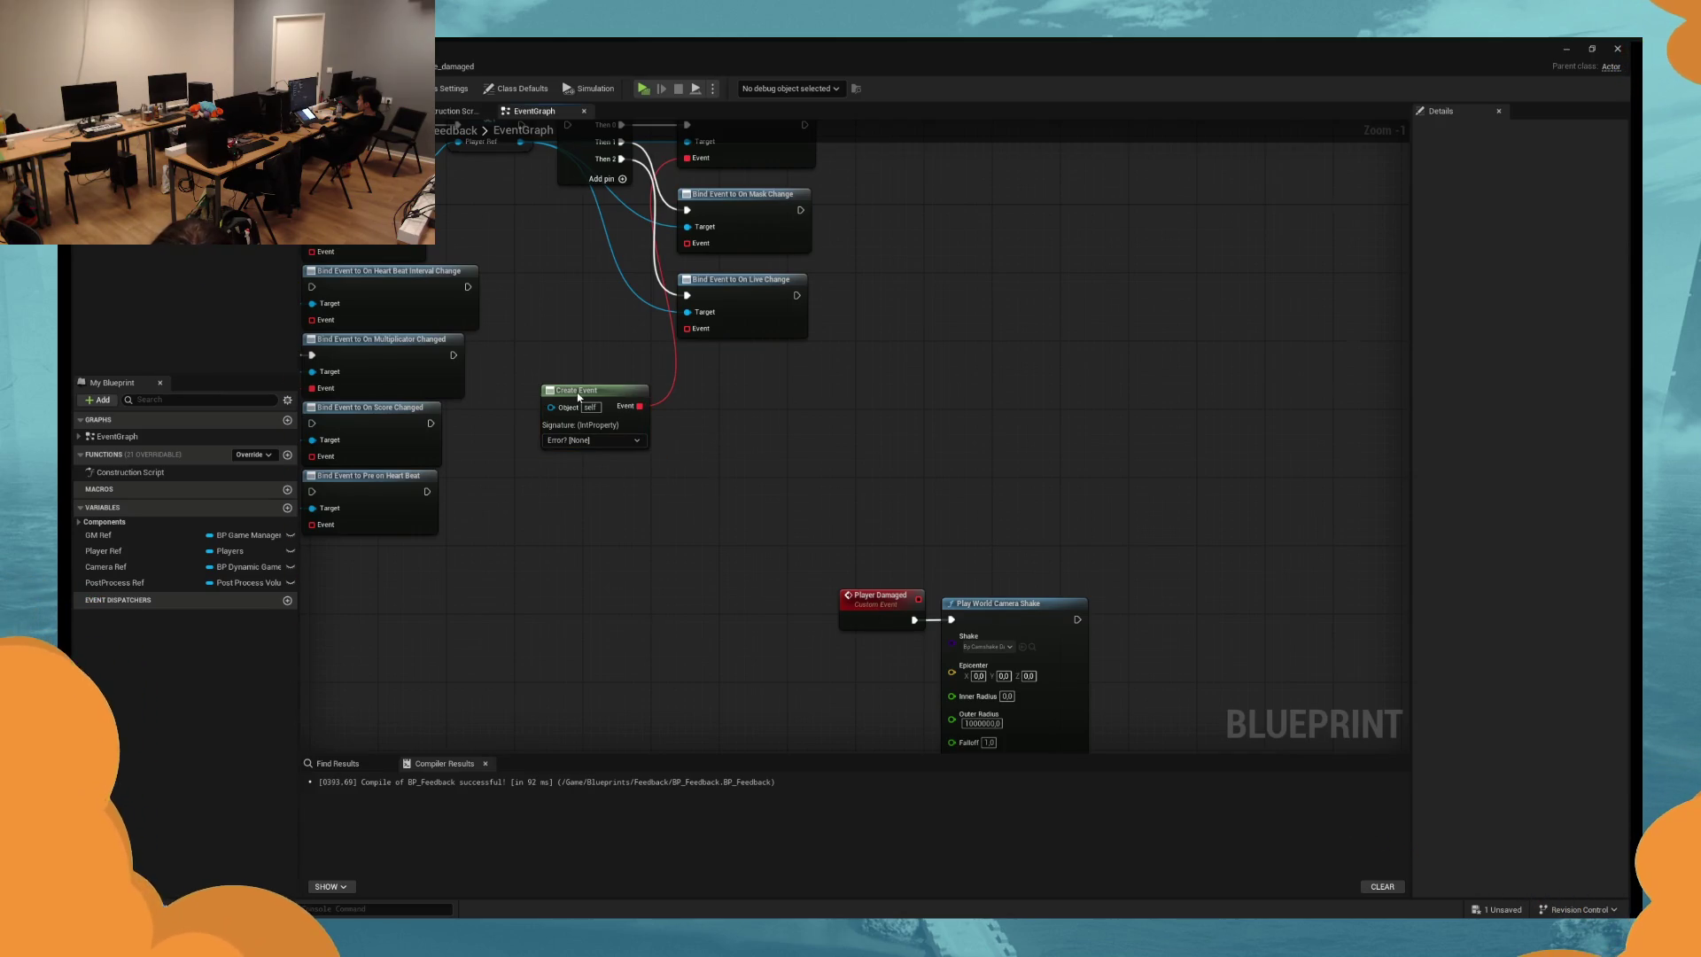
left_click(624, 447)
left_click_drag(918, 598, 731, 333)
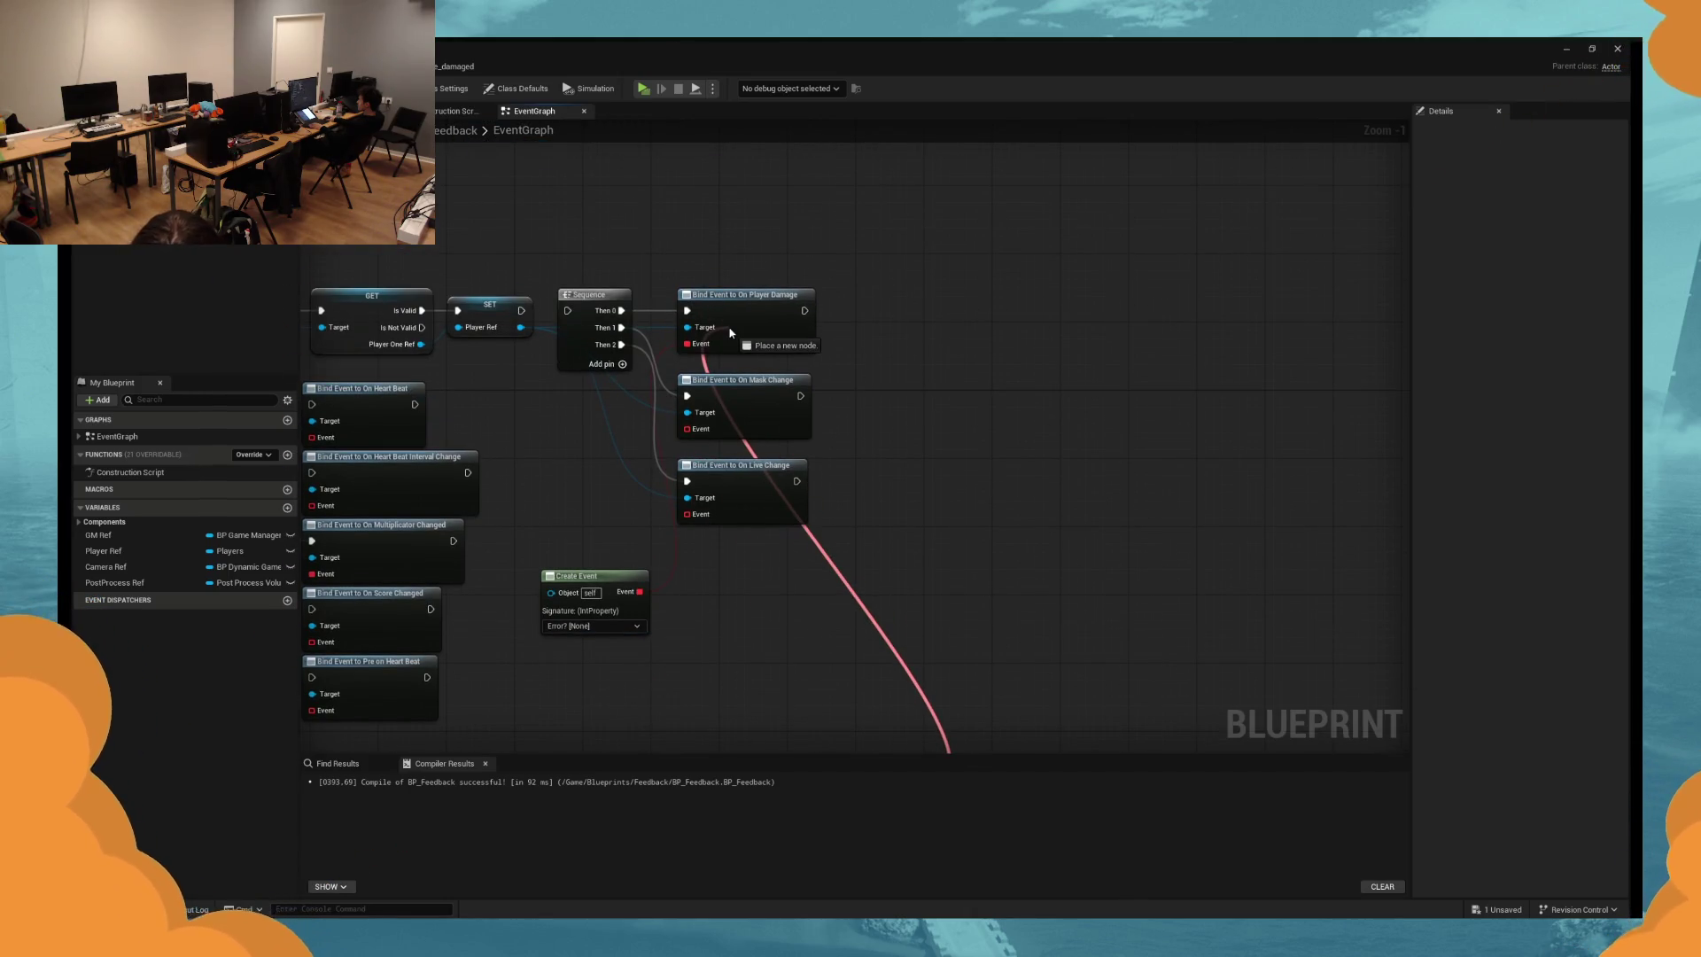
mouse_move(918, 631)
left_mouse_down()
mouse_move(683, 241)
mouse_move(702, 257)
mouse_move(706, 196)
mouse_move(695, 266)
mouse_move(797, 596)
mouse_move(656, 459)
mouse_move(684, 447)
mouse_move(630, 375)
left_mouse_up()
left_click(762, 539)
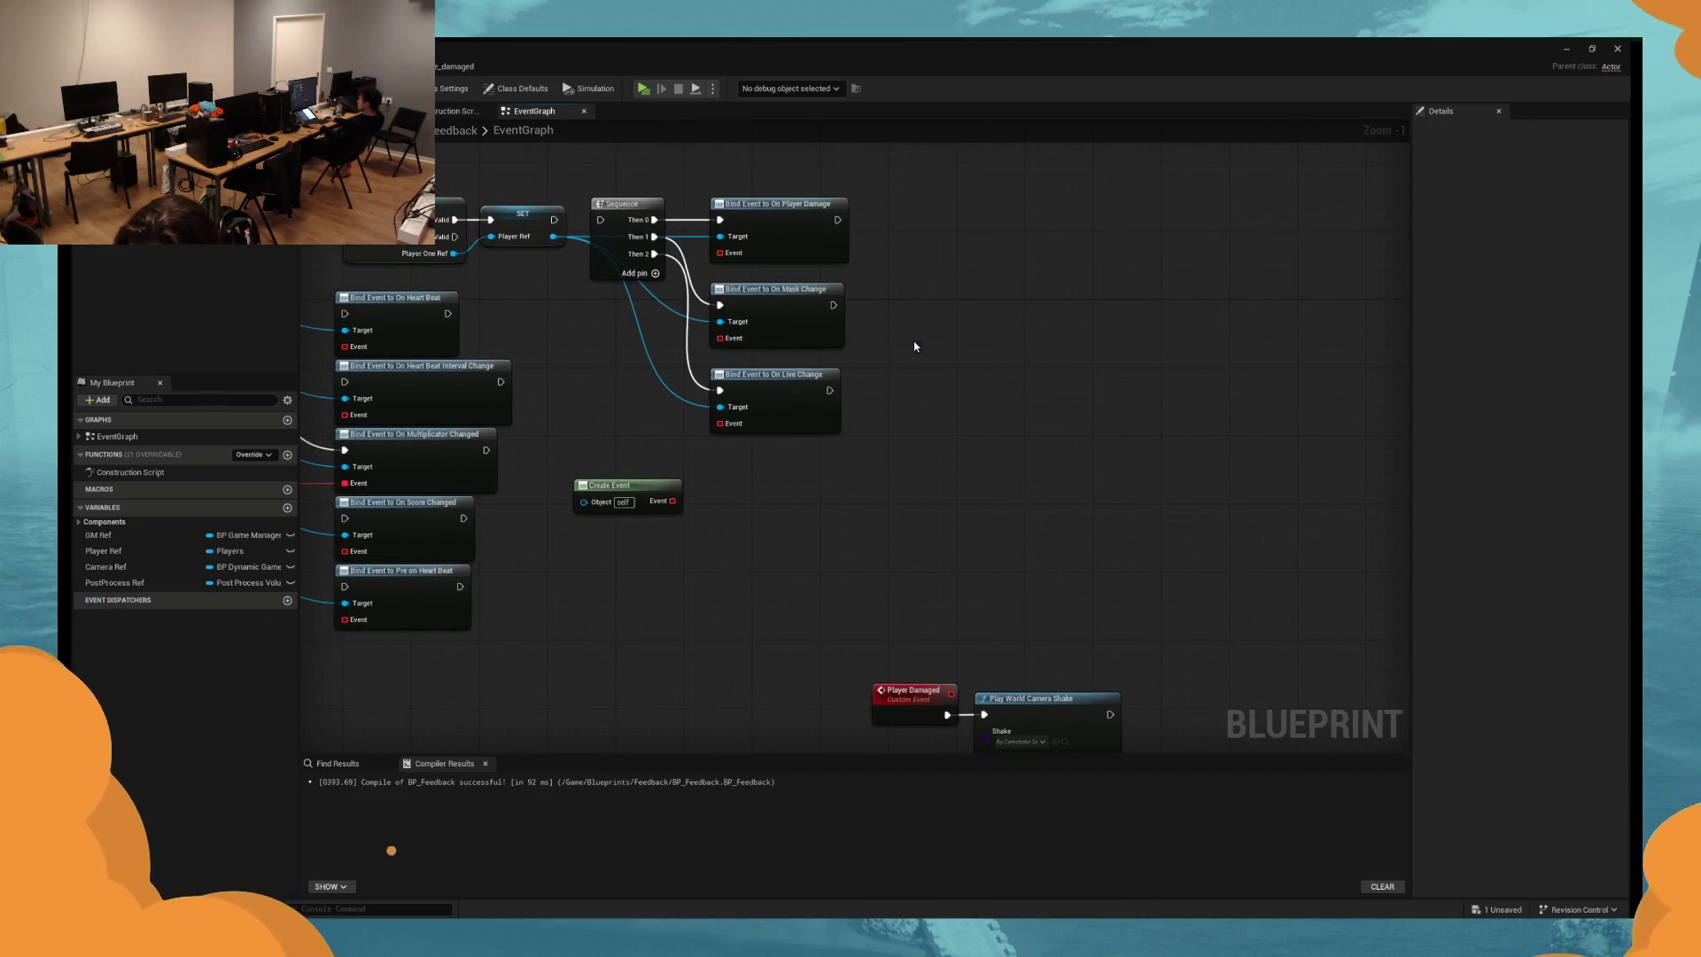
Remove an accidentally pasted binding, reconnect Create Event to On Player Damage, and compile.
key("ctrl+v")
key("Delete")
left_click_drag(730, 254, 672, 501)
left_click(616, 216)
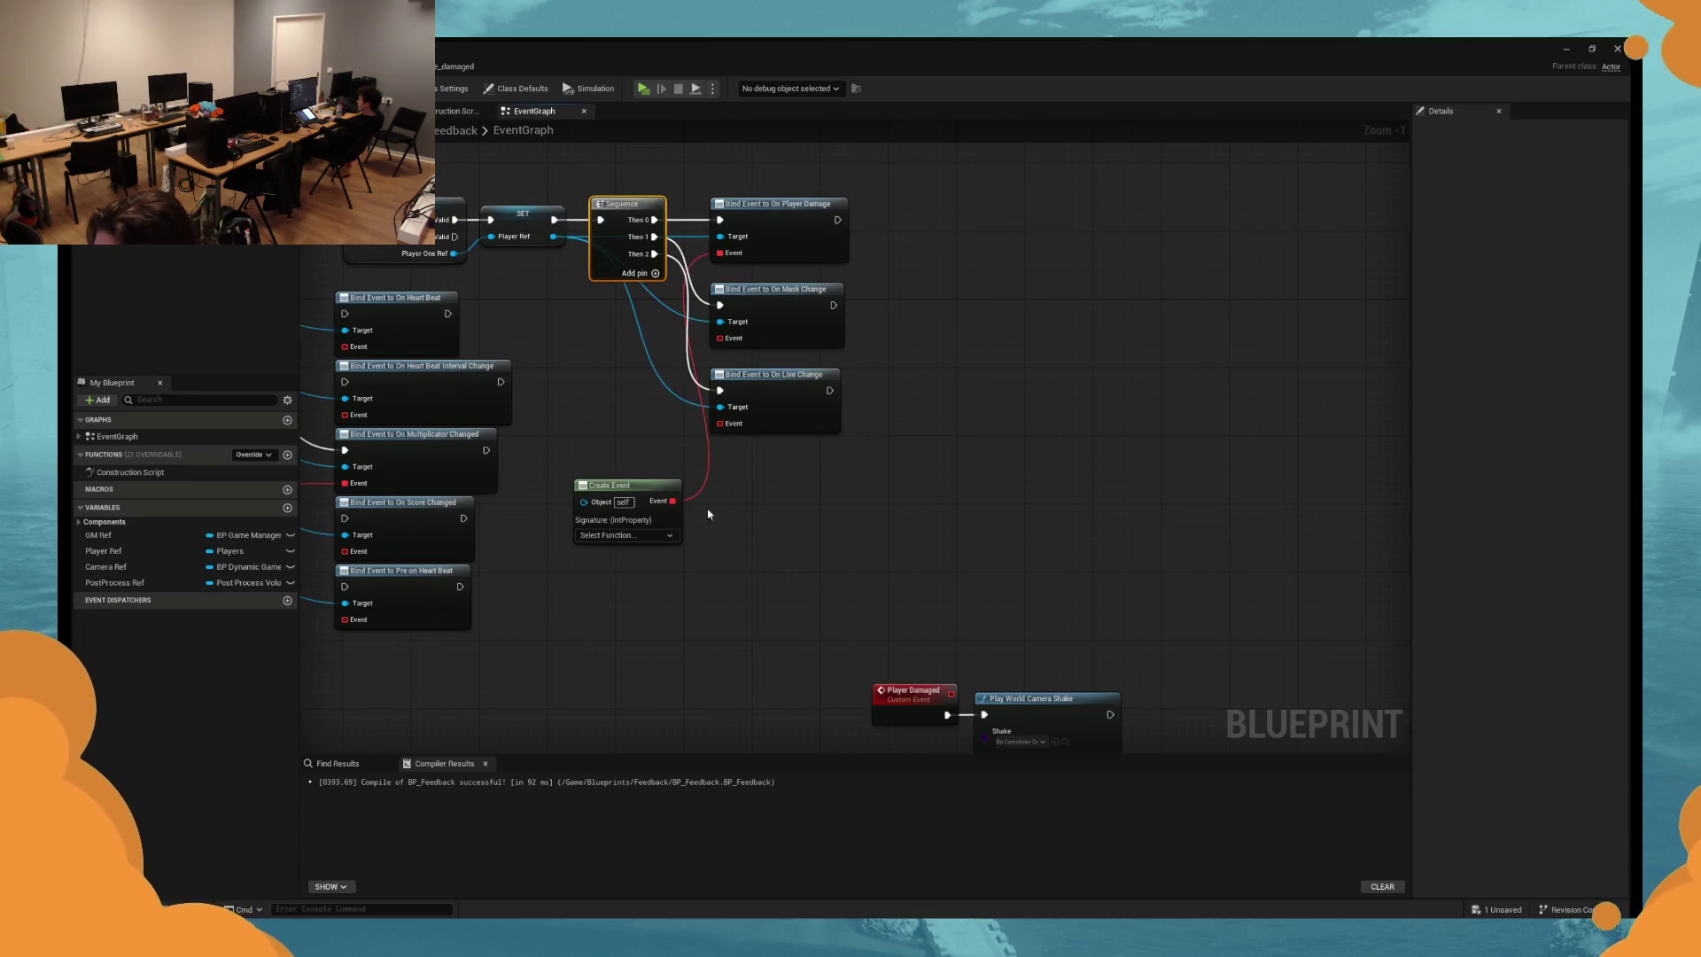
left_click(610, 426)
left_click(595, 404)
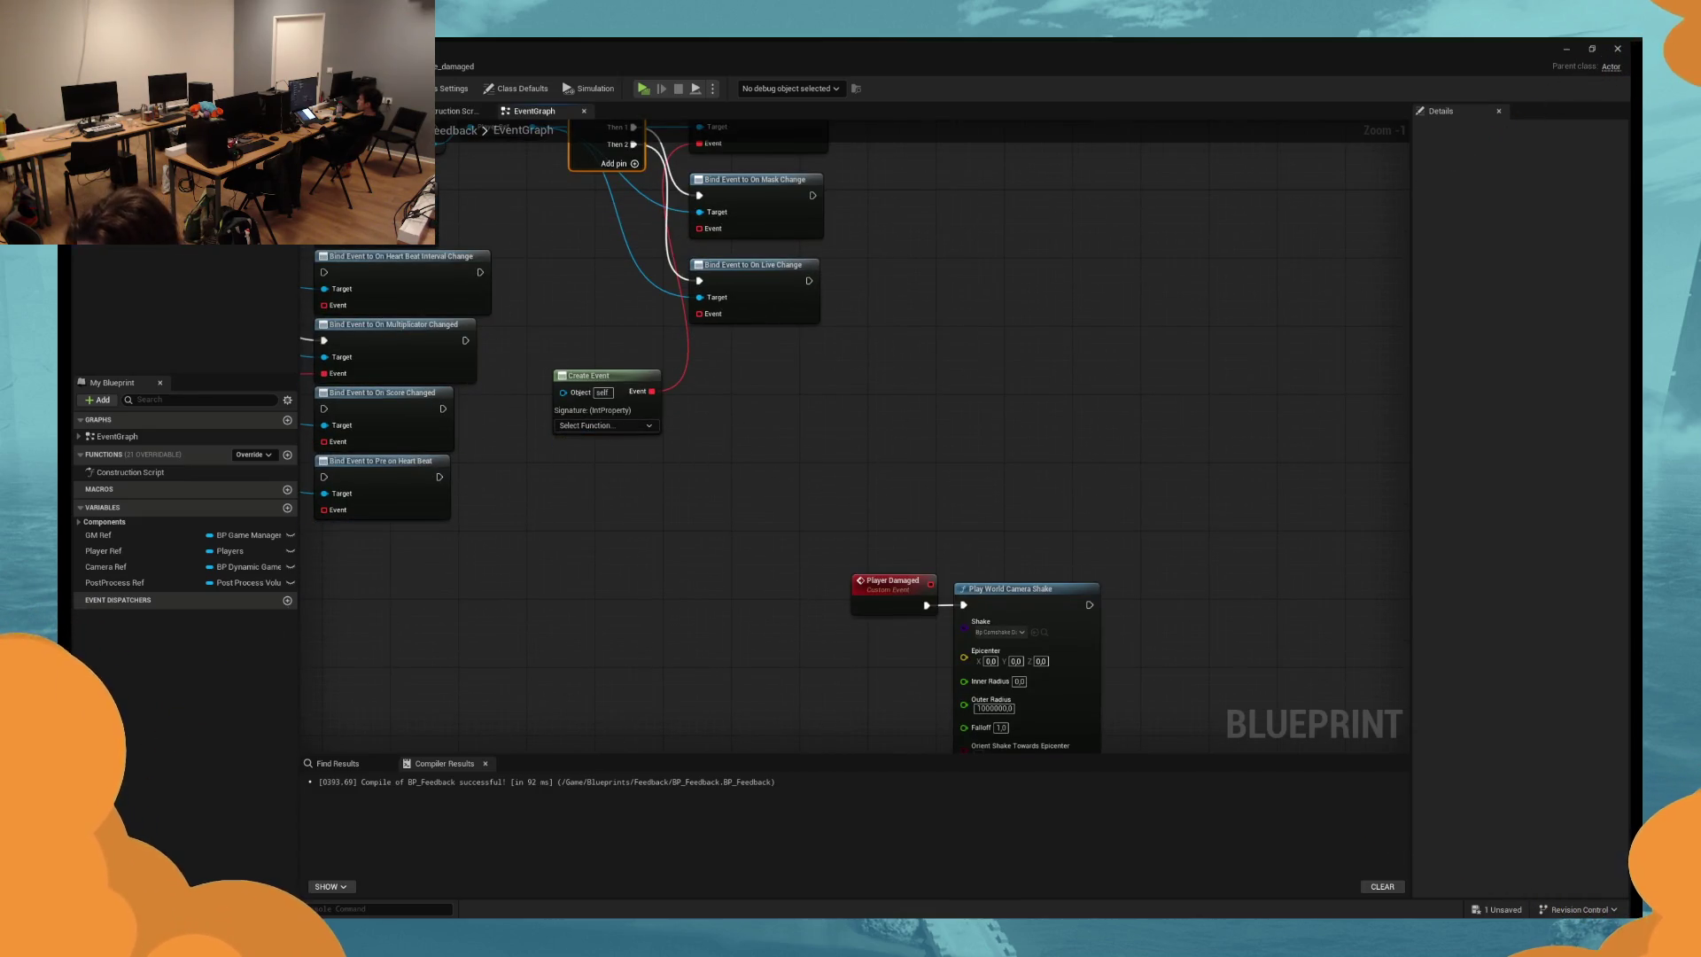
key("F7")
Check which function the working Multiplicateur Create Event uses for comparison.
left_click(609, 441)
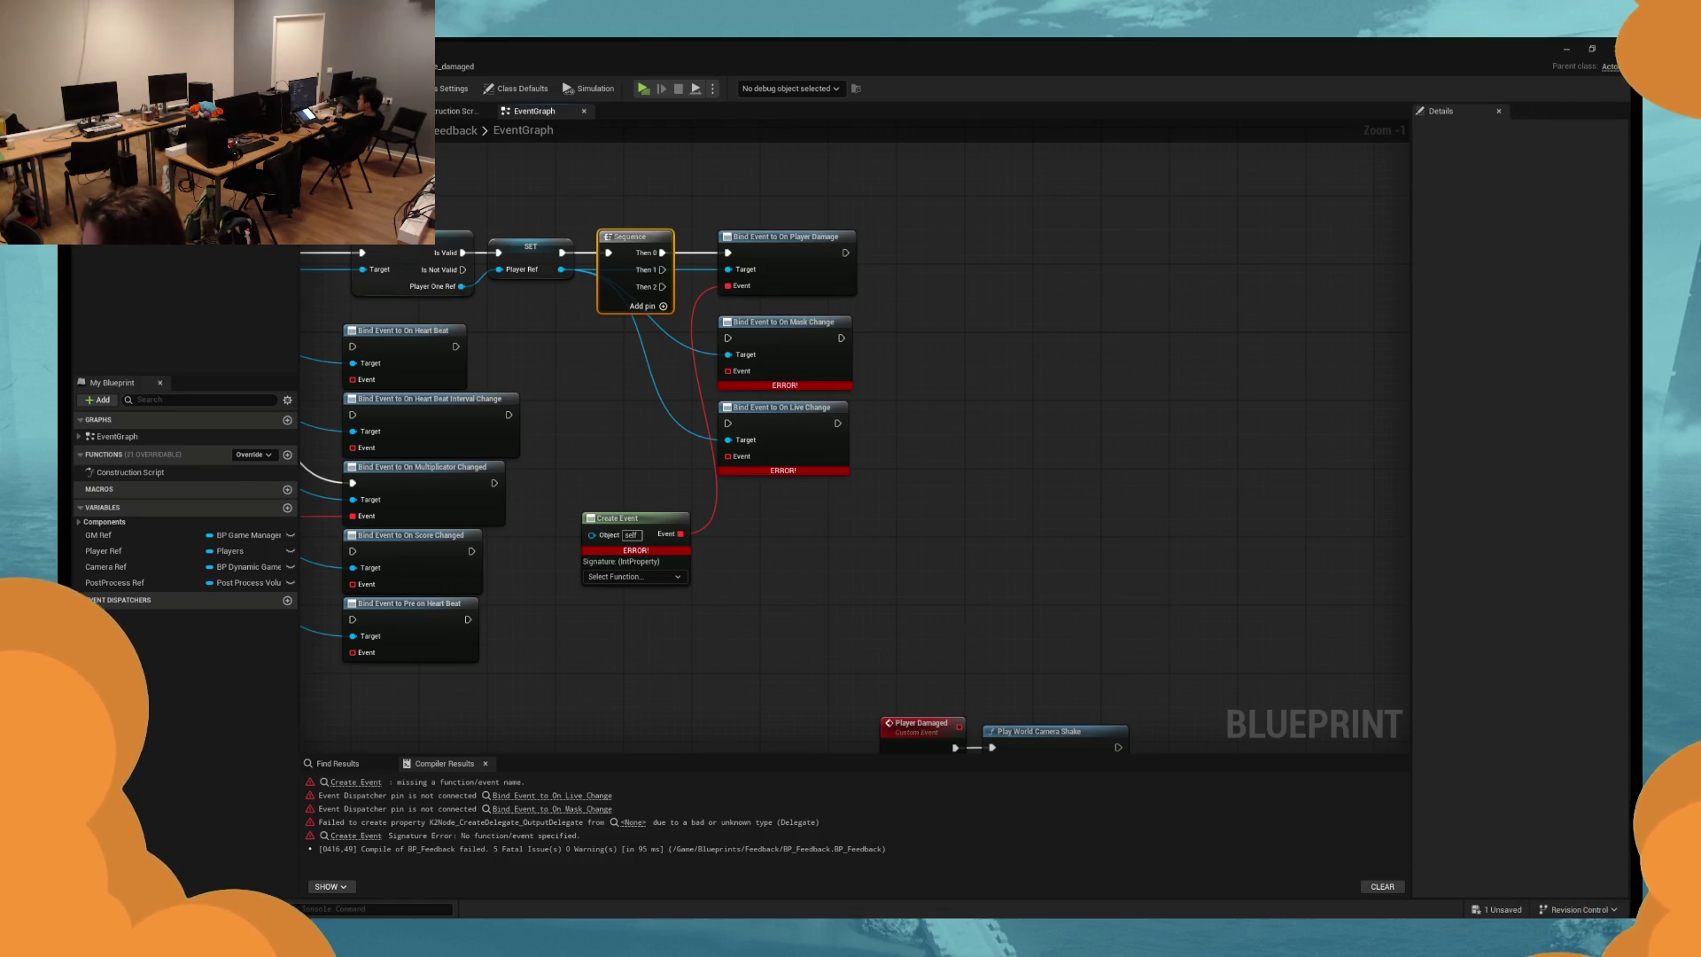
left_click(638, 414)
left_click(854, 563)
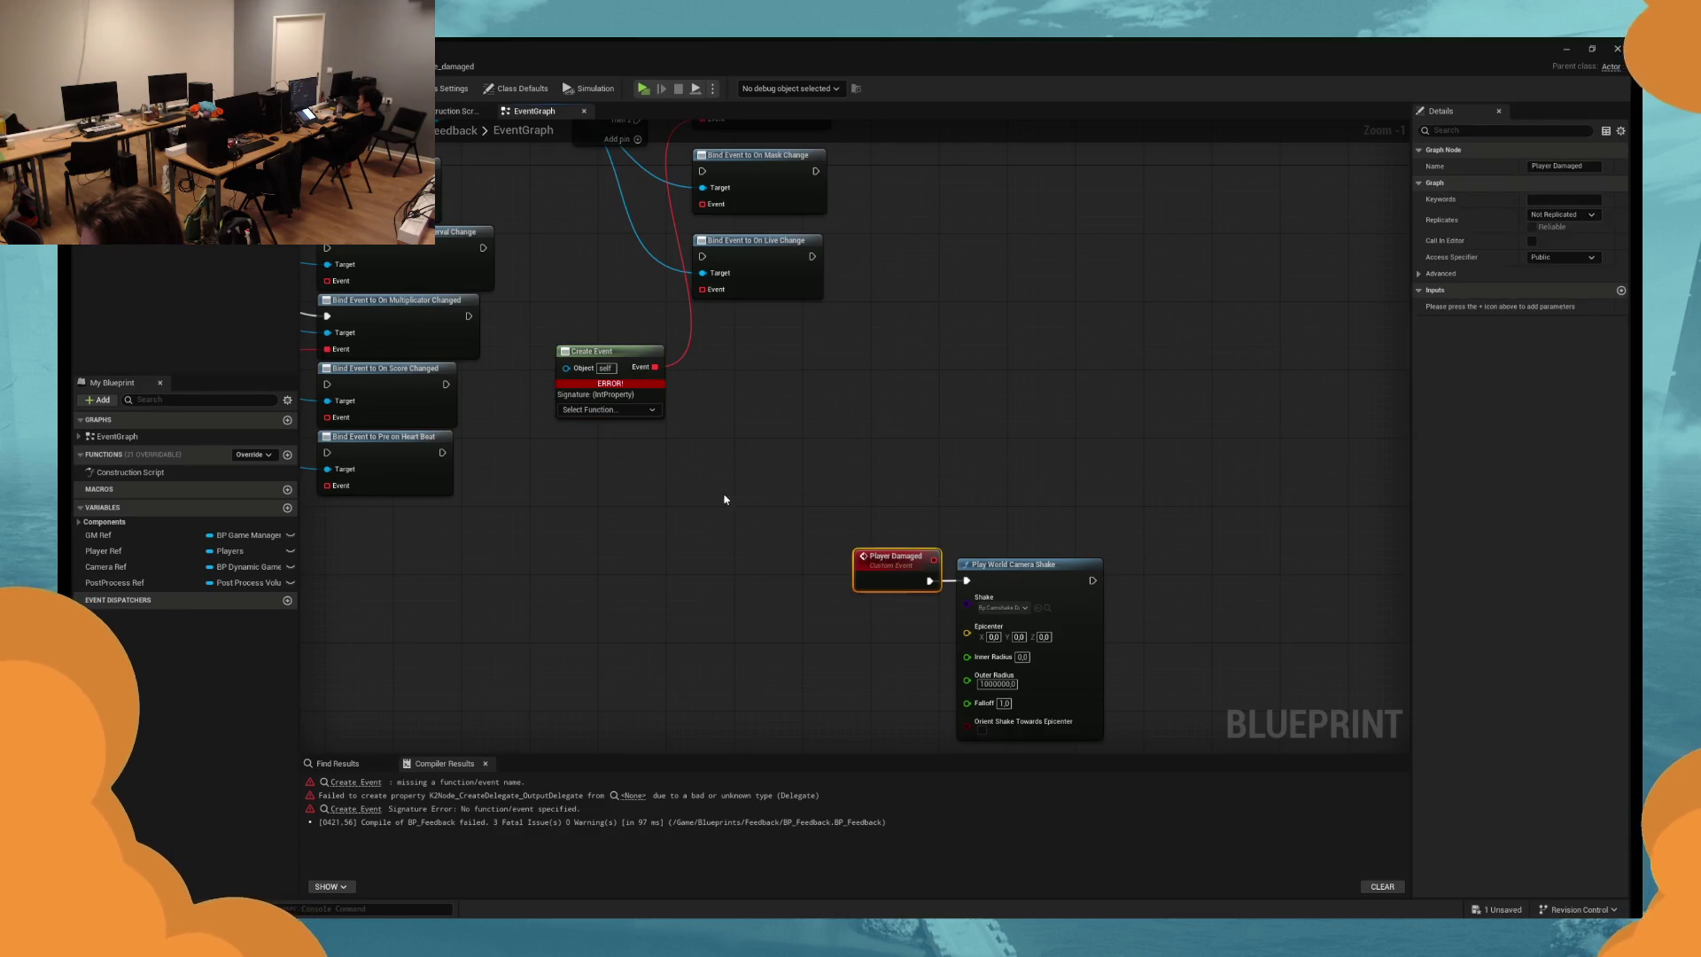
left_click(636, 413)
mouse_move(684, 444)
left_mouse_down()
mouse_move(964, 444)
mouse_move(506, 406)
left_mouse_up()
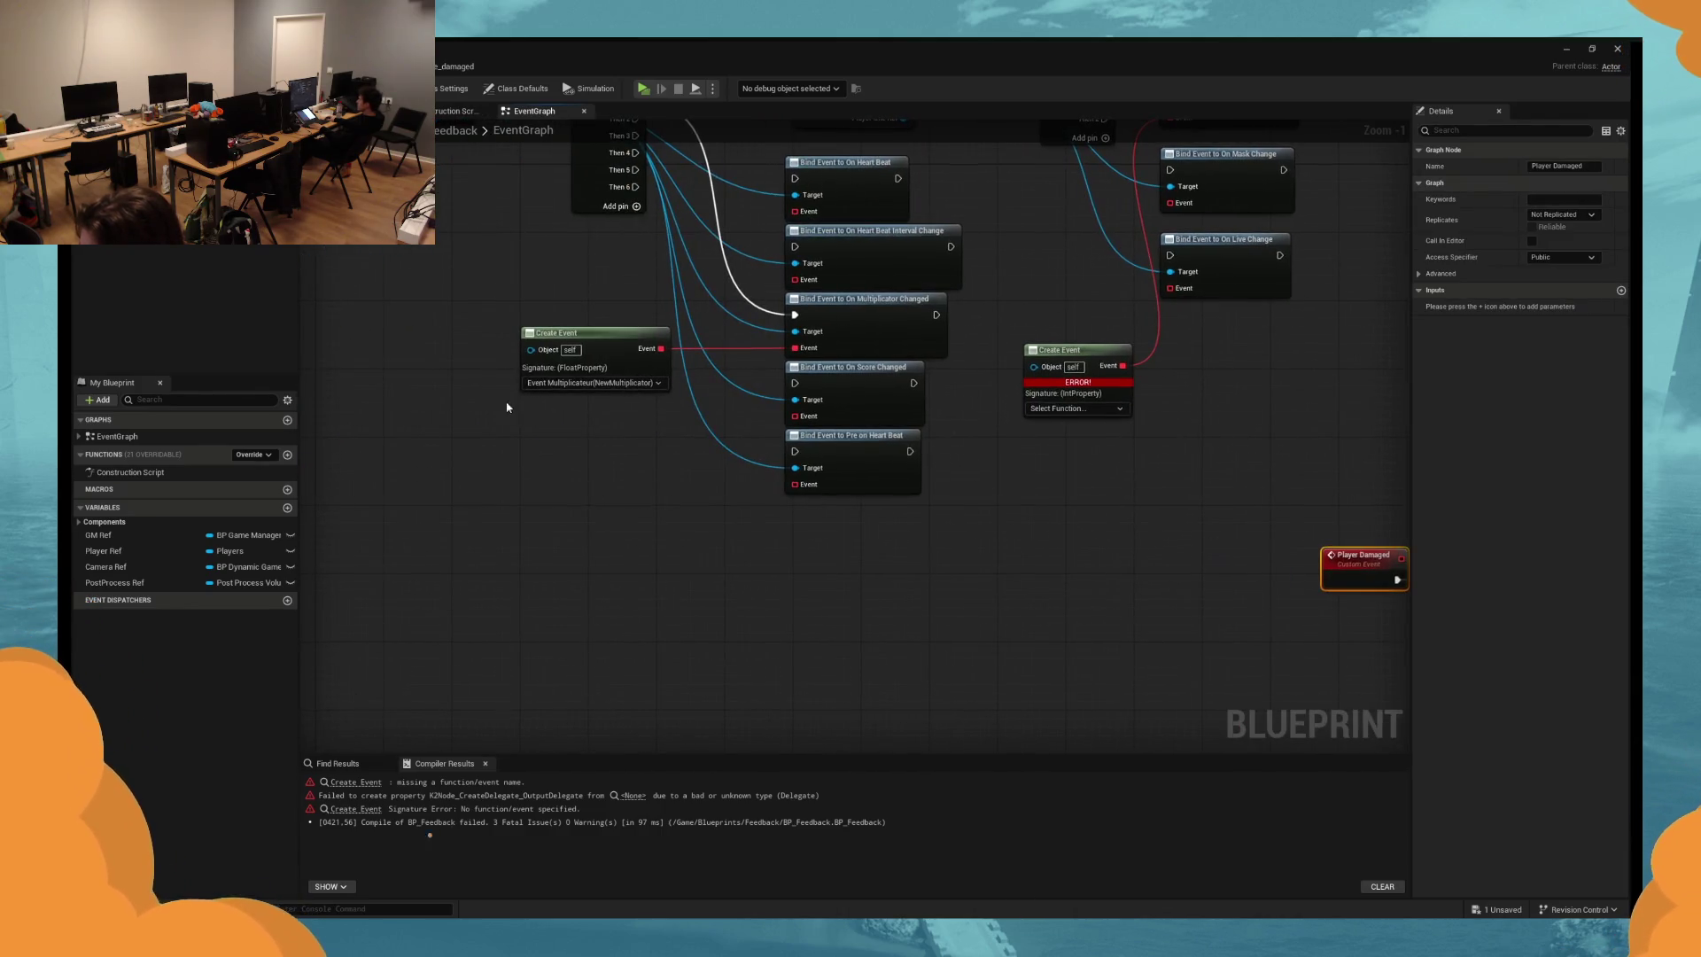
left_click(592, 382)
left_click(675, 599)
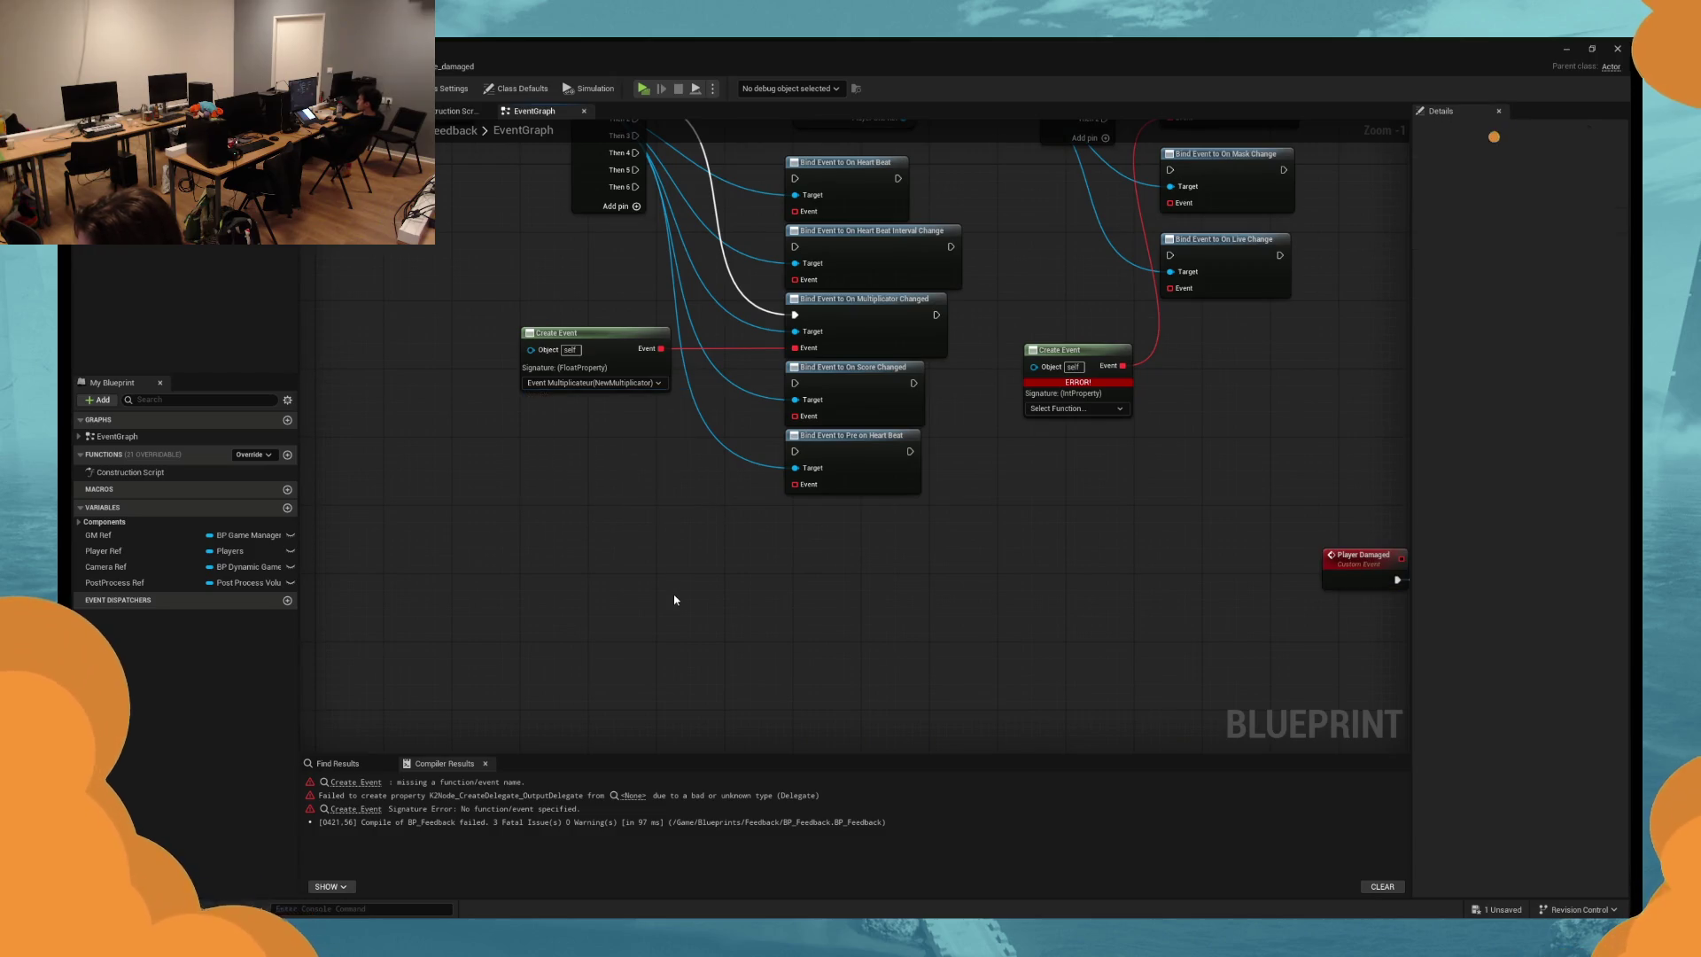
Replace the erroring Create Event with a fresh copy wired to the binding, then select Player Damaged.
mouse_move(1093, 441)
left_mouse_down()
mouse_move(895, 482)
mouse_move(880, 505)
mouse_move(979, 464)
mouse_move(959, 242)
mouse_move(947, 288)
left_mouse_up()
key("ctrl+v")
left_click(851, 435)
key("Delete")
mouse_move(1018, 594)
left_mouse_down()
mouse_move(931, 531)
mouse_move(773, 350)
mouse_move(747, 502)
mouse_move(560, 458)
left_mouse_up()
left_click(846, 532)
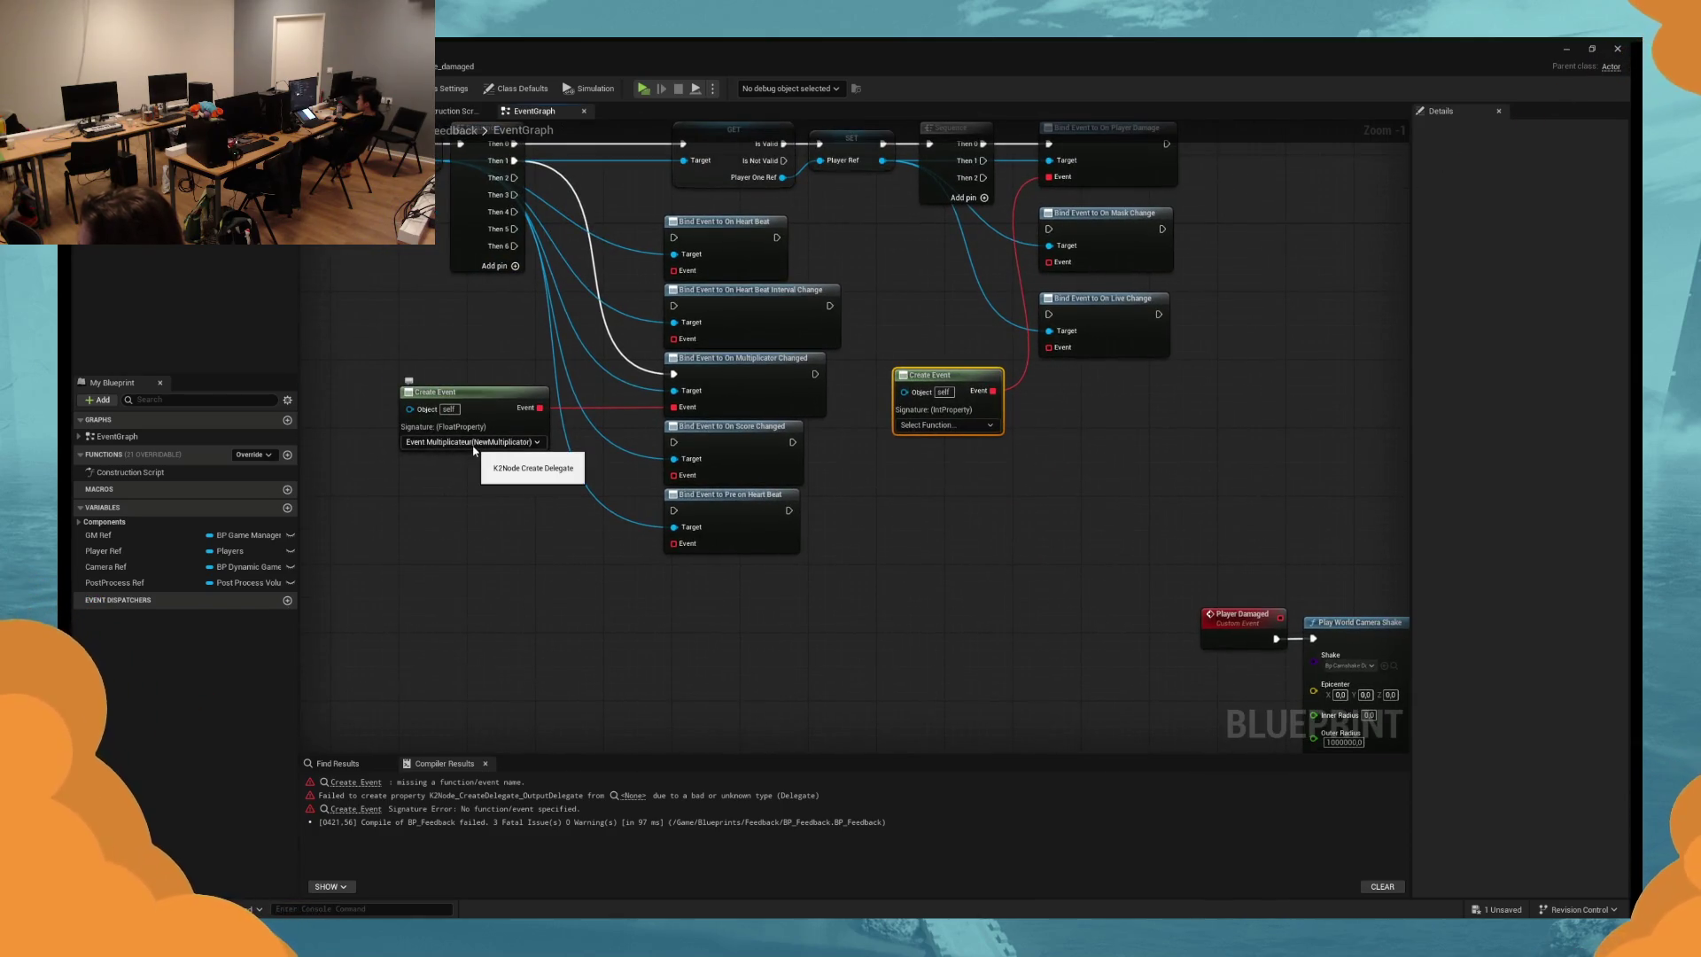
mouse_move(521, 486)
left_mouse_down()
mouse_move(584, 428)
mouse_move(1409, 361)
mouse_move(435, 474)
left_mouse_up()
left_click(1078, 506)
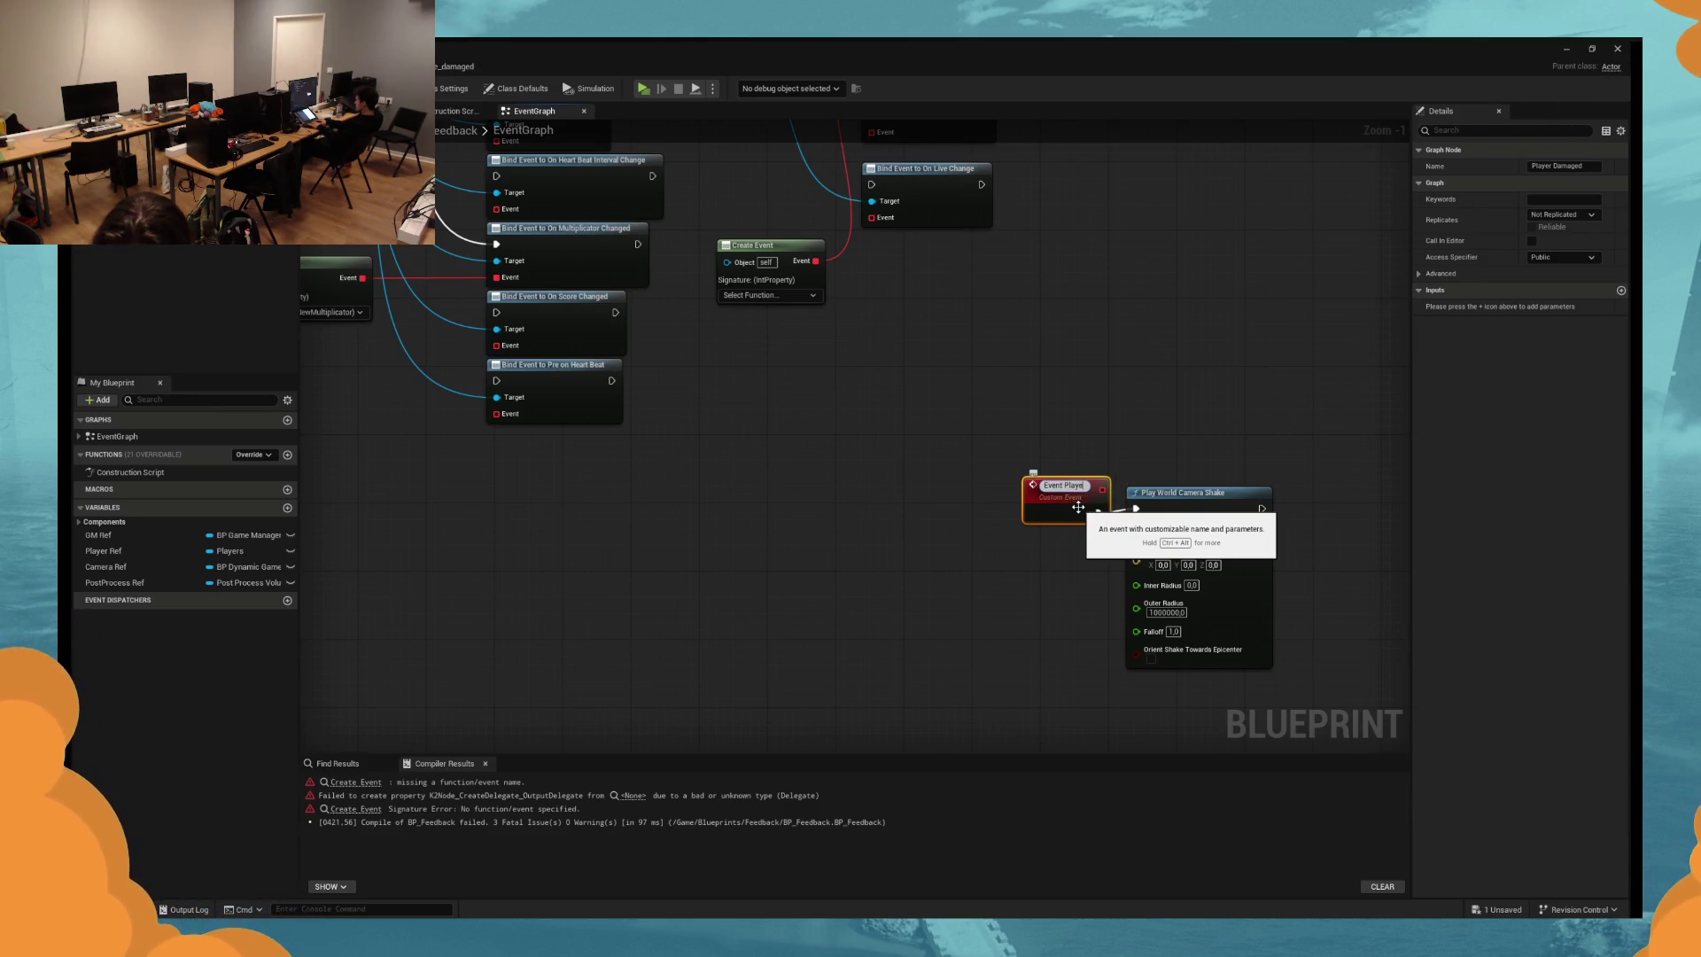
Rename the custom event to Event Player Damaged and place it beside Play World Camera Shake.
key("Return")
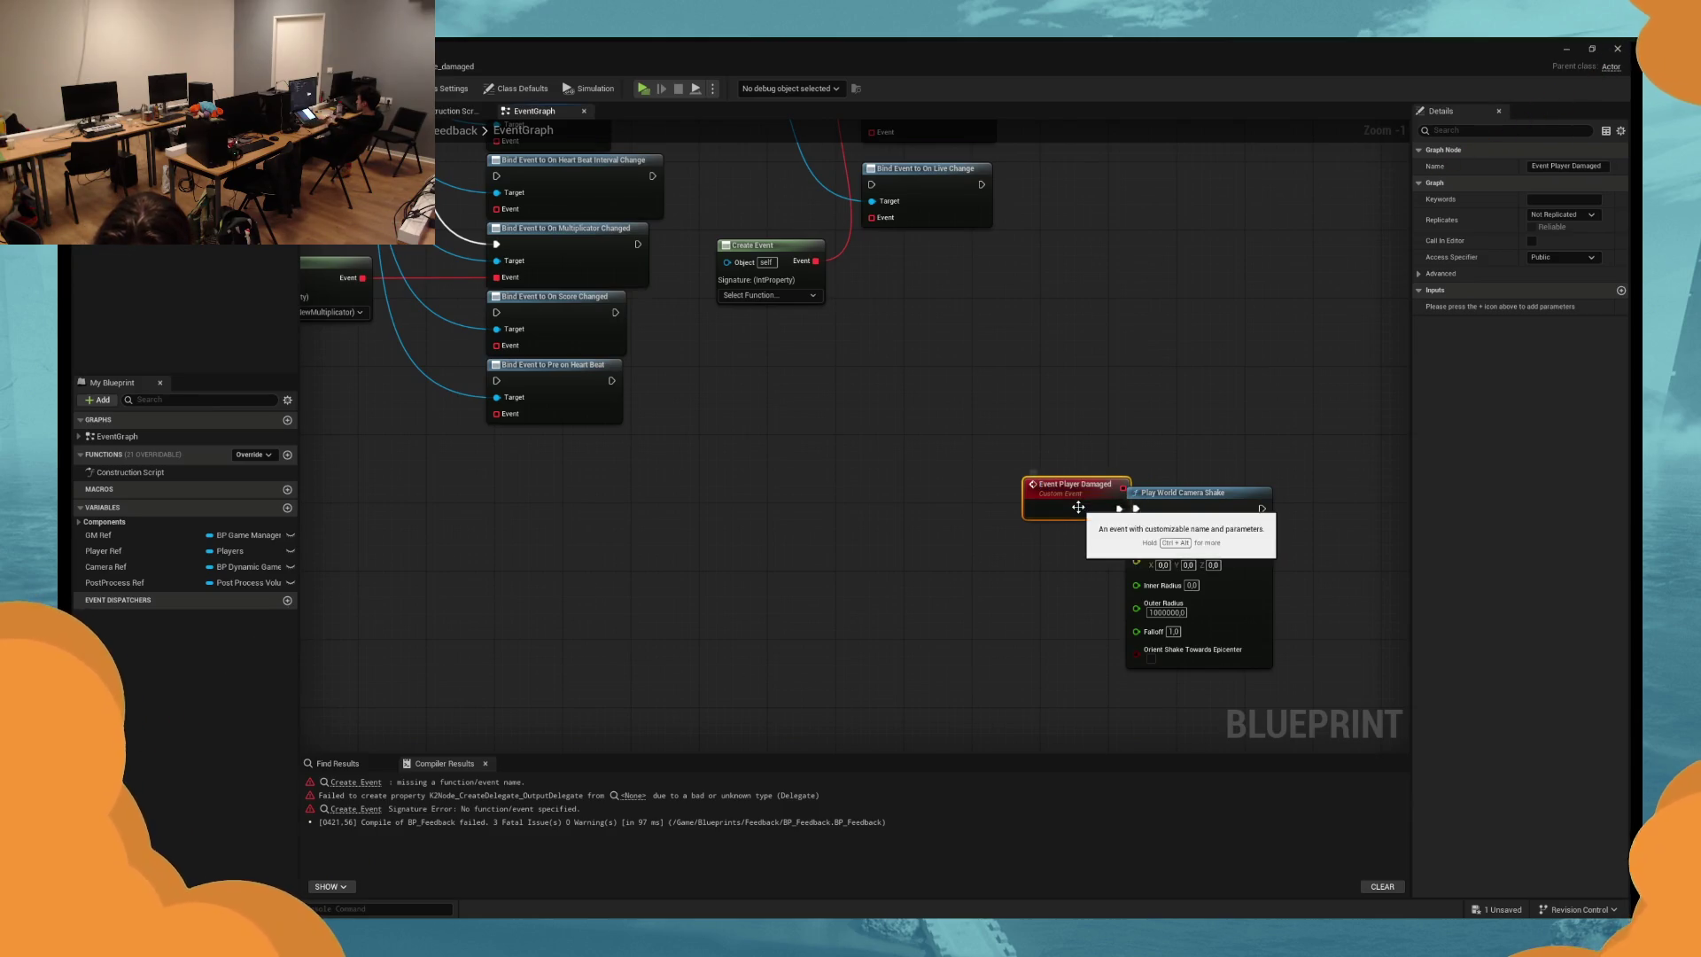
left_click_drag(1078, 507, 1027, 510)
left_click(766, 256)
left_click(764, 295)
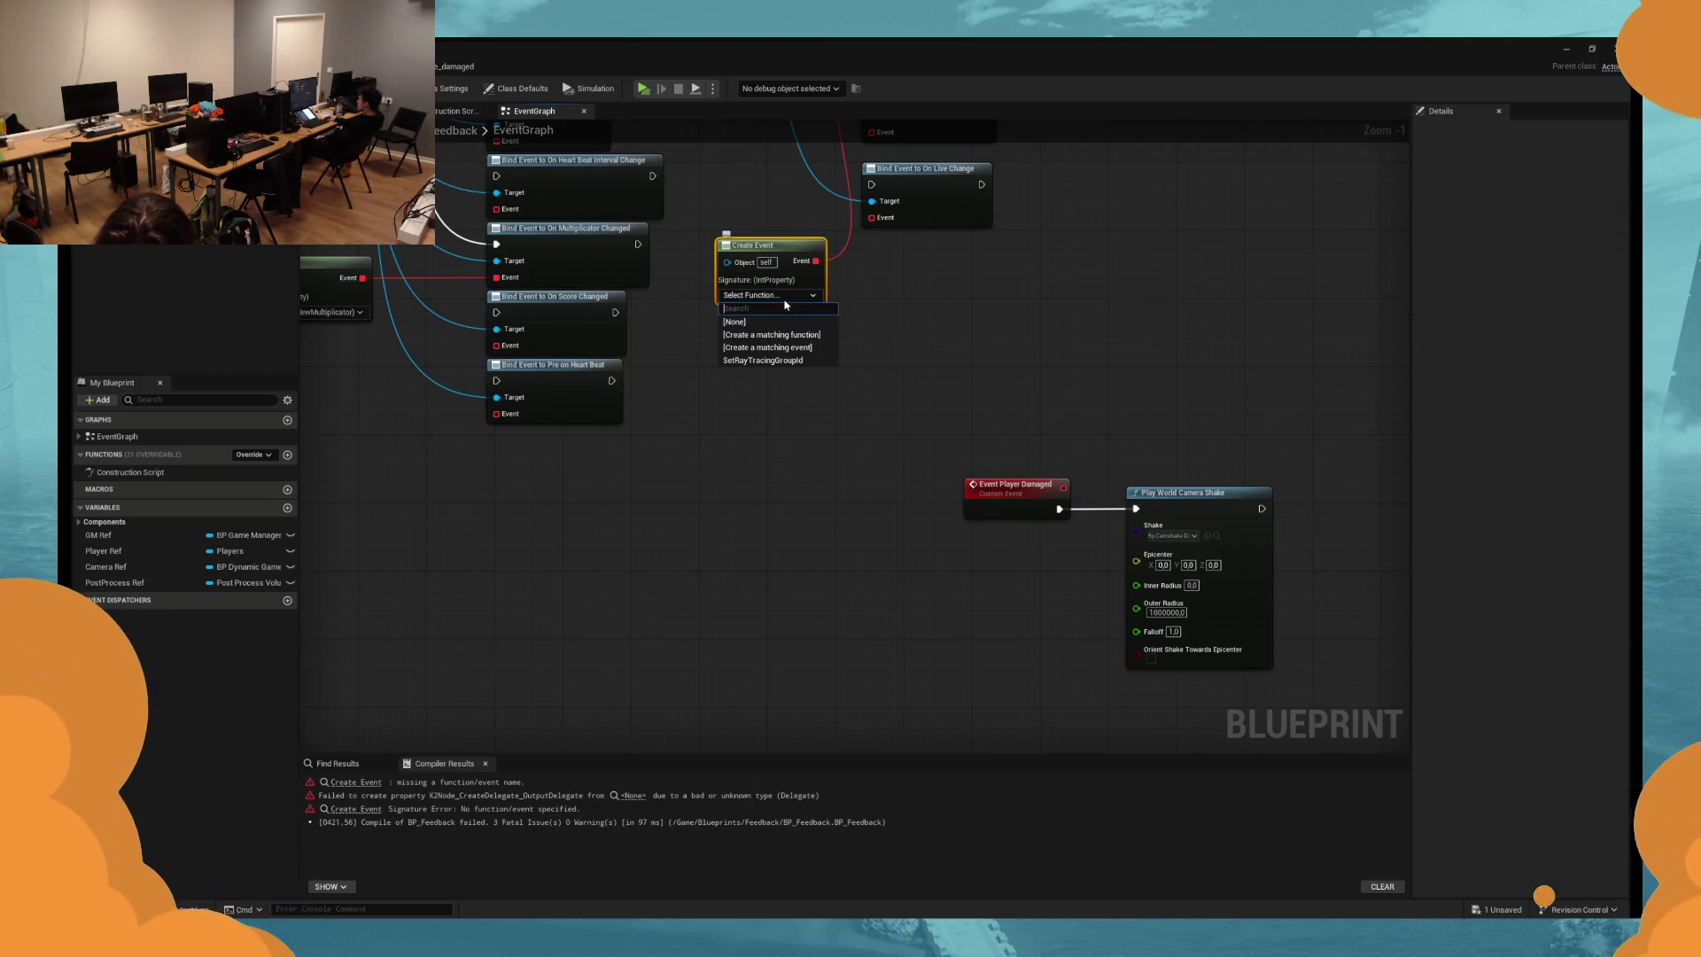
left_click(820, 331)
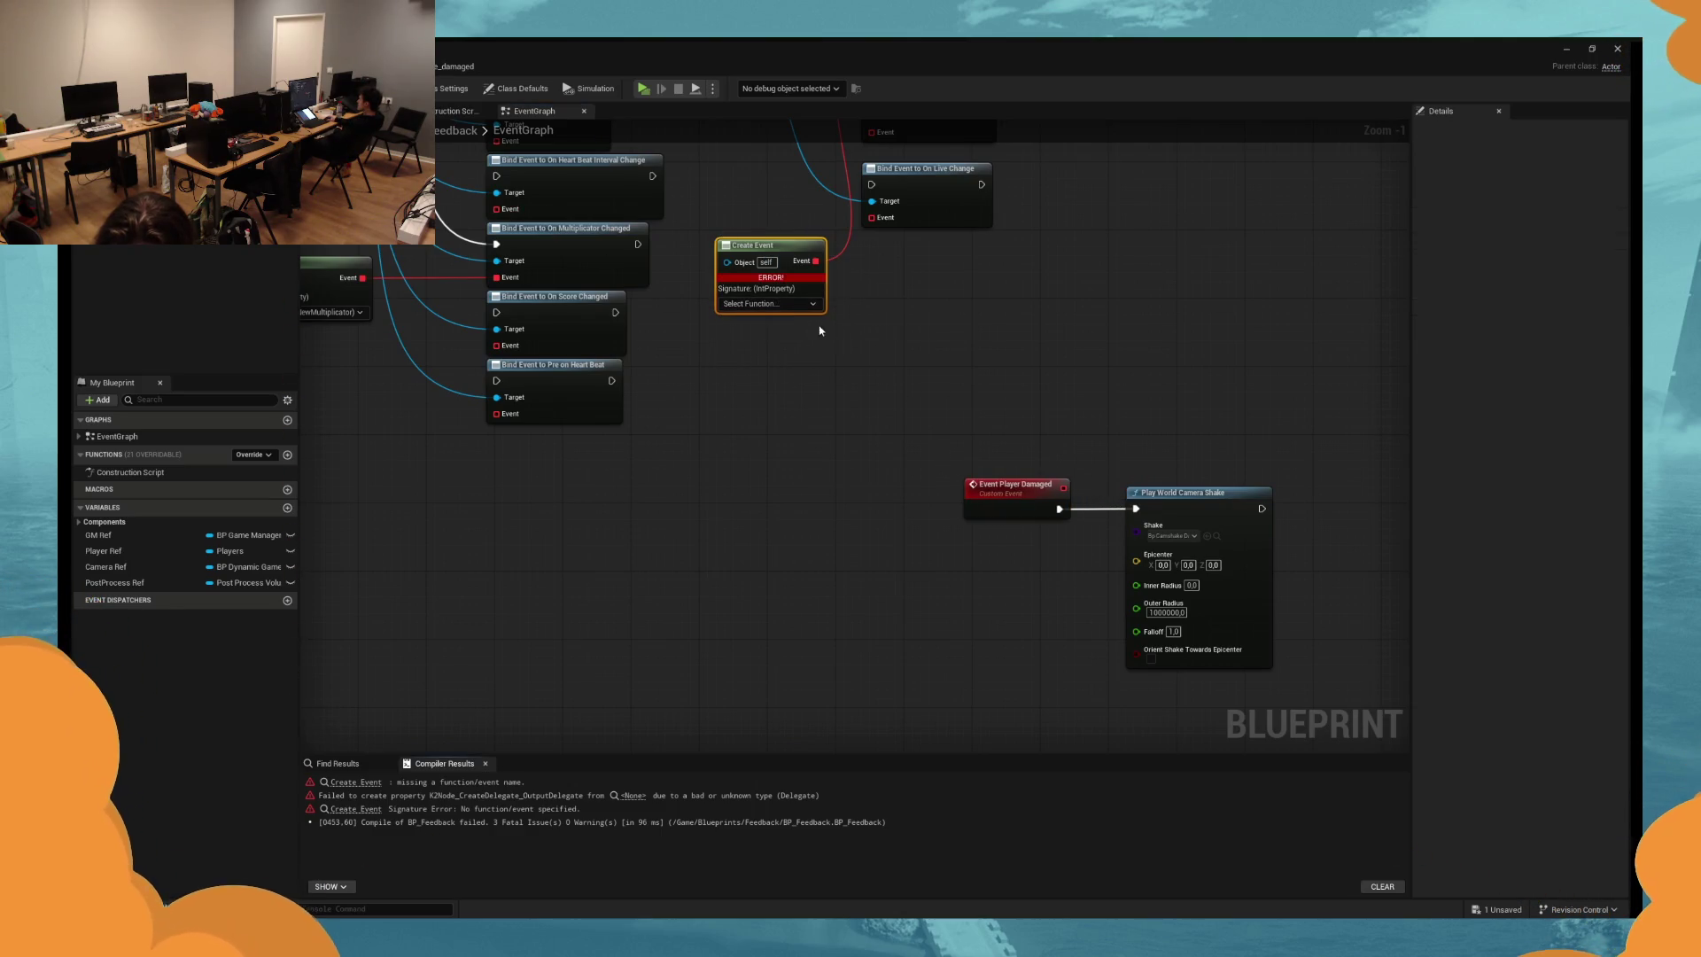
left_click(804, 302)
Add a NewParam input to Event Player Damaged, modelled on Event Multiplicateur's inputs.
left_click(990, 498)
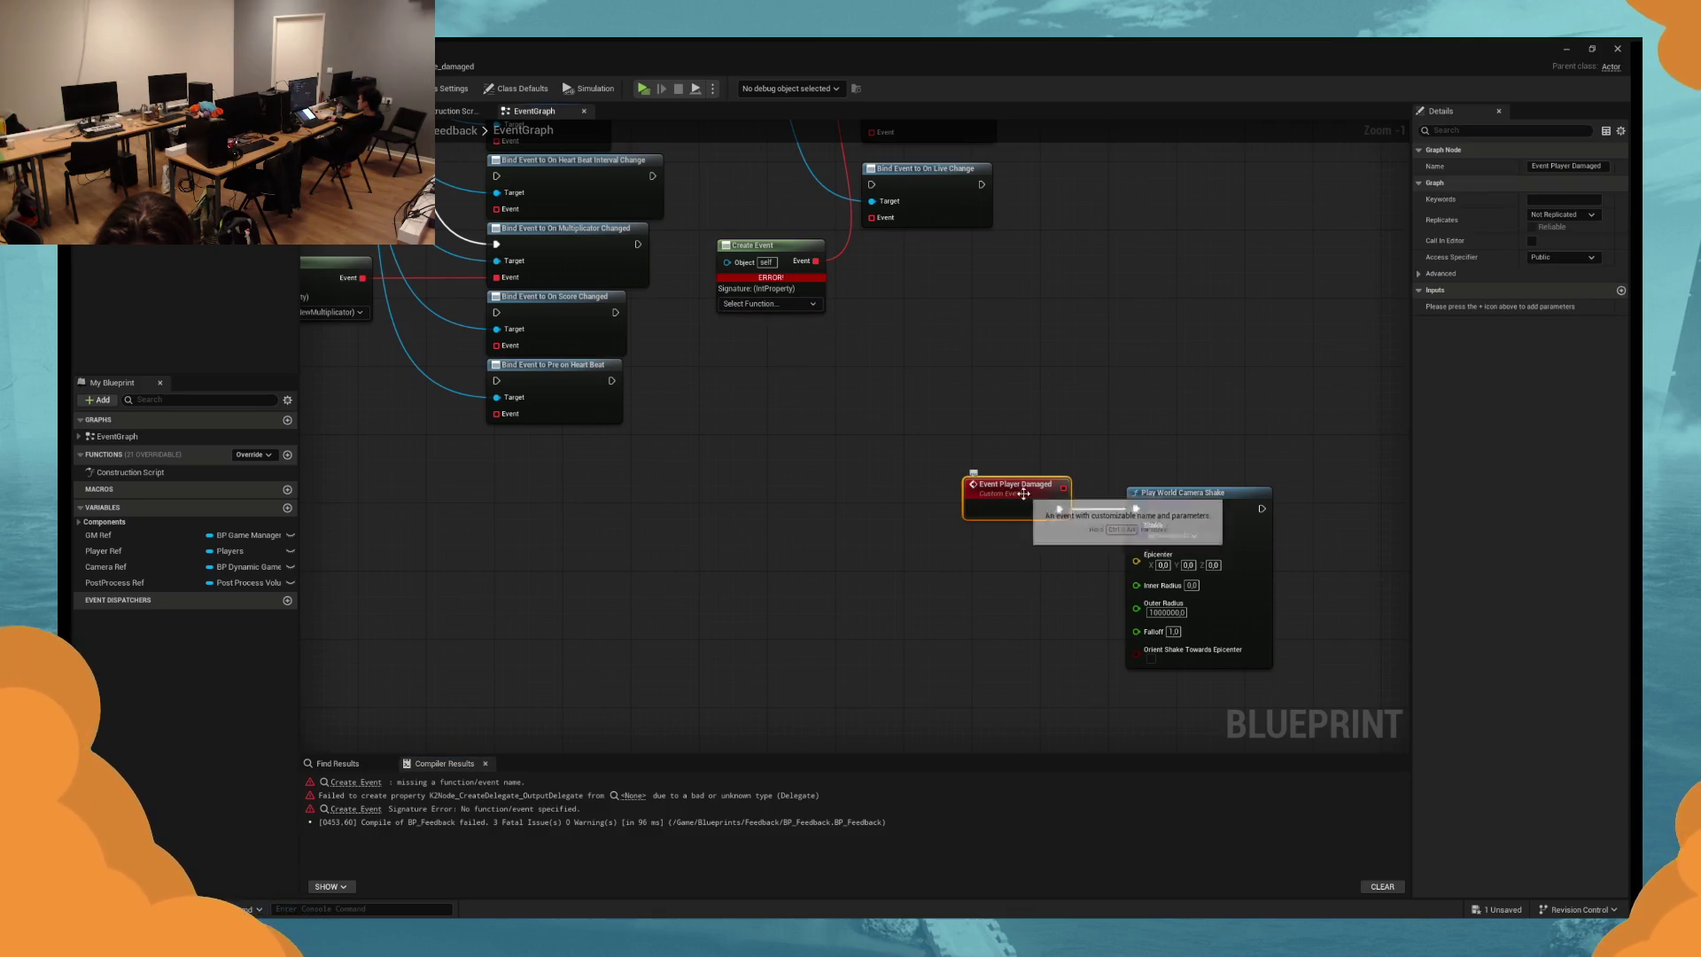
scroll(912, 461, "down", 3)
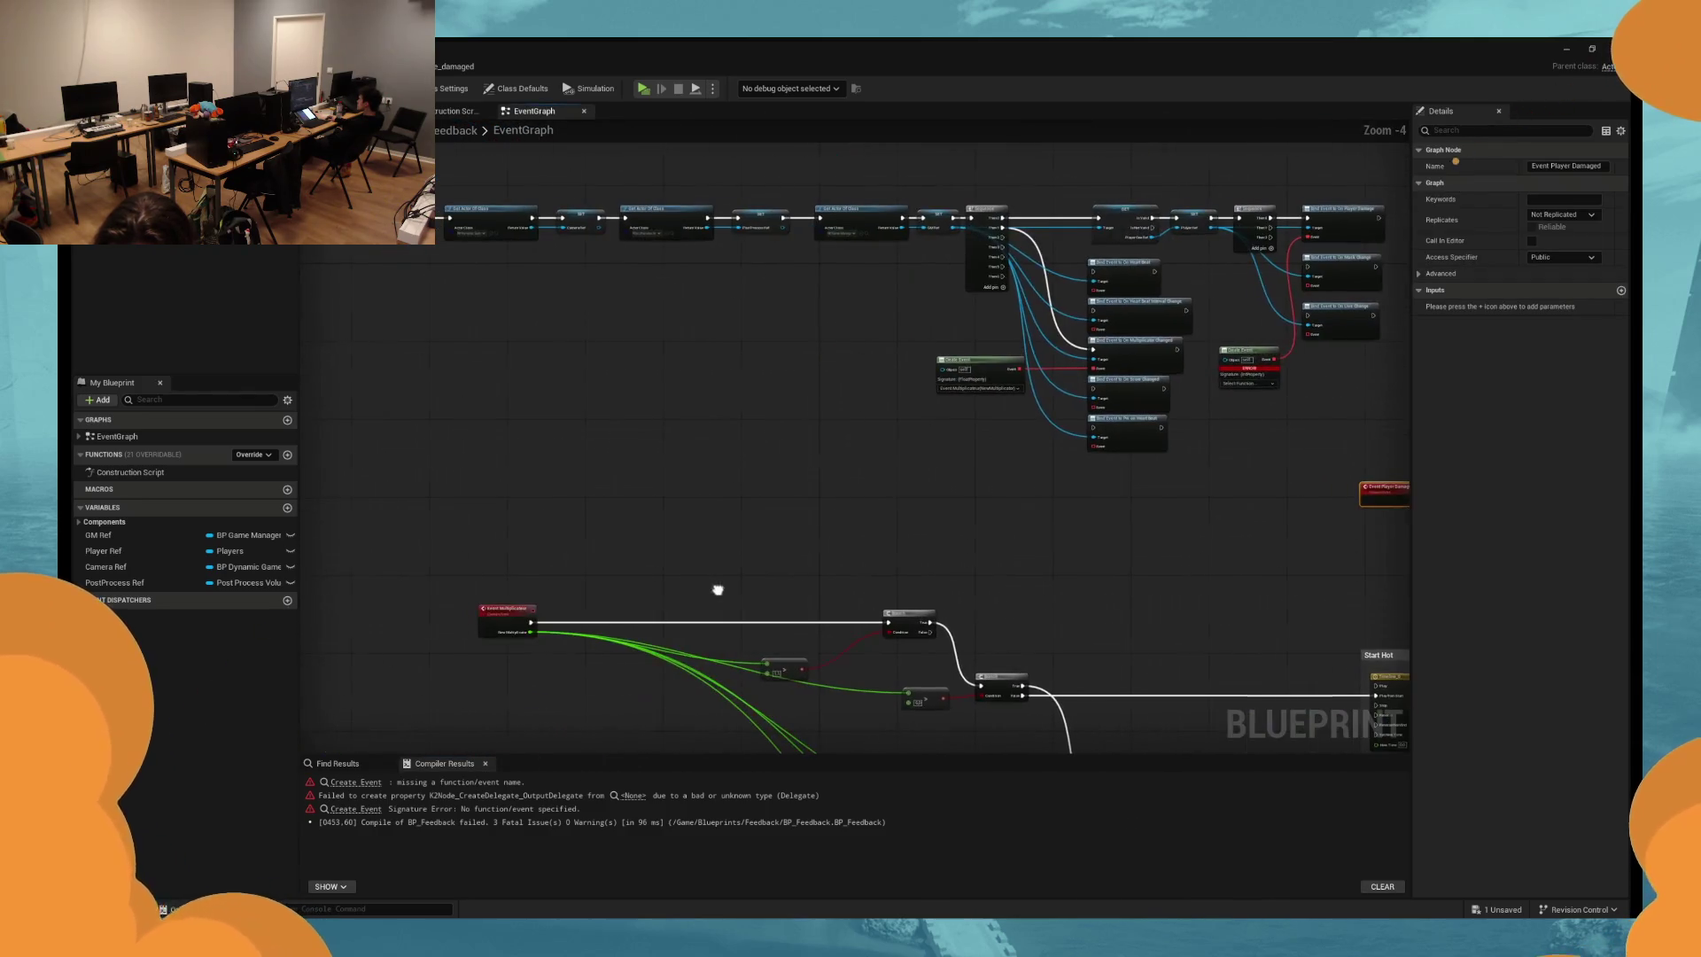
left_click(498, 613)
mouse_move(1329, 579)
left_mouse_down()
mouse_move(1156, 304)
mouse_move(816, 467)
left_mouse_up()
left_click(876, 377)
left_click(1621, 290)
Confirm NewParam is an integer, assign Event Player Damaged to the Create Event, and play-test.
left_click_drag(954, 276, 995, 360)
left_click(772, 357)
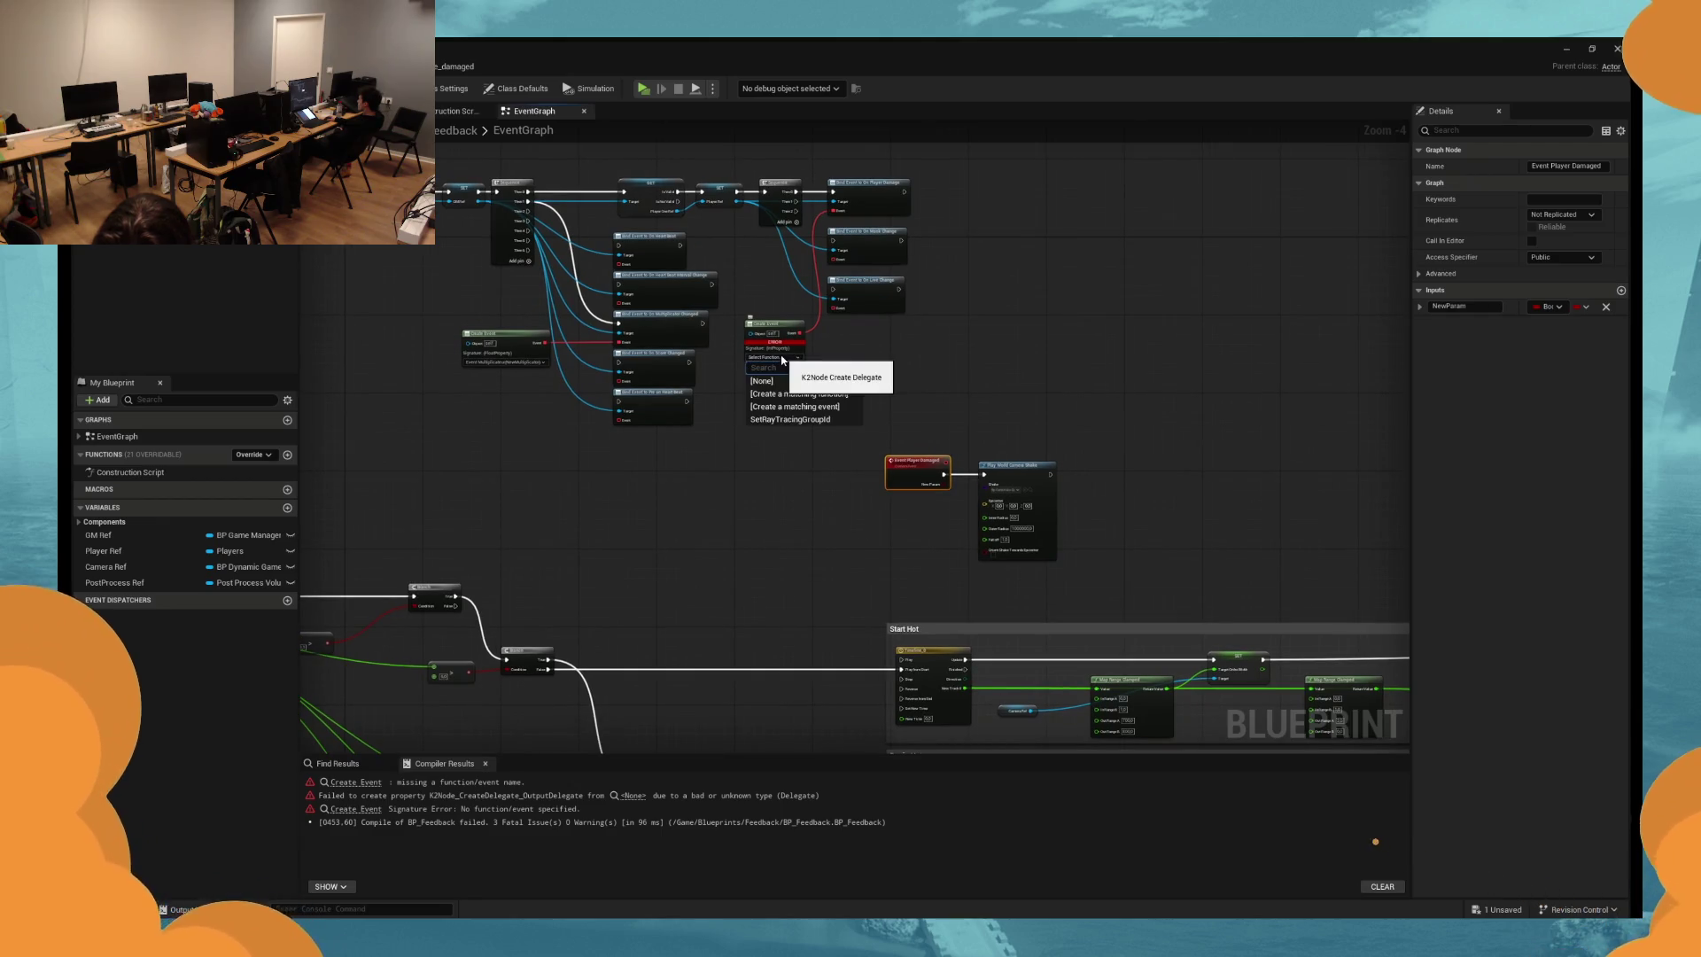
left_click(1546, 307)
left_click(1460, 365)
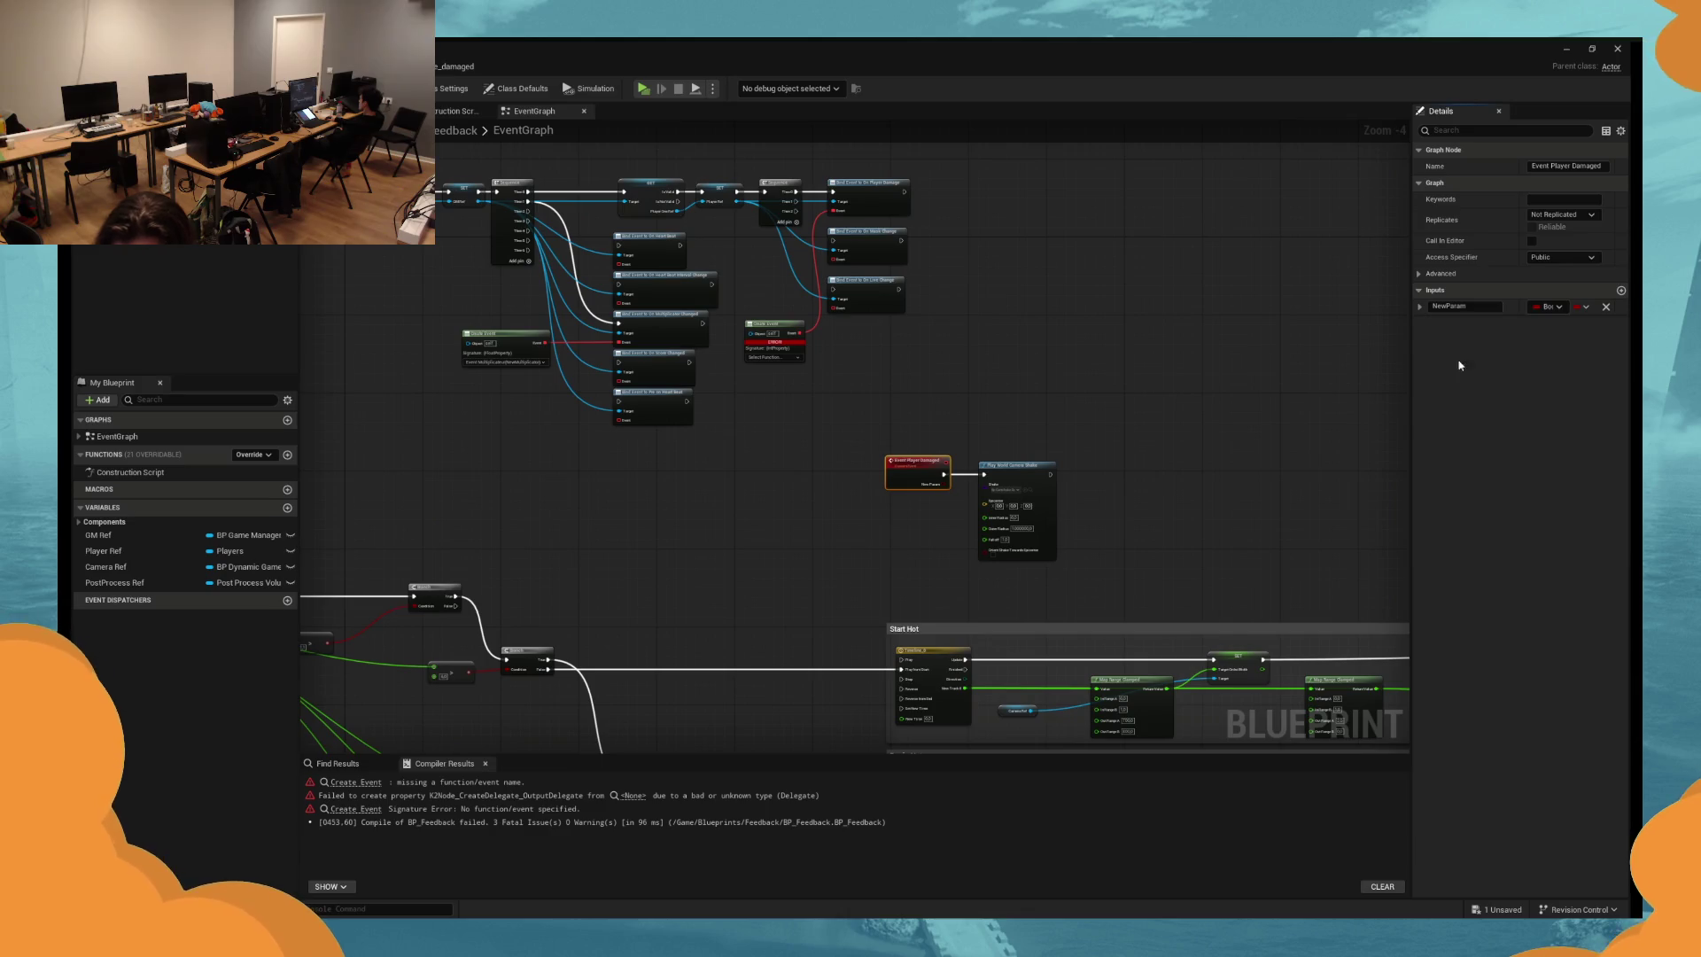
left_click(780, 359)
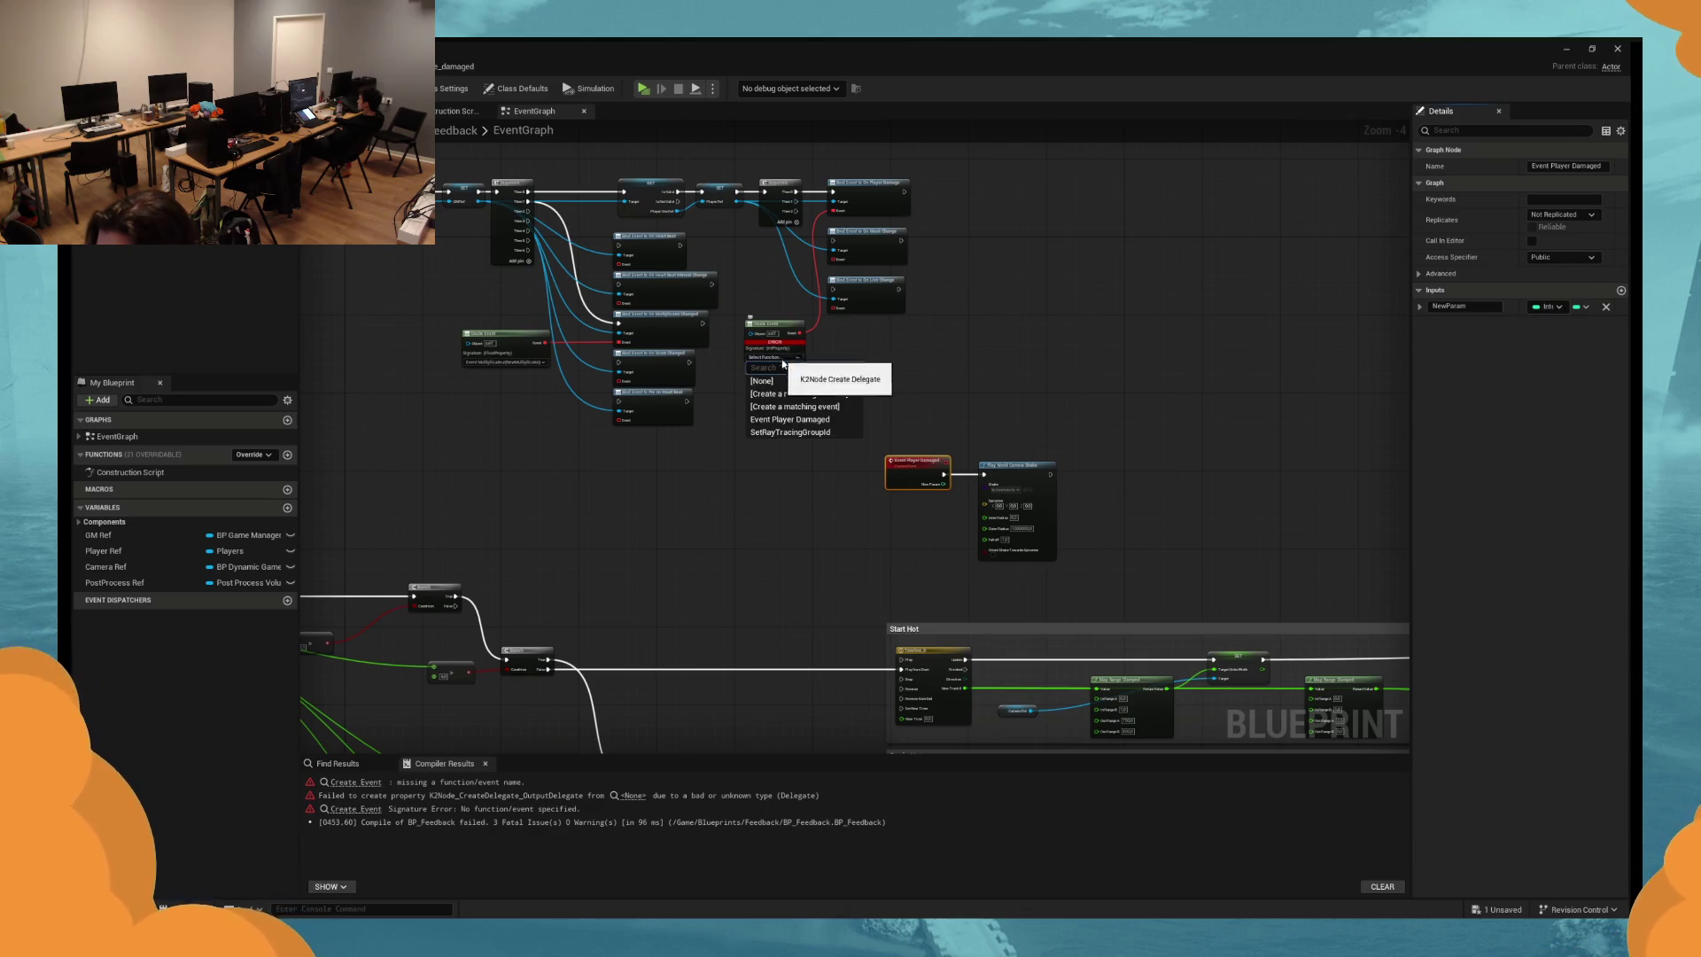
left_click(827, 420)
scroll(923, 410, "up", 3)
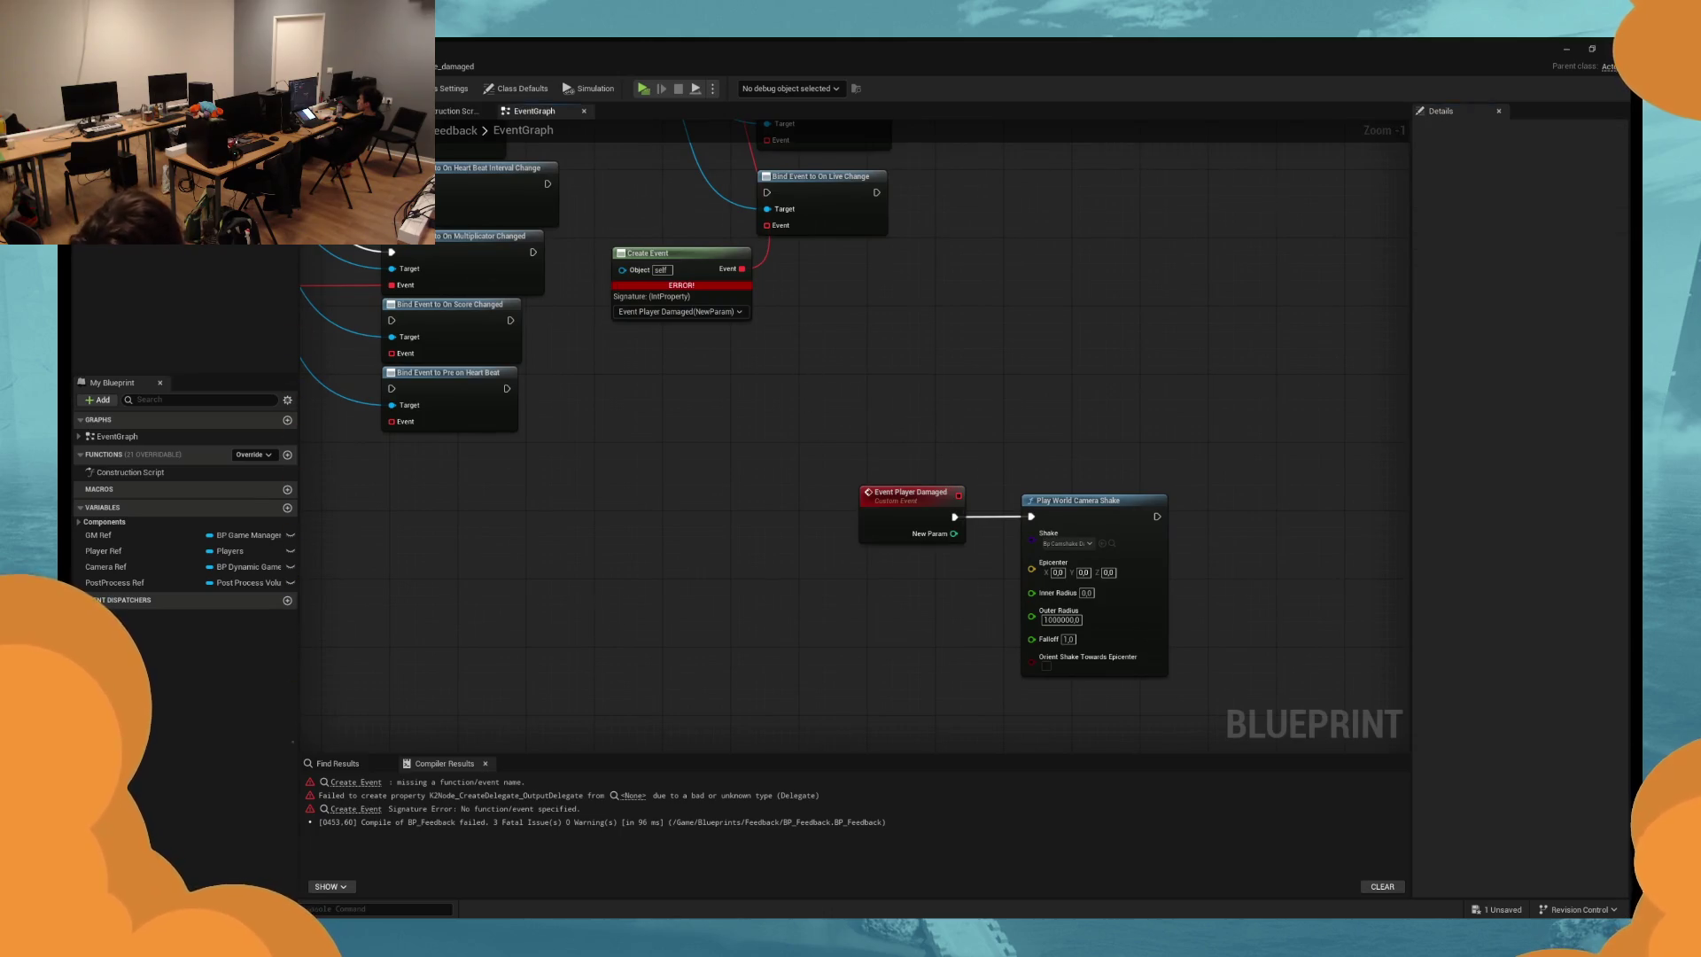
left_click(643, 89)
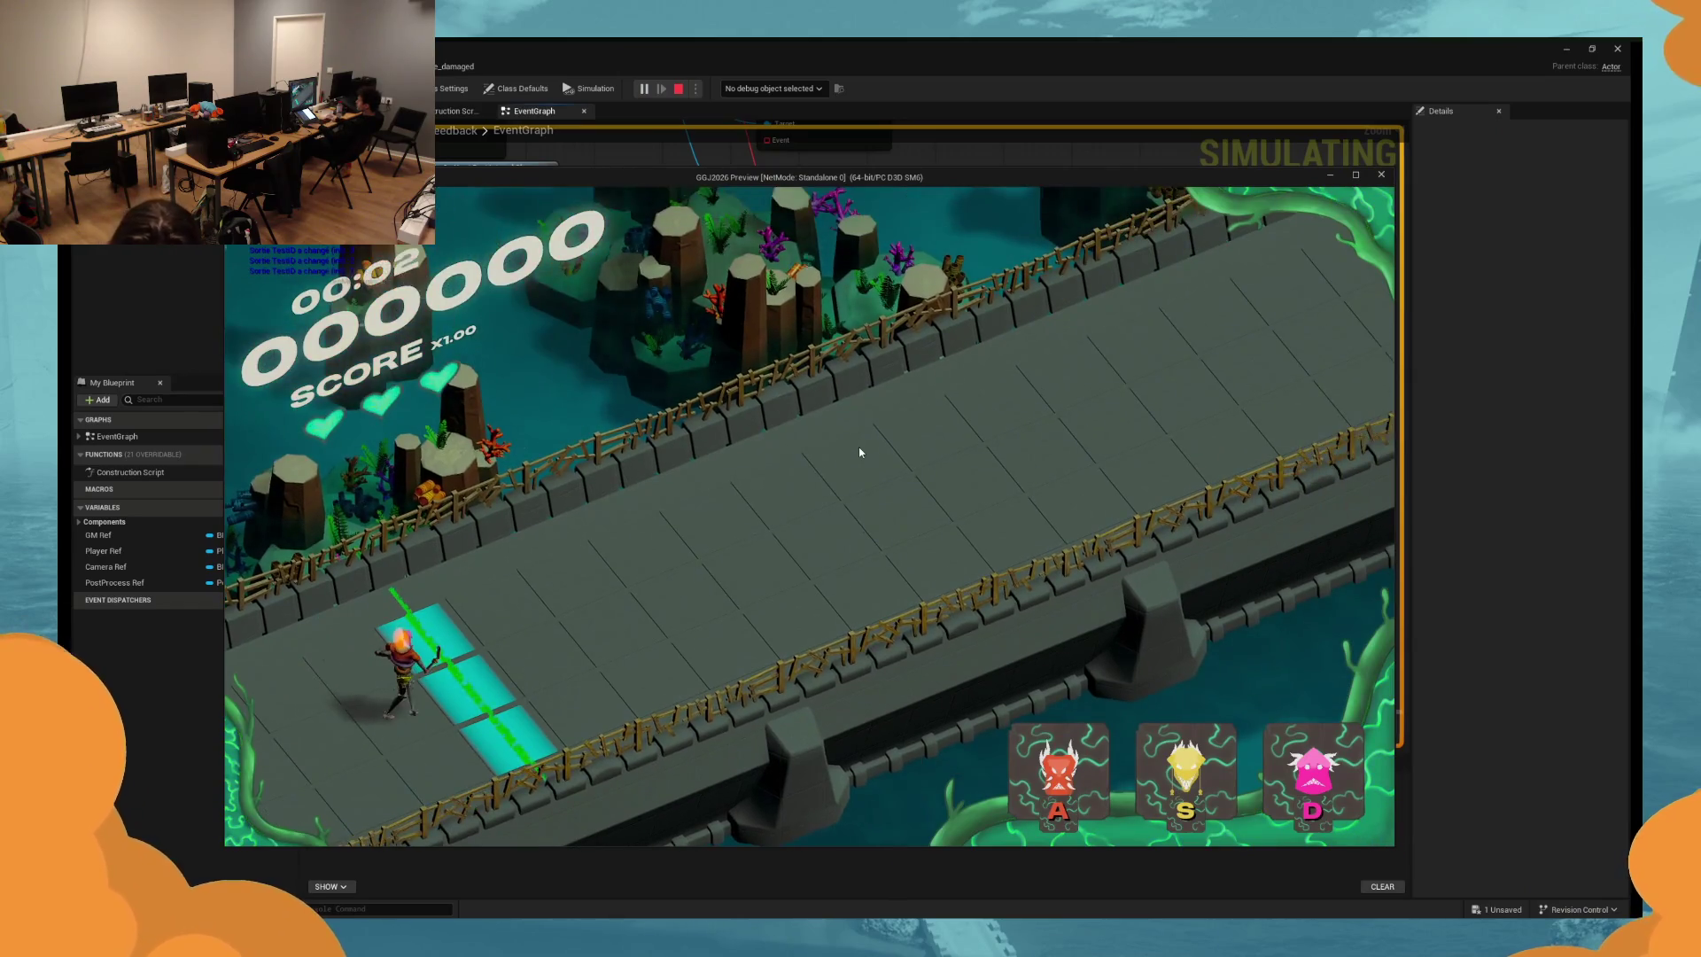
Play the preview striking monsters with D, A and D, then exit and reopen bp_camshake_damaged.
left_click(858, 452)
key("d")
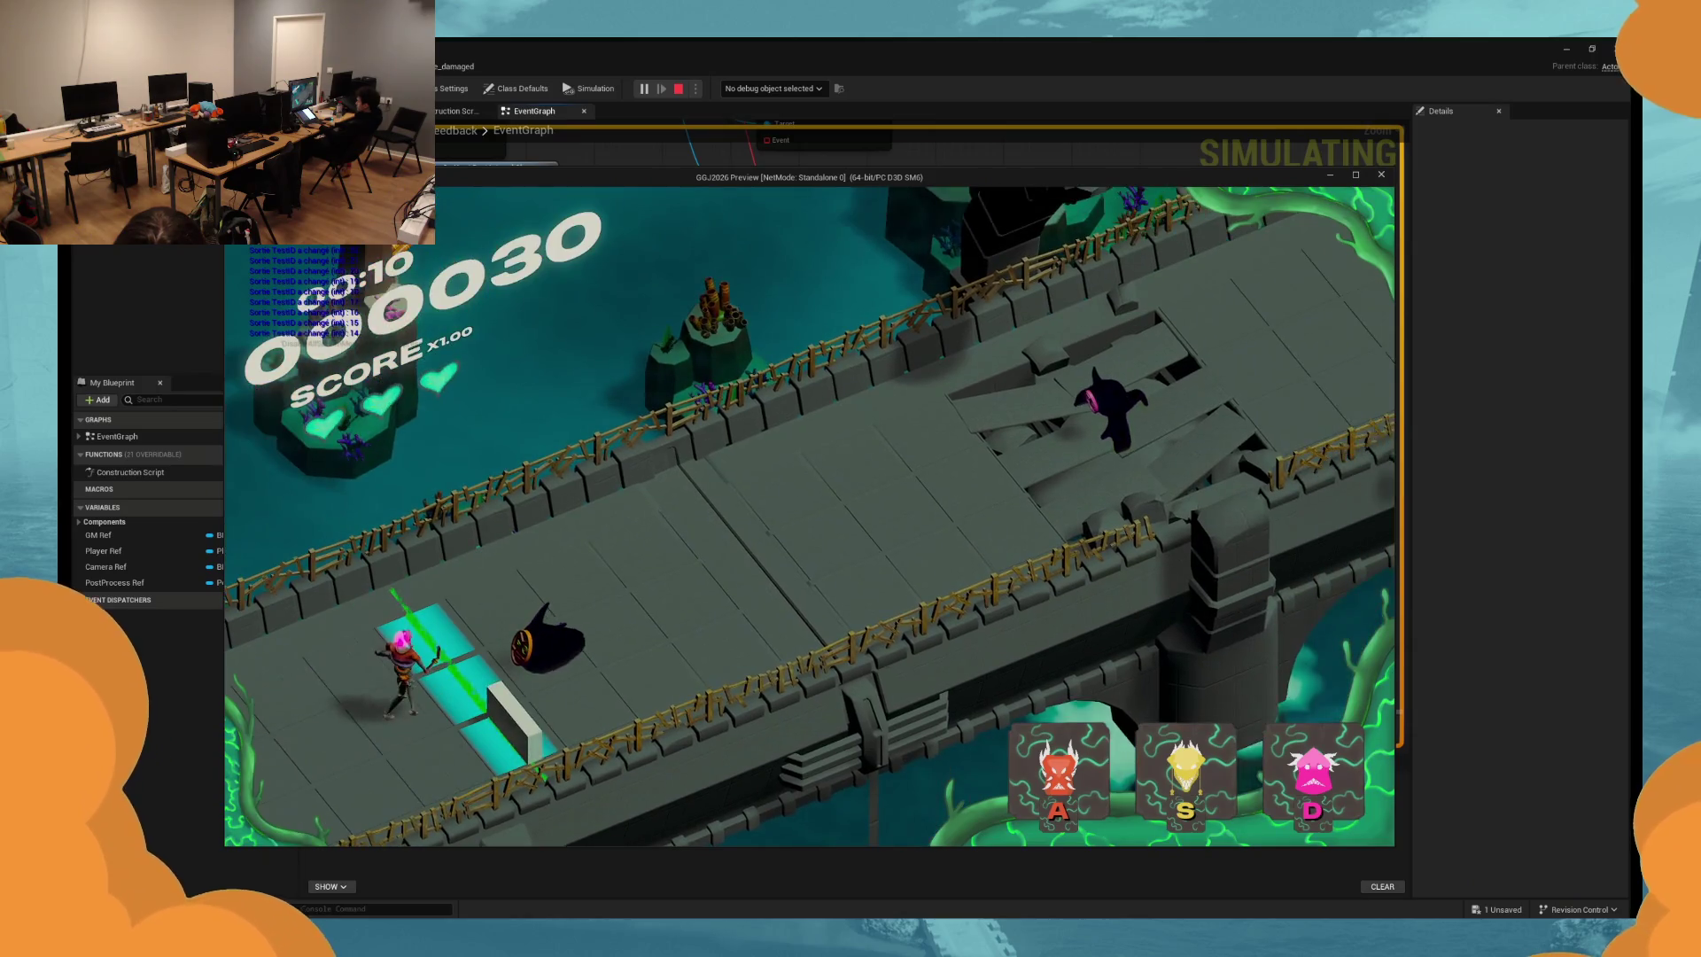
key("a")
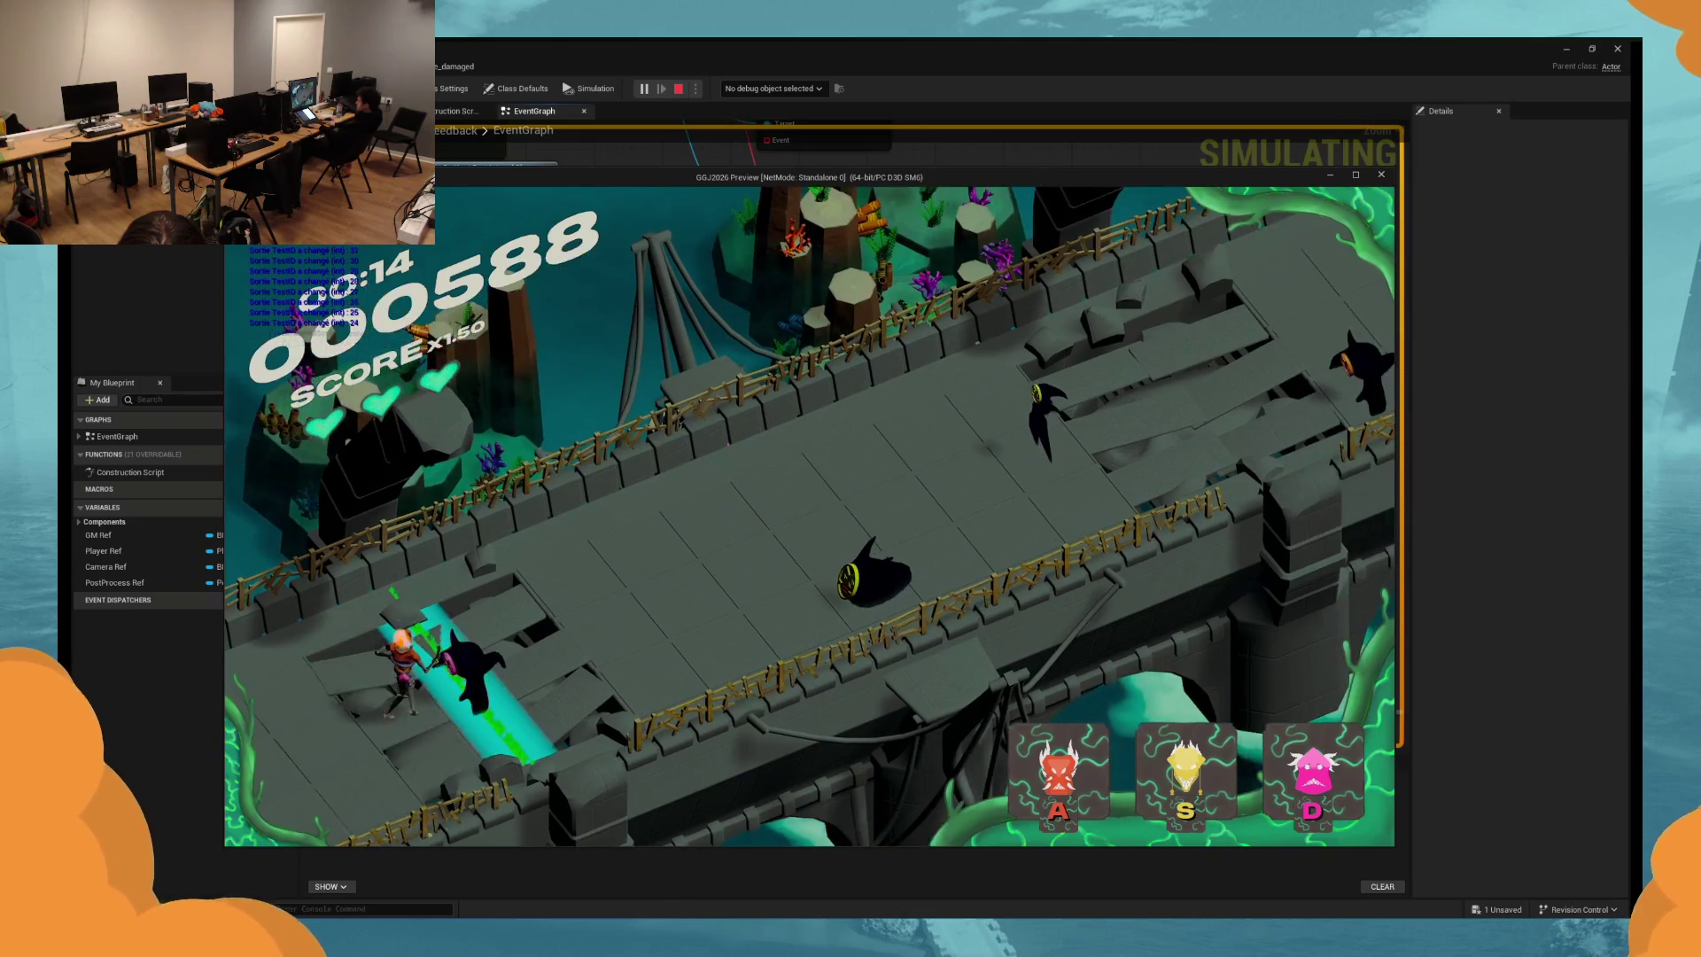
key("d")
key("Escape")
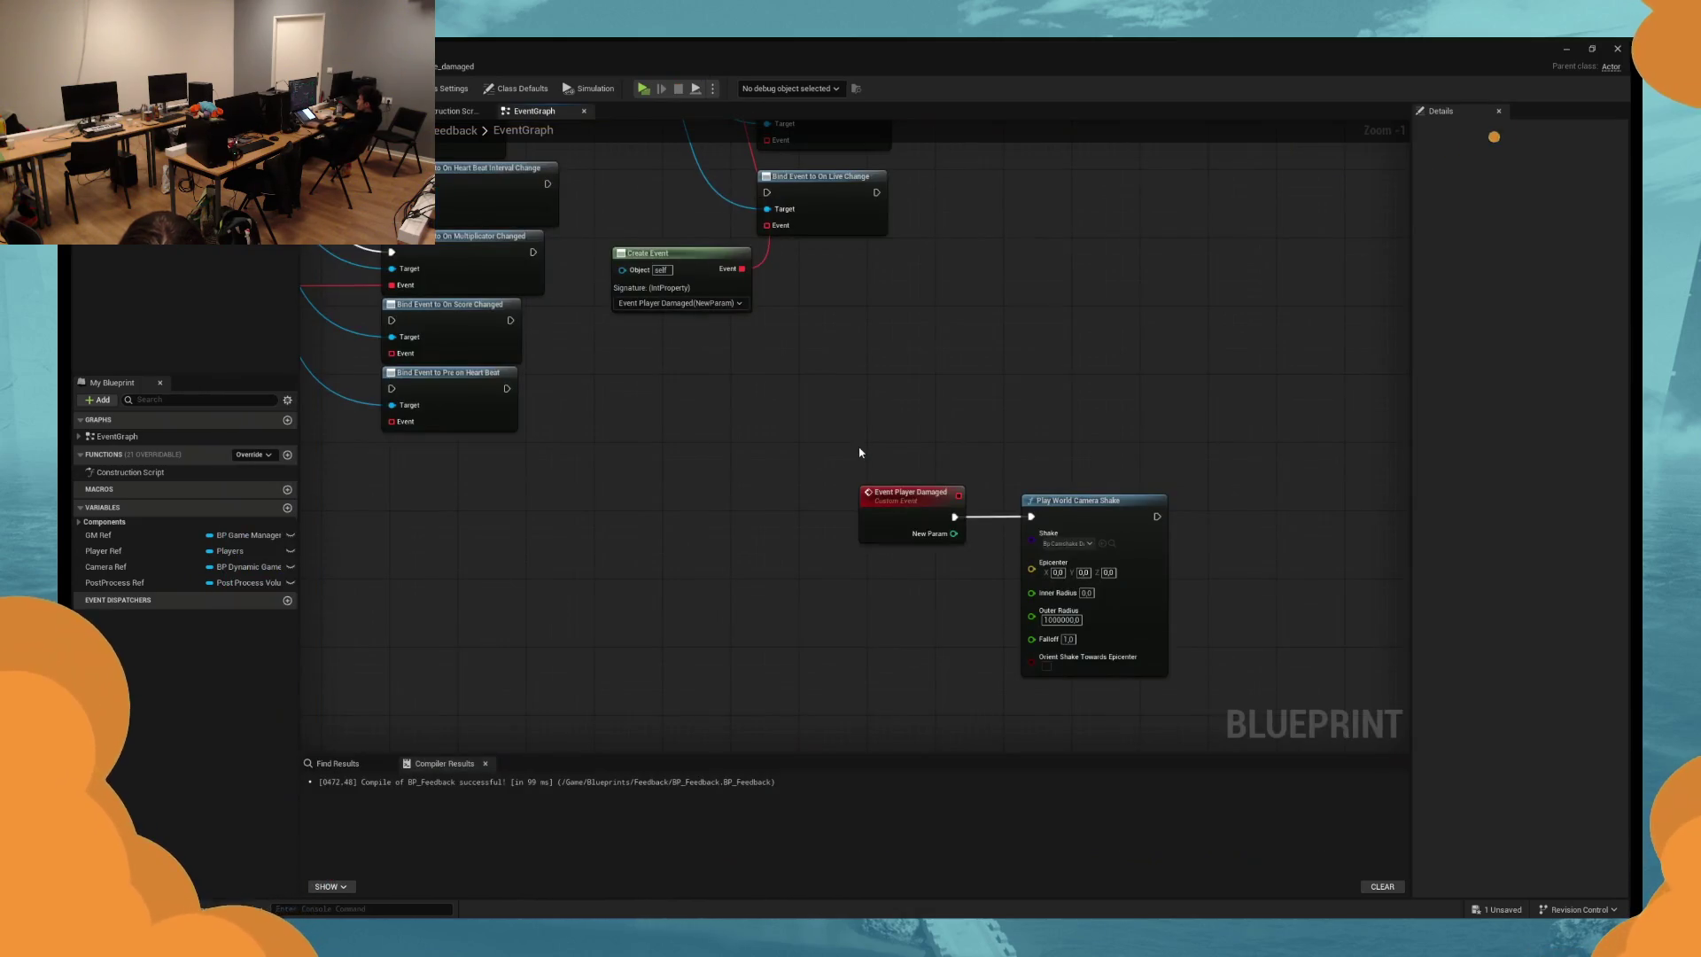
left_click(462, 66)
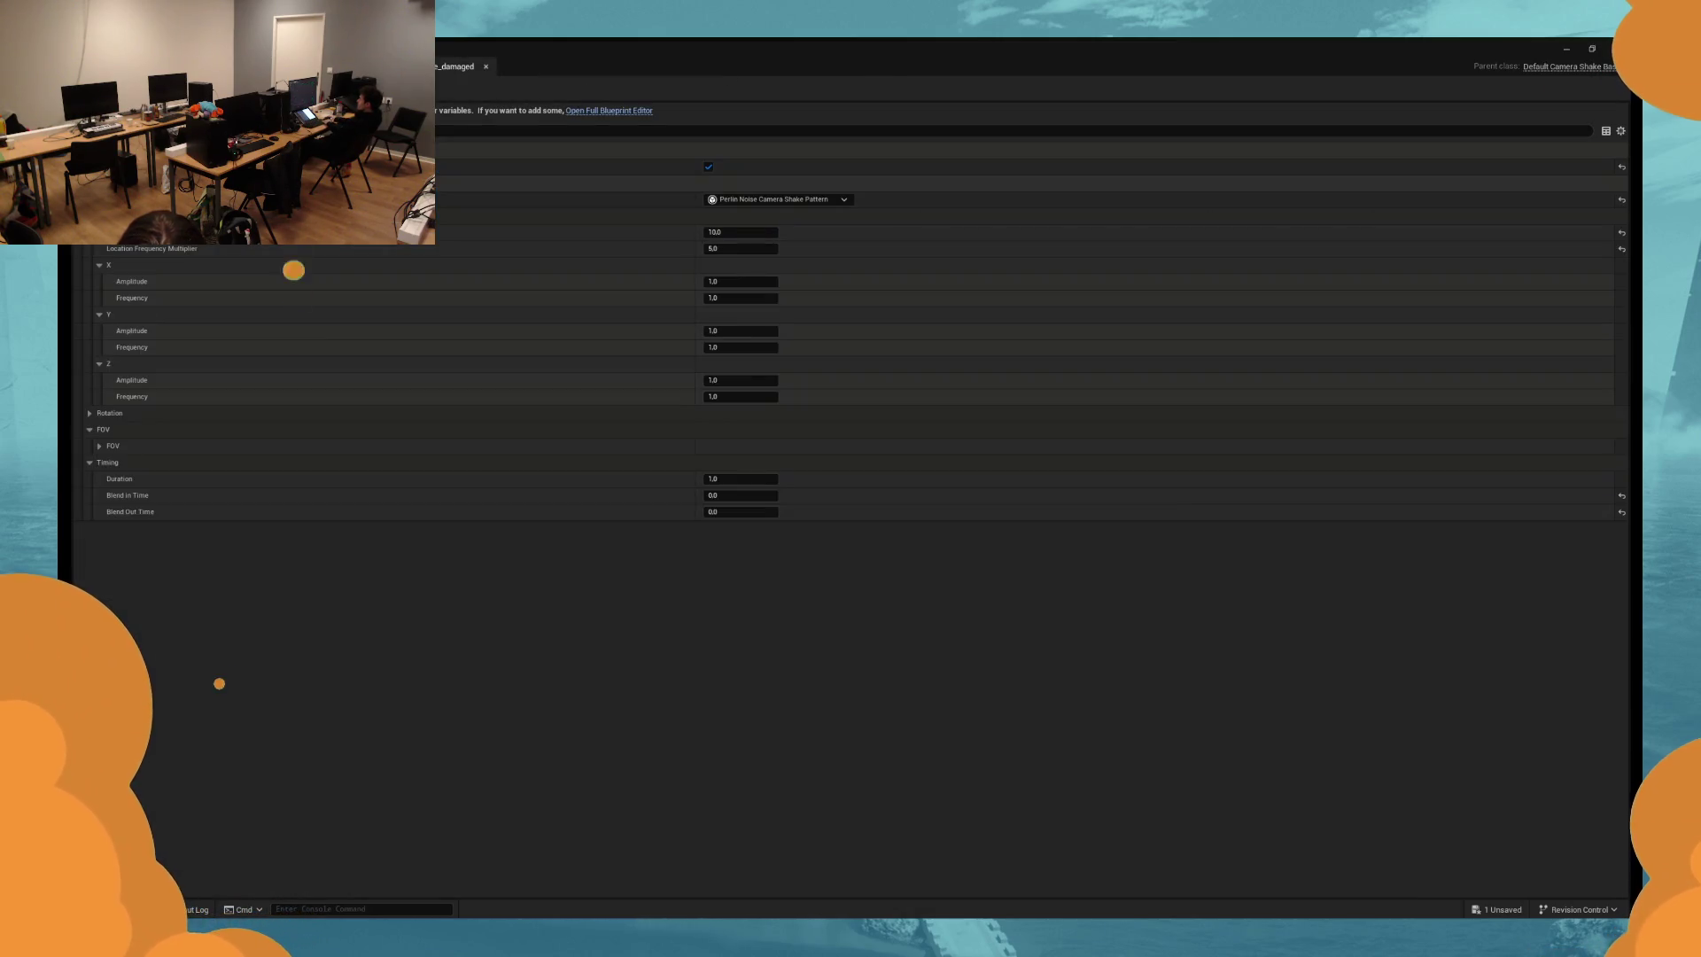
Set the location multiplier to 20 and zero the X, Y and Z amplitude and frequency.
left_click(735, 232)
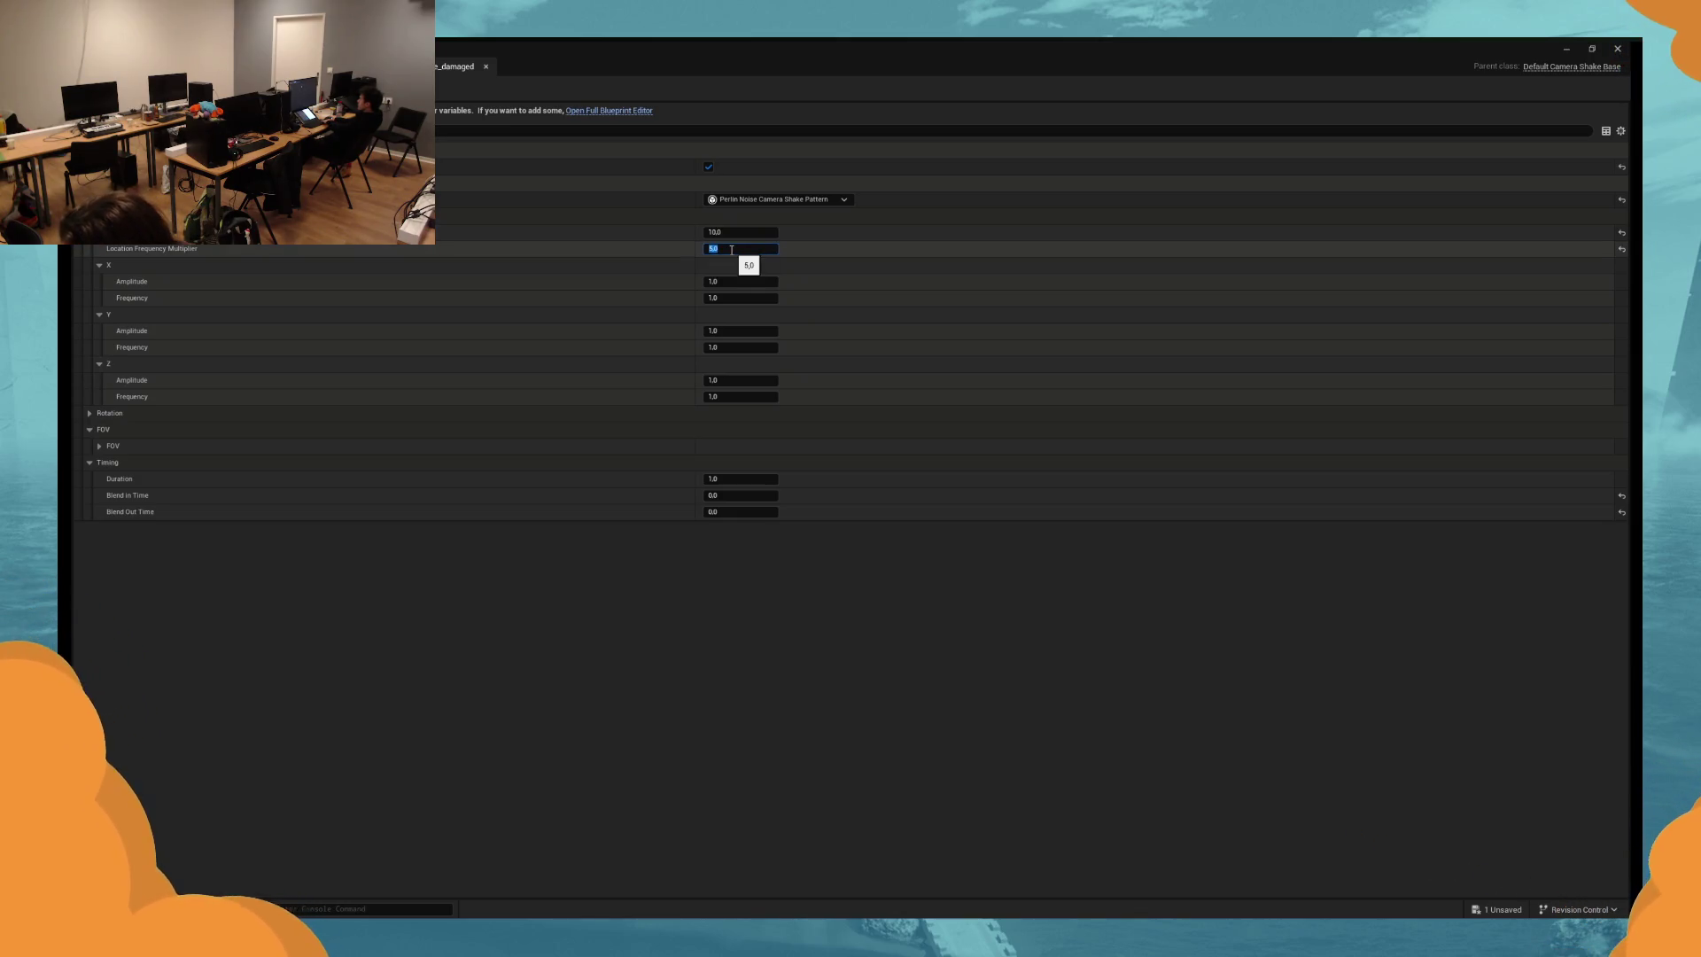
type("0")
key("Return")
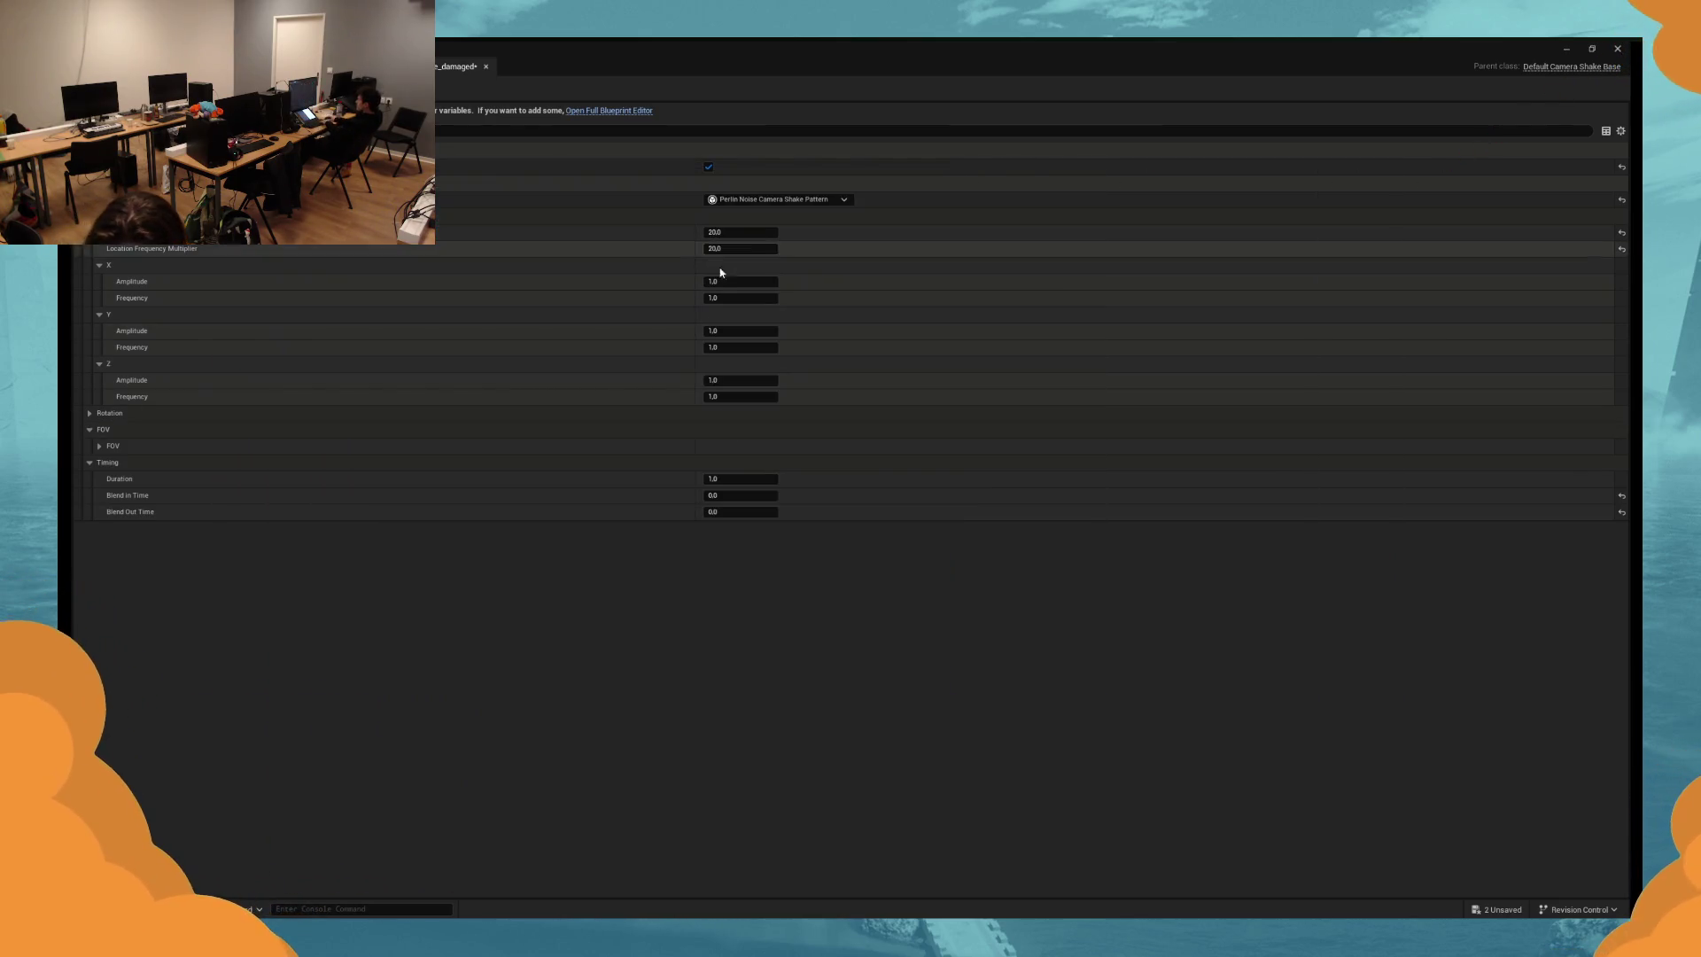
left_click(736, 280)
left_click(731, 374)
type("0")
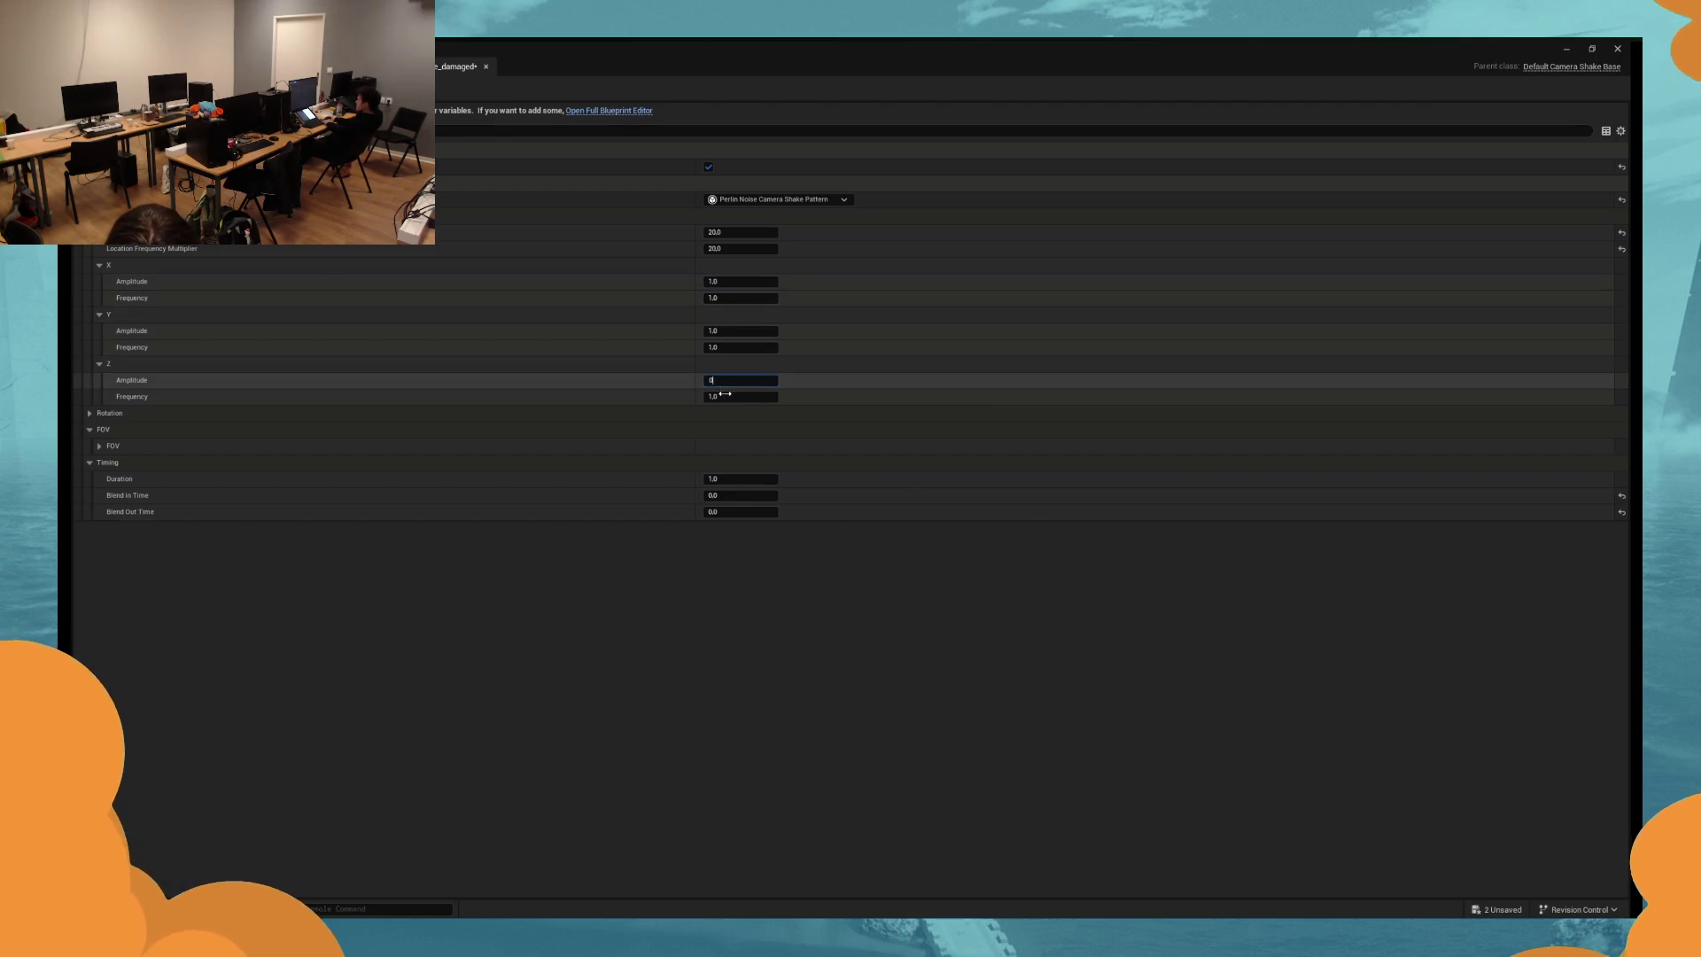
key("Tab")
type("00")
type("0")
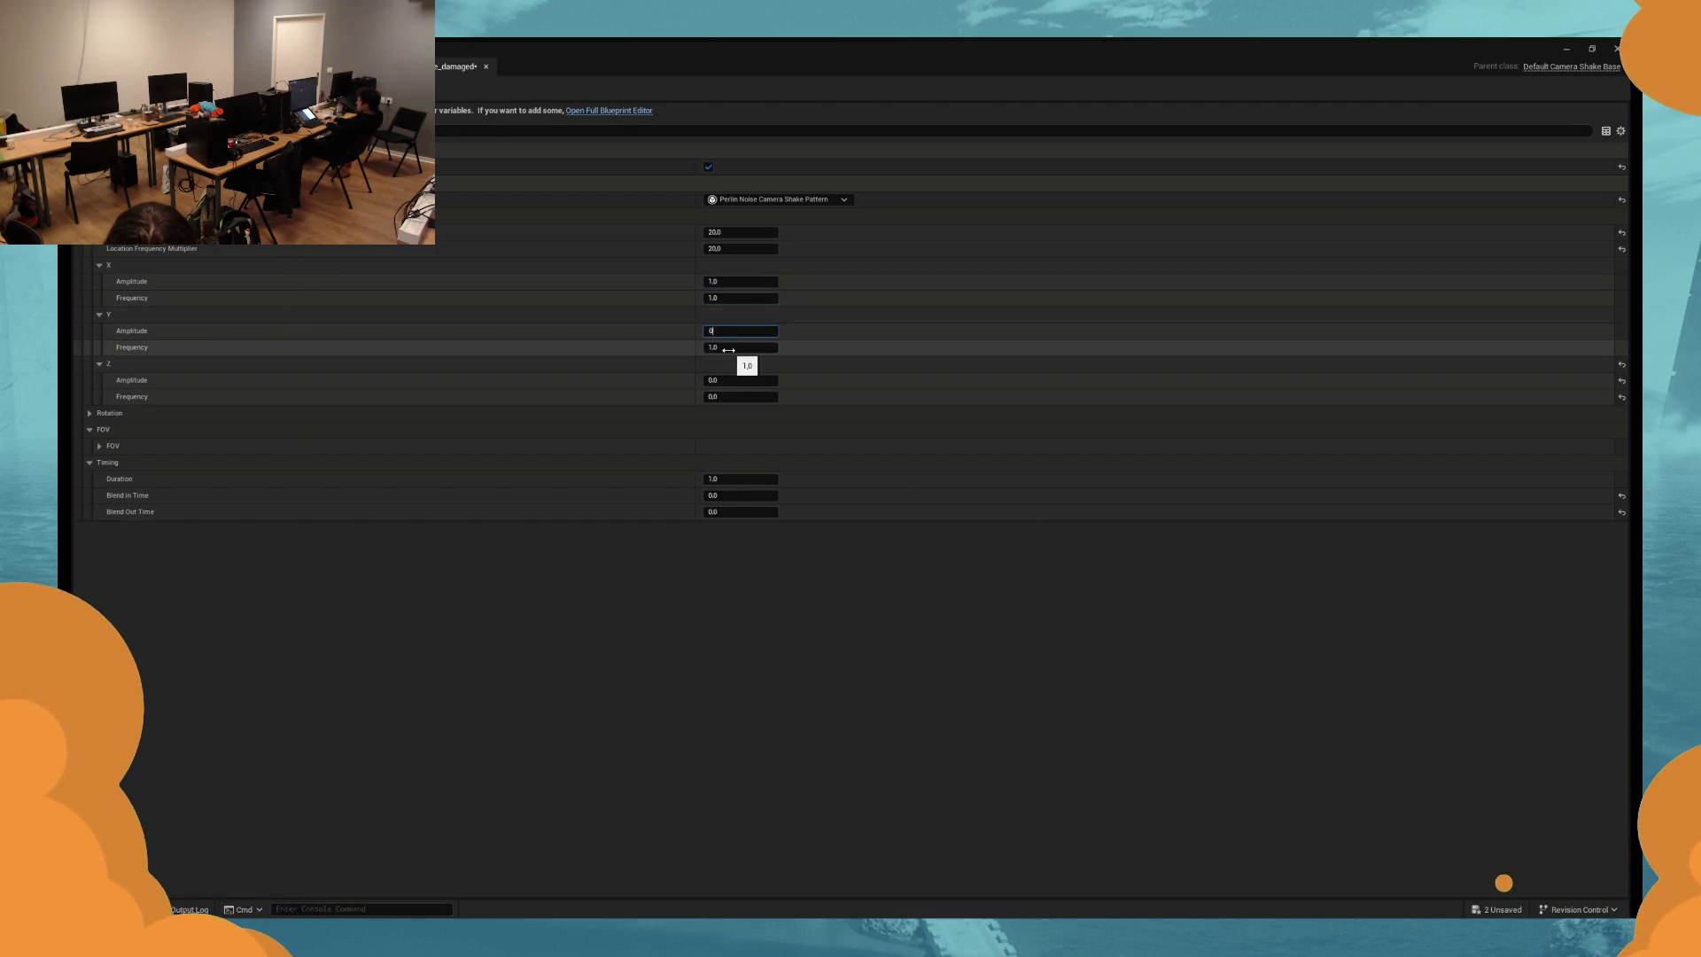
left_click(735, 298)
type("0")
left_click(735, 281)
type("0")
key("Return")
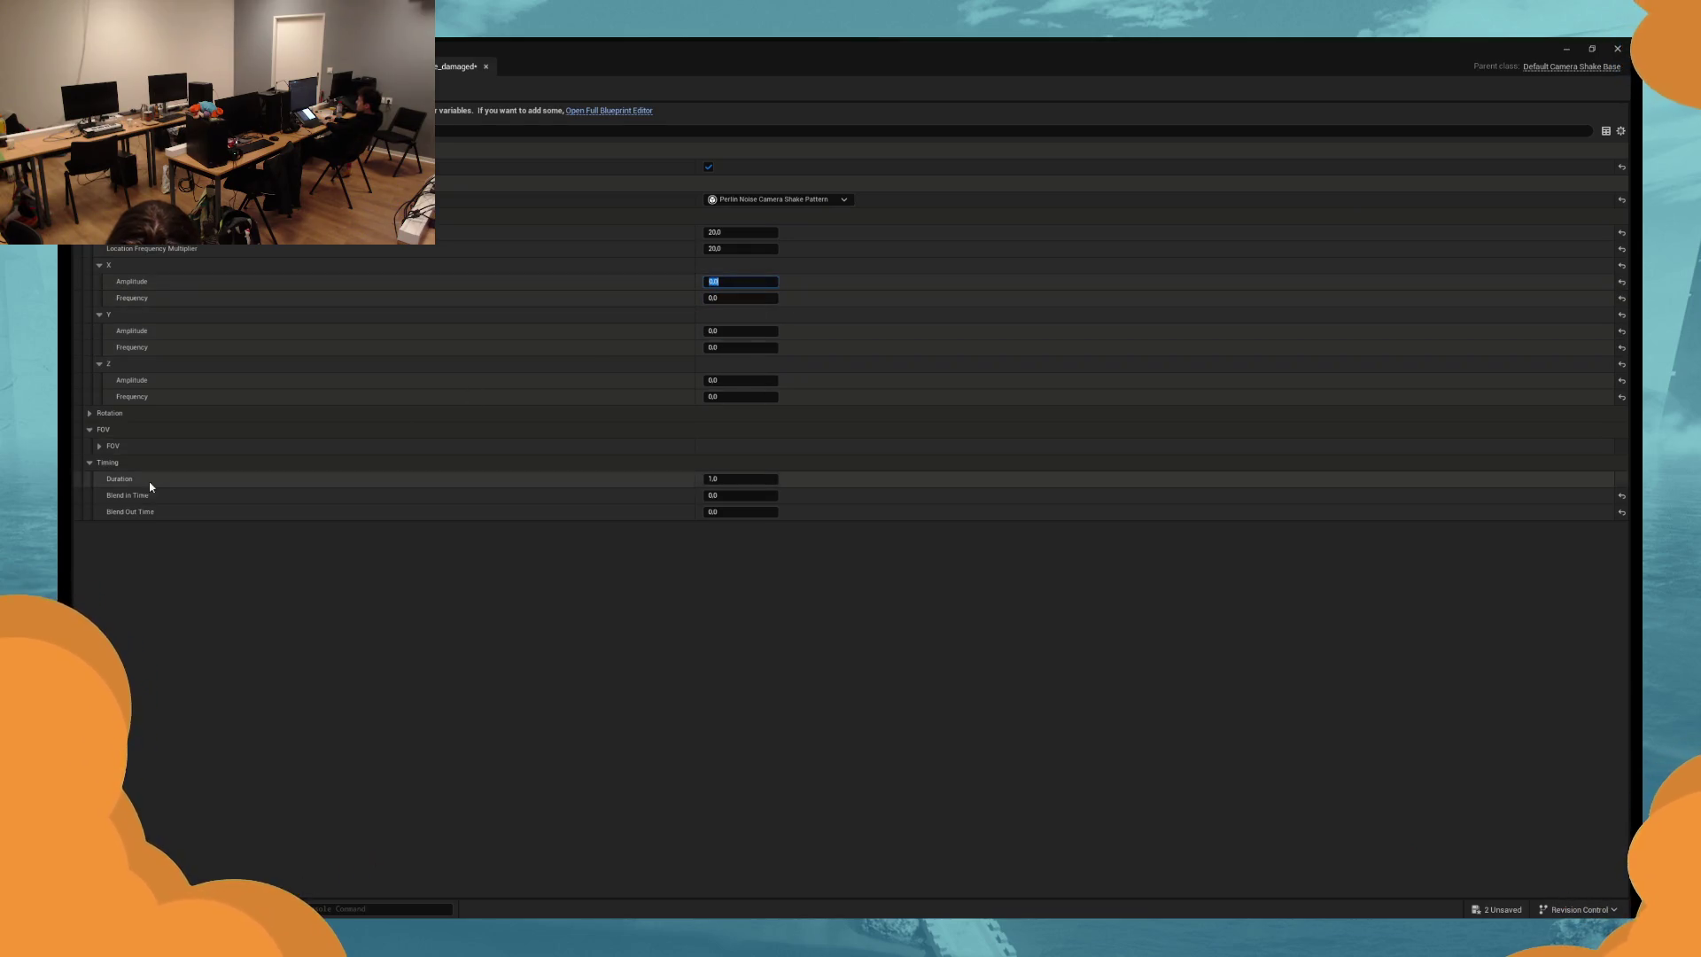
Set the rotation amplitude and frequency multipliers to 20.
left_click(103, 414)
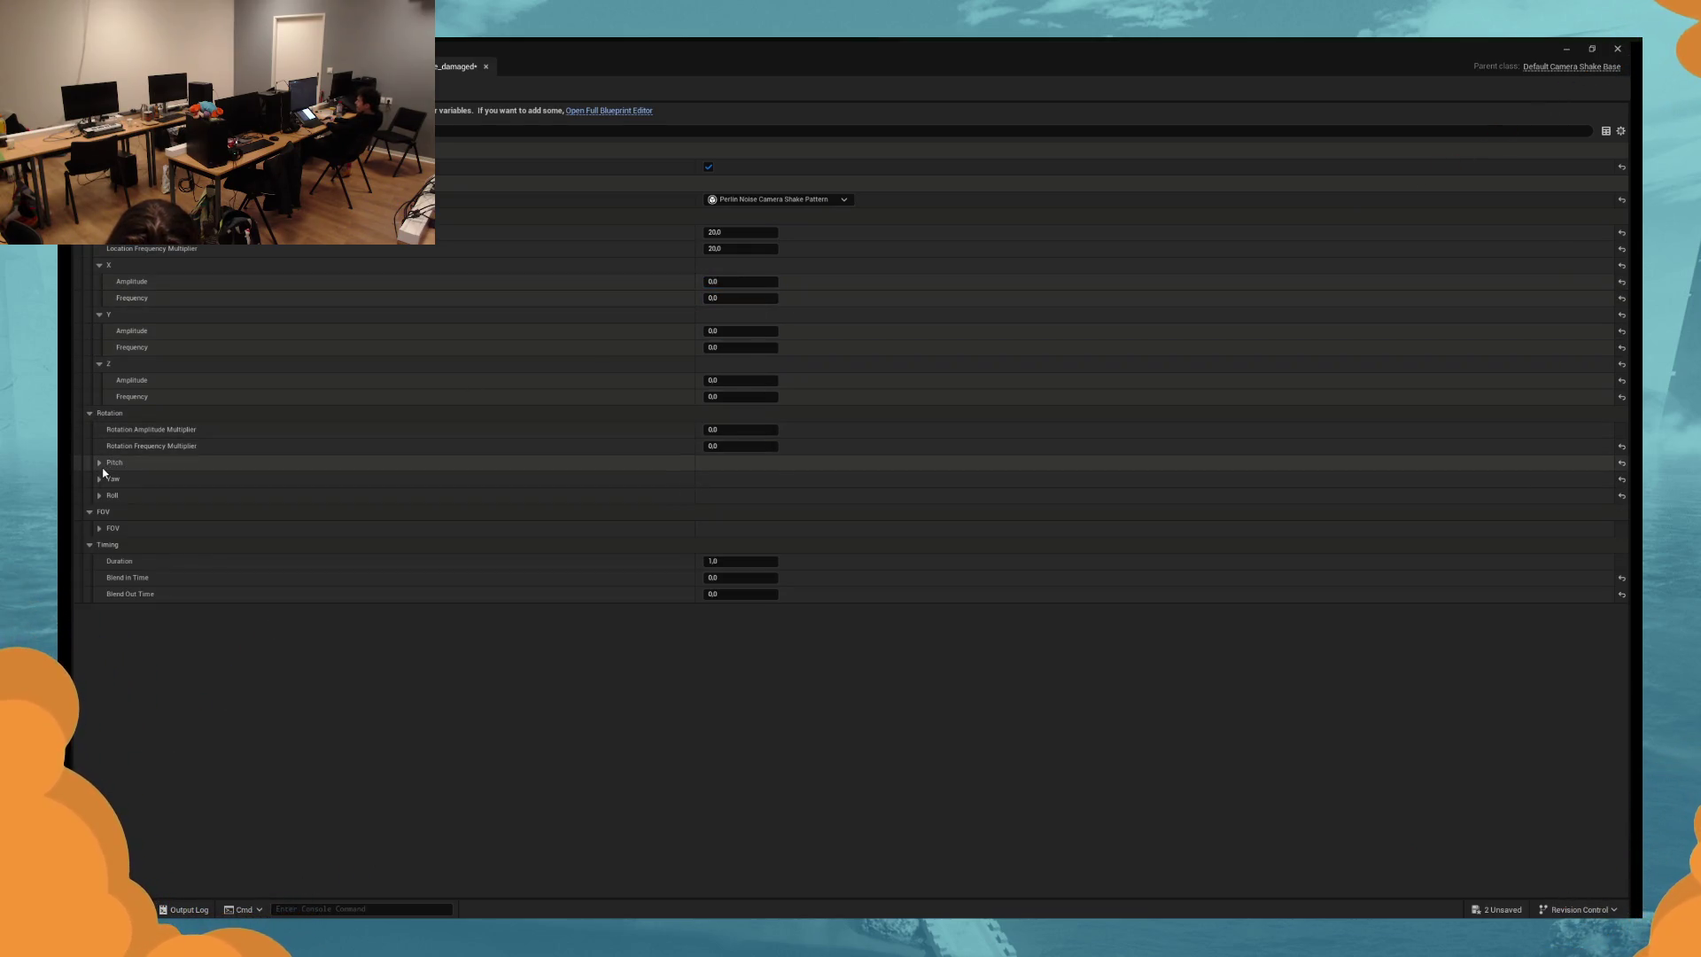
left_click(742, 431)
type("2")
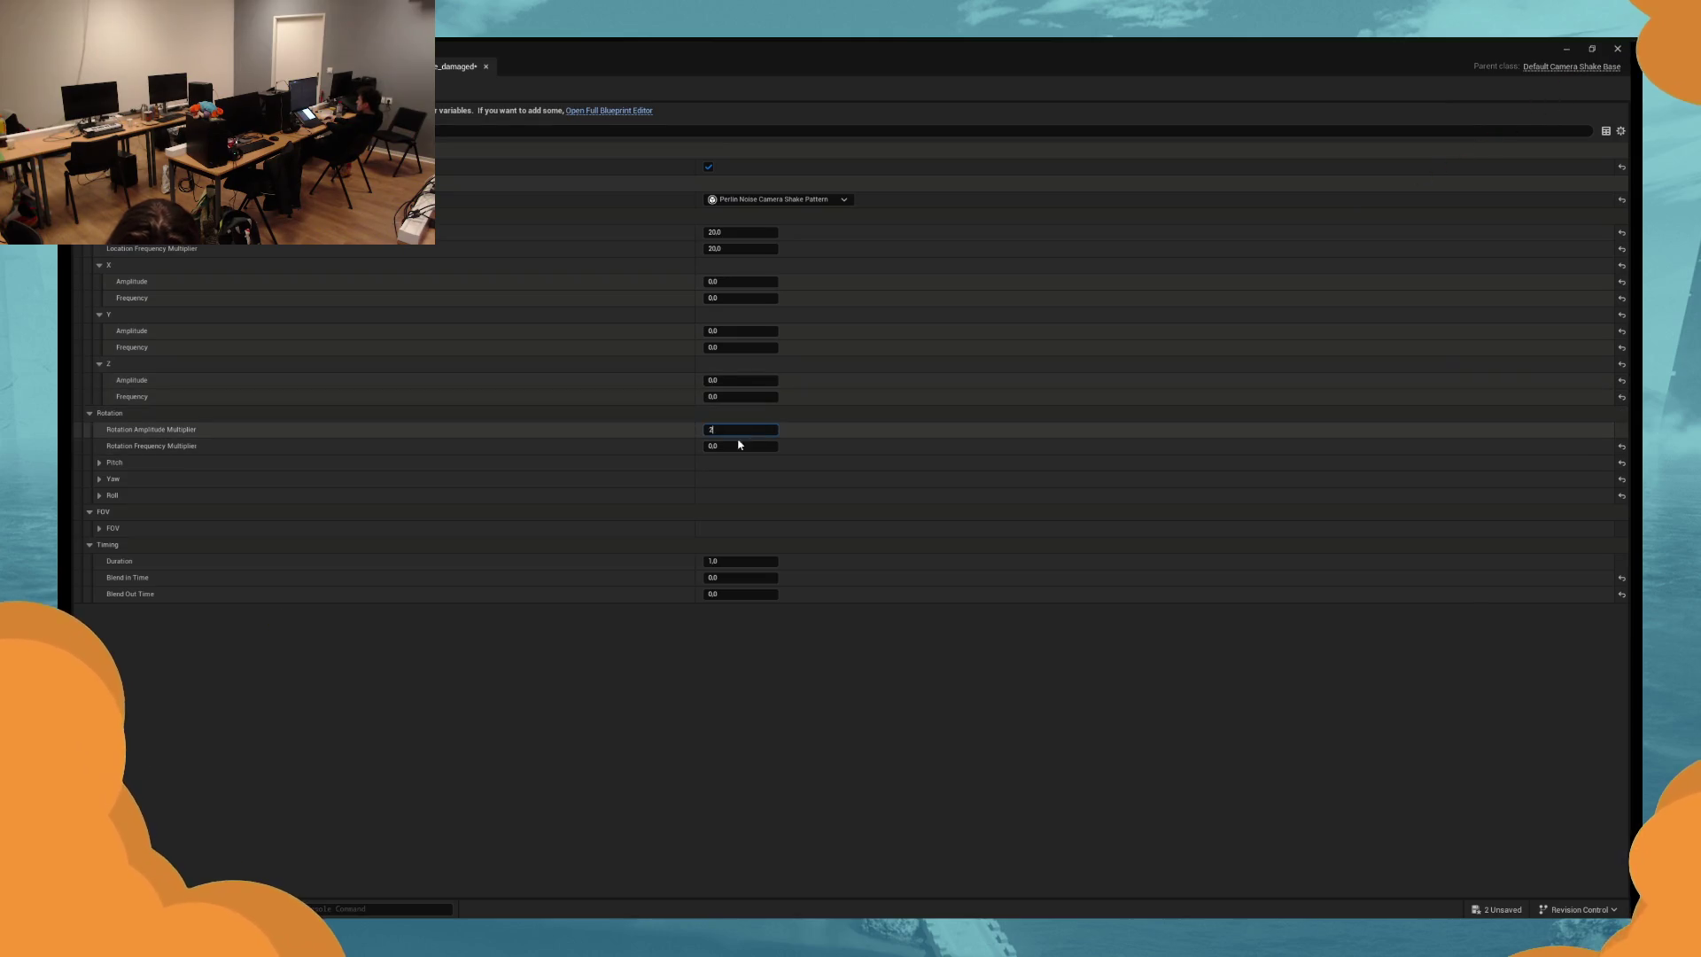
type("0")
left_click(740, 445)
type("20")
key("Return")
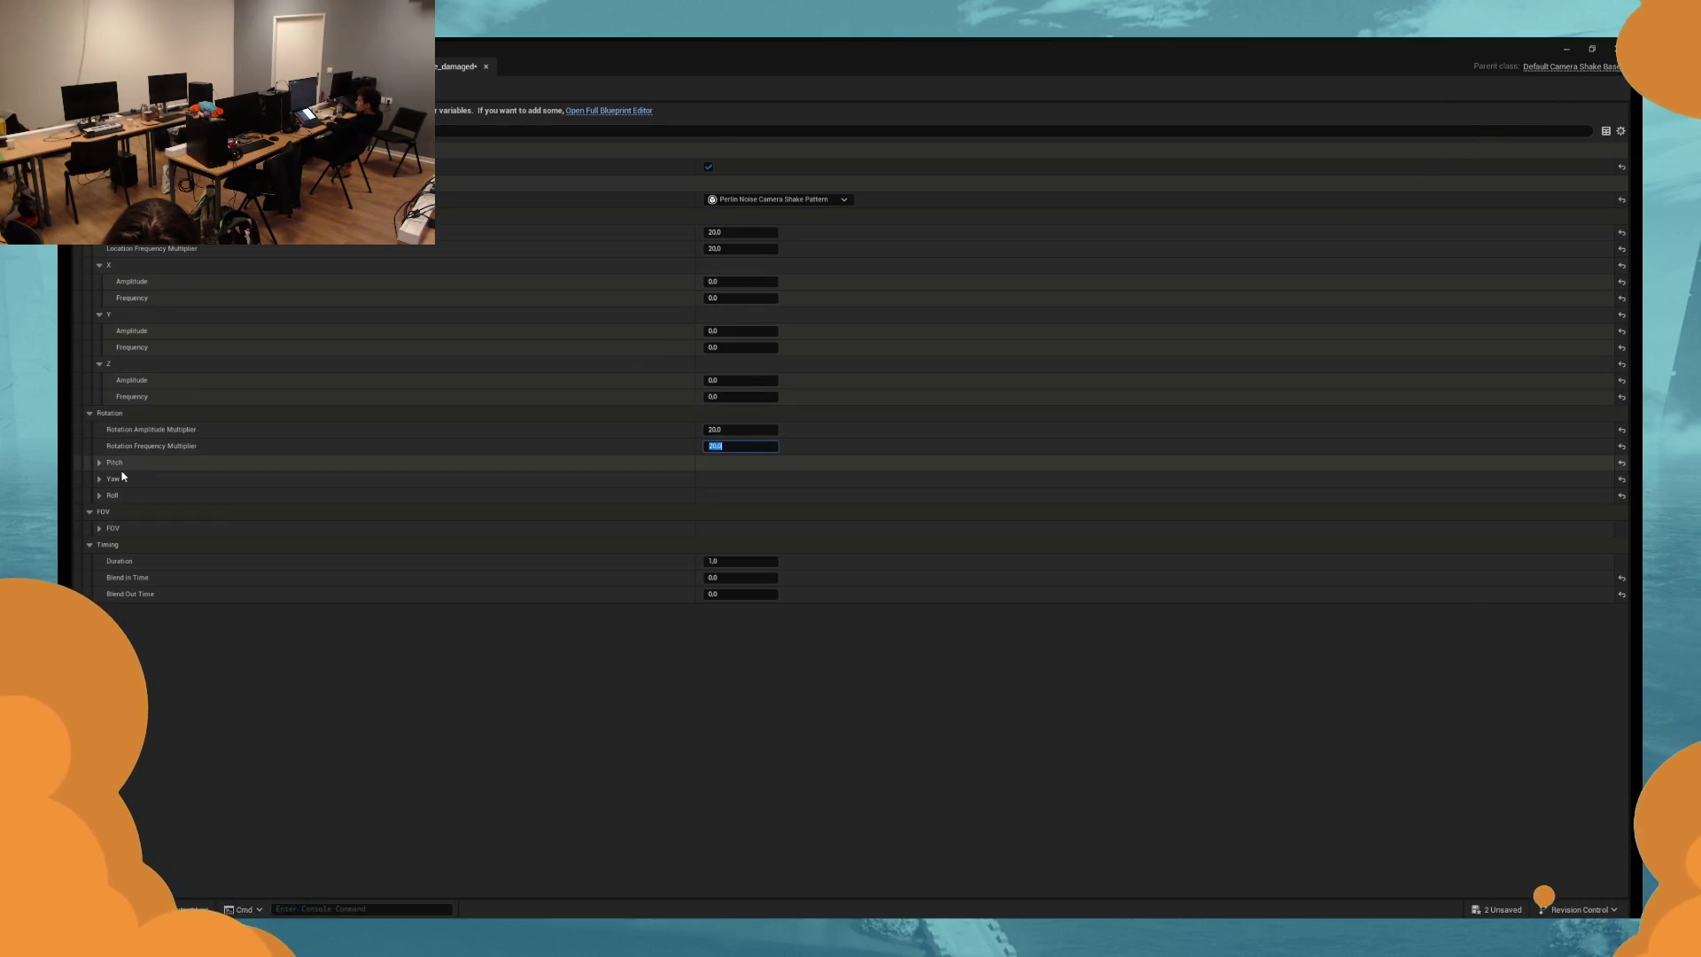
Set the Roll amplitude to 1 and launch a standalone test run.
left_click(100, 496)
left_click(753, 511)
type("1")
key("alt+p")
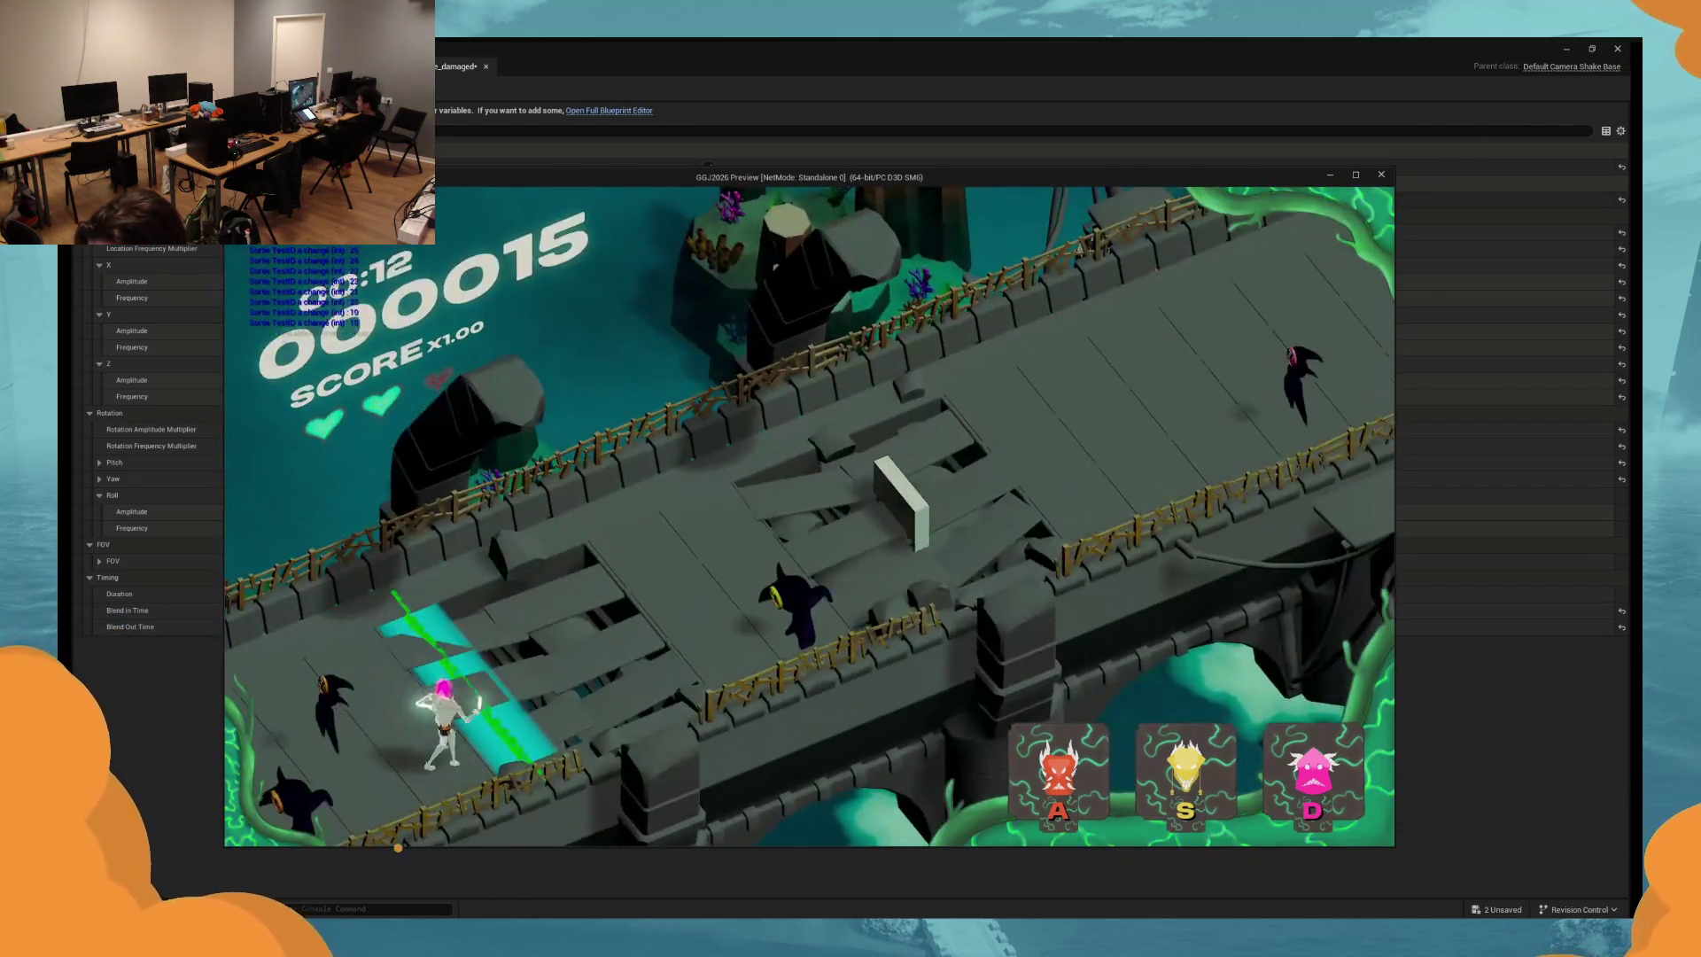
Close the test game and set both rotation multipliers, frequency and amplitude, to 10.
key("Escape")
left_click(755, 441)
type("10")
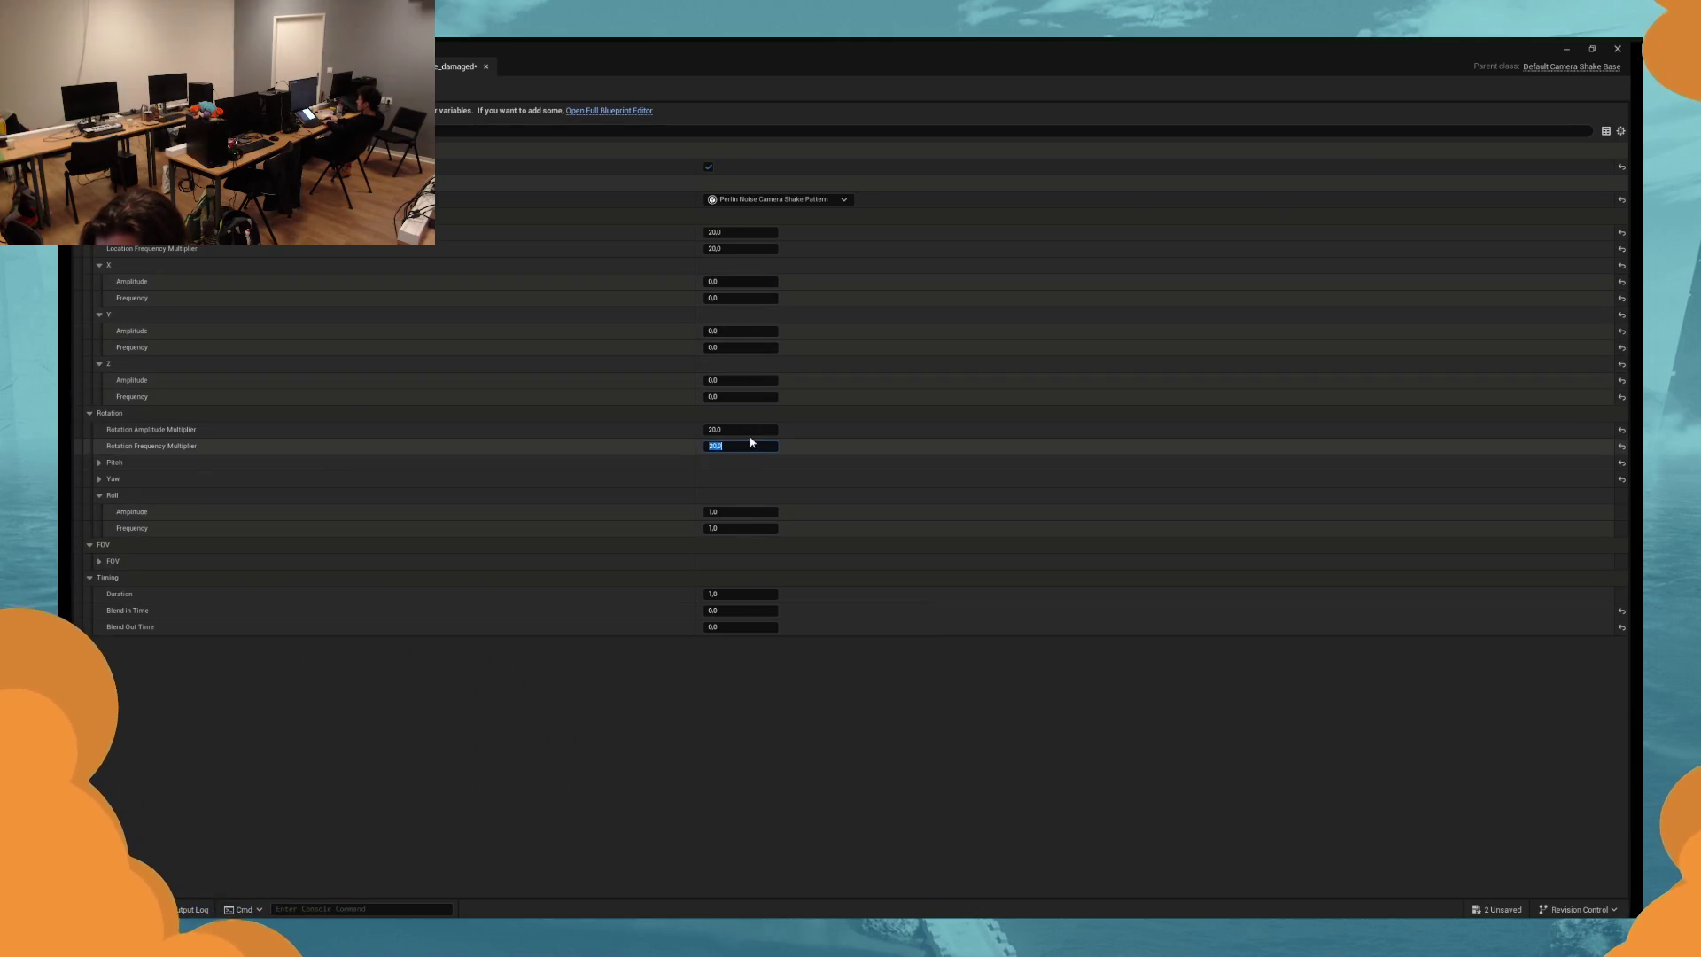
left_click(749, 430)
type("10")
Play-test the game in Standalone twice with the new shake settings.
key("alt+p")
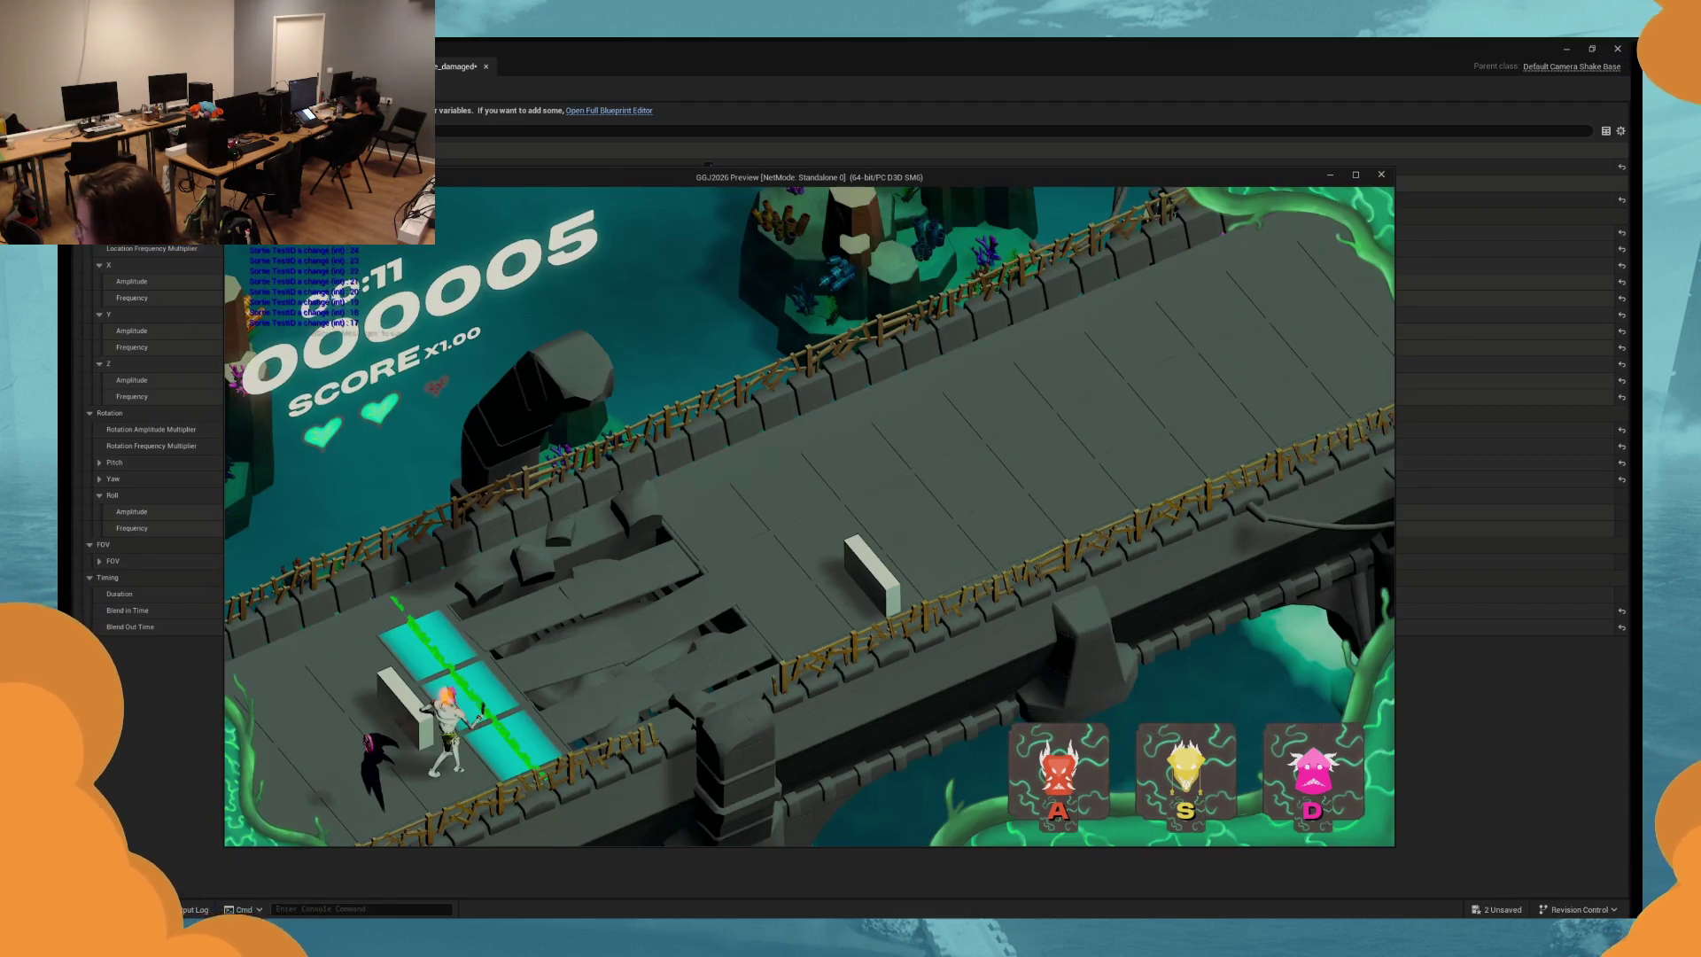
key("Escape")
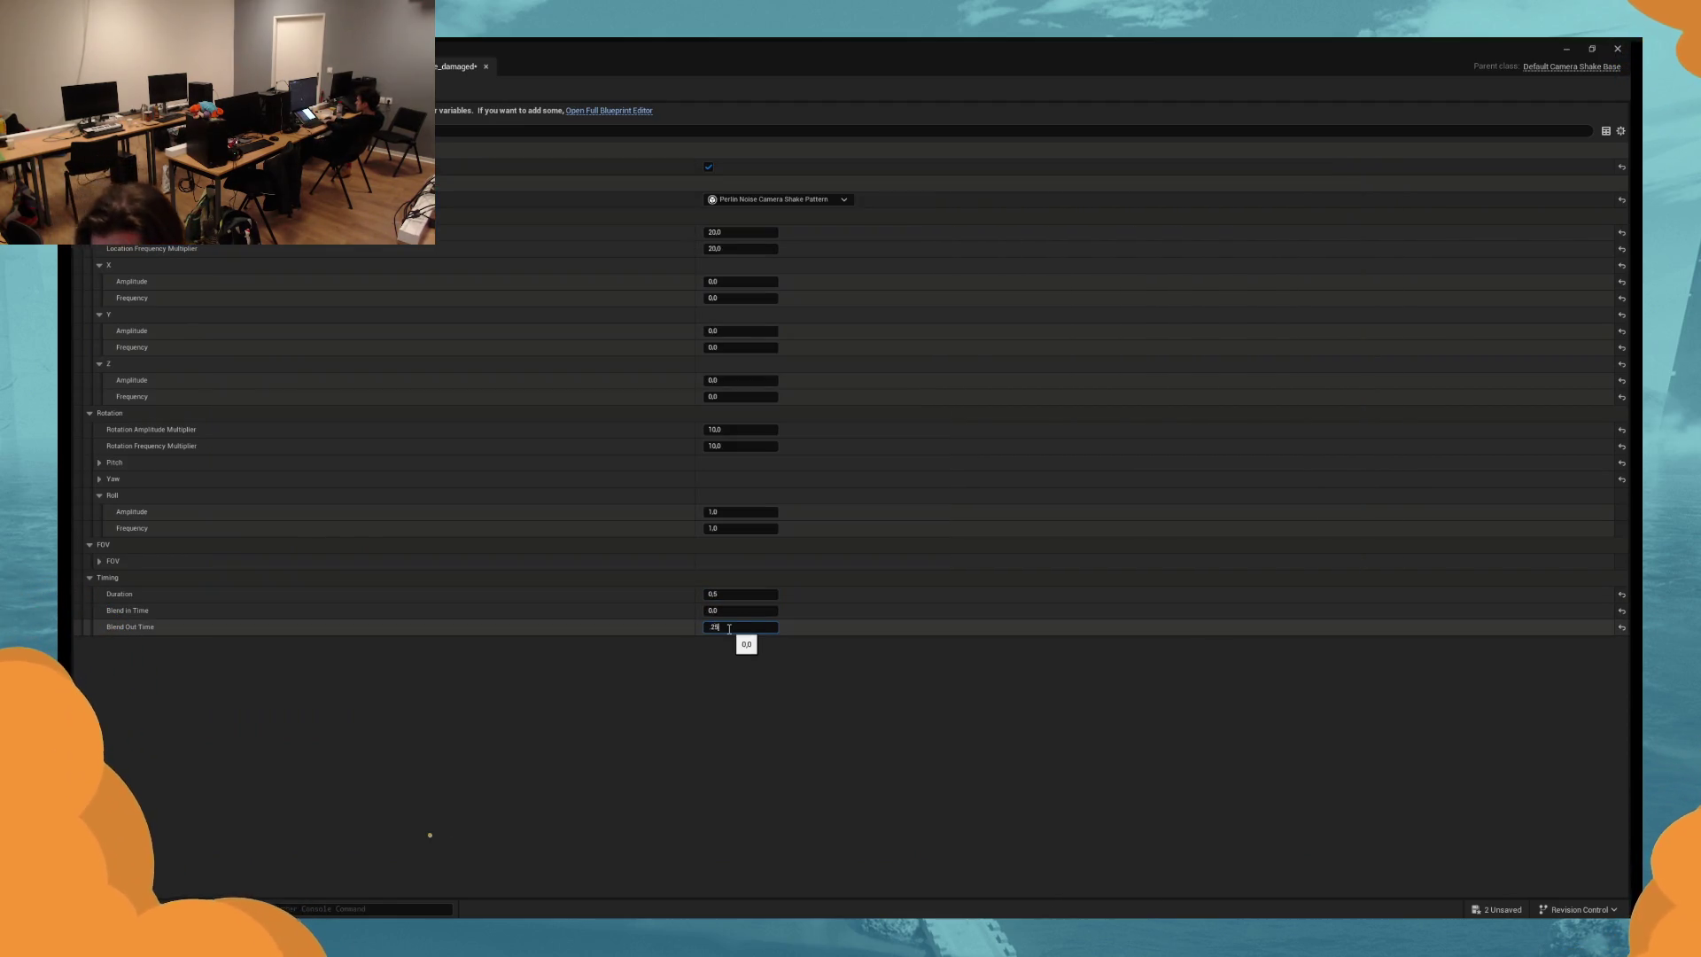
key("alt+p")
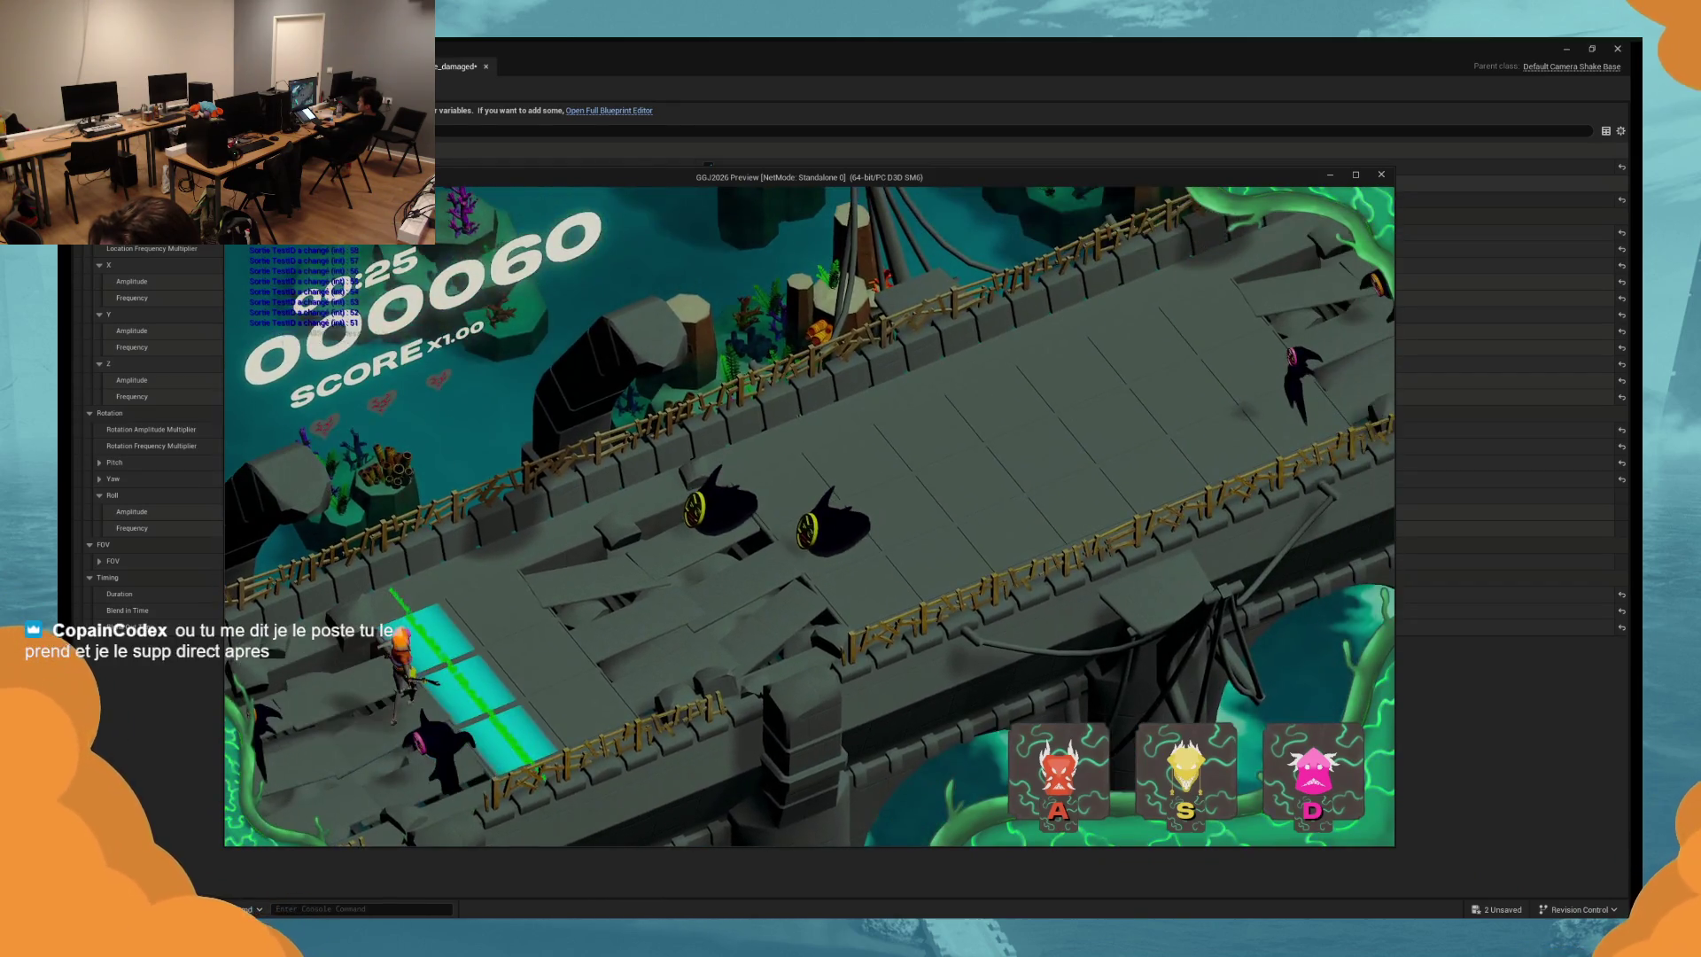
Give the shake X-axis location noise with amplitude and frequency 1, then play-test it.
key("Escape")
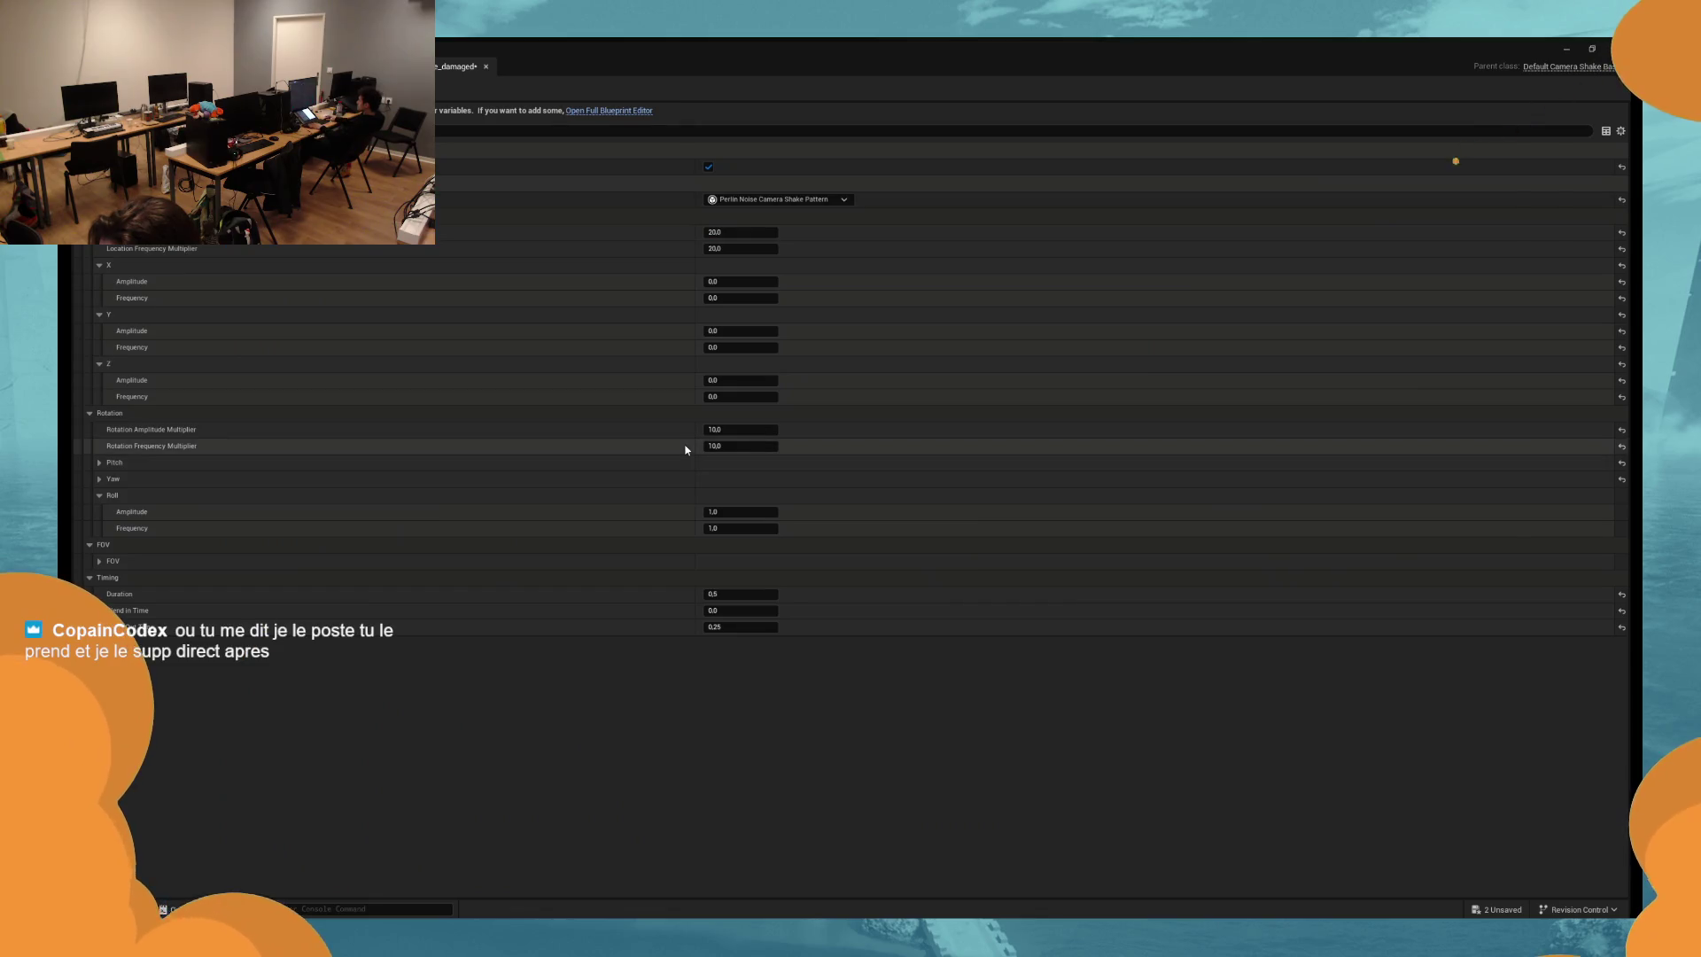
left_click(741, 281)
type("1")
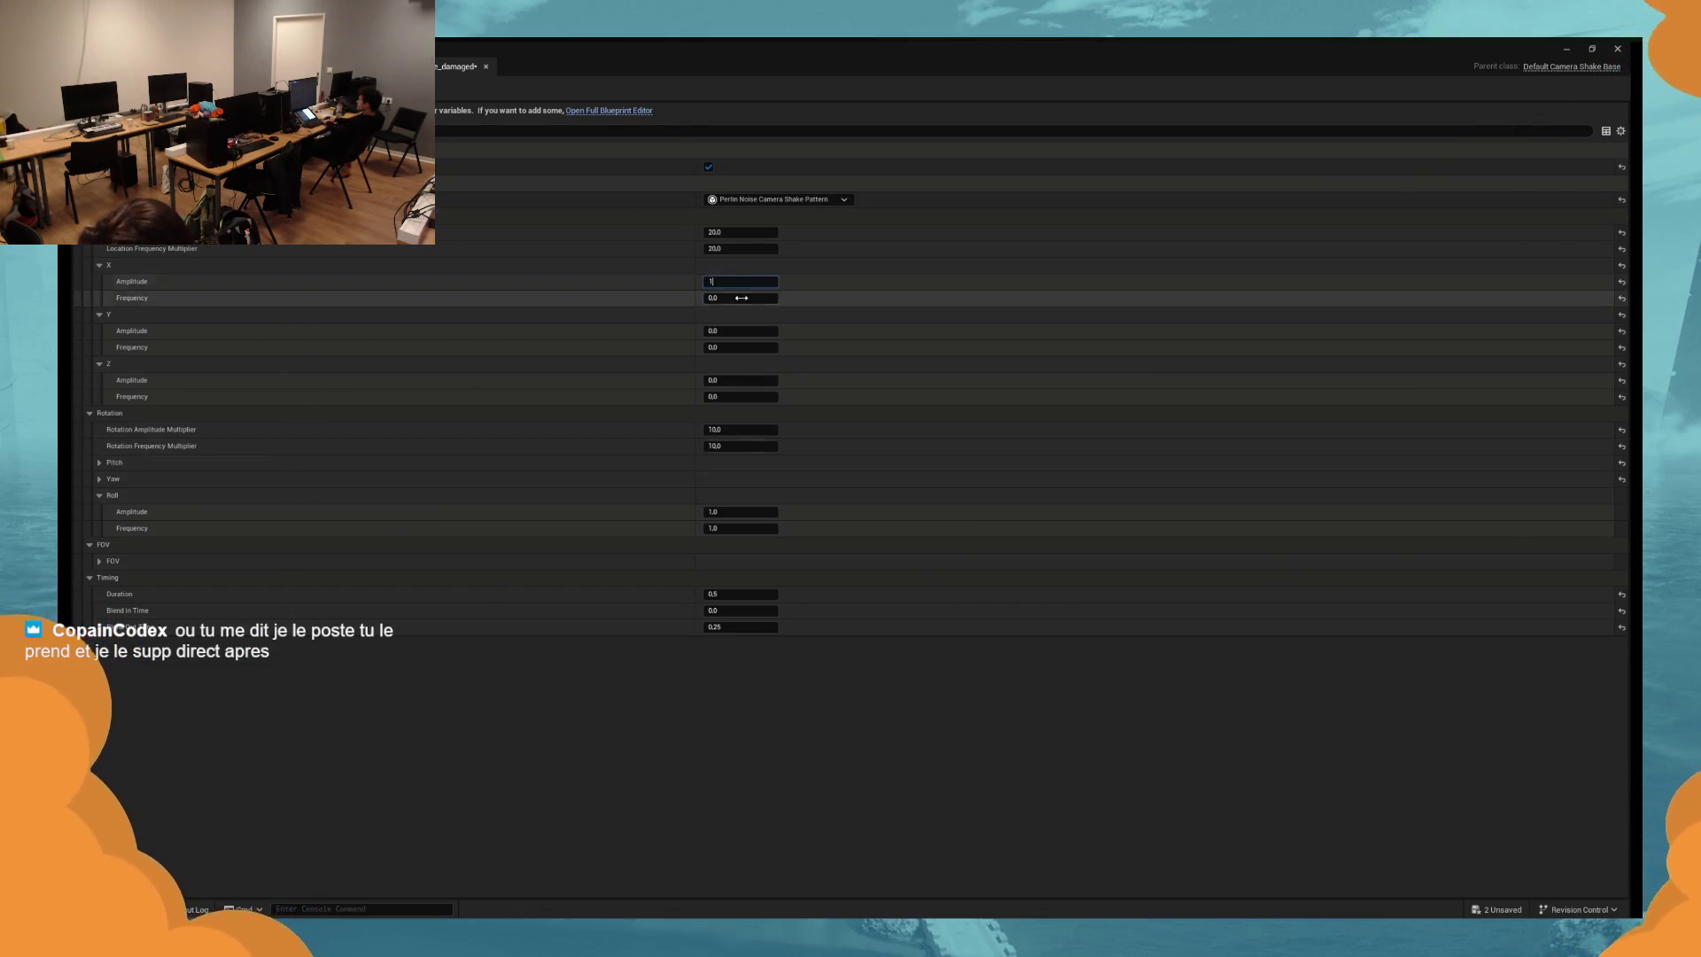
left_click(741, 298)
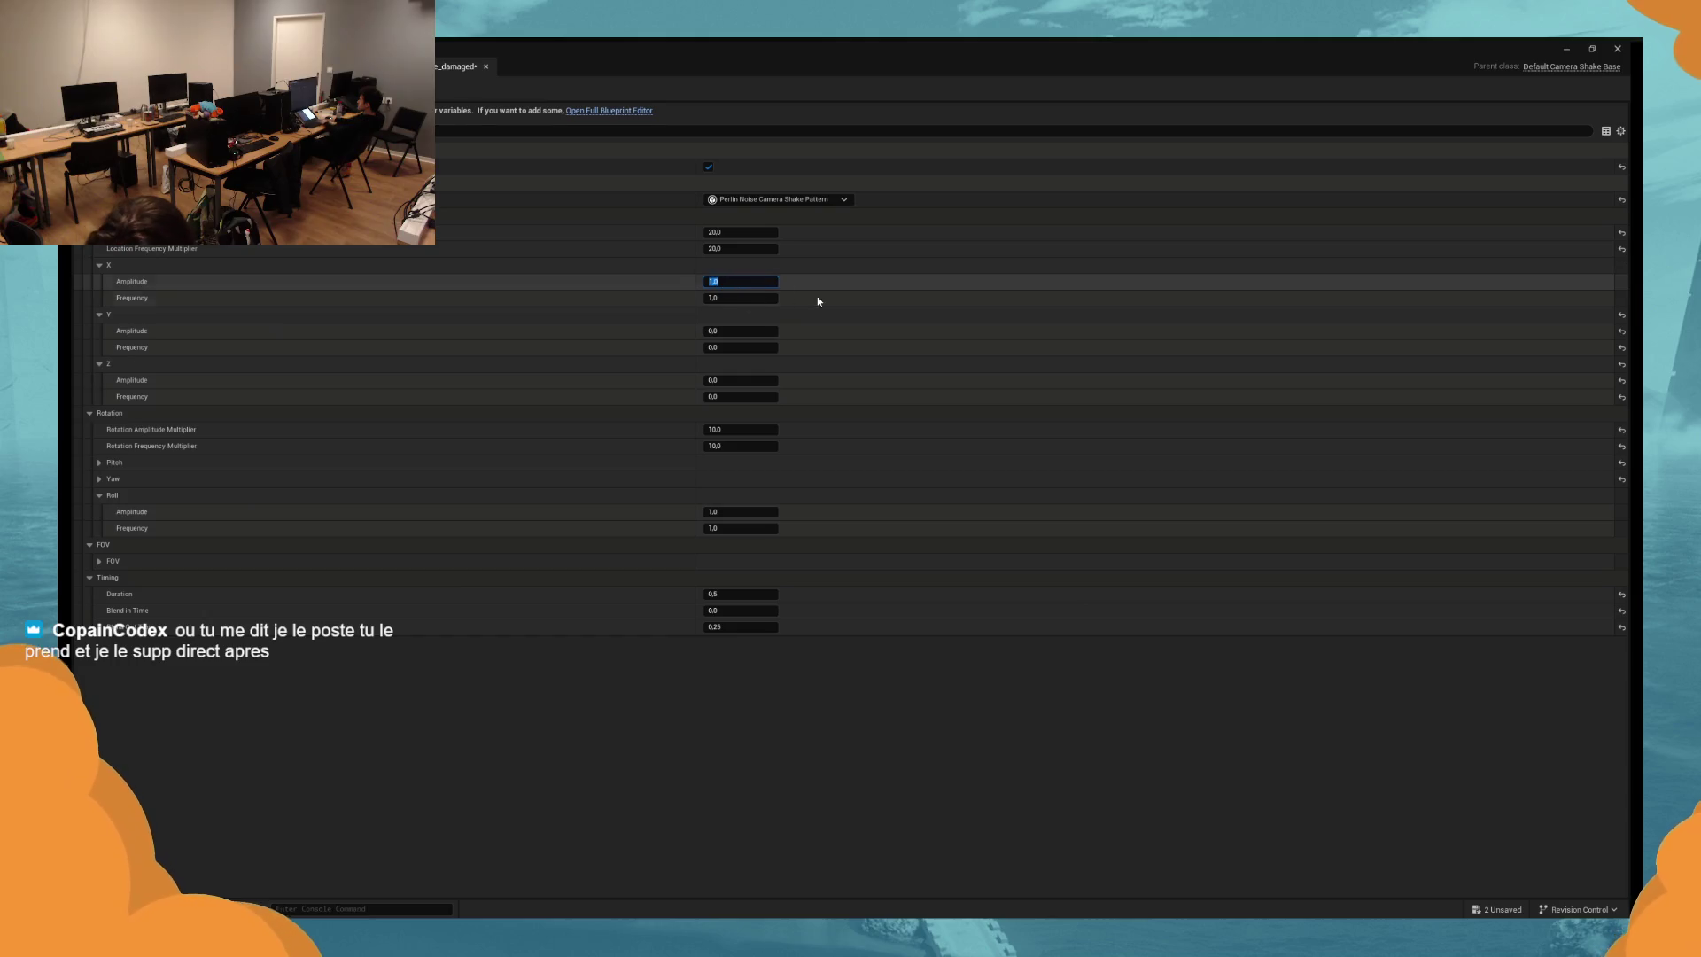
left_click(848, 300)
key("alt+p")
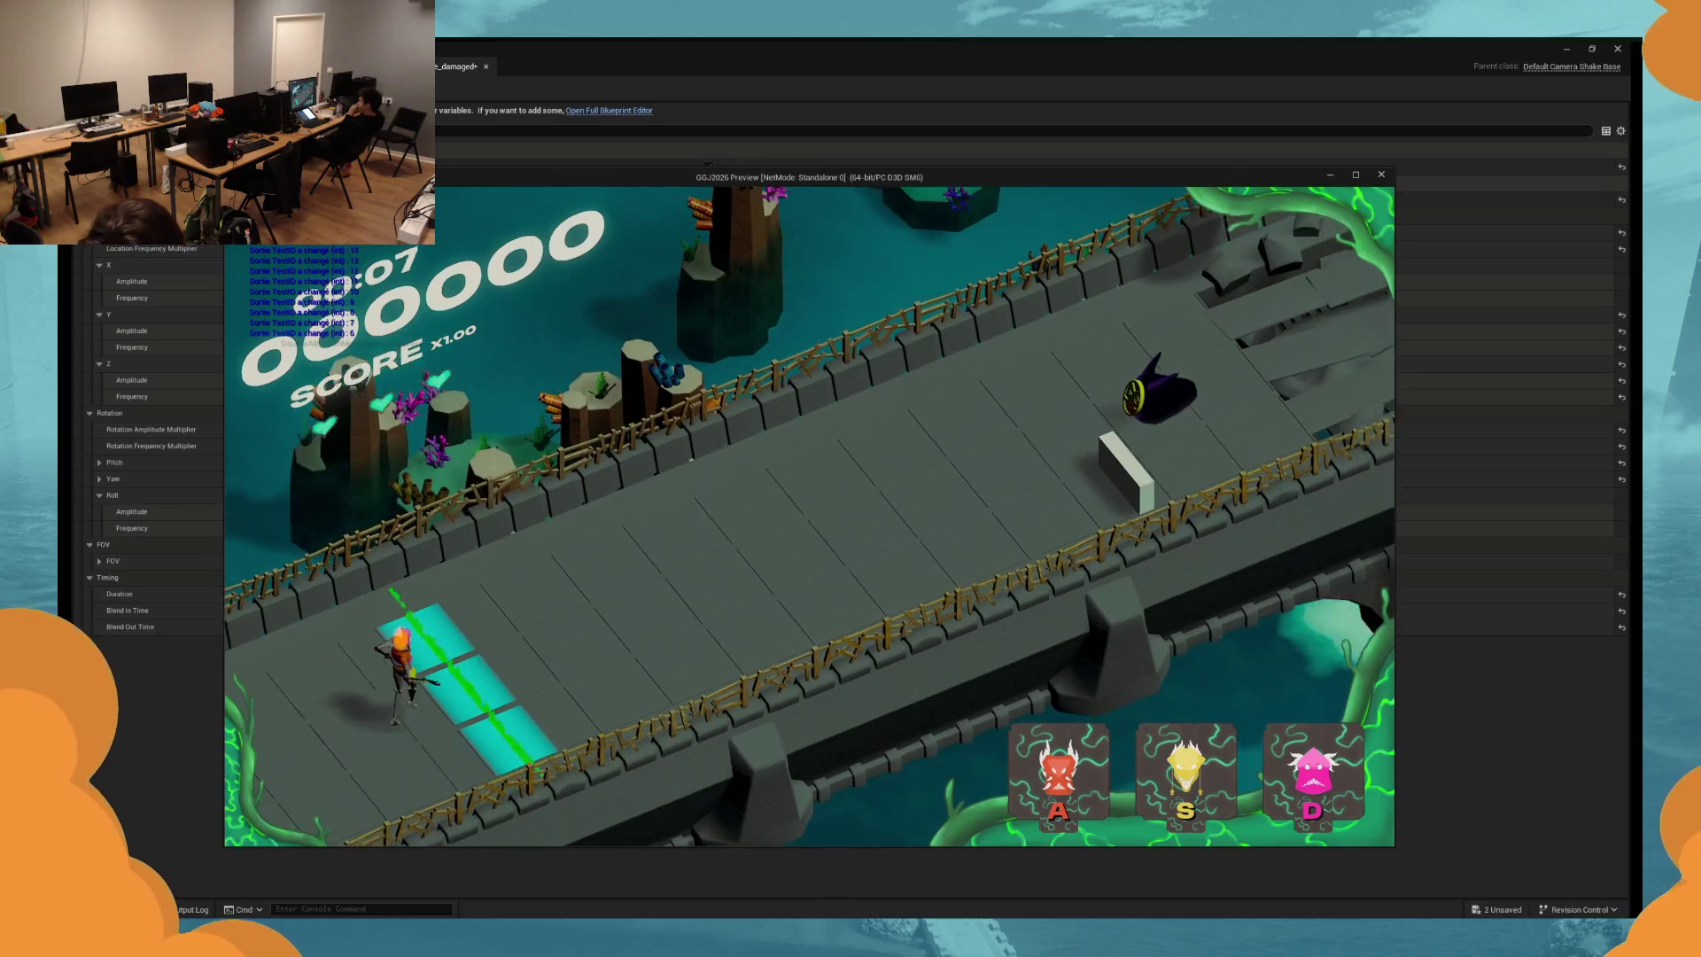
key("XF86AudioLowerVolume")
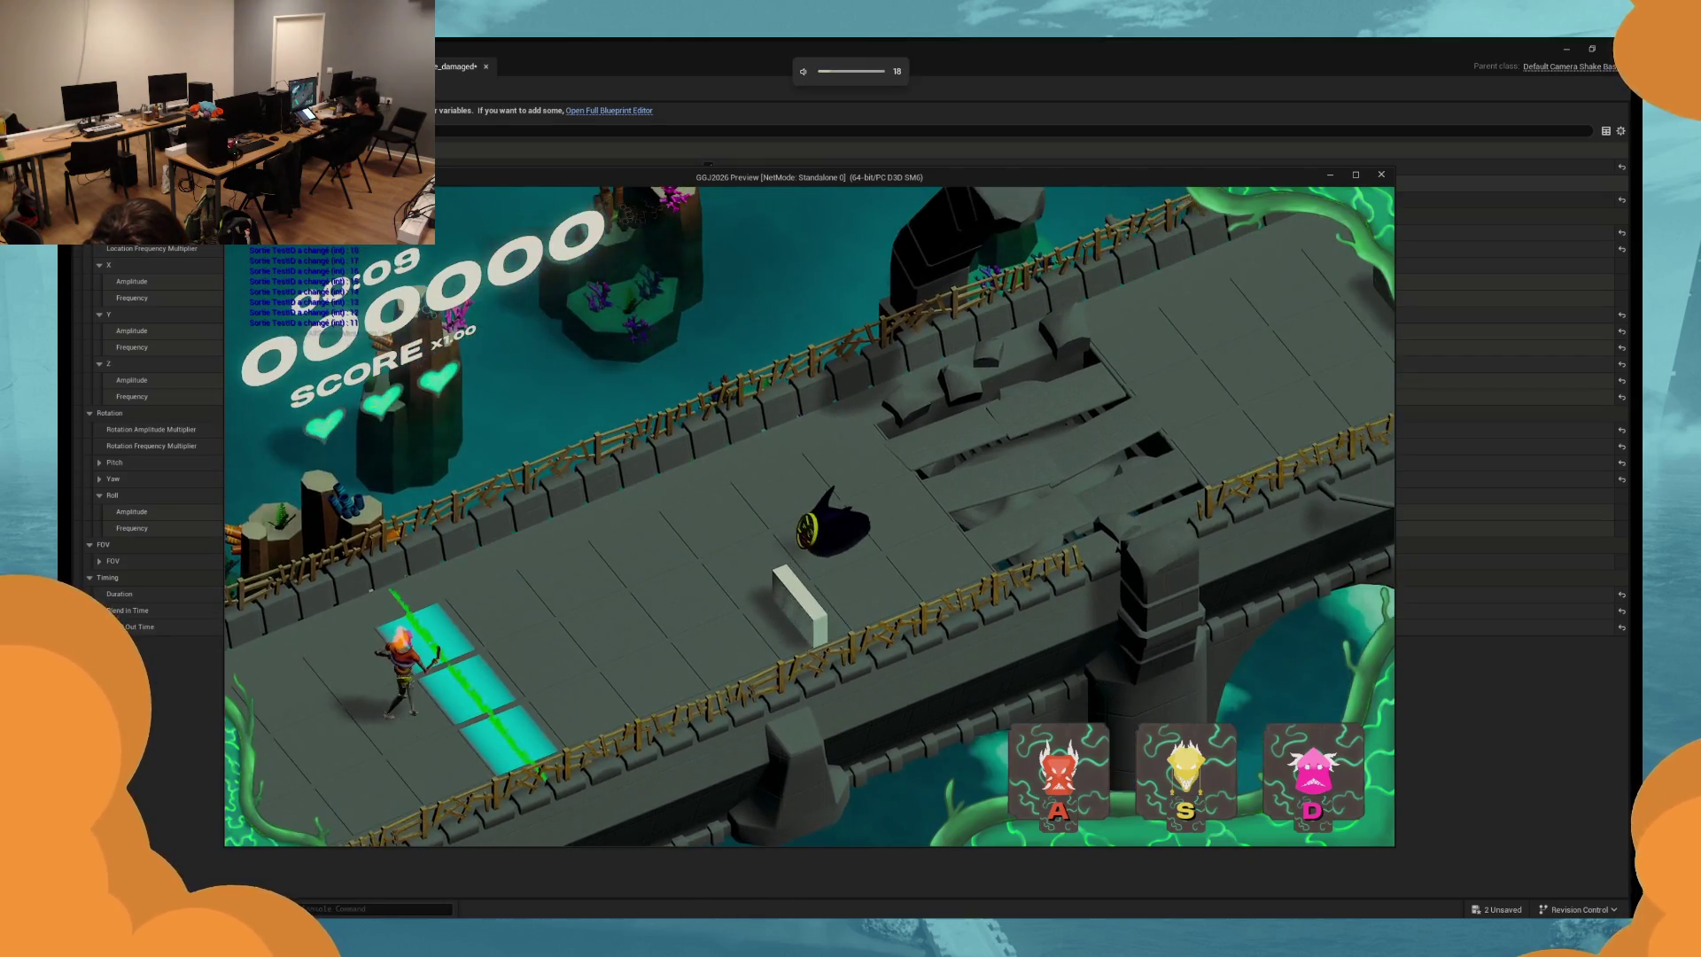
key("XF86AudioLowerVolume")
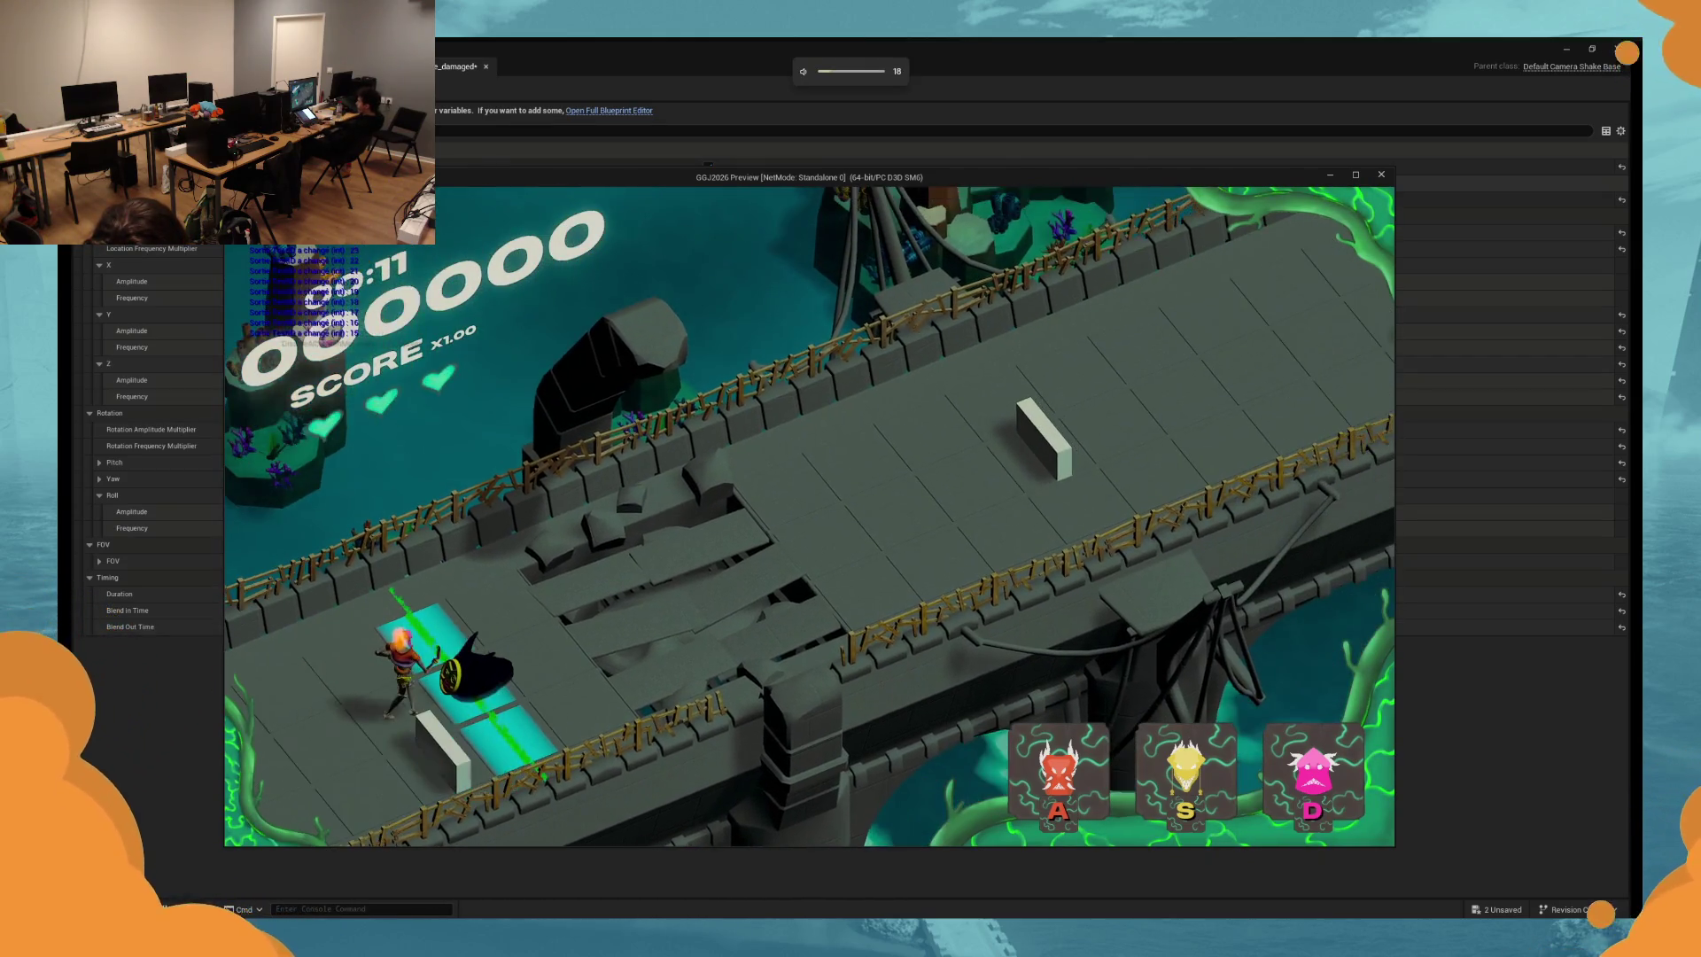
key("Escape")
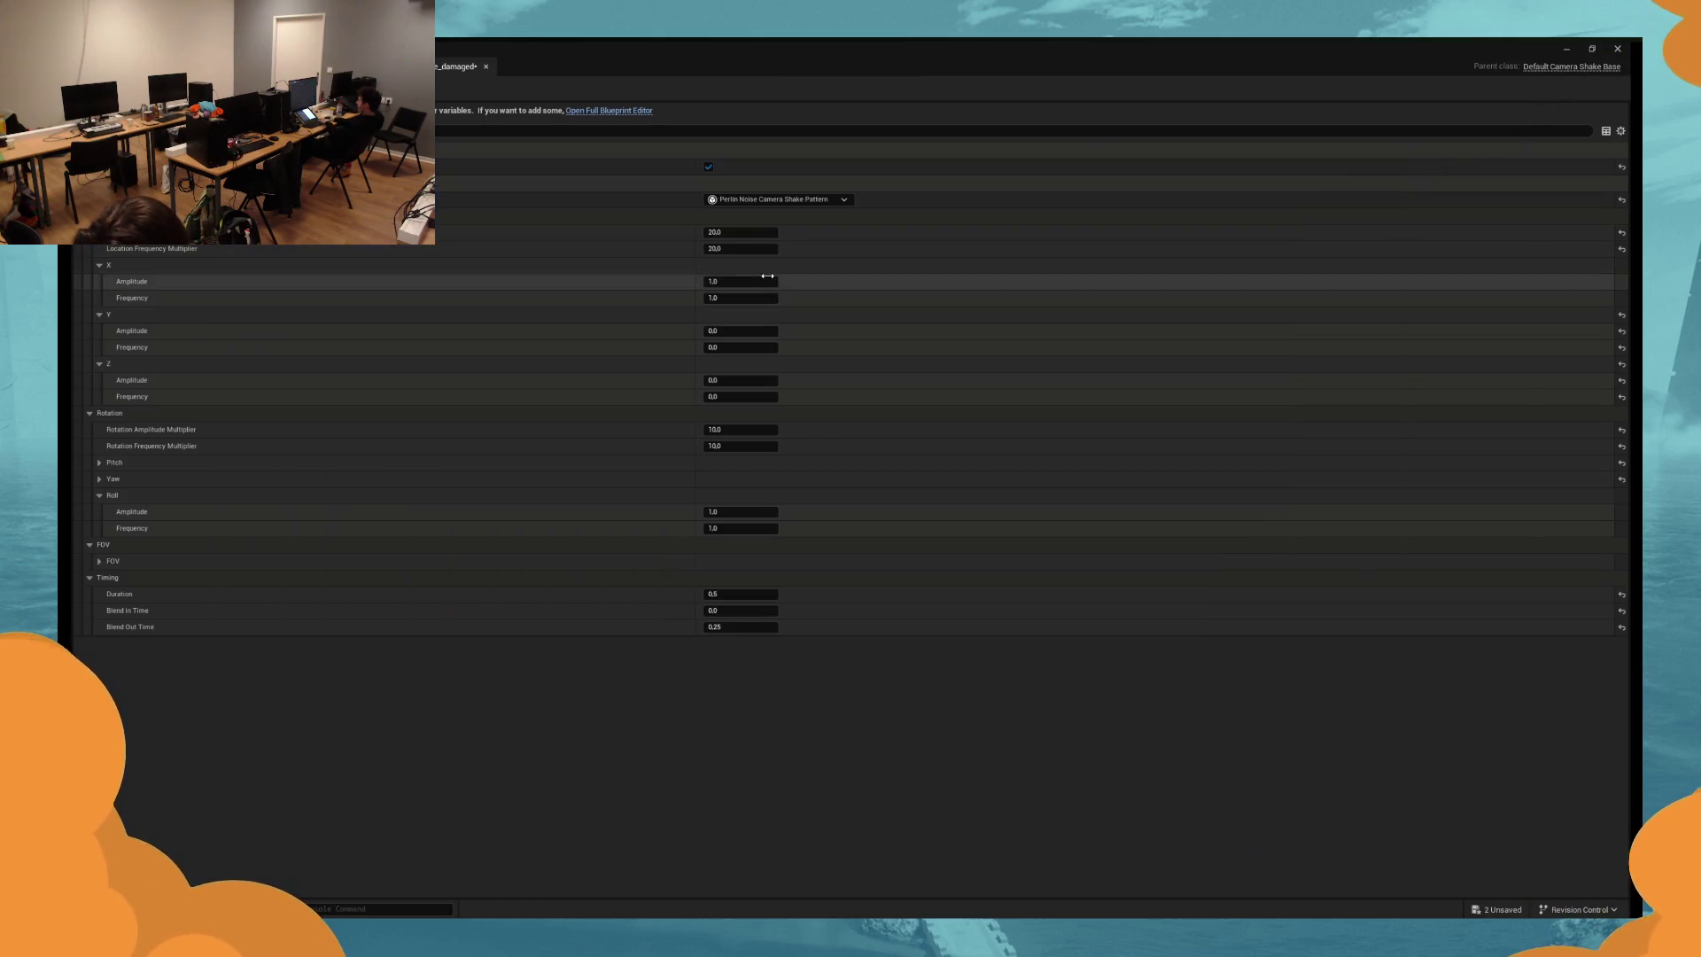
Reset X amplitude to 0, set Y amplitude and frequency to 1.0, and play-test again.
left_click(722, 281)
type("0")
key("Tab")
type("0")
key("Tab")
type("1")
key("Tab")
type("1")
key("Return")
key("alt+p")
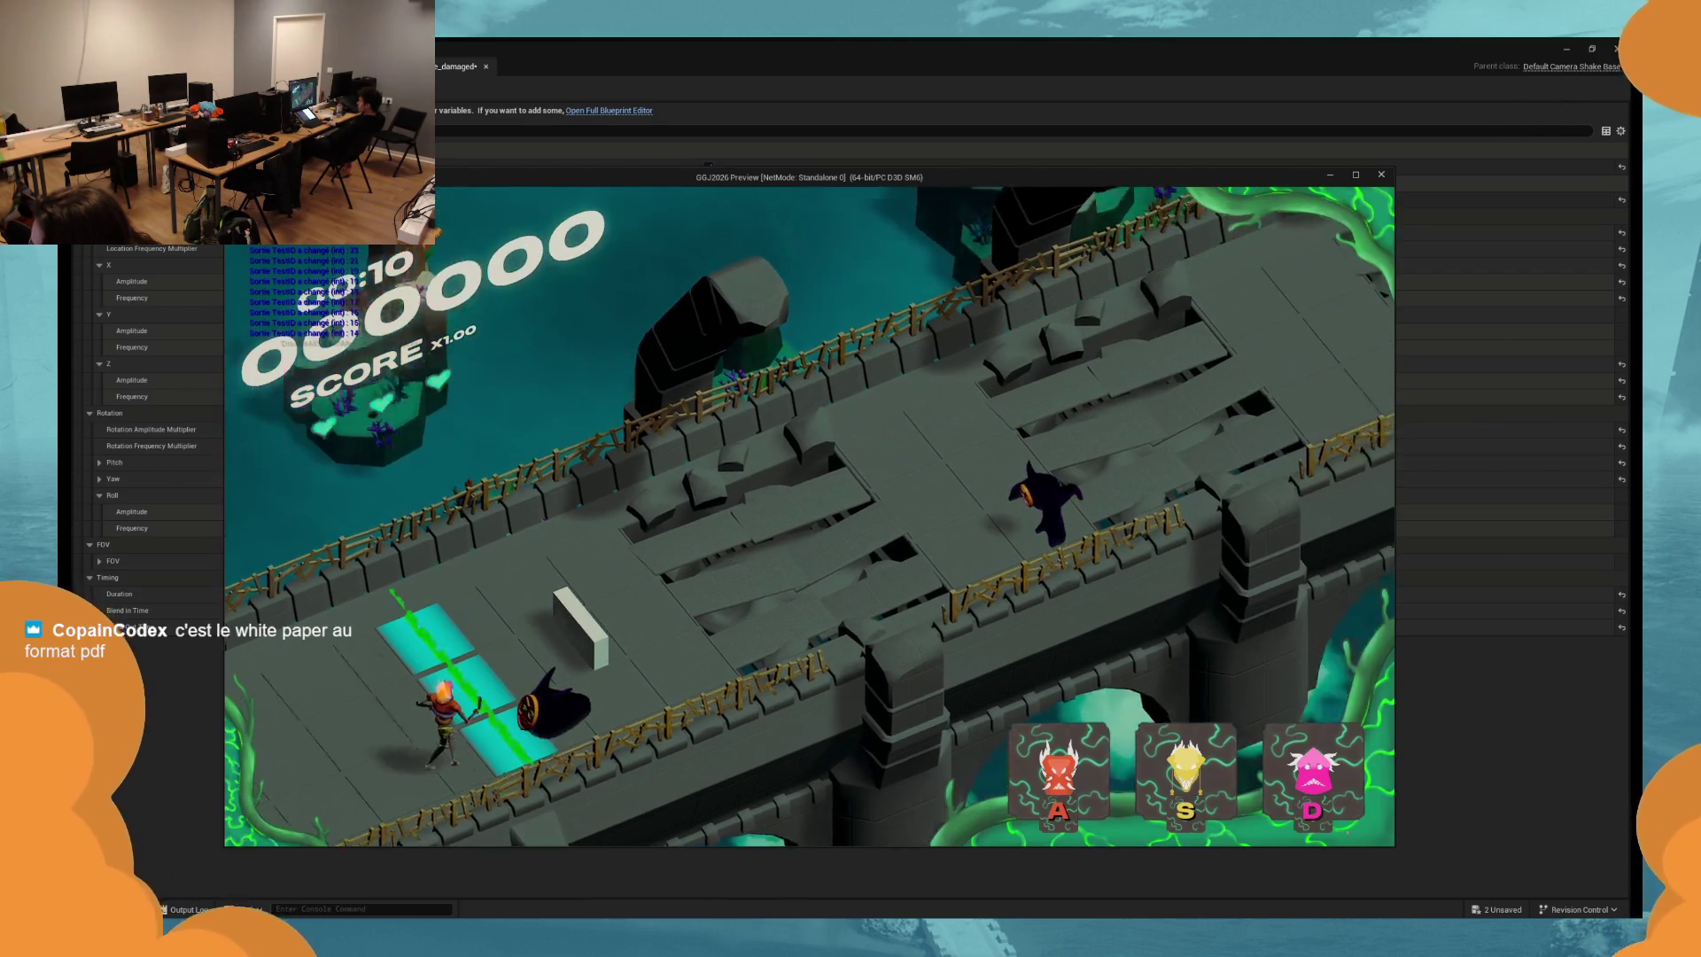
key("Escape")
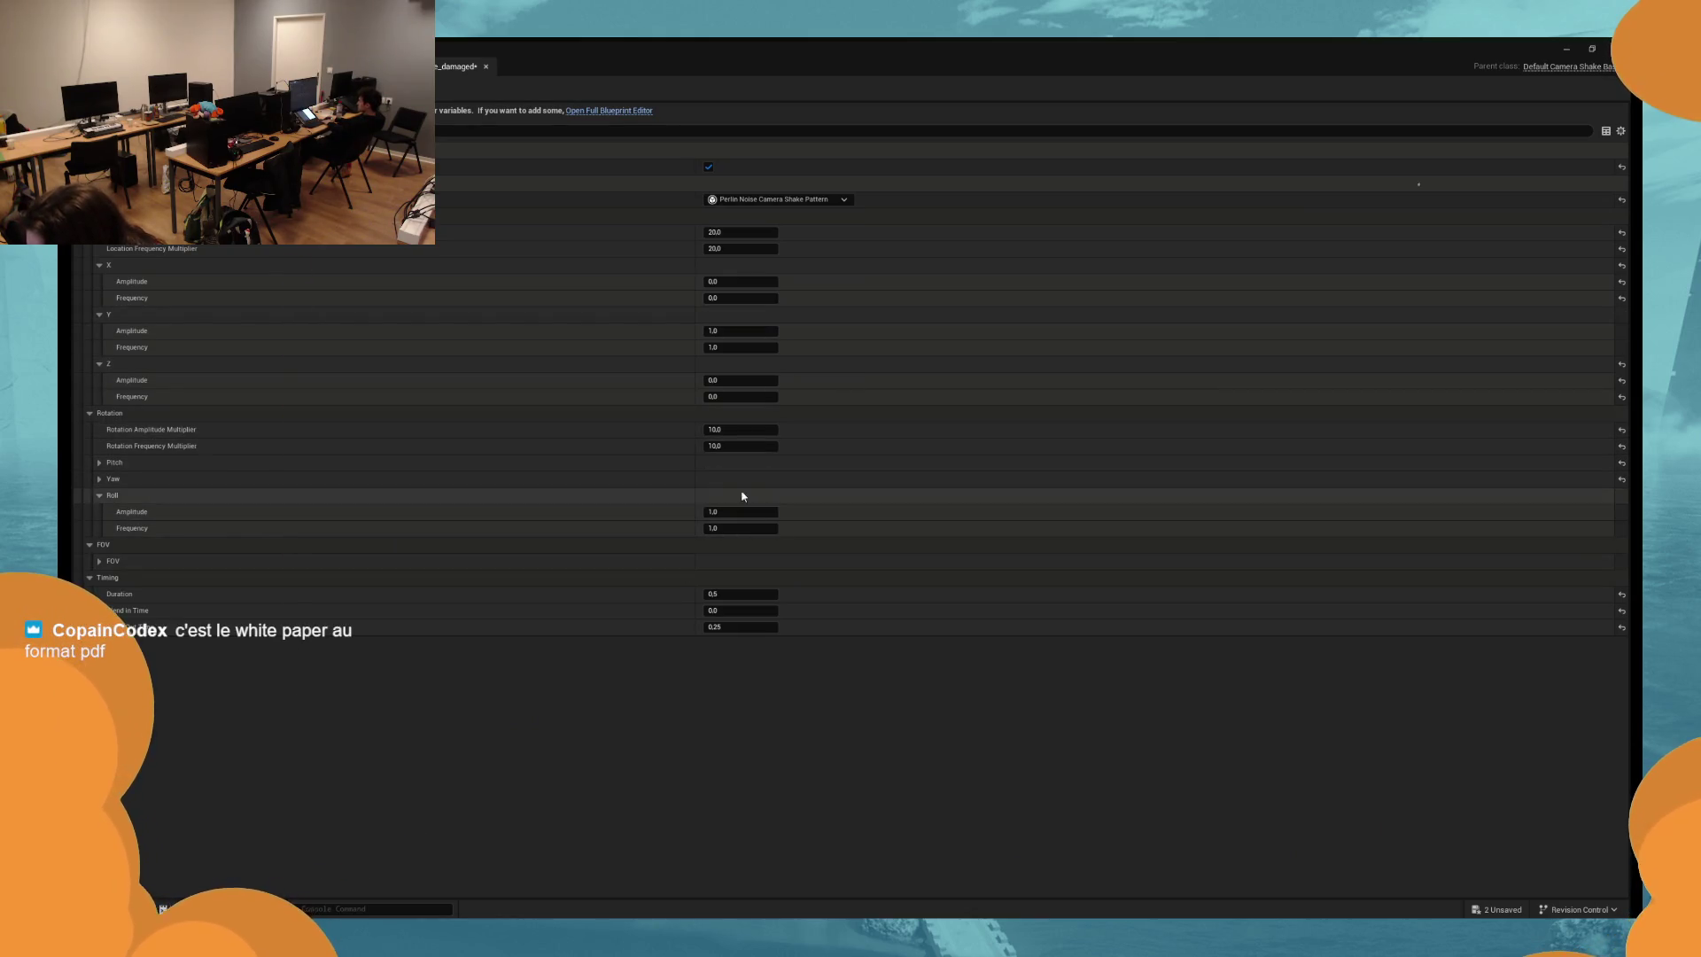
type("5")
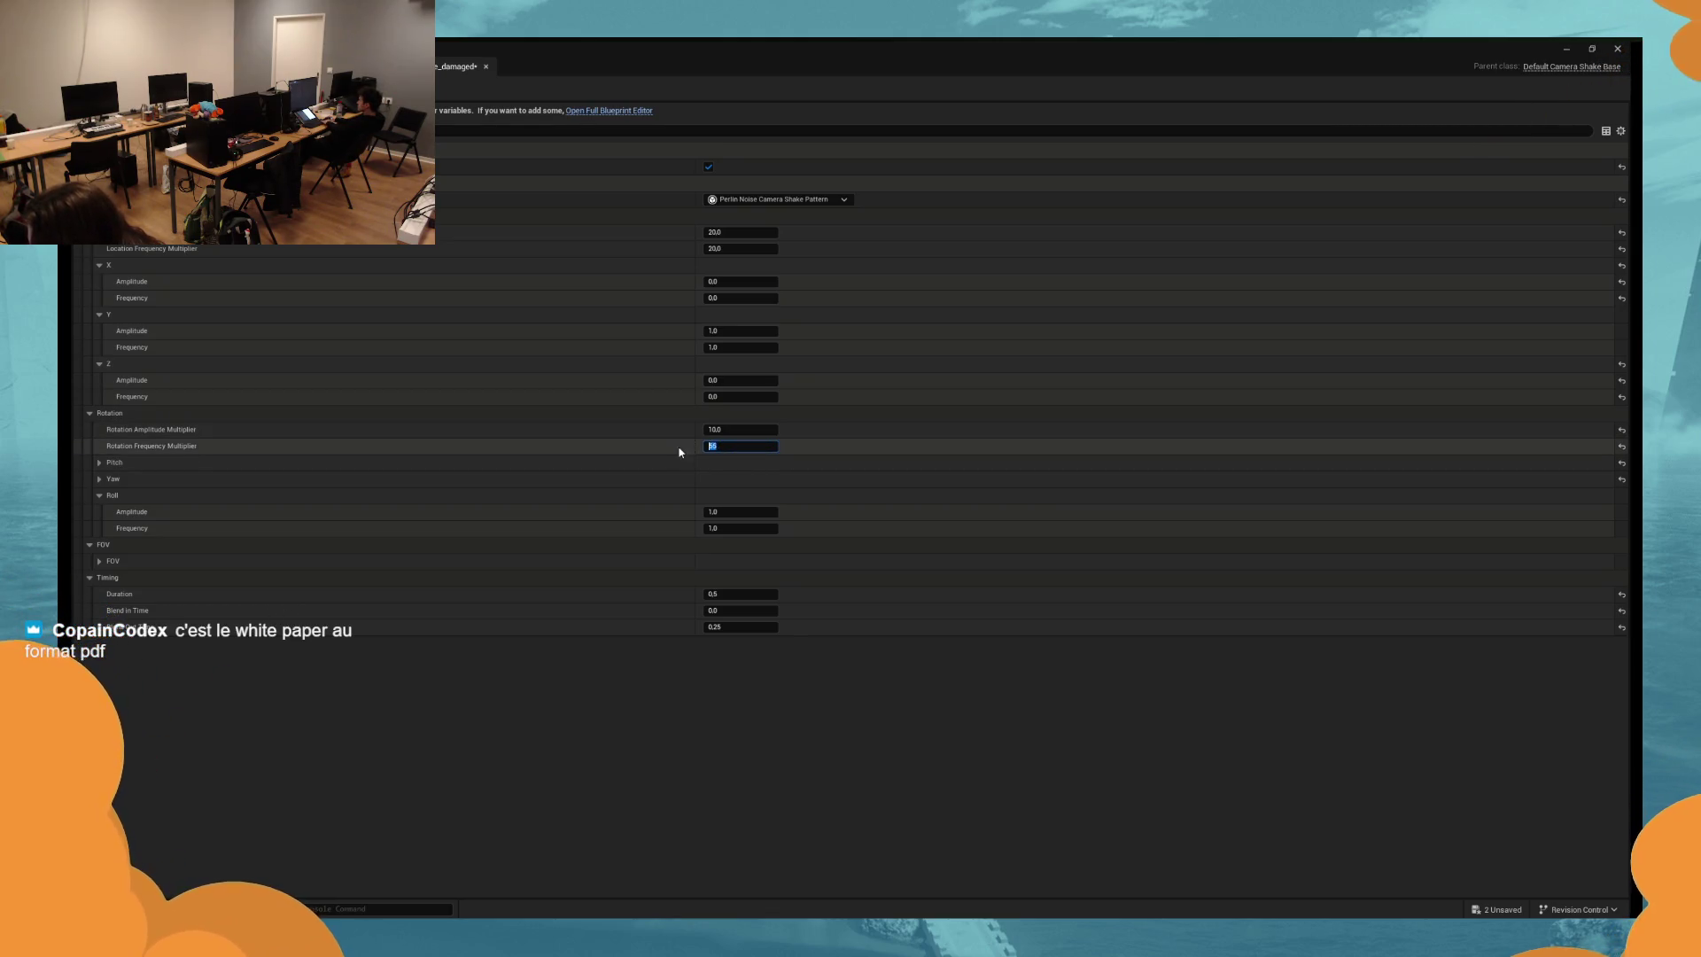
Set the rotation amplitude multiplier to 5.0 and play-test by hitting the nearby enemy.
left_click(740, 430)
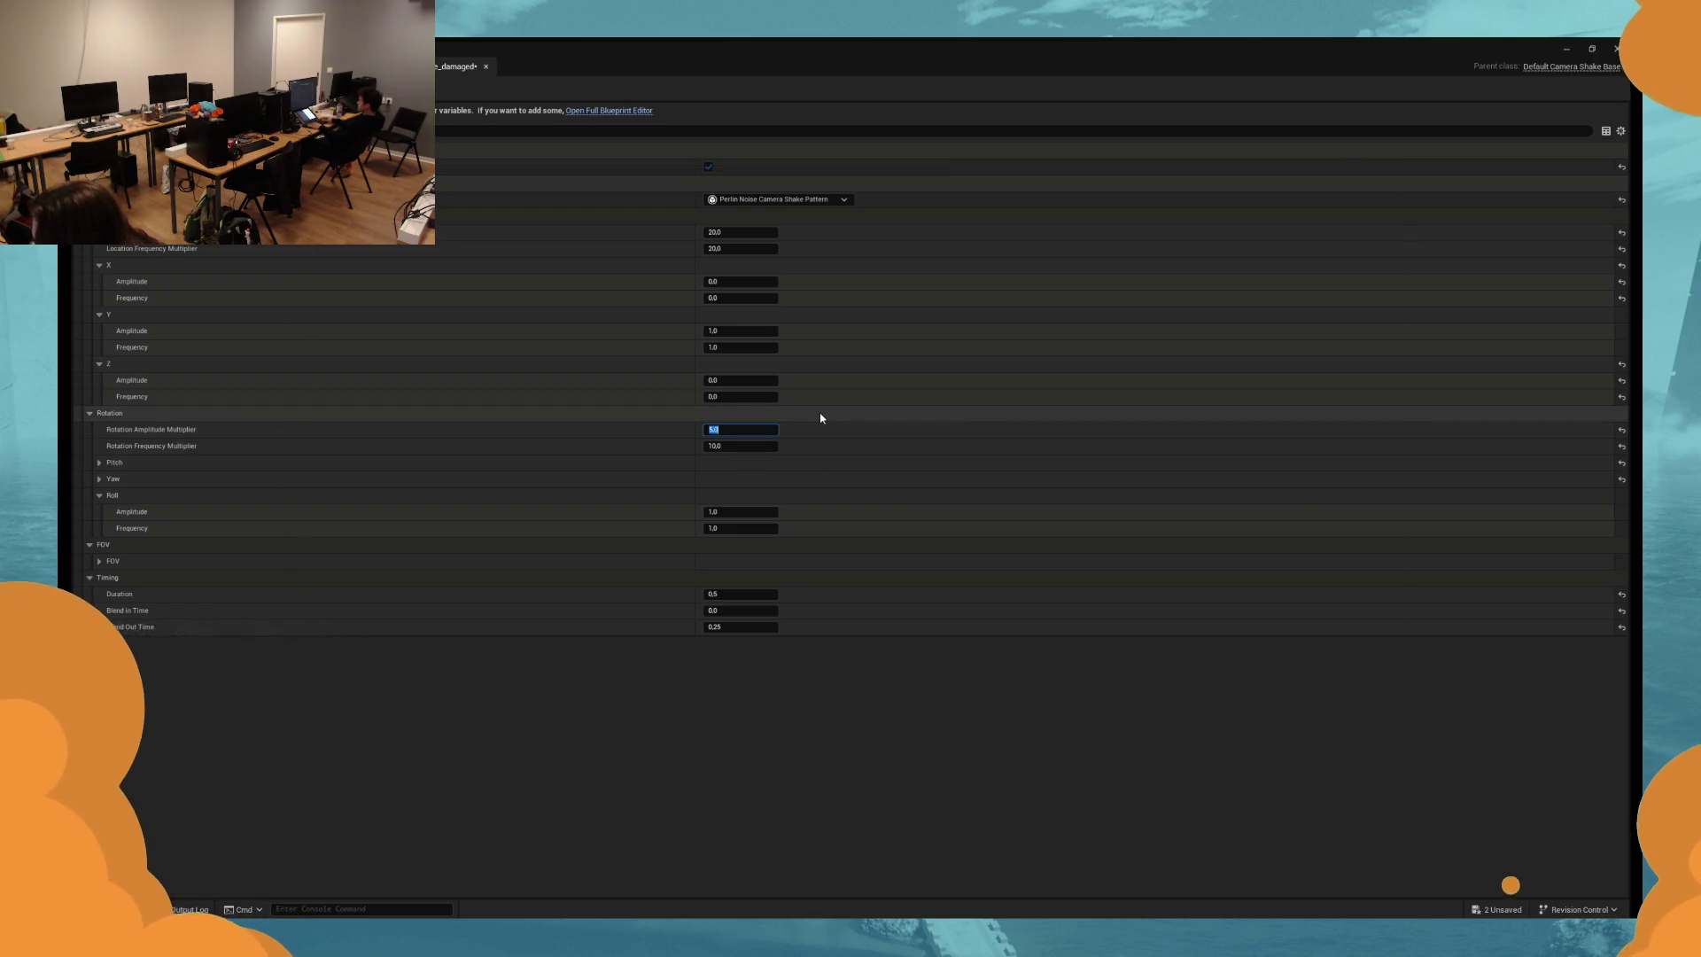
key("alt+p")
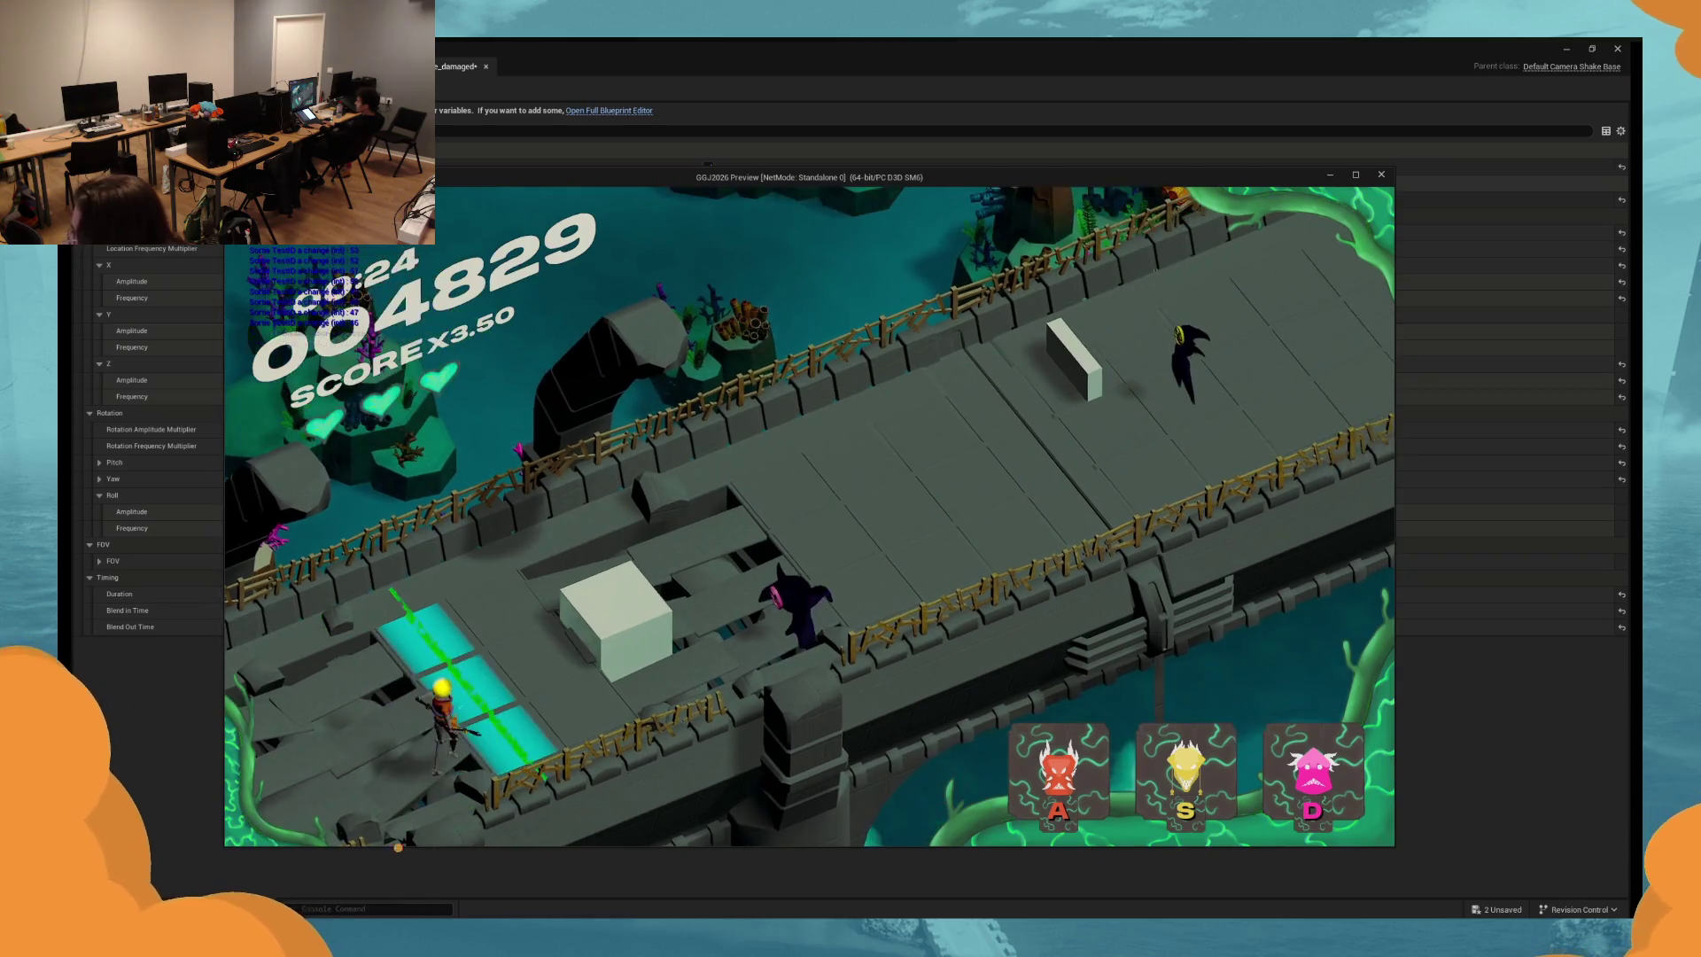
key("d")
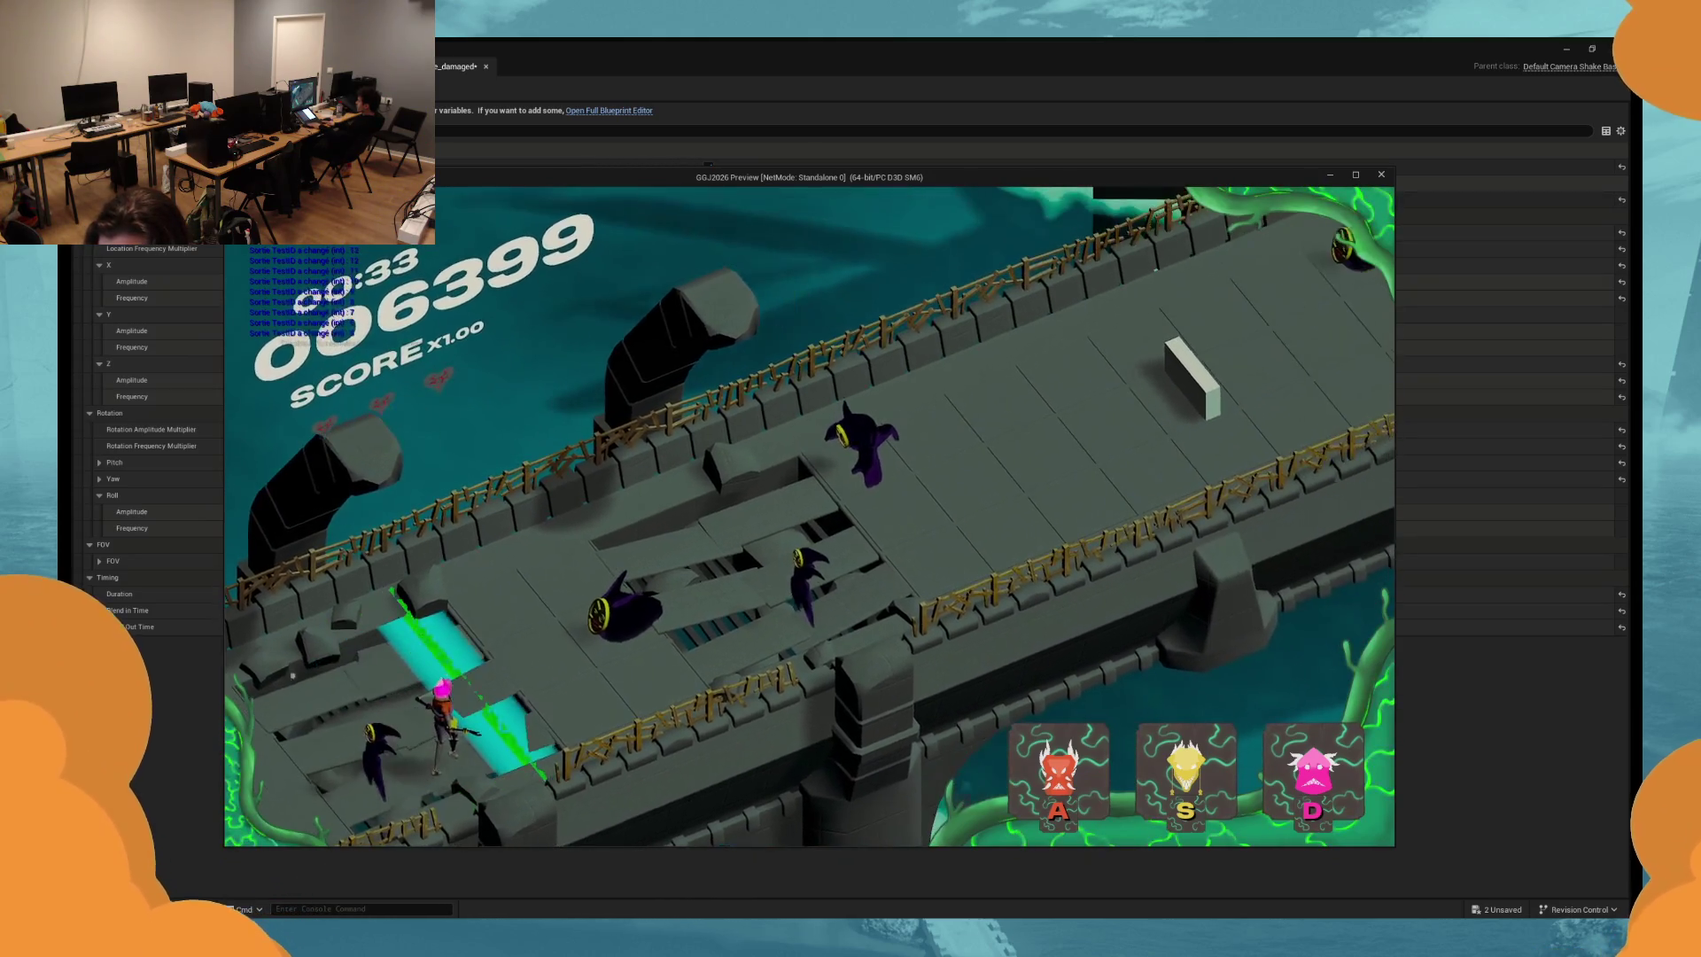
key("Escape")
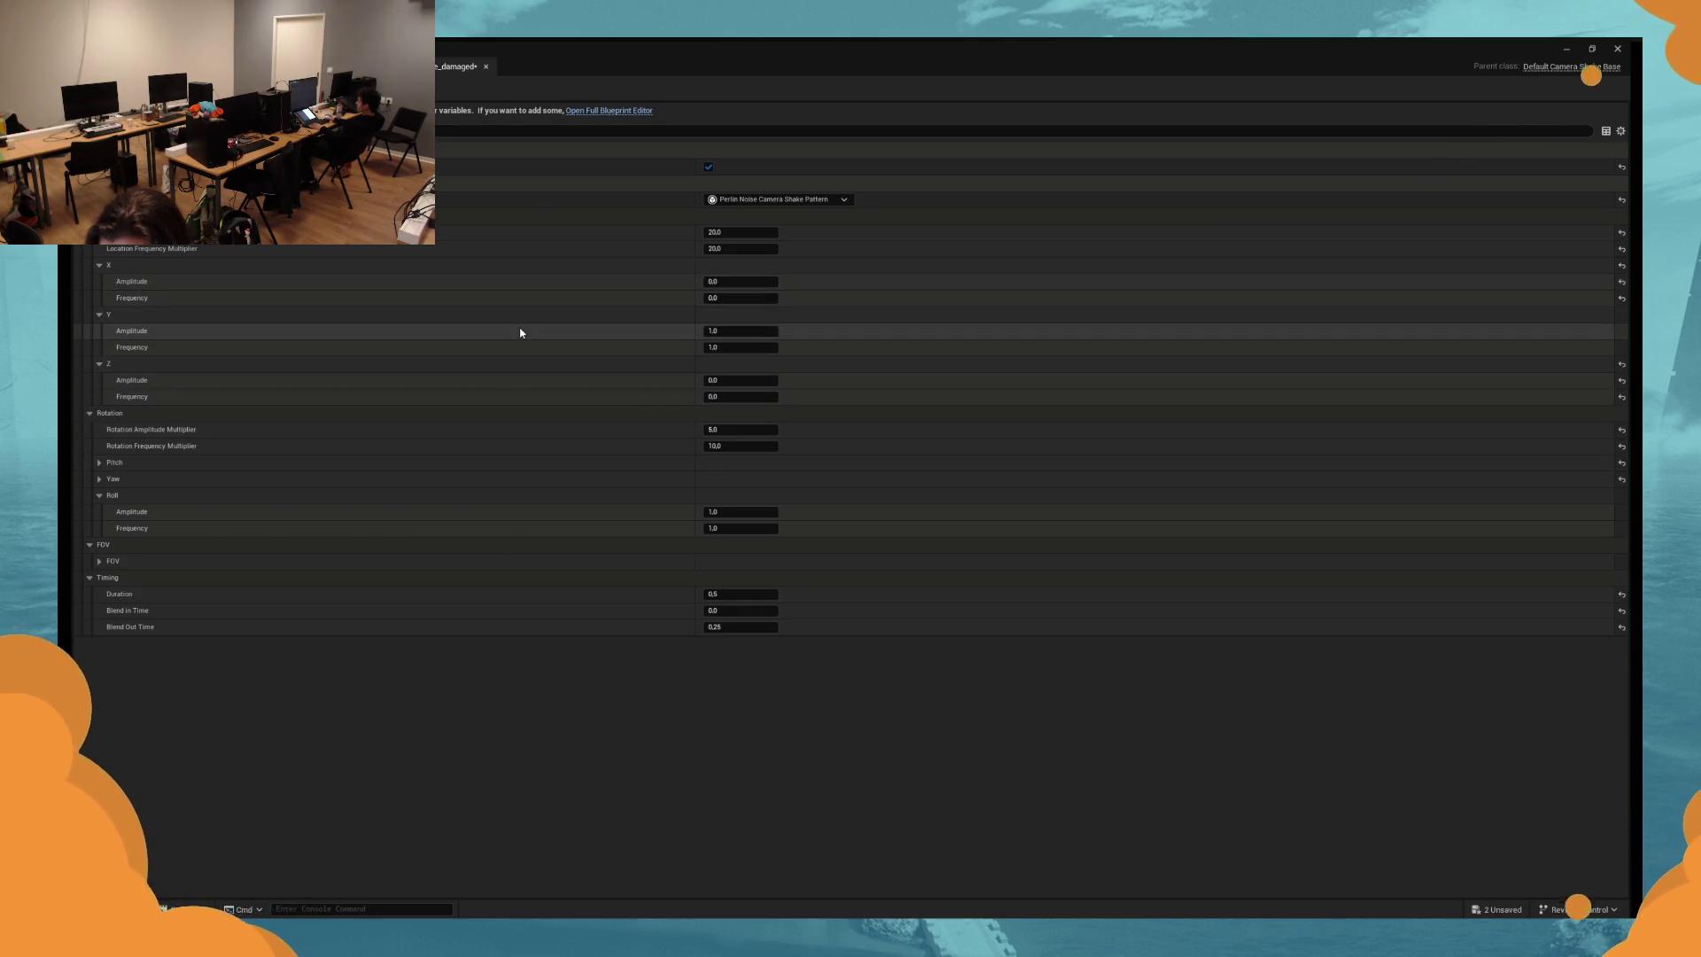
Run another Standalone test, then minimize the camera shake asset window.
key("alt+p")
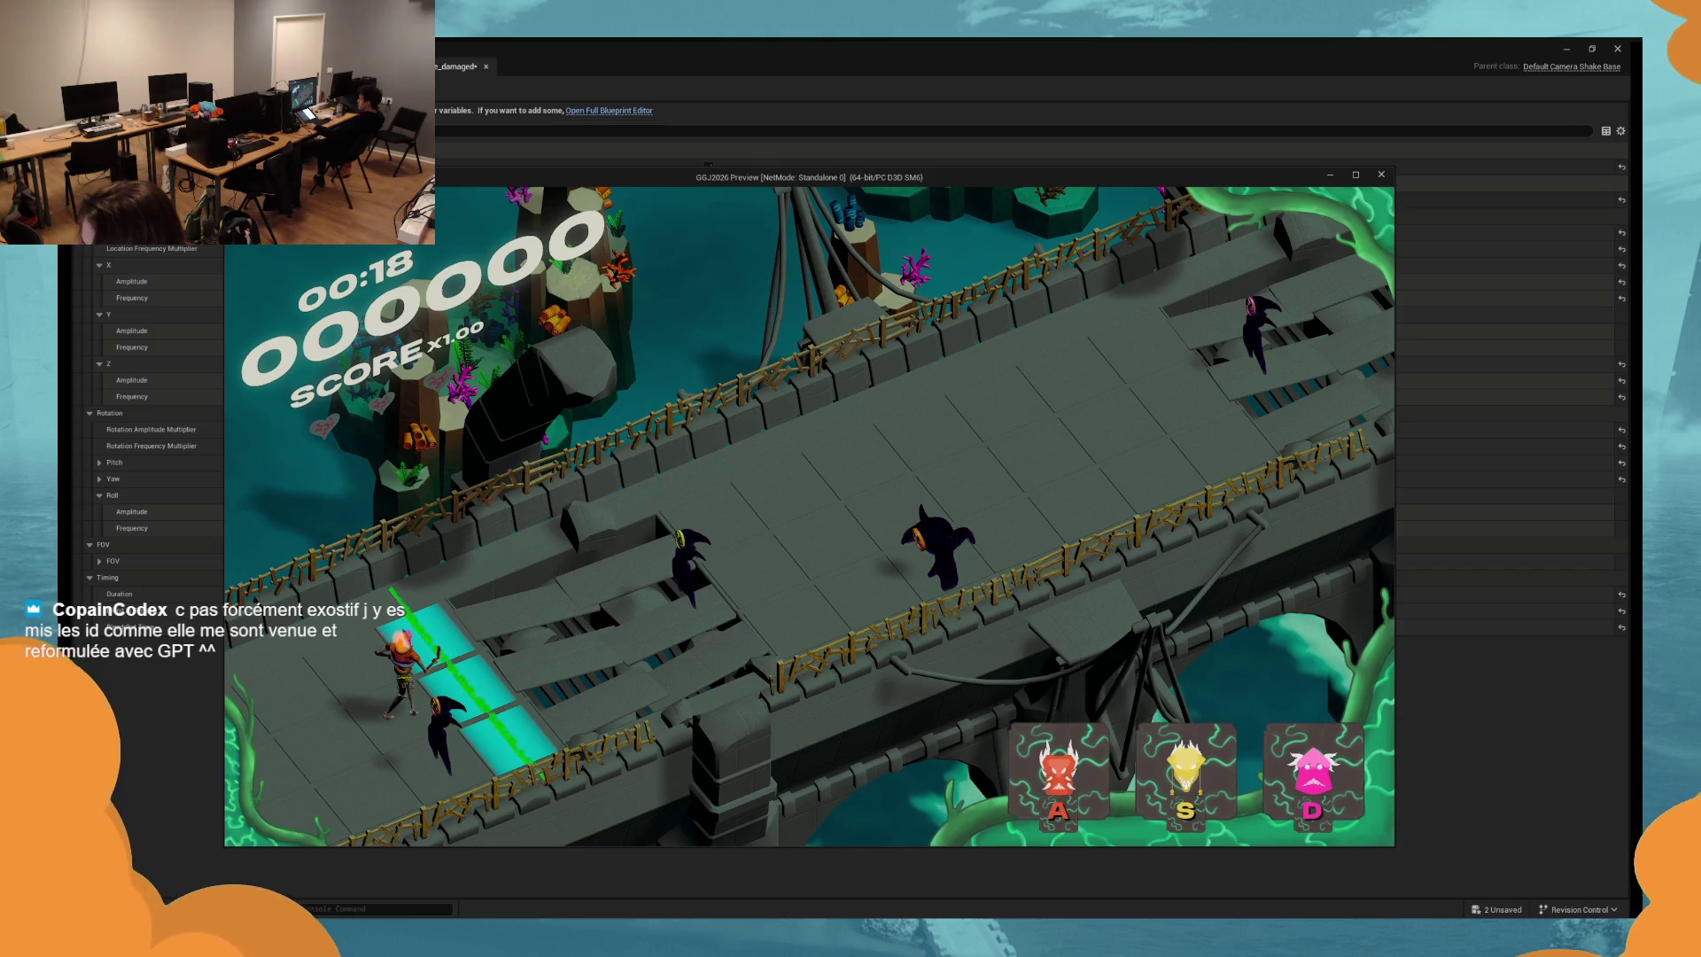
key("Escape")
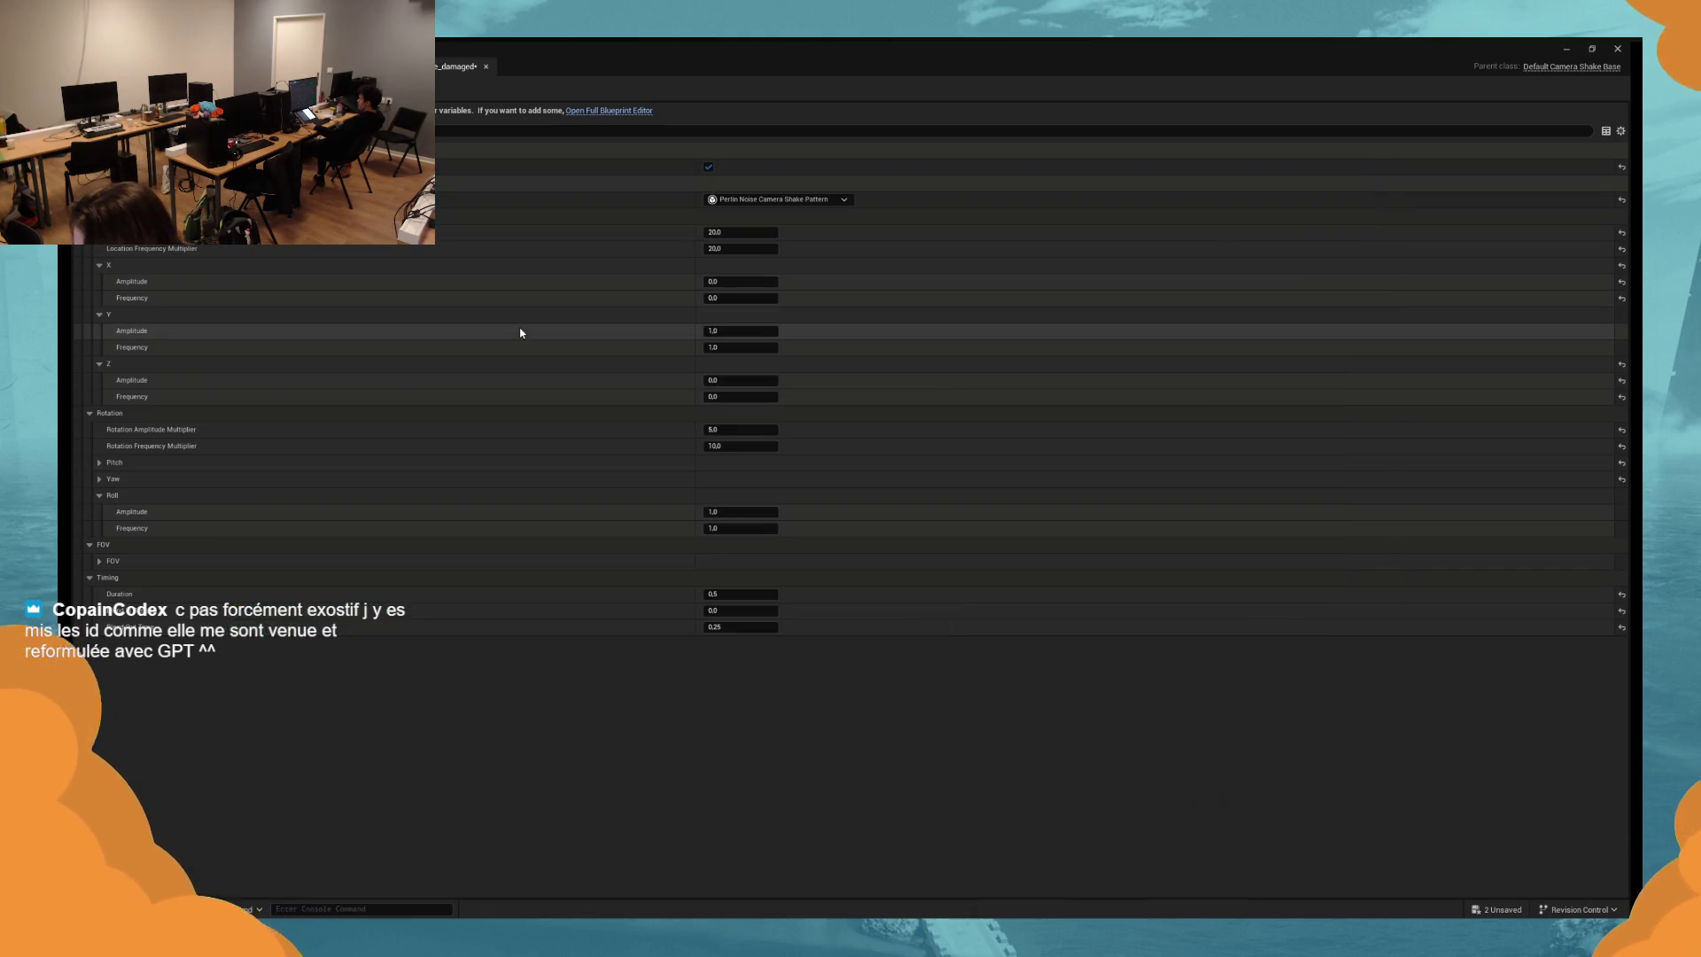
left_click(1566, 49)
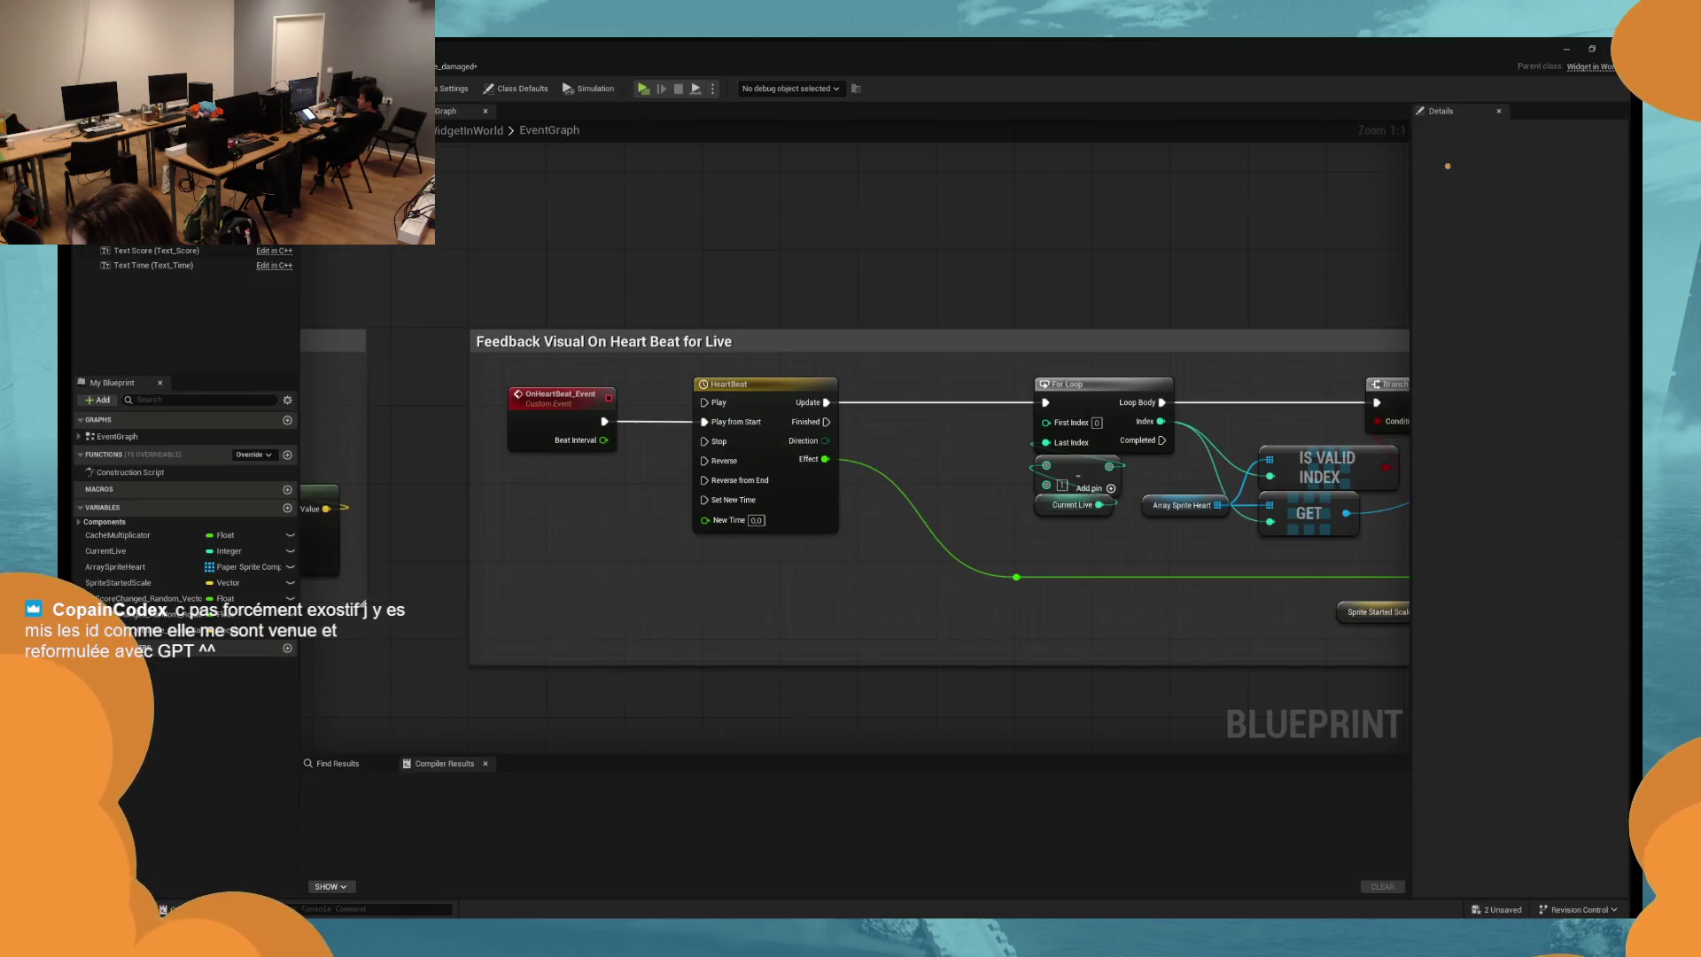
Bring up BP_Feedback's event graph and save all unsaved changes.
left_click(1566, 48)
scroll(658, 529, "down", 4)
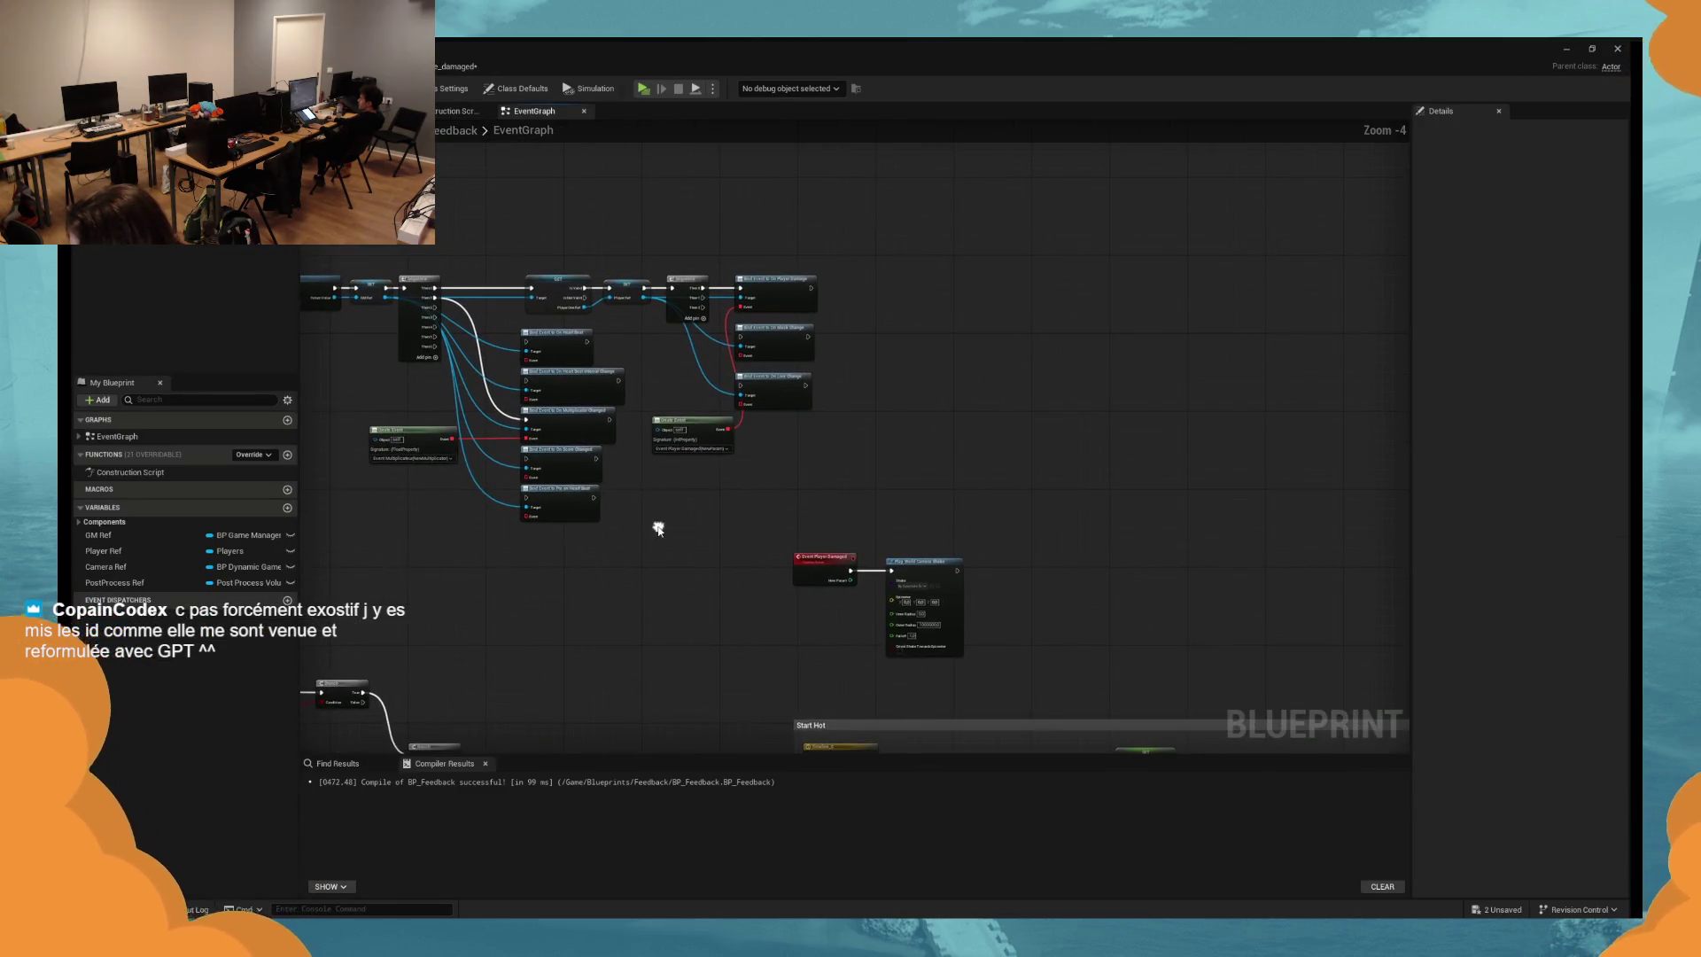
key("ctrl+shift+s")
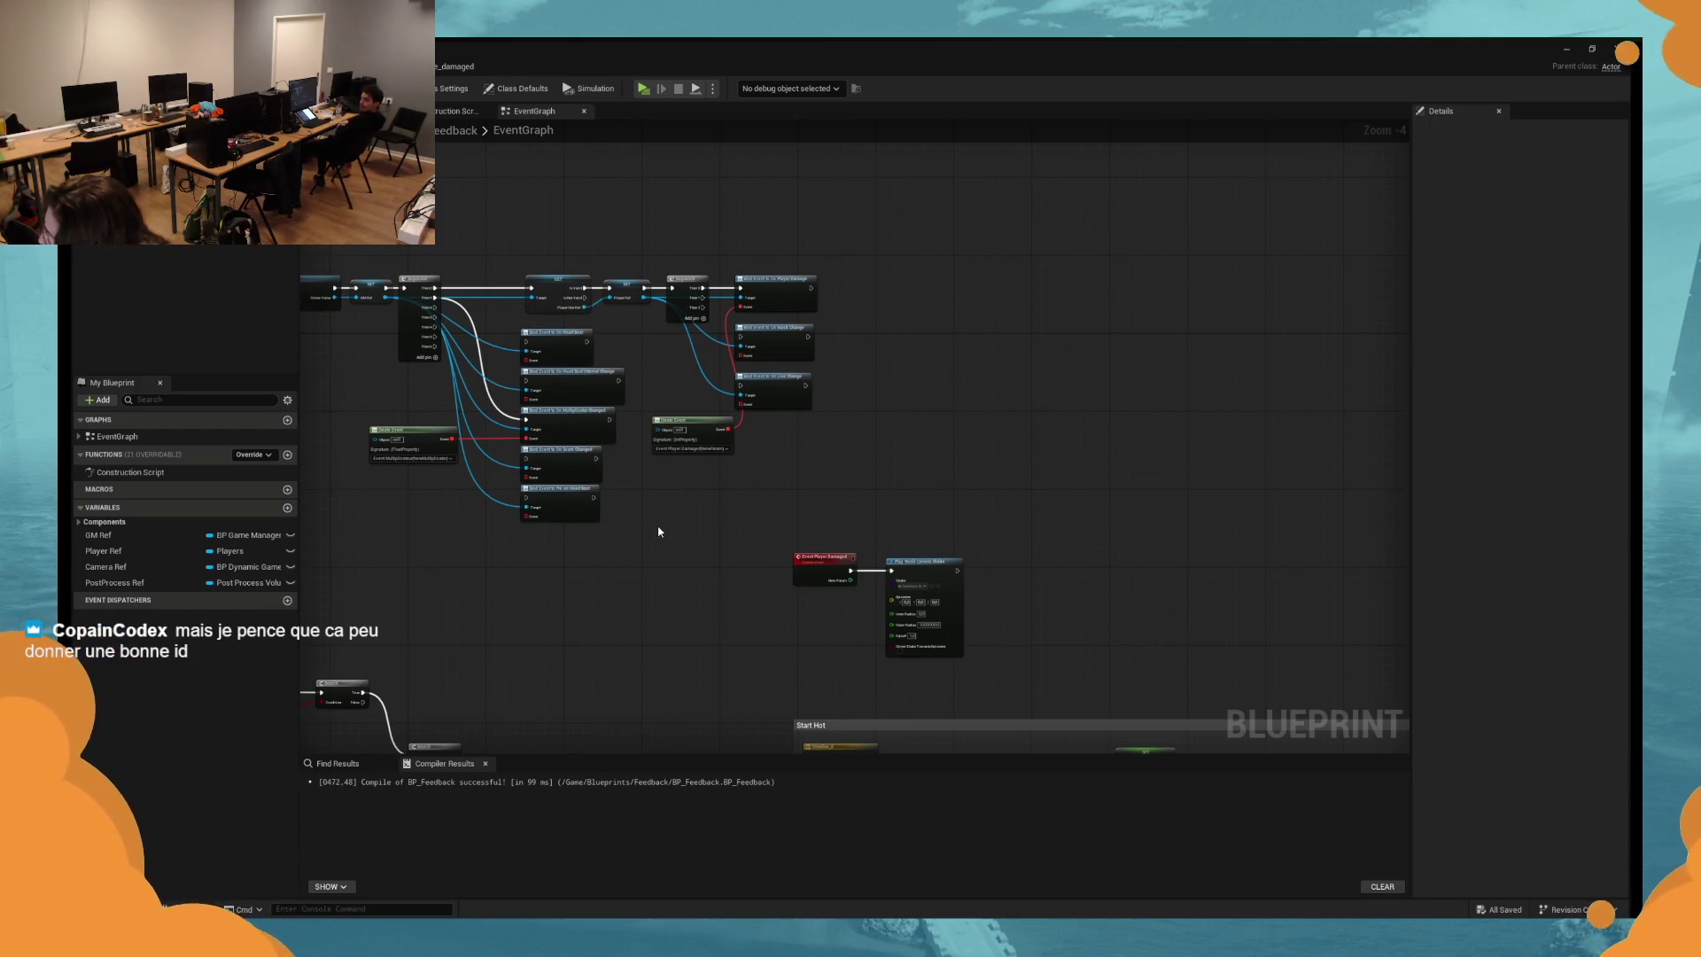
Move the damage nodes up and group the hit timeline rows in a 'Multiplicateur Effect' comment.
mouse_move(992, 415)
left_mouse_down()
mouse_move(783, 477)
mouse_move(871, 187)
mouse_move(896, 353)
mouse_move(712, 410)
mouse_move(803, 458)
left_mouse_up()
scroll(706, 440, "down", 2)
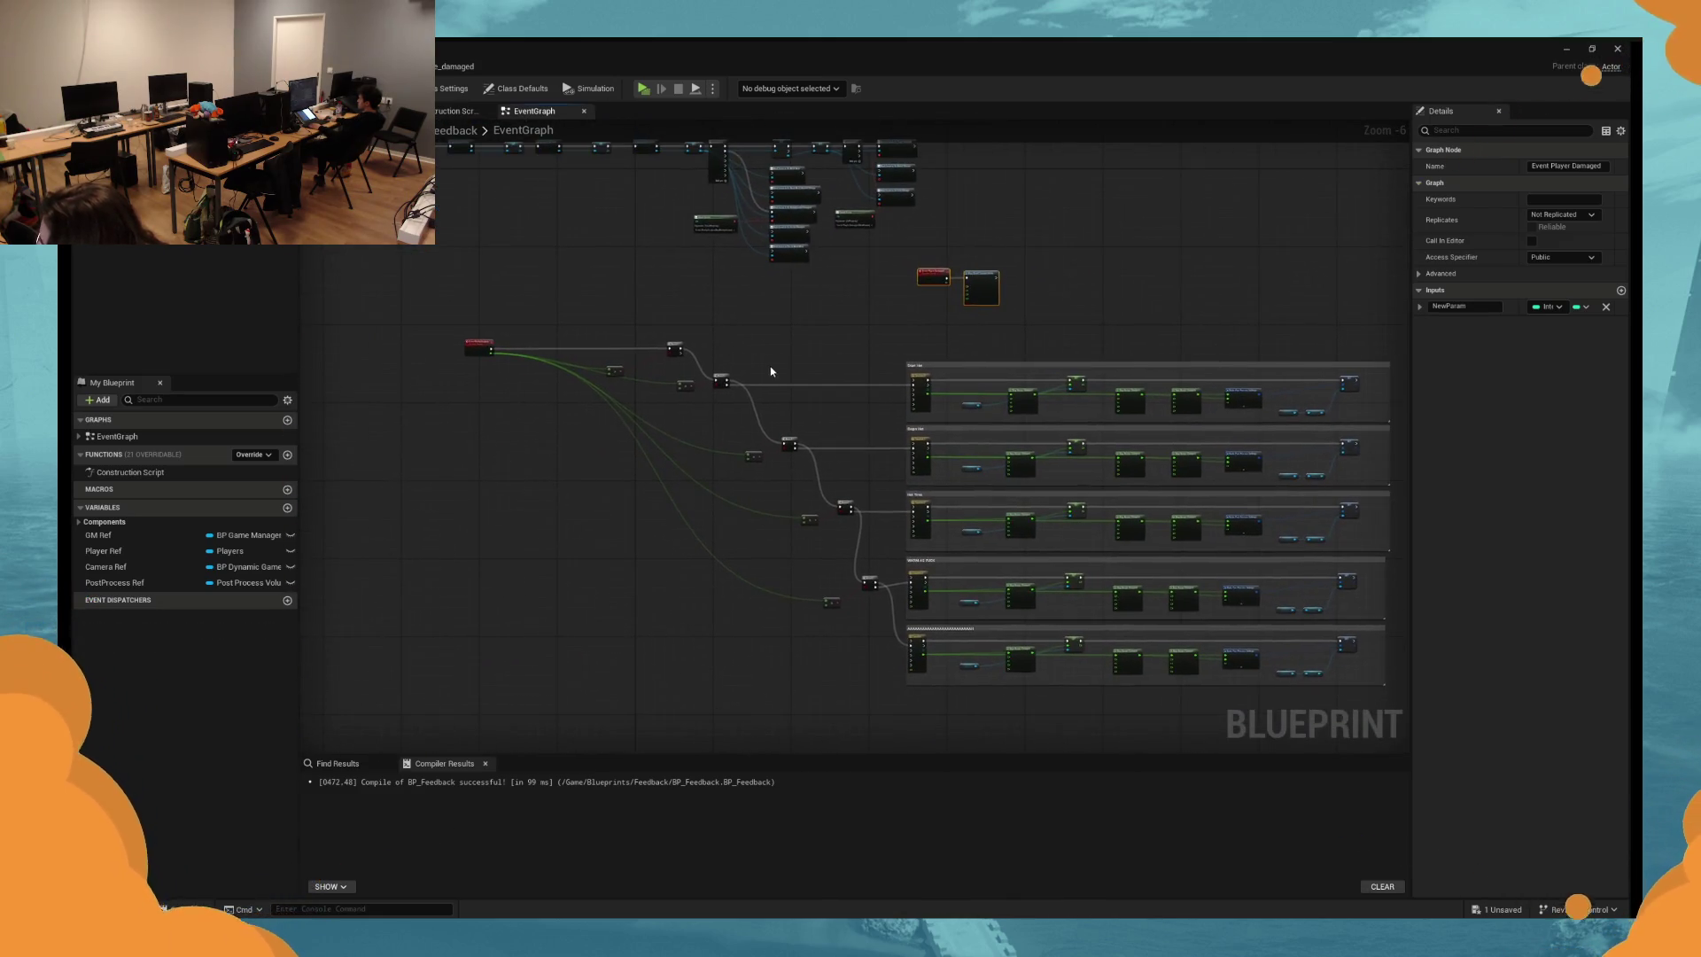
scroll(769, 365, "up", 2)
scroll(688, 370, "down", 2)
scroll(688, 370, "down", 1)
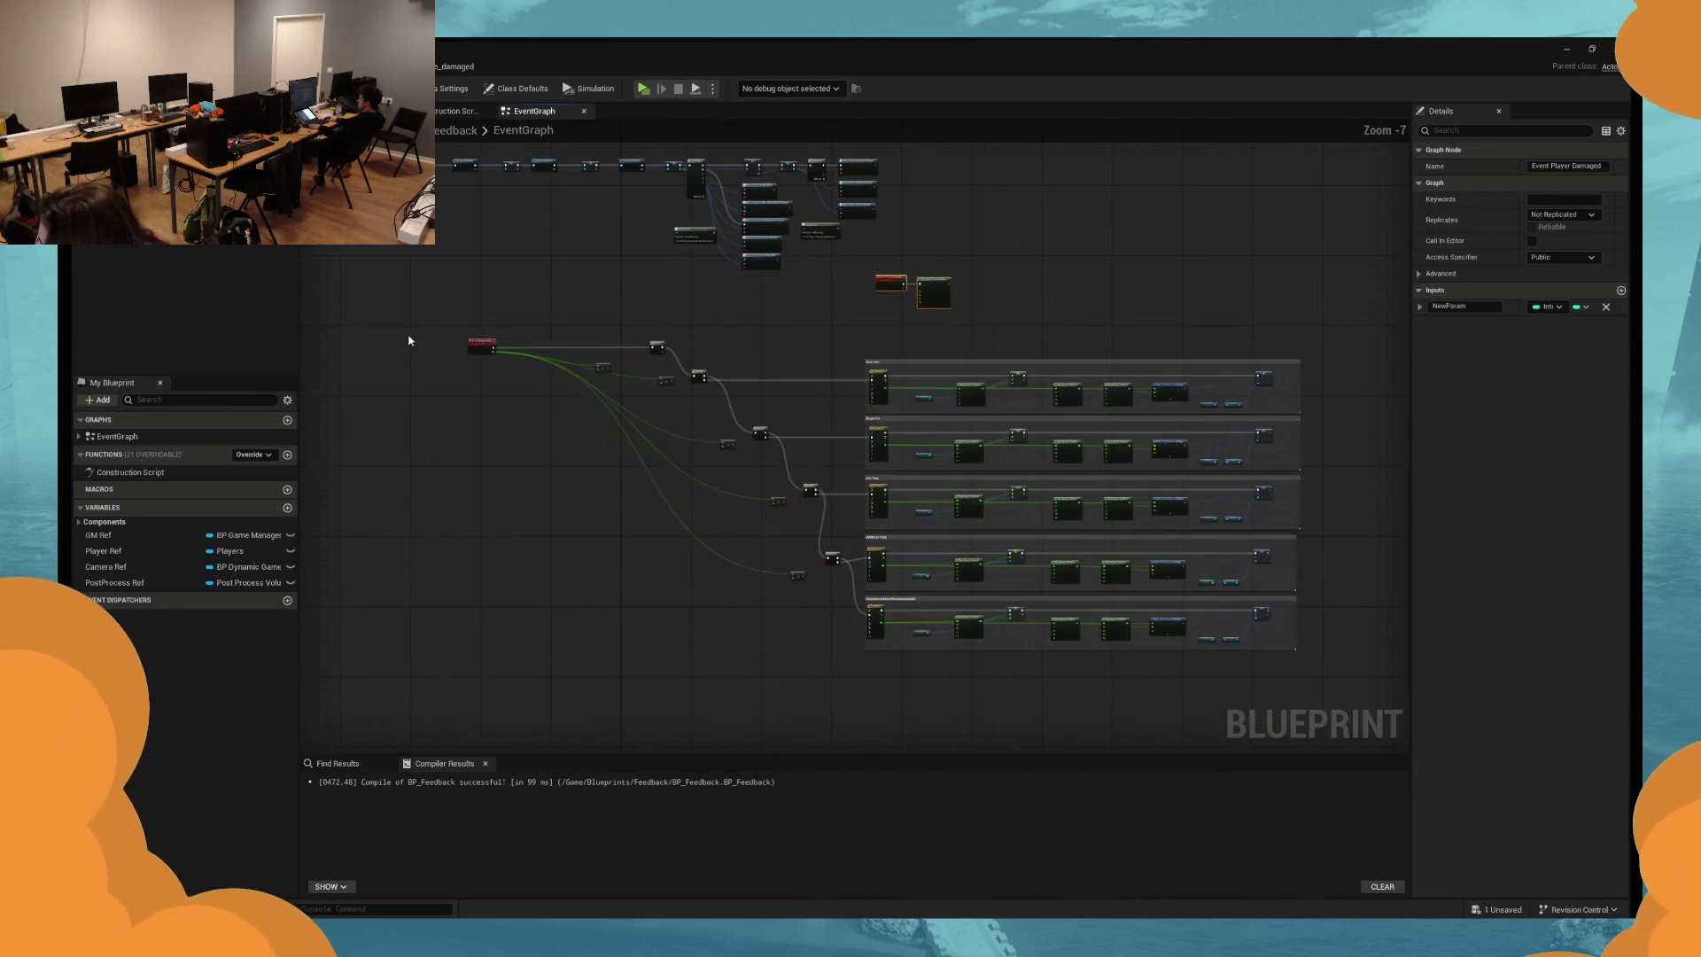
left_click_drag(1309, 653, 456, 322)
key("c")
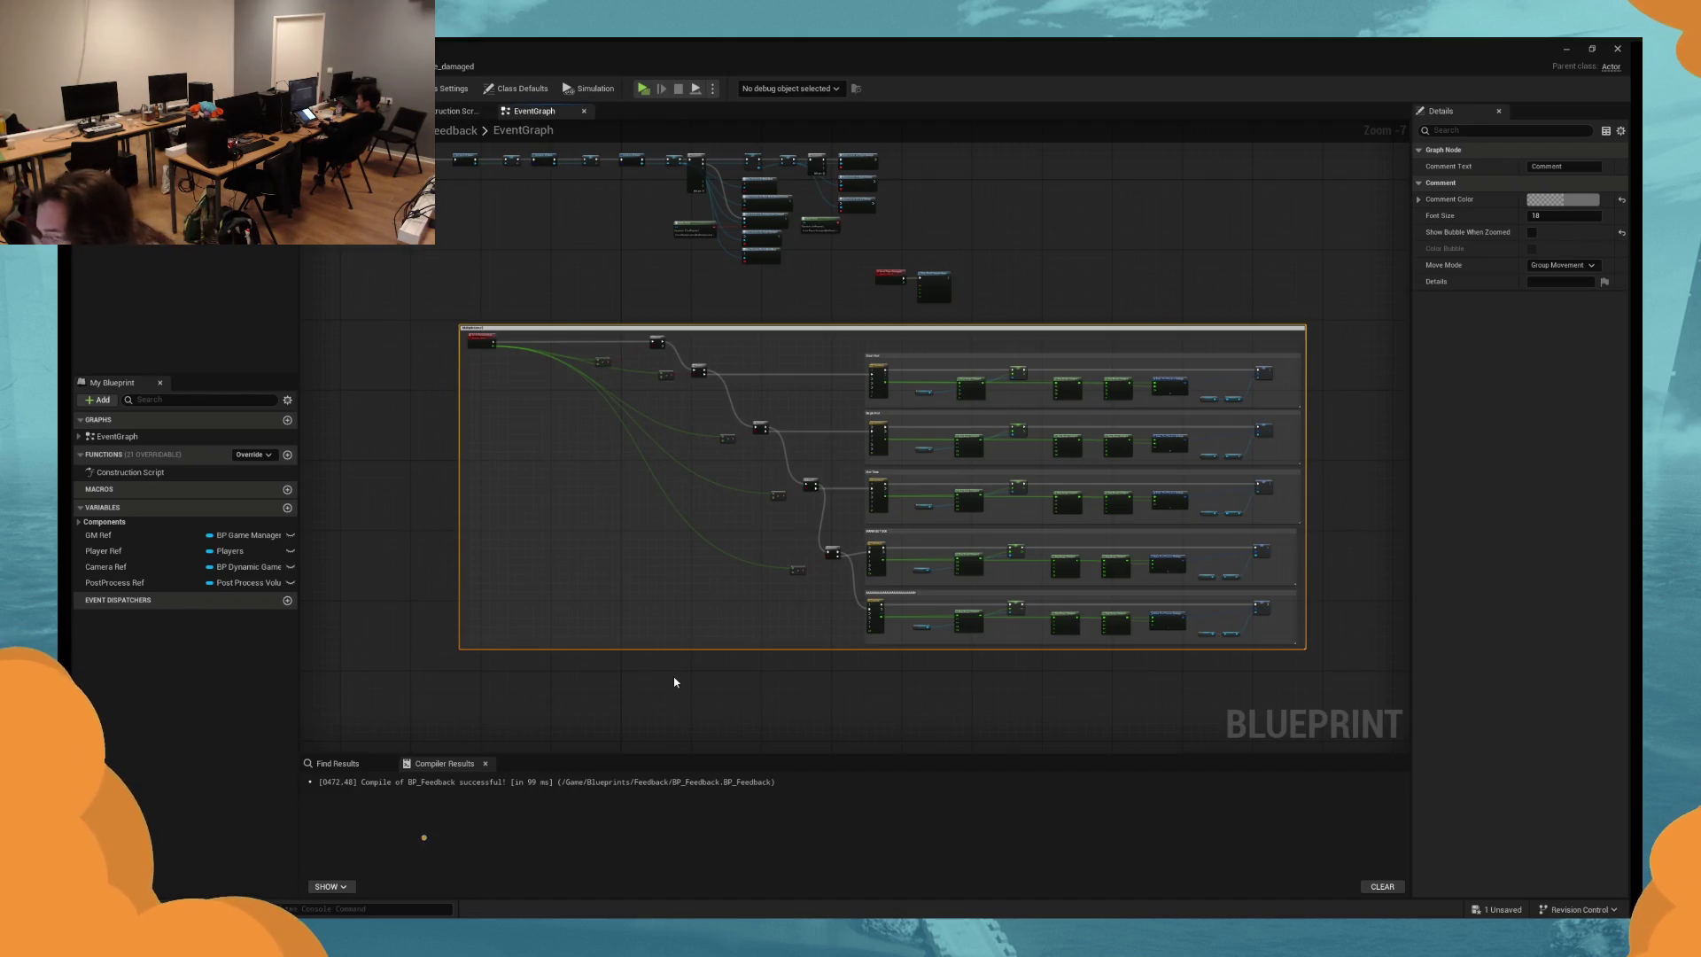
key("Return")
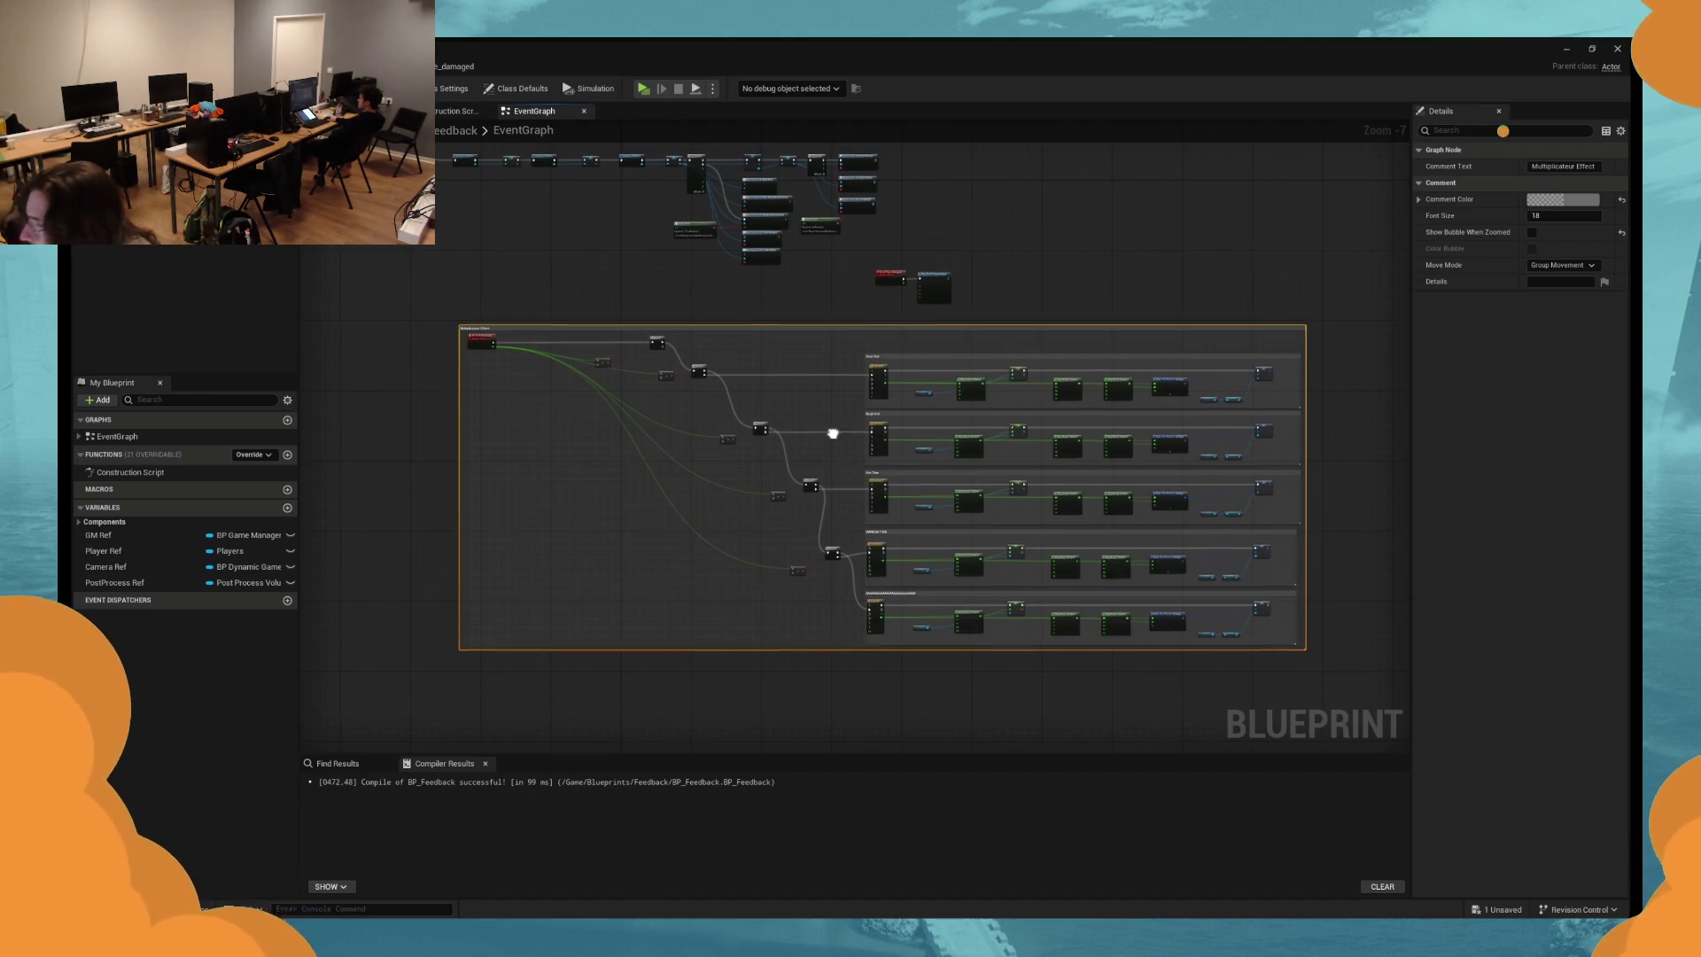
Wrap the Event Player Damaged and camera shake nodes in a new comment.
scroll(827, 429, "up", 2)
left_click(877, 431)
key("c")
type("Damage Effec")
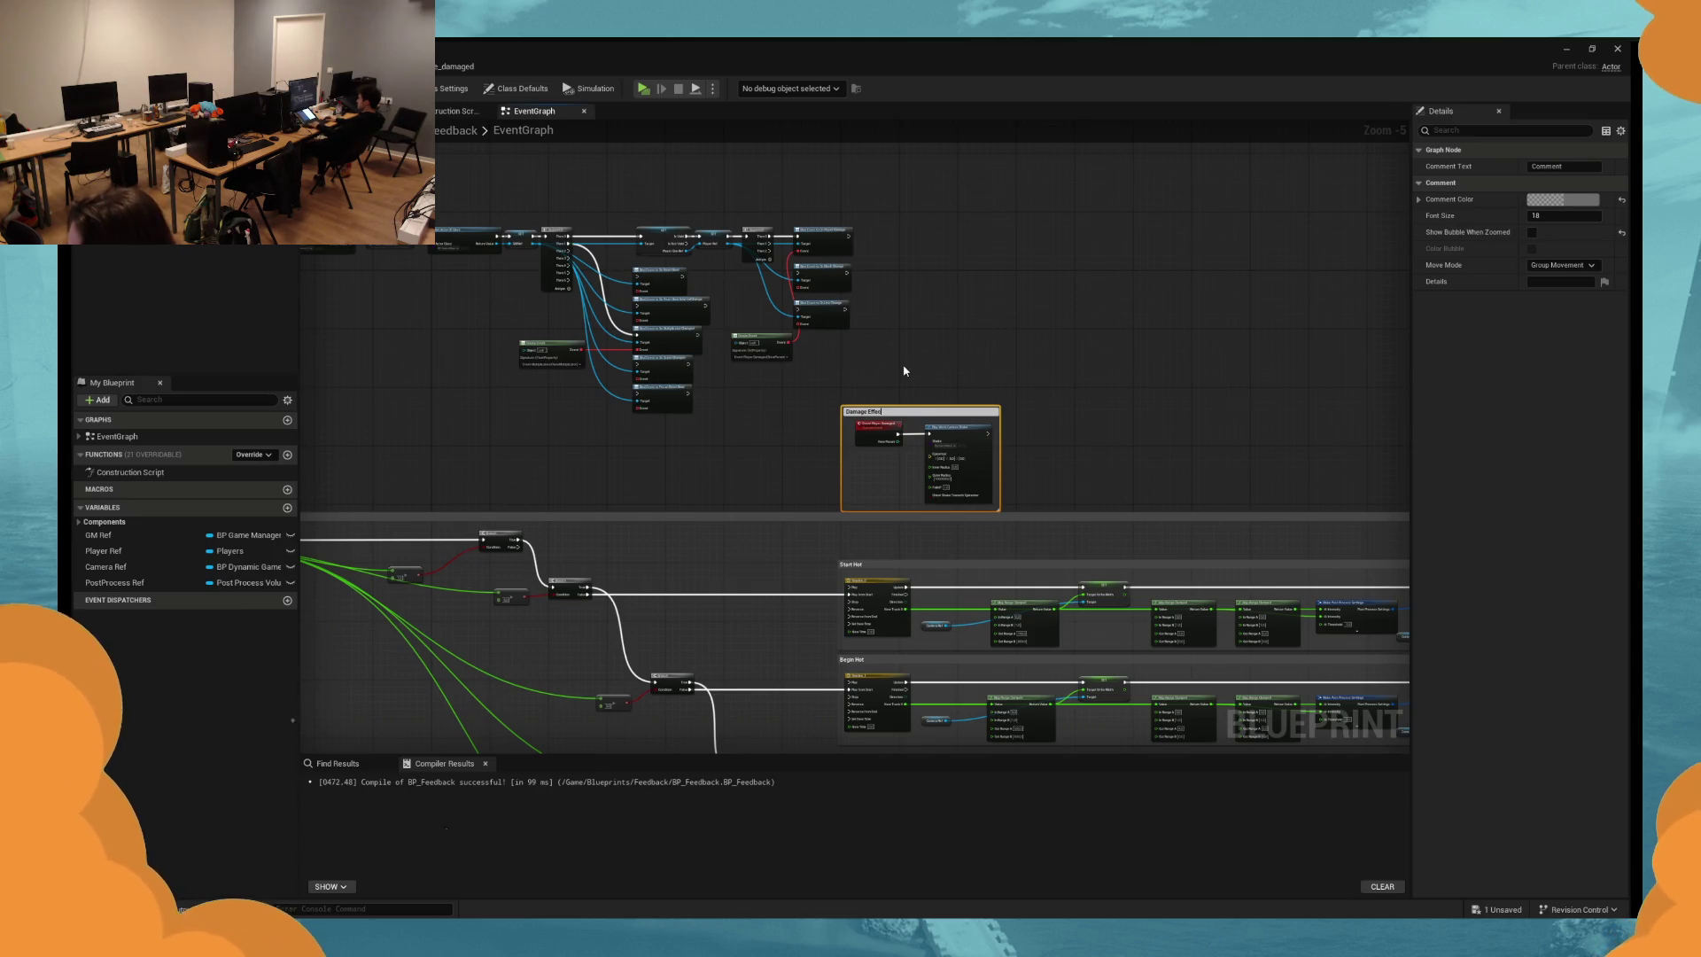
Title the damage comment 'Damage Effect' and shift it up slightly.
type("t")
left_click(903, 370)
scroll(948, 416, "up", 2)
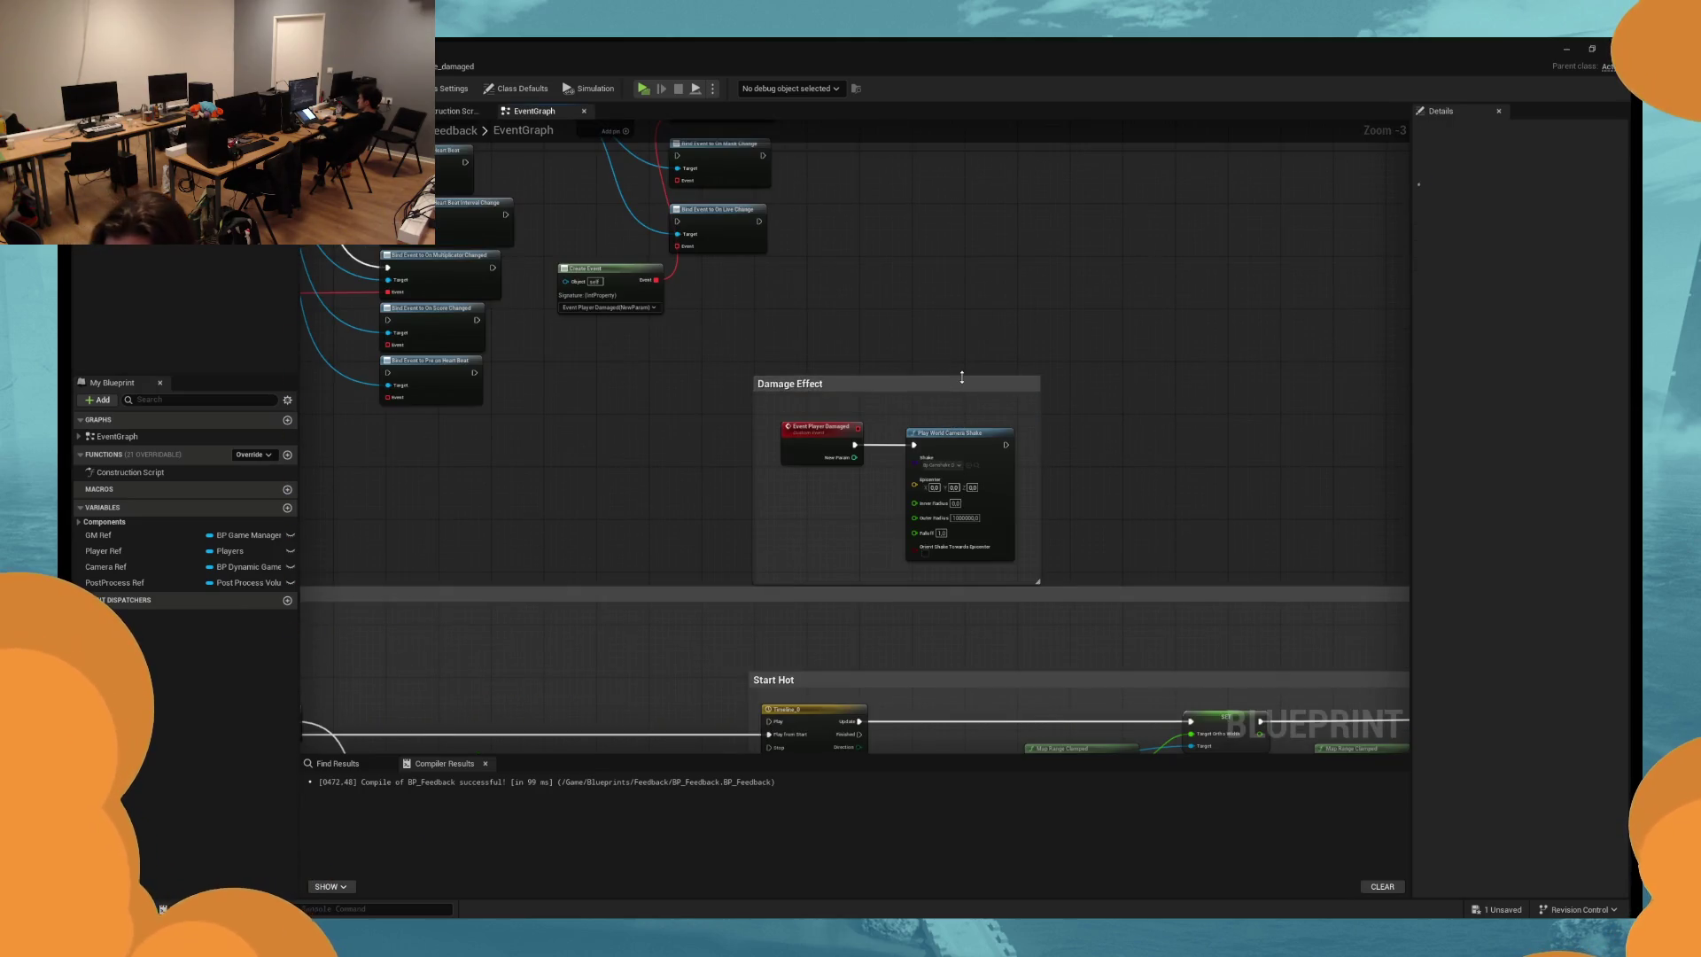
left_click_drag(958, 401, 975, 376)
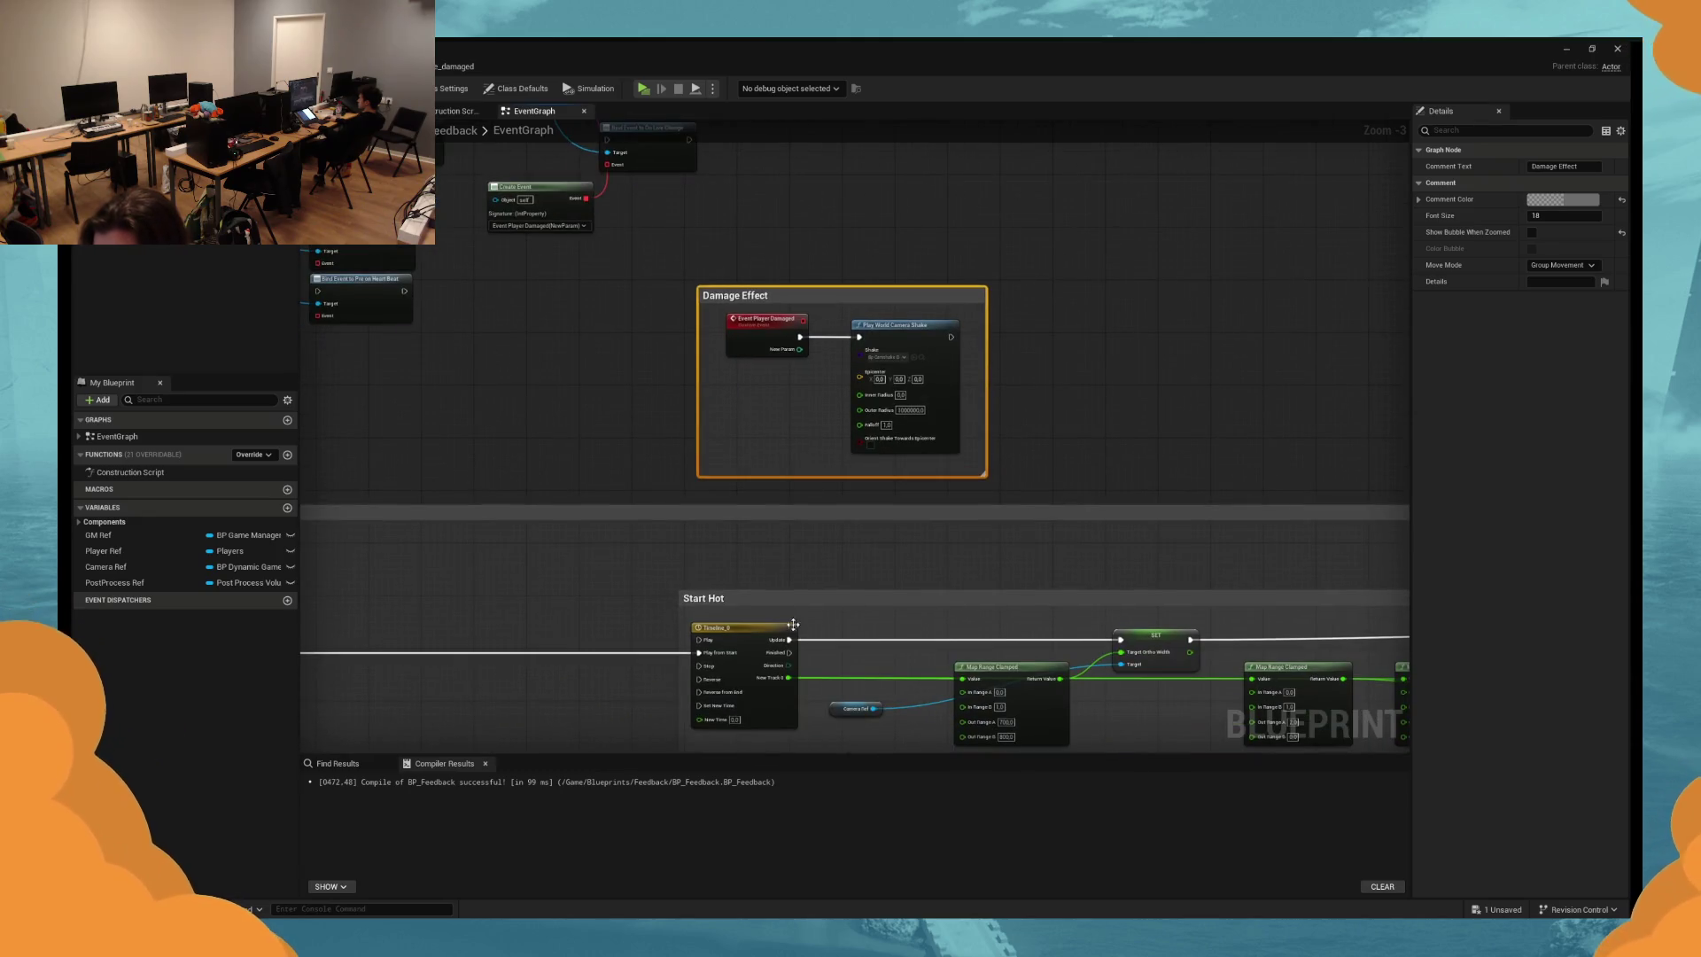
Paste a copy of Timeline_0 into the comment and wire the camera shake to start it.
left_click(791, 627)
left_click(918, 383)
key("ctrl+v")
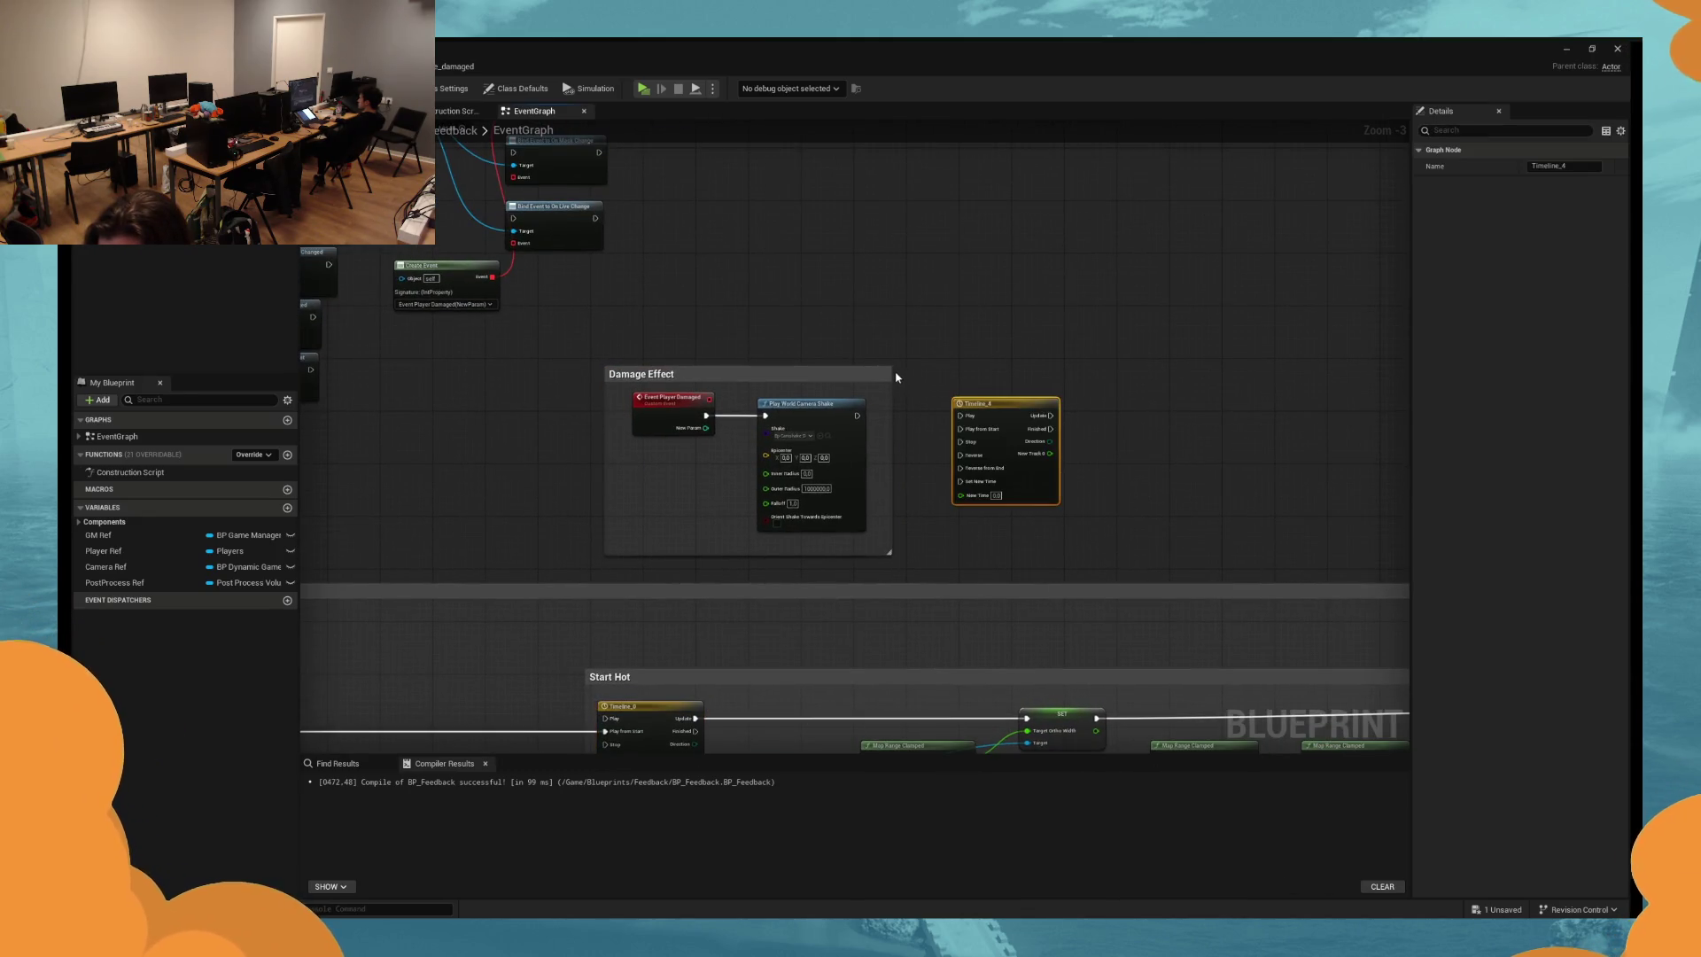
left_click_drag(891, 374, 1093, 374)
scroll(997, 454, "up", 3)
left_click_drag(999, 452, 938, 442)
mouse_move(788, 397)
left_mouse_down()
mouse_move(881, 406)
mouse_move(873, 378)
left_mouse_up()
Paste copies of the post-process, Camera Ref and SET nodes, driven by Timeline_4's Update.
left_click_drag(1014, 452, 937, 408)
scroll(953, 407, "down", 4)
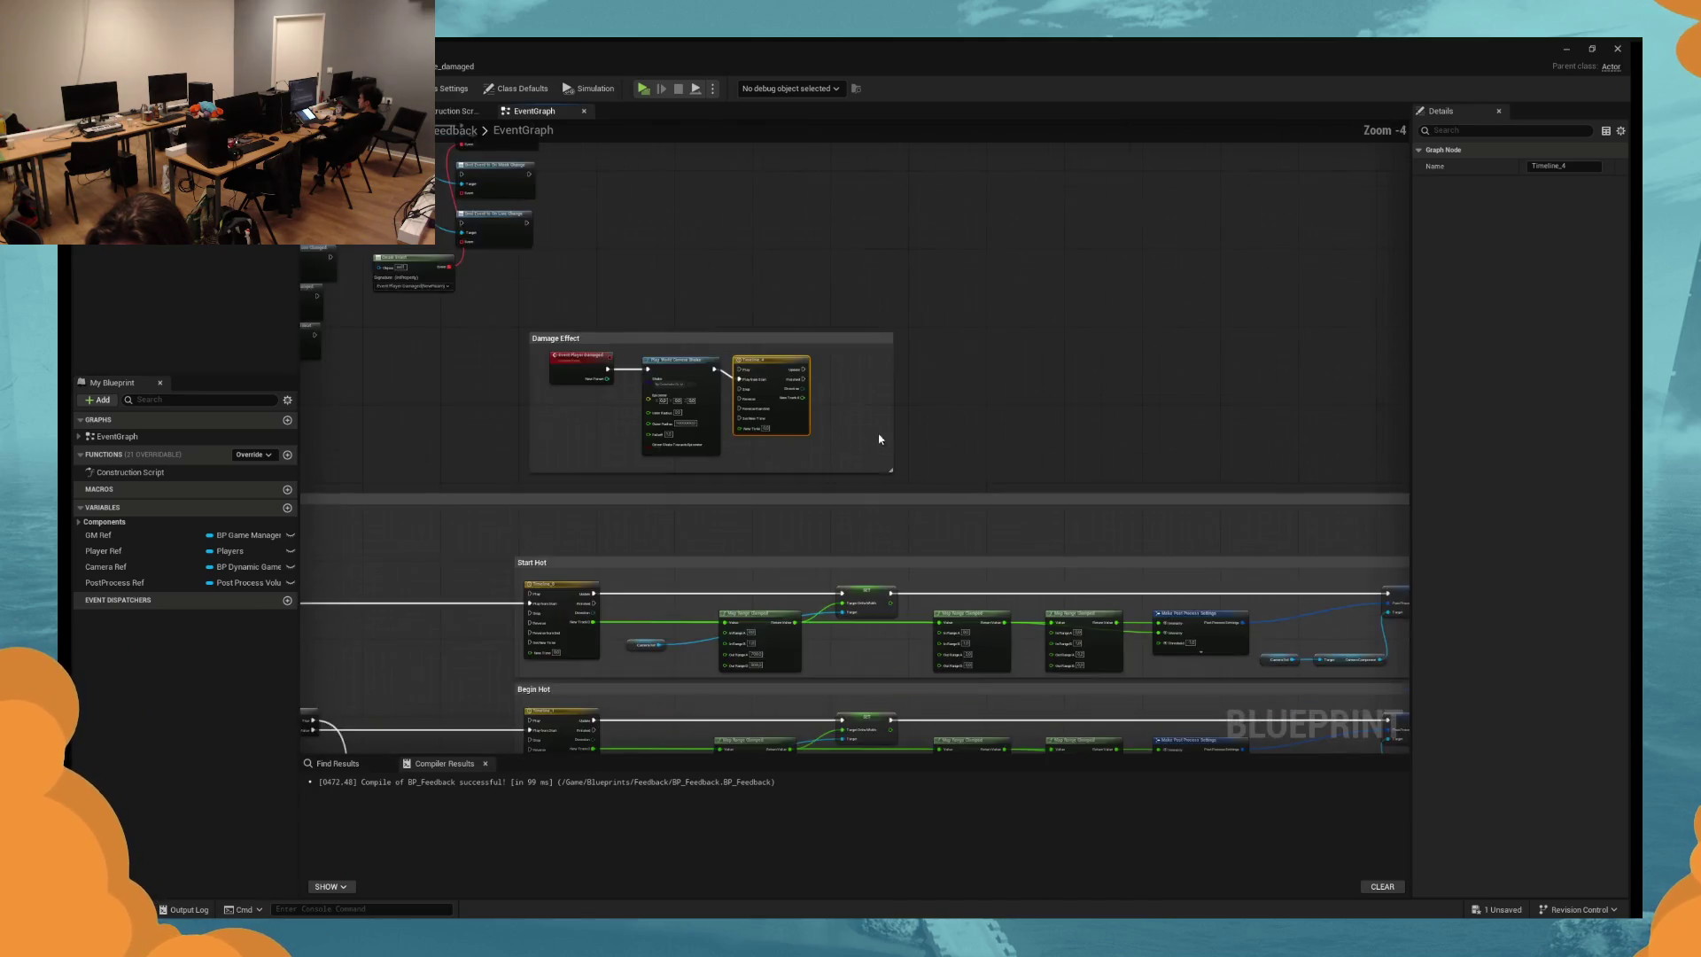
scroll(1158, 532, "up", 2)
left_click_drag(1179, 525, 844, 461)
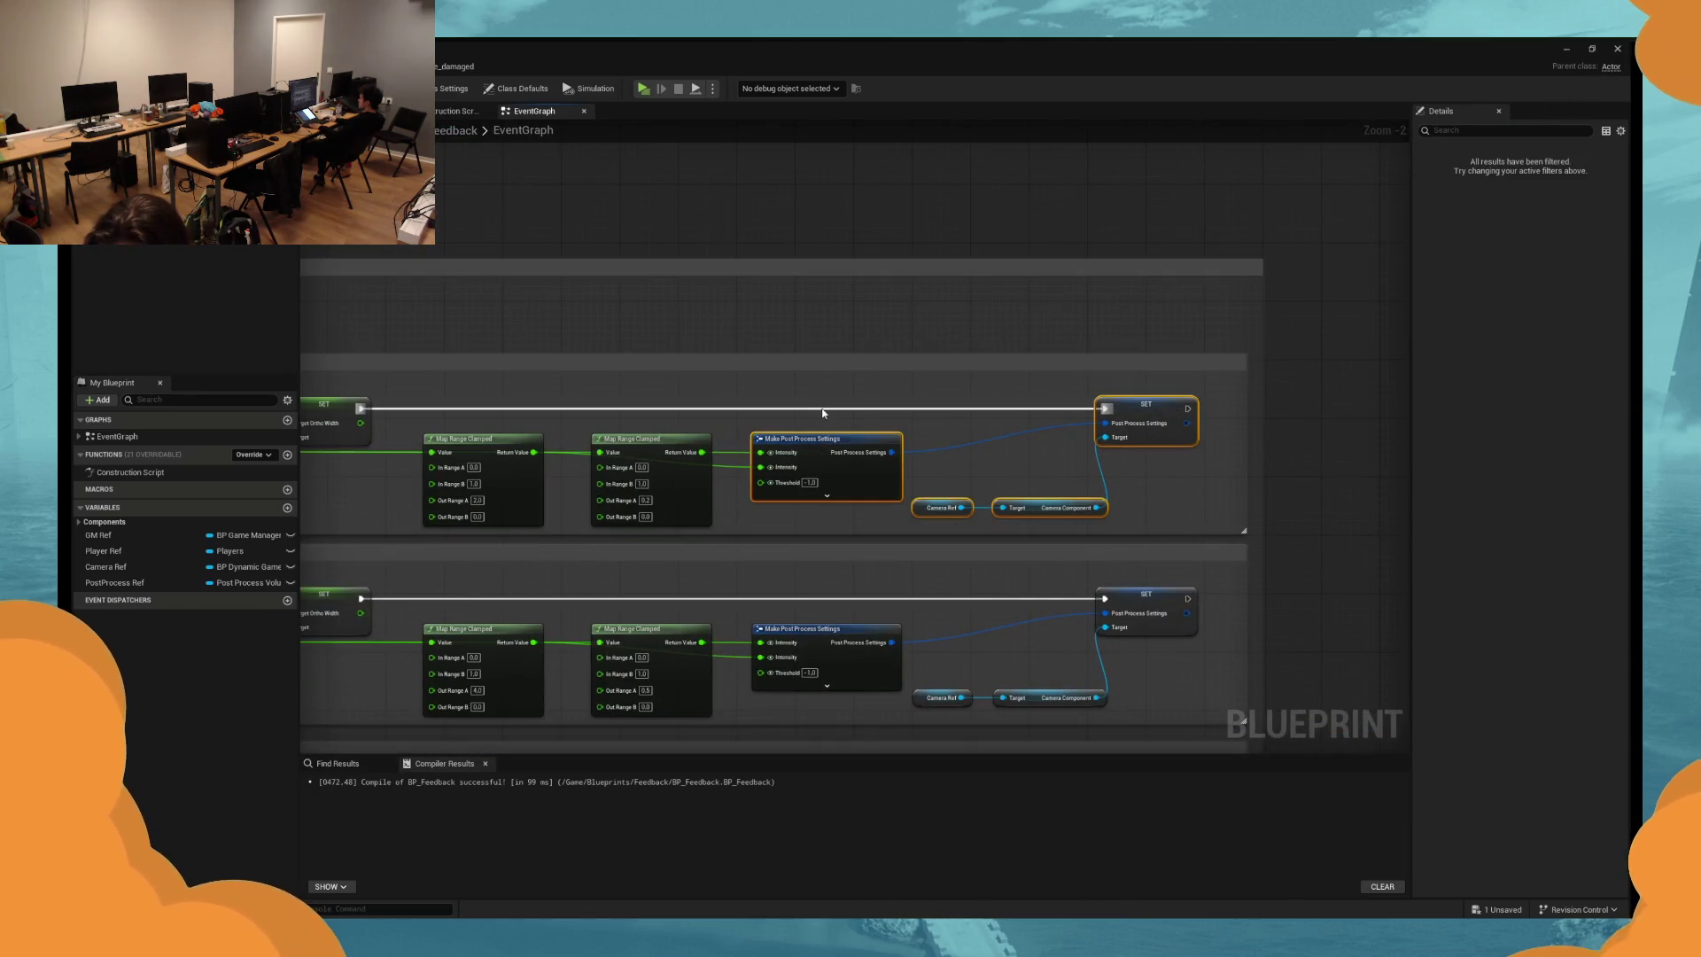
mouse_move(721, 217)
left_mouse_down()
mouse_move(741, 448)
mouse_move(826, 404)
left_mouse_up()
left_click(686, 428)
key("ctrl+v")
left_click_drag(934, 389, 538, 374)
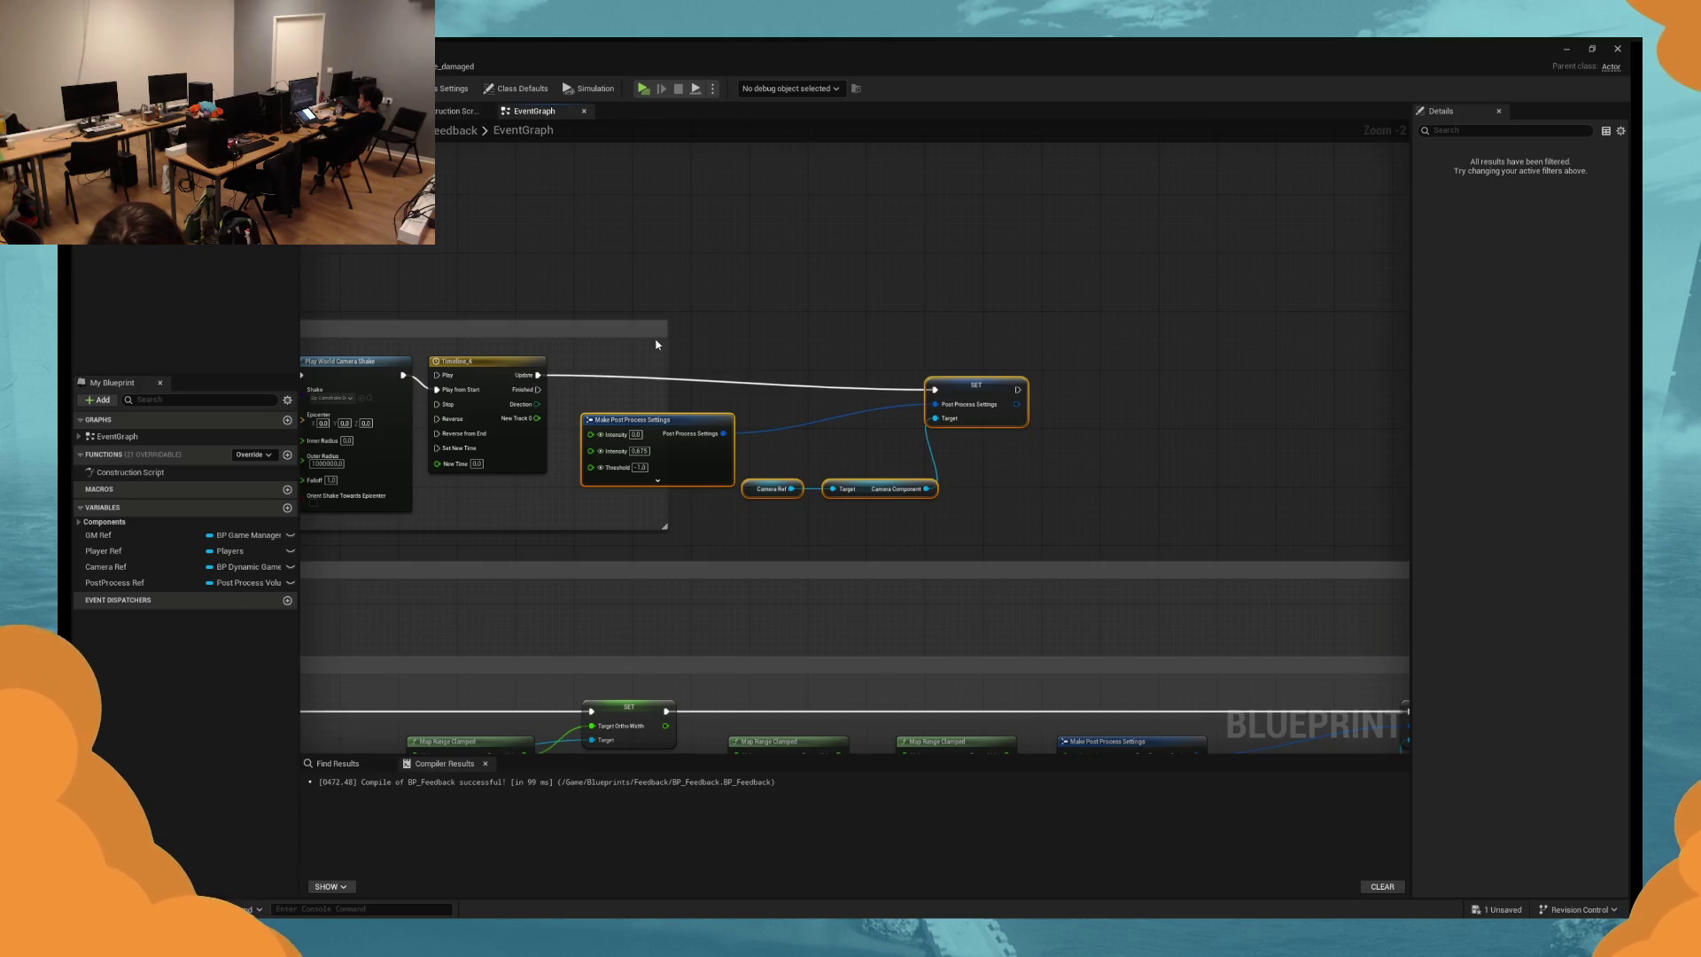
left_click_drag(665, 326, 1114, 326)
mouse_move(976, 398)
left_mouse_down()
mouse_move(1170, 350)
mouse_move(1119, 372)
left_mouse_up()
Duplicate the third Map Range Clamped node for the new post-process chain.
left_click(1028, 646)
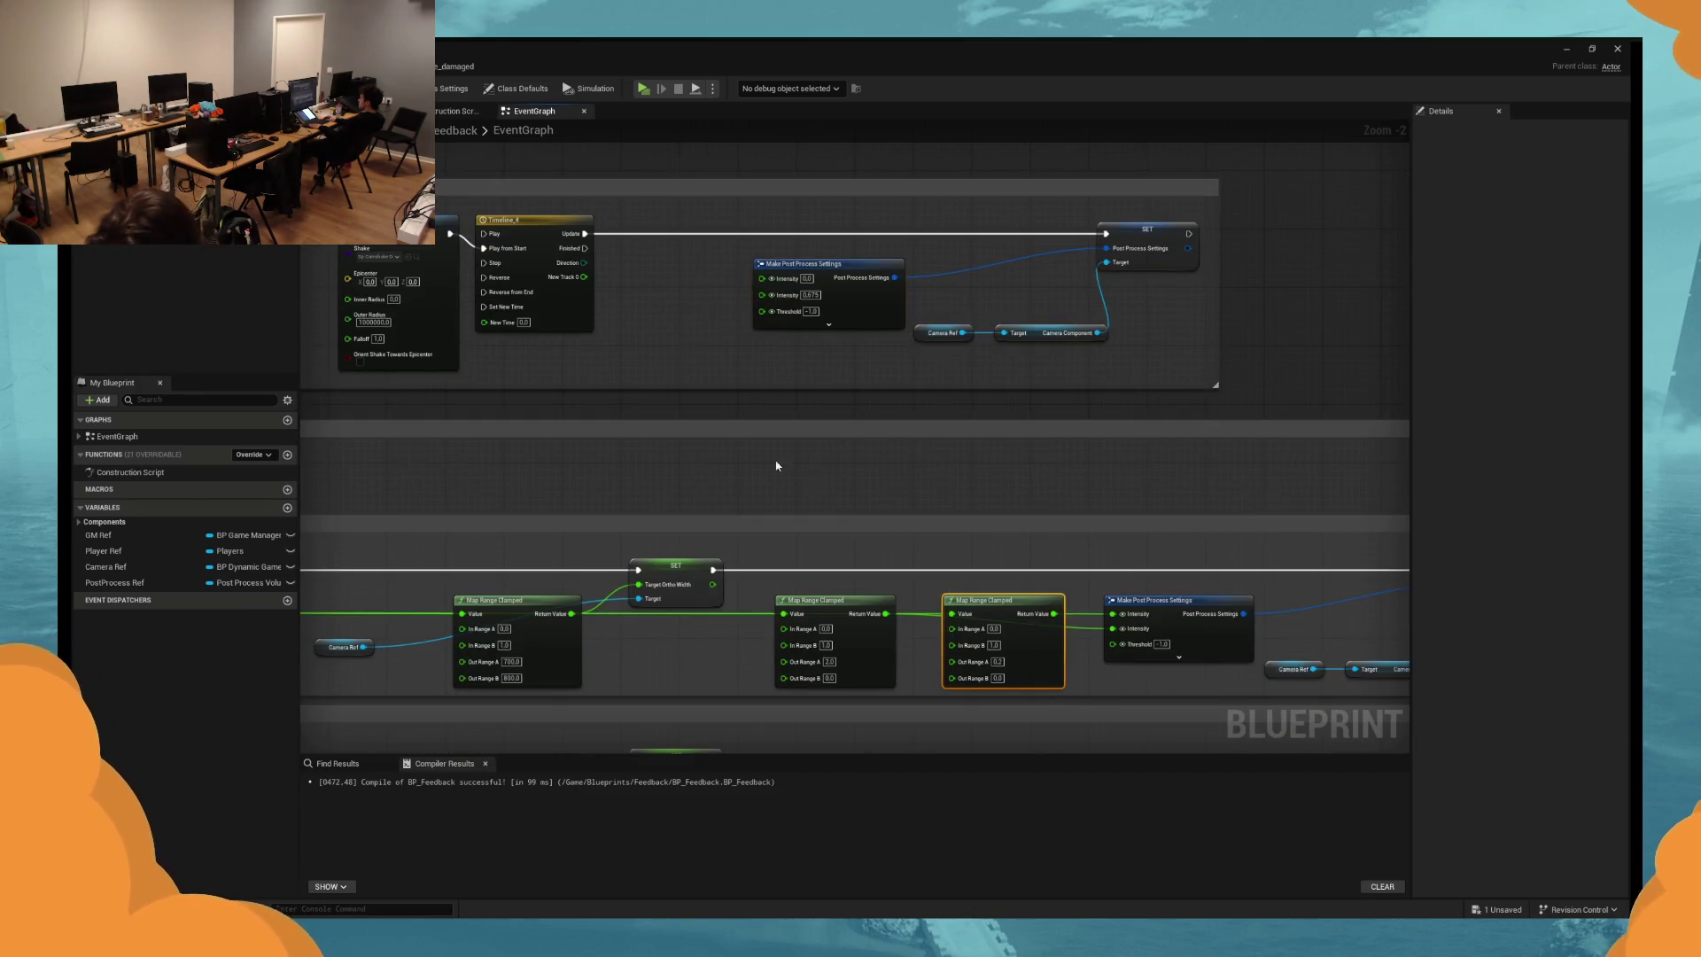
scroll(756, 411, "up", 2)
key("ctrl+c")
key("ctrl+v")
left_click(1028, 389)
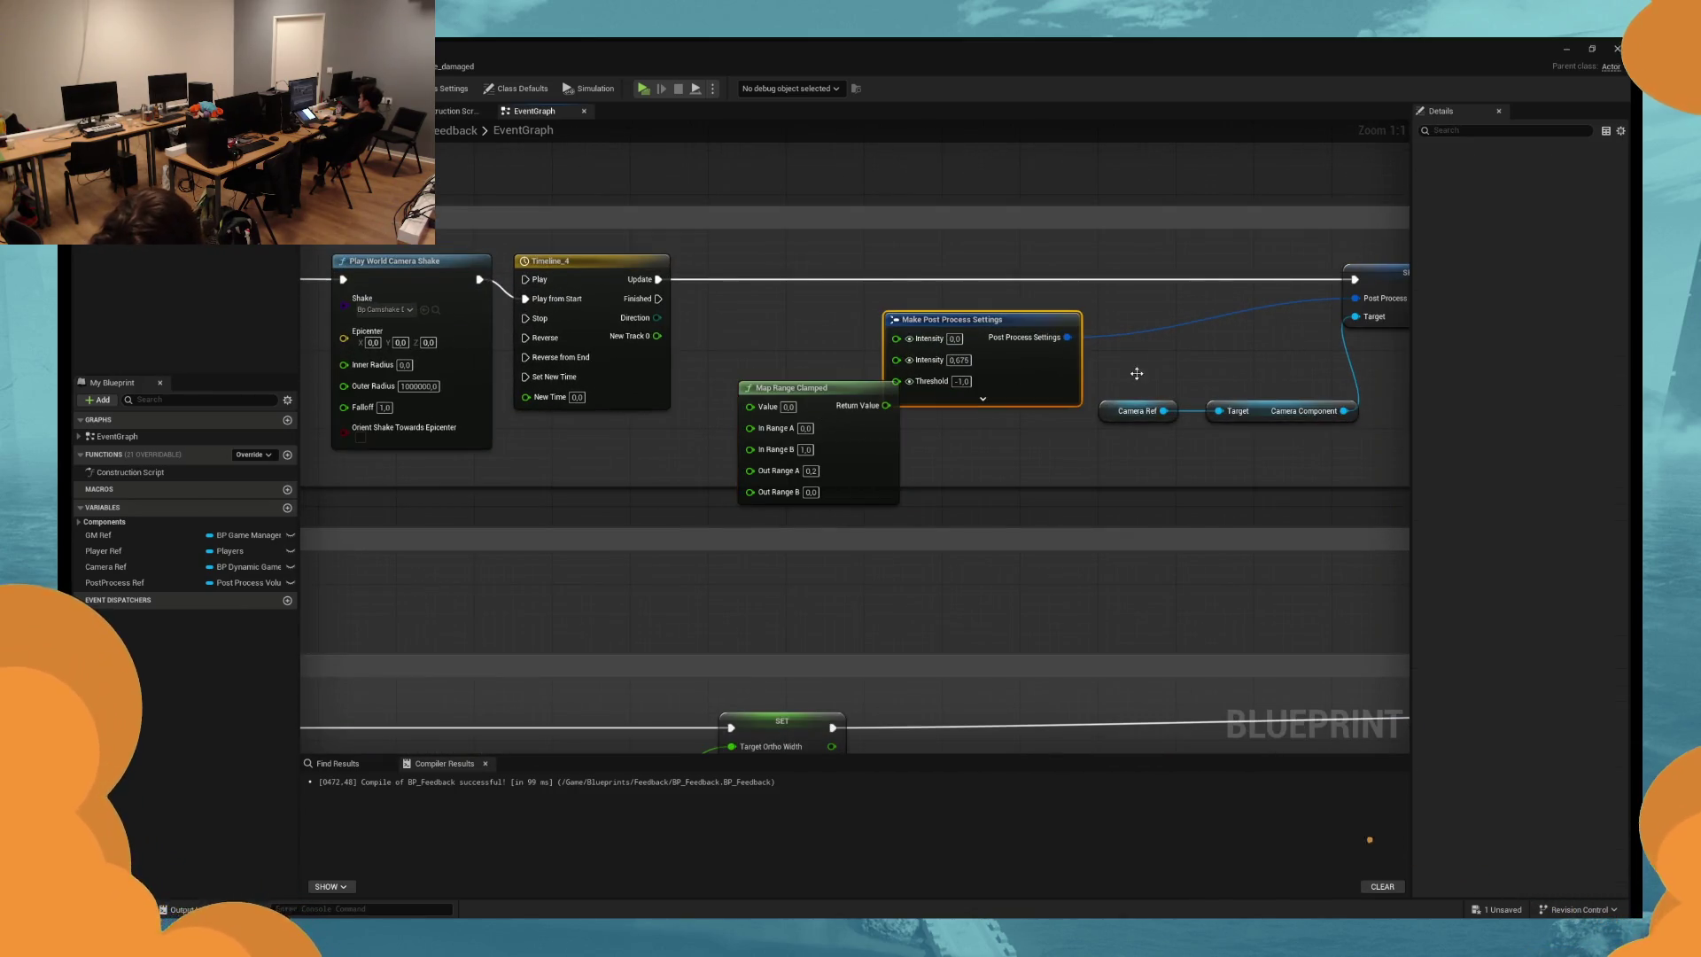
left_click(1526, 396)
left_click(1526, 380)
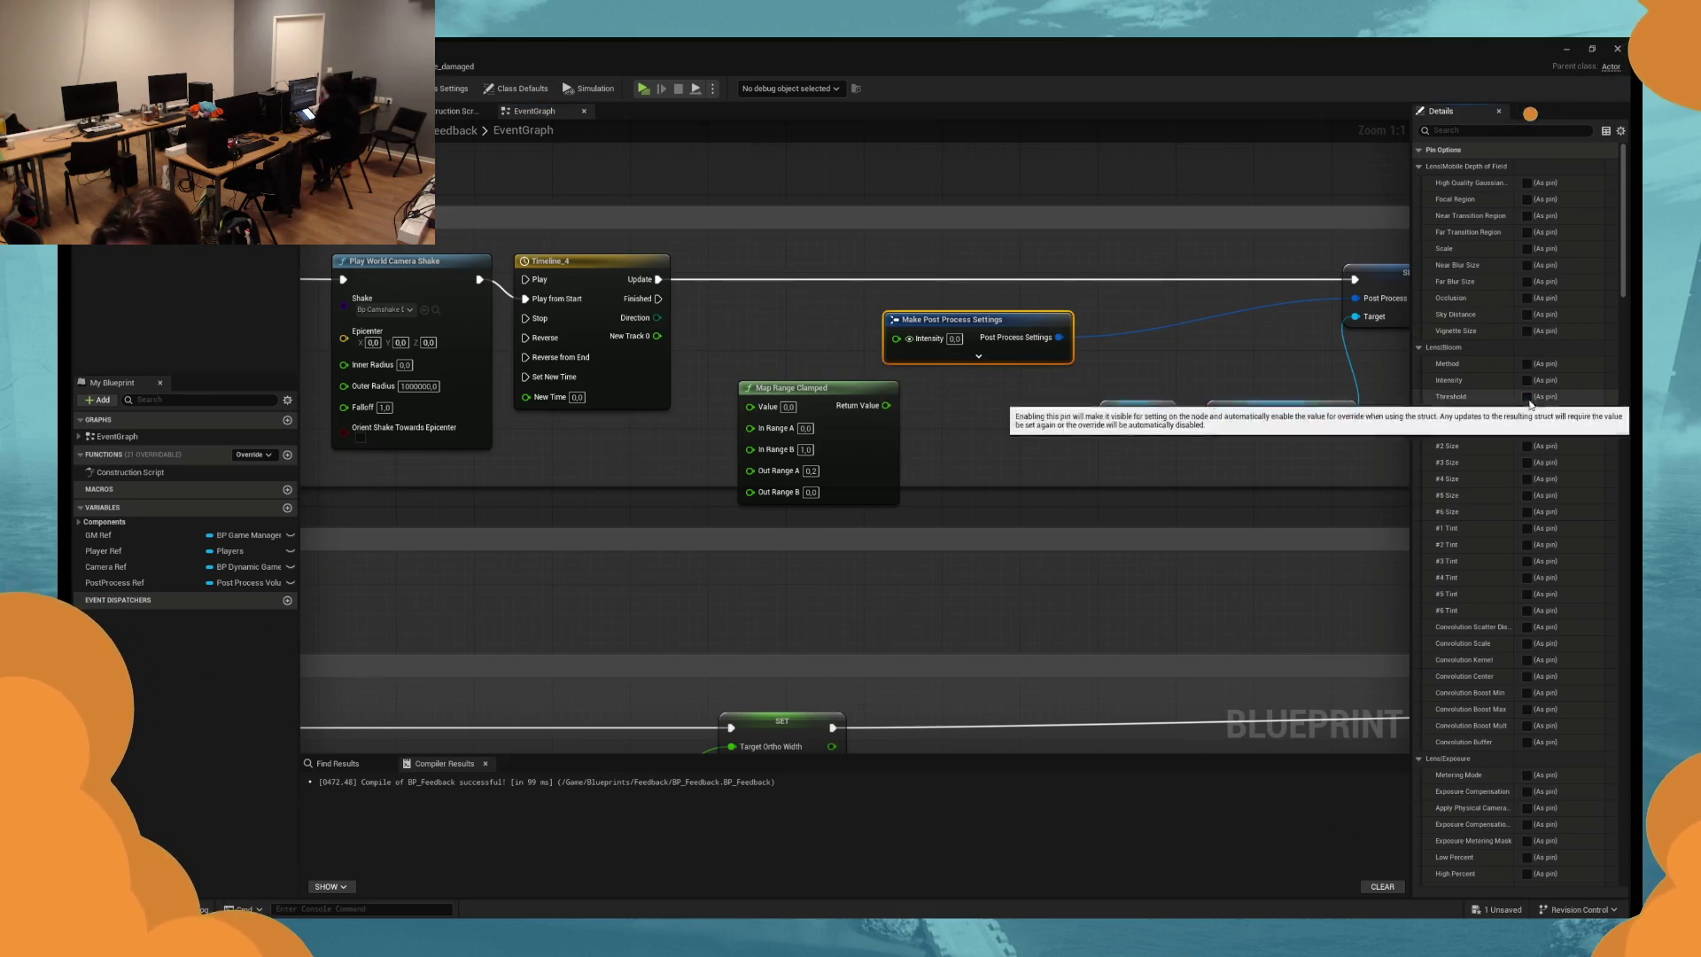
scroll(850, 443, "down", 8)
scroll(1542, 489, "down", 3)
scroll(850, 443, "up", 6)
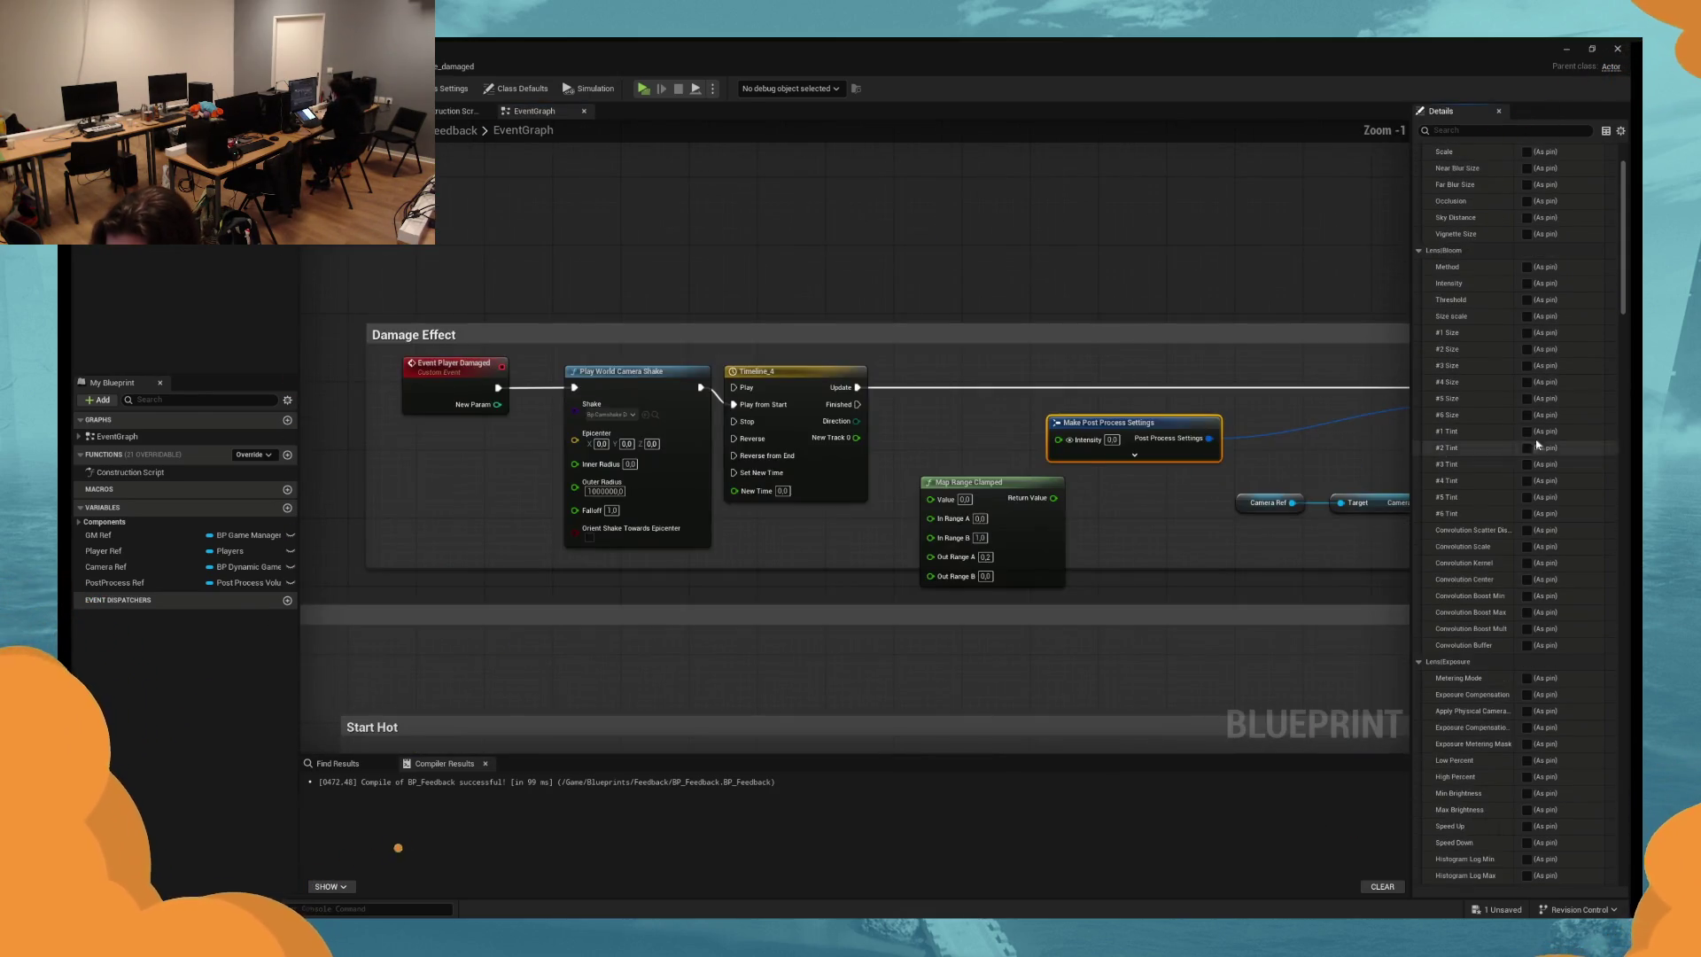
scroll(1542, 488, "down", 9)
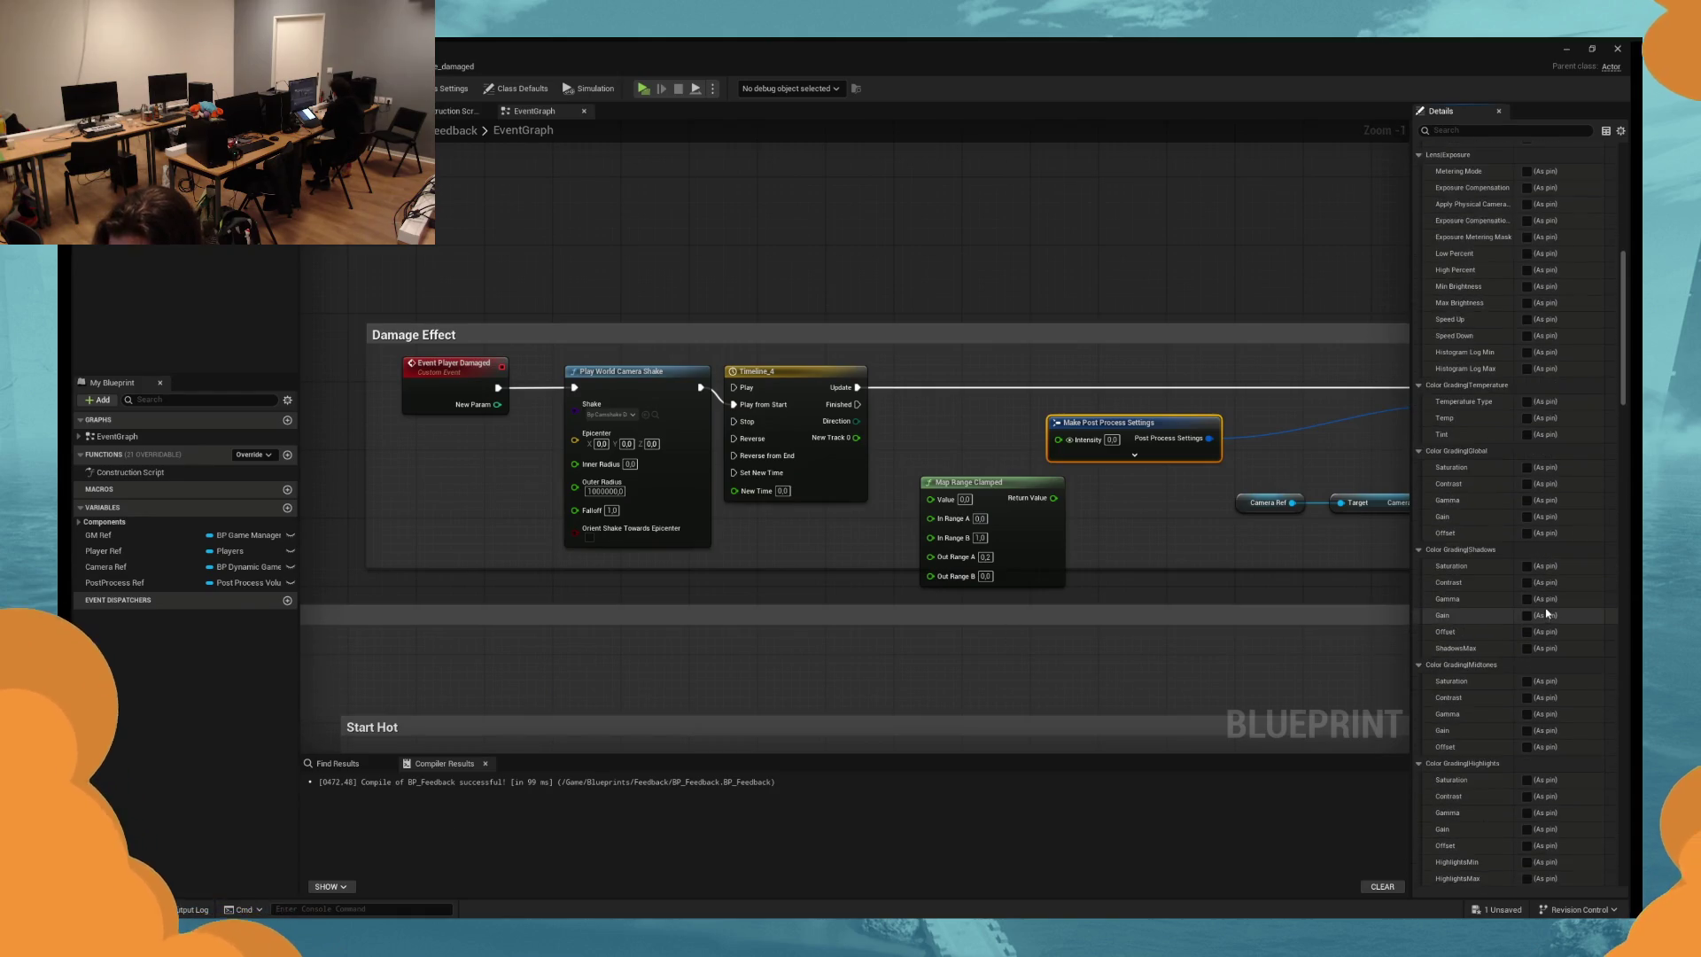
scroll(1551, 618, "down", 3)
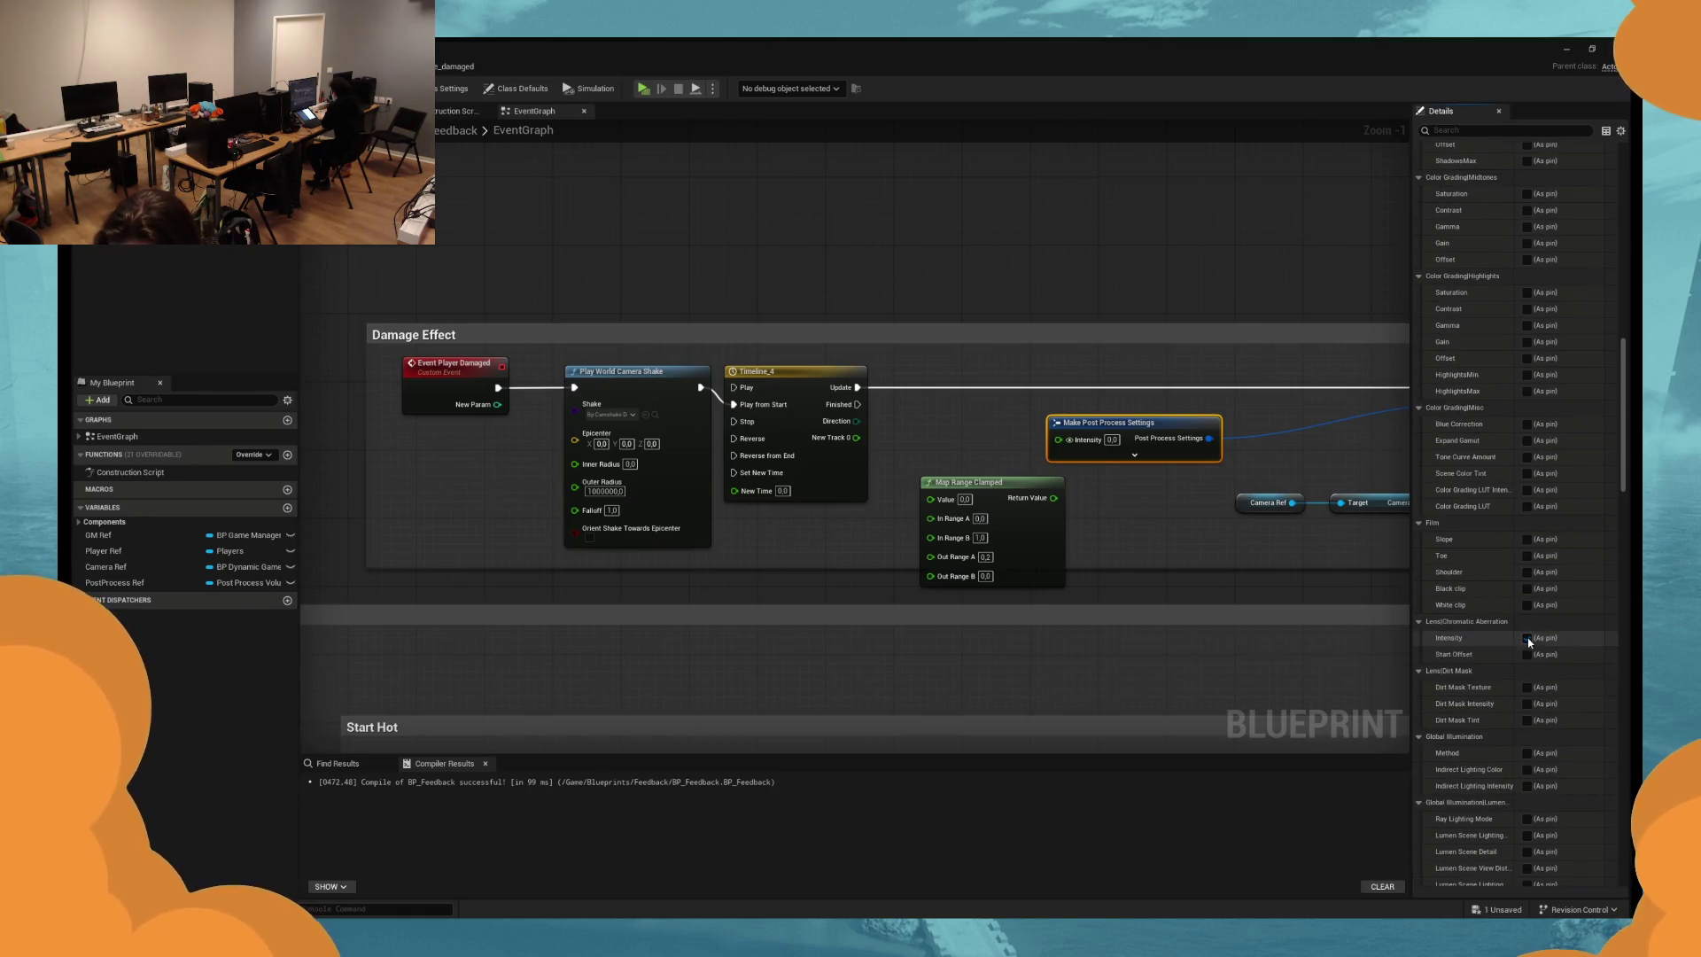
left_click(1526, 638)
scroll(1497, 585, "up", 3)
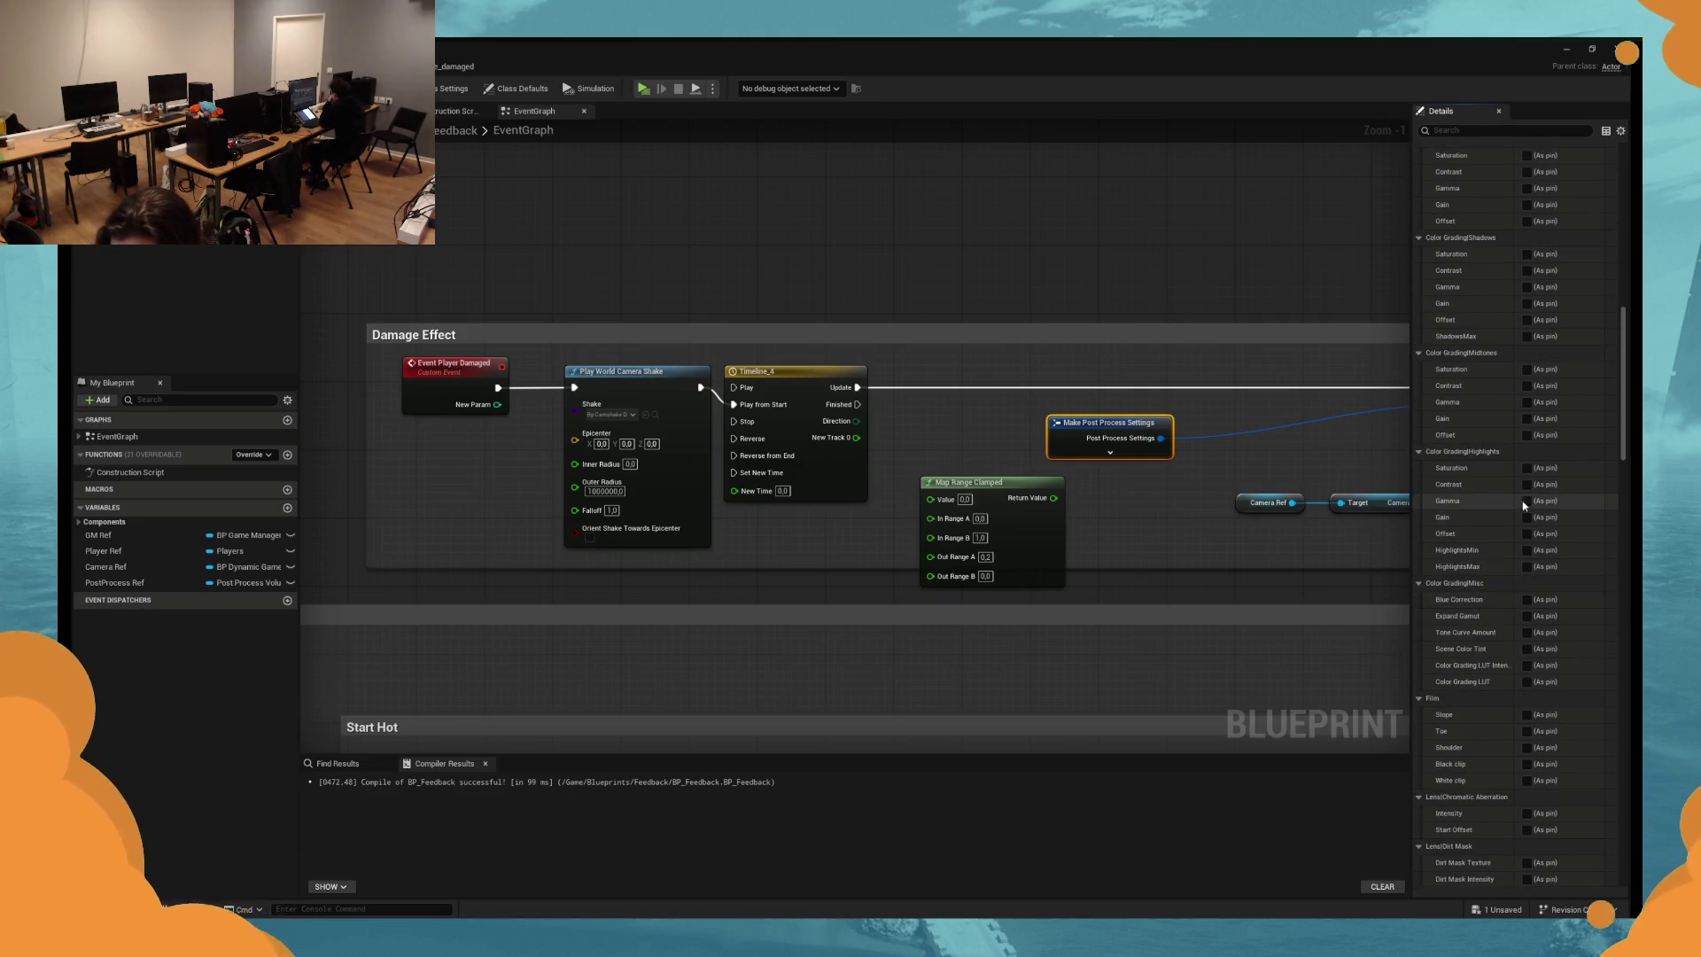
left_click(1527, 468)
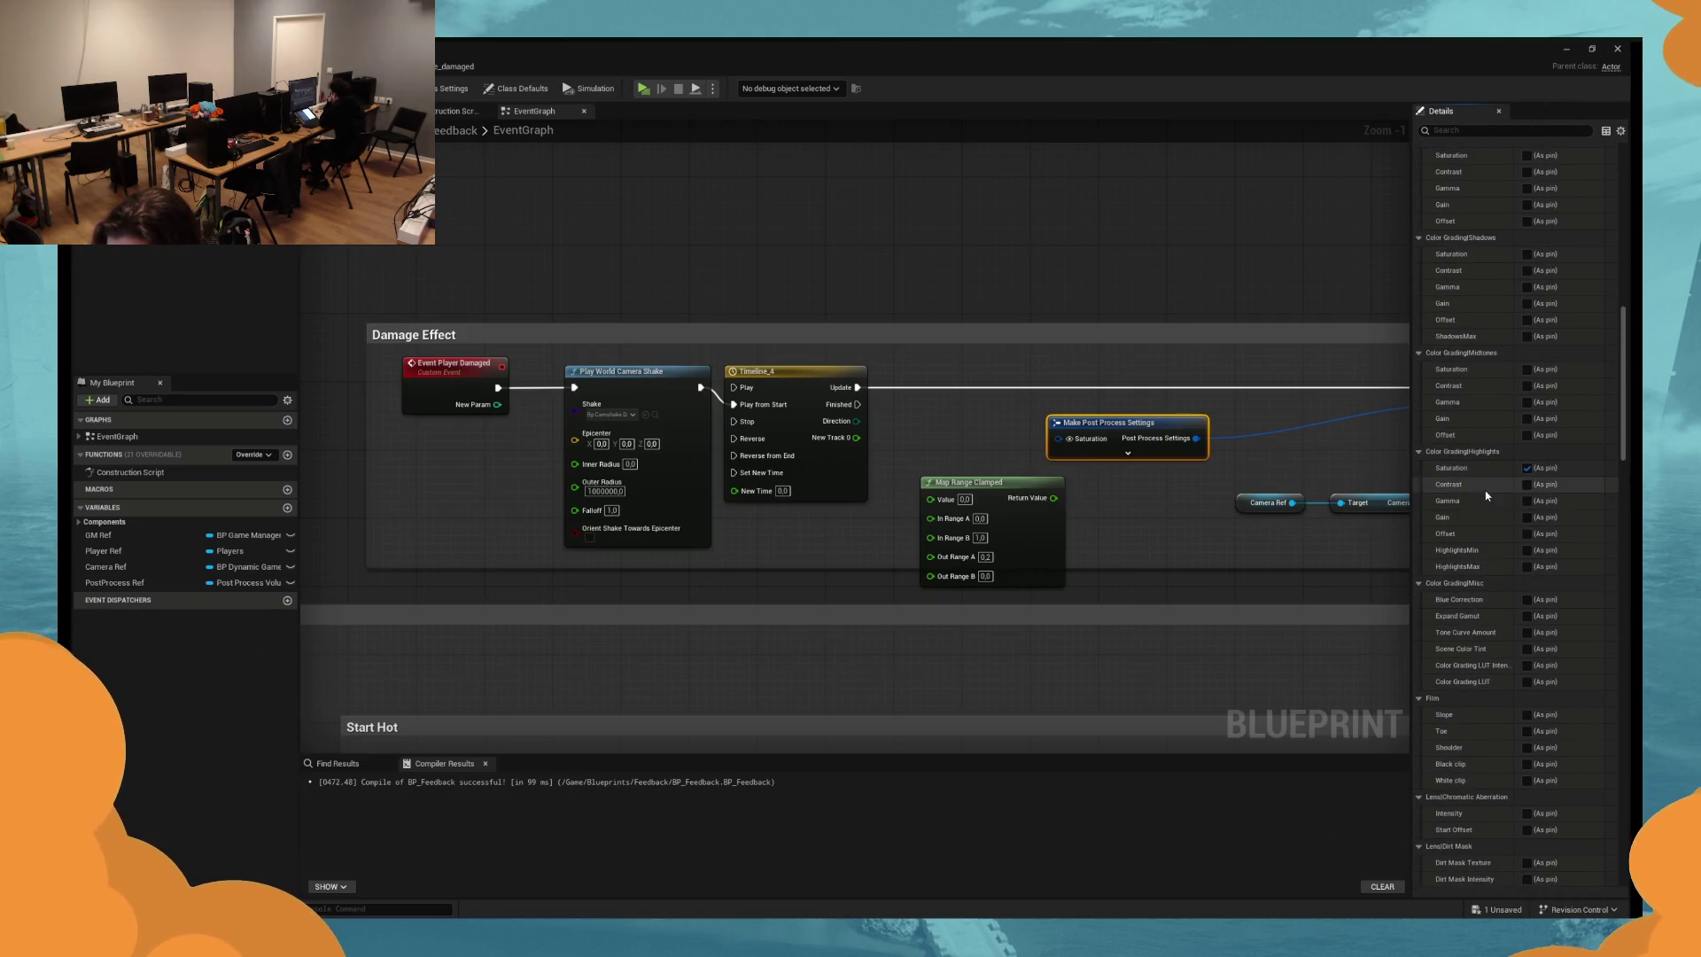
scroll(1453, 496, "up", 1)
scroll(1506, 468, "up", 1)
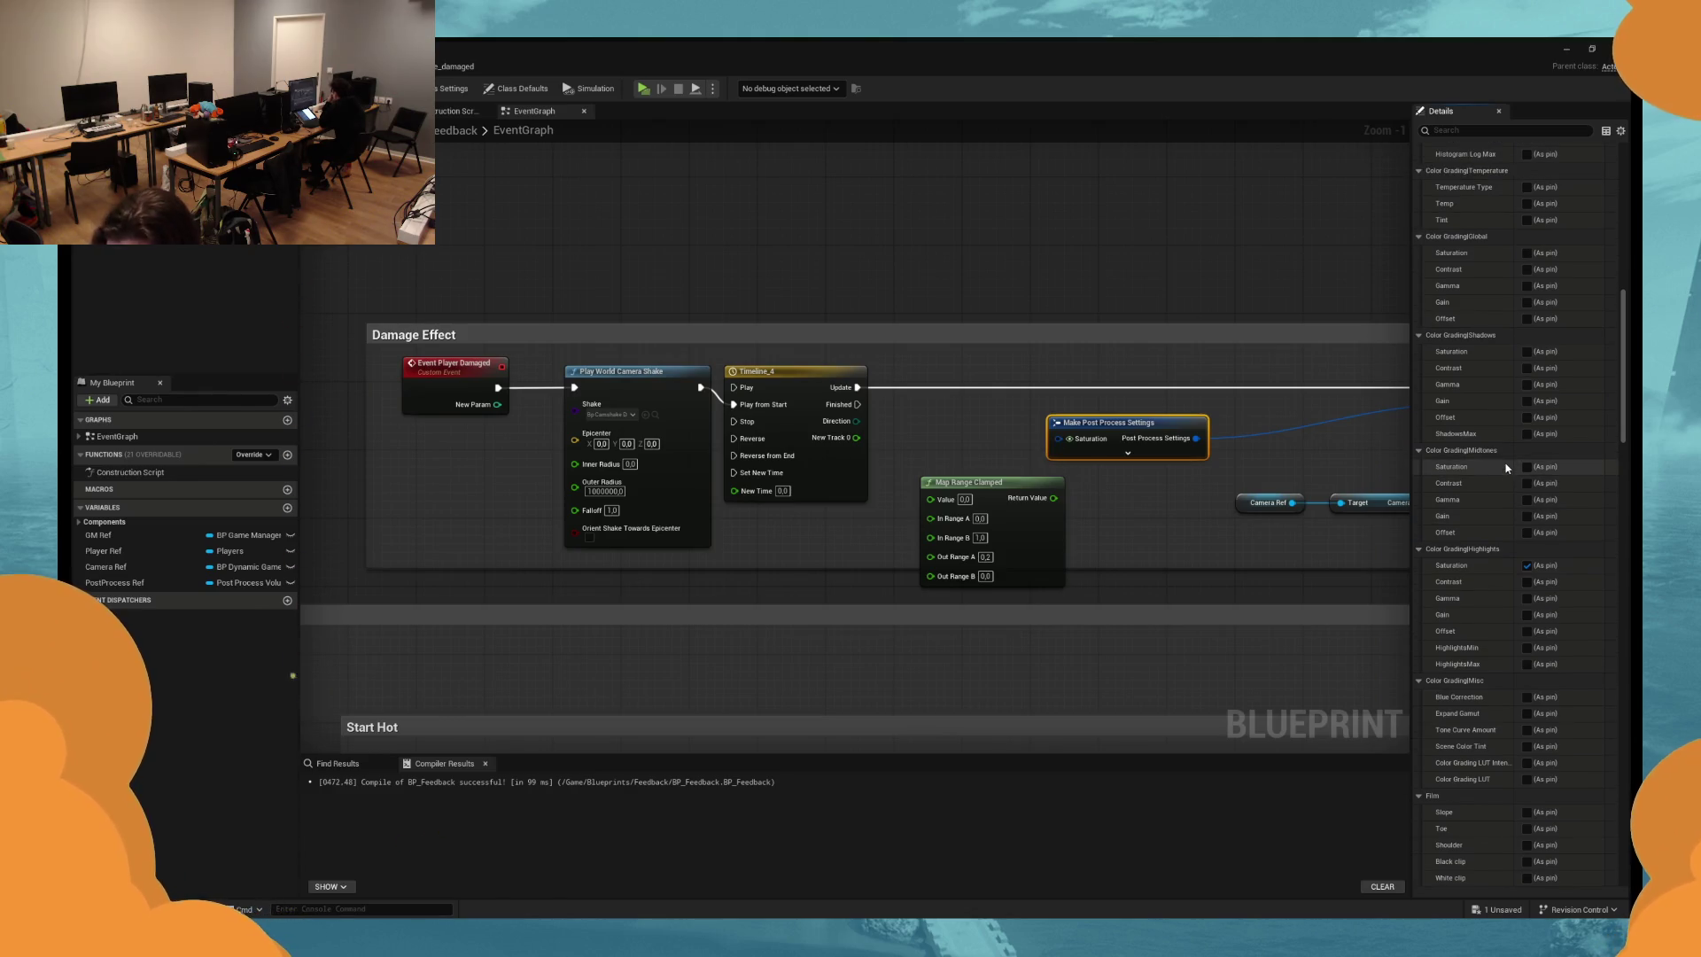
left_click(1527, 565)
scroll(1528, 518, "up", 2)
scroll(1526, 518, "up", 1)
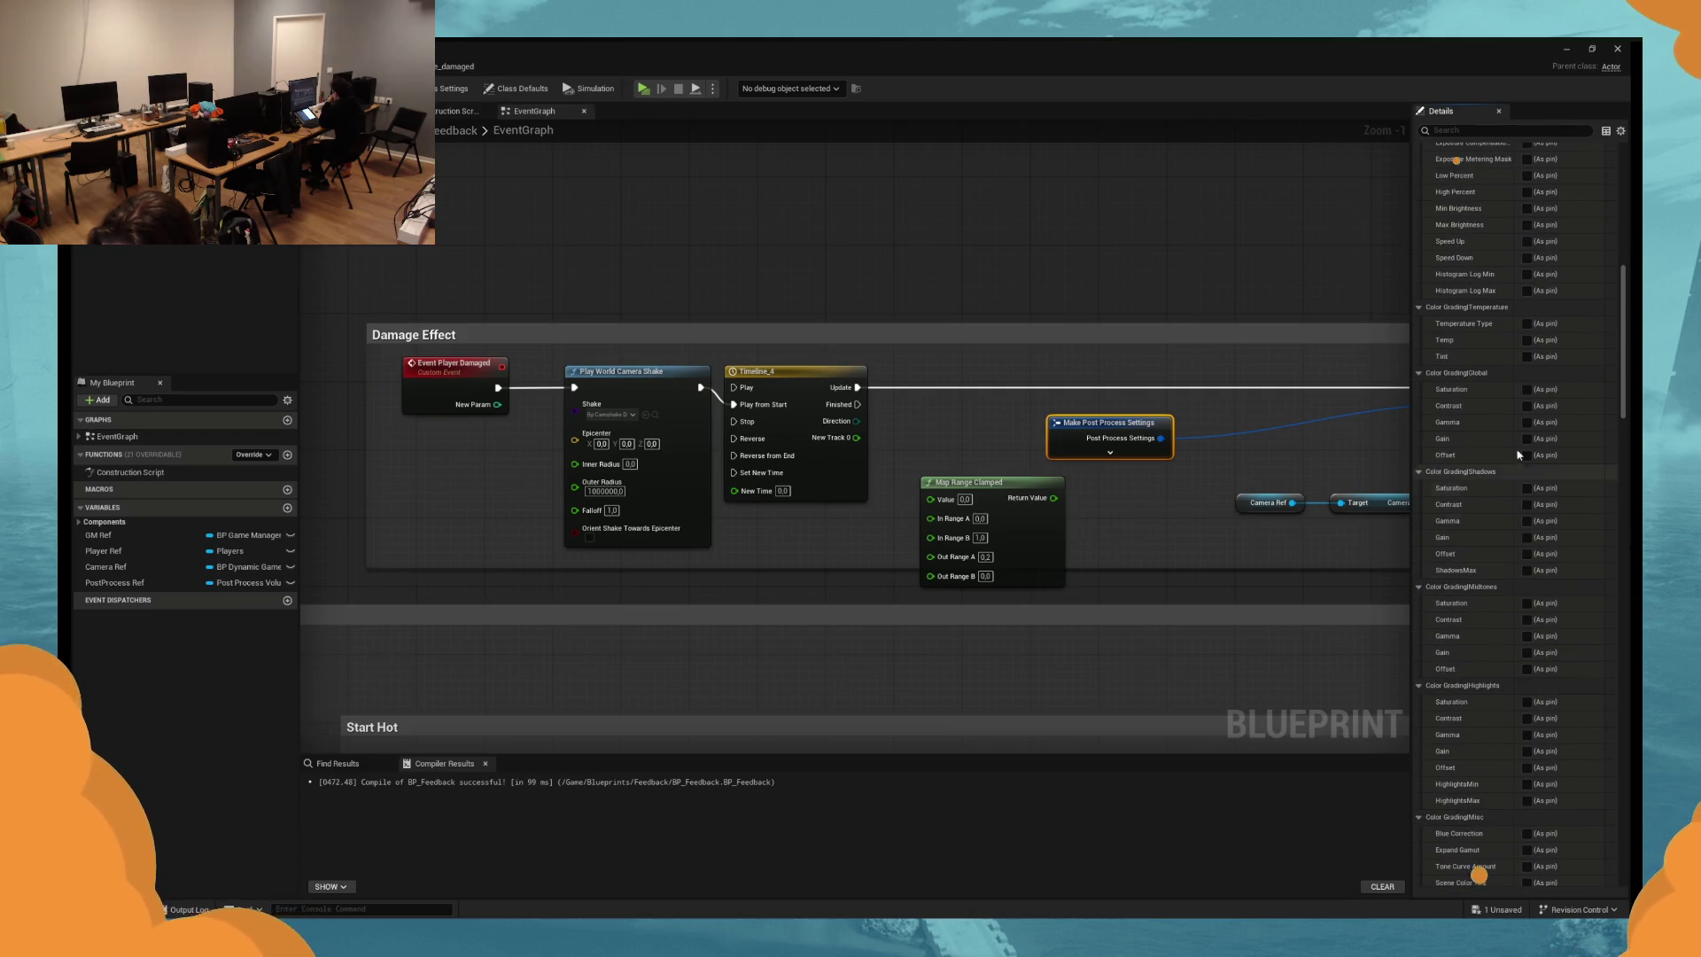
left_click(1526, 390)
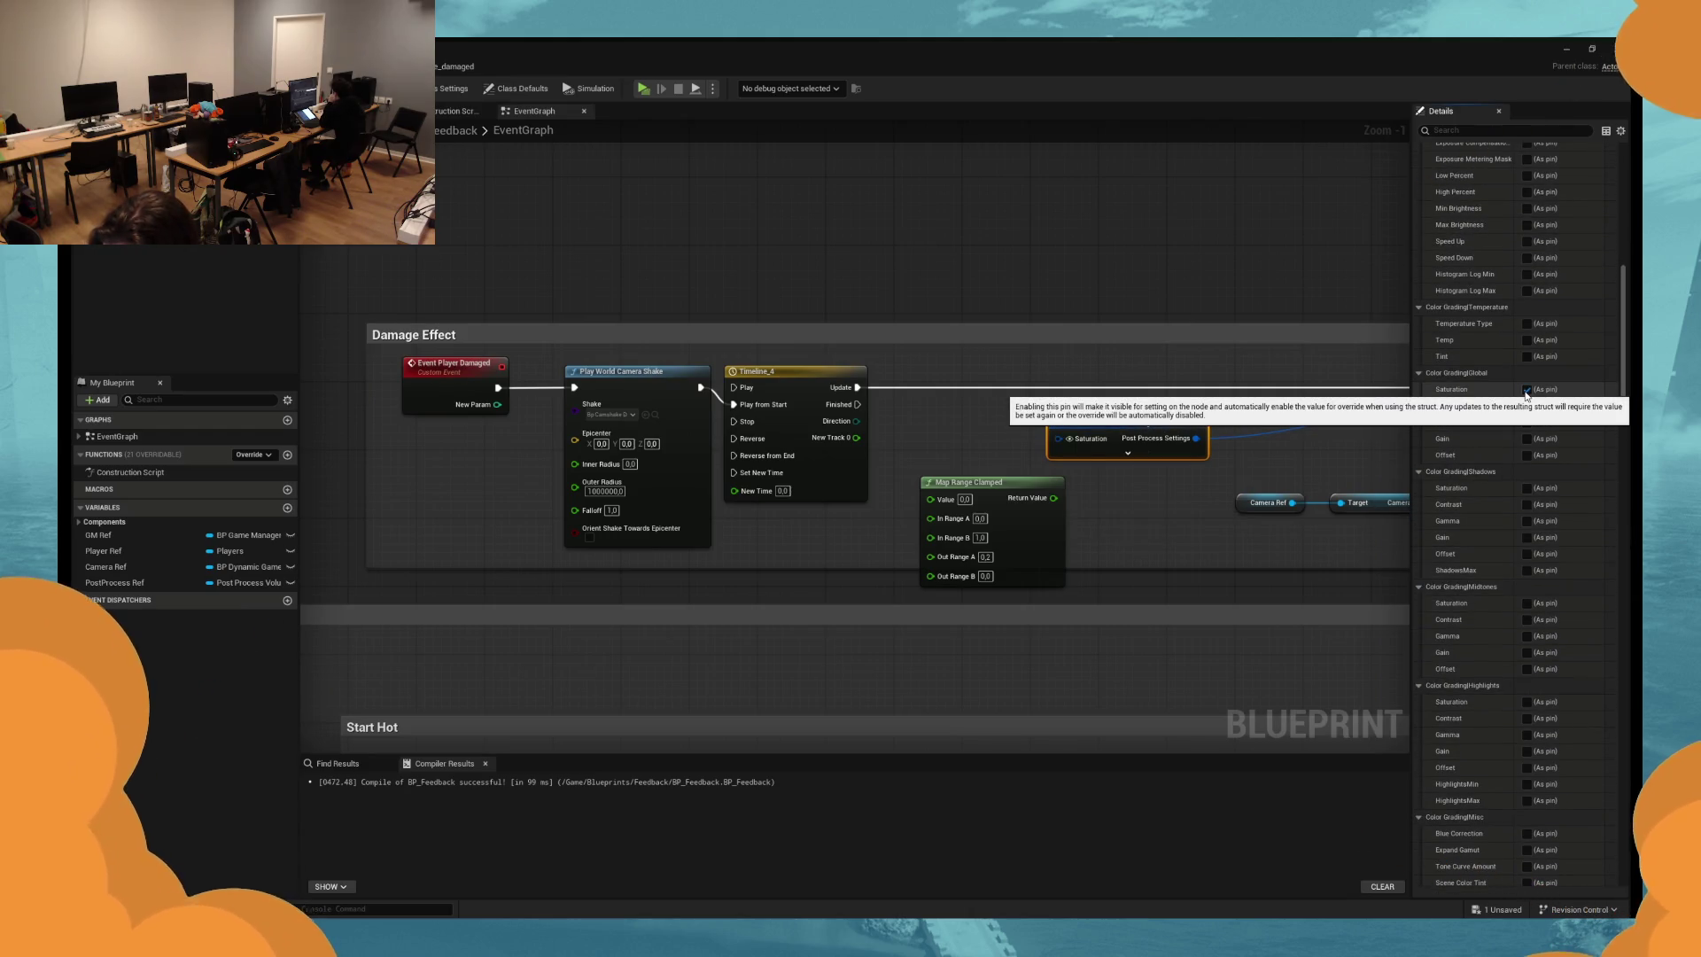
scroll(1531, 426, "up", 3)
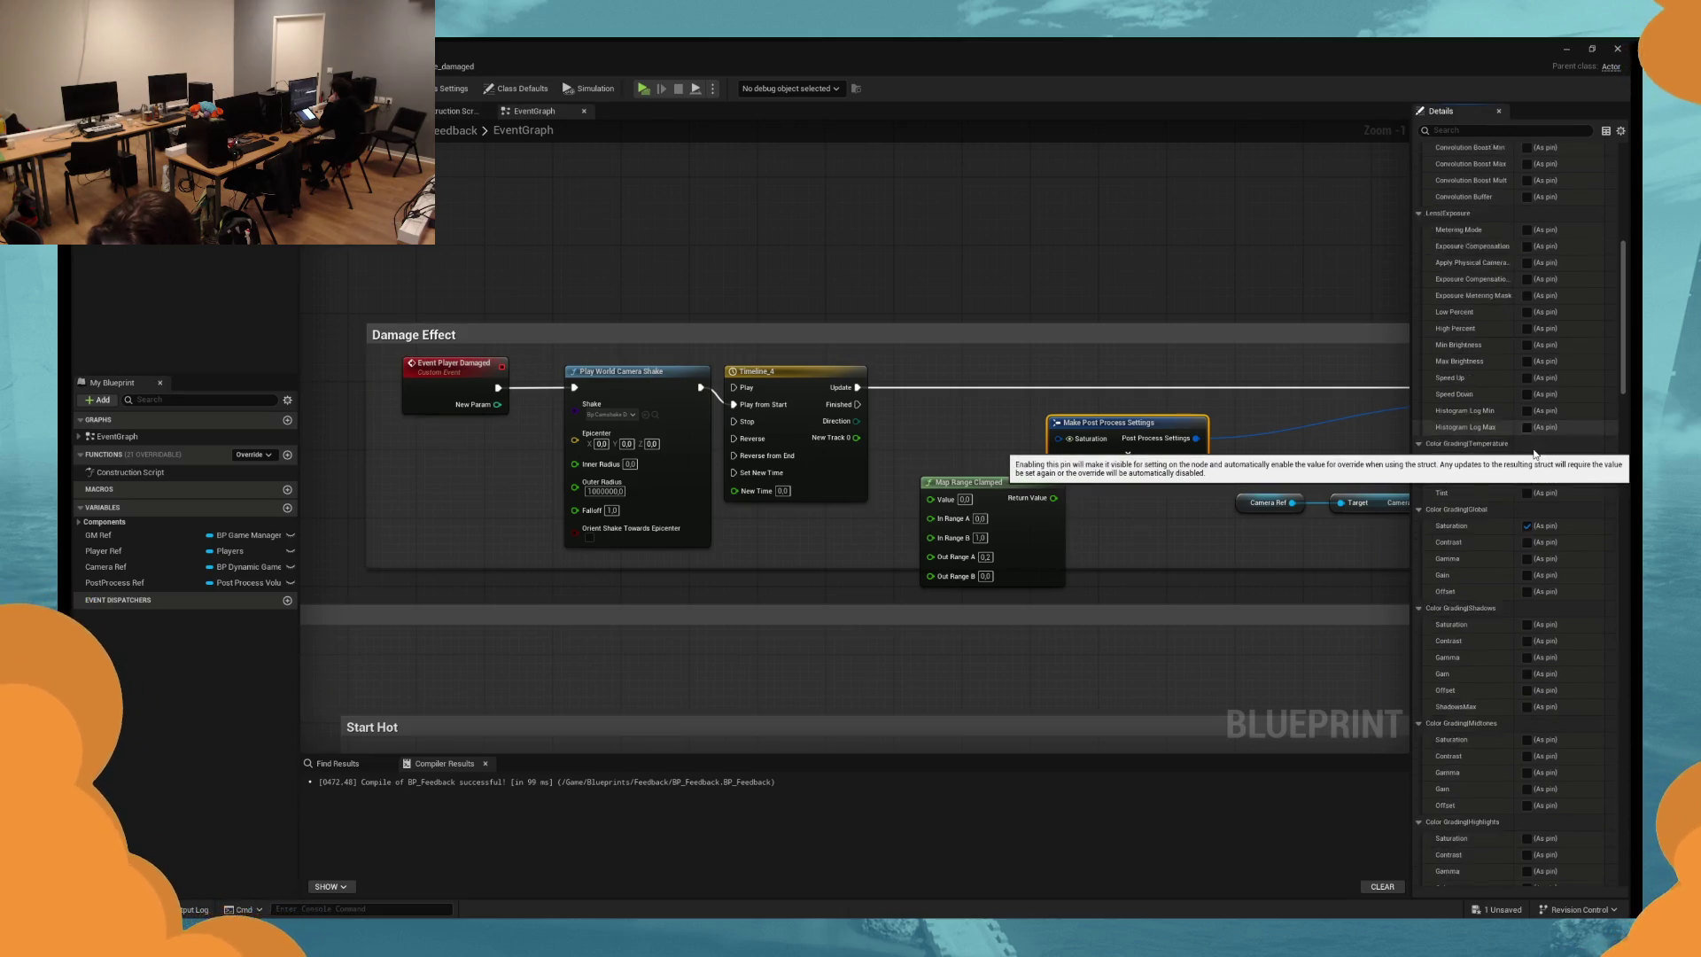
scroll(1535, 460, "up", 4)
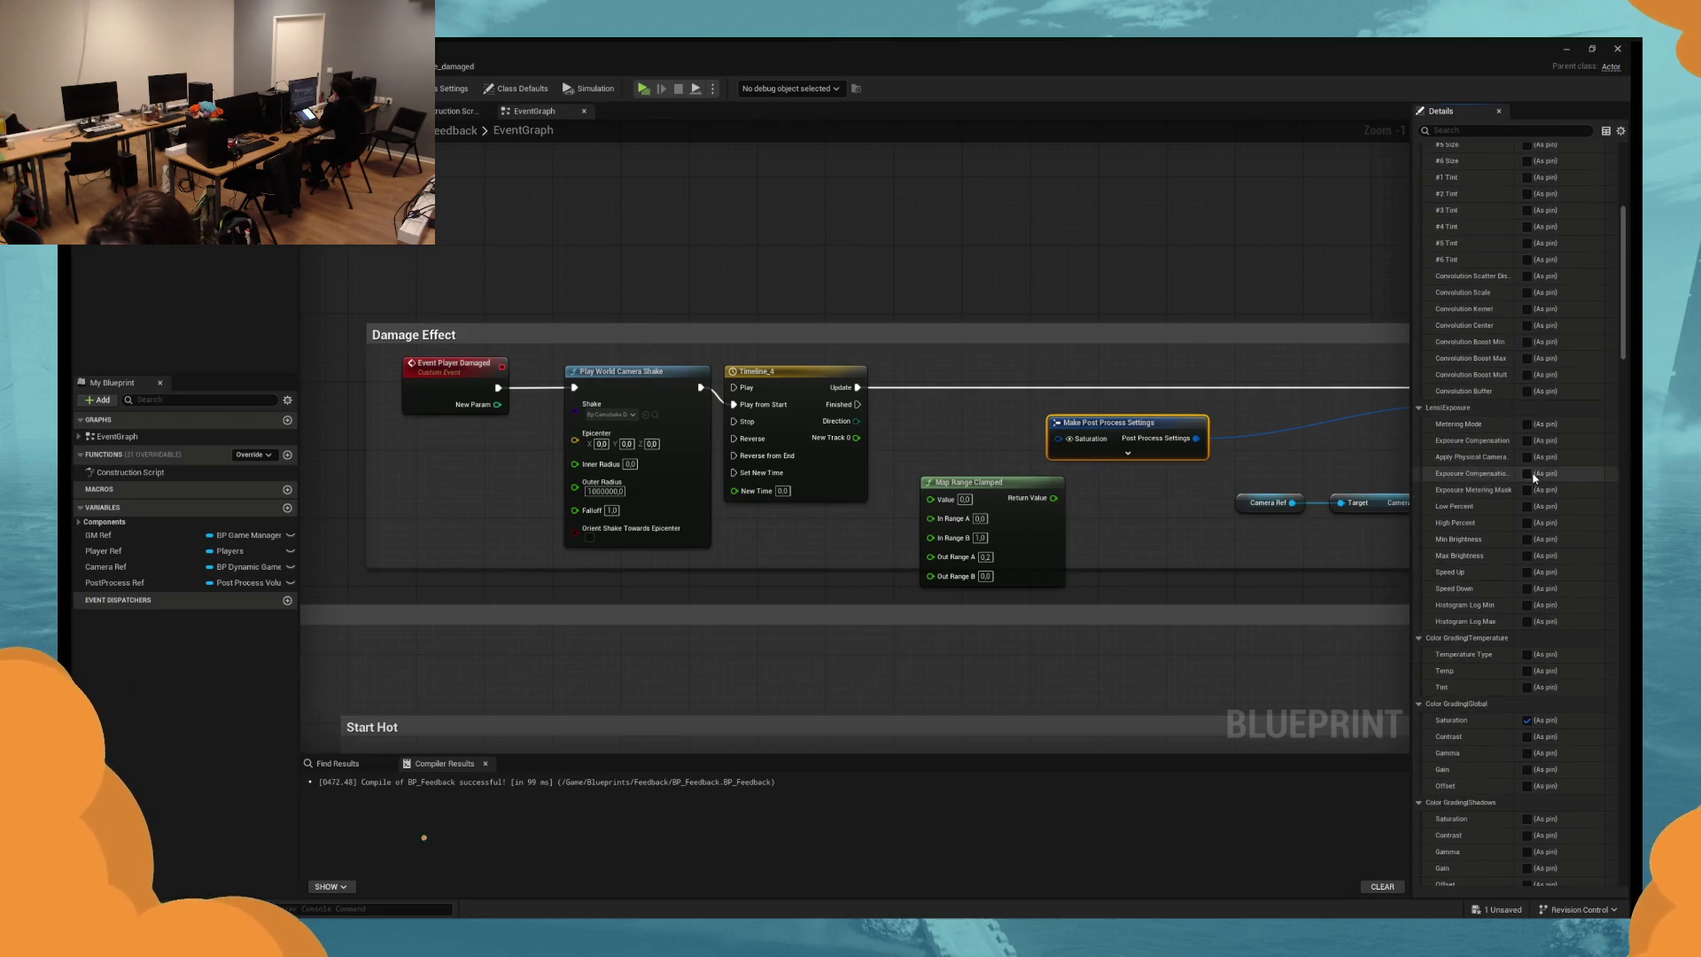
scroll(1534, 478, "down", 8)
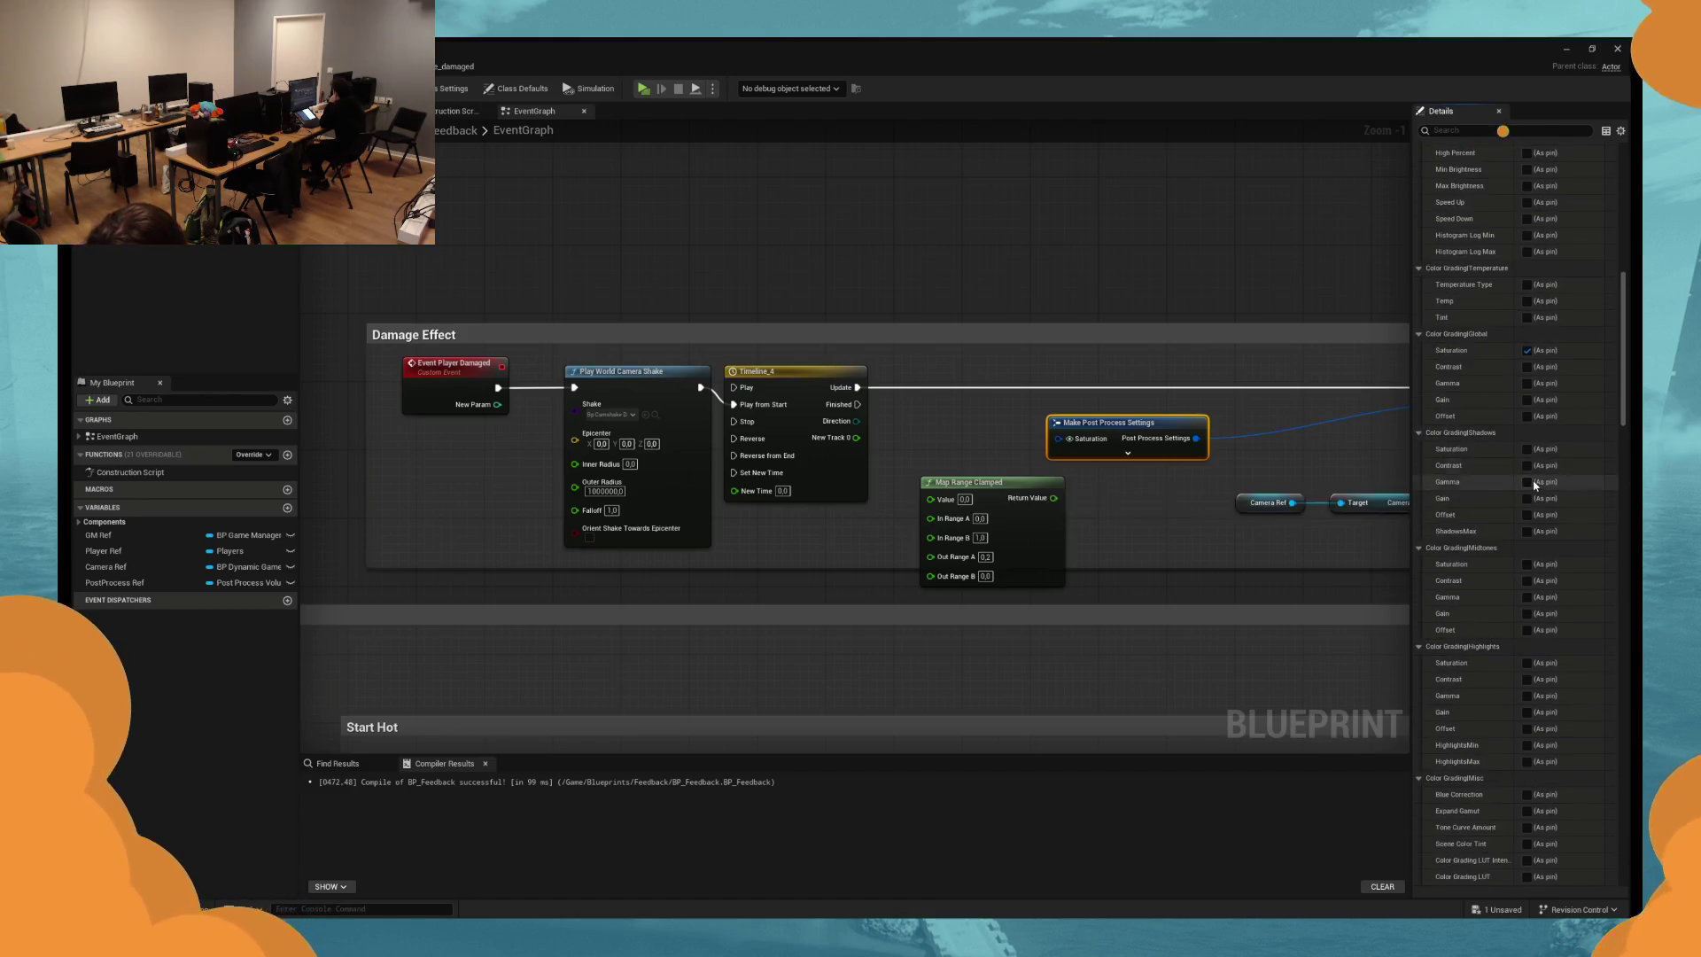
scroll(1535, 484, "down", 8)
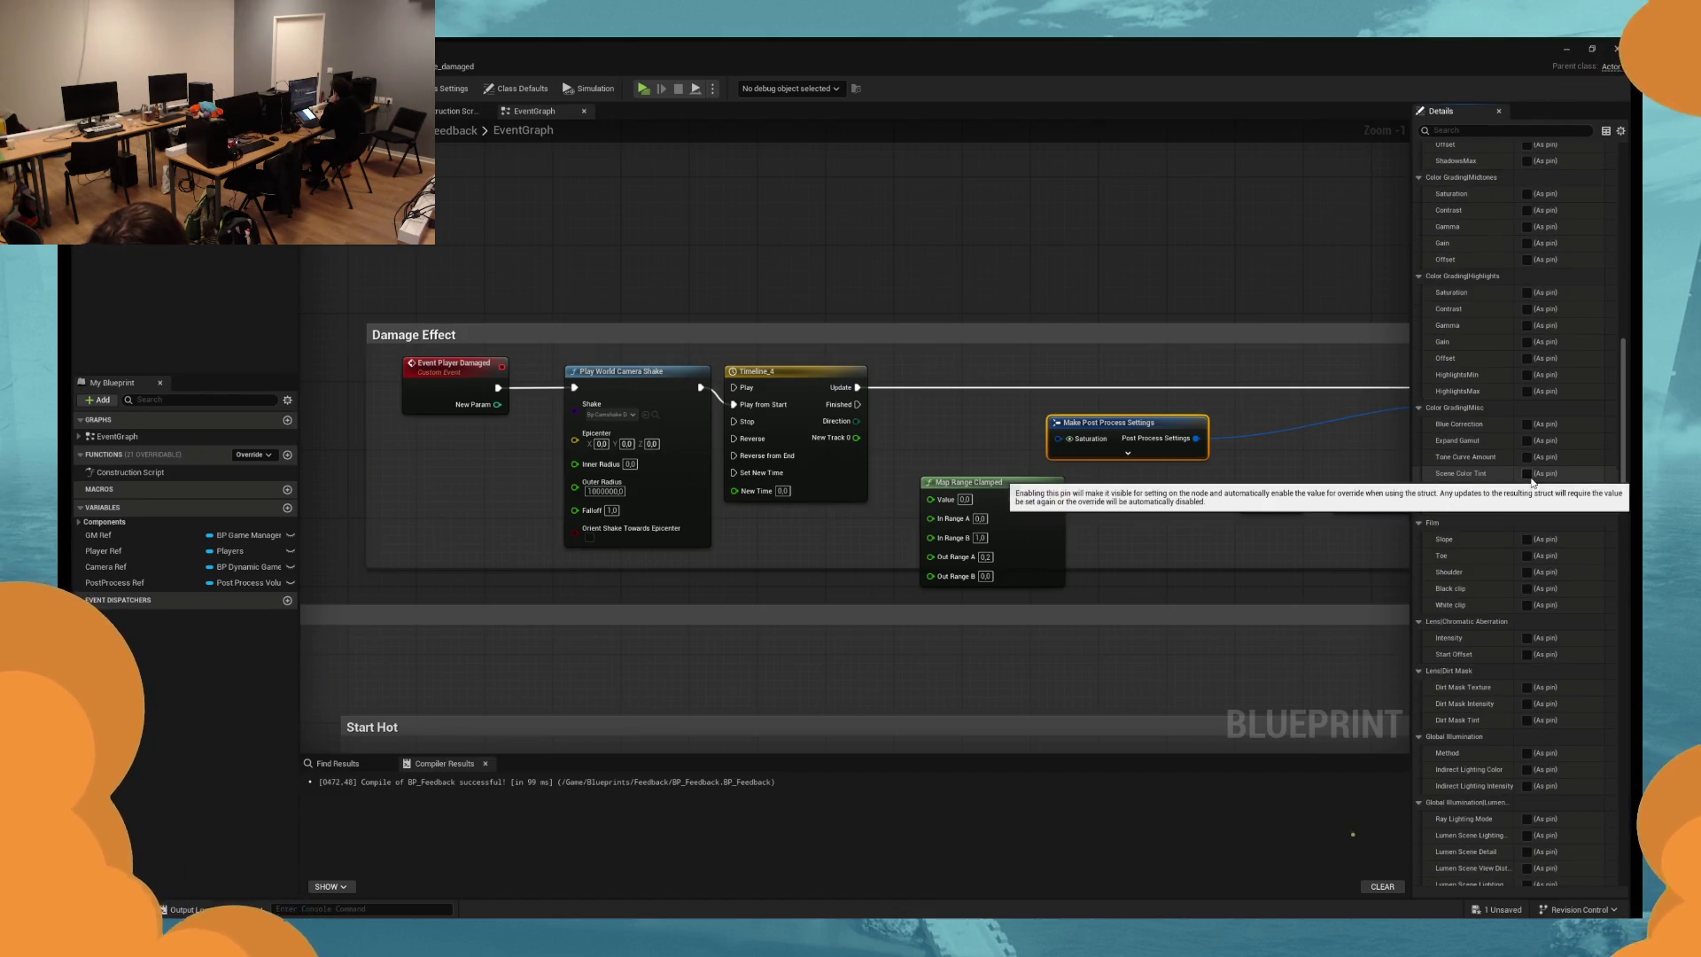
scroll(1533, 483, "down", 2)
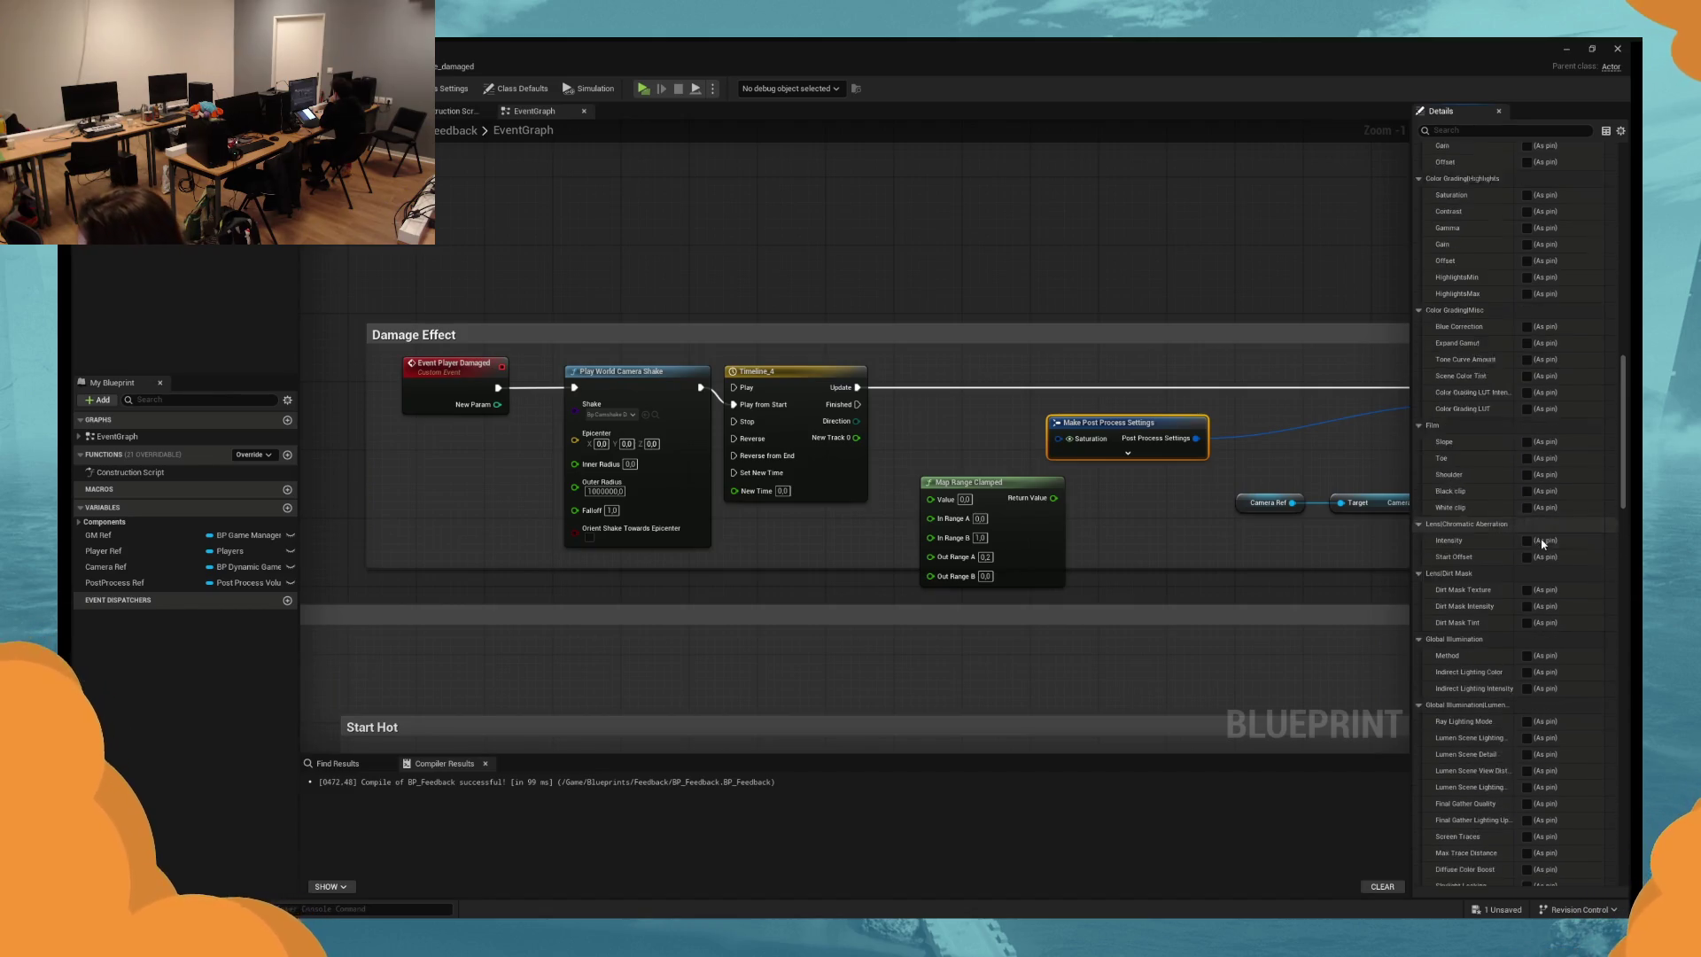
scroll(1542, 543, "down", 1)
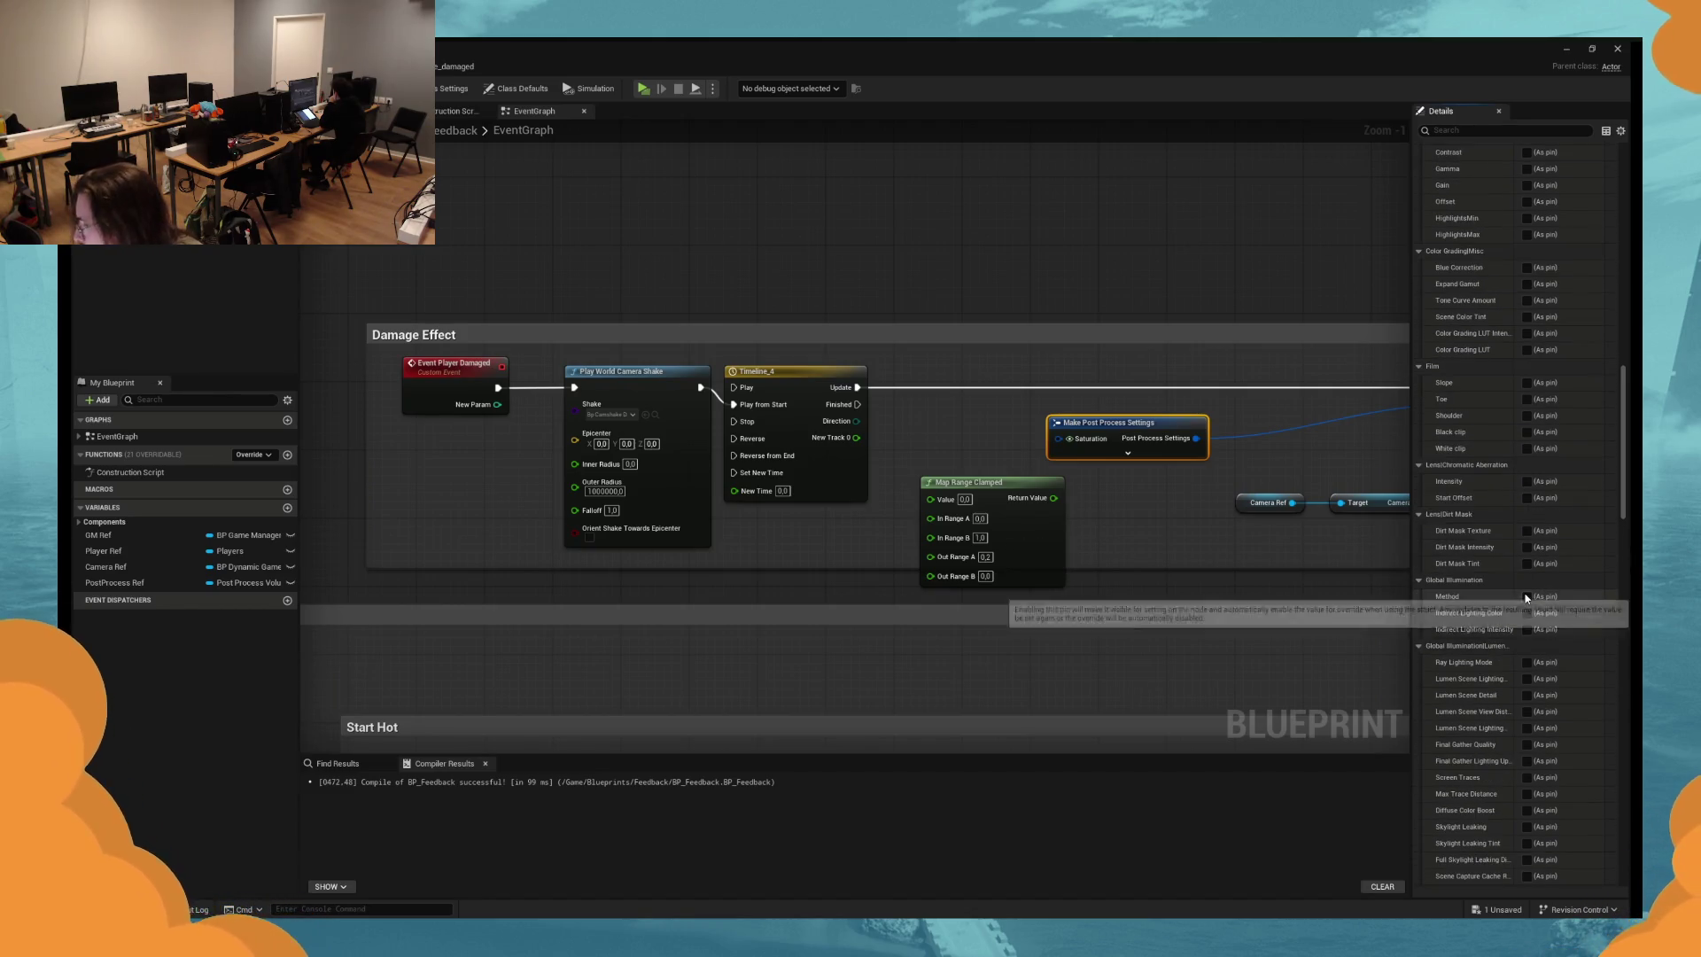
scroll(1526, 598, "down", 2)
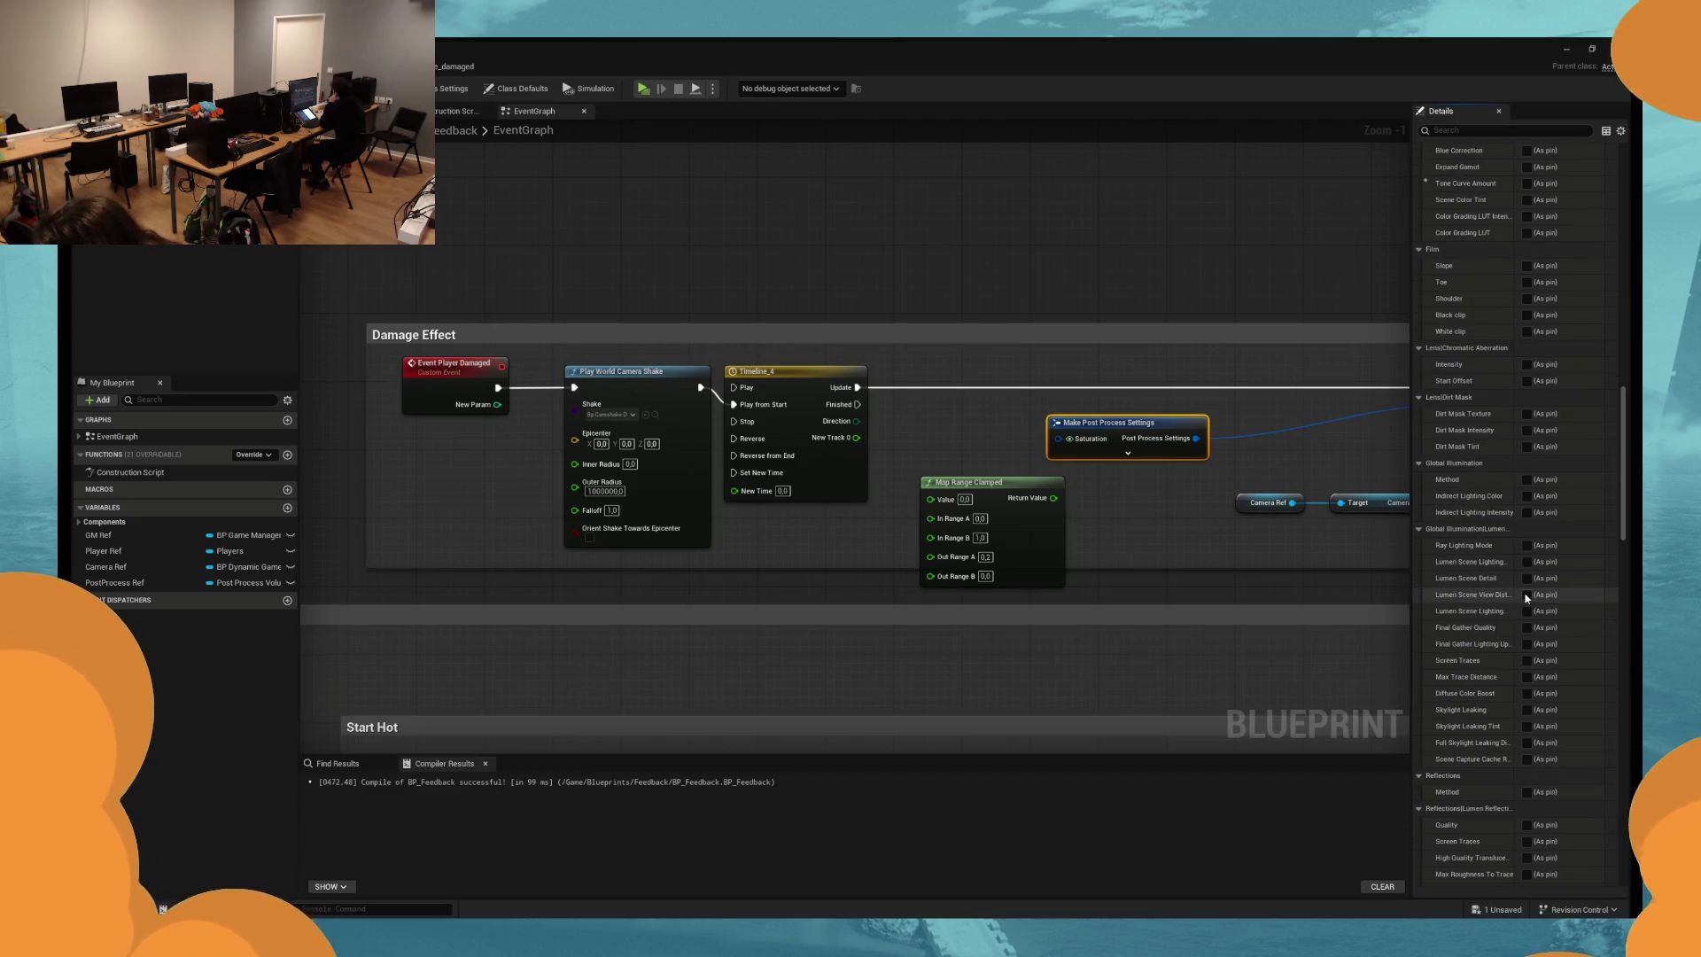
scroll(1526, 598, "up", 2)
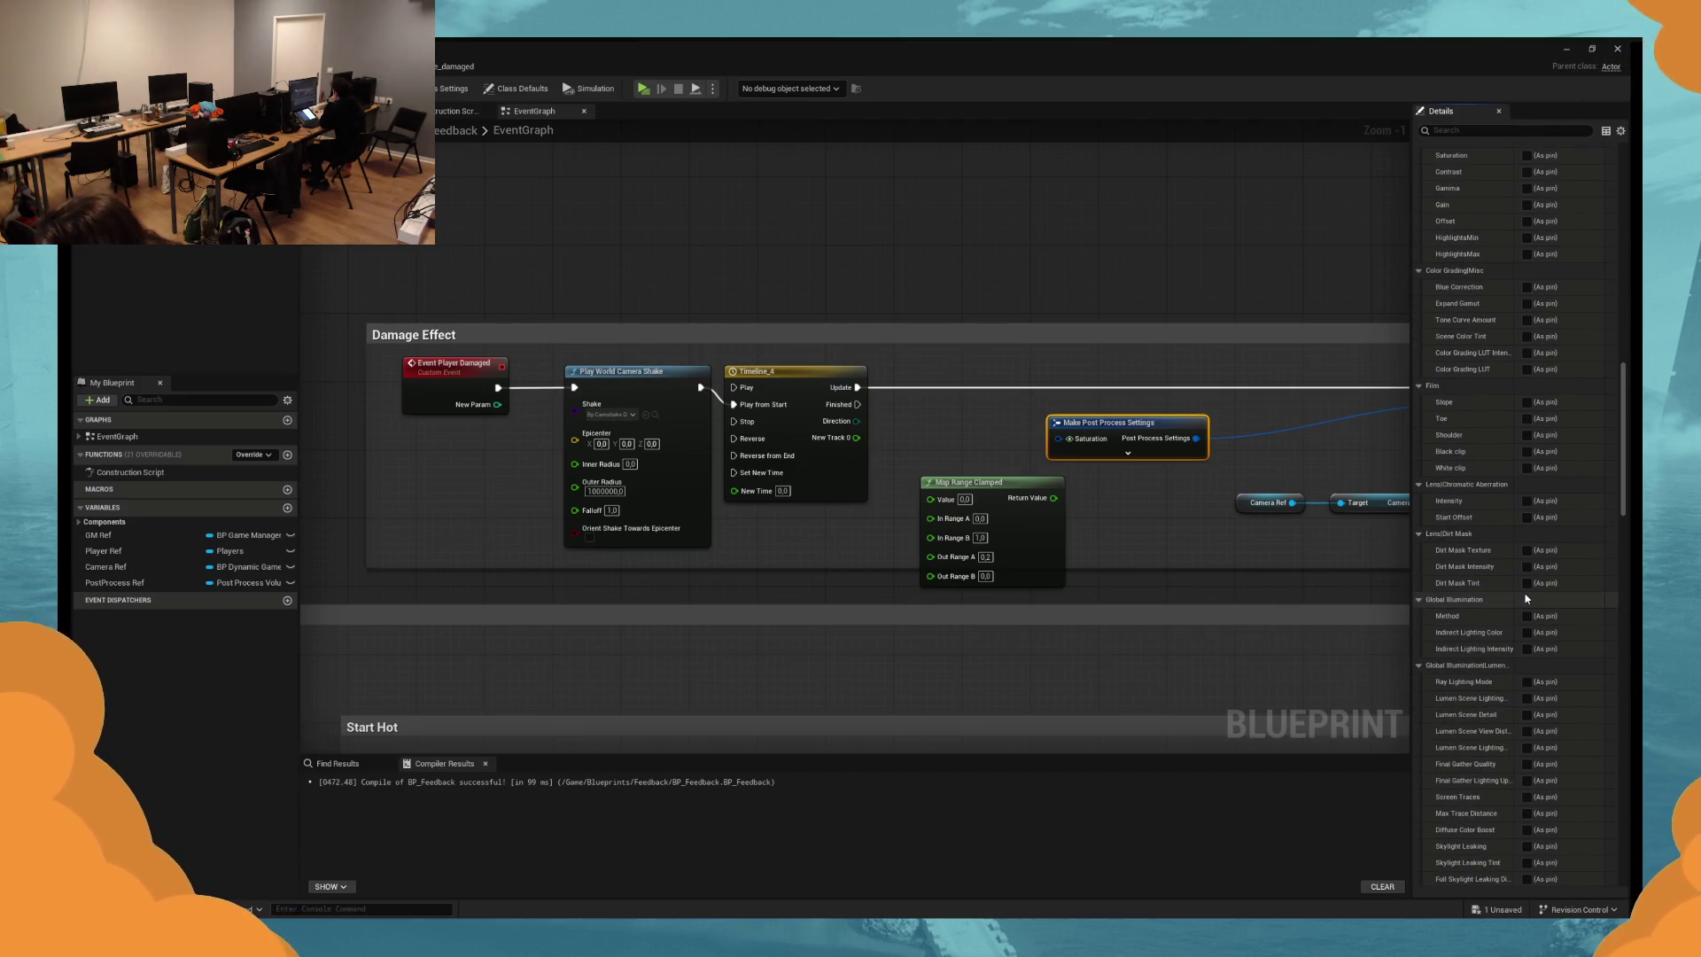
scroll(1526, 598, "up", 12)
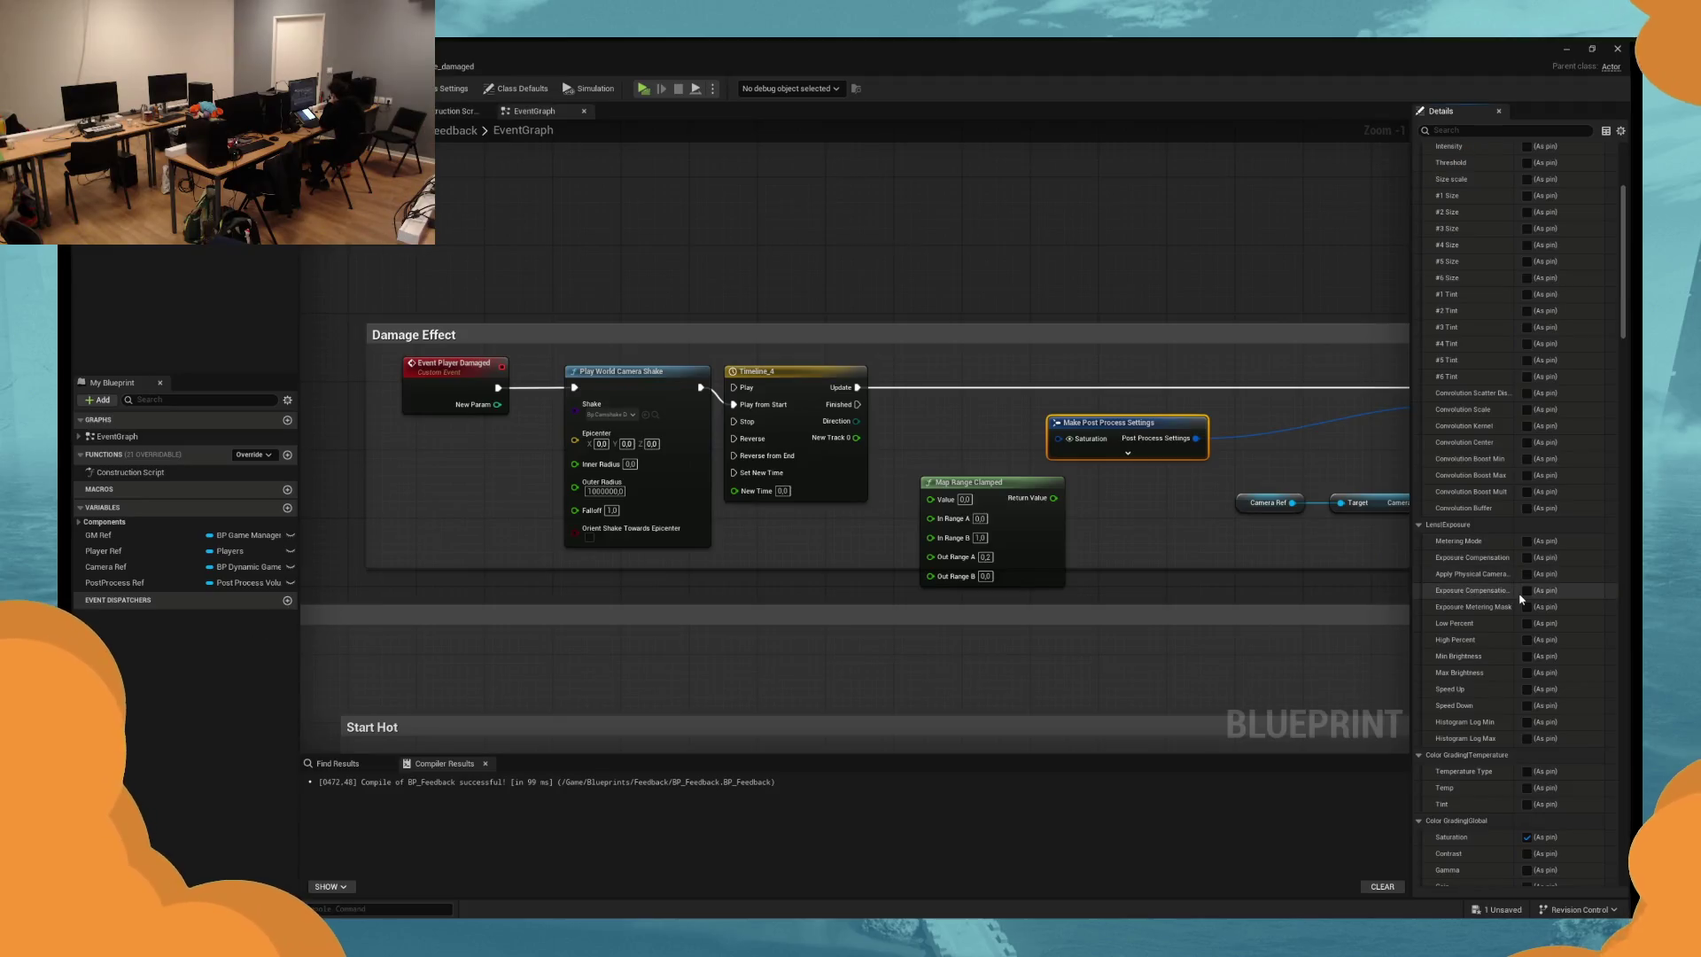
scroll(1506, 602, "down", 5)
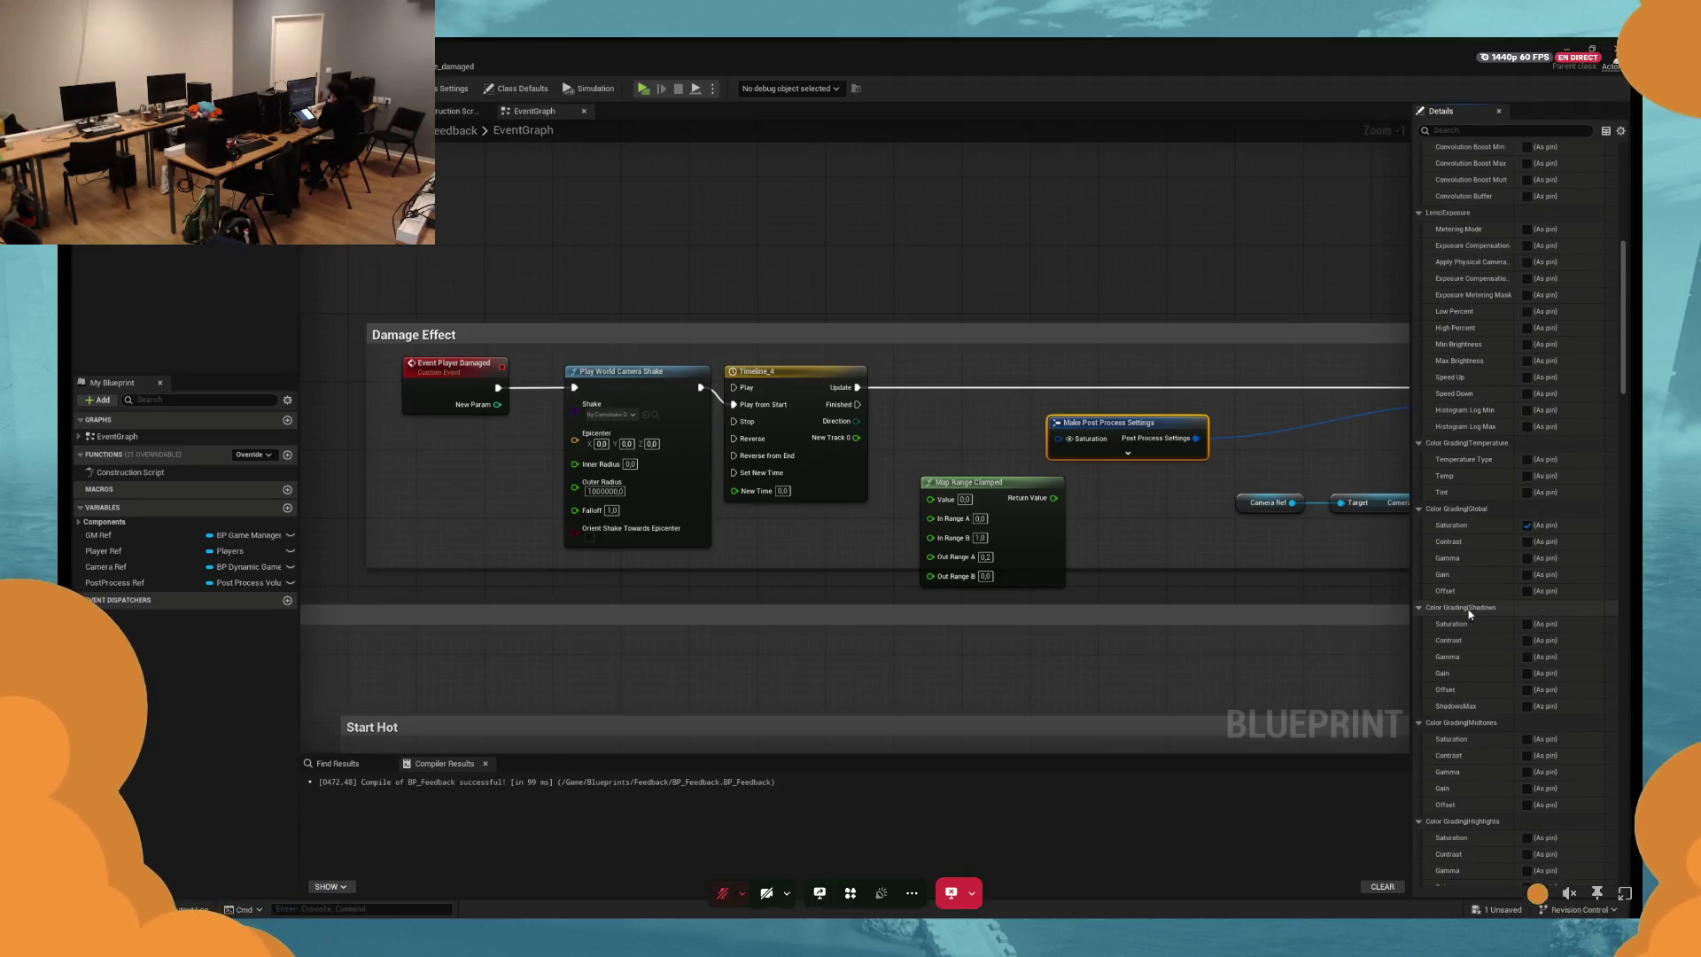
scroll(1468, 613, "down", 7)
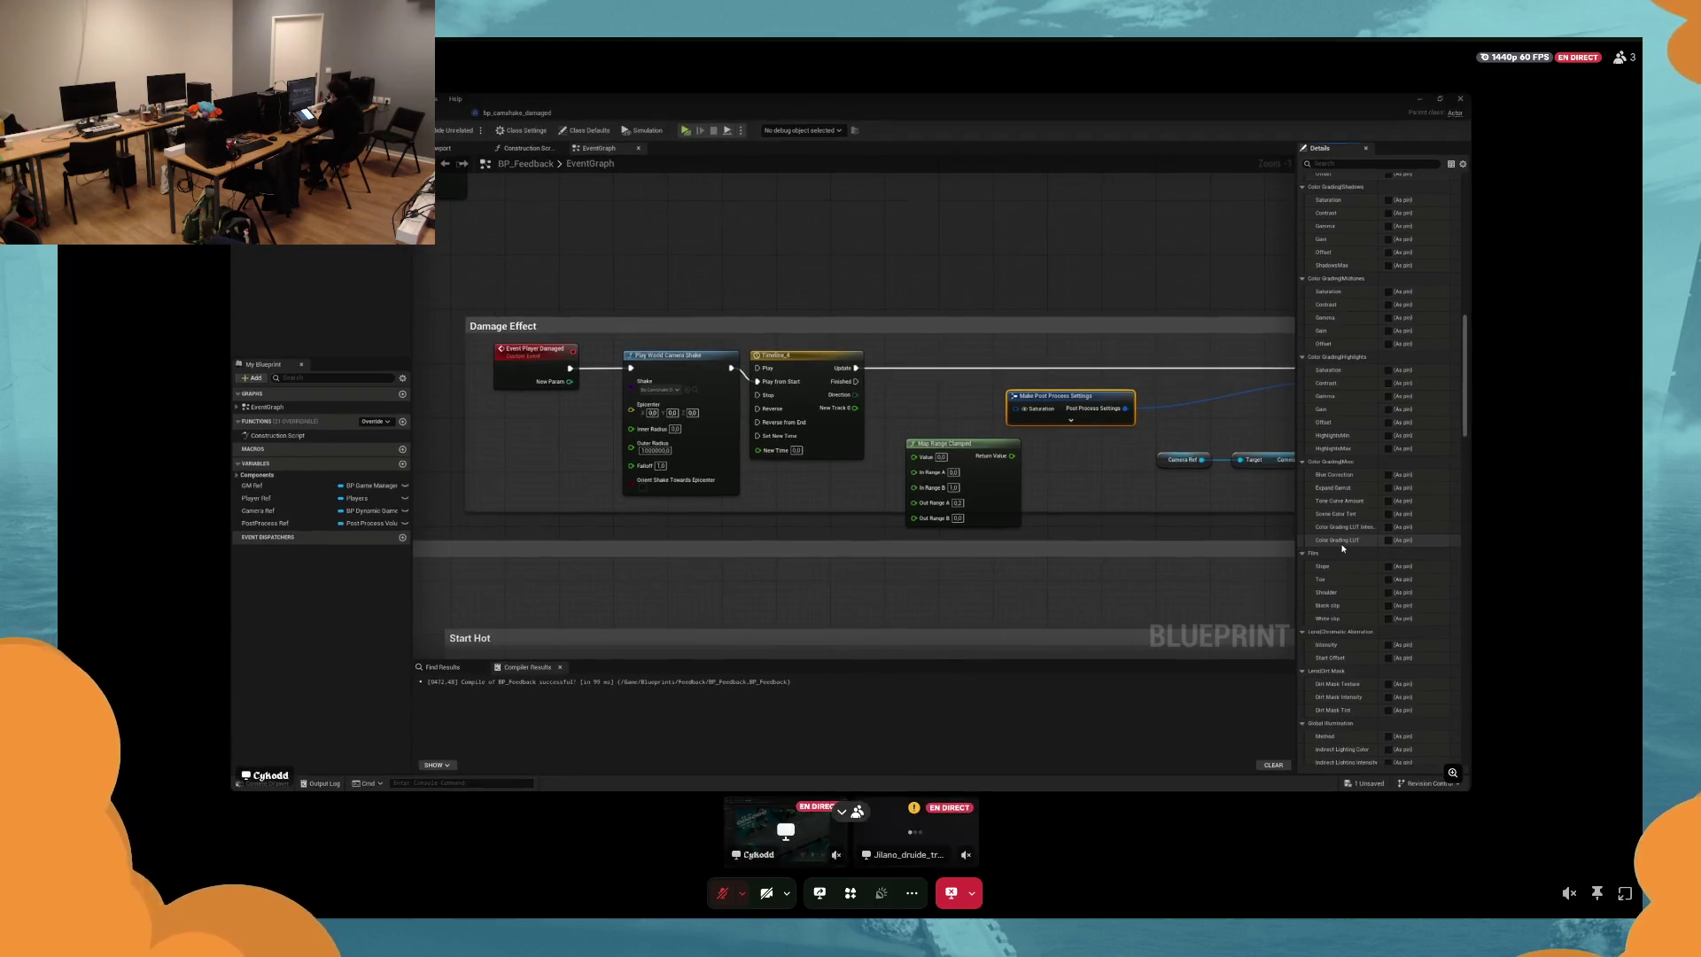
Scroll down the game design PDF shown in the other participant's stream.
scroll(1355, 541, "down", 2)
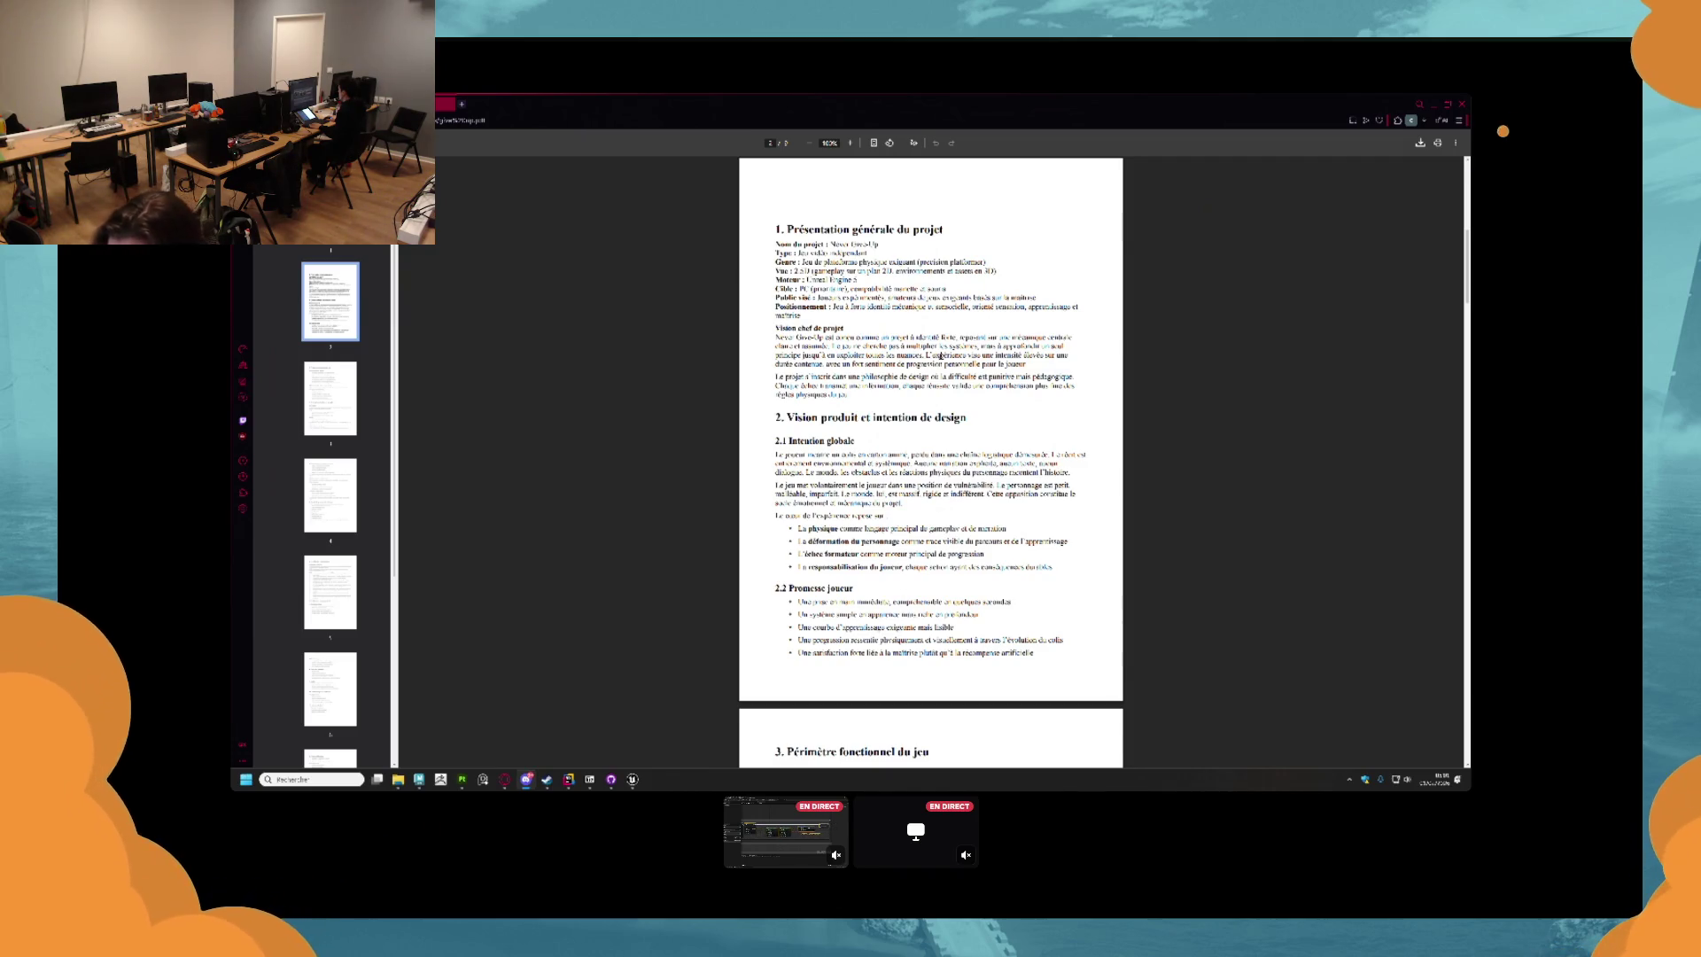
scroll(934, 346, "up", 4)
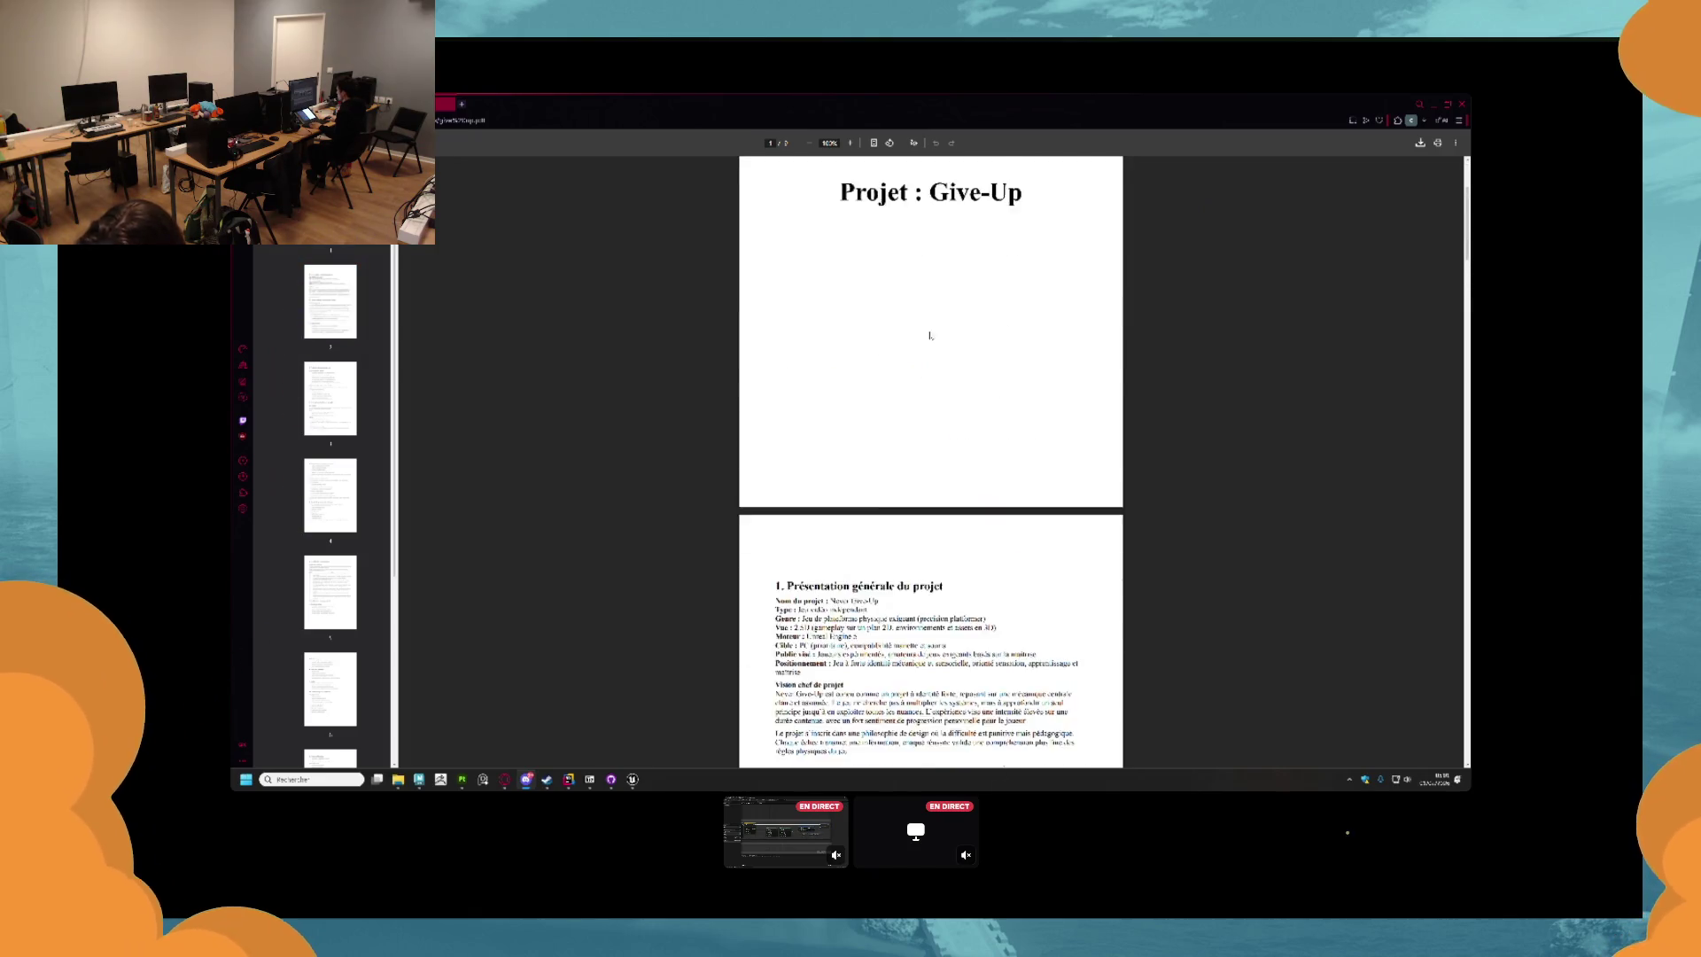
scroll(930, 335, "down", 4)
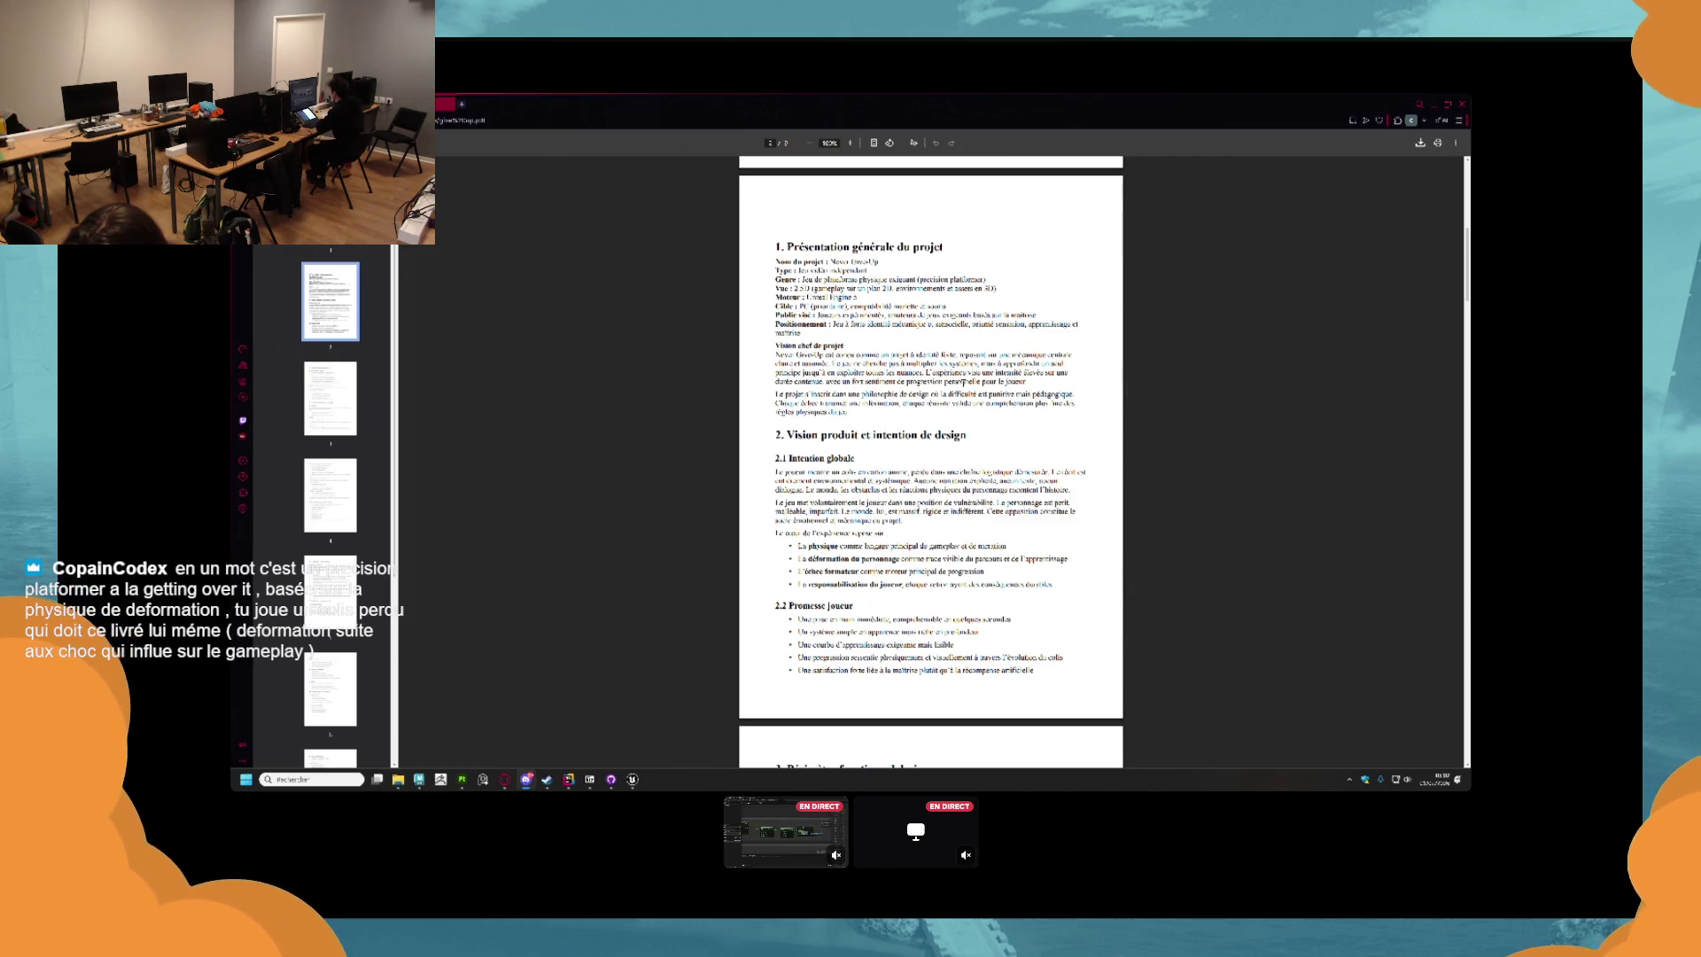
scroll(930, 461, "down", 1)
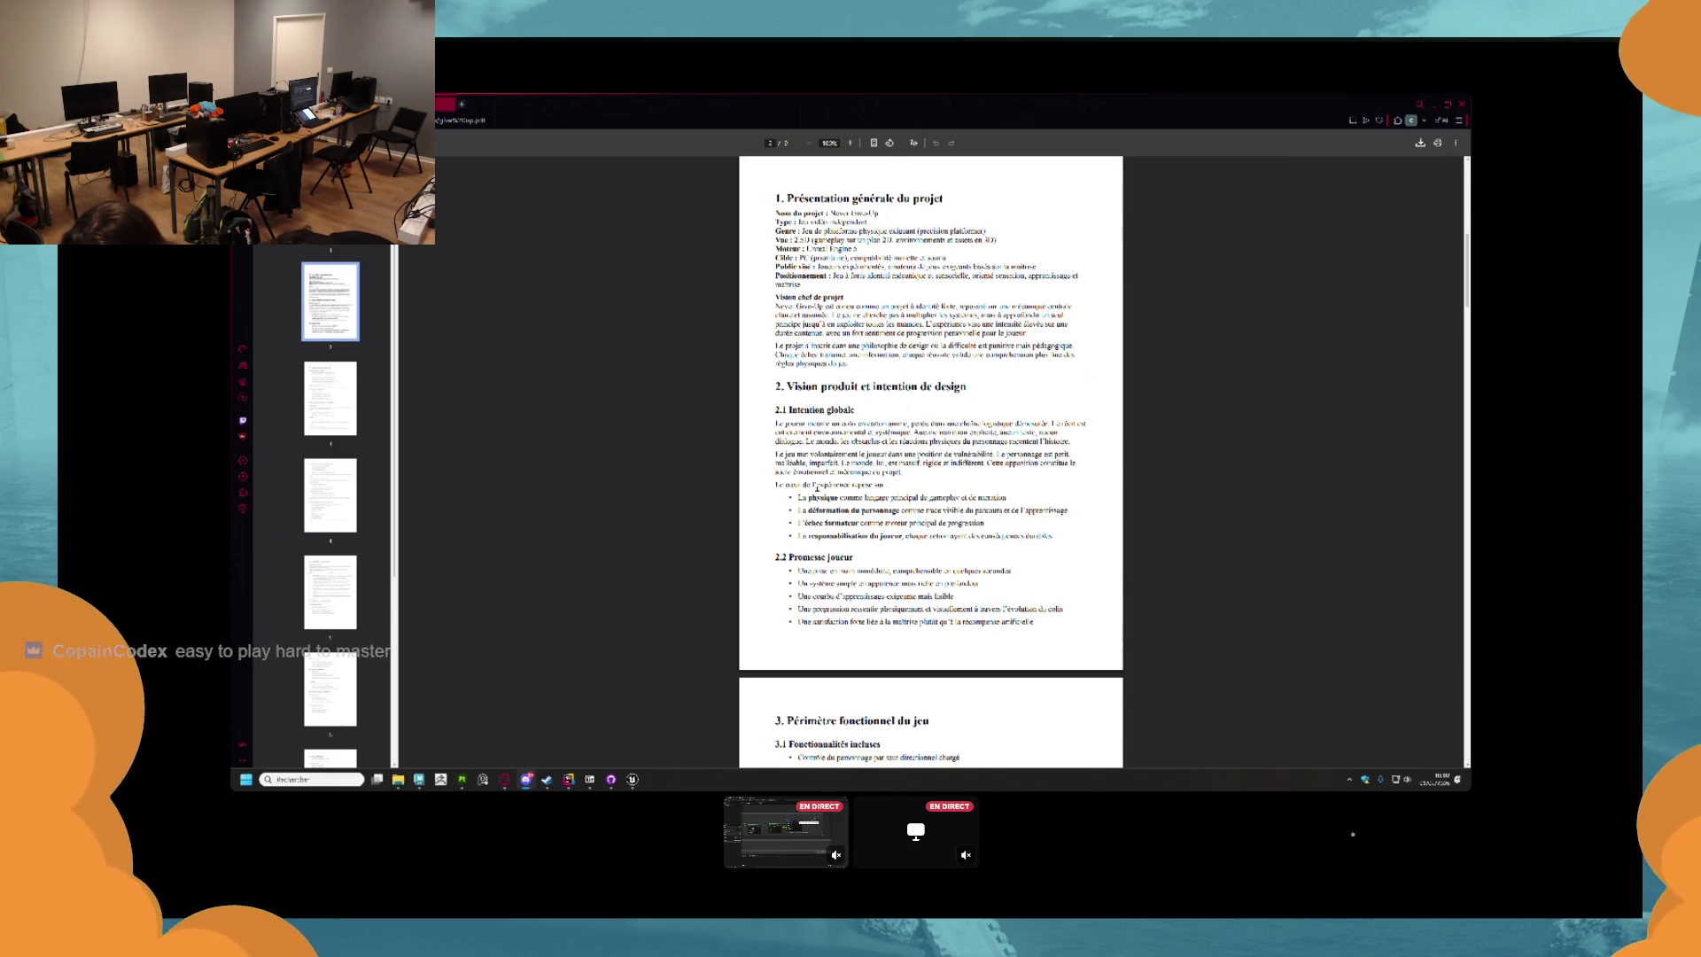
scroll(813, 489, "down", 1)
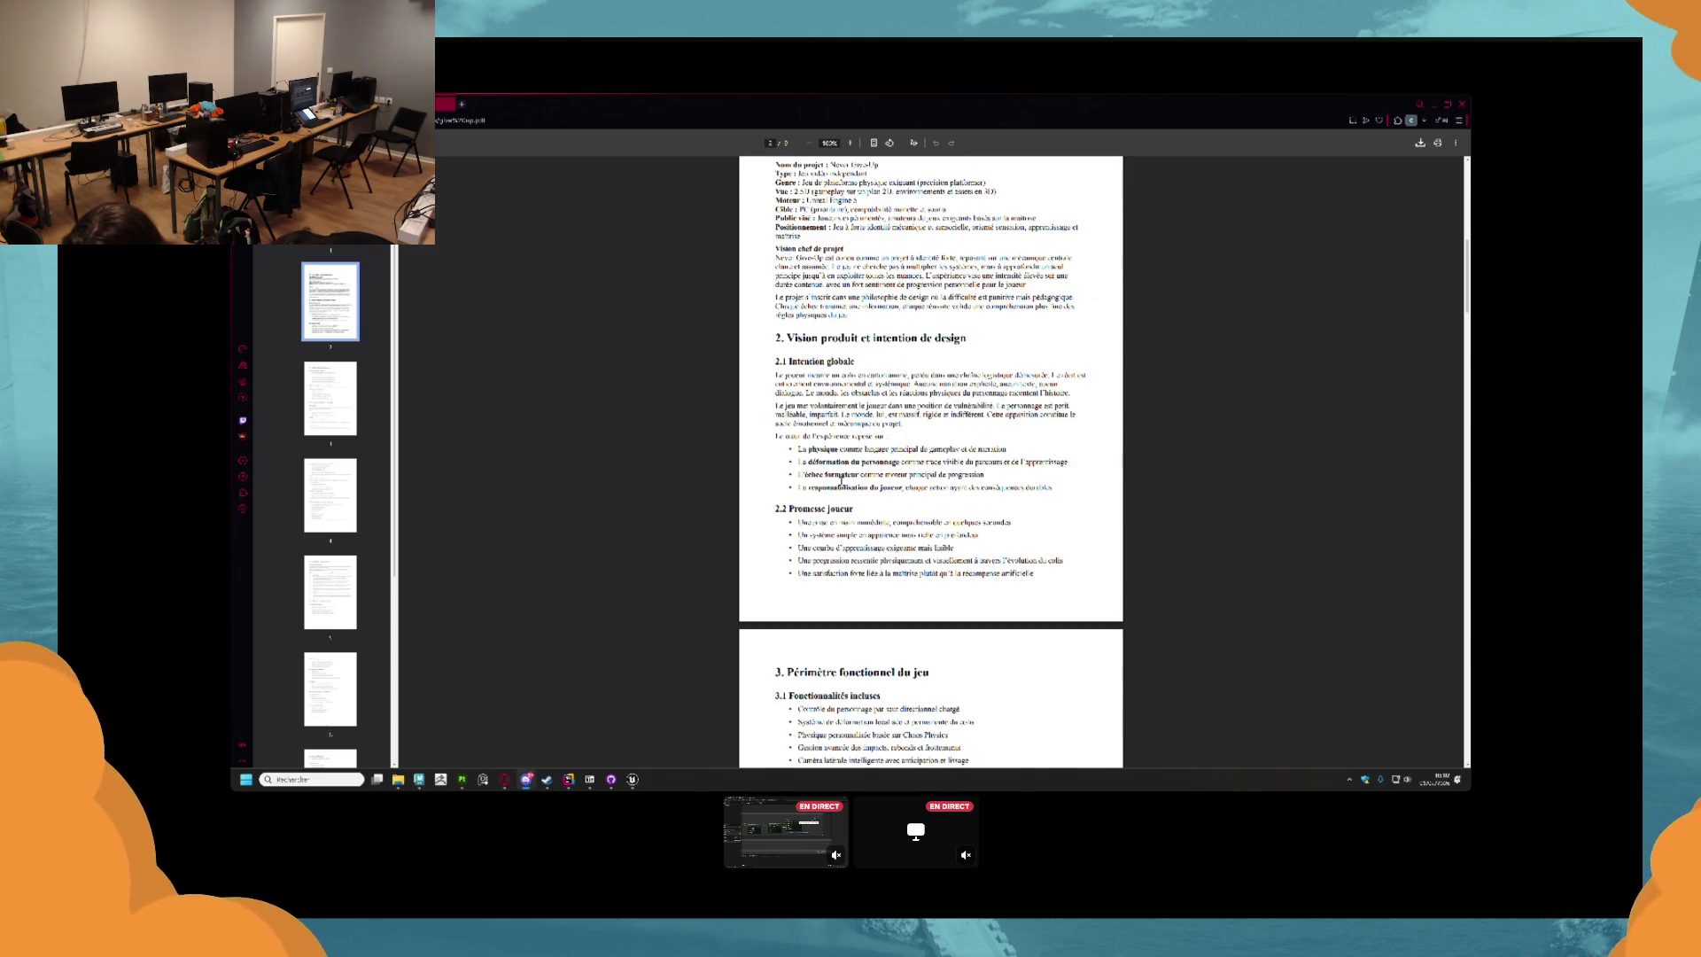
Scroll the PDF to the 3.2 excluded features and the start of section 4, 4.1 Contrôles.
scroll(840, 480, "down", 1)
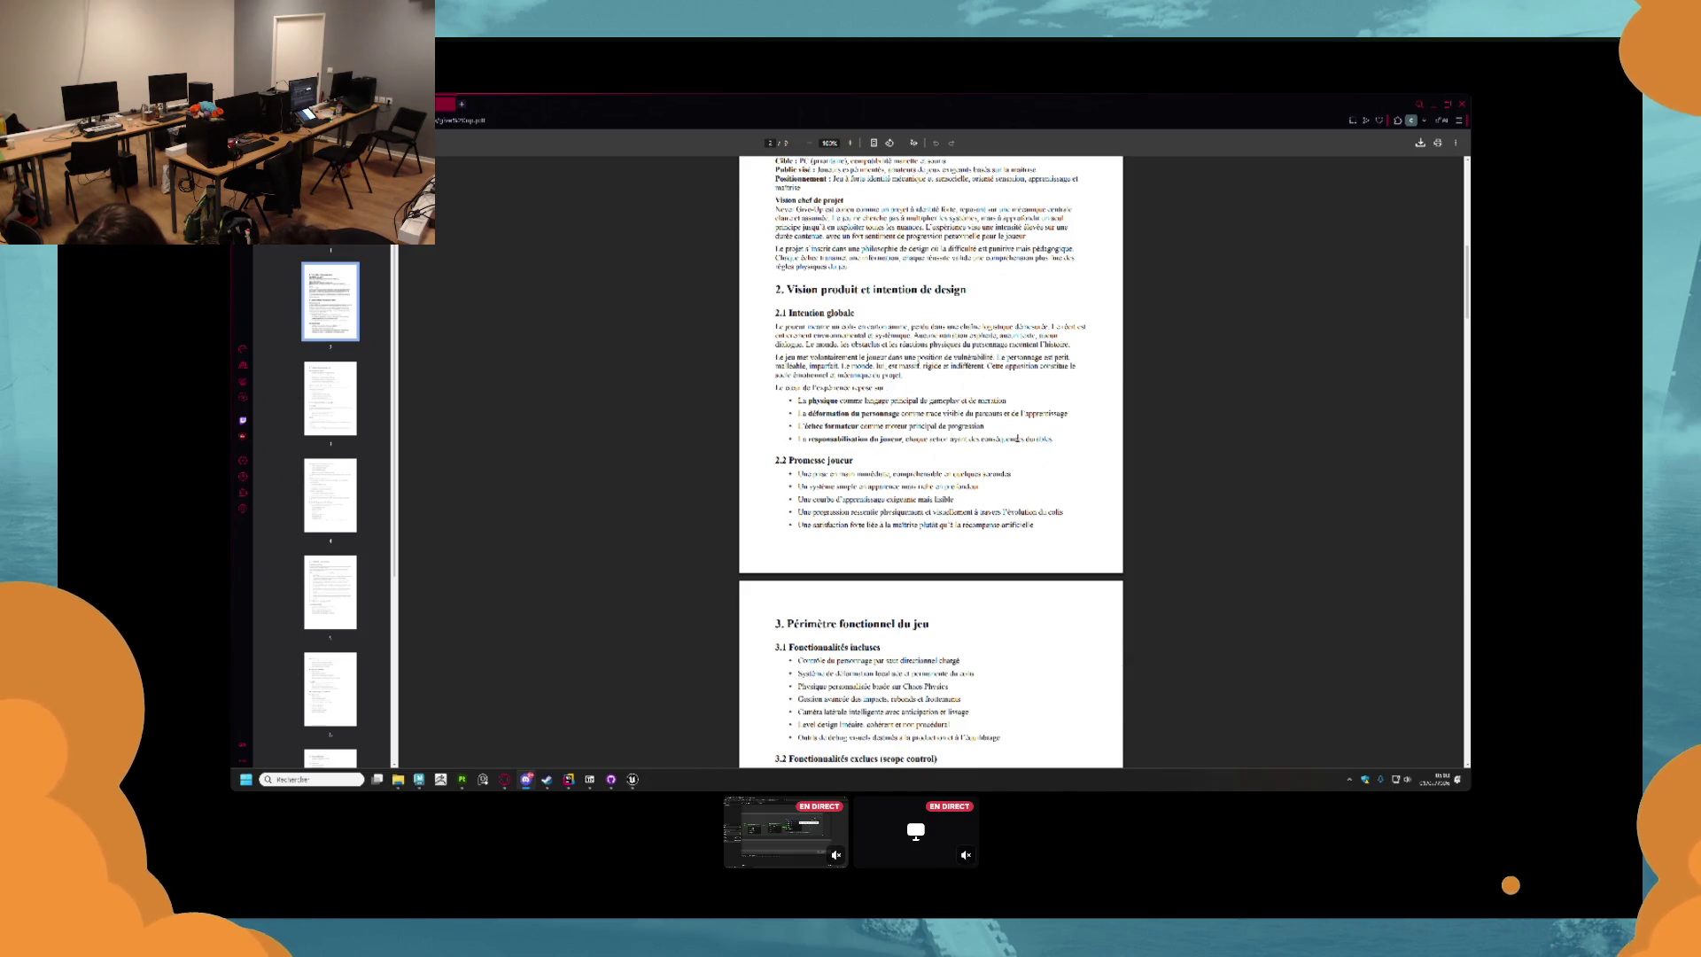
scroll(1017, 438, "down", 3)
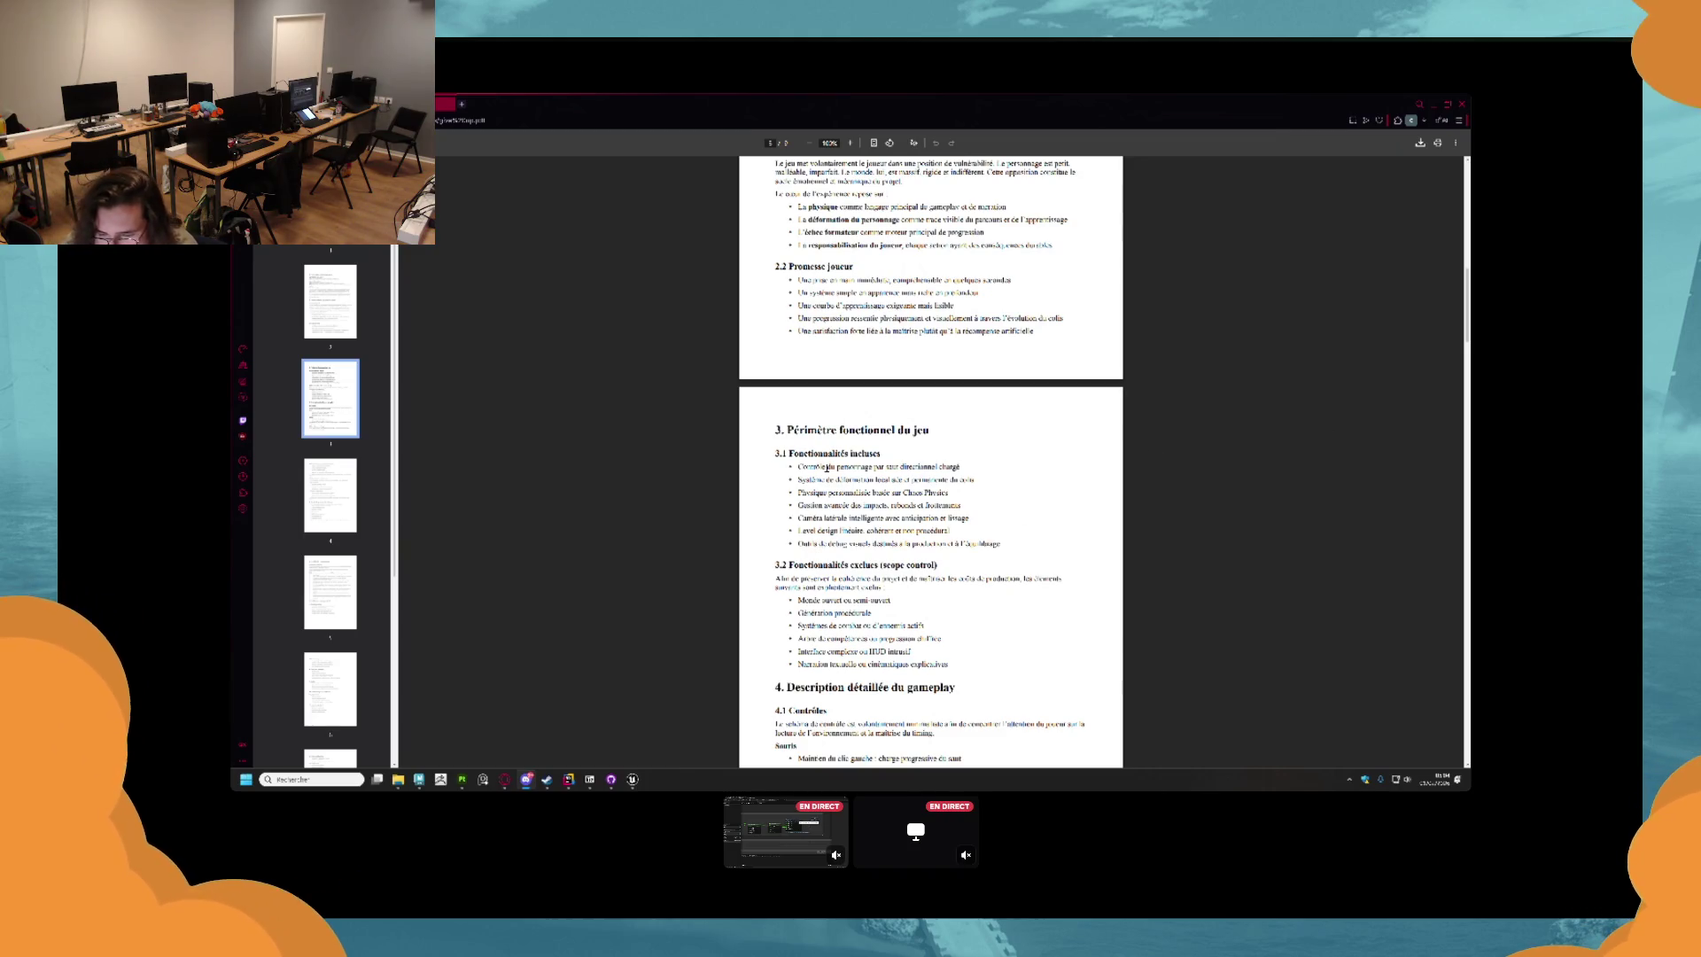
scroll(853, 473, "down", 1)
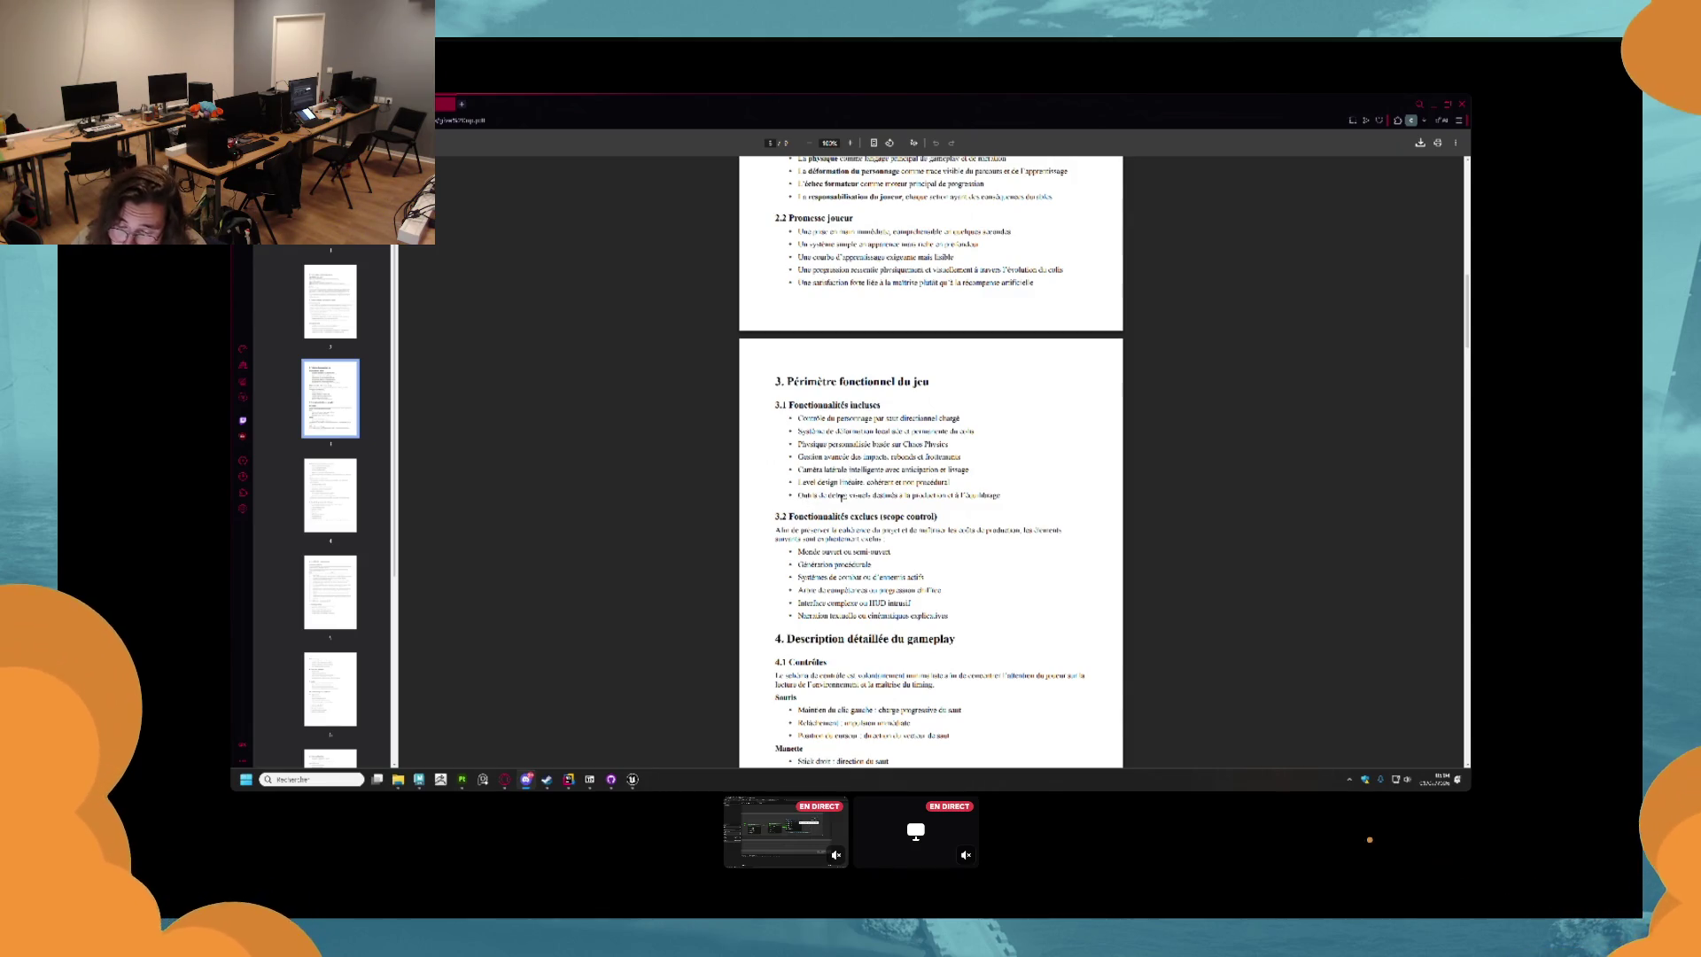
Scroll past 4.2 to 4.3 Déformation et ramollissement and the opening of section 5.
scroll(833, 484, "down", 1)
scroll(833, 485, "down", 1)
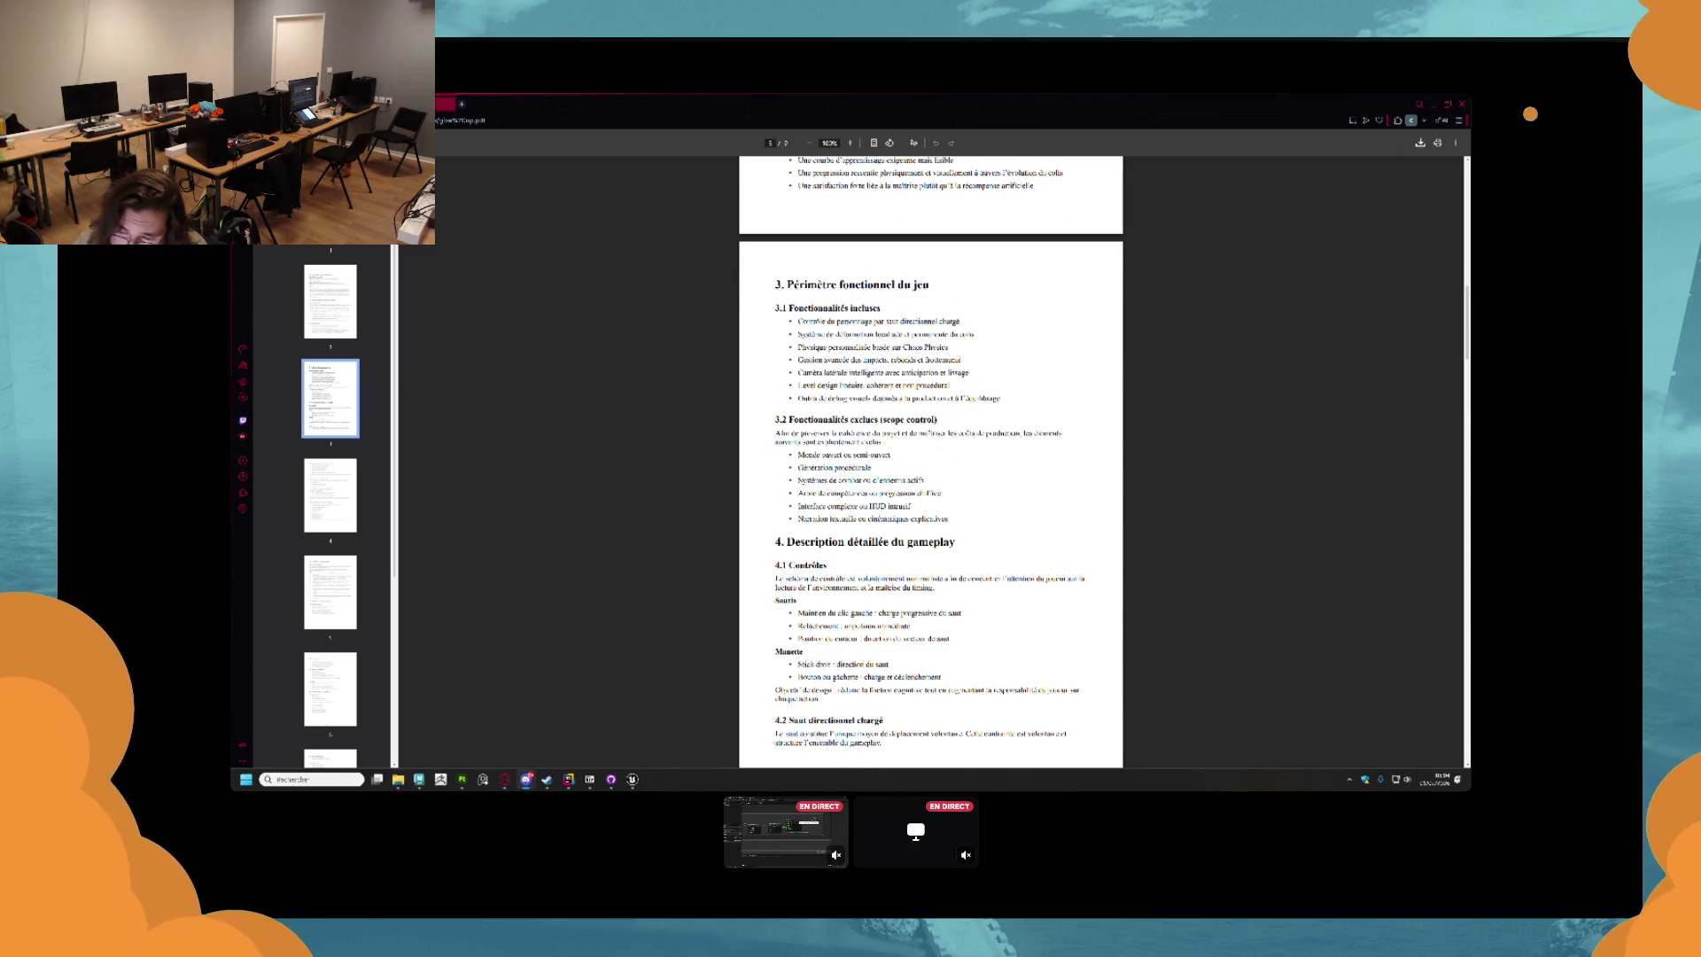
scroll(839, 435, "down", 1)
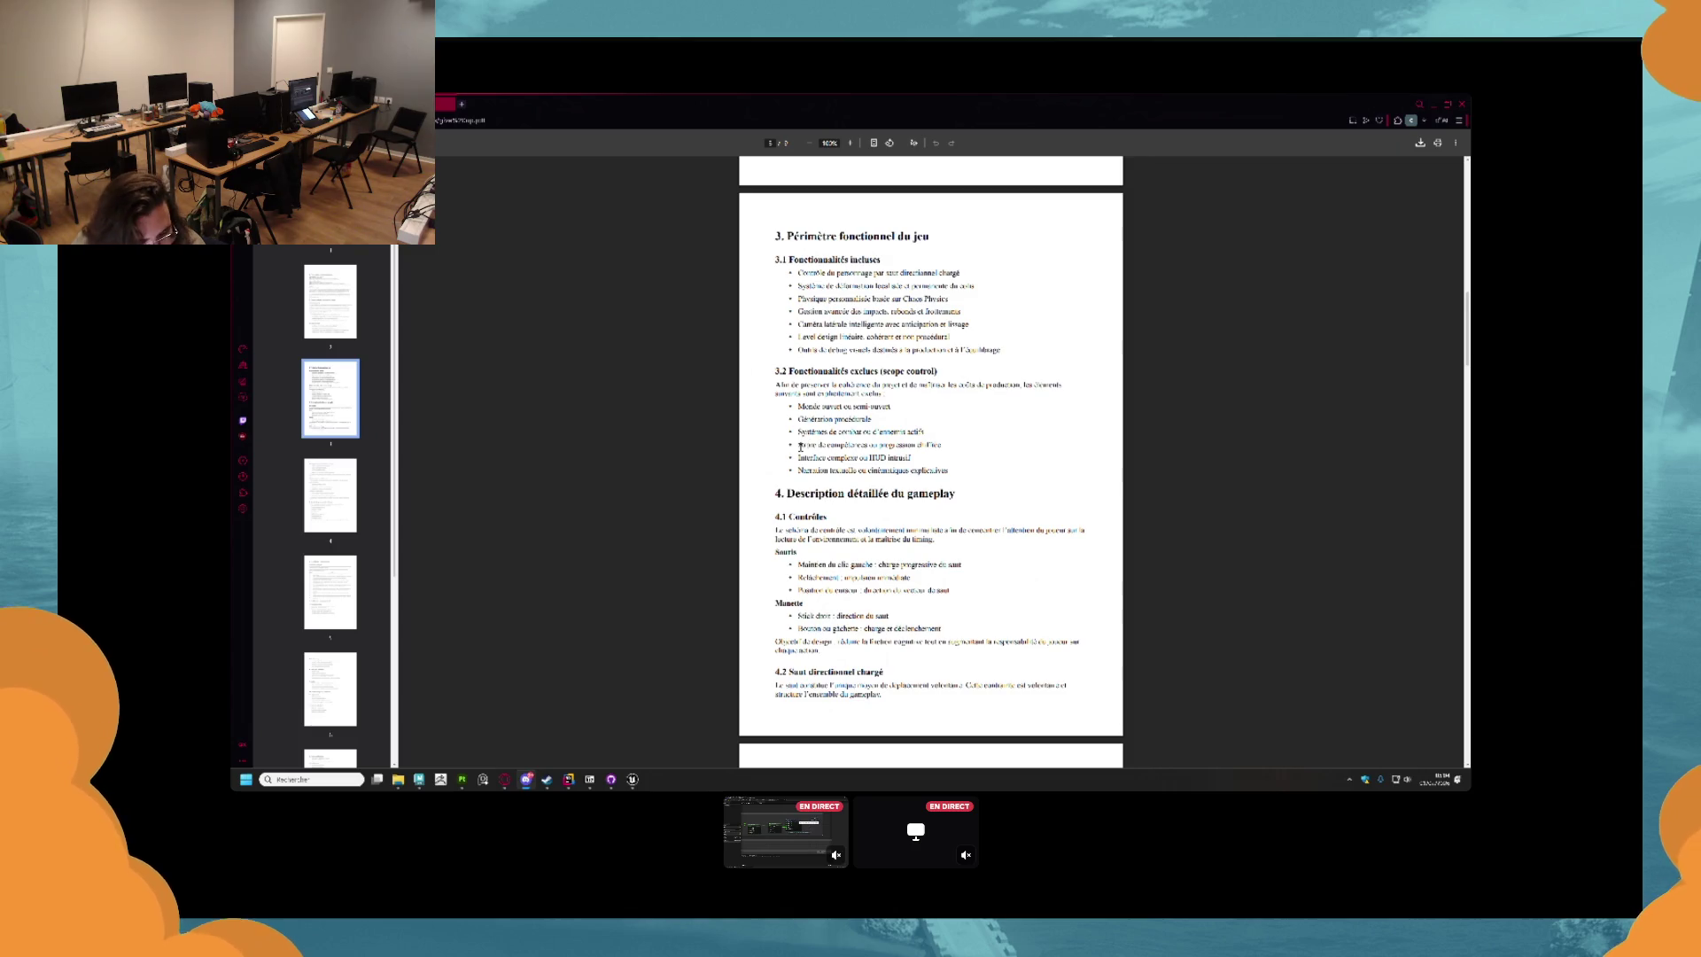
scroll(800, 447, "down", 1)
scroll(801, 440, "down", 2)
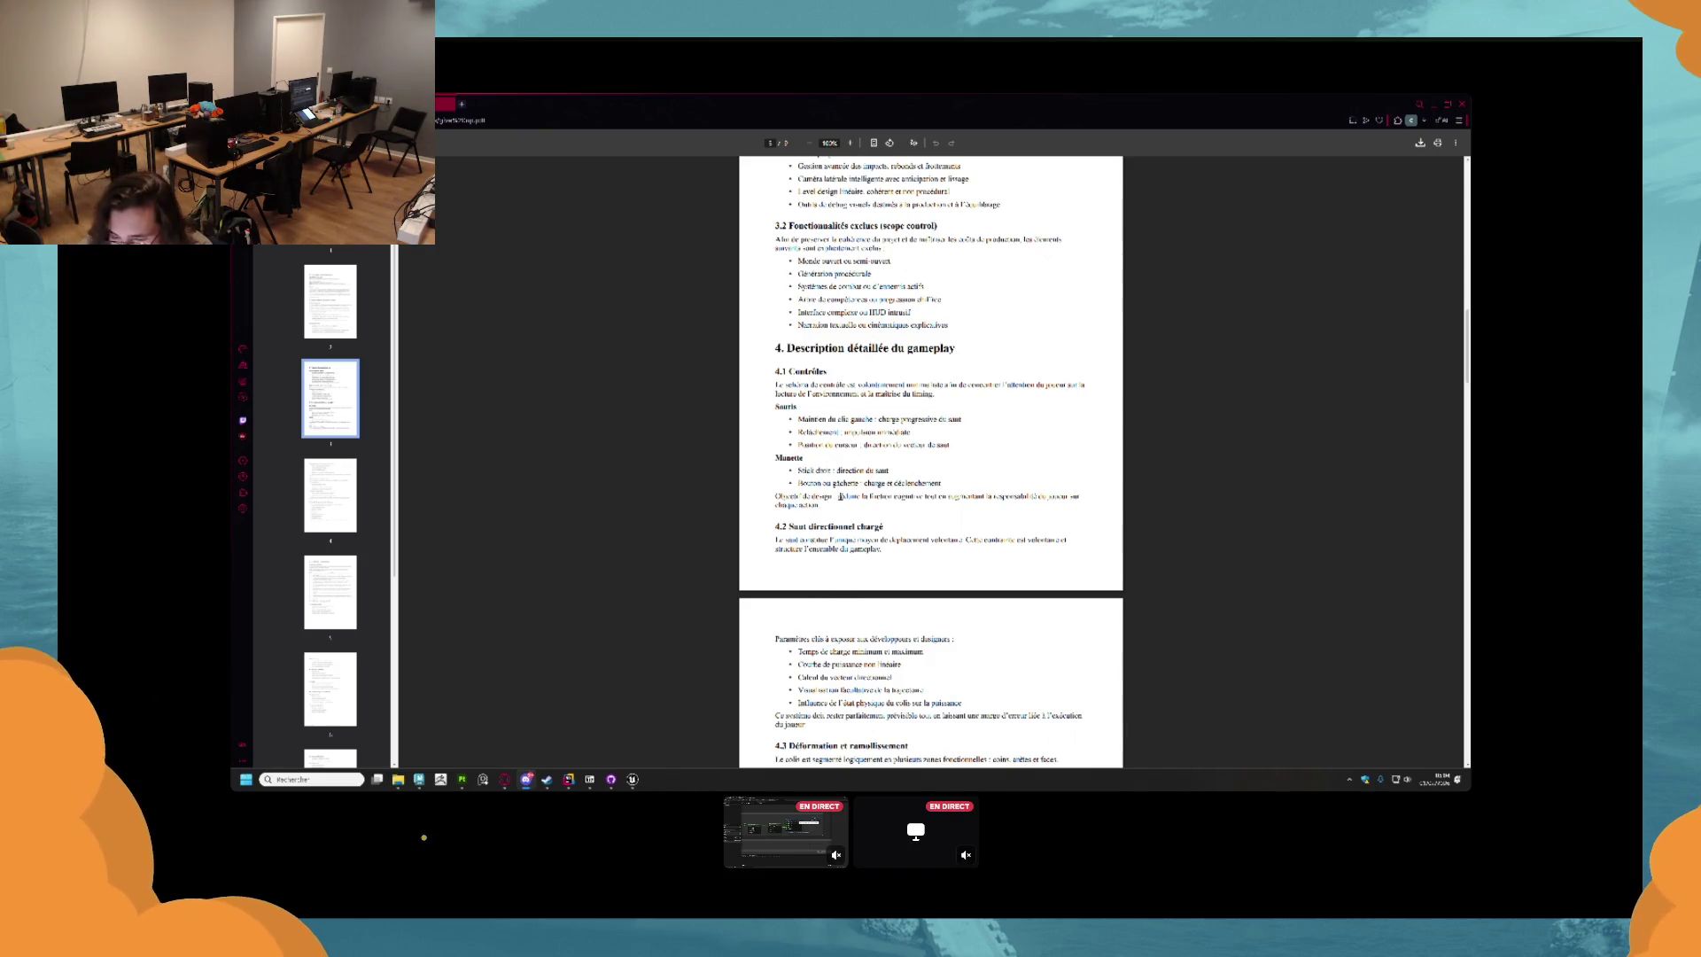
scroll(842, 545, "down", 1)
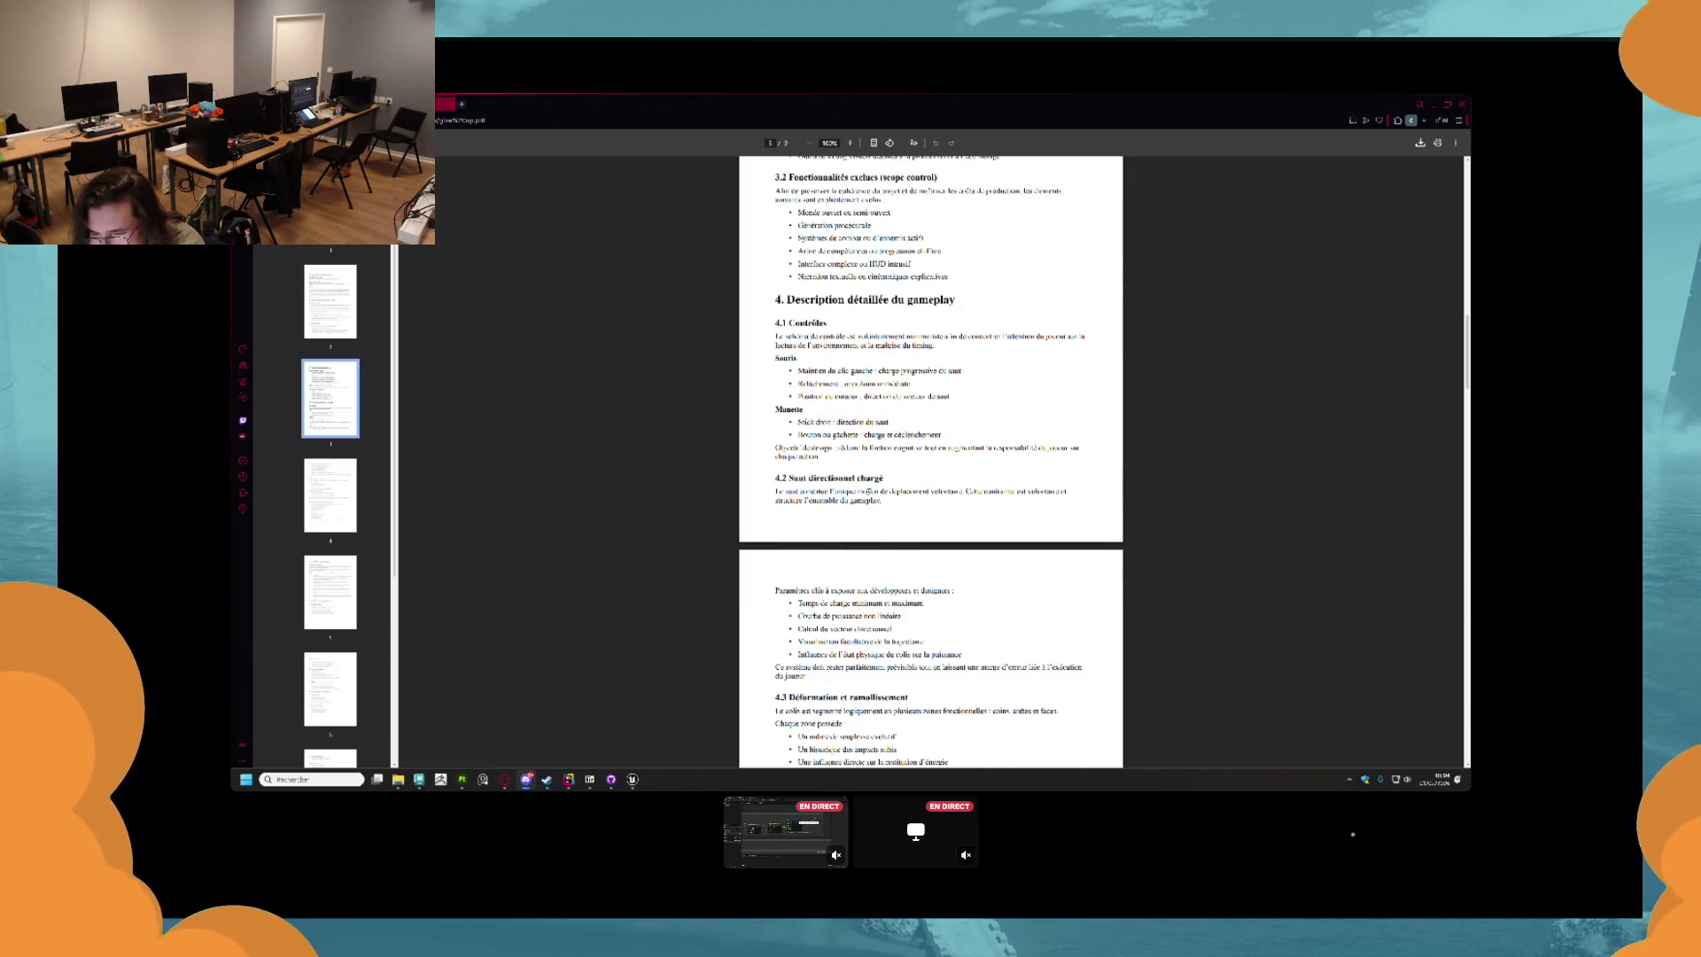
scroll(924, 481, "down", 2)
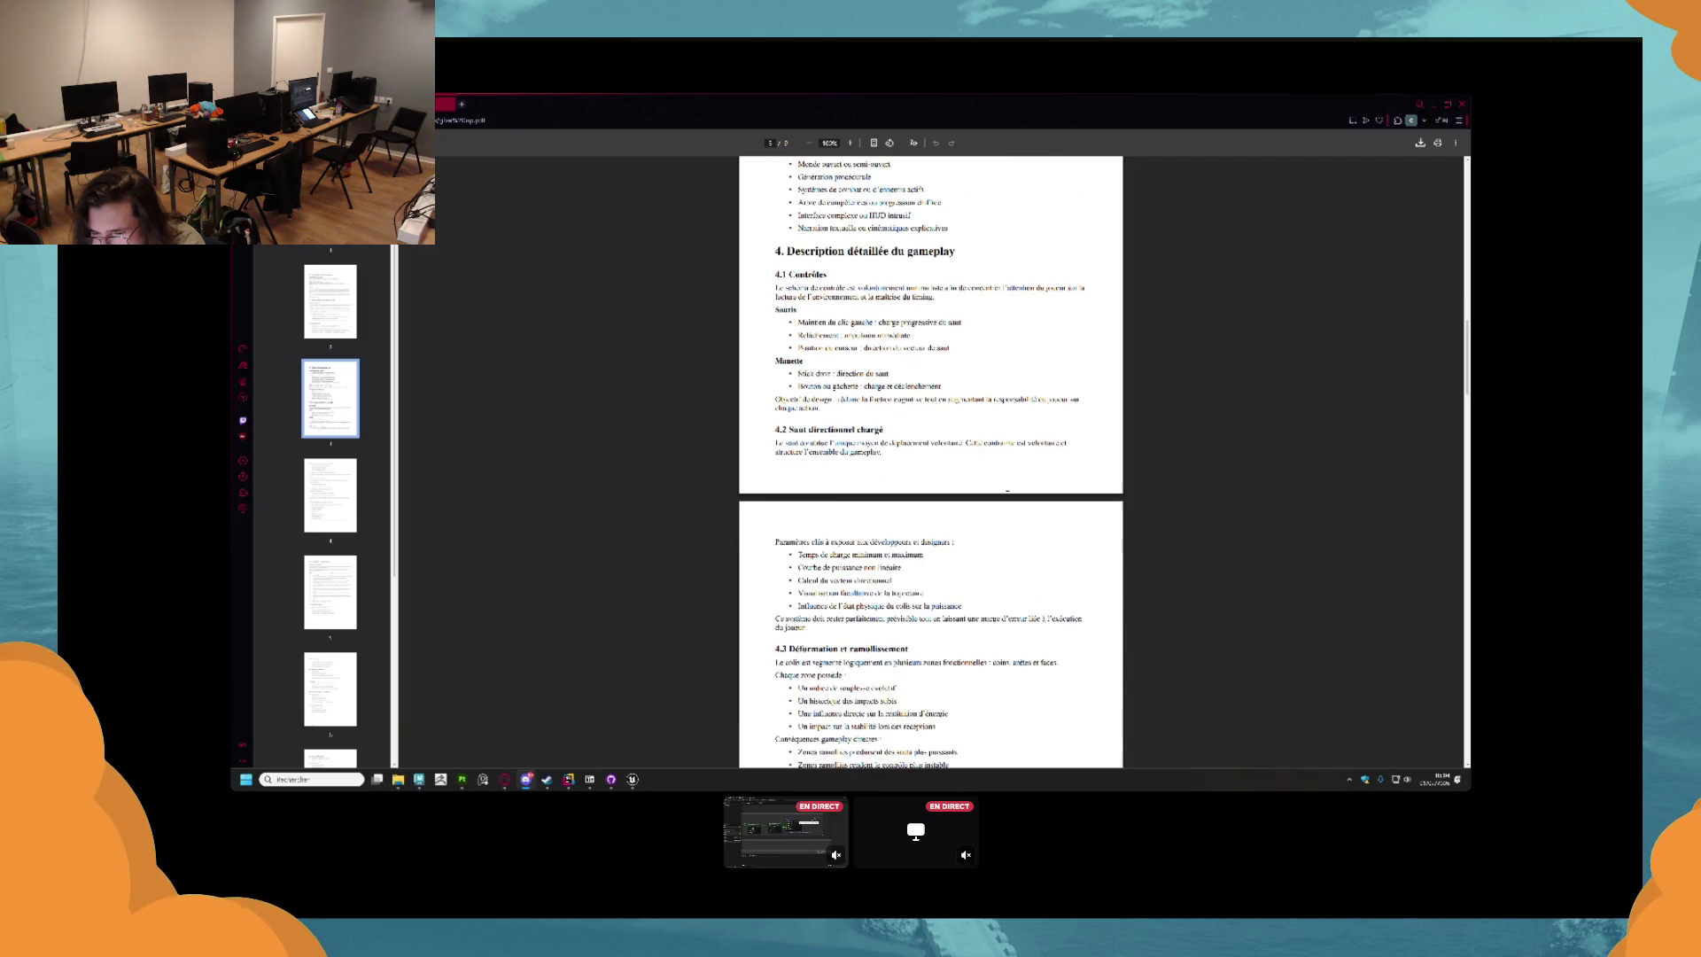
scroll(846, 492, "down", 1)
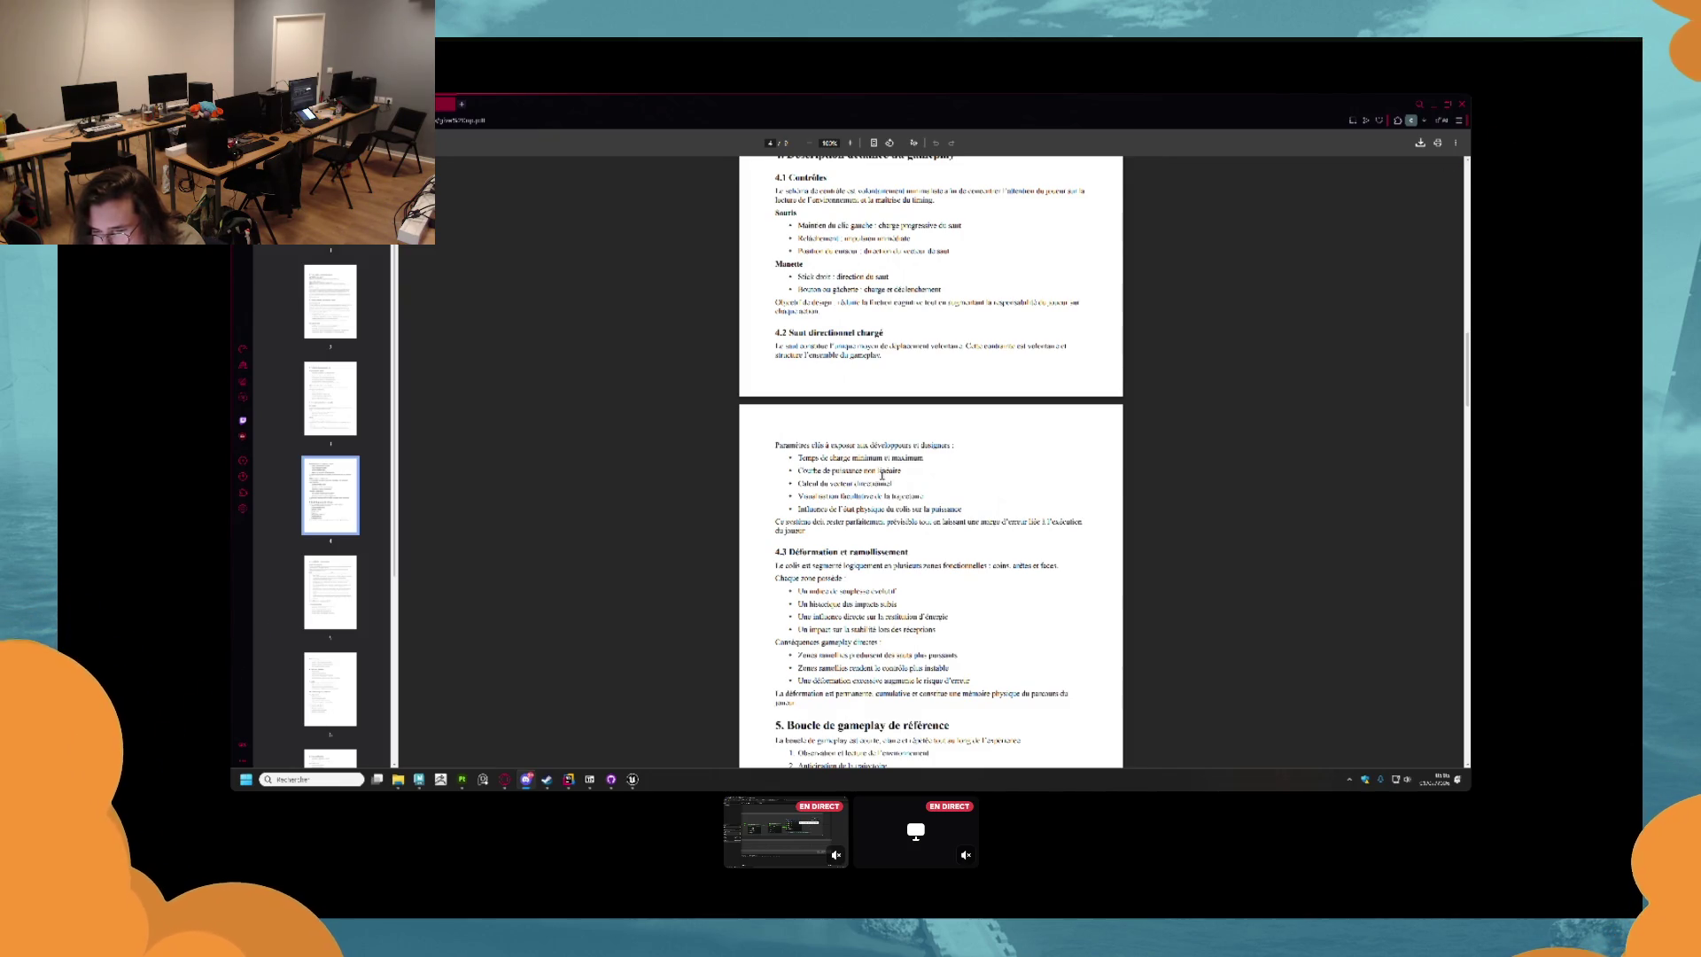
Scroll through section 5 to 6.1 Structure du monde and its zone table.
scroll(848, 437, "down", 1)
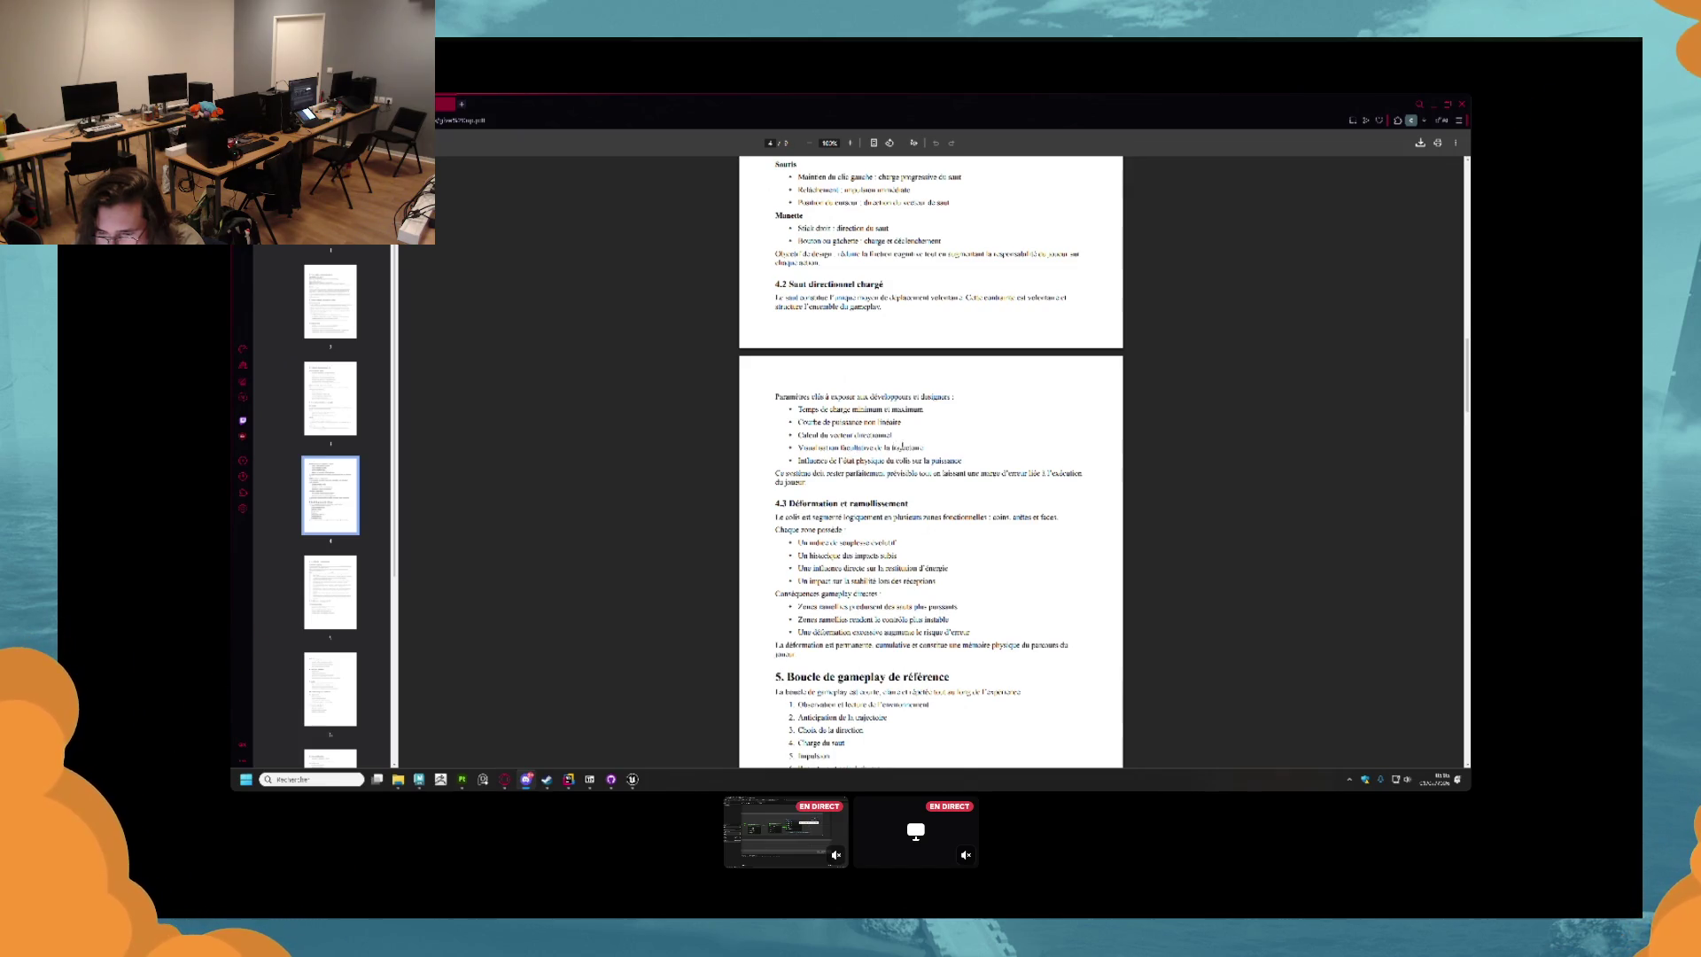
scroll(842, 456, "down", 1)
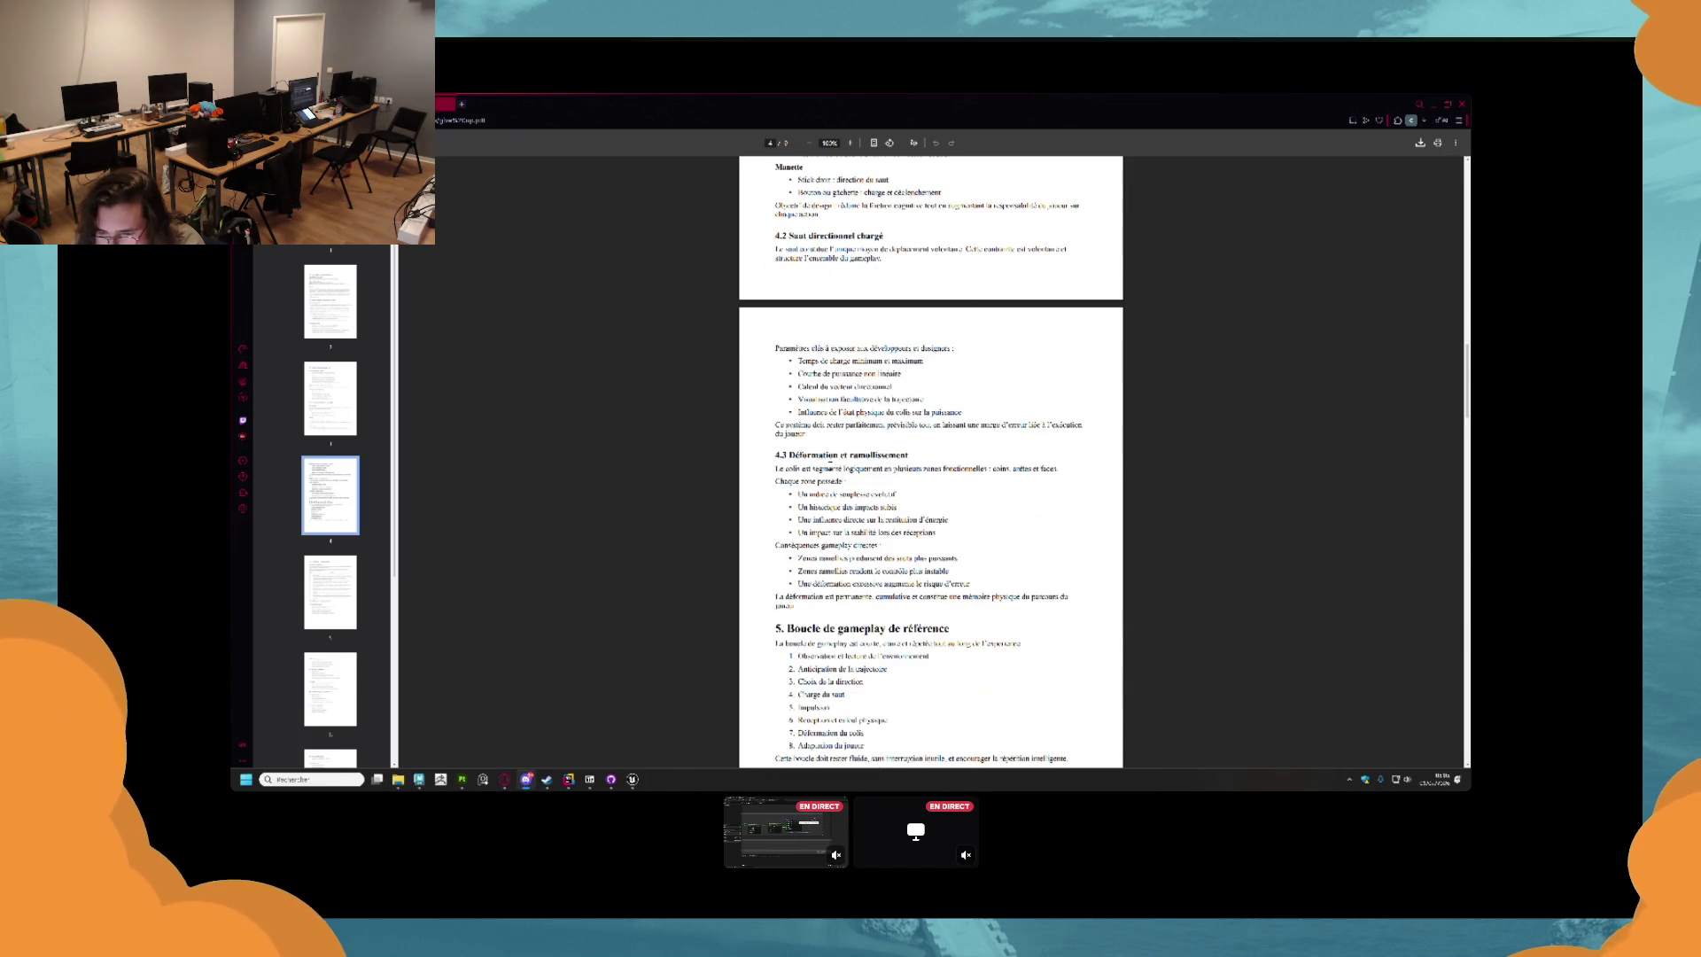
scroll(842, 456, "down", 1)
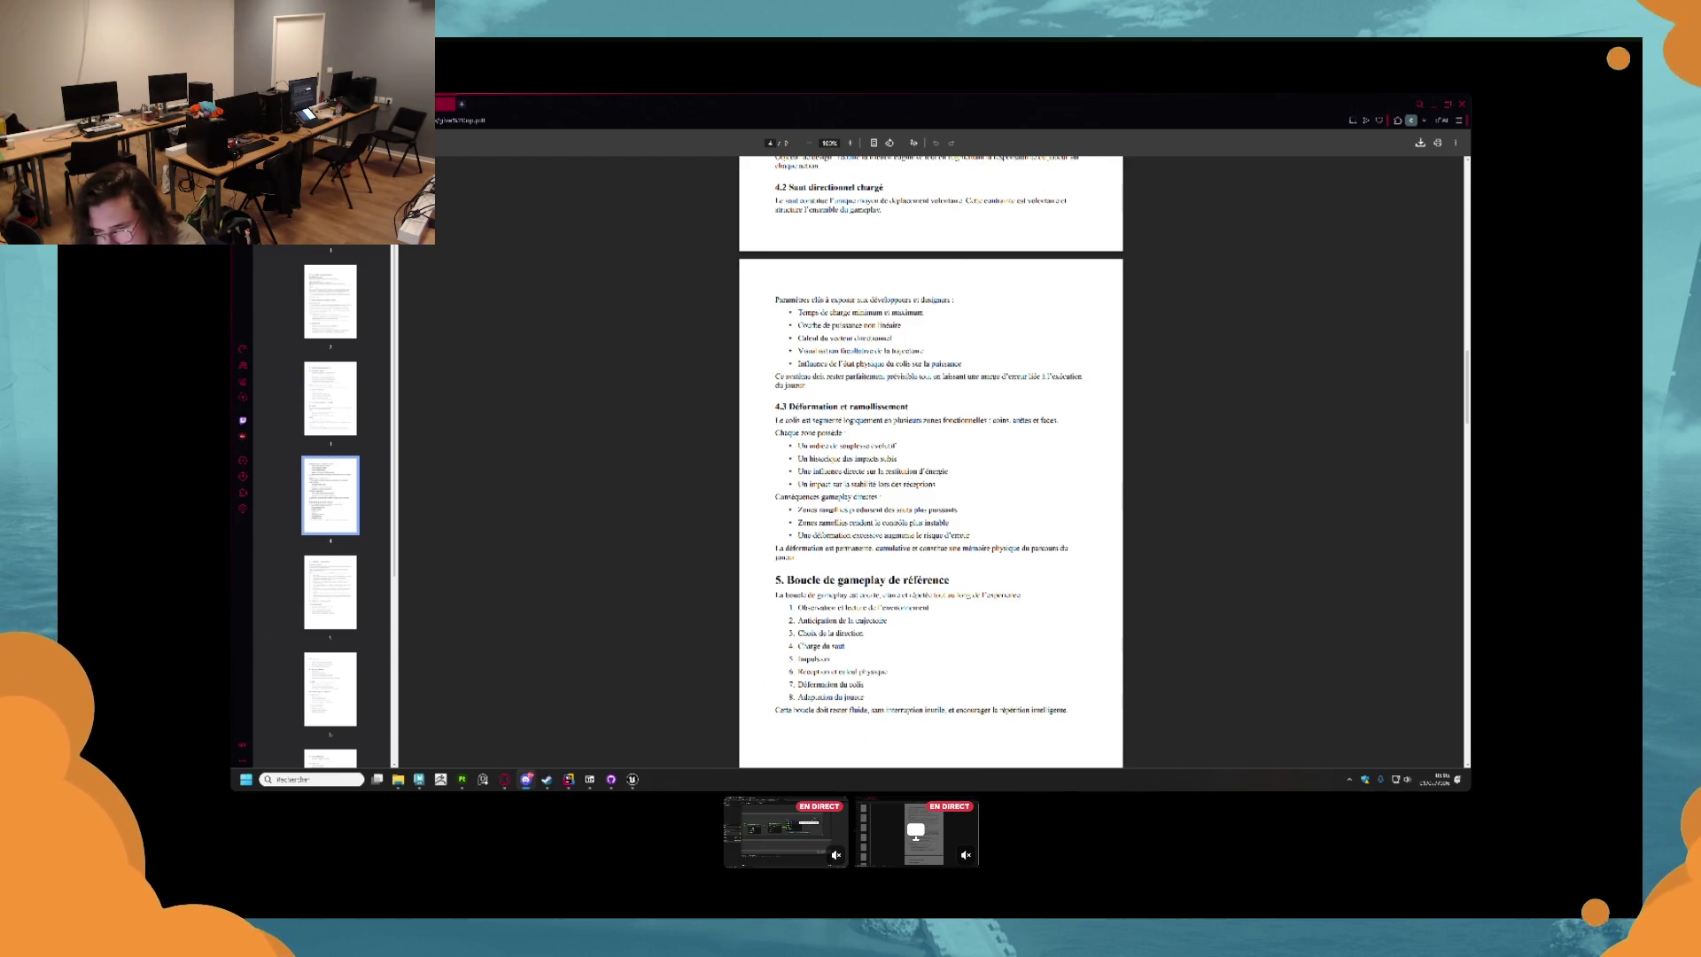
scroll(812, 440, "down", 2)
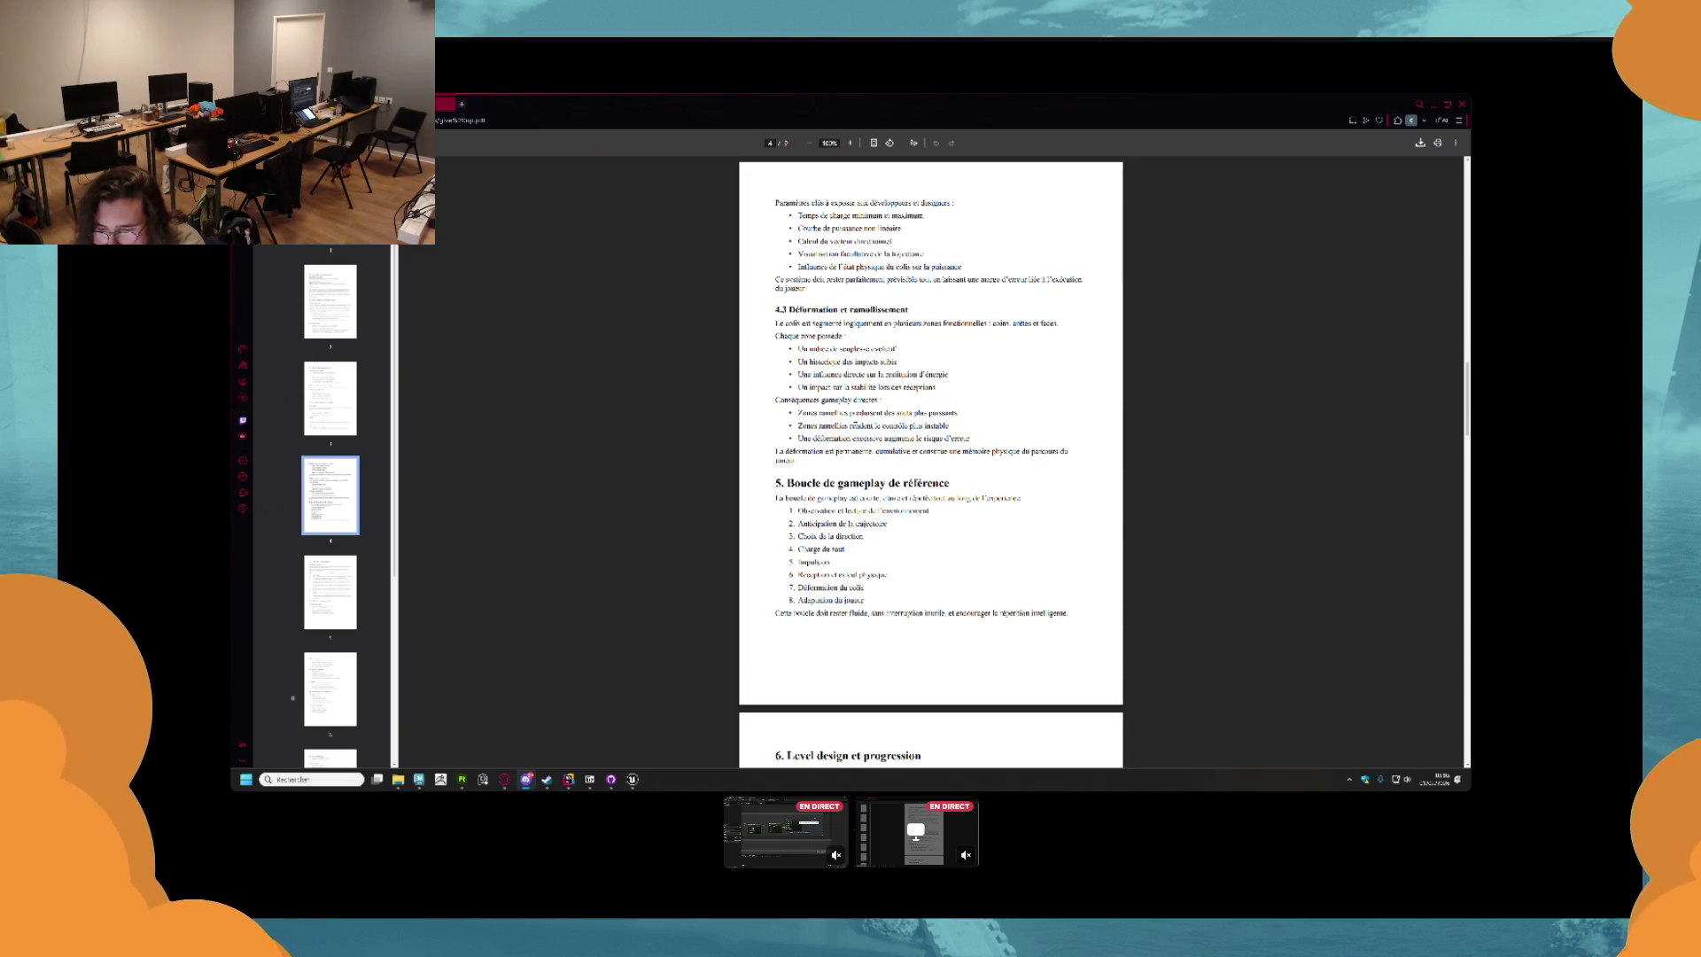
scroll(852, 453, "down", 2)
scroll(852, 452, "down", 1)
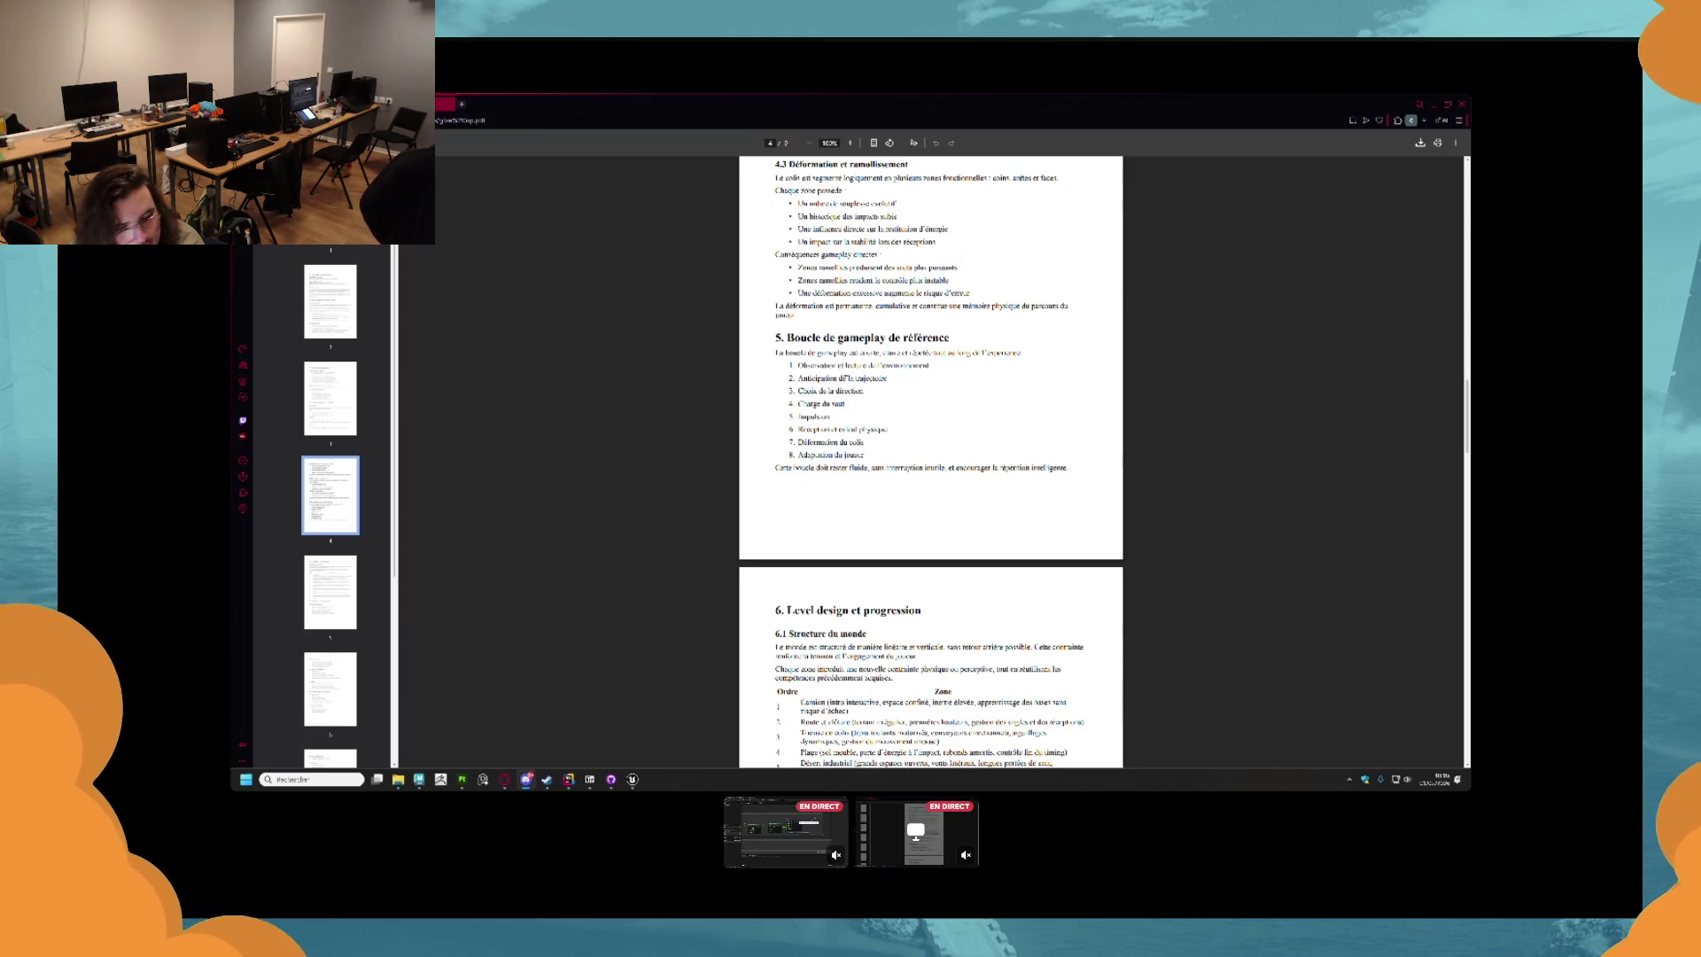
scroll(845, 379, "down", 1)
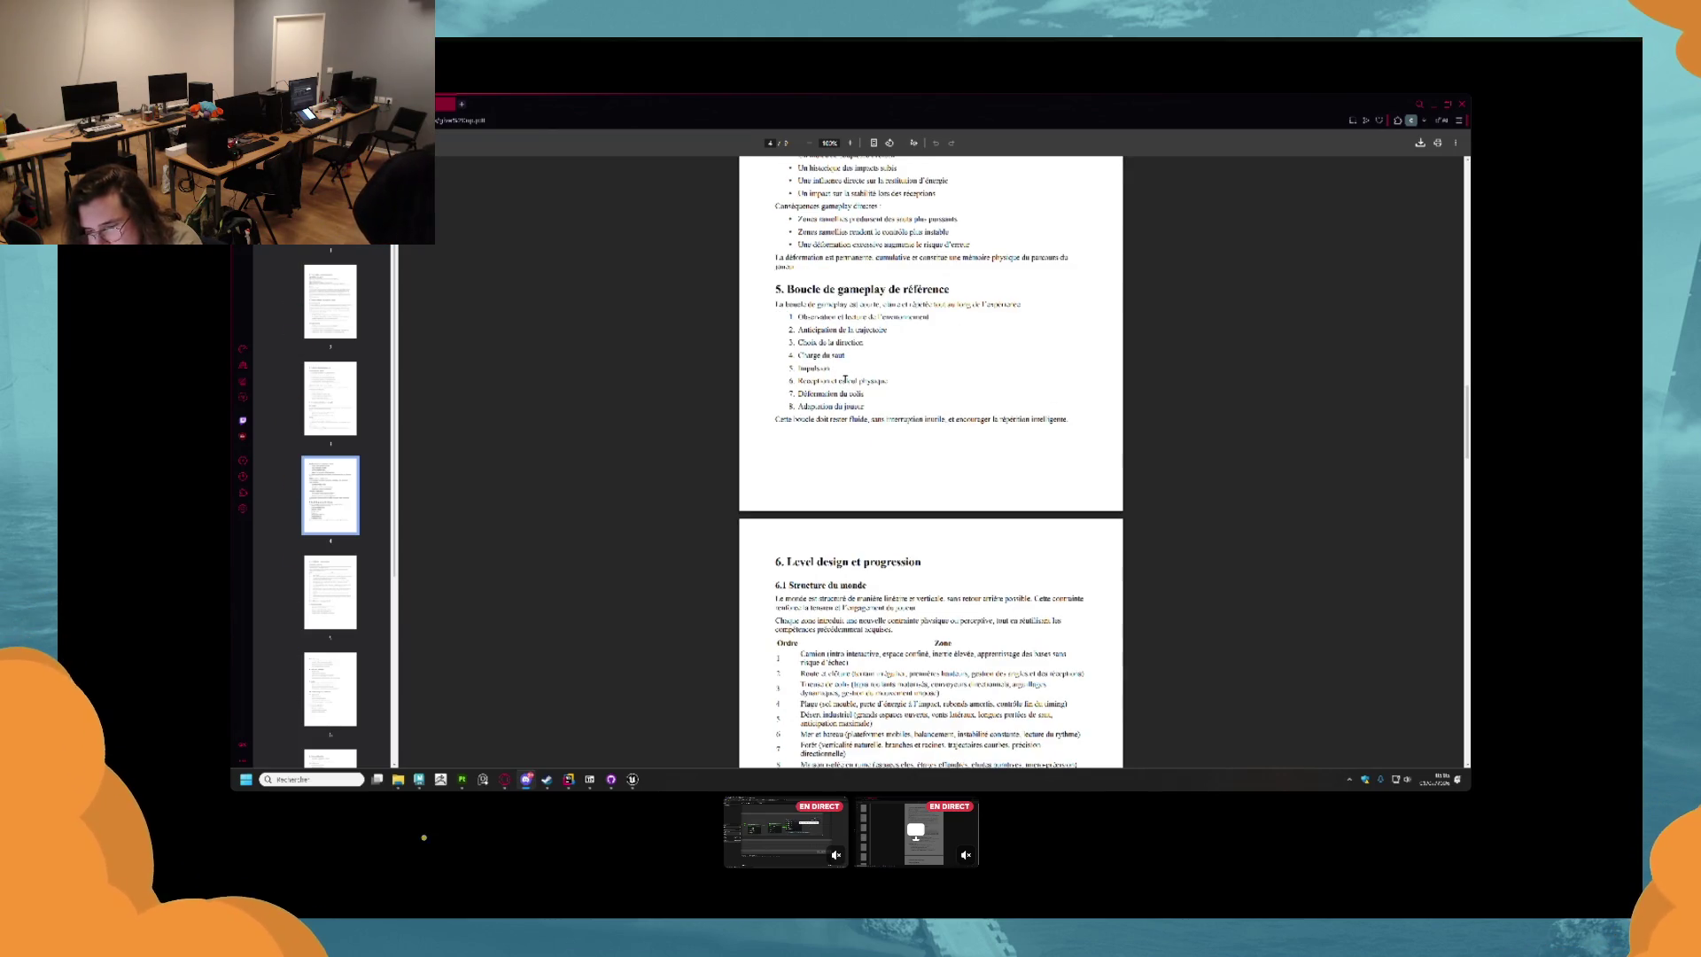
Scroll through sections 7 and 8 to the start of section 9, Audio, dismissing a context menu.
scroll(845, 379, "down", 1)
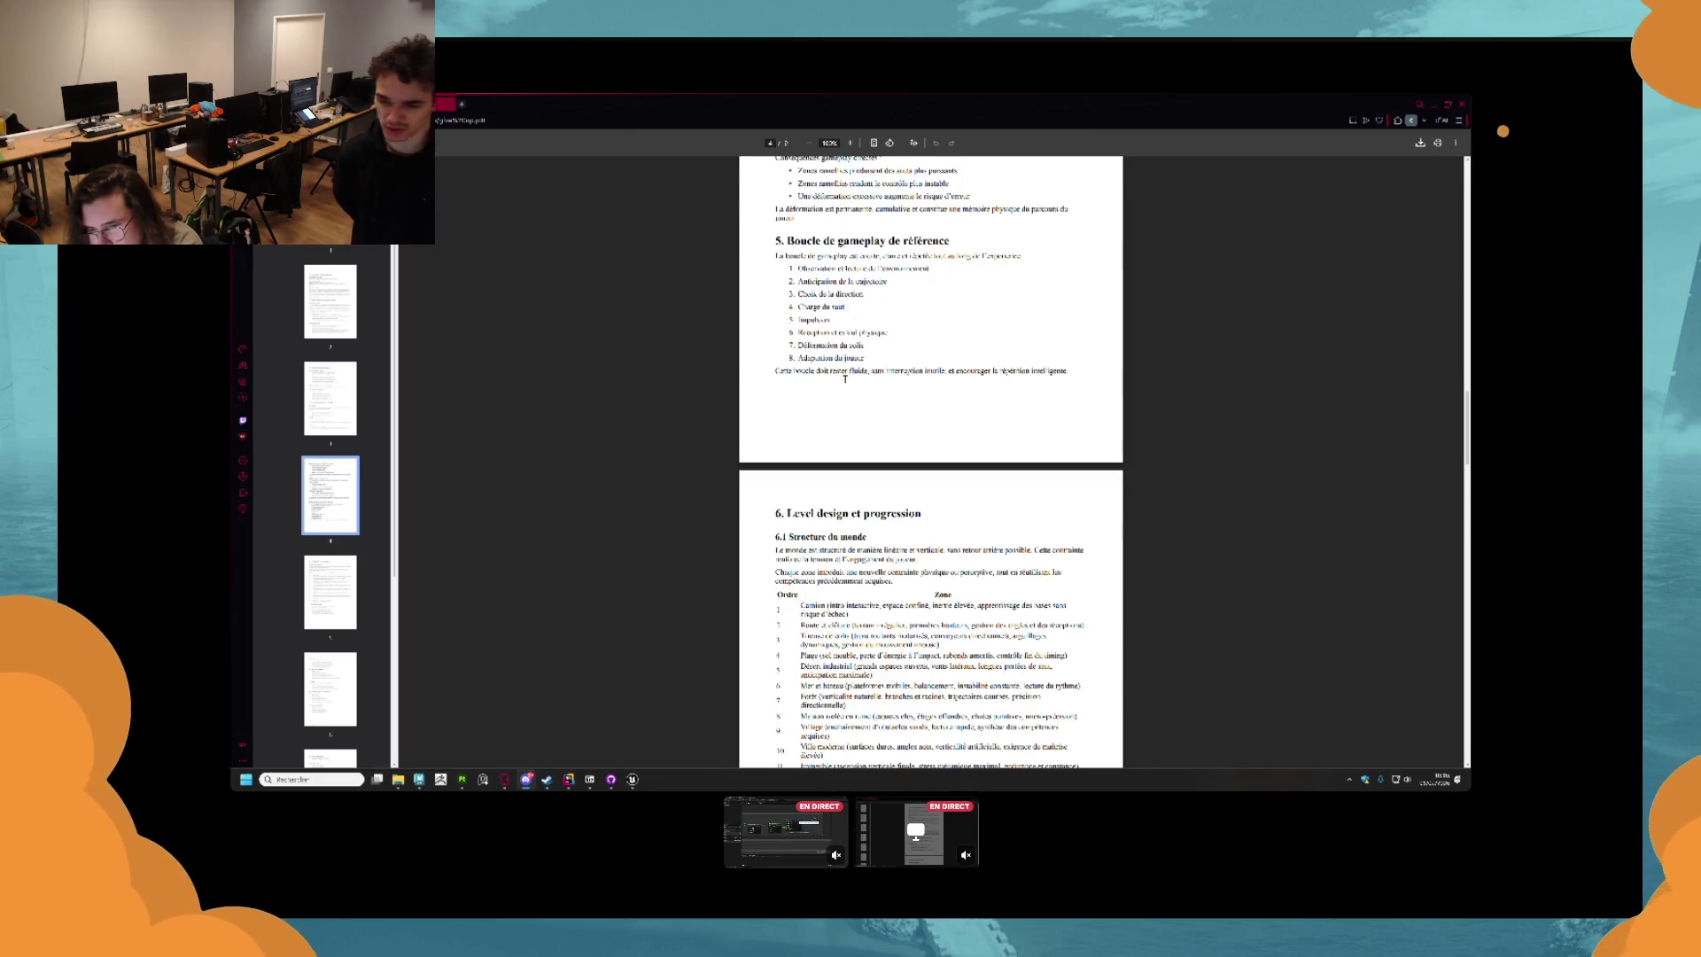
scroll(845, 379, "down", 1)
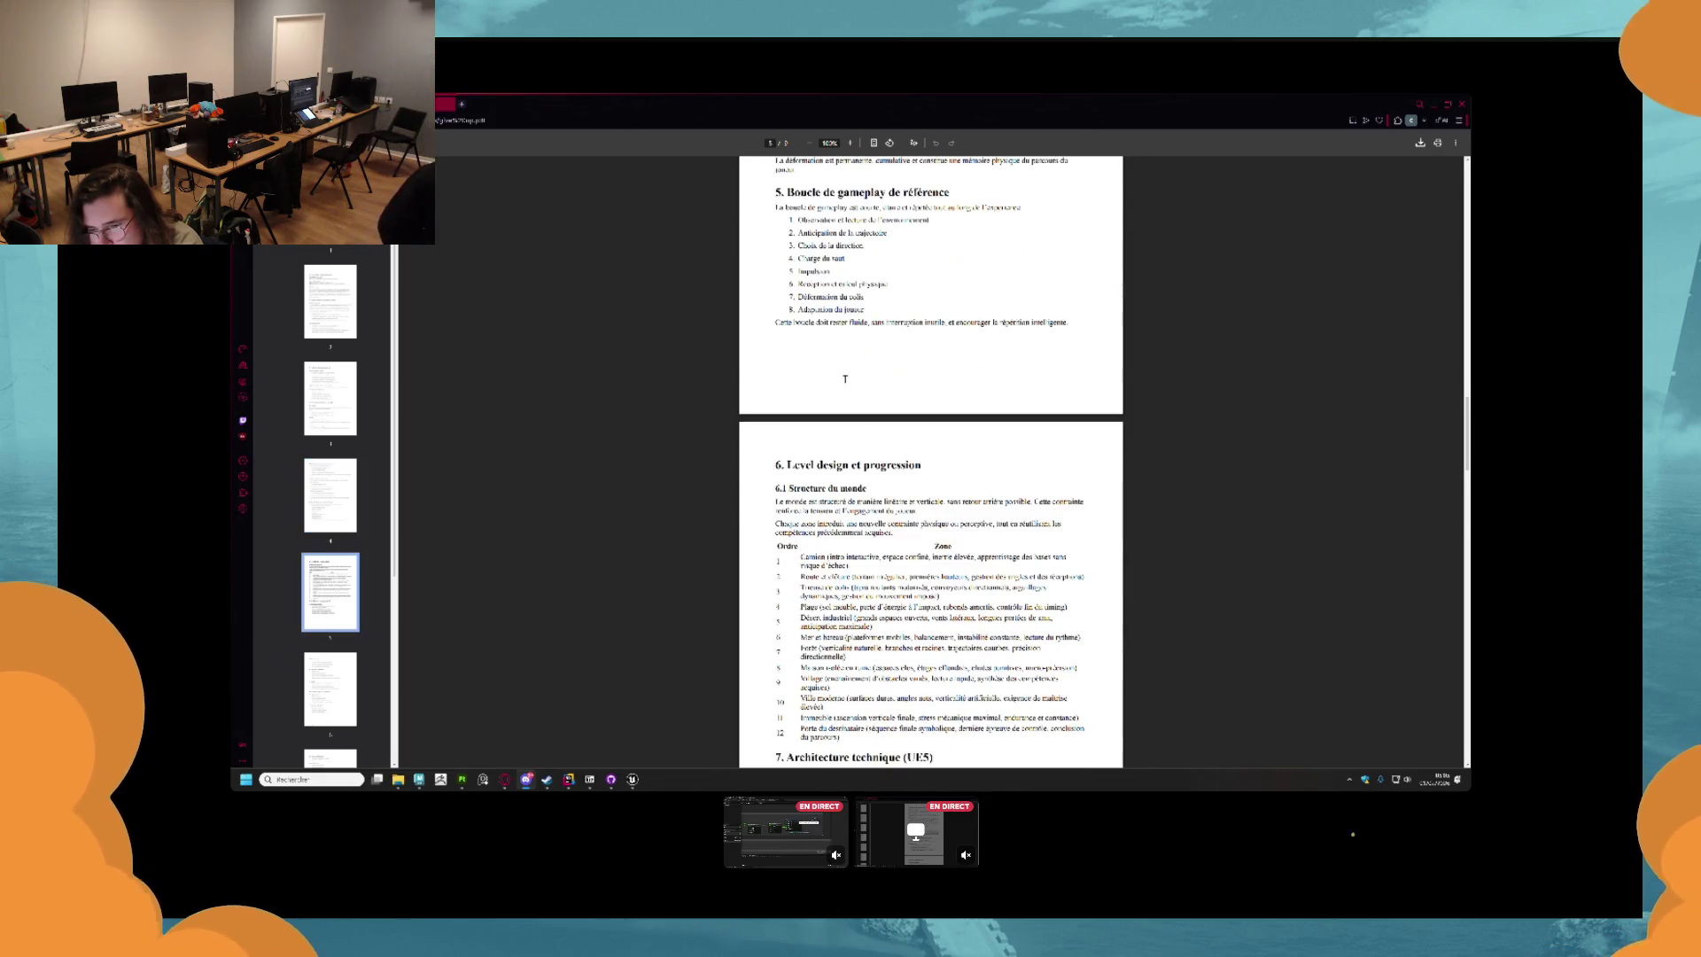
scroll(845, 379, "down", 1)
scroll(832, 373, "down", 1)
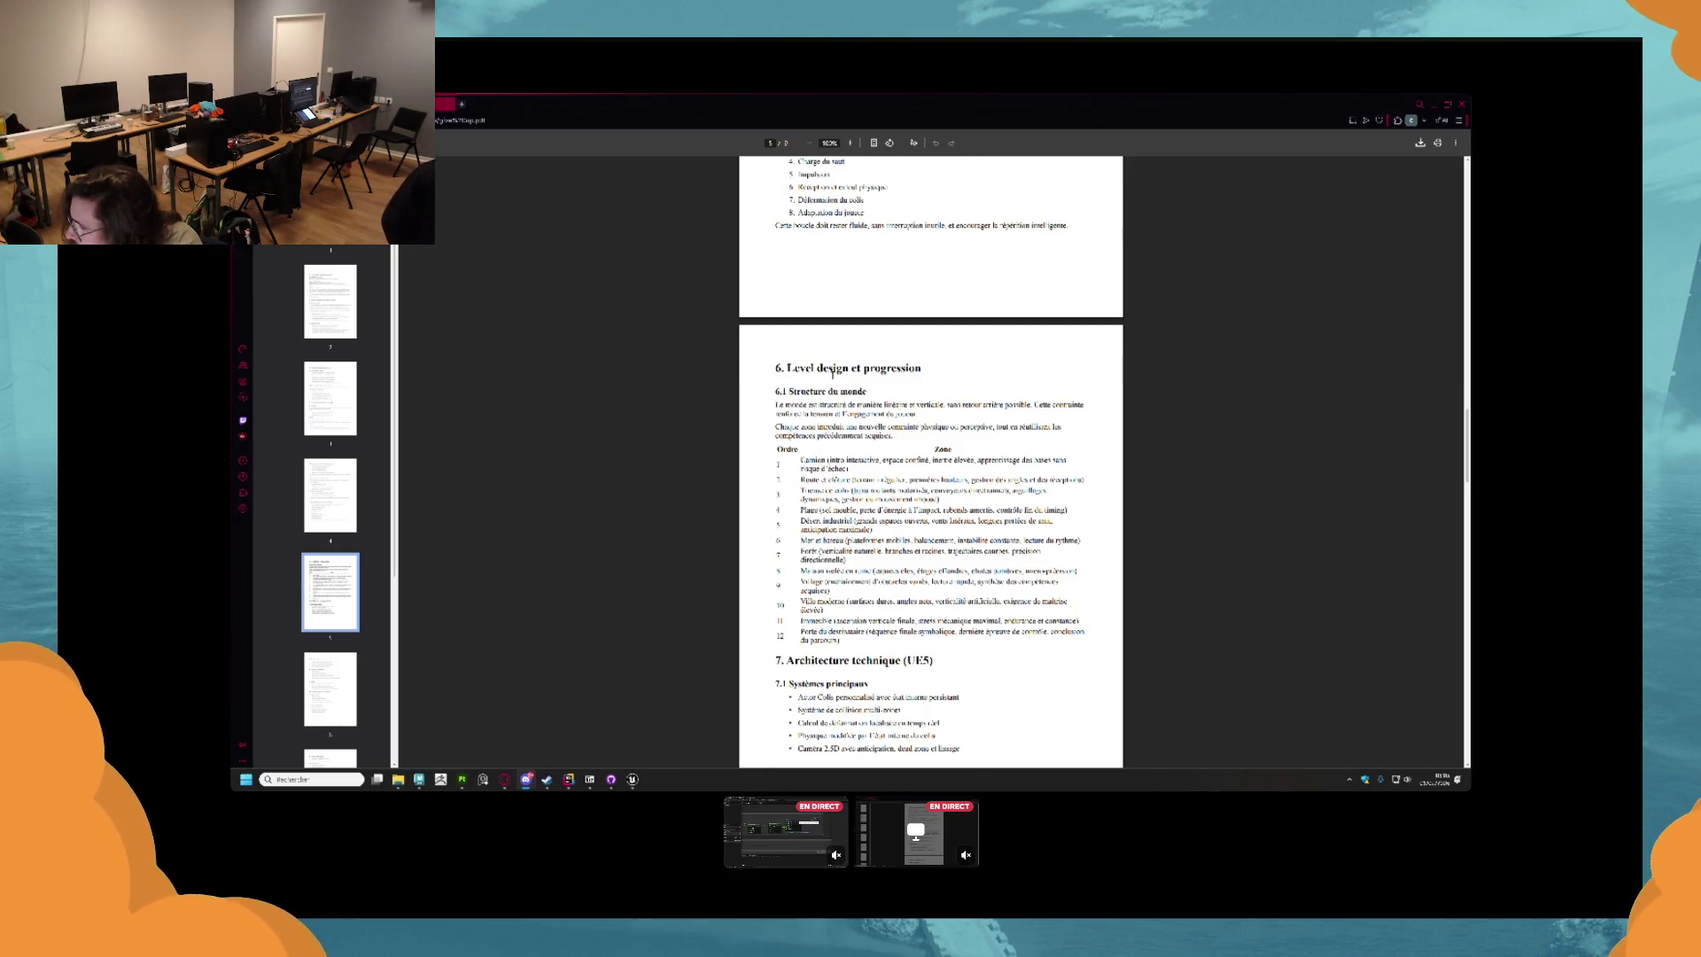
right_click(845, 350)
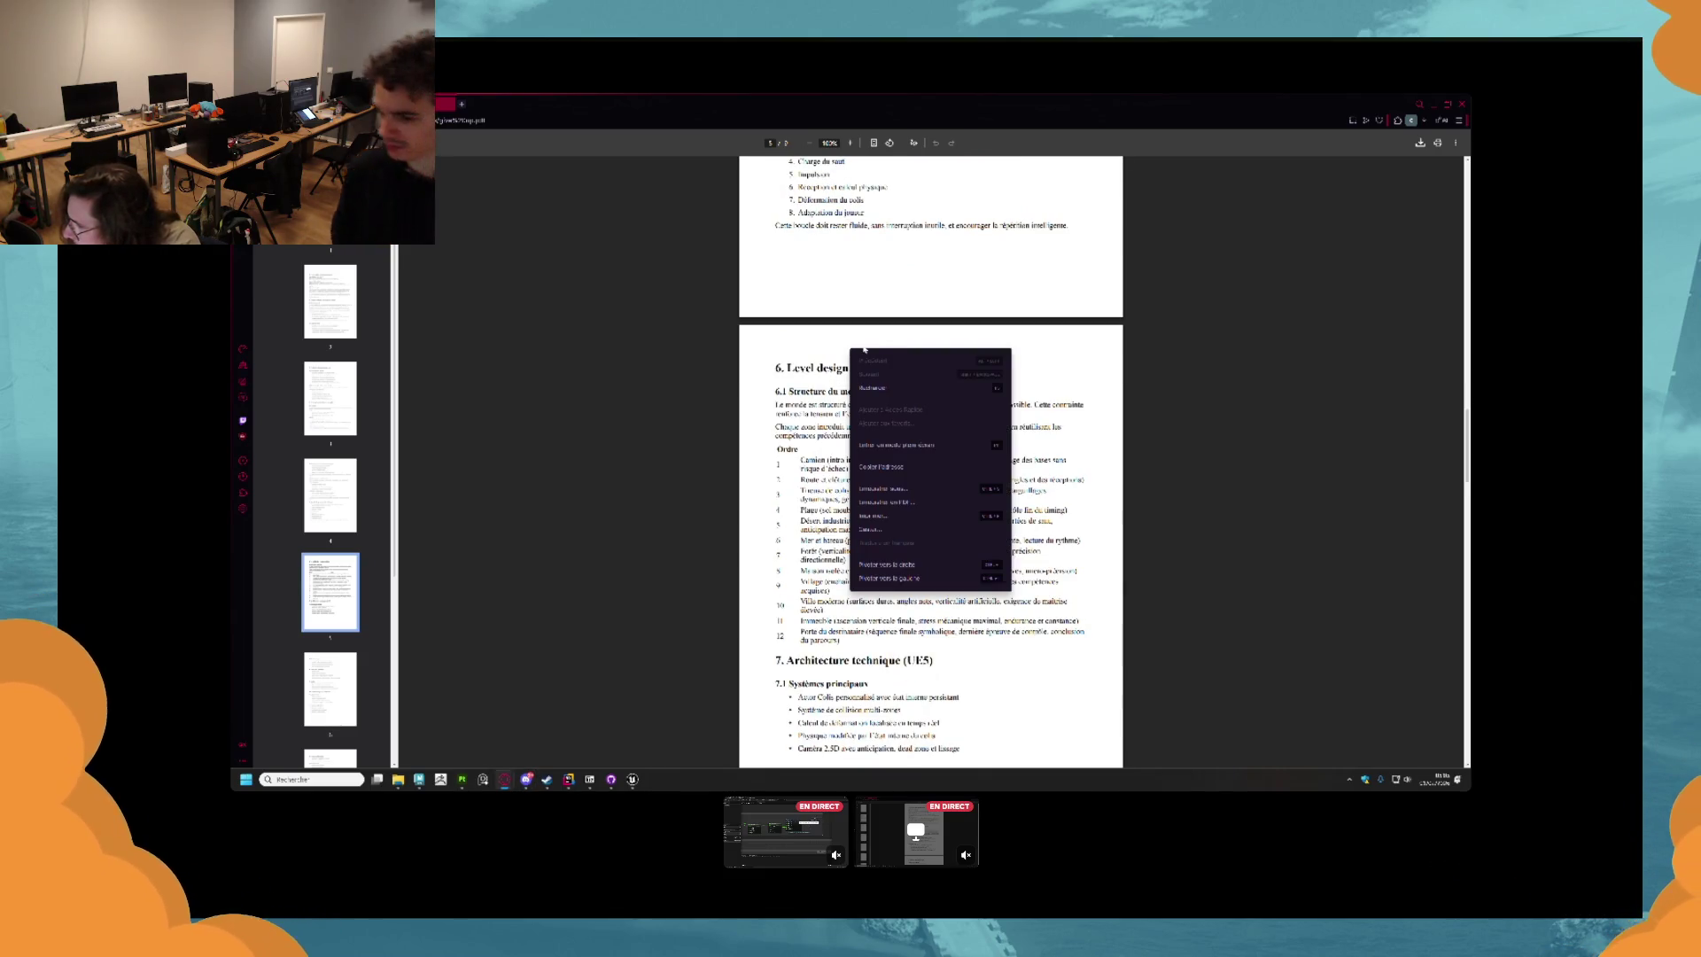
key("Escape")
scroll(850, 398, "down", 3)
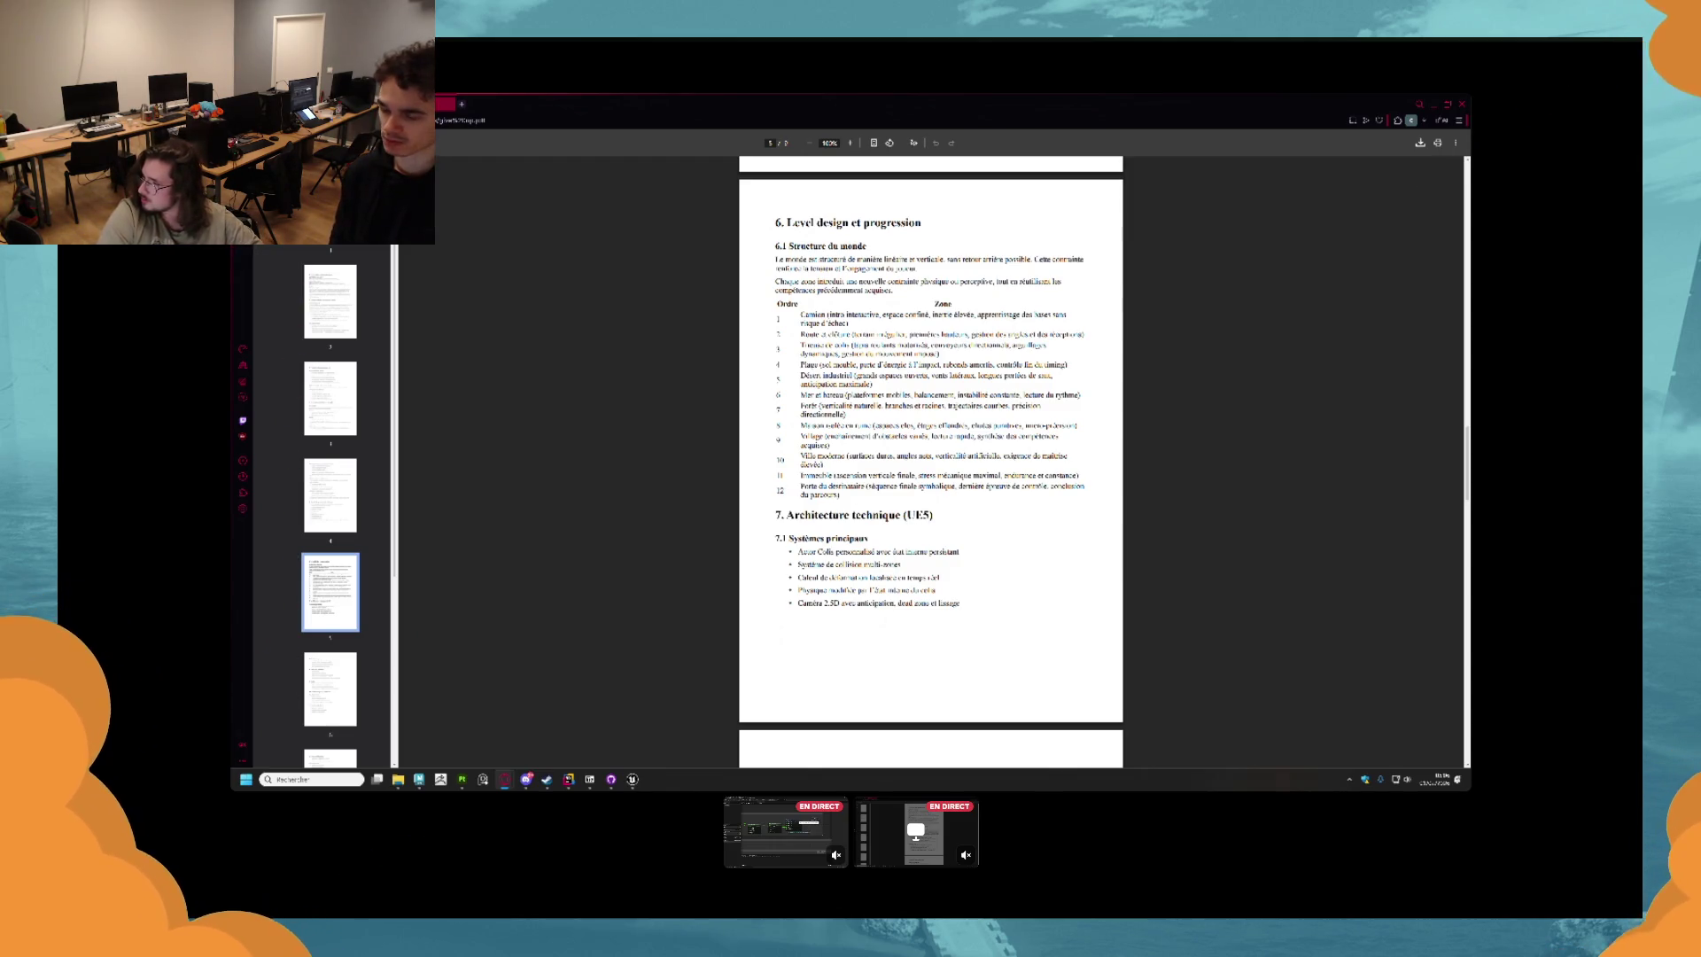
scroll(1090, 514, "down", 3)
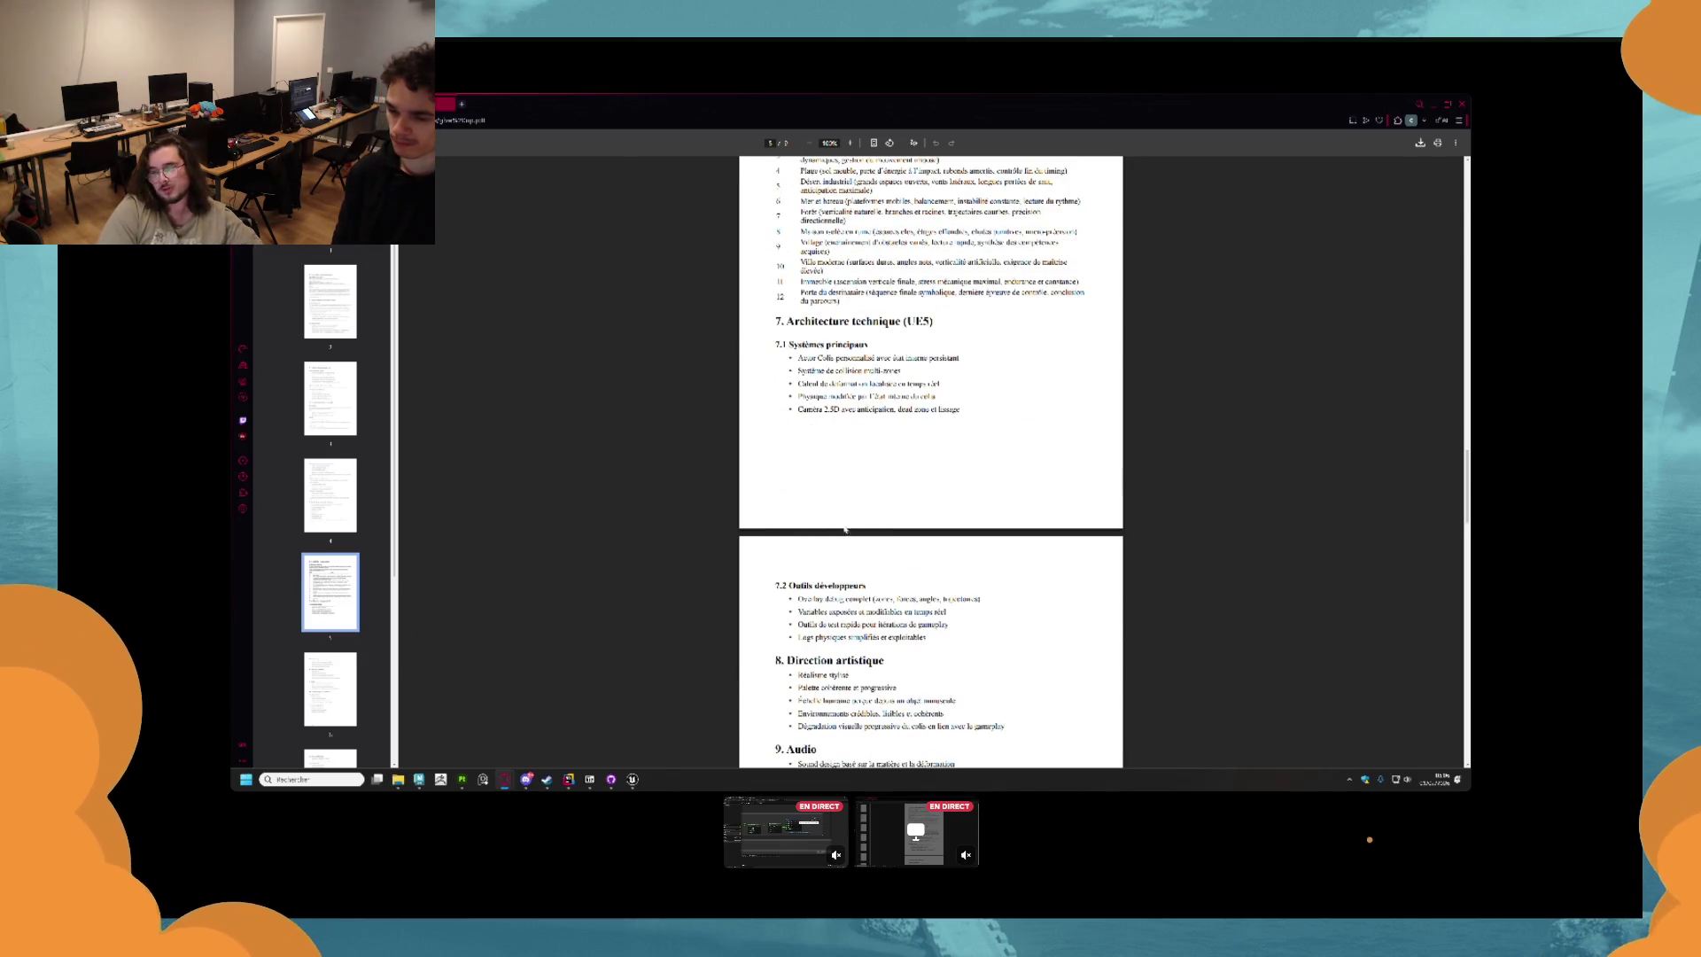
Read the design document in Opera GX through to section 12, Objectif final.
scroll(843, 532, "down", 1)
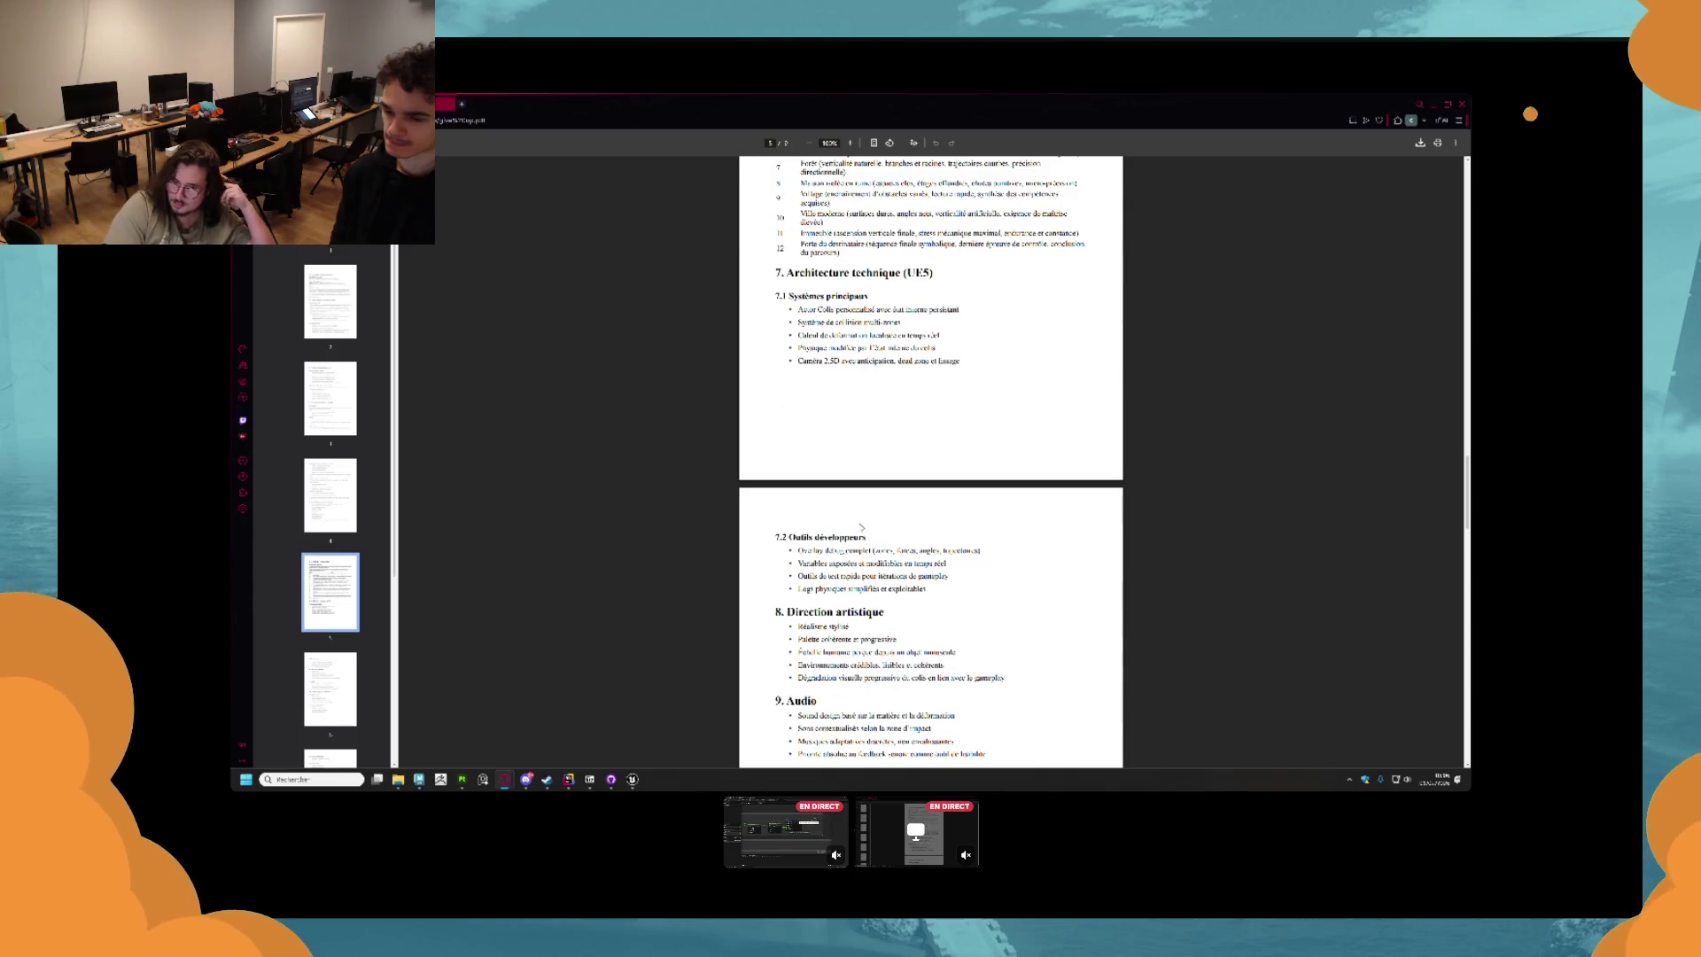
scroll(859, 540, "down", 3)
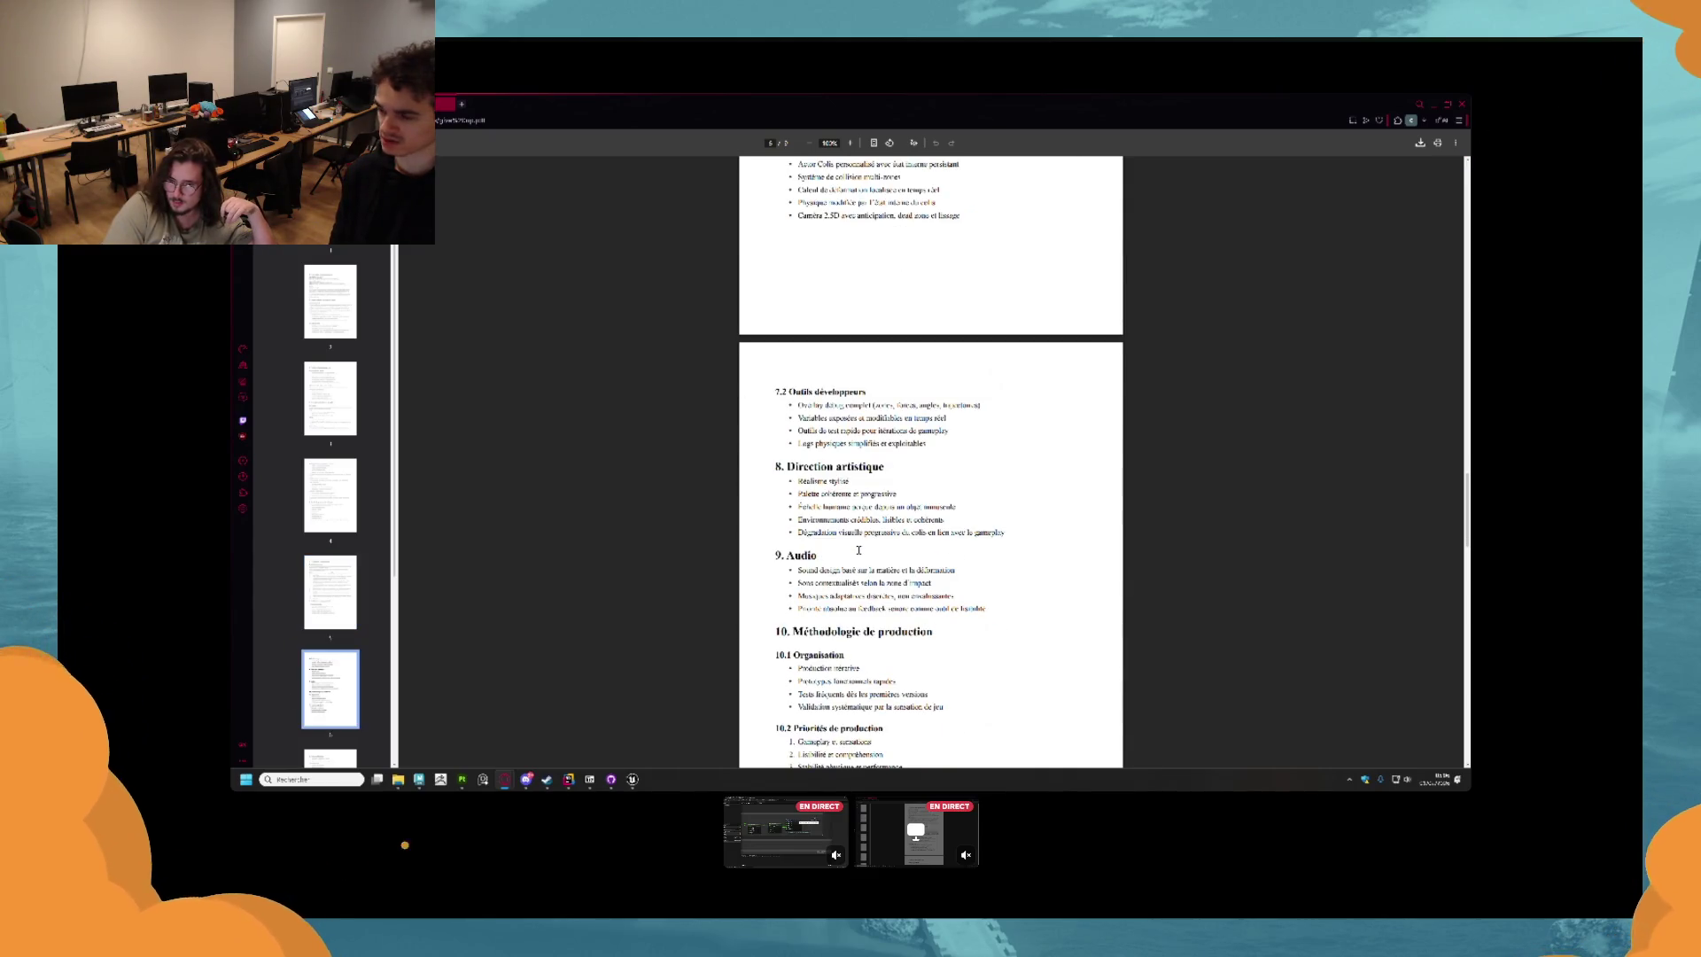
scroll(858, 550, "down", 1)
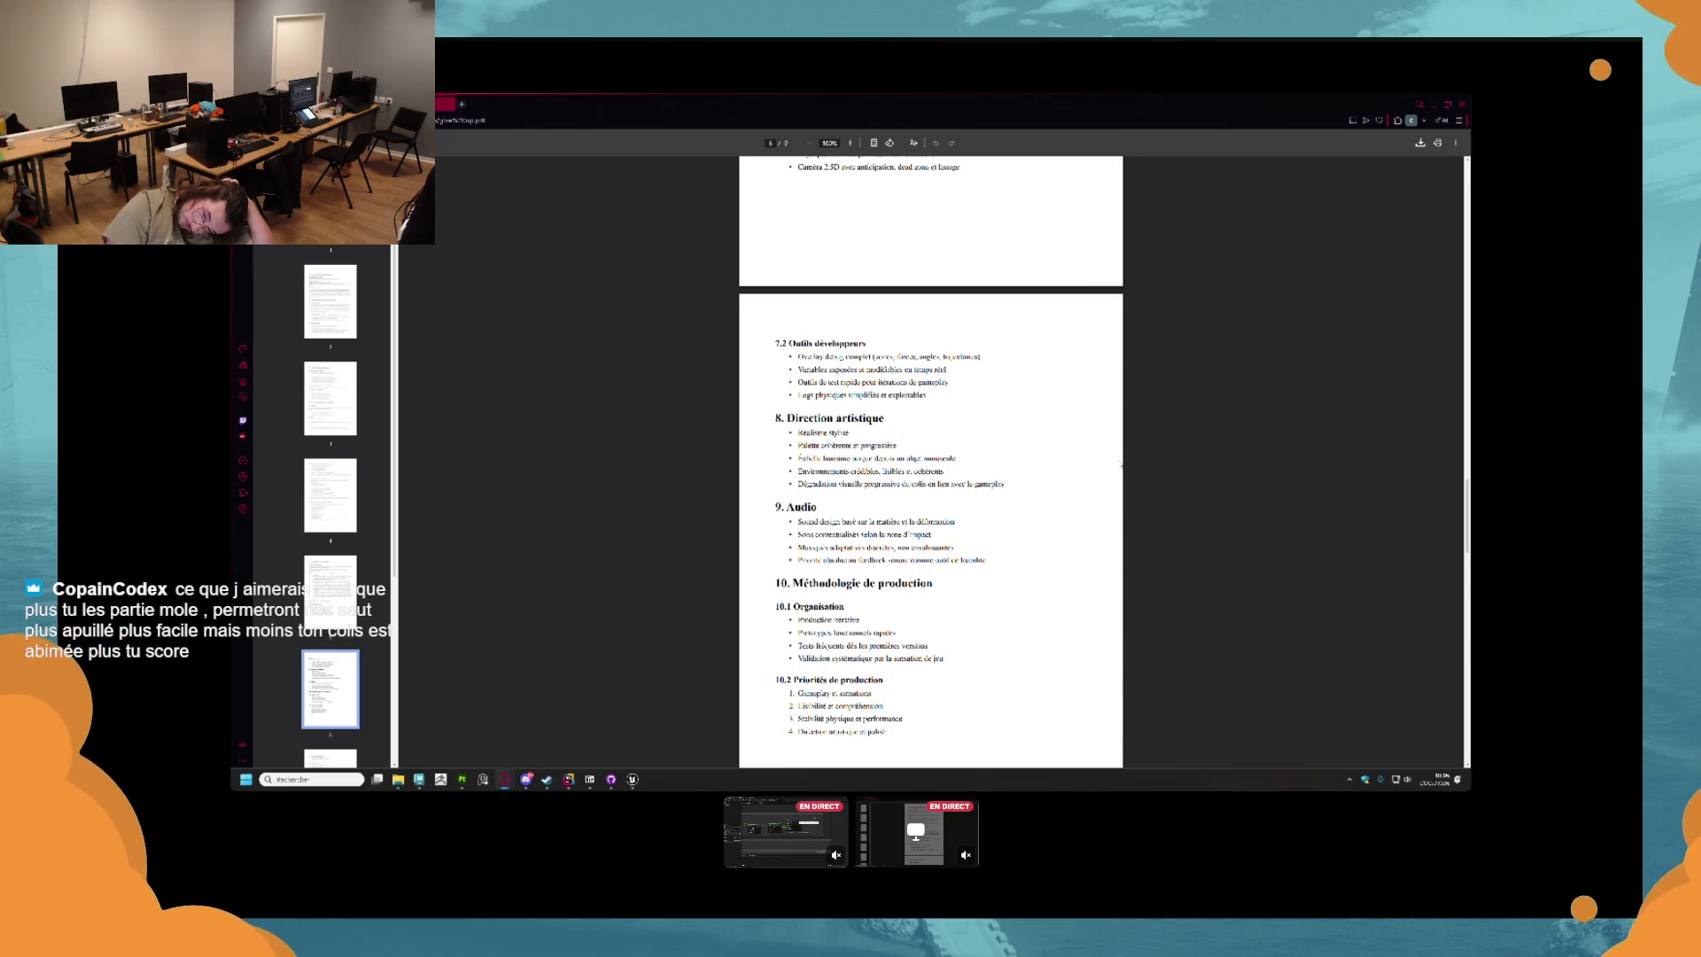
scroll(978, 344, "down", 3)
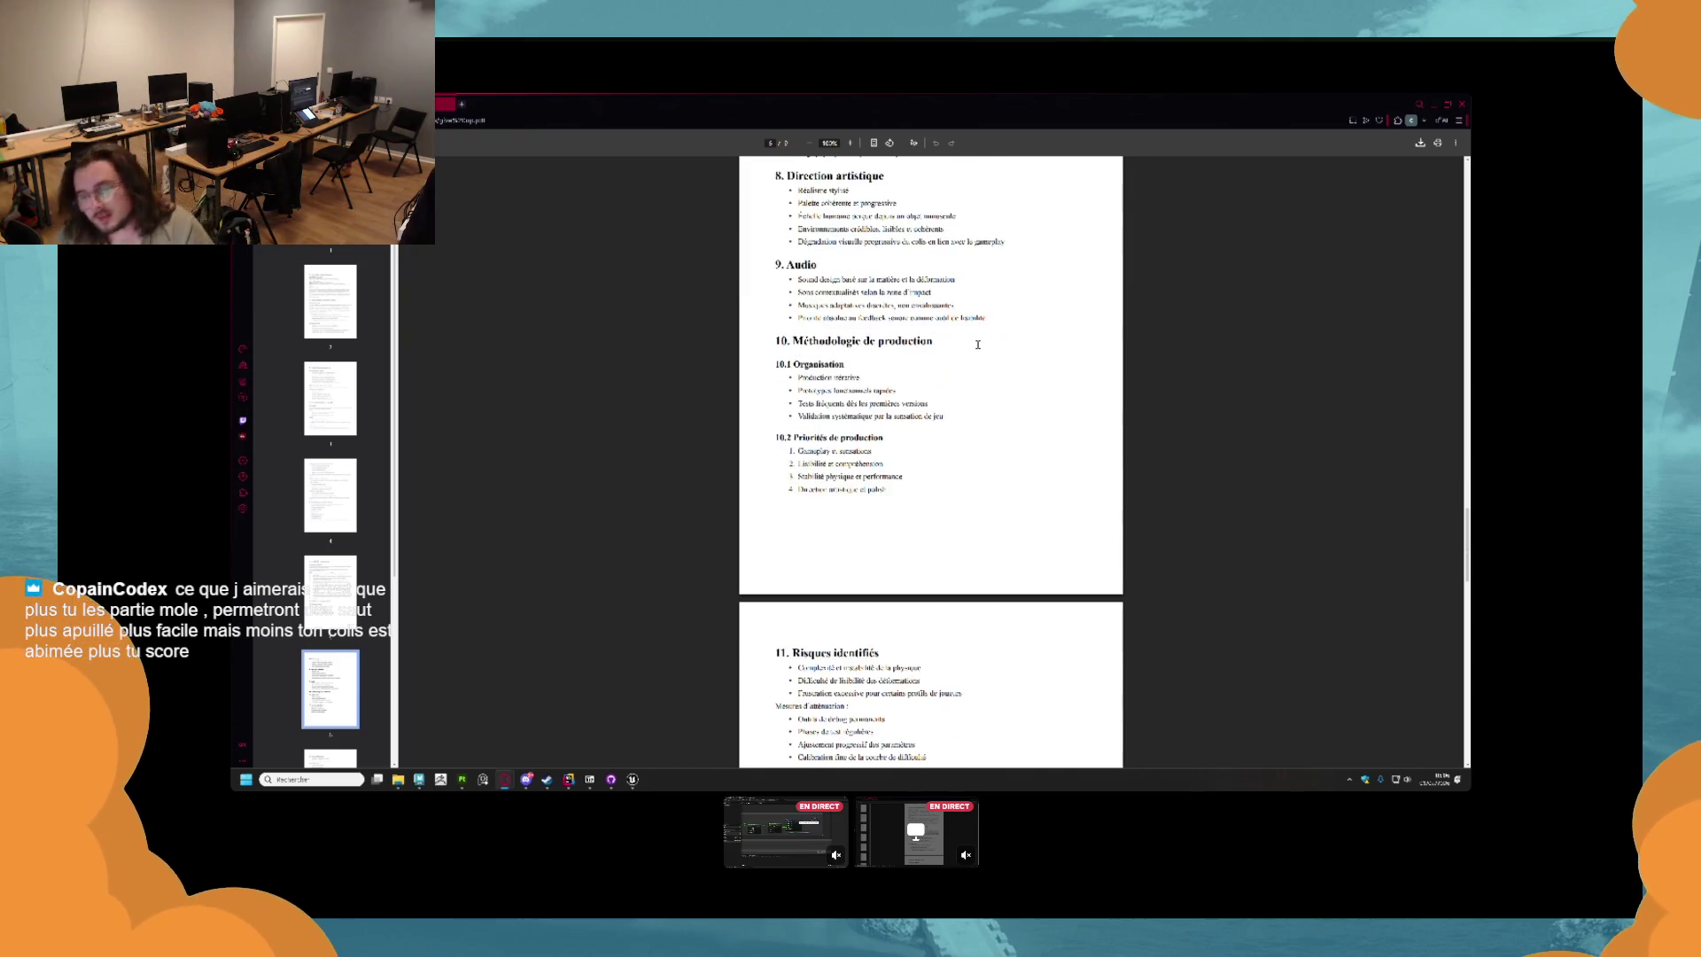
scroll(1054, 318, "down", 2)
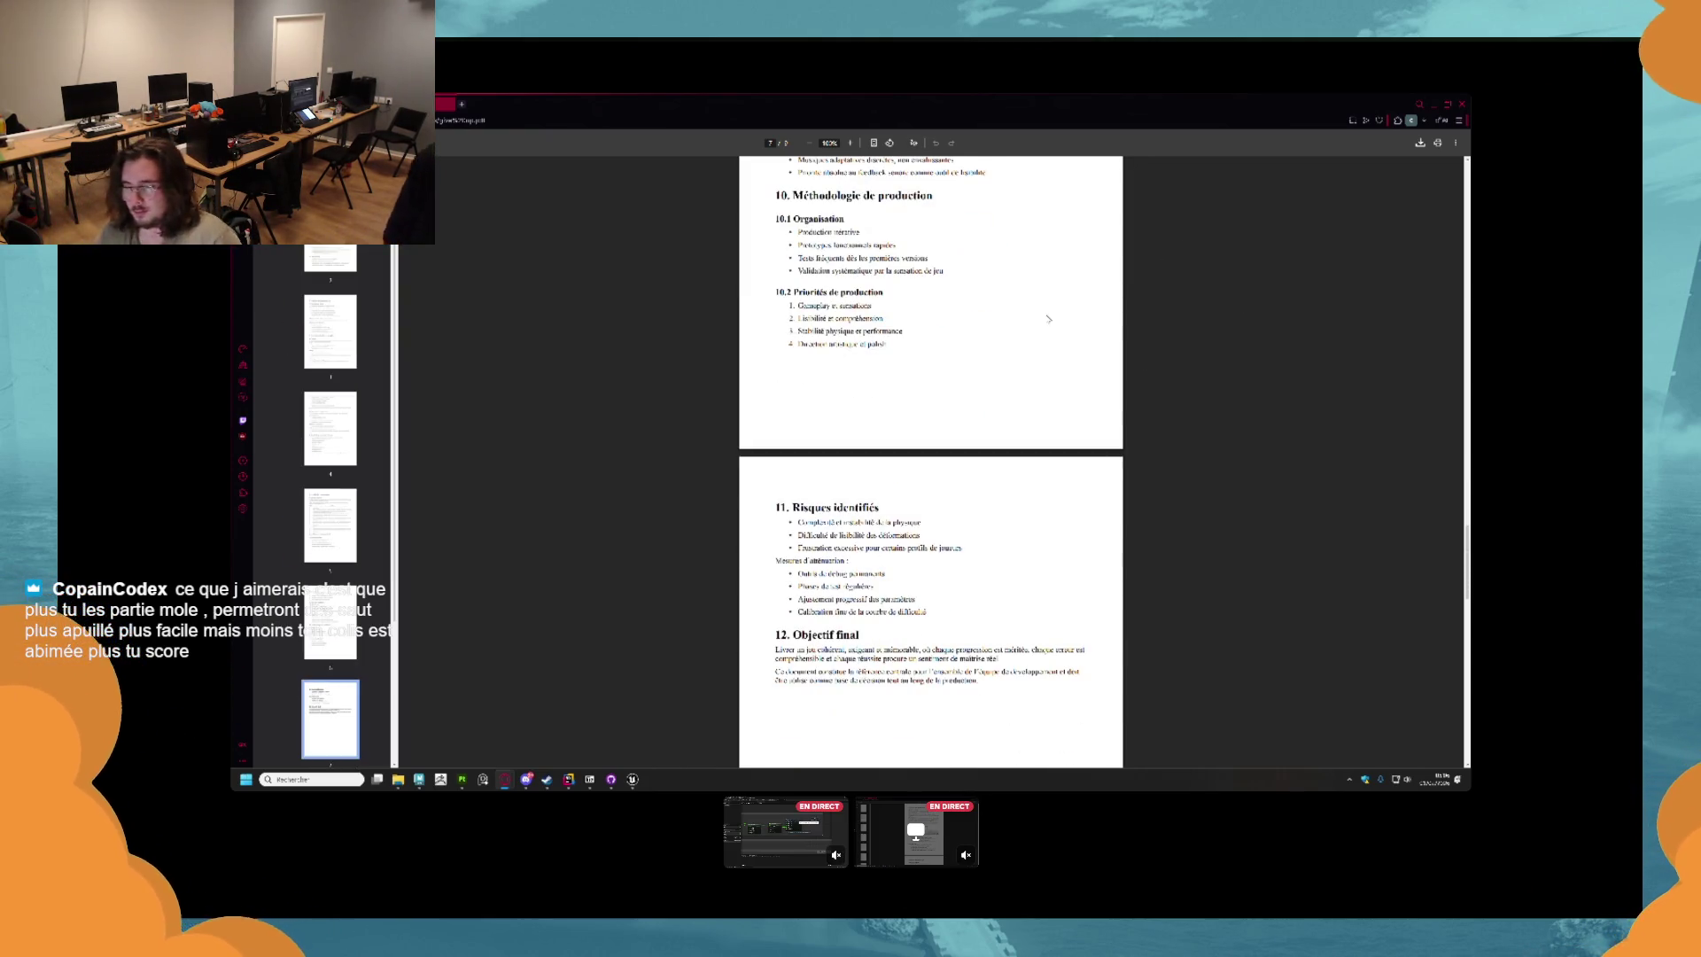
scroll(1049, 317, "down", 10)
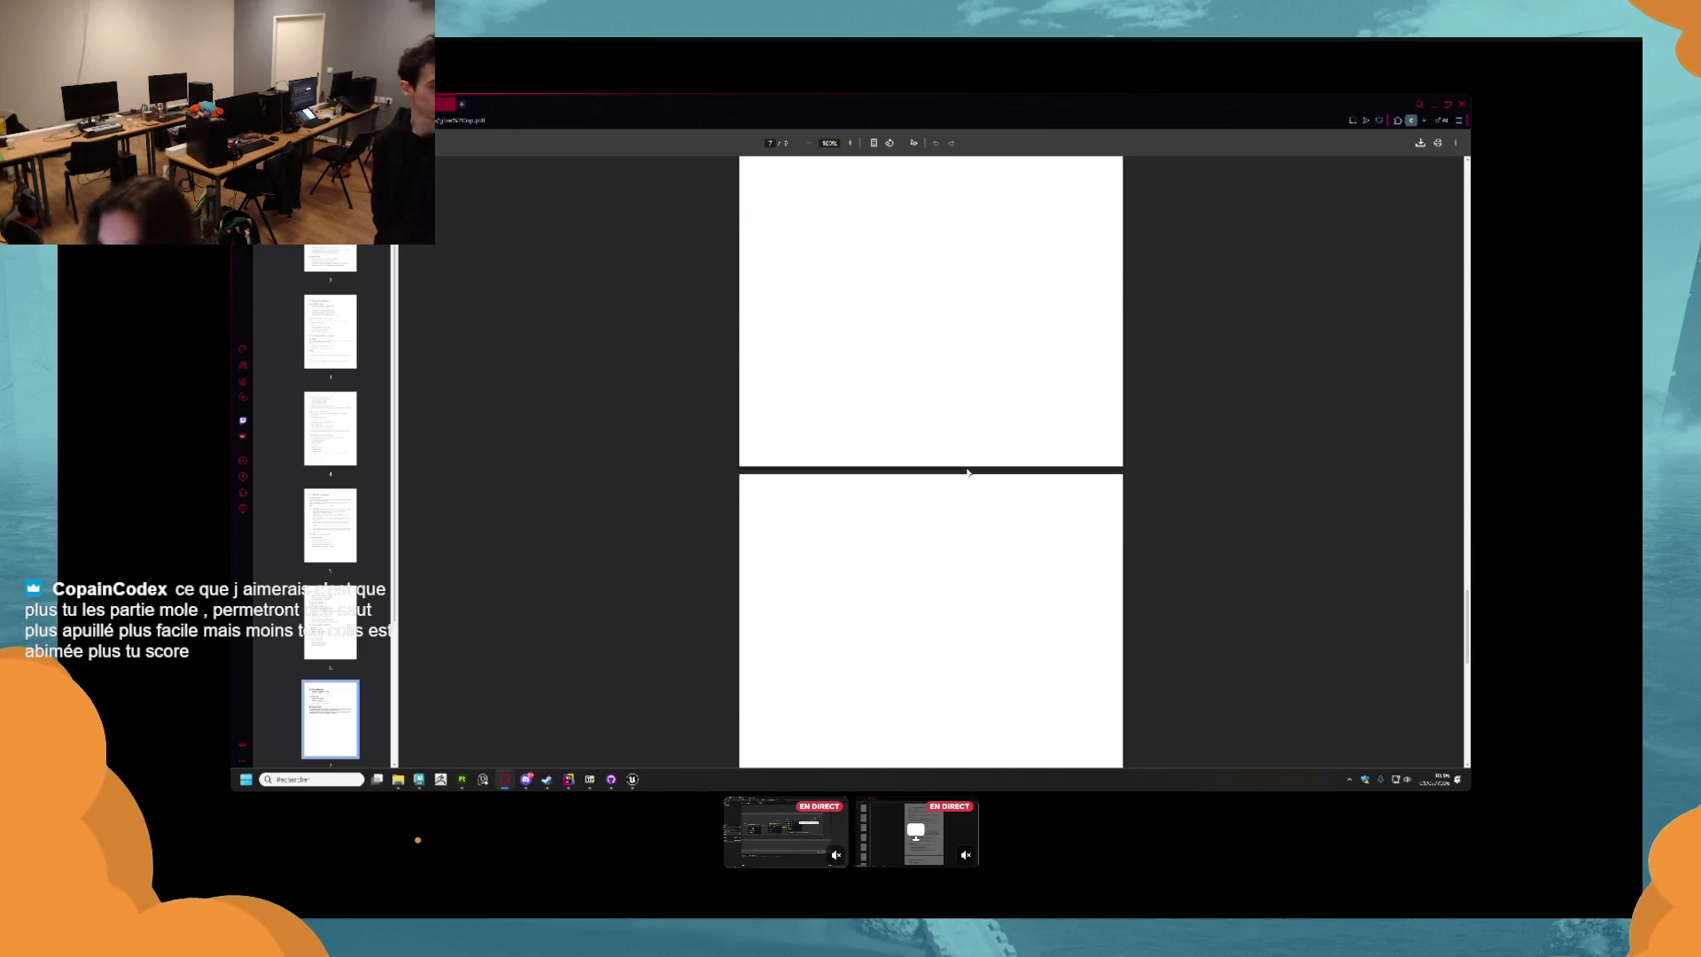
Minimise Opera GX and the texture-files folder, then bring up the Substance Painter project.
left_click(1433, 103)
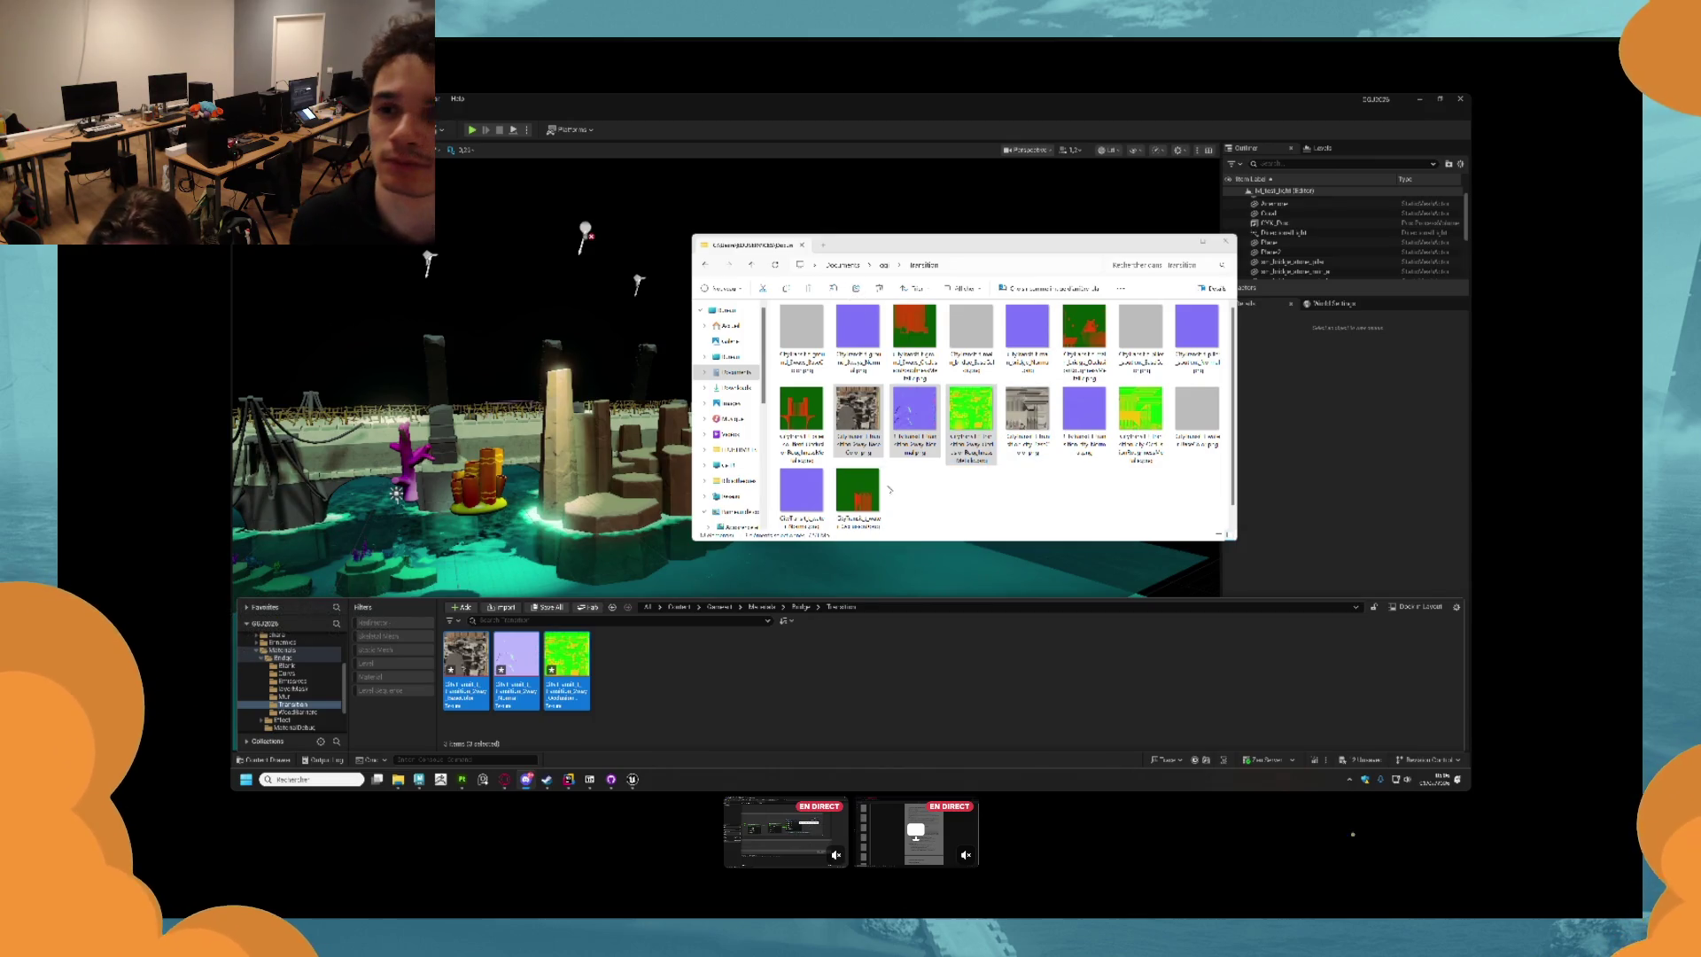
left_click(1063, 500)
left_click(1171, 246)
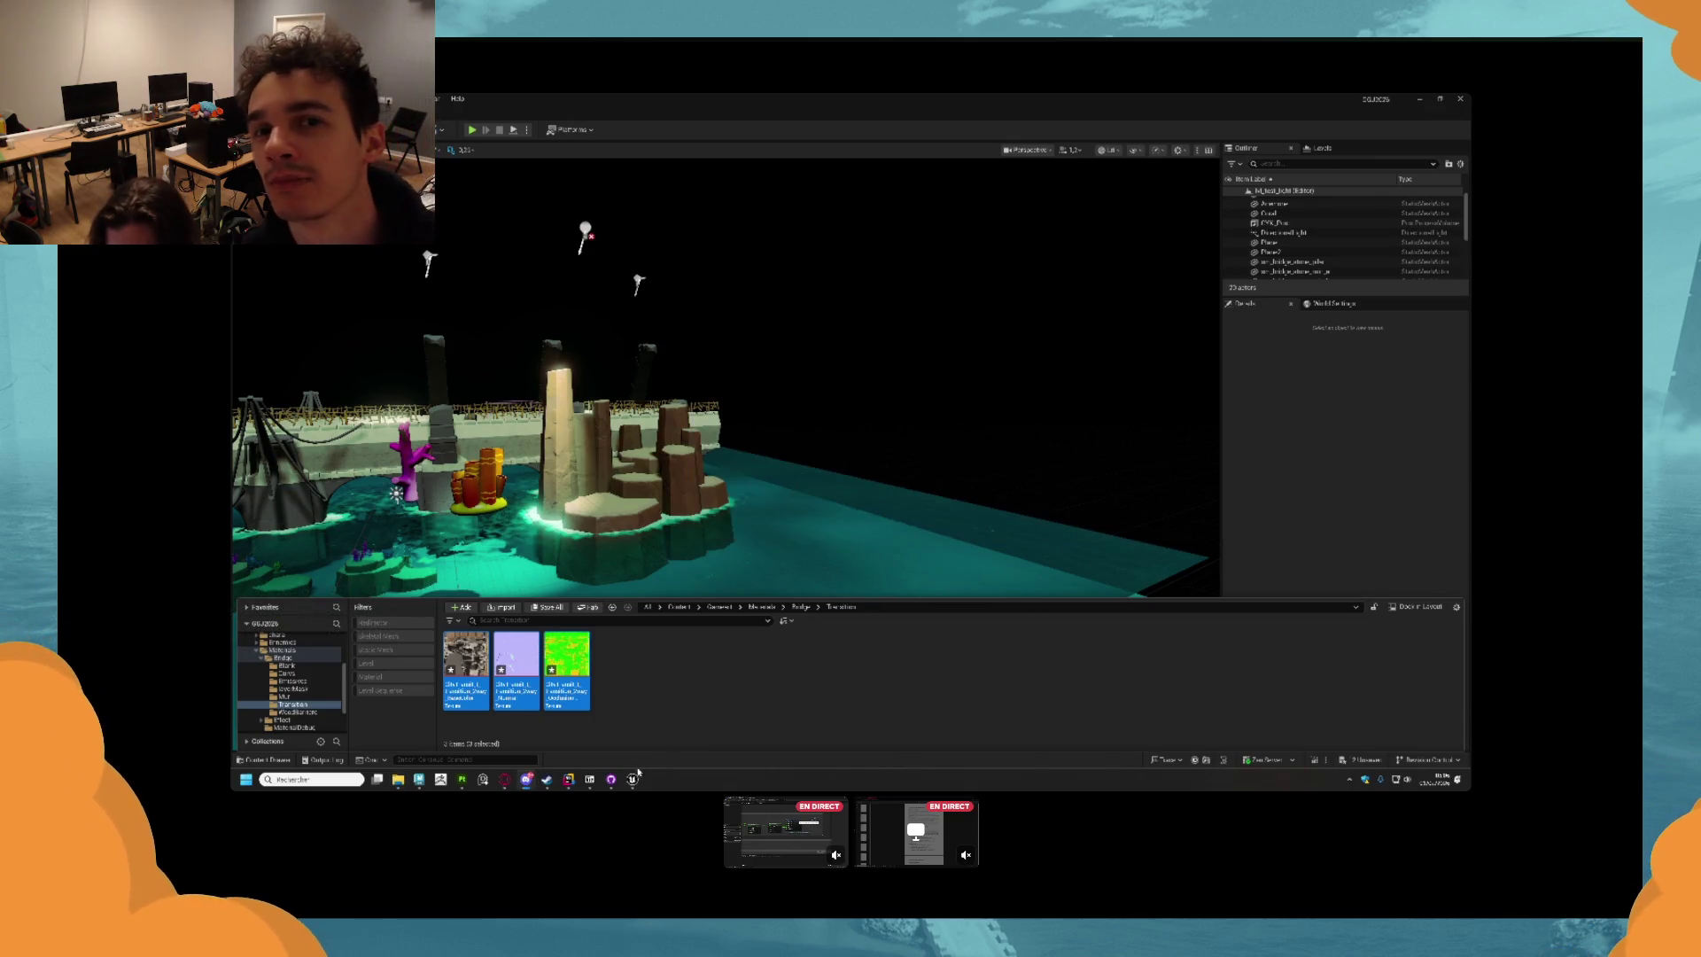
left_click(568, 778)
mouse_move(671, 484)
left_mouse_down()
mouse_move(721, 421)
mouse_move(780, 399)
mouse_move(735, 399)
mouse_move(760, 312)
left_mouse_up()
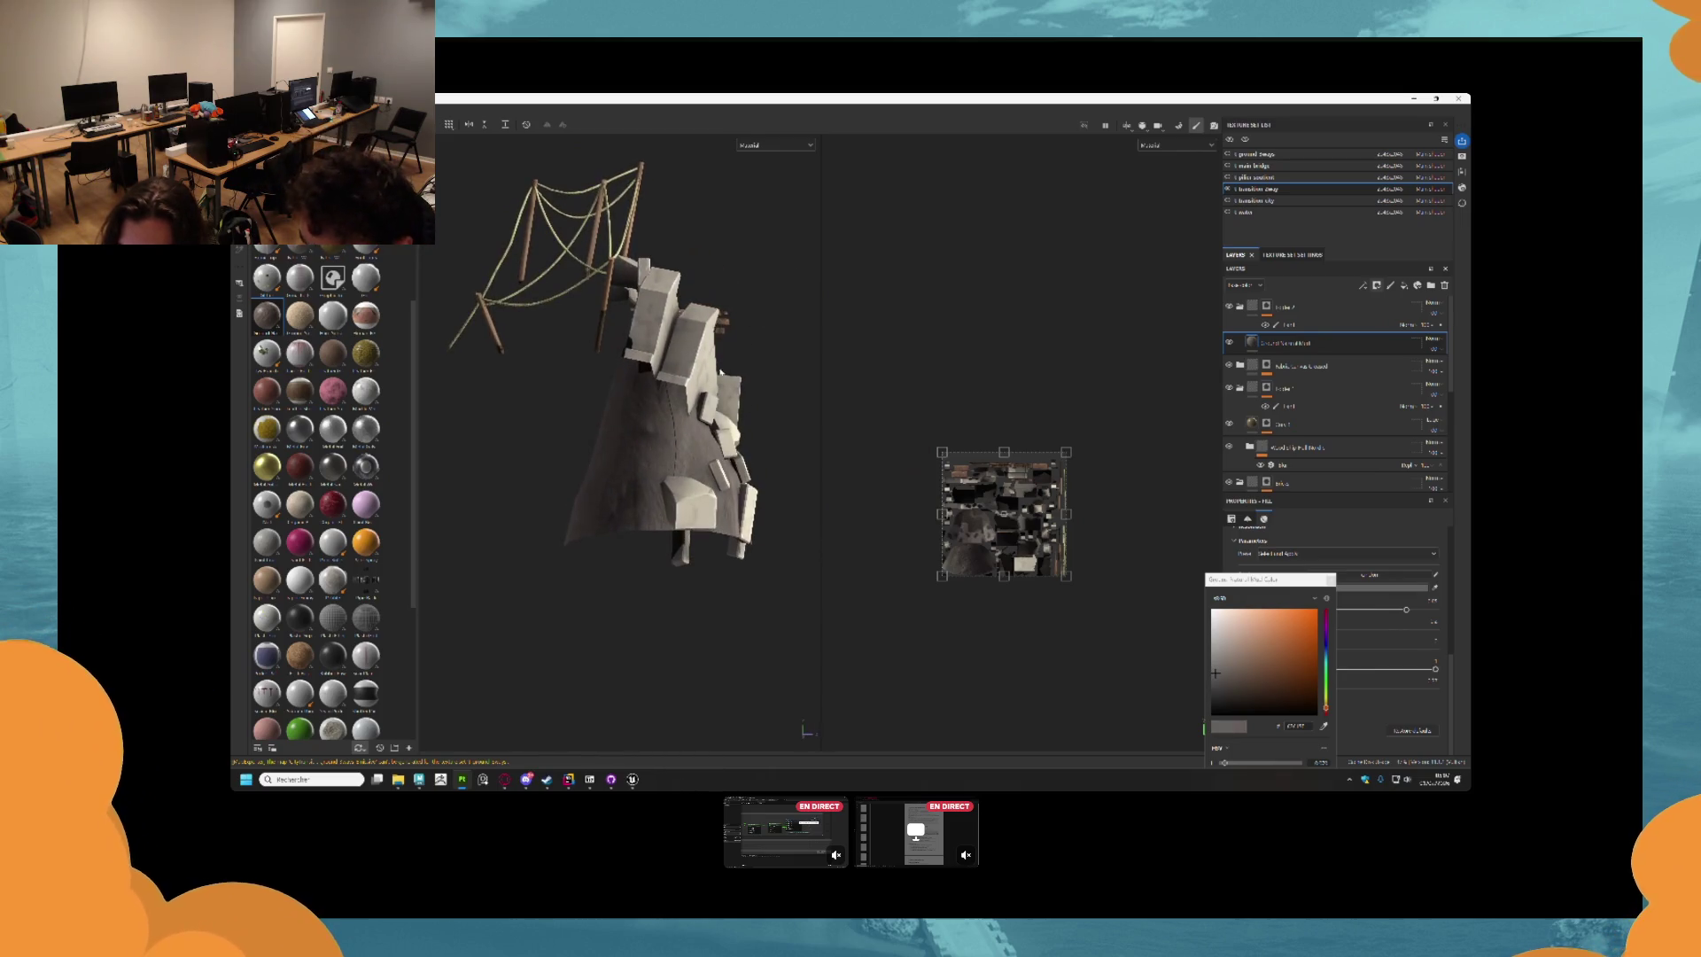
Orbit around the rocky island model and expand a layer folder in the Layers panel.
left_click_drag(669, 447, 690, 453)
left_click_drag(711, 319, 727, 240)
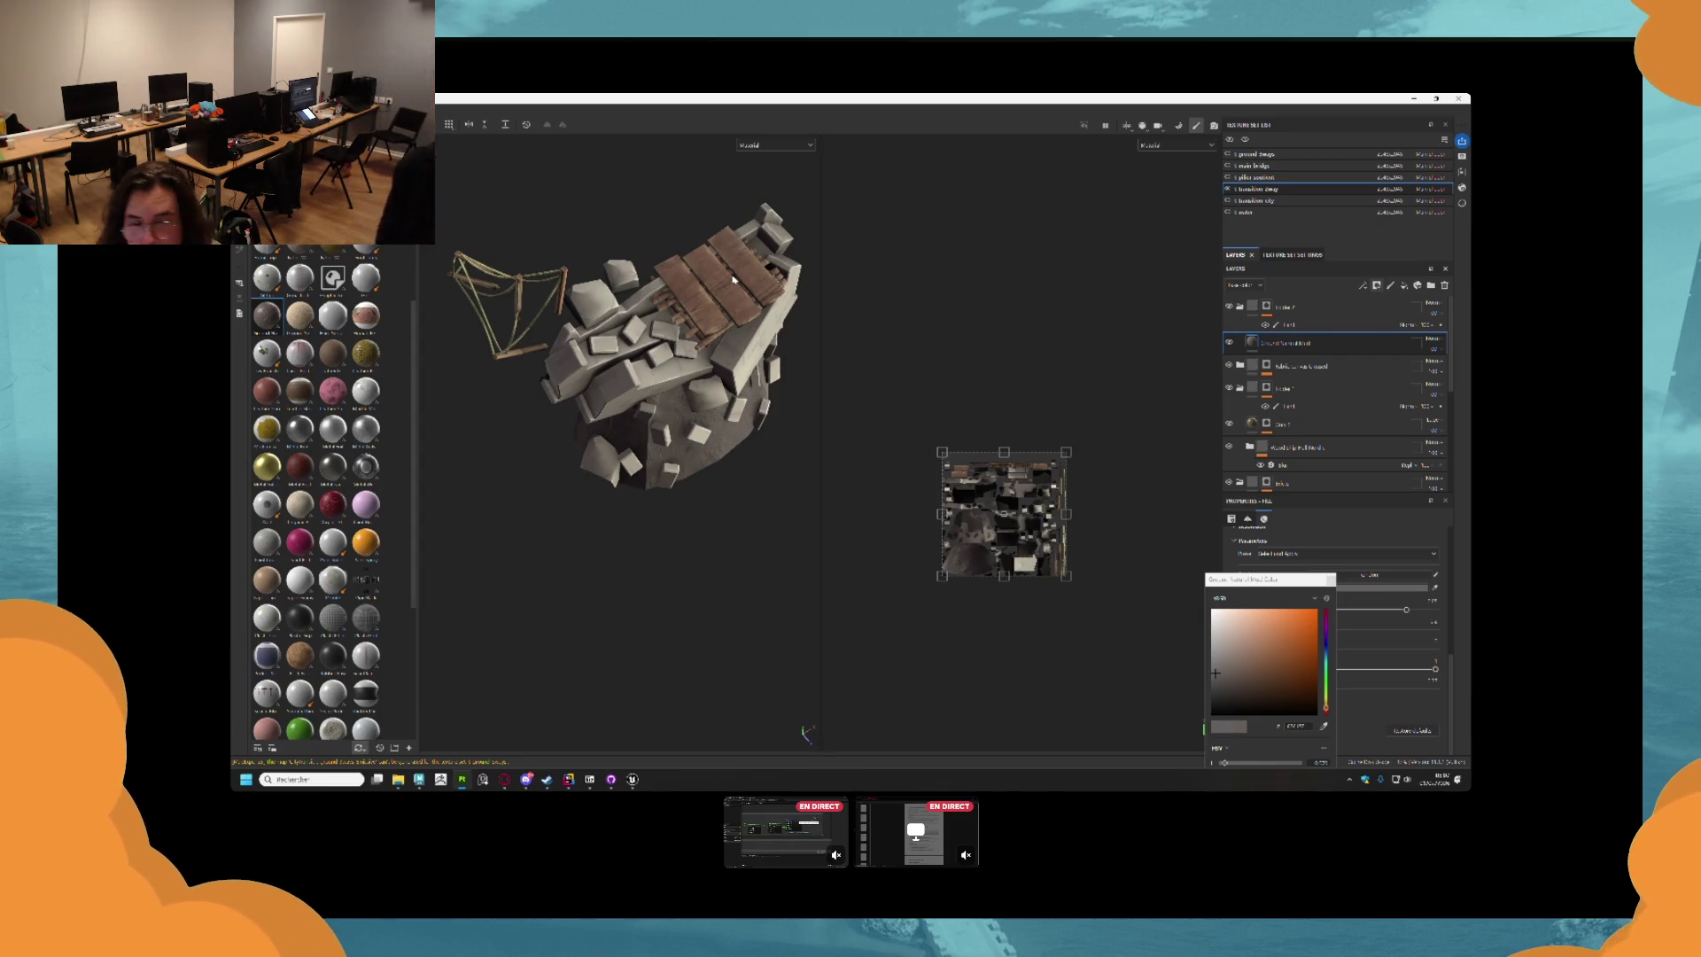
mouse_move(749, 264)
left_mouse_down()
mouse_move(651, 315)
mouse_move(598, 308)
mouse_move(631, 278)
left_mouse_up()
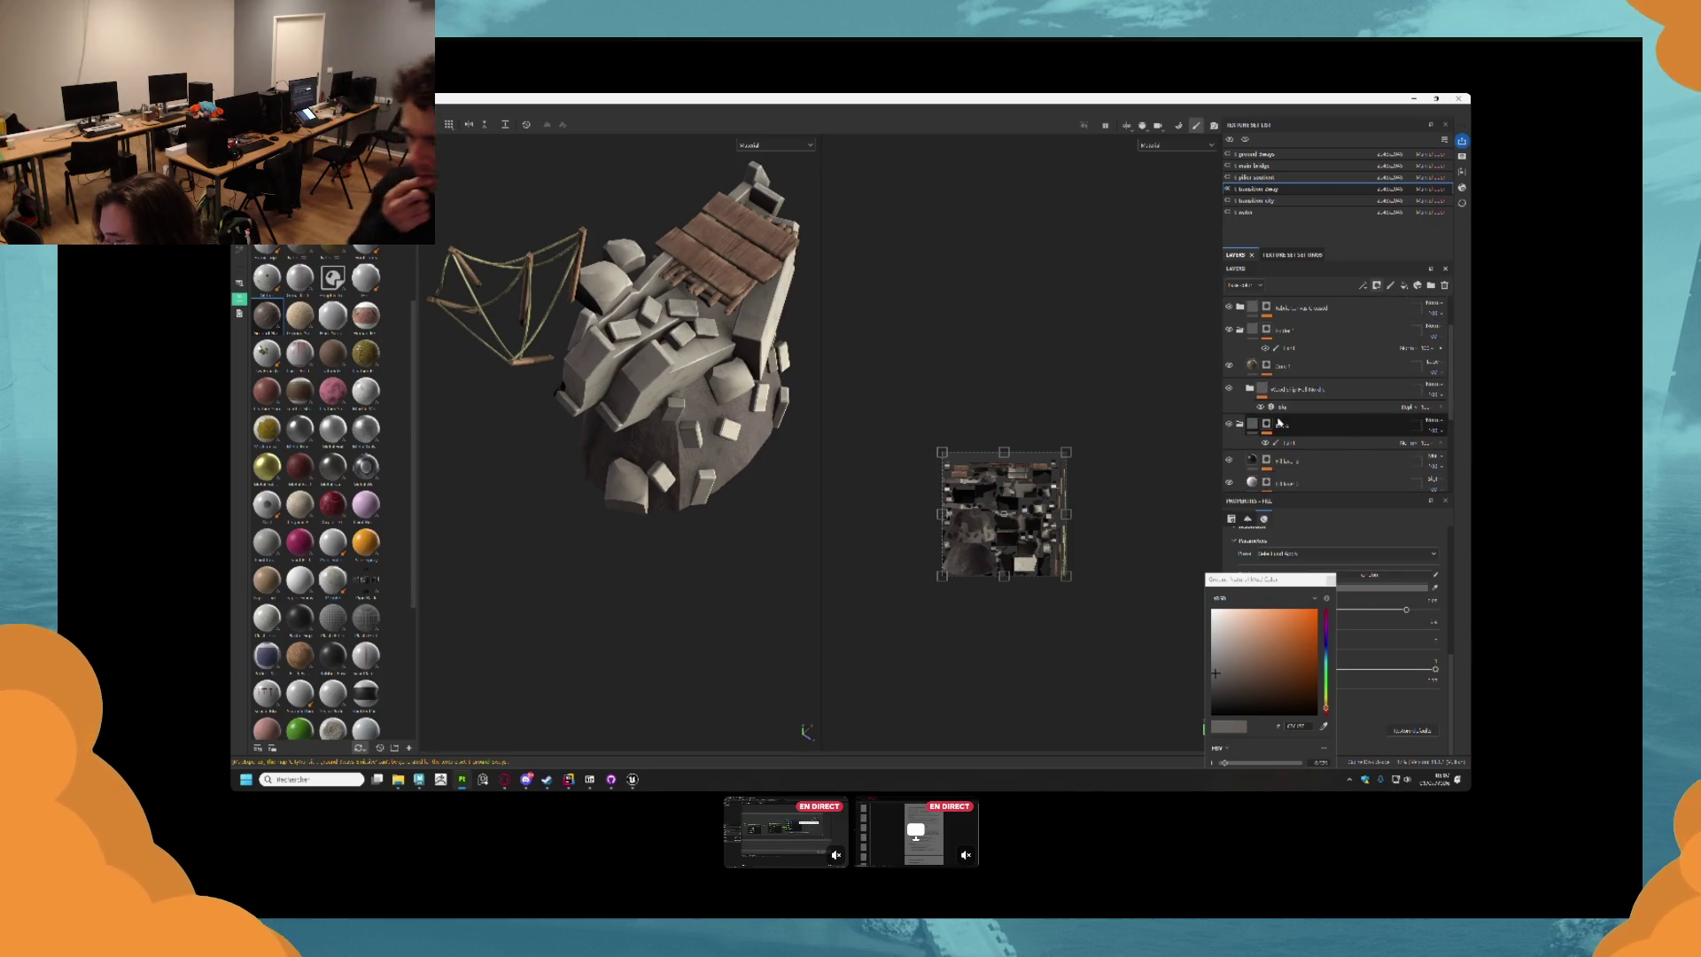
scroll(1239, 354, "down", 1)
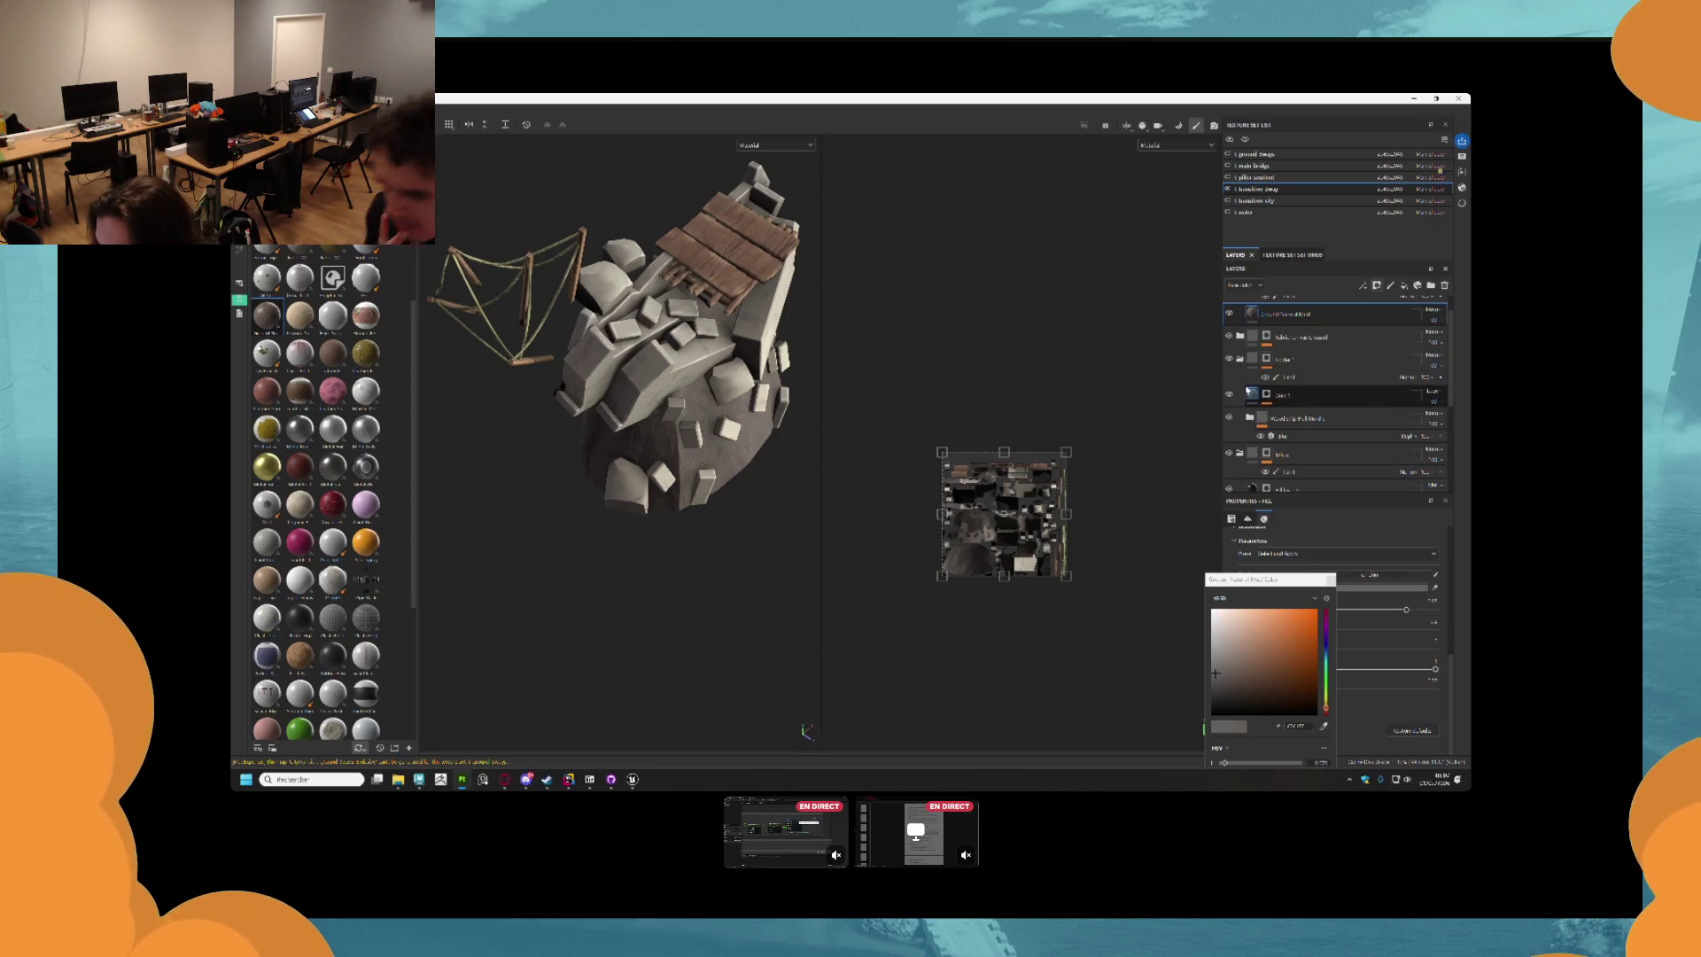
left_click(1240, 337)
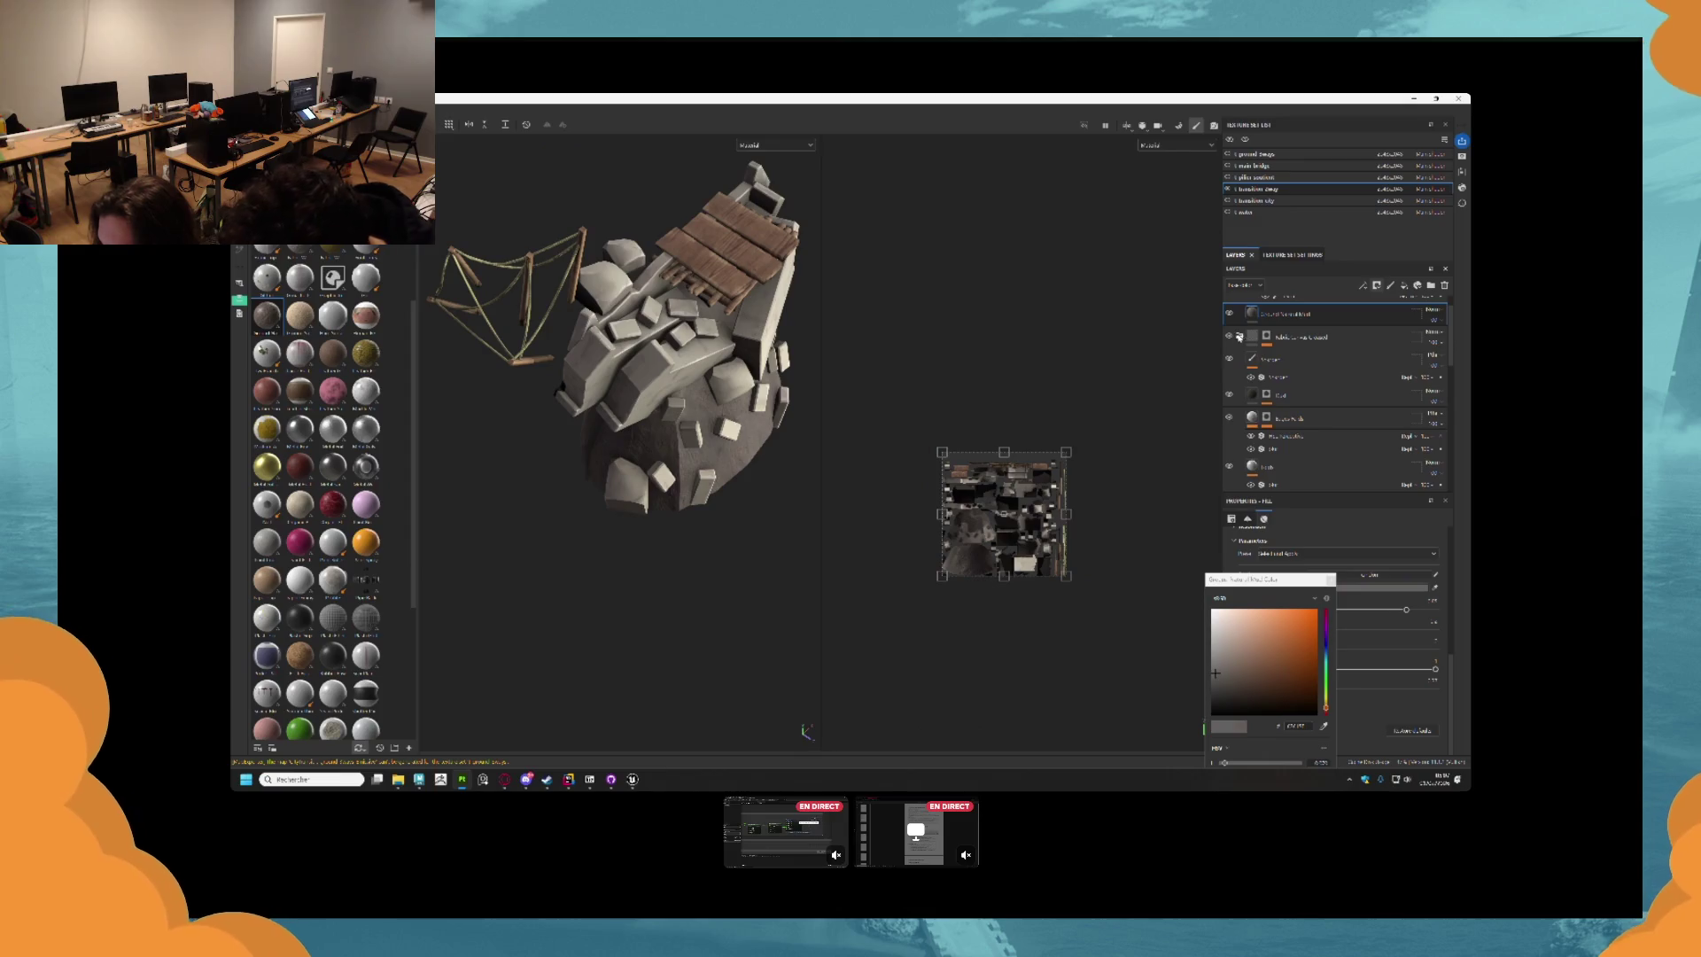
scroll(1244, 355, "down", 3)
scroll(1265, 372, "up", 3)
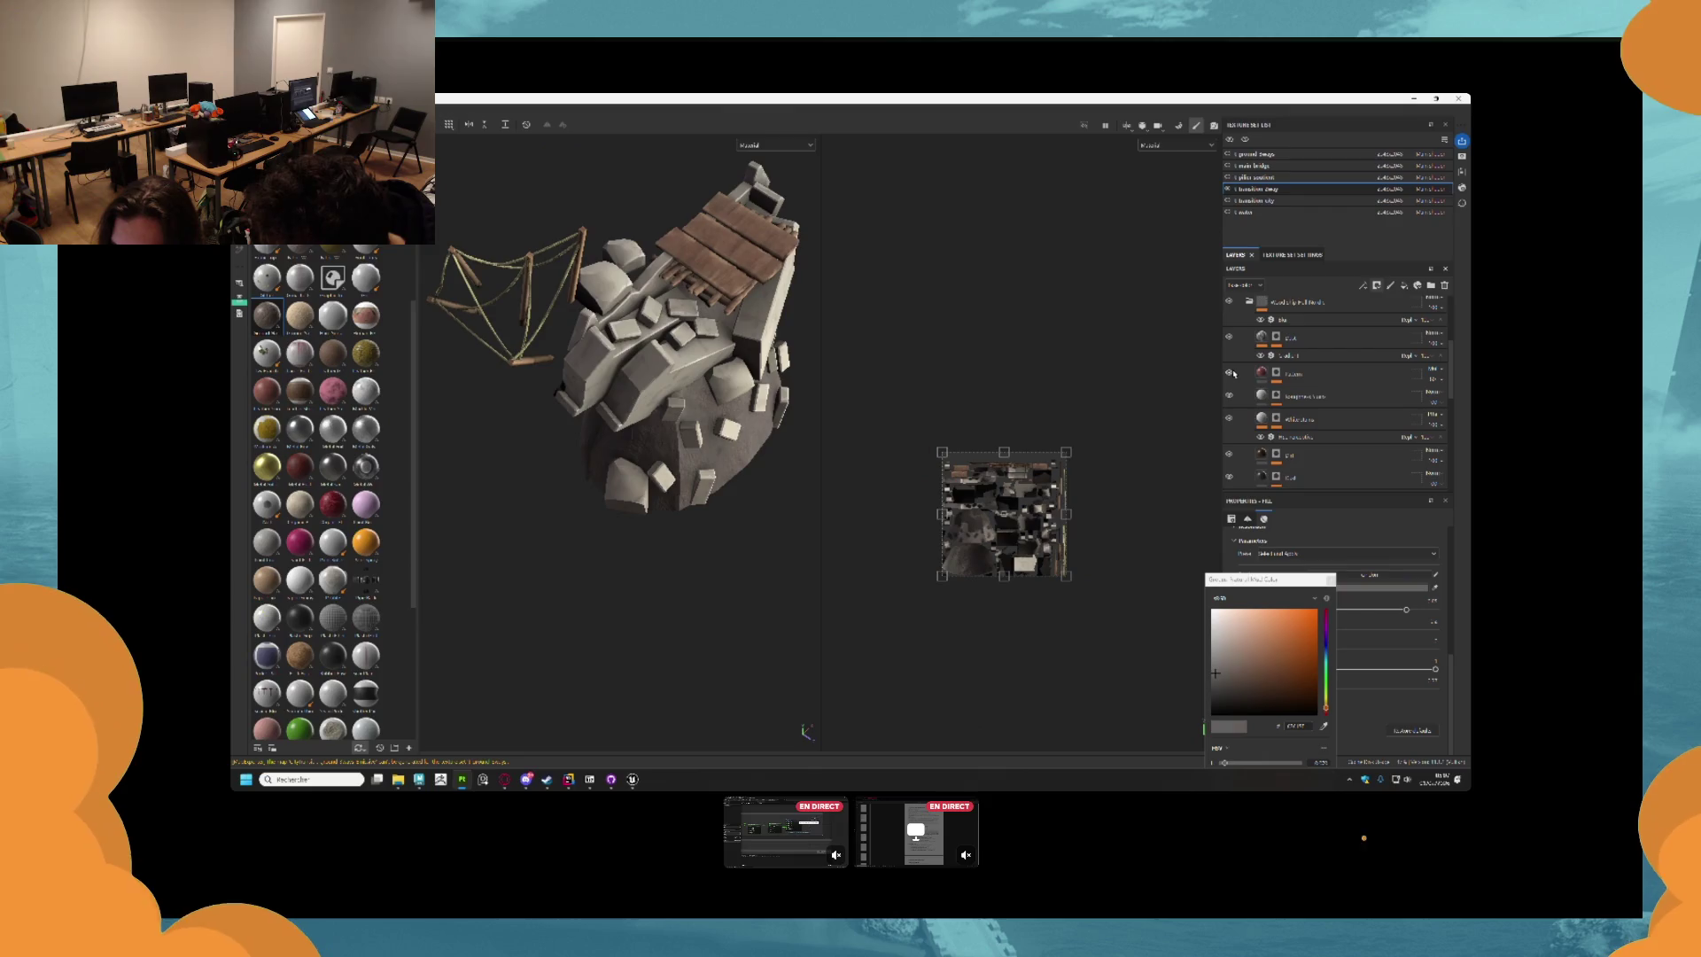
Add a Grayscale fill effect to the chosen layer's mask and save the project.
left_click(1266, 376)
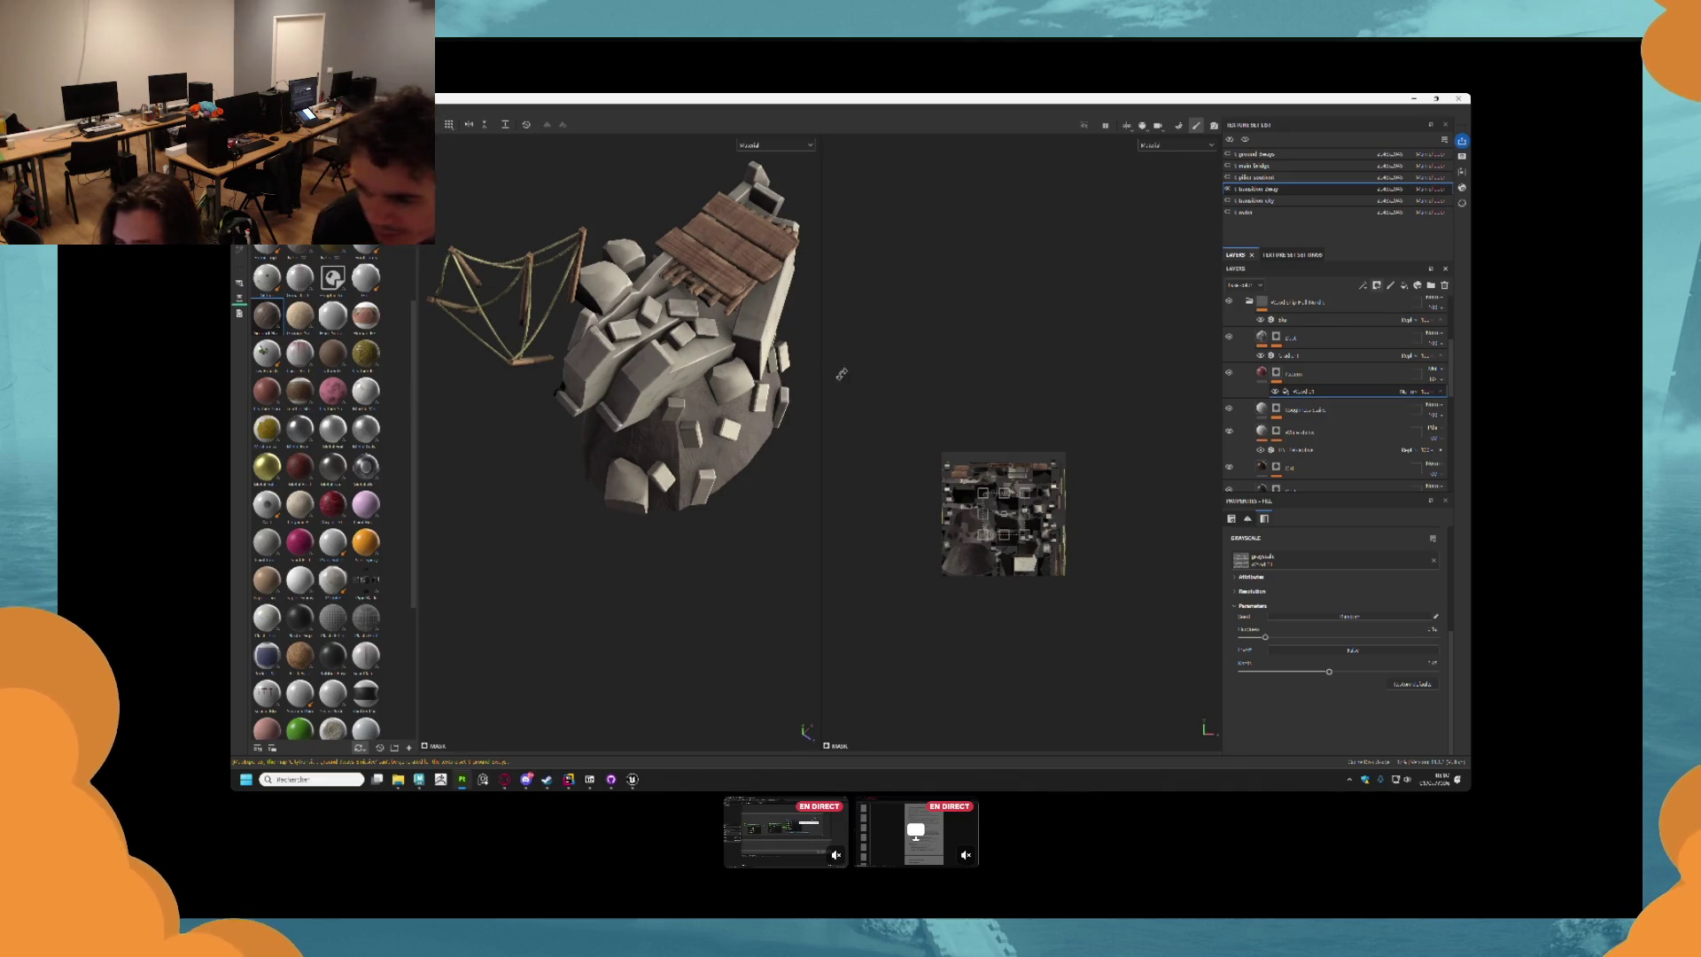
scroll(692, 458, "down", 3)
key("ctrl+s")
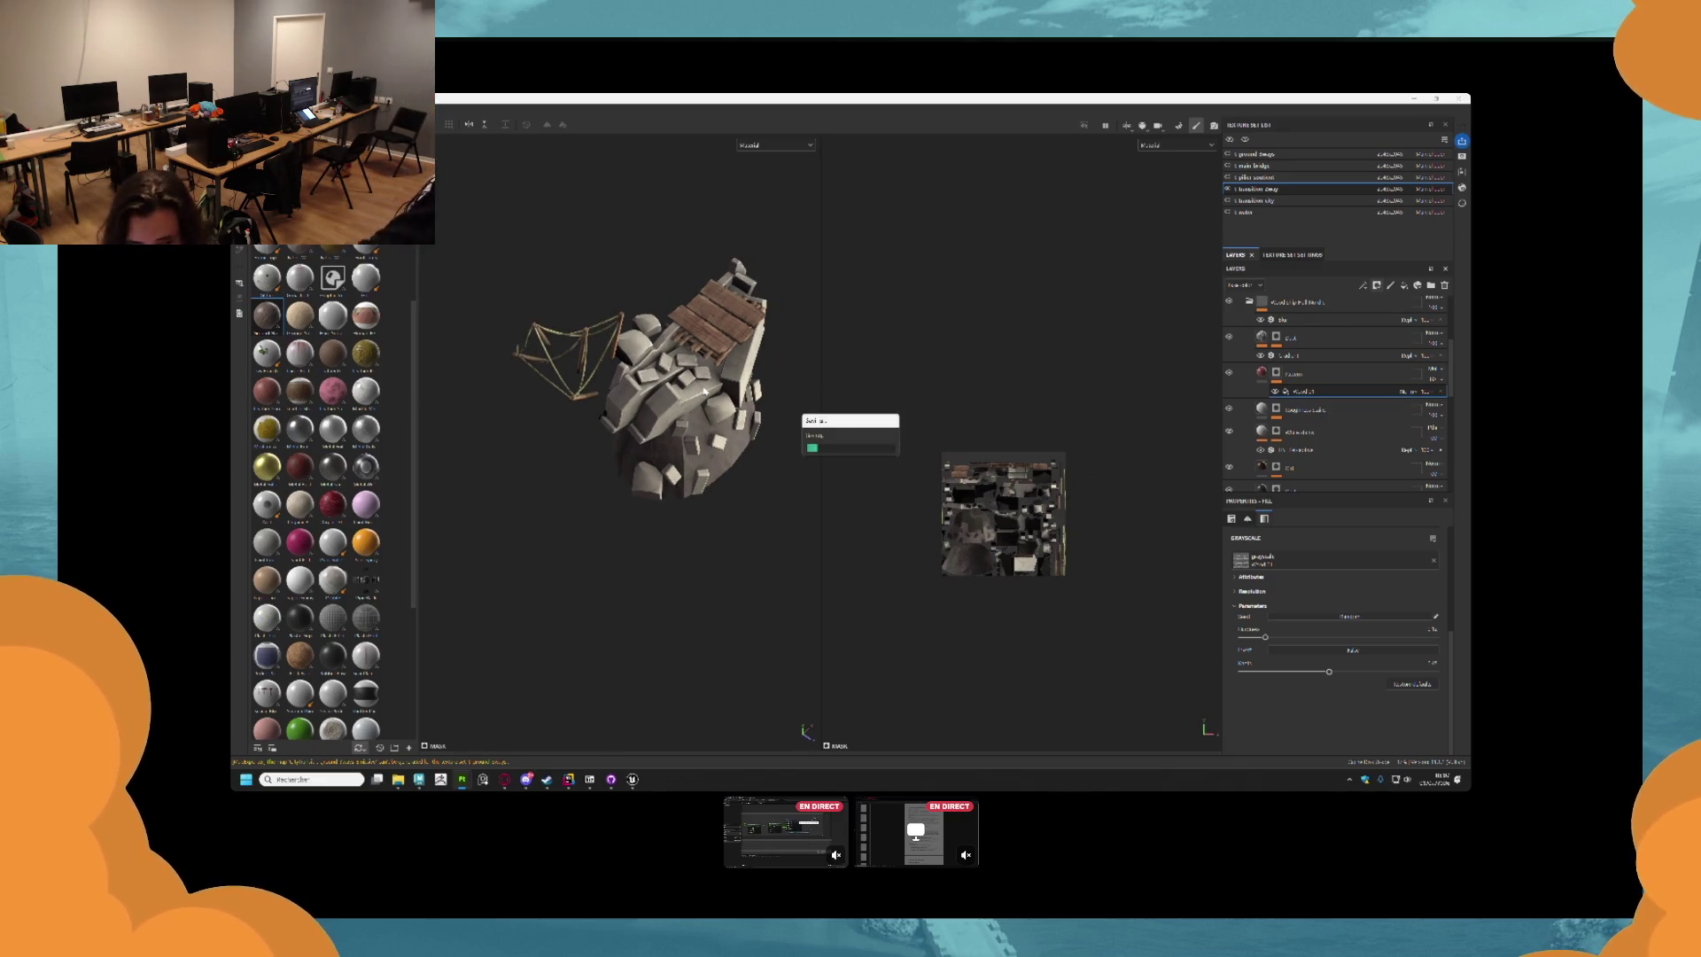
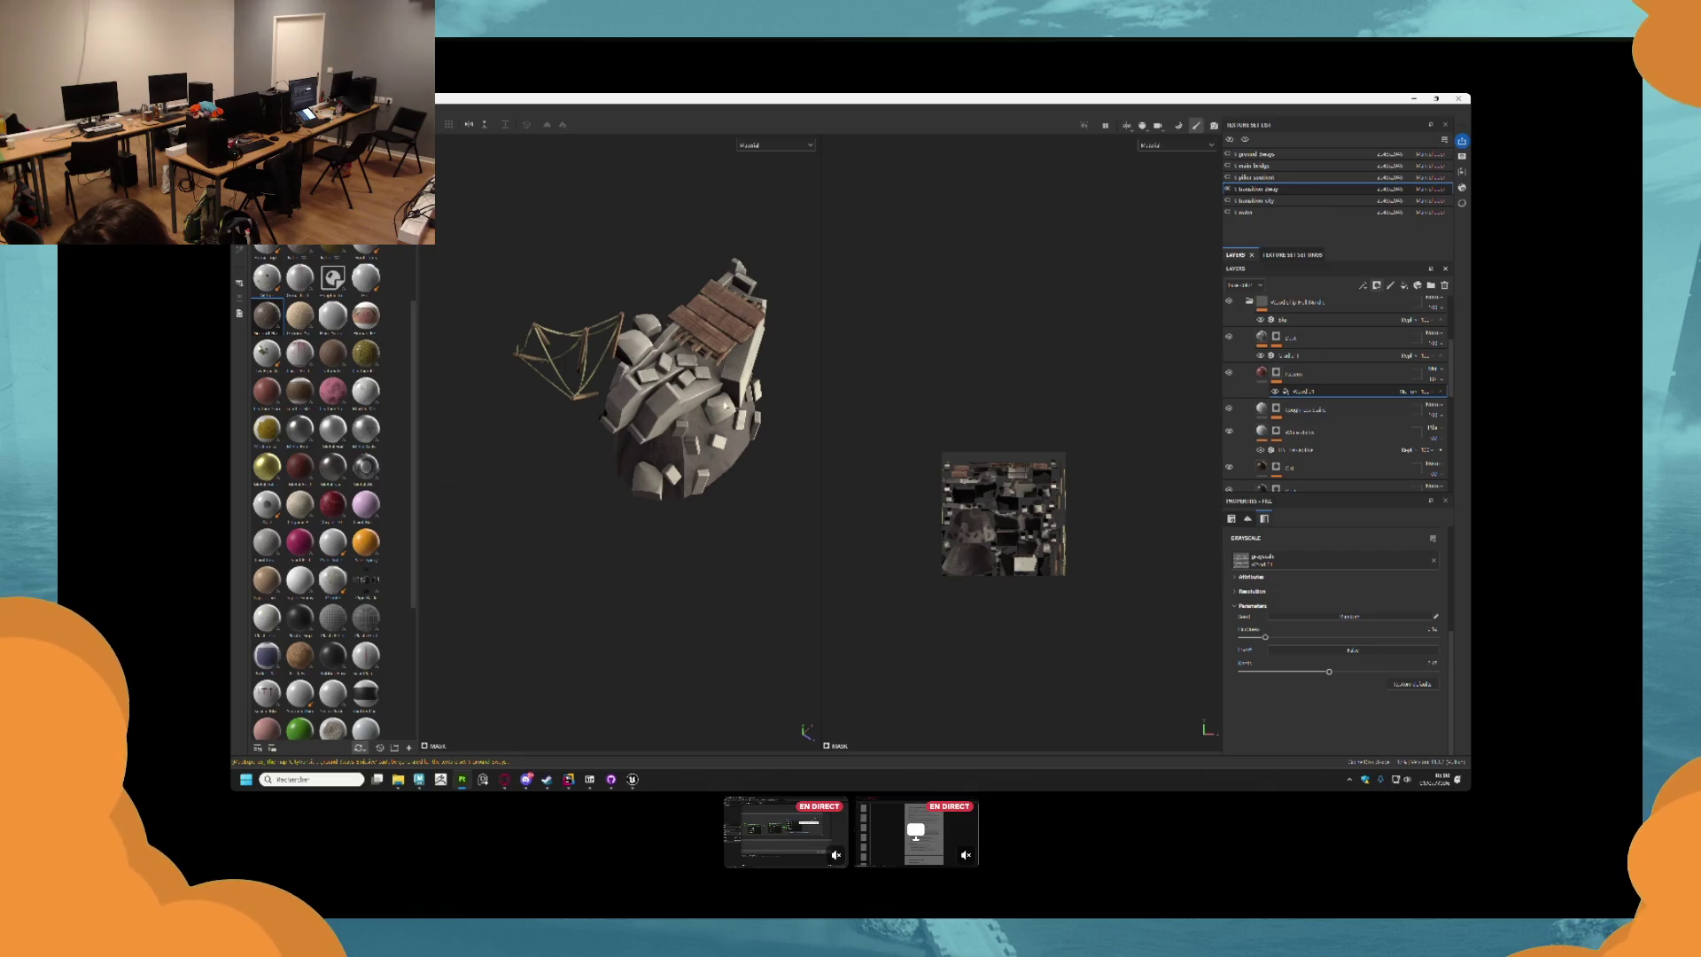
Orbit and zoom around the textured rock pillar, then bring up the Unreal Engine editor.
mouse_move(766, 392)
left_mouse_down()
mouse_move(625, 297)
mouse_move(557, 352)
mouse_move(640, 361)
mouse_move(591, 352)
mouse_move(631, 334)
mouse_move(653, 360)
left_mouse_up()
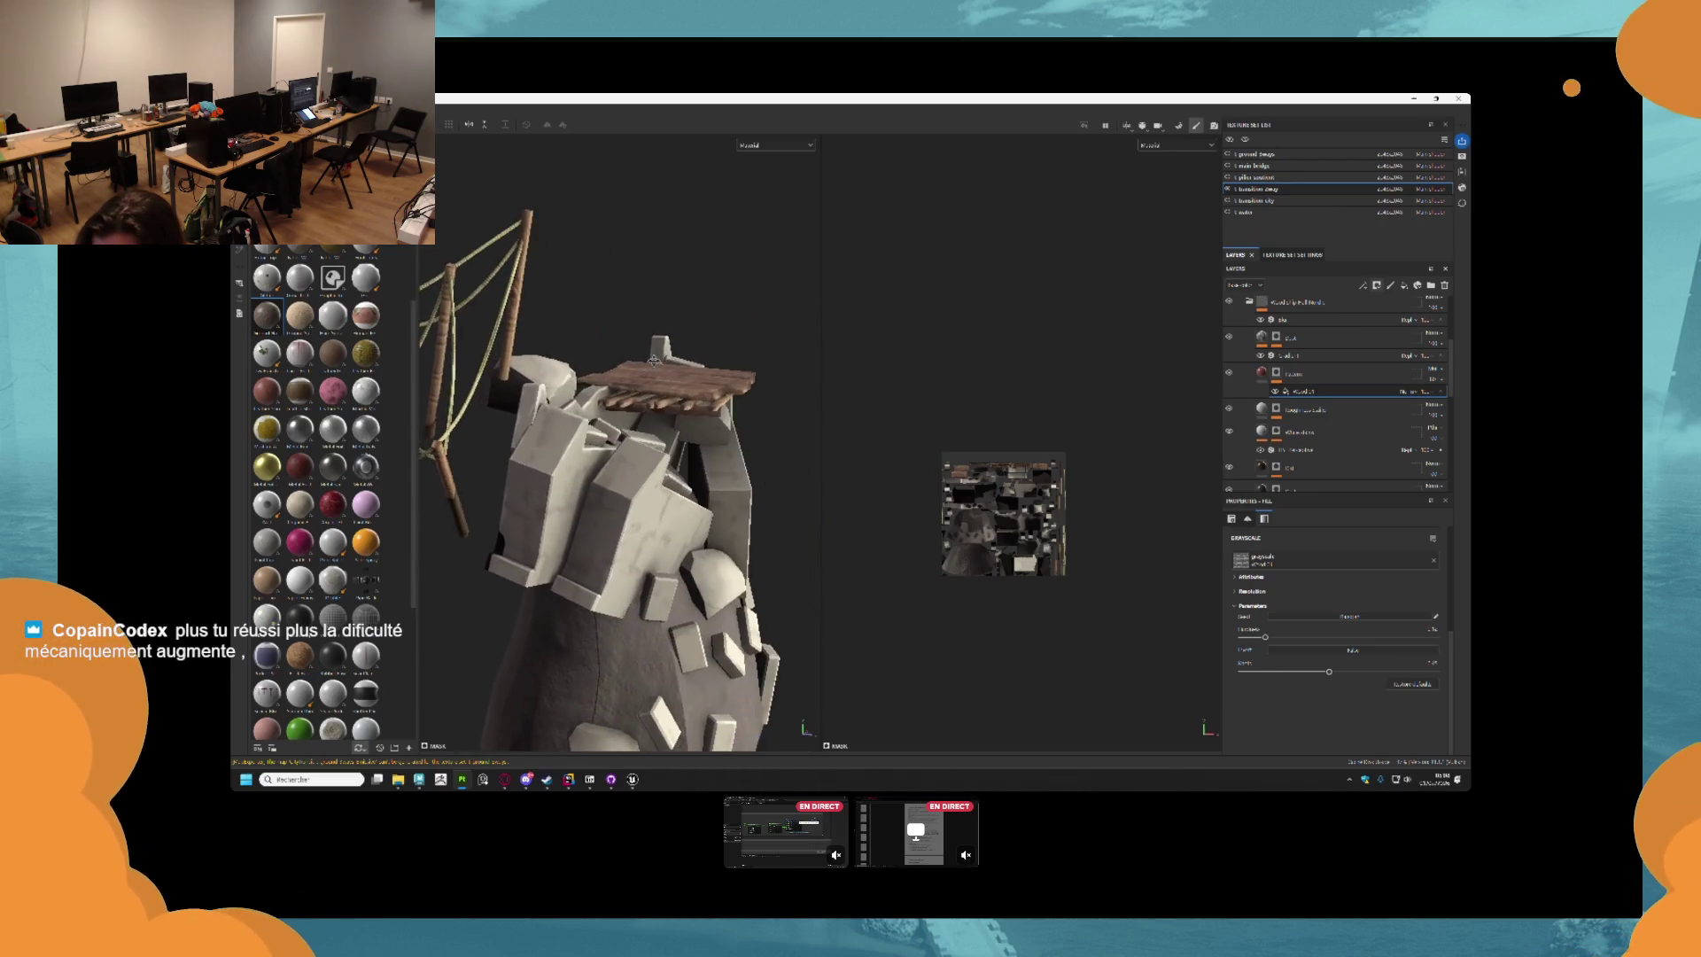
scroll(654, 360, "down", 5)
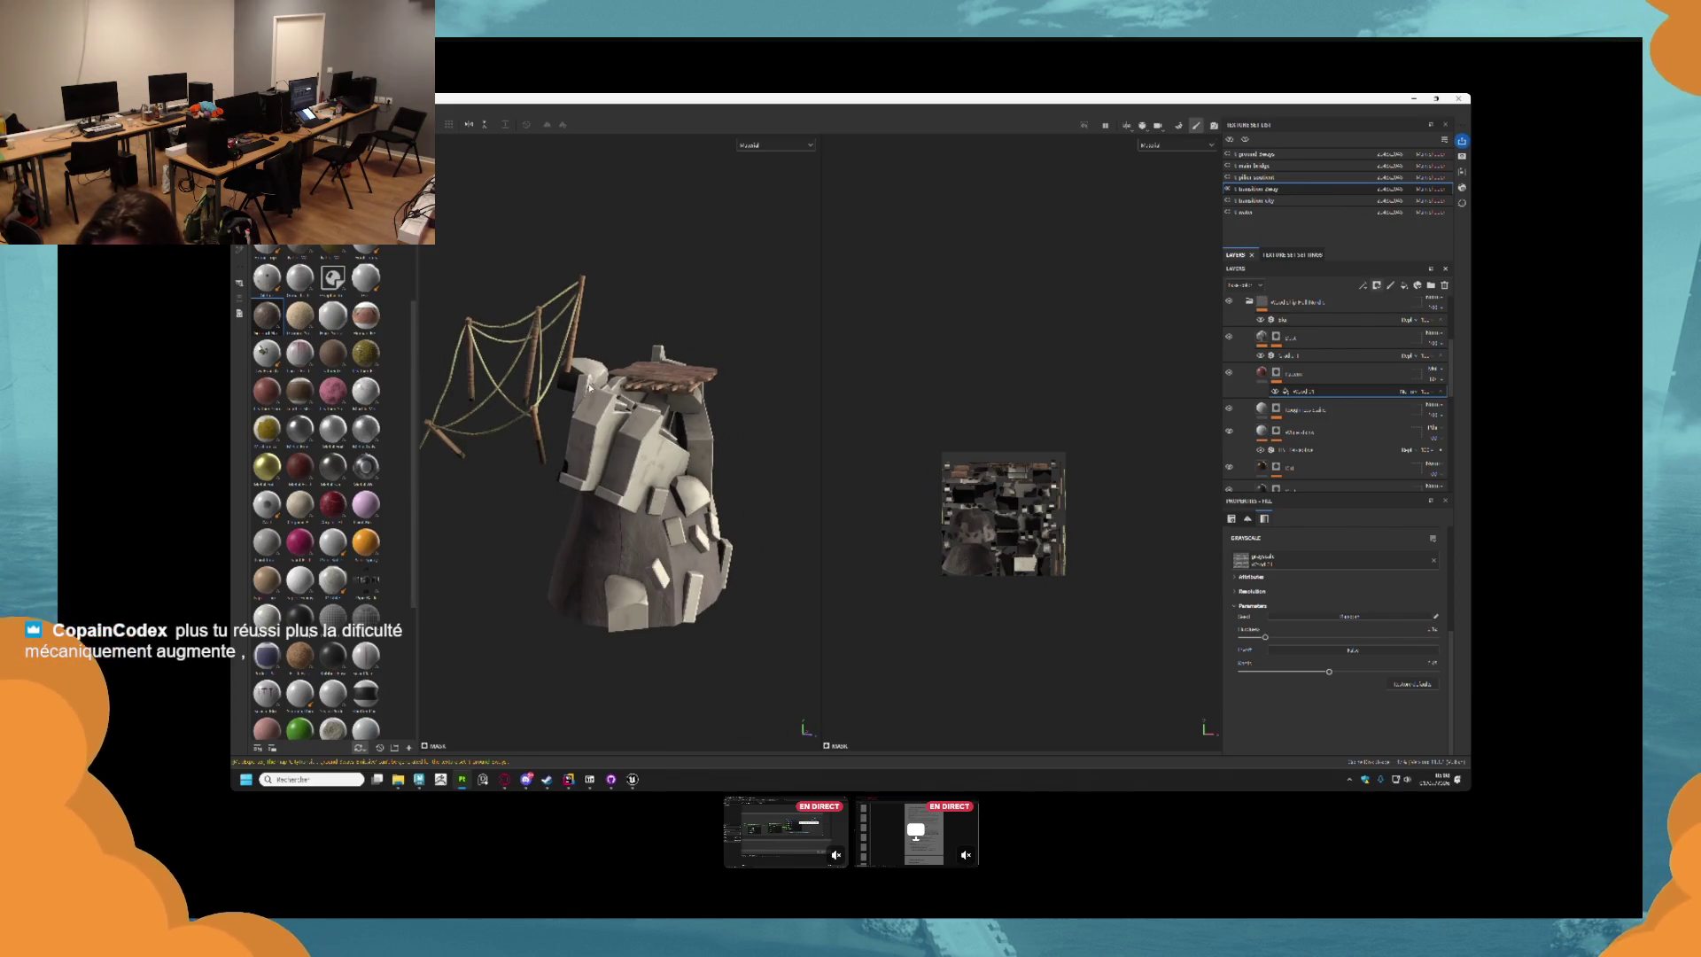
mouse_move(634, 783)
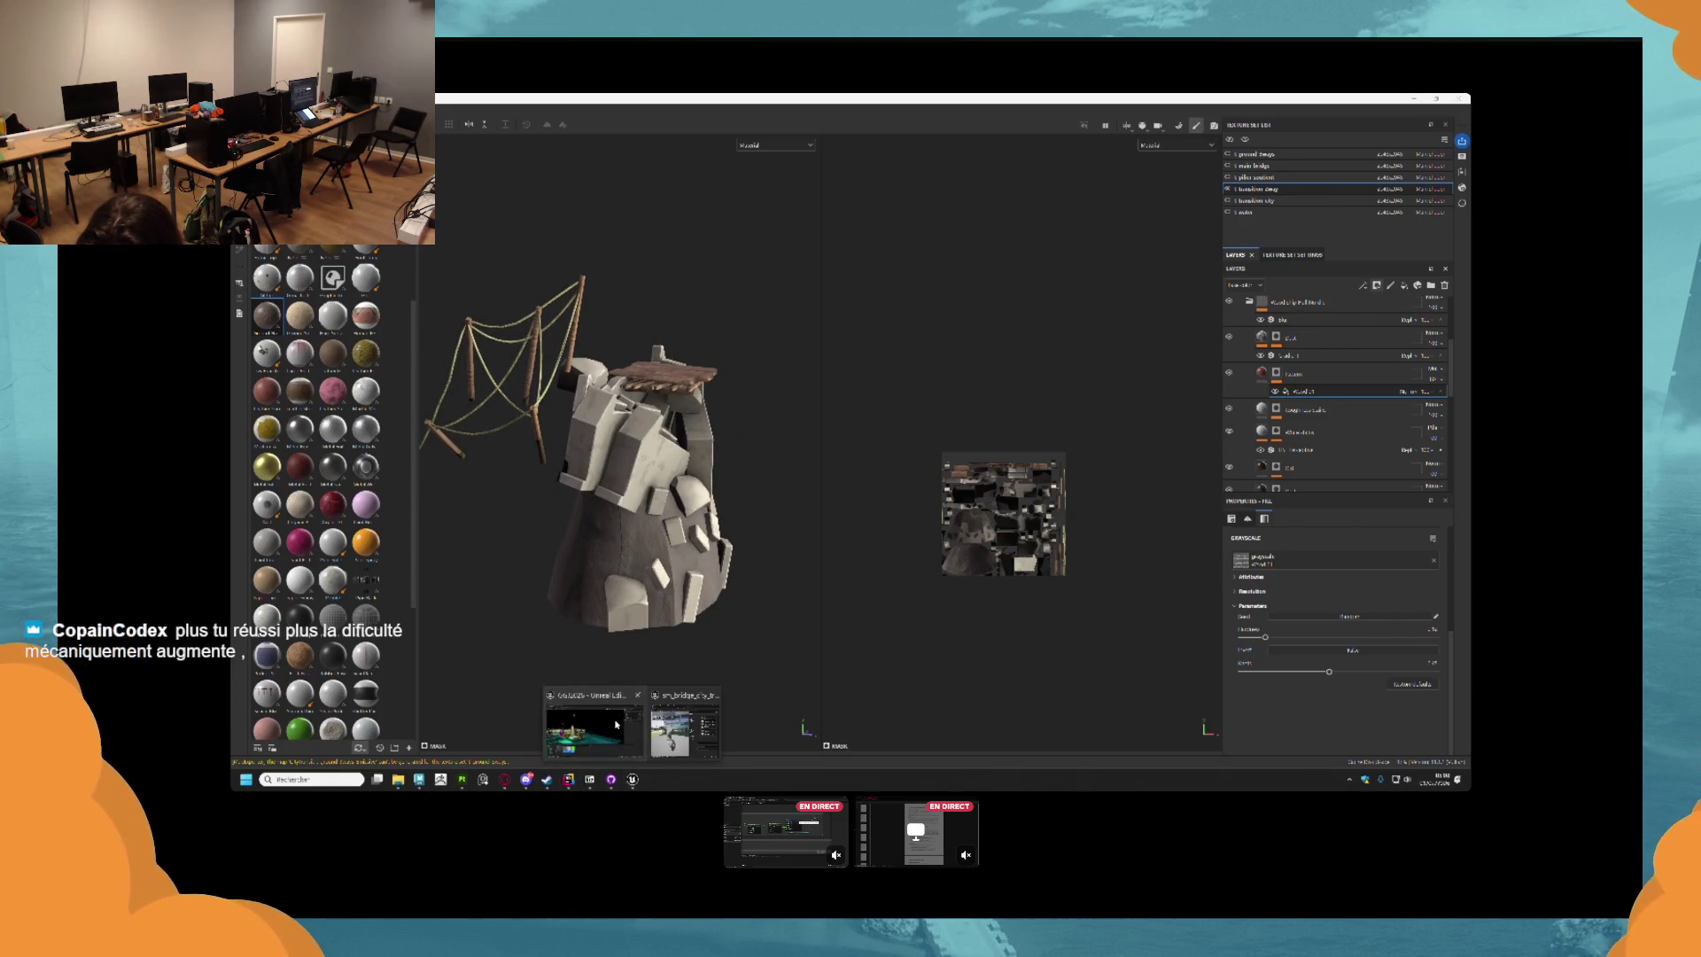
left_click(617, 725)
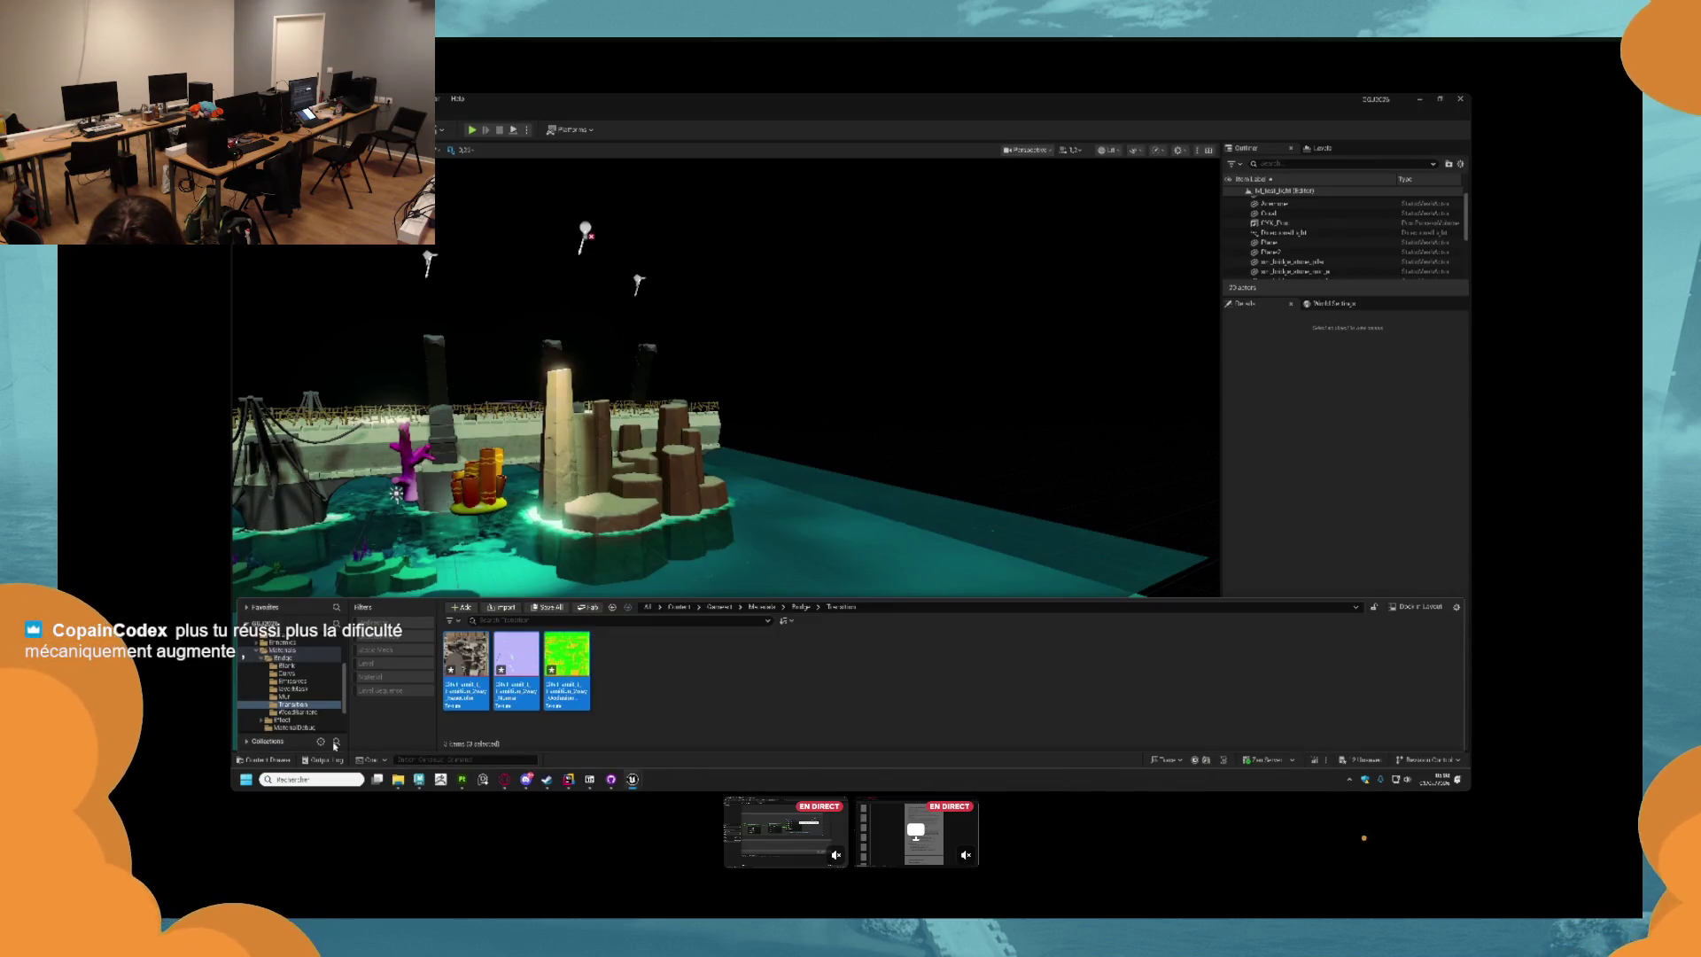
Duplicate the first material in the Bridge folder with Copy Here.
left_click(312, 655)
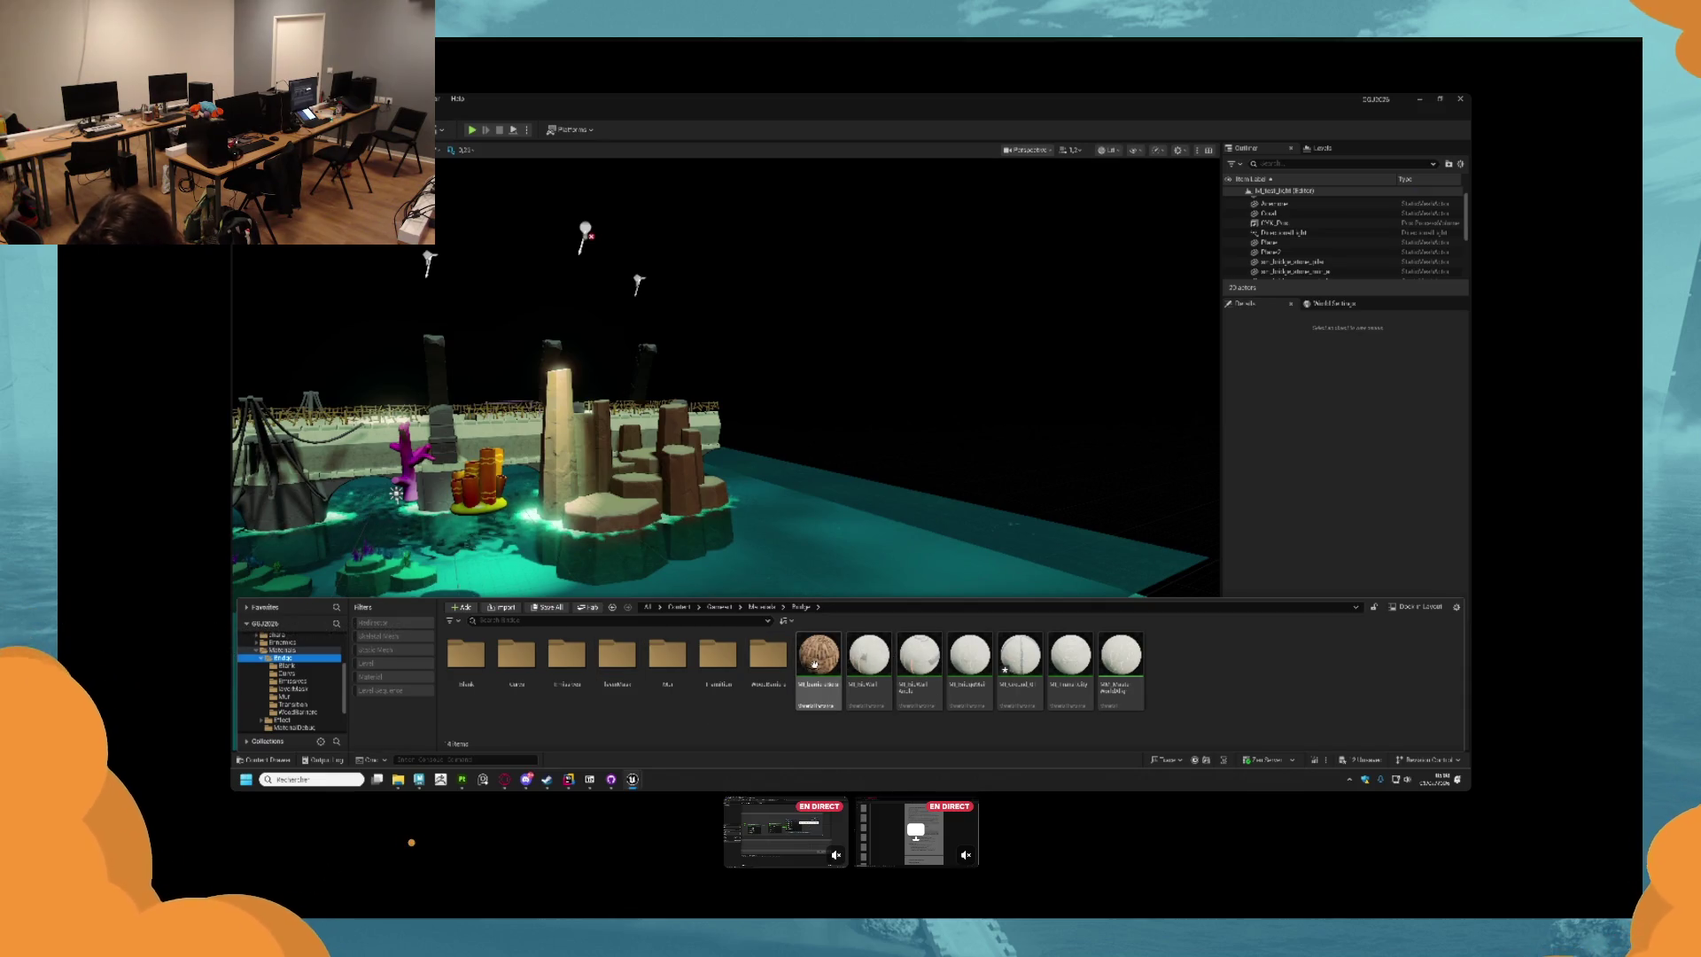
left_click_drag(814, 663, 824, 673)
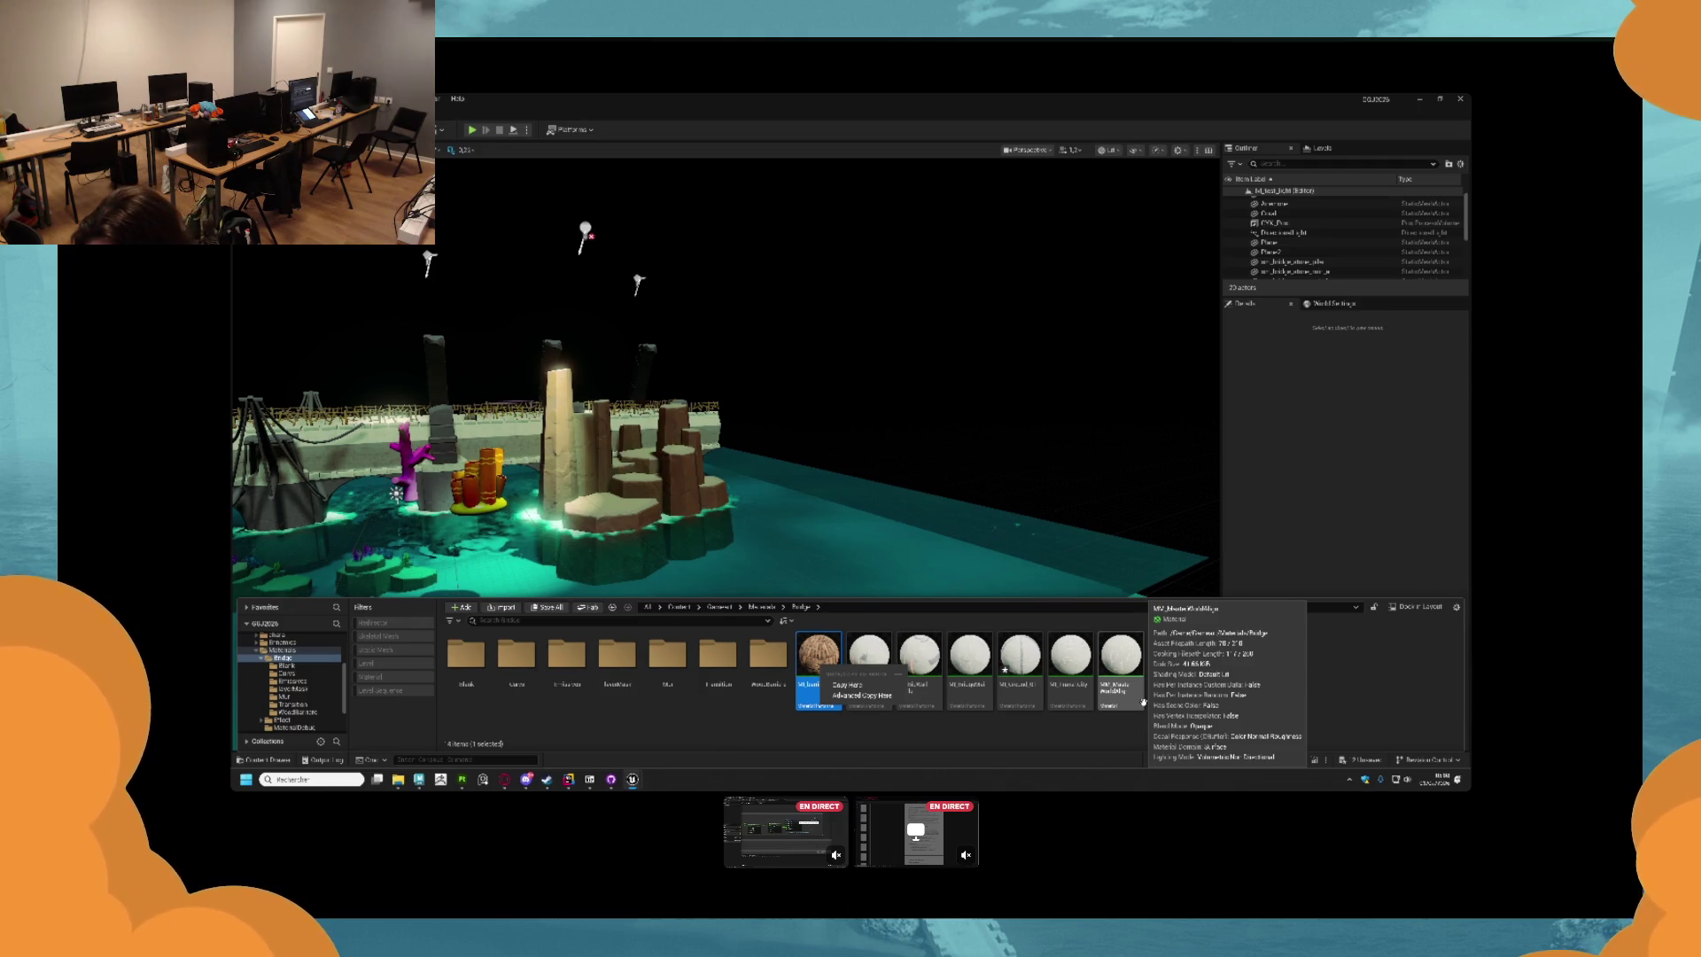
left_click(838, 654)
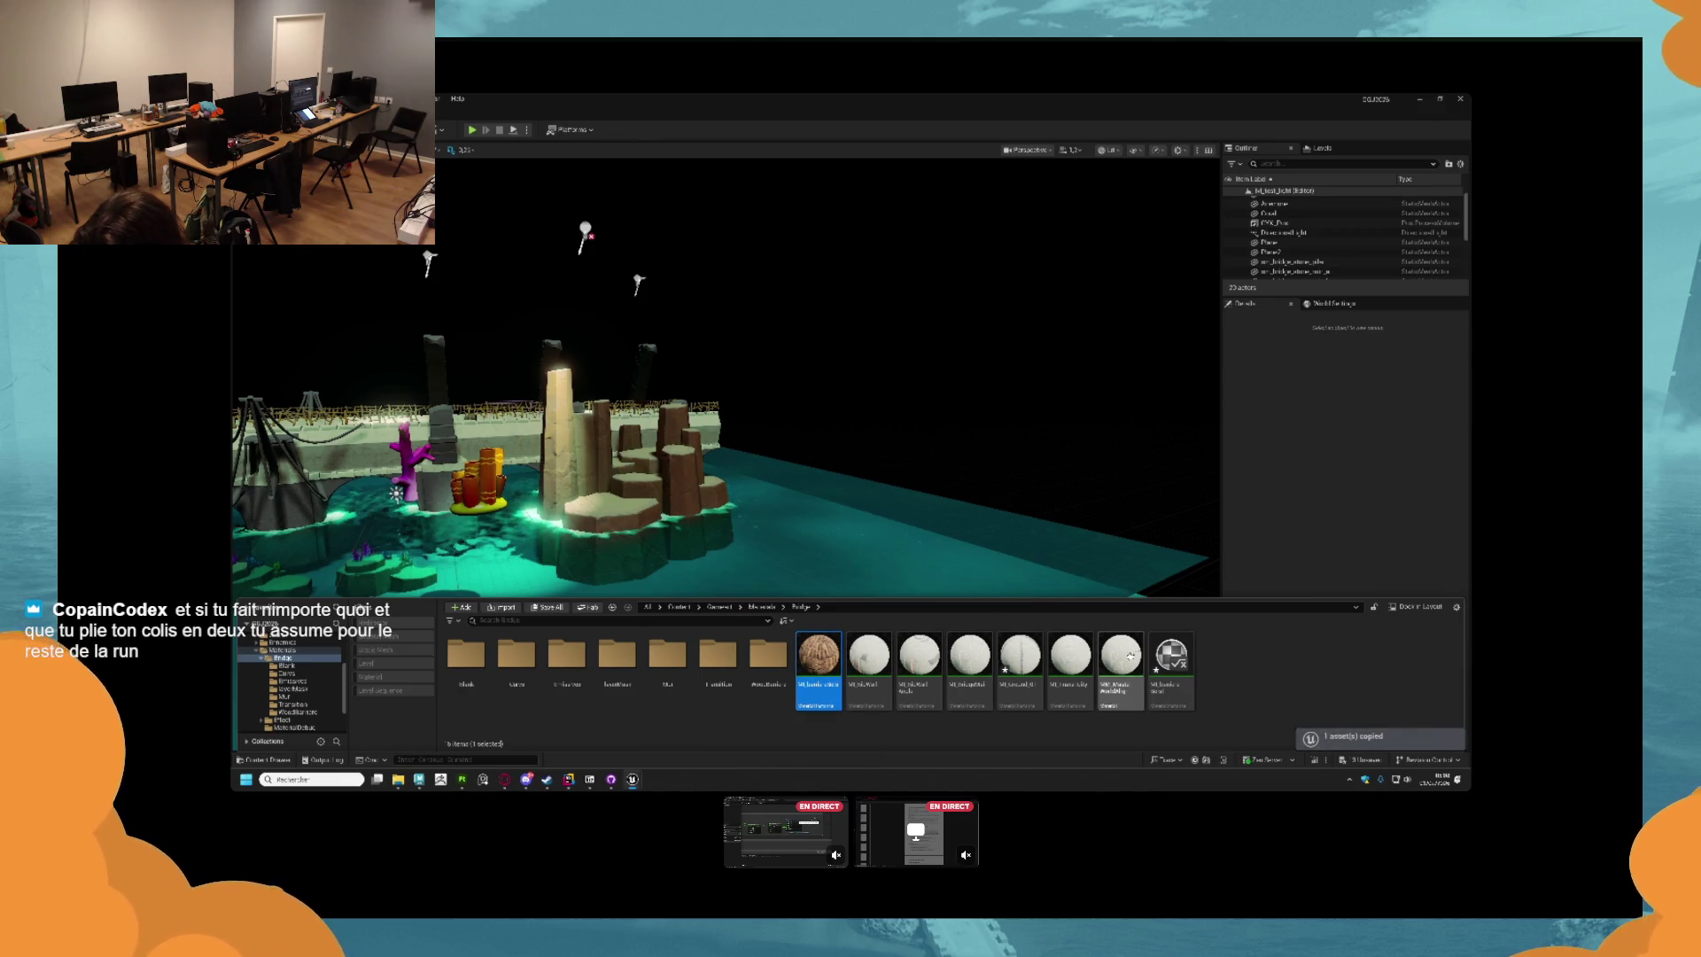
Rename the copied material and open it in the material editor.
left_click(1160, 652)
key("F2")
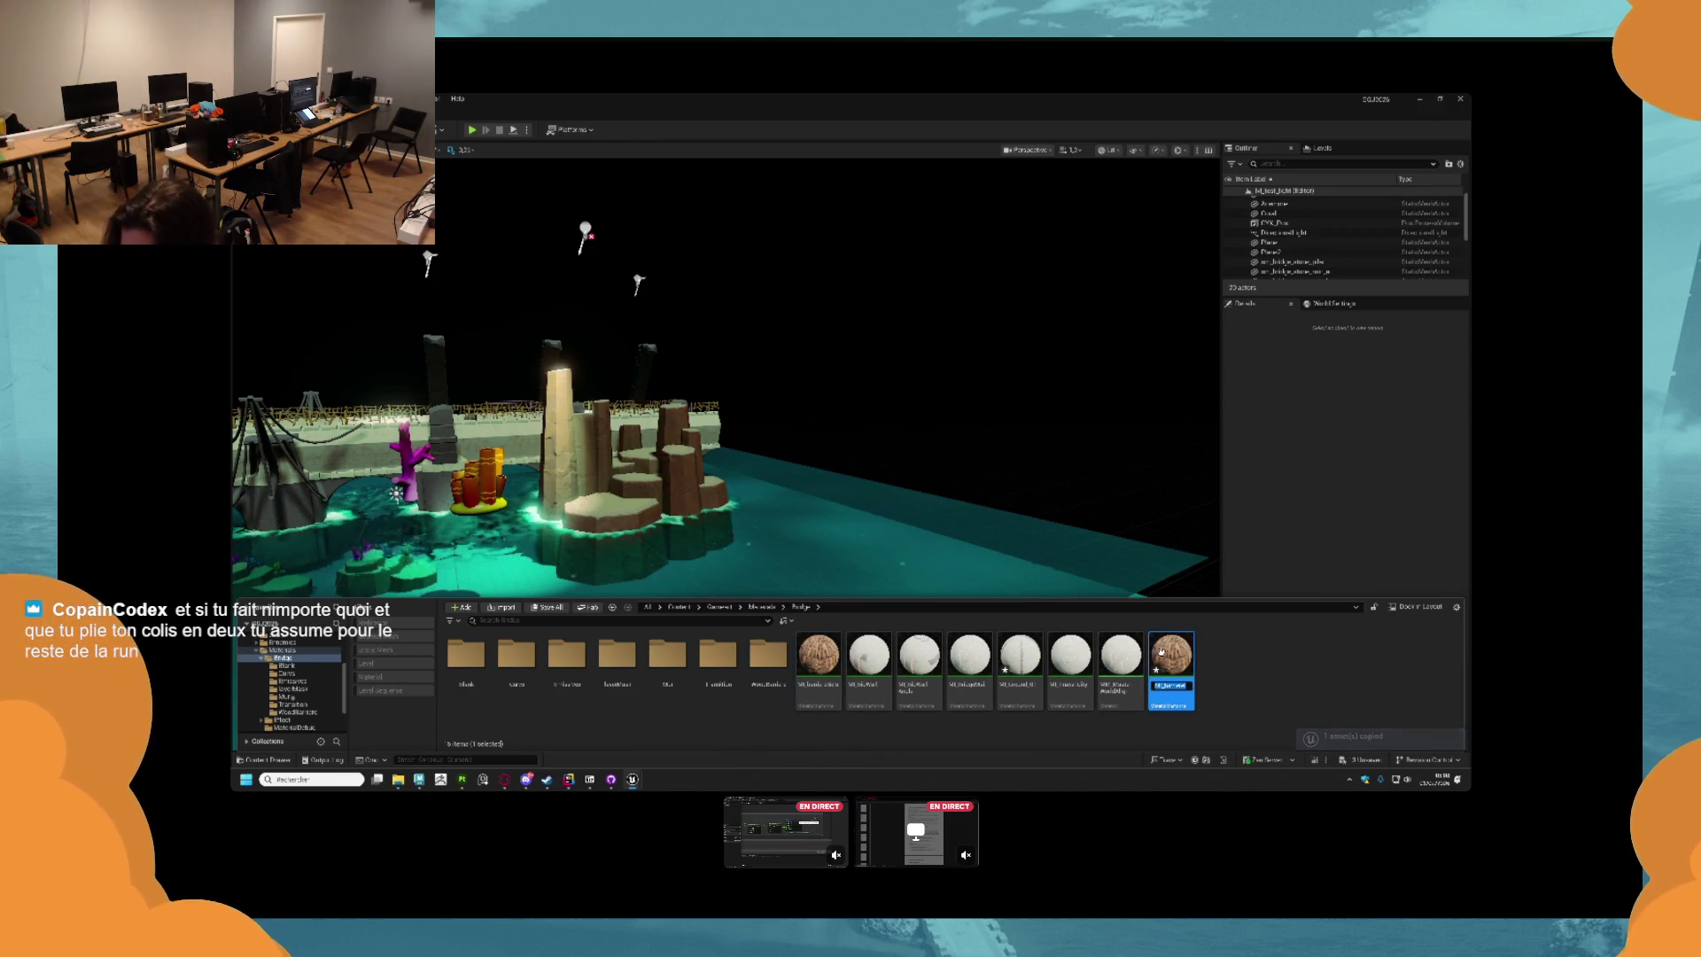
key("End")
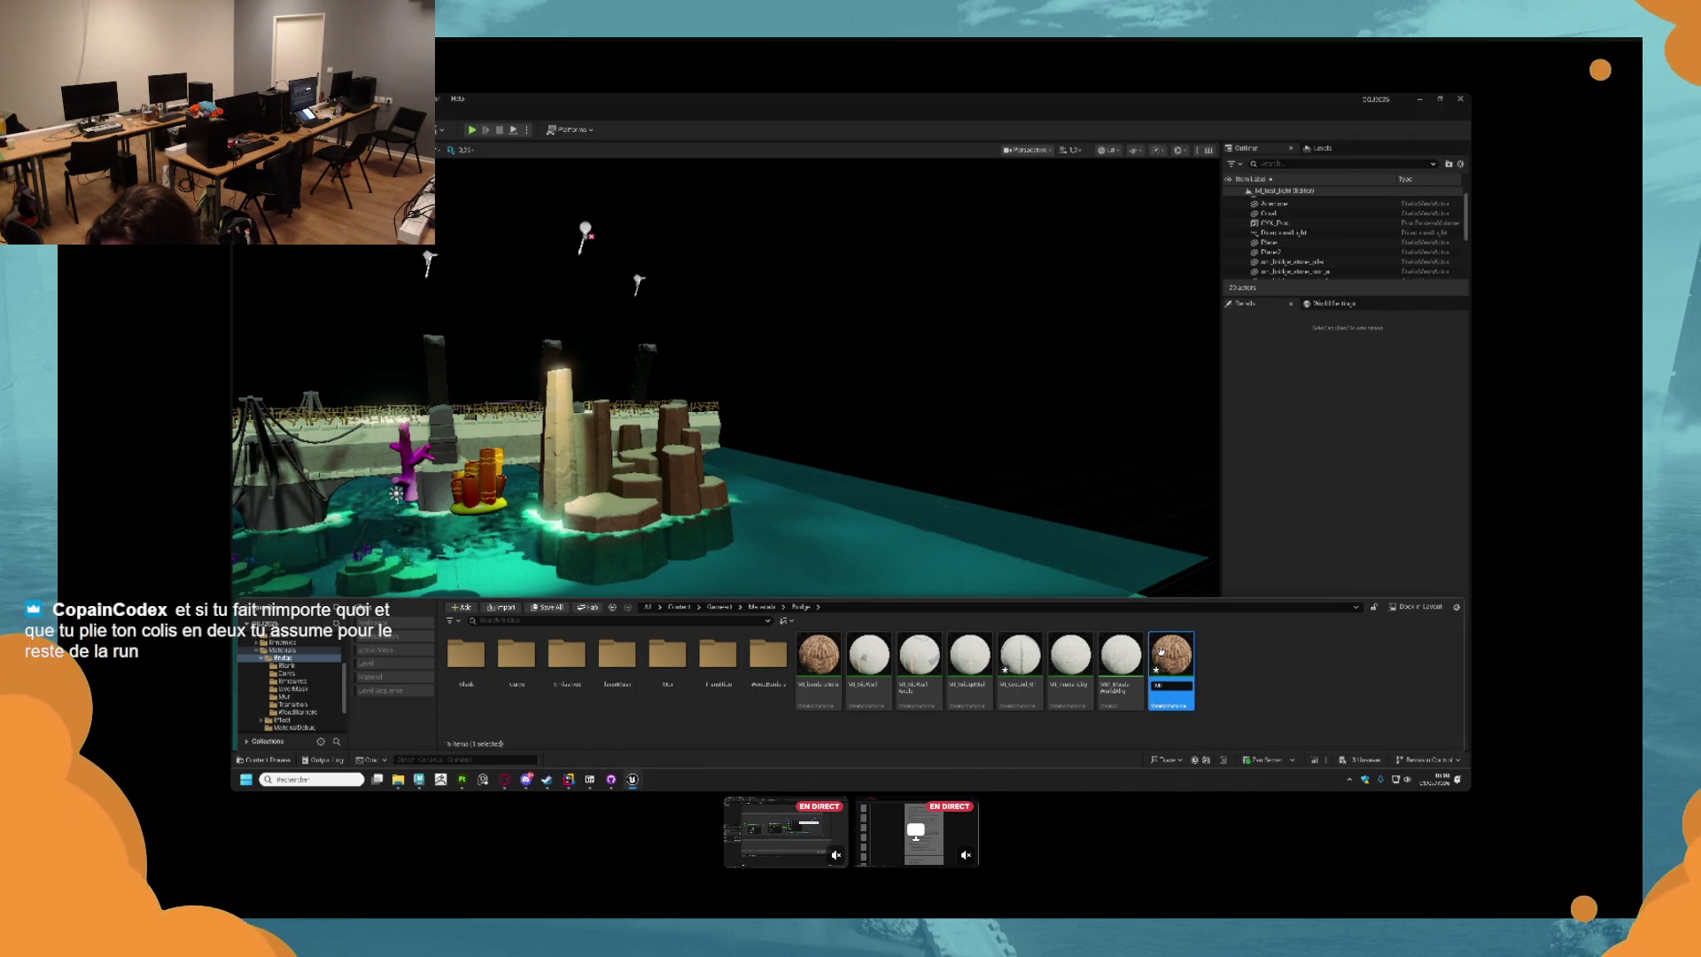
key("Return")
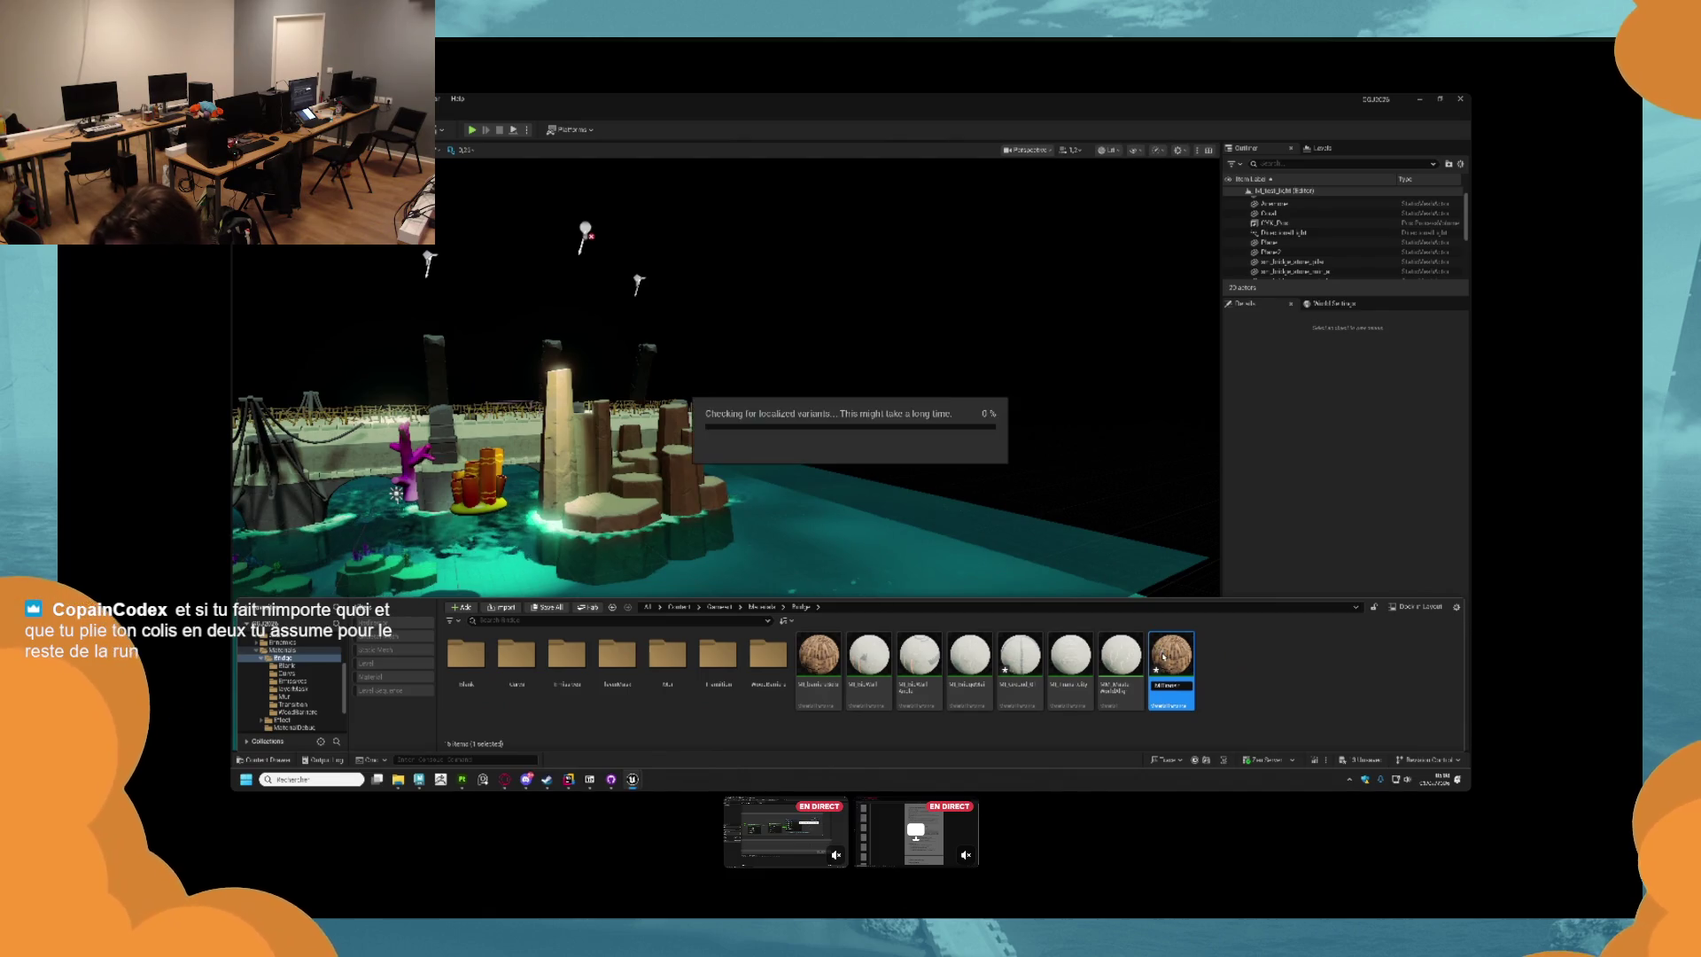
double_click(1109, 654)
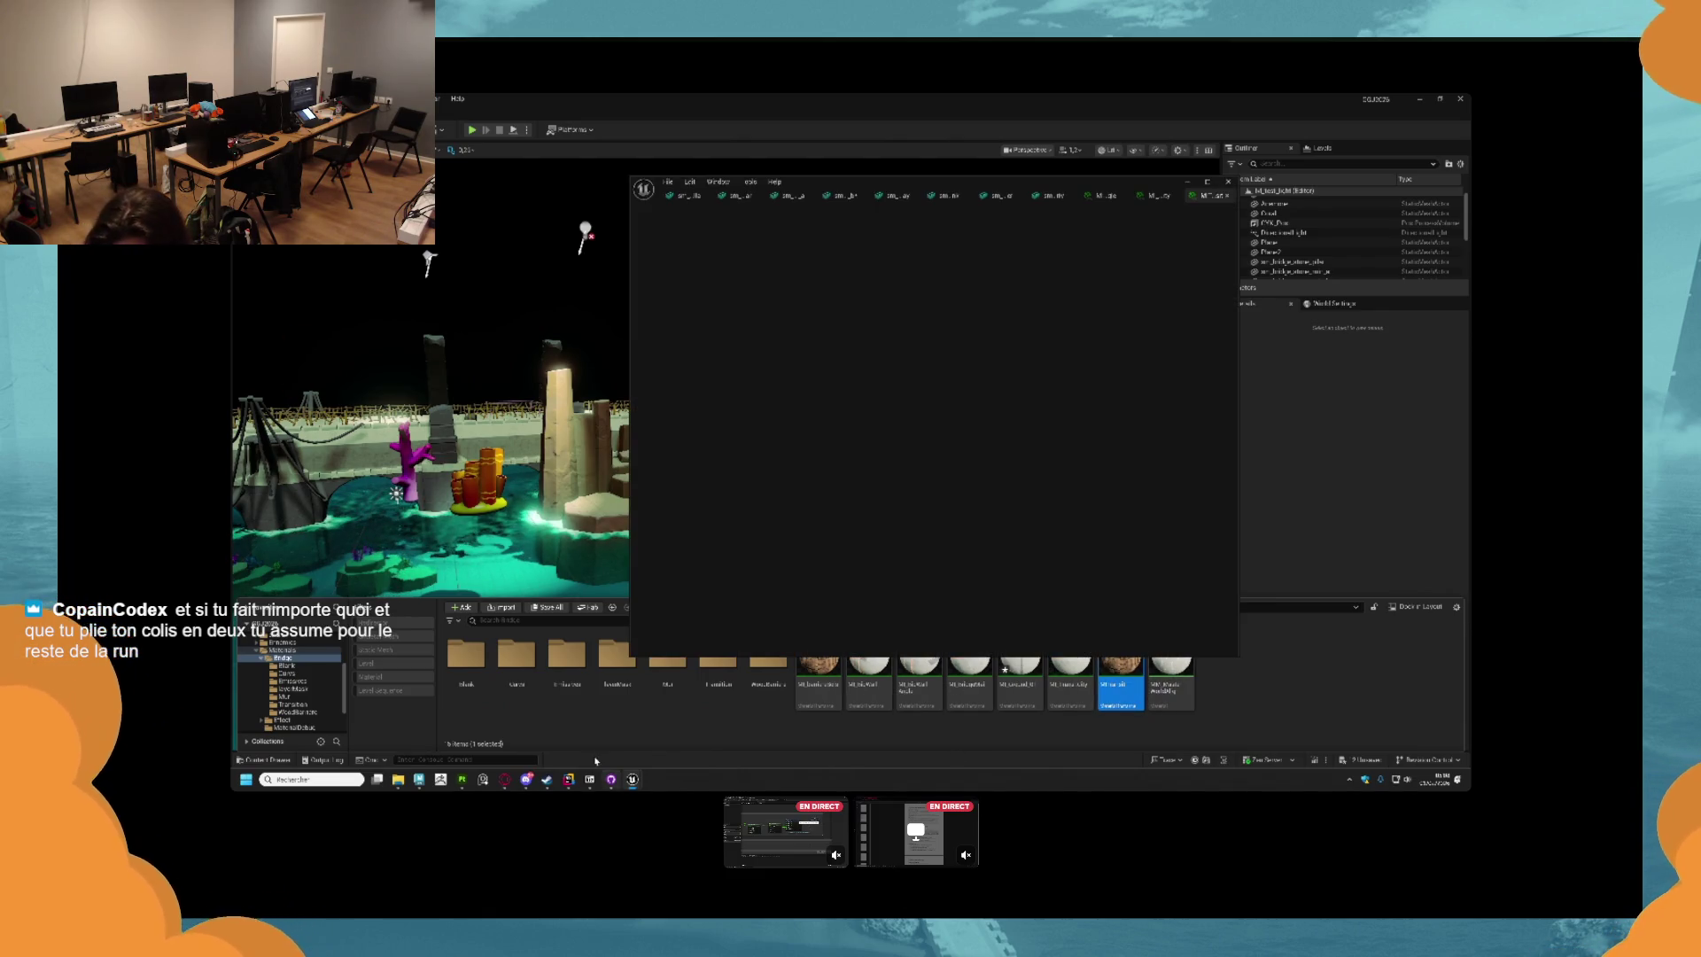
Assign the Transition base colour and normal map textures to the Base Color and Normal parameters.
left_click(264, 759)
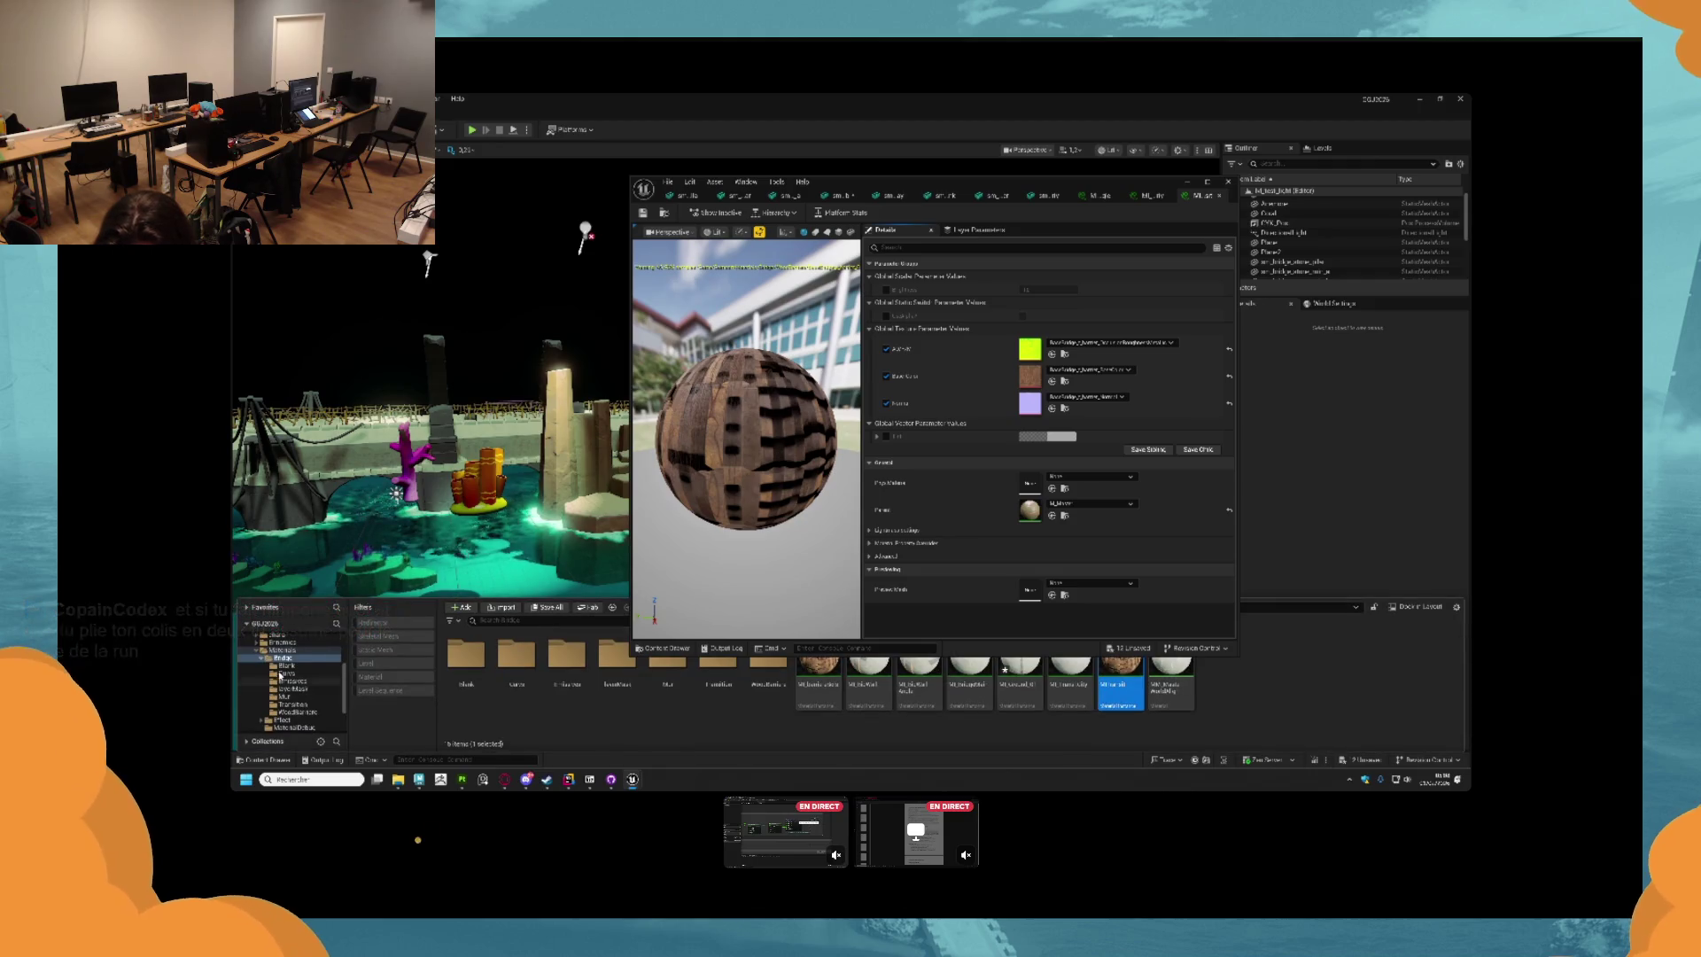
left_click(295, 705)
mouse_move(460, 668)
left_mouse_down()
mouse_move(948, 443)
mouse_move(1029, 376)
left_mouse_up()
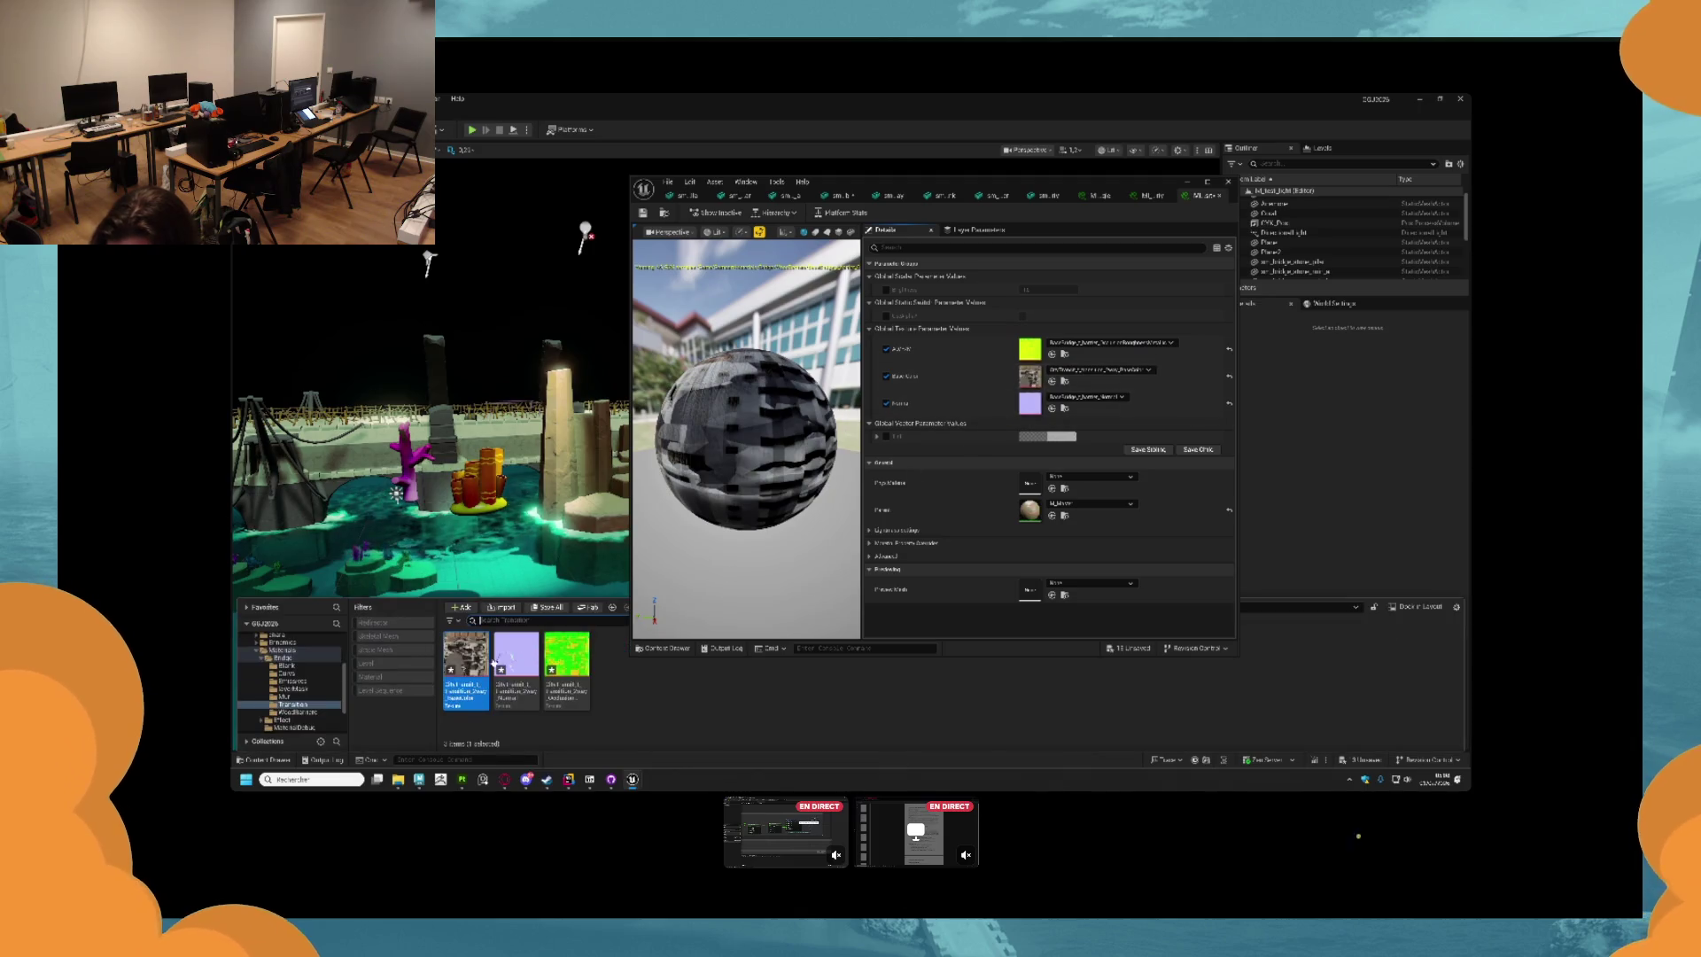
mouse_move(509, 664)
left_mouse_down()
mouse_move(1018, 390)
mouse_move(1033, 415)
left_mouse_up()
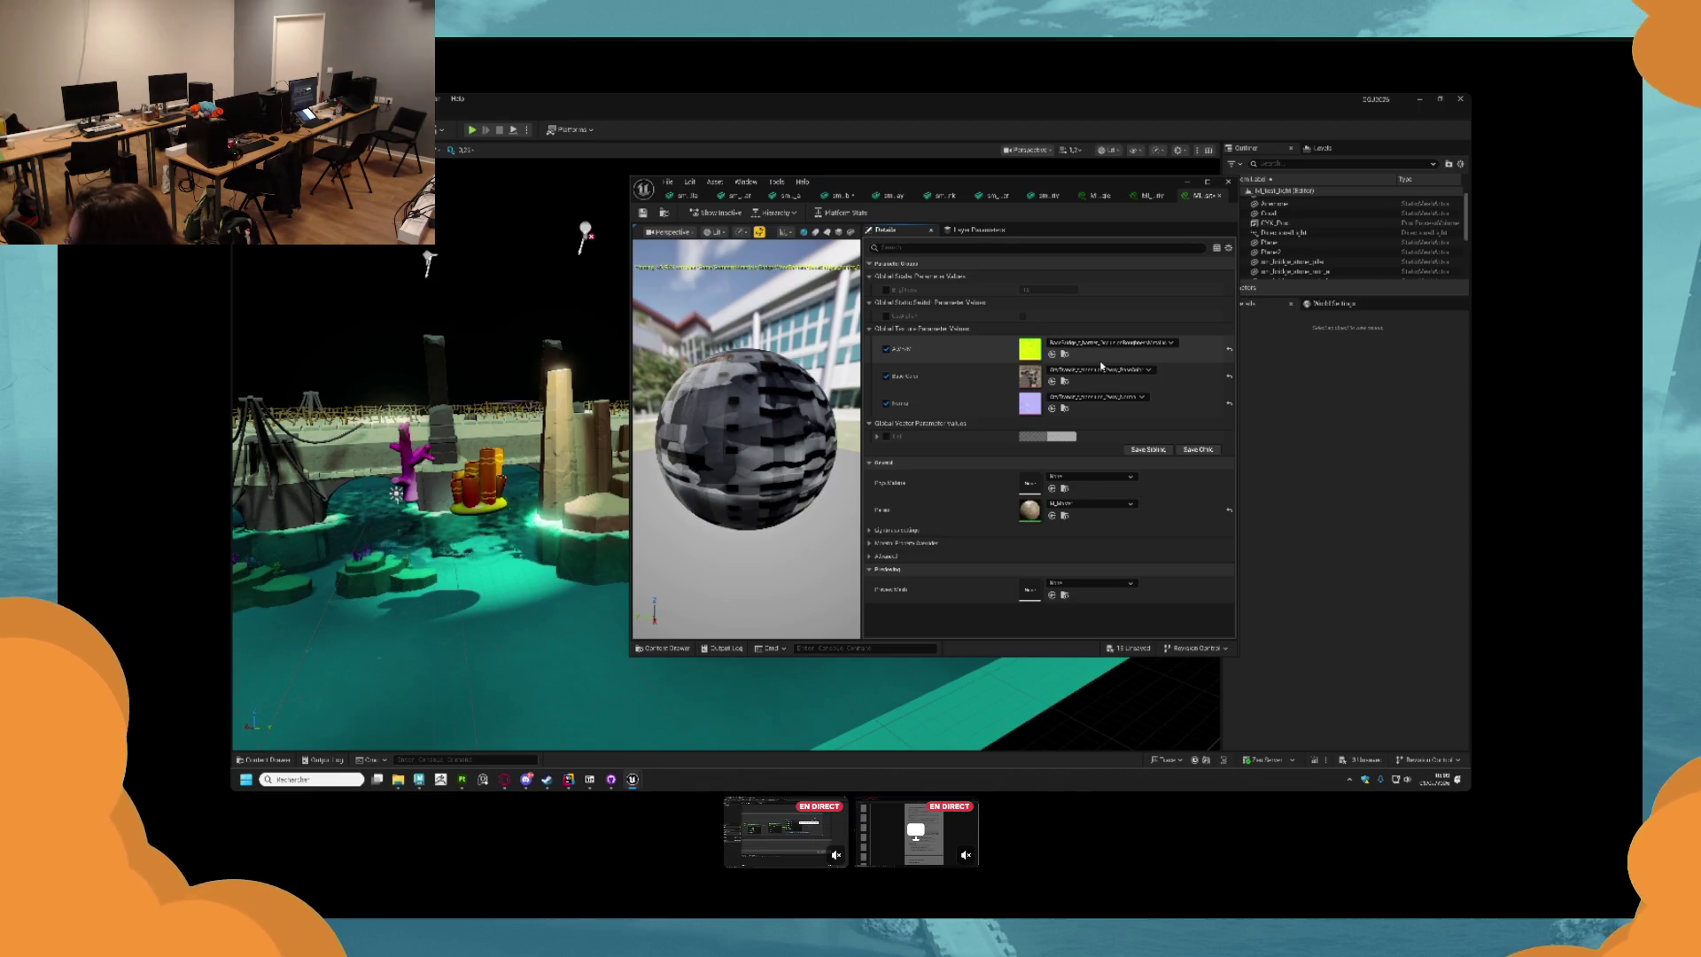
Turn off sRGB on the green Transition texture.
key("ctrl+space")
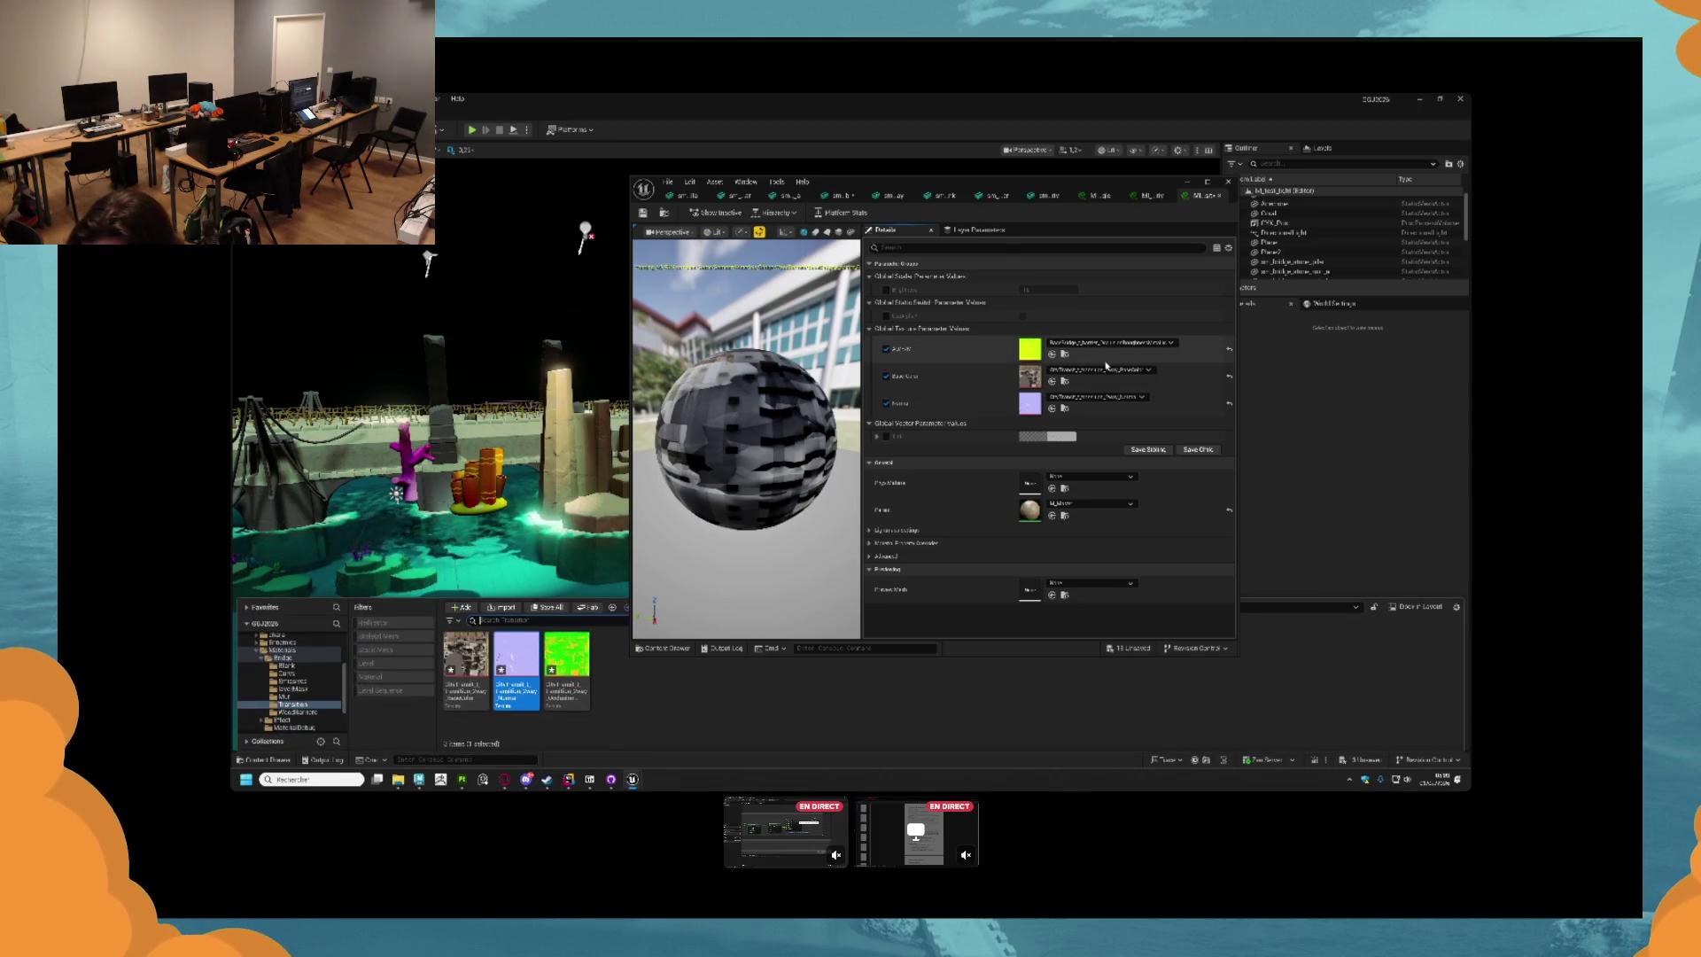
left_click(576, 637)
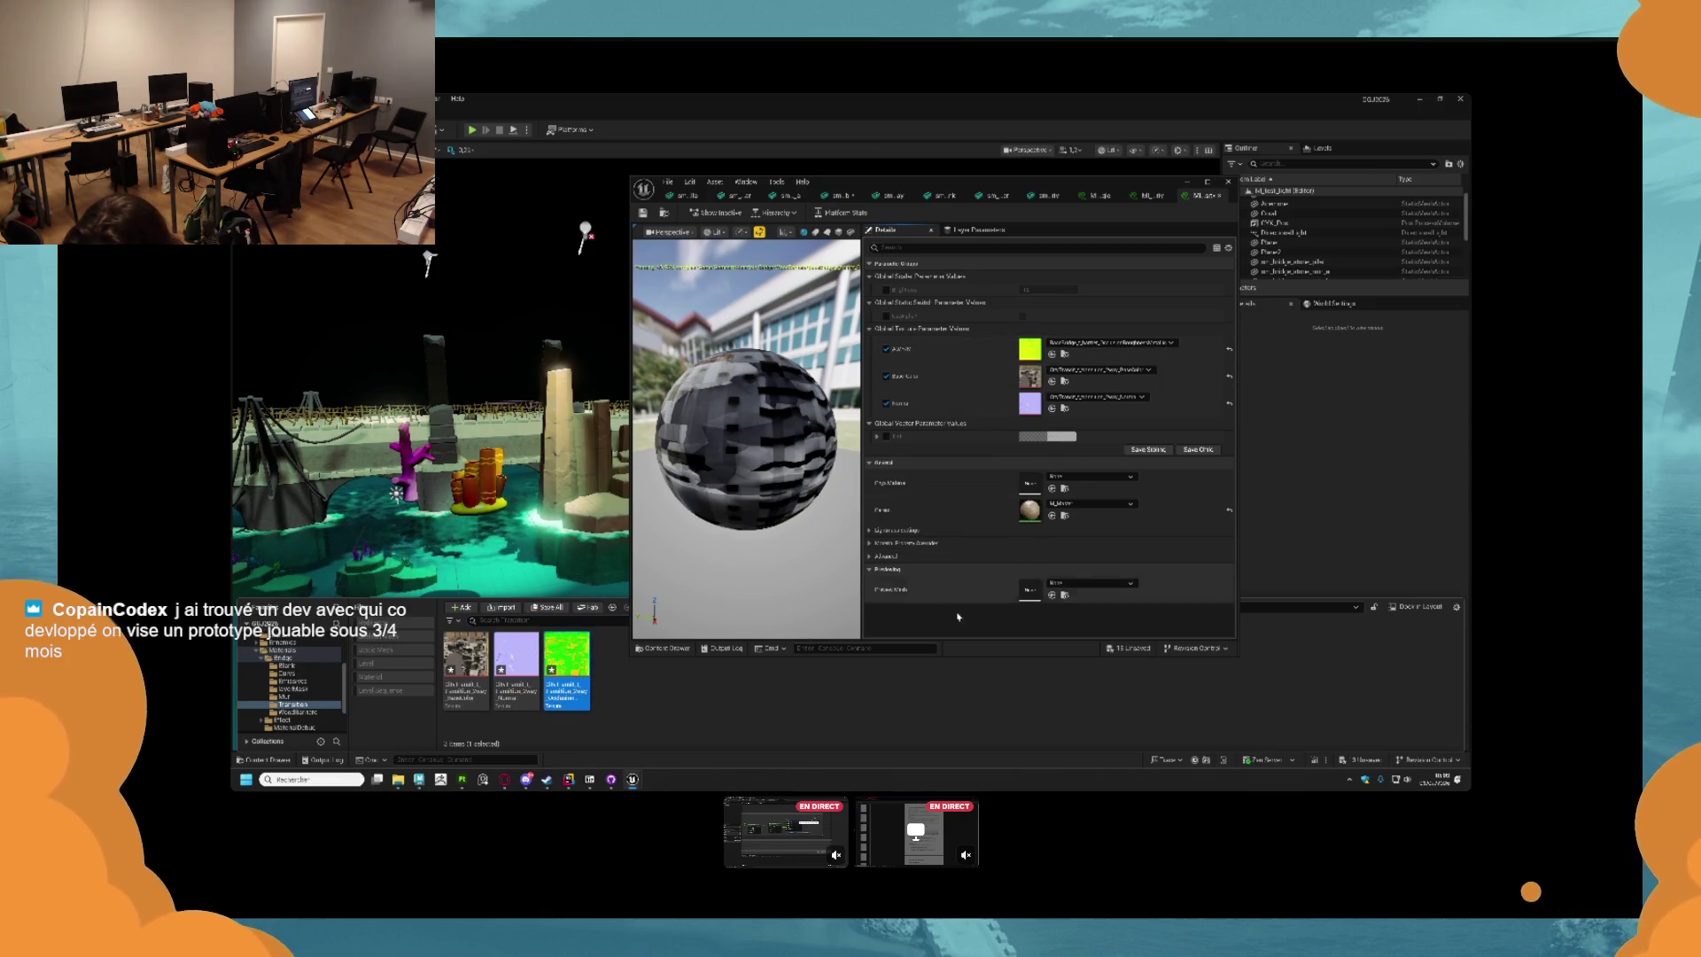
key("Return")
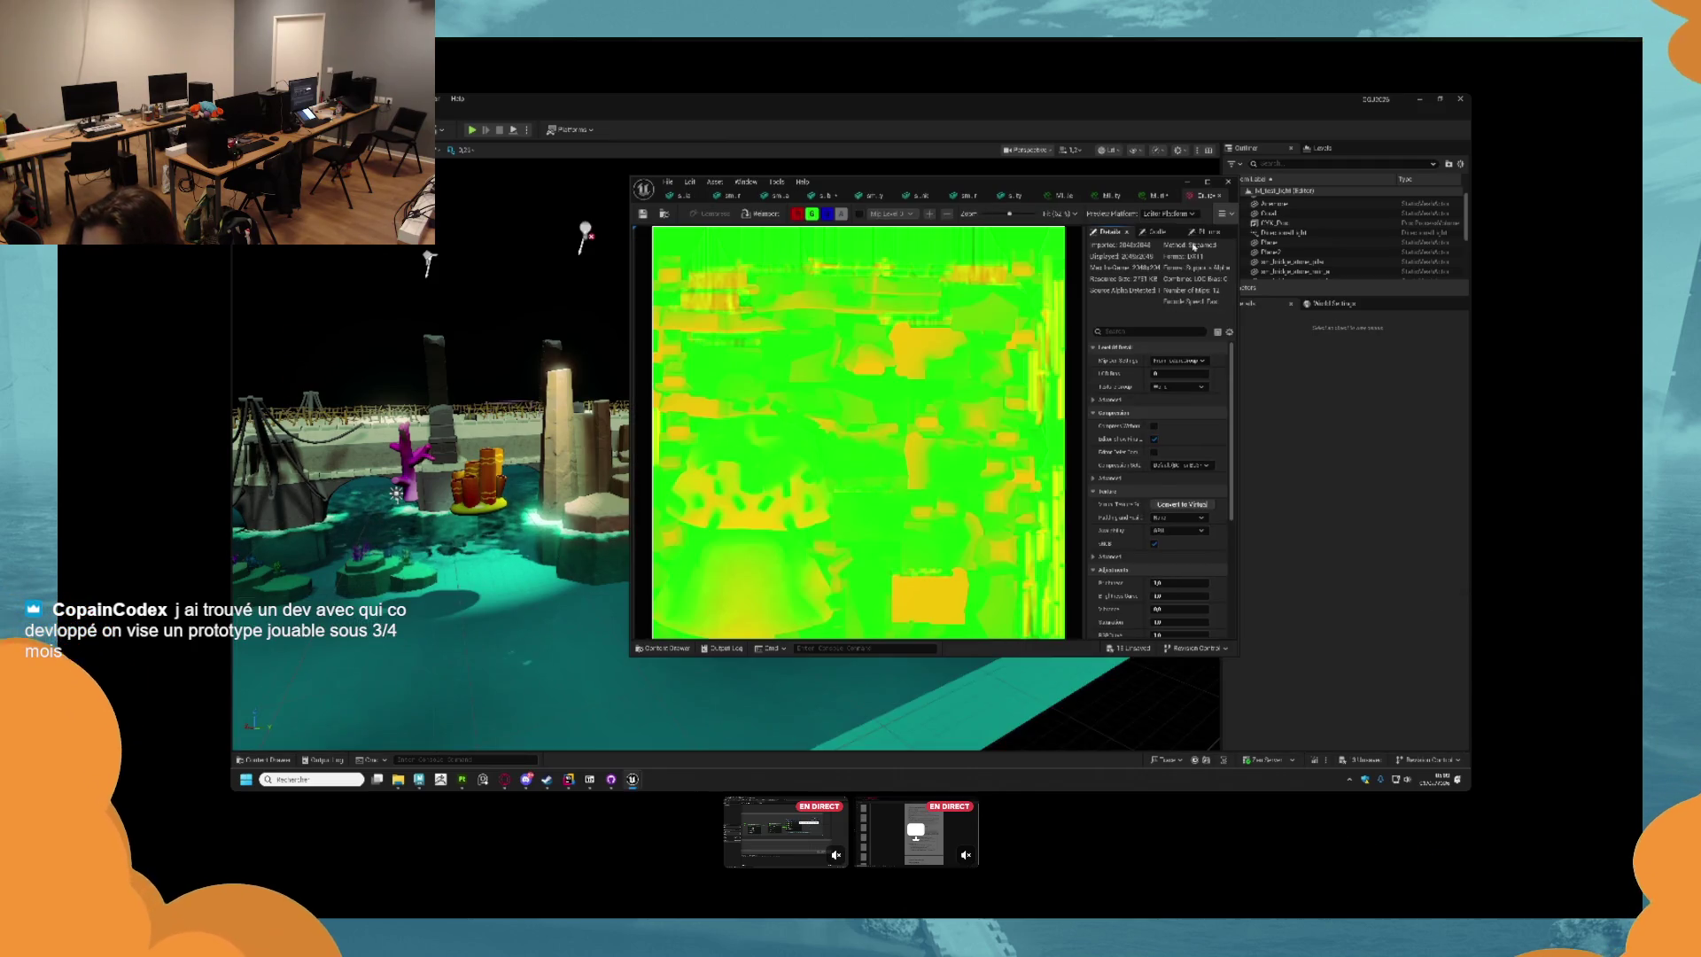
left_click(1153, 544)
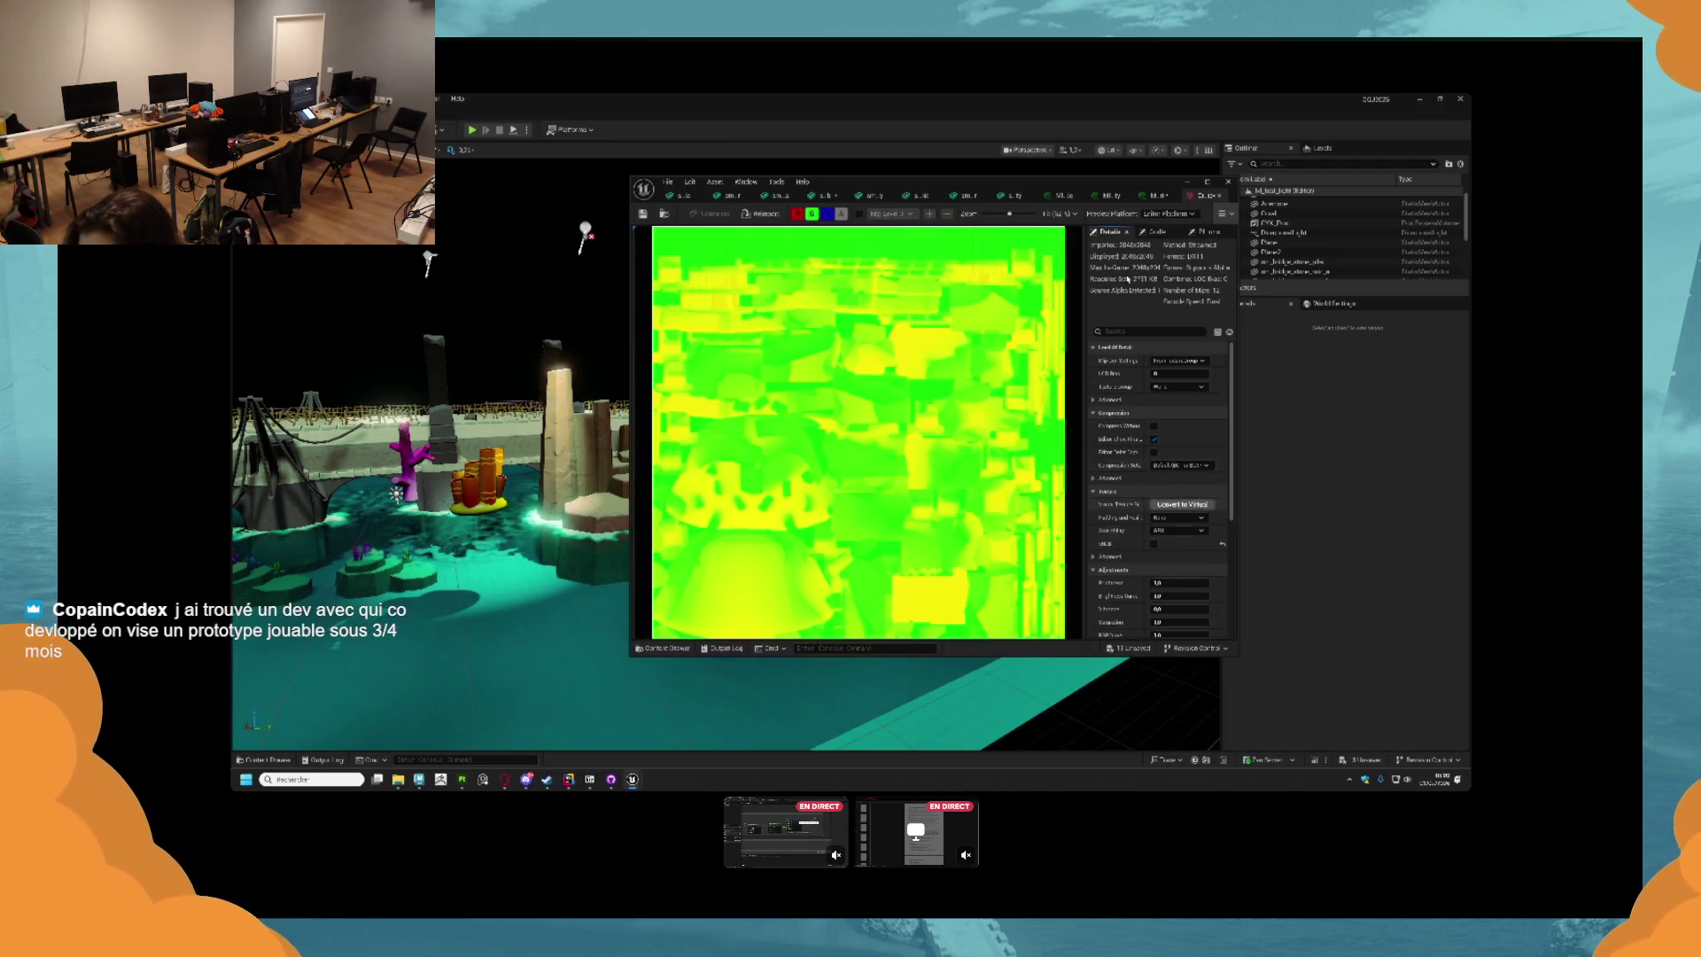
left_click(1156, 194)
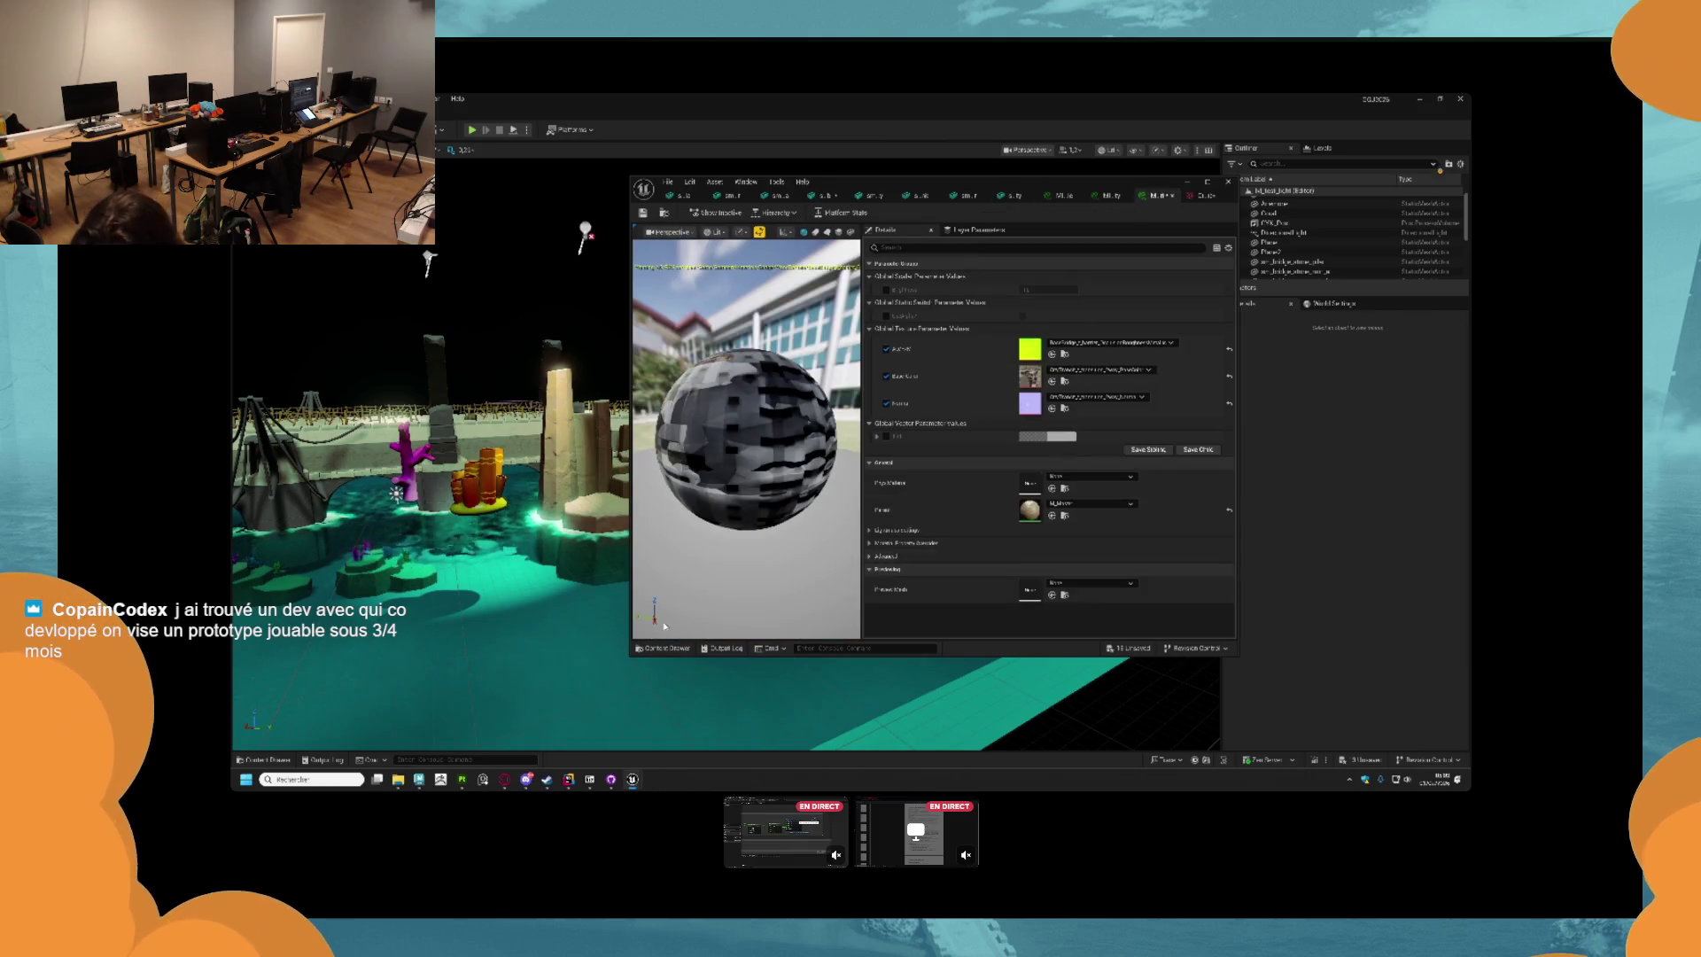
Put the green texture into the material's first texture parameter.
key("ctrl+space")
left_click_drag(968, 545, 1029, 348)
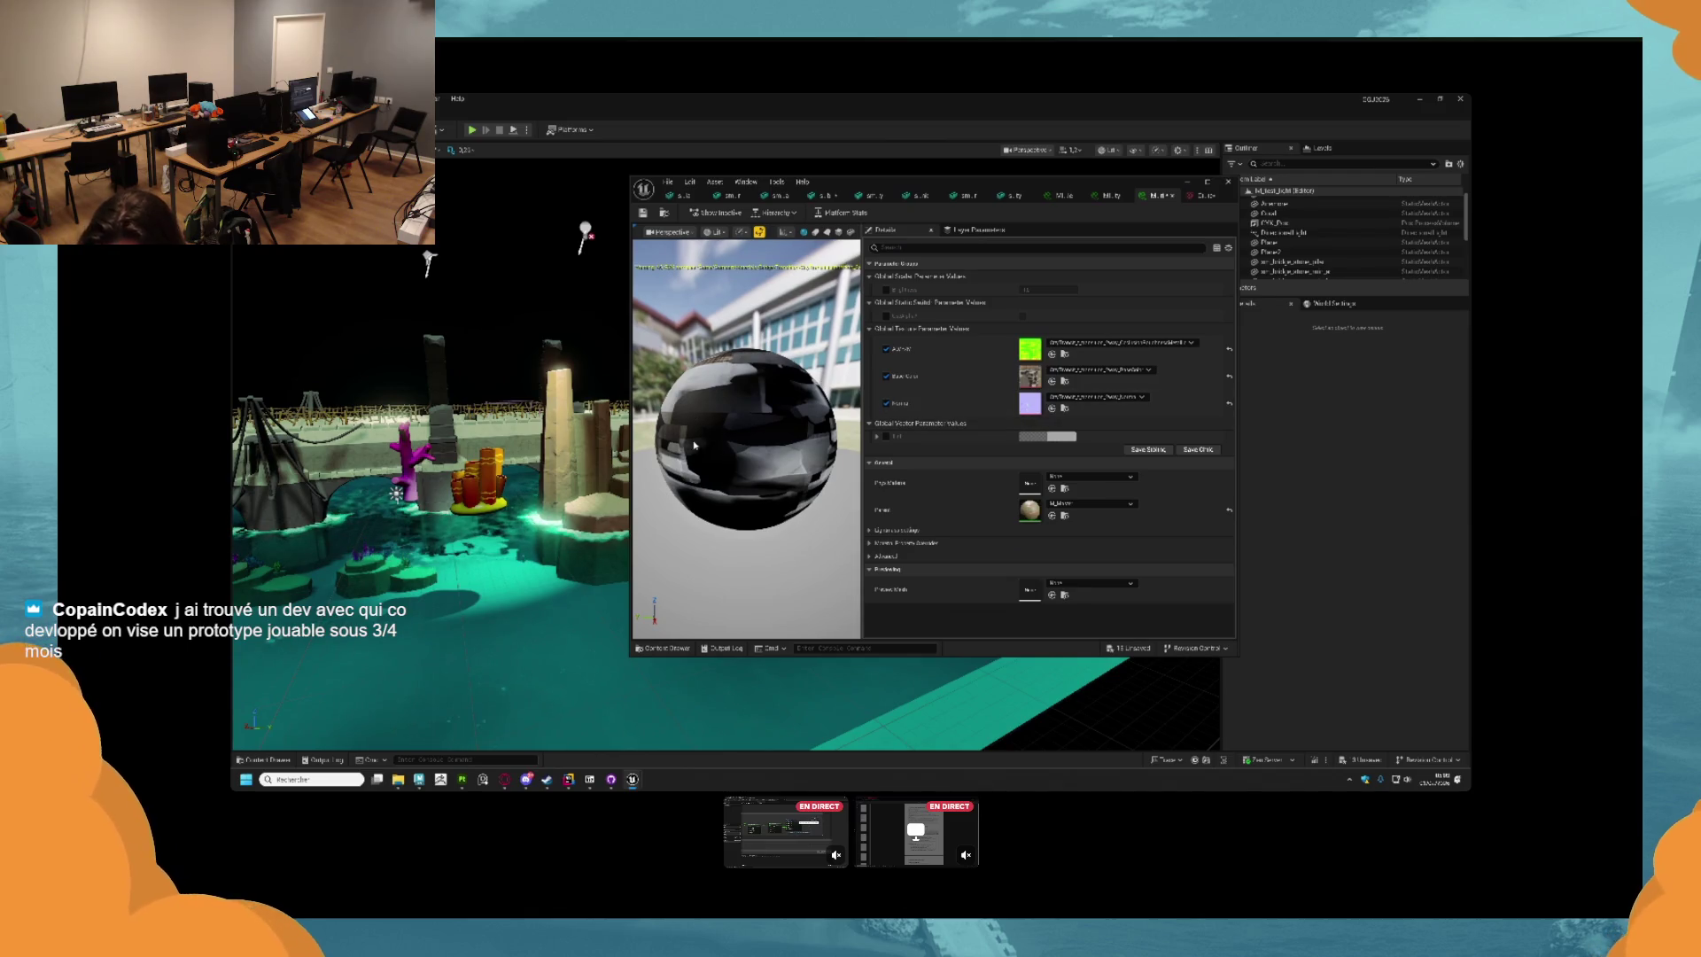
left_click(726, 196)
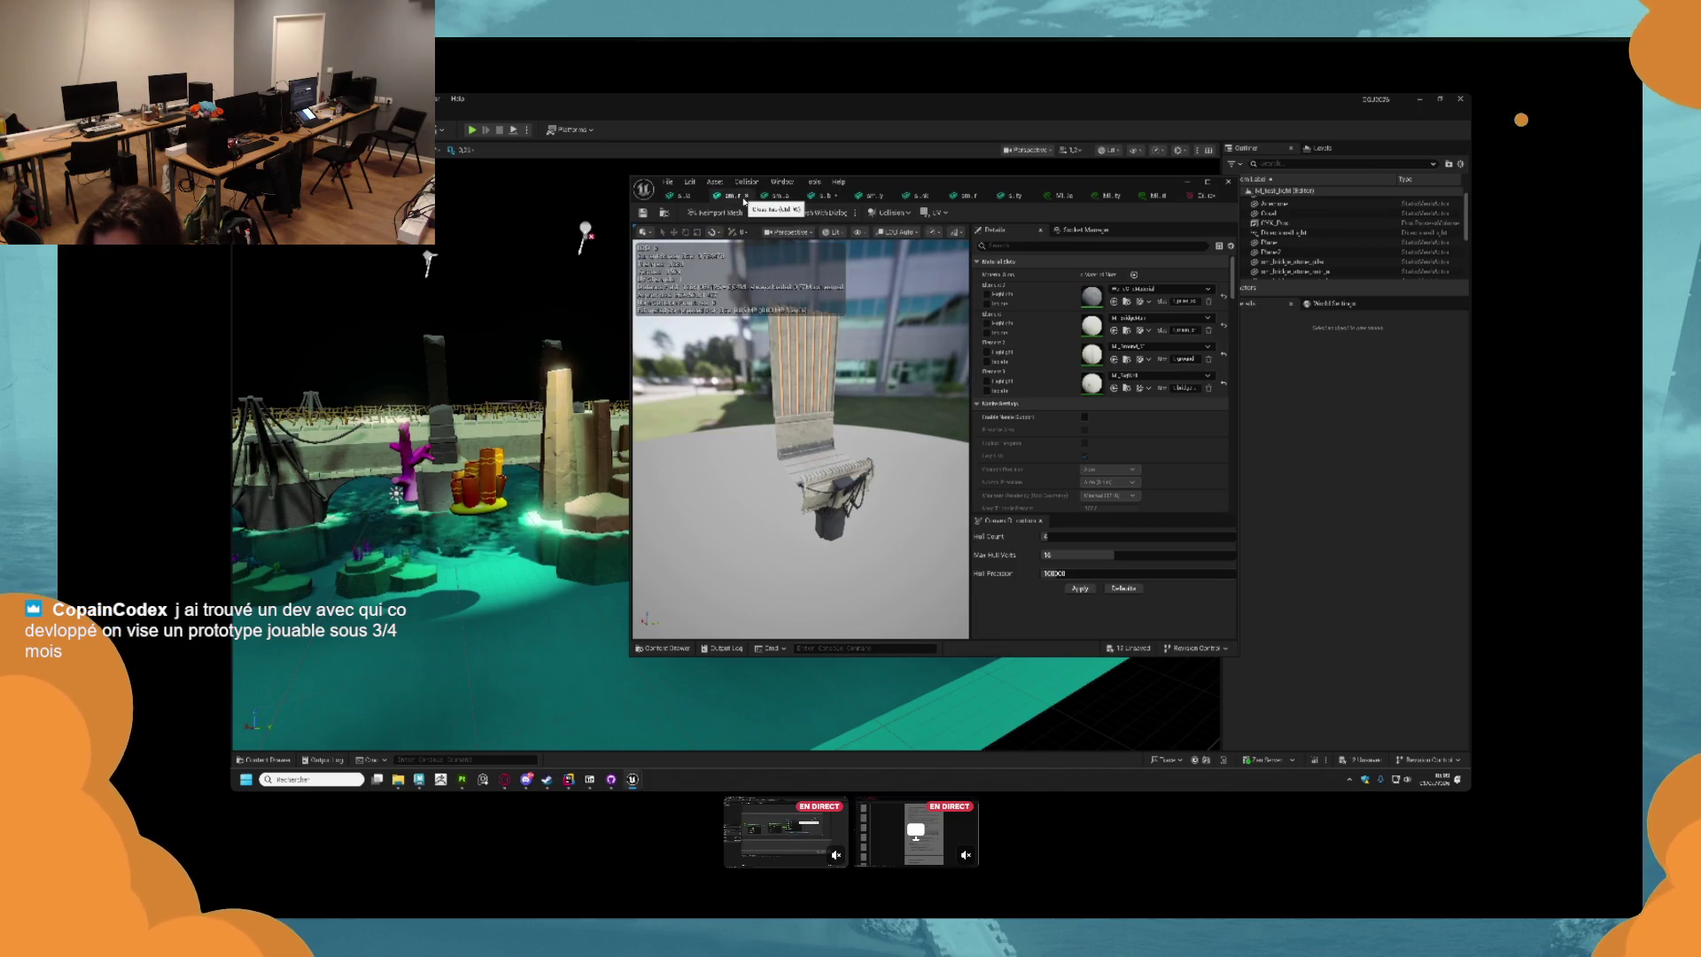
Look through the open plank, chair, throne and rock meshes and their material slots.
left_click(689, 198)
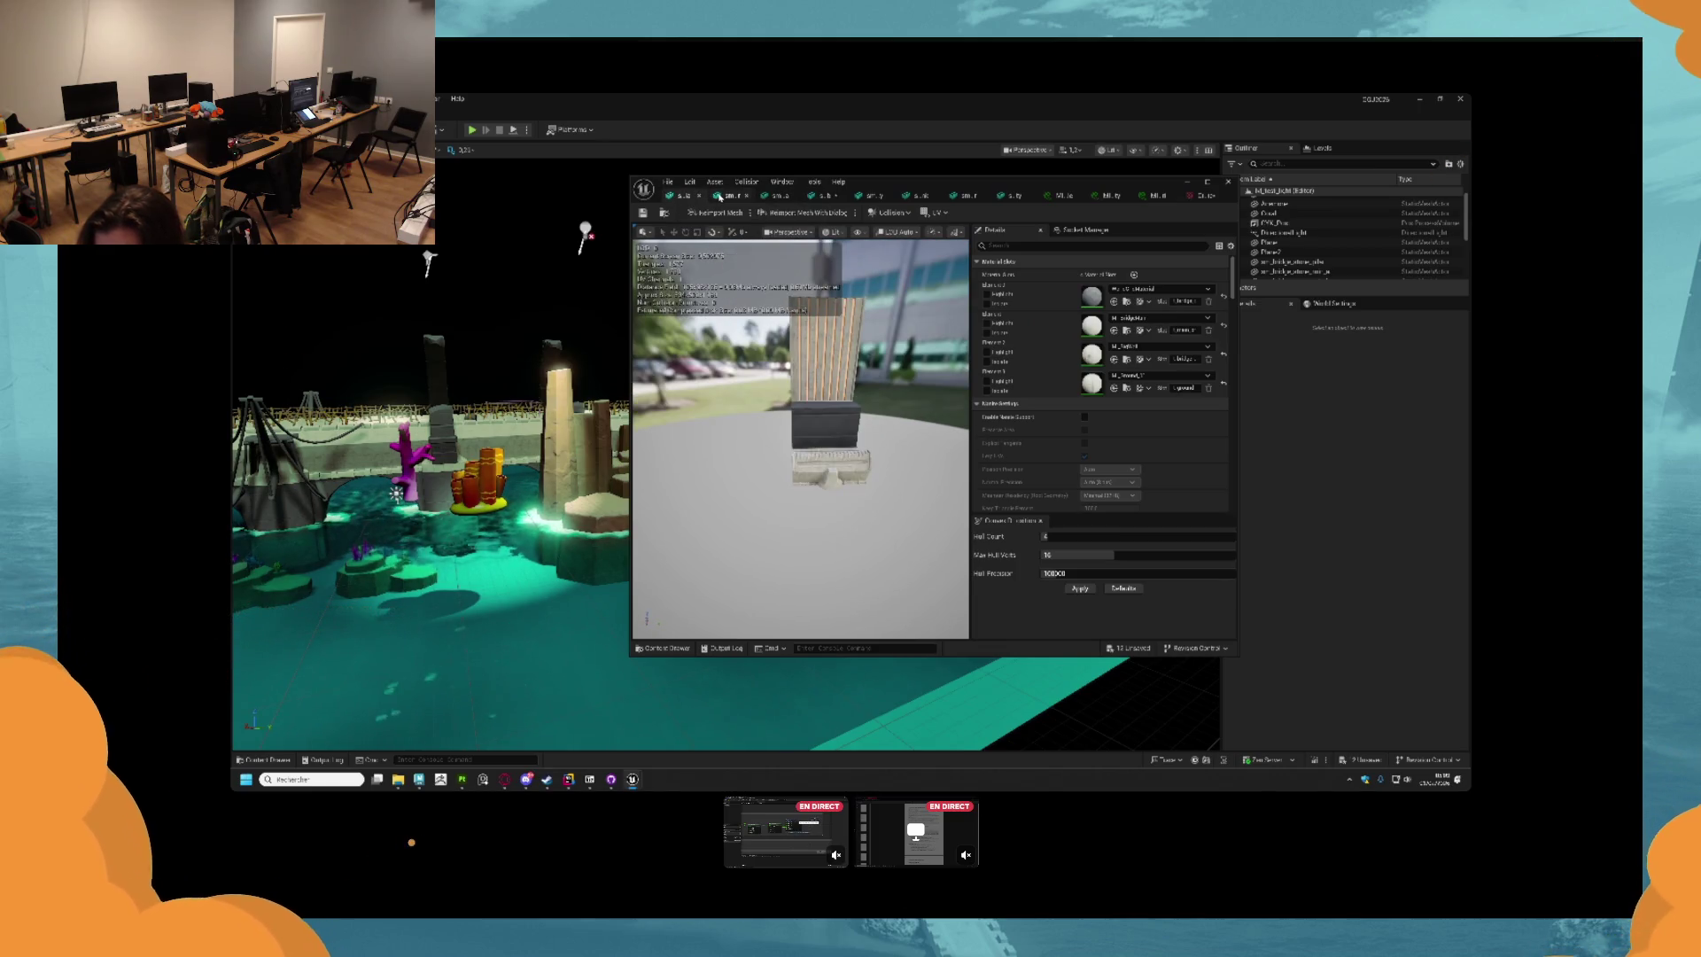
left_click(773, 198)
left_click(784, 197)
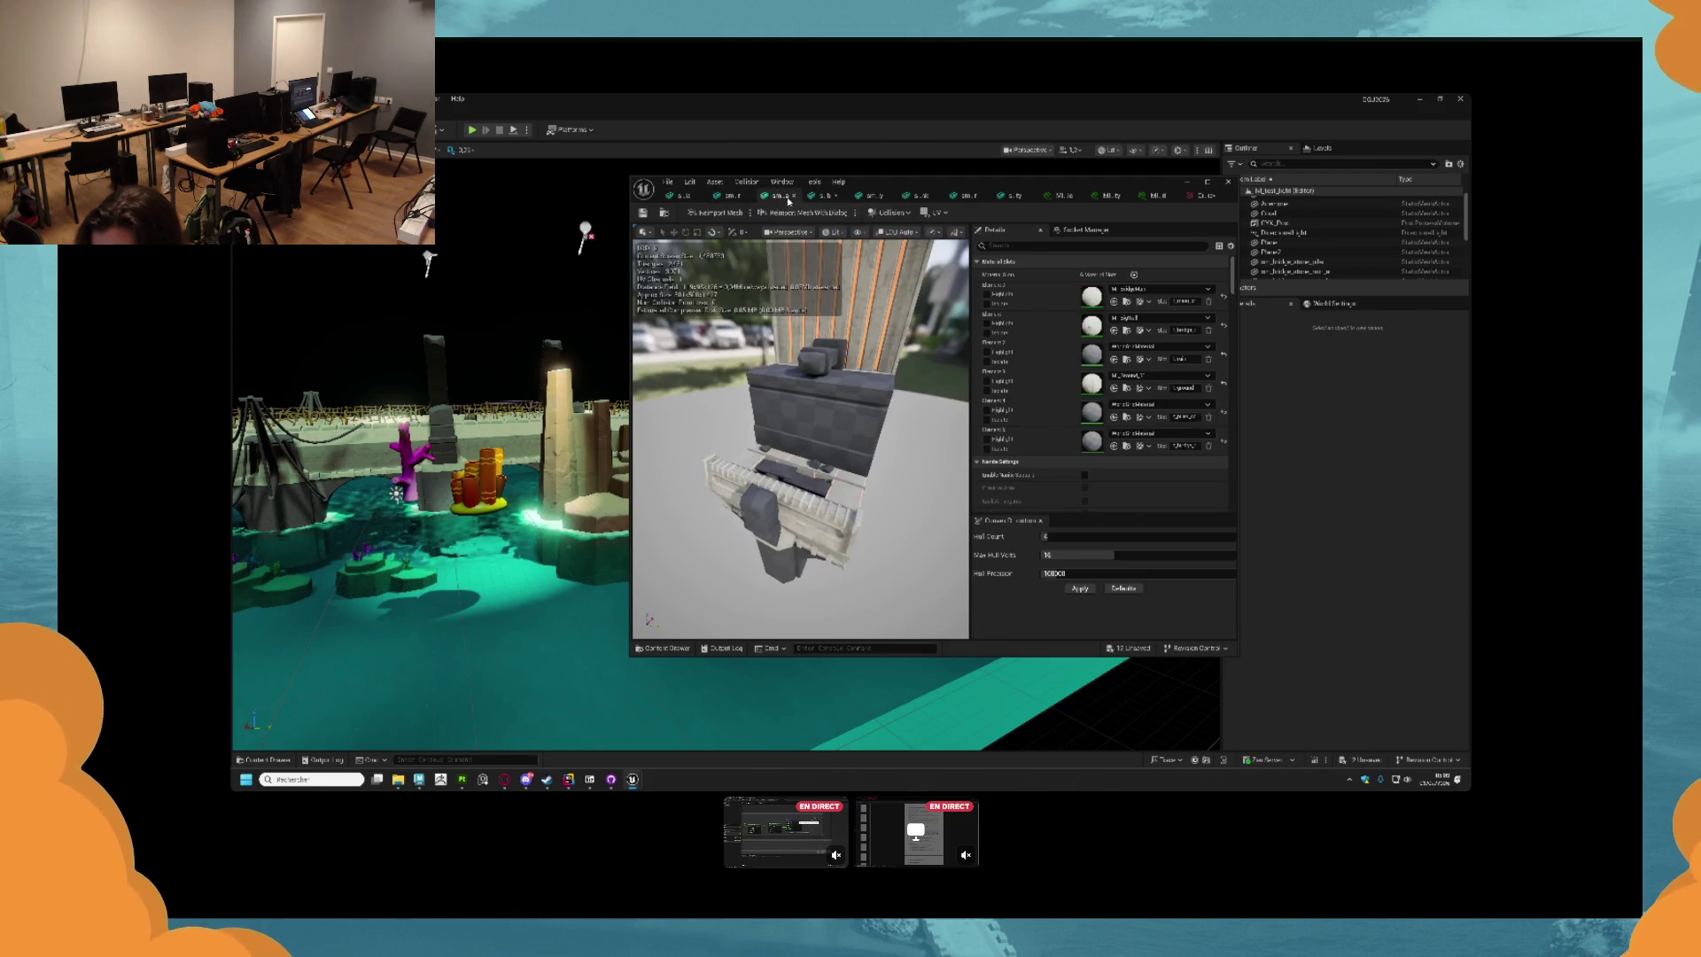
left_click(823, 198)
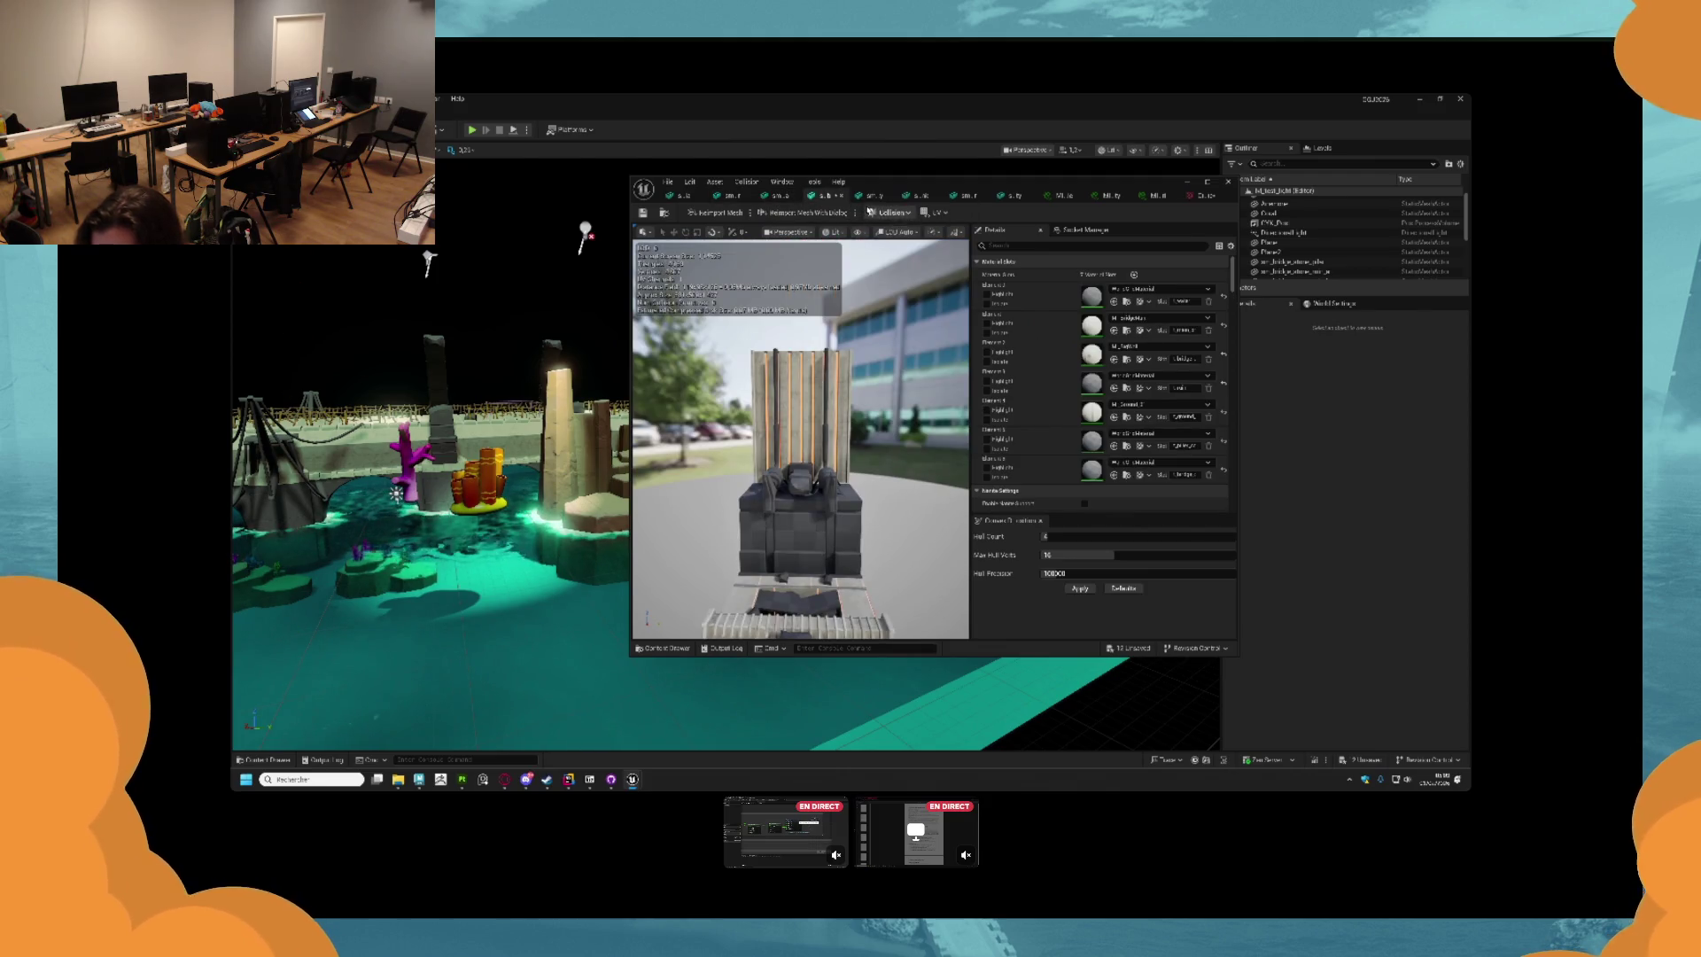
left_click(867, 196)
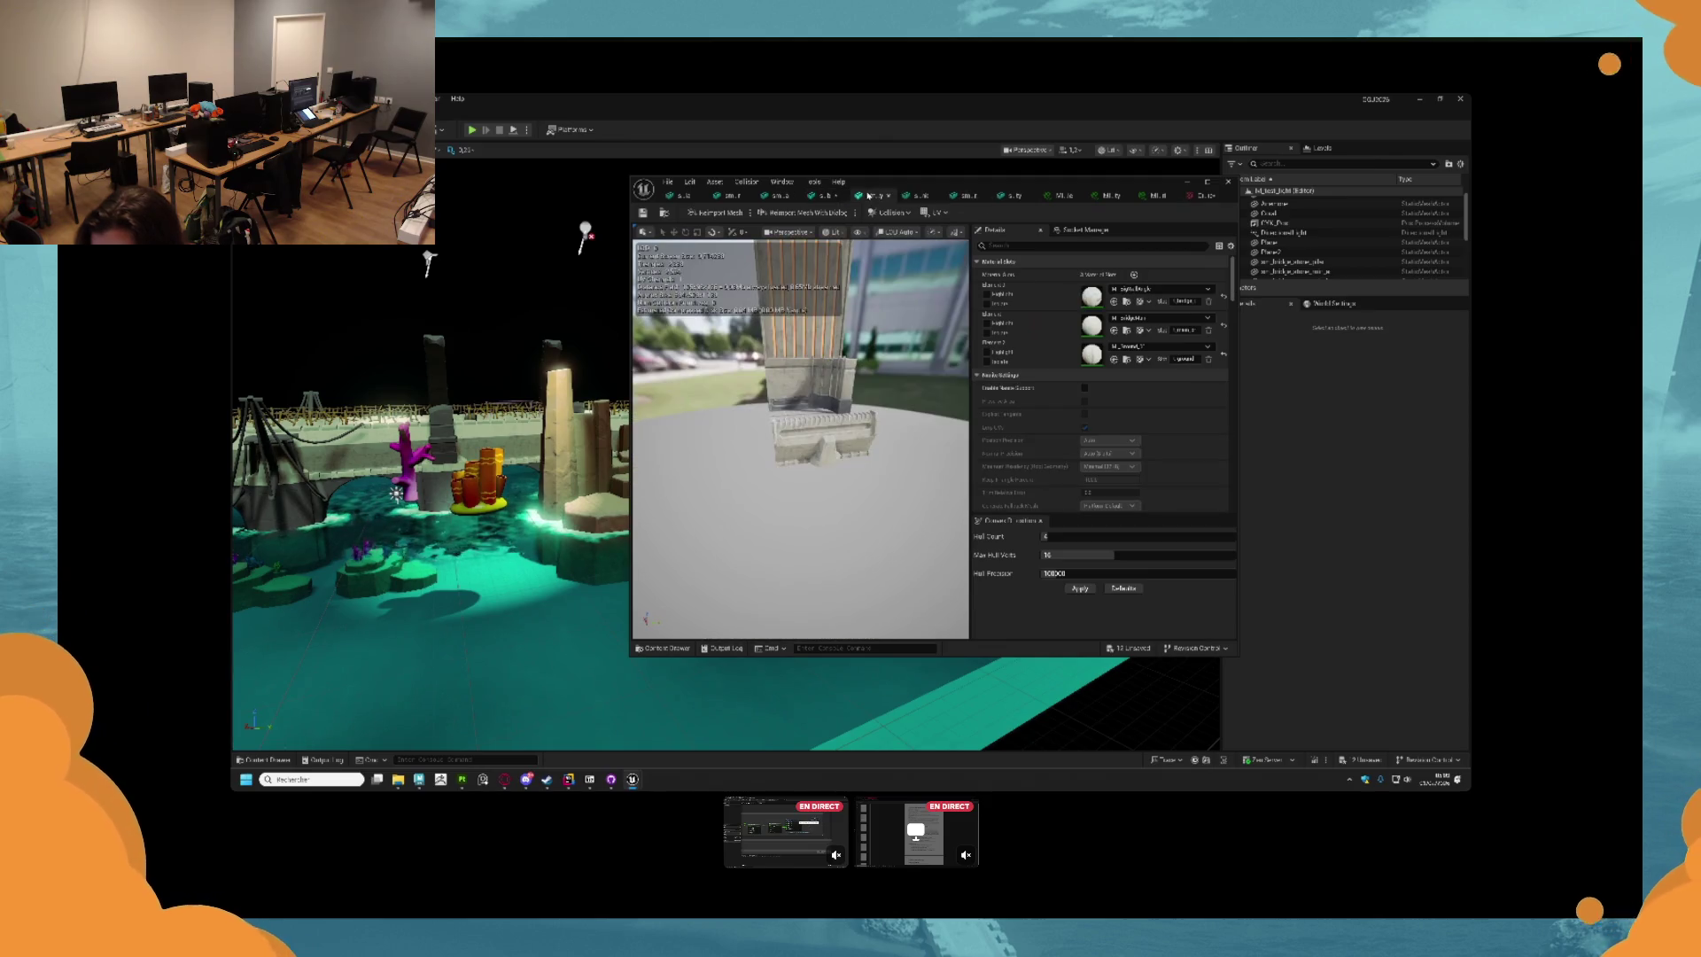
left_click(916, 199)
left_click_drag(797, 442, 708, 448)
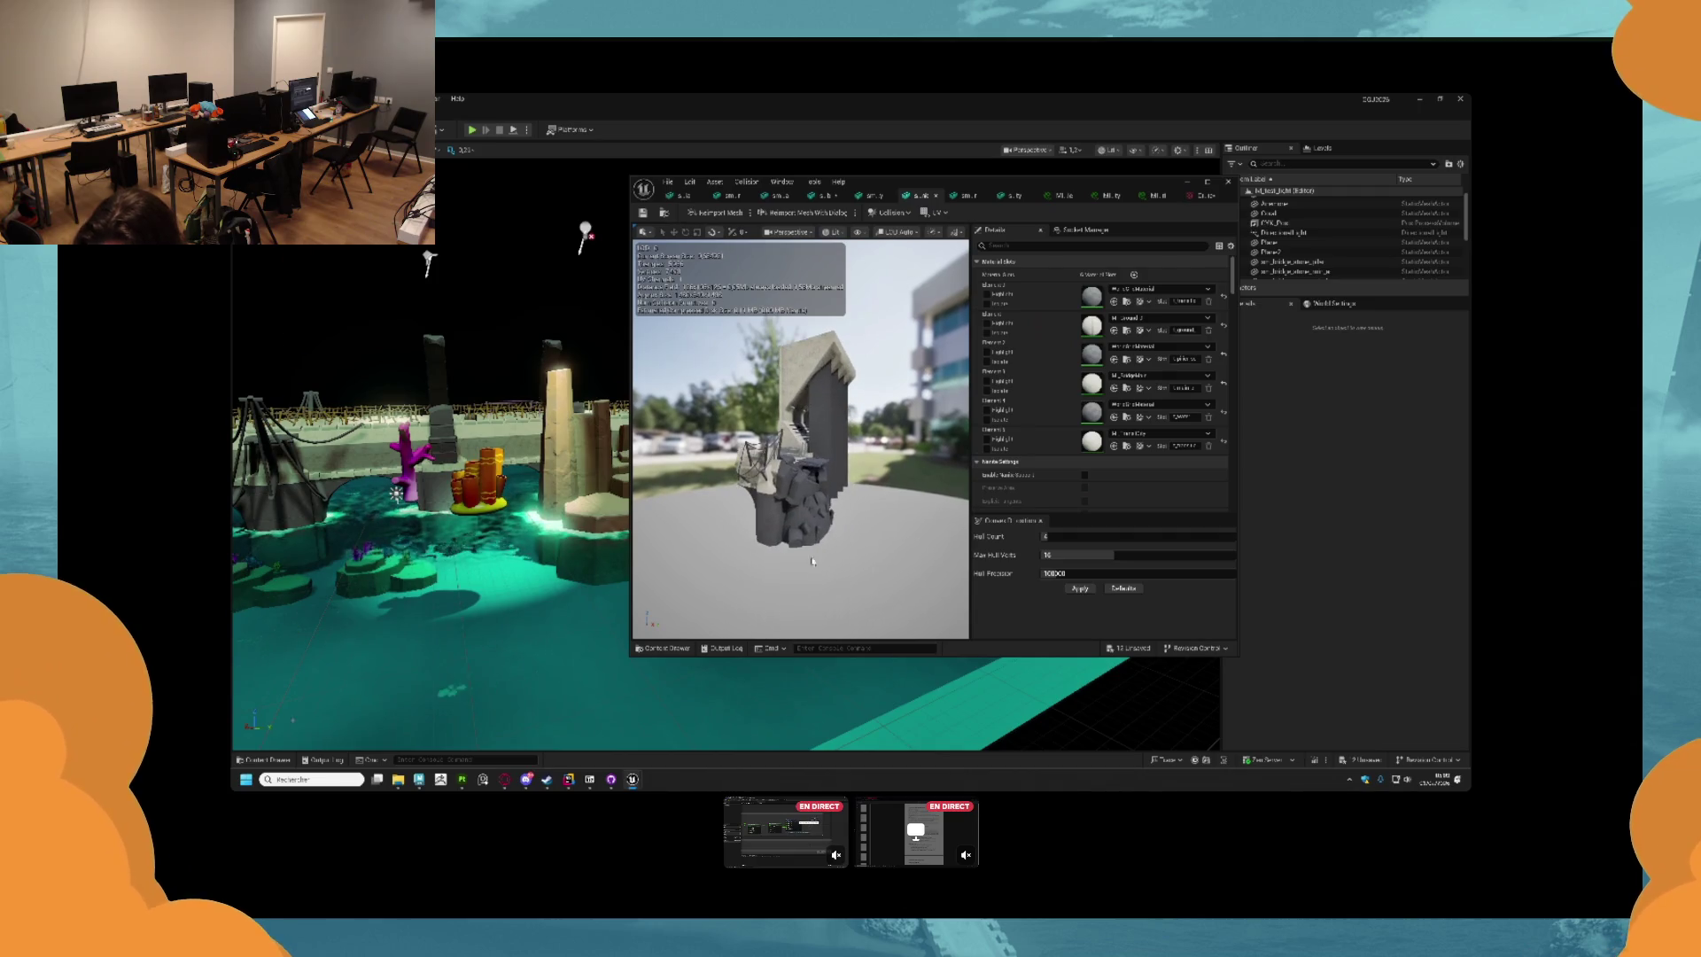
Check the copied material's parameters and locate it among the project assets.
left_click(665, 648)
left_click(666, 649)
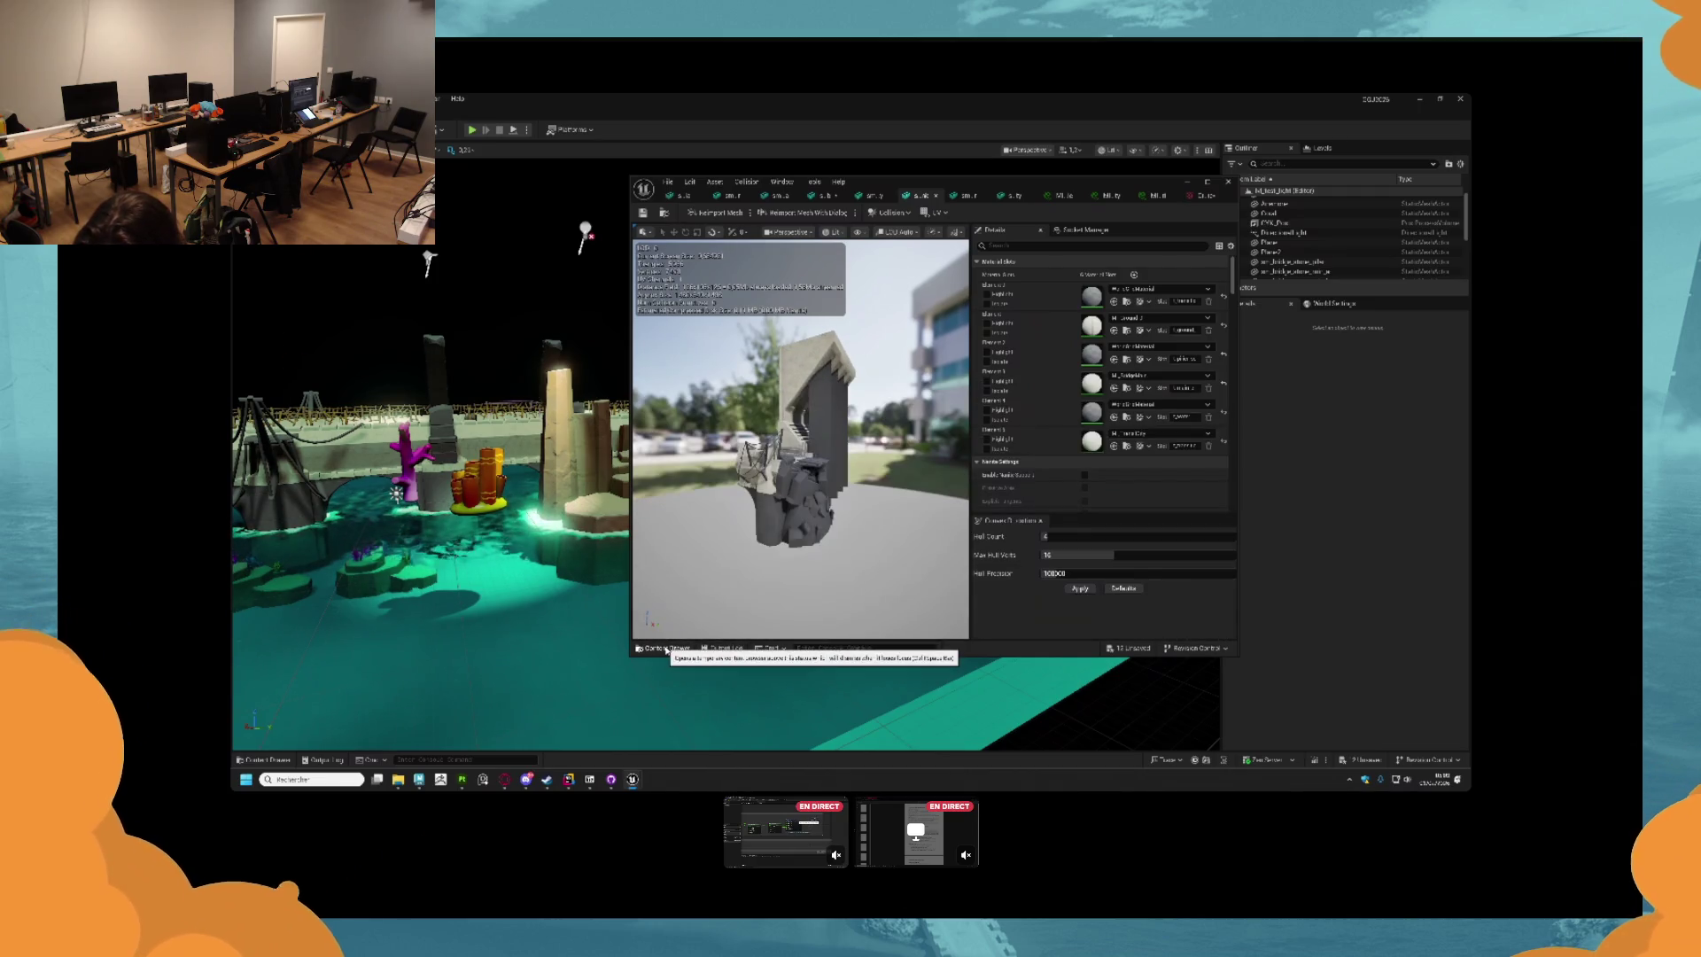
left_click(1149, 195)
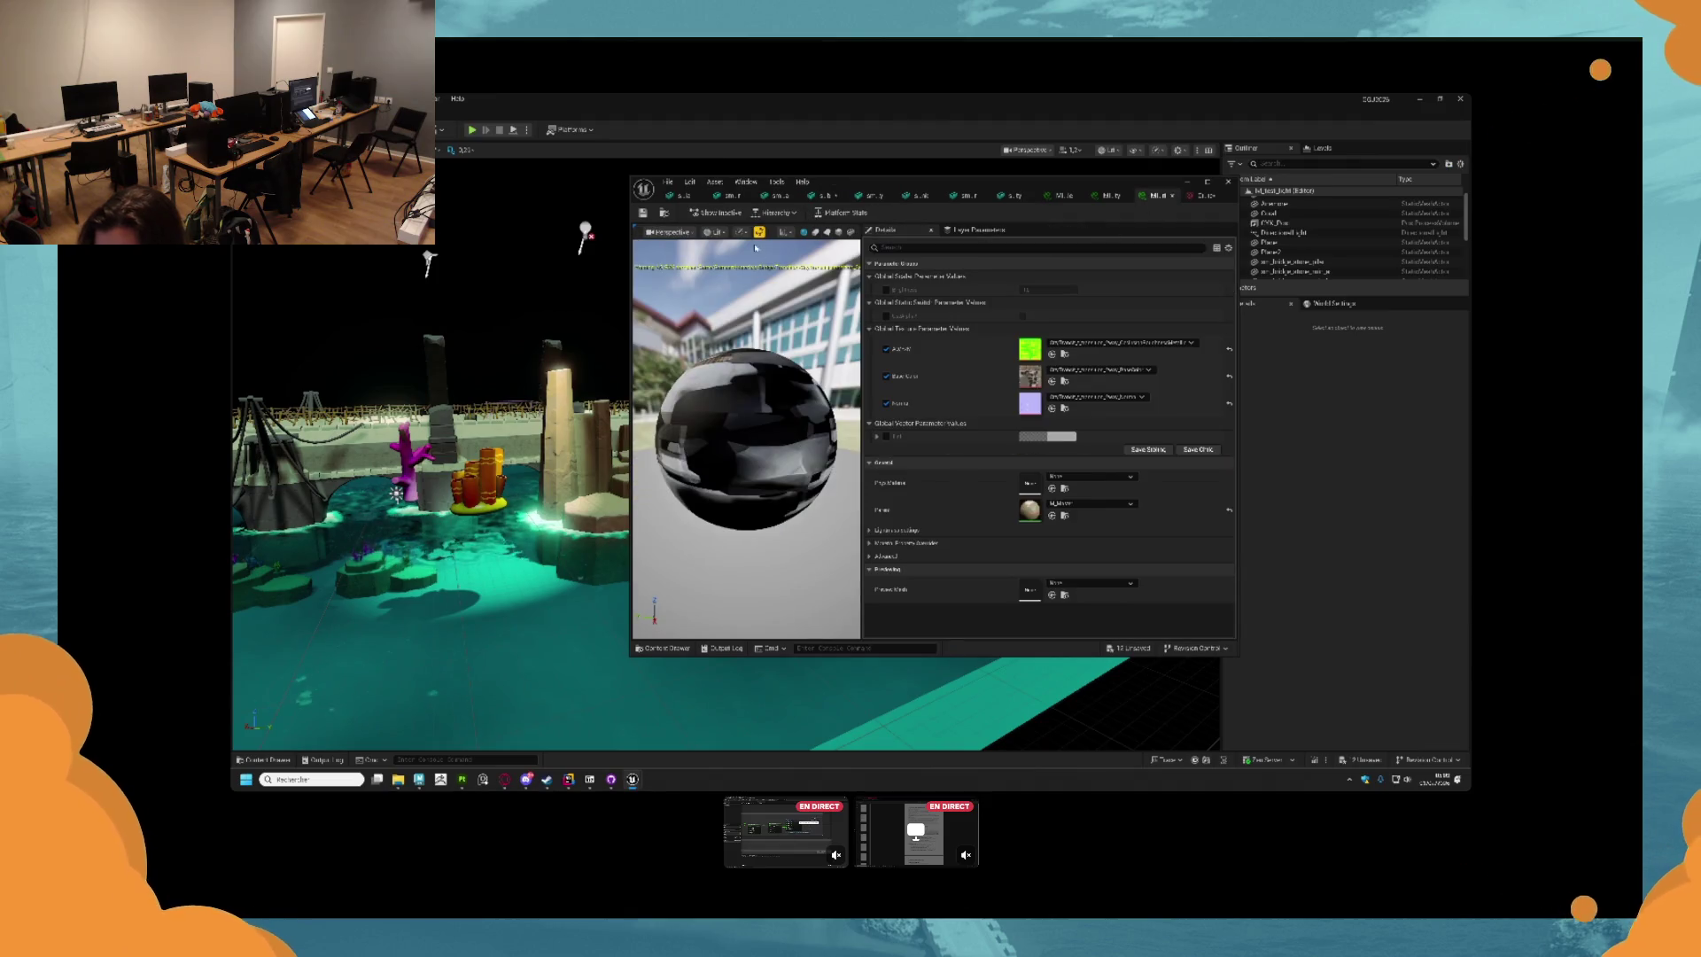
left_click(663, 216)
left_click(968, 195)
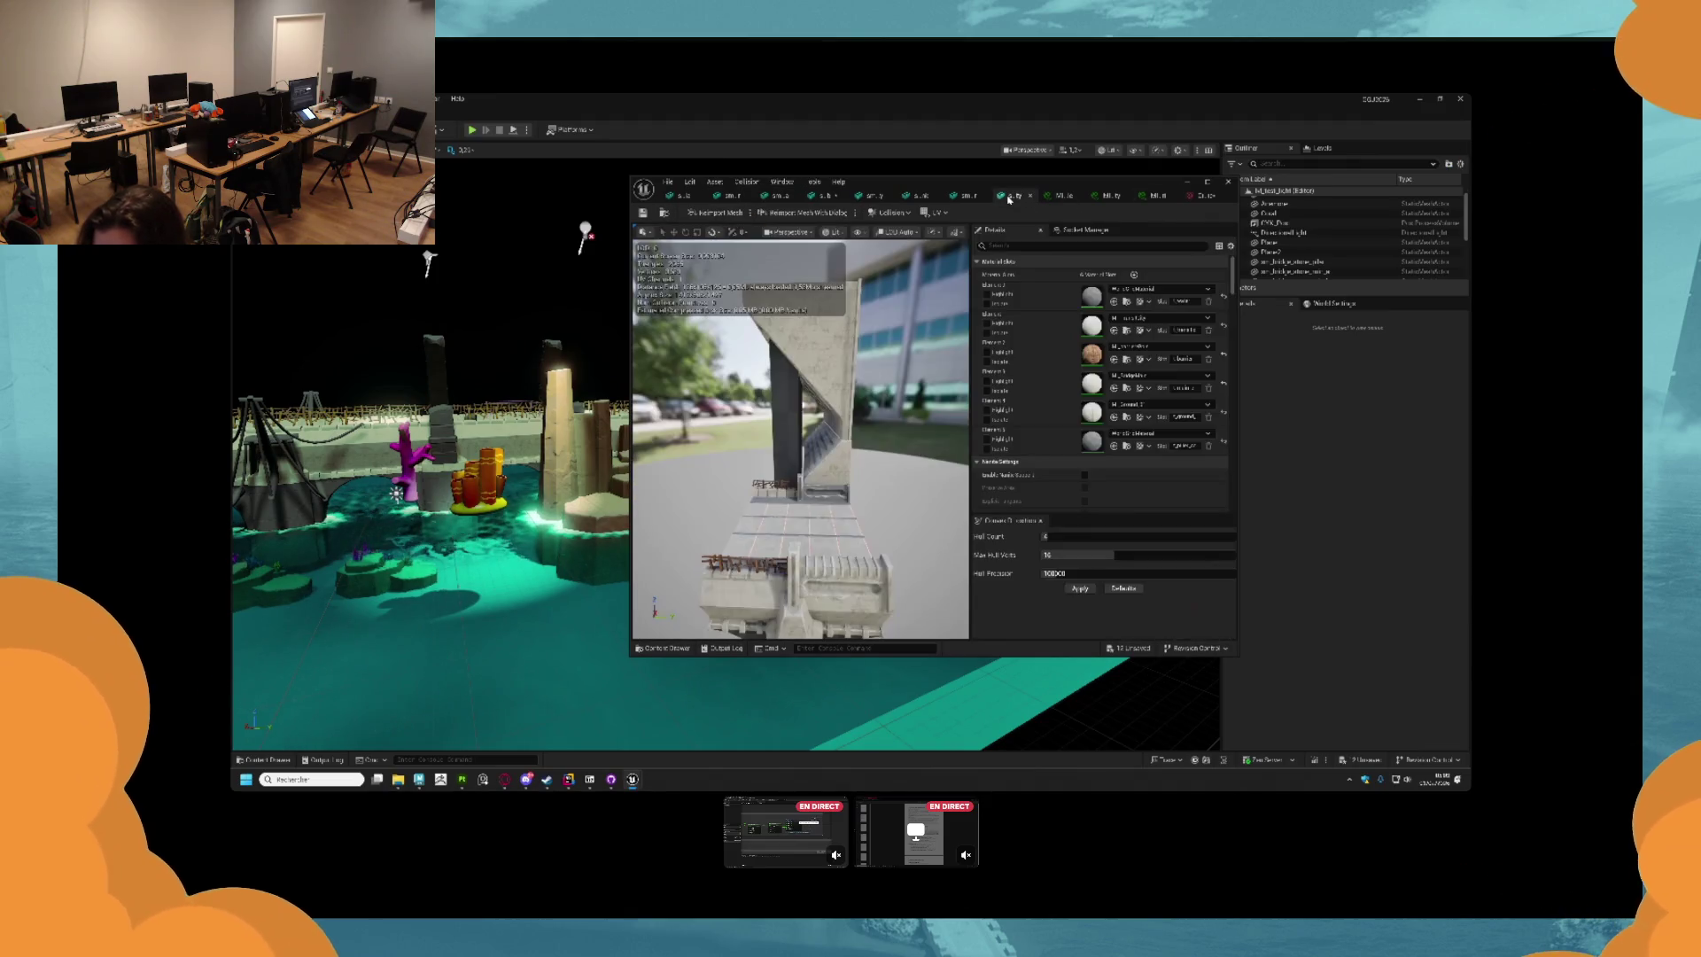
Assign the textured stone material to the rubble rock mesh's first slot and save it.
left_click(921, 196)
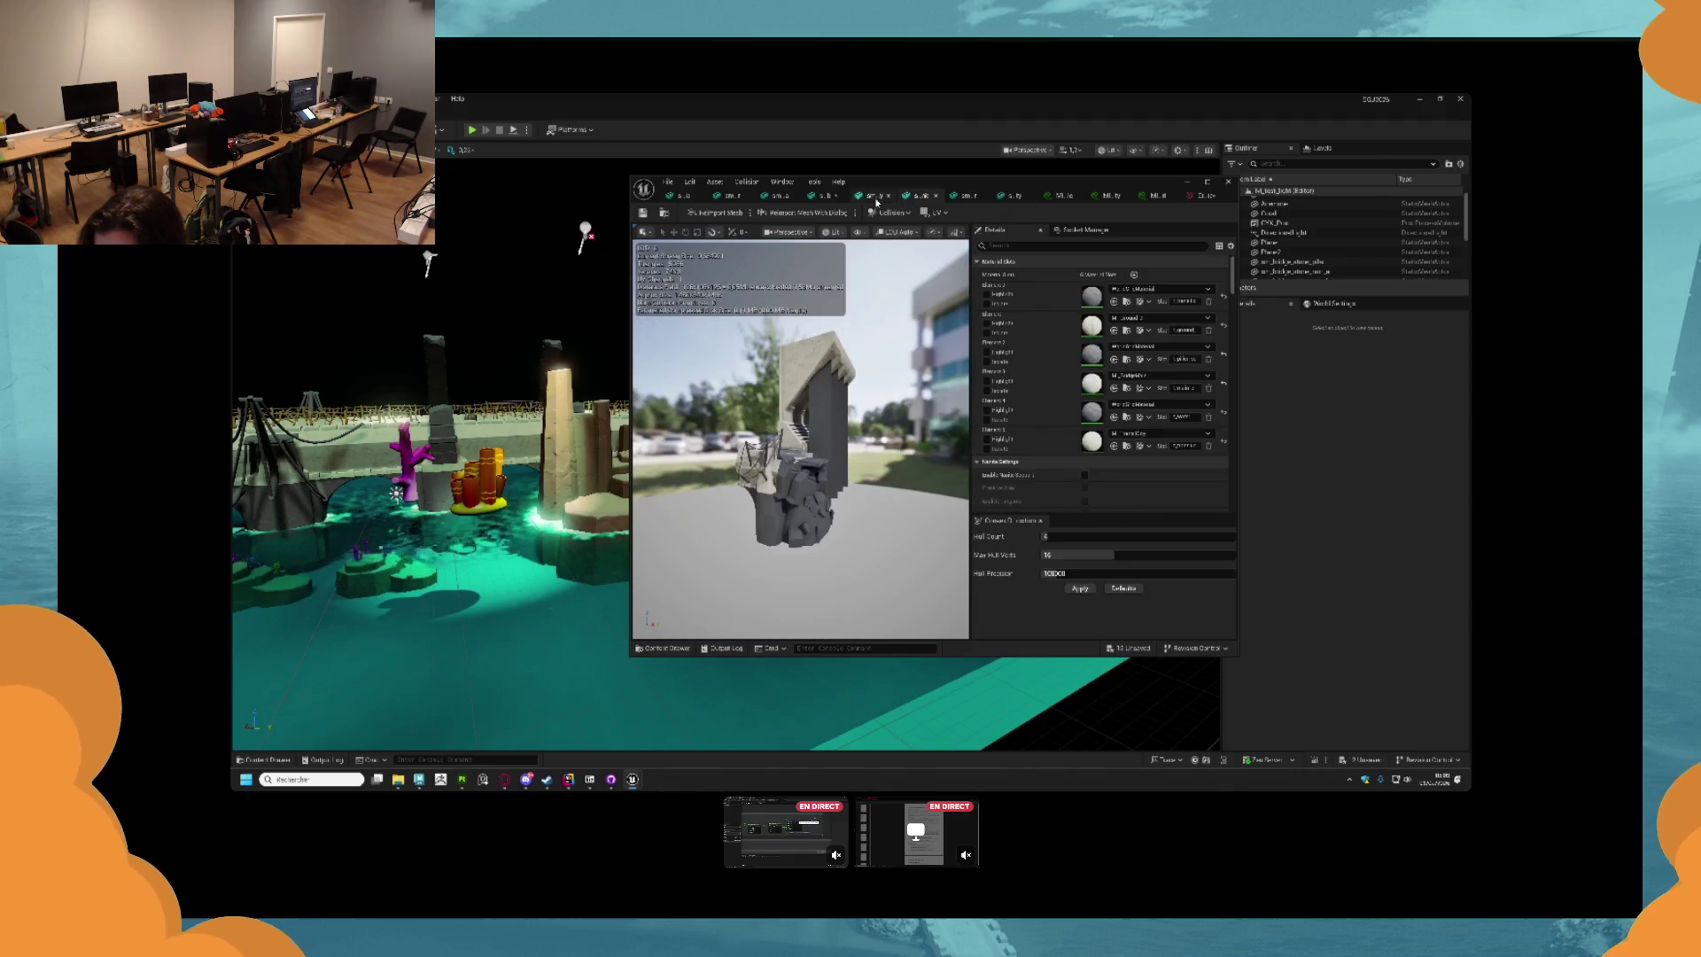
left_click(1114, 357)
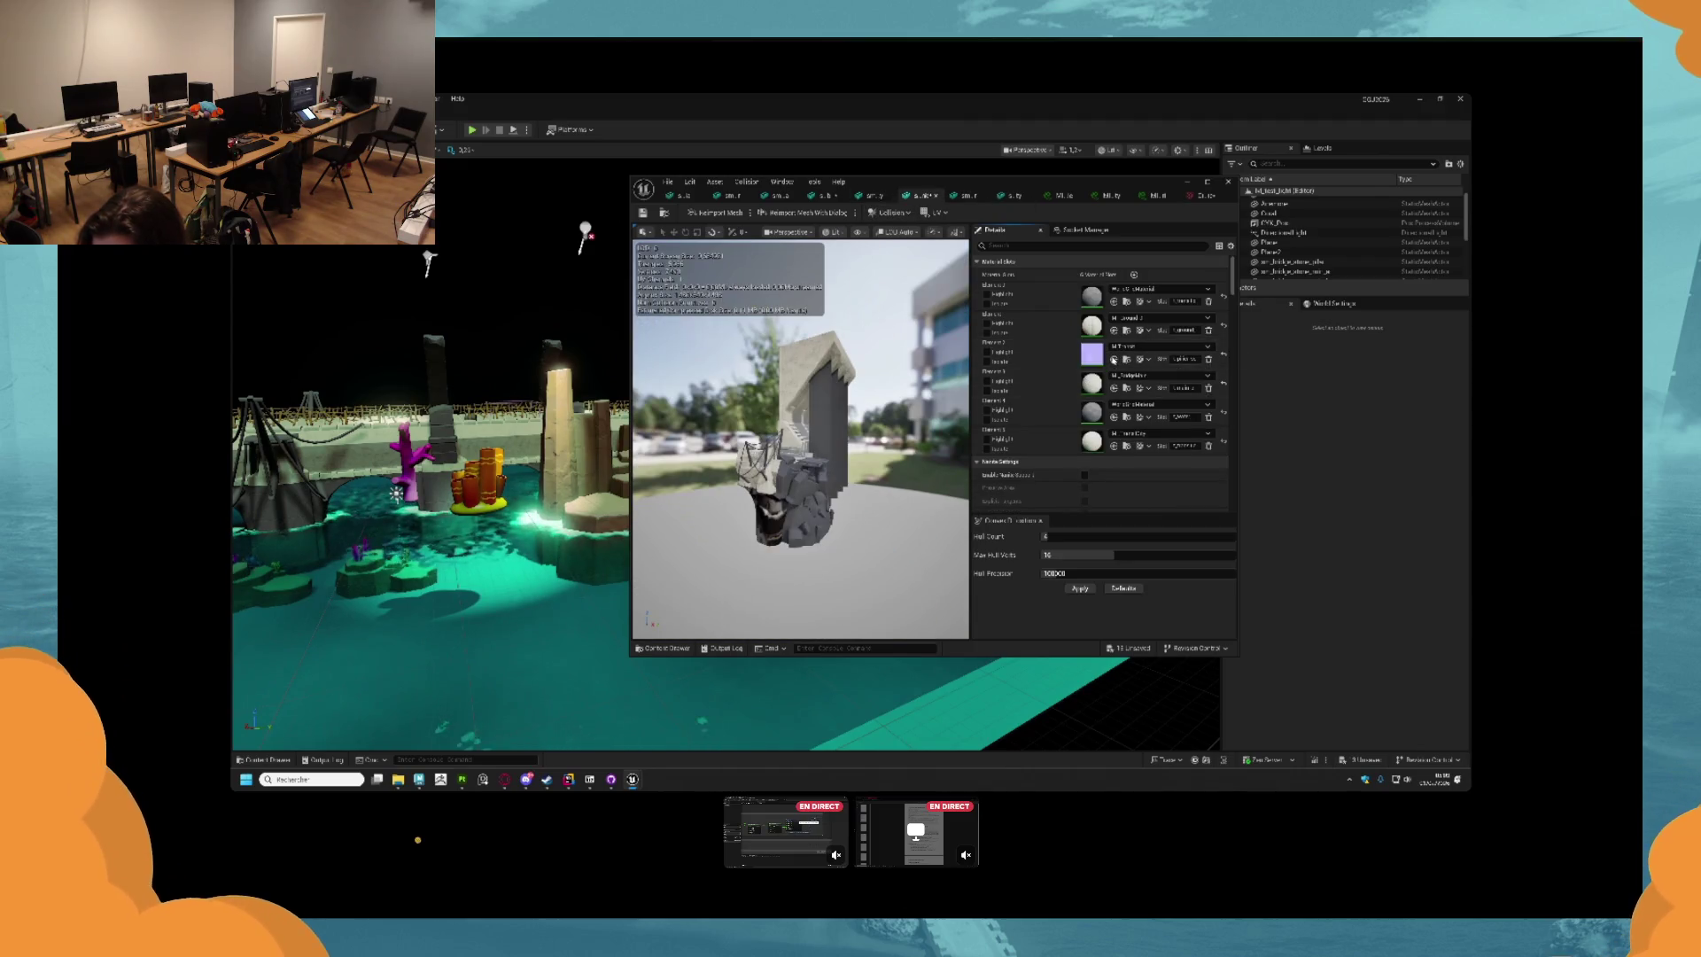
key("ctrl+z")
left_click(1114, 302)
key("ctrl+s")
mouse_move(831, 524)
left_mouse_down()
mouse_move(771, 478)
mouse_move(845, 429)
left_mouse_up()
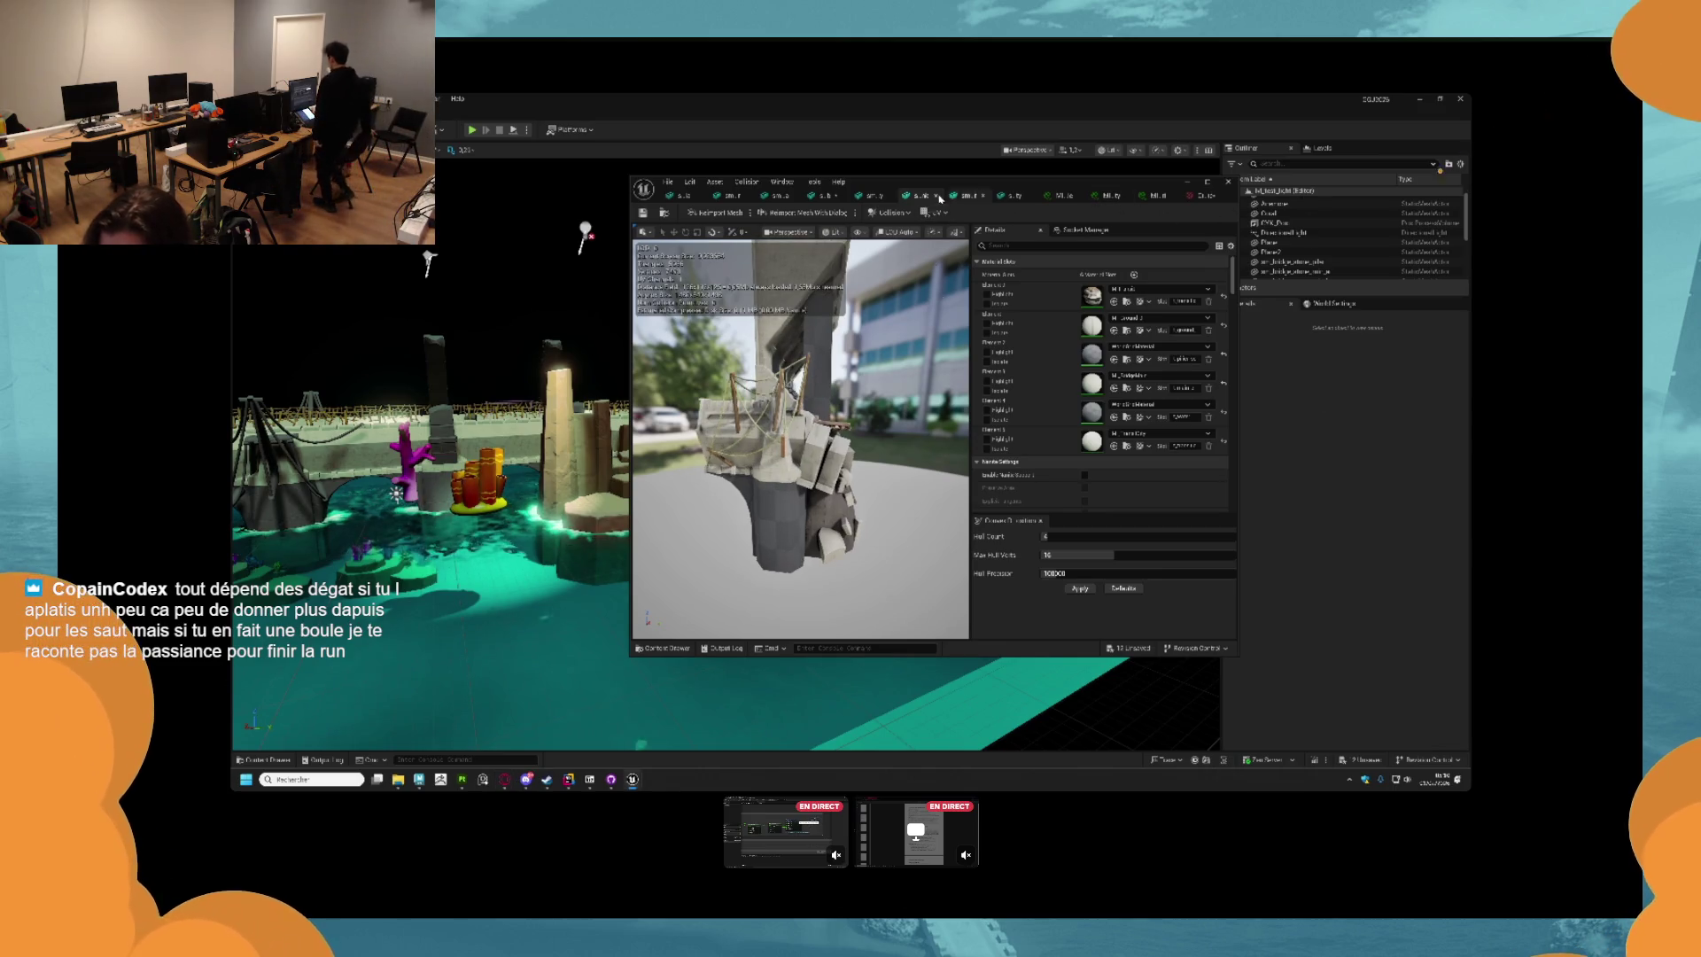
left_click(264, 759)
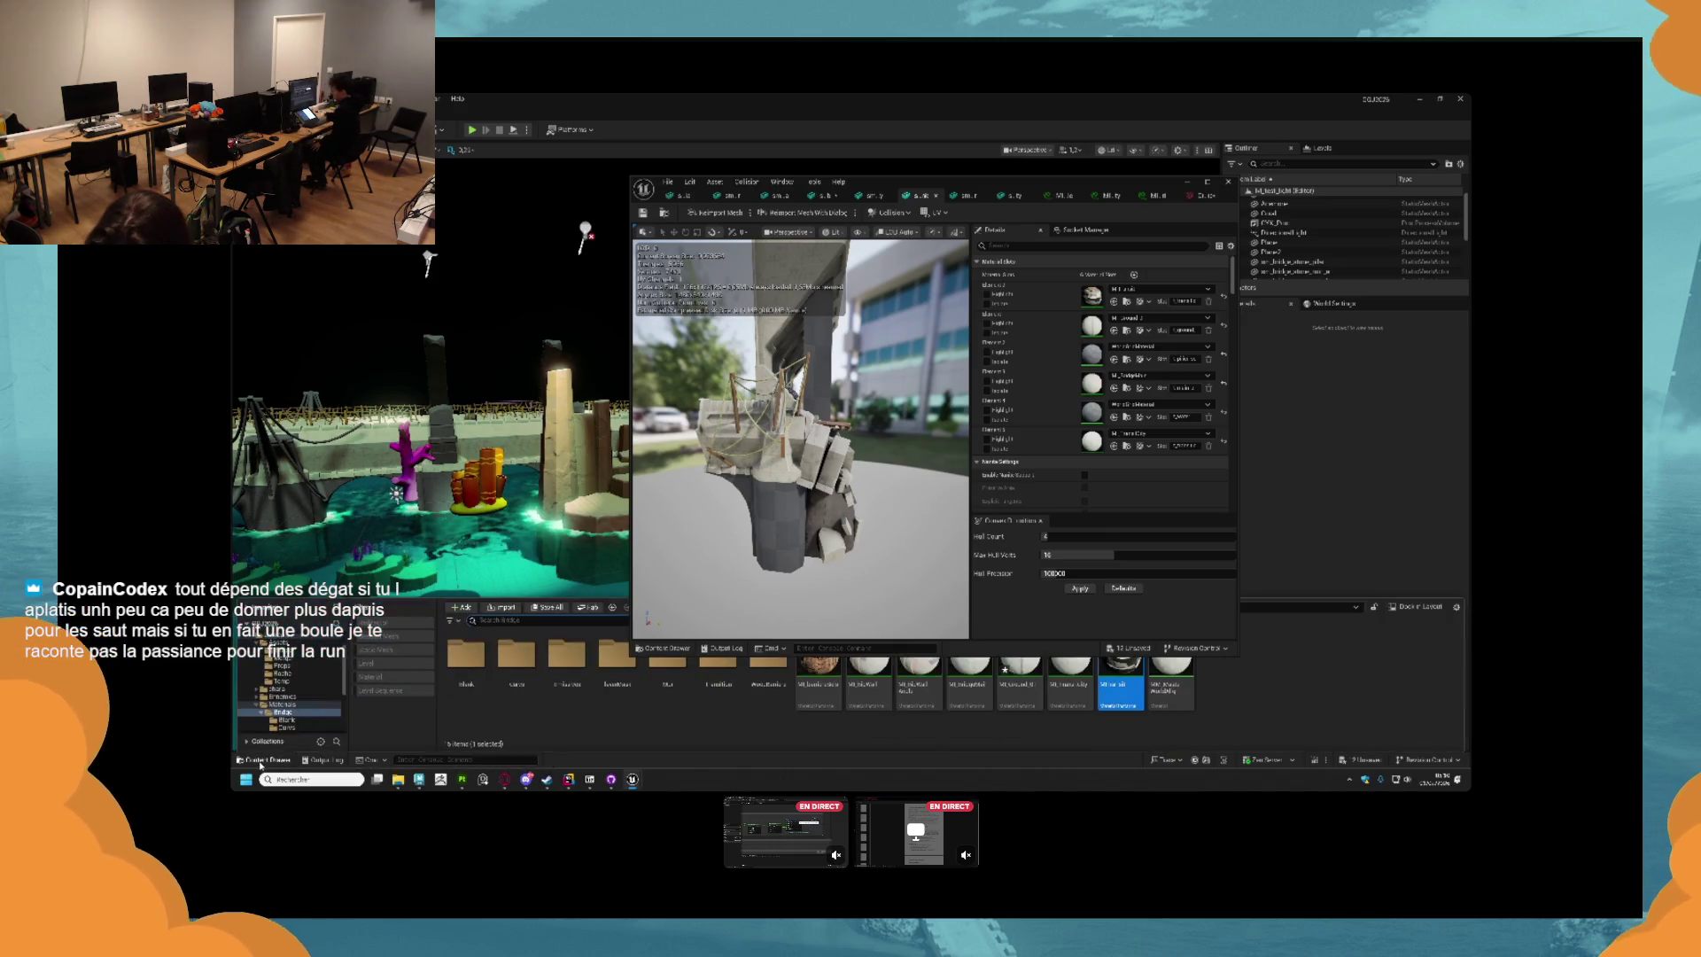
Save all unsaved assets.
left_click(263, 759)
left_click(1367, 760)
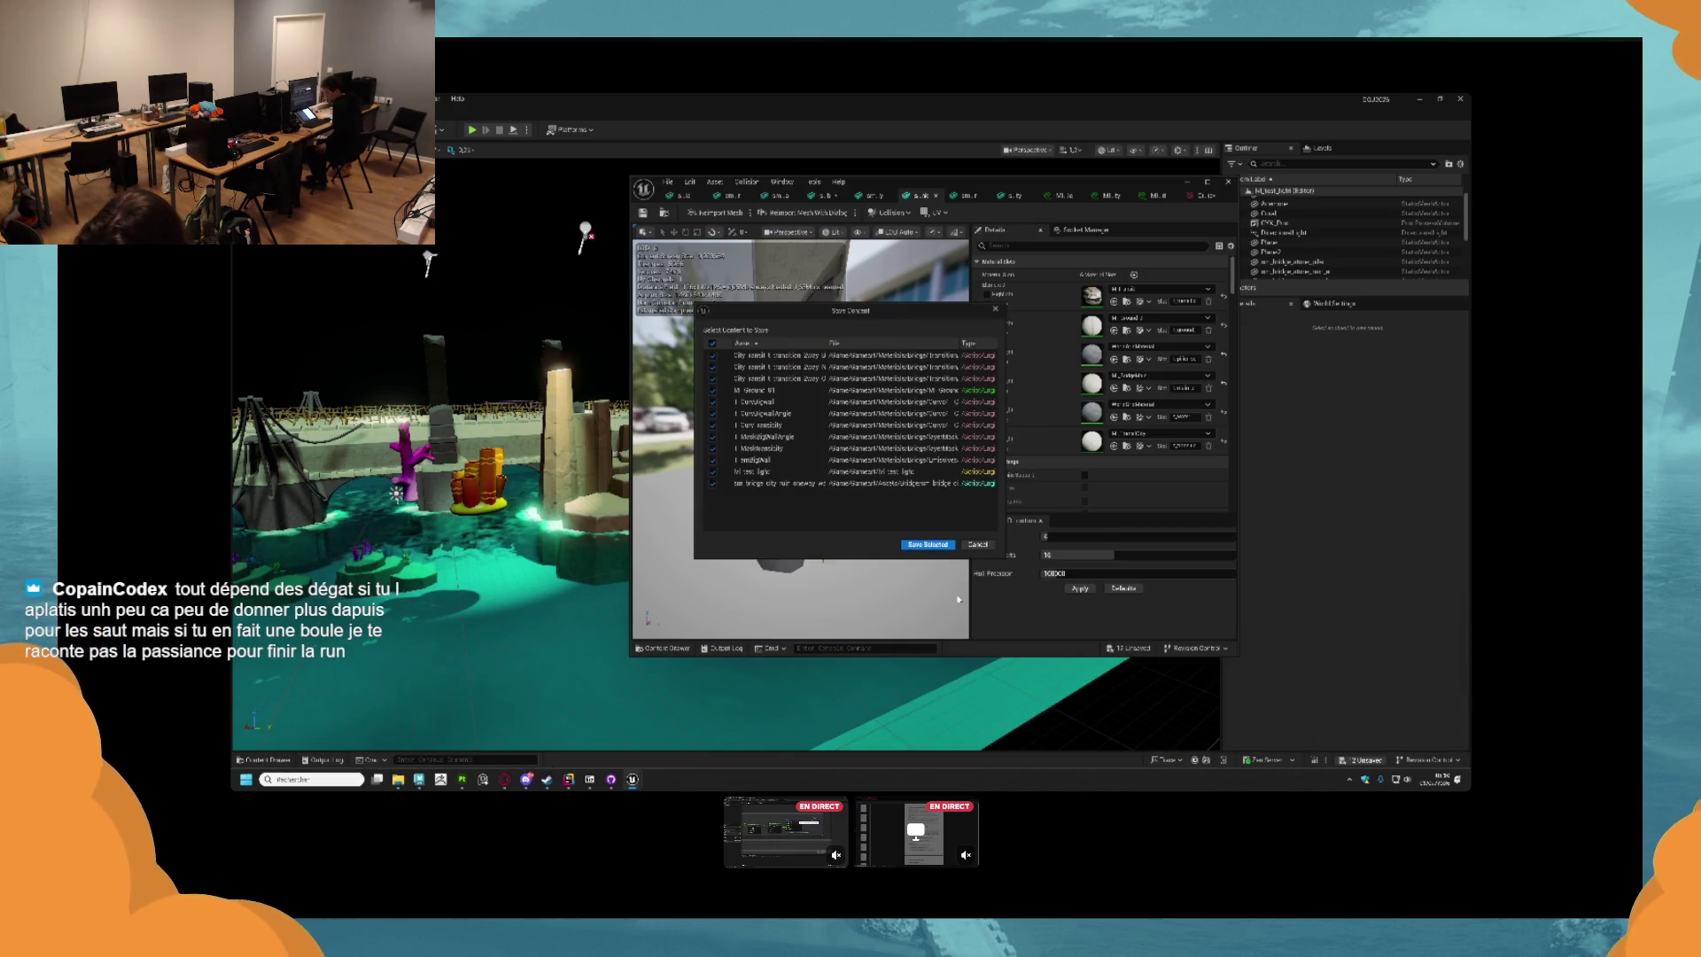
left_click(927, 545)
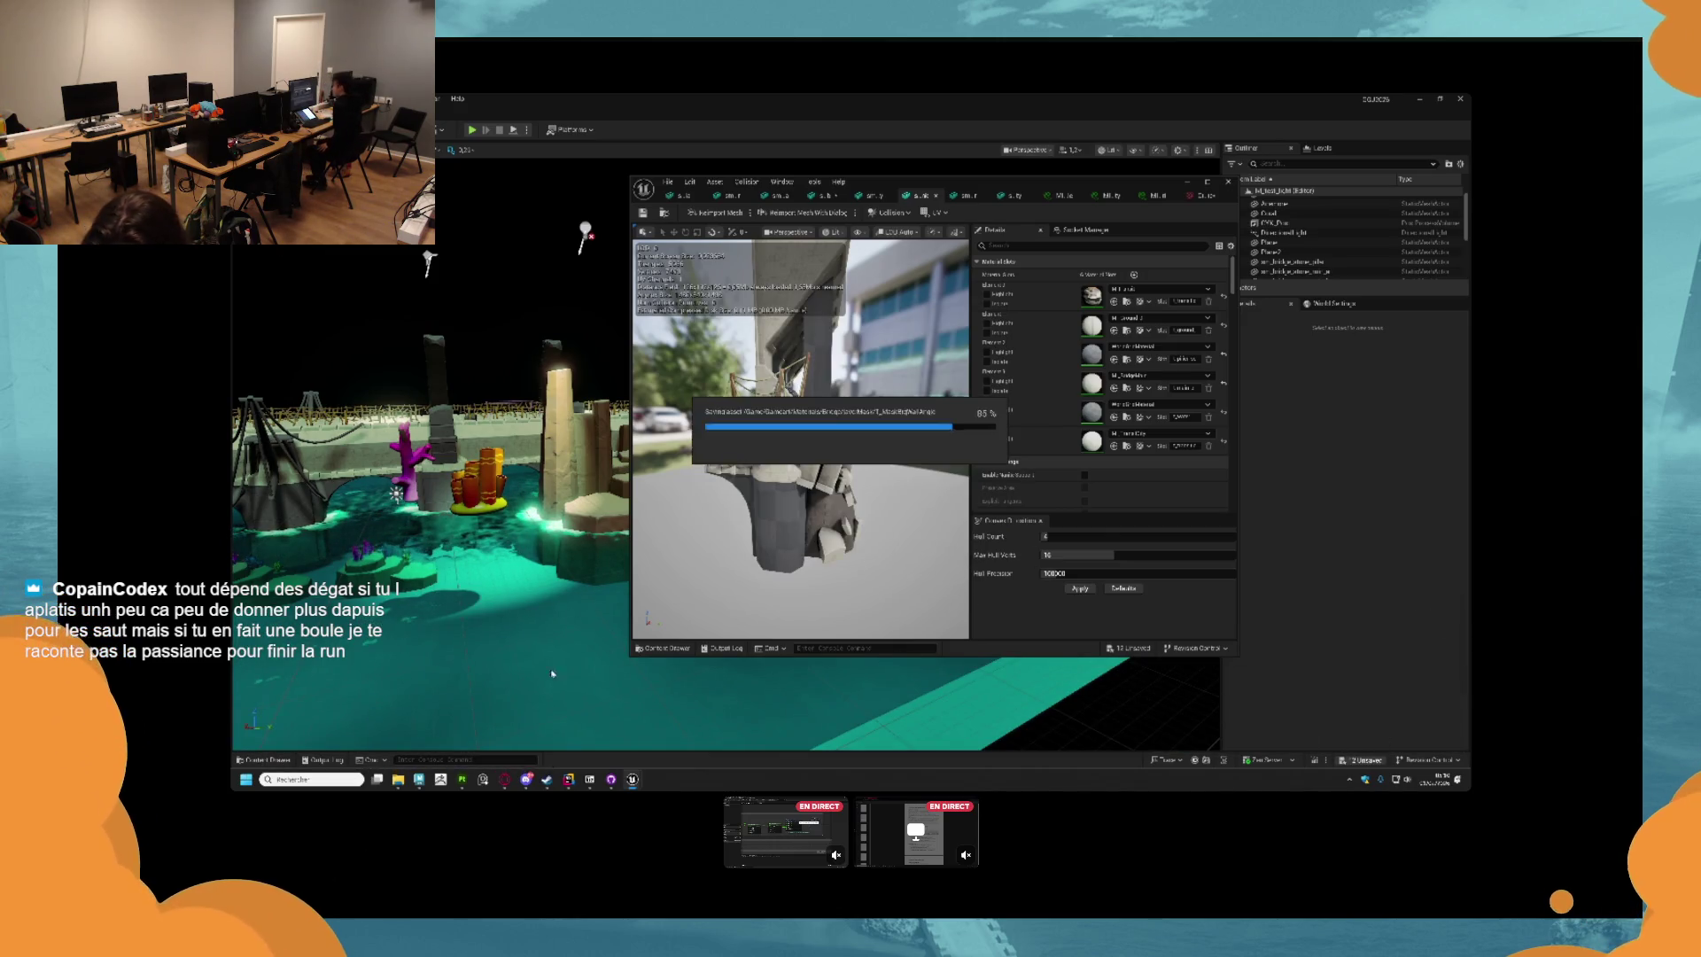
Open a bridge mesh from the Bridge folder in the mesh editor.
left_click(257, 760)
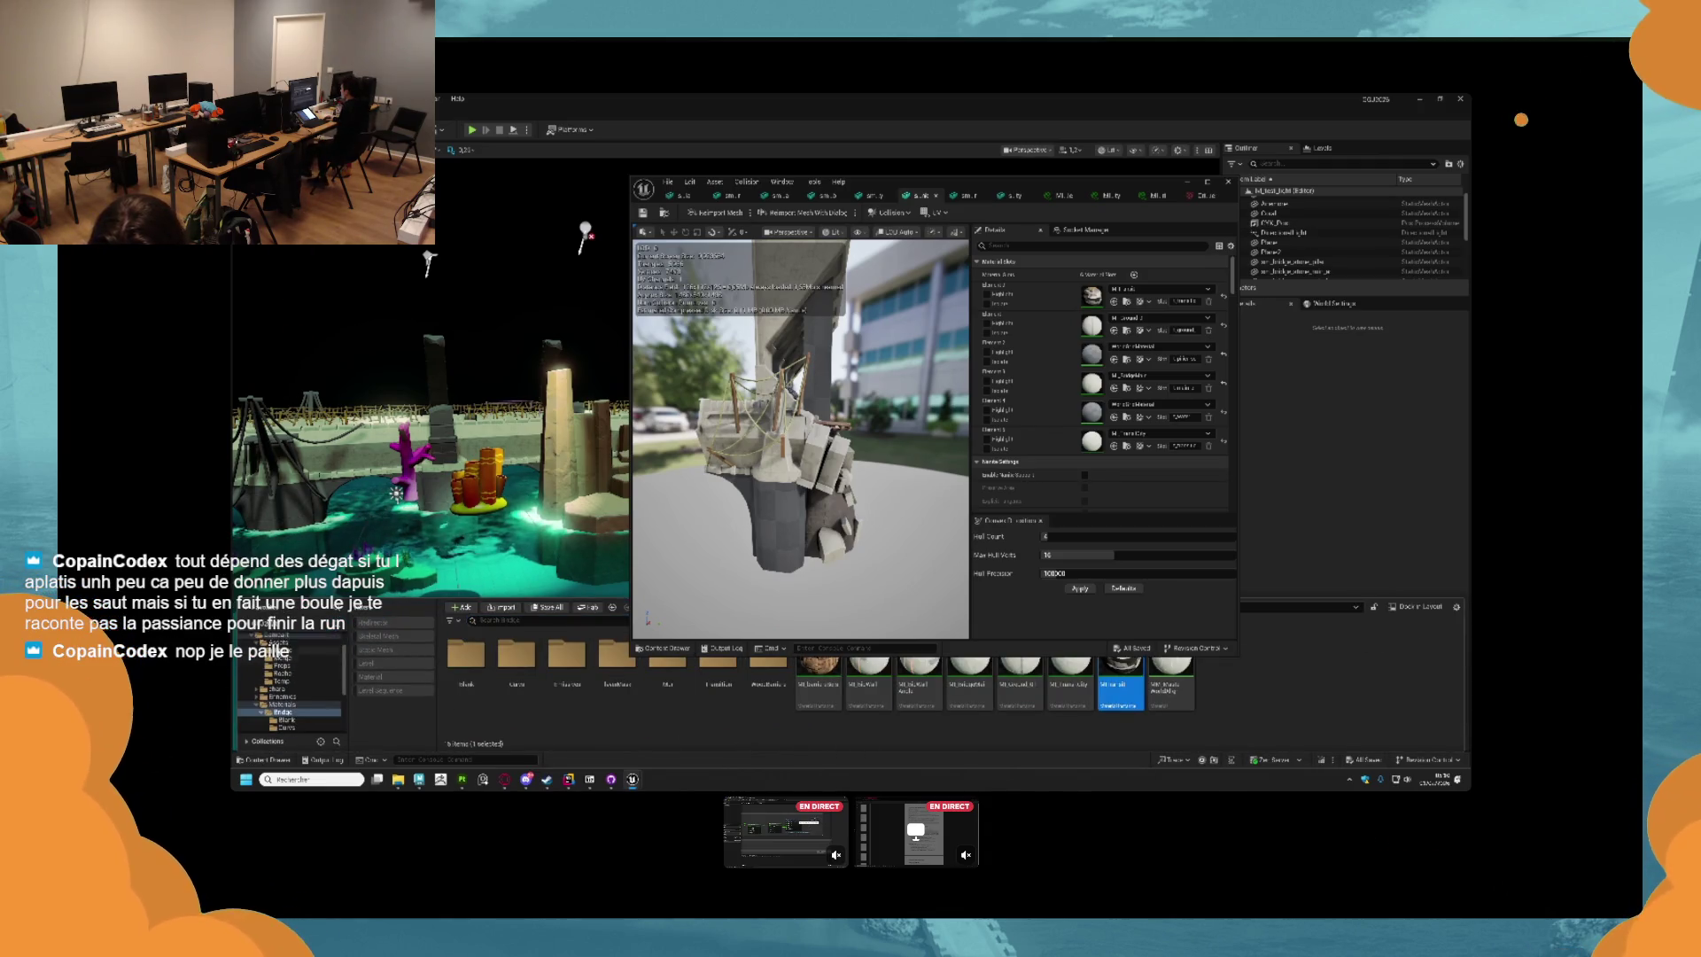
left_click(282, 665)
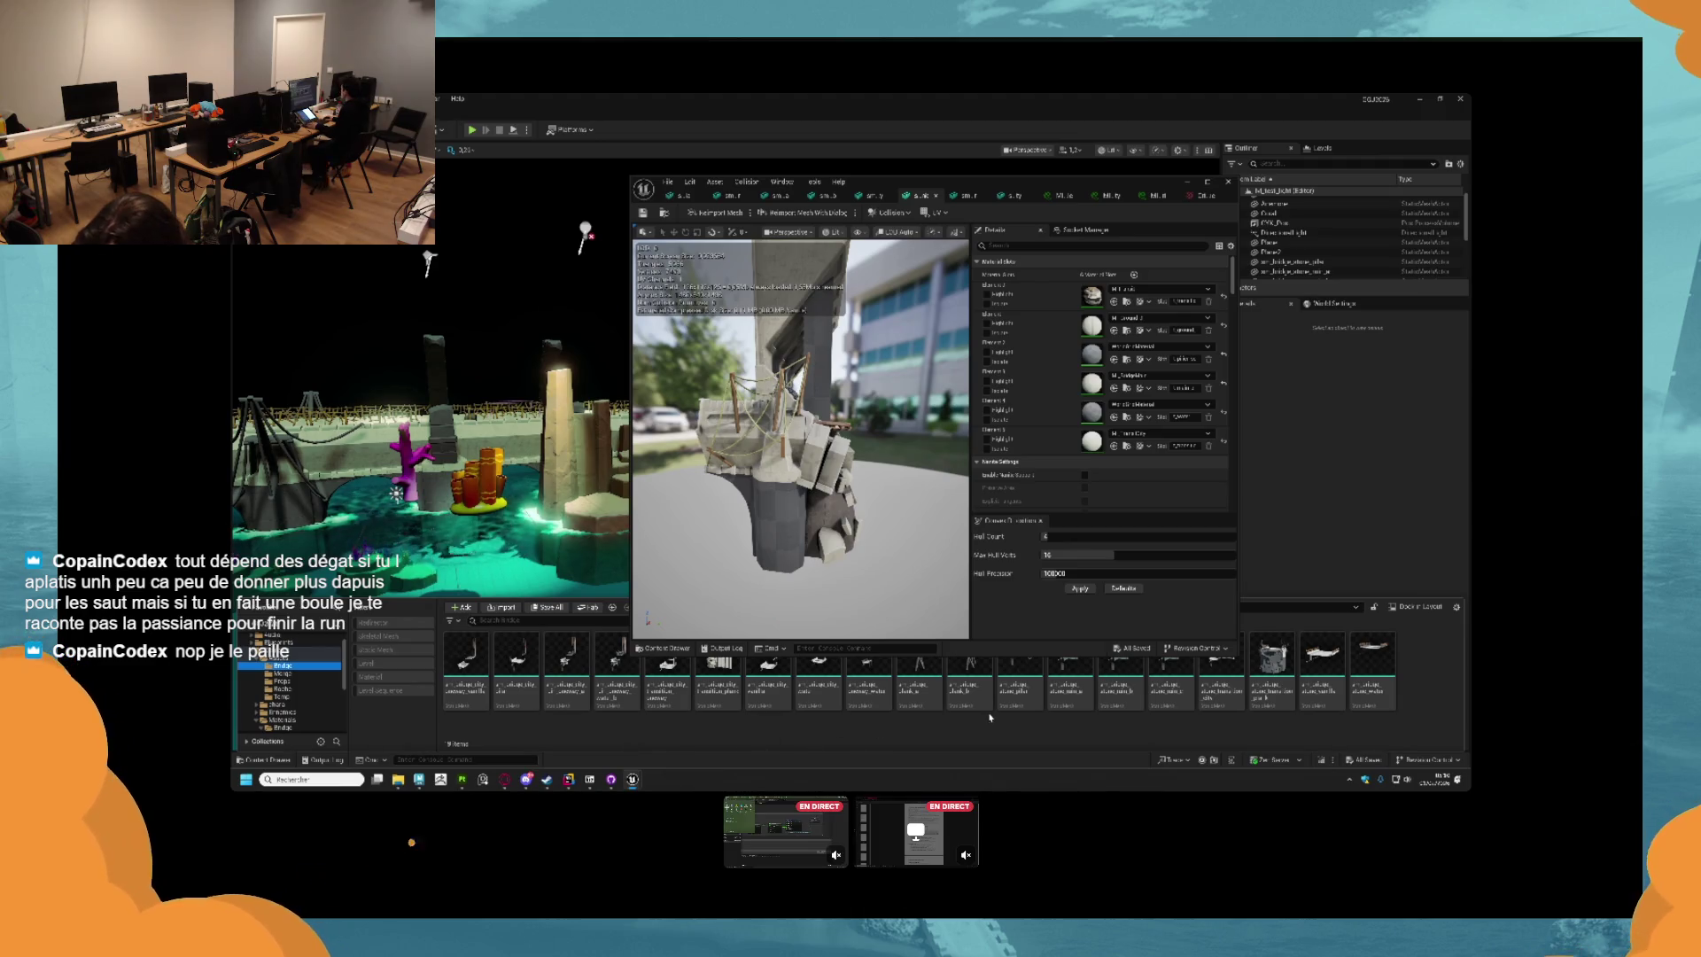
double_click(1272, 660)
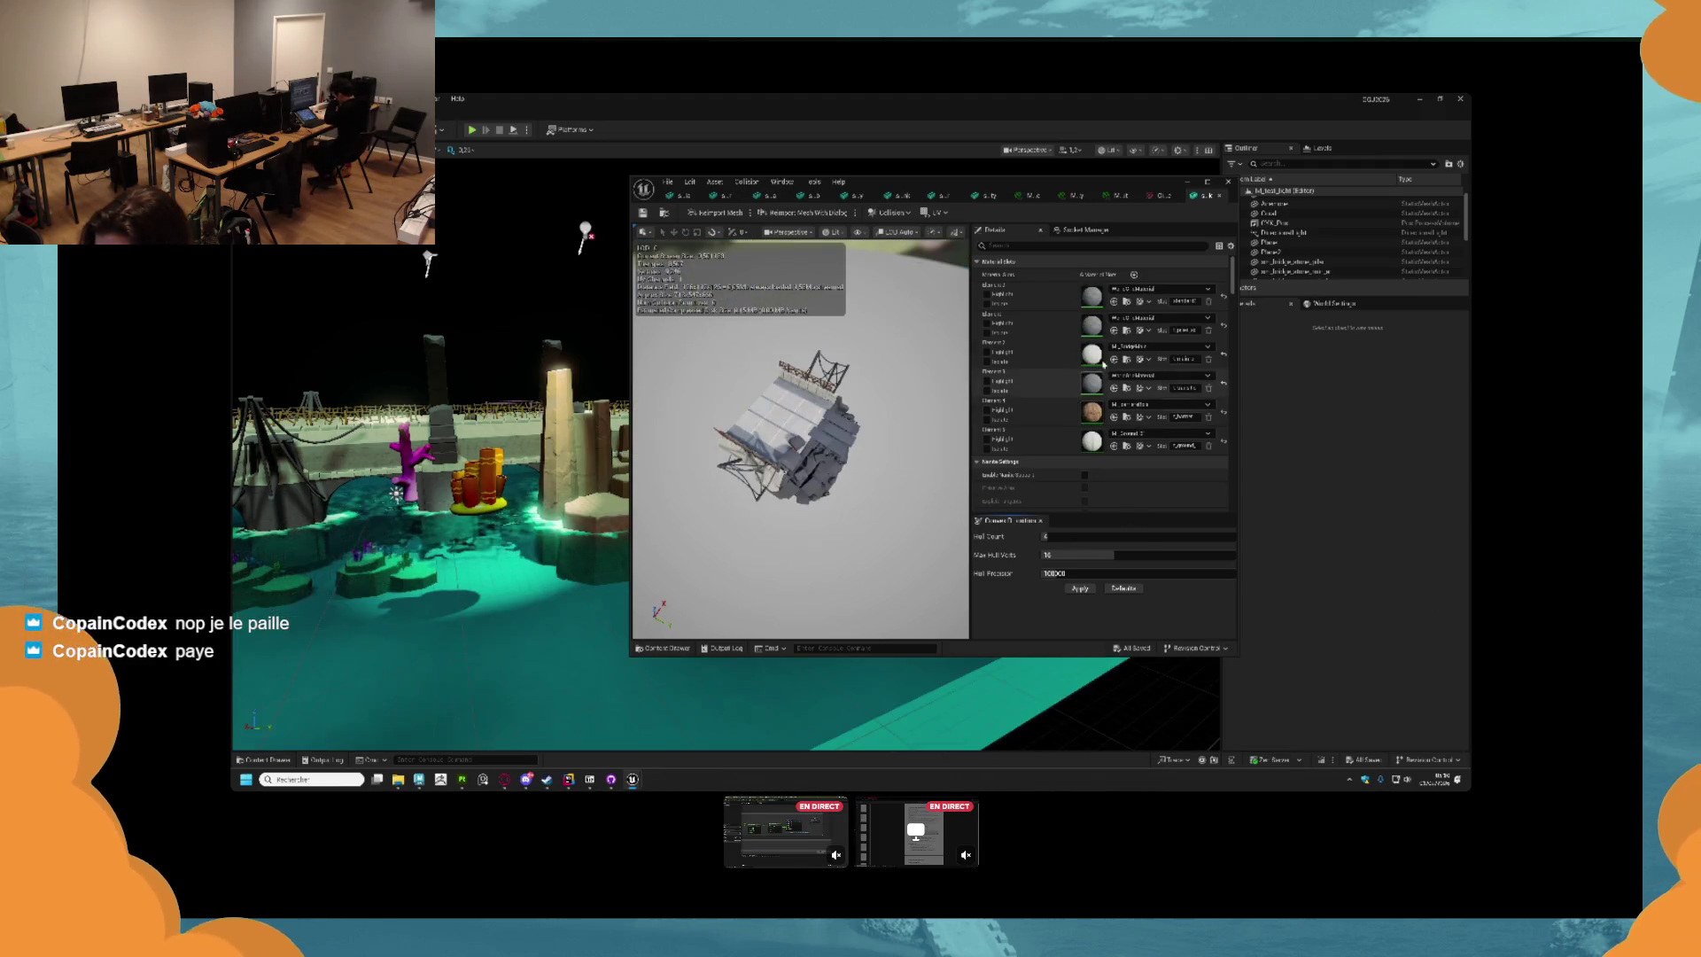
left_click(1114, 206)
left_click(663, 213)
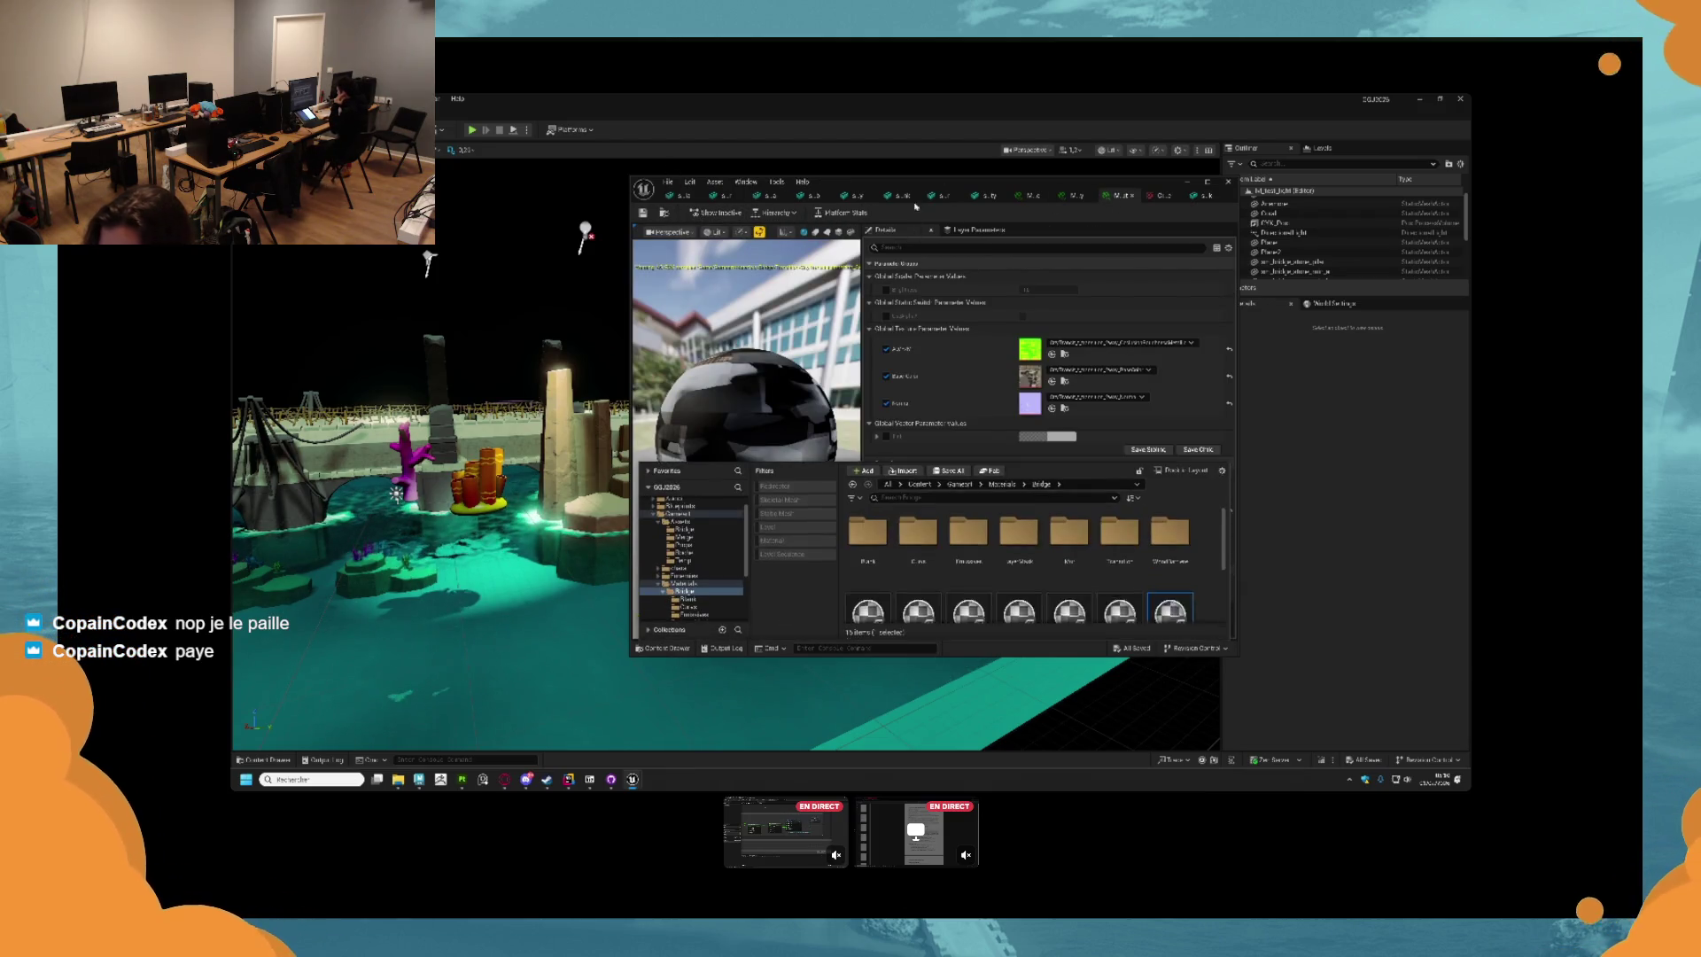
left_click(1205, 195)
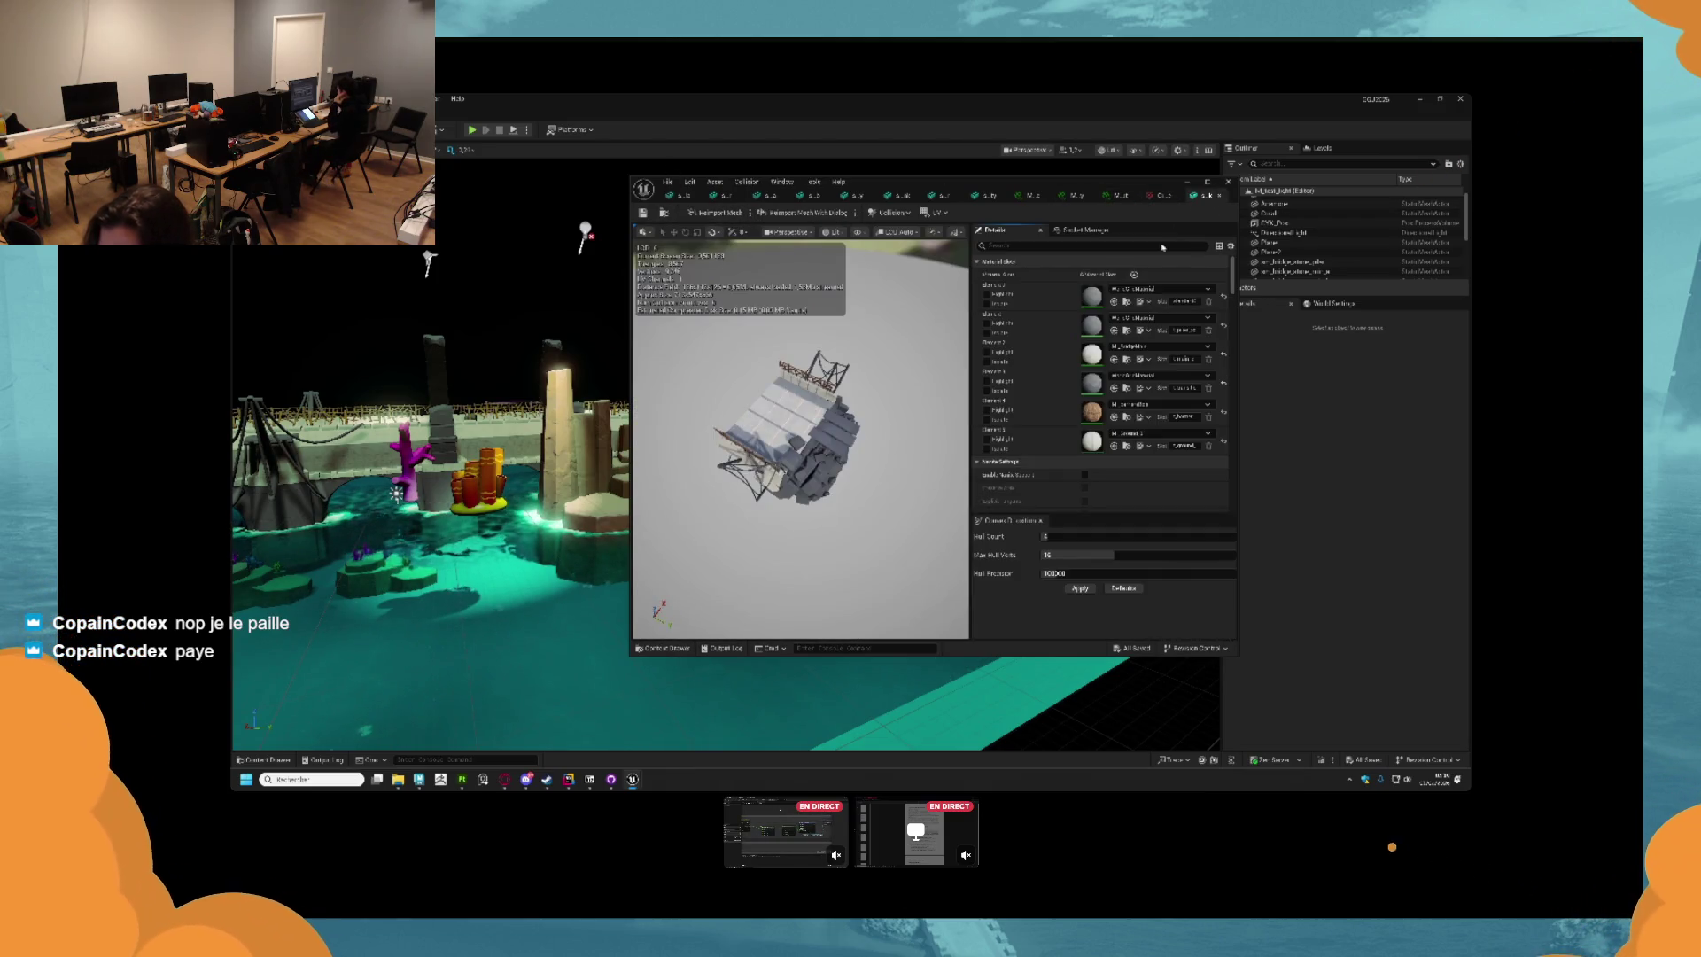
Put the textured material on the fourth slot (Element 3) and save the mesh.
left_click(1115, 330)
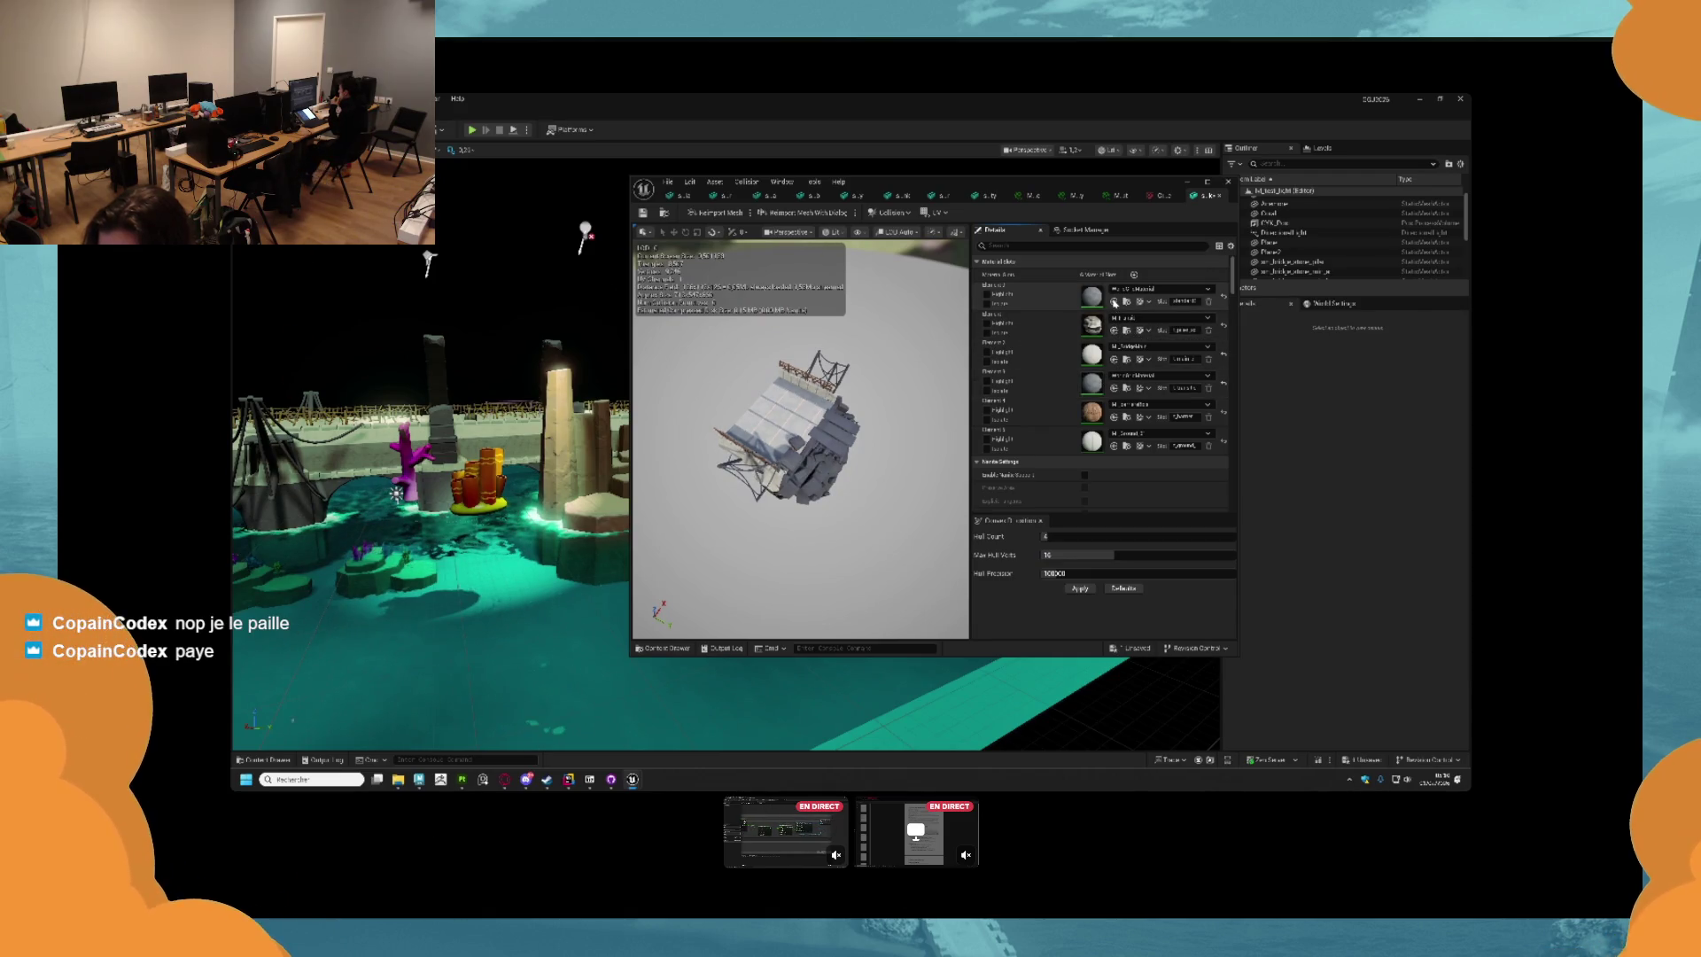
key("ctrl+z")
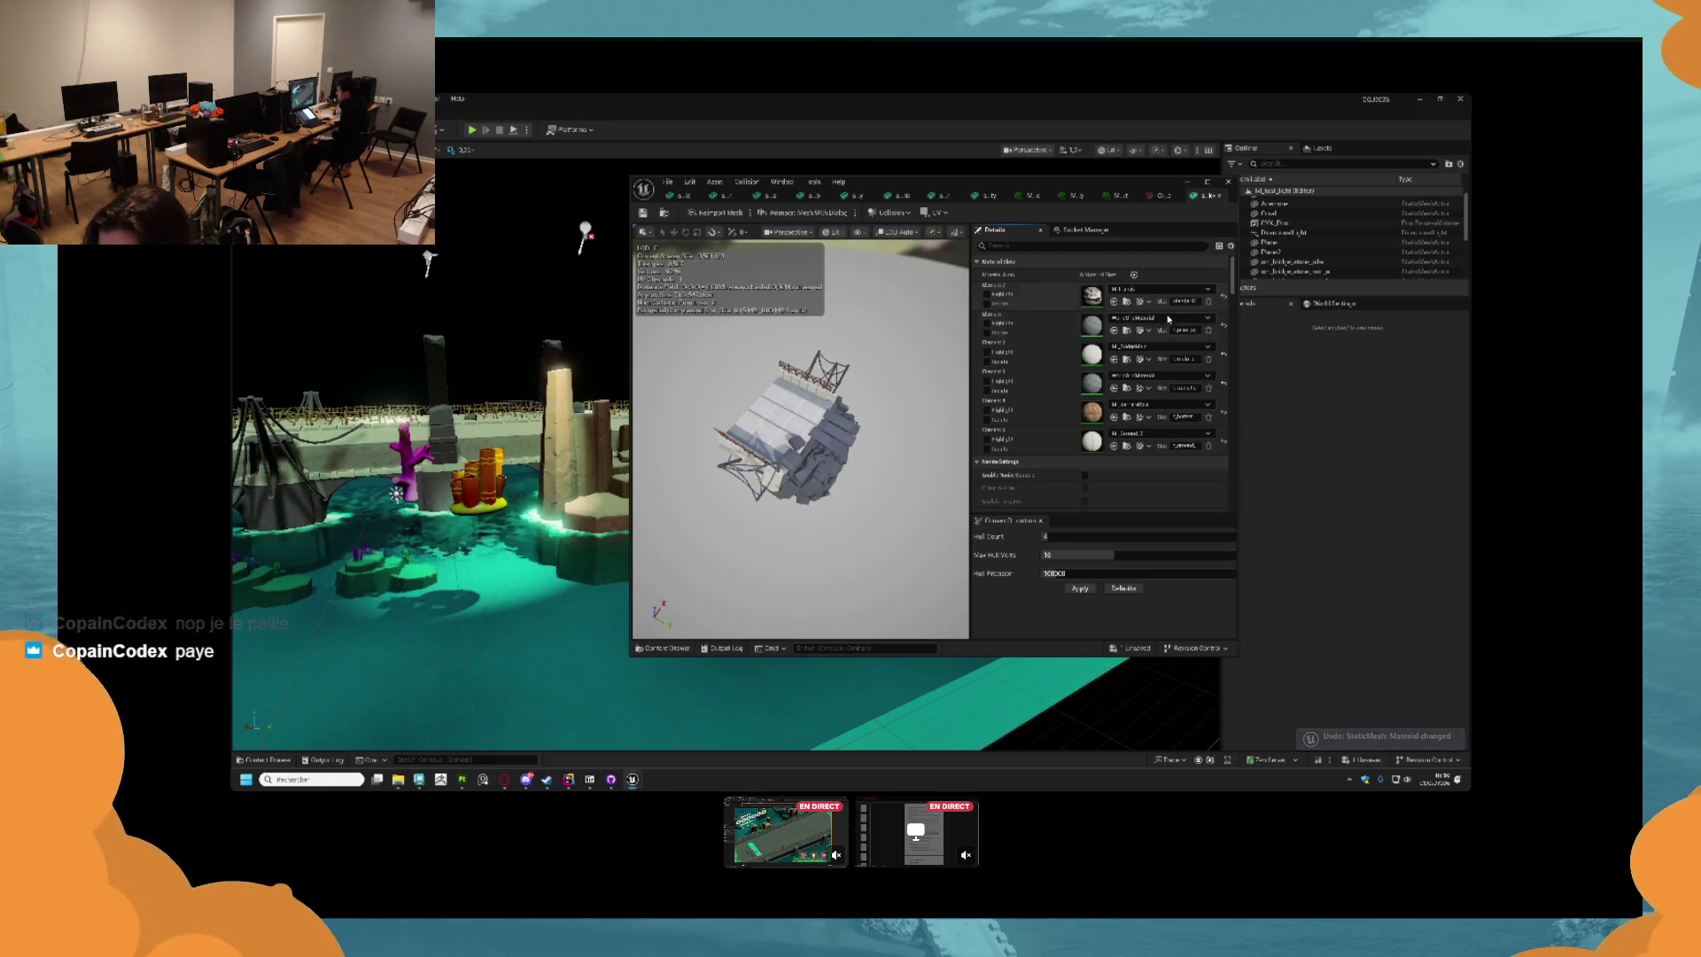
left_click(1223, 298)
left_click(1223, 297)
left_click(1114, 388)
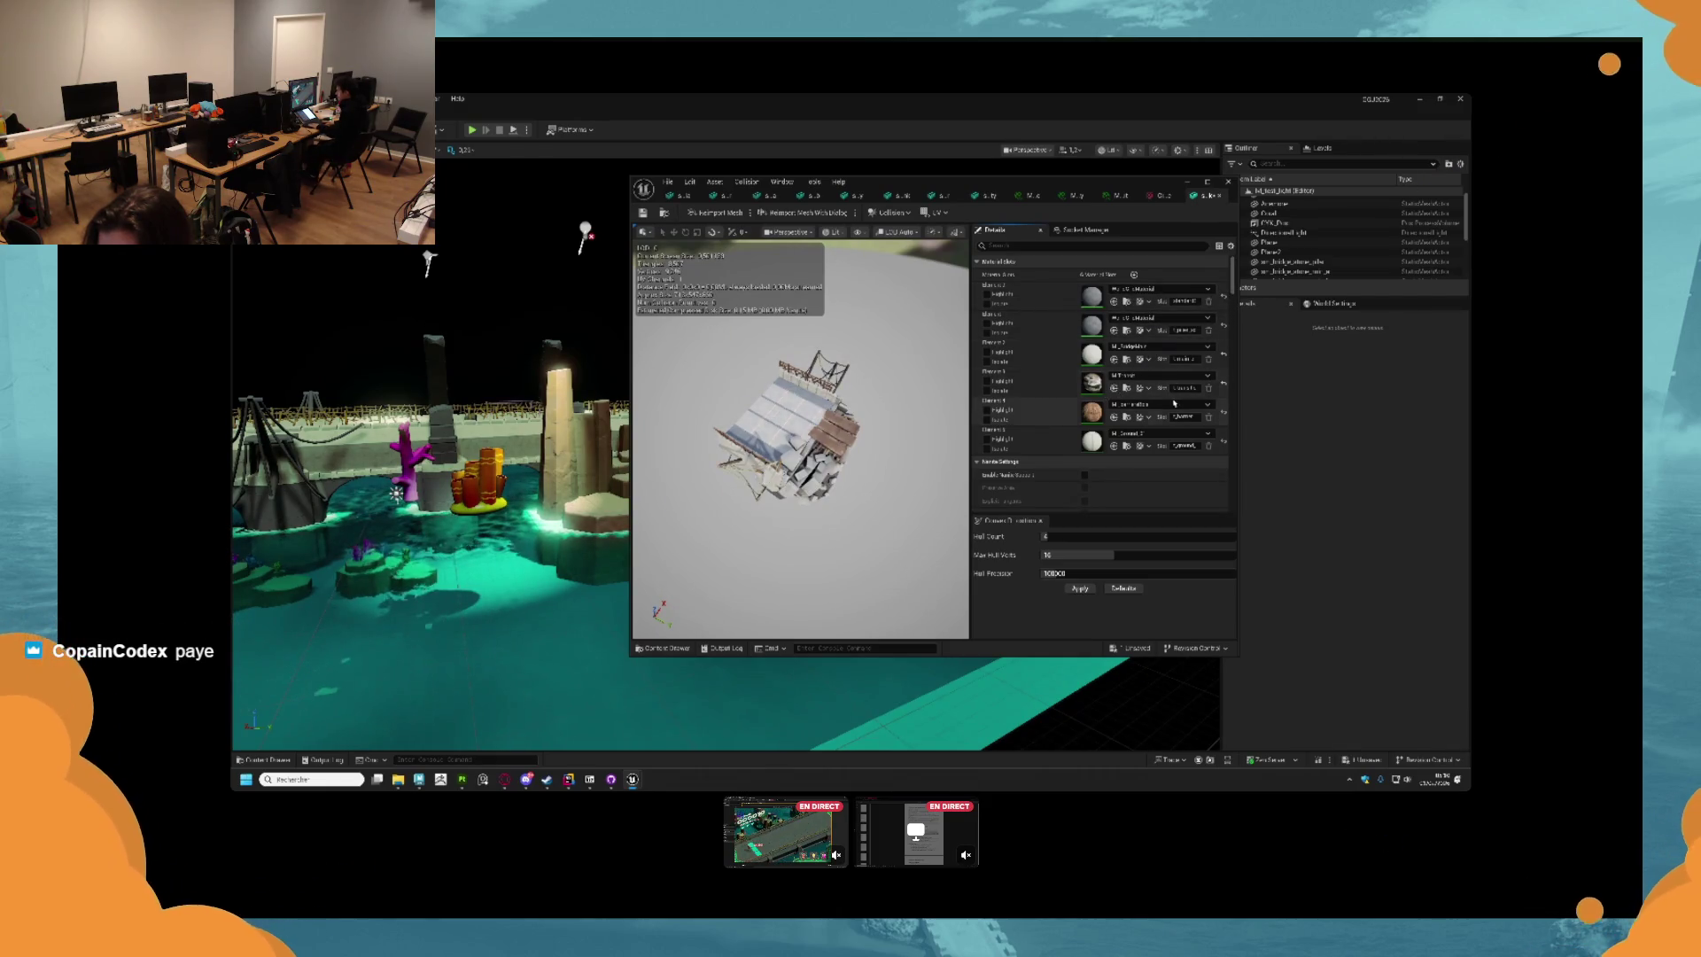
left_click_drag(830, 470, 1027, 470)
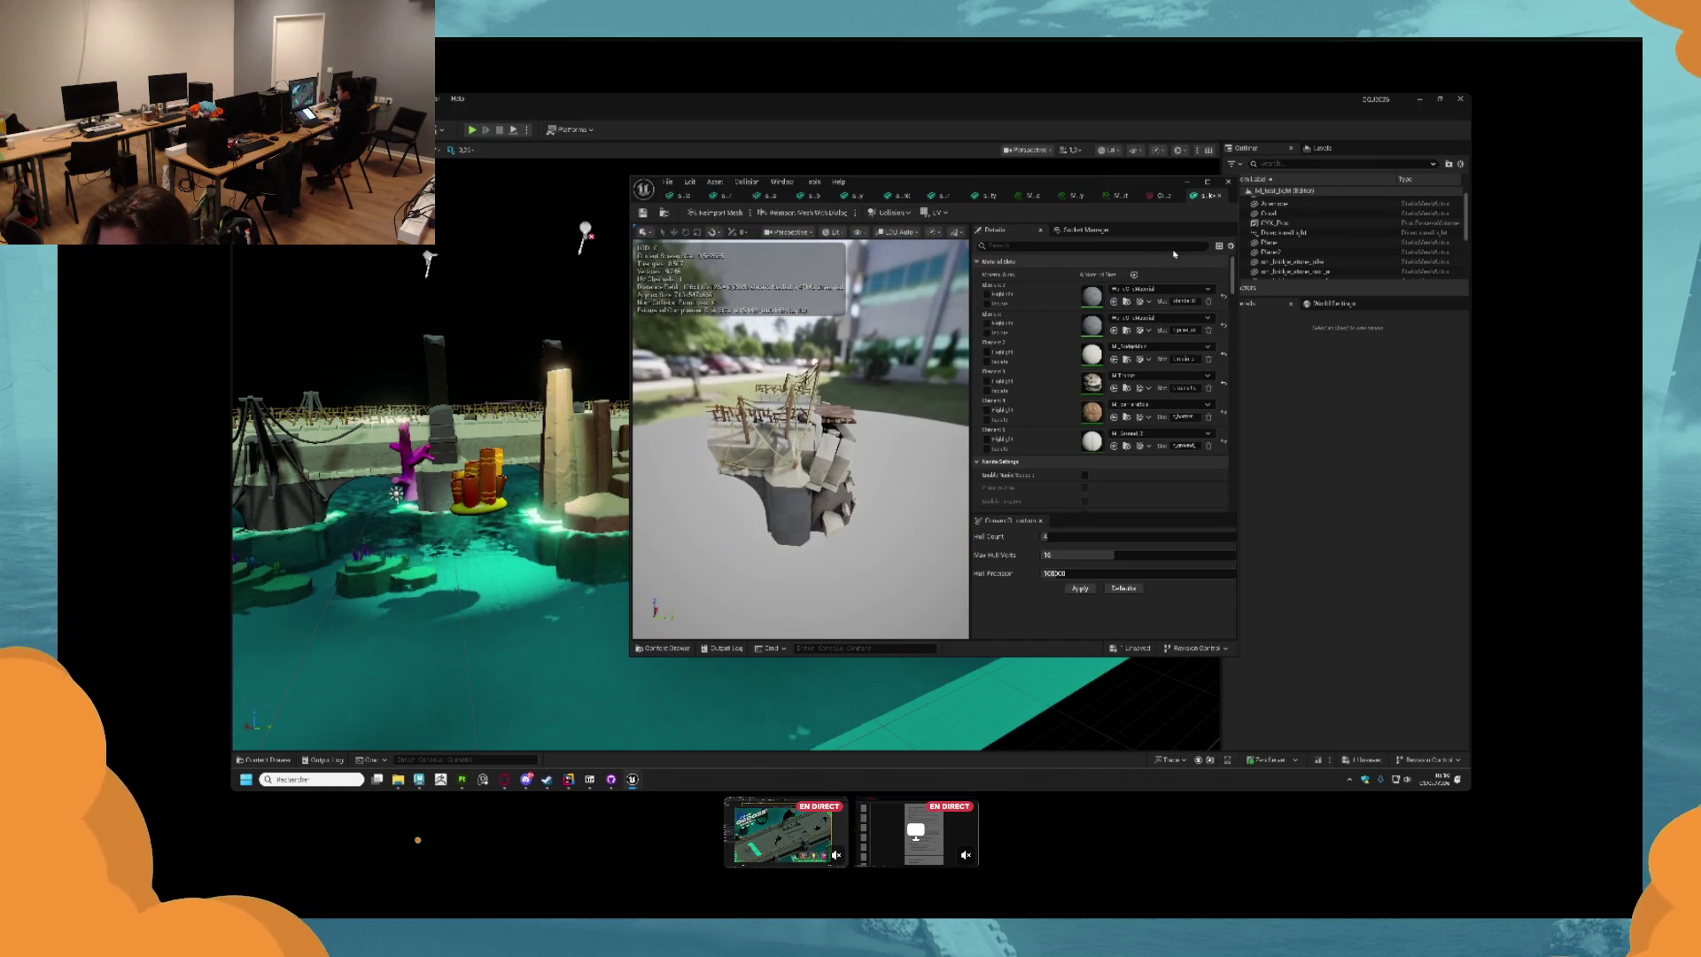
key("ctrl+s")
Close the mesh editor and return to the level editor.
left_click(1220, 196)
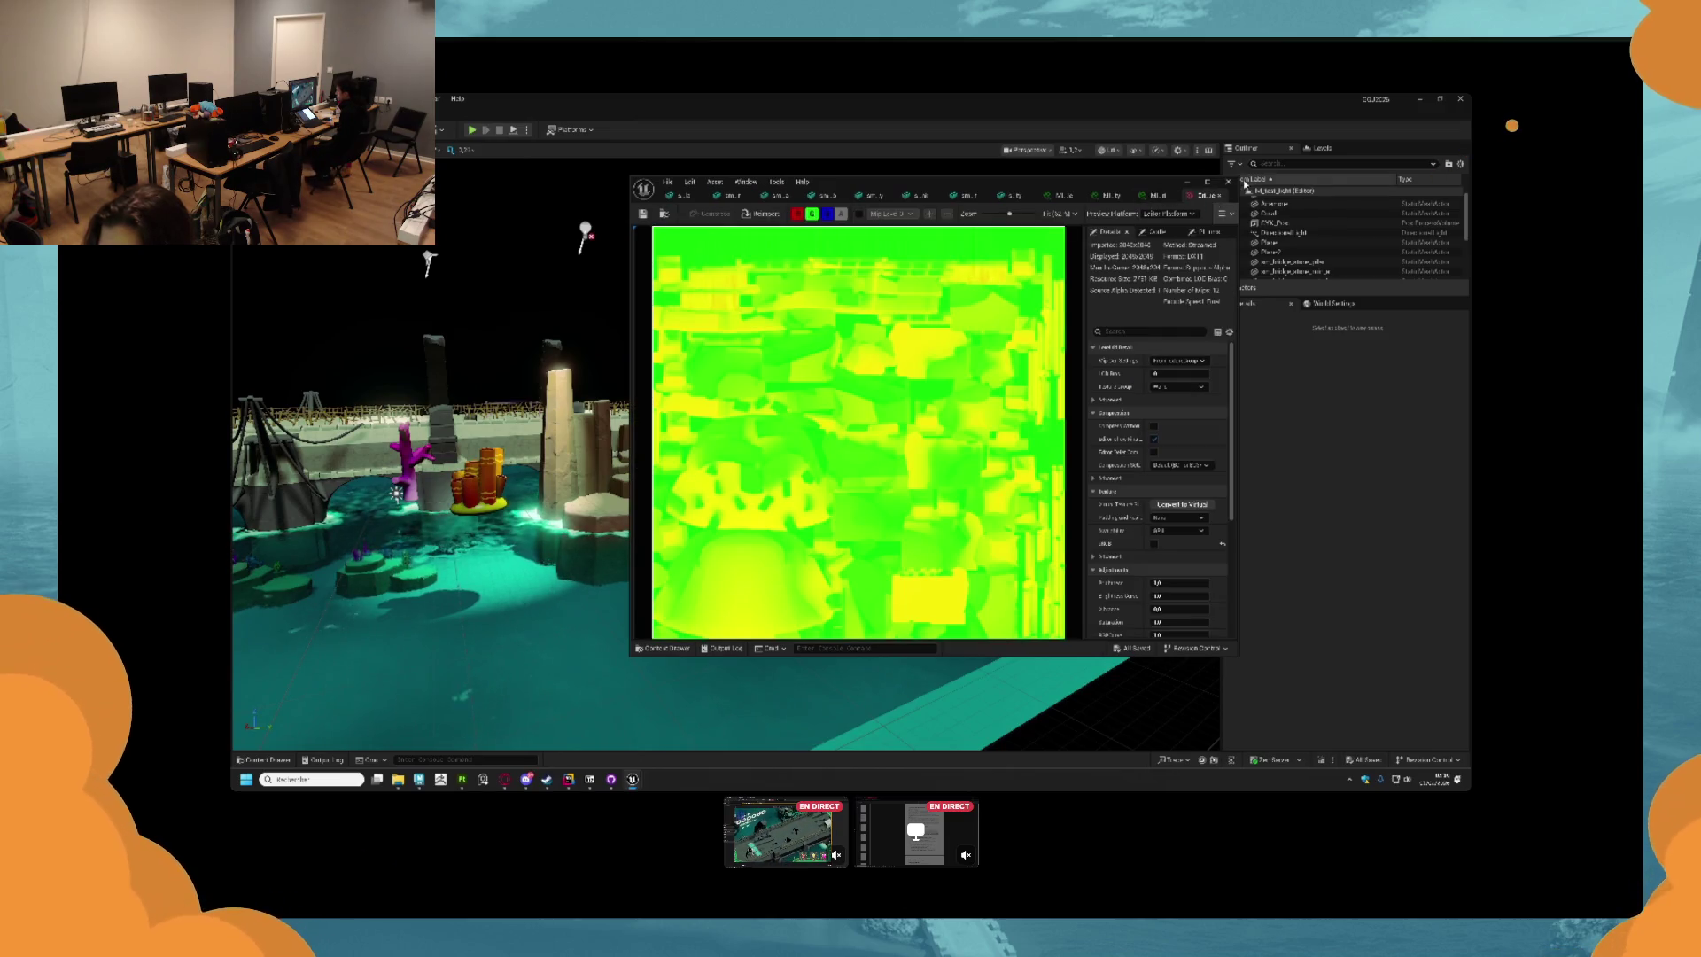
left_click(1227, 181)
left_click(264, 759)
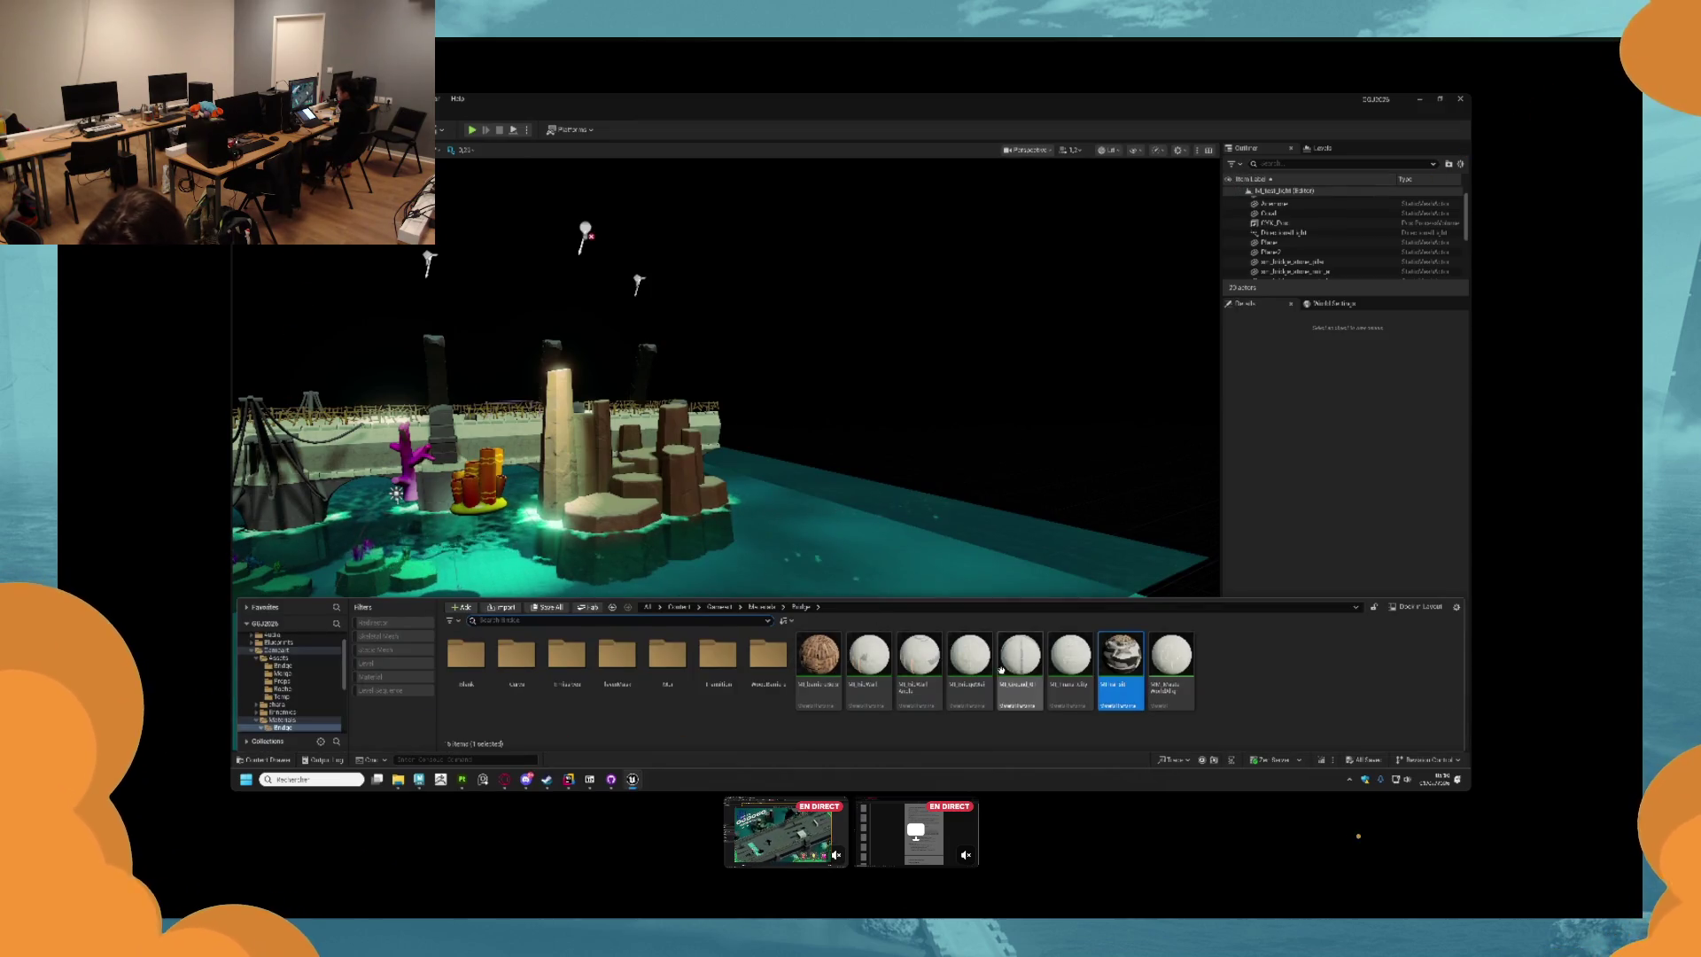
Show the Bridge folder's meshes, shorten the asset panel, and select all the bridge meshes.
left_click(282, 665)
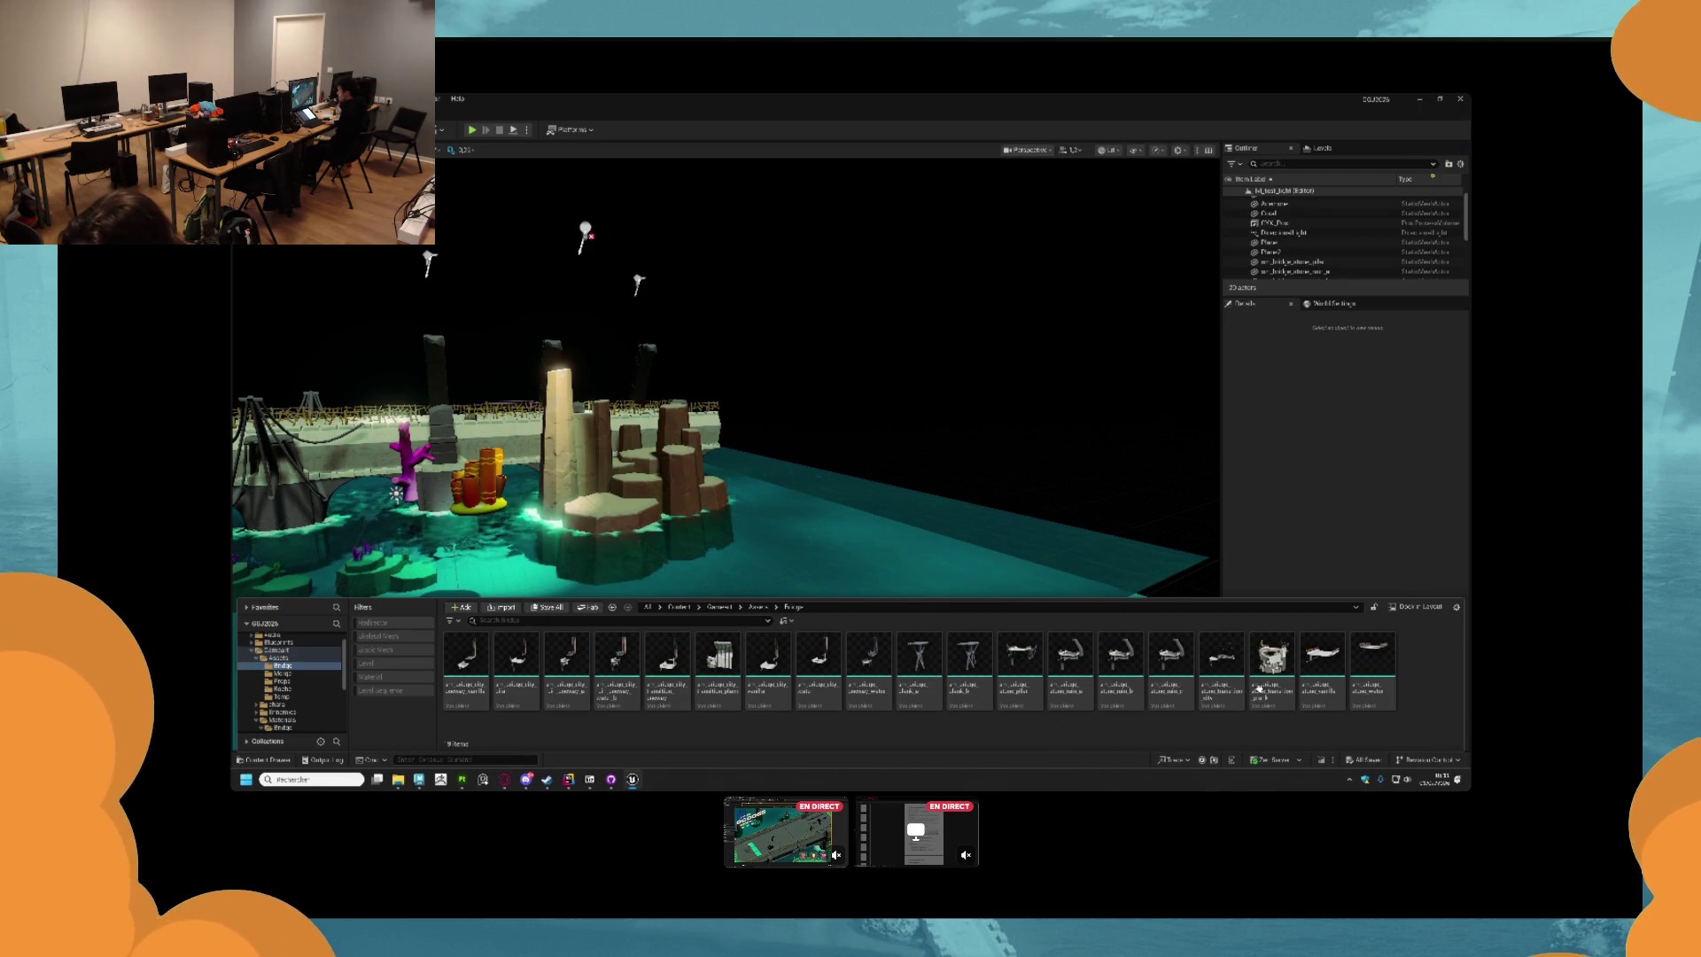
left_click(1070, 664)
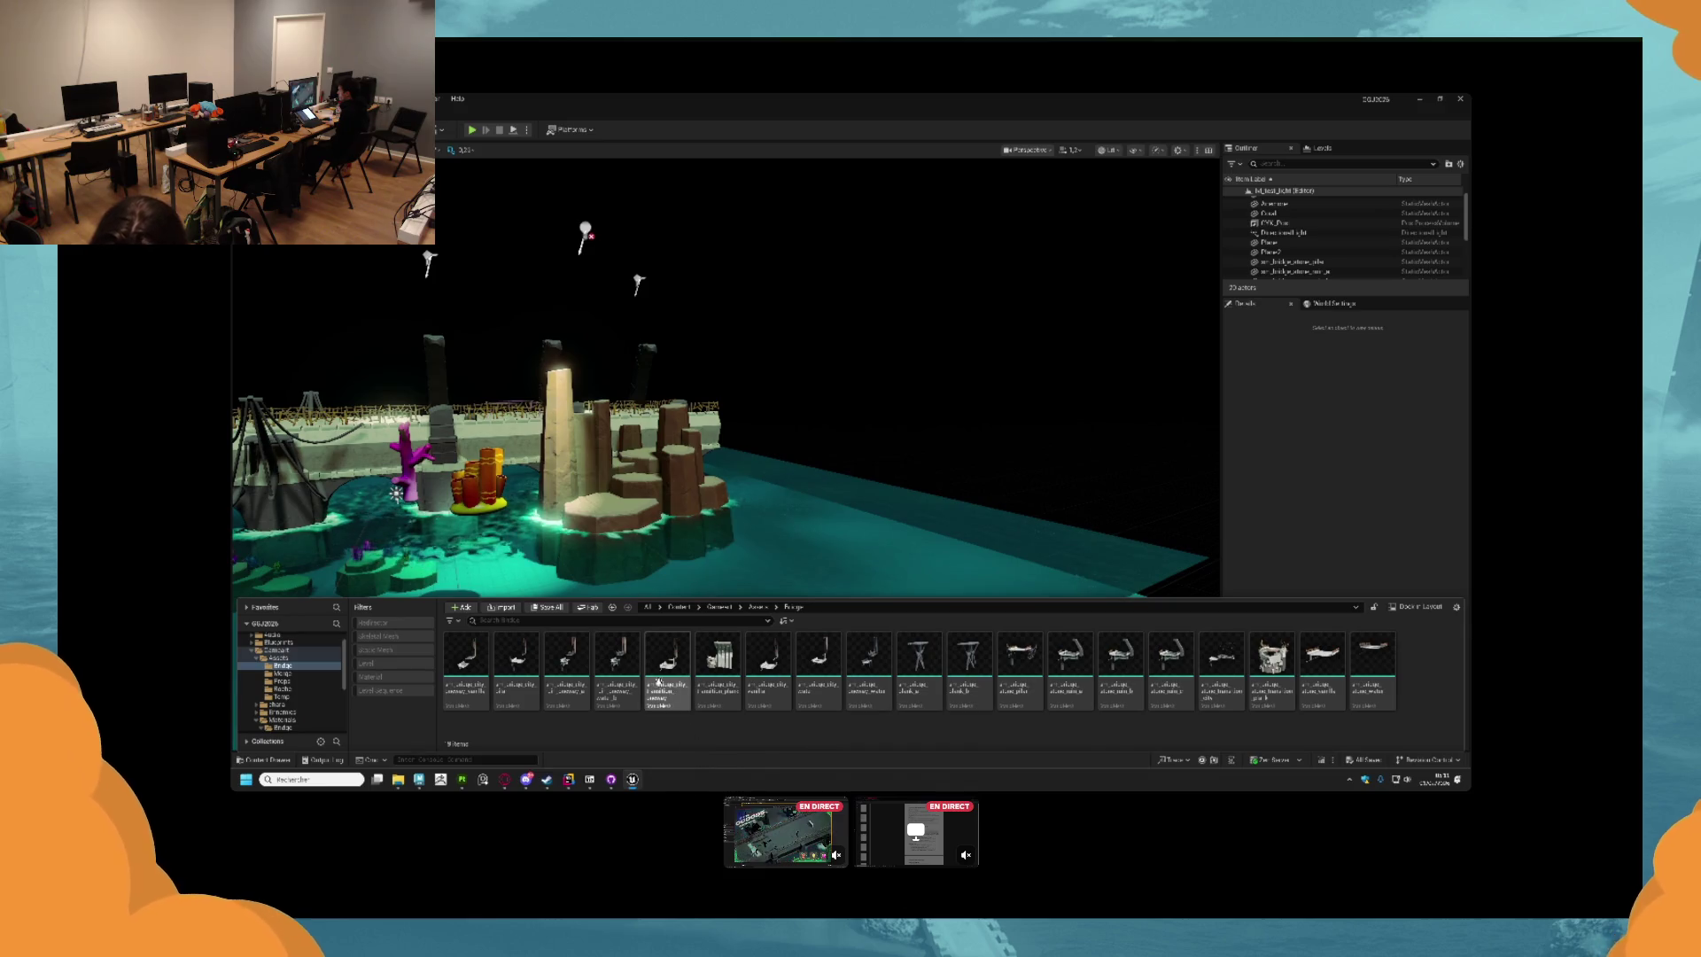
left_click(728, 664)
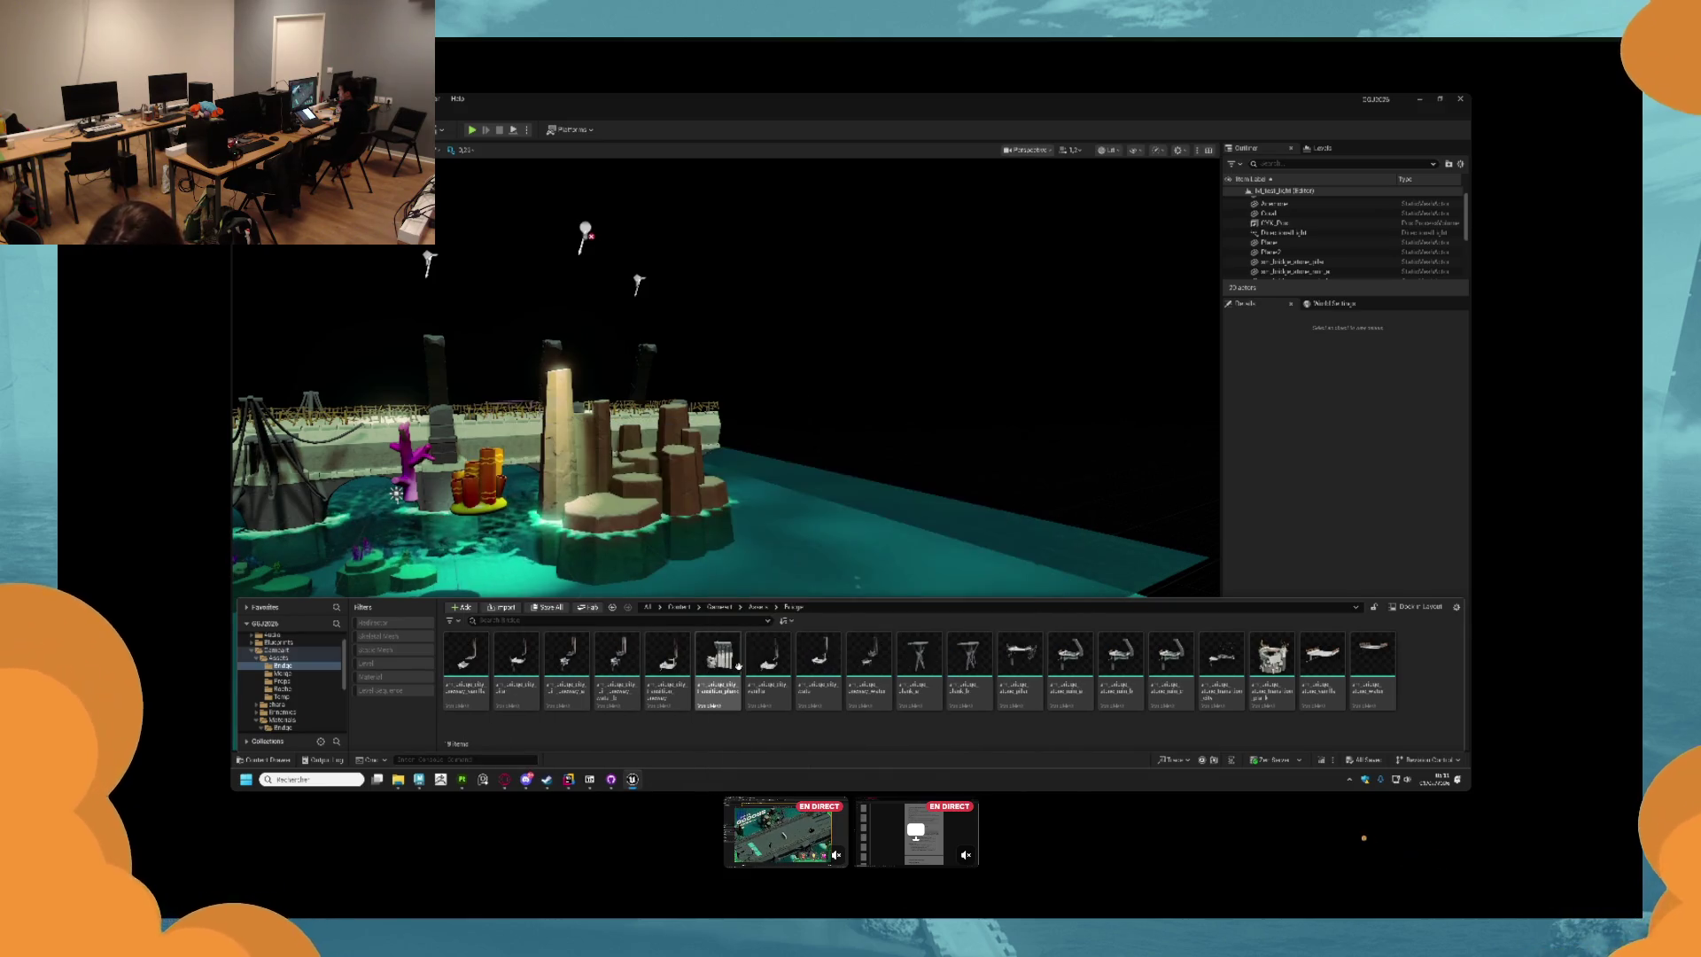
mouse_move(881, 649)
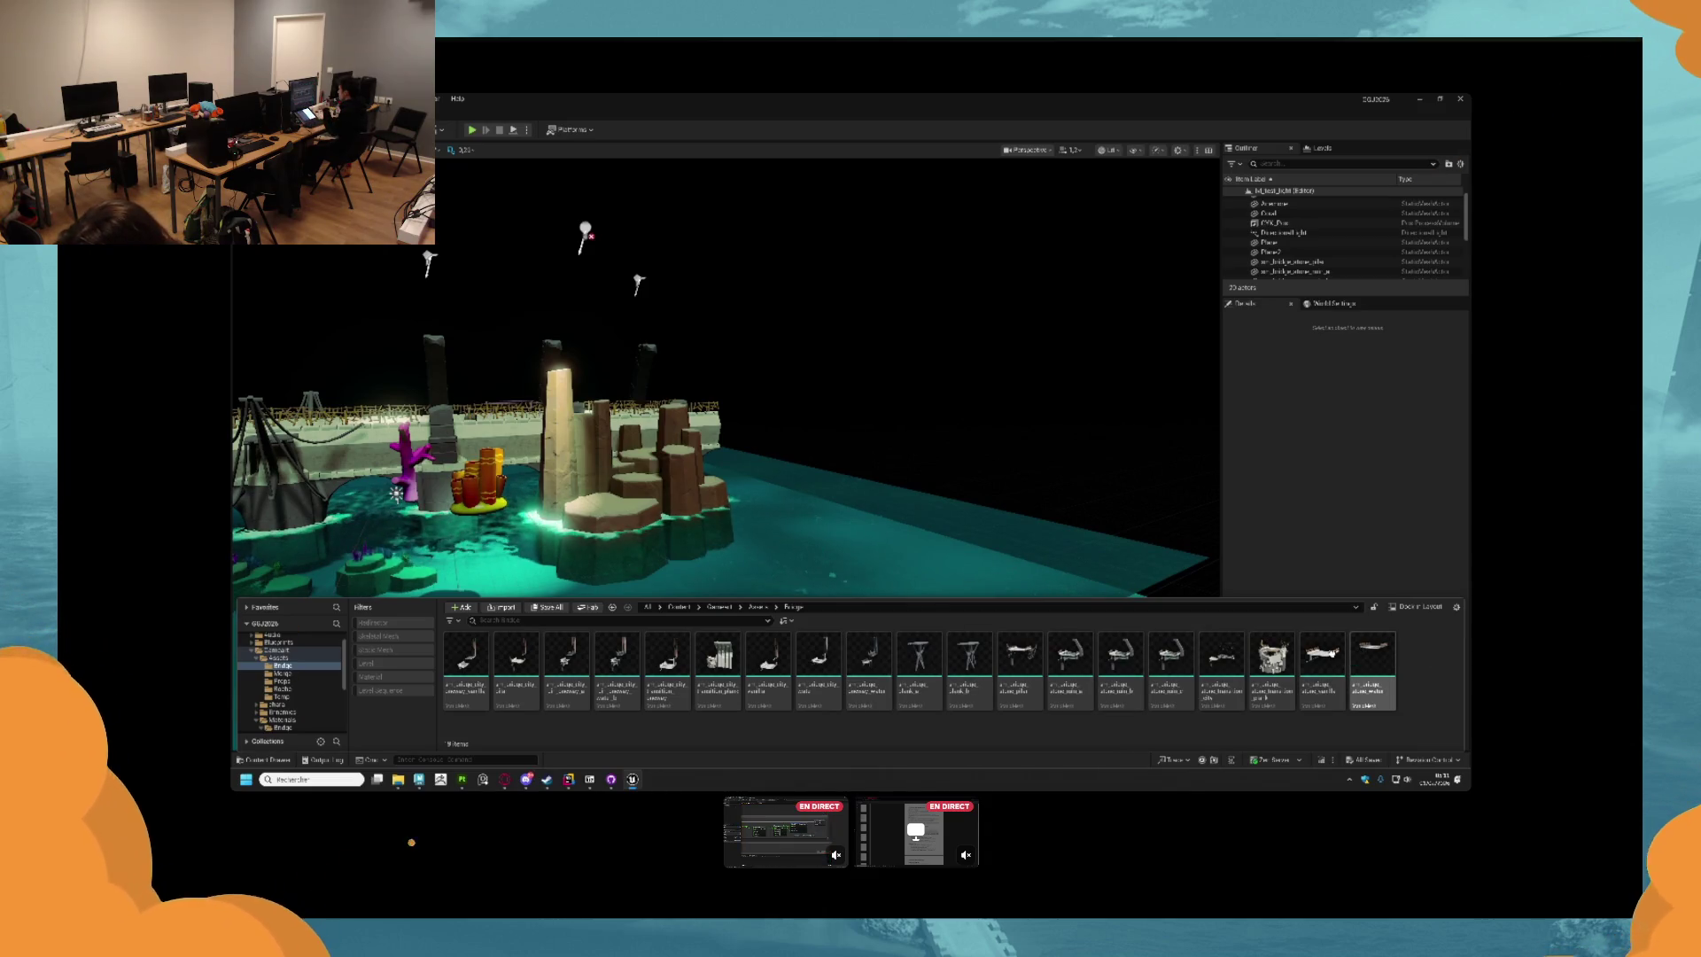
left_click_drag(1353, 600, 1354, 660)
scroll(726, 407, "up", 3)
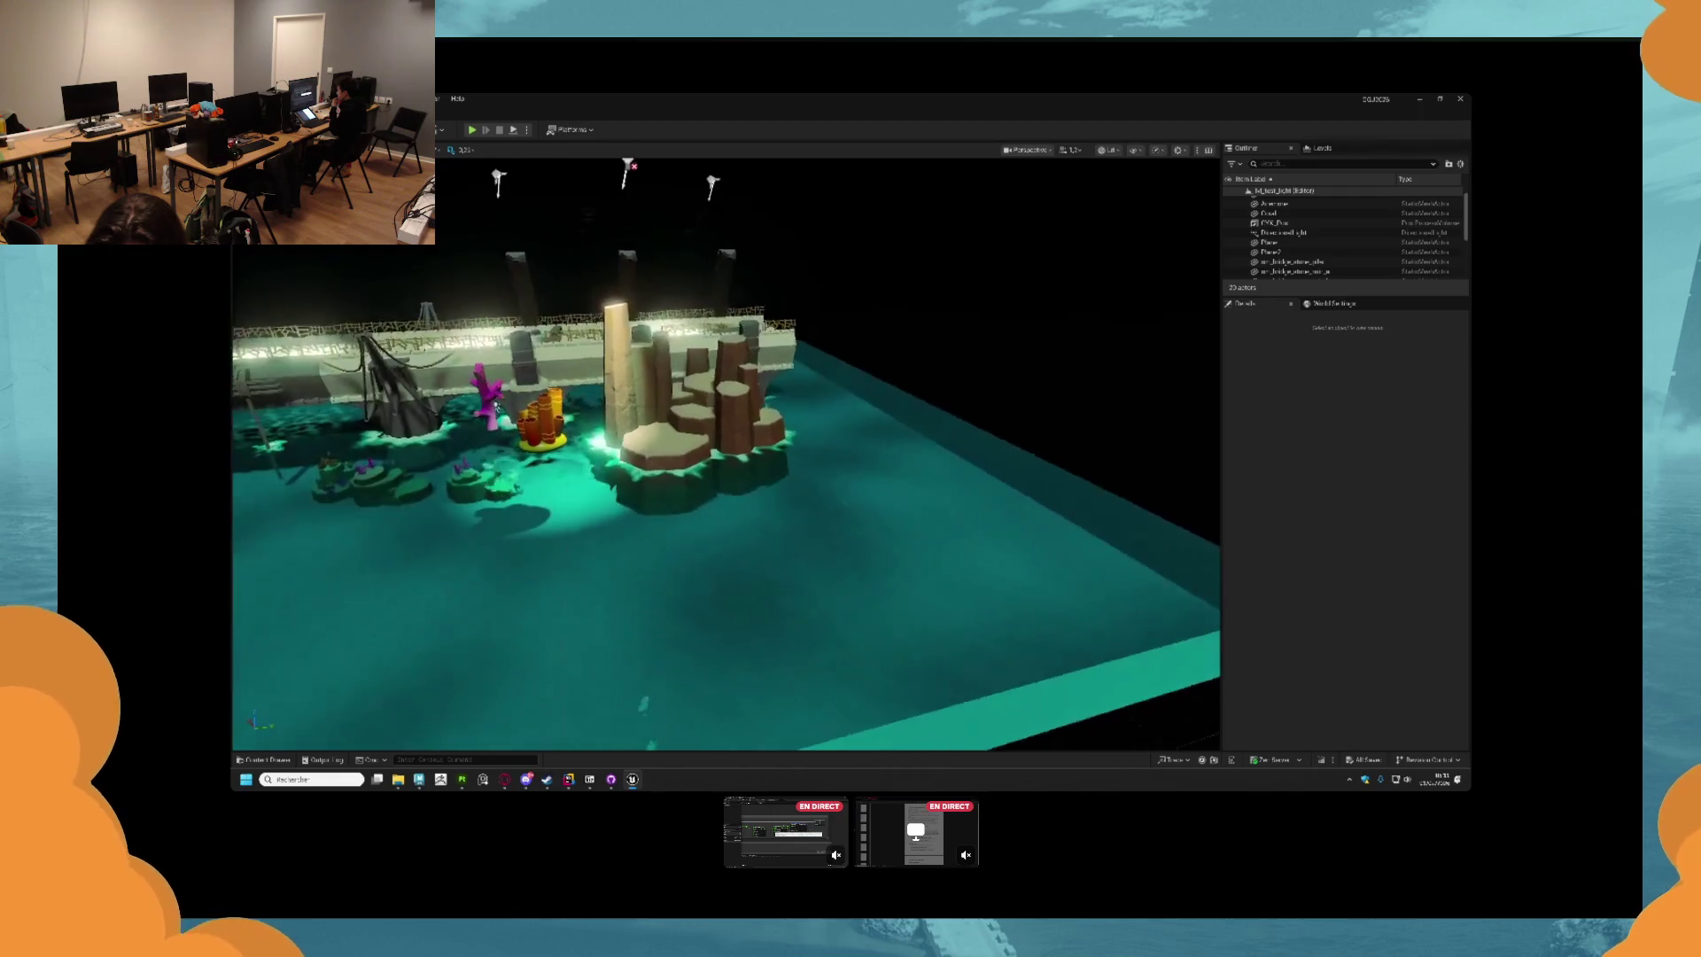
left_click(265, 760)
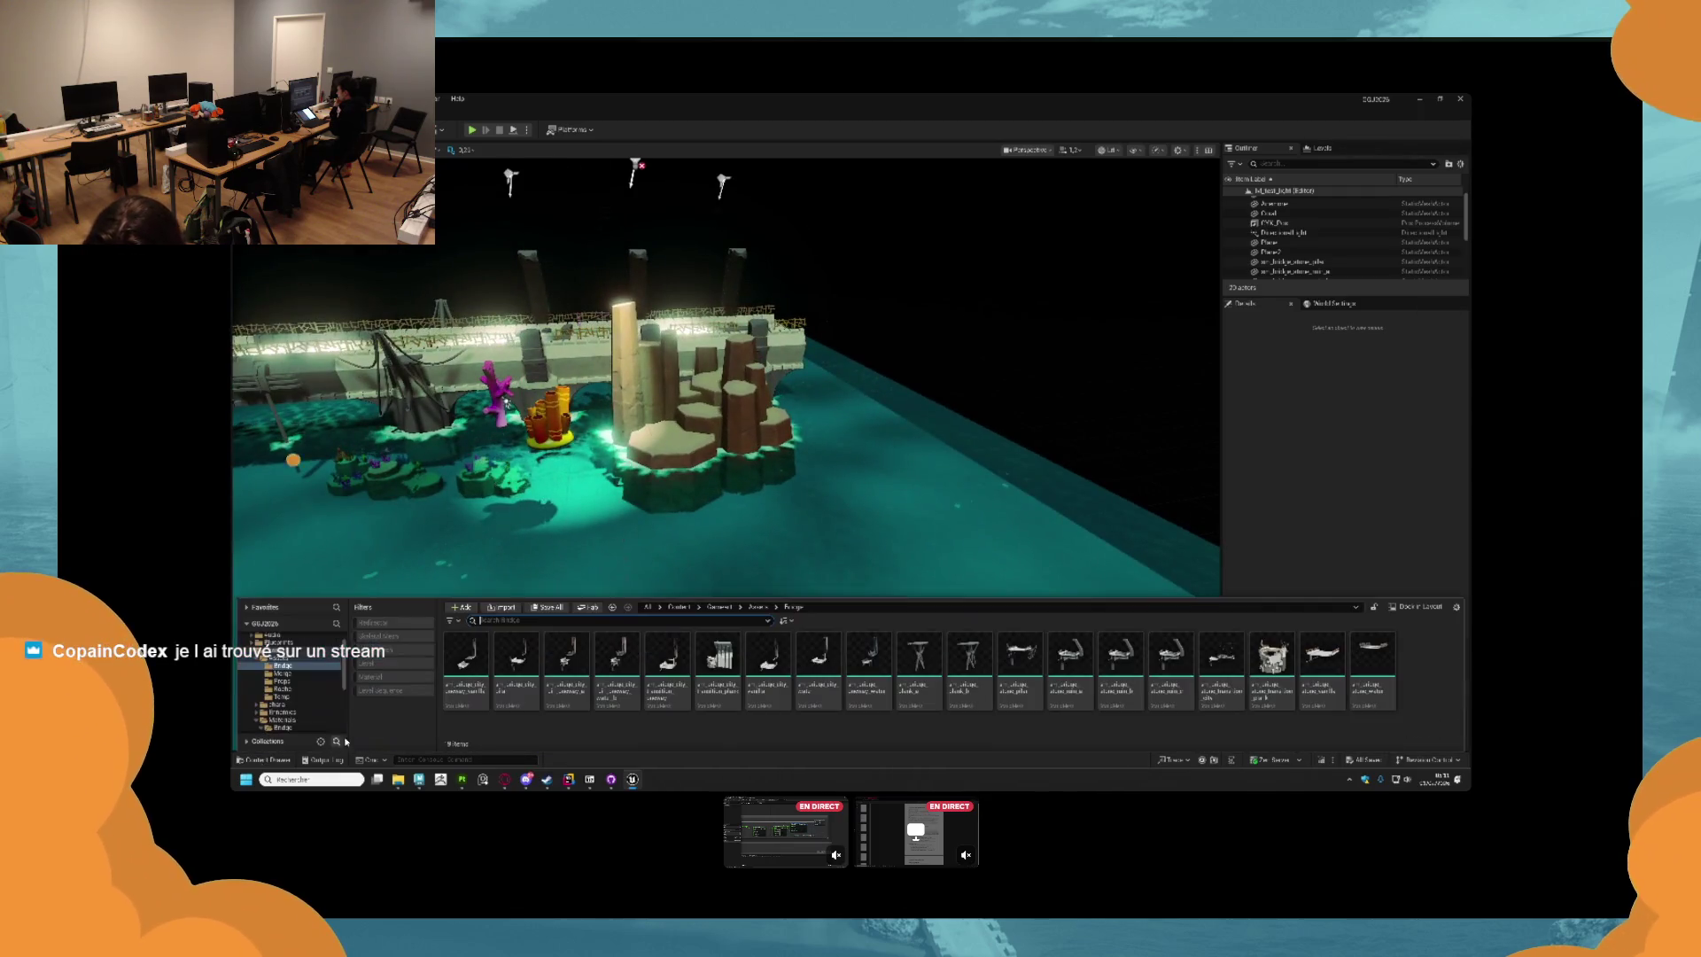
left_click(466, 663)
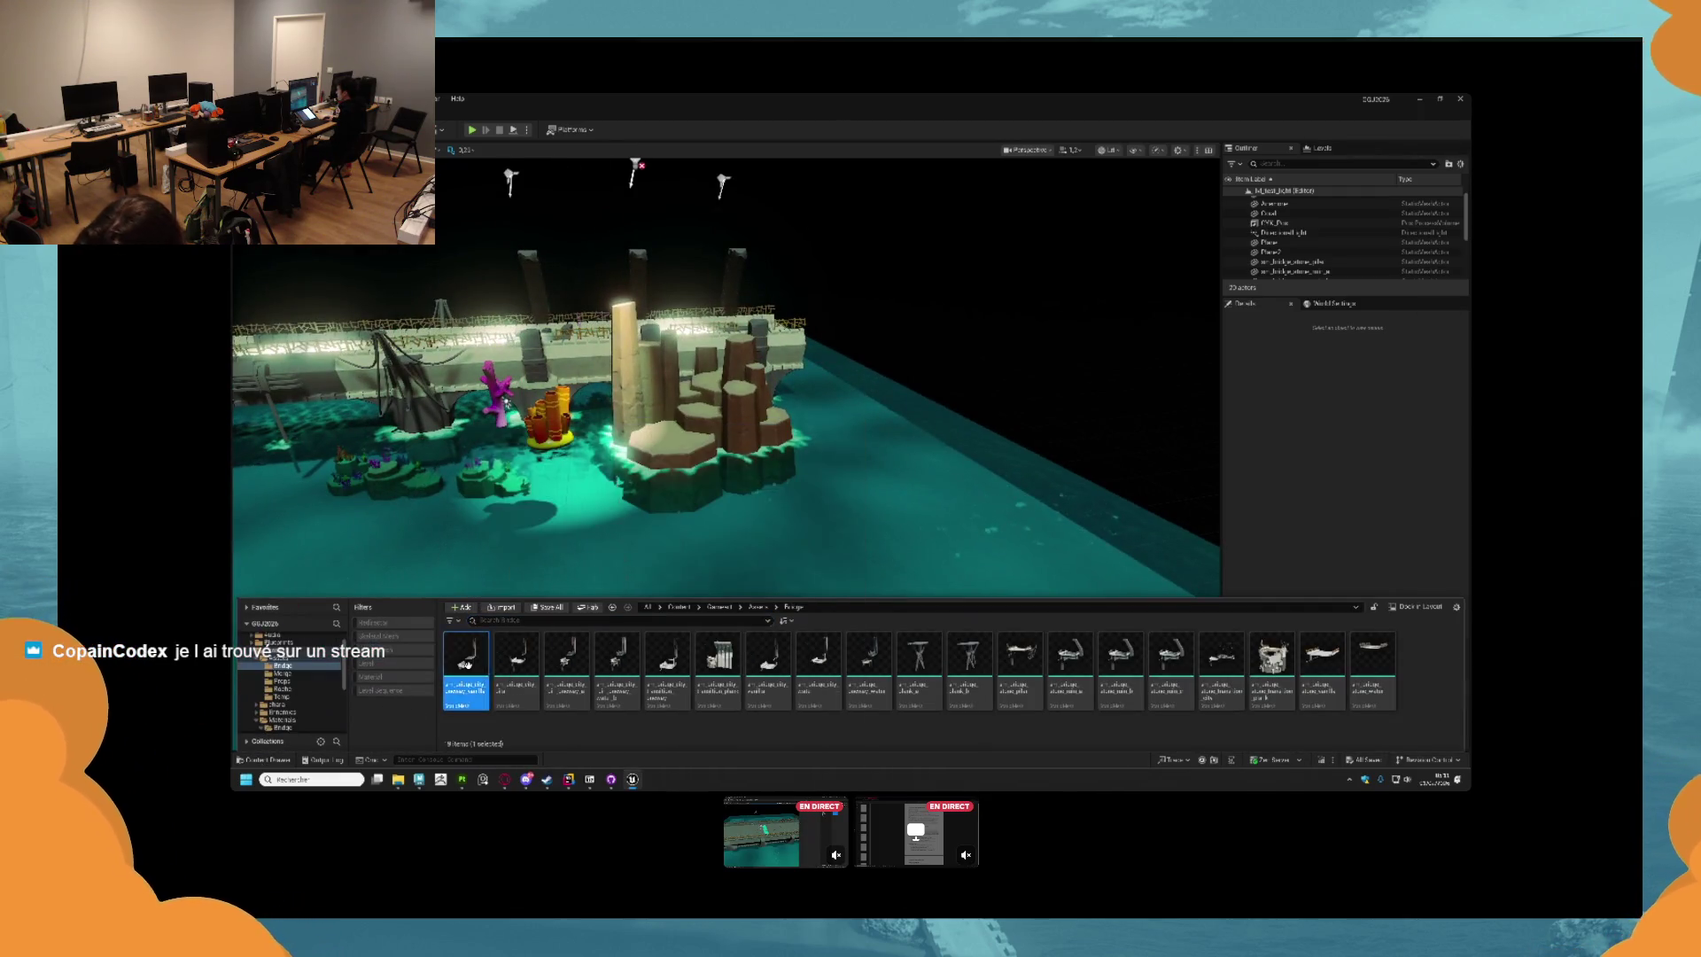
left_click(1372, 671, "shift")
Open the selected bridge meshes in the Static Mesh Editor and orbit around the deck.
left_click_drag(1372, 671, 1227, 530)
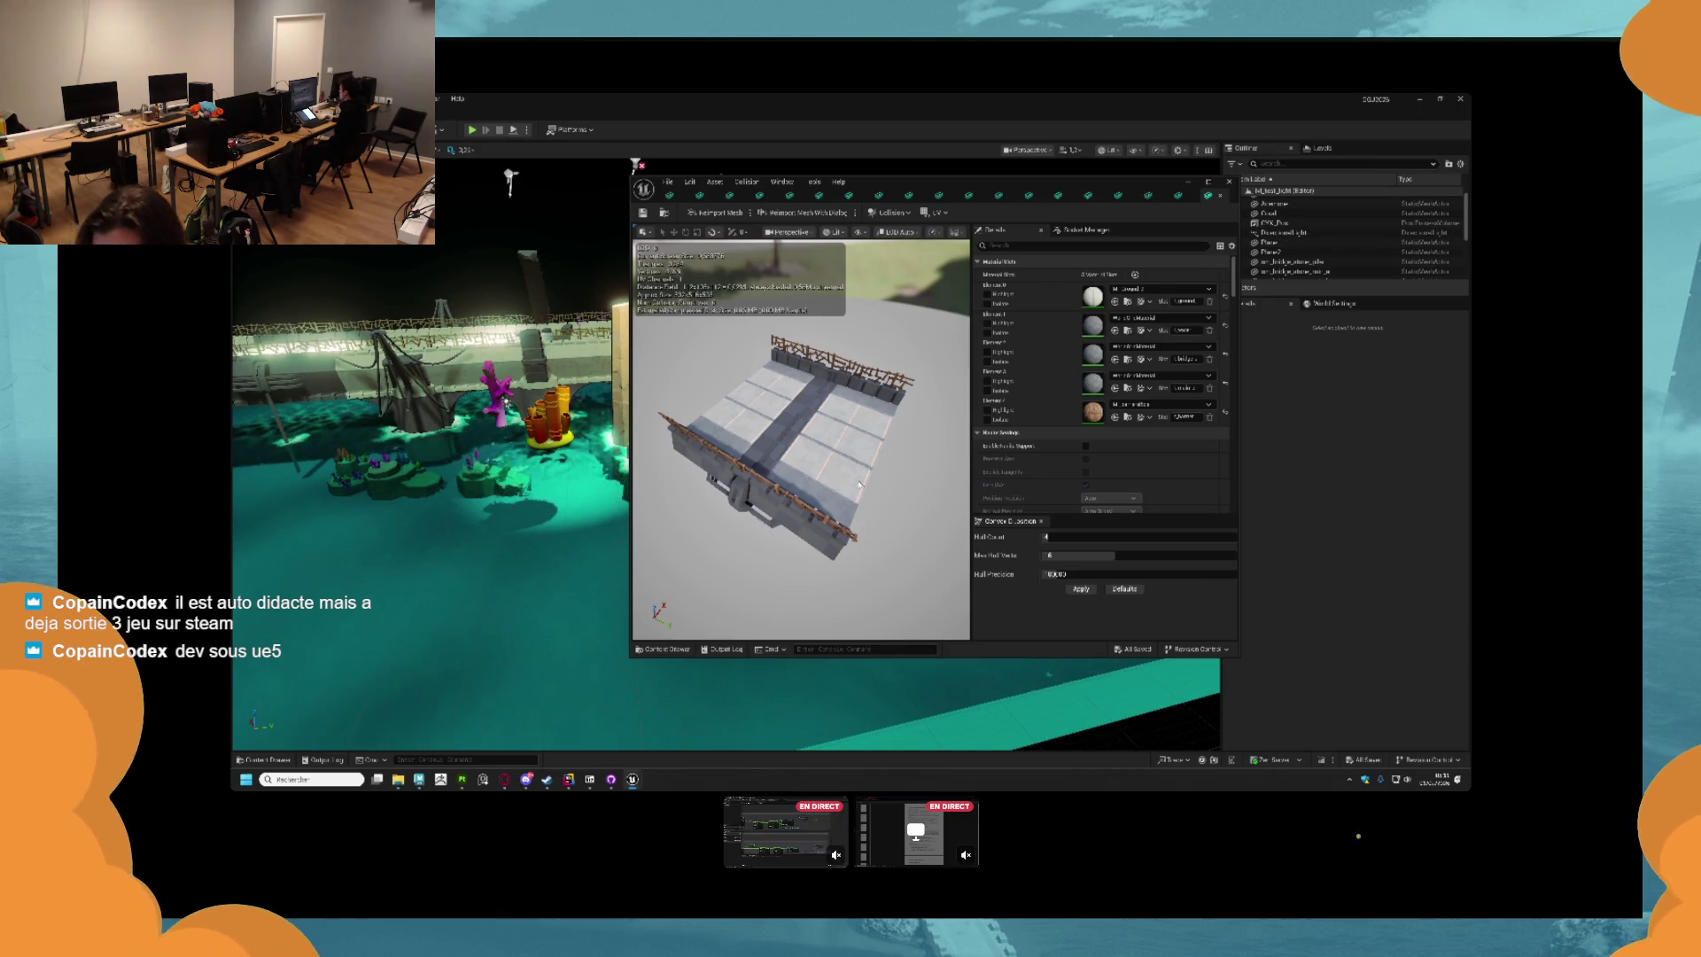
mouse_move(791, 471)
left_mouse_down()
mouse_move(894, 487)
mouse_move(877, 407)
mouse_move(864, 434)
left_mouse_up()
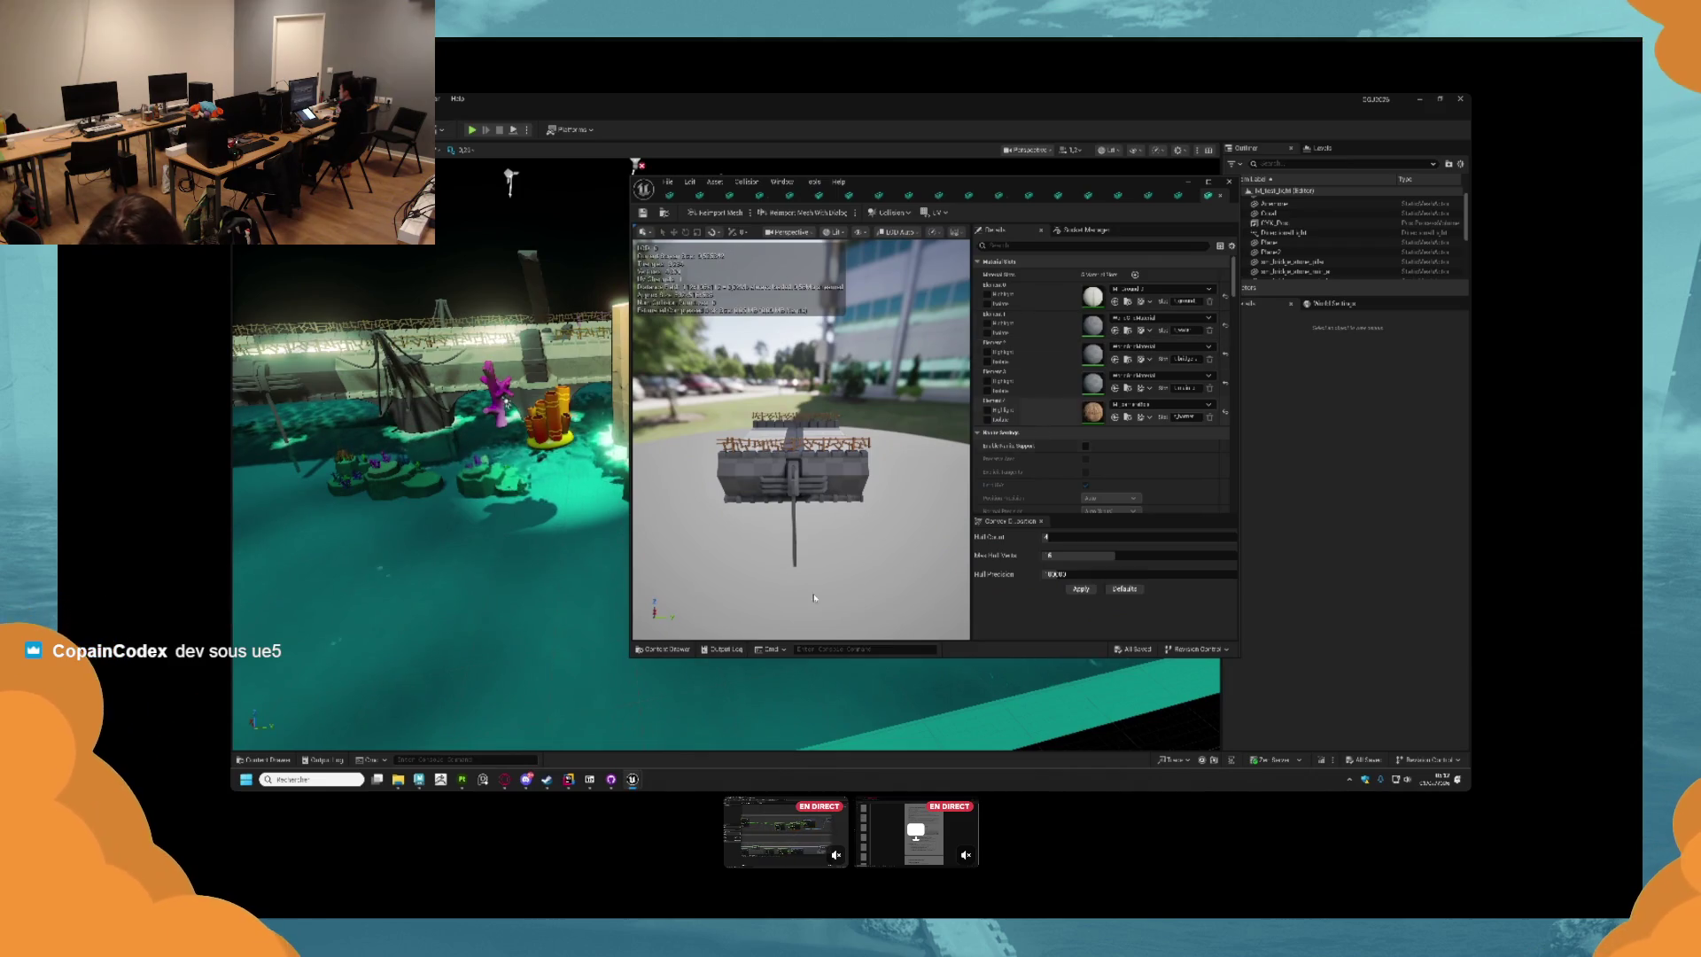
left_click(266, 760)
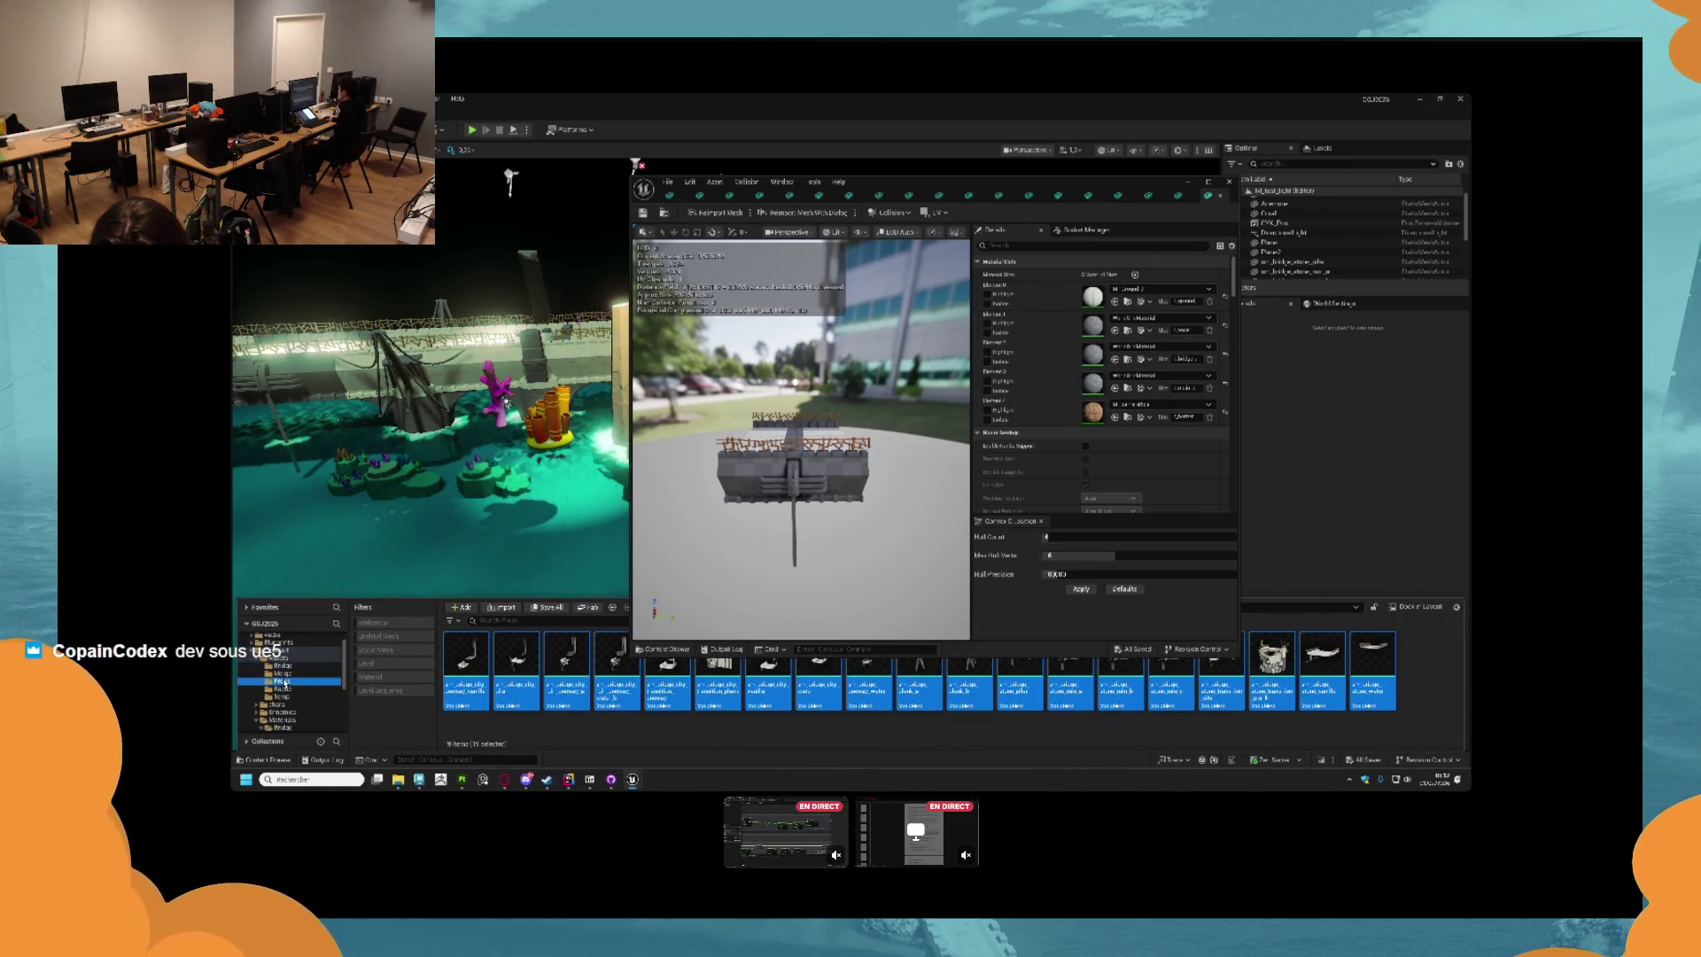
Assign a Bridge folder material to the mesh's fourth slot and save it.
left_click(282, 705)
scroll(288, 700, "down", 3)
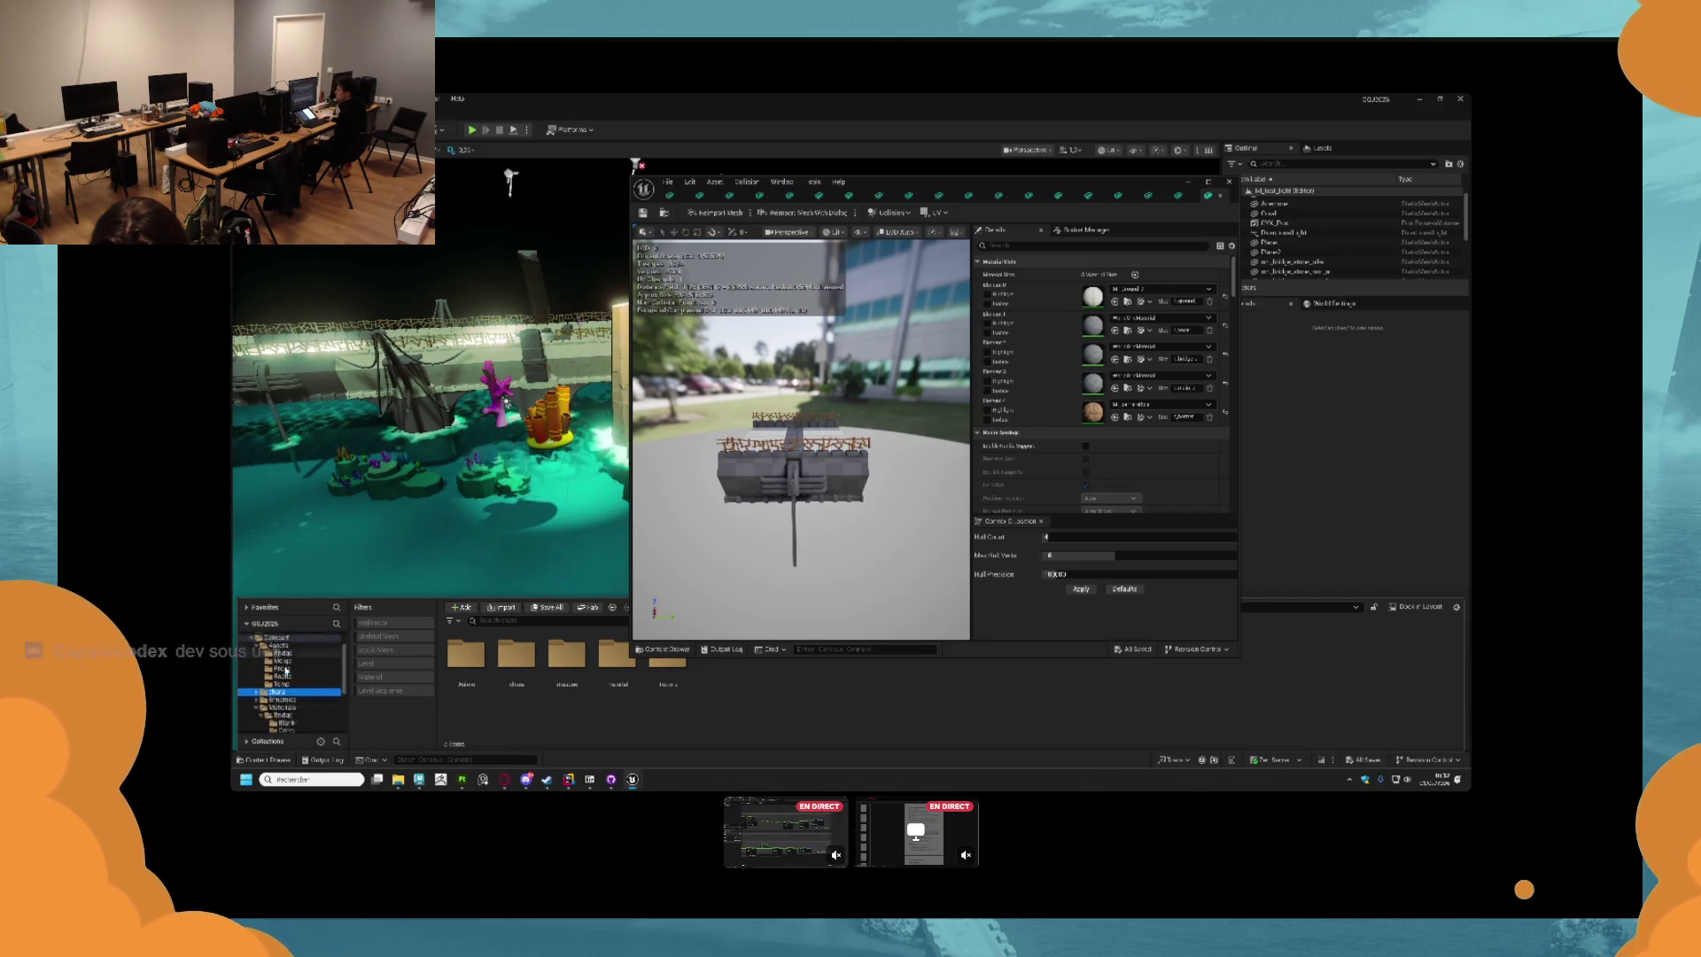
scroll(290, 682, "up", 1)
left_click(300, 686)
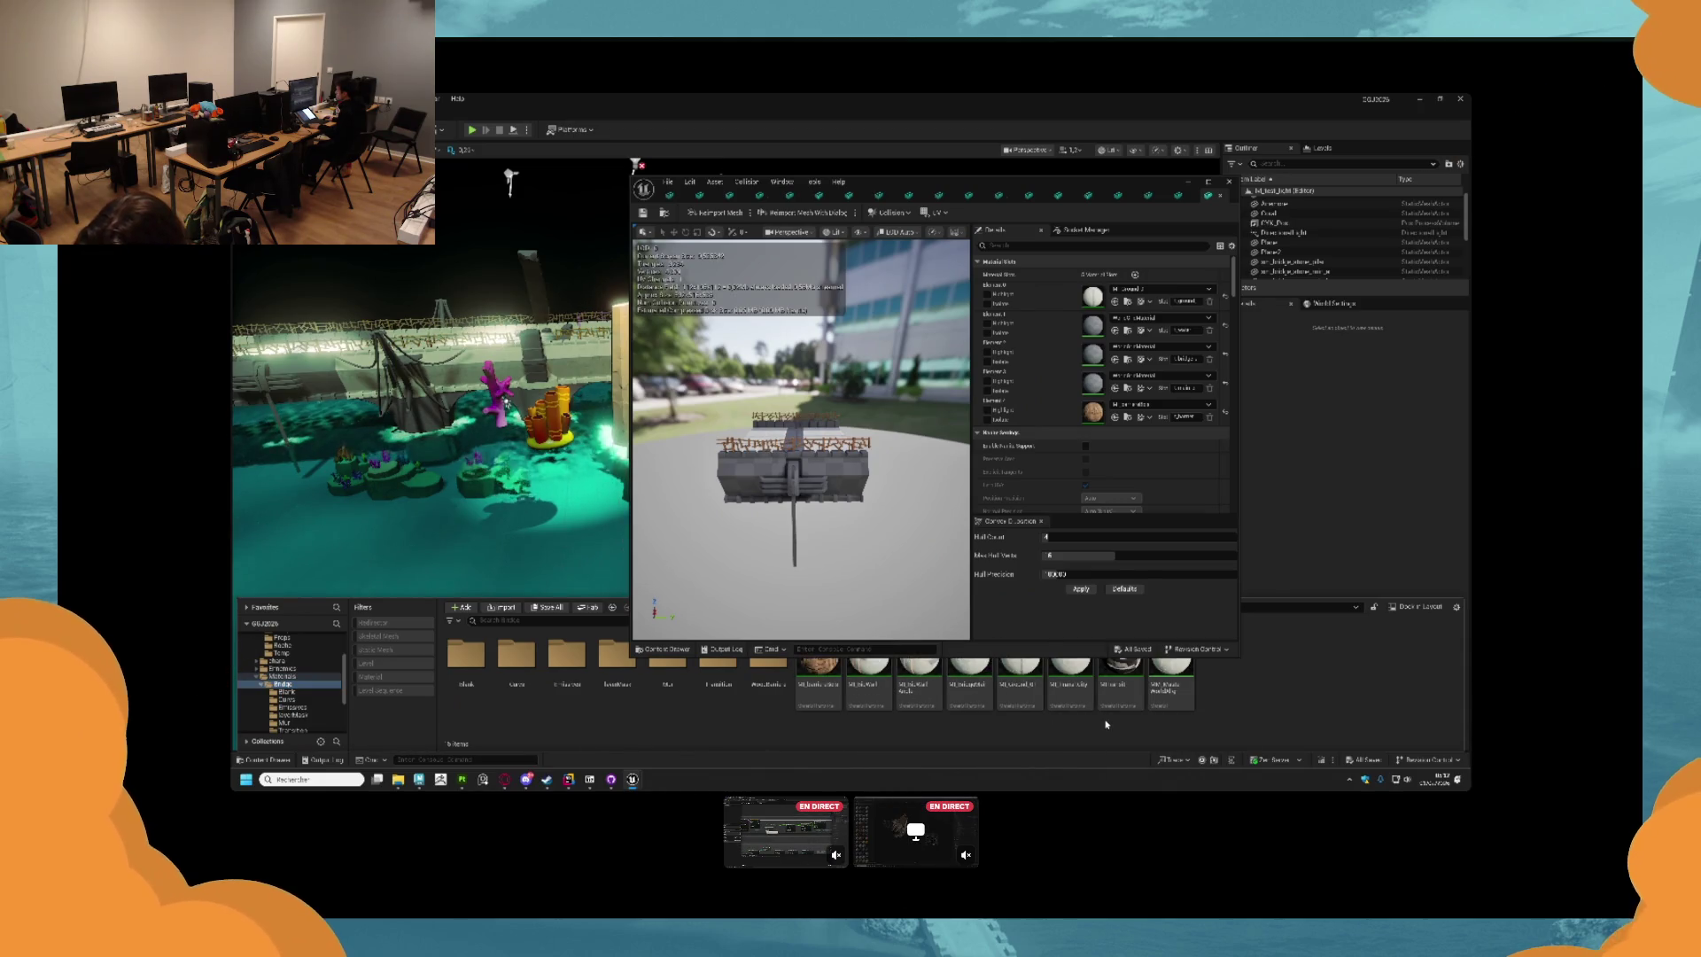
left_click(969, 682)
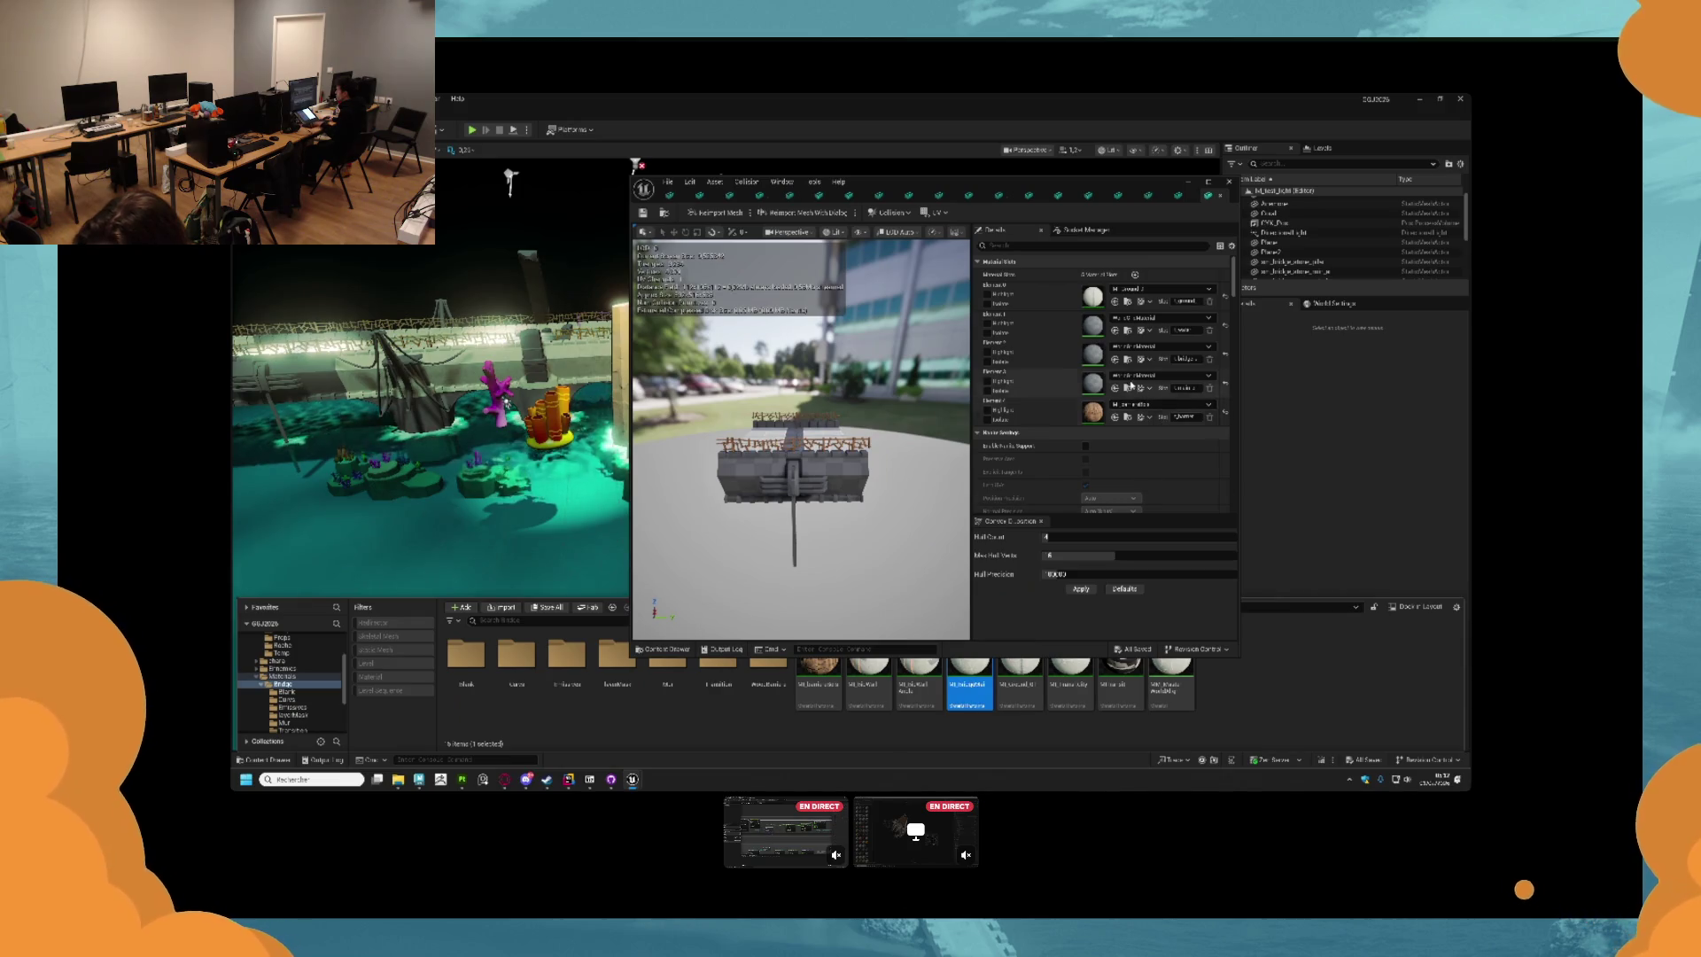
left_click(1115, 390)
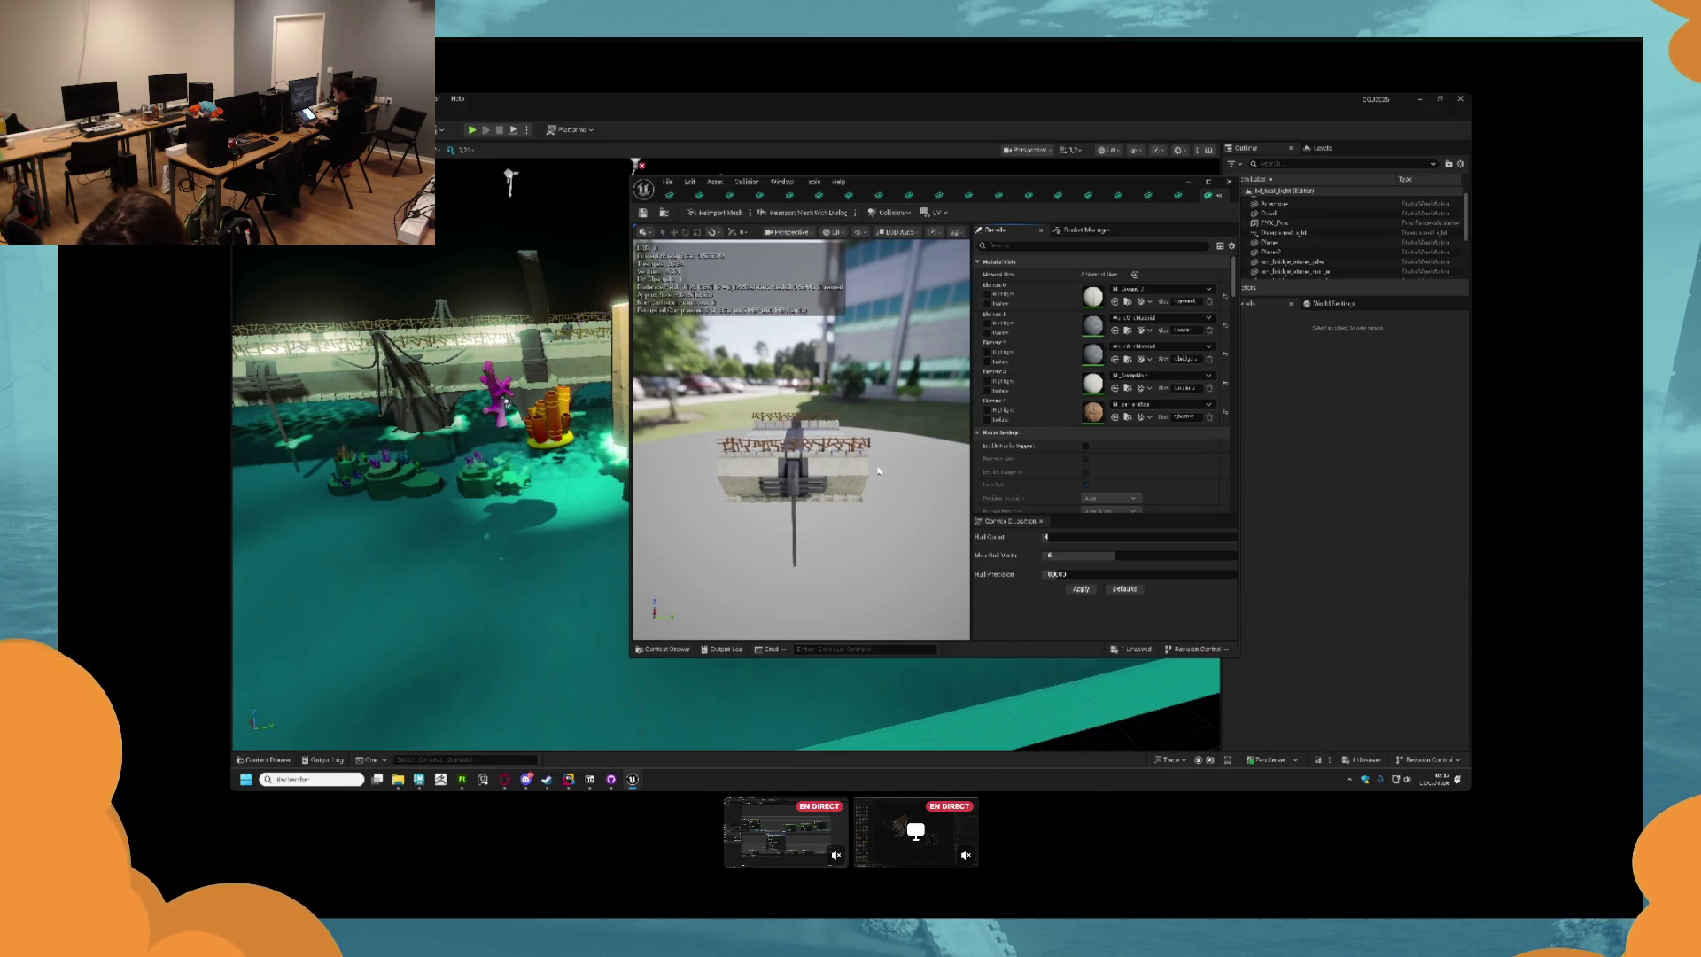
key("ctrl+s")
Look over the dock and the bridge-and-stairs mesh from different angles.
left_click_drag(425, 531, 372, 385)
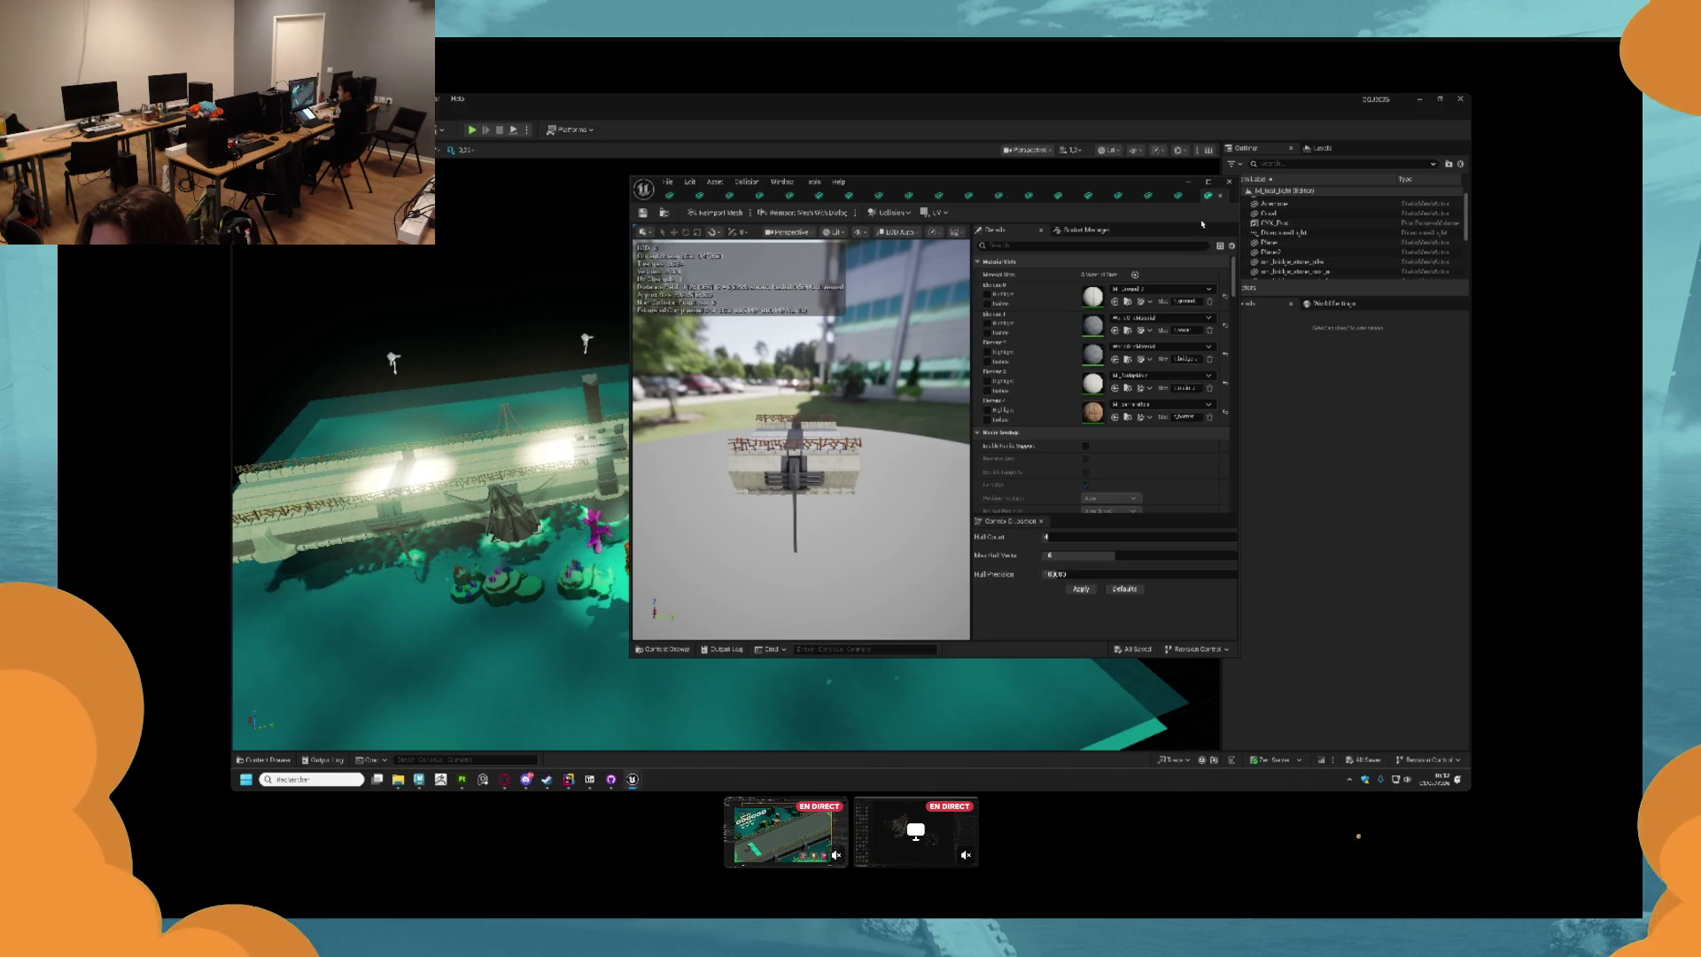
left_click(1179, 196)
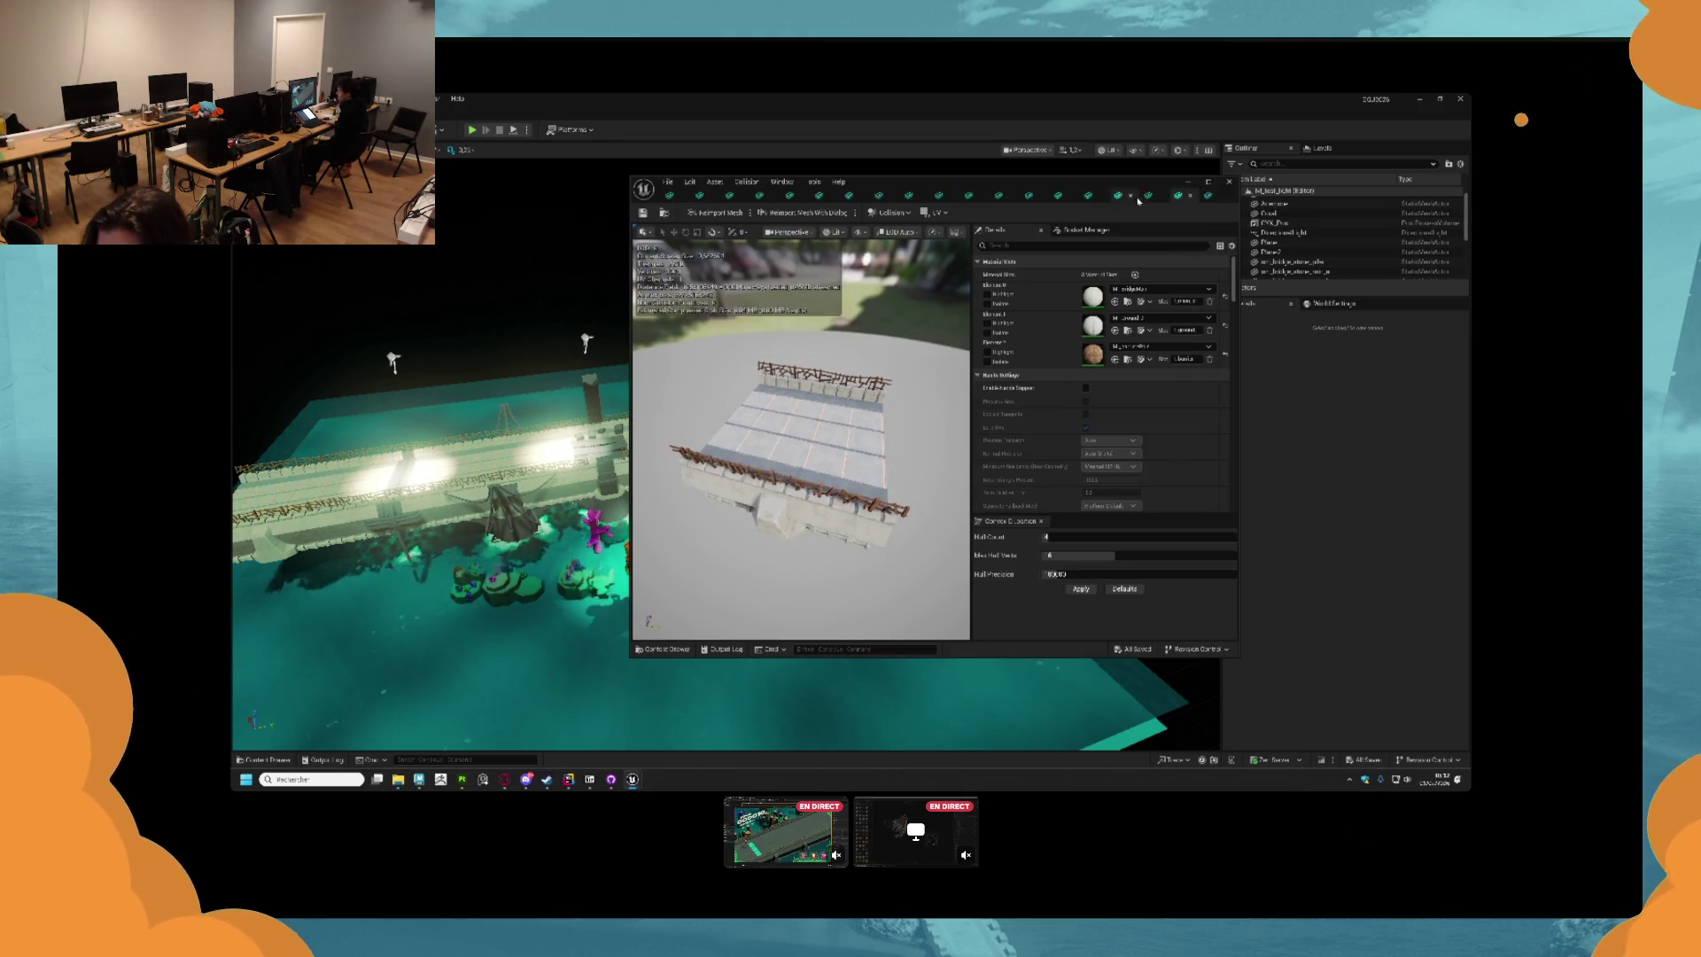
left_click(1114, 199)
left_click_drag(832, 474, 795, 570)
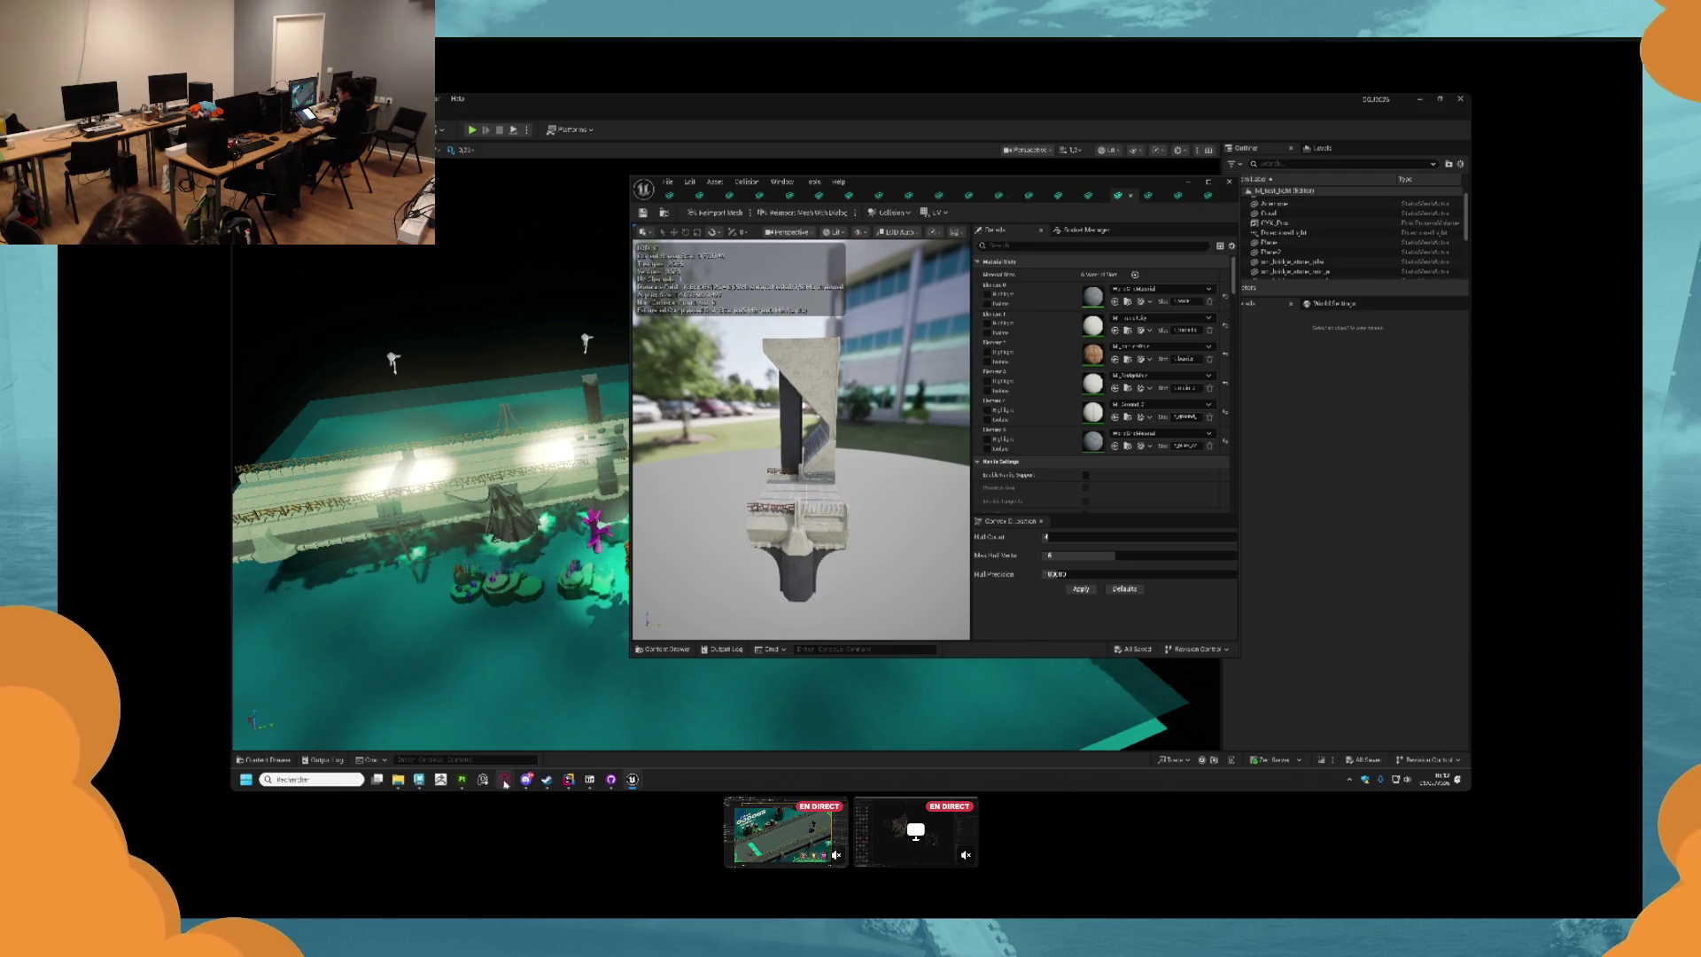
left_click(419, 779)
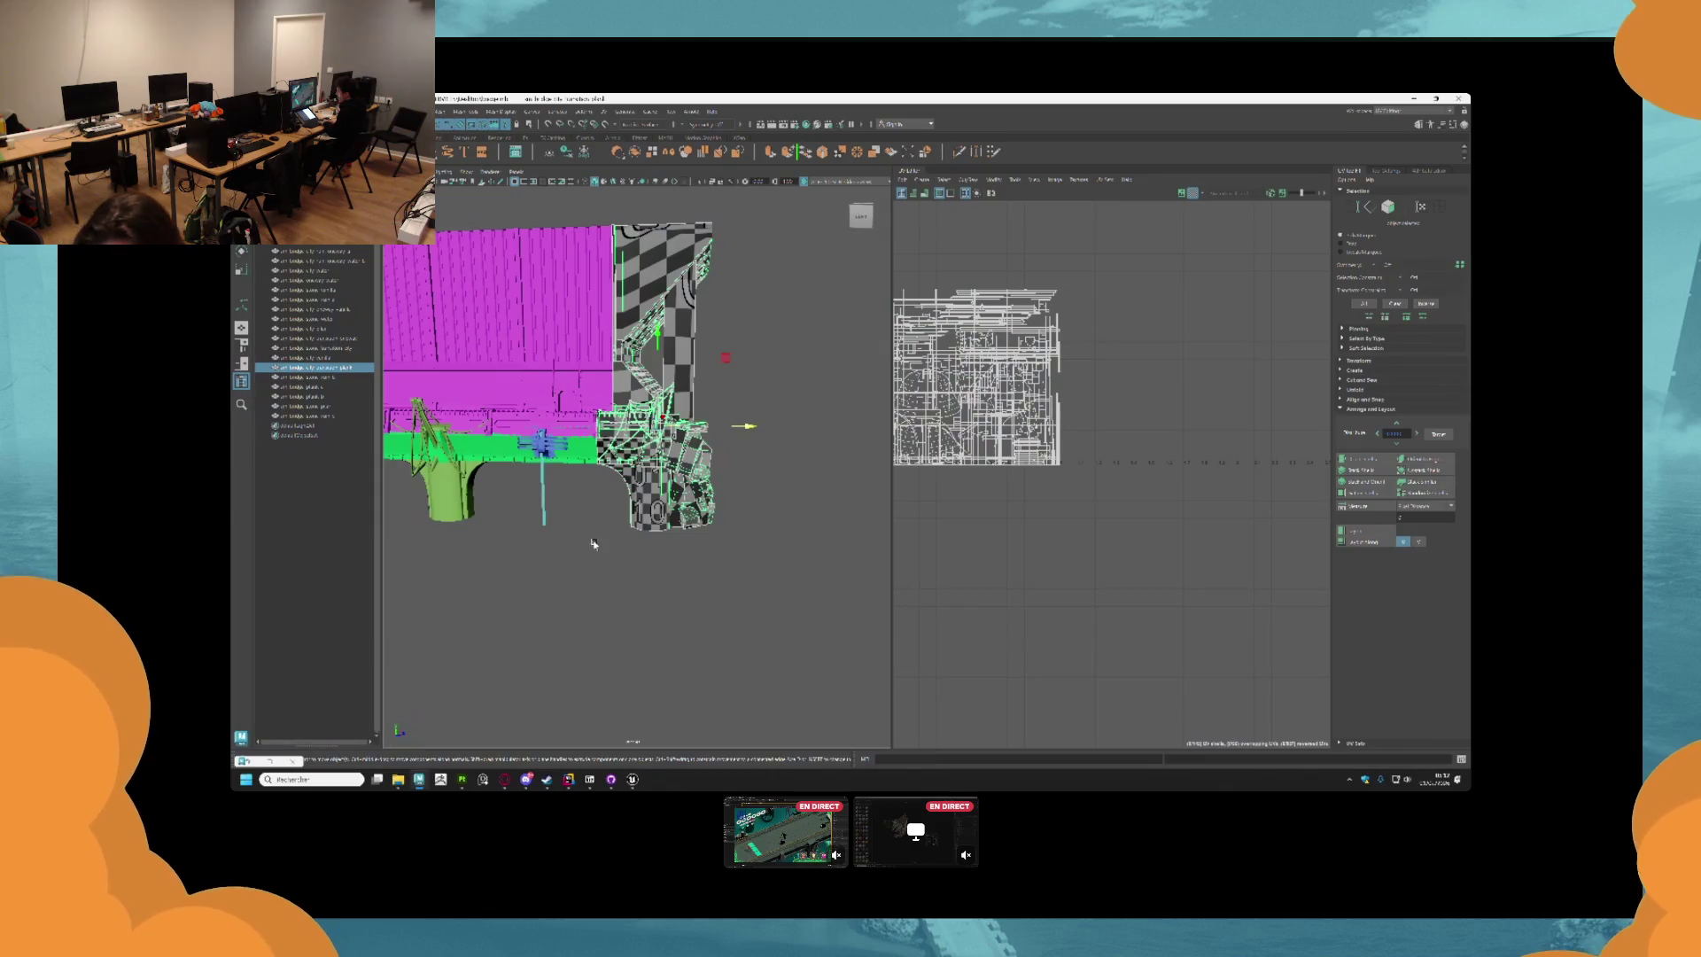
Select a single bridge pier in the Maya scene.
left_click(532, 589)
scroll(735, 515, "up", 2)
scroll(637, 486, "up", 5)
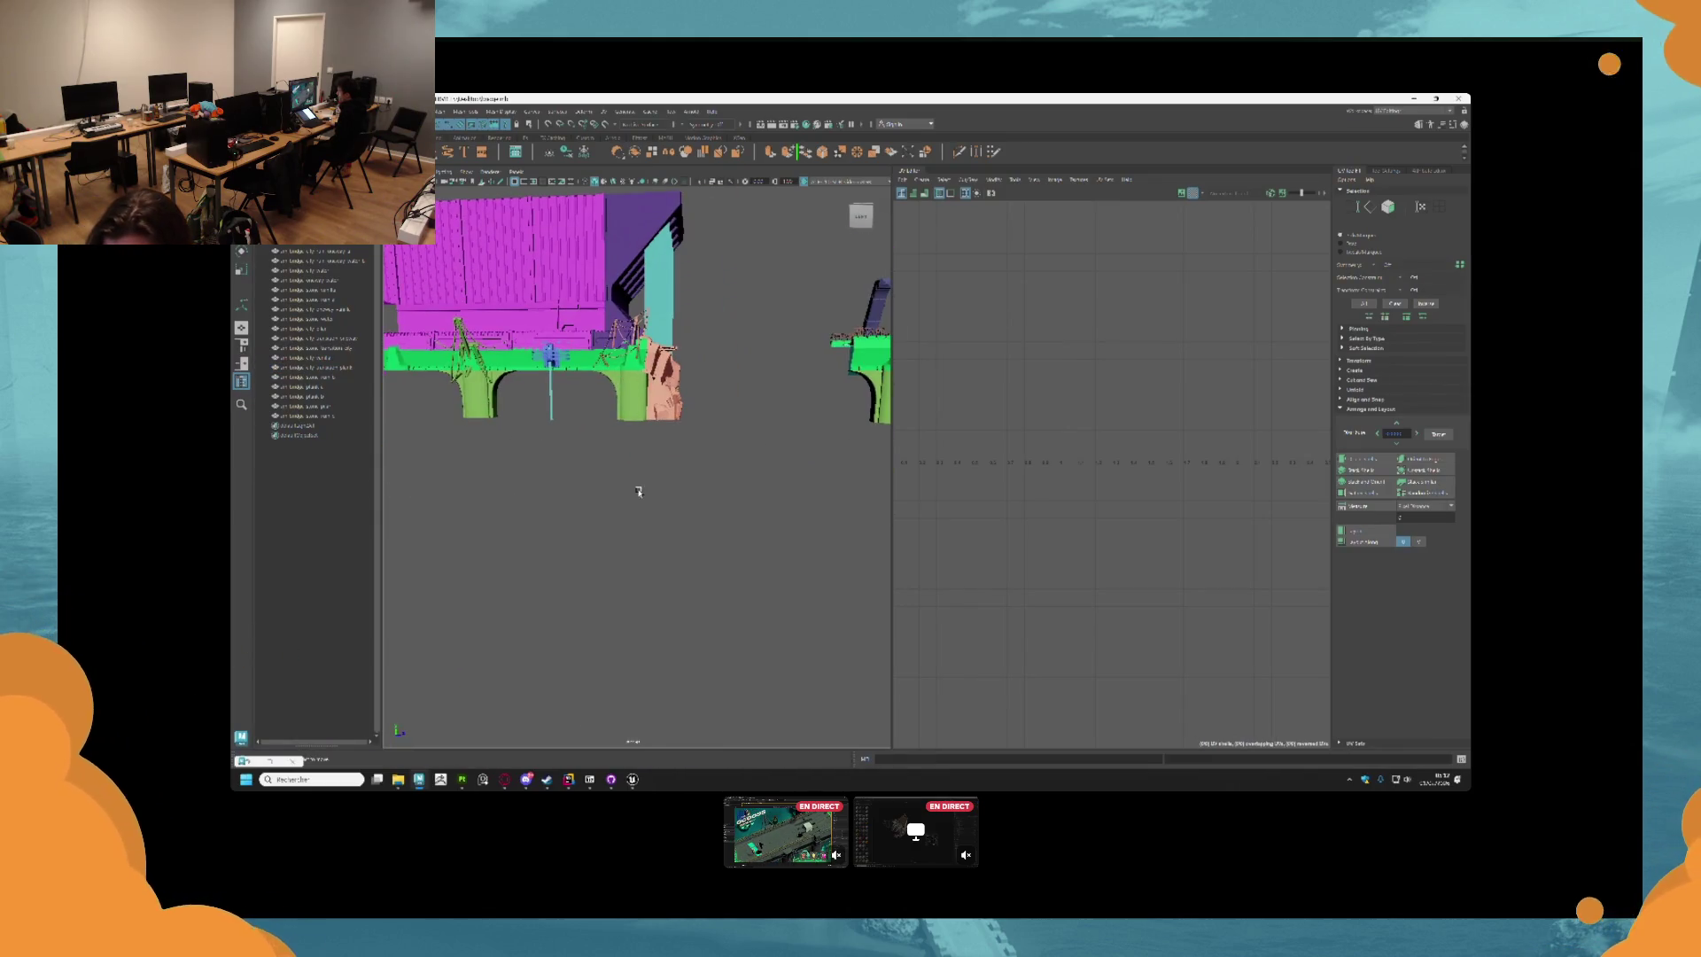
scroll(651, 452, "down", 5)
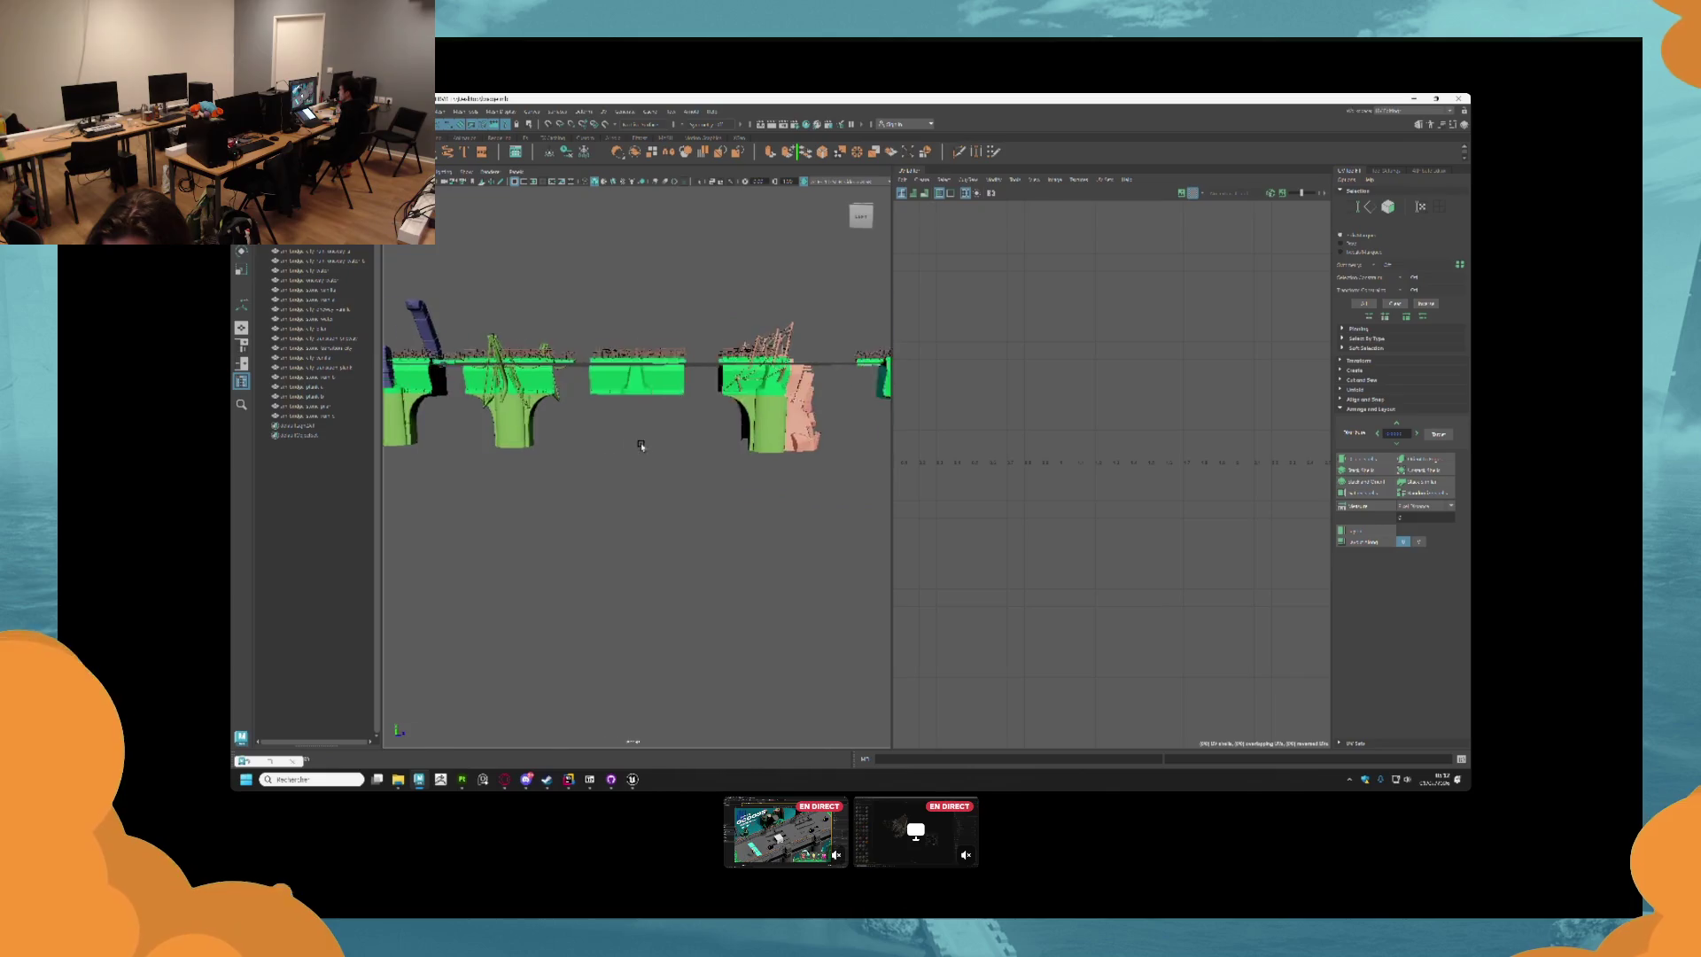
scroll(645, 466, "up", 3)
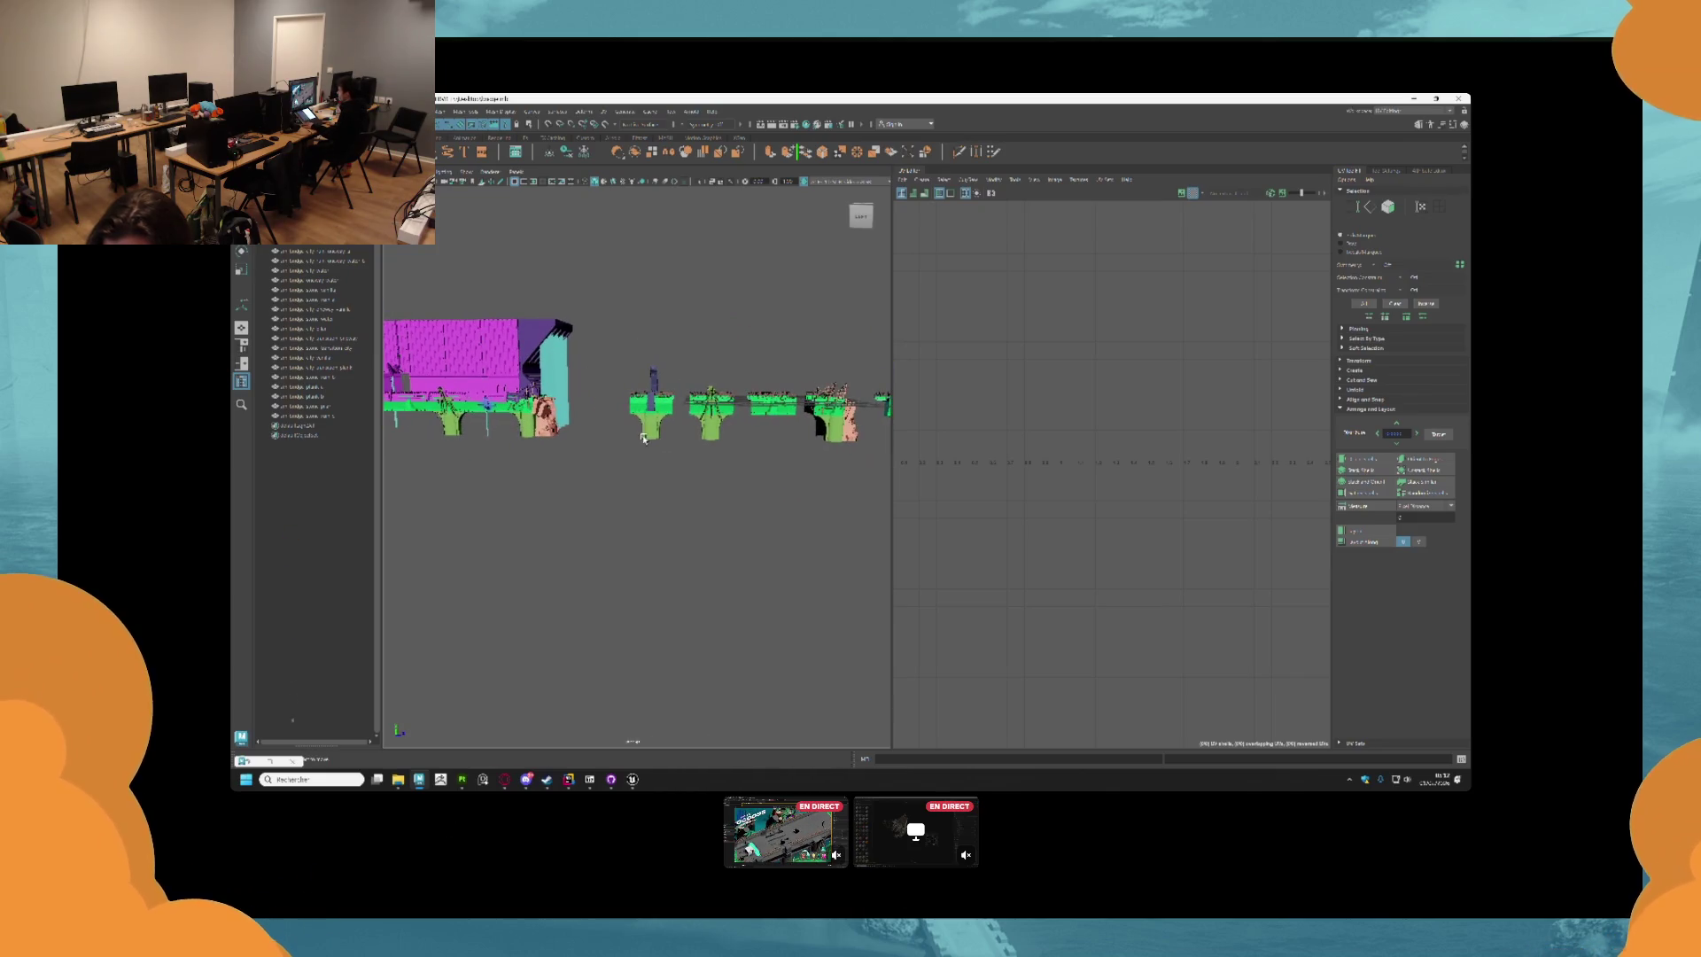
left_click(650, 421)
scroll(650, 422, "up", 3)
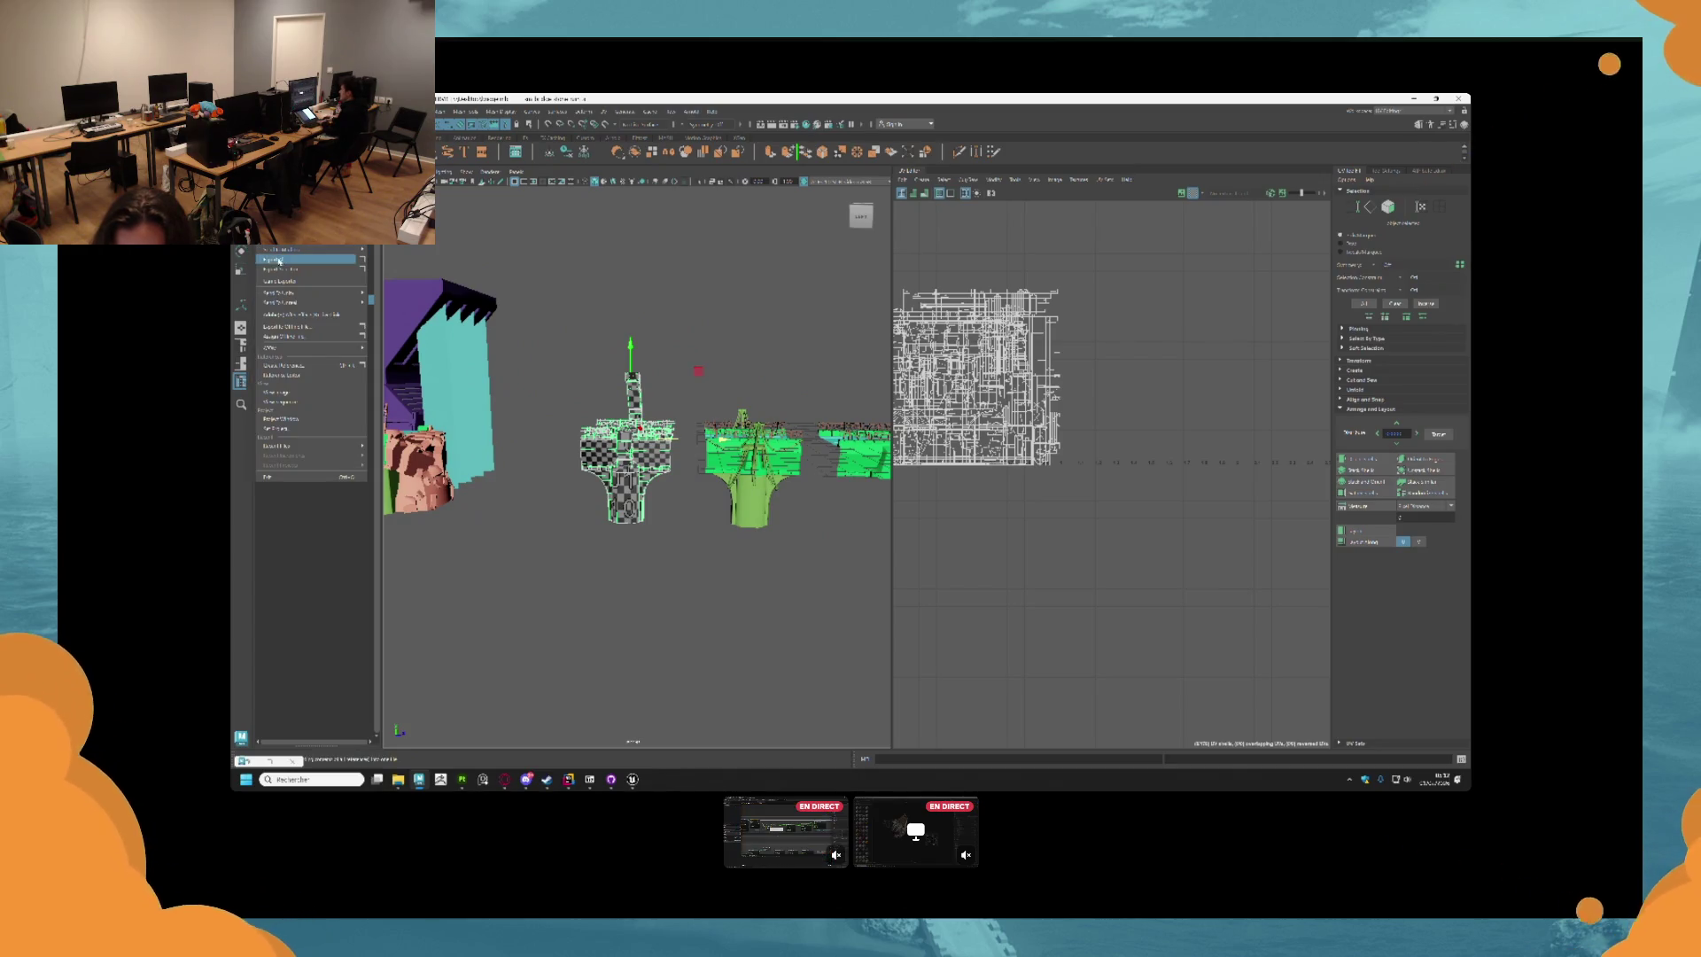
Export the selected pier on its own as a file named 'p'.
left_click(288, 270)
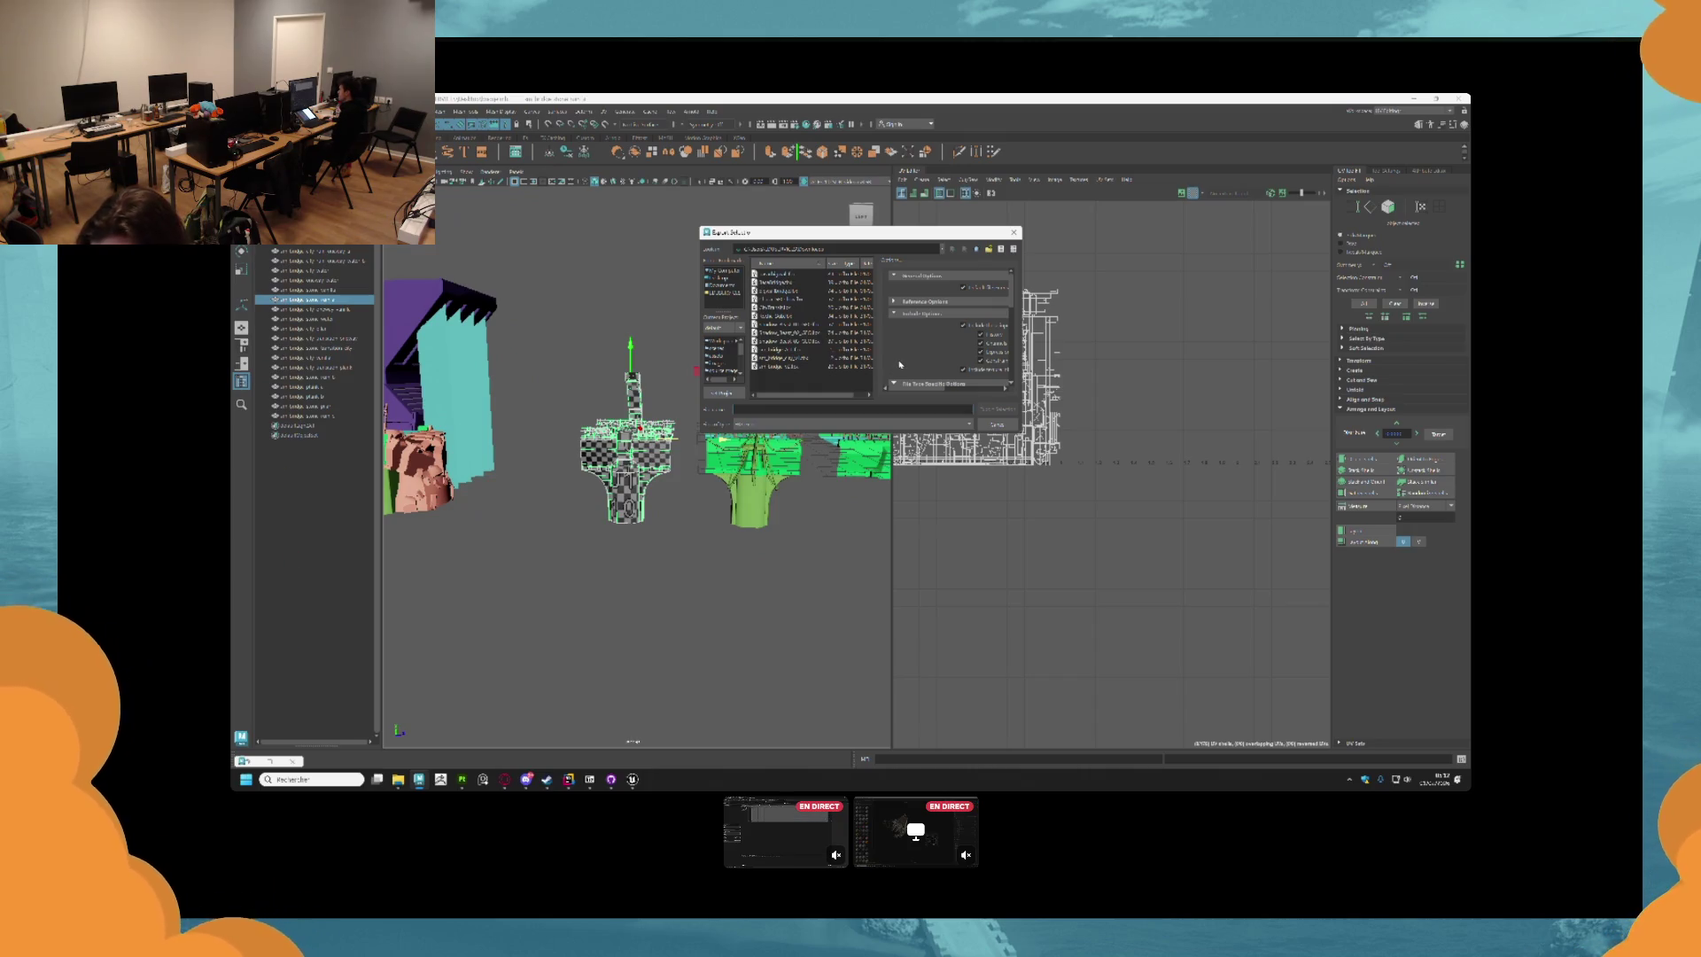
type("p")
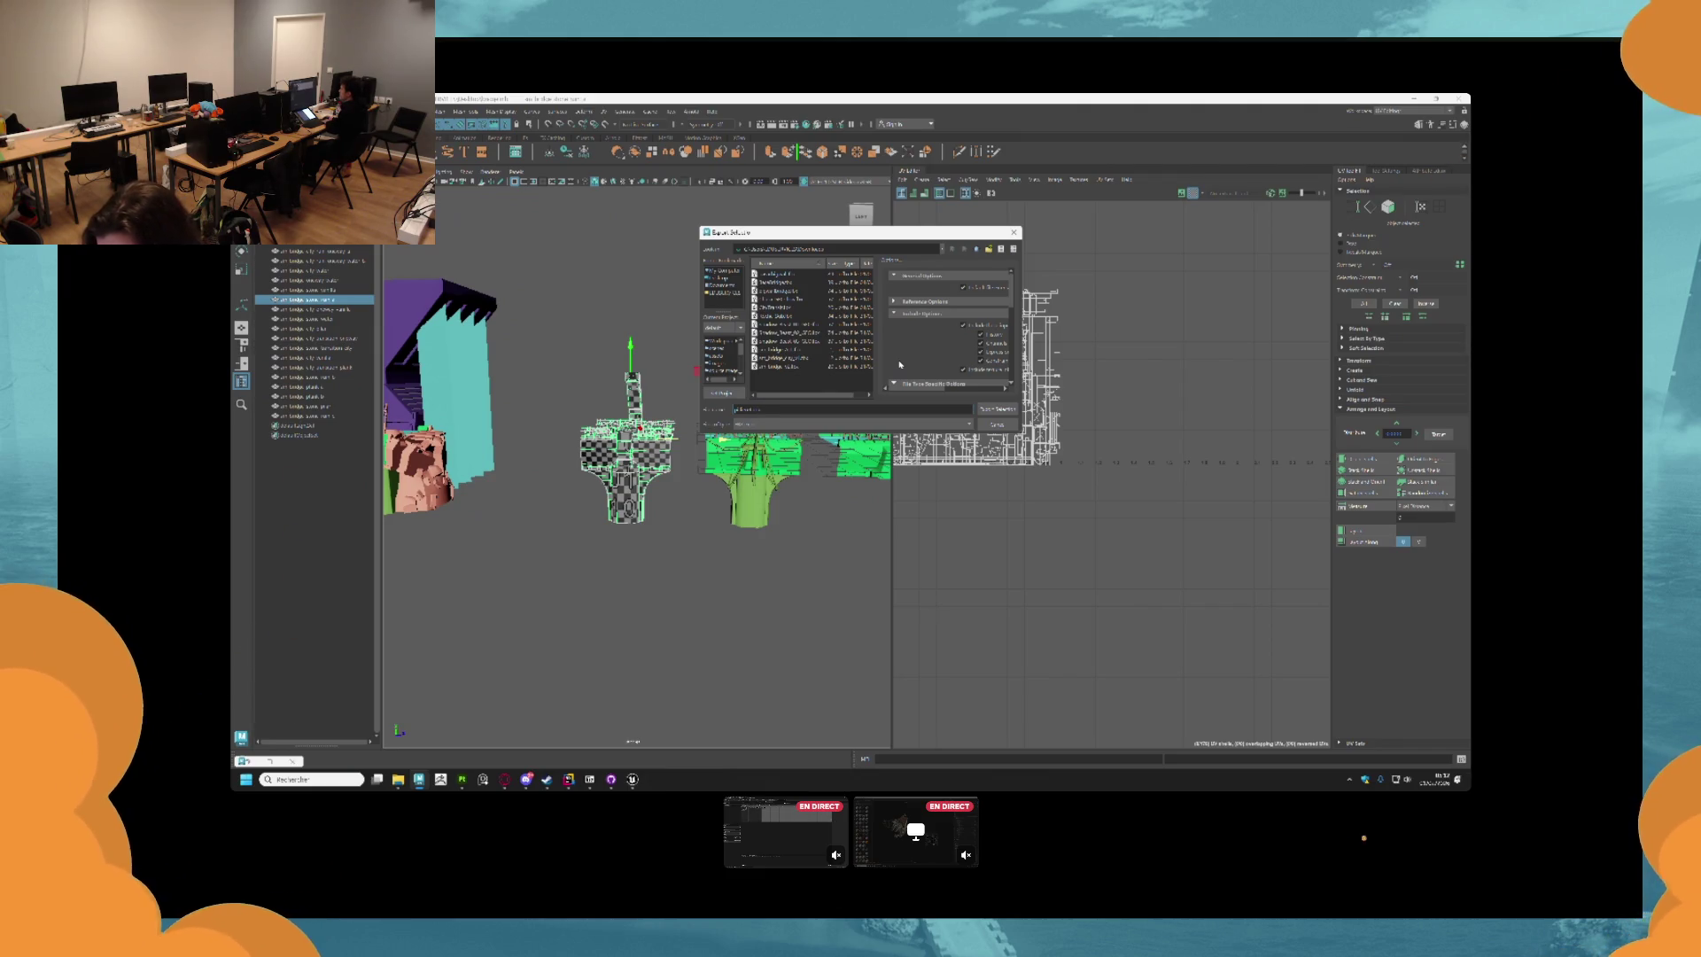
key("Return")
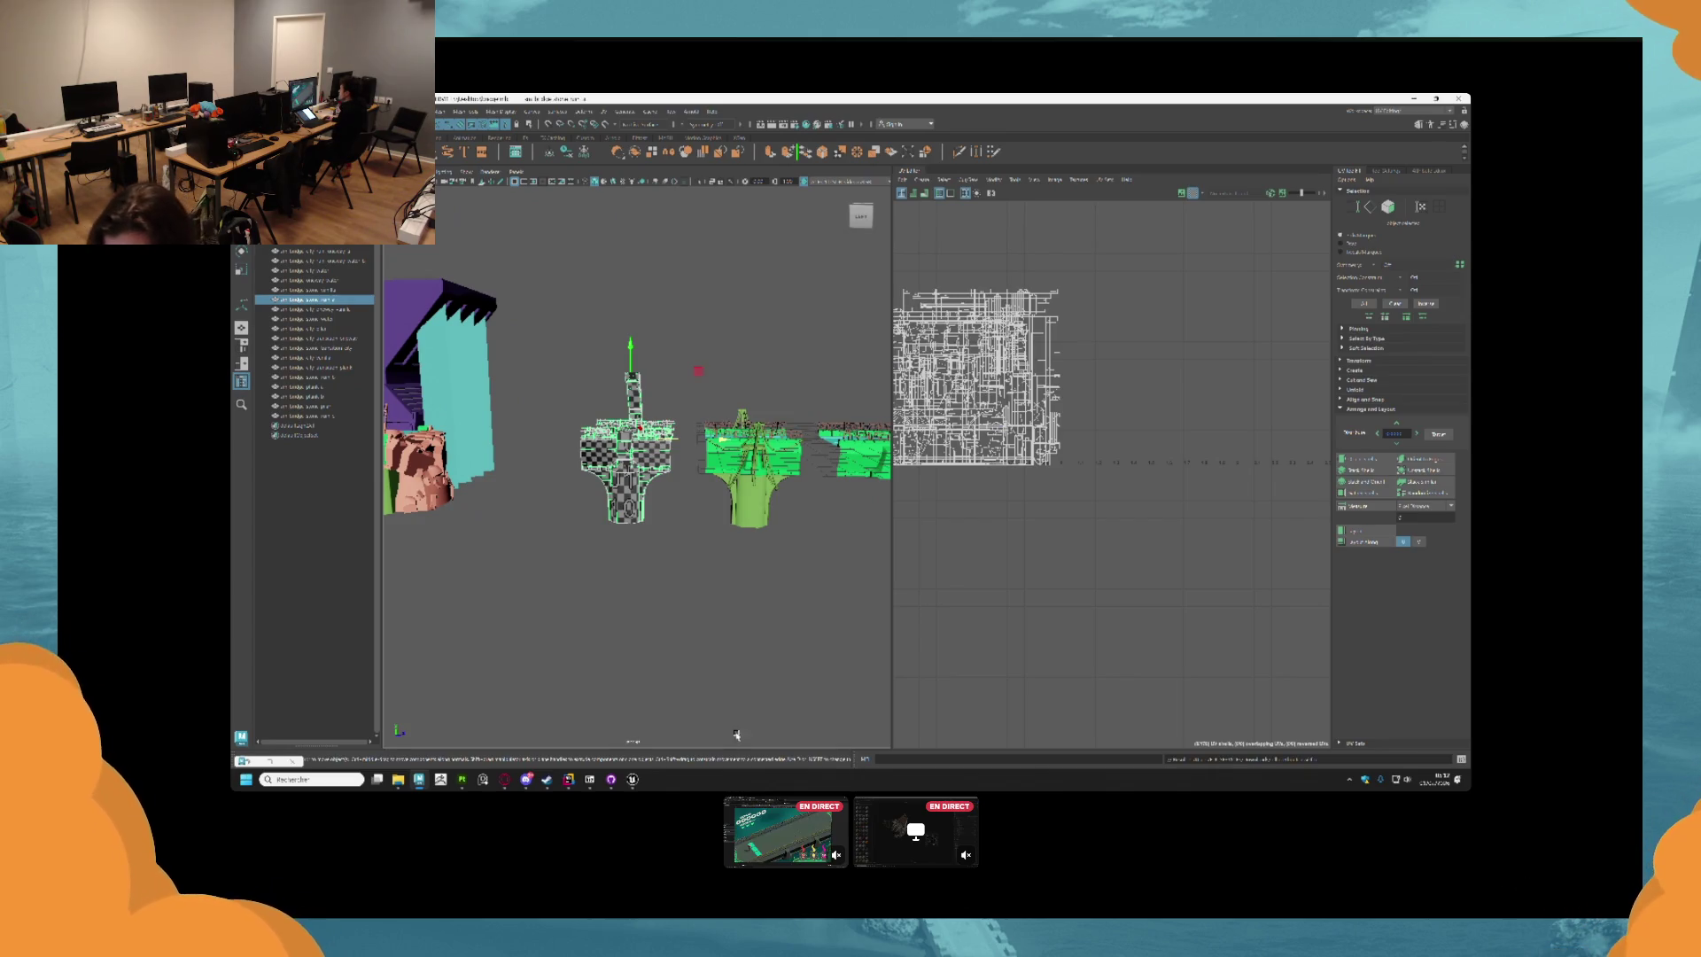
mouse_move(632, 781)
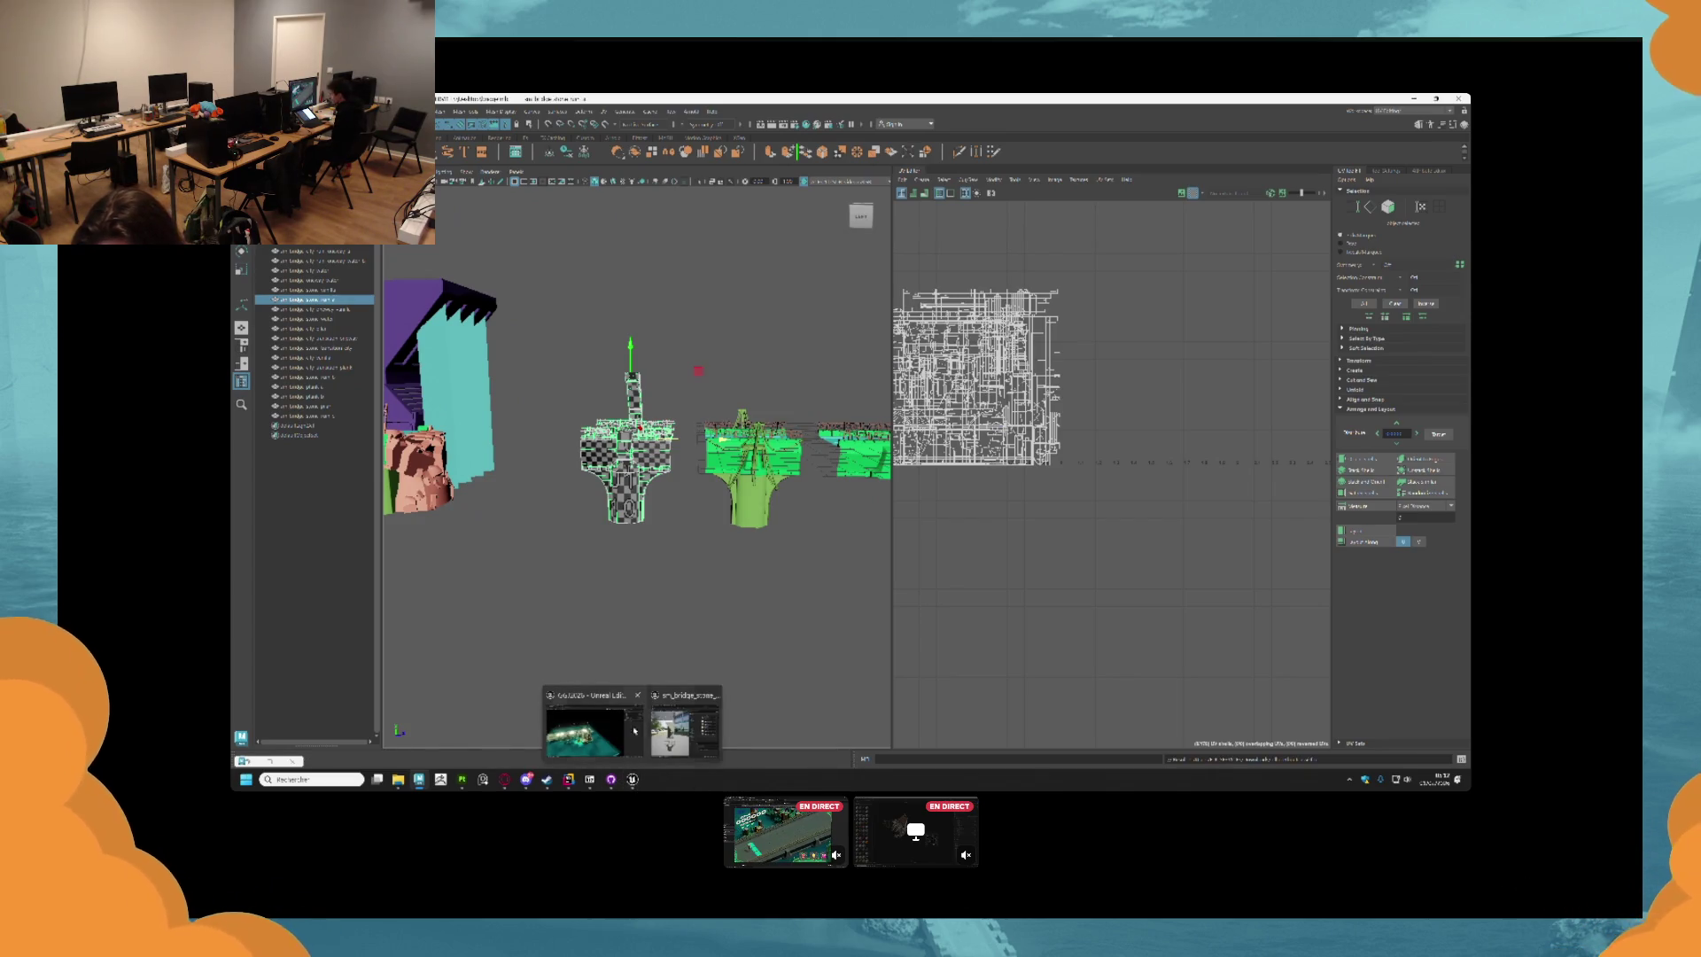
left_click(464, 781)
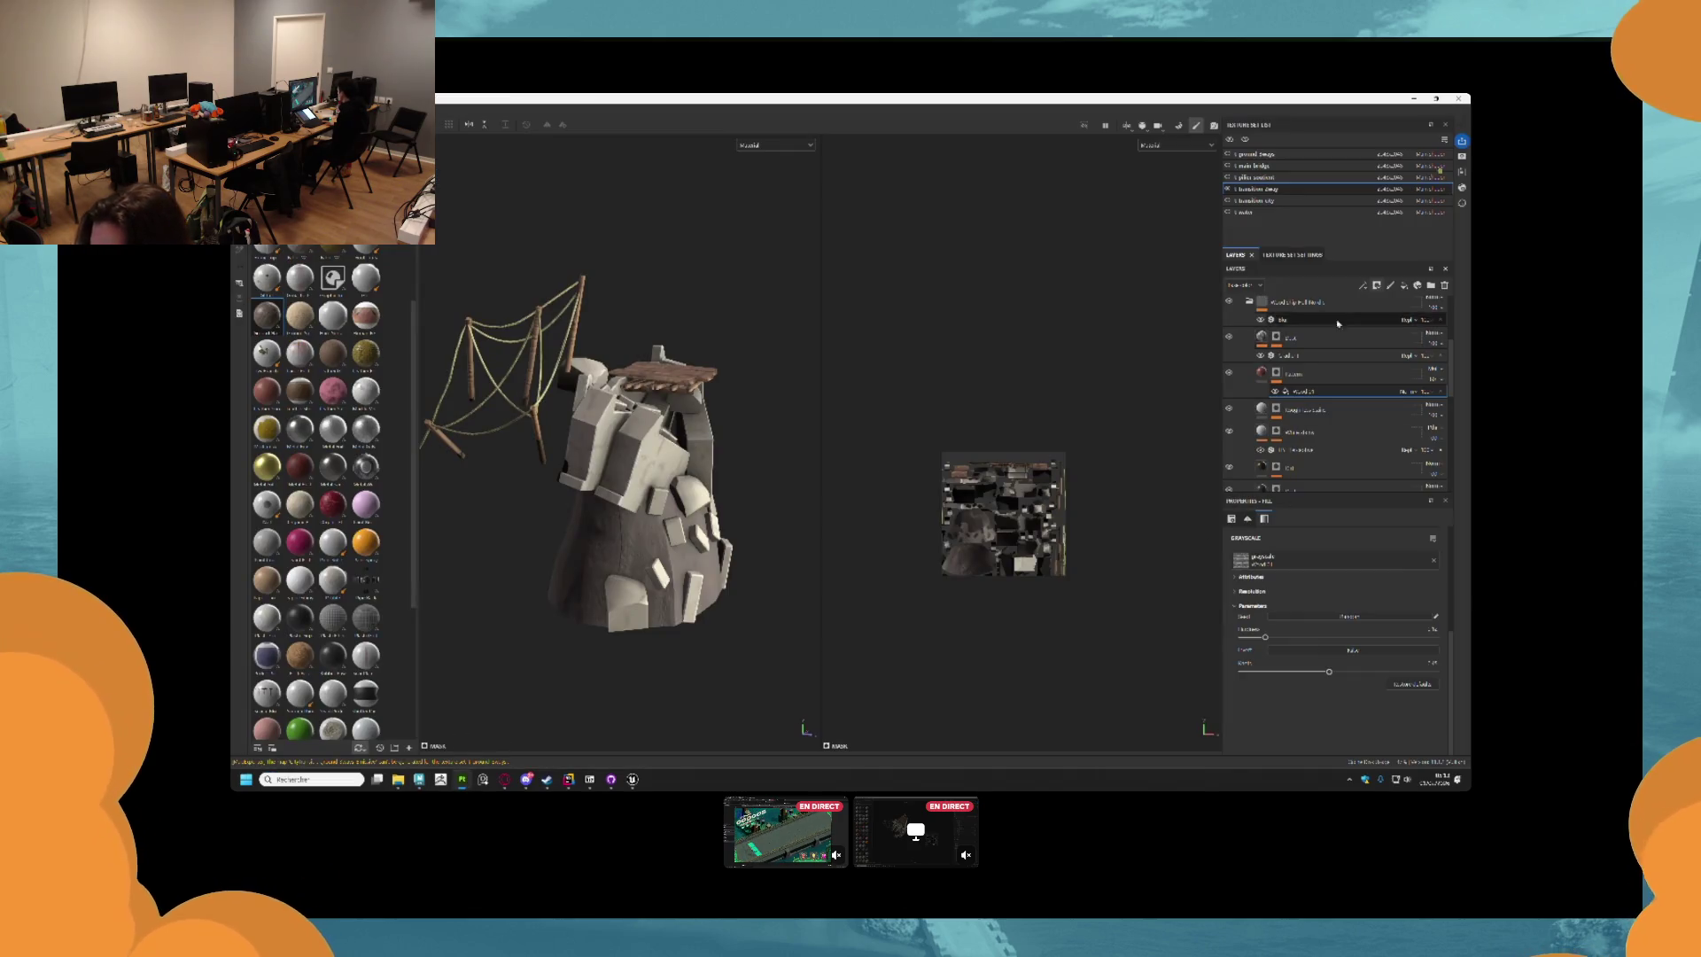
Collapse the layer folders and add a new folder at the top of the stack.
left_click(1240, 339)
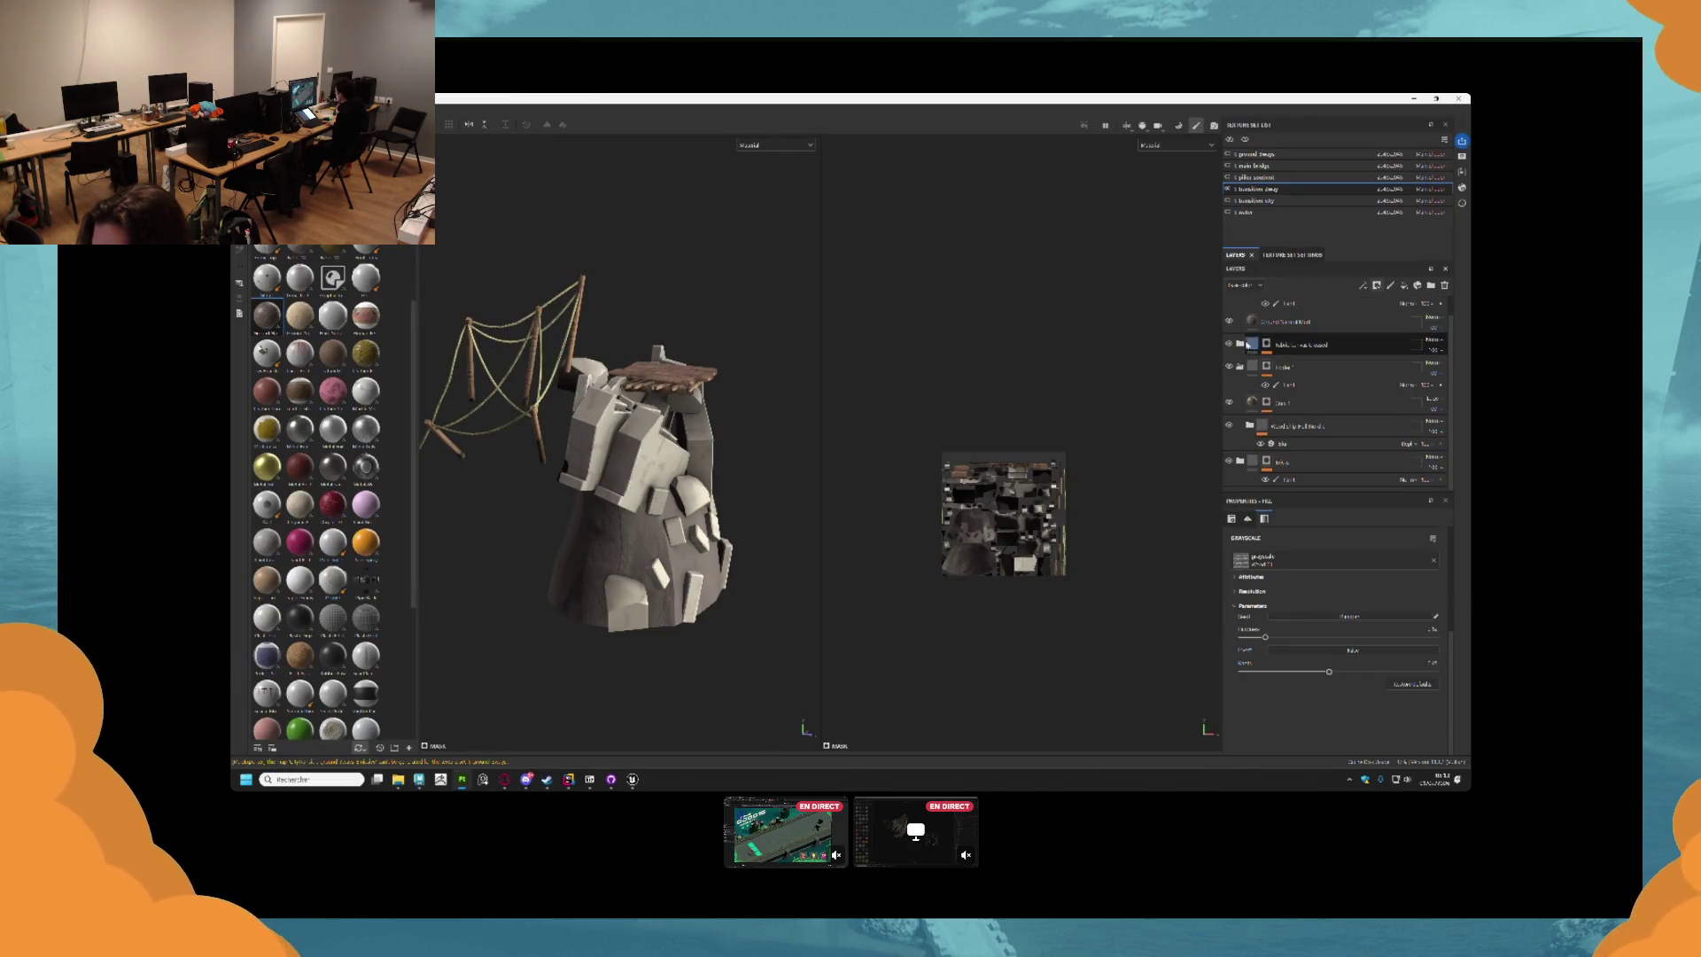
scroll(1249, 355, "up", 2)
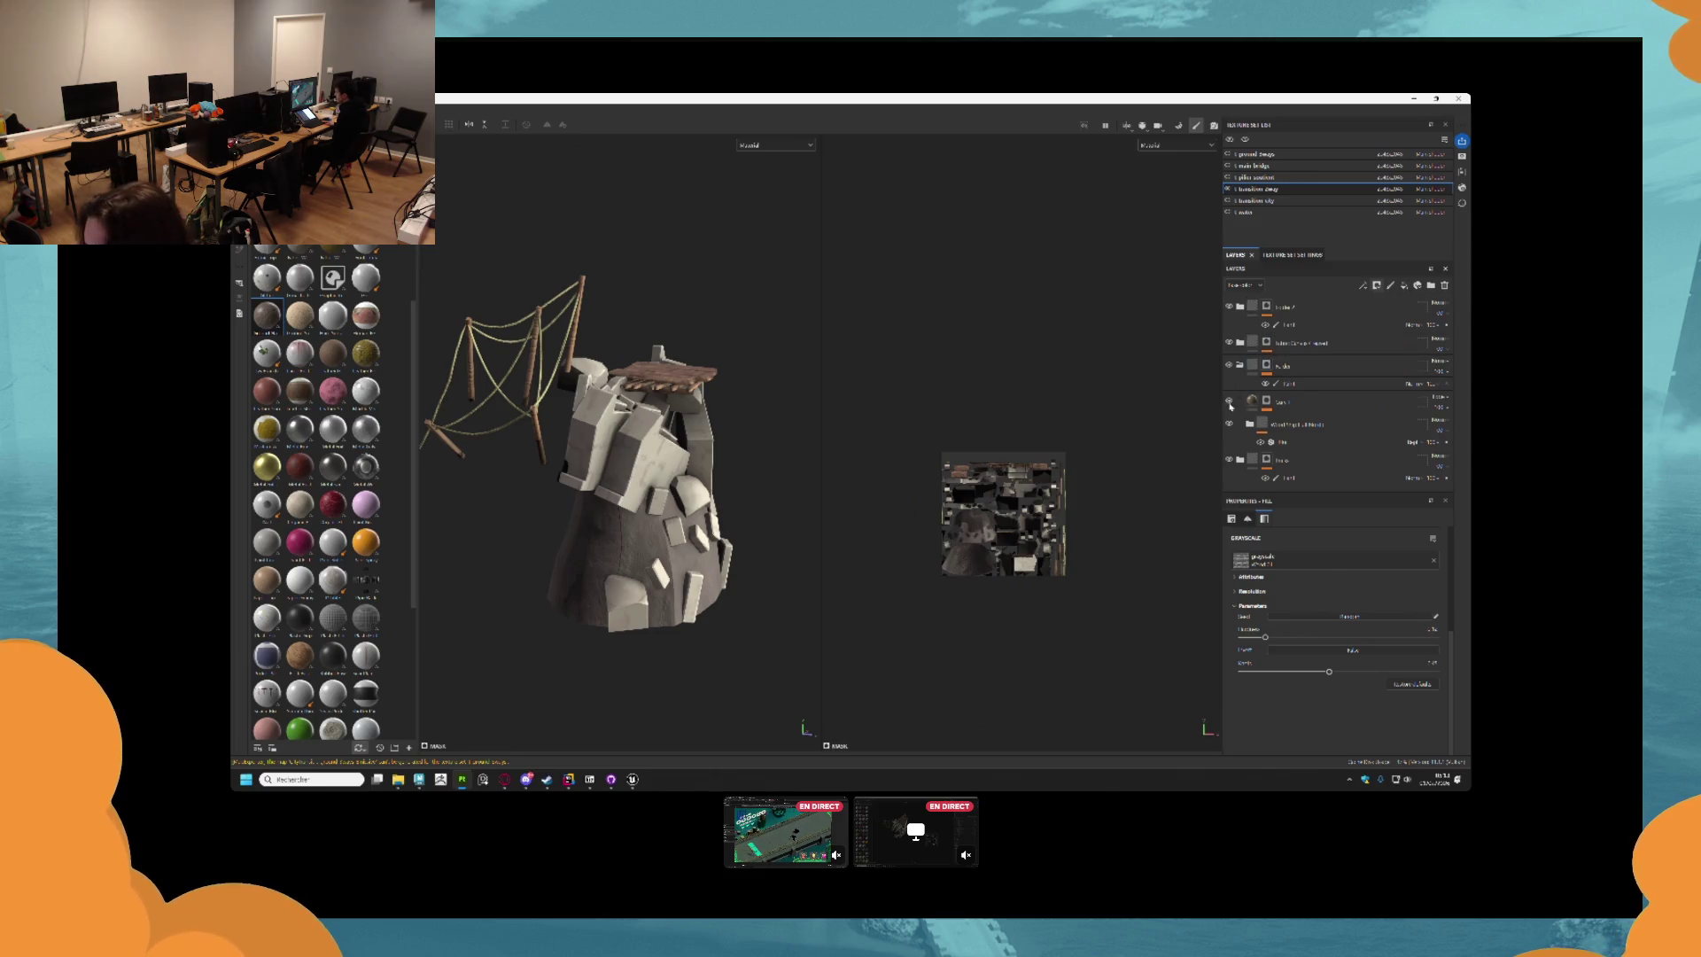
left_click(1239, 365)
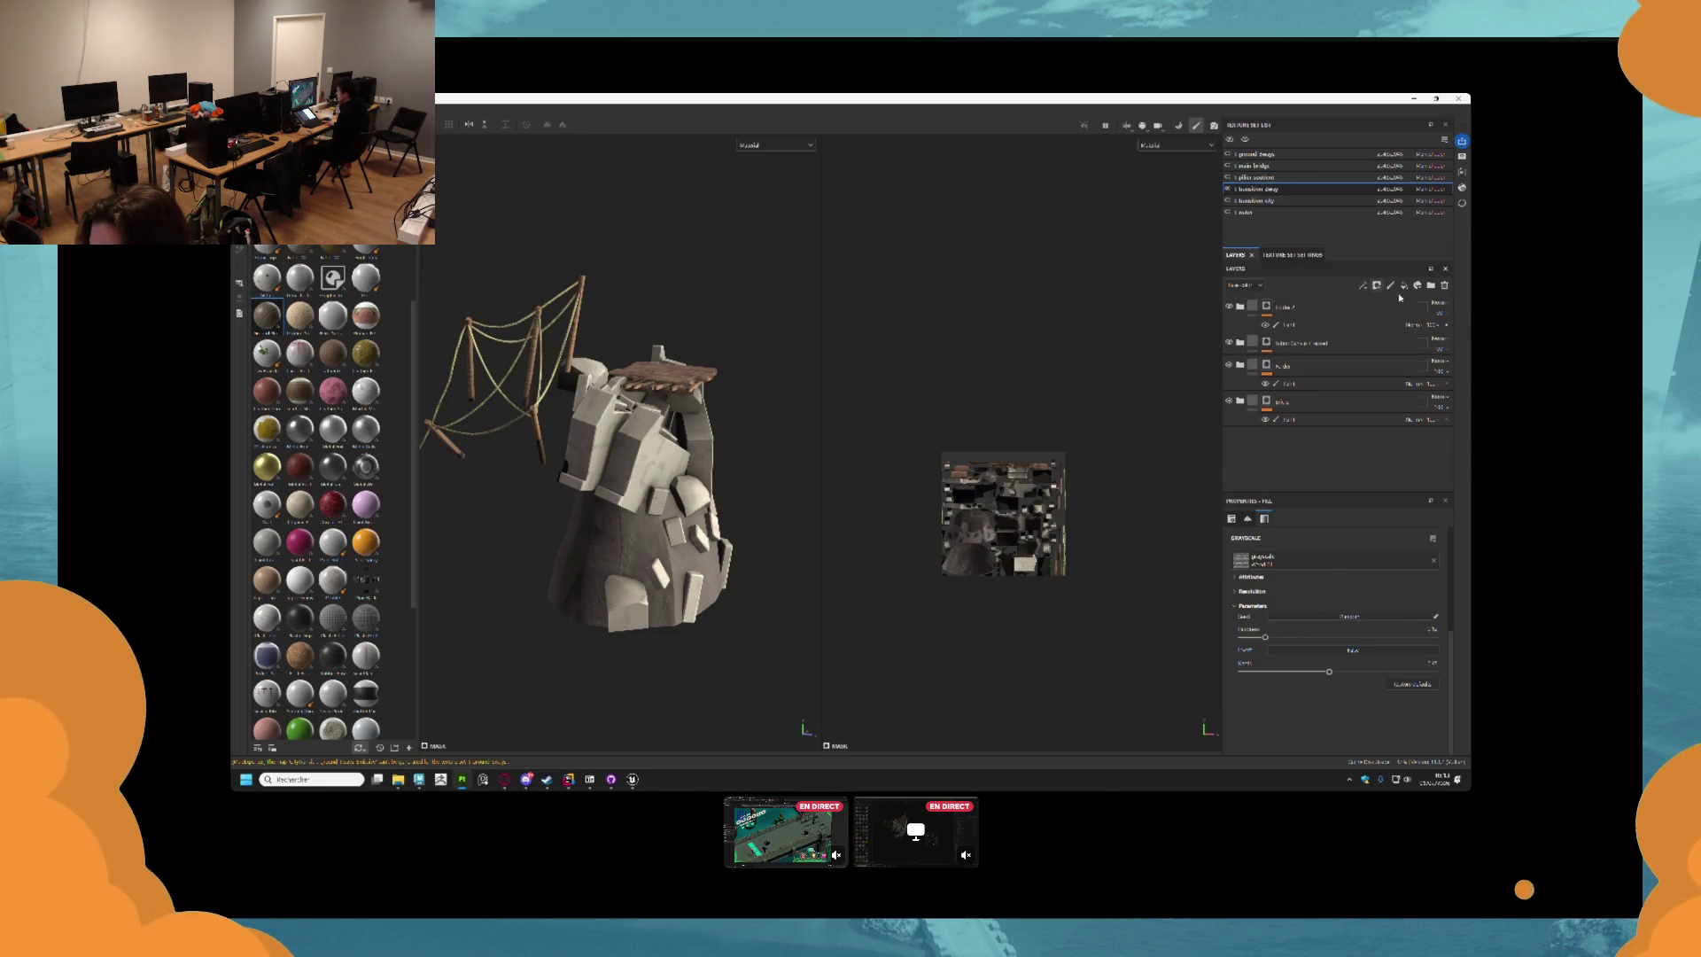
left_click(1431, 285)
mouse_move(1280, 486)
left_mouse_down()
mouse_move(1306, 292)
mouse_move(1300, 306)
left_mouse_up()
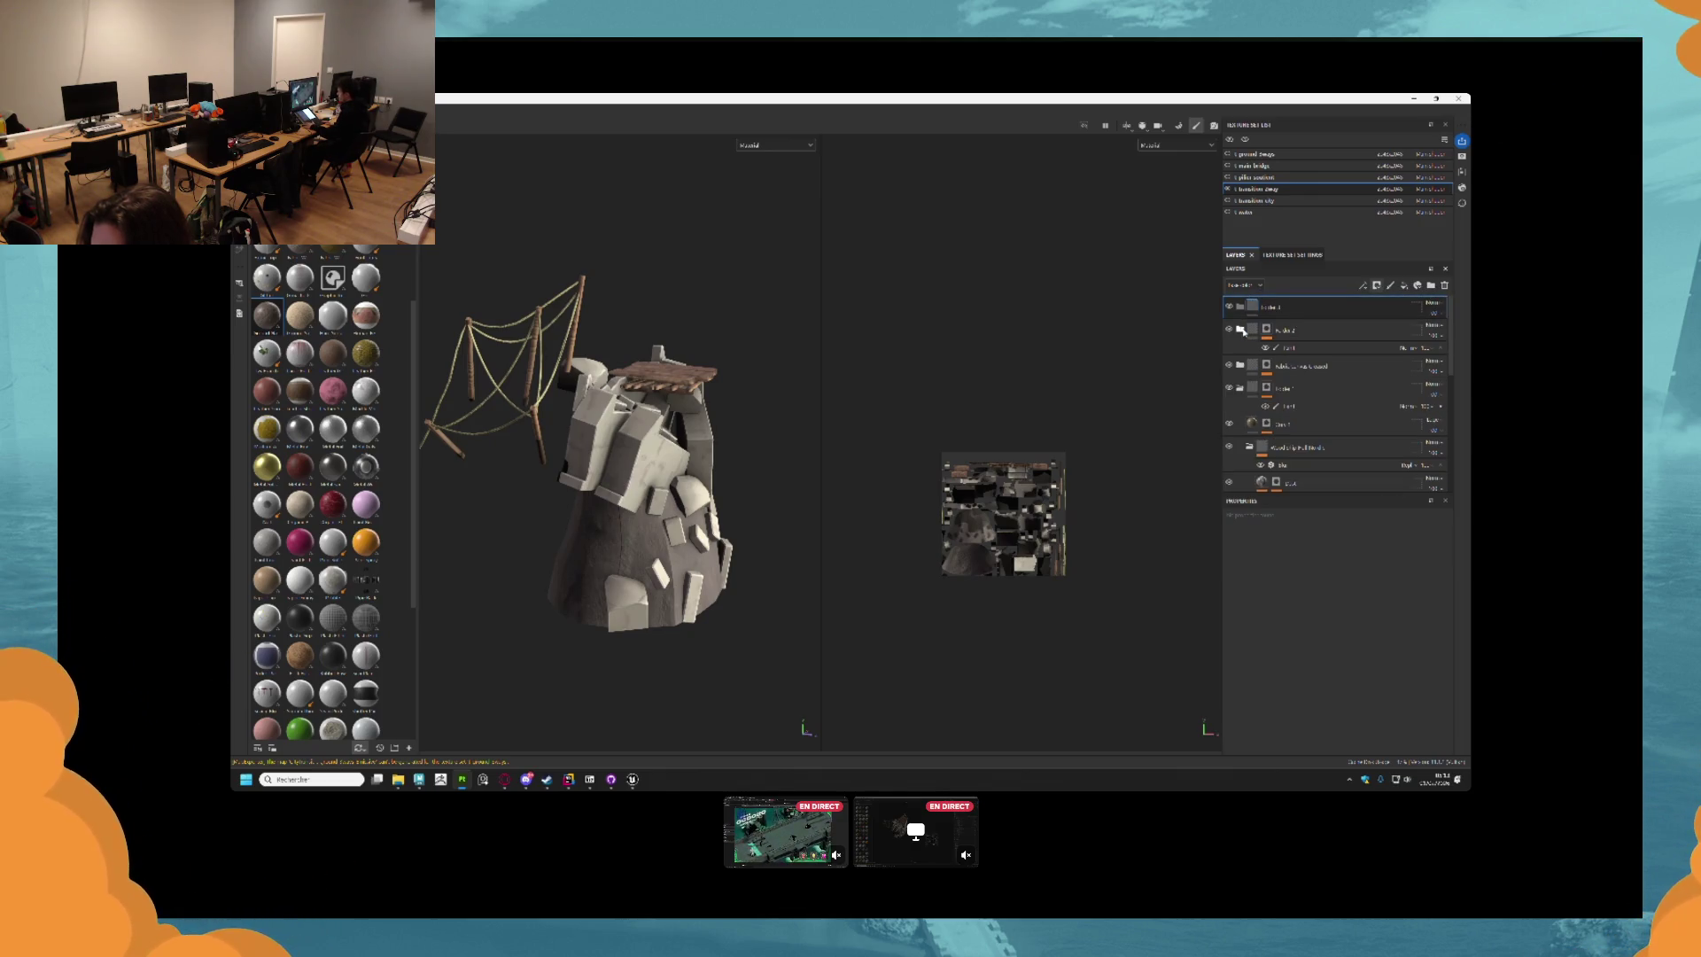
Group Bricks and the folder below into Folder 1 and rename it 'tu'.
left_click(1239, 389)
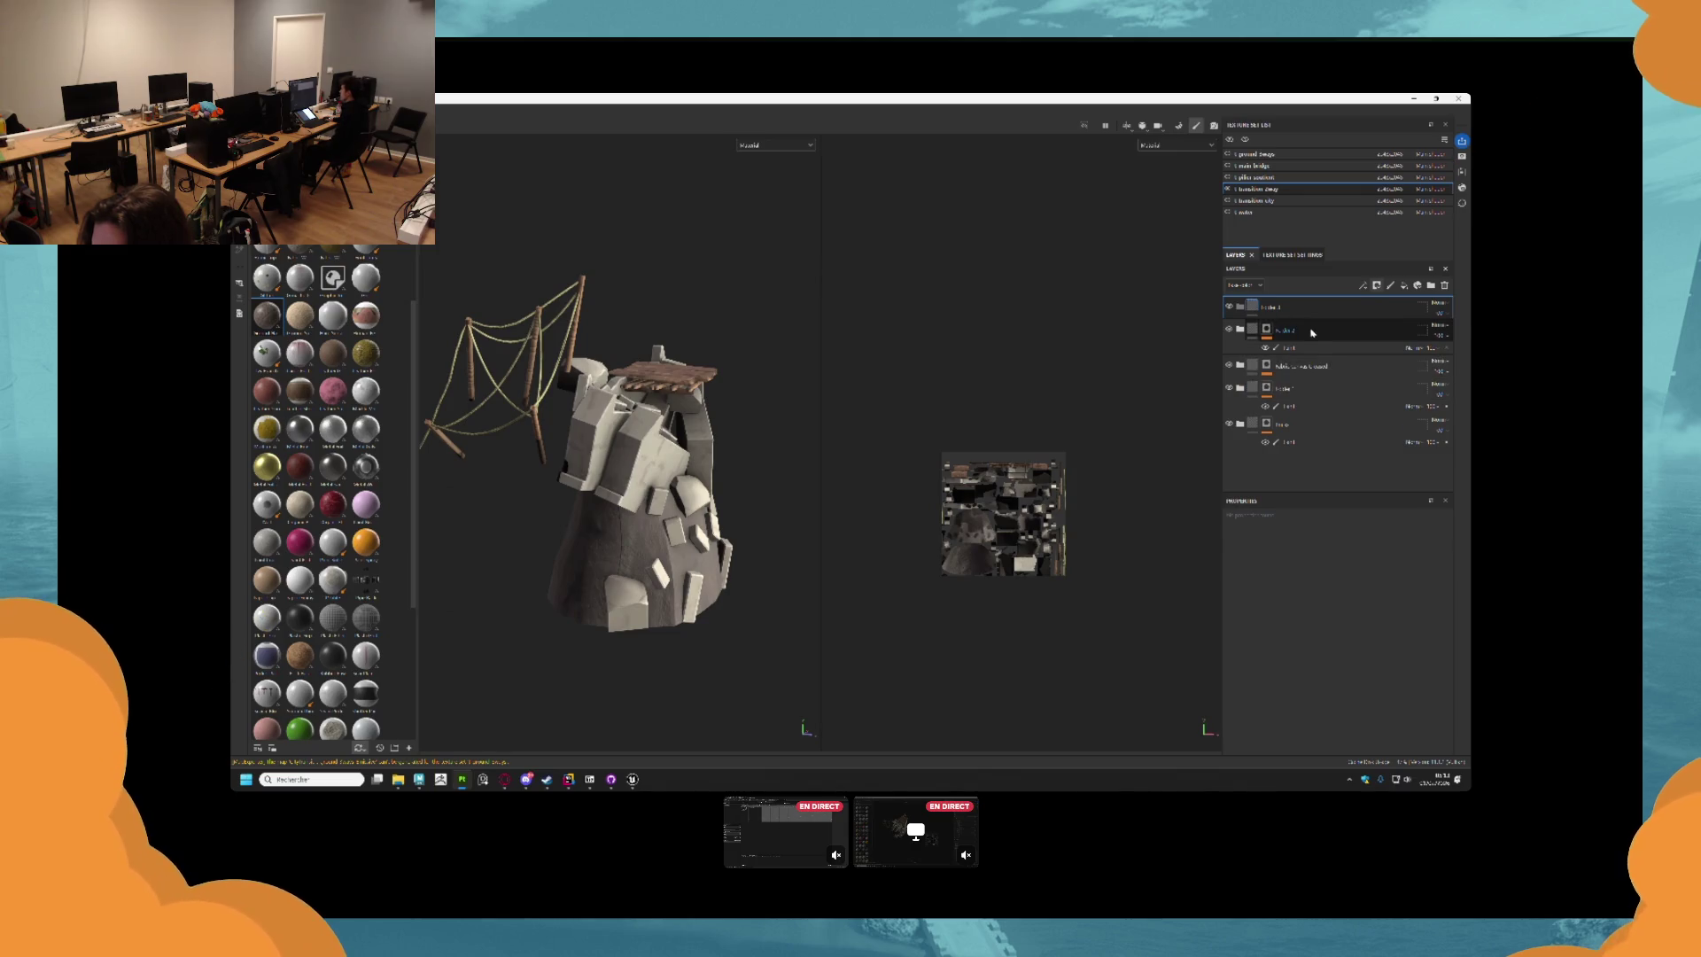
left_click(1274, 309)
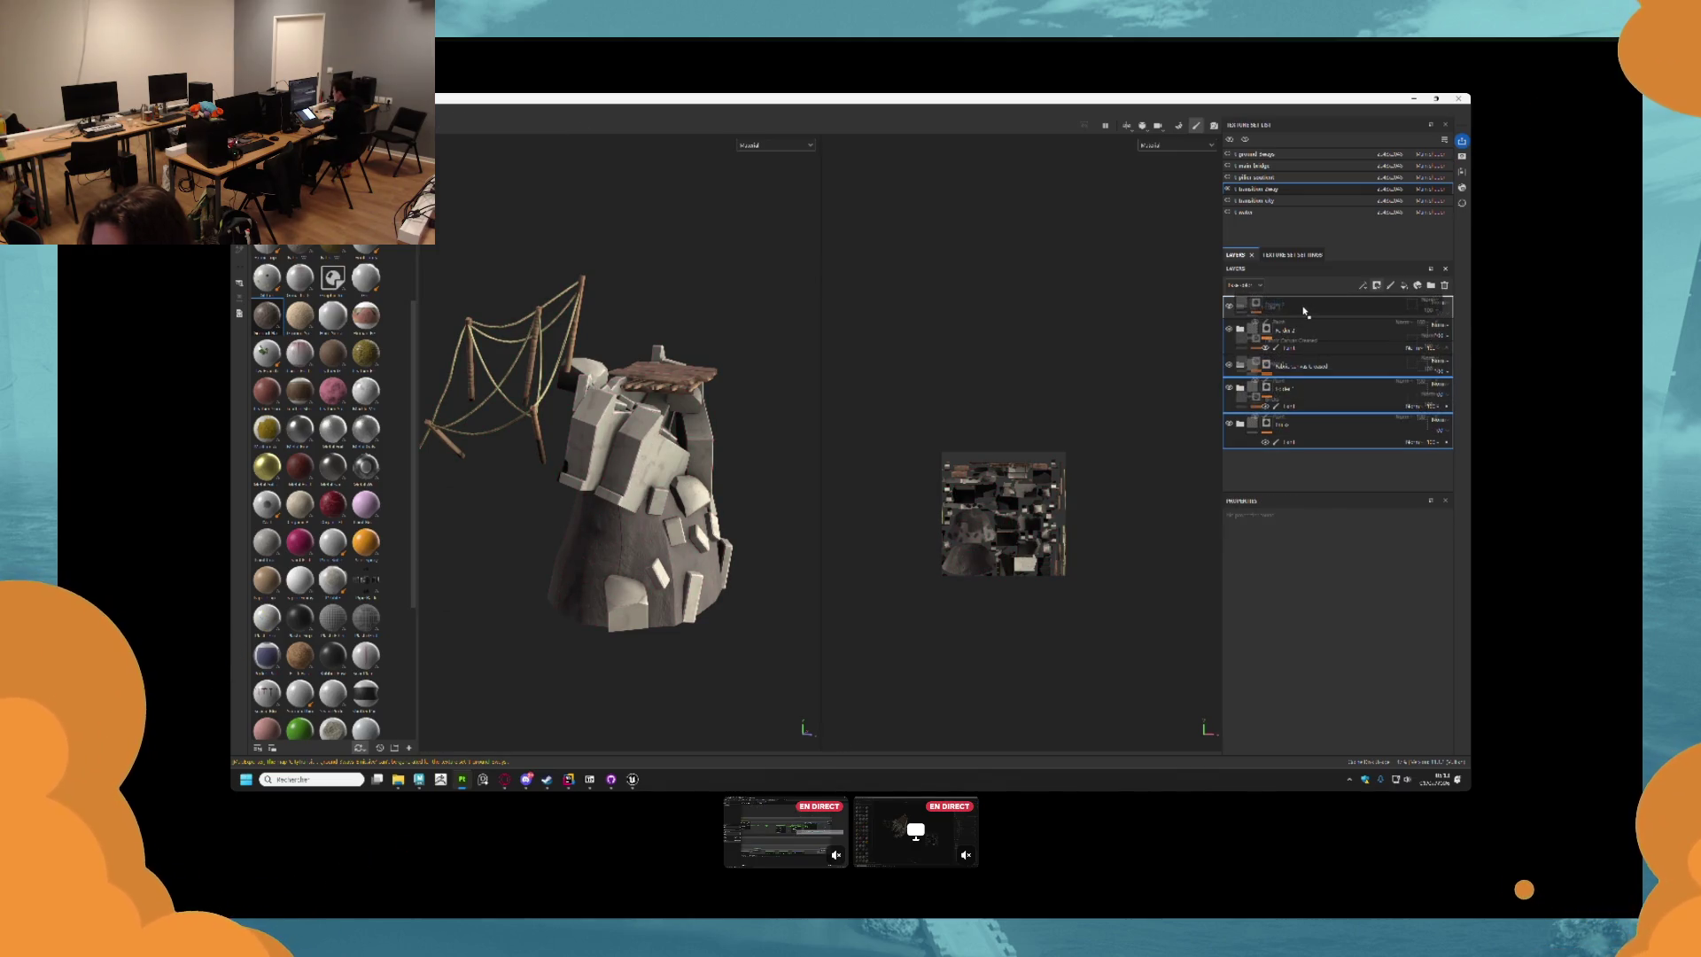
double_click(1274, 308)
type("tu")
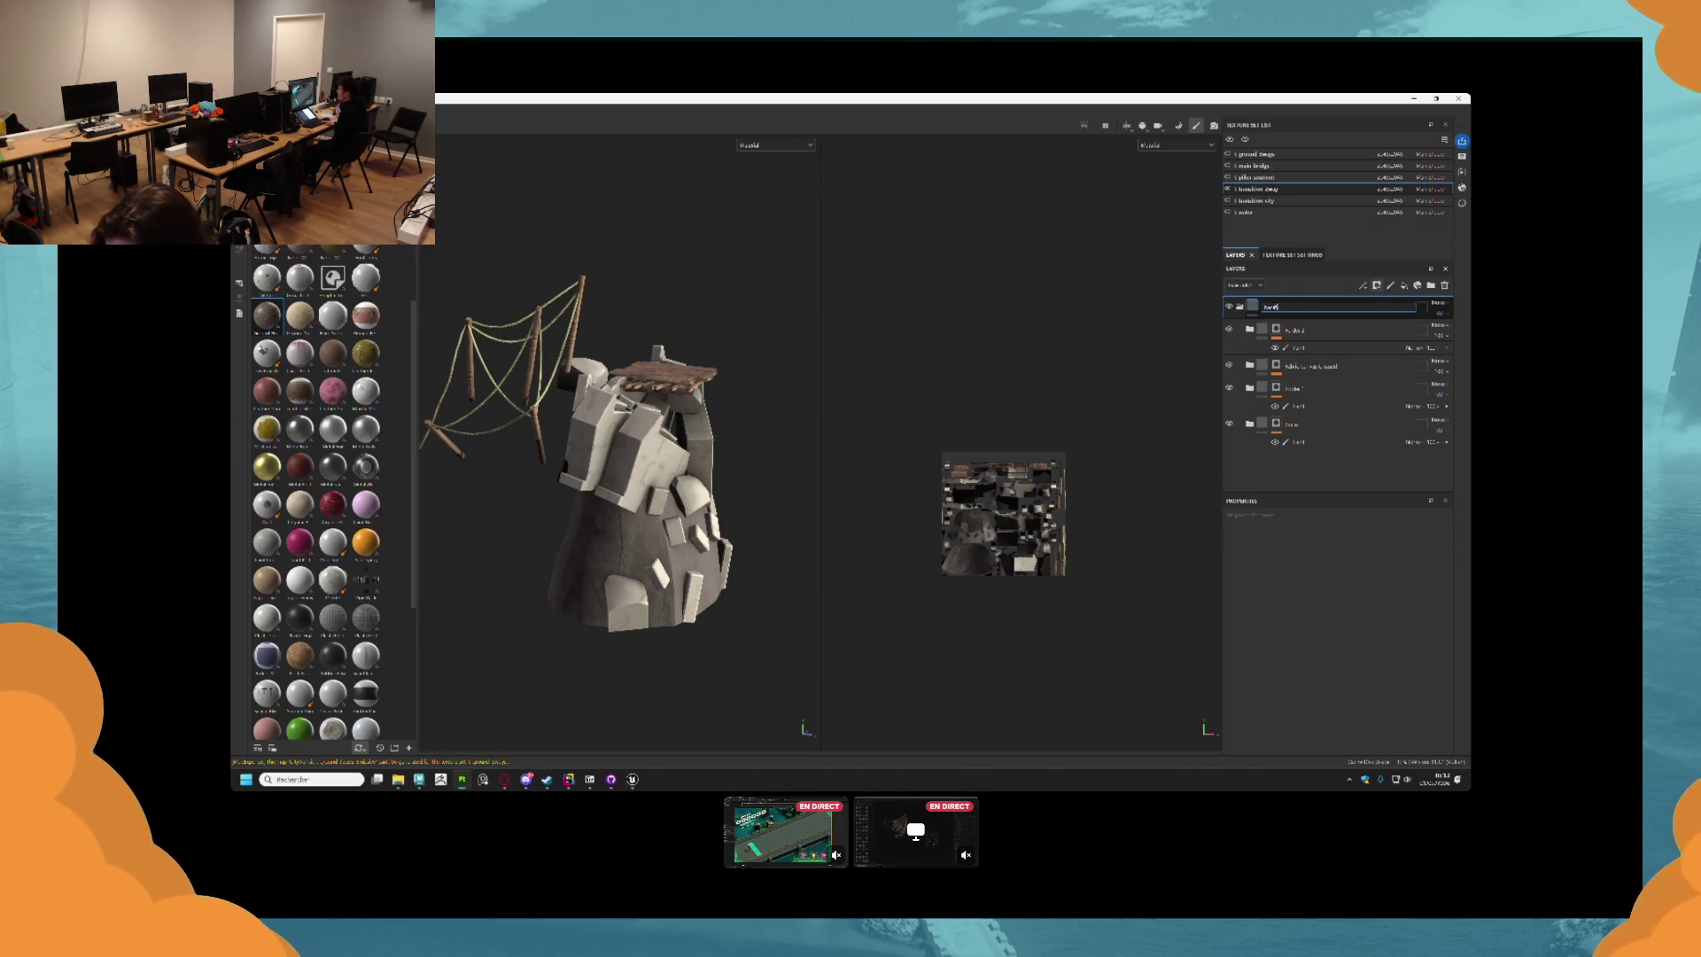
key("Return")
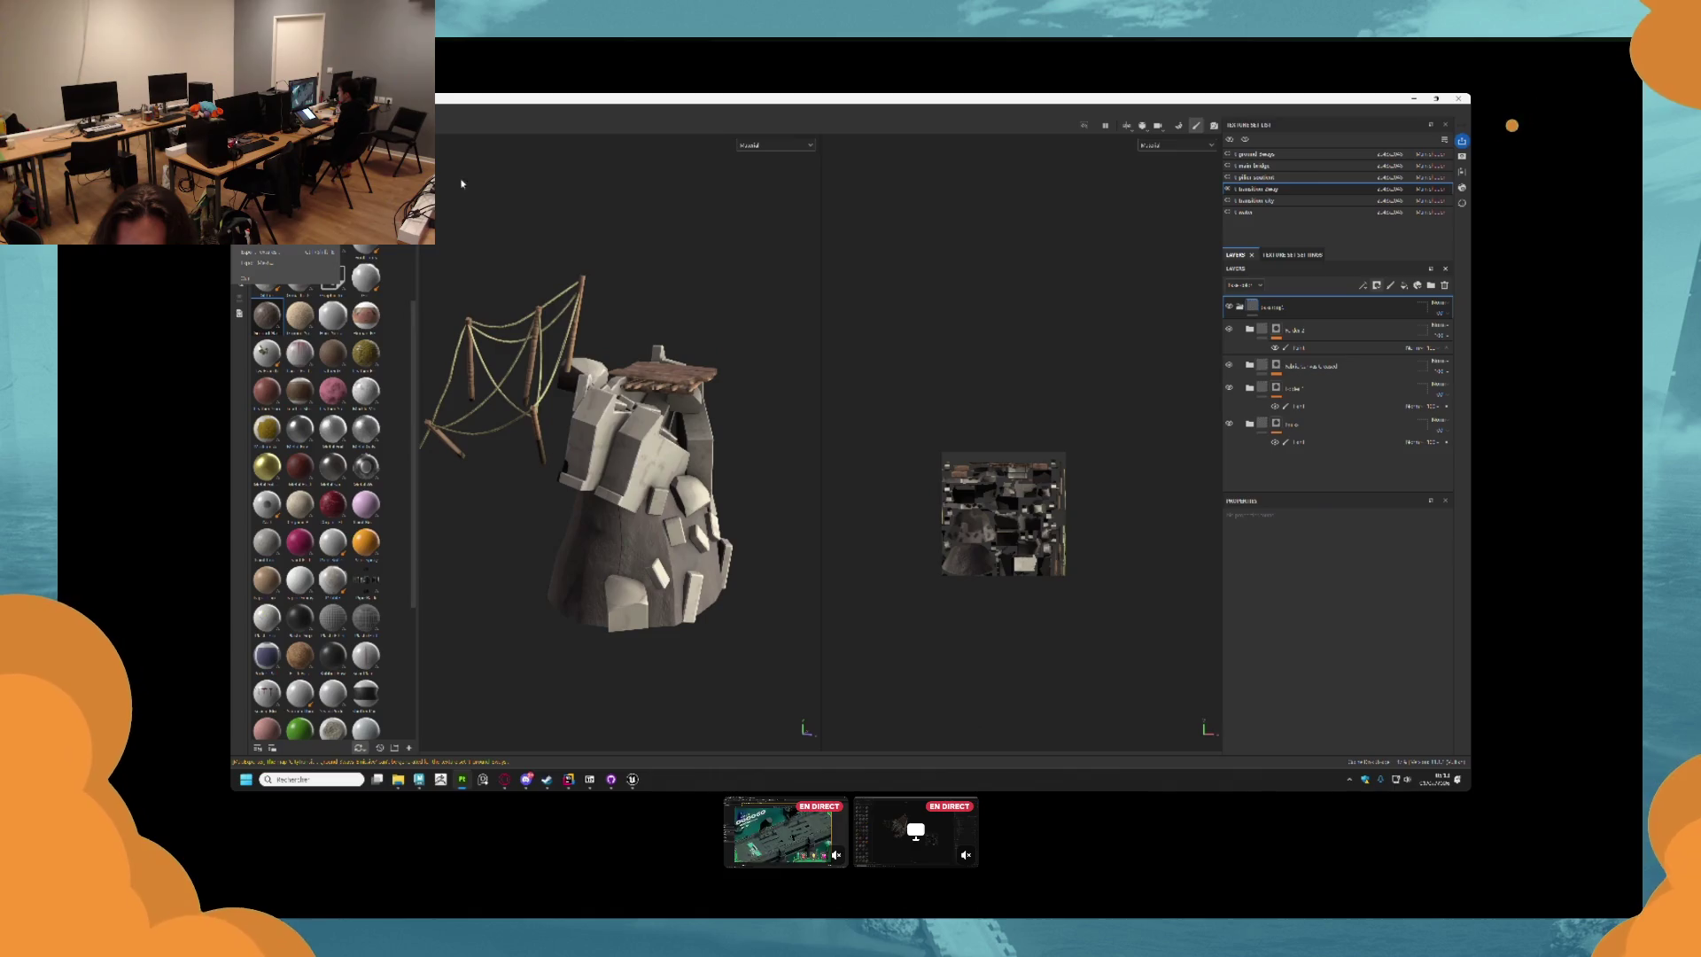
left_click(256, 252)
Start a new Painter project from the bridge mesh file and answer the save prompt.
left_click(943, 303)
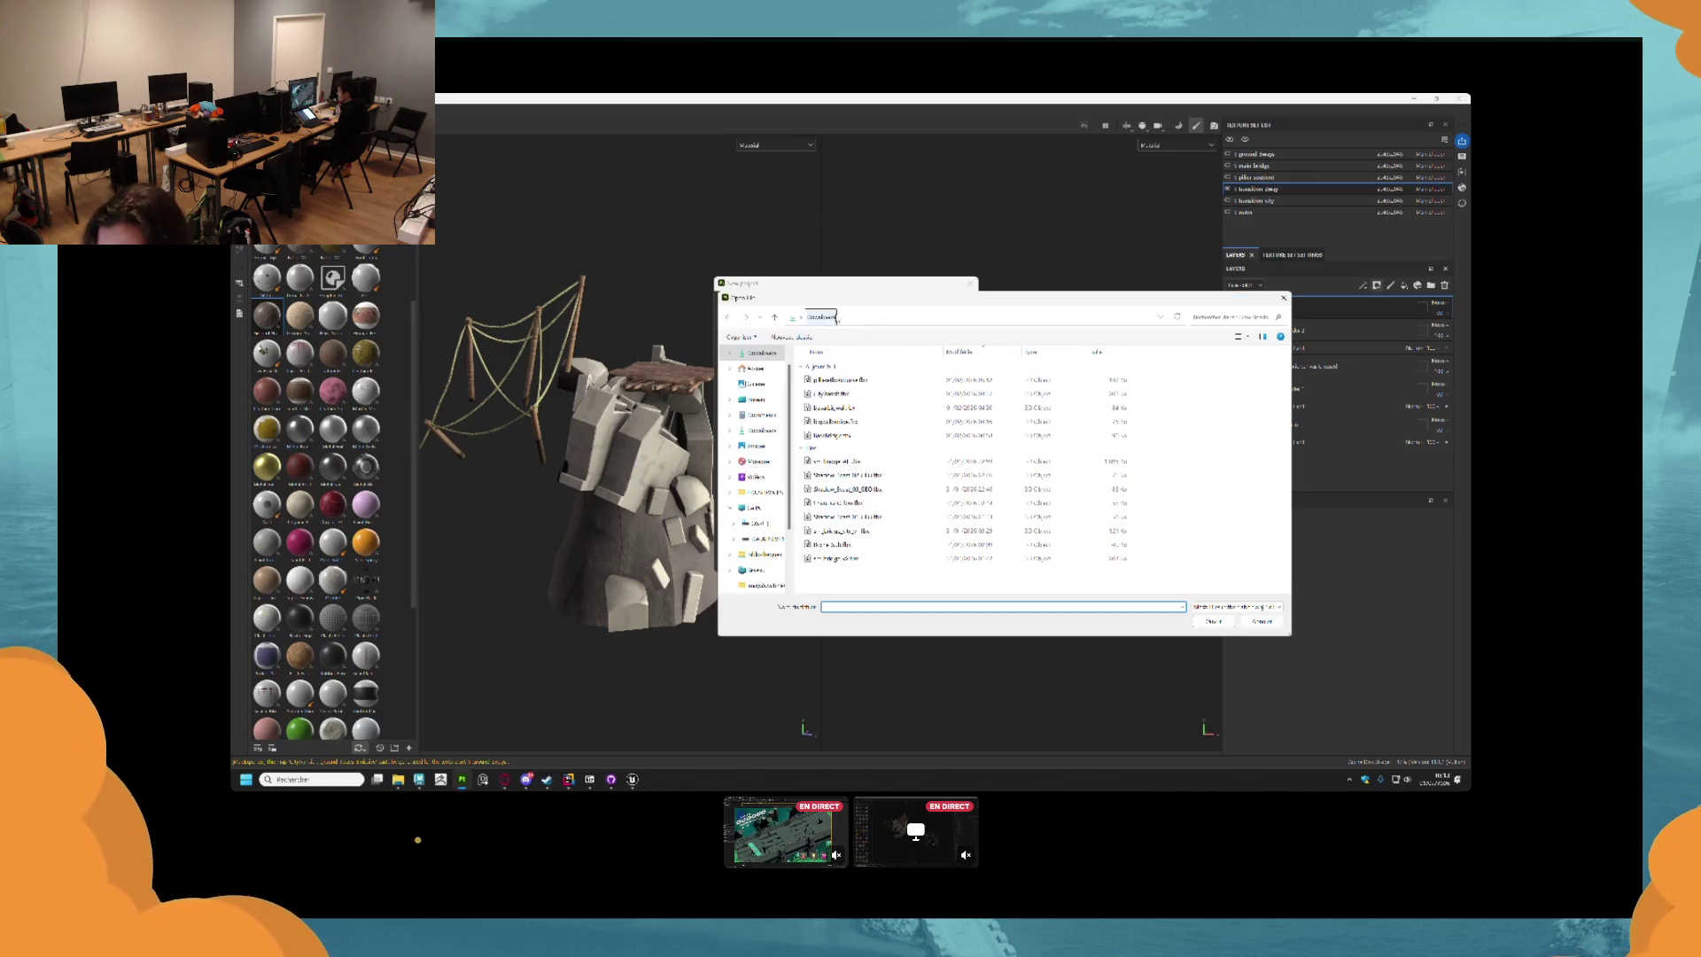
double_click(837, 379)
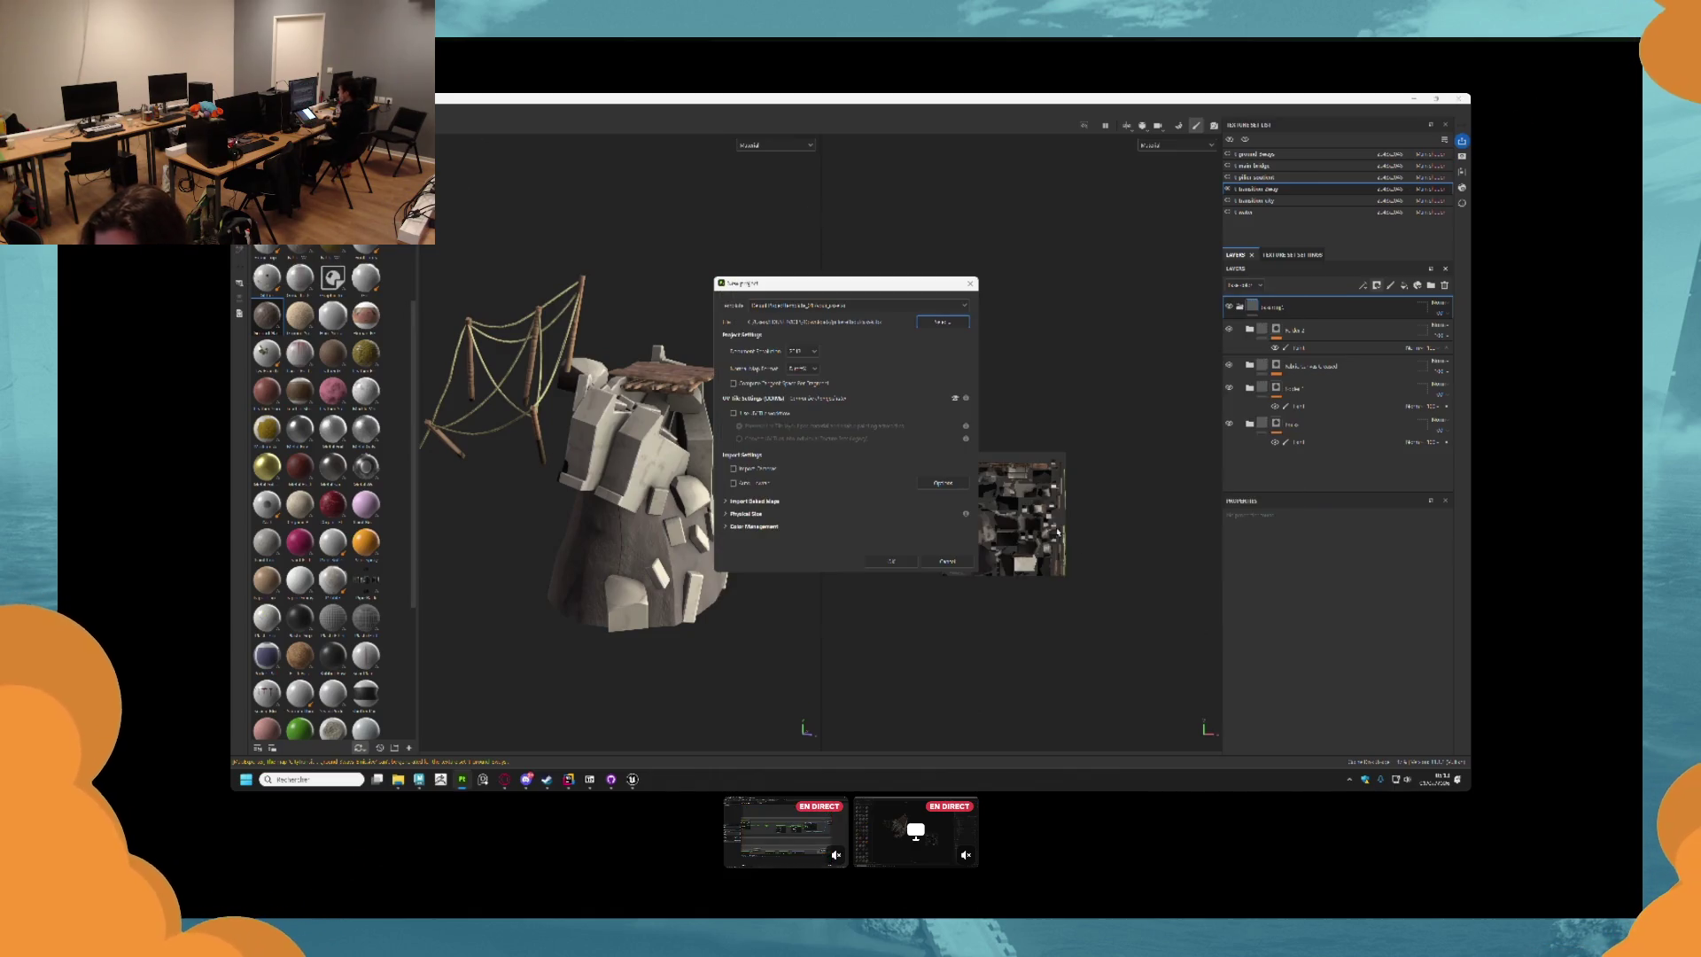
left_click(891, 560)
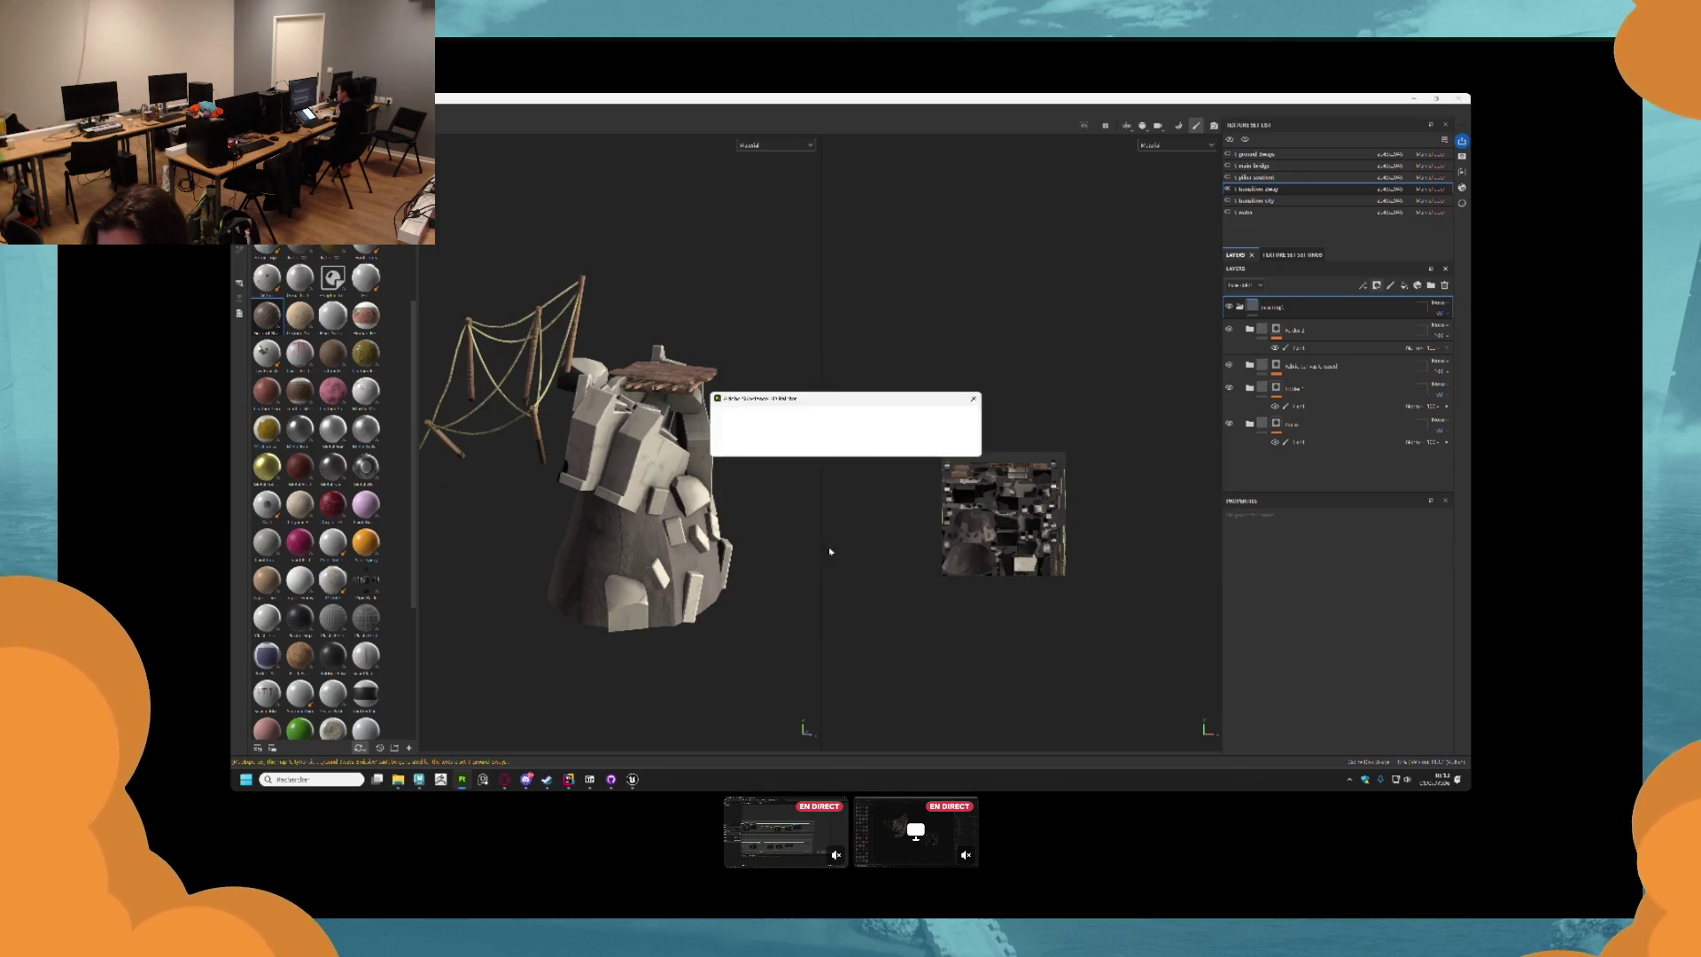
left_click(800, 448)
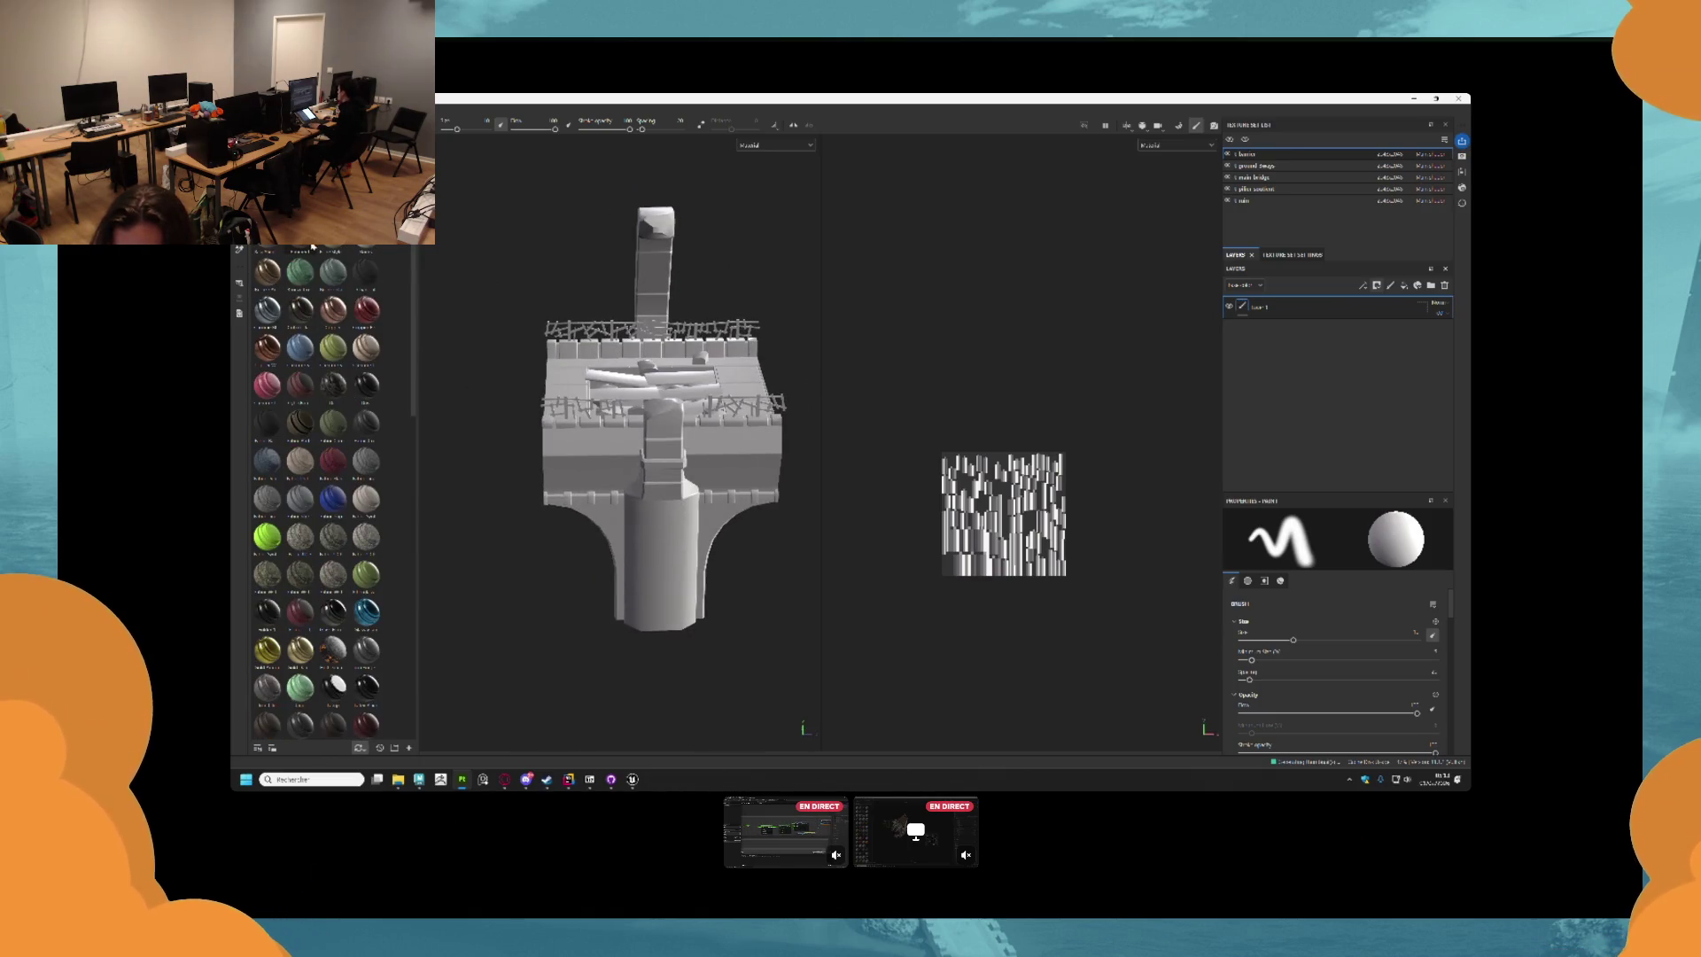
Apply a shelf material to the bridge mesh and bring up the mesh map baking settings.
left_click_drag(678, 466, 426, 264)
mouse_move(366, 347)
left_mouse_down()
mouse_move(499, 317)
mouse_move(721, 485)
mouse_move(773, 572)
mouse_move(578, 292)
mouse_move(620, 381)
left_mouse_up()
left_click(1178, 127)
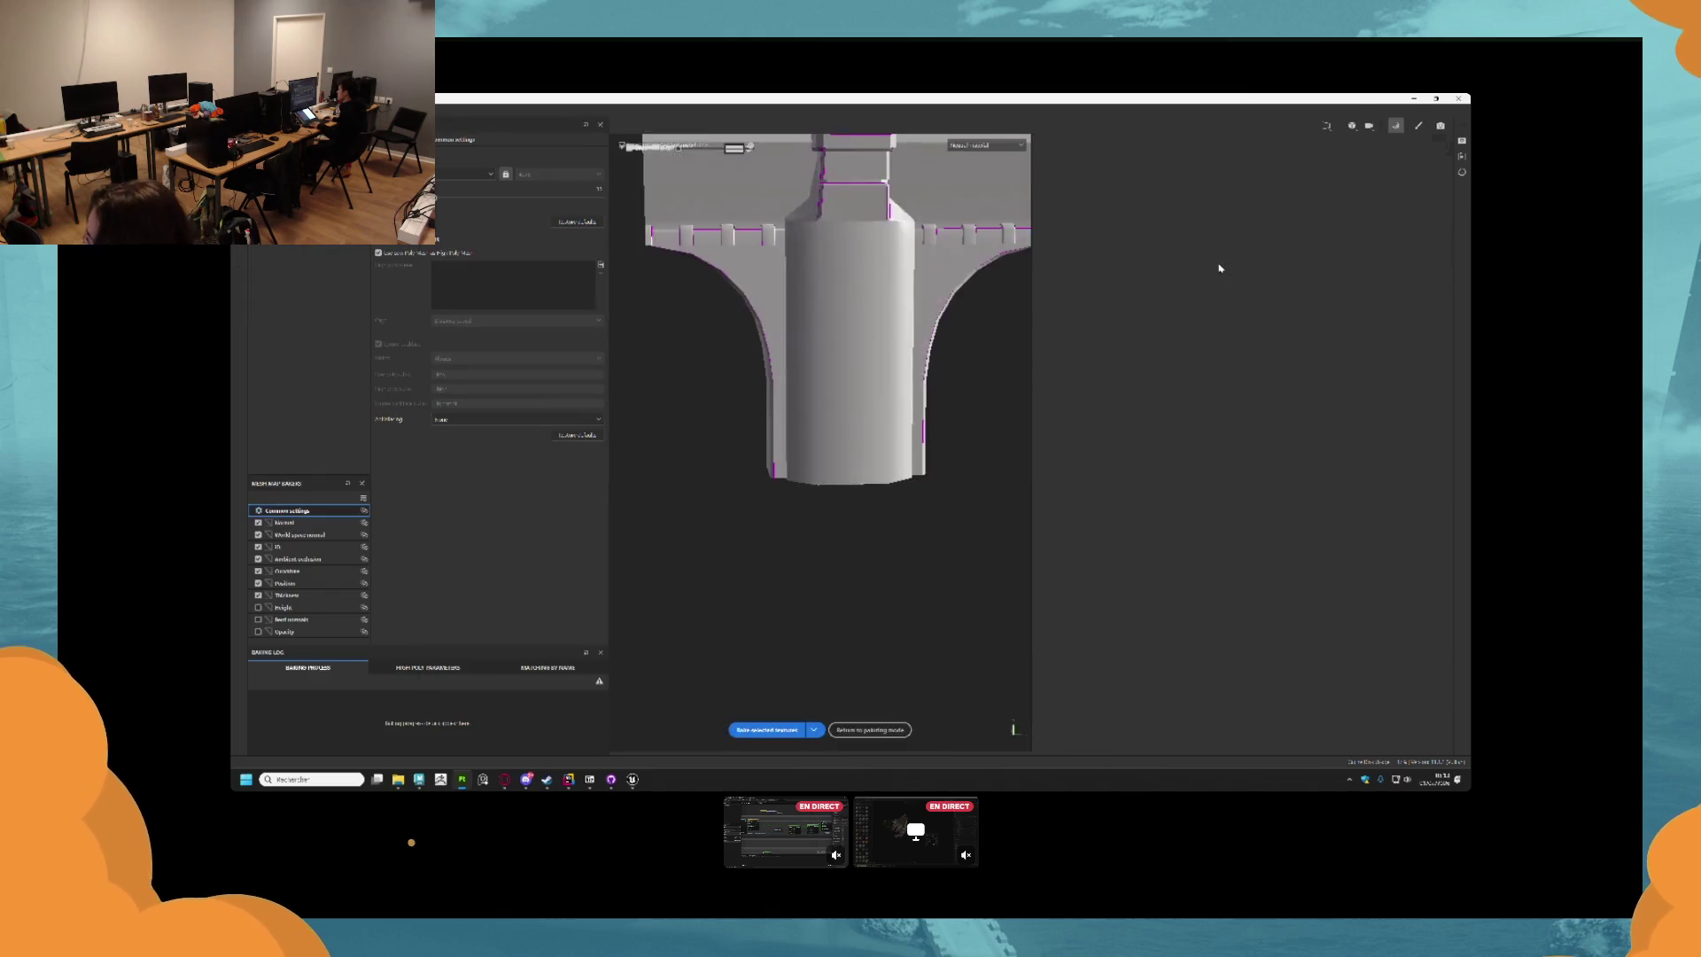
Bake the selected mesh maps for the bridge's texture sets, then return to painting mode.
scroll(1047, 620, "down", 3)
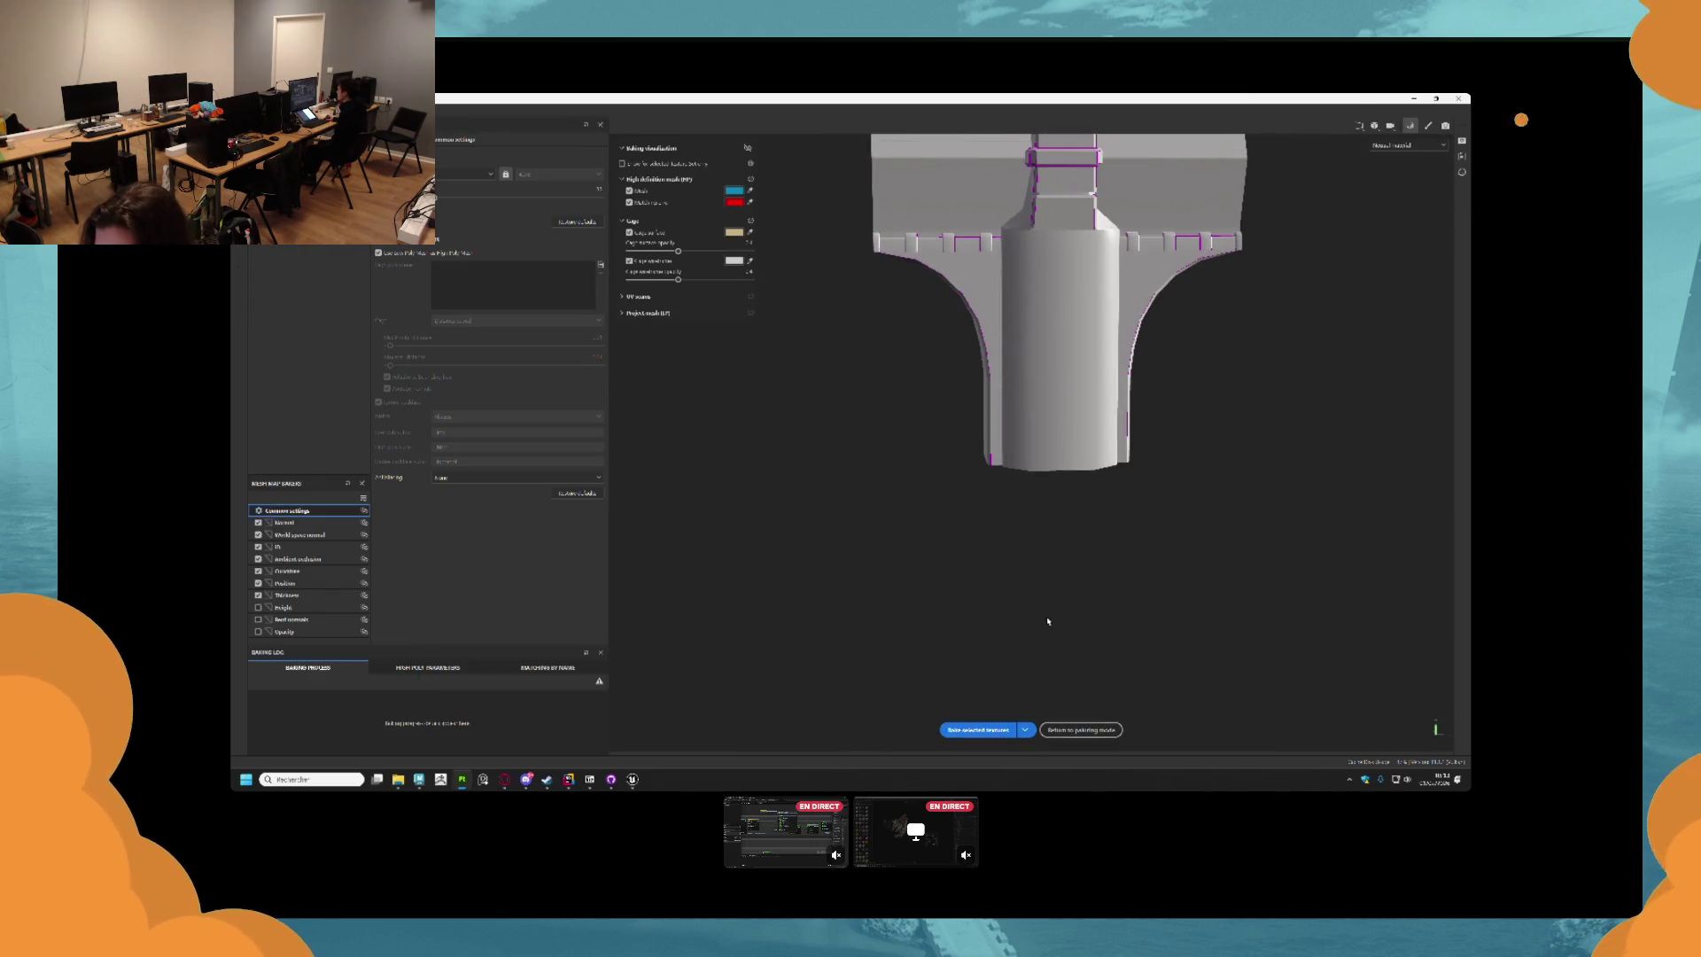
mouse_move(1067, 619)
left_mouse_down()
mouse_move(1104, 577)
mouse_move(1081, 518)
mouse_move(1241, 486)
mouse_move(956, 455)
mouse_move(994, 482)
mouse_move(1128, 380)
mouse_move(1014, 641)
left_mouse_up()
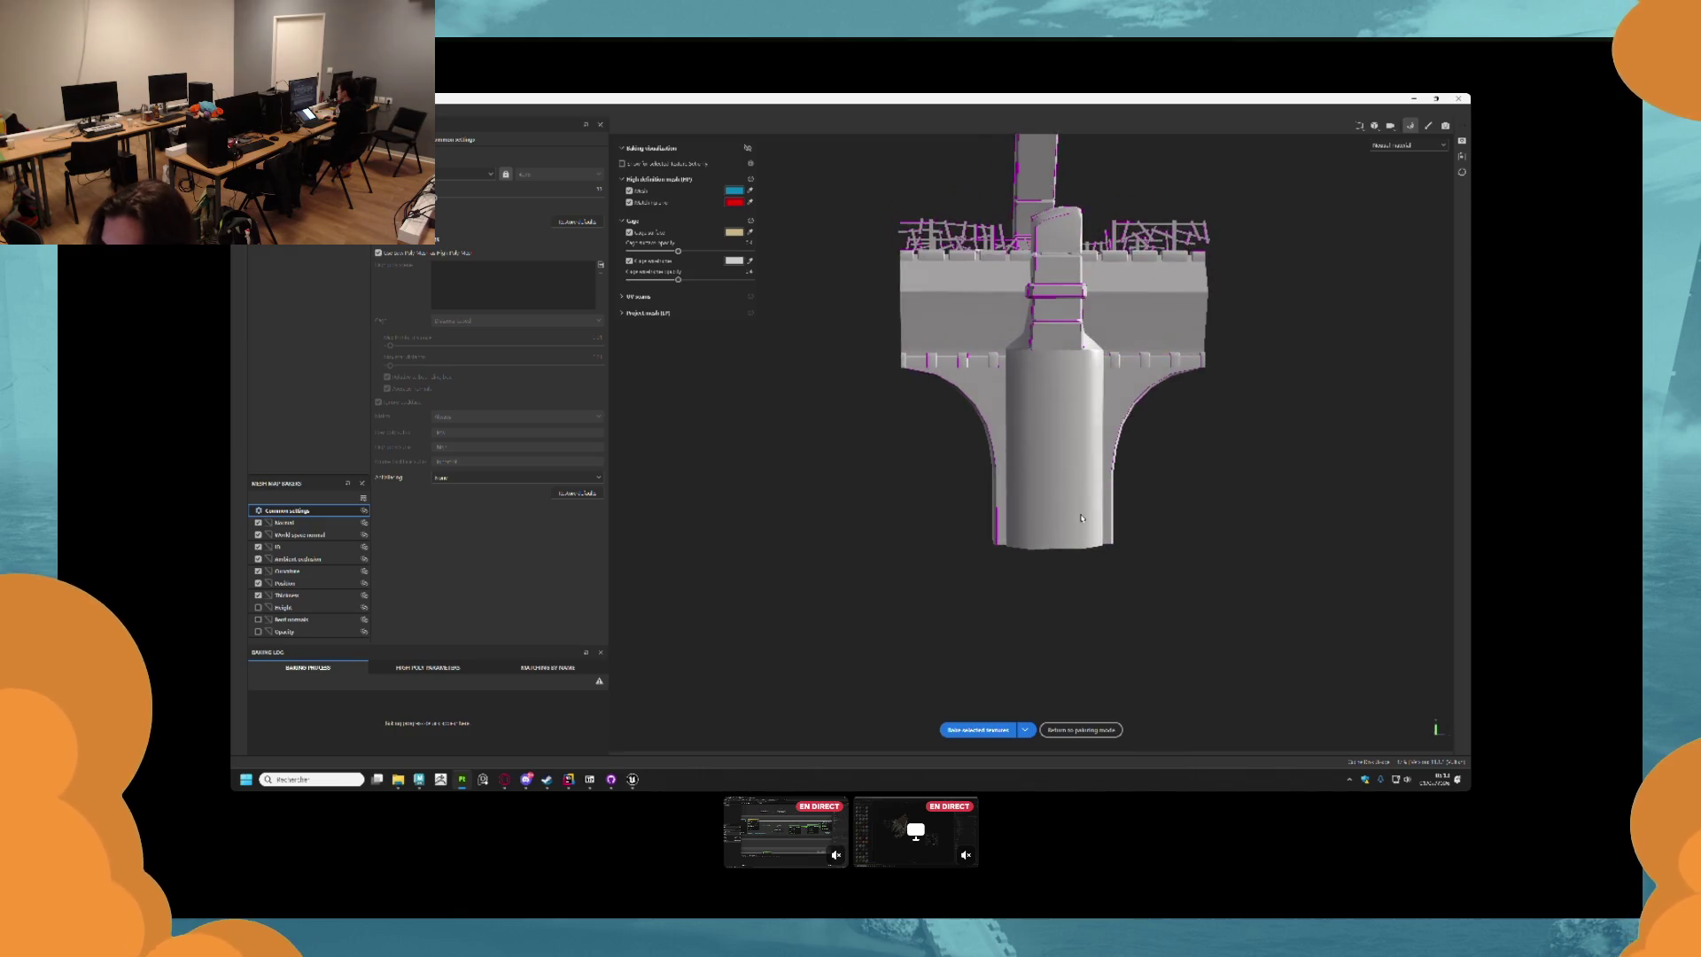
scroll(1080, 518, "up", 3)
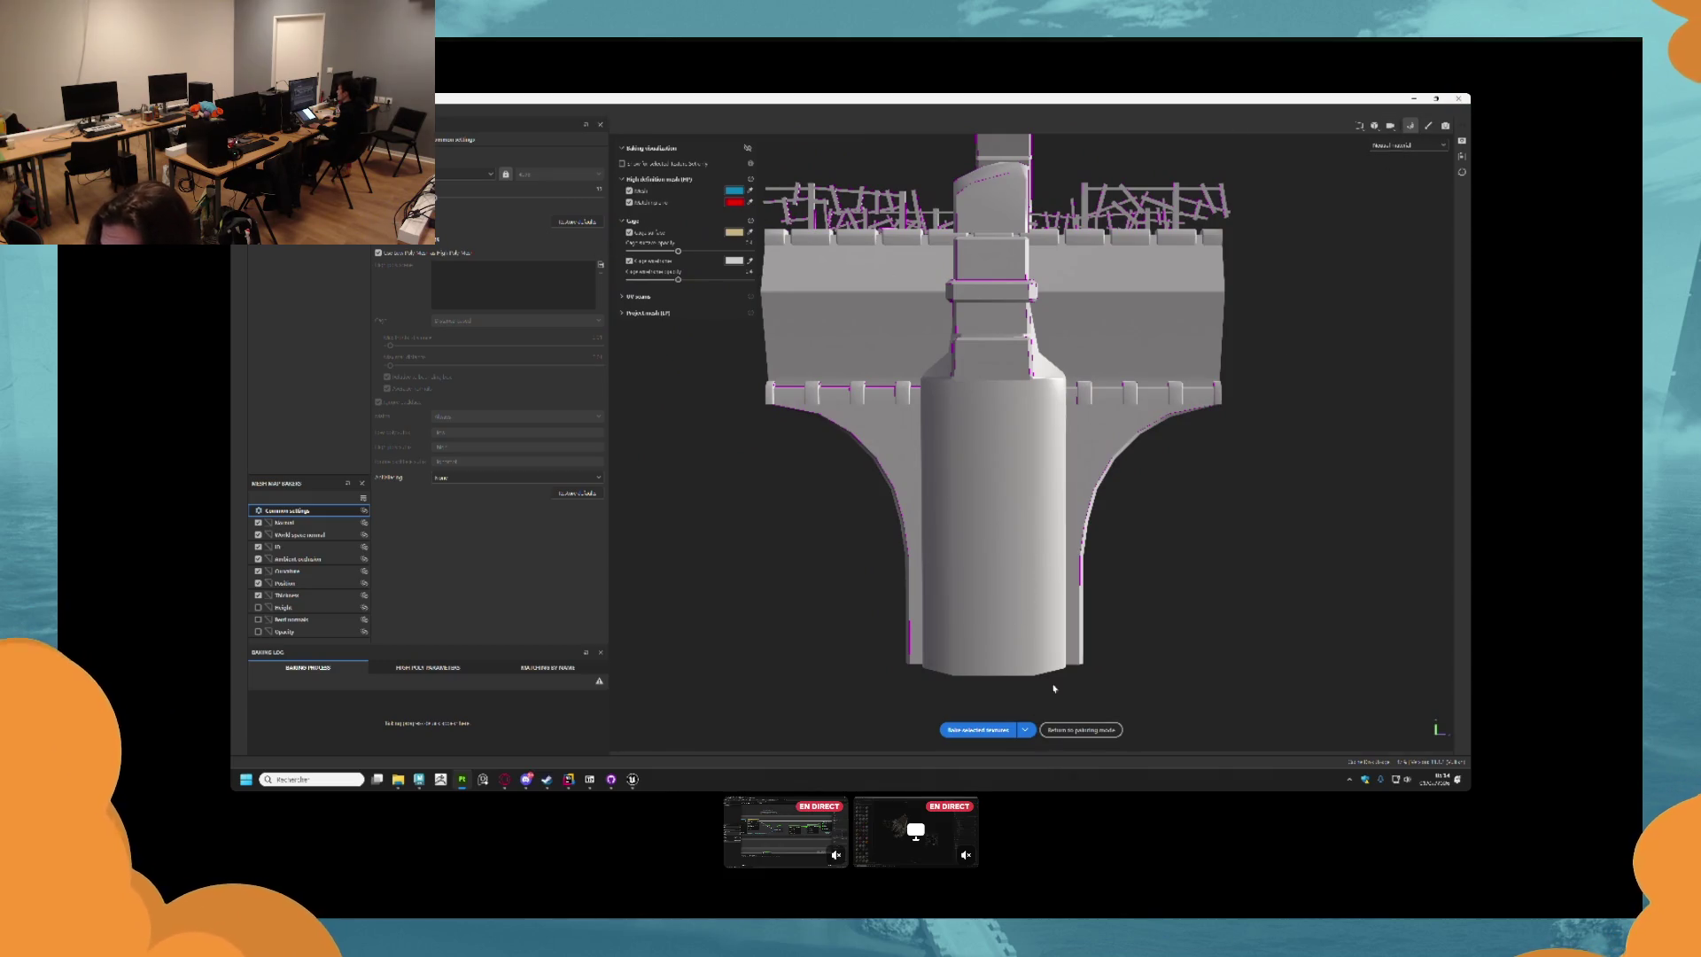
left_click(979, 730)
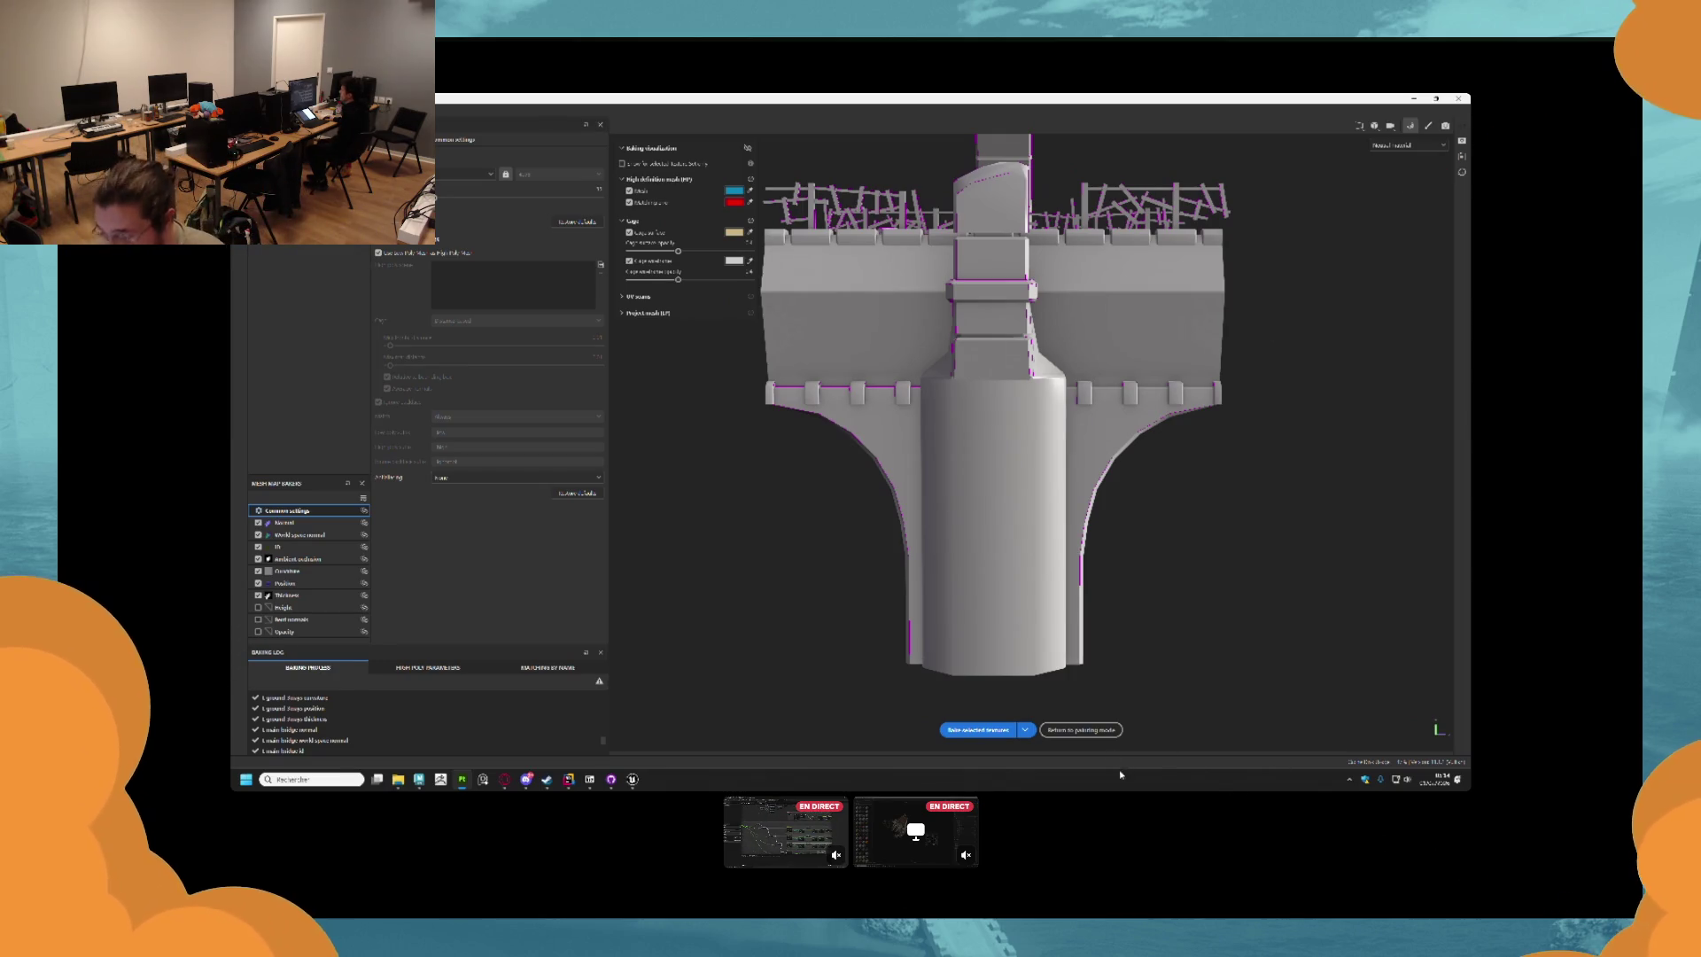
left_click(1080, 730)
mouse_move(697, 429)
left_mouse_down()
mouse_move(725, 436)
mouse_move(770, 354)
mouse_move(524, 425)
mouse_move(649, 446)
mouse_move(707, 415)
mouse_move(694, 434)
left_mouse_up()
Choose export-mask-to-file from Fill layer 1's mask options on the beige pillar.
scroll(707, 412, "up", 2)
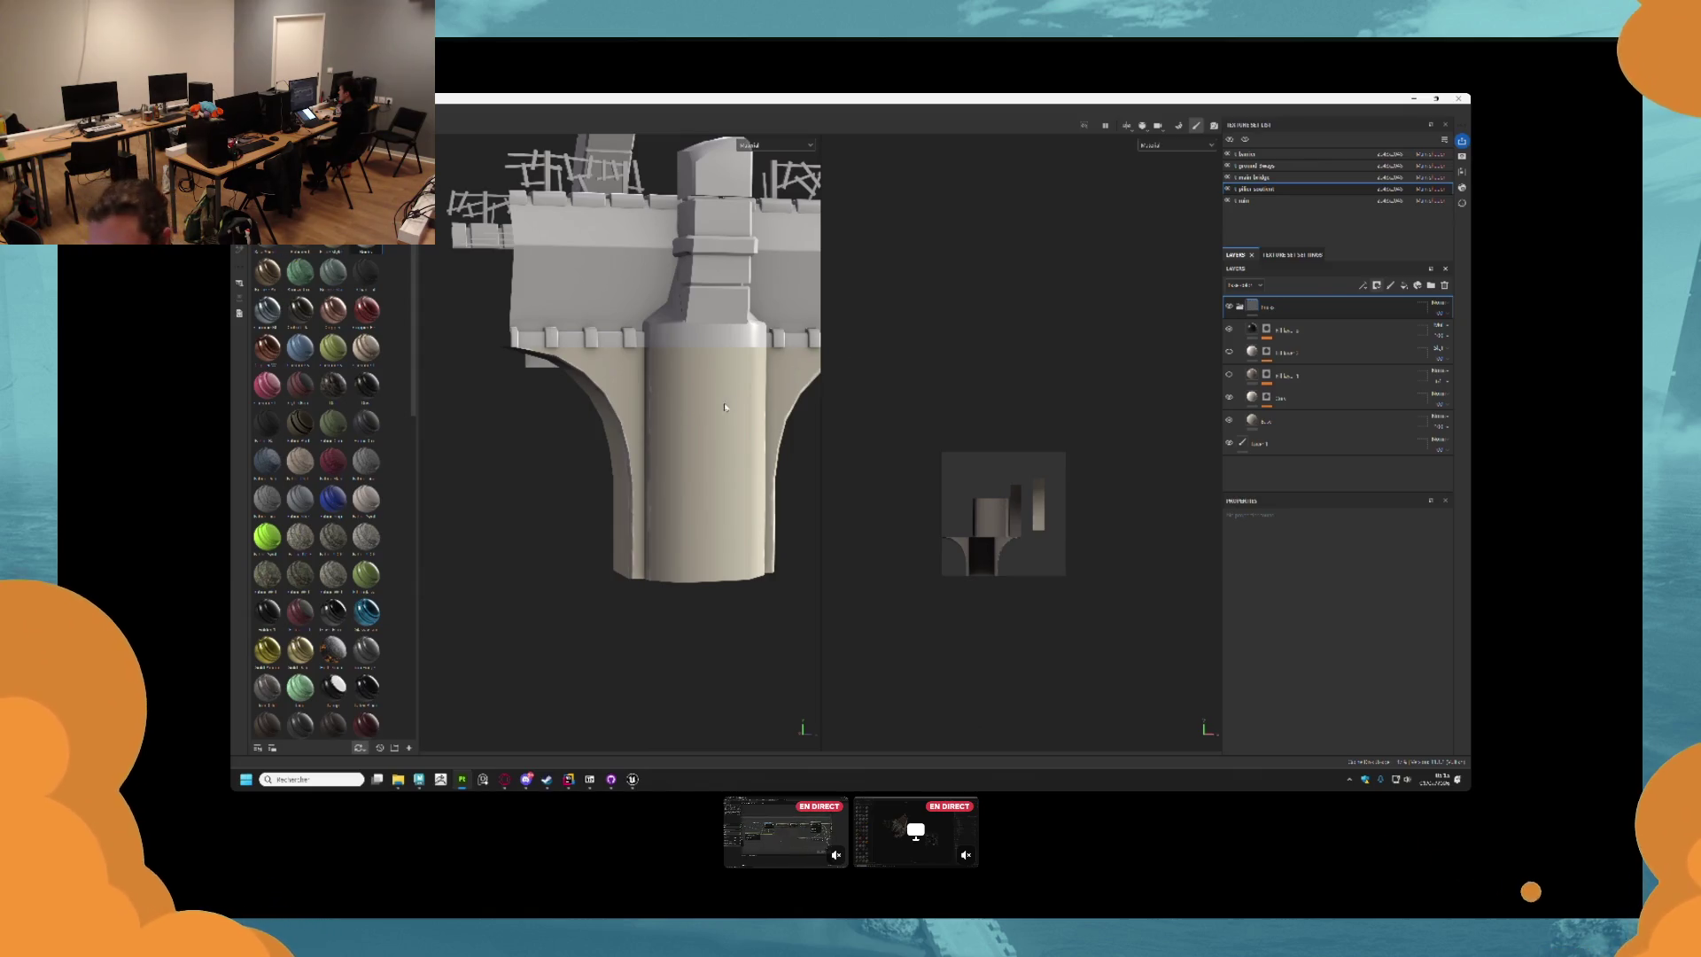
scroll(610, 478, "up", 1)
mouse_move(611, 478)
left_mouse_down("alt")
mouse_move(688, 440)
mouse_move(668, 390)
mouse_move(783, 435)
mouse_move(819, 417)
left_mouse_up("alt")
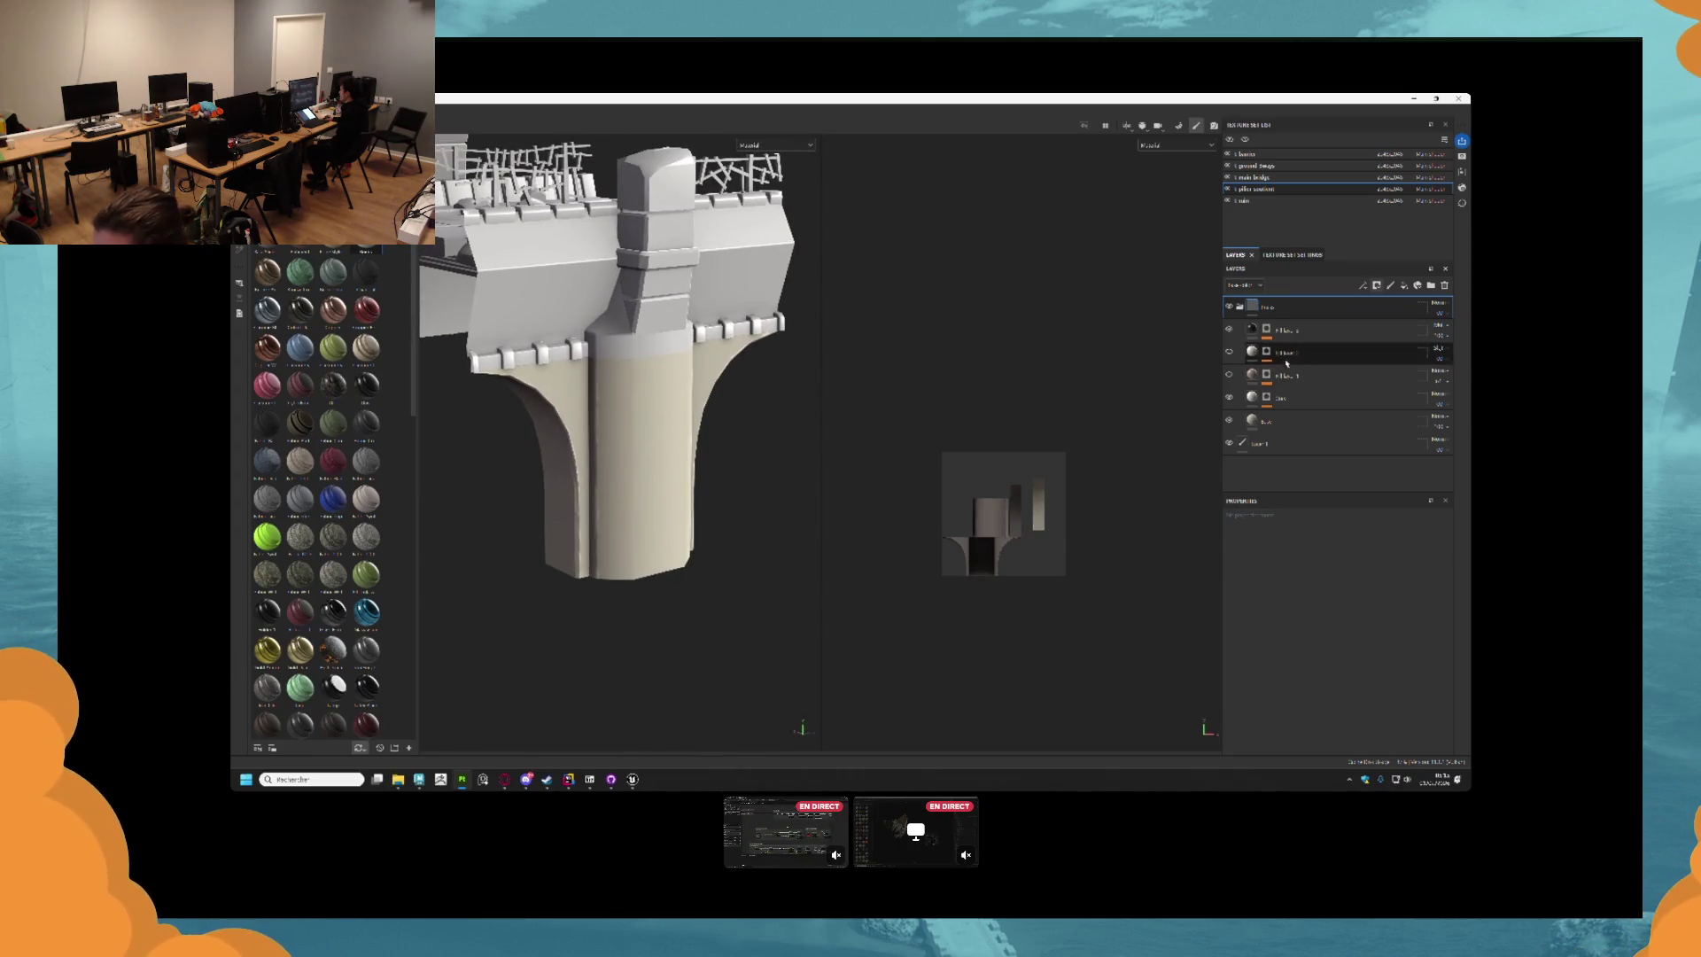
right_click(1266, 375)
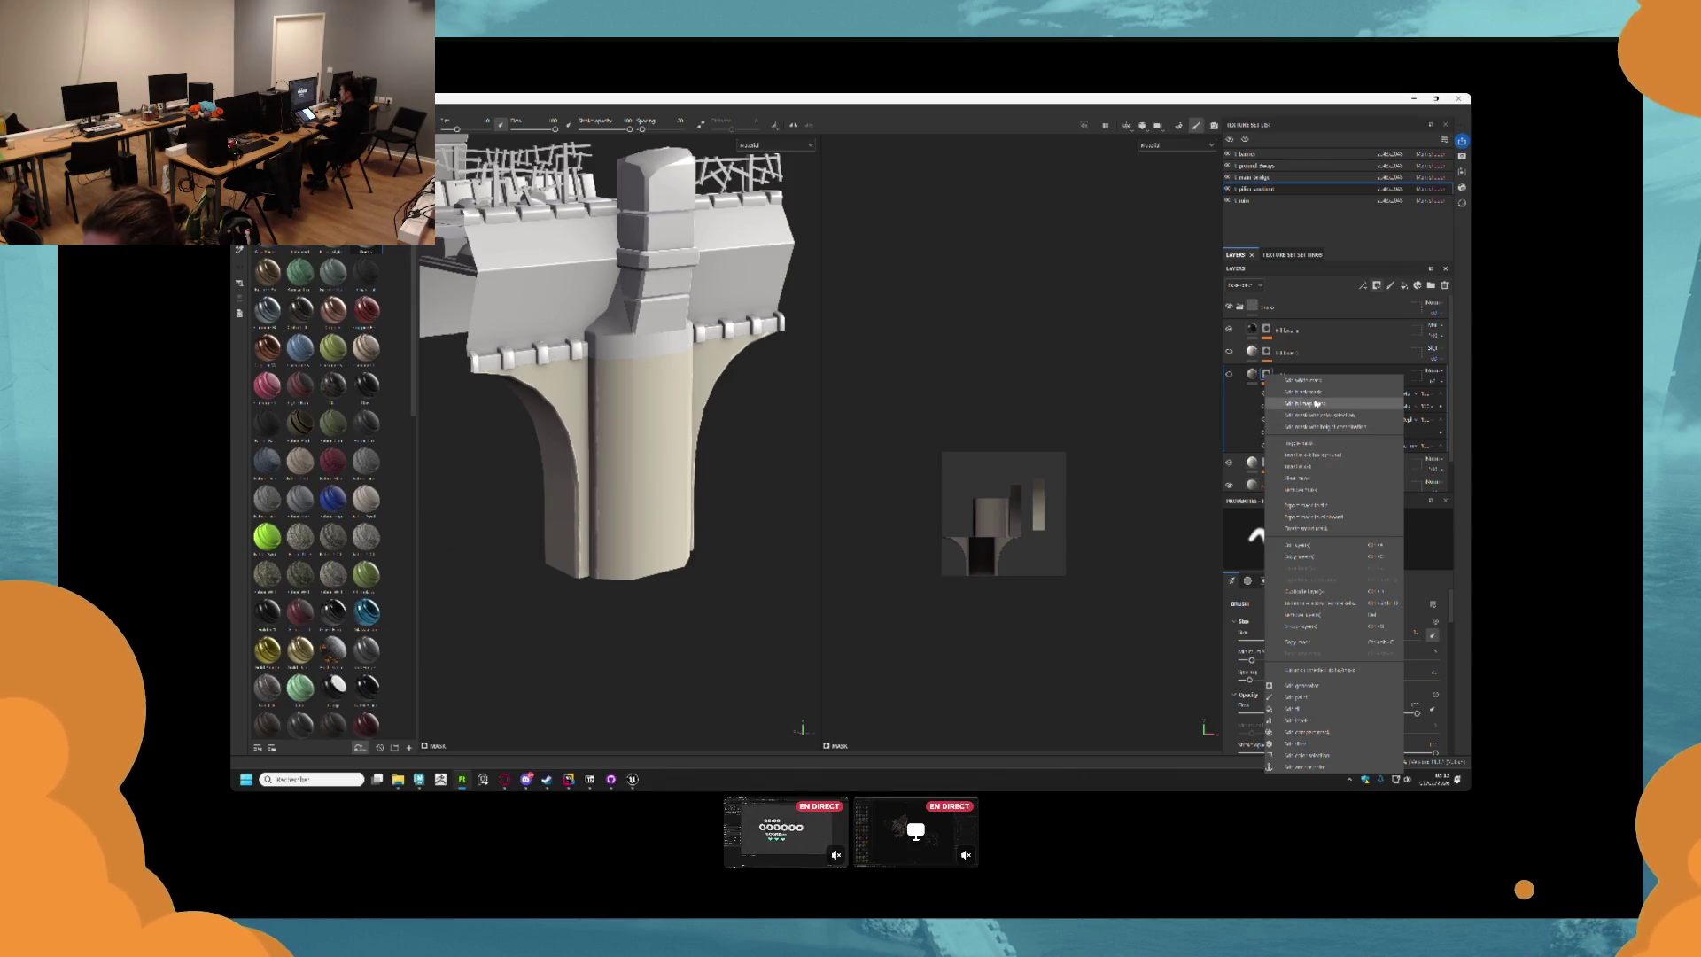
left_click(1306, 505)
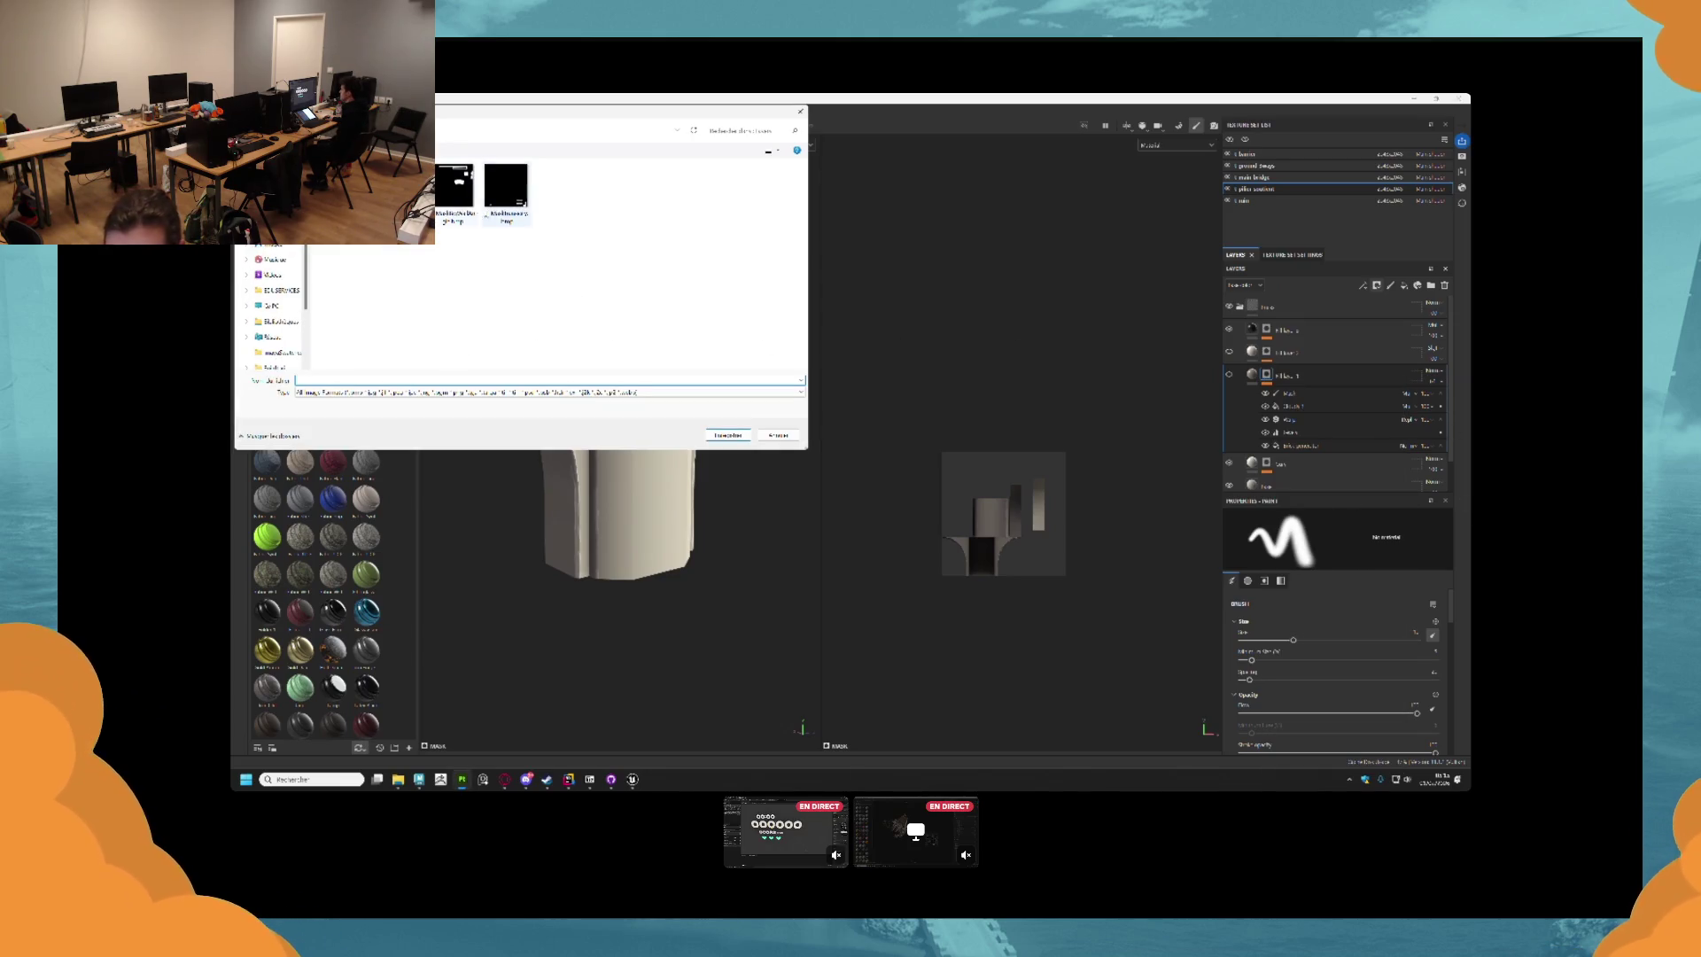
Save the mask file in the texture folder, with its name edited to end in 'sel'.
left_click(275, 293)
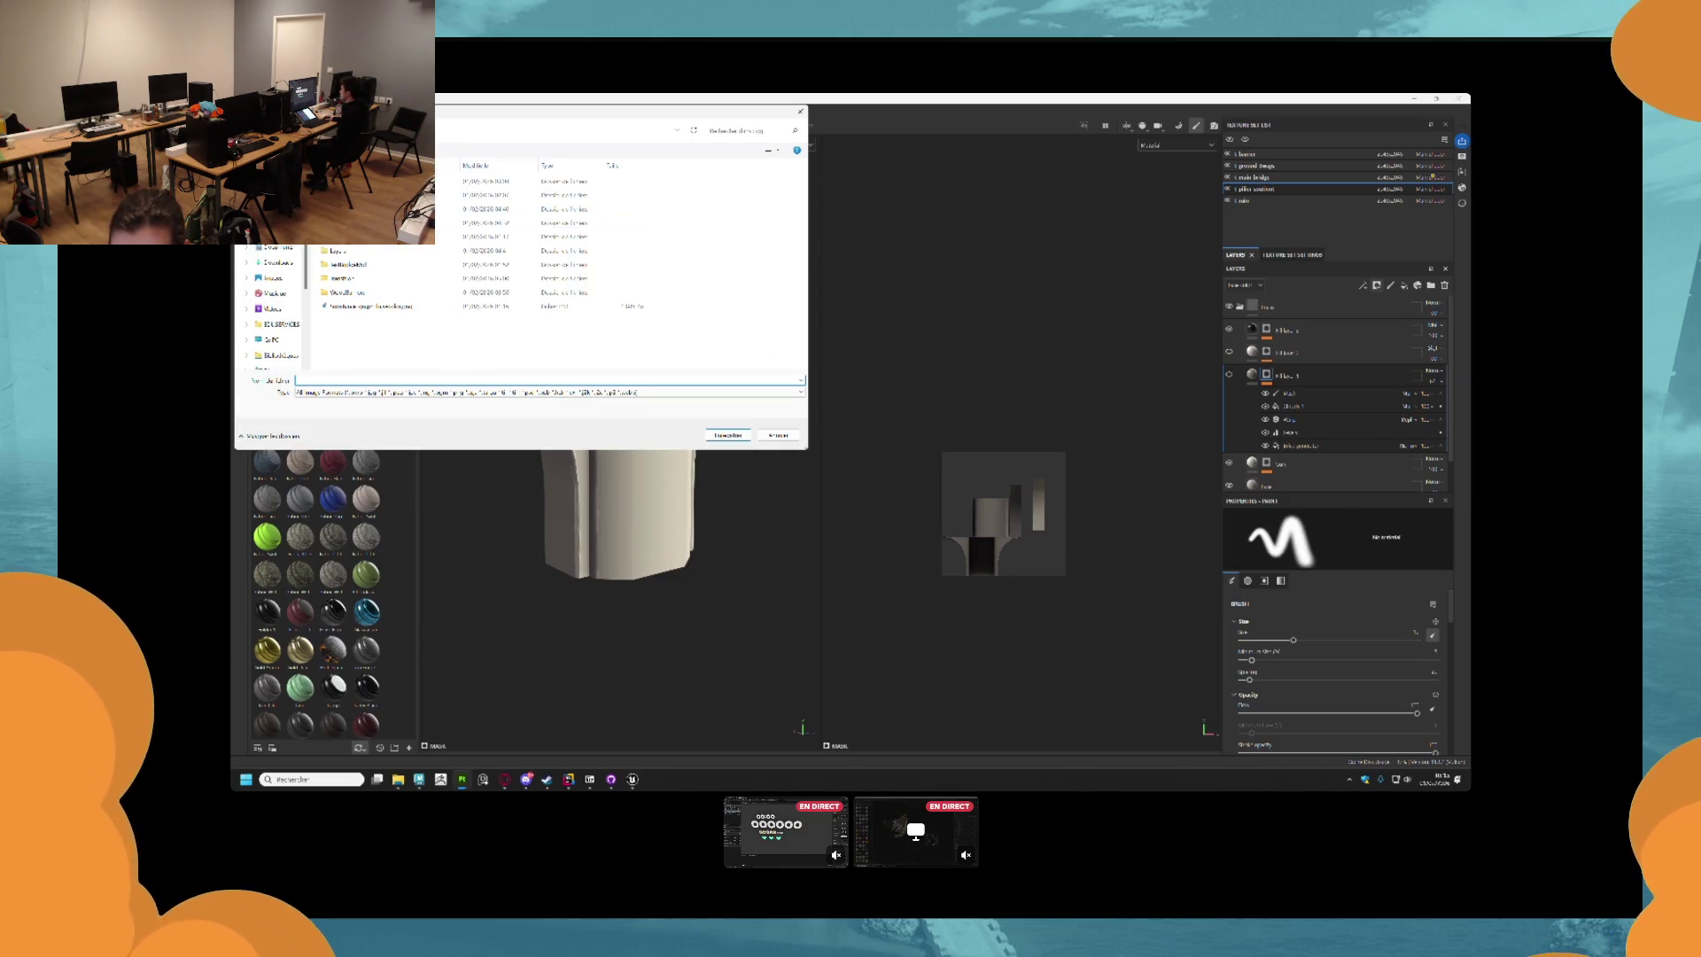
left_click(293, 316)
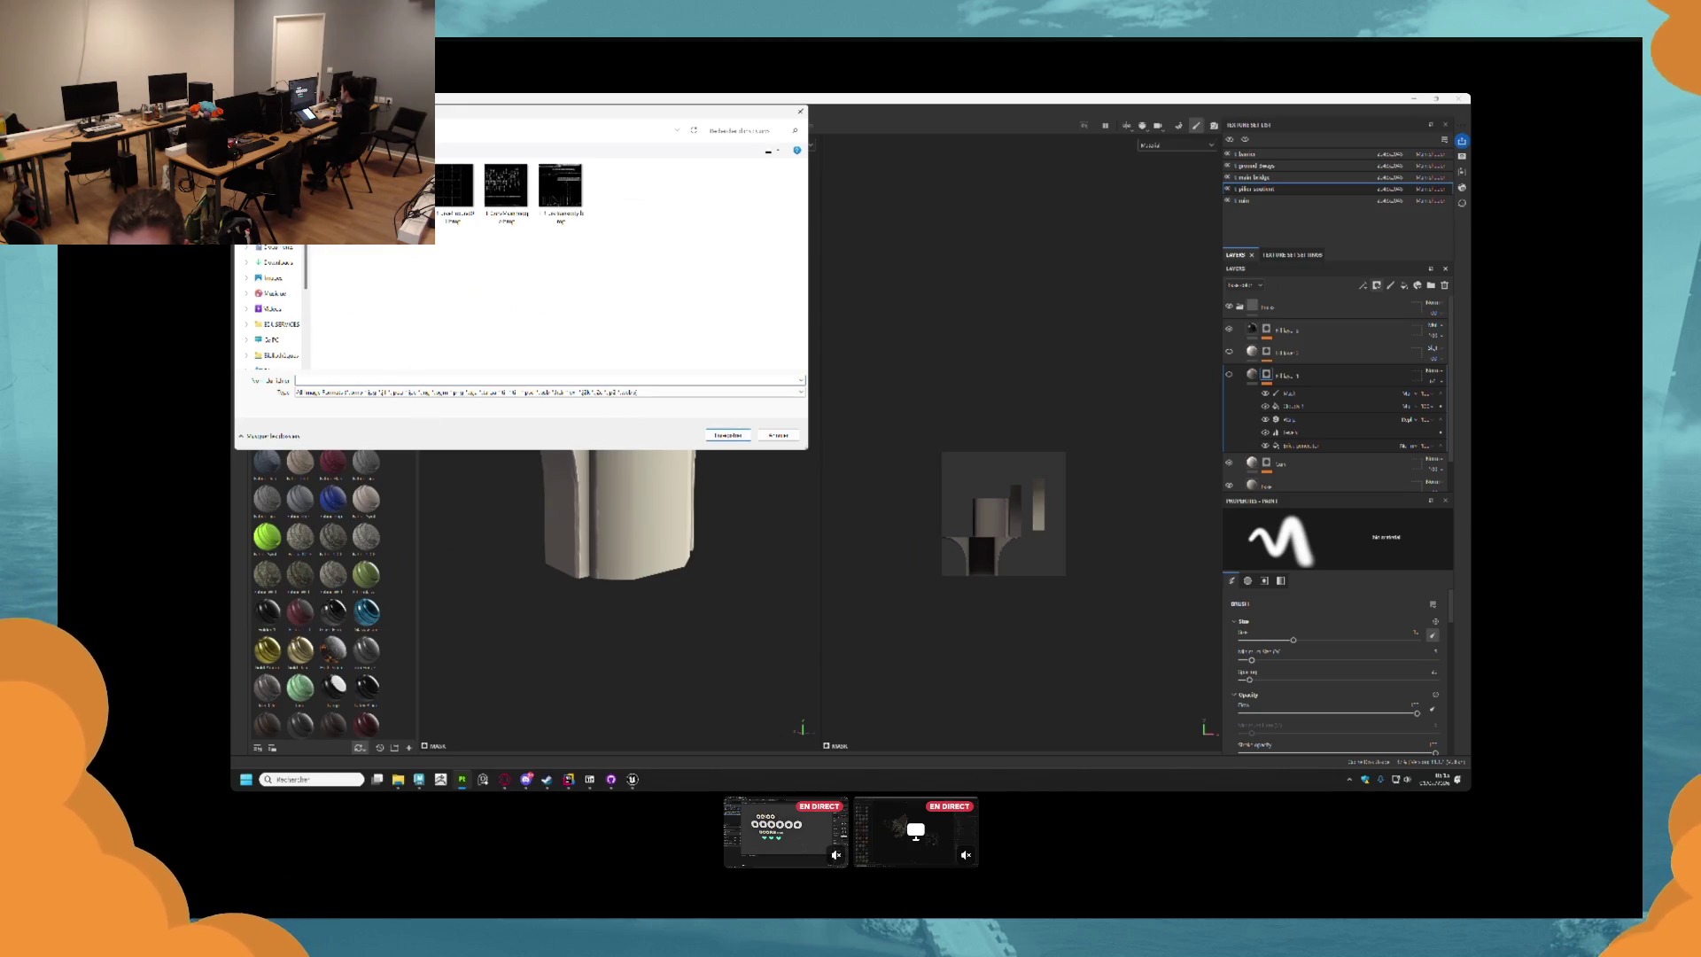
left_click(355, 379)
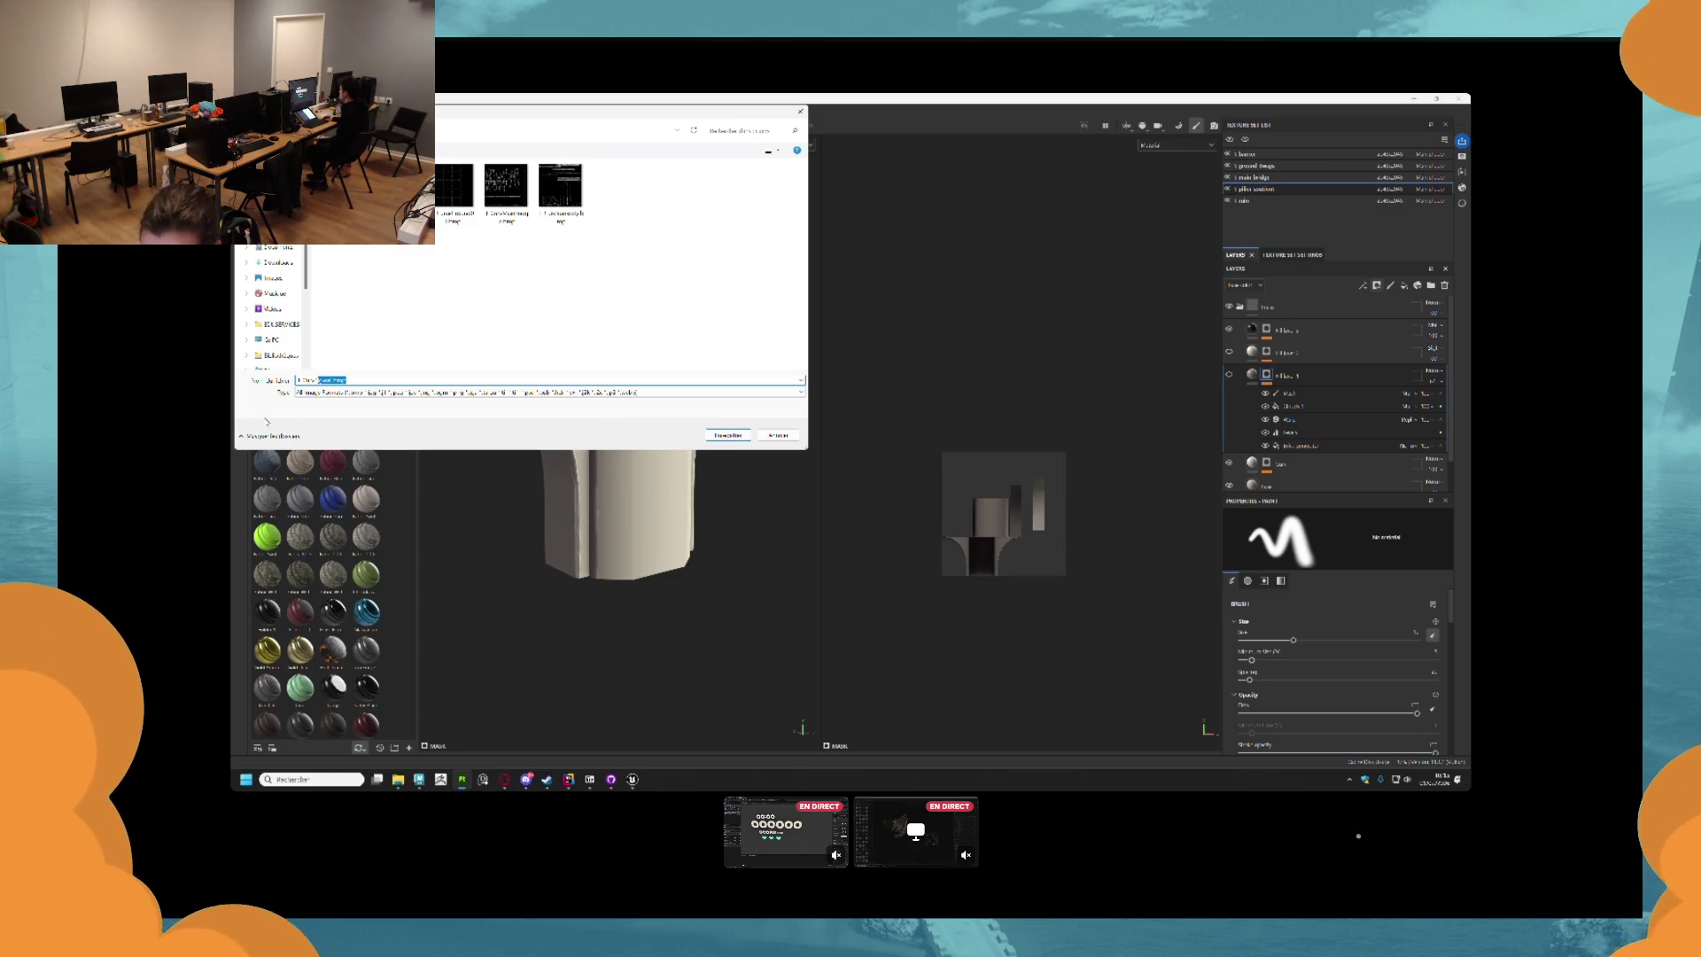
key("BackSpace")
type("sel")
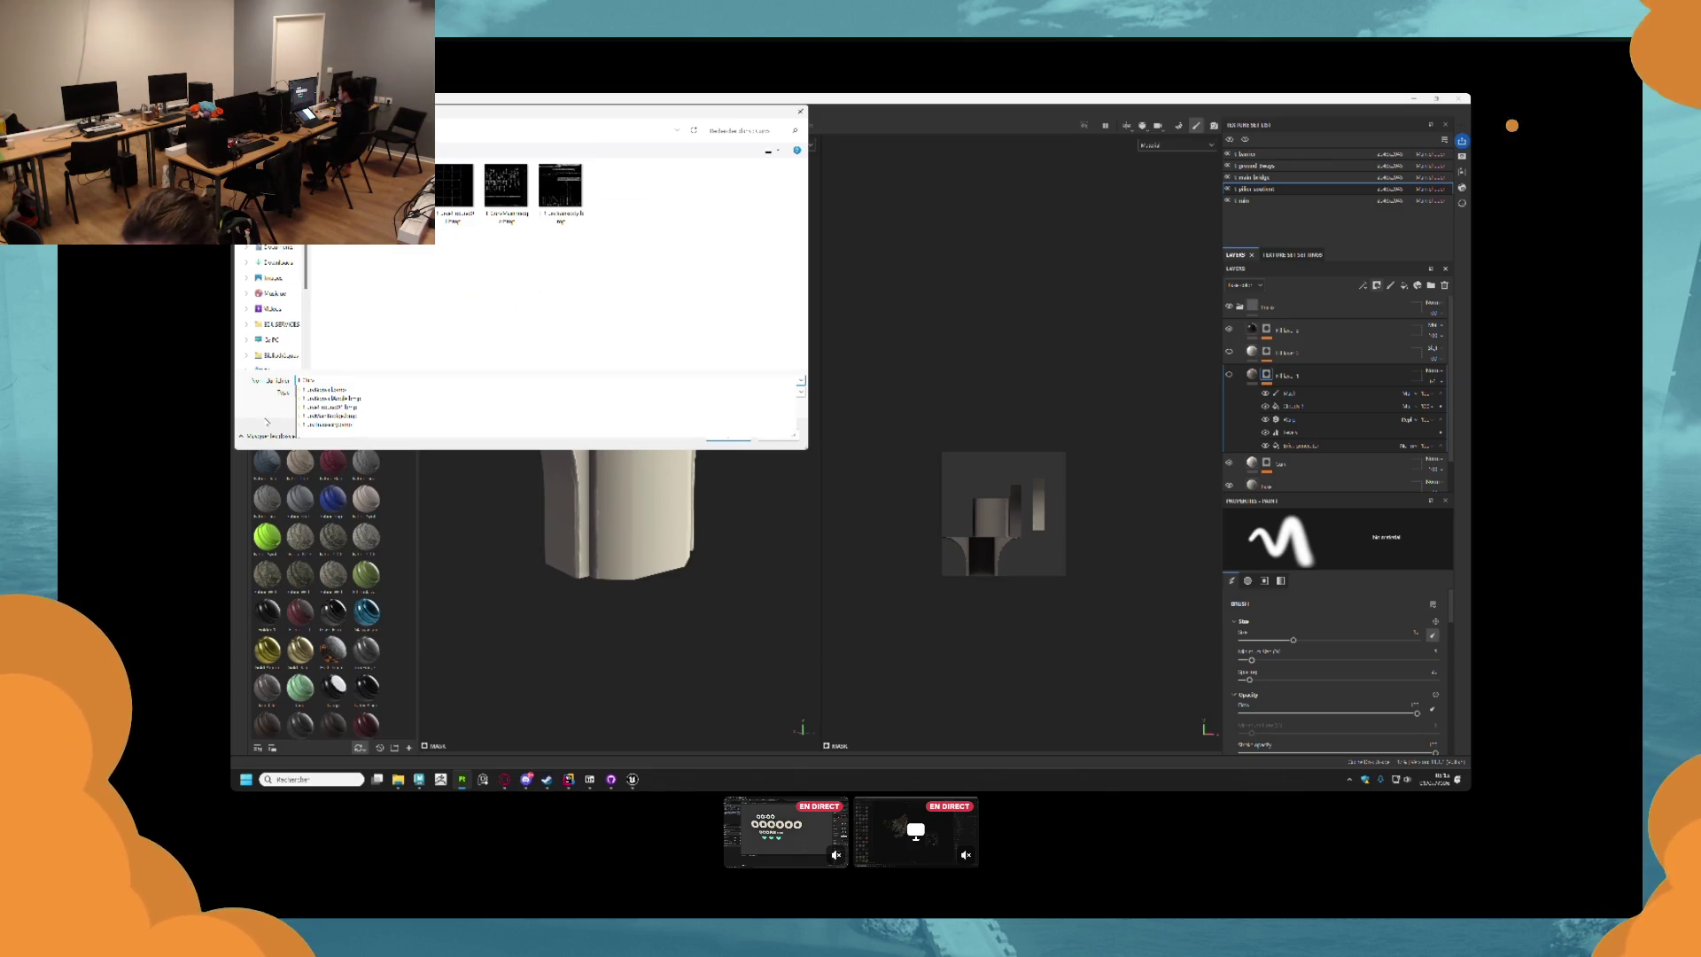
key("Return")
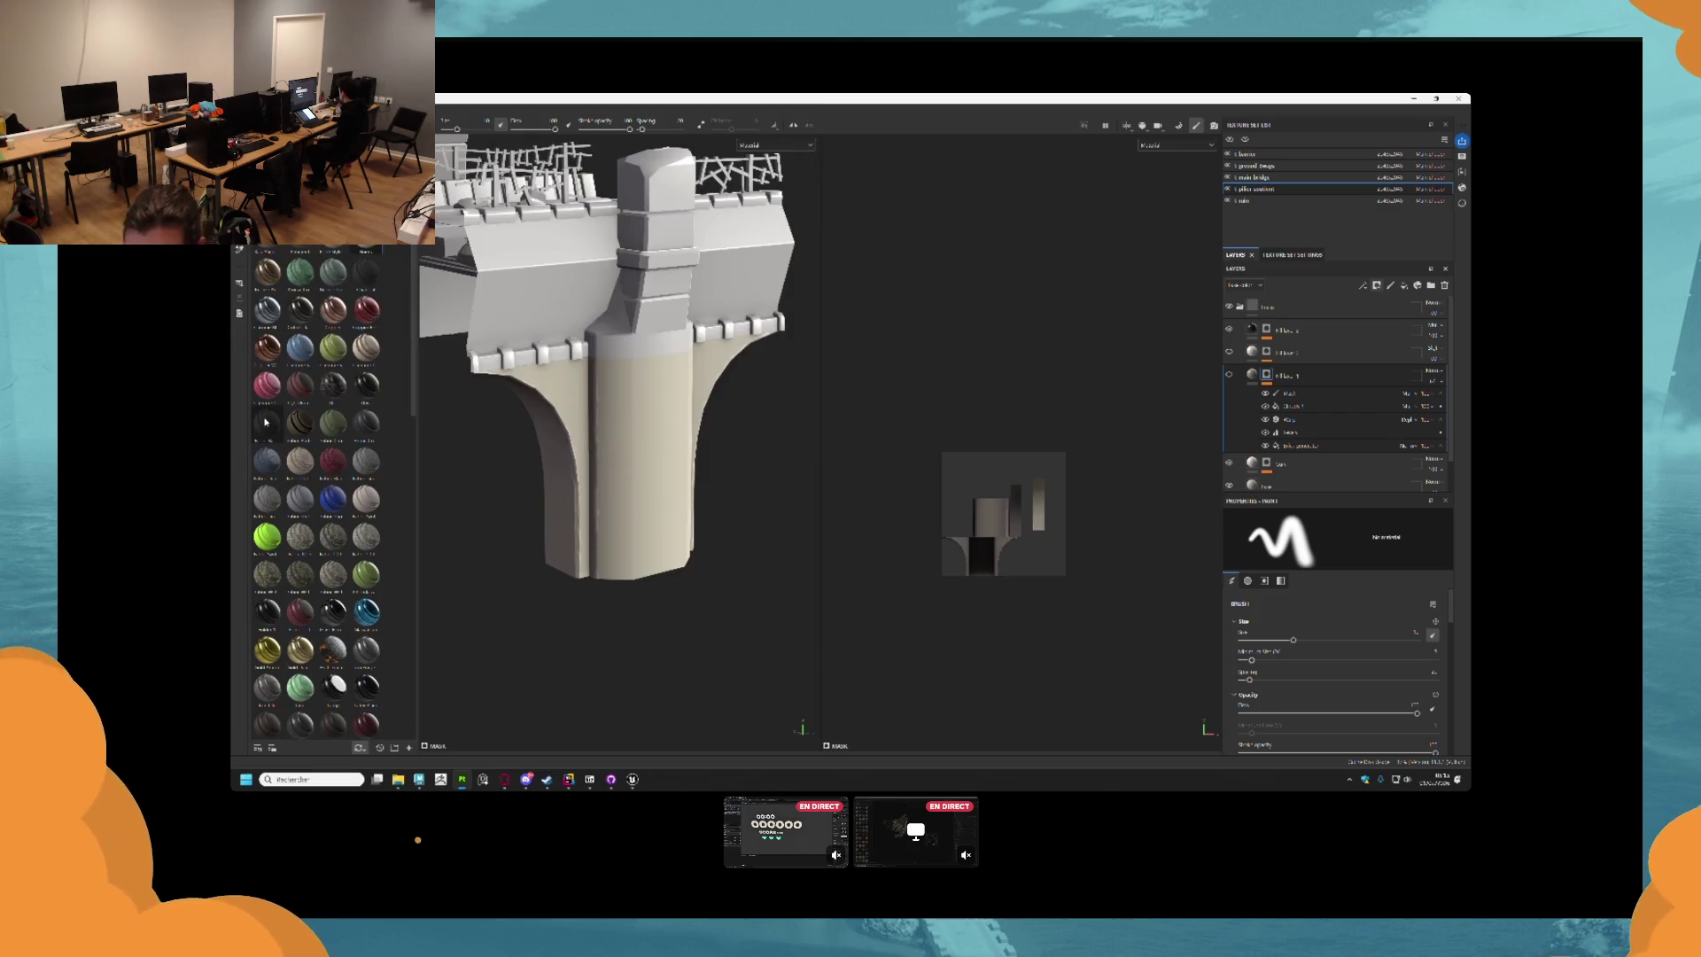
Toggle visibility of the main bridge, ground pieces and ruin texture sets to check them.
scroll(646, 344, "up", 2)
scroll(646, 343, "down", 2)
scroll(899, 433, "down", 2)
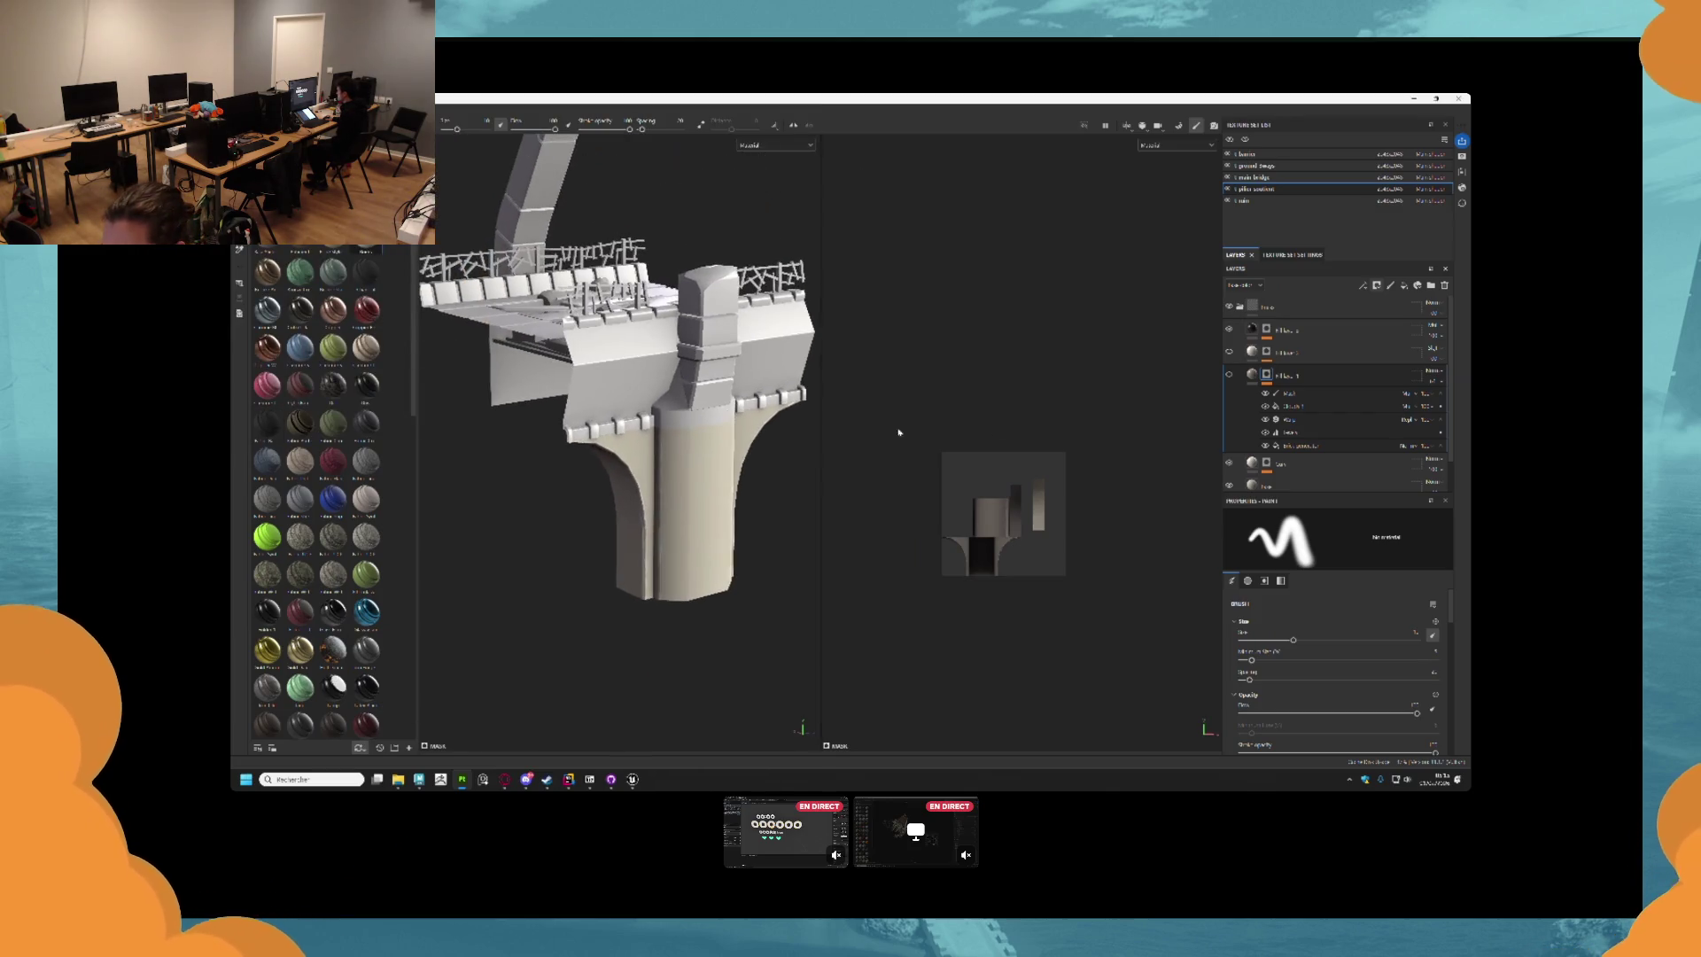
left_click(1227, 178)
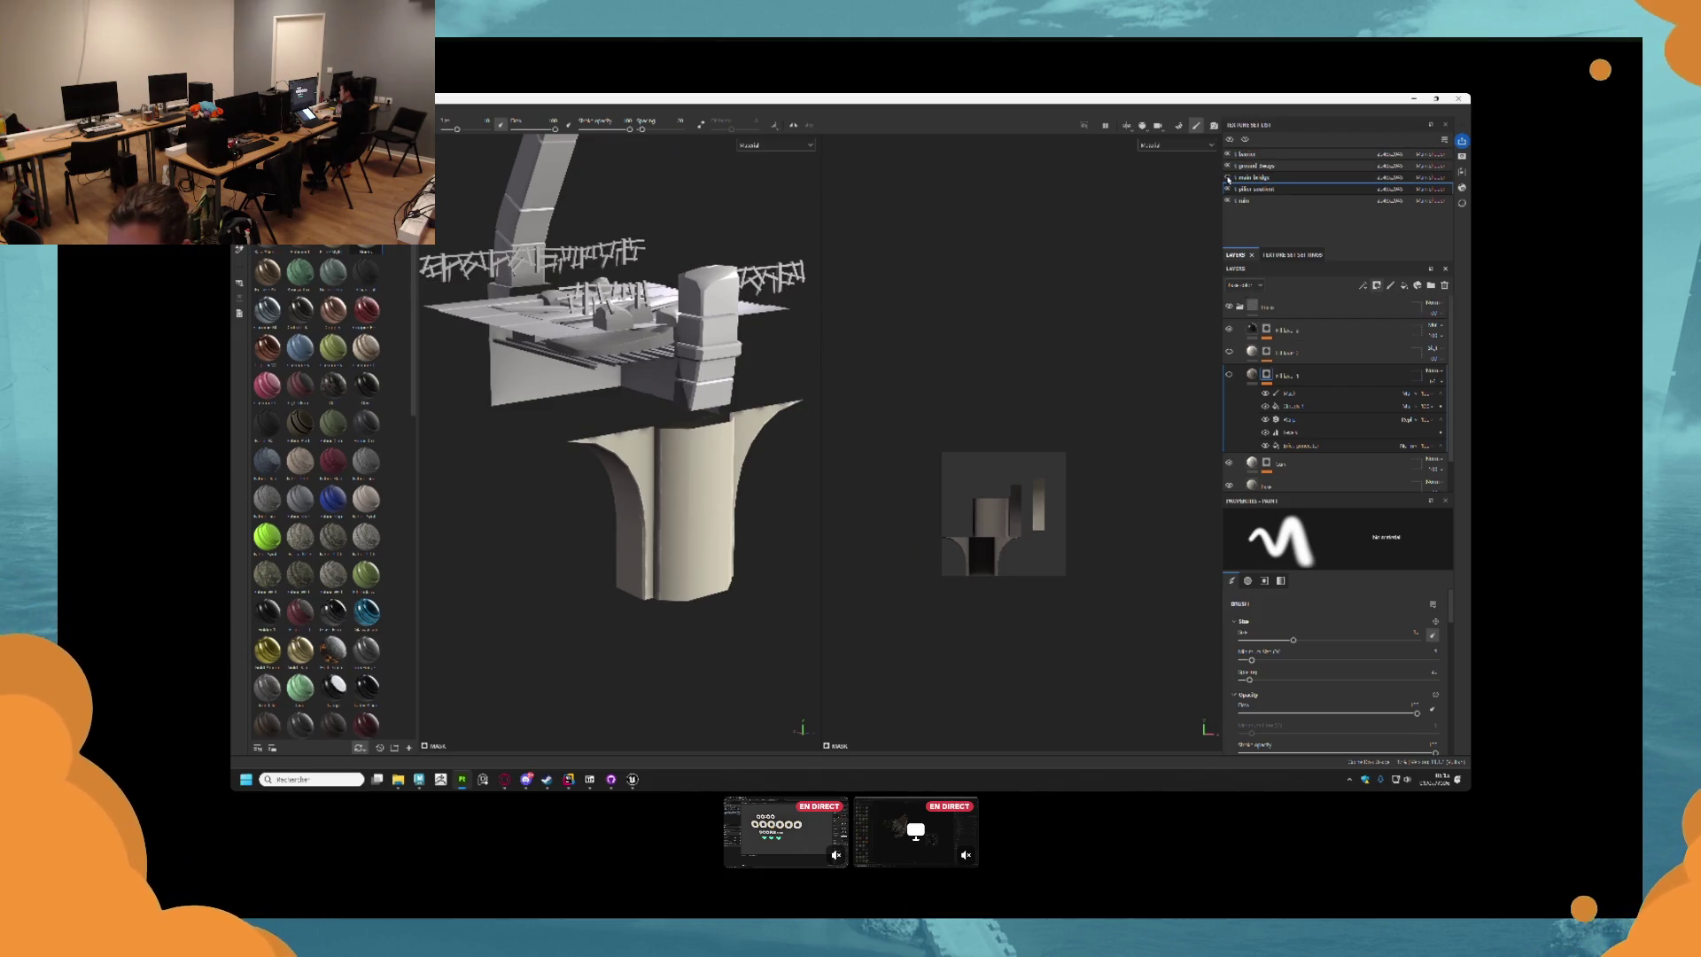
left_click(1228, 178)
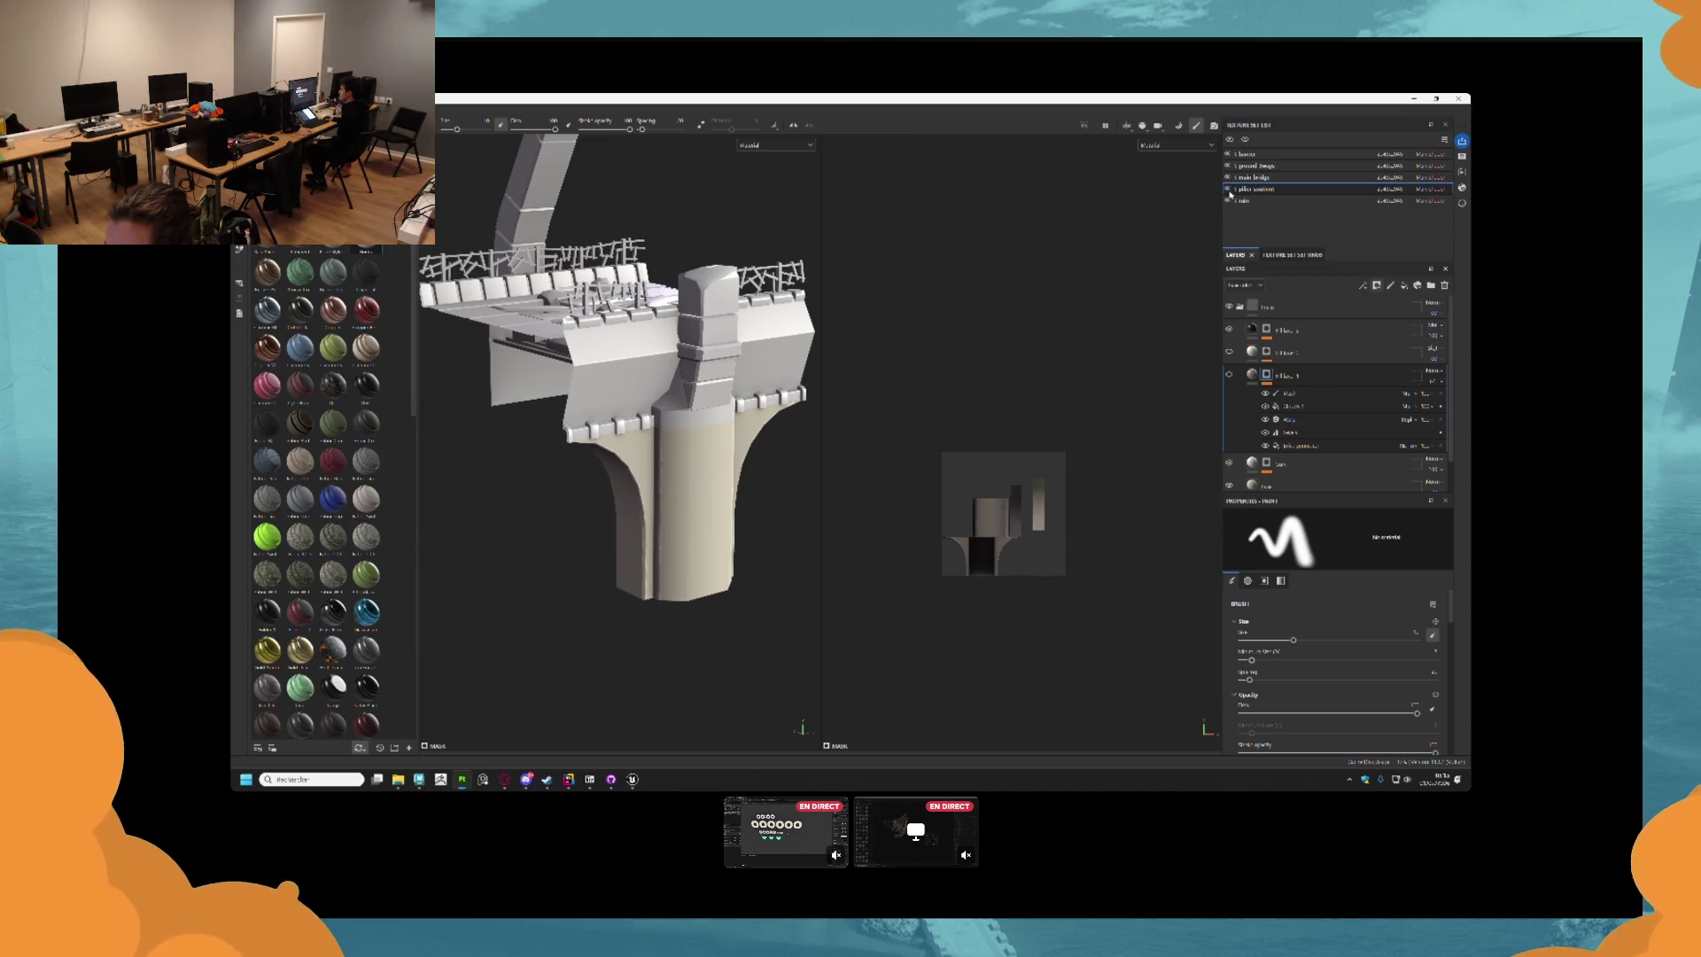
left_click(1228, 166)
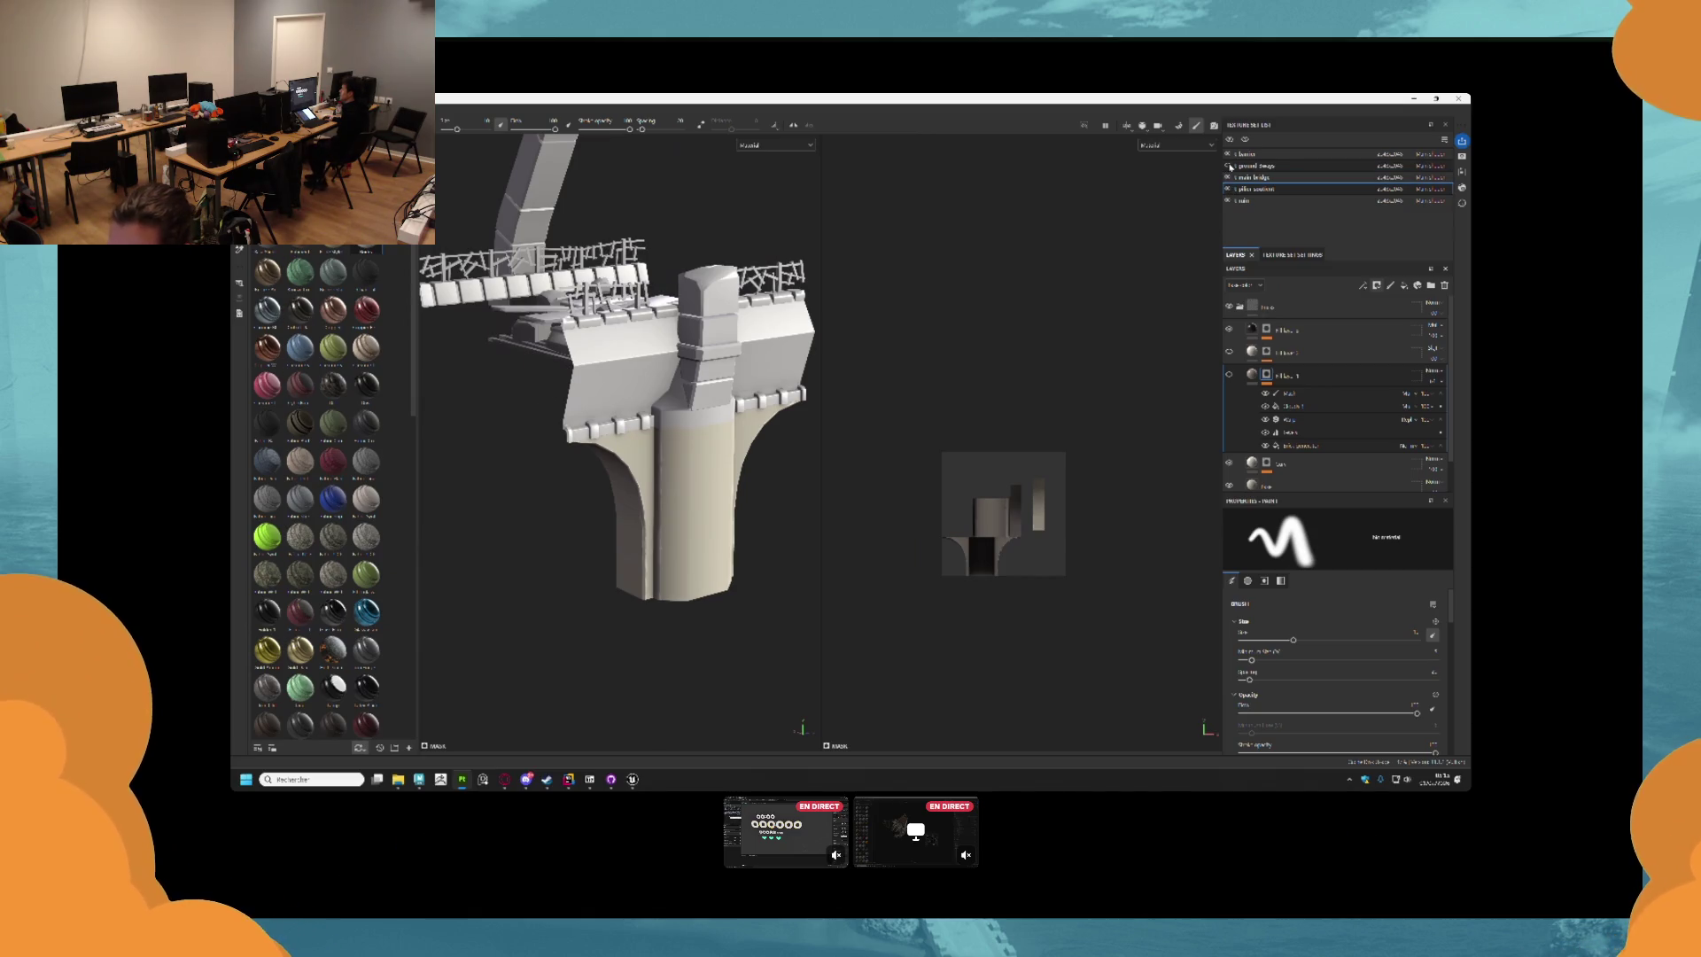
left_click(1227, 201)
left_click(1228, 202)
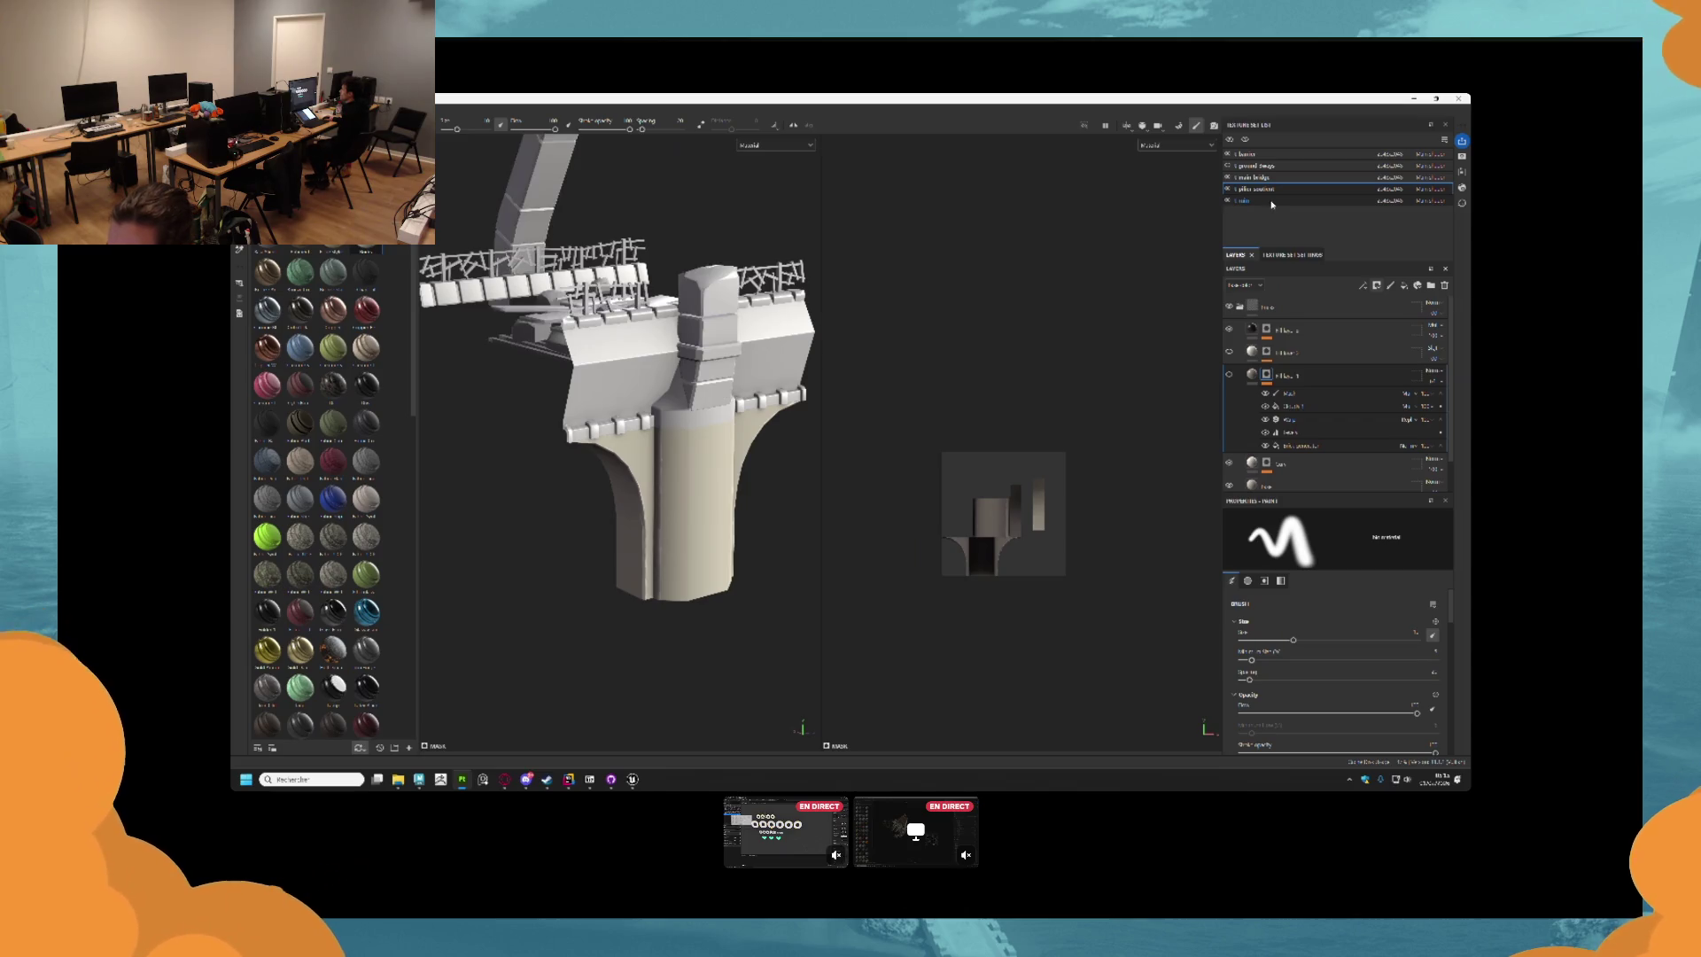
Replace the ruin texture set's Layer 1 with a dragged-in smart material stack.
left_click(1272, 203)
left_click(1444, 285)
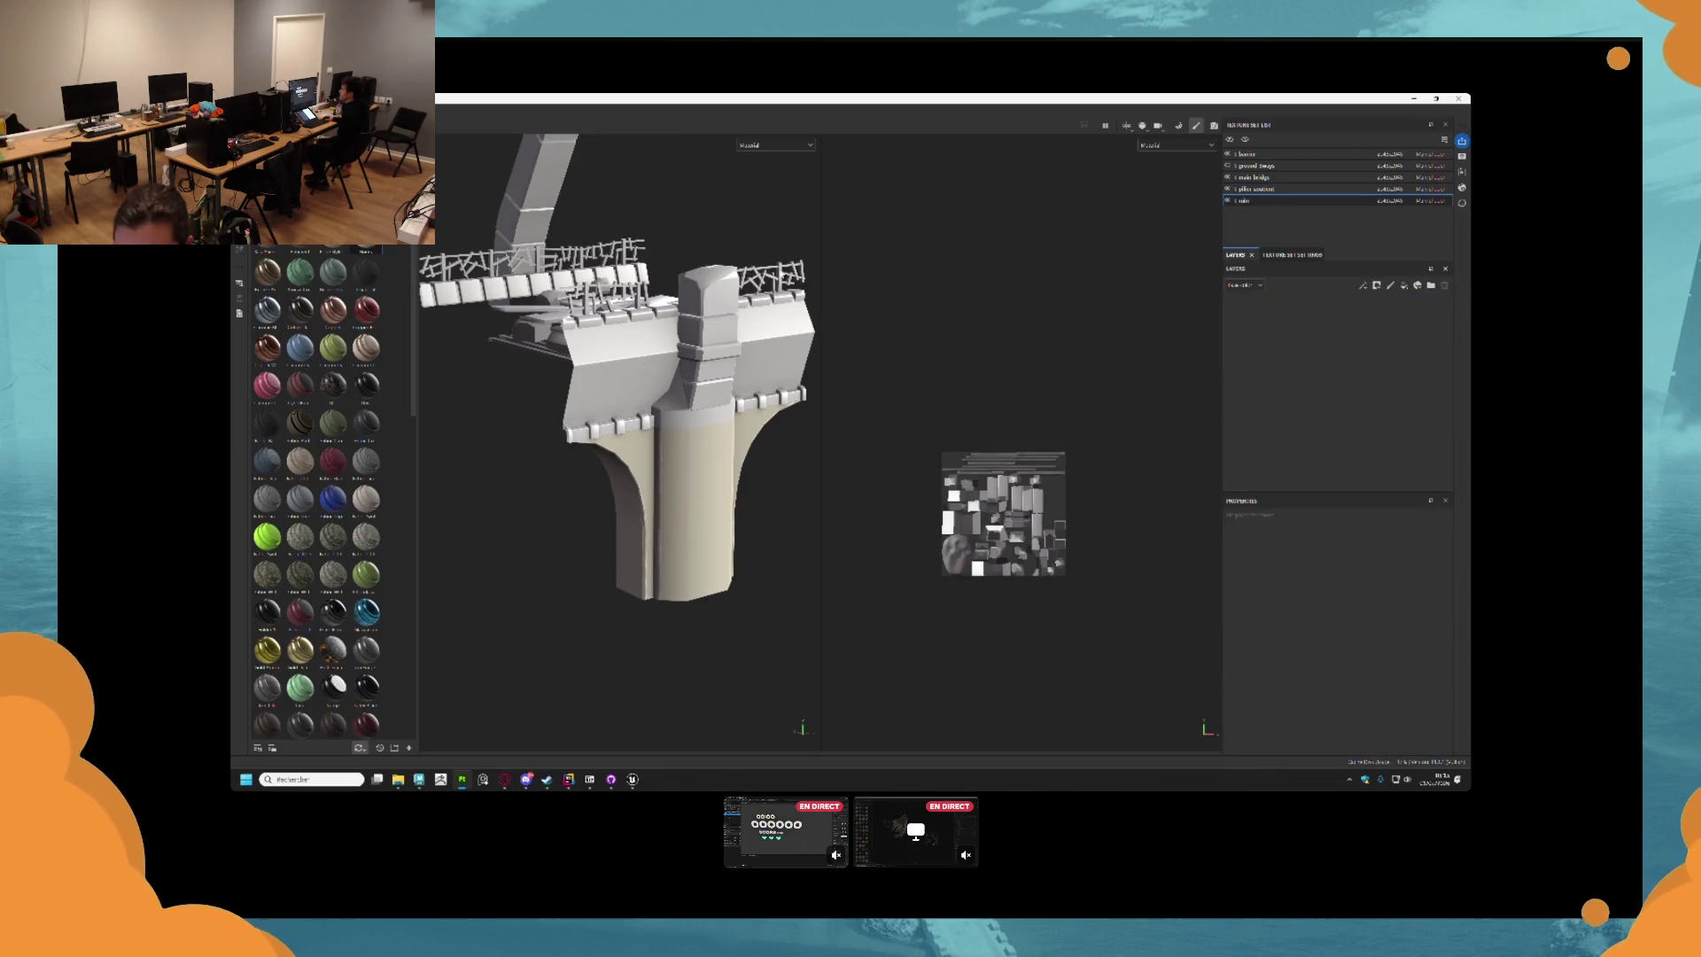
mouse_move(300, 421)
left_mouse_down()
mouse_move(952, 325)
mouse_move(1200, 363)
left_mouse_up()
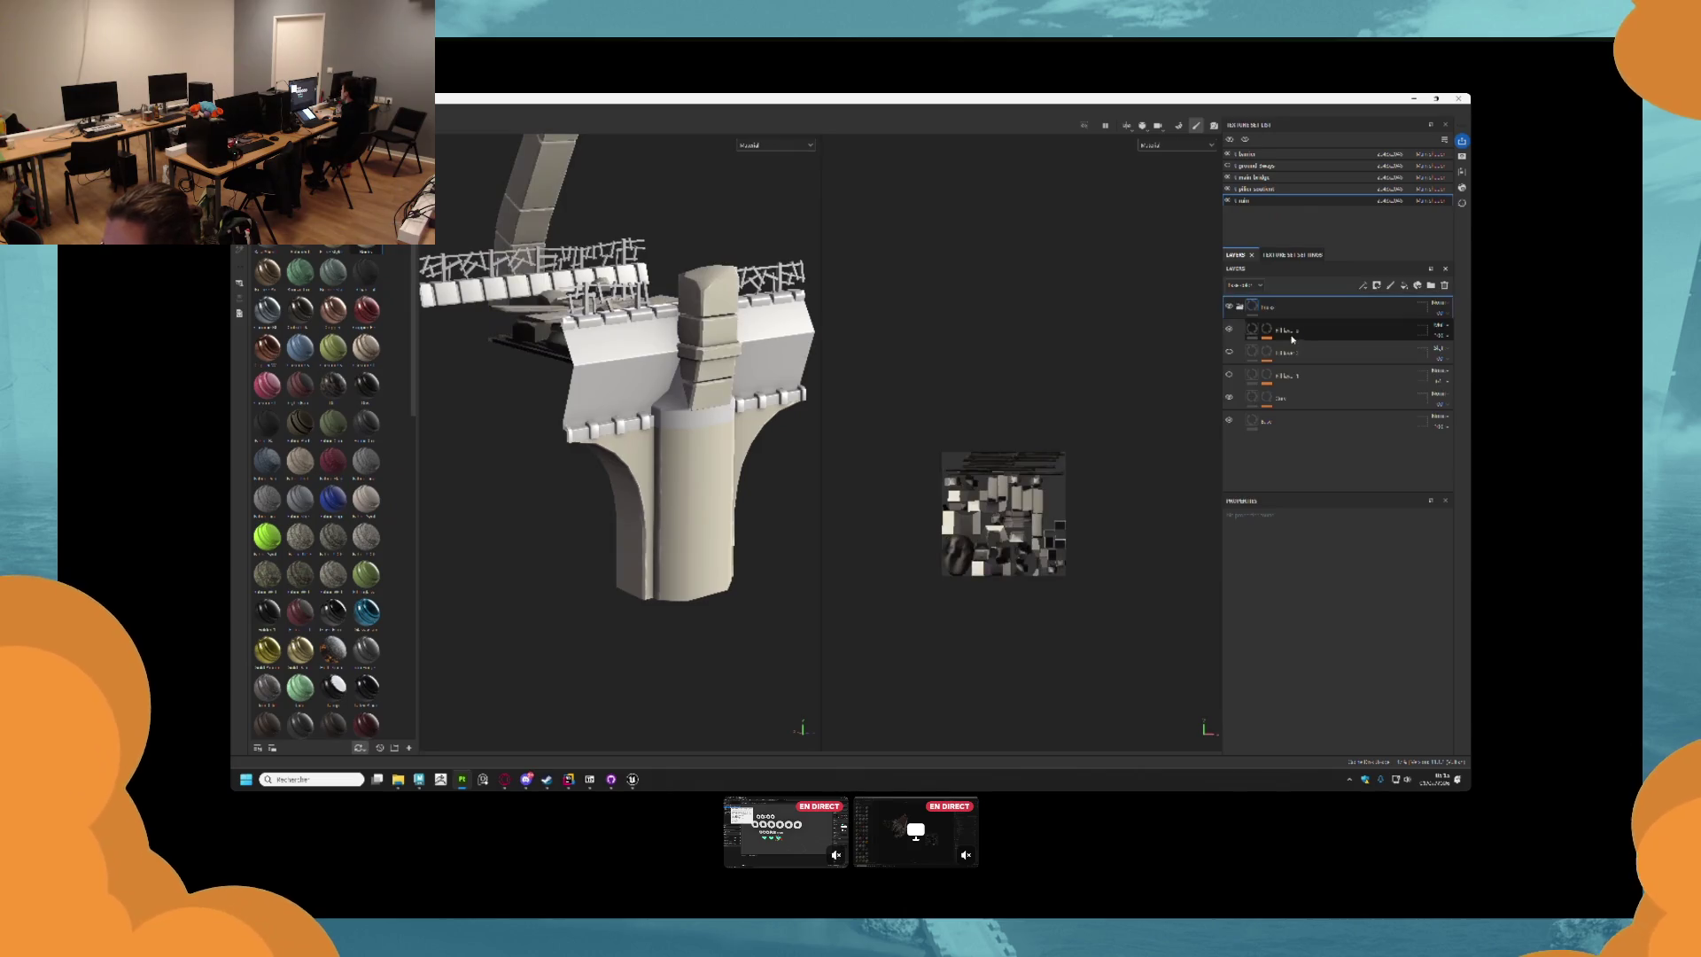
left_click(1269, 377)
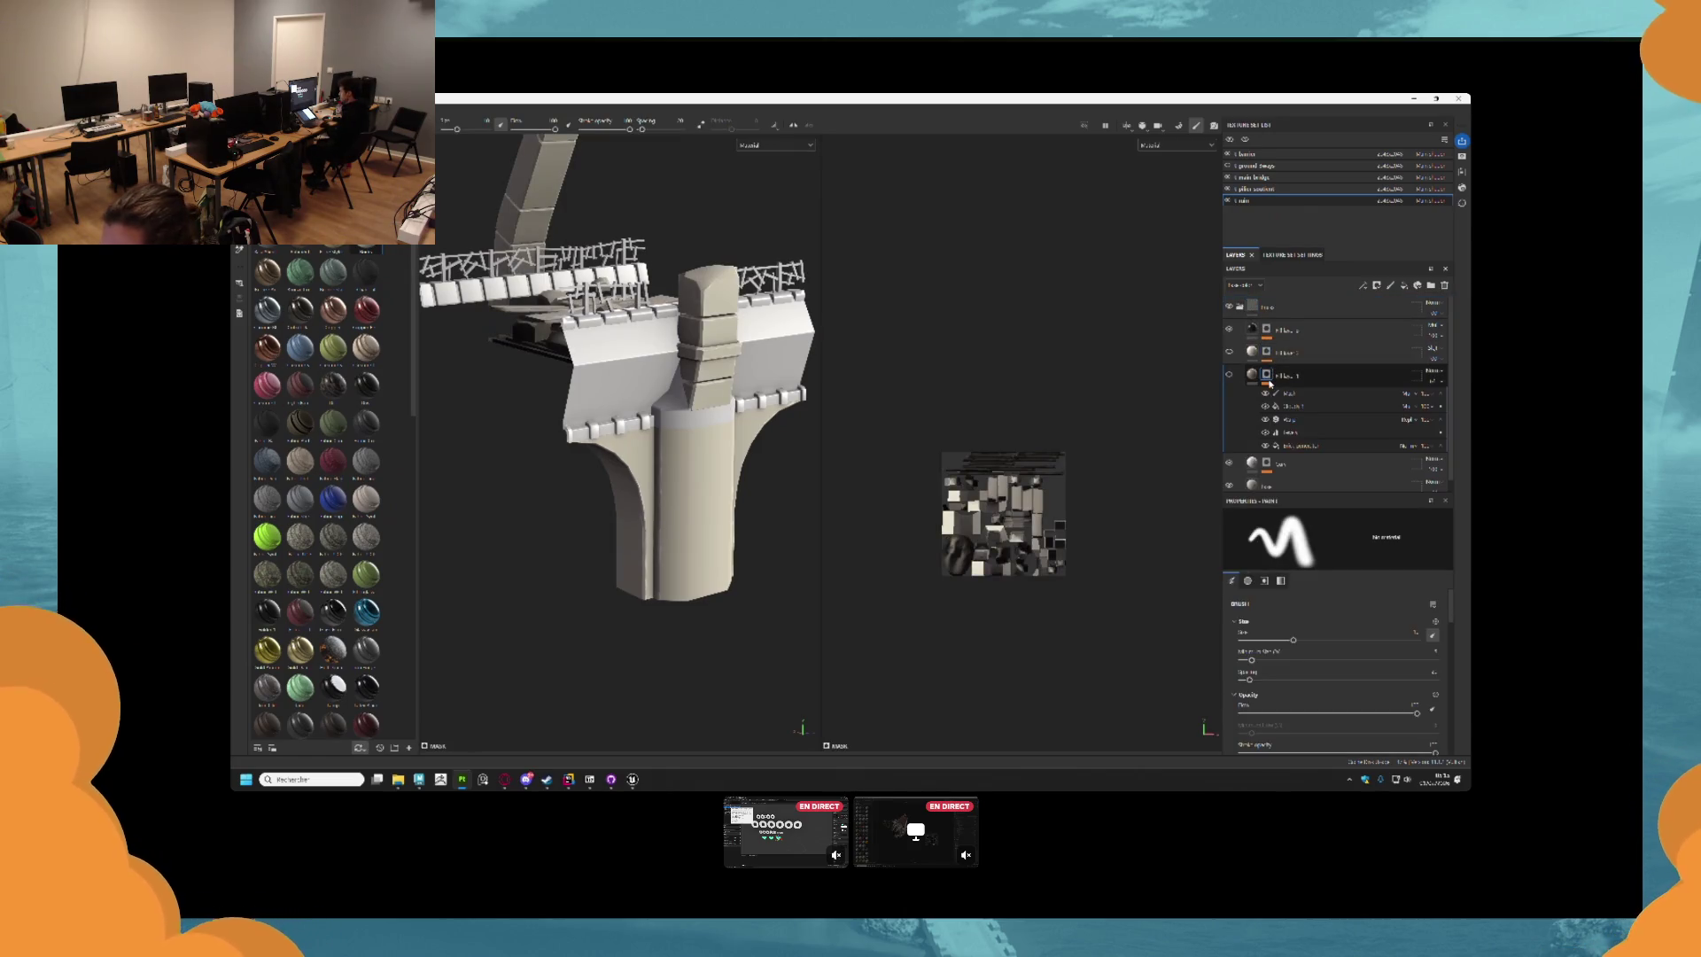
Export the lower fill layer's mask under an existing file name edited to end 'el'.
right_click(1269, 377)
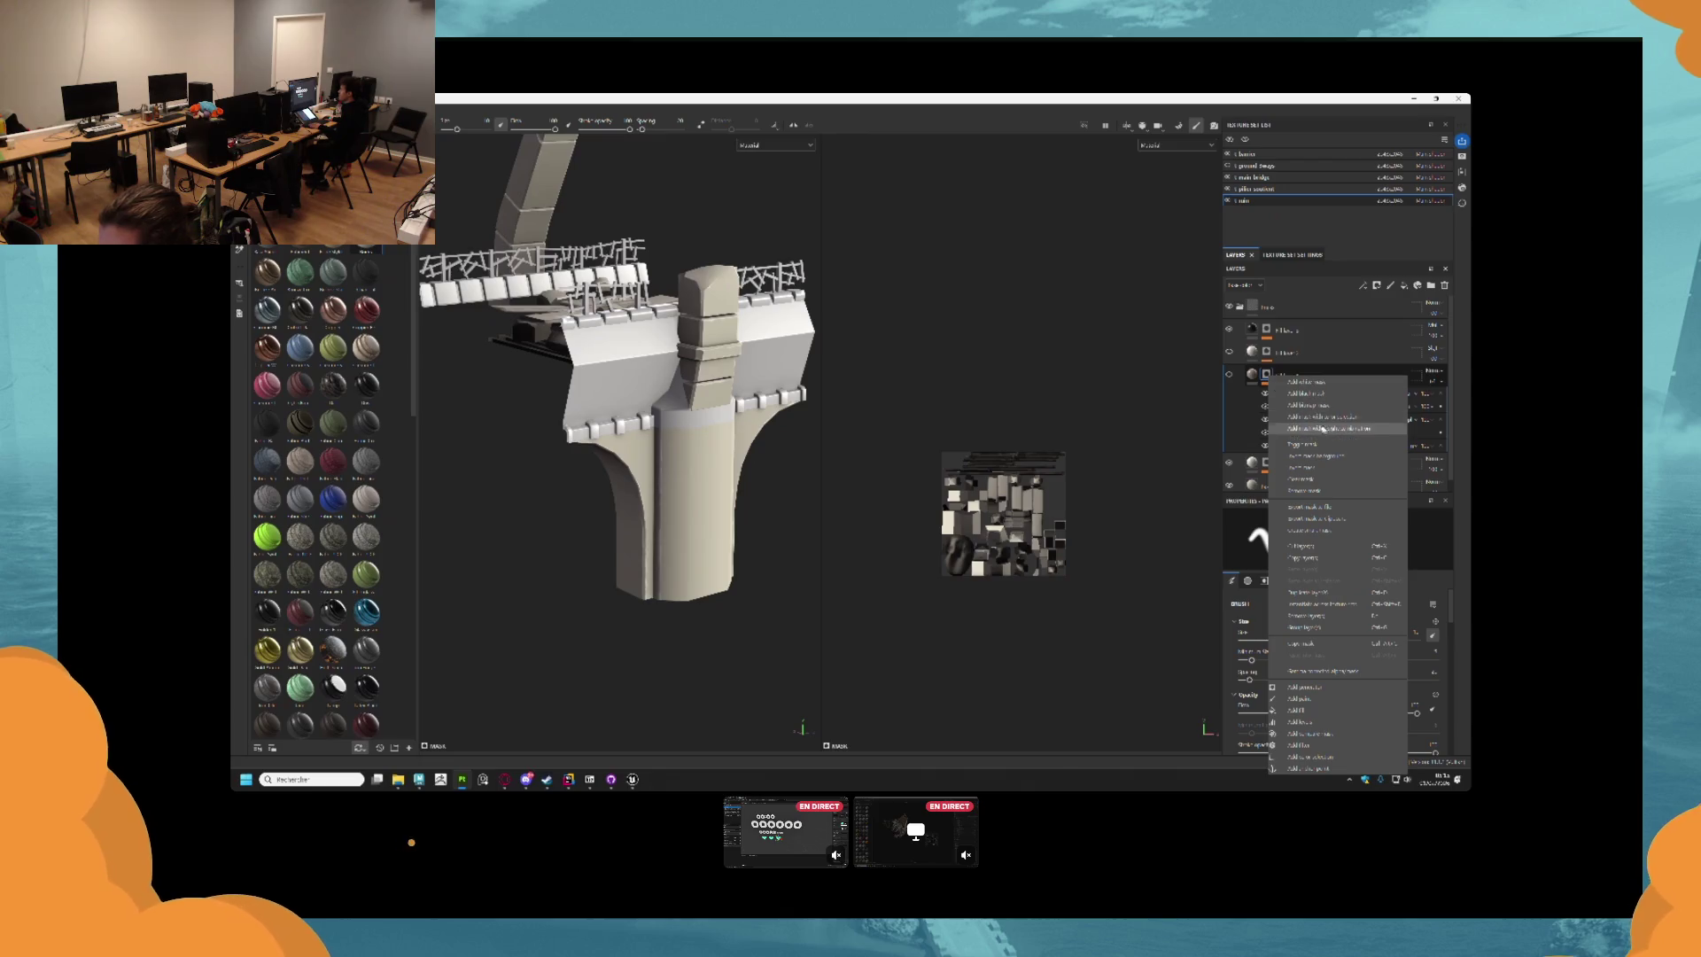
left_click(1328, 509)
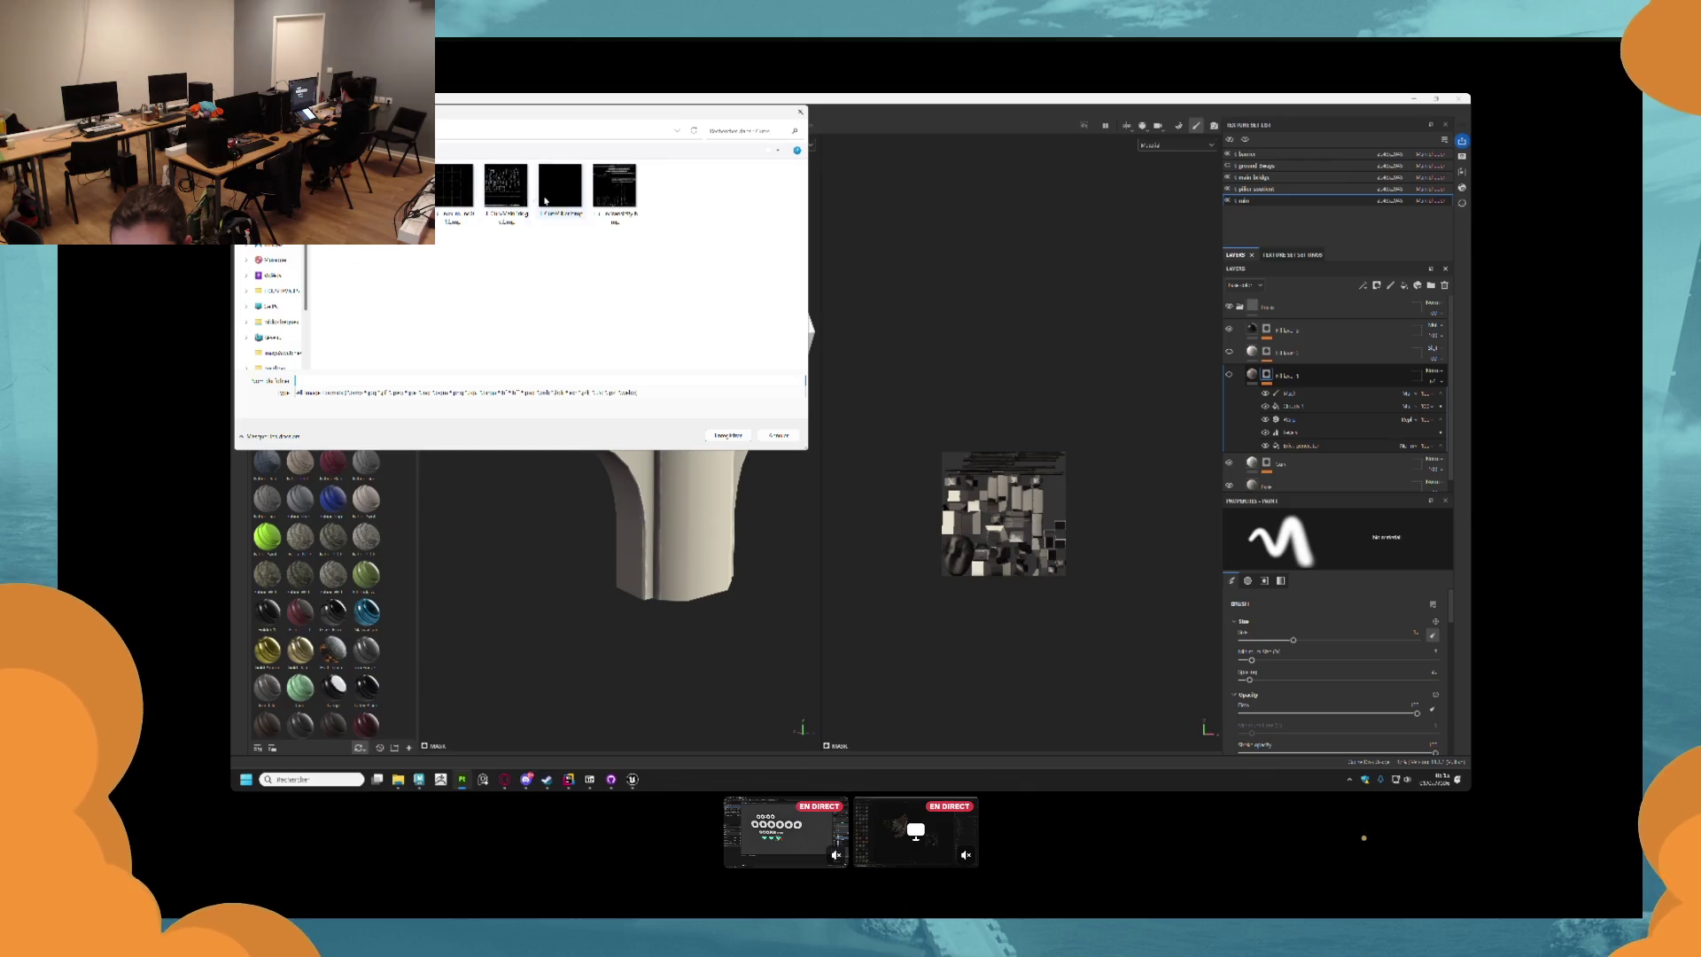
left_click(603, 221)
double_click(344, 381)
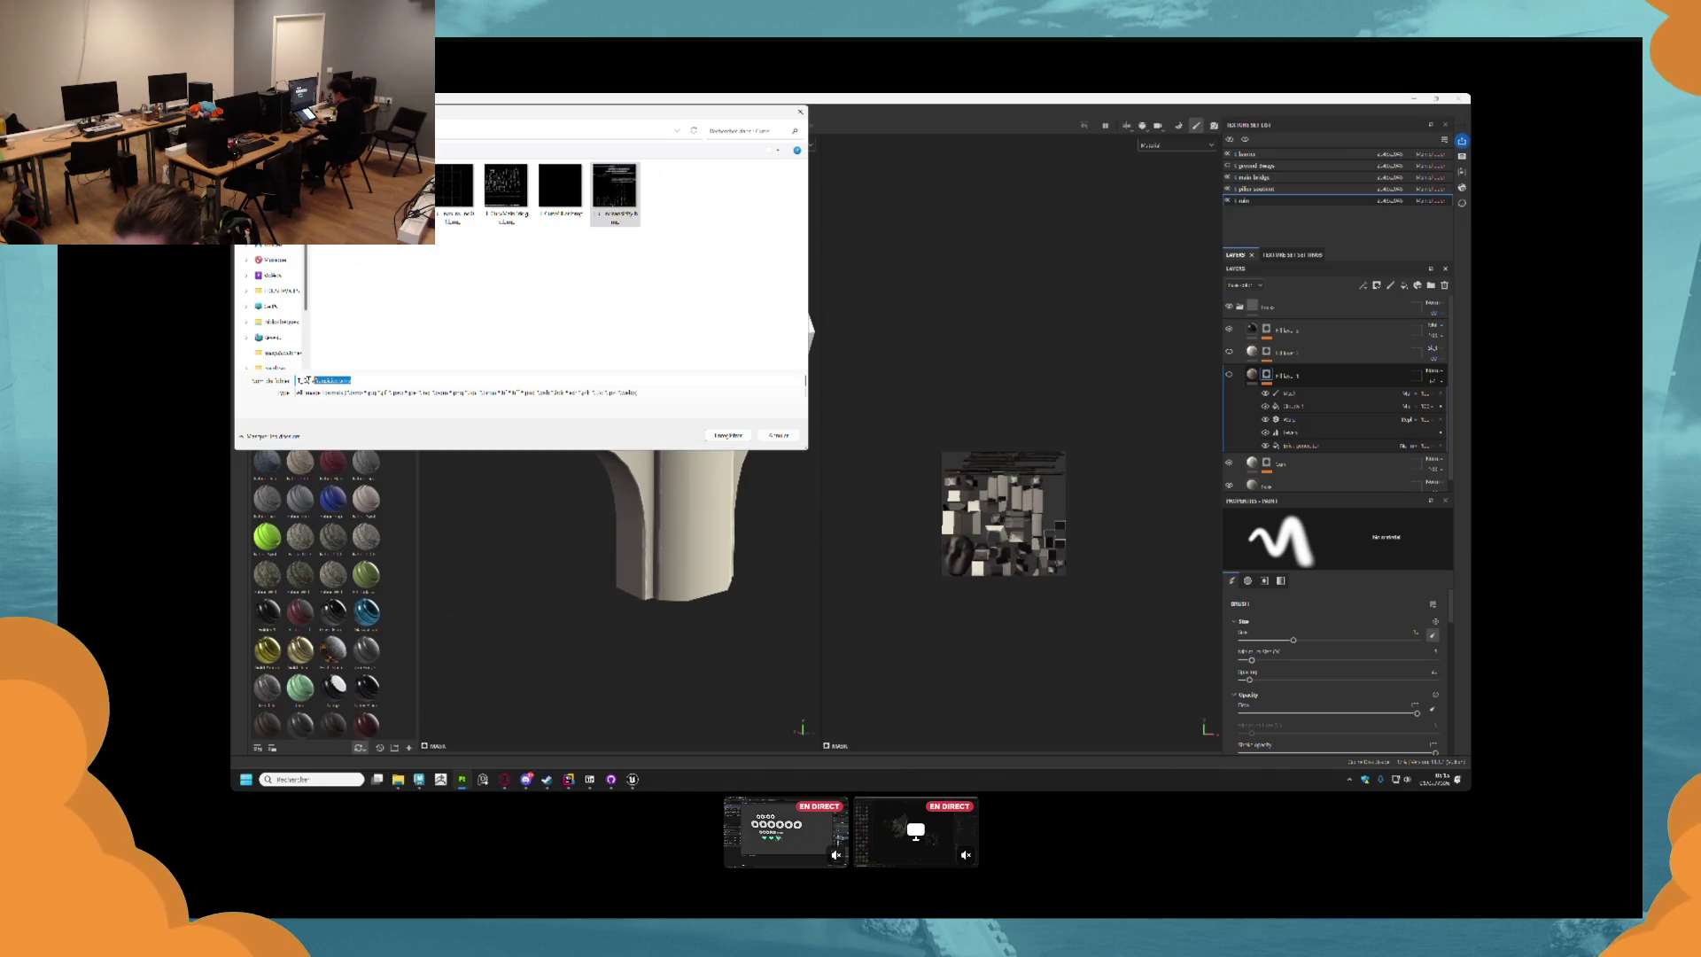
type("el")
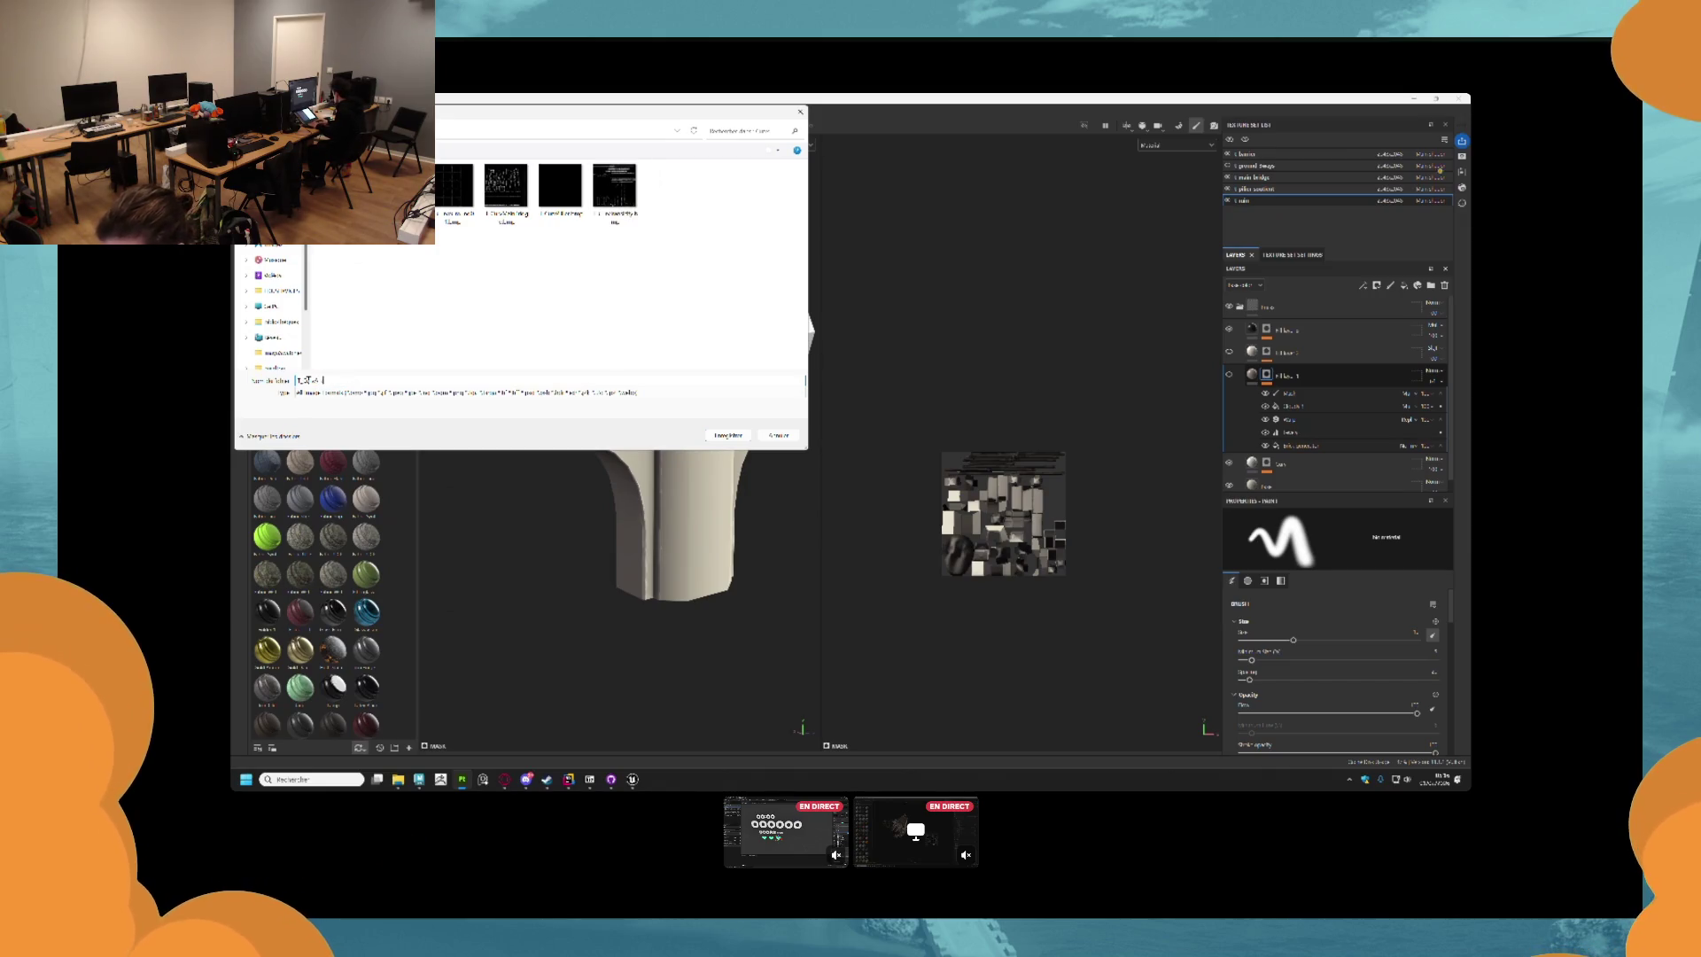
key("Return")
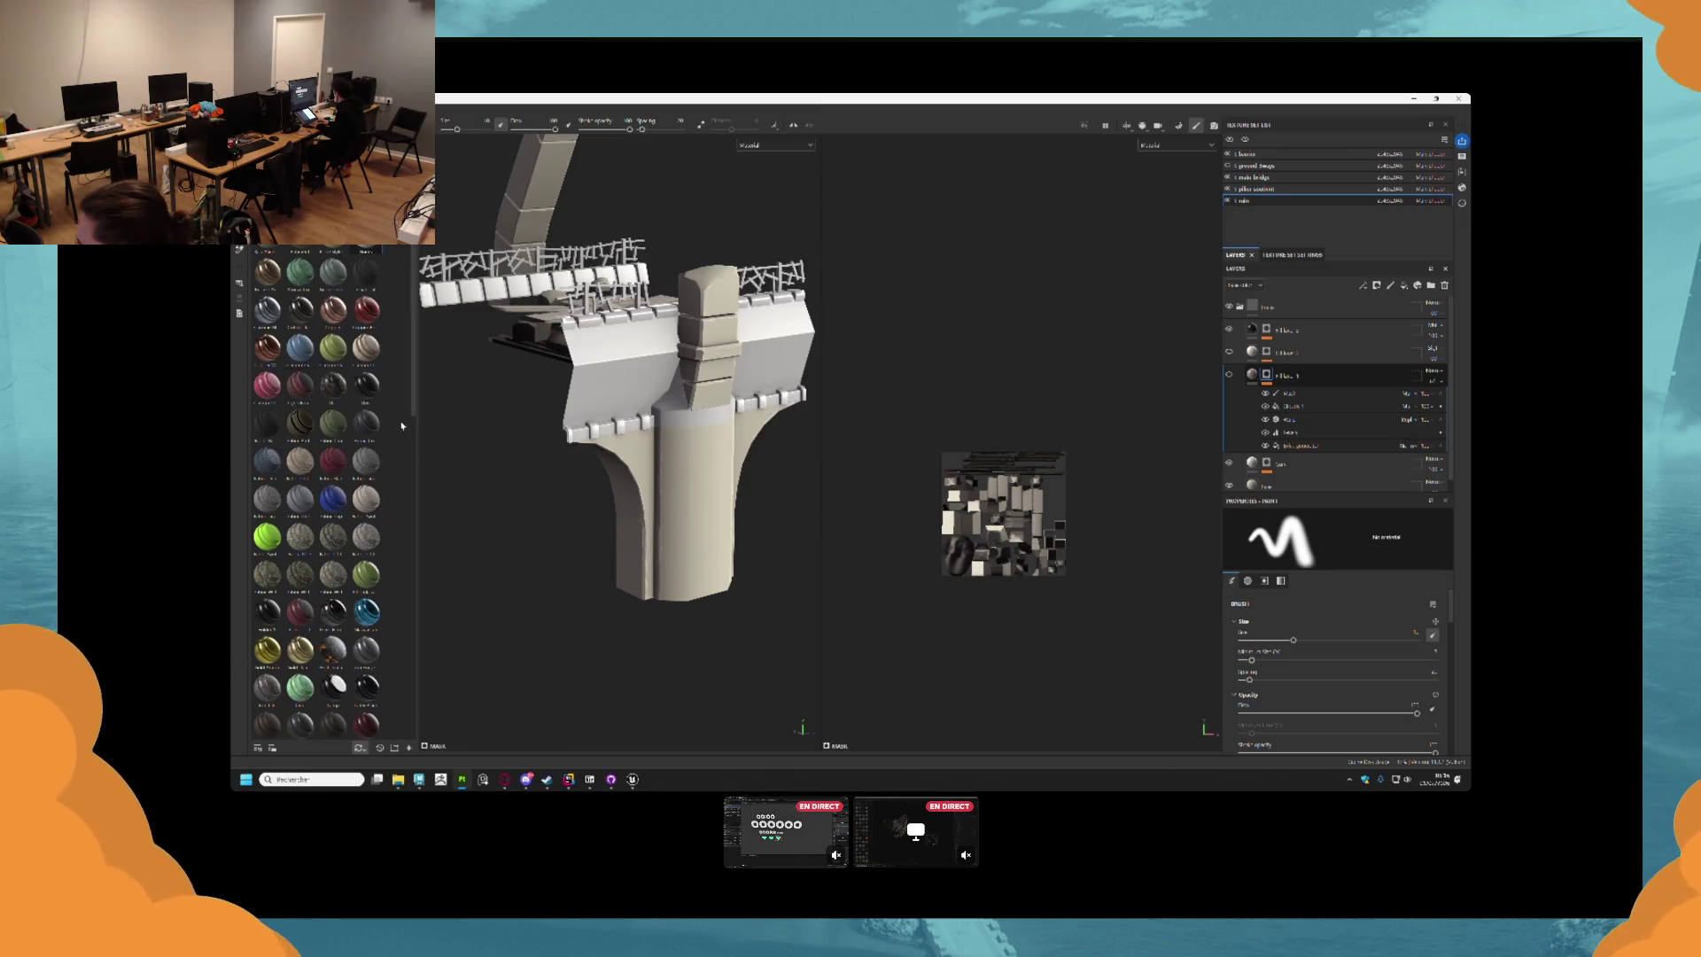
Hide the main bridge texture set to inspect the ruin's arch, planks and rocks.
mouse_move(443, 306)
left_mouse_down()
mouse_move(770, 308)
mouse_move(641, 374)
mouse_move(757, 427)
mouse_move(723, 467)
mouse_move(722, 433)
left_mouse_up()
scroll(641, 374, "up", 5)
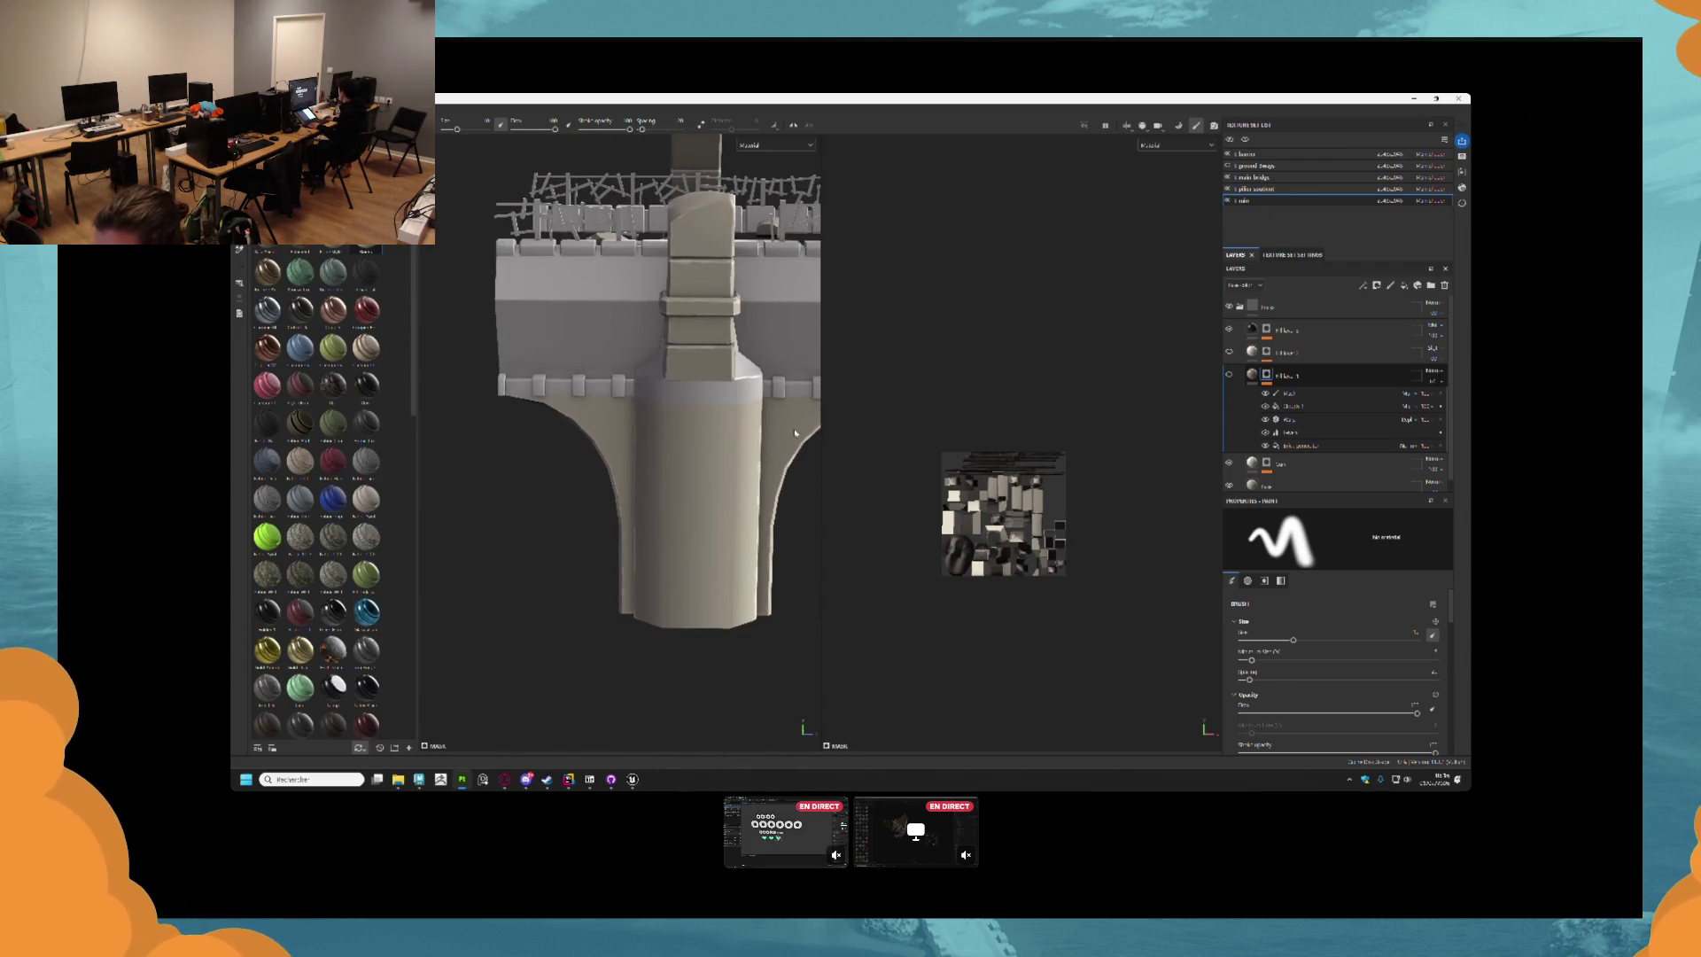
left_click(1228, 177)
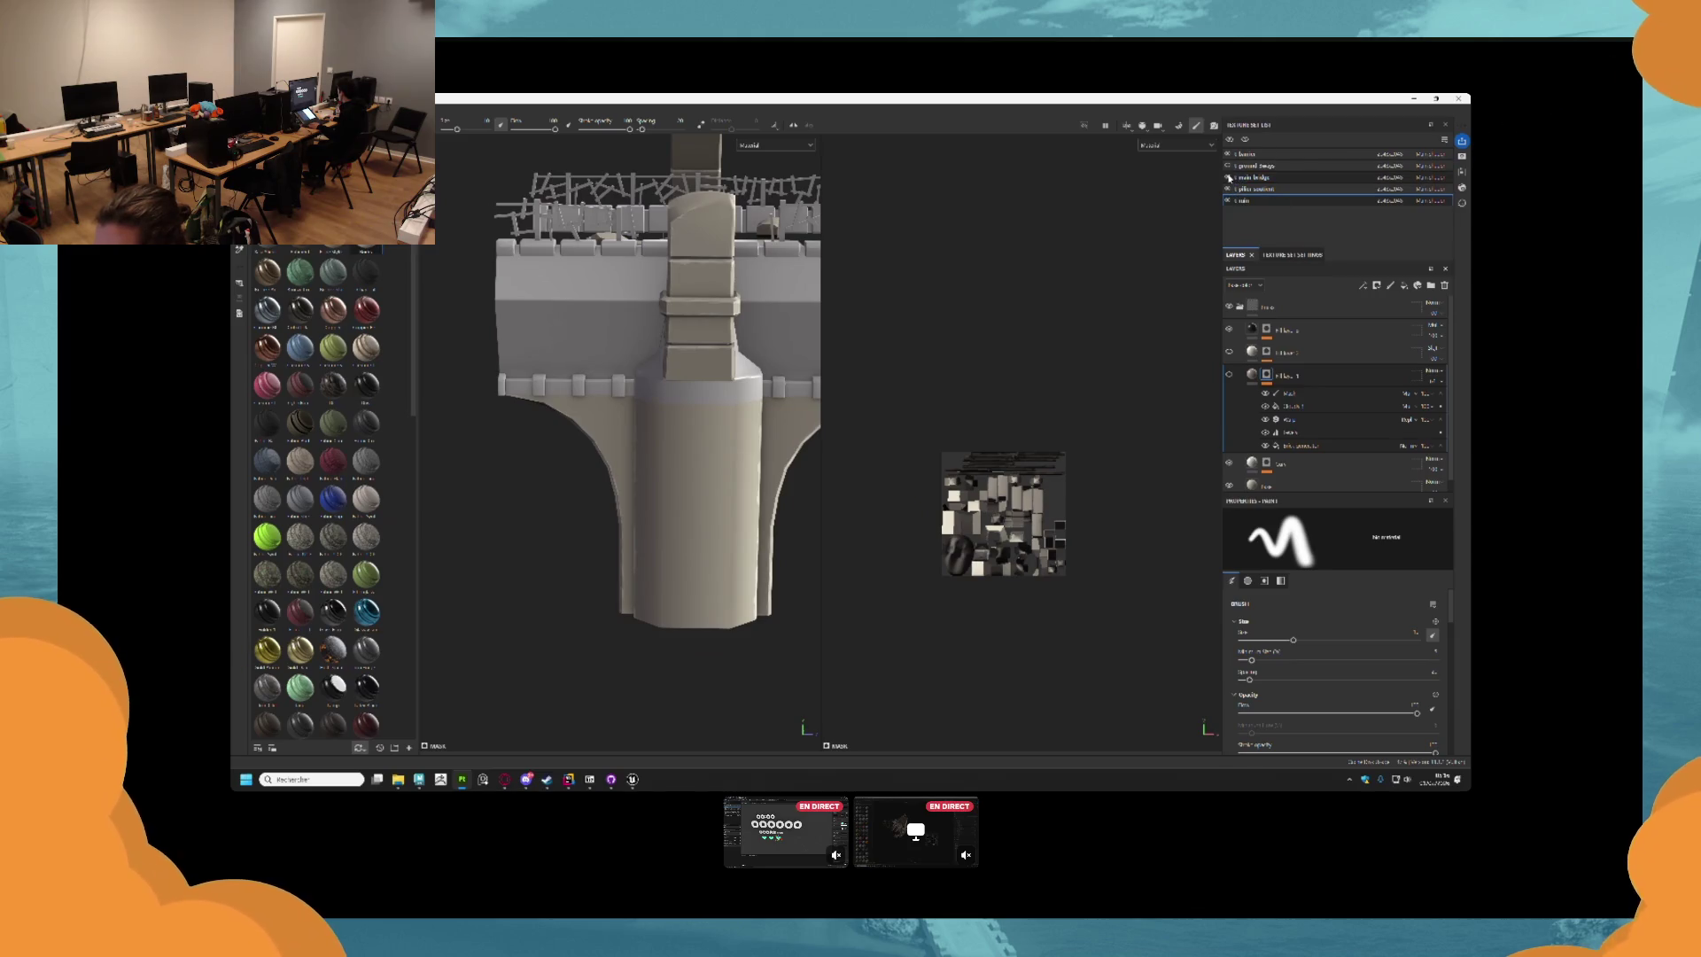
left_click_drag(753, 390, 854, 391)
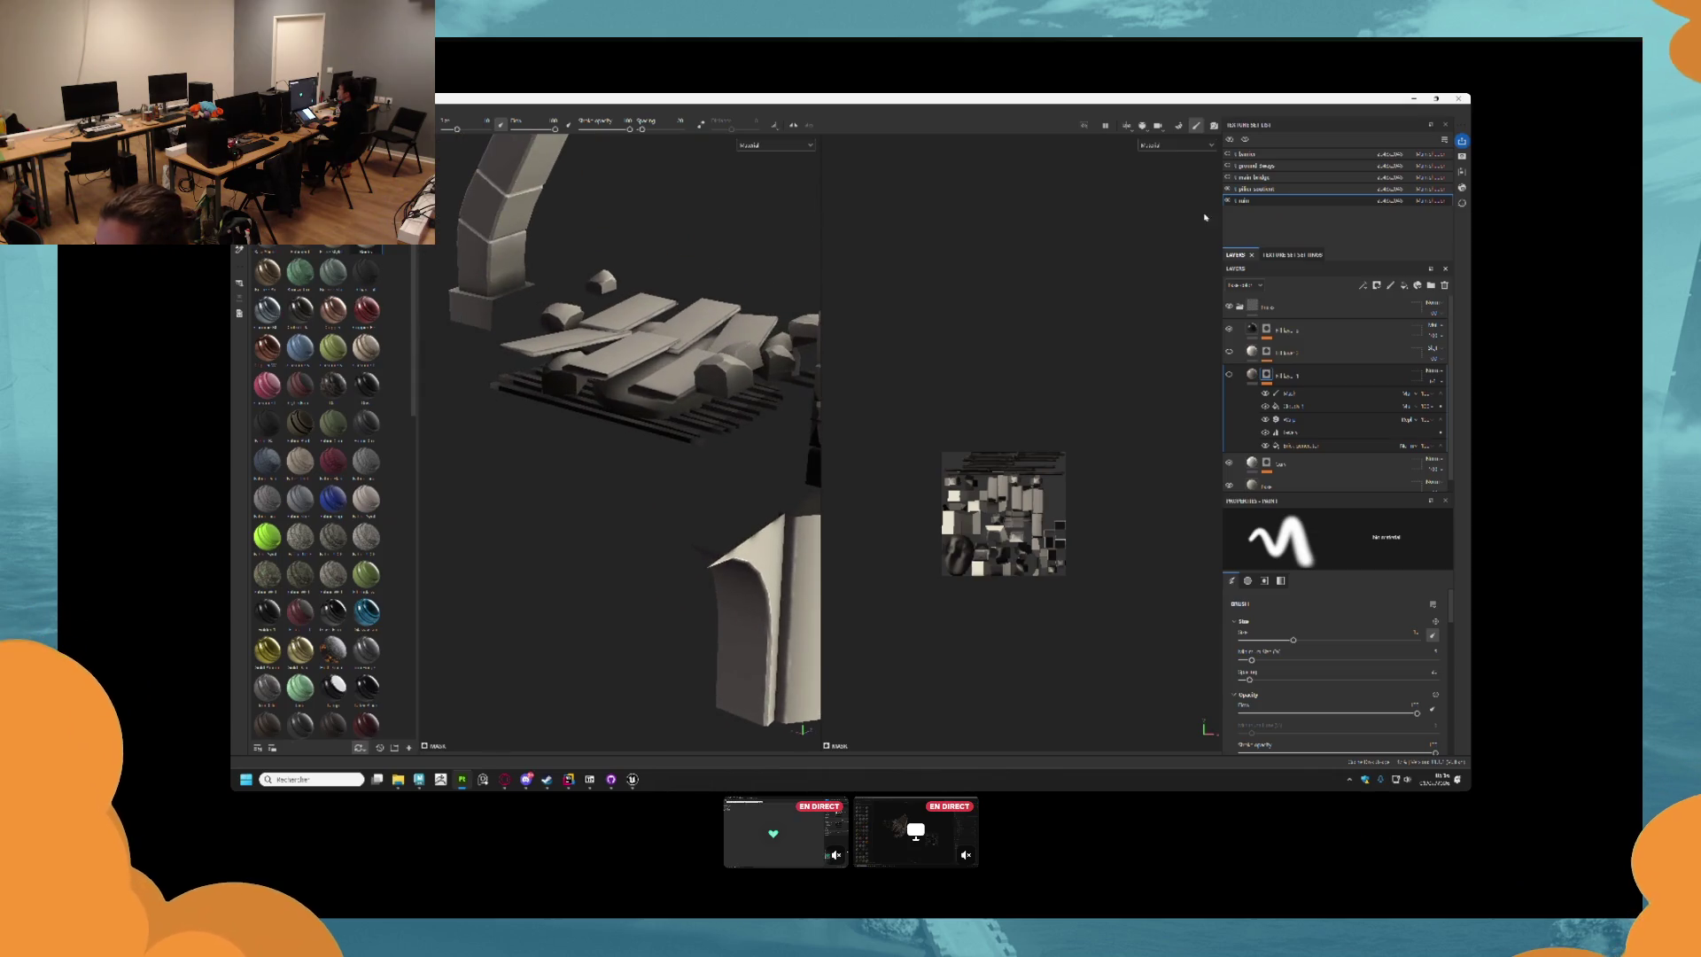
left_click(1228, 201)
left_click(1227, 202)
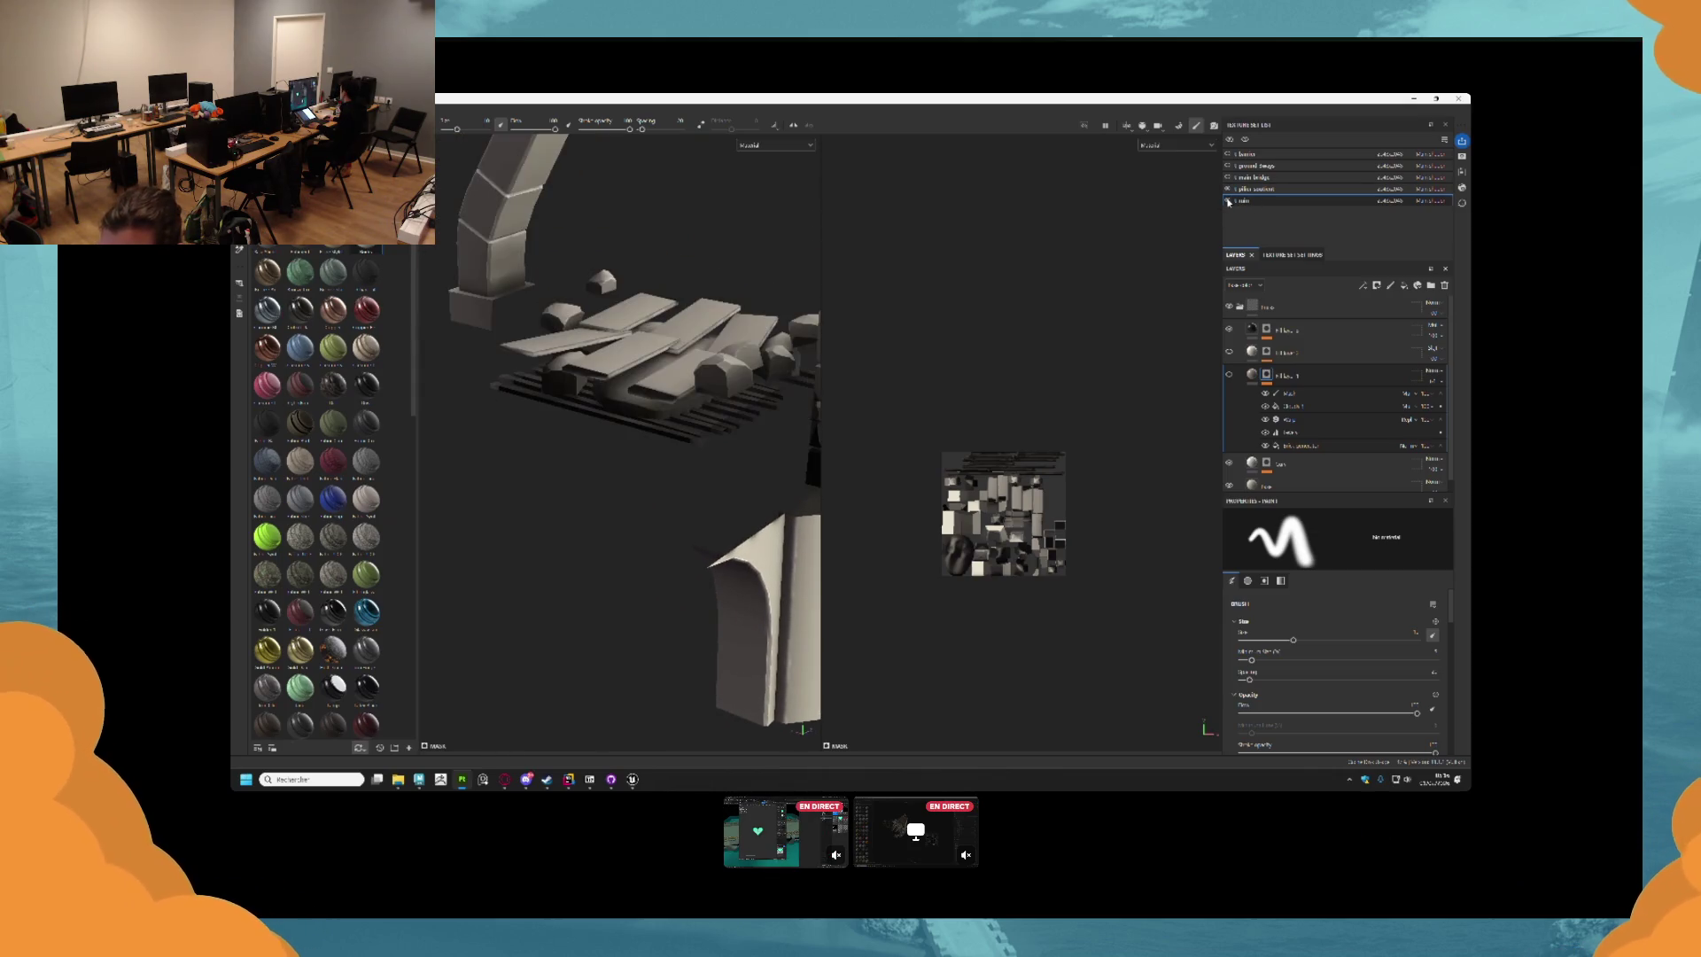
Select the ruin texture set and delete its layer folder.
left_click_drag(646, 381, 534, 111)
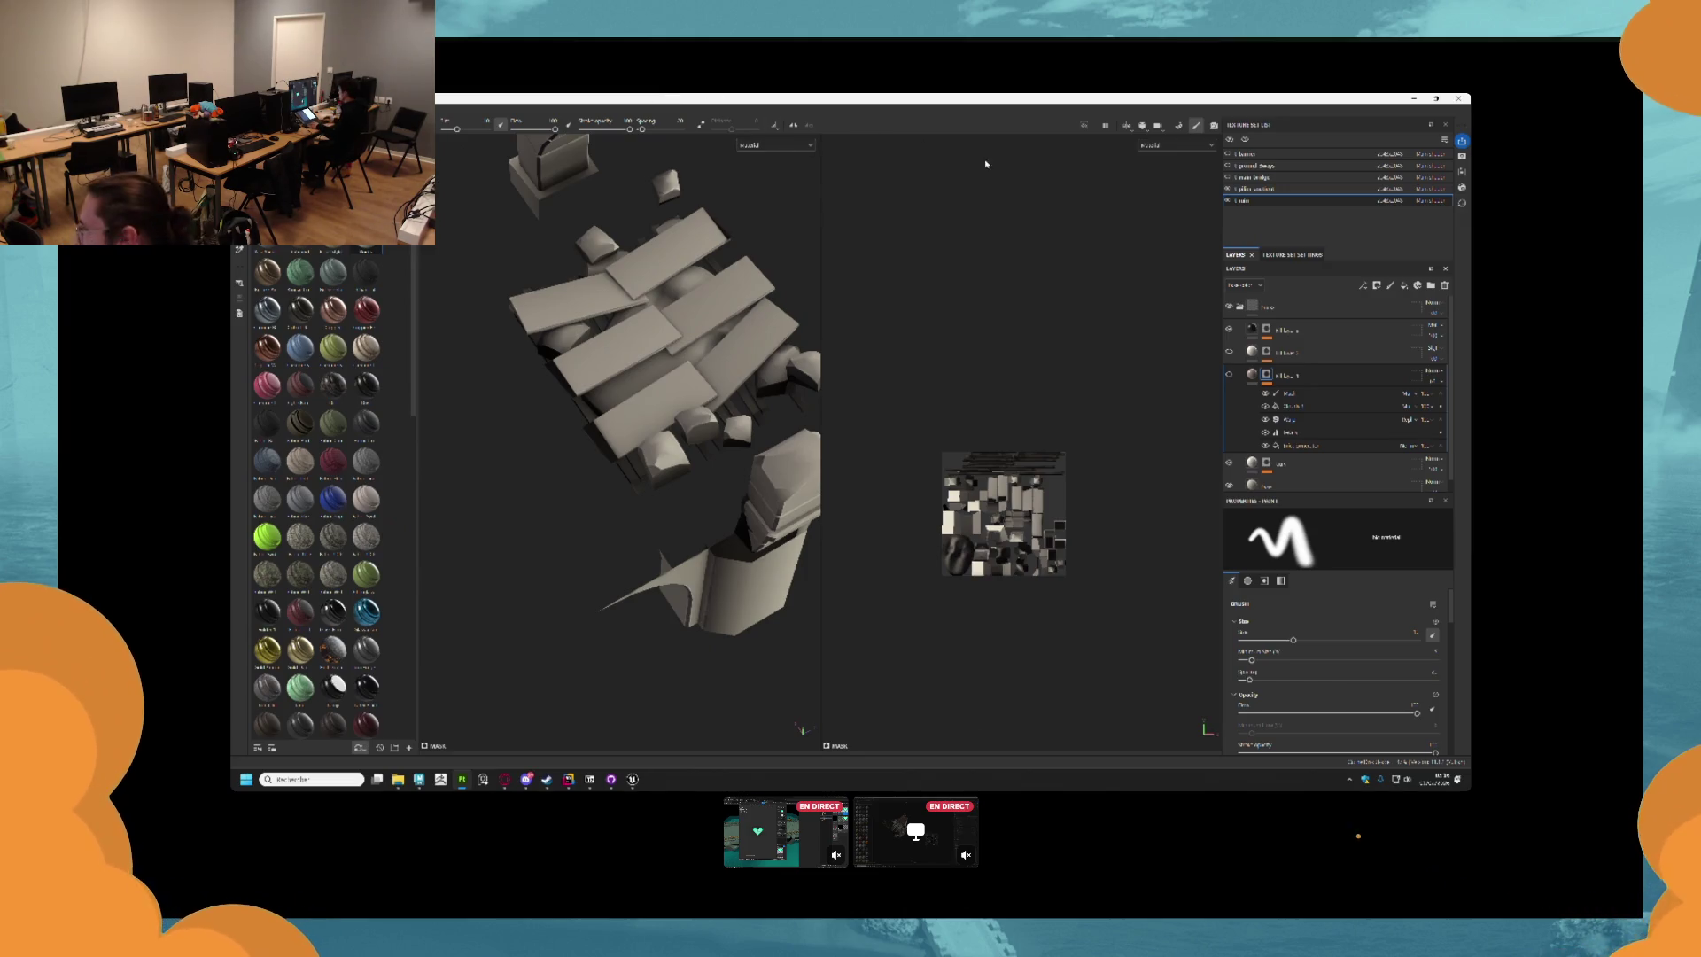
left_click(1284, 203)
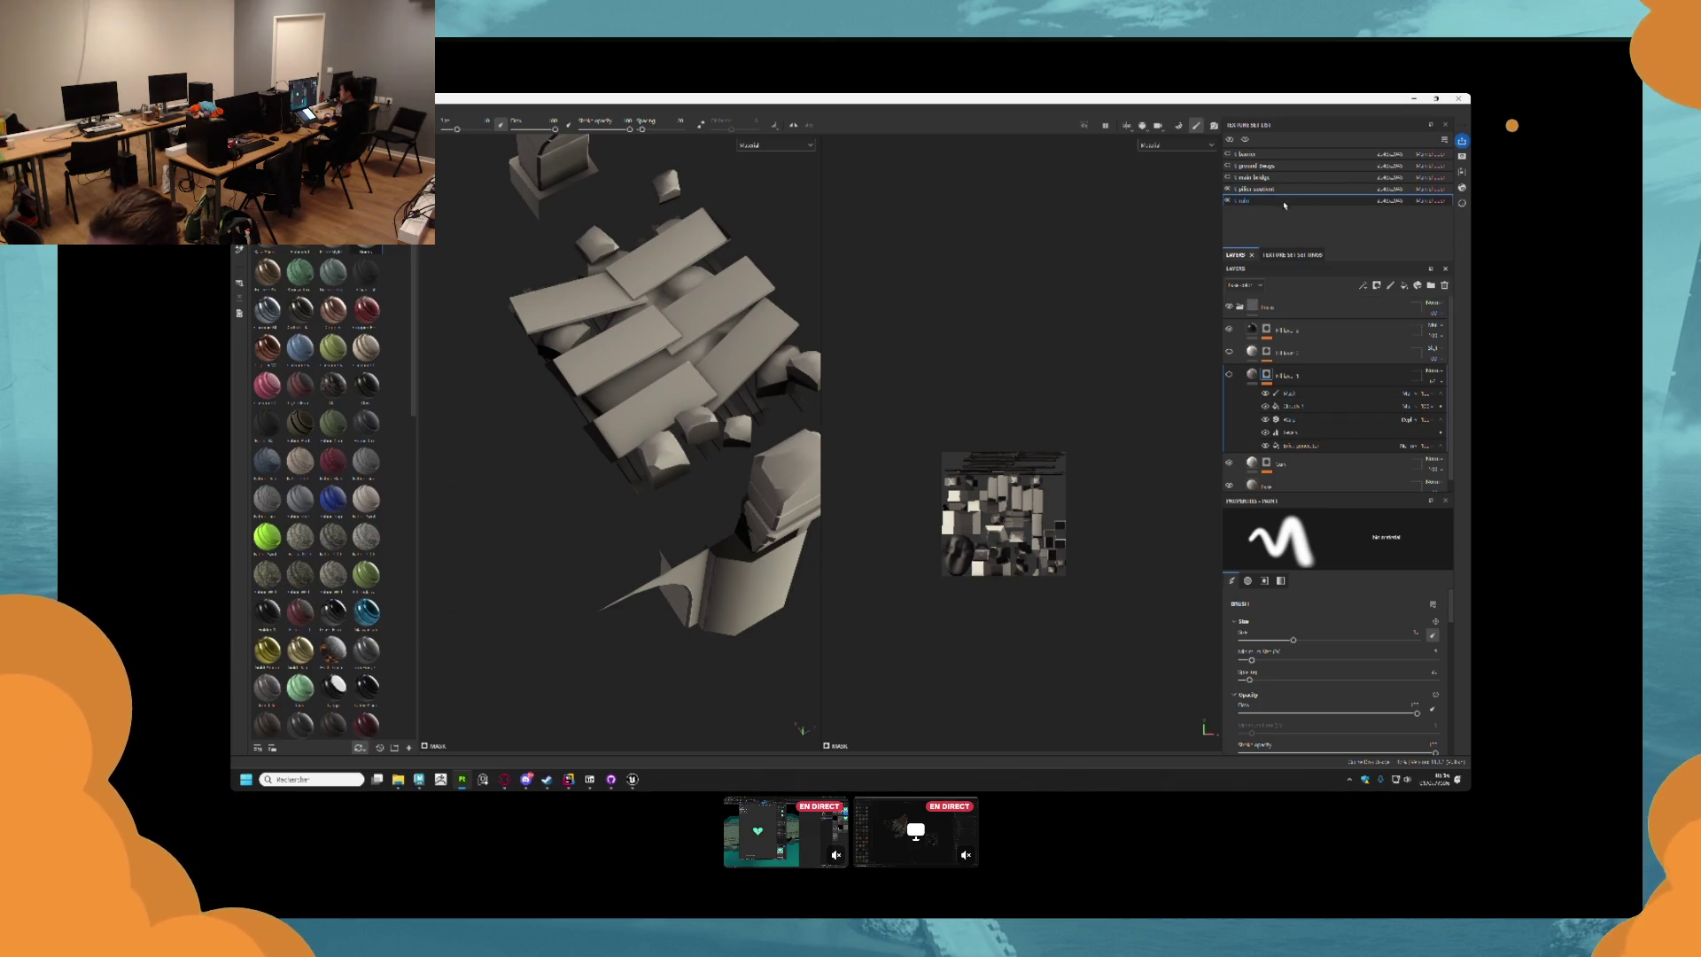
mouse_move(1275, 306)
left_mouse_down()
mouse_move(1339, 313)
mouse_move(1443, 286)
left_mouse_up()
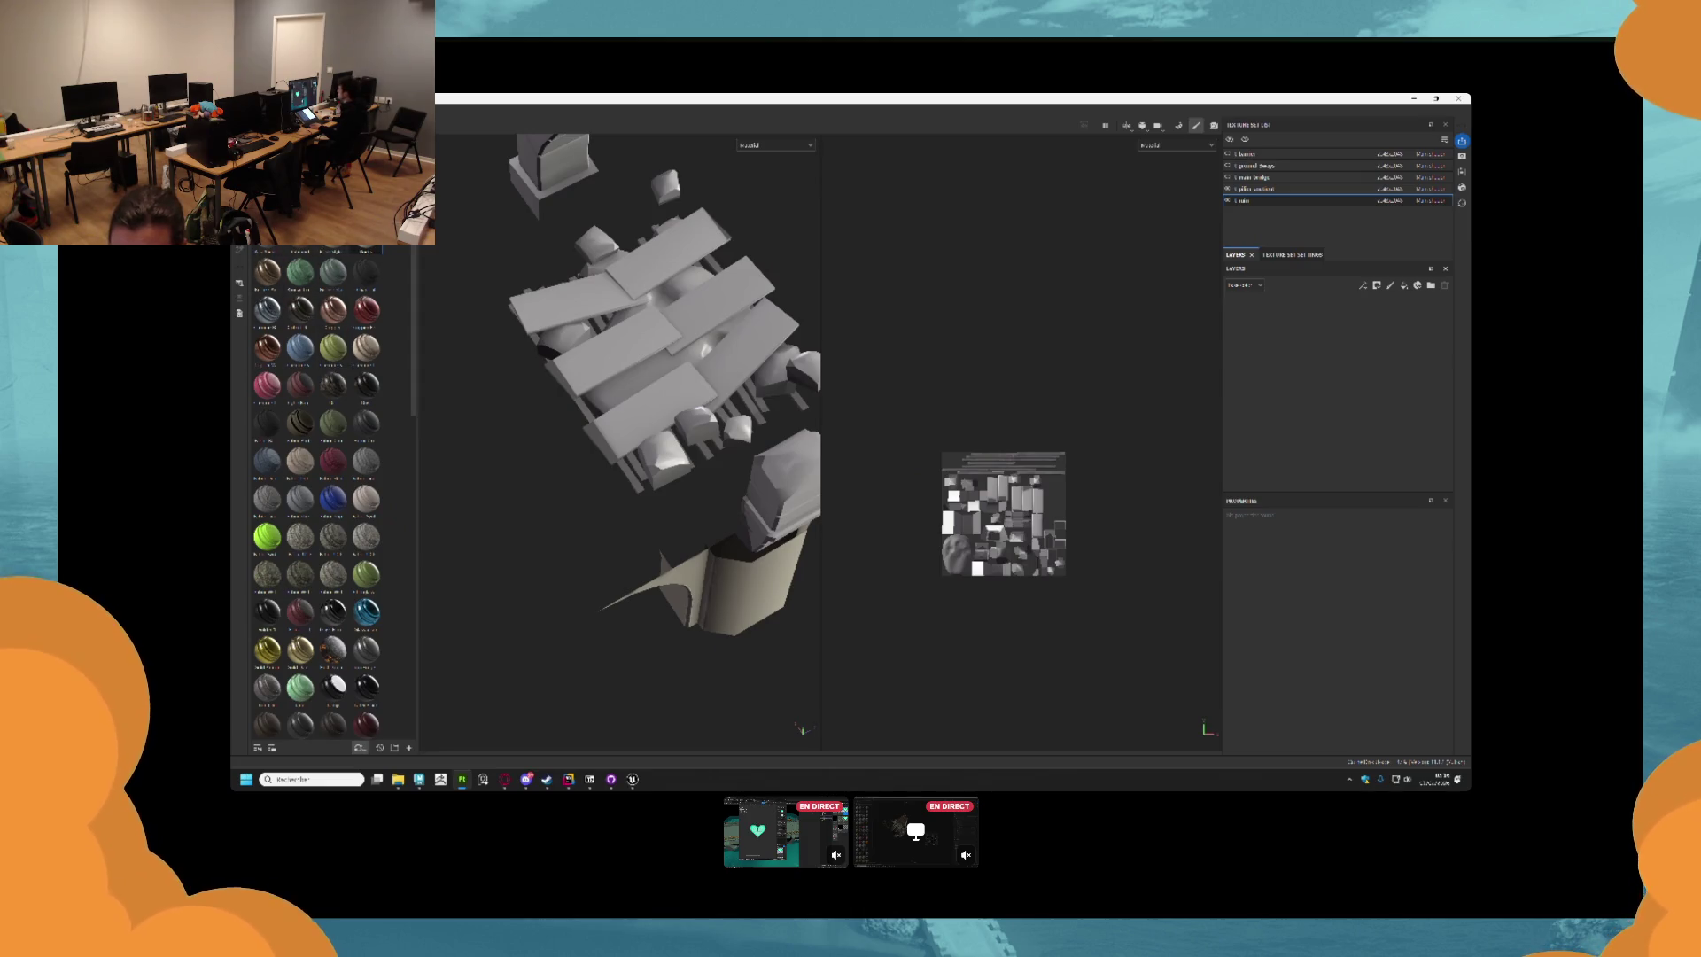
Fill the empty ruin layer stack with a material and delete its fabric layer.
mouse_move(277, 383)
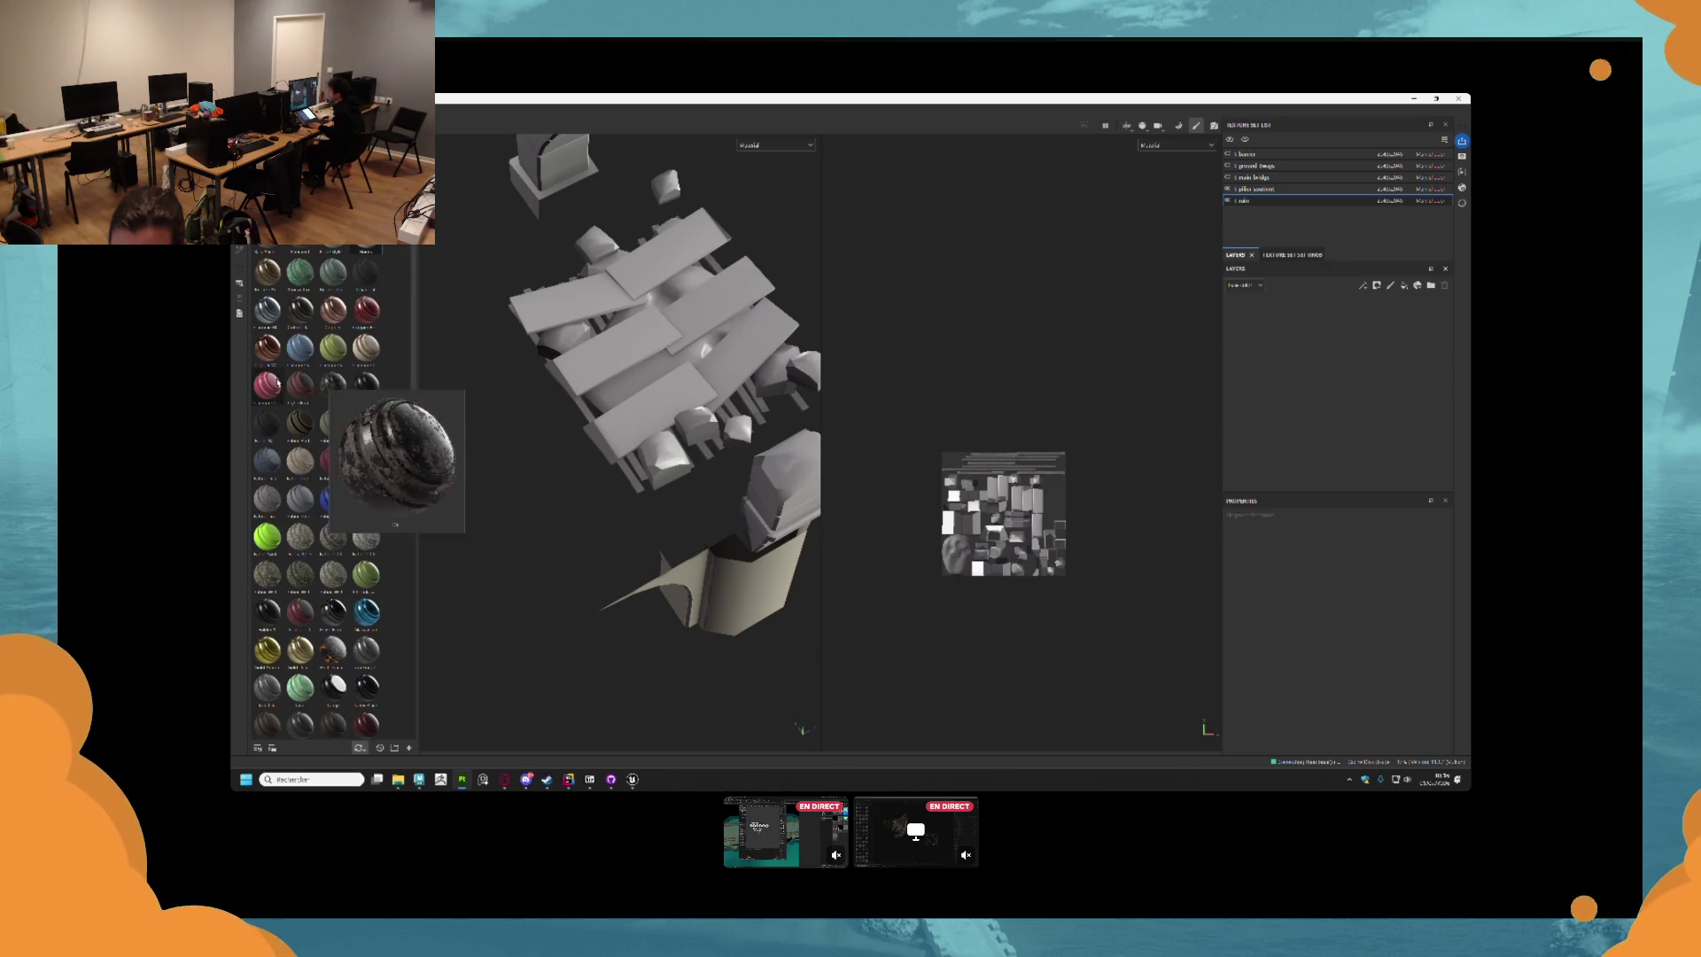
mouse_move(333, 650)
left_mouse_down()
mouse_move(545, 204)
mouse_move(1271, 314)
left_mouse_up()
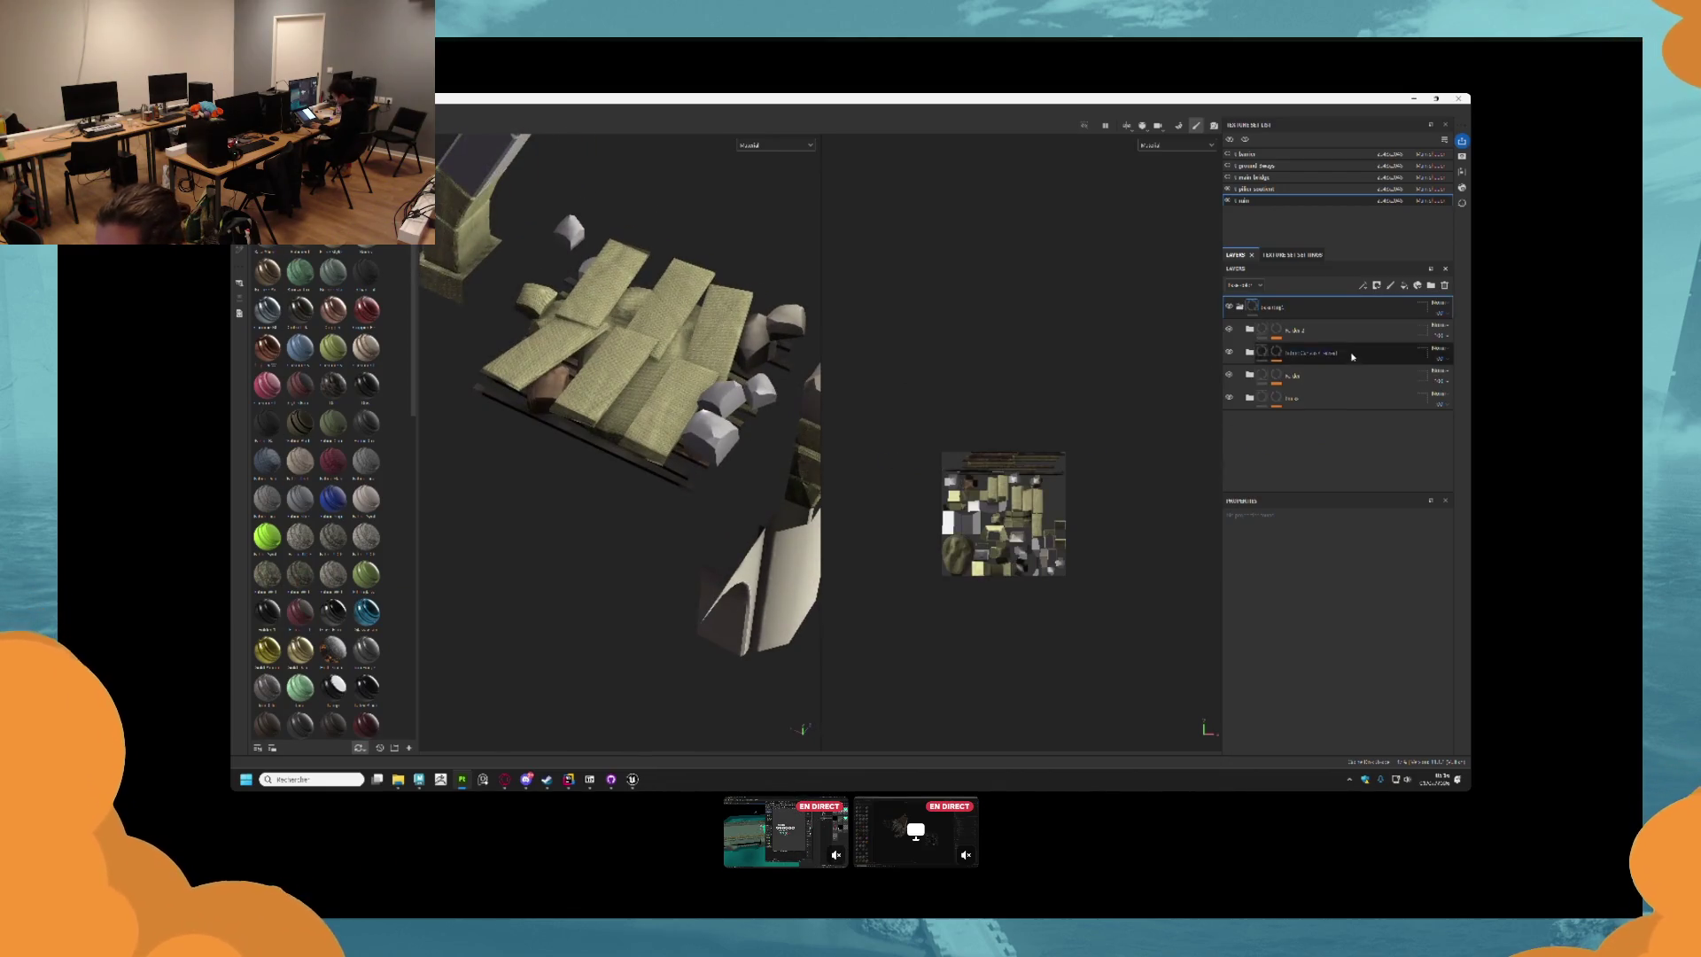
left_click(1349, 332)
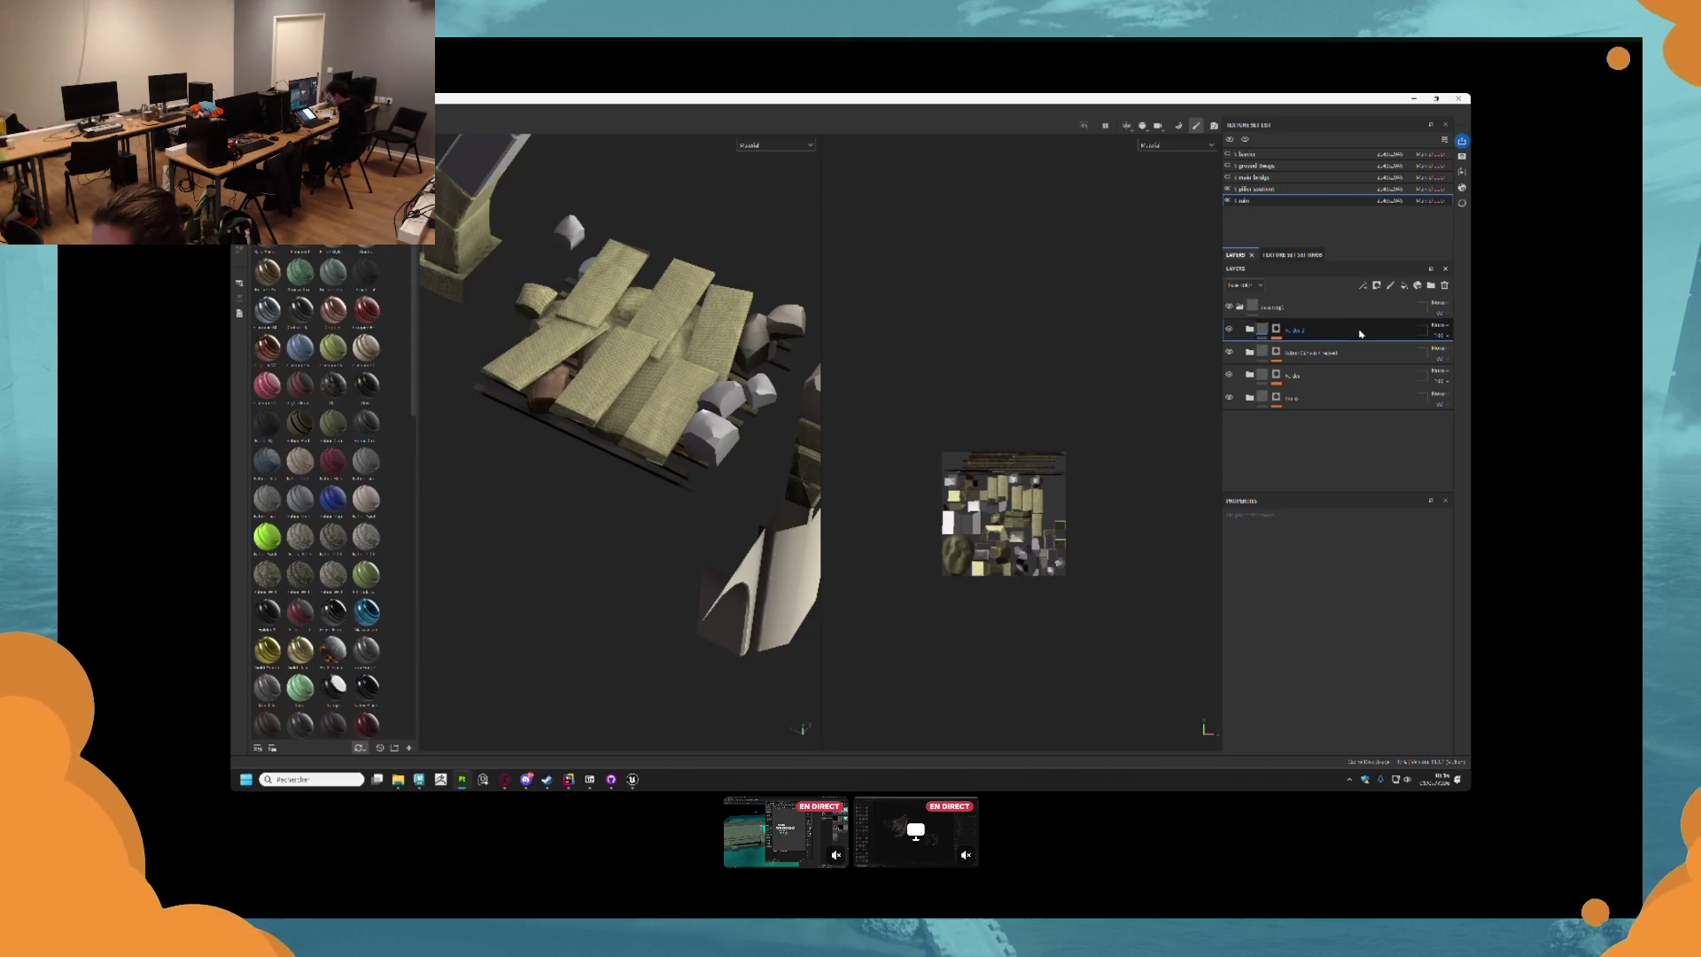
left_click(1286, 352)
left_click(1444, 285)
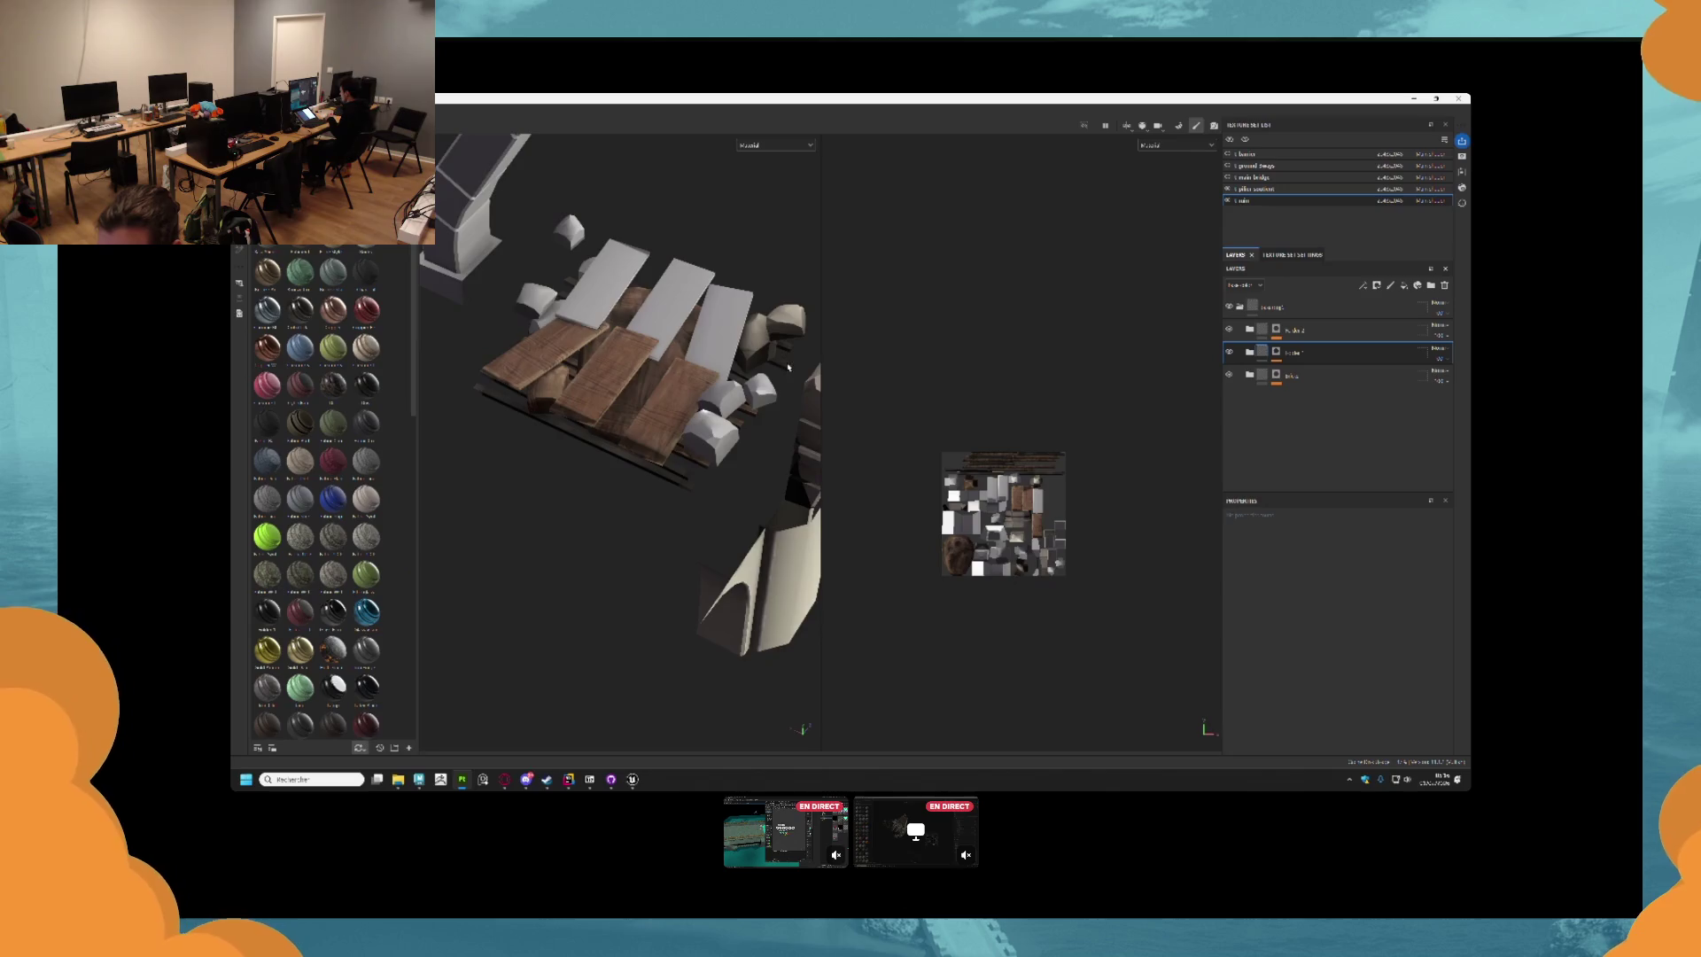
Select the Paint sub-layer in the wood folder and switch to polygon fill mode.
left_click_drag(787, 367, 797, 460)
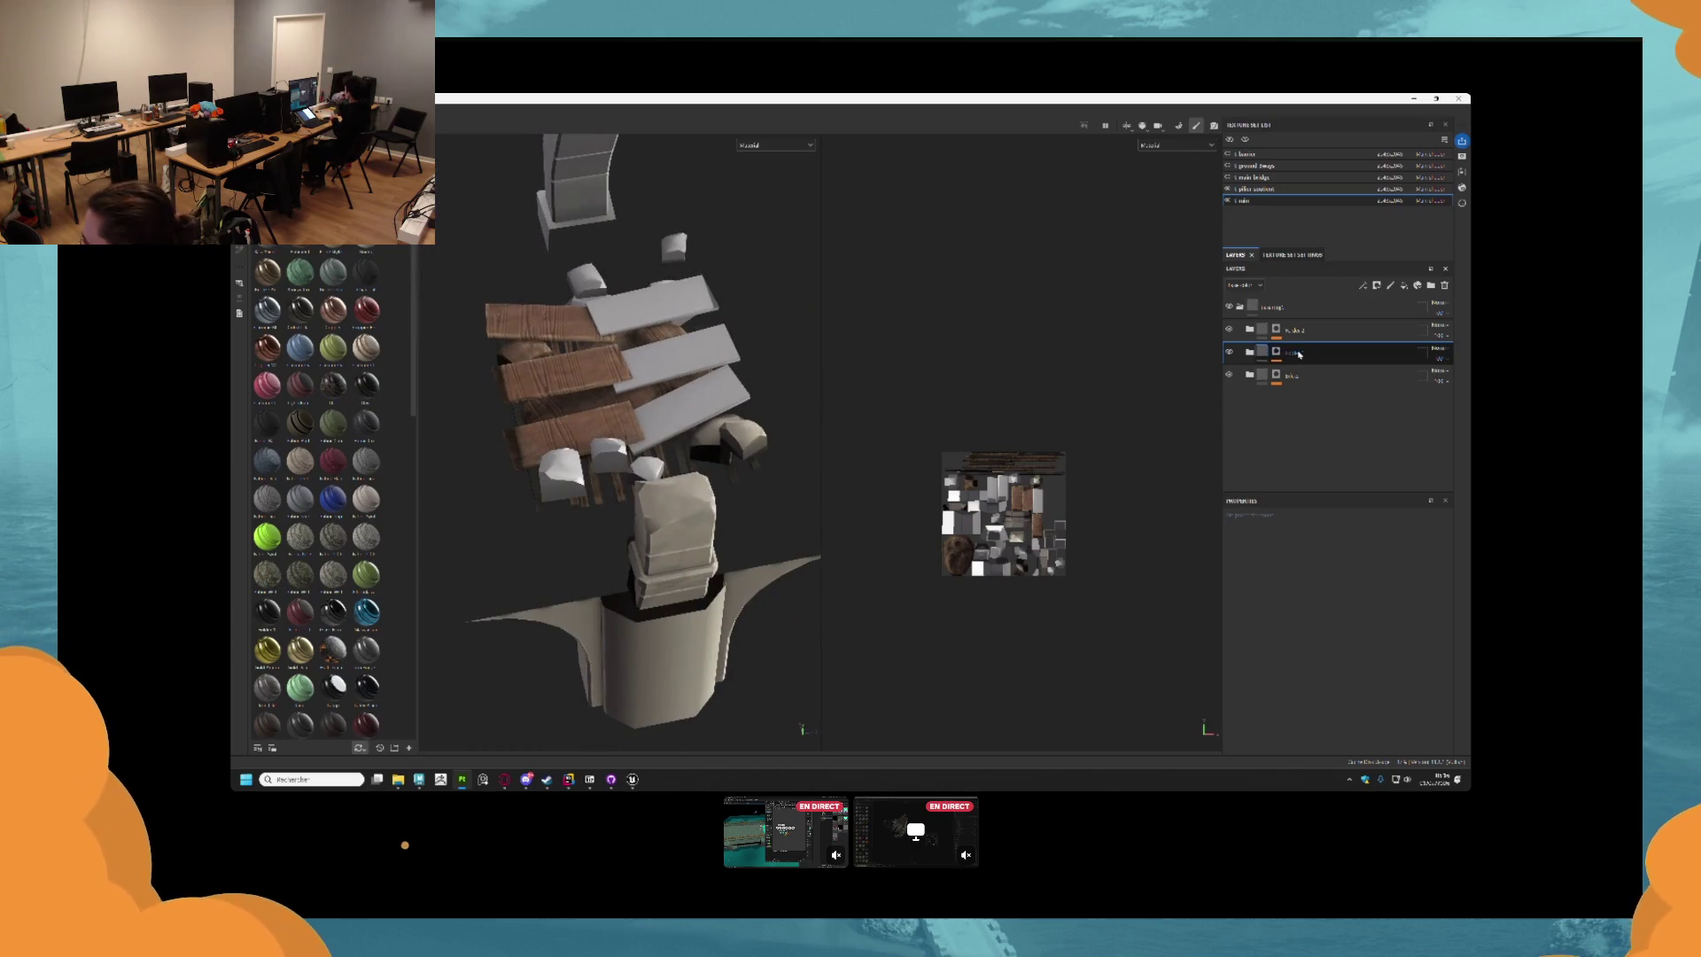
left_click(1229, 352)
left_click(1230, 352)
left_click(1302, 371)
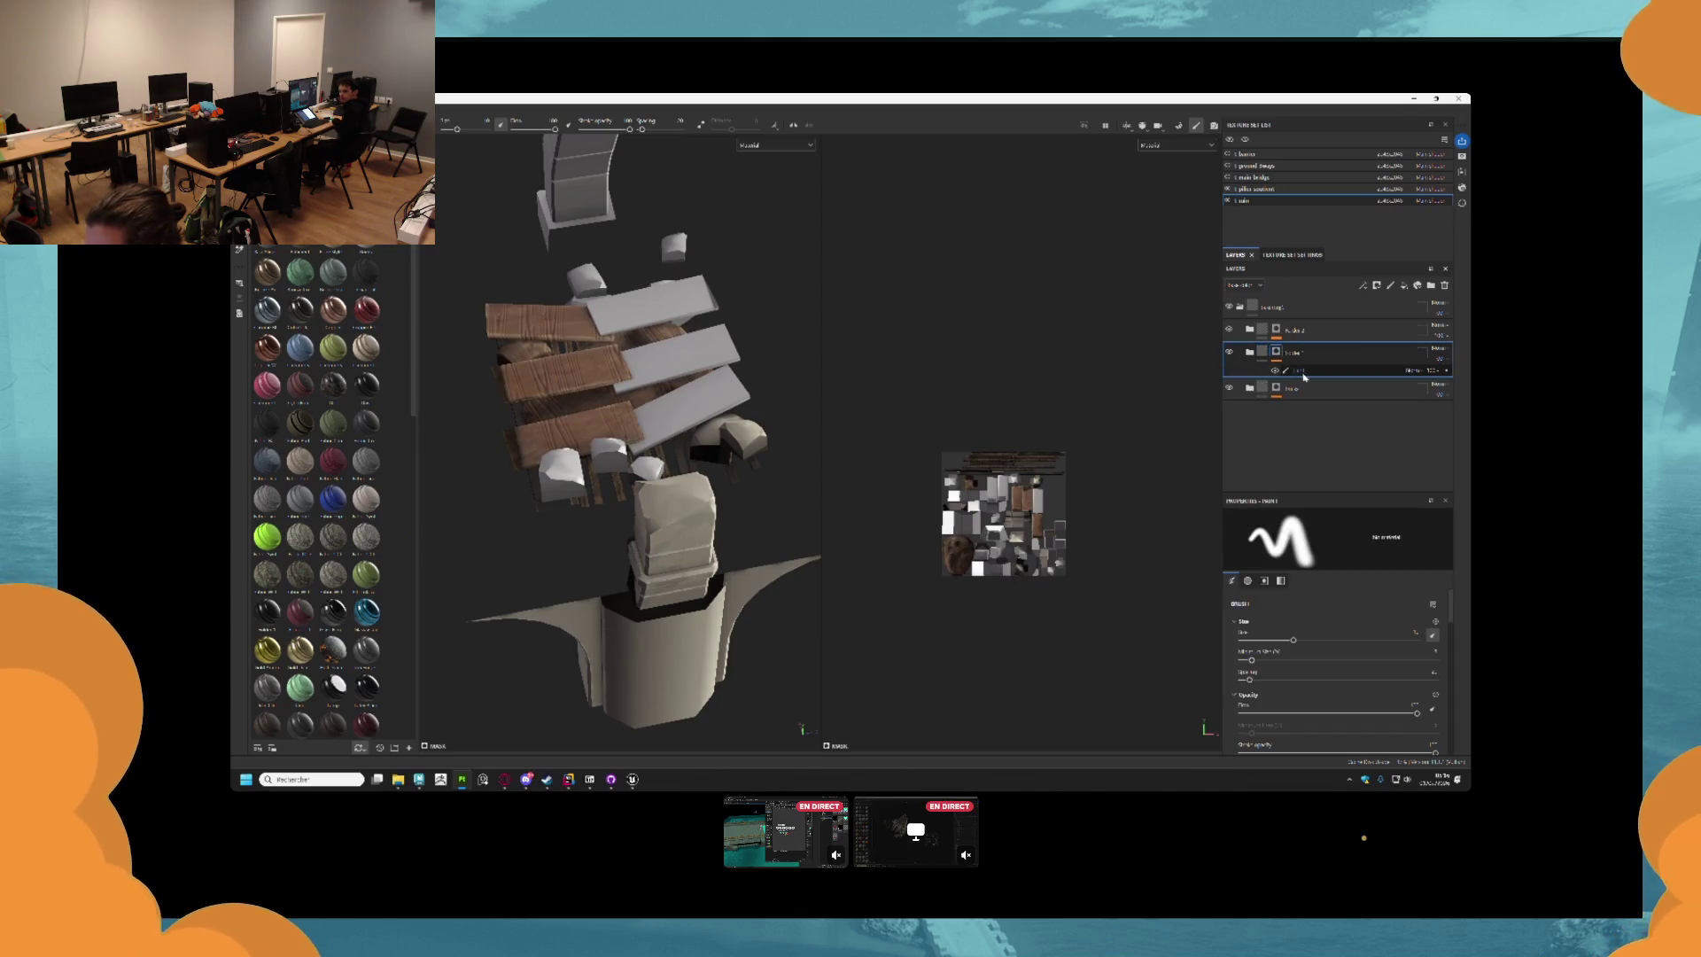
left_click_drag(638, 425, 620, 416)
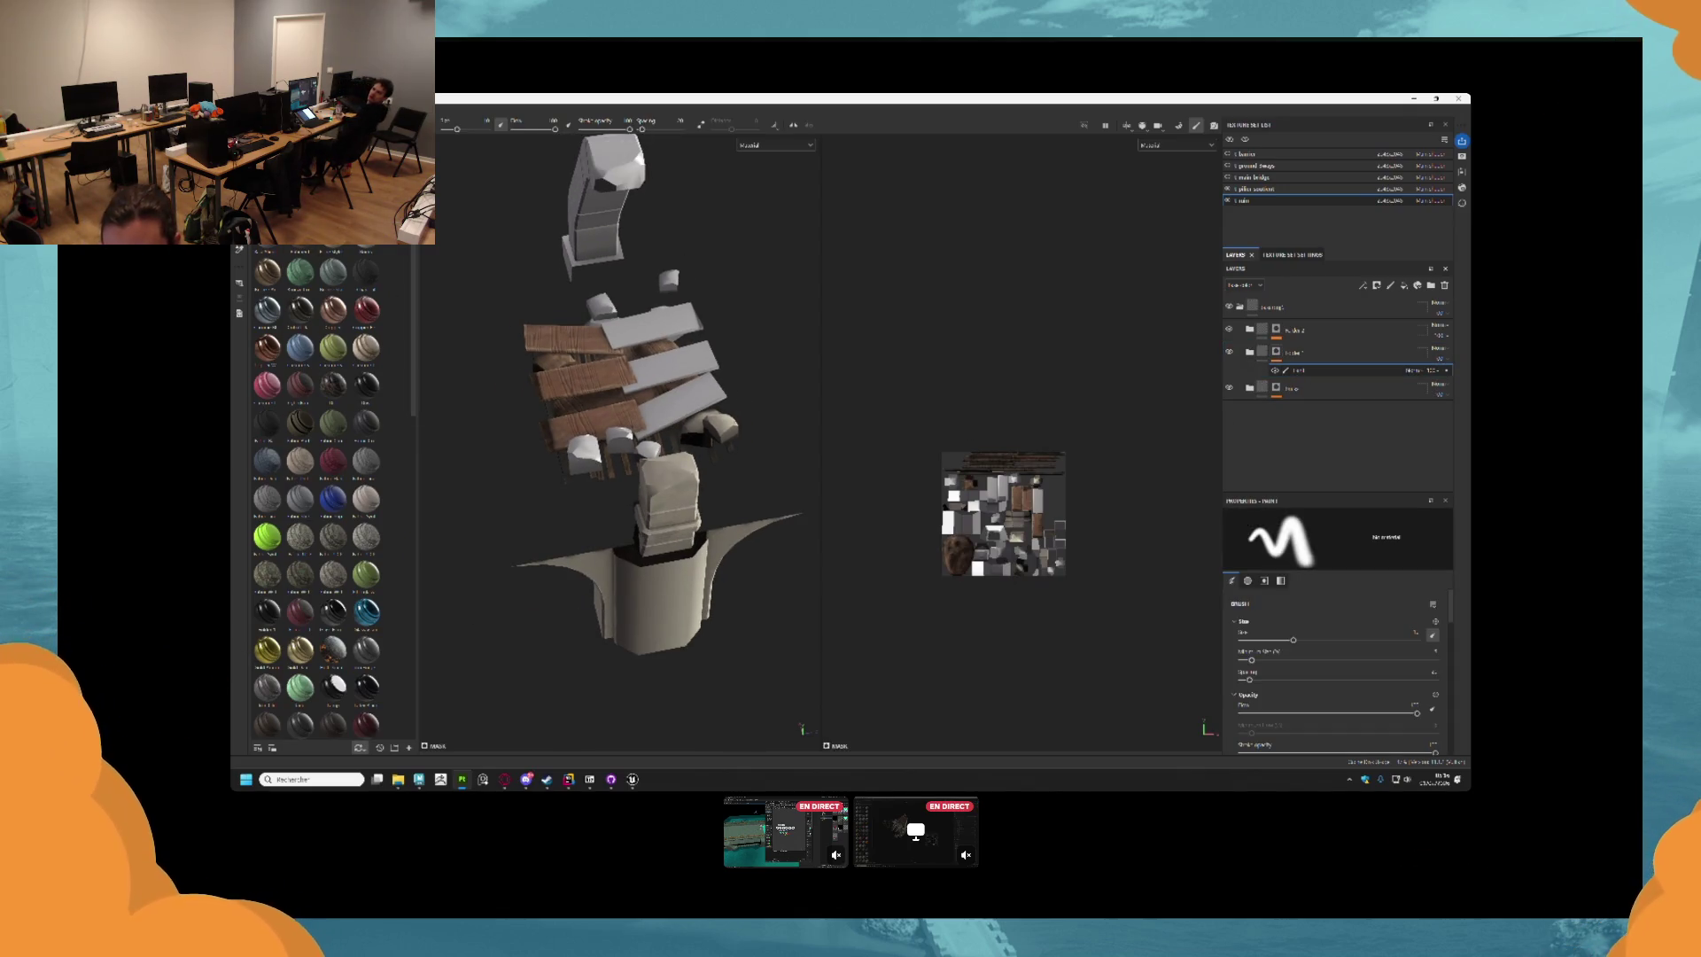
key("4")
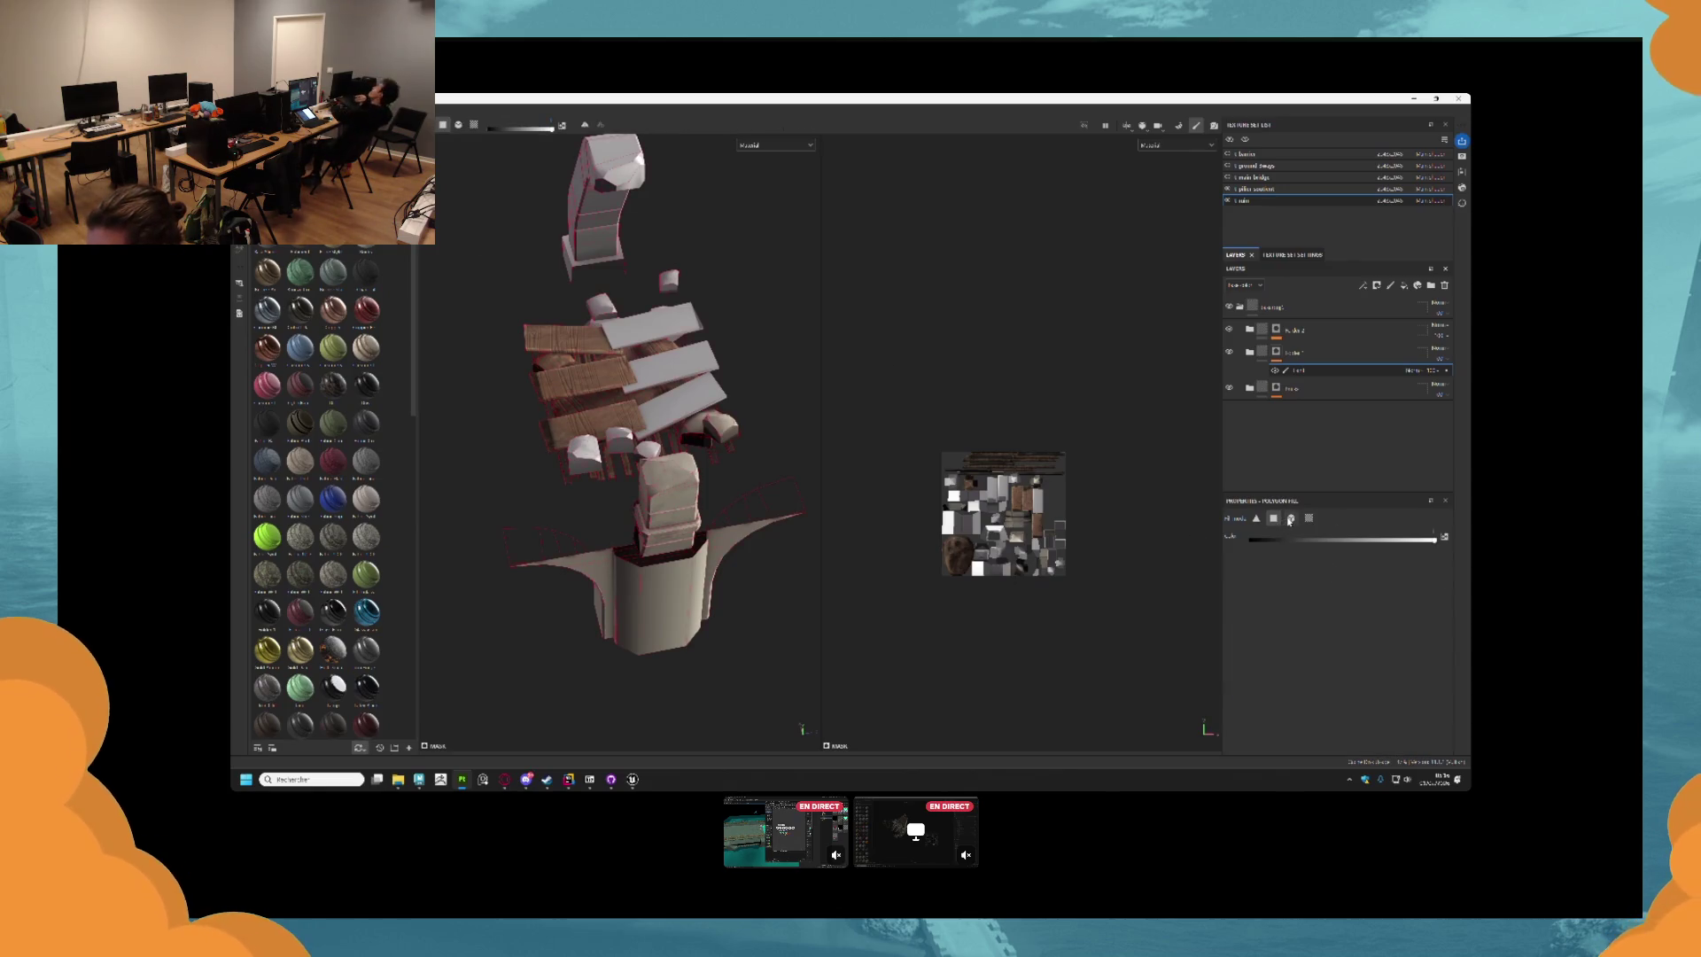
Polygon-fill five bridge planks with the wood texture.
left_click_drag(534, 264, 717, 455)
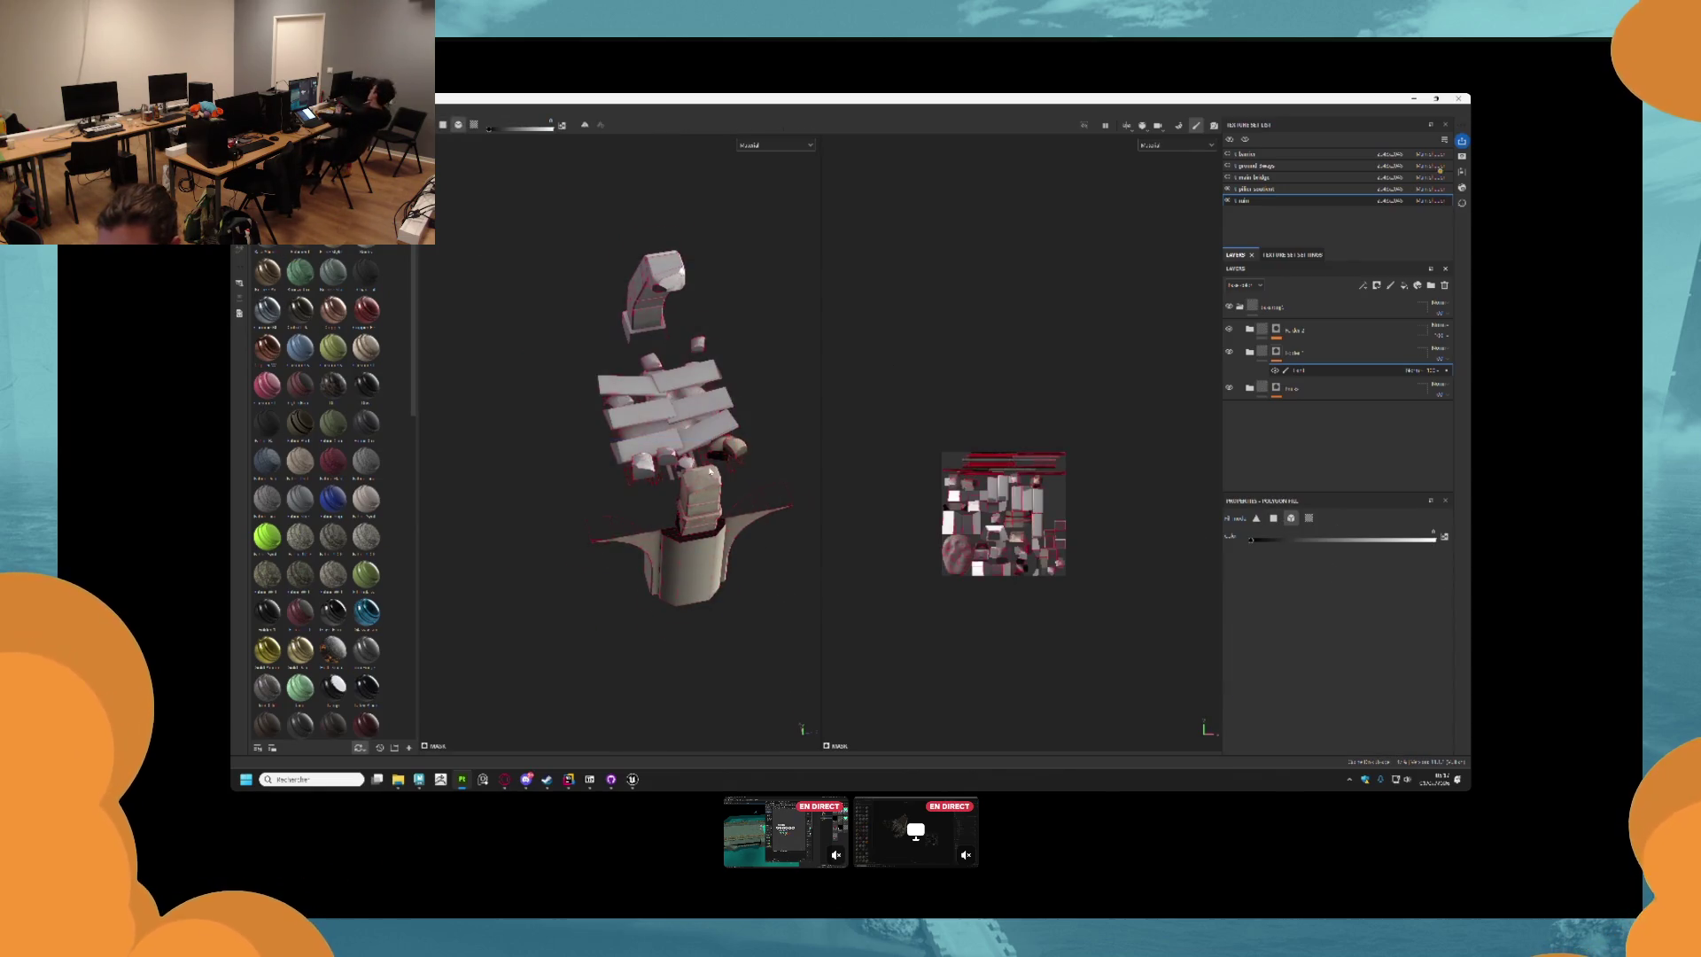
scroll(633, 421, "up", 3)
left_click(735, 363)
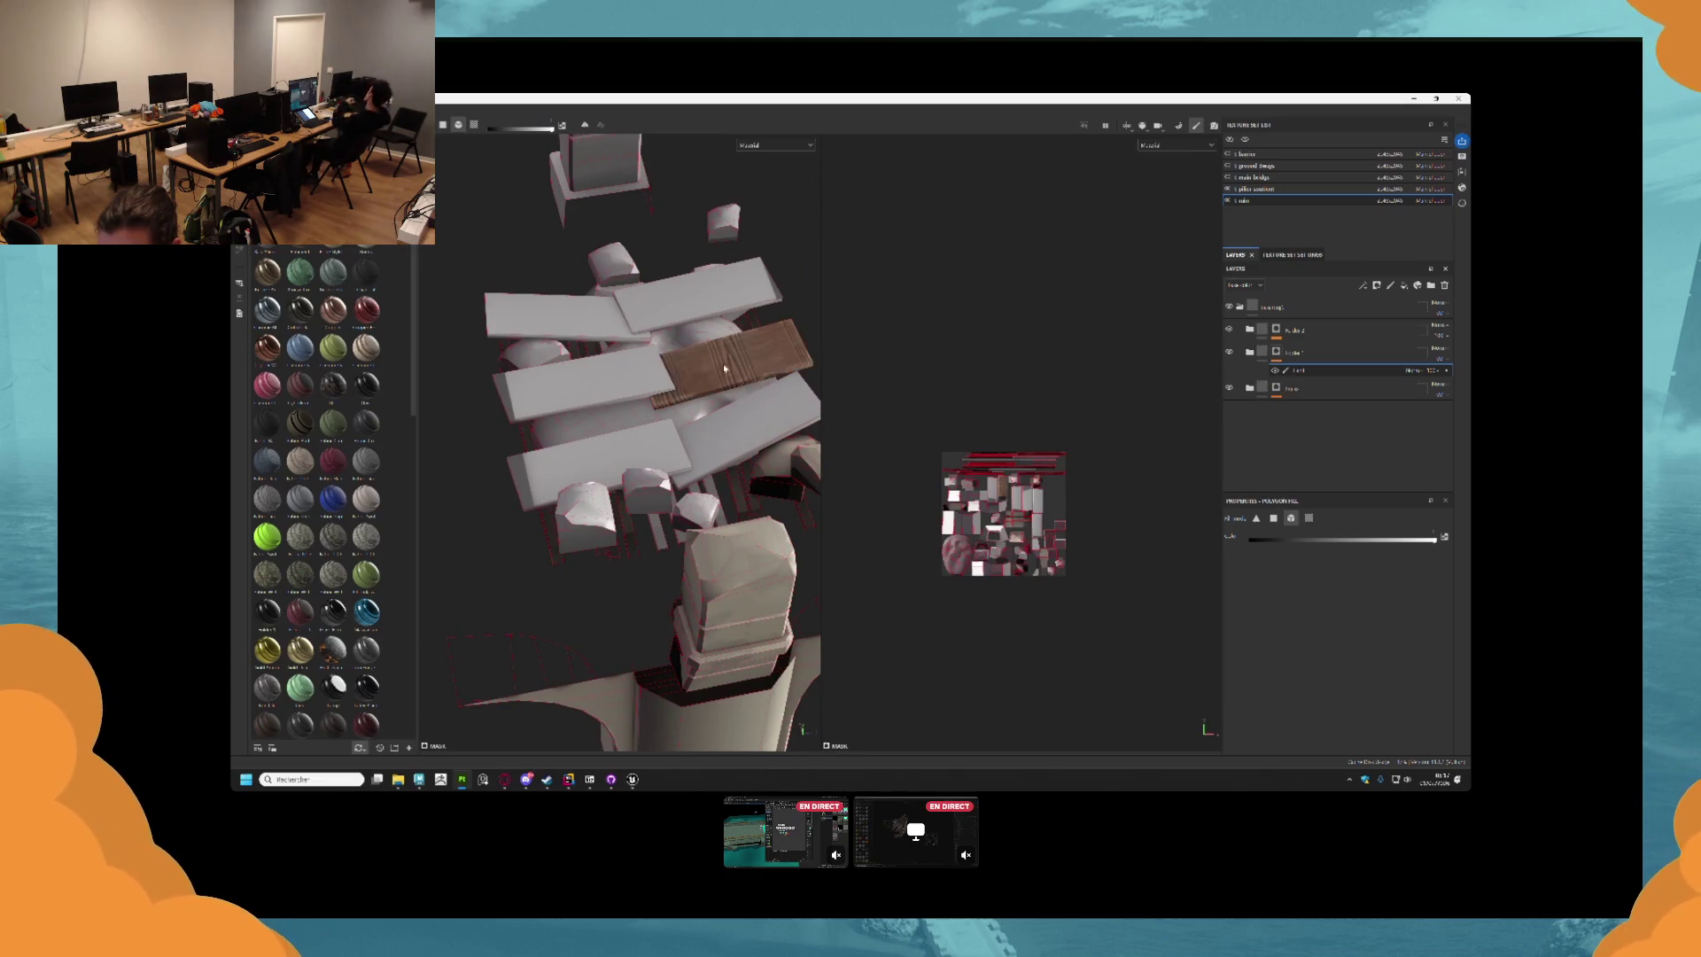
left_click(580, 380)
left_click(549, 314)
left_click(700, 293)
mouse_move(601, 436)
left_mouse_down()
mouse_move(593, 508)
mouse_move(589, 478)
mouse_move(574, 505)
mouse_move(579, 537)
mouse_move(593, 532)
left_mouse_up()
left_click(597, 457)
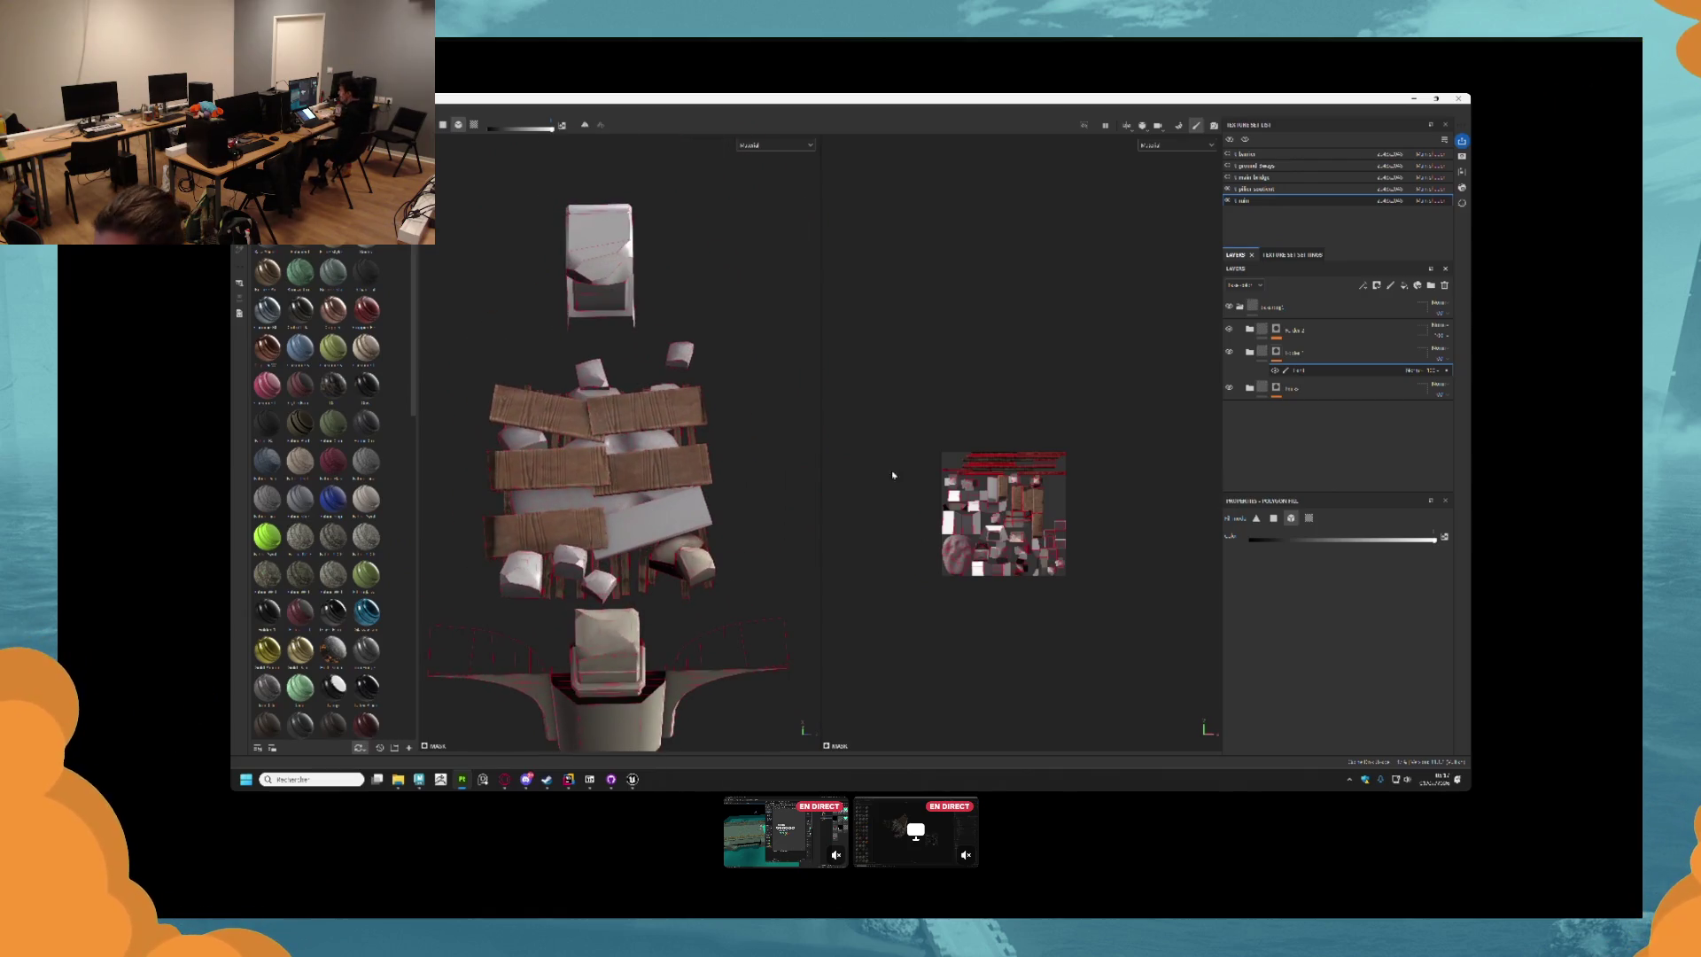
Select the upper folder's fill effect and polygon-fill four rock chunks with stone.
left_click_drag(1298, 370, 1310, 350)
left_click(1310, 351)
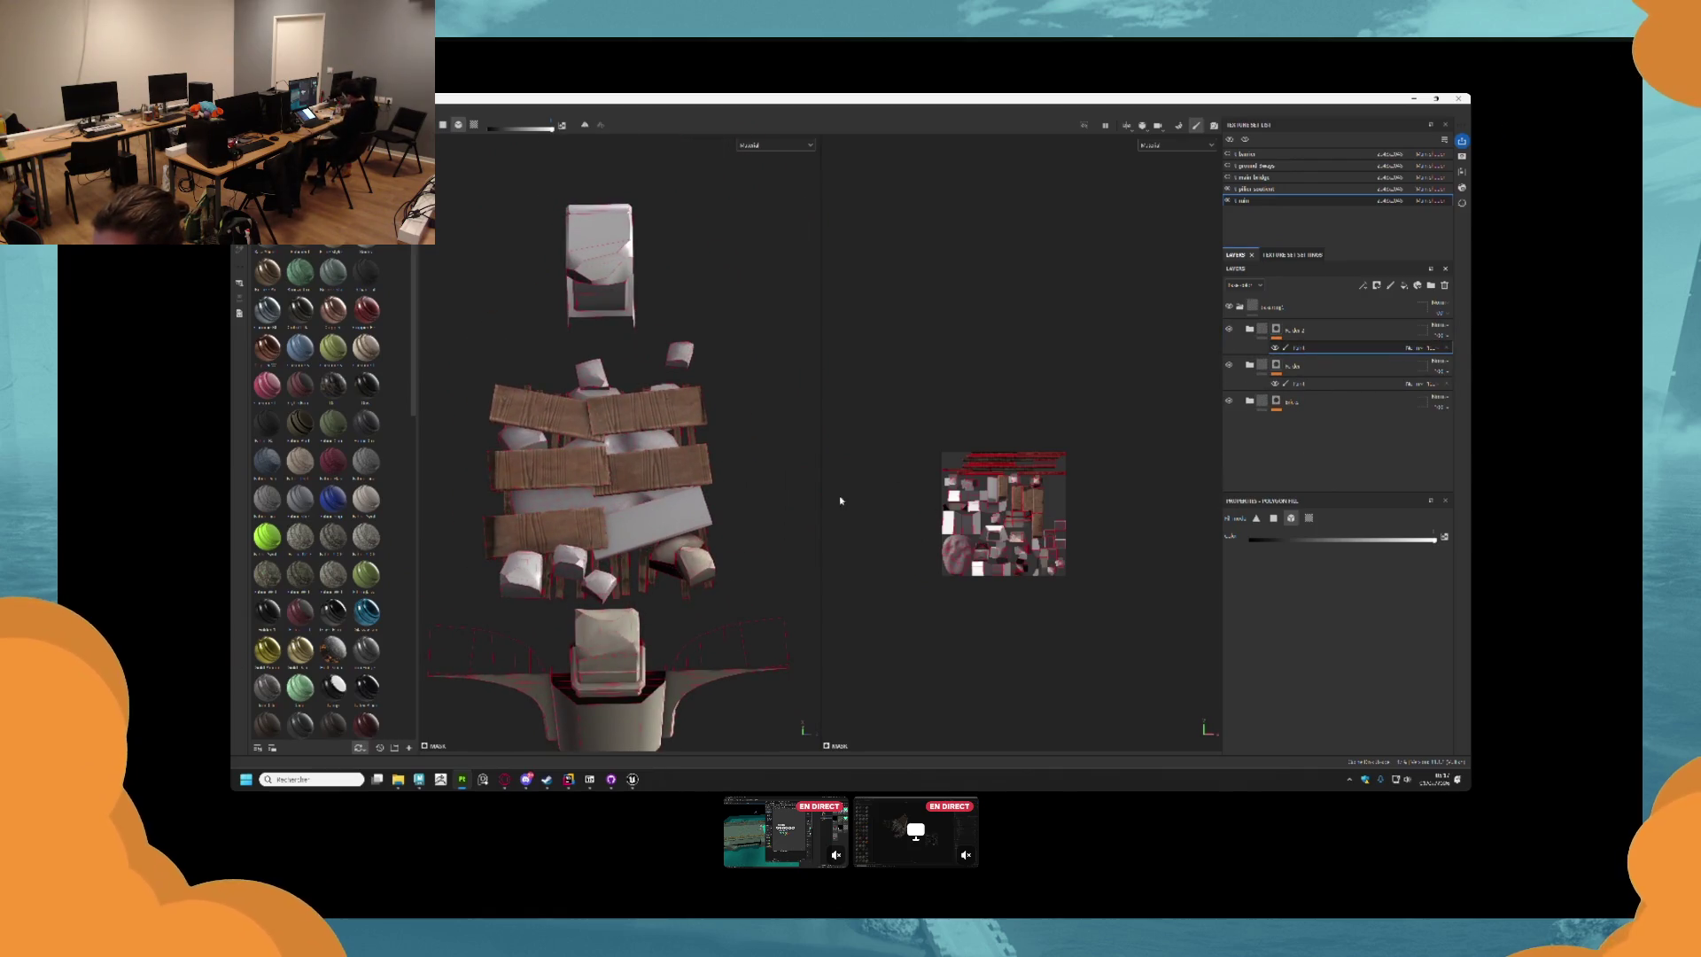
left_click_drag(637, 461, 657, 458)
scroll(689, 438, "down", 3)
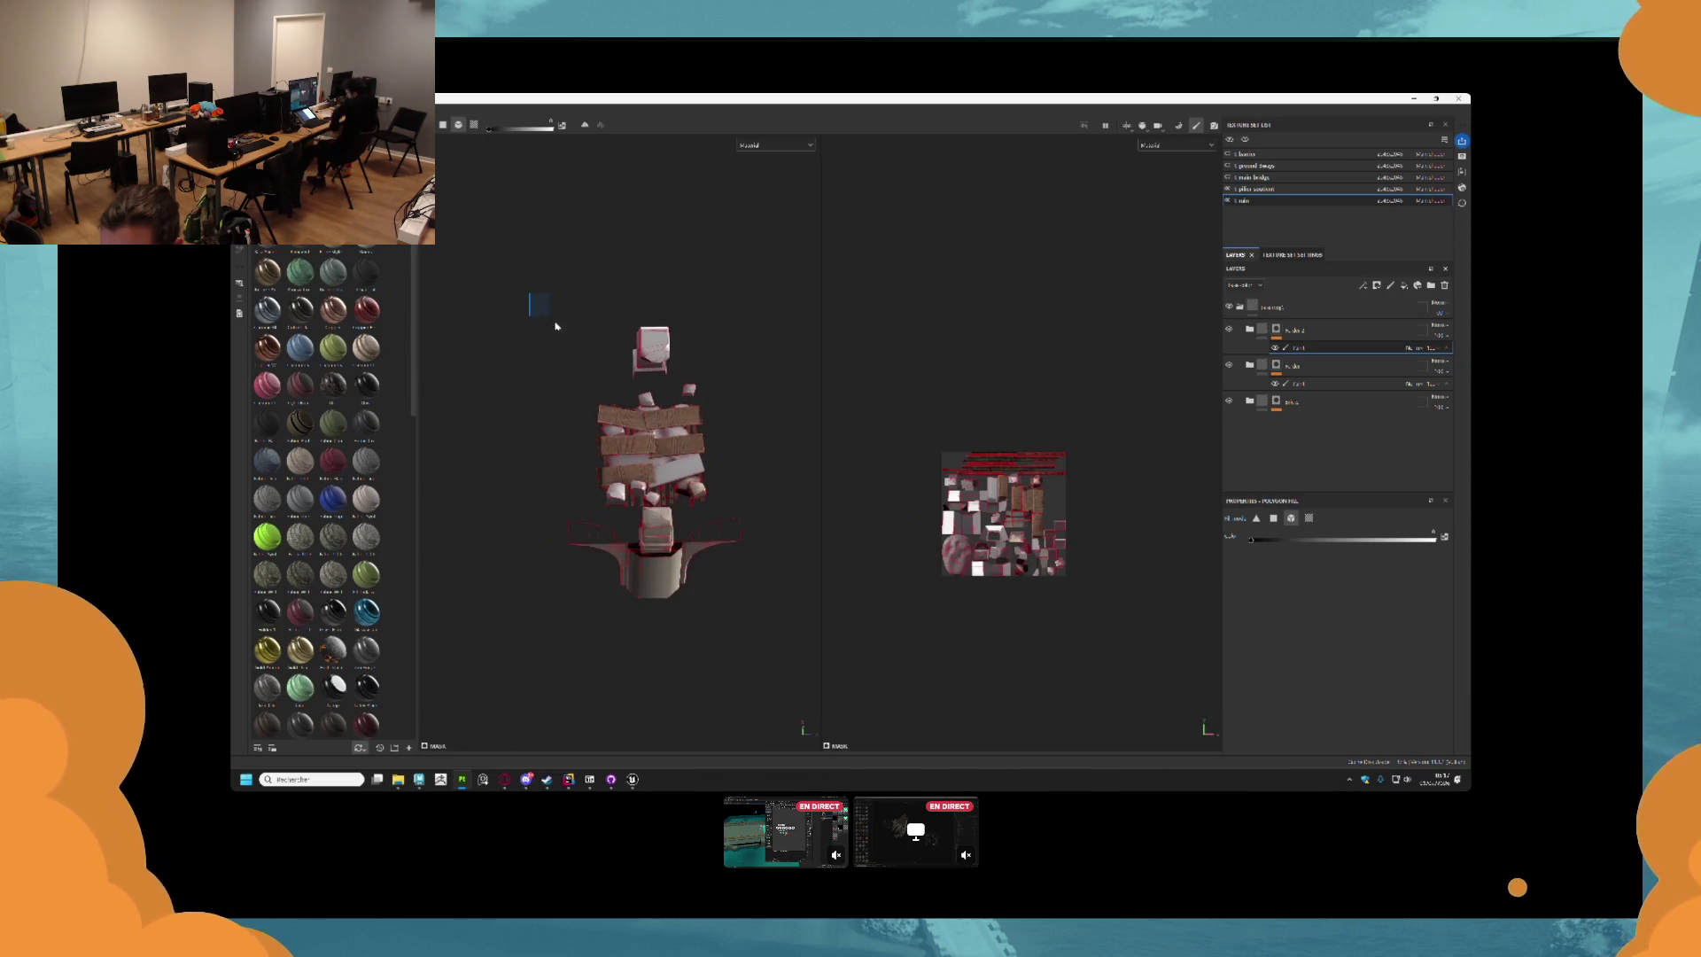
left_click_drag(556, 327, 766, 723)
scroll(619, 471, "up", 5)
left_click_drag(619, 472, 608, 494)
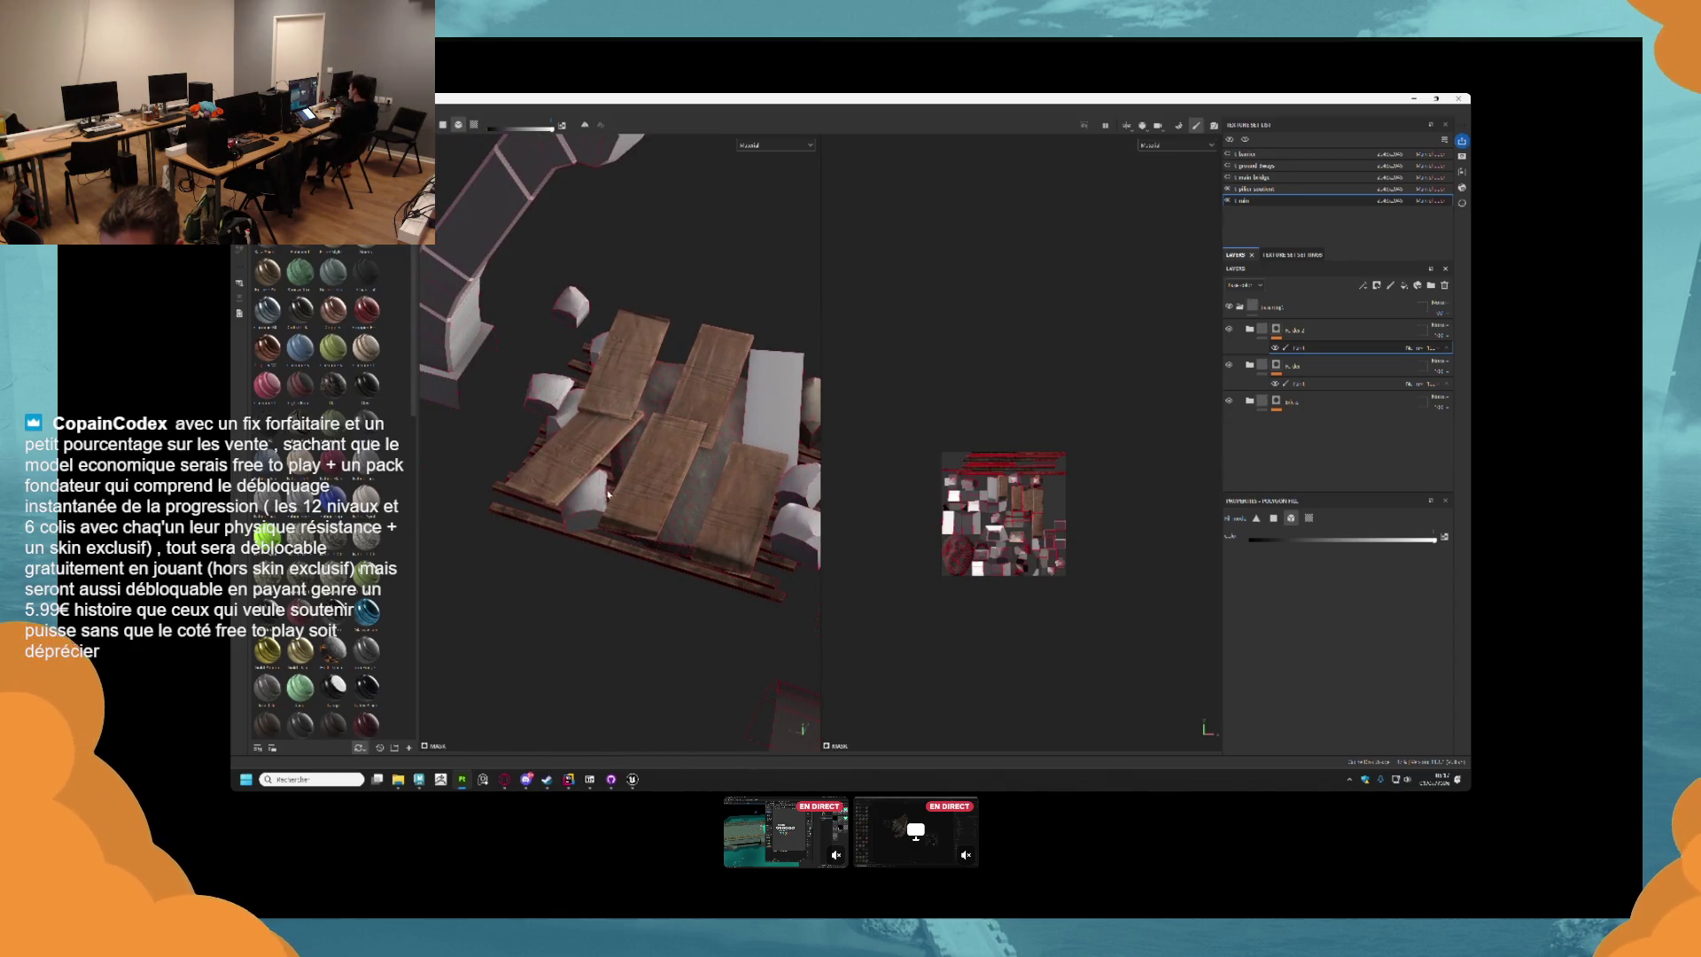
left_click(595, 494)
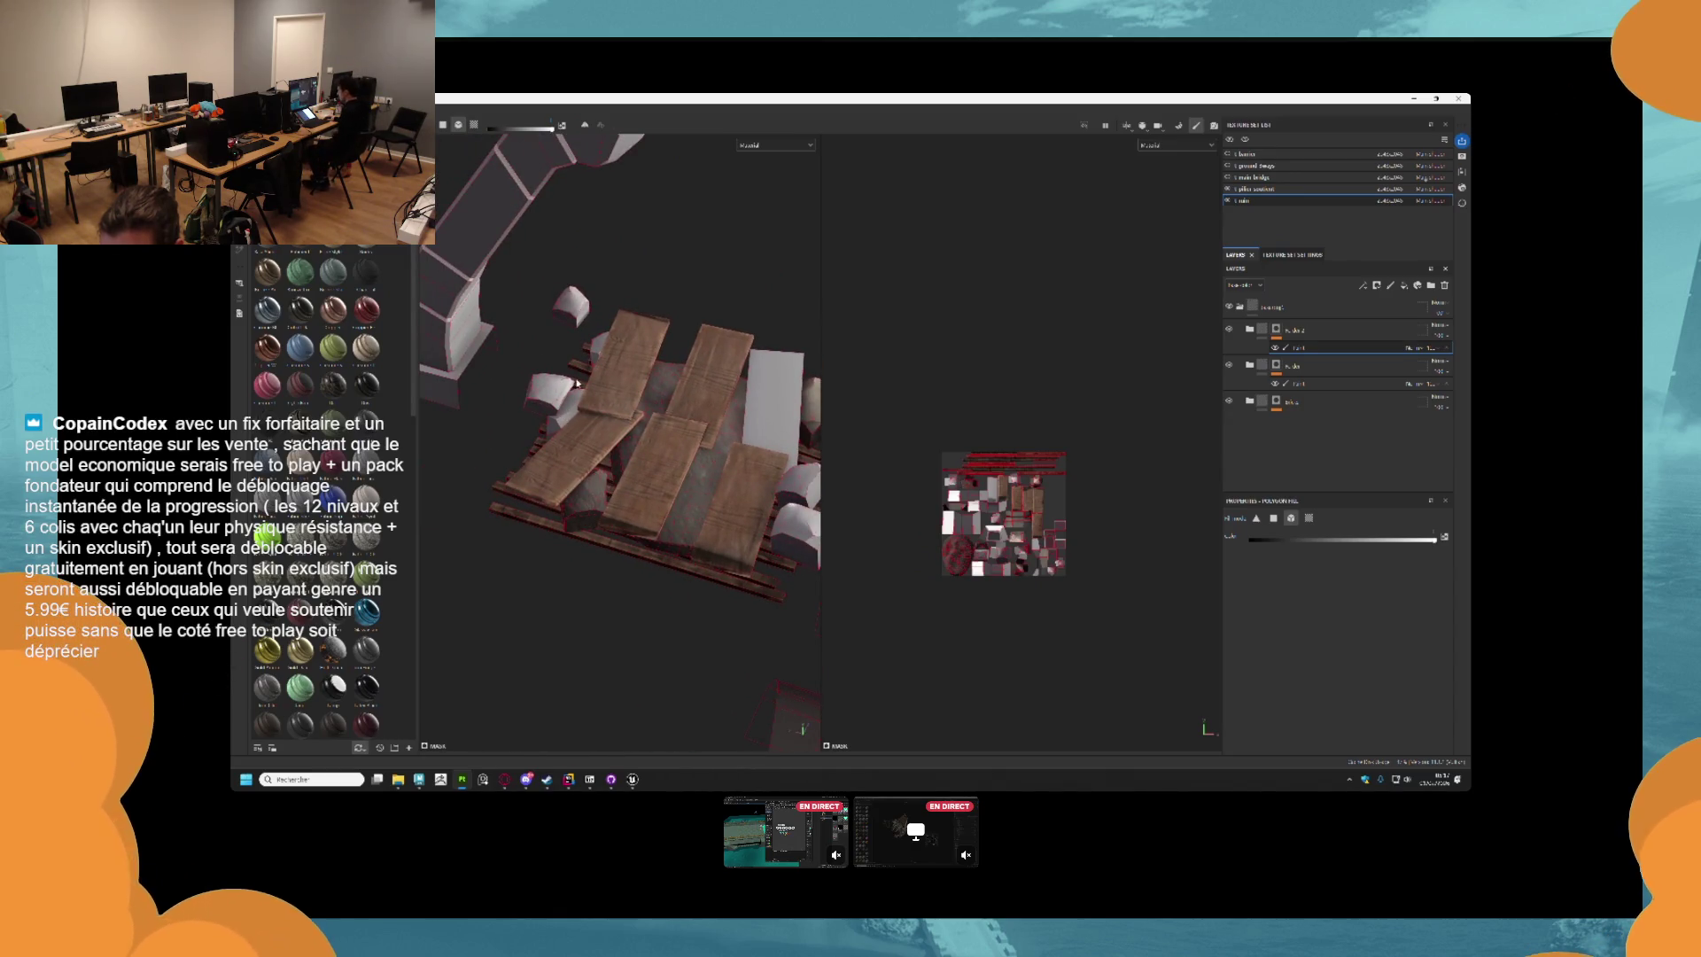
left_click(570, 410)
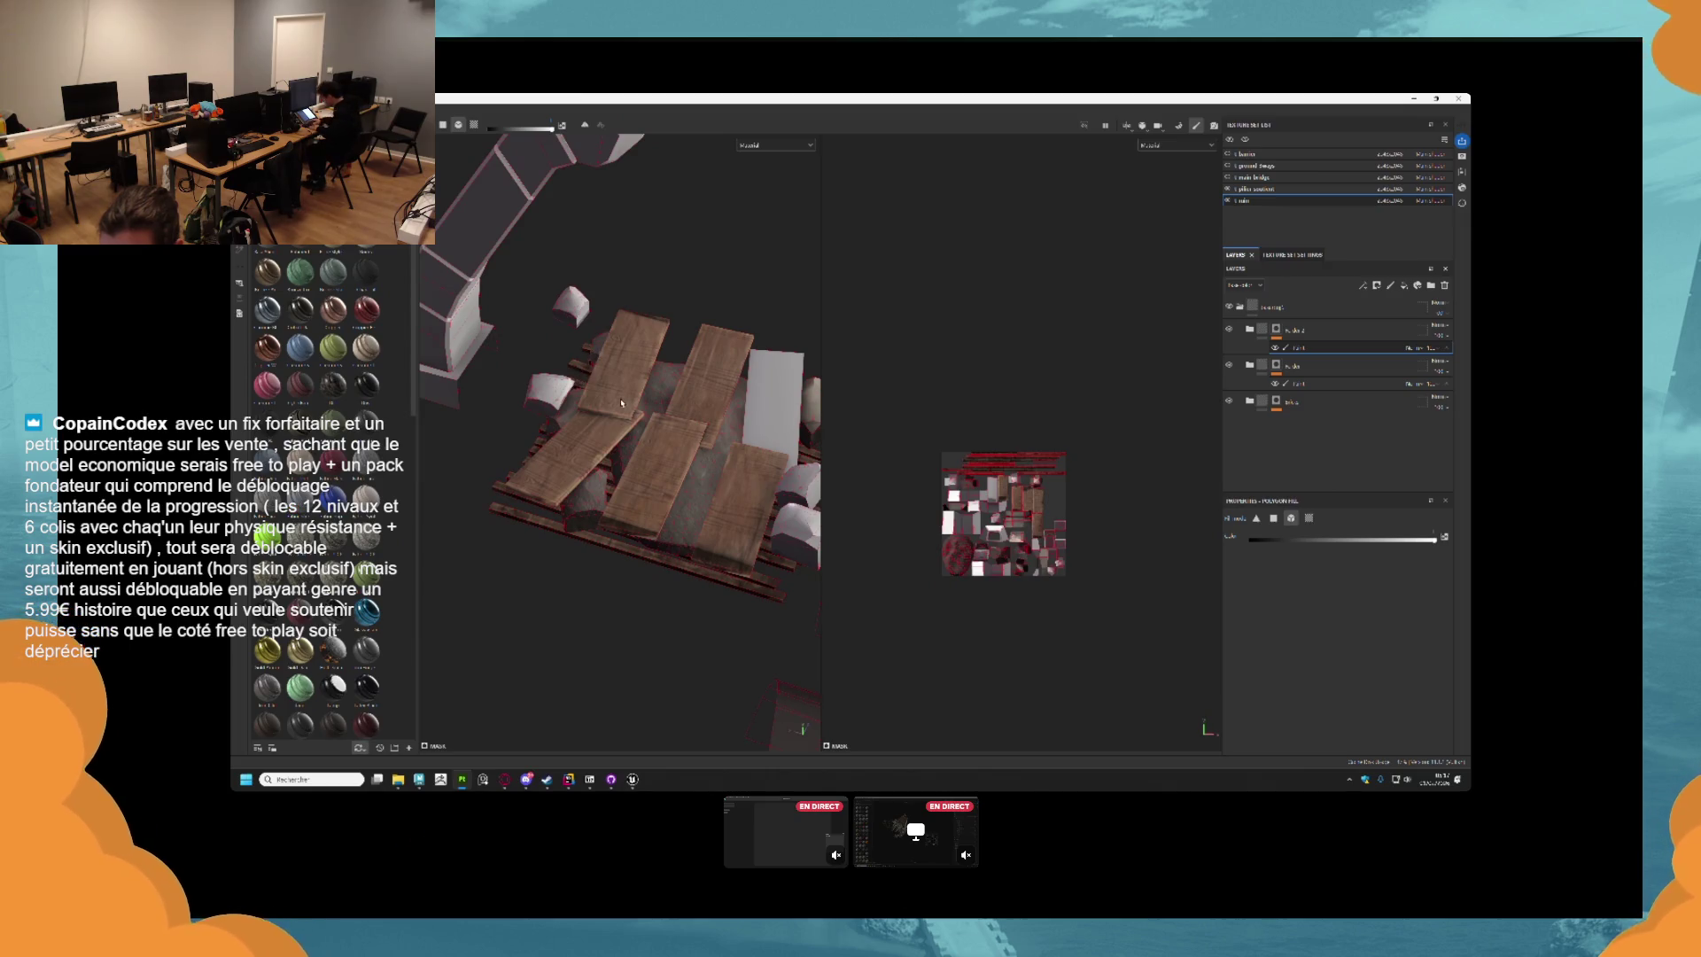
left_click_drag(621, 403, 645, 418)
left_click(704, 409)
left_click(733, 363)
left_click_drag(734, 363, 674, 434)
Fill the remaining grey plank and expand the third folder to show Fill layer 1's mask effects.
left_click(1295, 384)
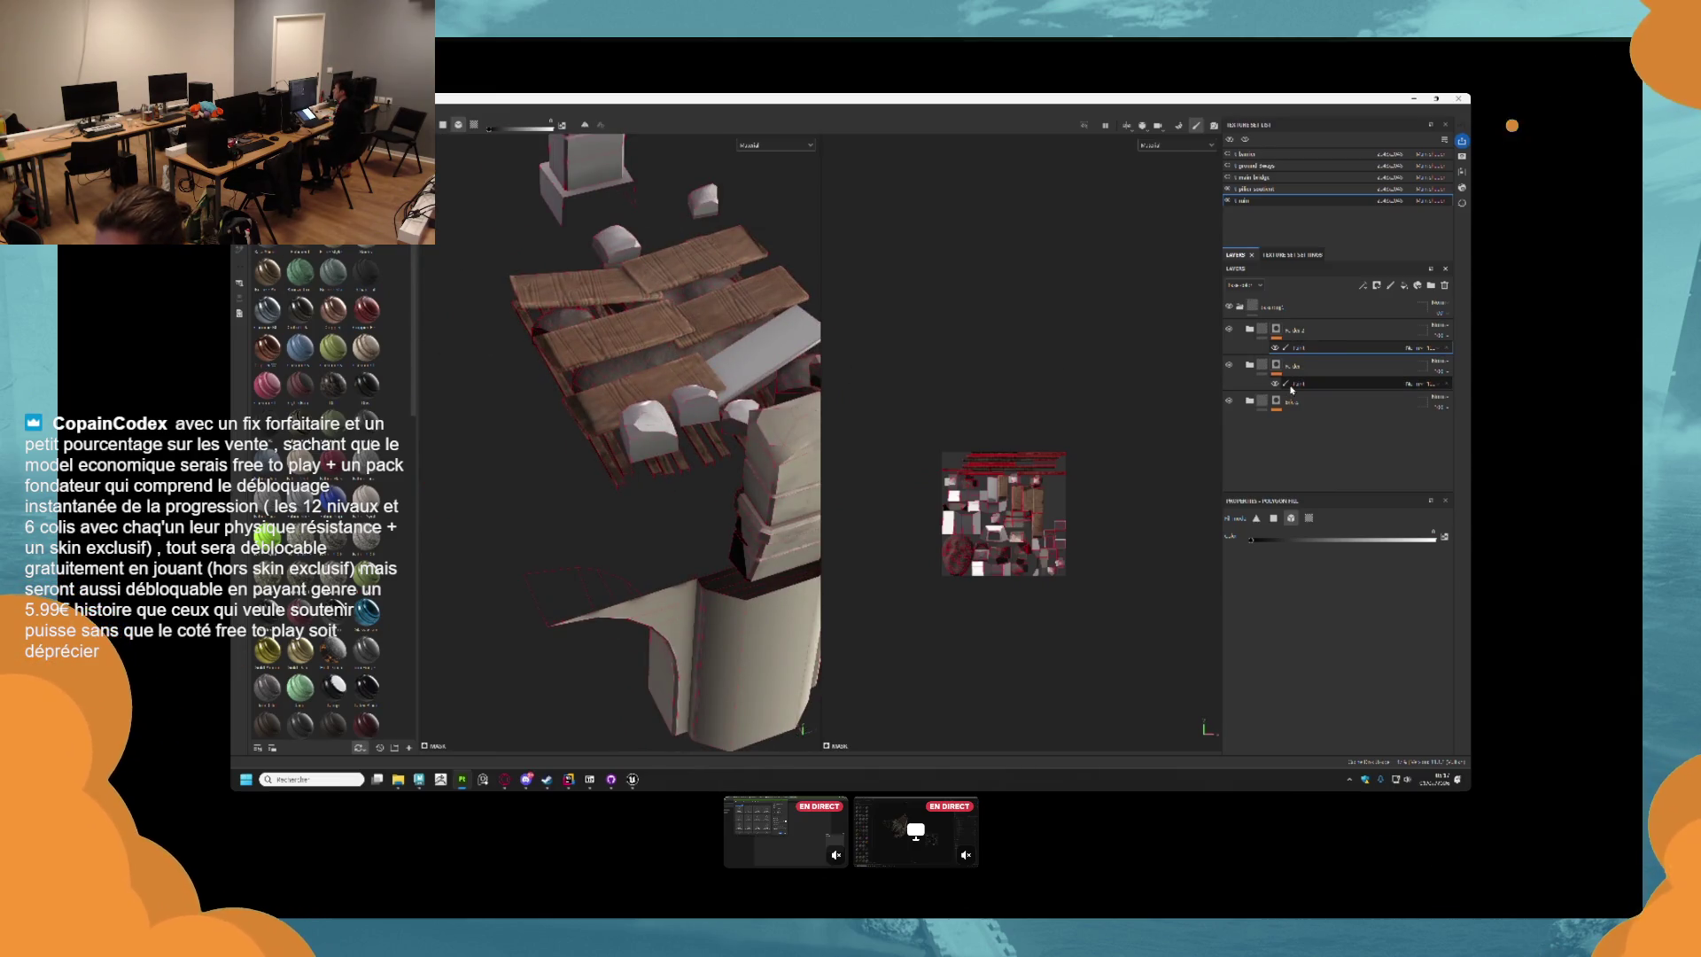
left_click(769, 351)
left_click_drag(769, 351, 674, 408)
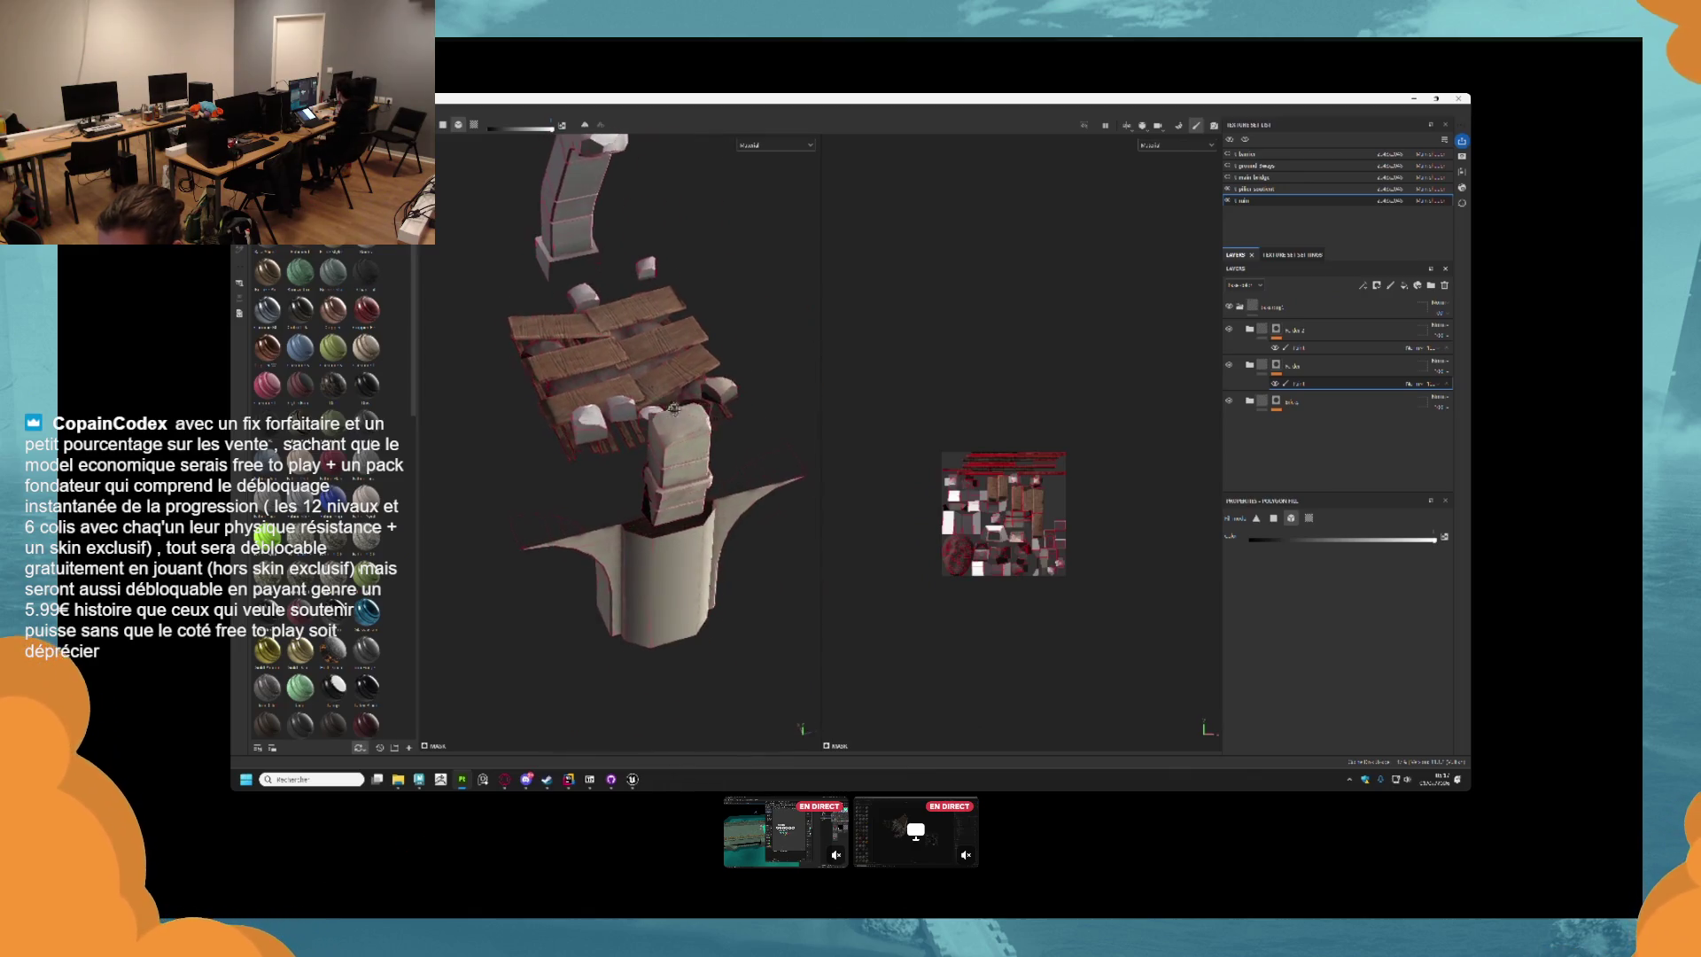
left_click(1248, 403)
left_click(1248, 403)
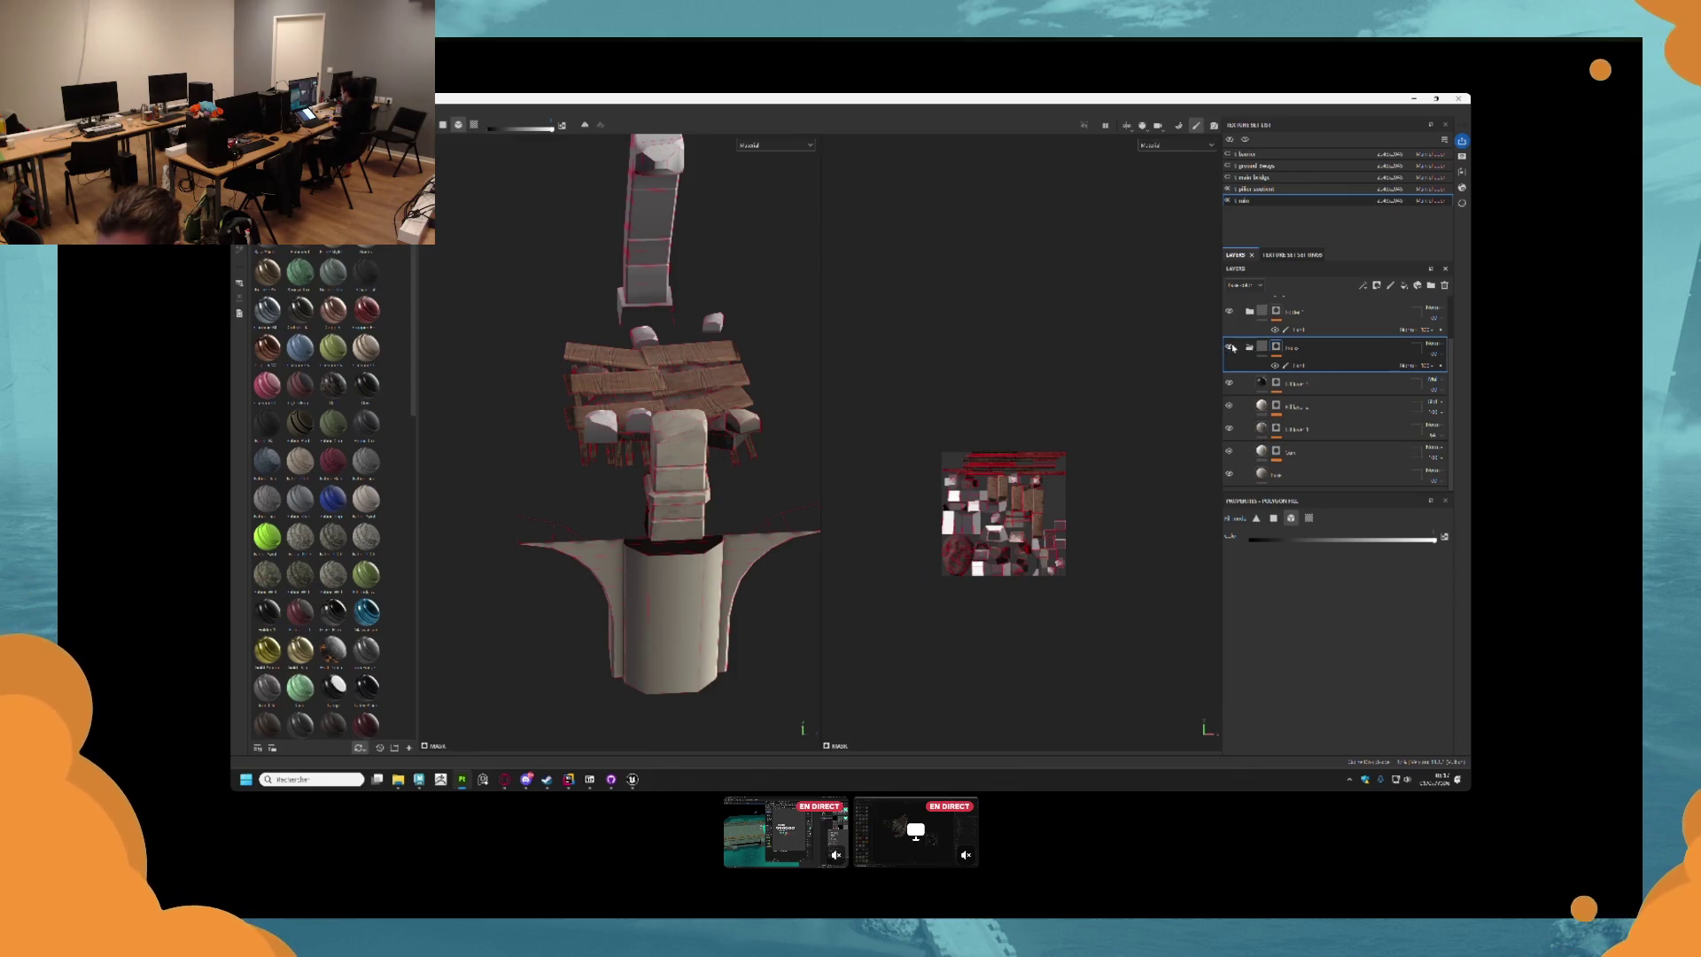
left_click(1283, 429)
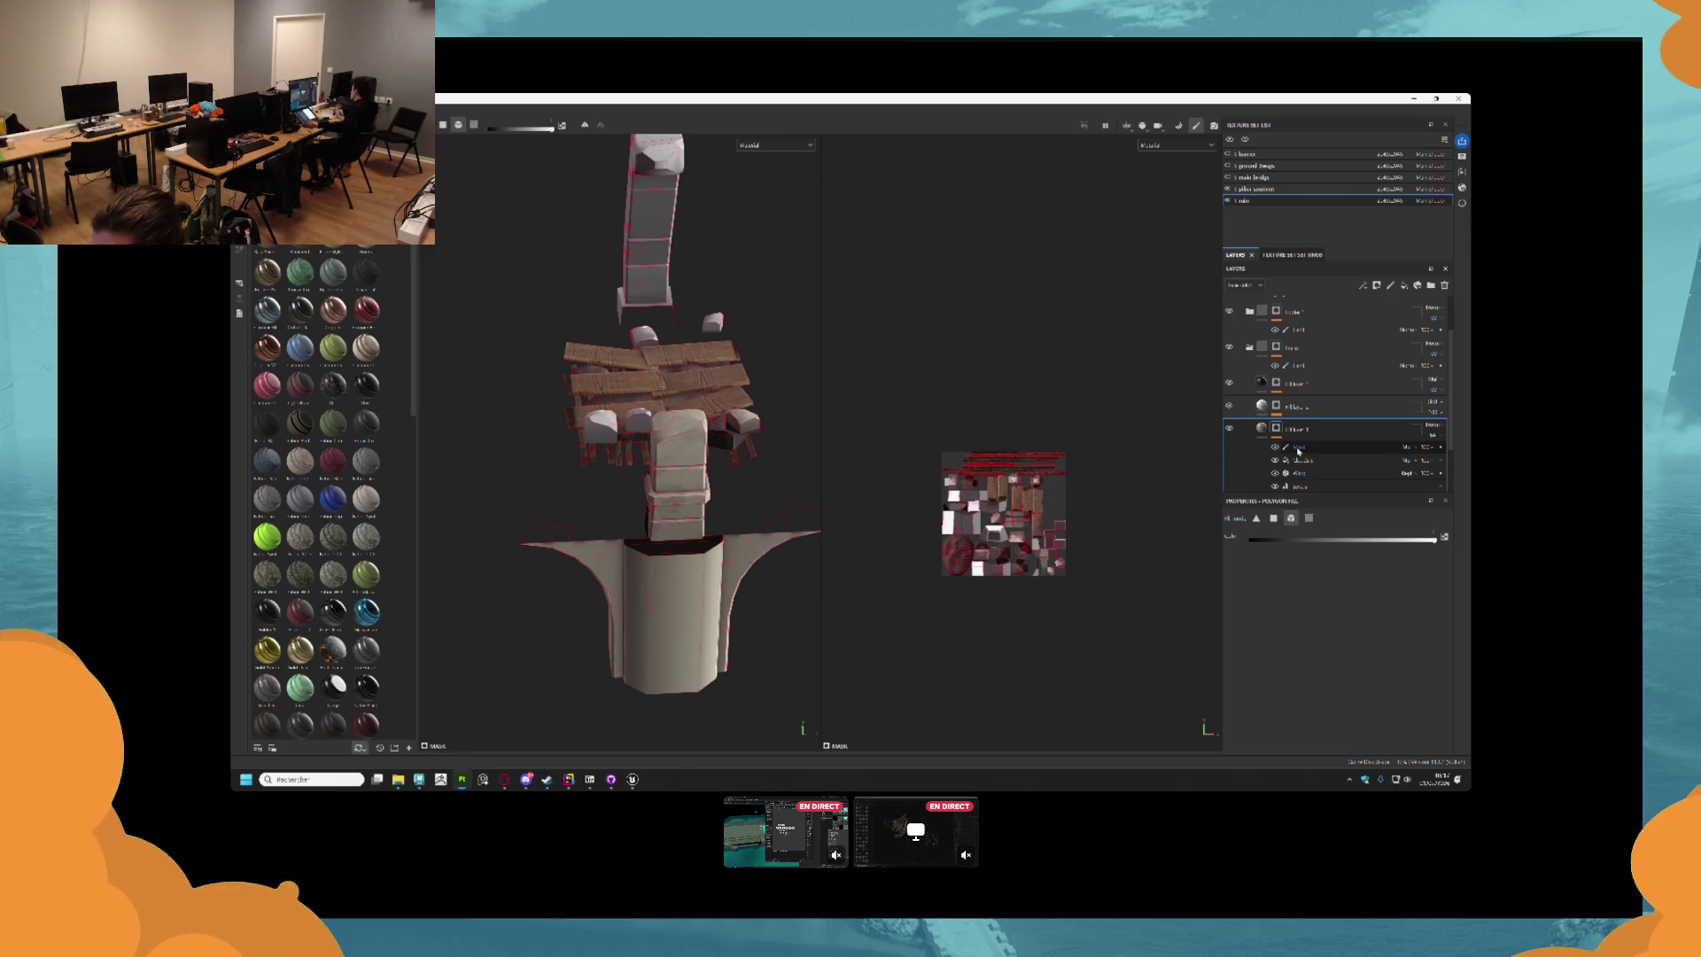
scroll(855, 426, "down", 1)
scroll(752, 378, "down", 2)
left_click_drag(574, 191, 811, 541)
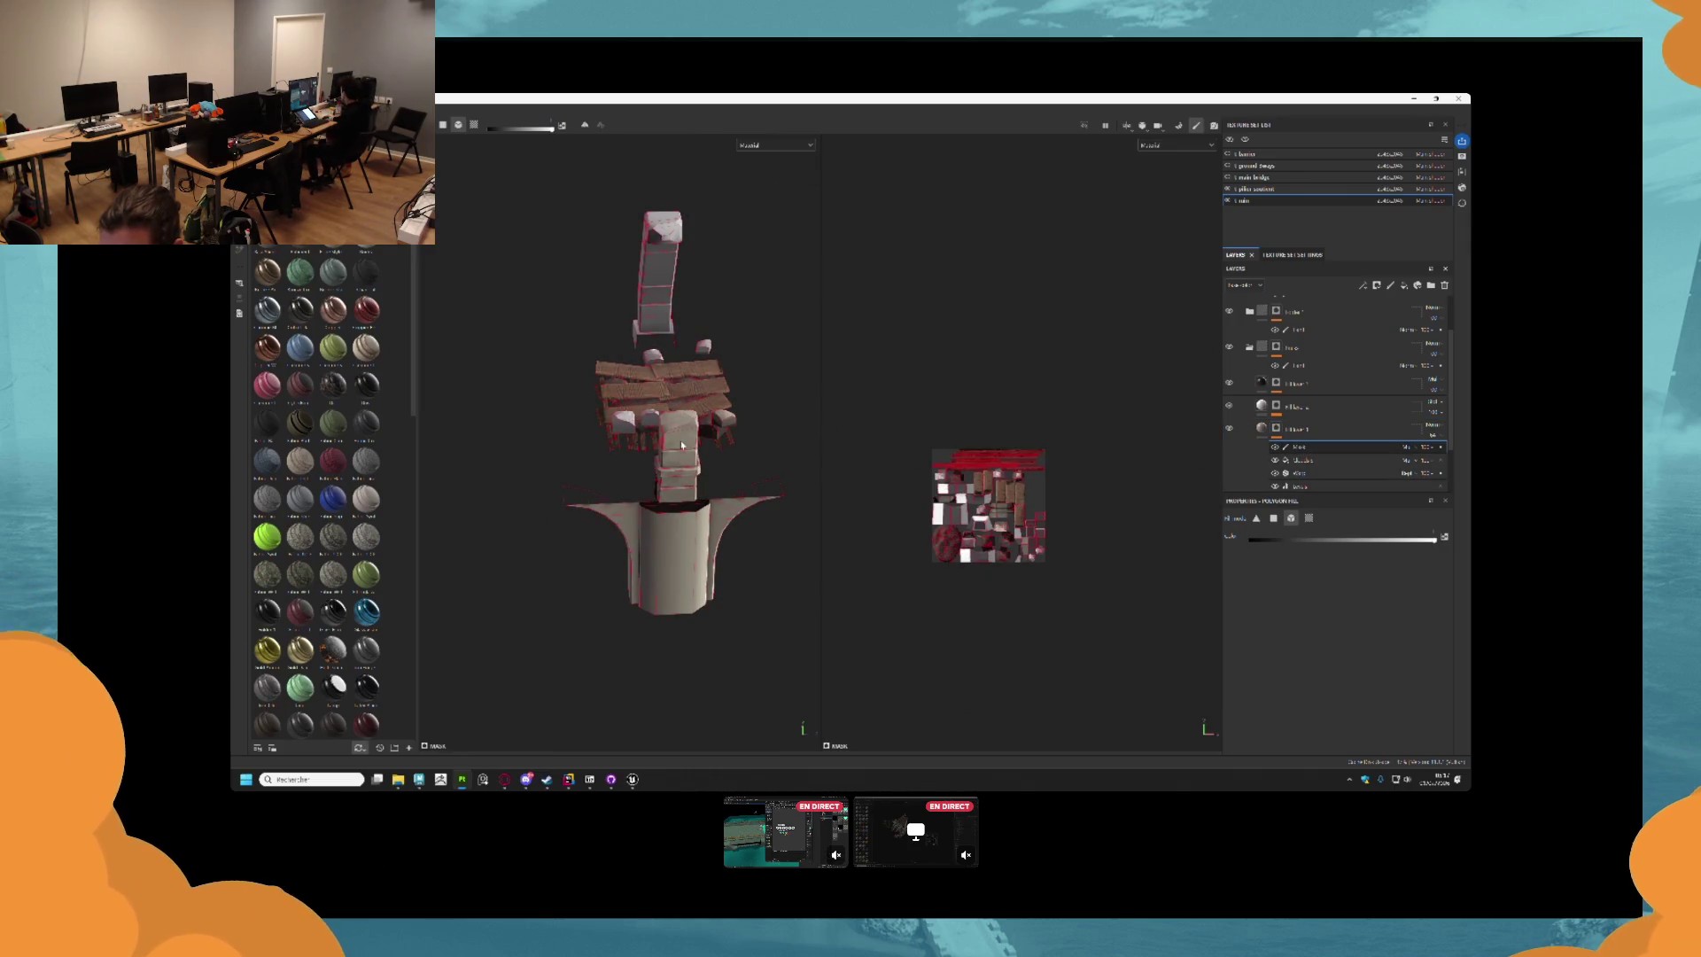
scroll(682, 444, "up", 2)
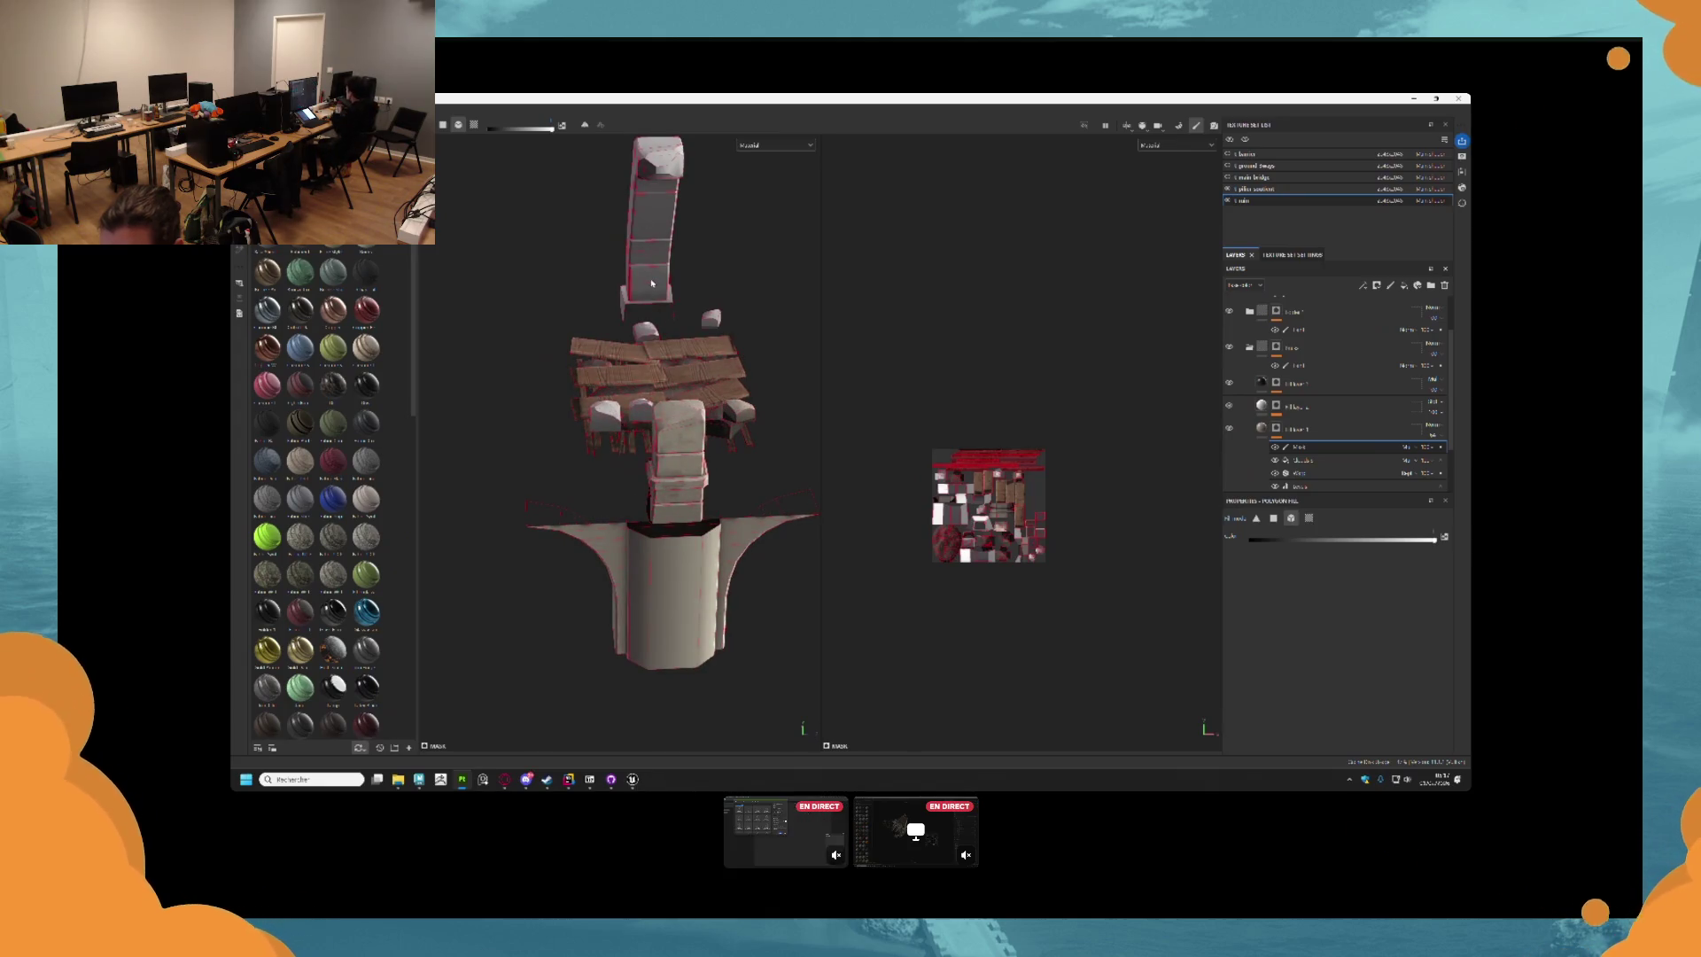
Add a new layer folder and polygon-fill the faces at the top of the pillar and arch.
left_click(1280, 347)
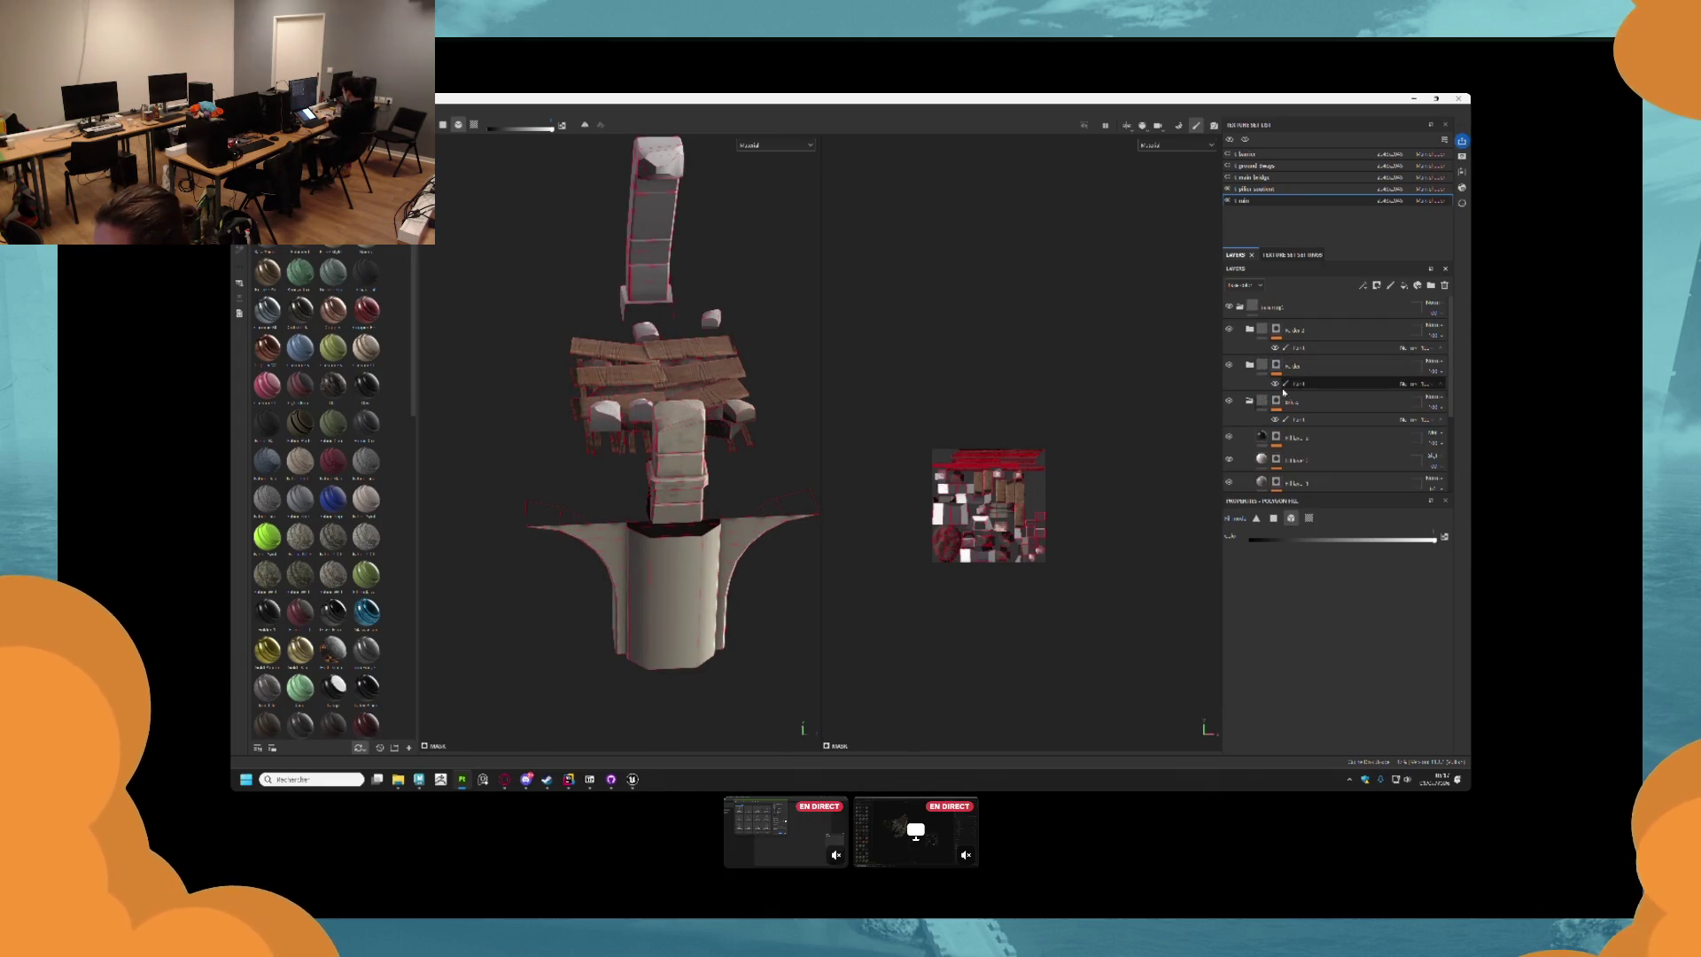
scroll(664, 310, "down", 2)
scroll(663, 310, "down", 3)
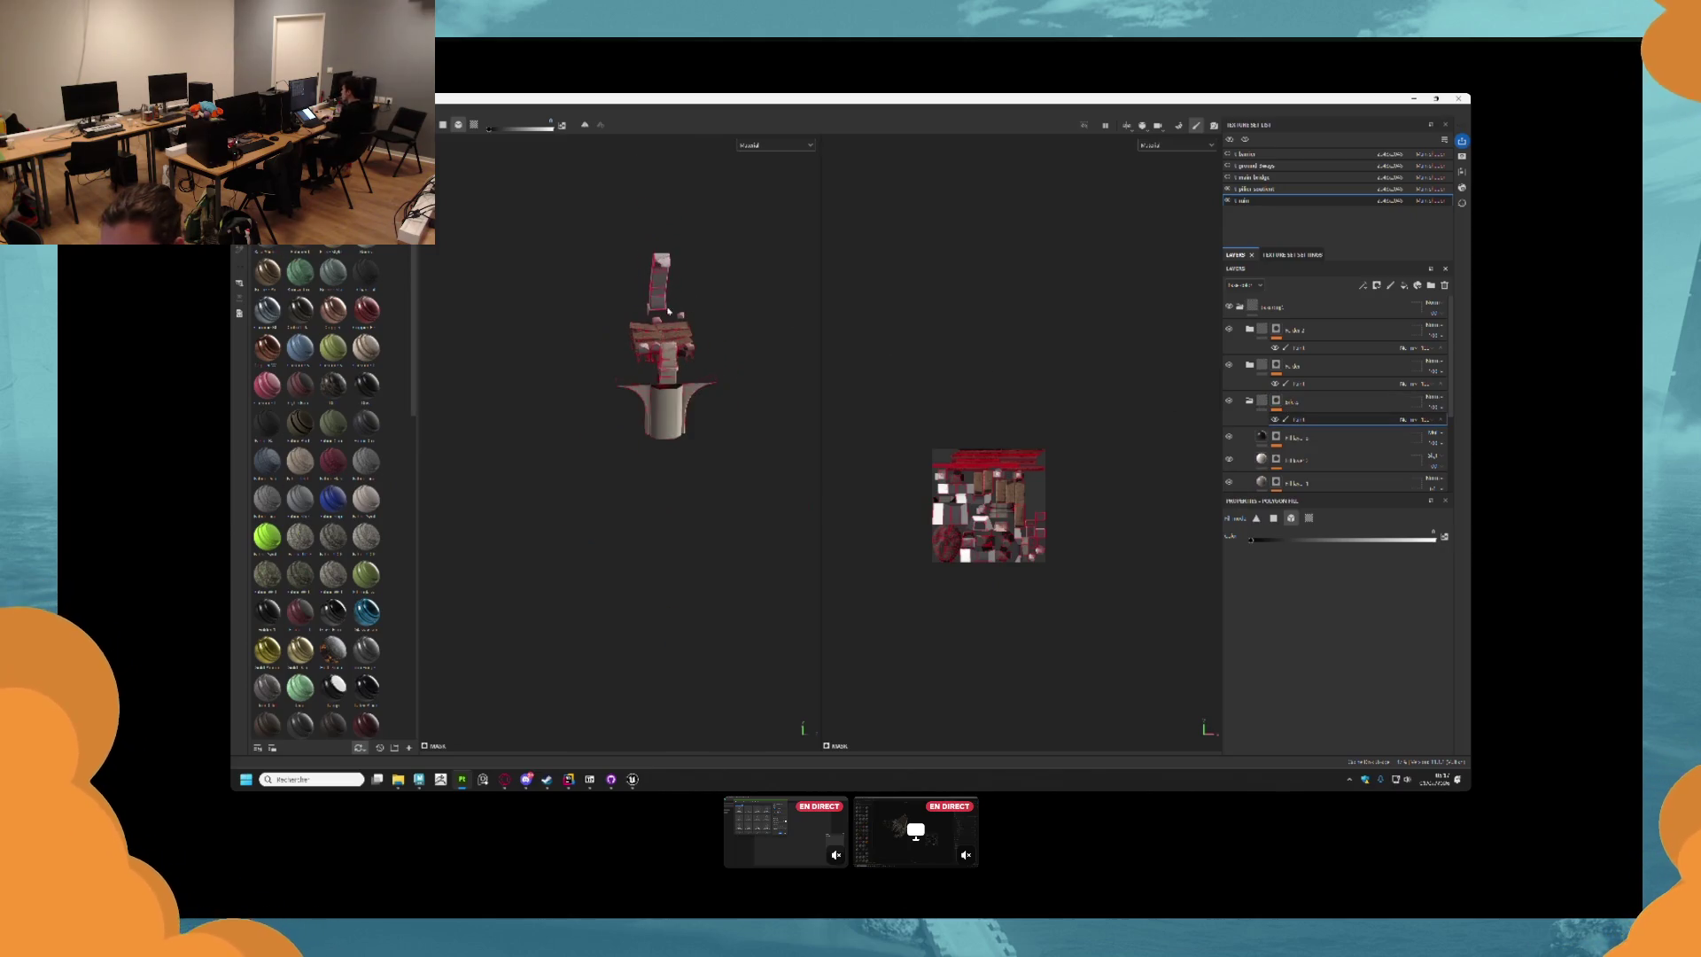
left_click_drag(704, 317, 808, 501)
scroll(768, 372, "up", 5)
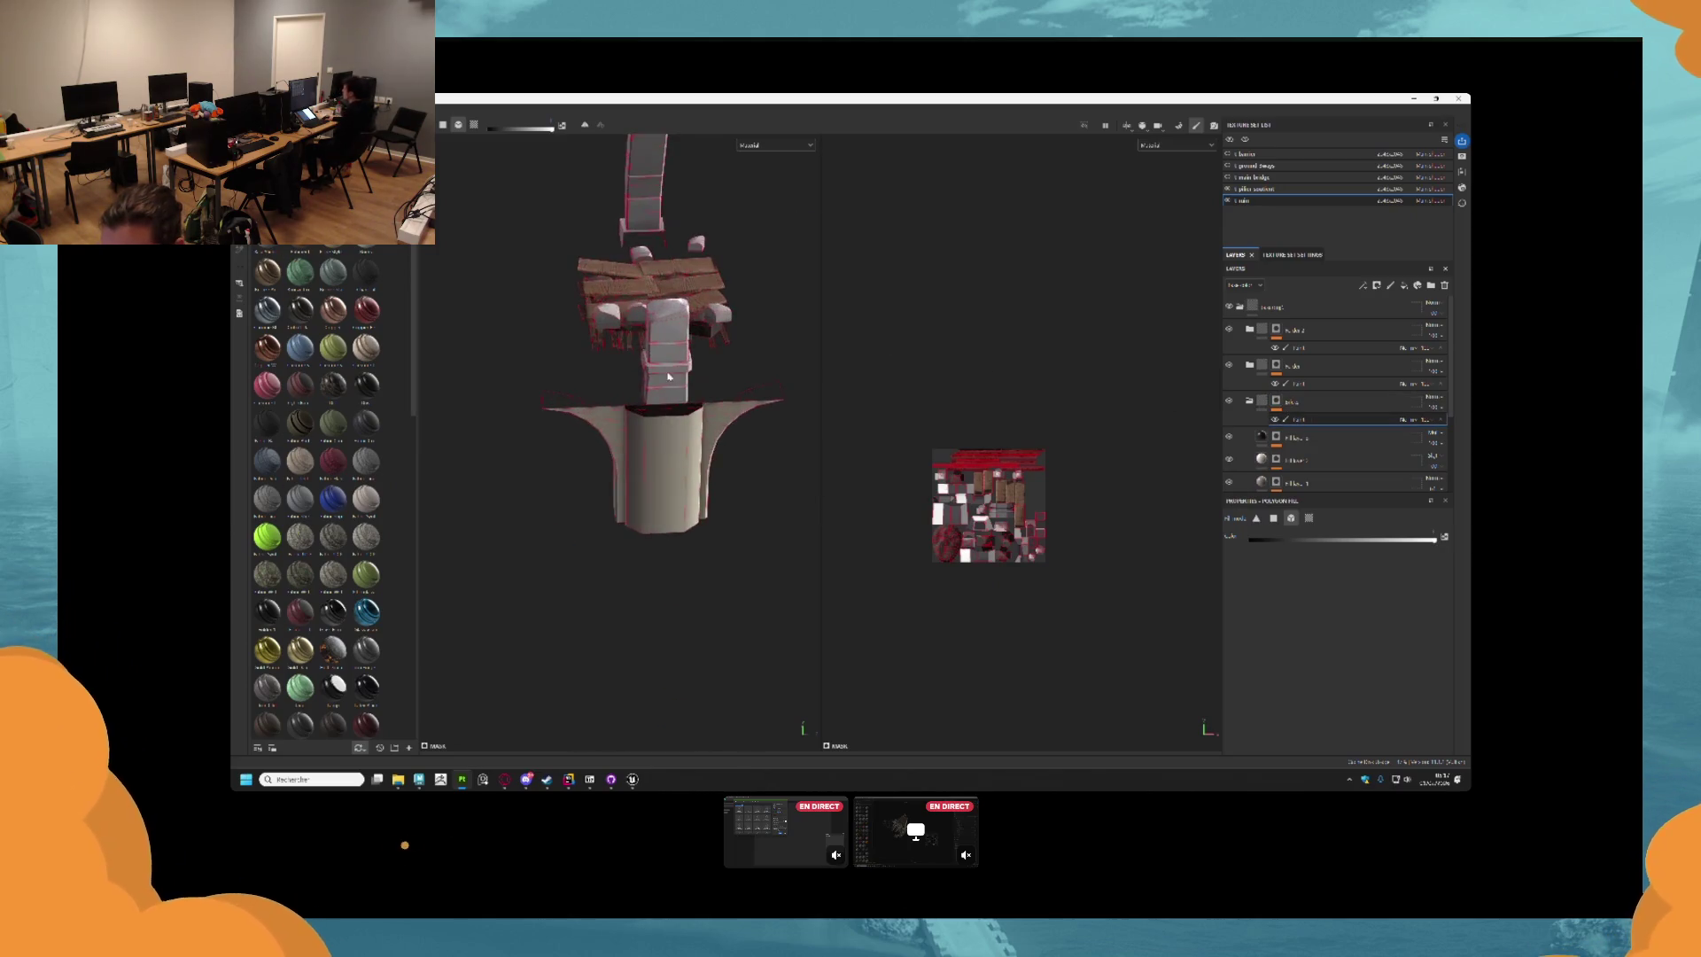
left_click_drag(657, 272, 720, 410)
mouse_move(710, 349)
left_mouse_down()
mouse_move(703, 265)
mouse_move(587, 396)
mouse_move(623, 487)
left_mouse_up()
left_click_drag(641, 415, 548, 370)
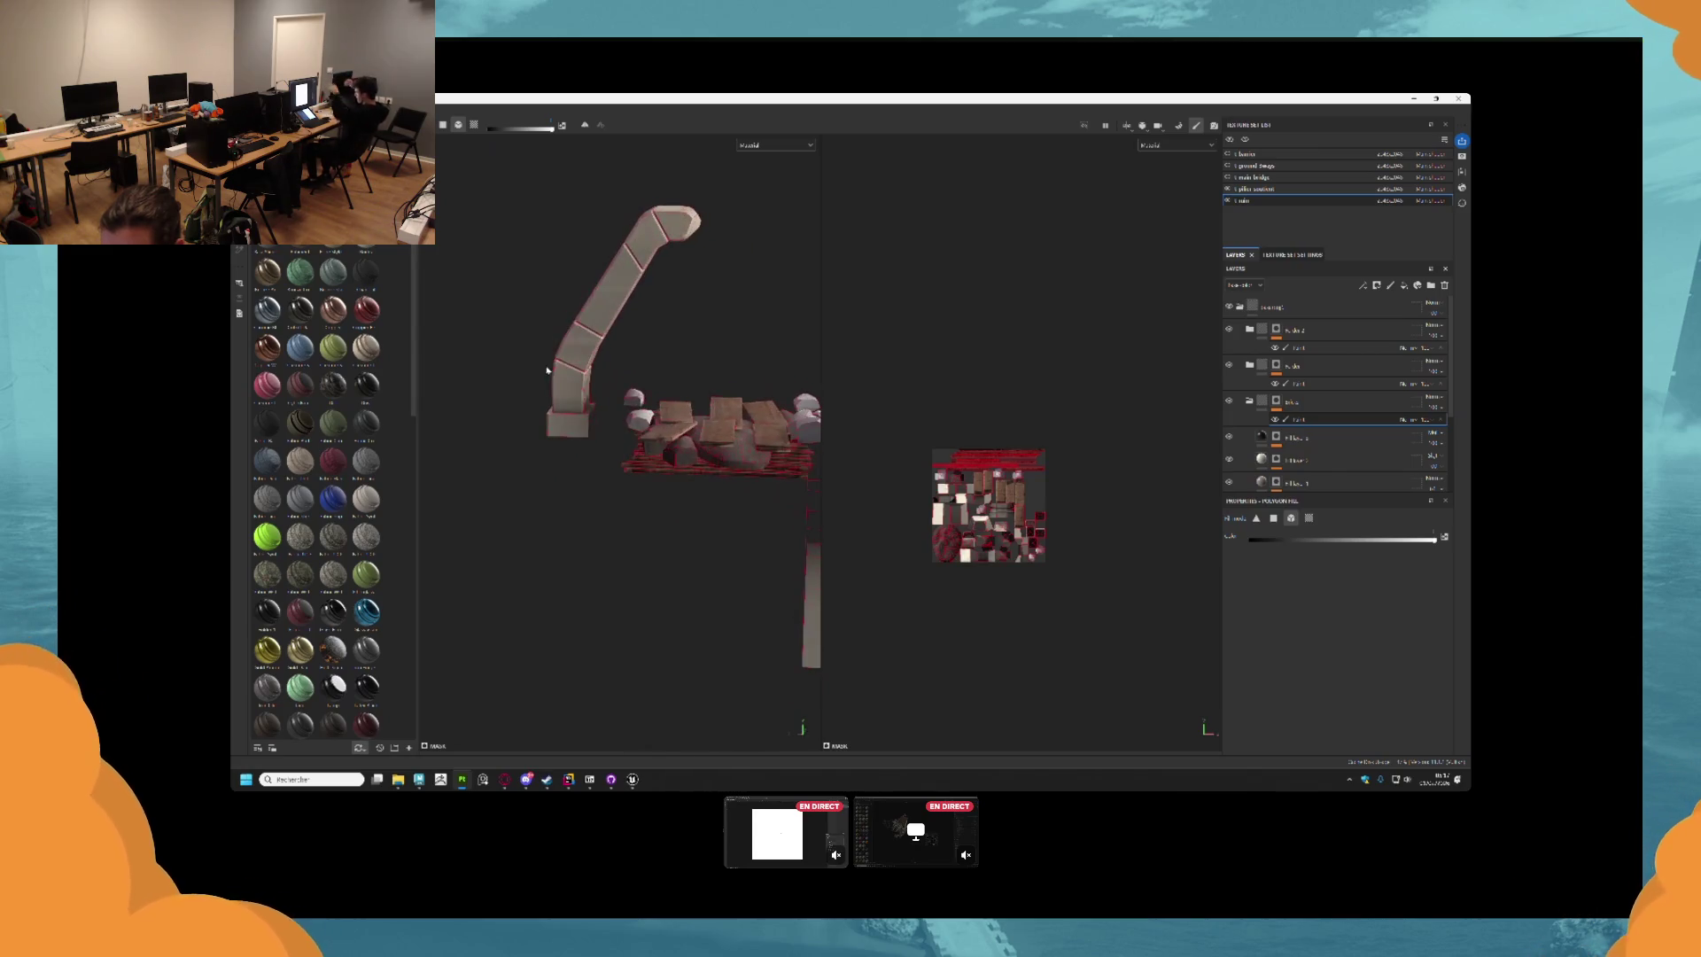
mouse_move(644, 423)
left_mouse_down()
mouse_move(594, 431)
mouse_move(700, 409)
mouse_move(523, 467)
left_mouse_up()
scroll(523, 468, "up", 5)
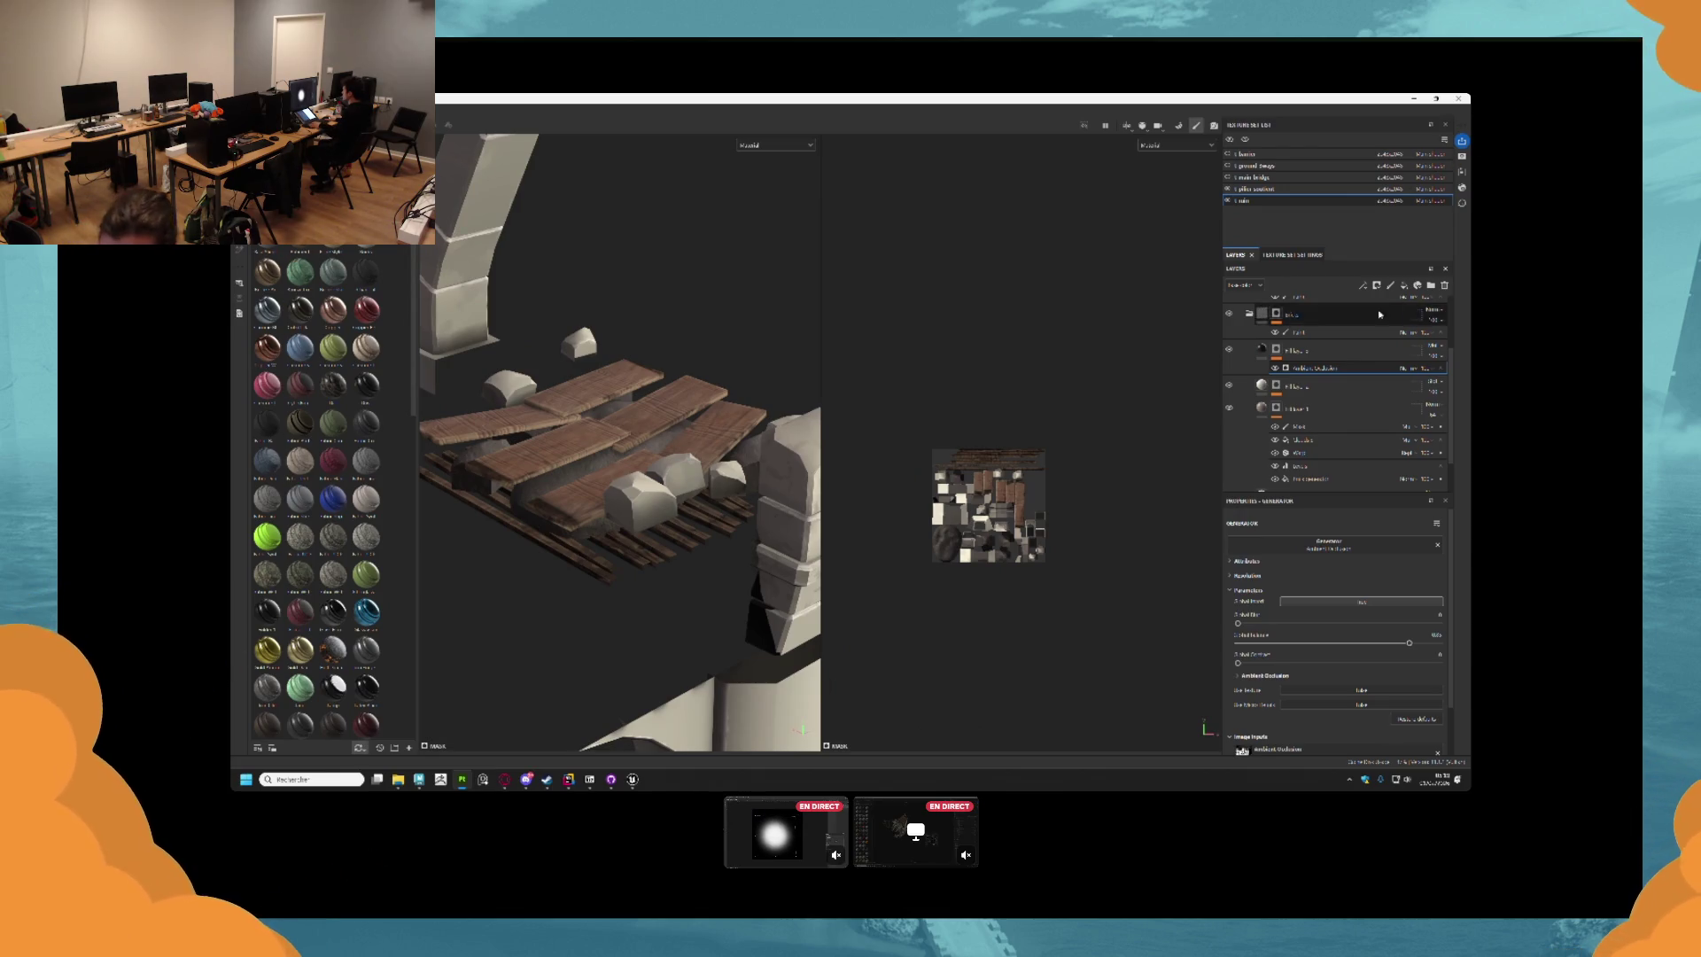
scroll(659, 446, "up", 2)
Orbit to the stone pillar and select its fill layer to show the Fill properties.
scroll(659, 446, "down", 5)
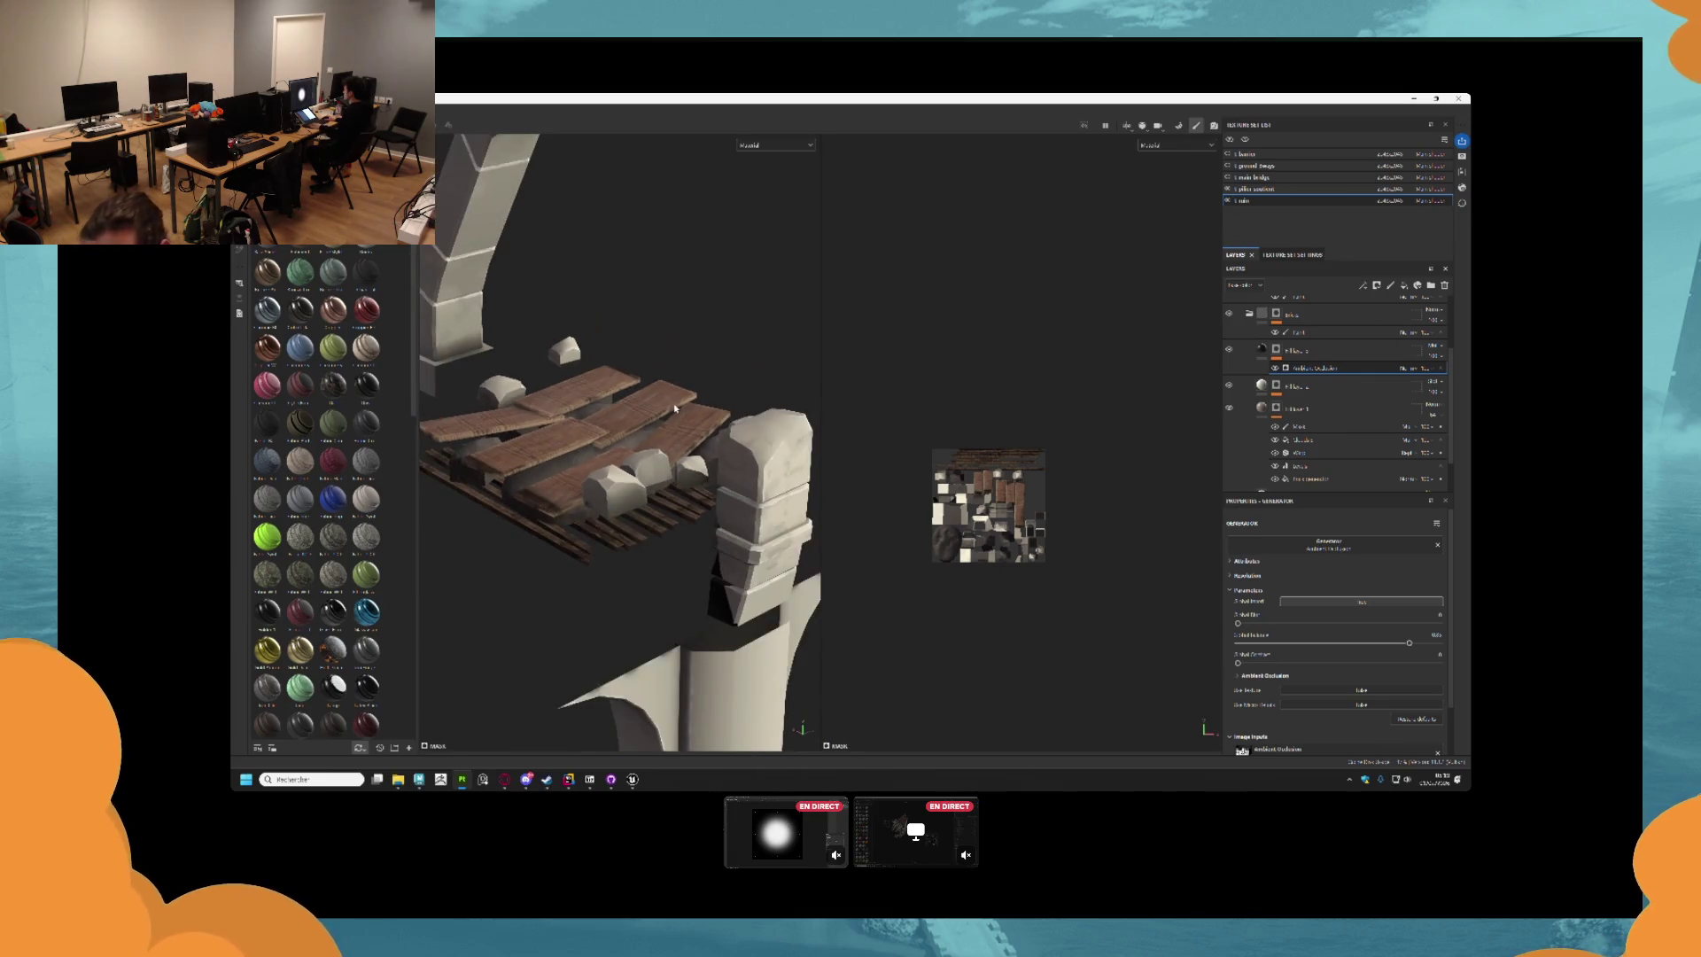
mouse_move(746, 425)
left_mouse_down()
mouse_move(661, 407)
mouse_move(726, 396)
mouse_move(770, 360)
mouse_move(650, 314)
mouse_move(708, 394)
mouse_move(578, 443)
mouse_move(576, 558)
mouse_move(463, 523)
mouse_move(470, 368)
mouse_move(642, 430)
left_mouse_up()
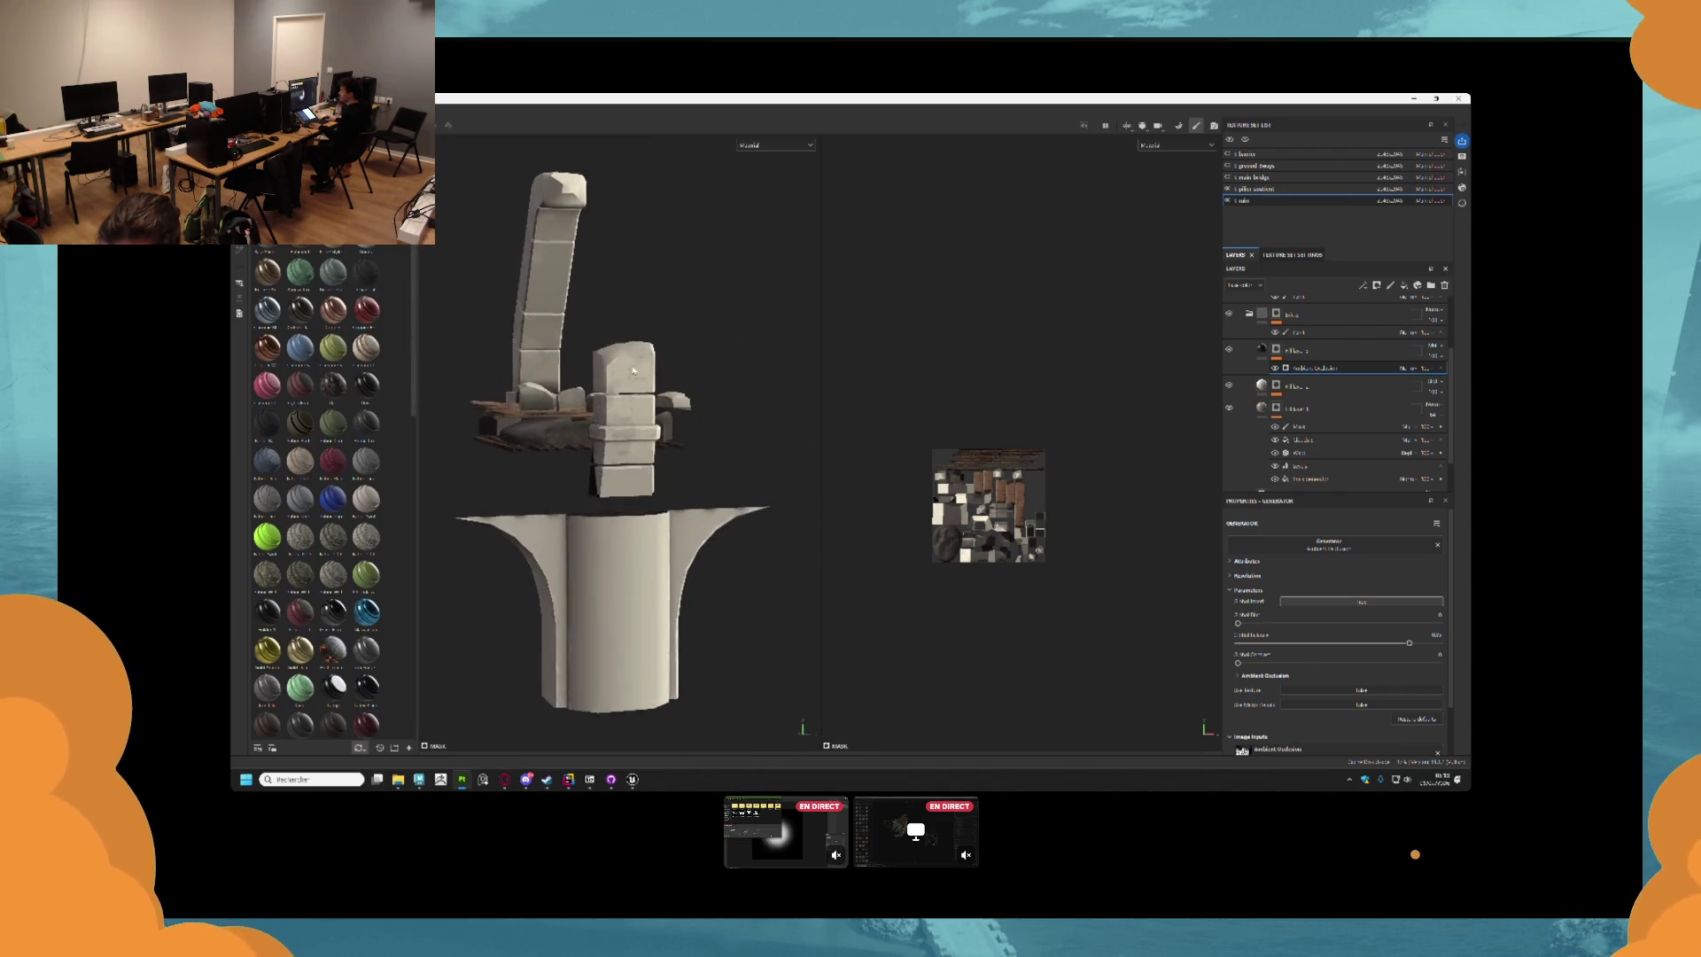
scroll(609, 407, "up", 5)
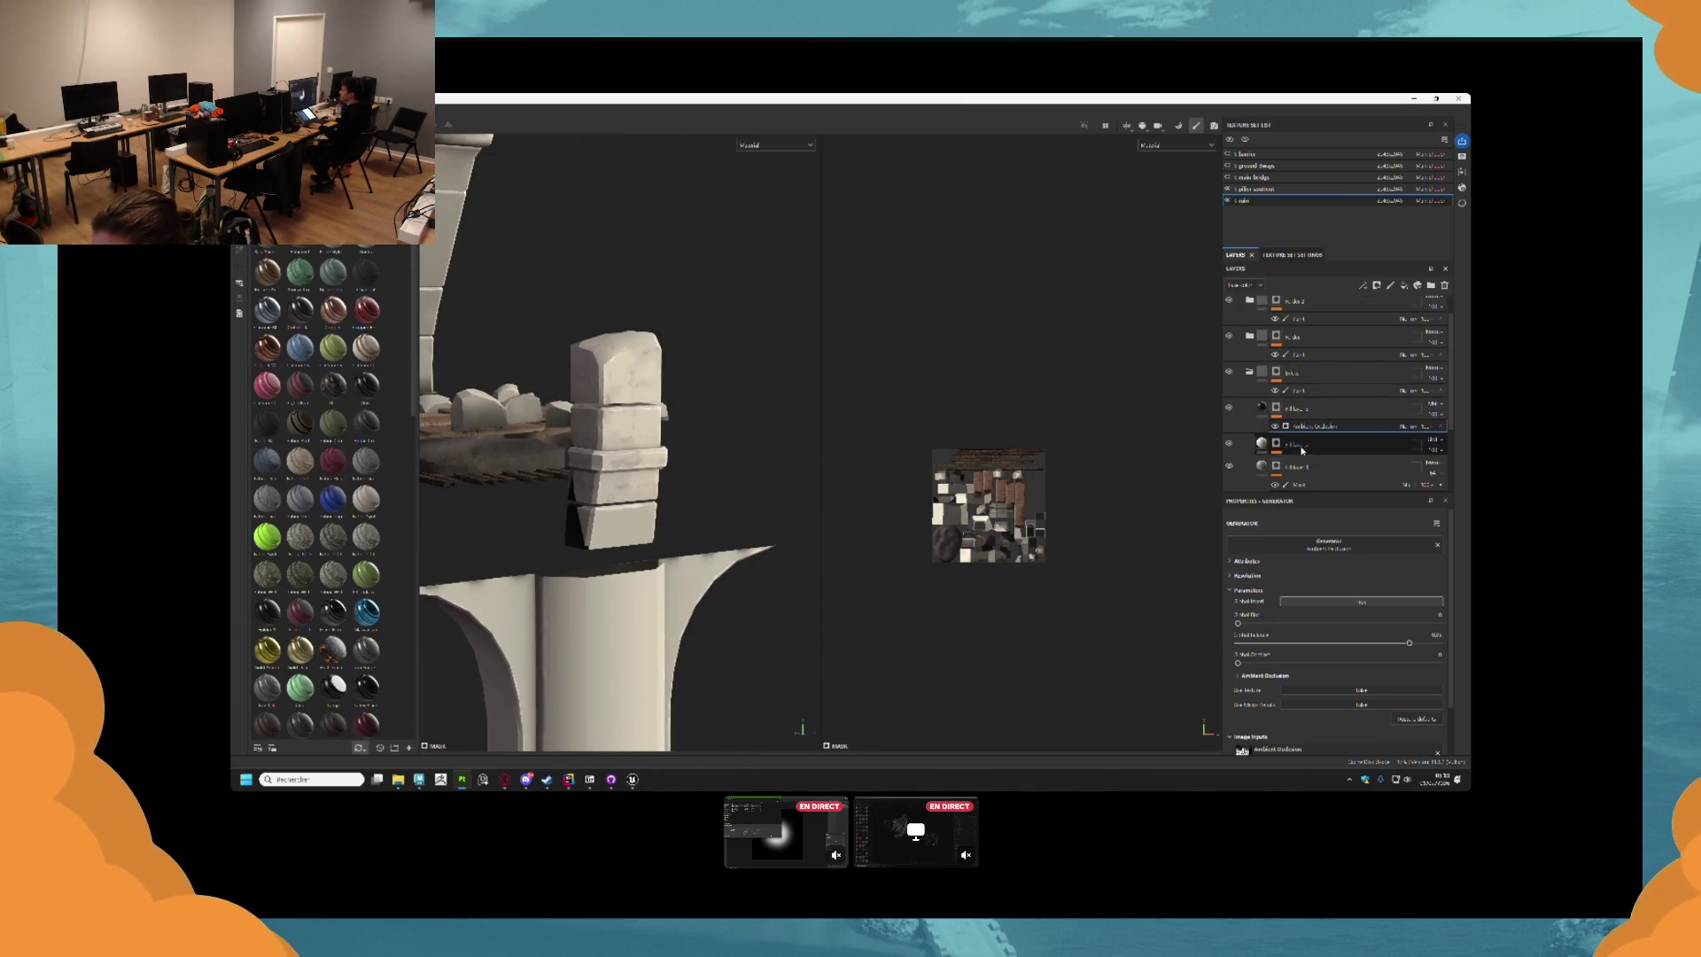
left_click(1320, 396)
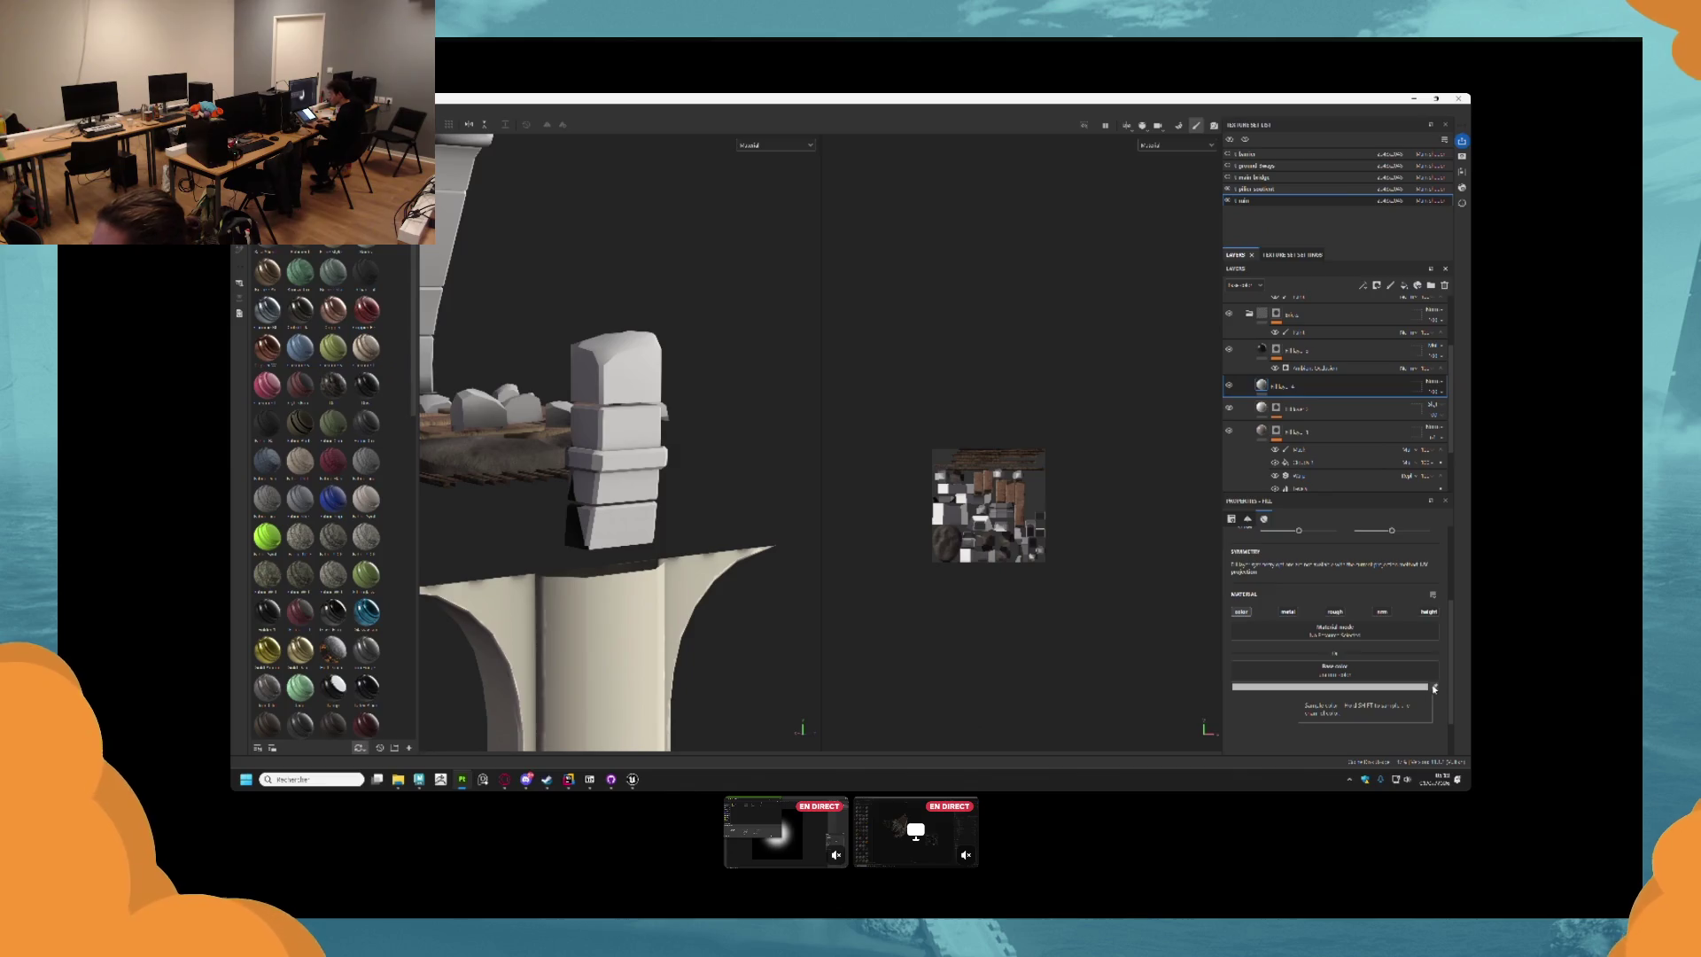
Set Fill layer 4's blend mode to Multiply and give it a black mask.
left_click(1397, 688)
left_click(1396, 687)
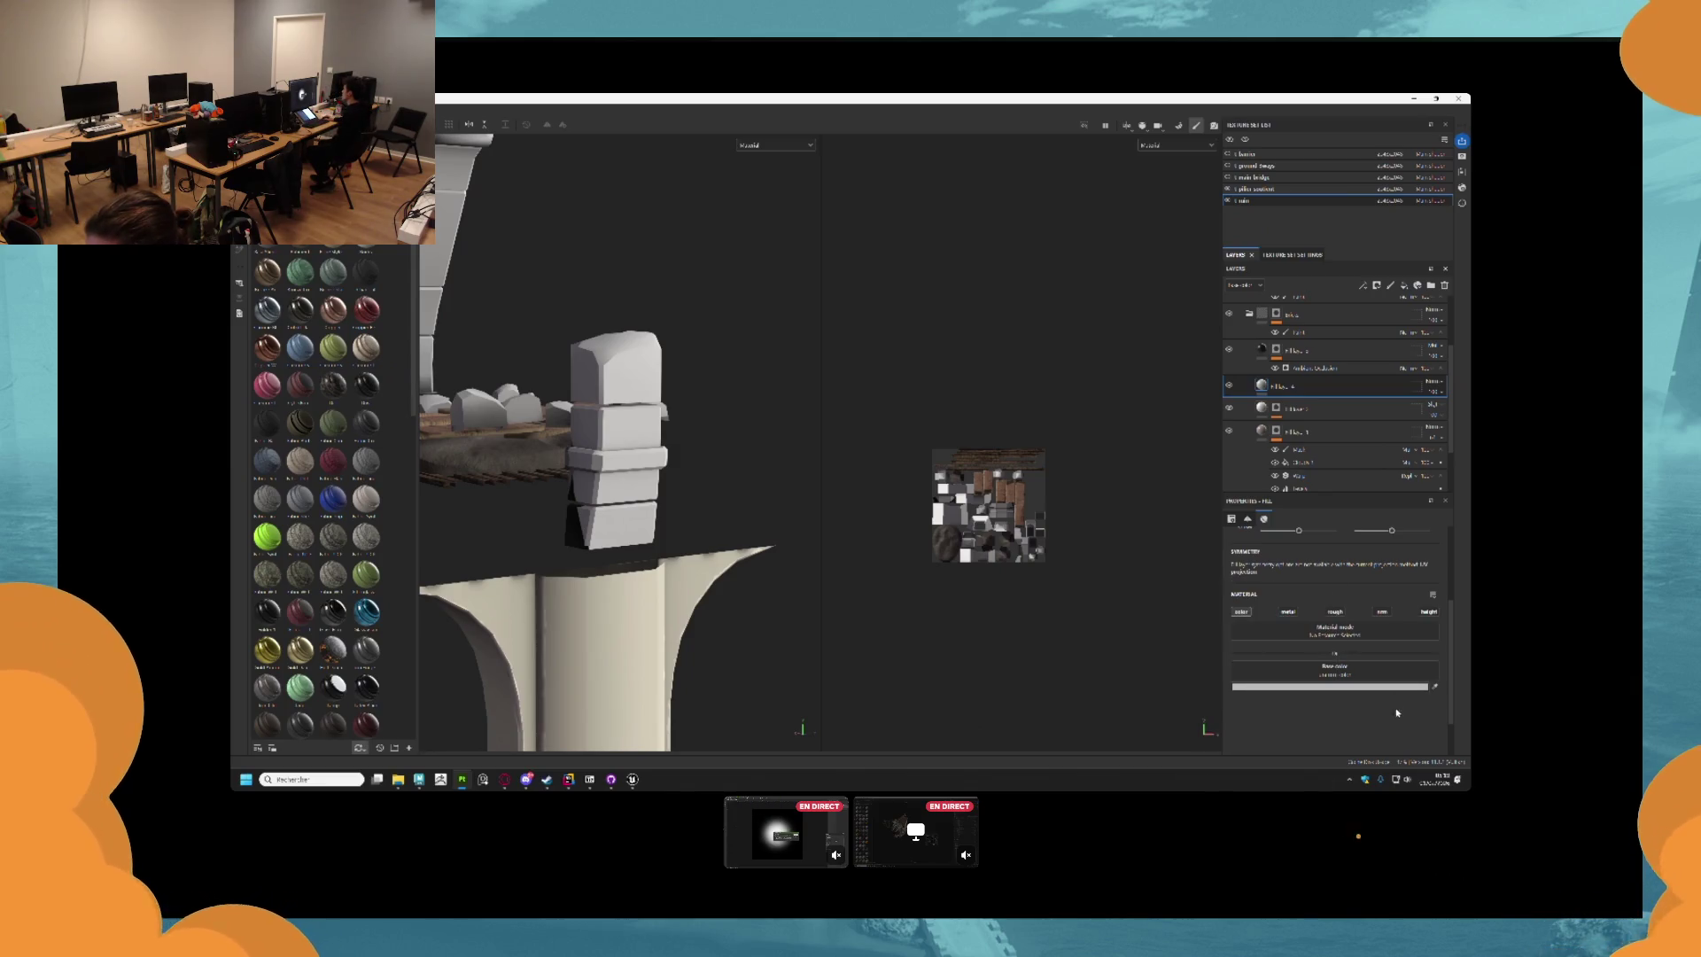
left_click(1430, 381)
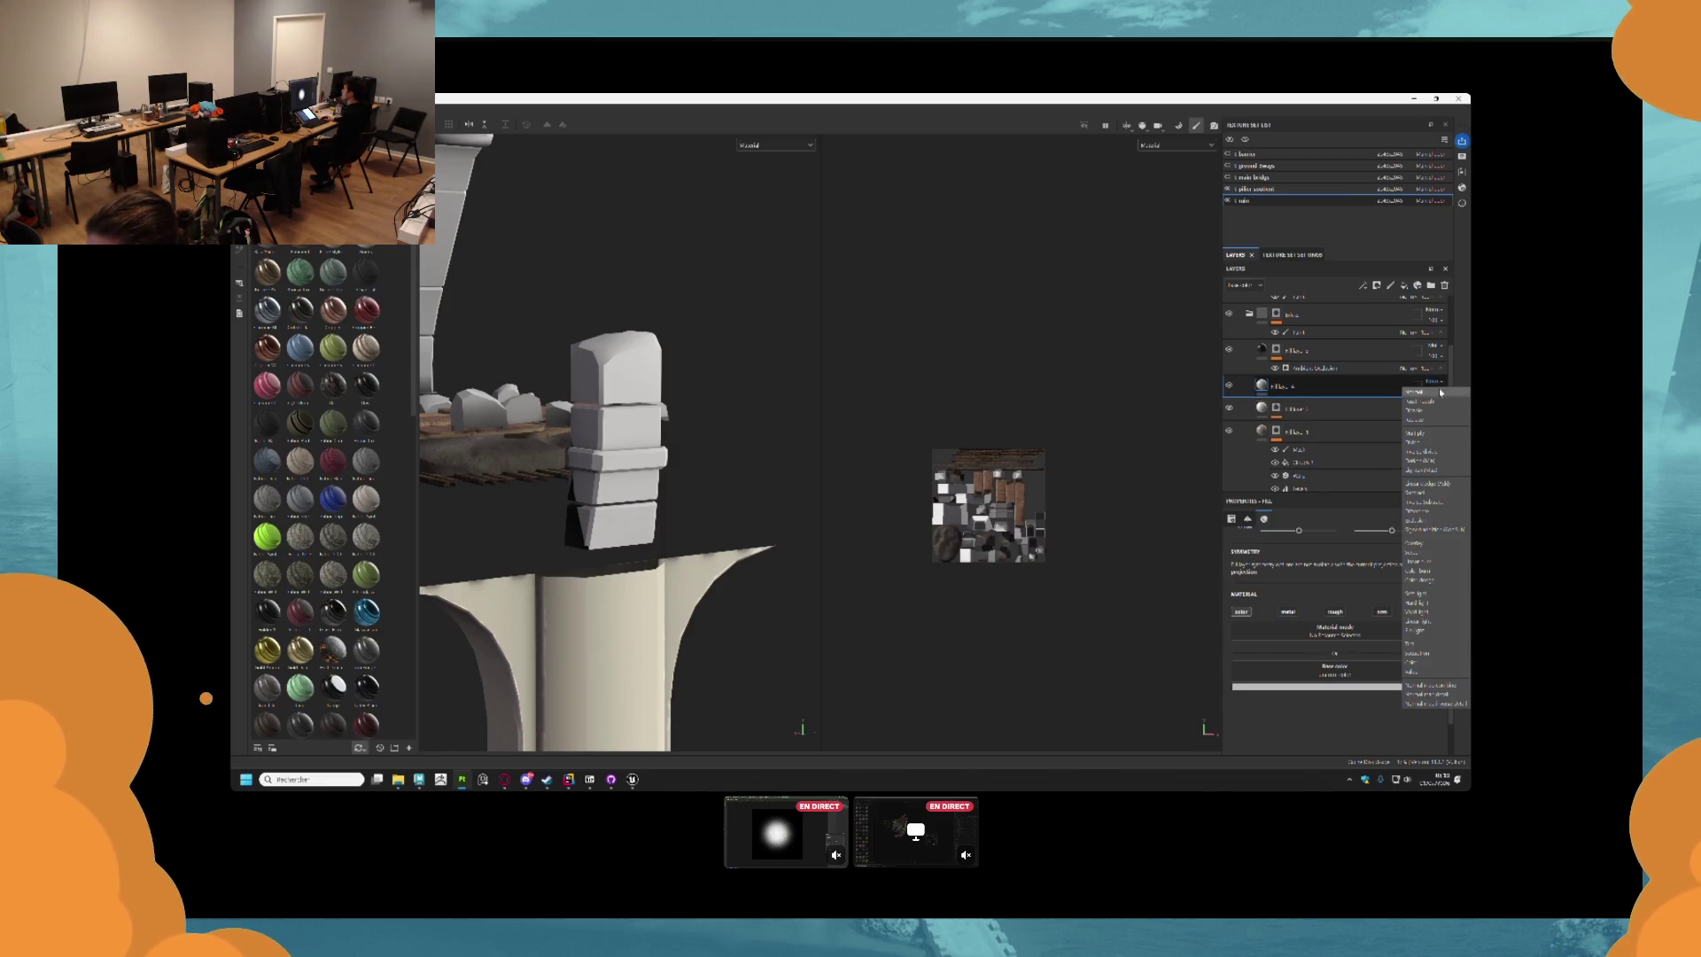
left_click(1420, 433)
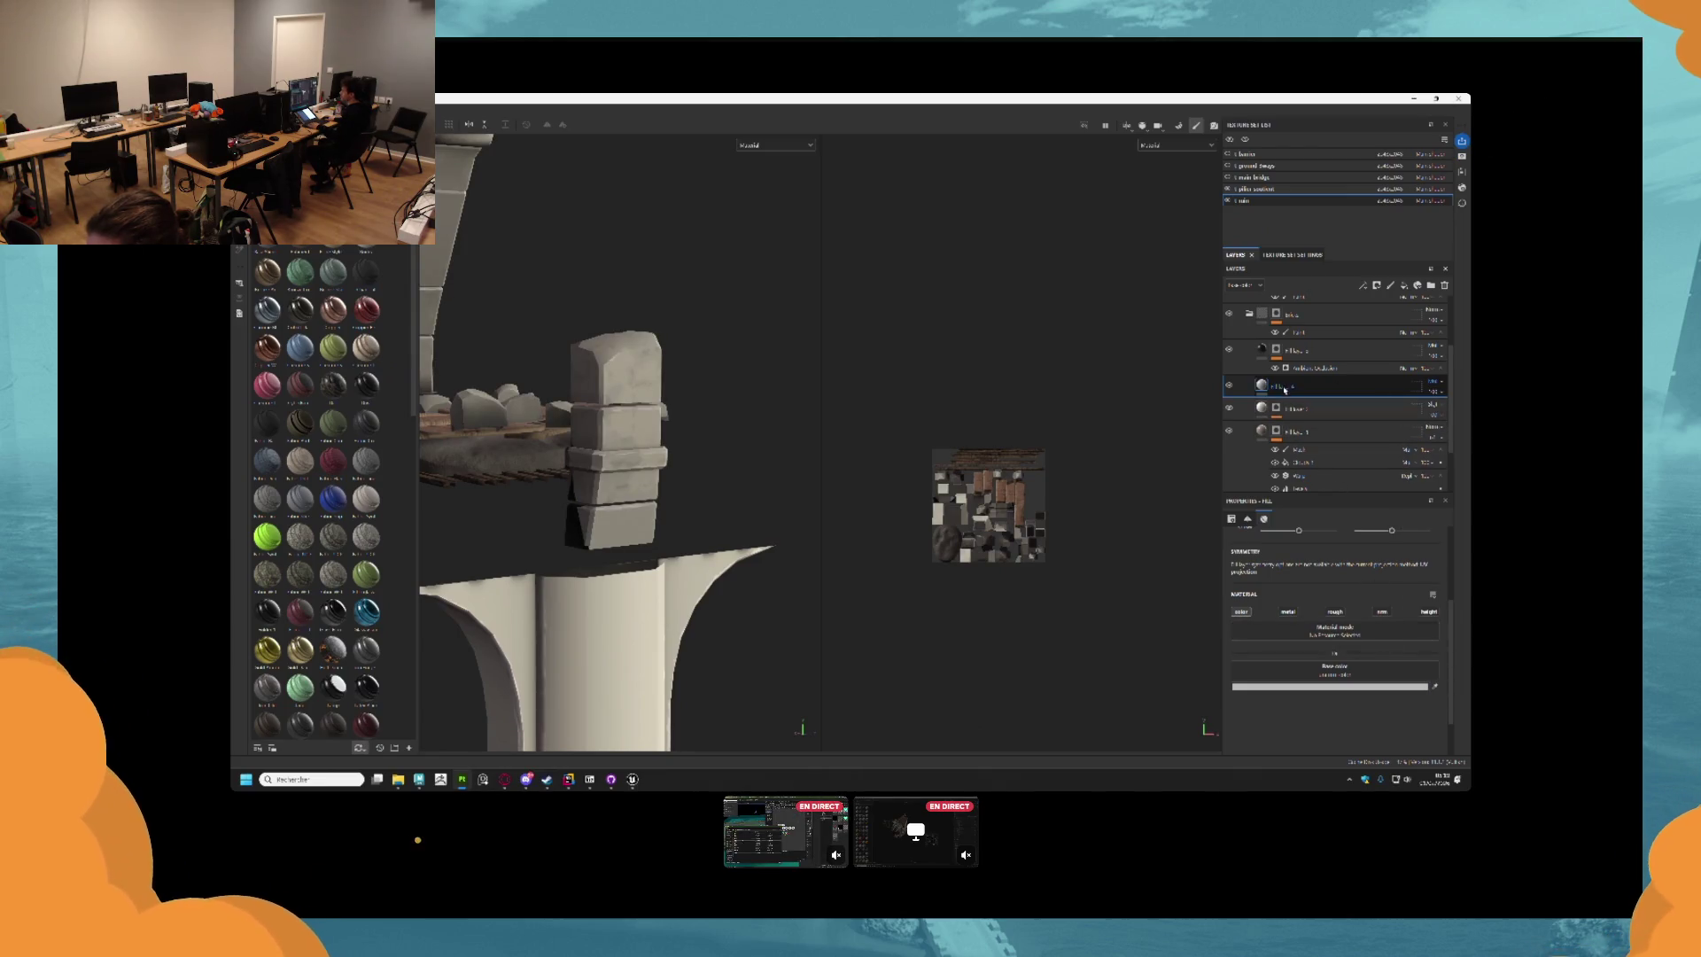
left_click(1376, 285)
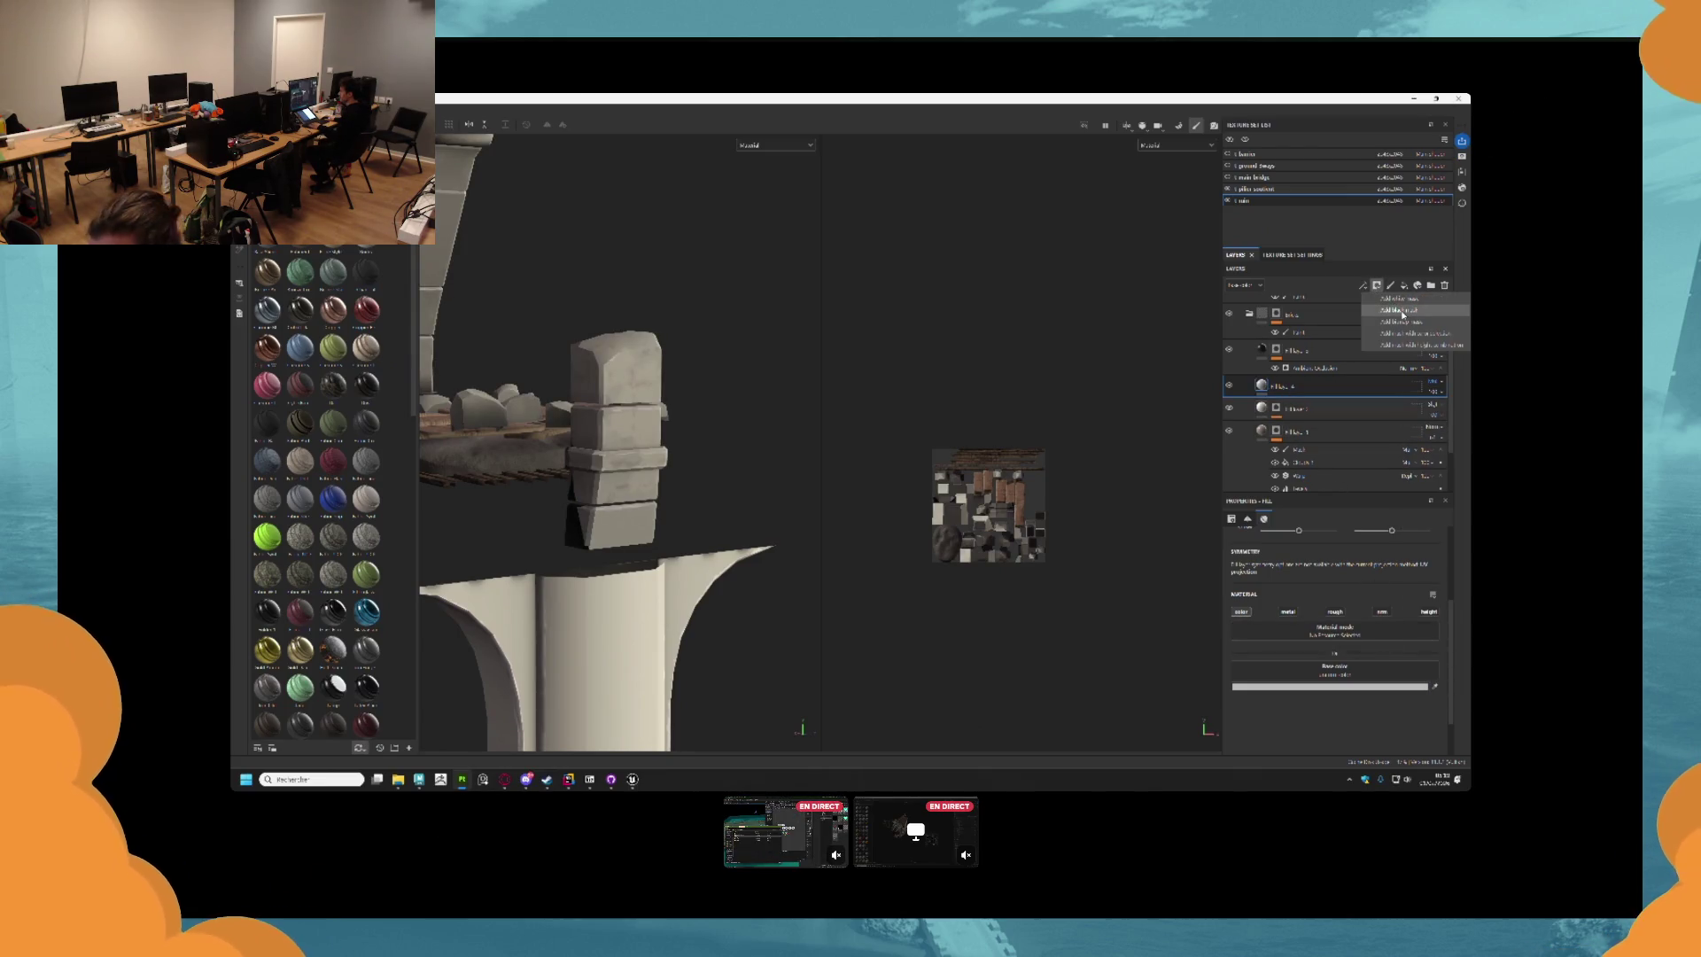
left_click(1400, 310)
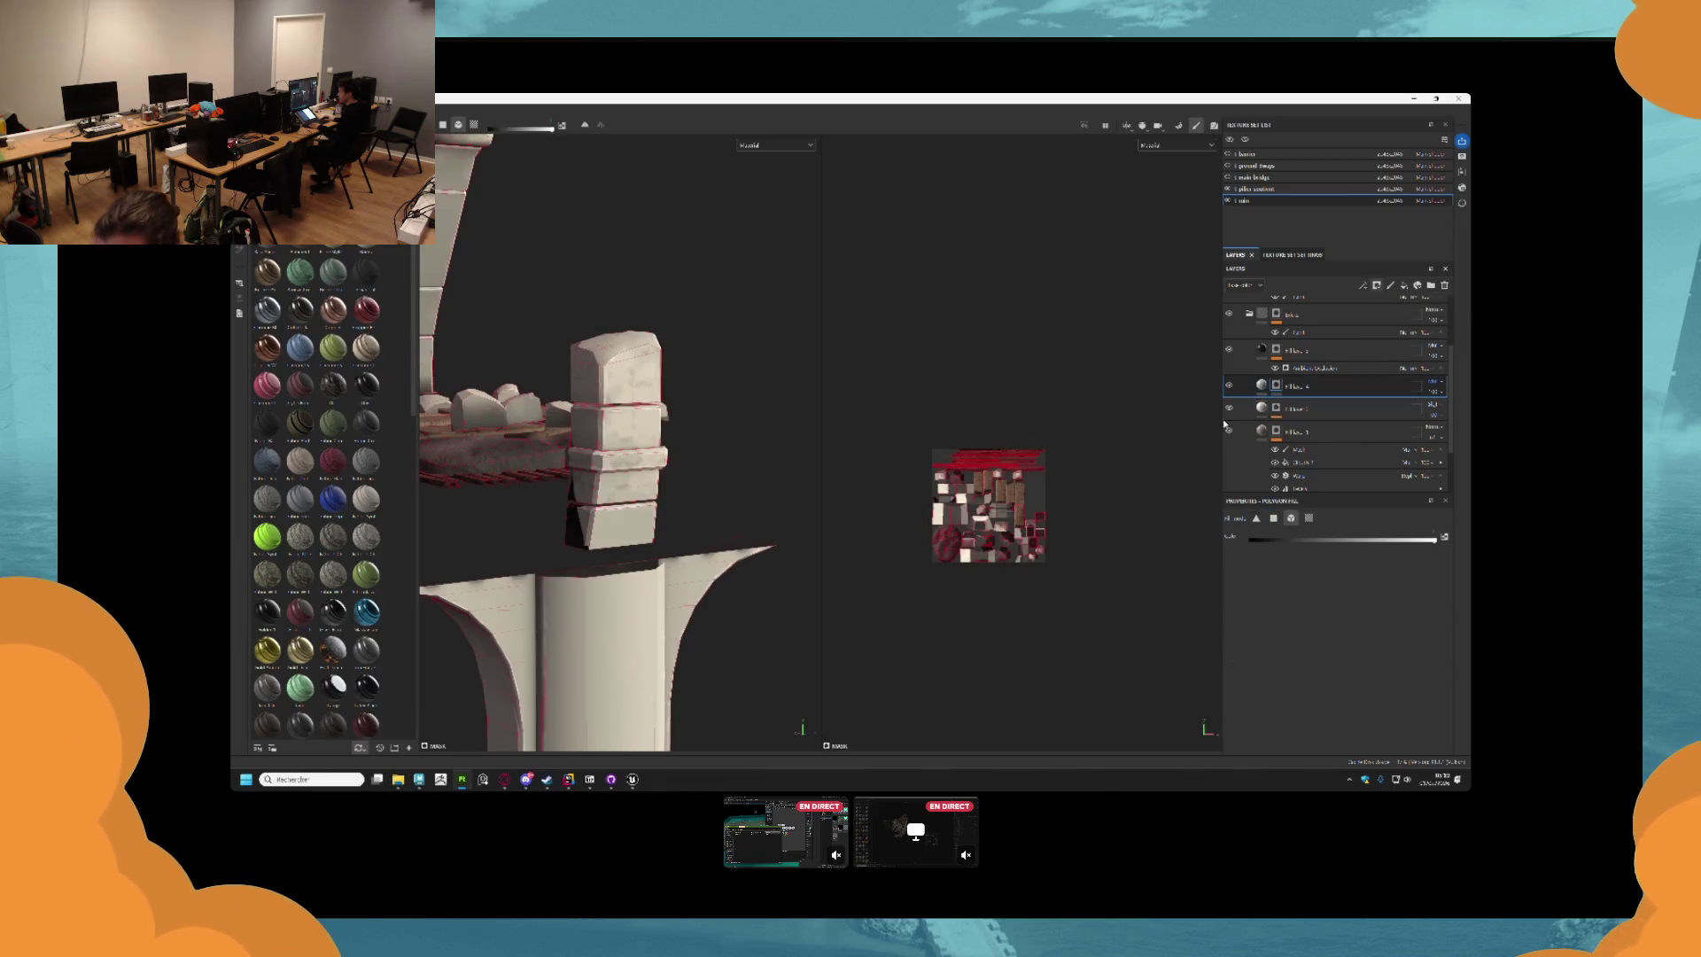
Add a Paint effect inside Fill layer 4's mask and reselect the pillar's fill layer.
right_click(1276, 385)
left_click(1320, 709)
mouse_move(942, 541)
left_mouse_down()
mouse_move(778, 492)
mouse_move(688, 486)
mouse_move(738, 479)
mouse_move(673, 474)
mouse_move(679, 390)
left_mouse_up()
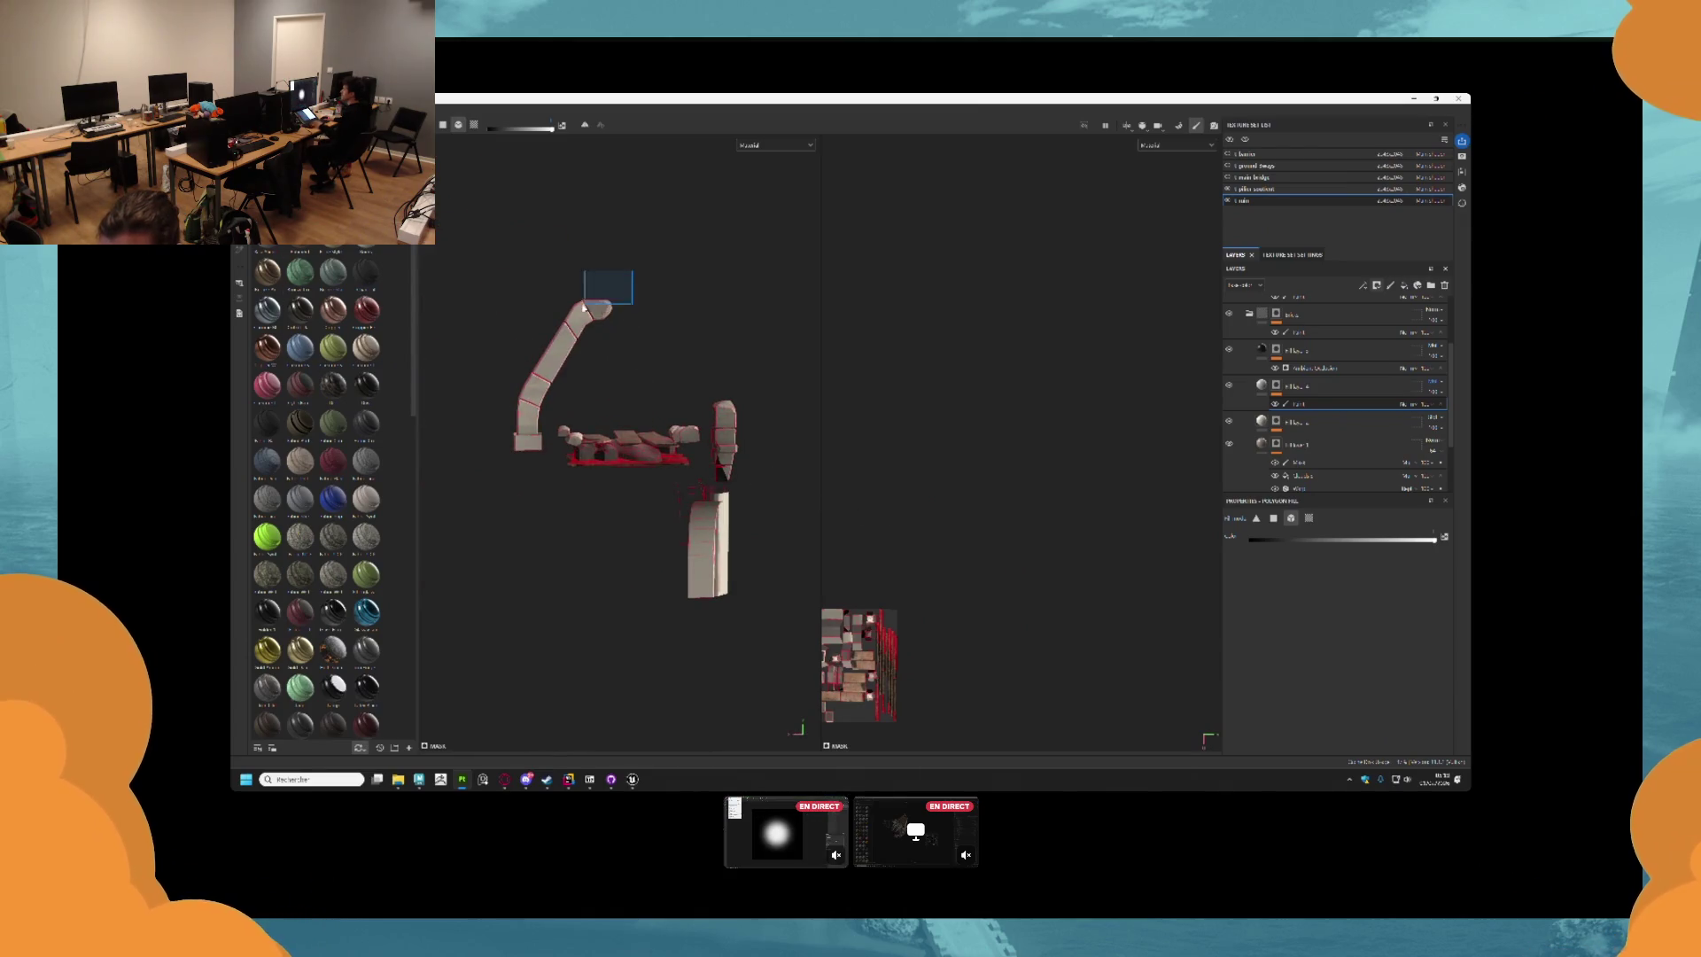
left_click_drag(531, 498, 797, 478)
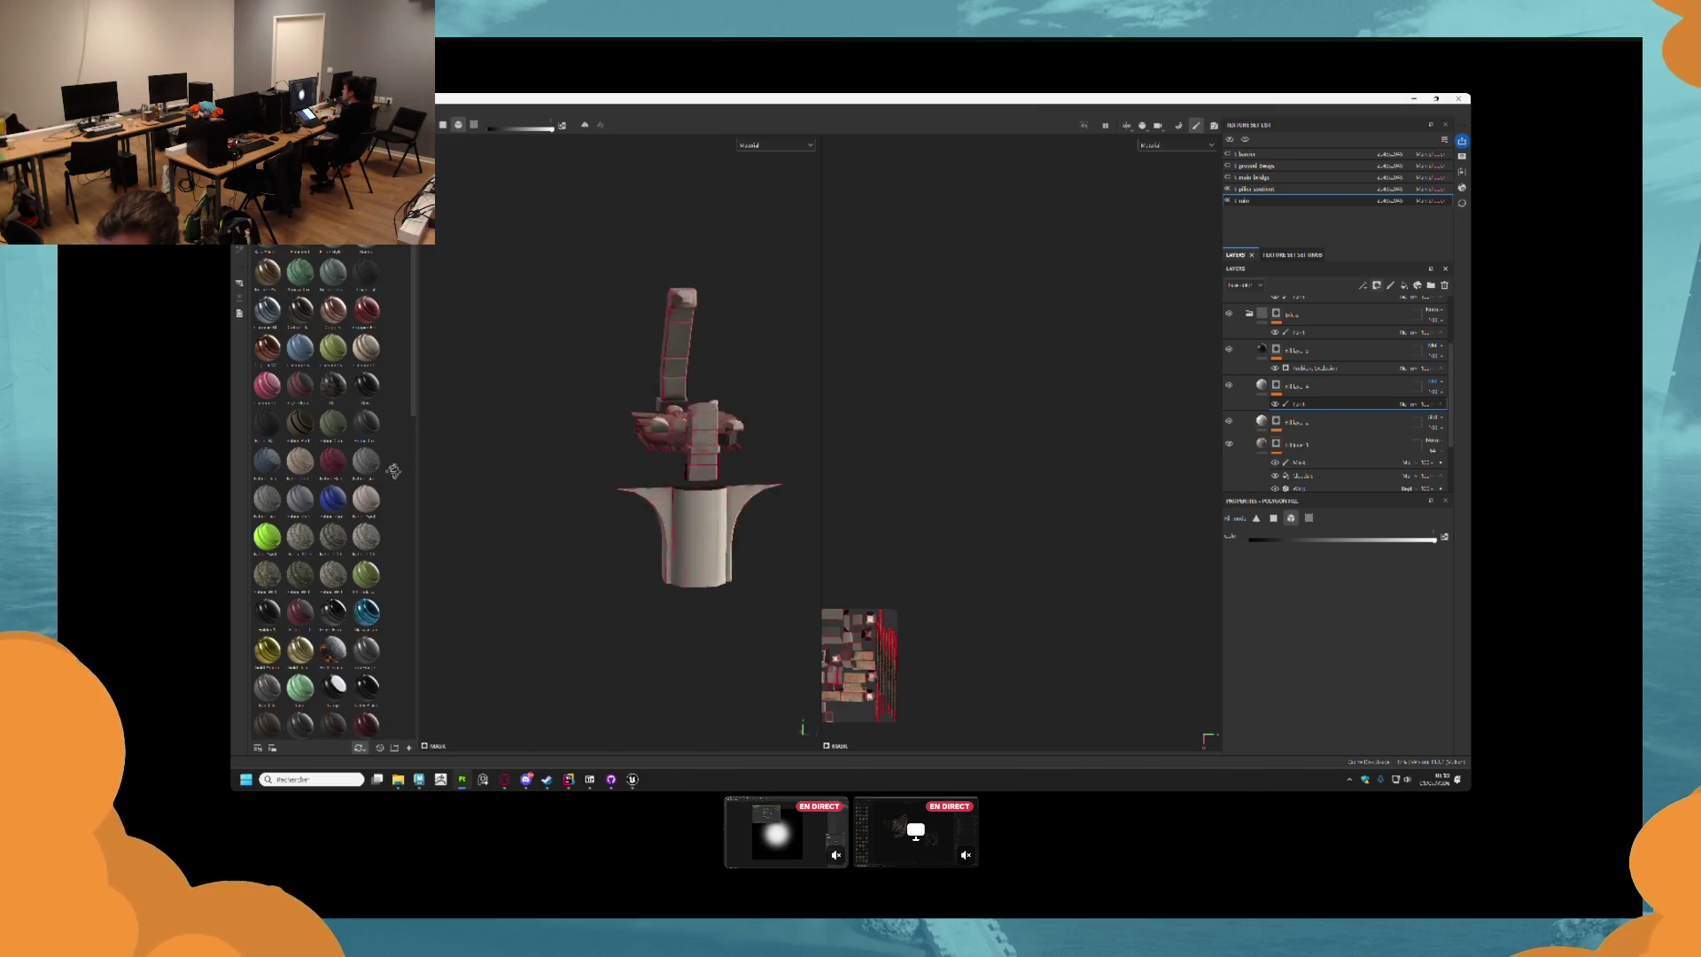
left_click(1273, 386)
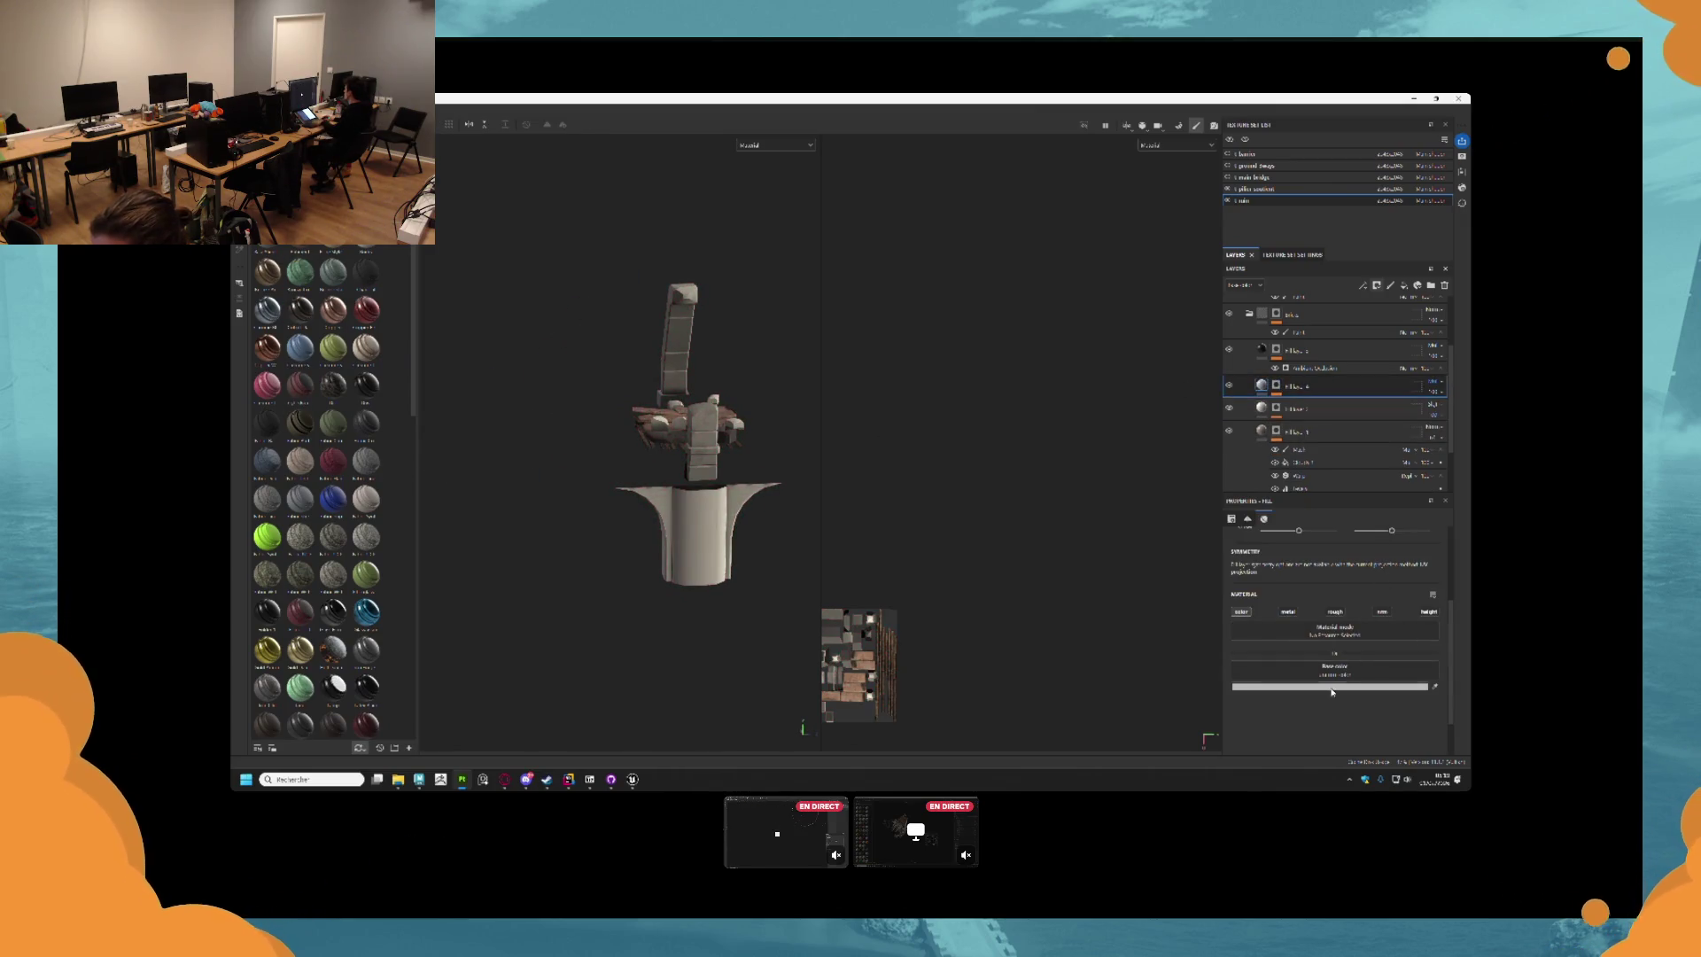
Change the pillar fill's base colour from pinkish red to a darker grey-blue.
left_click(1268, 644)
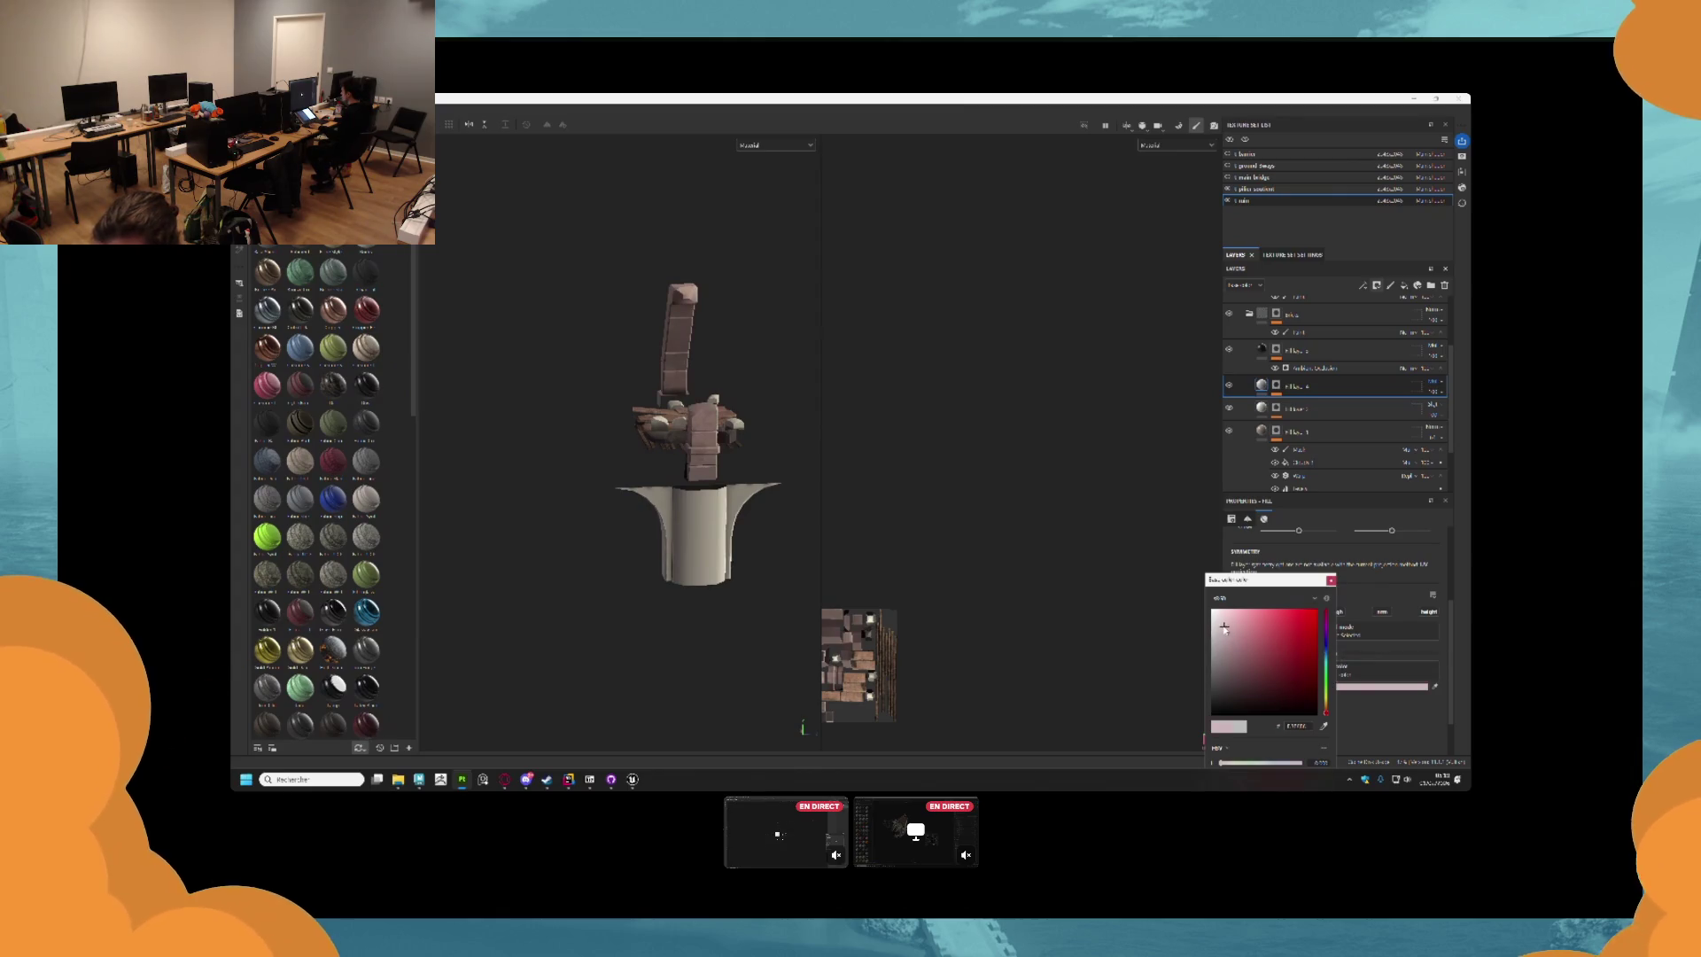
left_click_drag(1326, 675, 1327, 657)
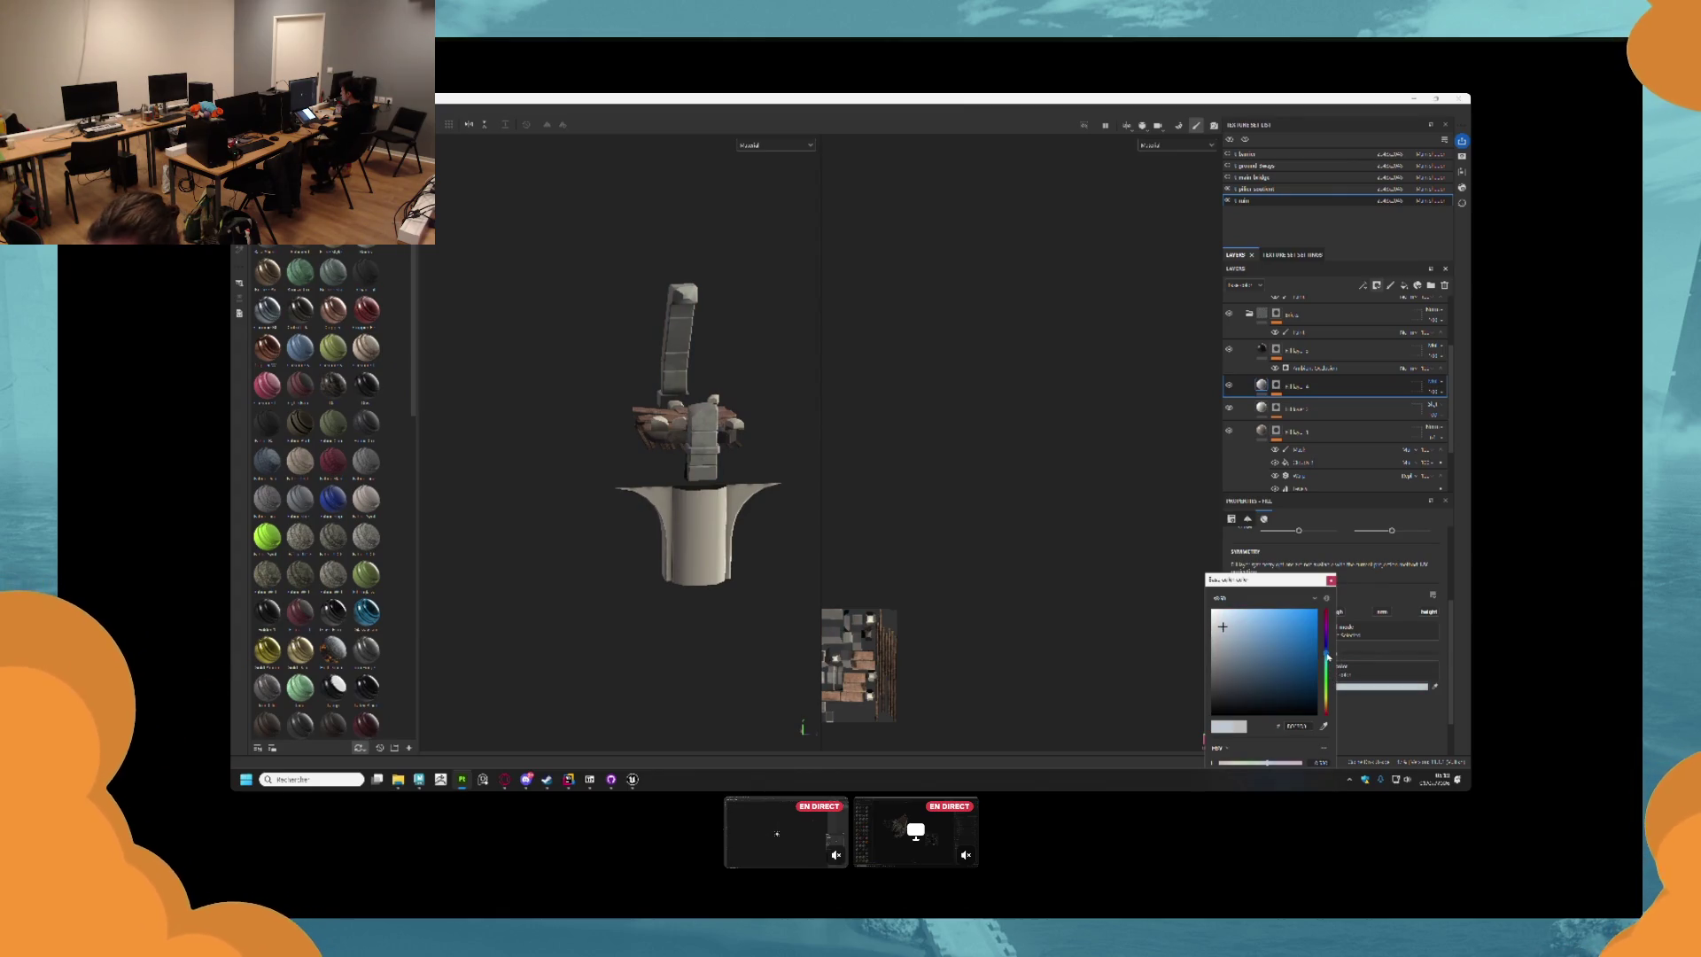
left_click(1221, 636)
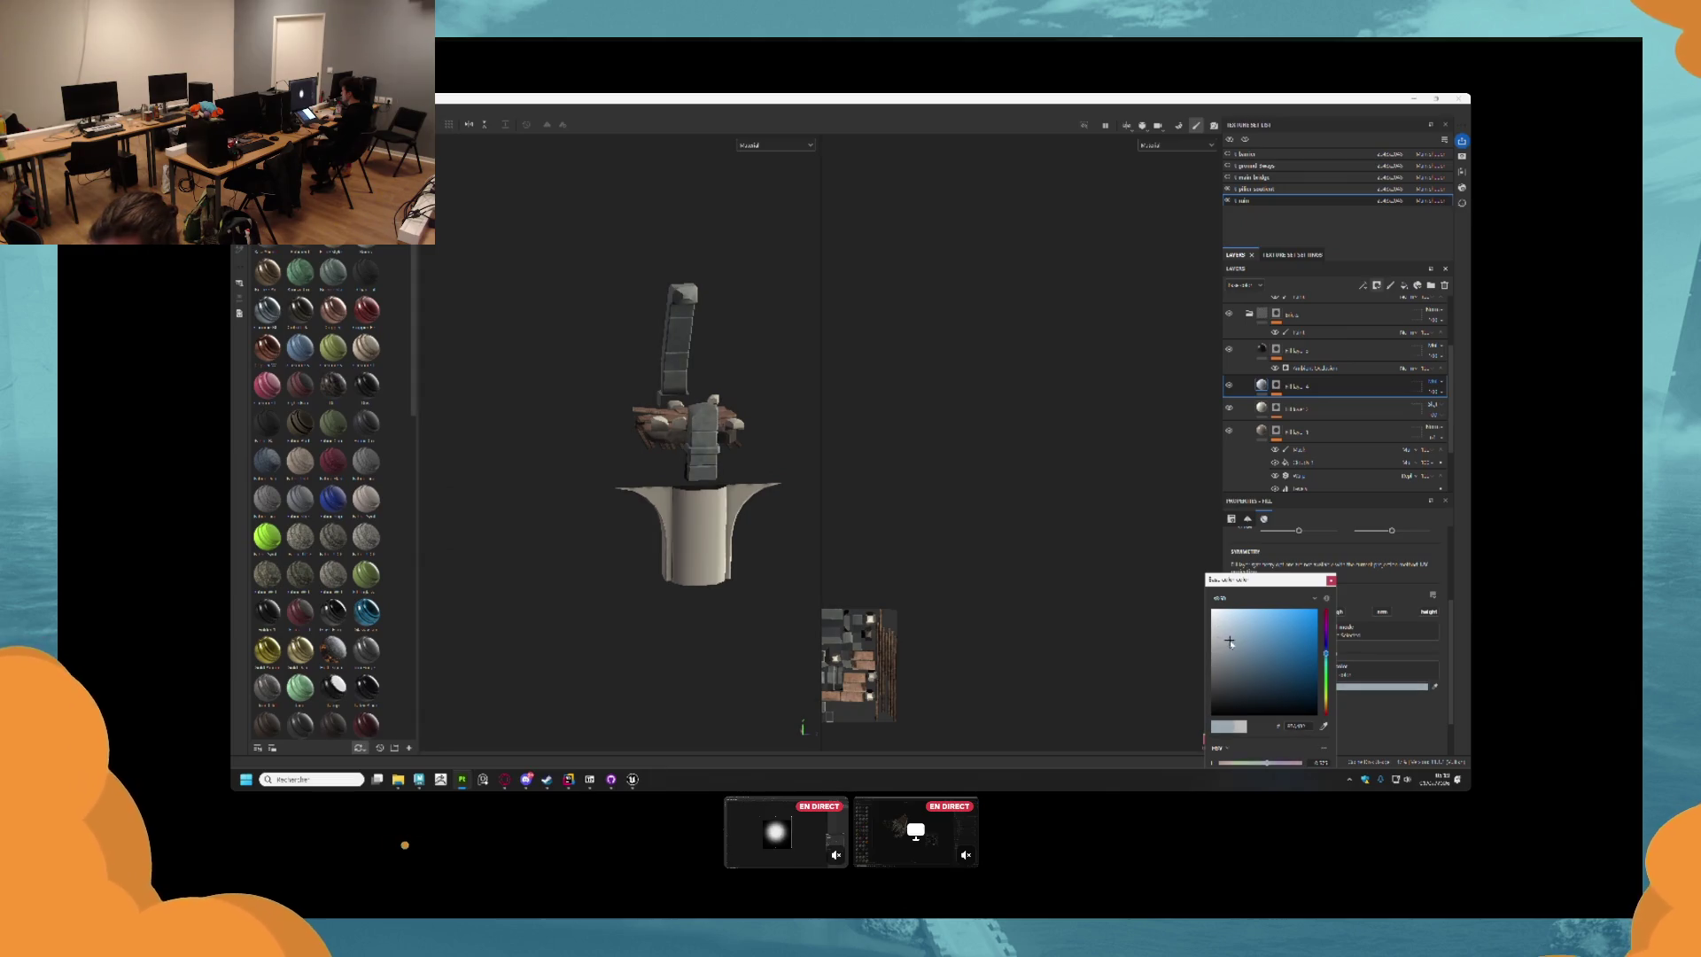
mouse_move(656, 469)
left_mouse_down()
mouse_move(674, 475)
mouse_move(676, 390)
mouse_move(699, 399)
left_mouse_up()
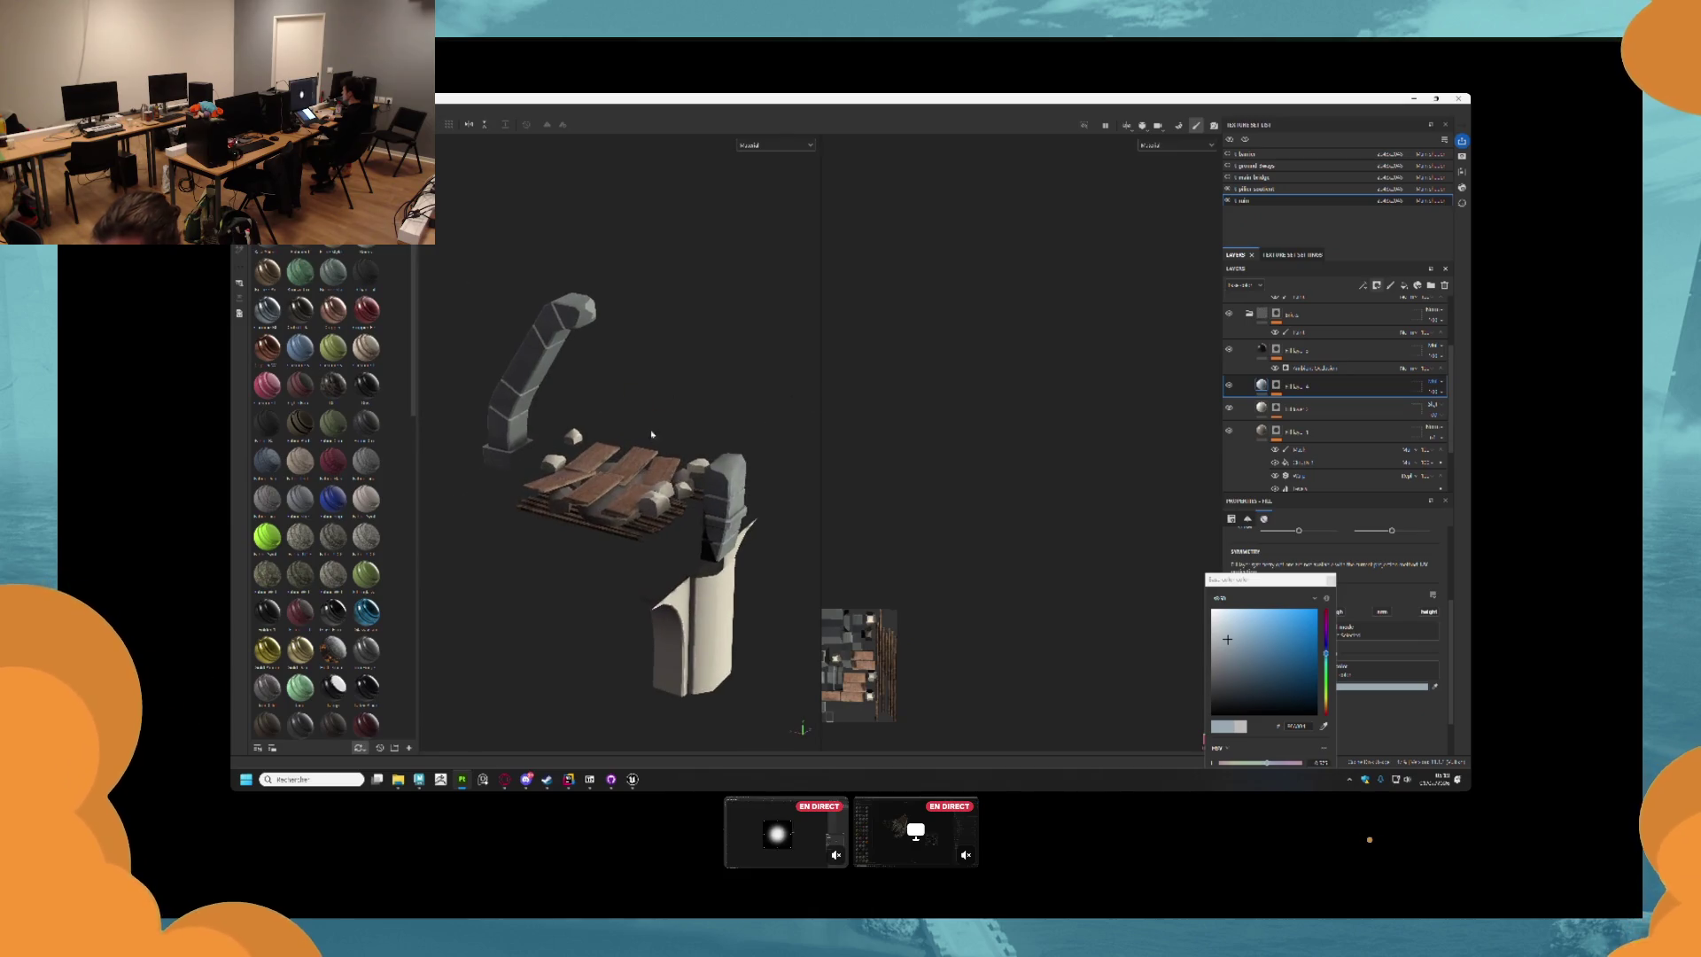
scroll(711, 414, "up", 5)
scroll(710, 413, "up", 2)
scroll(673, 465, "down", 6)
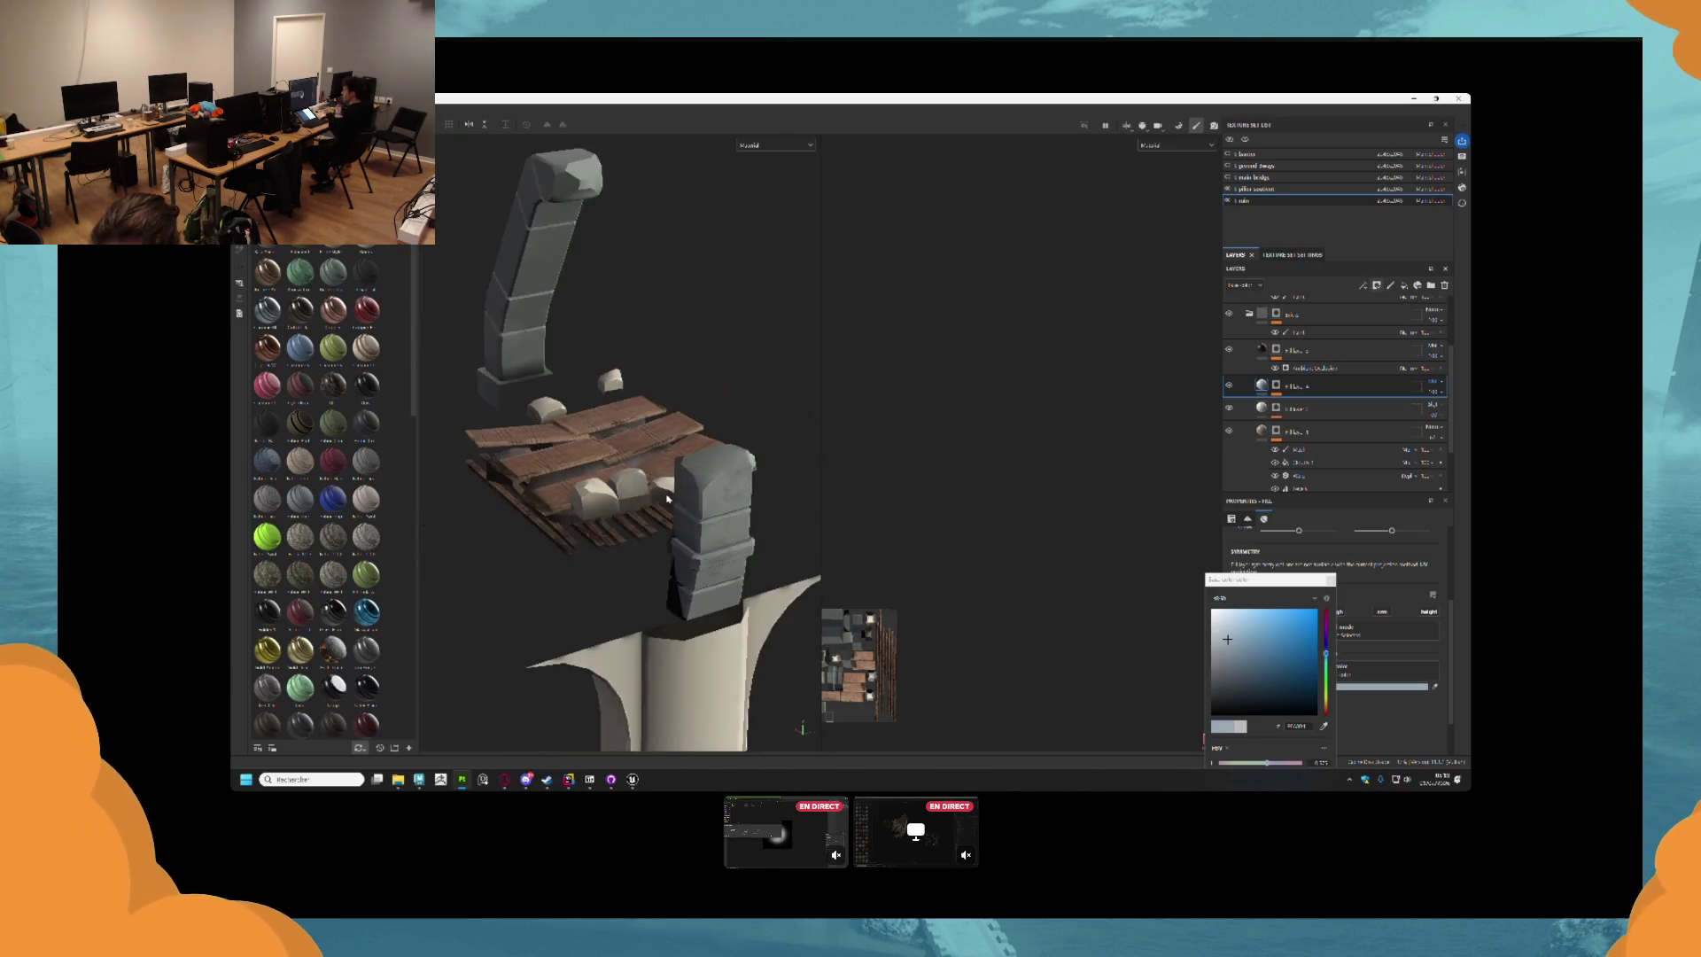
Review the recoloured bridge from several angles and open the texture export settings.
left_click_drag(673, 465, 641, 656)
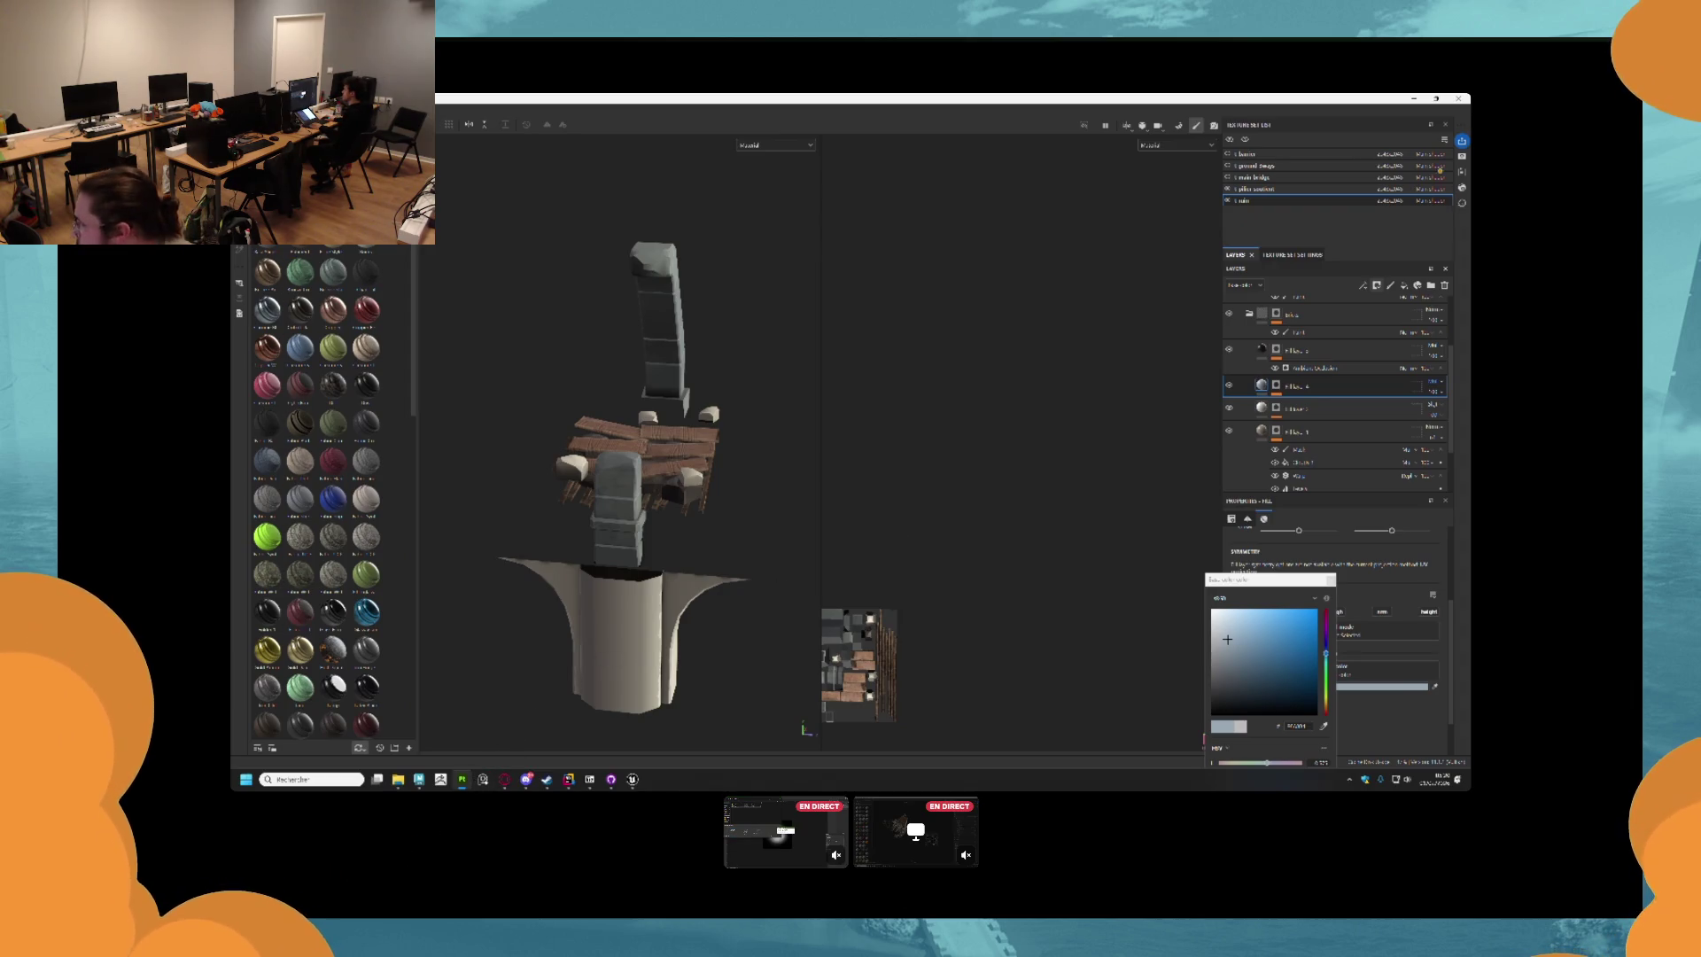
mouse_move(672, 495)
left_mouse_down()
mouse_move(611, 518)
mouse_move(627, 554)
left_mouse_up()
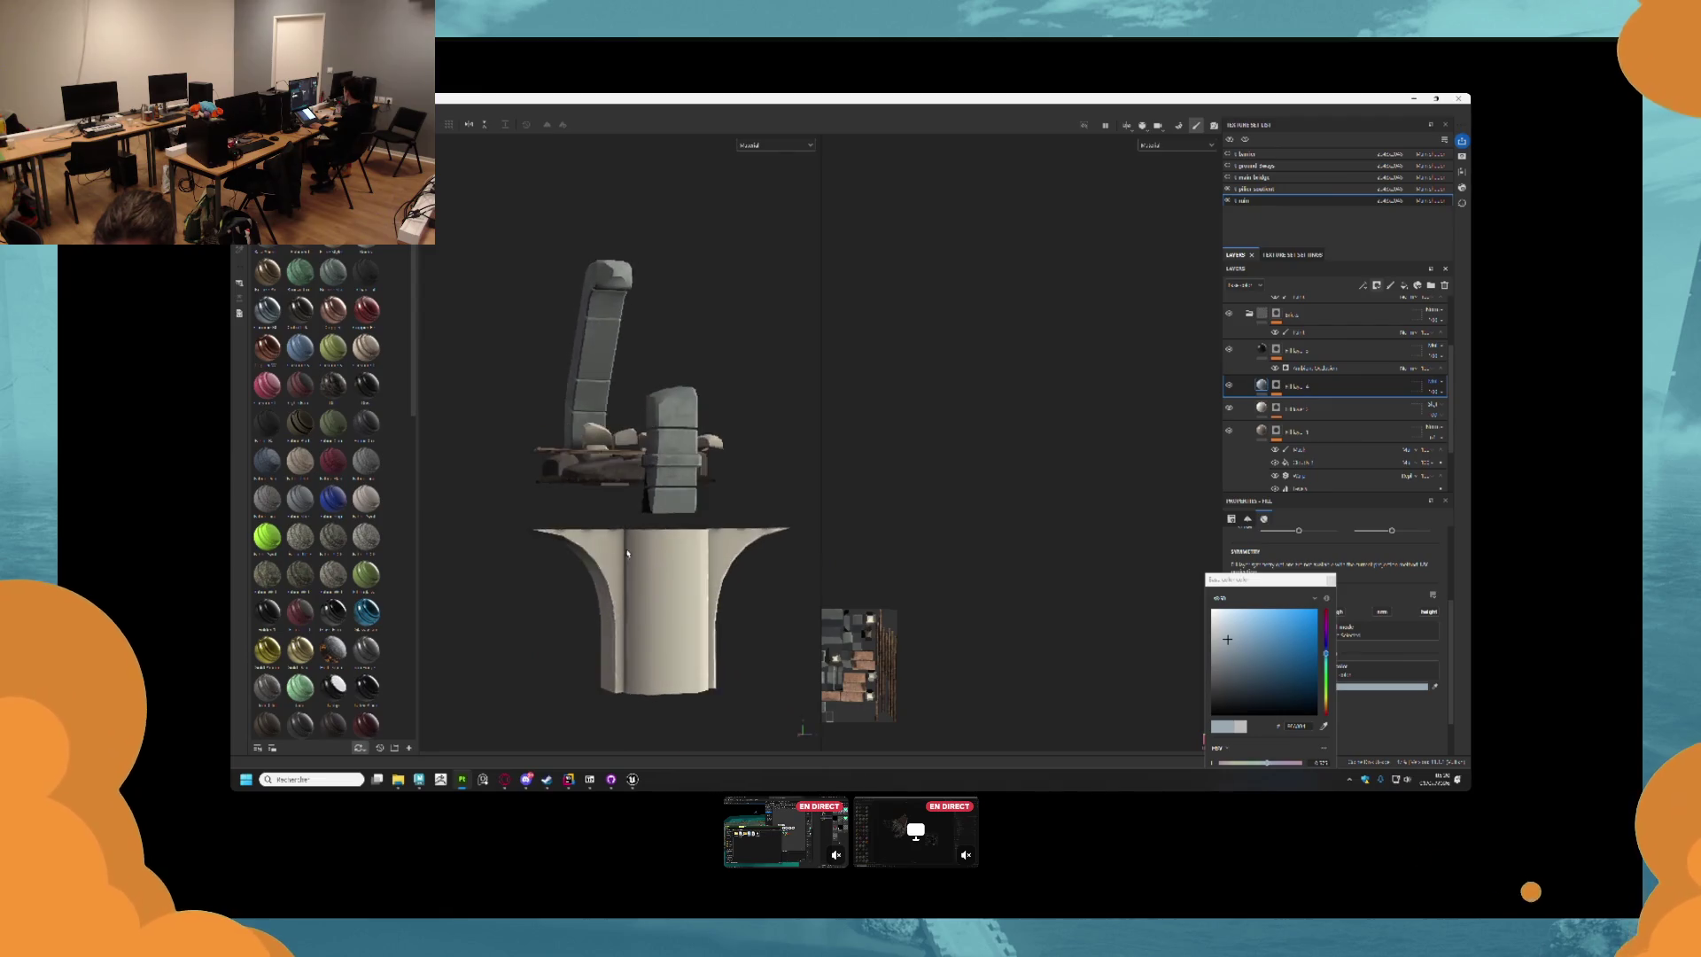
scroll(627, 554, "up", 5)
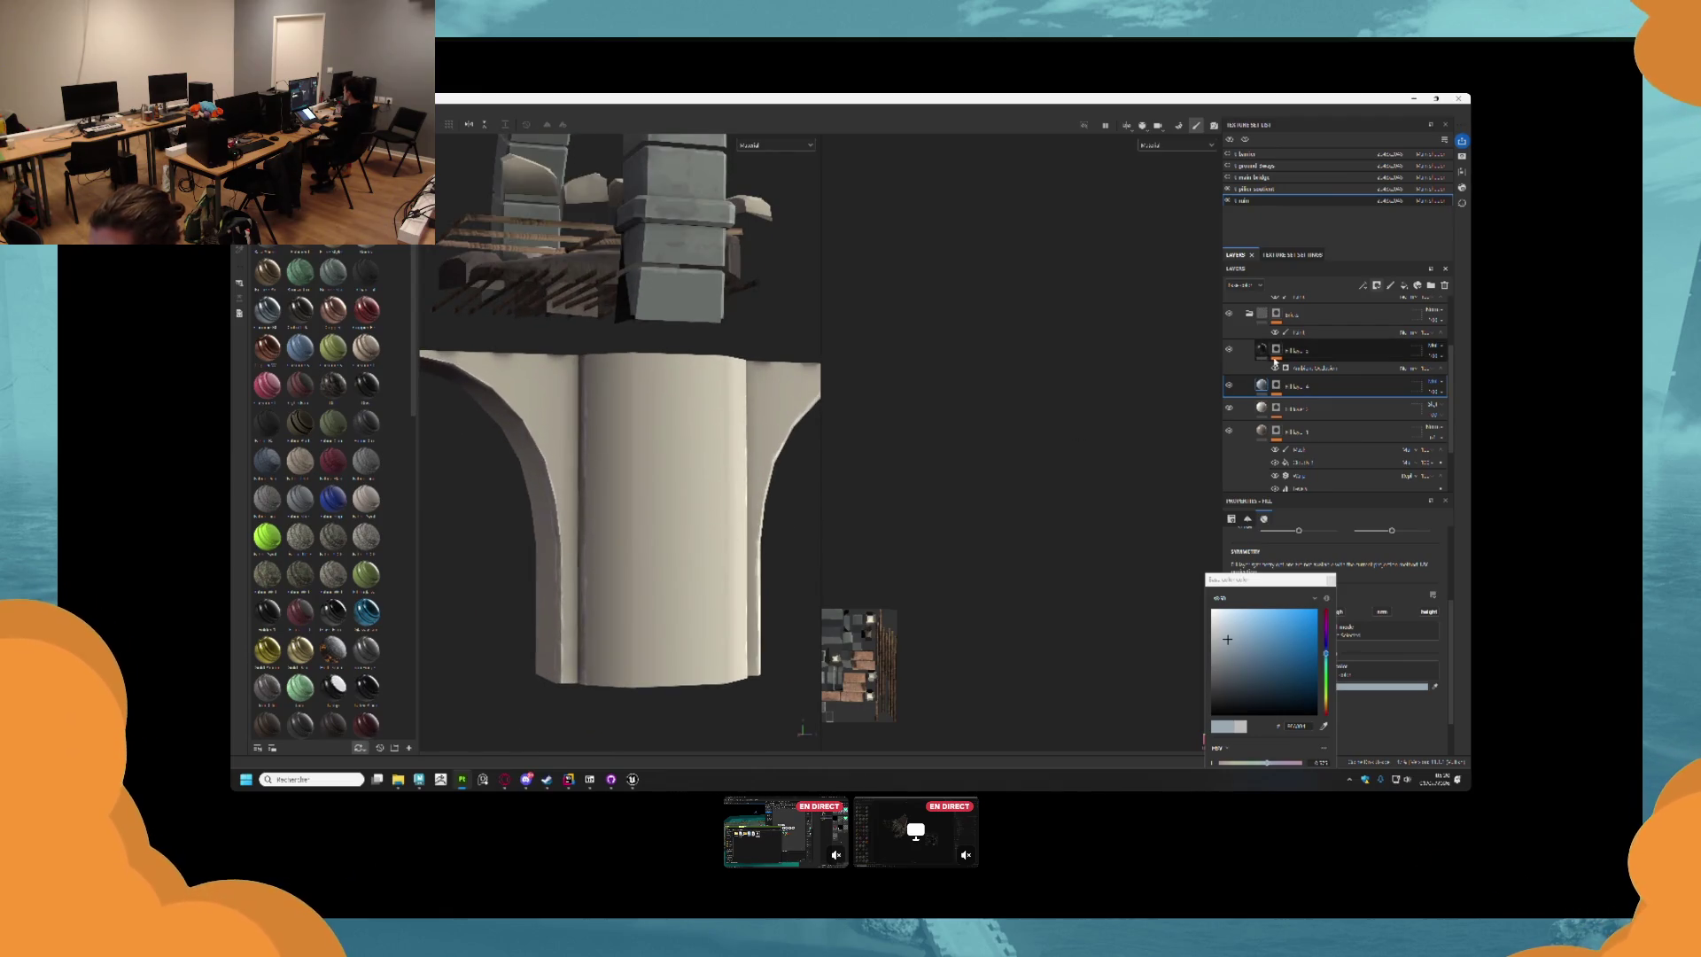
left_click_drag(757, 365, 631, 456)
scroll(631, 456, "down", 3)
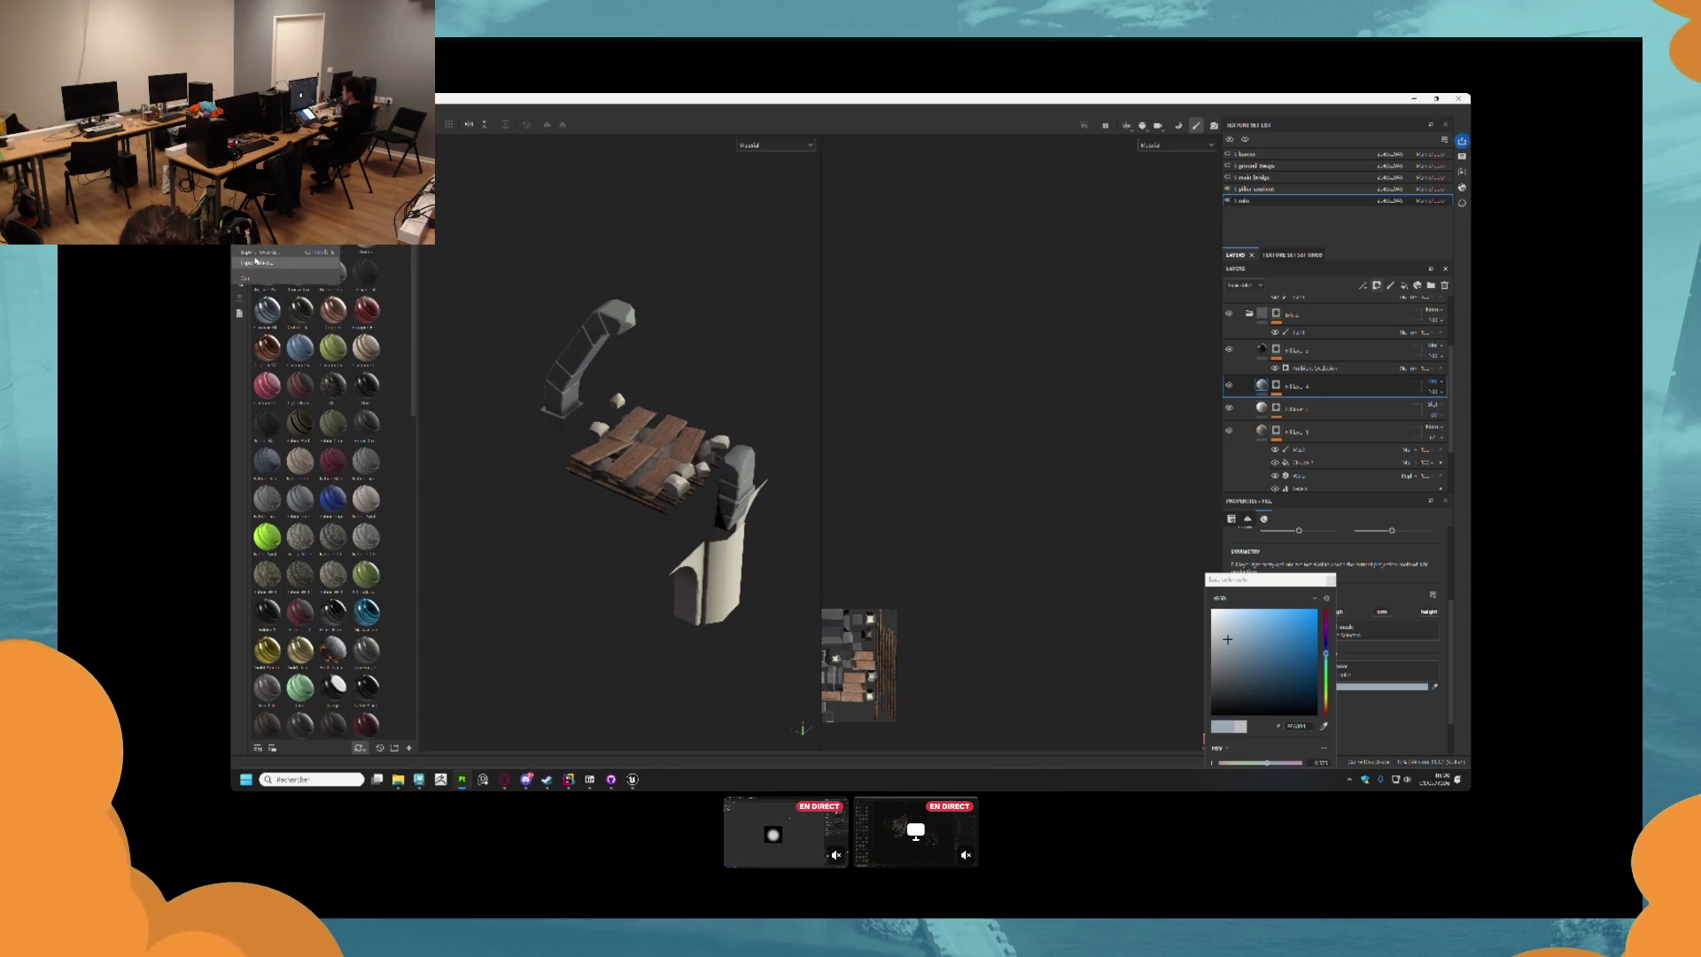
left_click(263, 265)
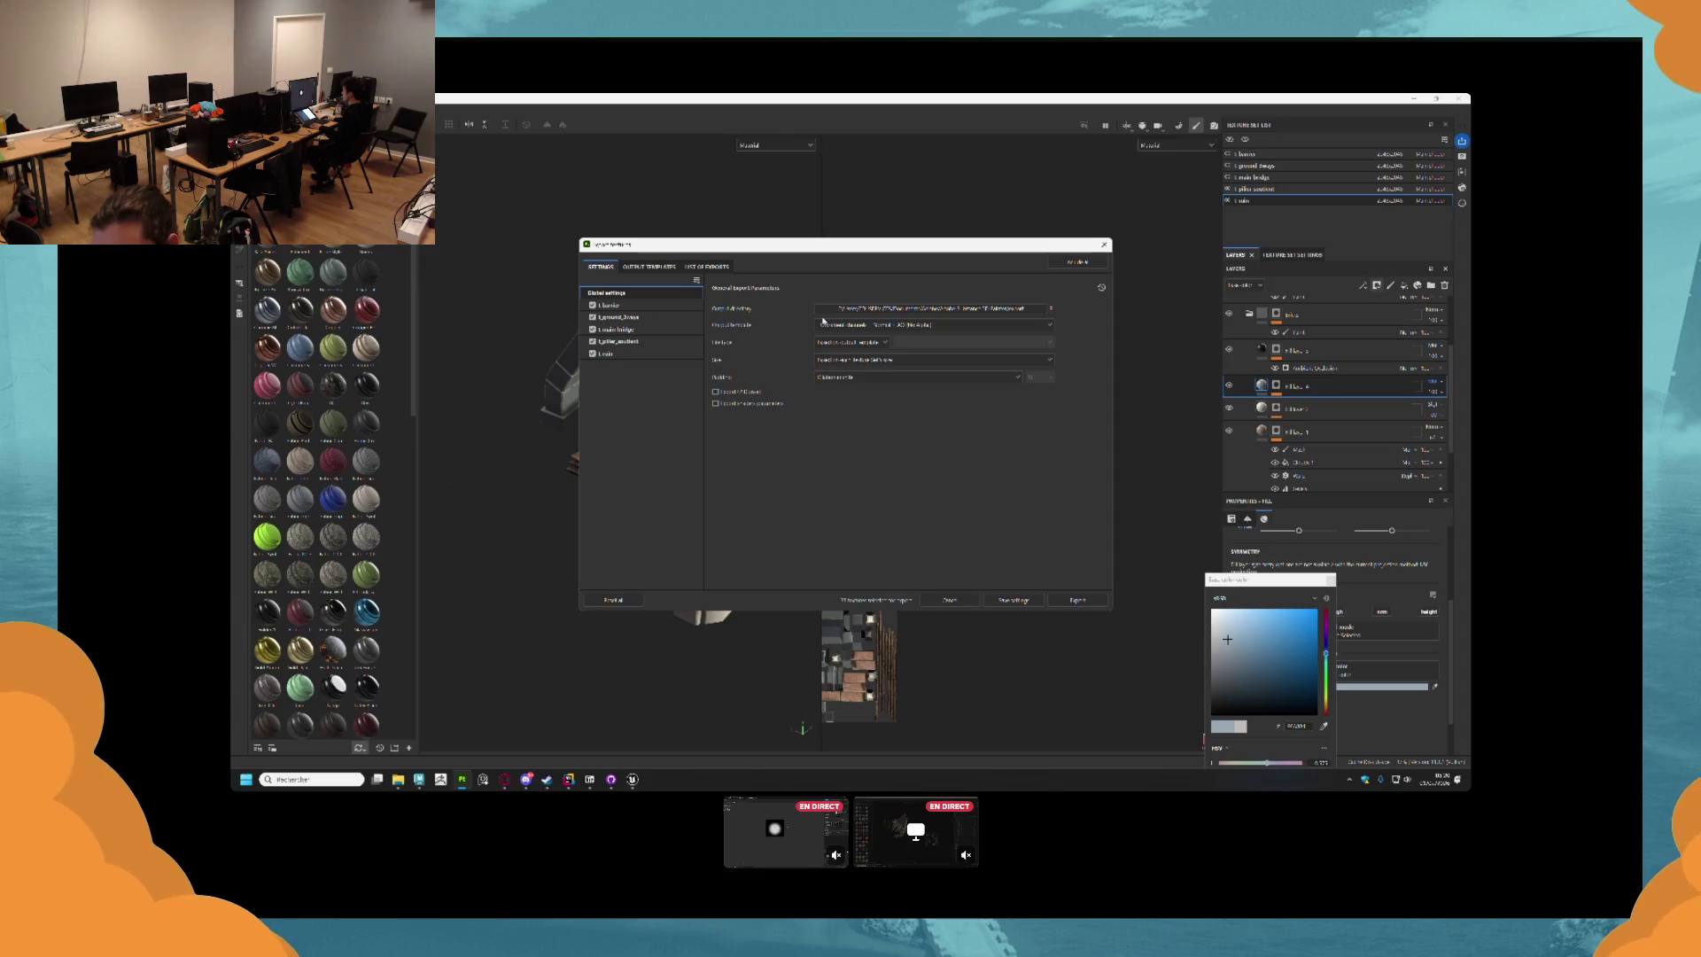
Set the export destination to a new Rails folder inside Documents/tuj.
left_click(824, 309)
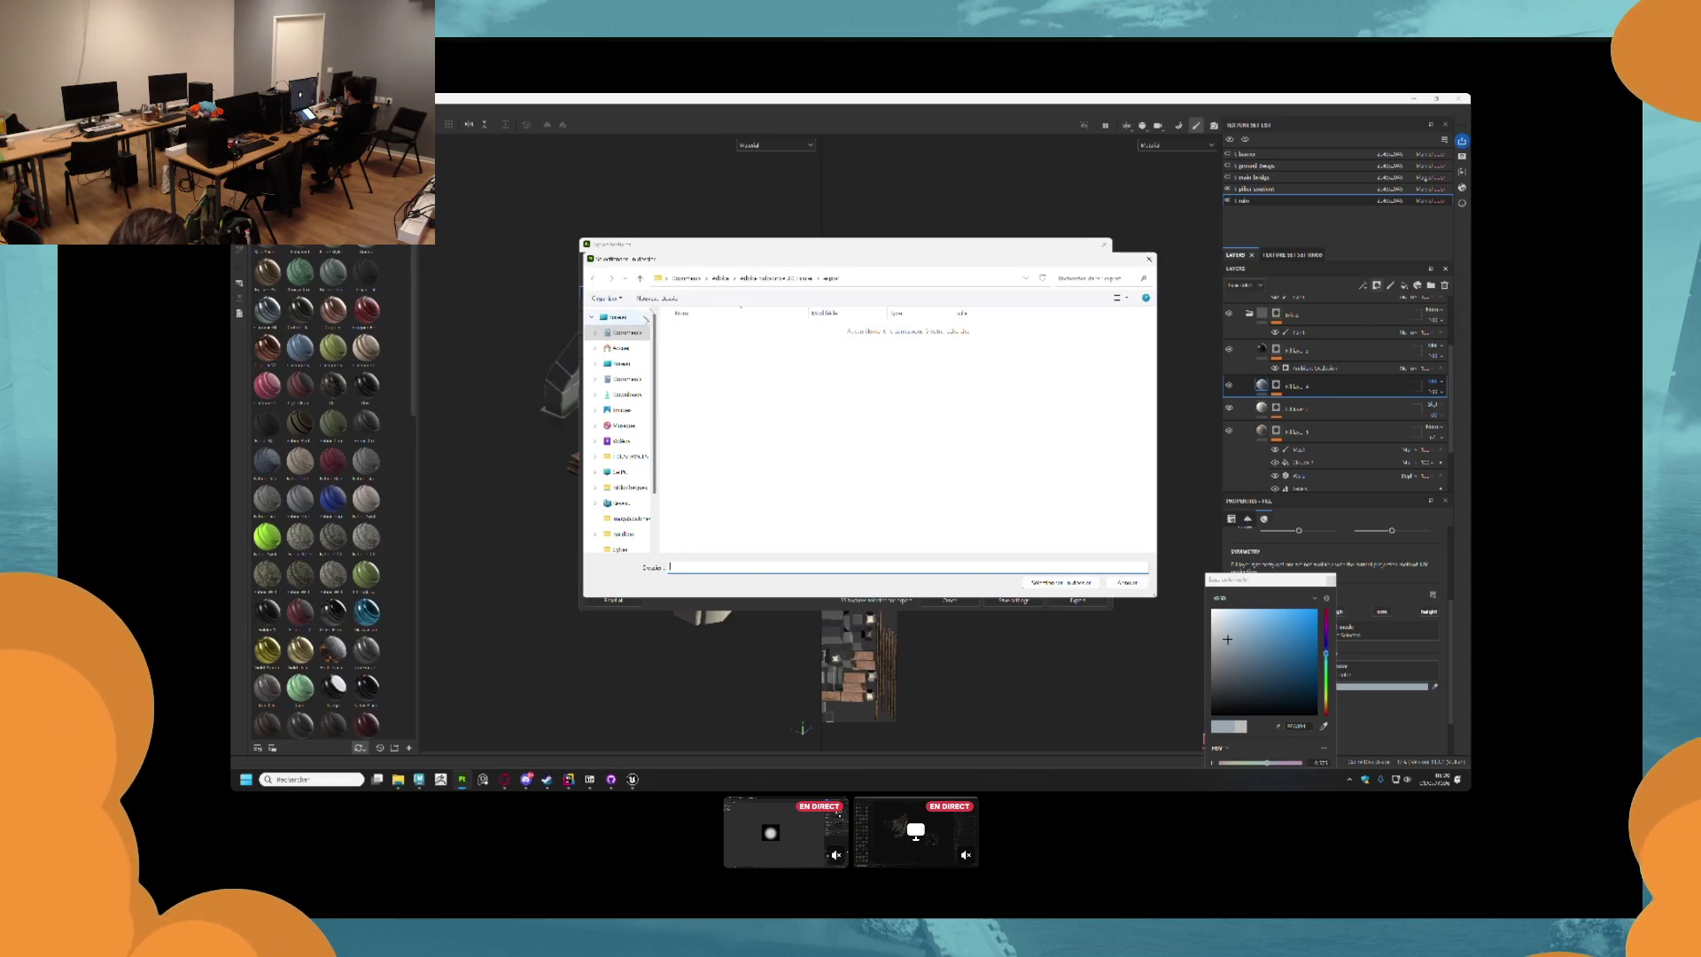
left_click(627, 333)
left_click(709, 426)
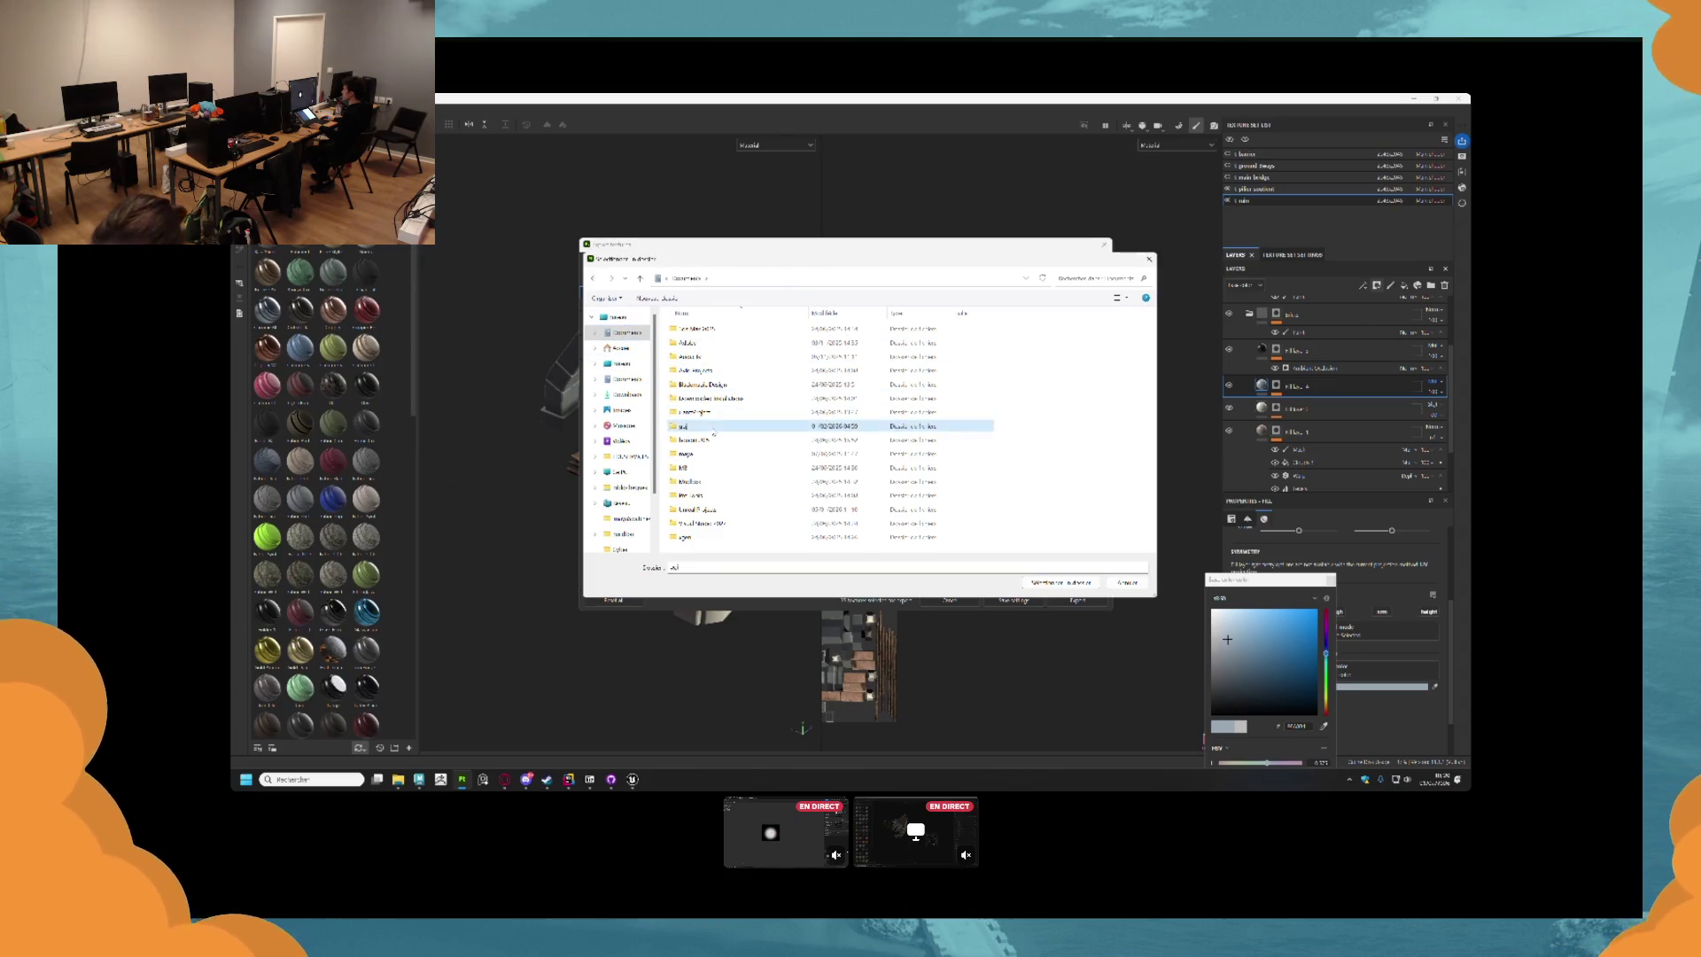
double_click(709, 428)
right_click(722, 467)
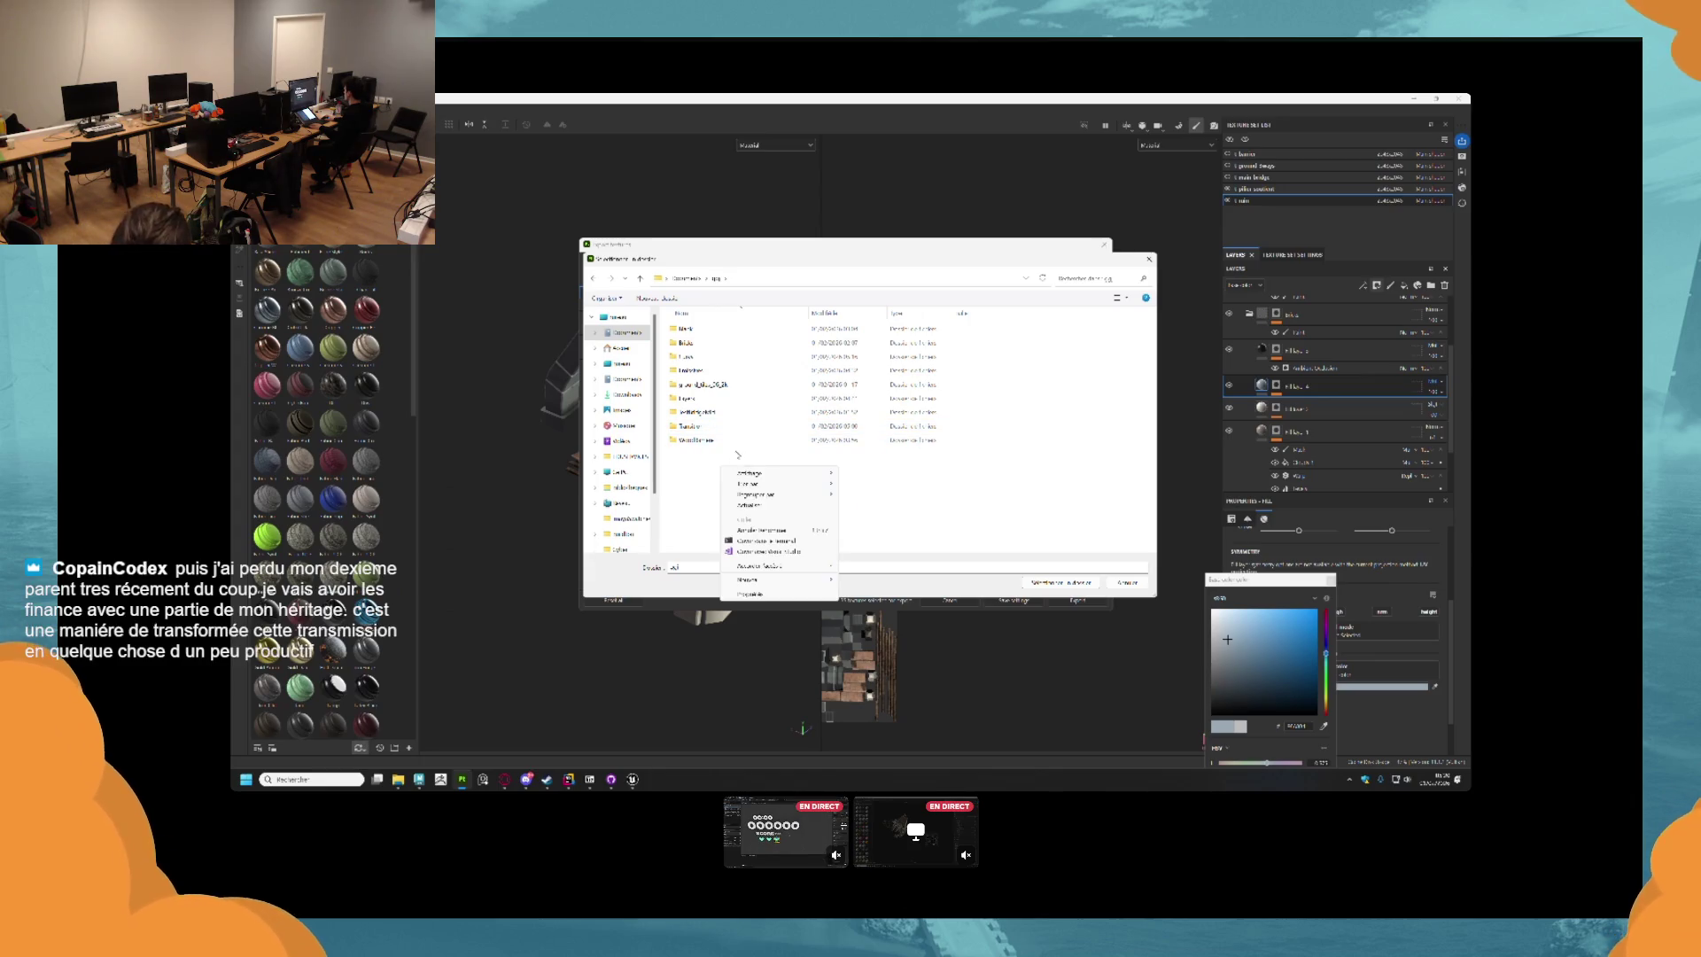
mouse_move(756, 582)
left_click(856, 582)
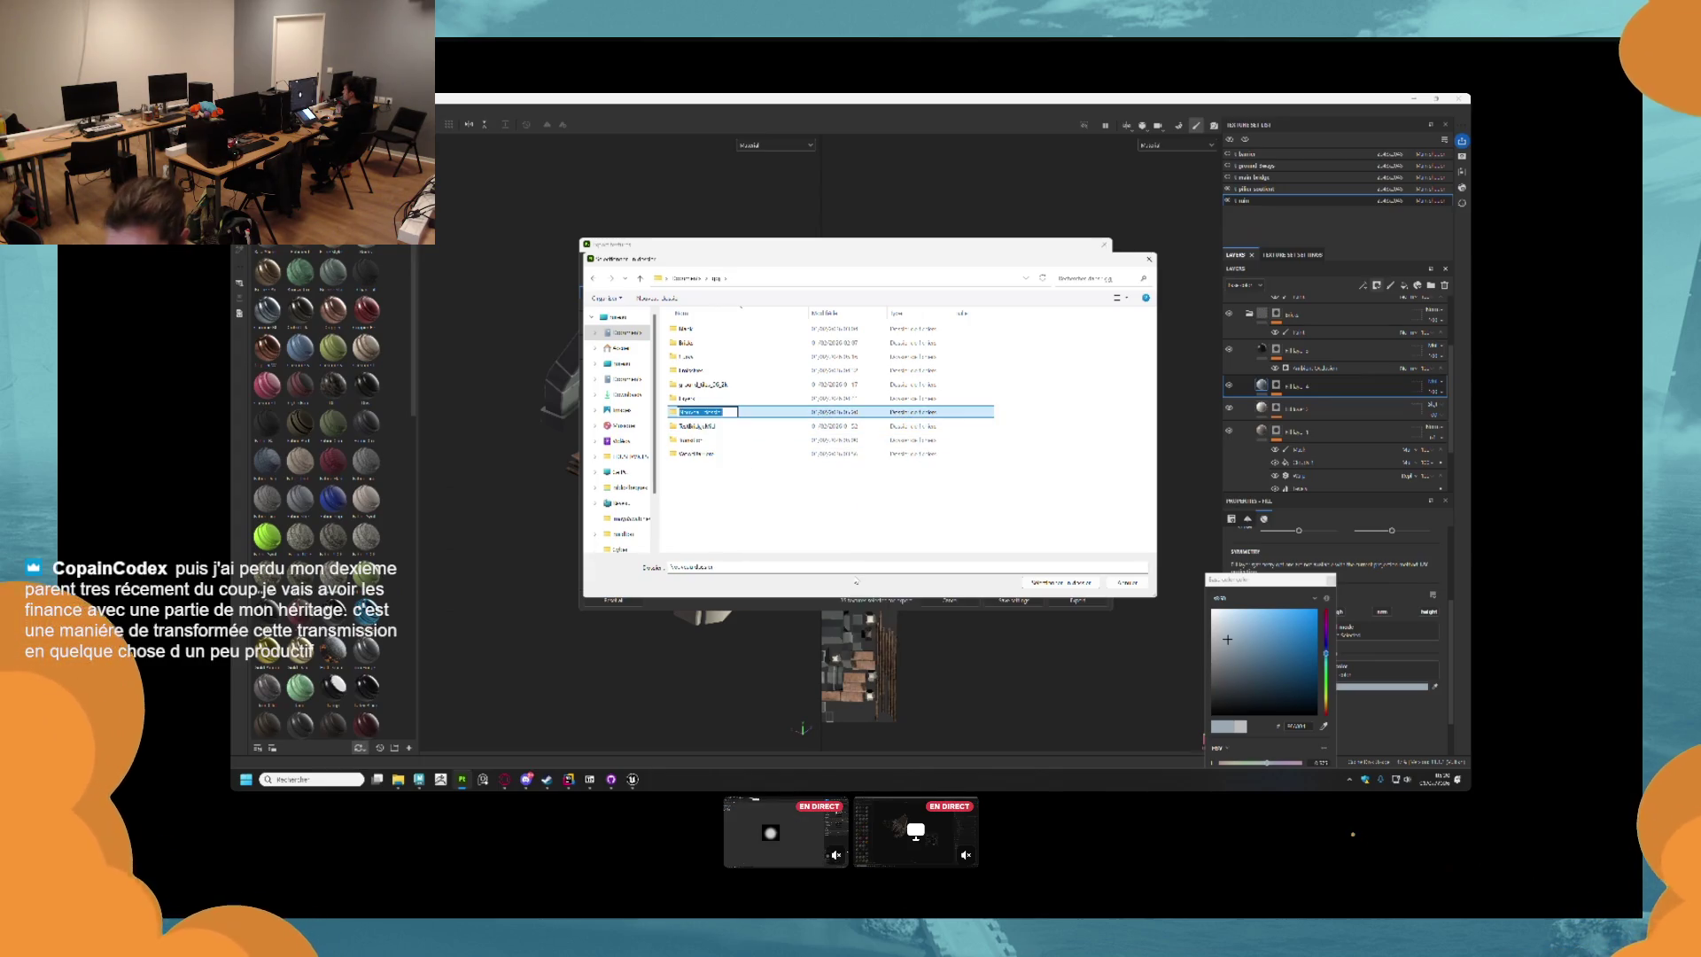
type("Rails")
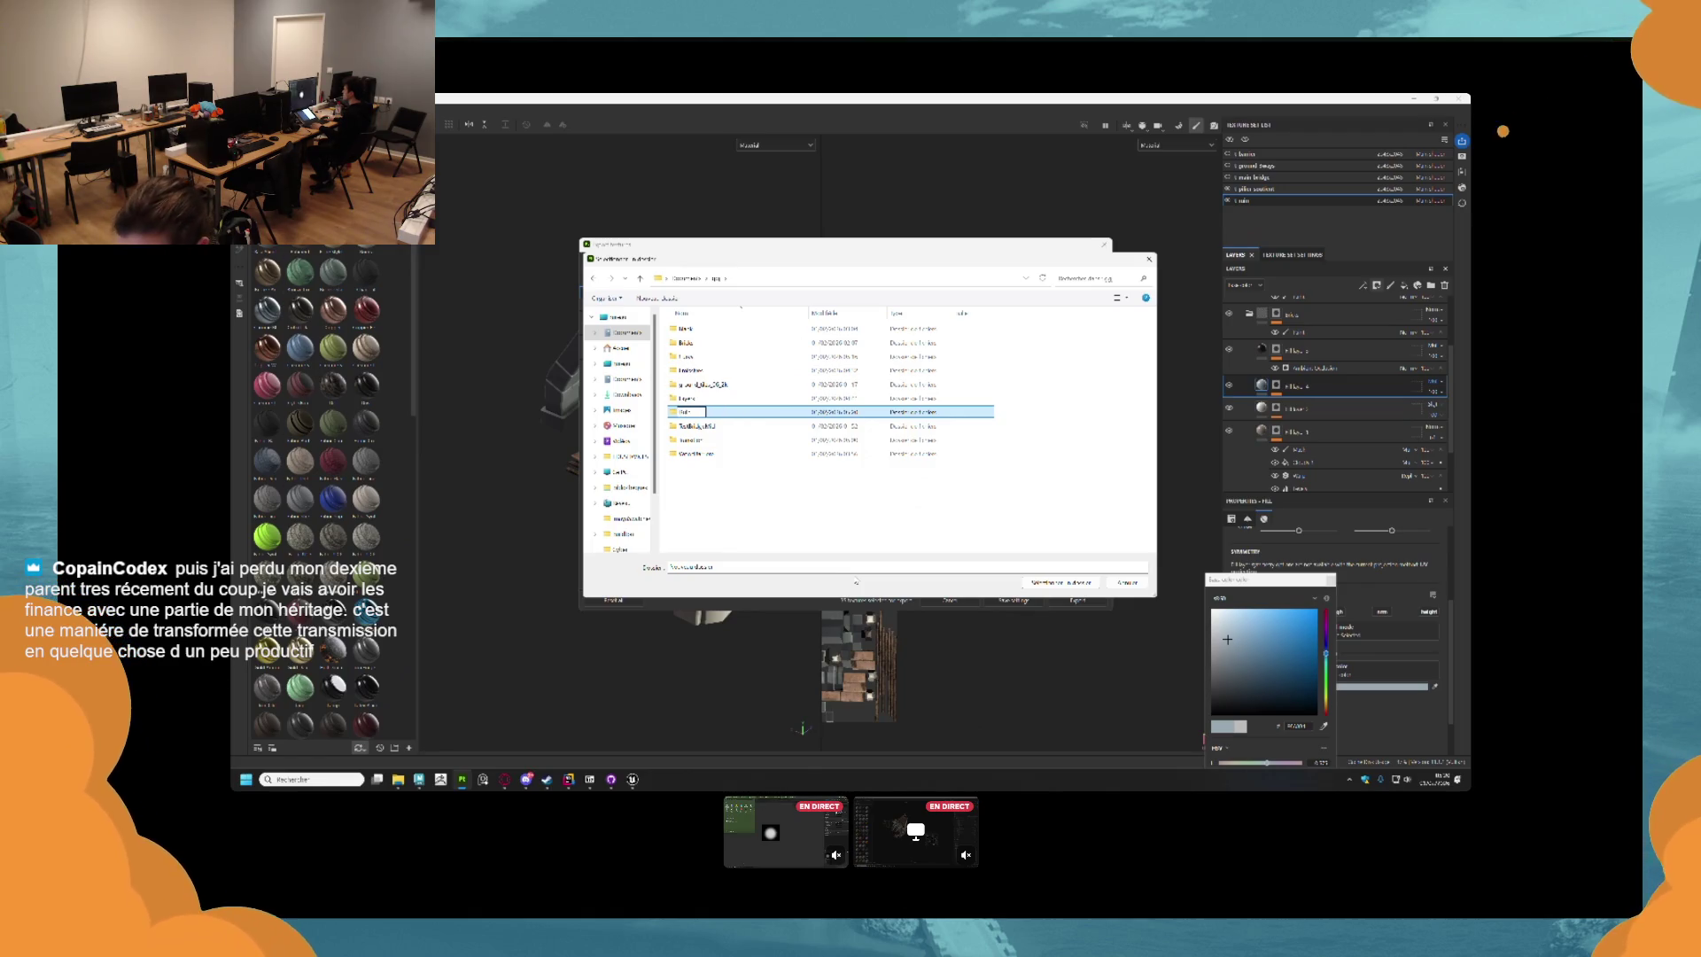
key("Return")
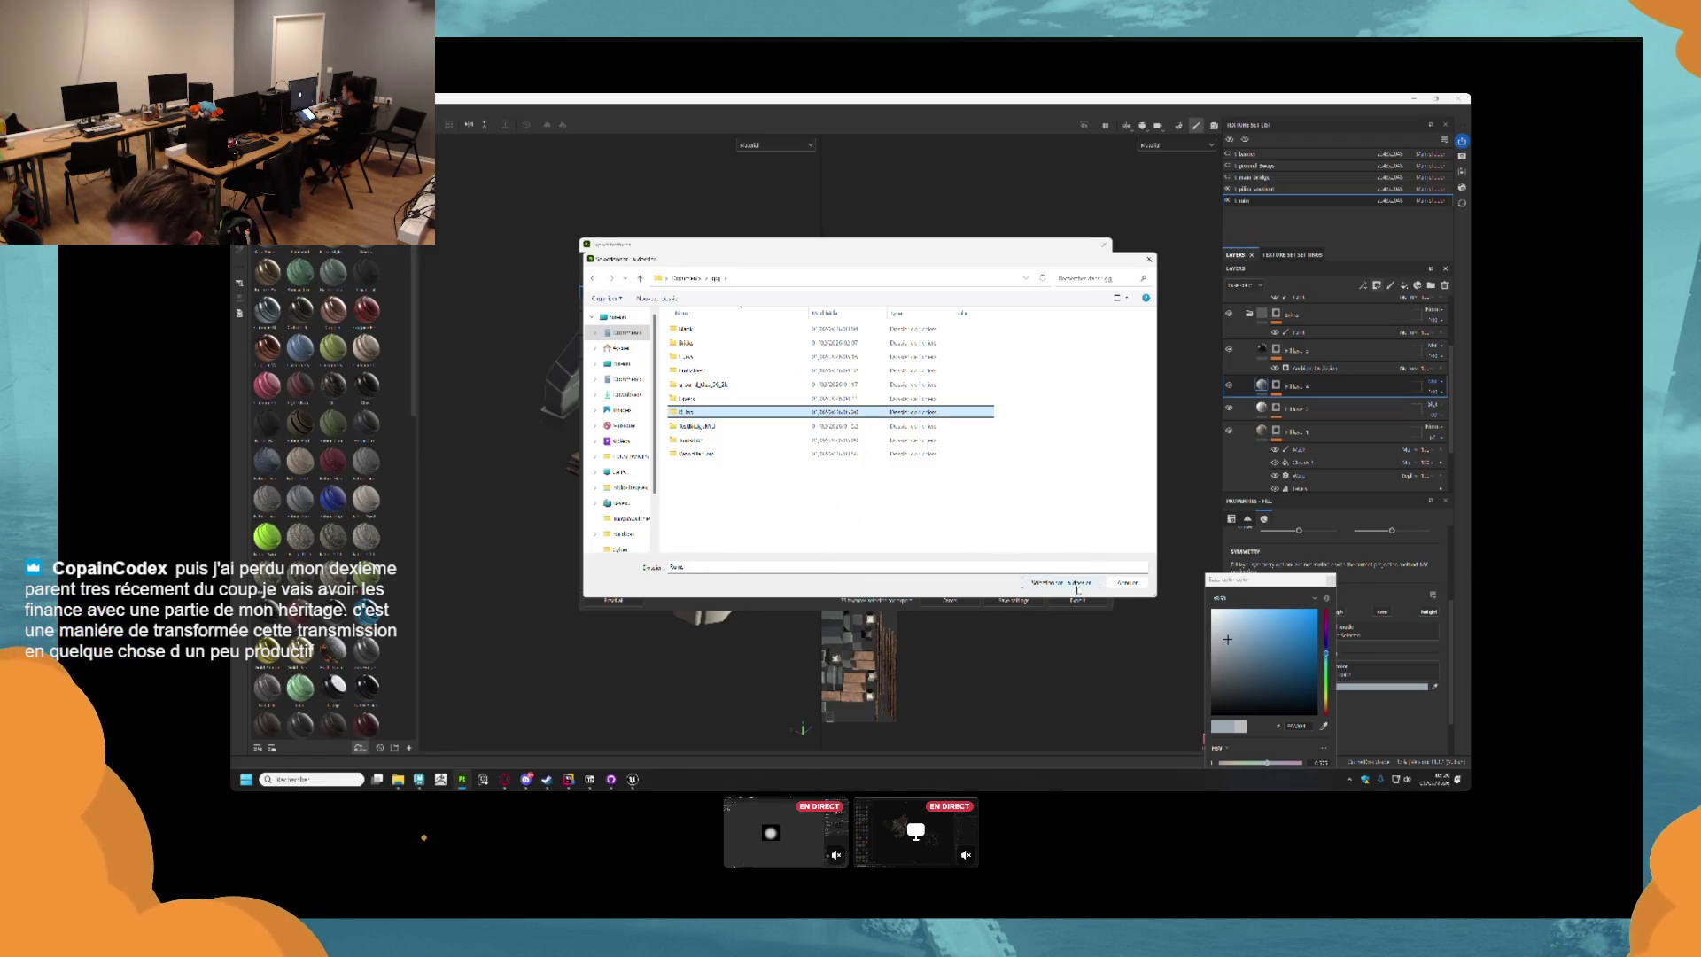
left_click(1061, 582)
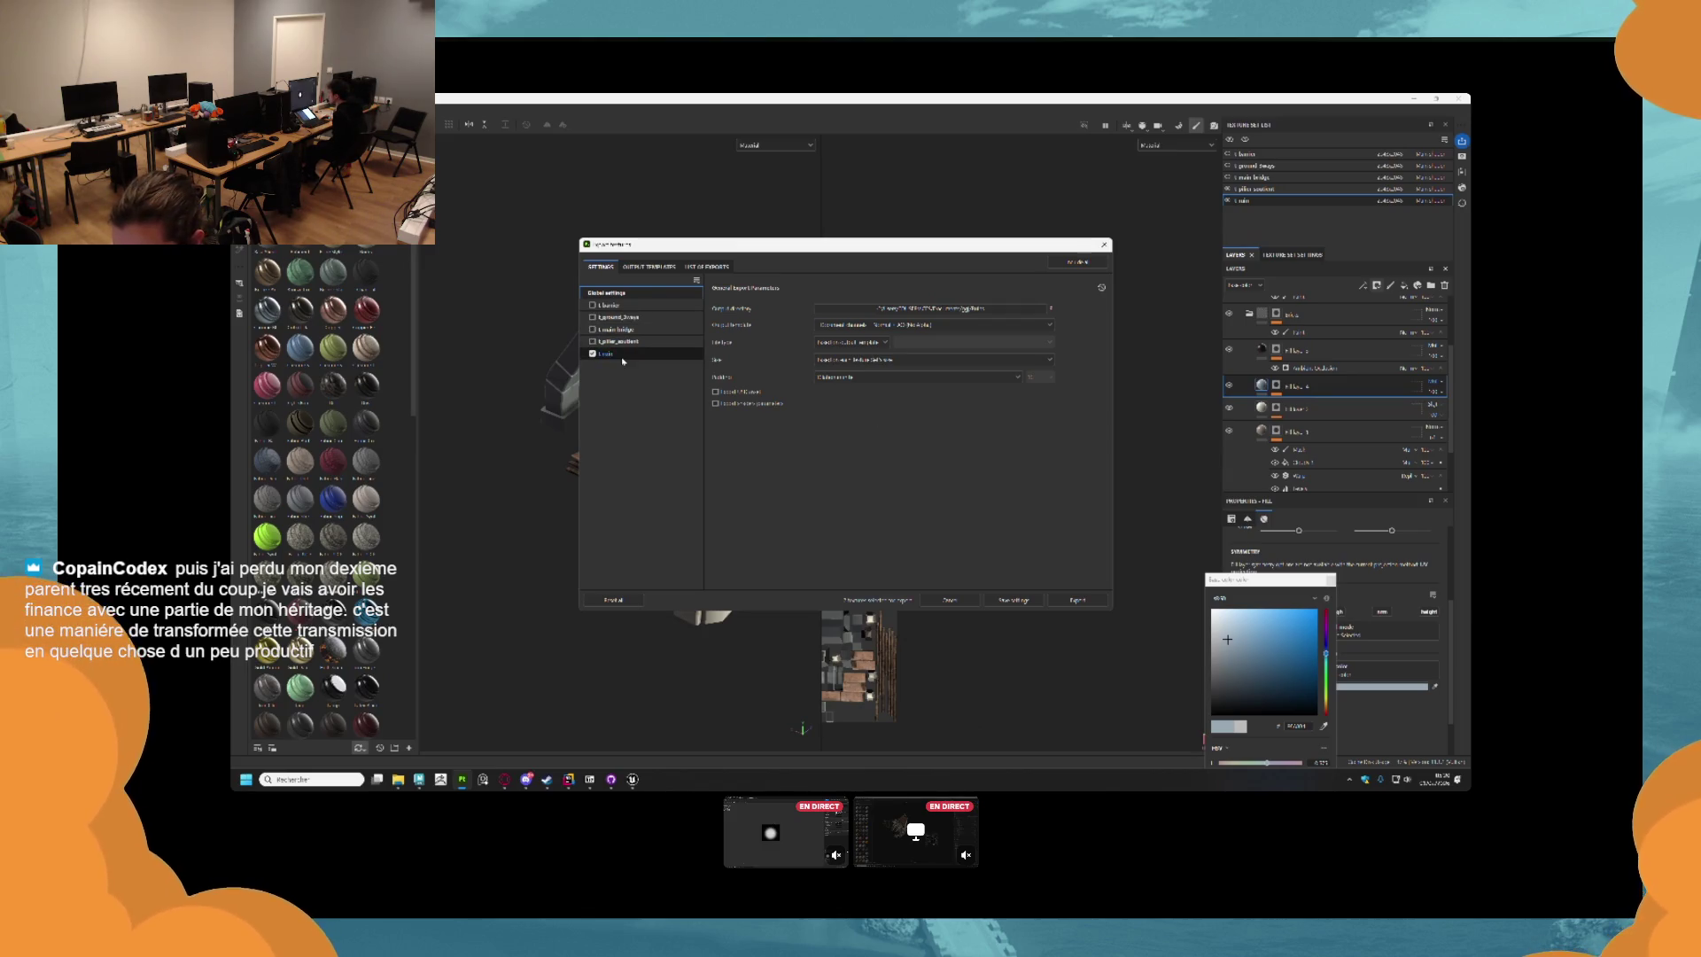
Export only the rails texture set using a different output template.
left_click(602, 355)
left_click(607, 293)
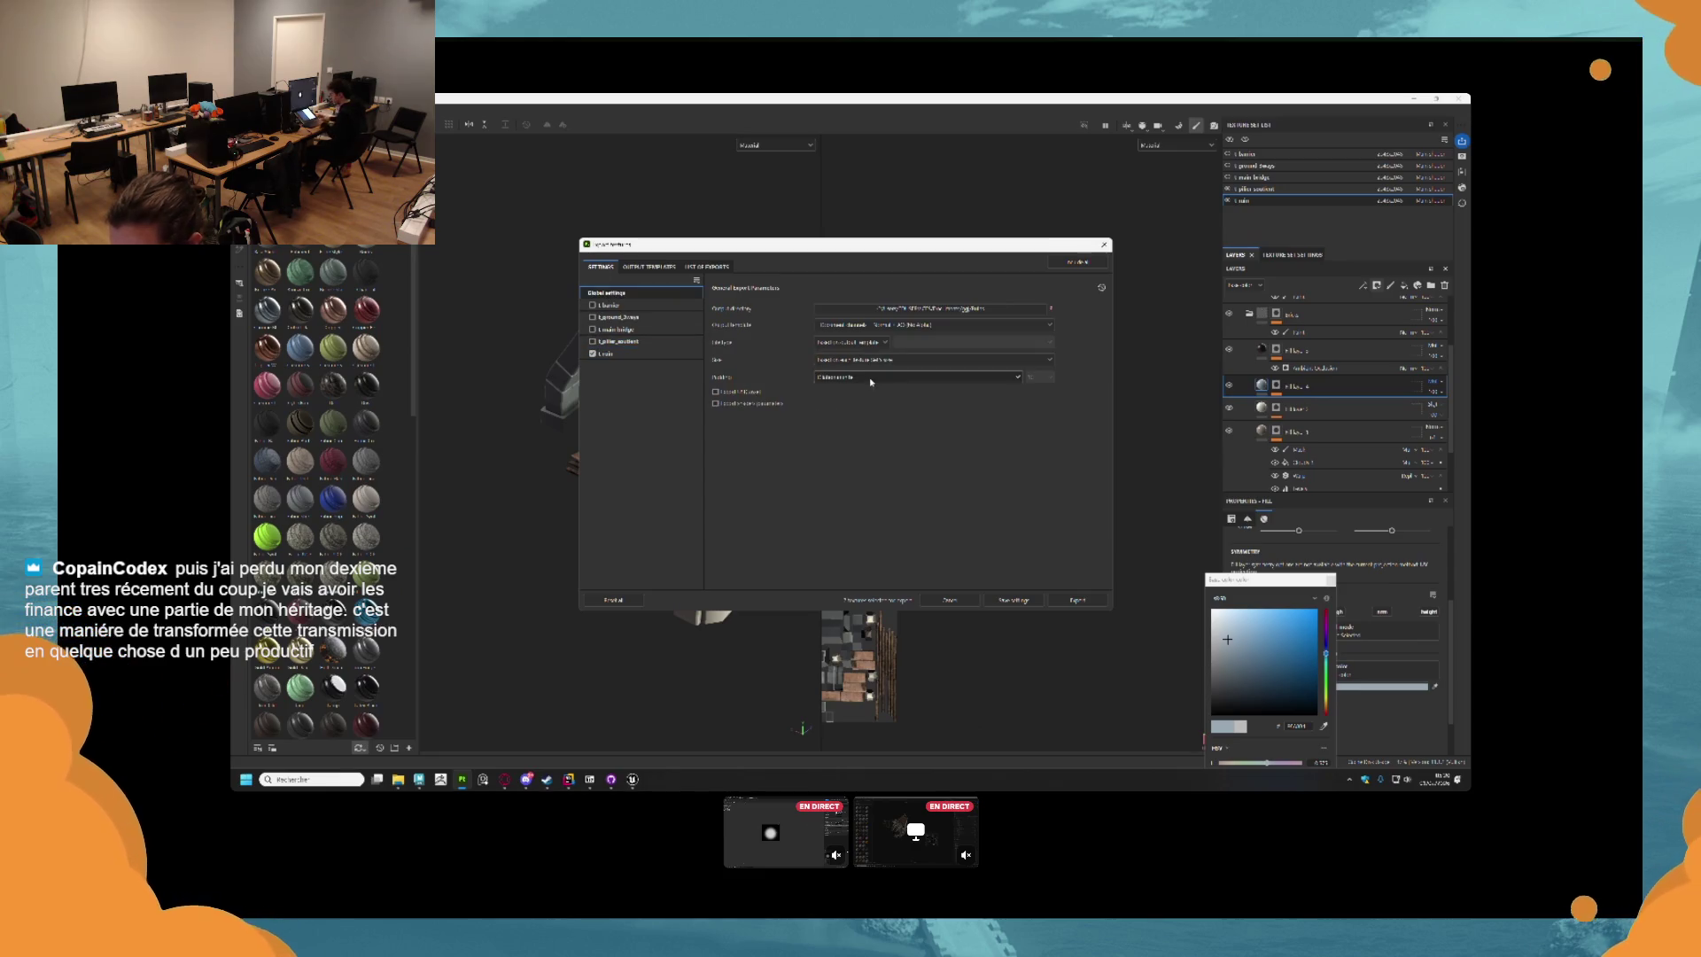
left_click(907, 325)
scroll(907, 403, "down", 2)
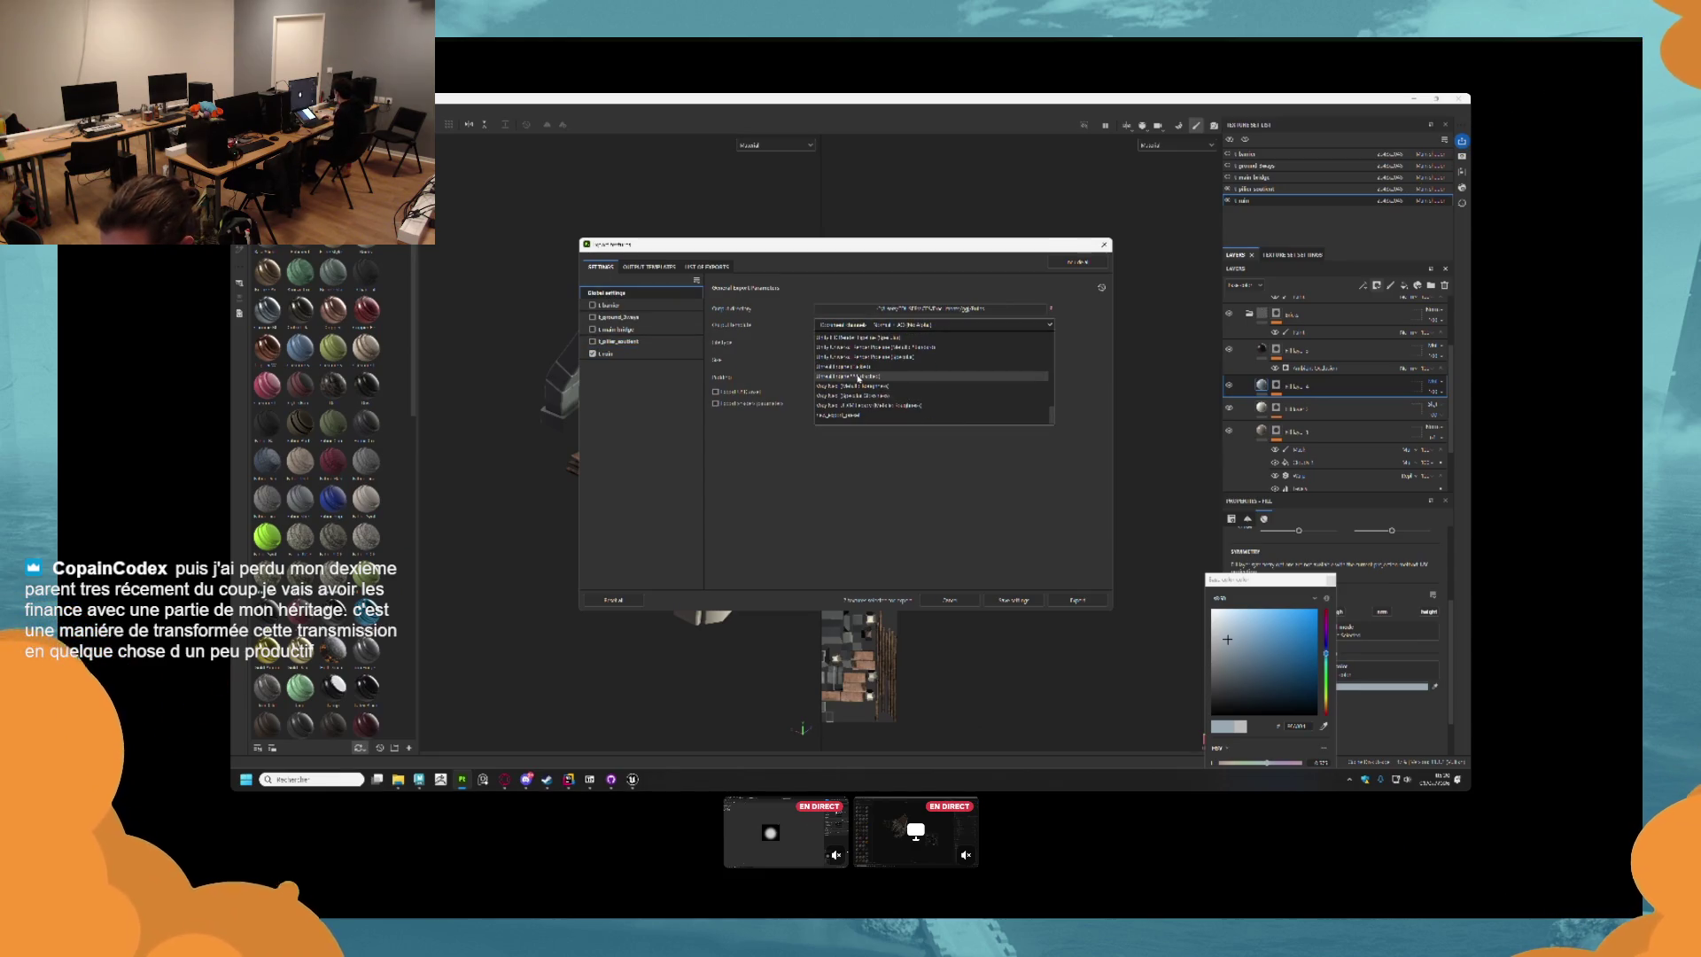
left_click(872, 377)
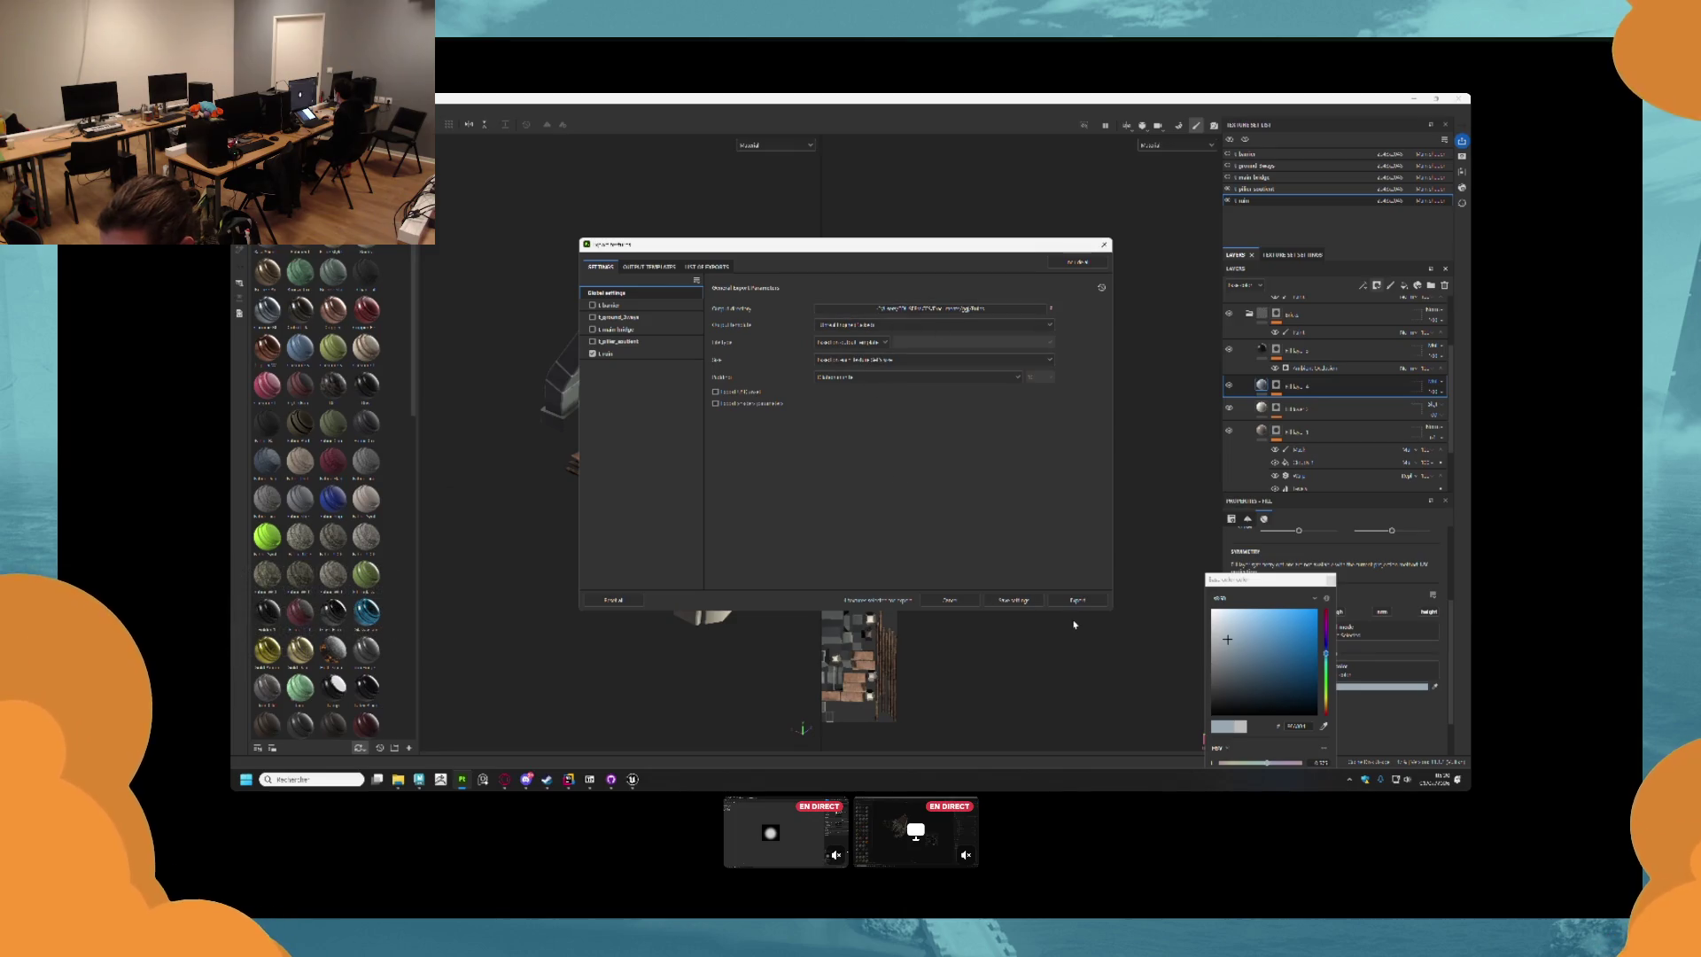
left_click(1077, 600)
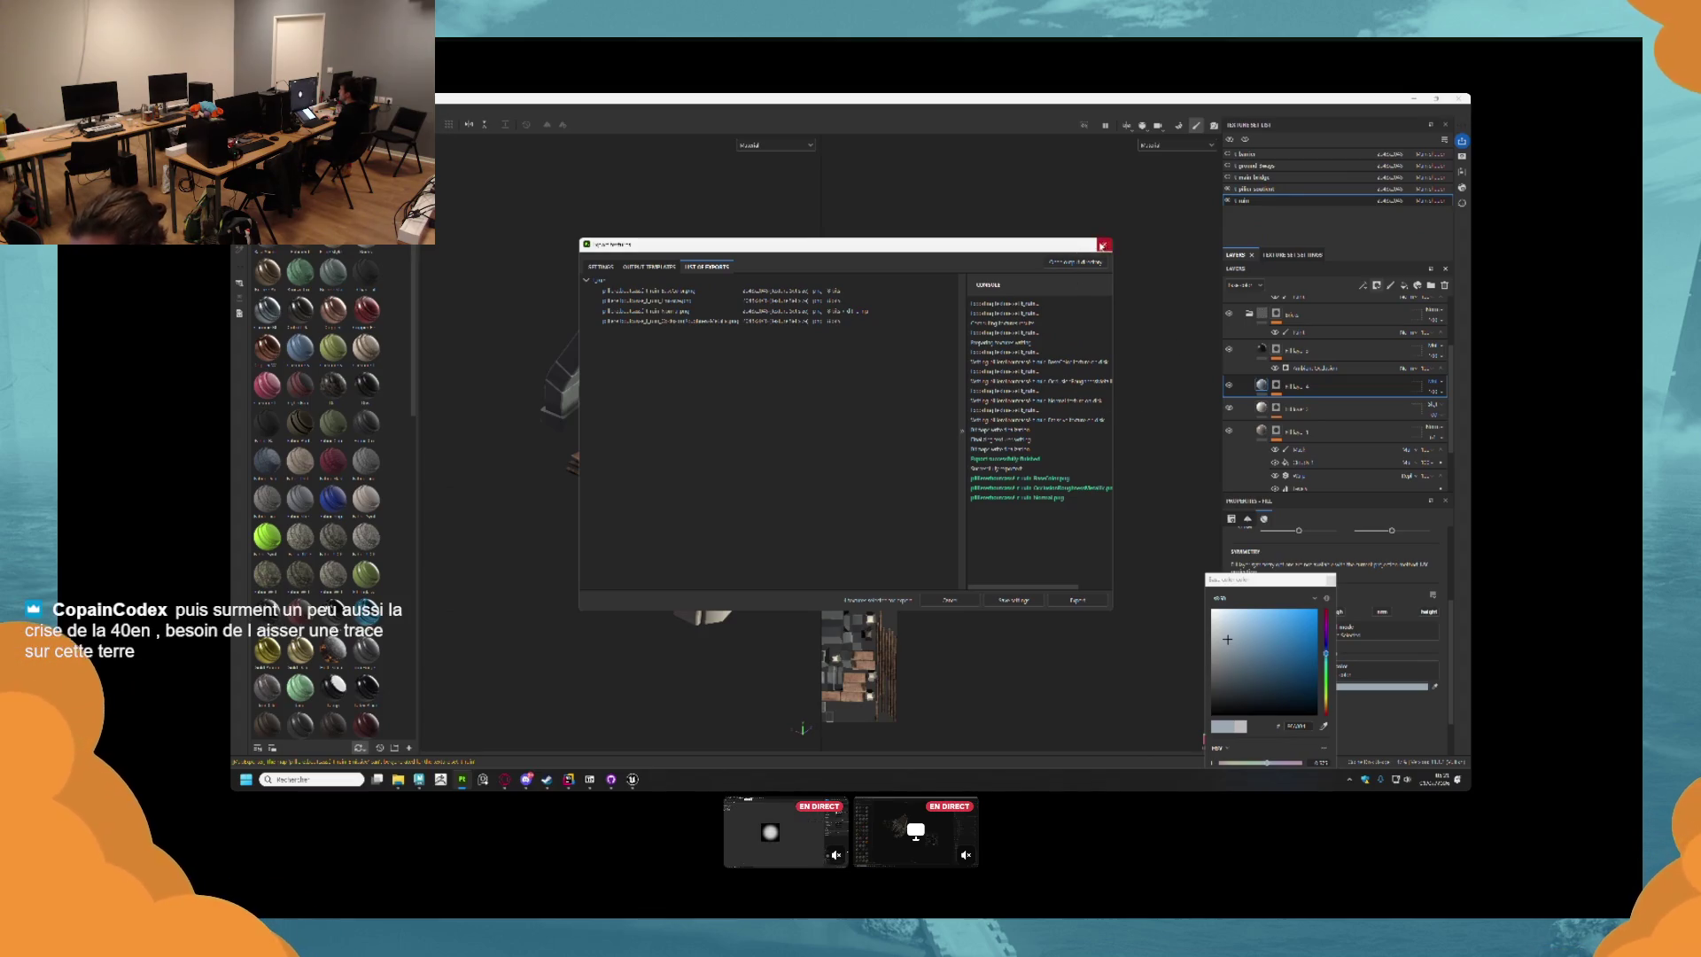
left_click(1102, 245)
scroll(673, 572, "down", 3)
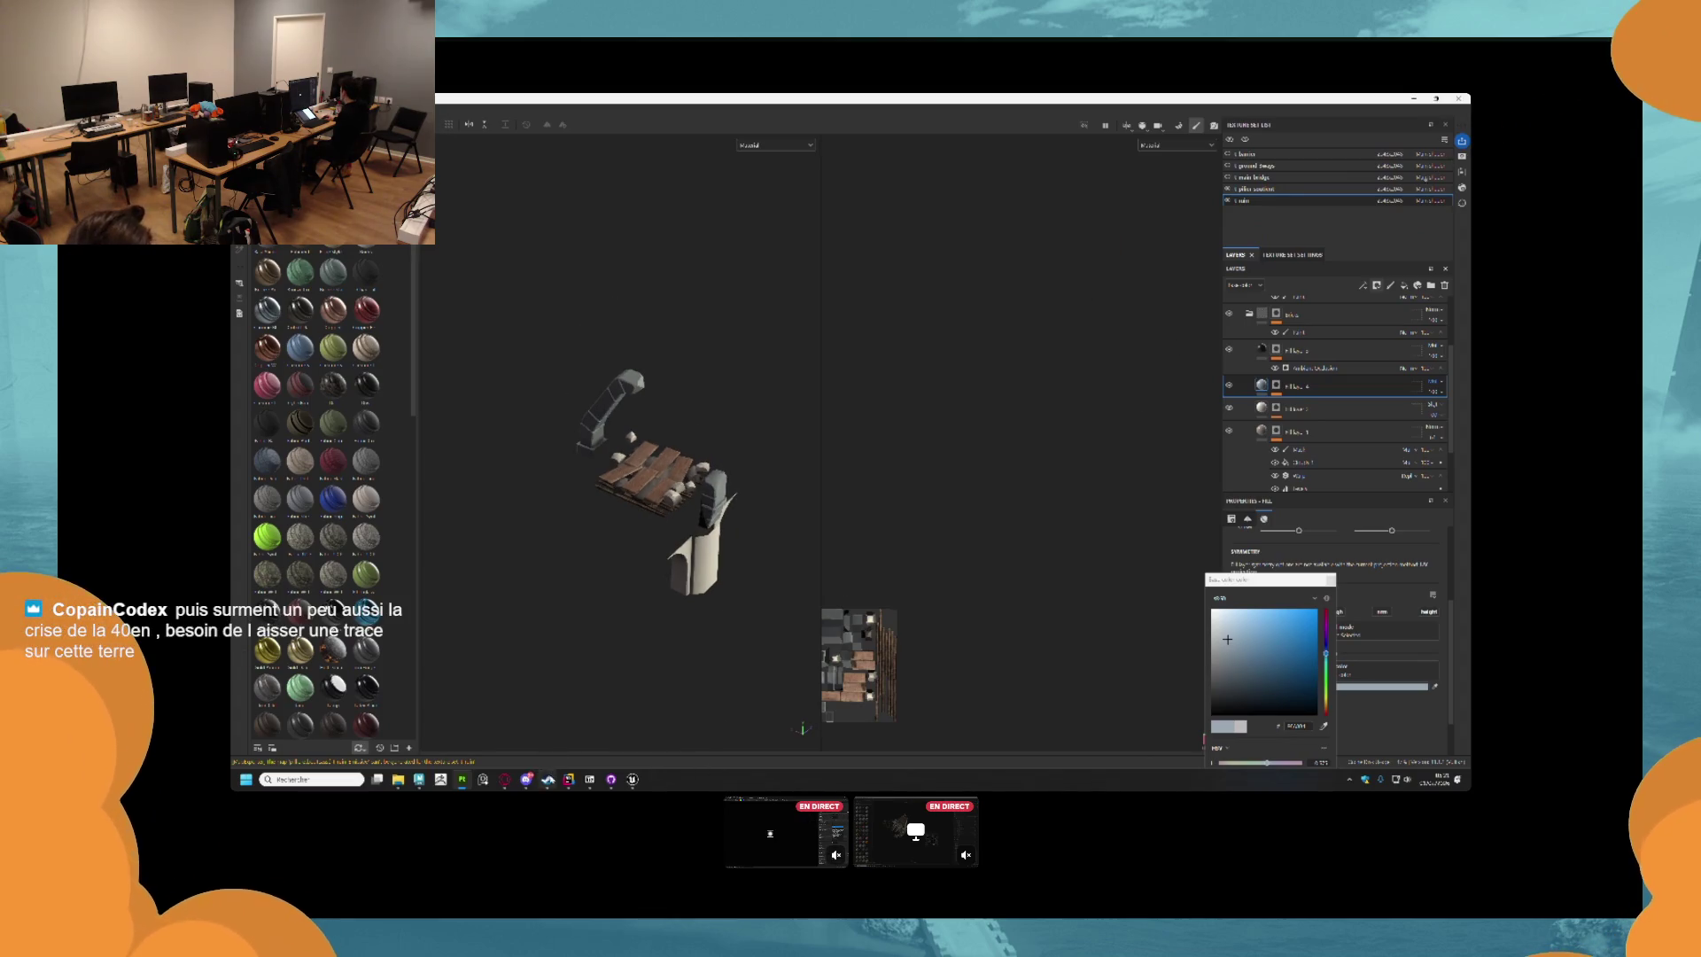
Back in Unreal, add a folder named Pont under Bridge in the content drawer.
mouse_move(632, 780)
left_click(594, 726)
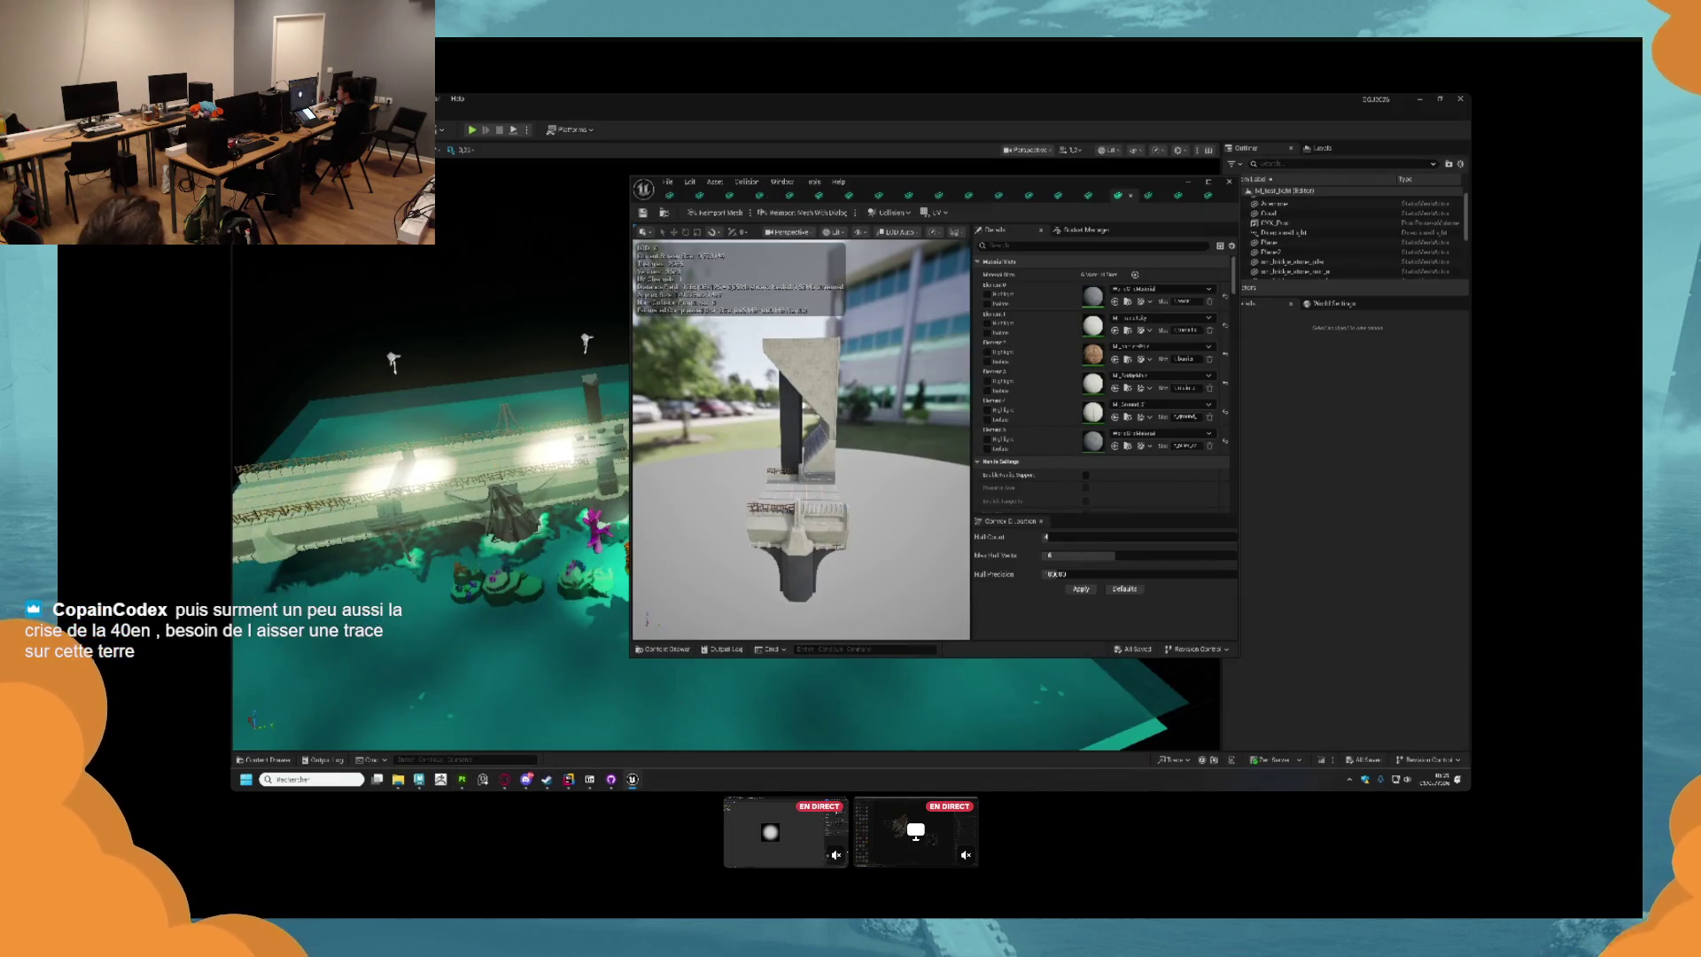
scroll(743, 592, "up", 2)
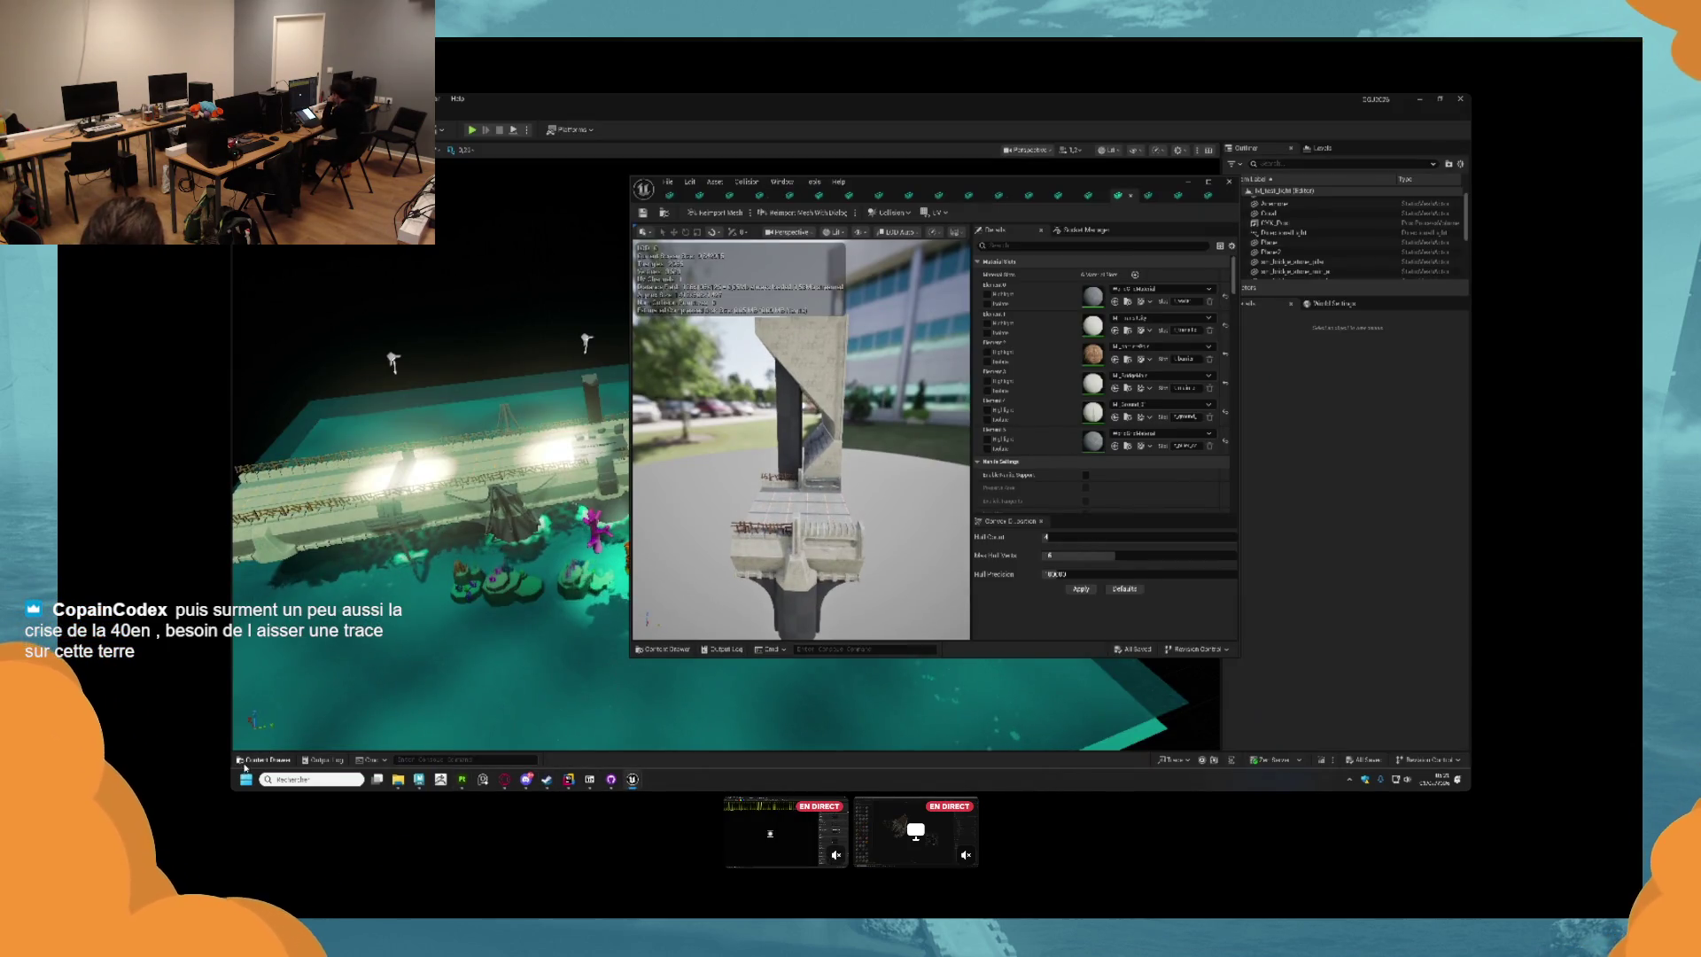
key("ctrl+space")
left_click(975, 735)
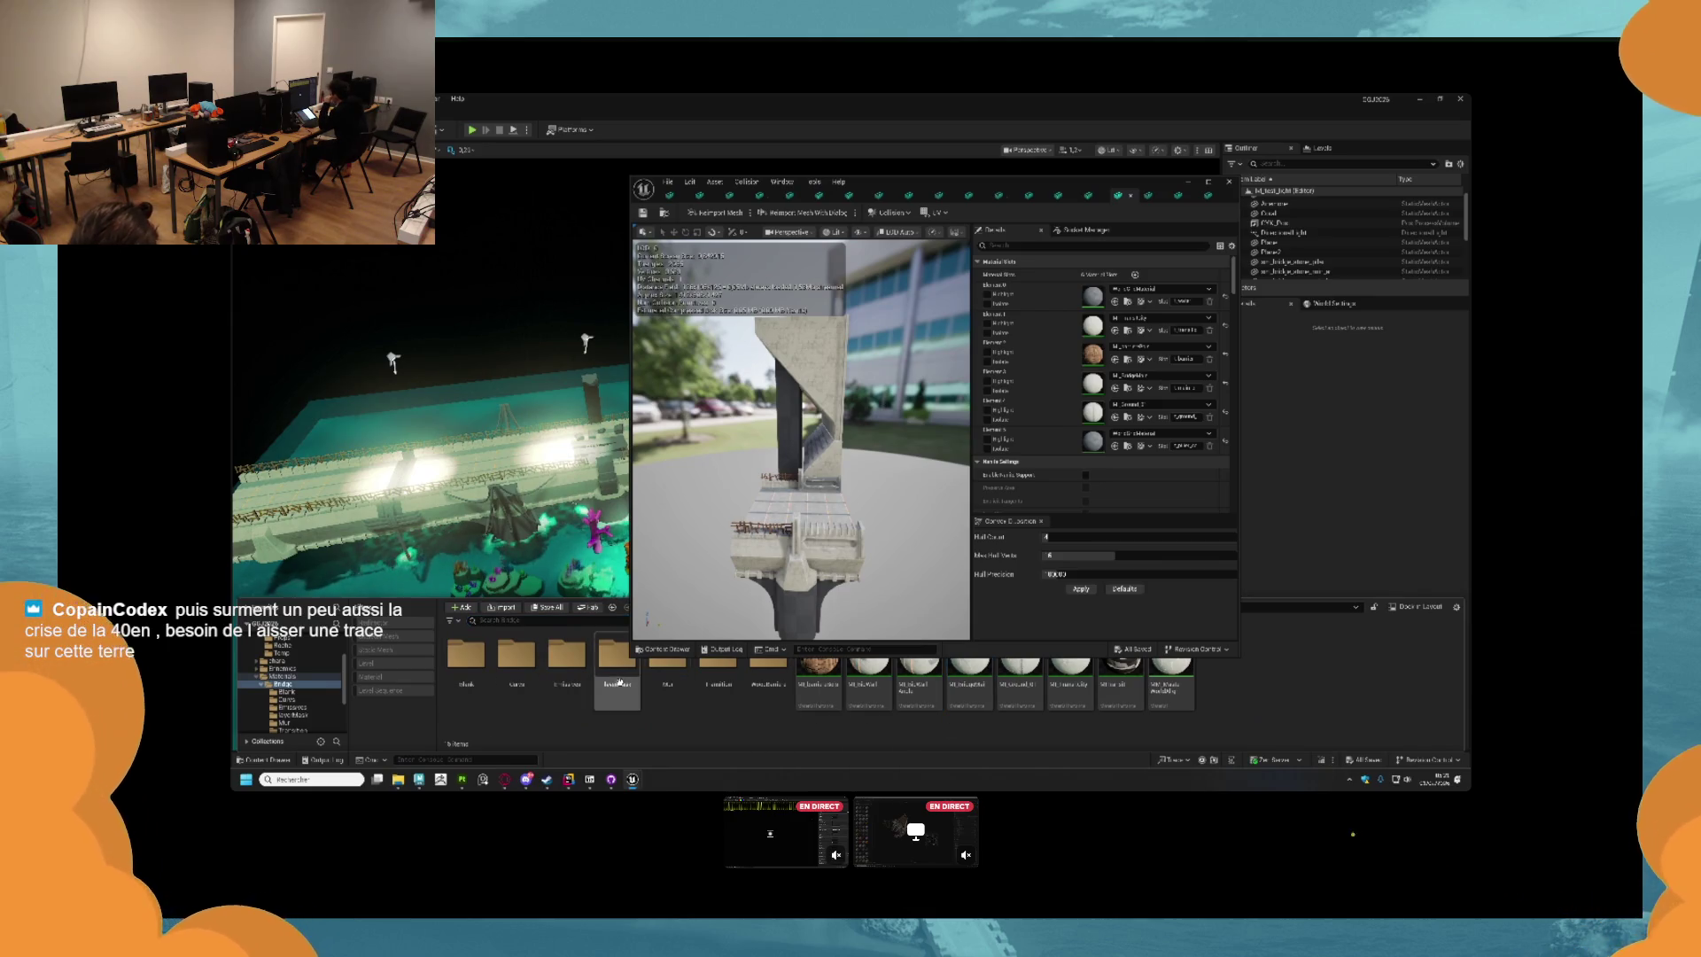
left_click_drag(1028, 182, 1046, 127)
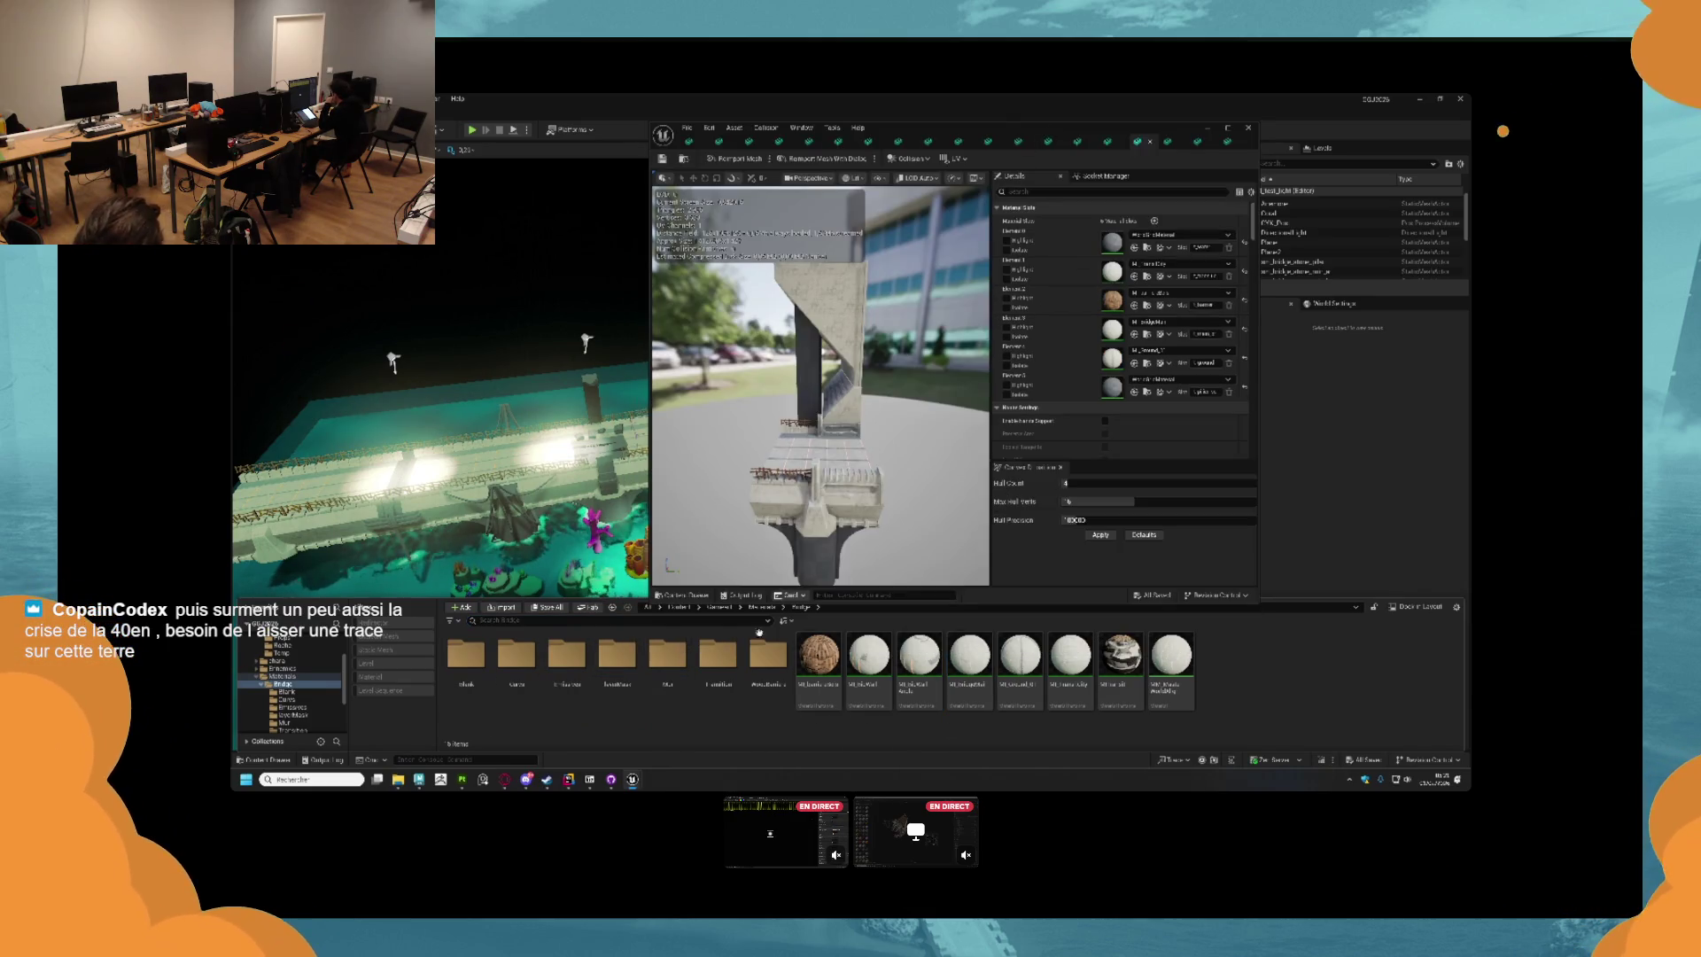
right_click(771, 722)
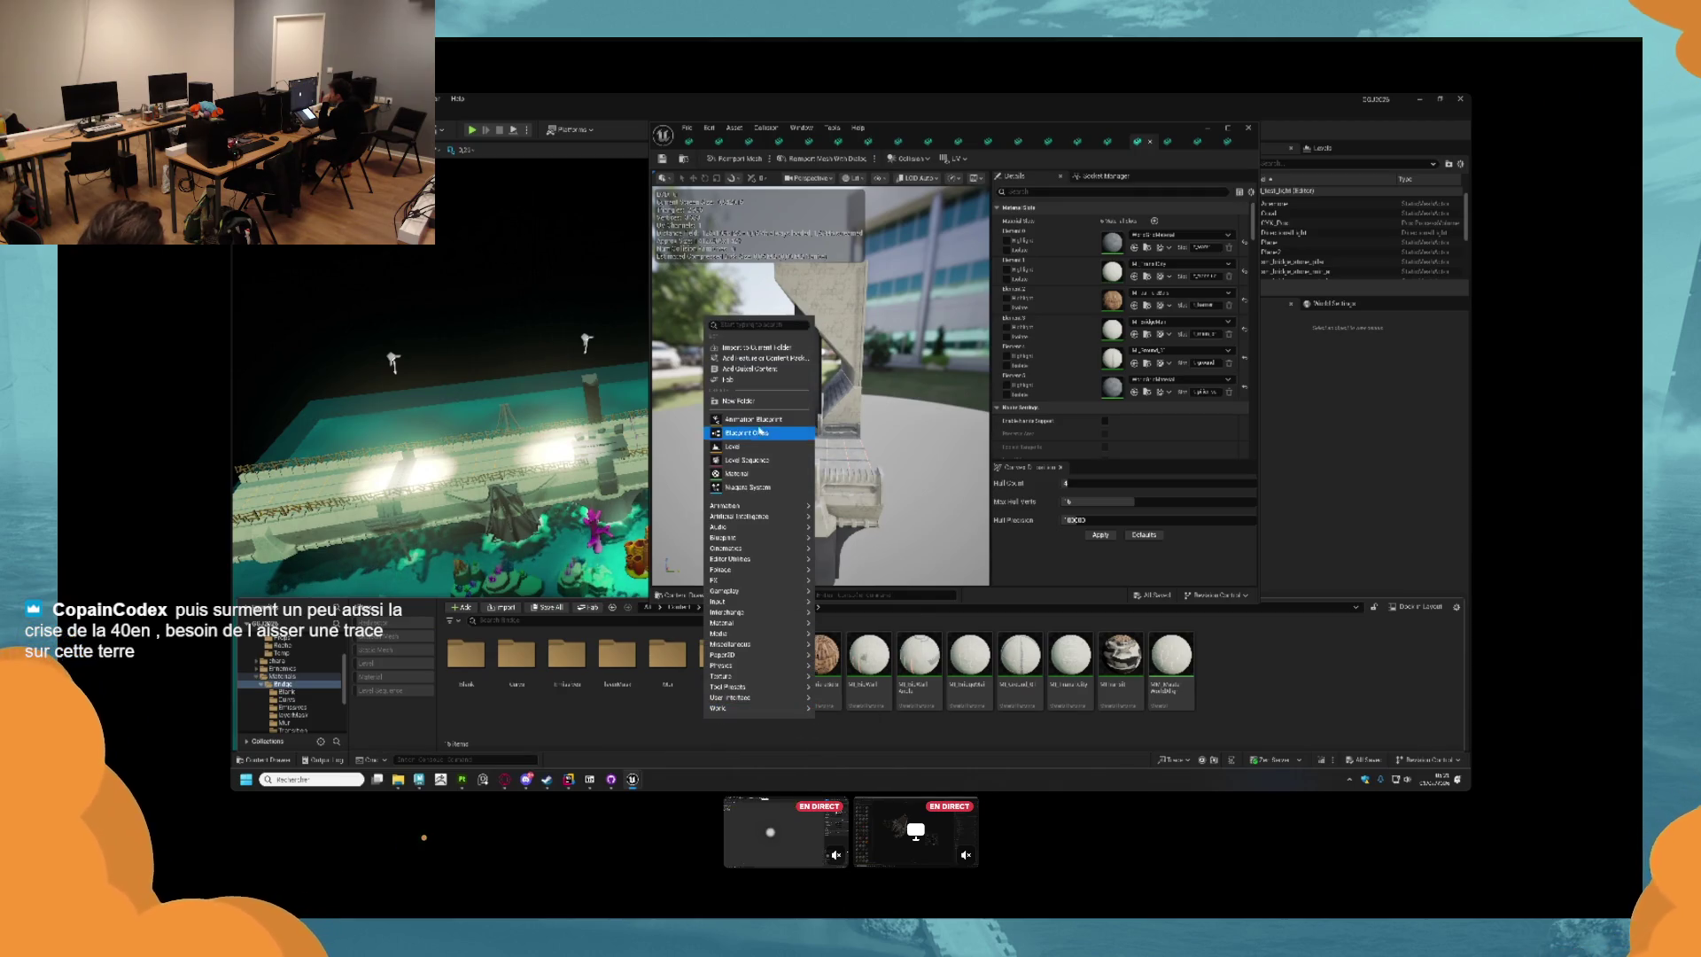
left_click(751, 403)
type("Pont")
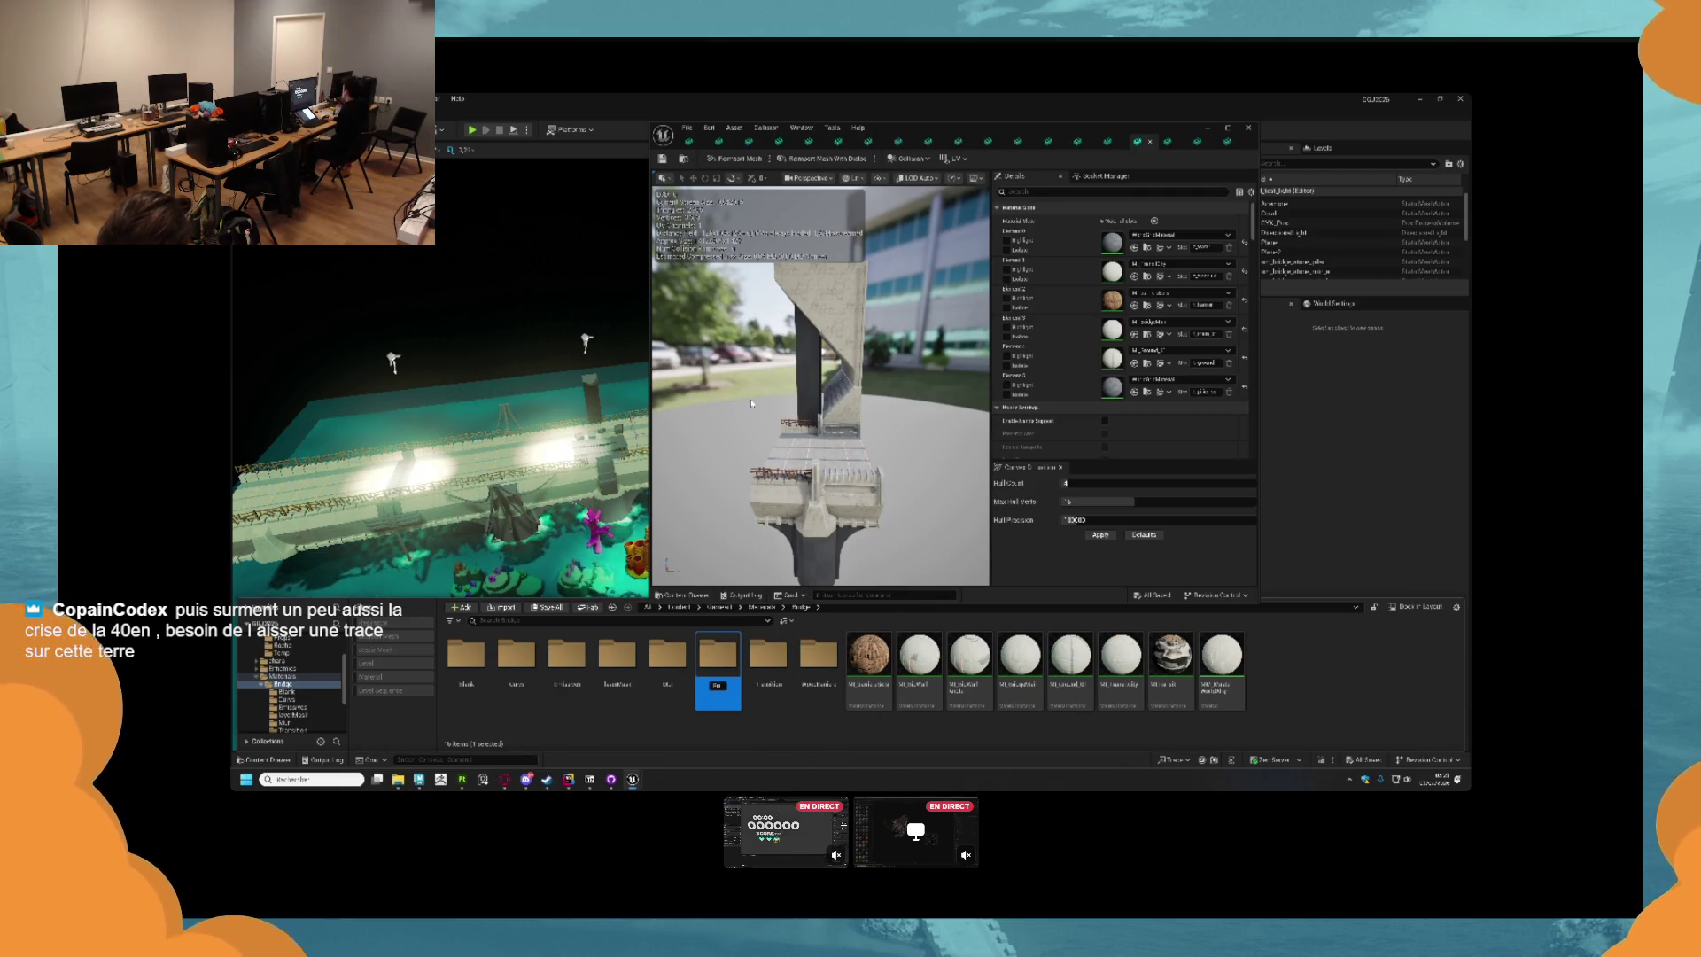
key("Return")
key("Return")
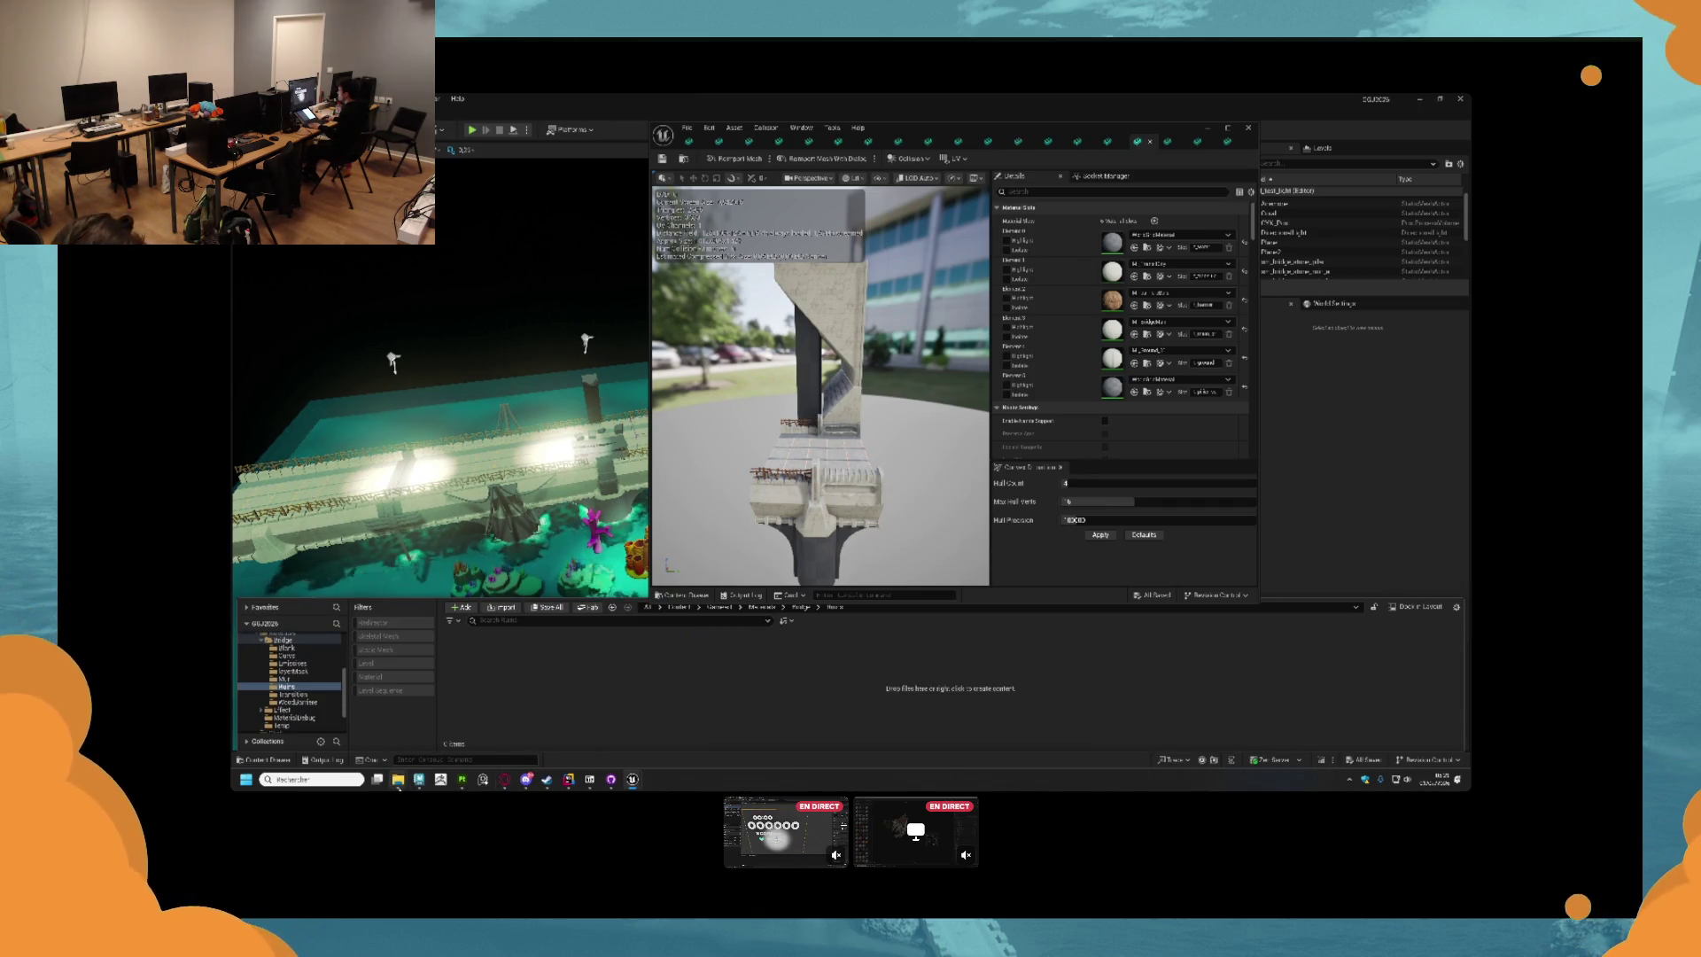
Delete the surplus exported textures, including the green and purple ones, keeping three.
mouse_move(398, 780)
left_click(449, 728)
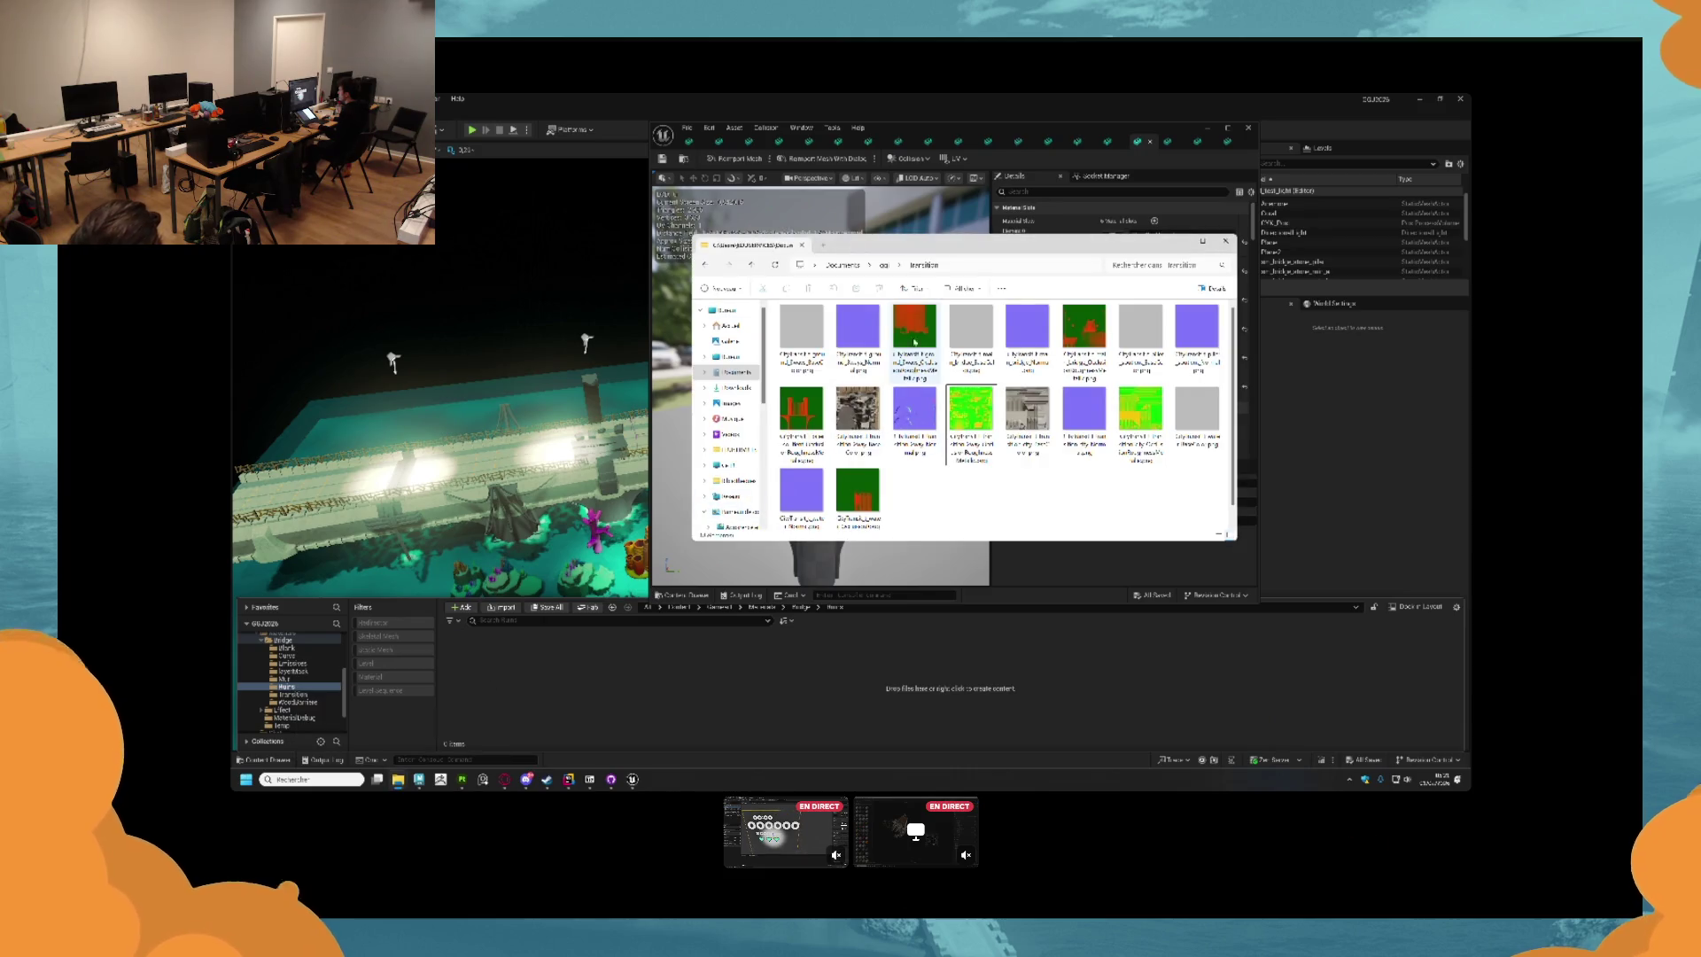
left_click(801, 337)
left_click(802, 416, "shift")
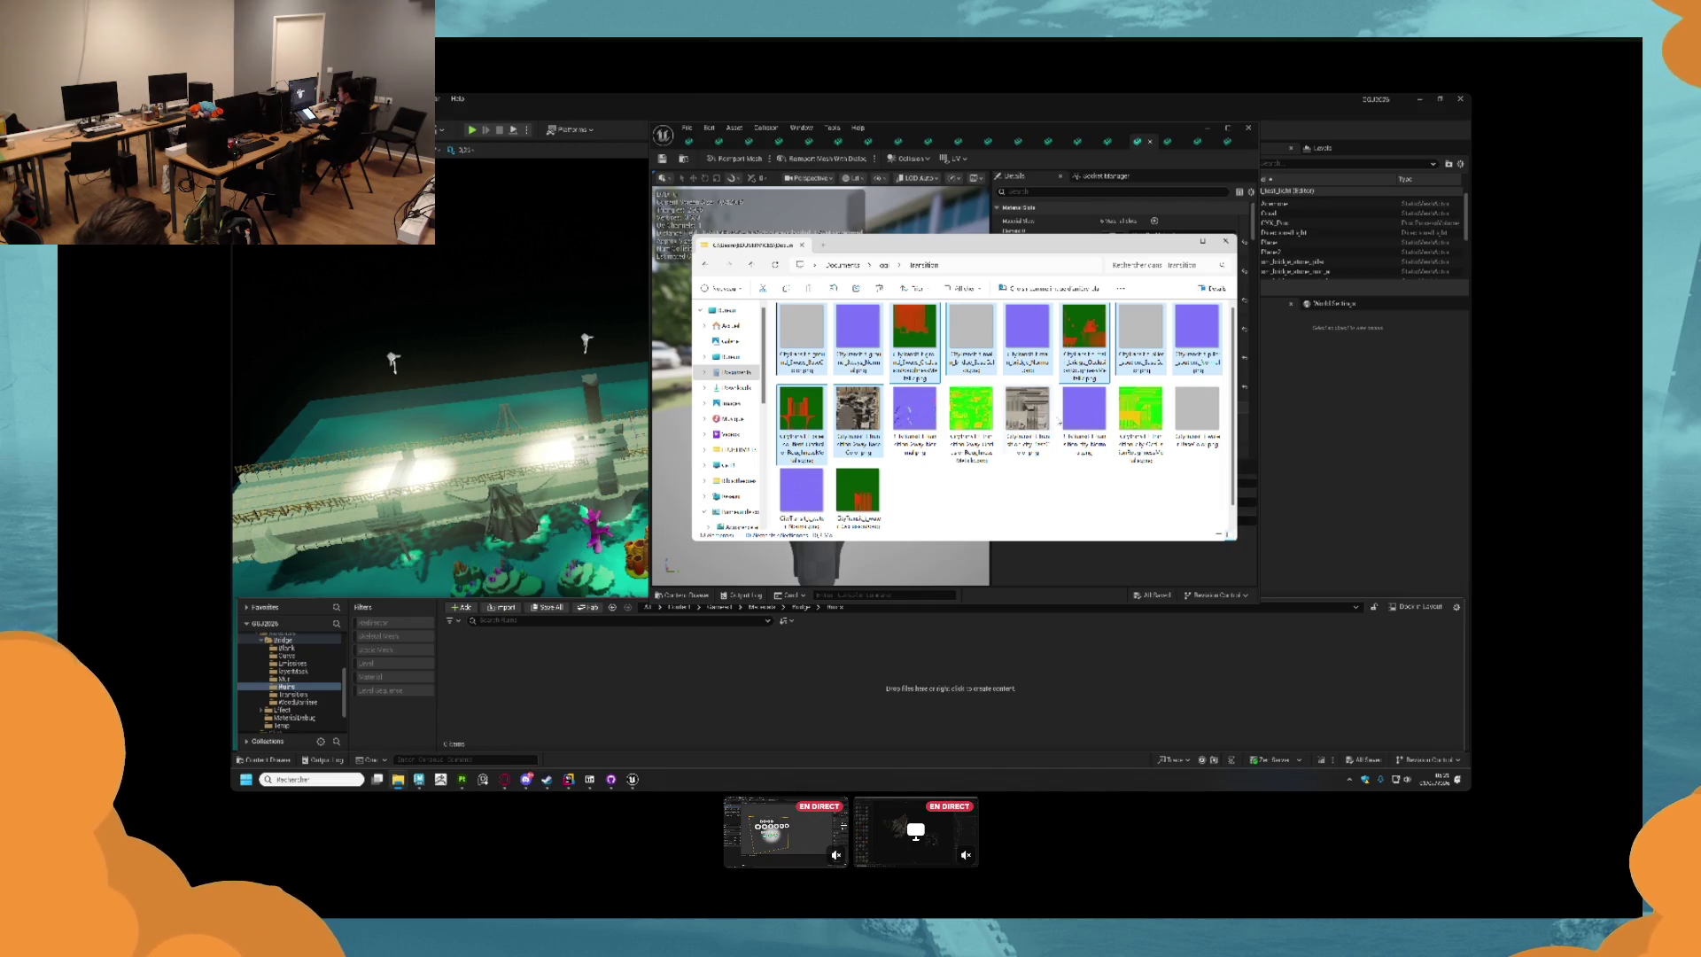
left_click(1030, 416, "ctrl")
left_click(858, 491, "ctrl")
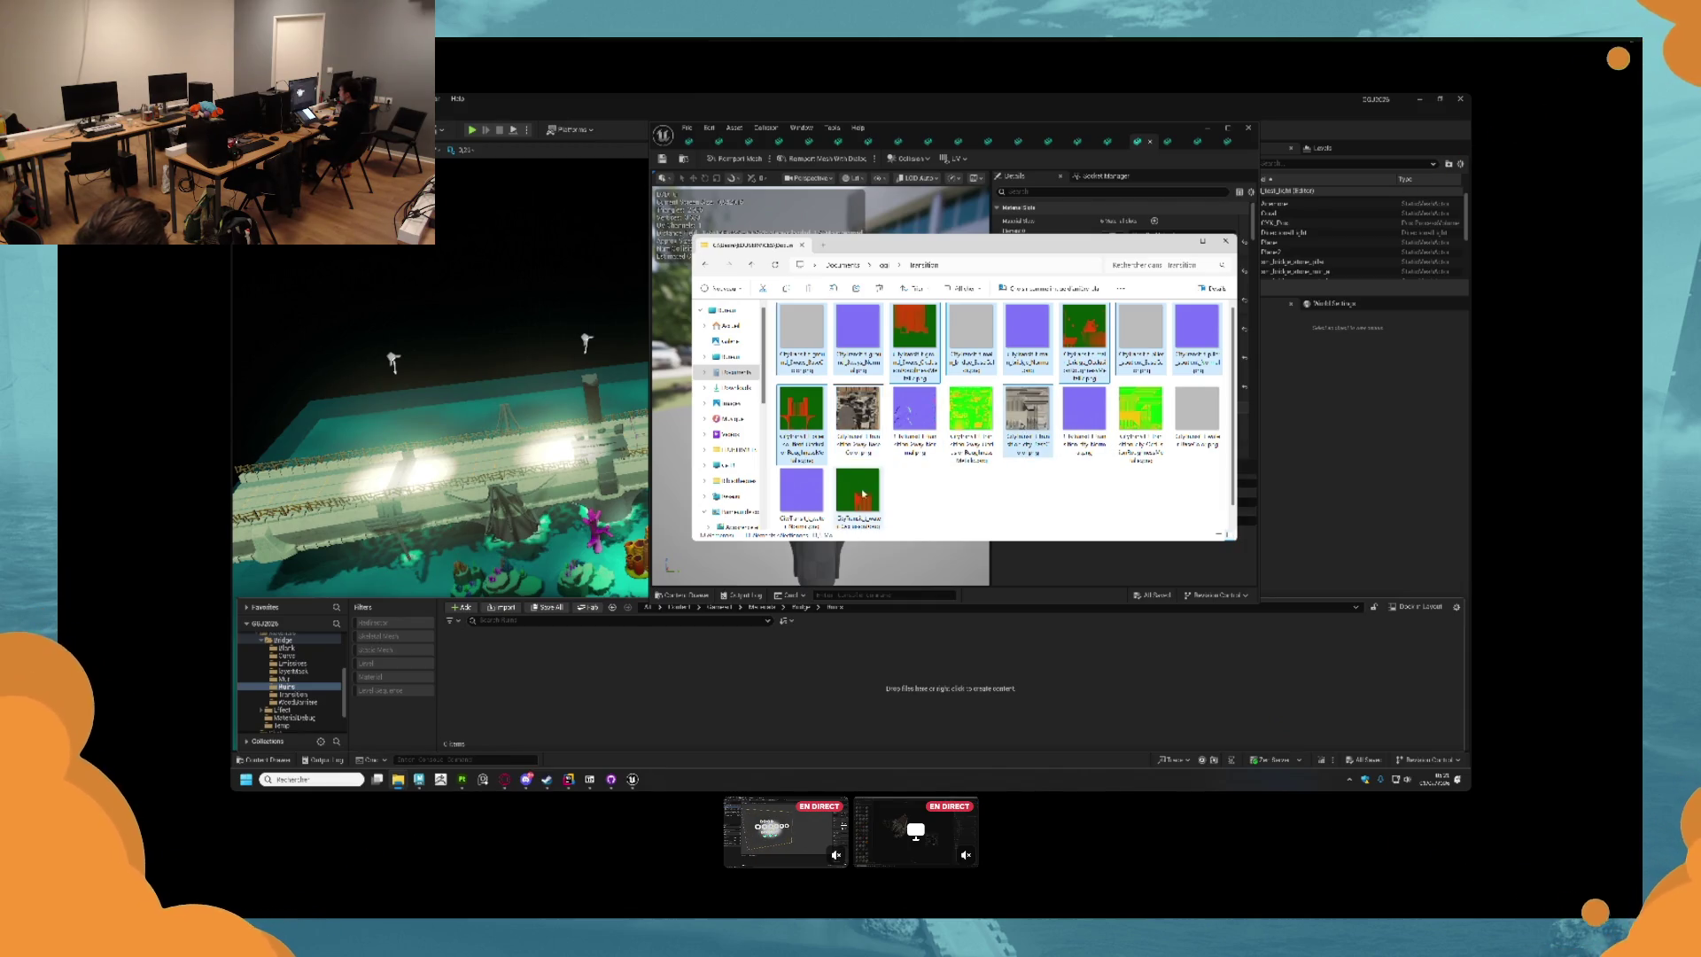
left_click(794, 493, "ctrl")
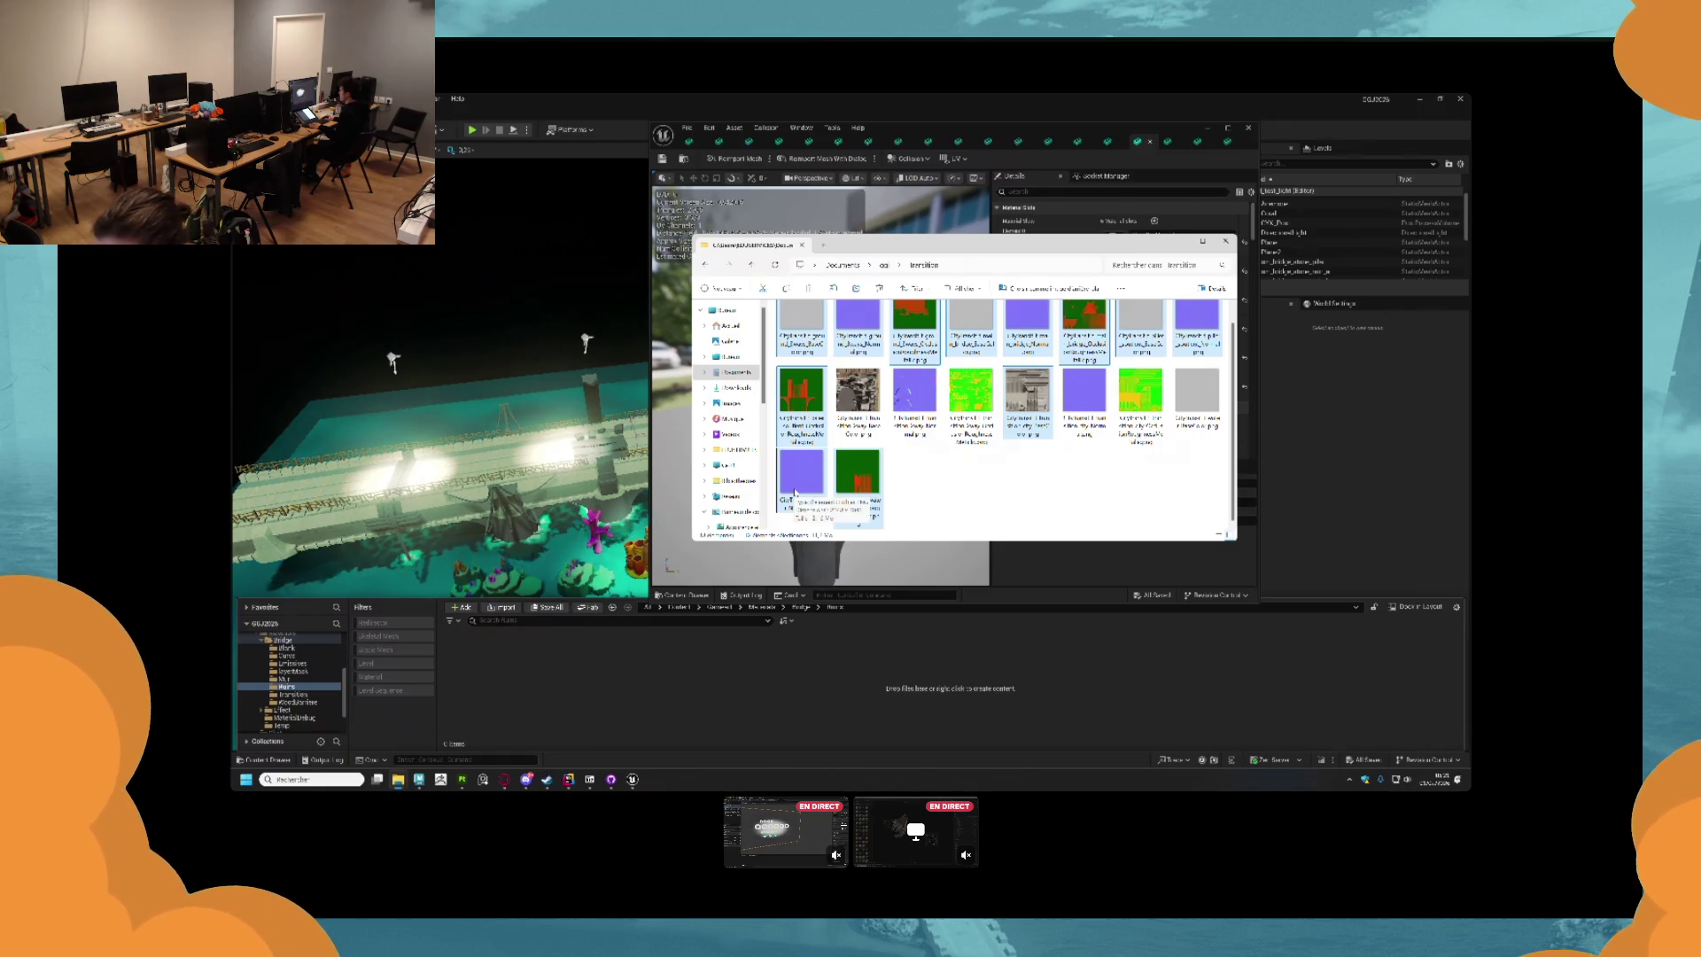
left_click_drag(1077, 474, 1187, 415)
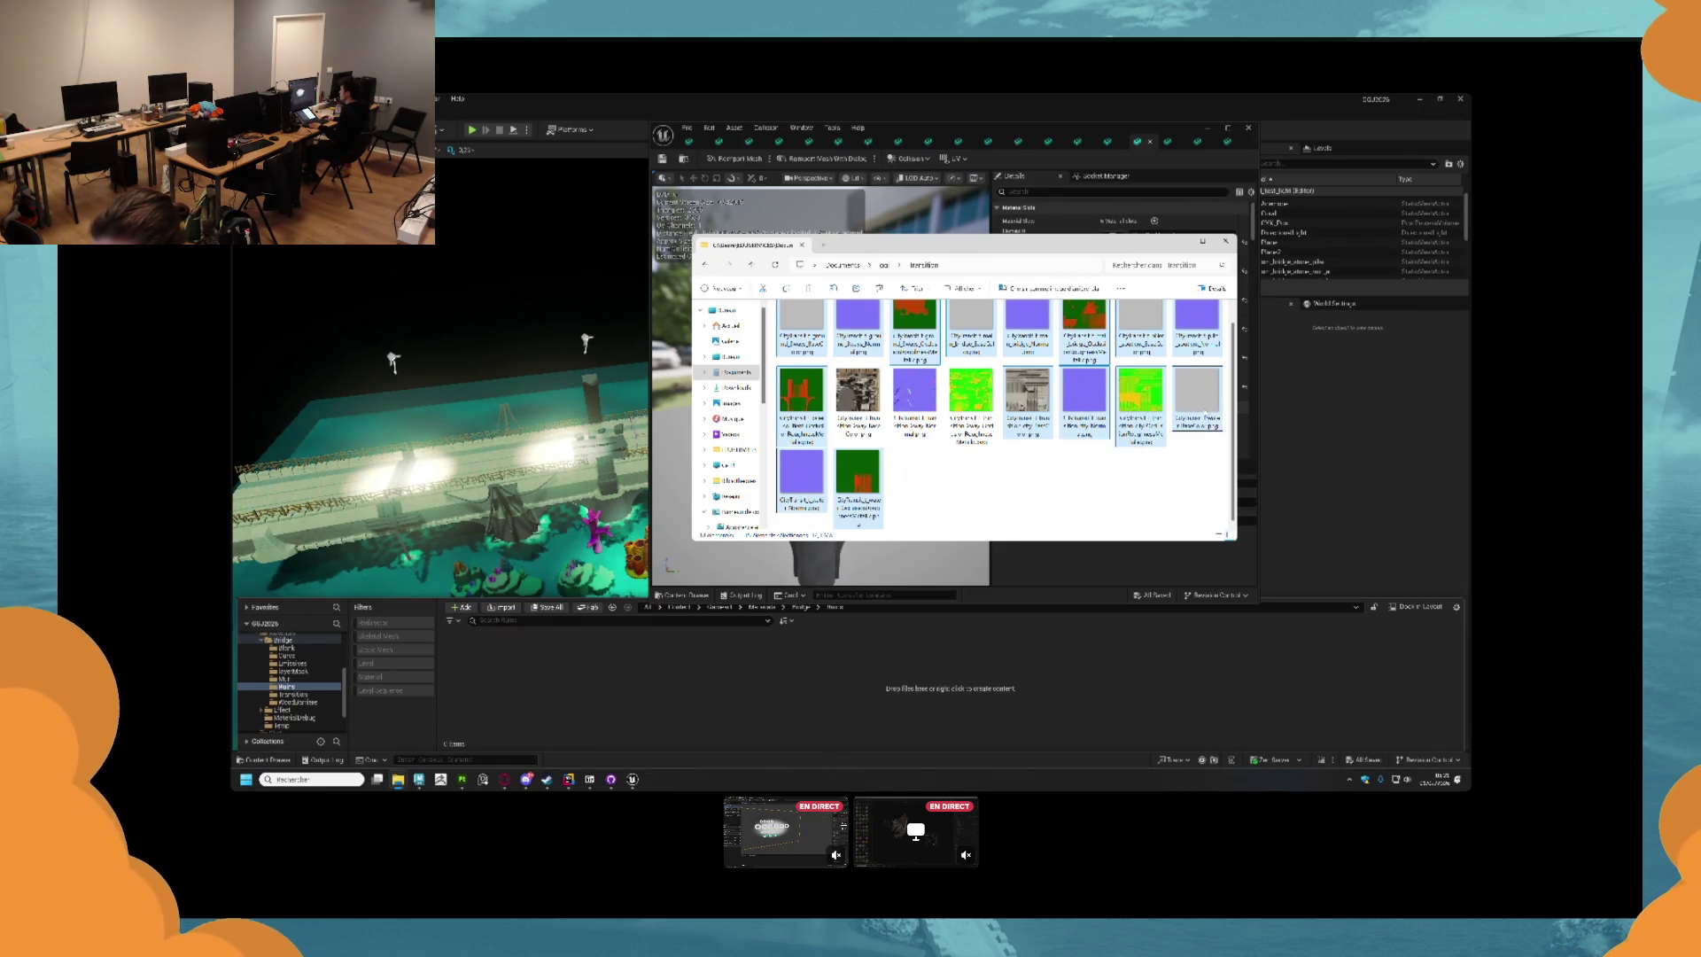
key("Delete")
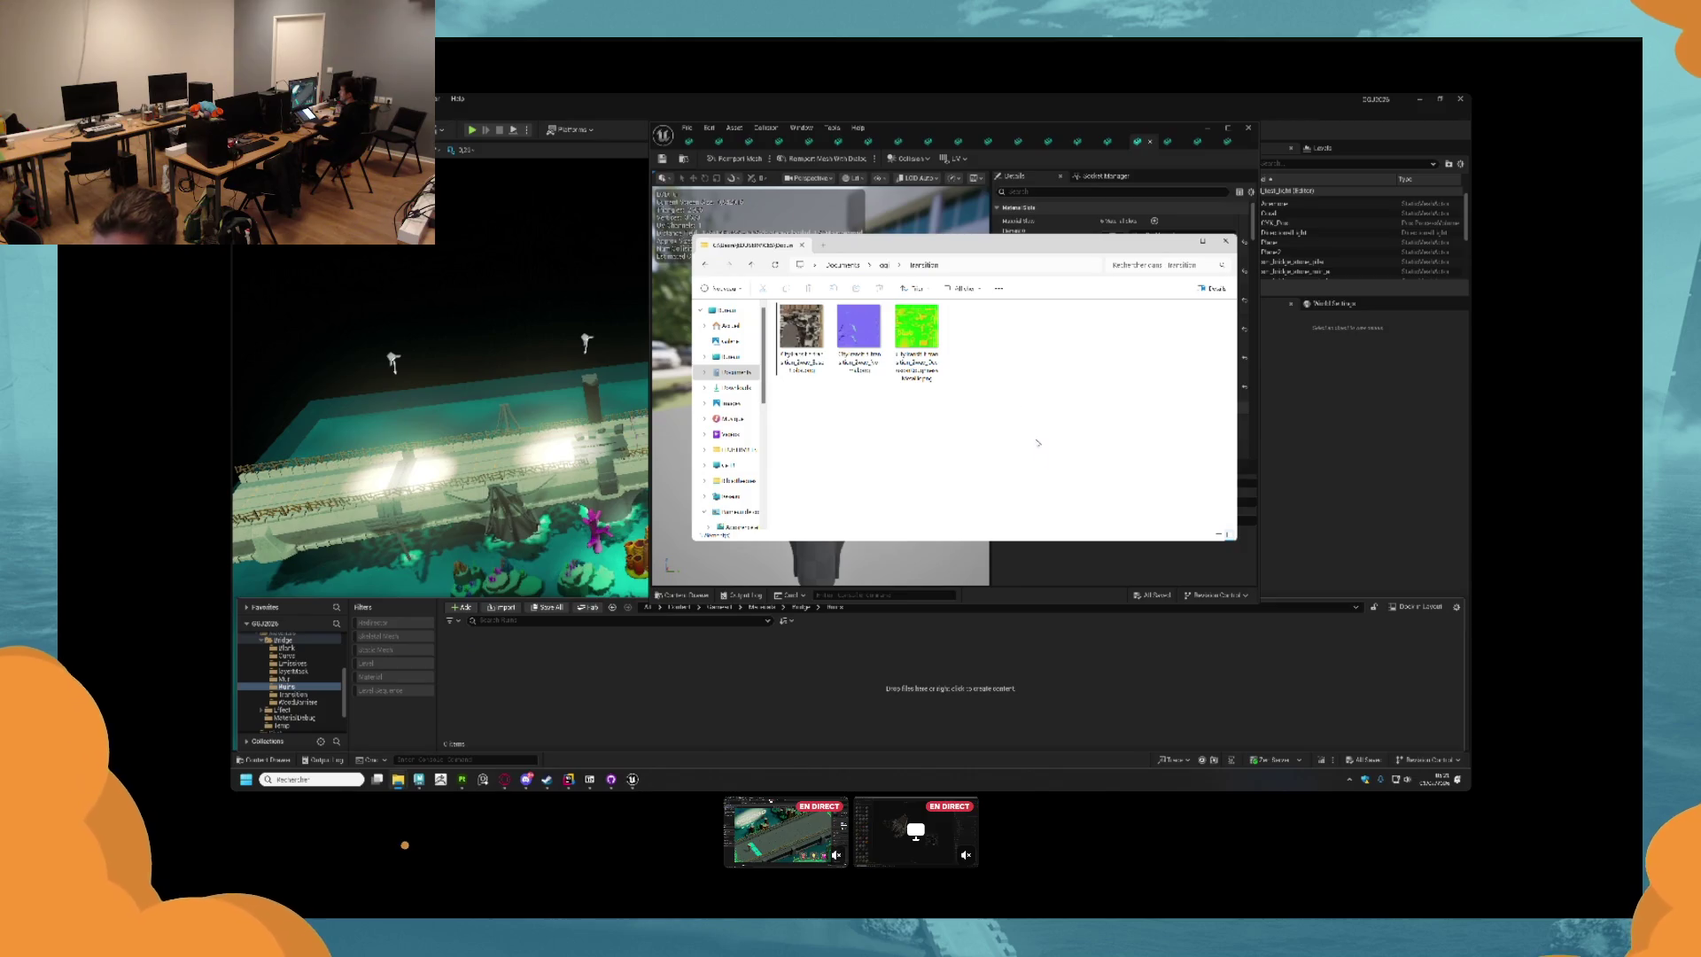
Go up to cqi, open the Ruins folder and select its three textures.
key("alt+Up")
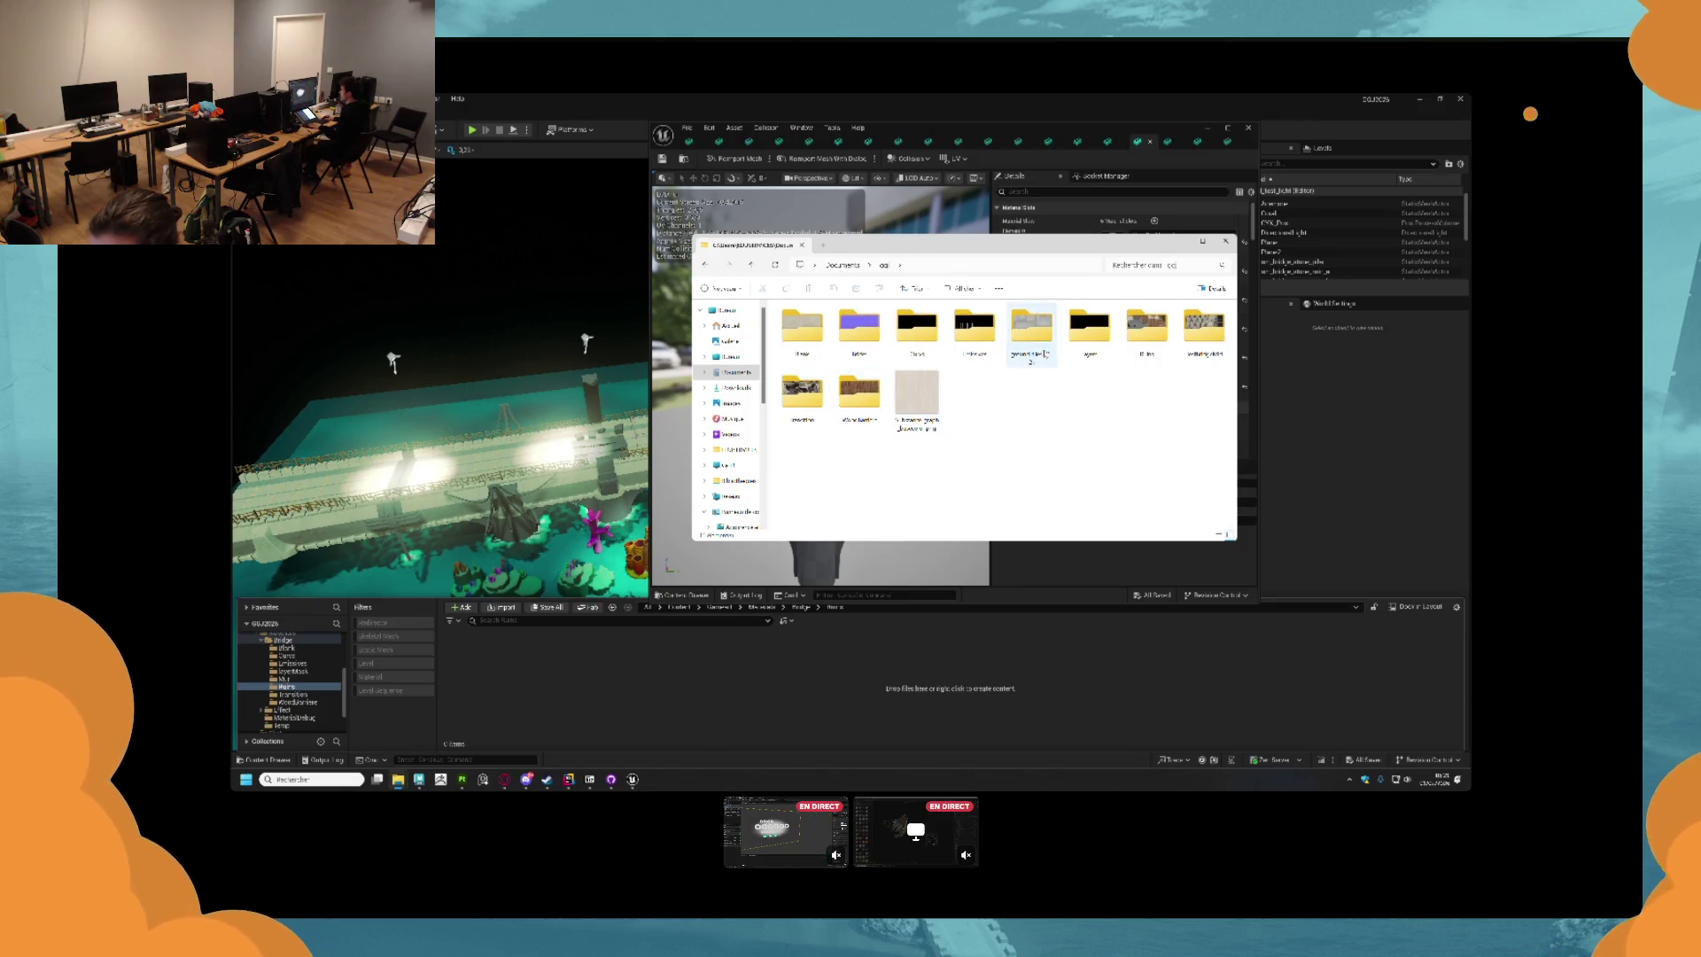
double_click(926, 394)
left_click_drag(927, 394, 797, 349)
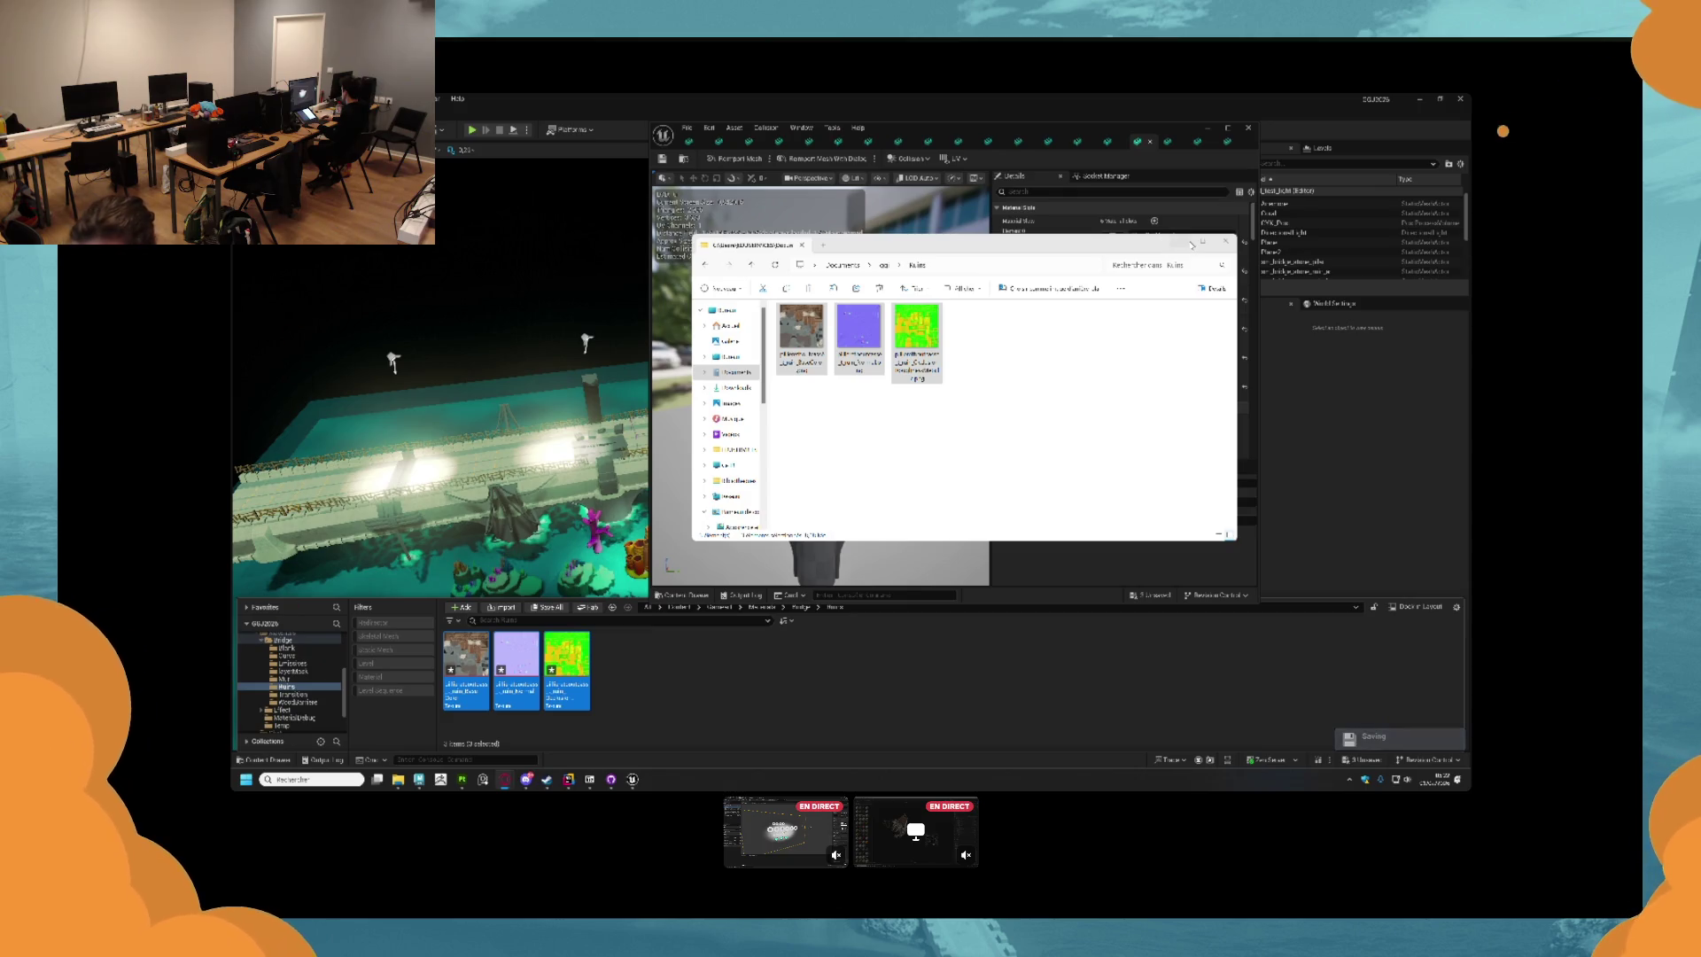
Bring Unreal's static mesh editor with the pillar model back to the front.
left_click(1063, 232)
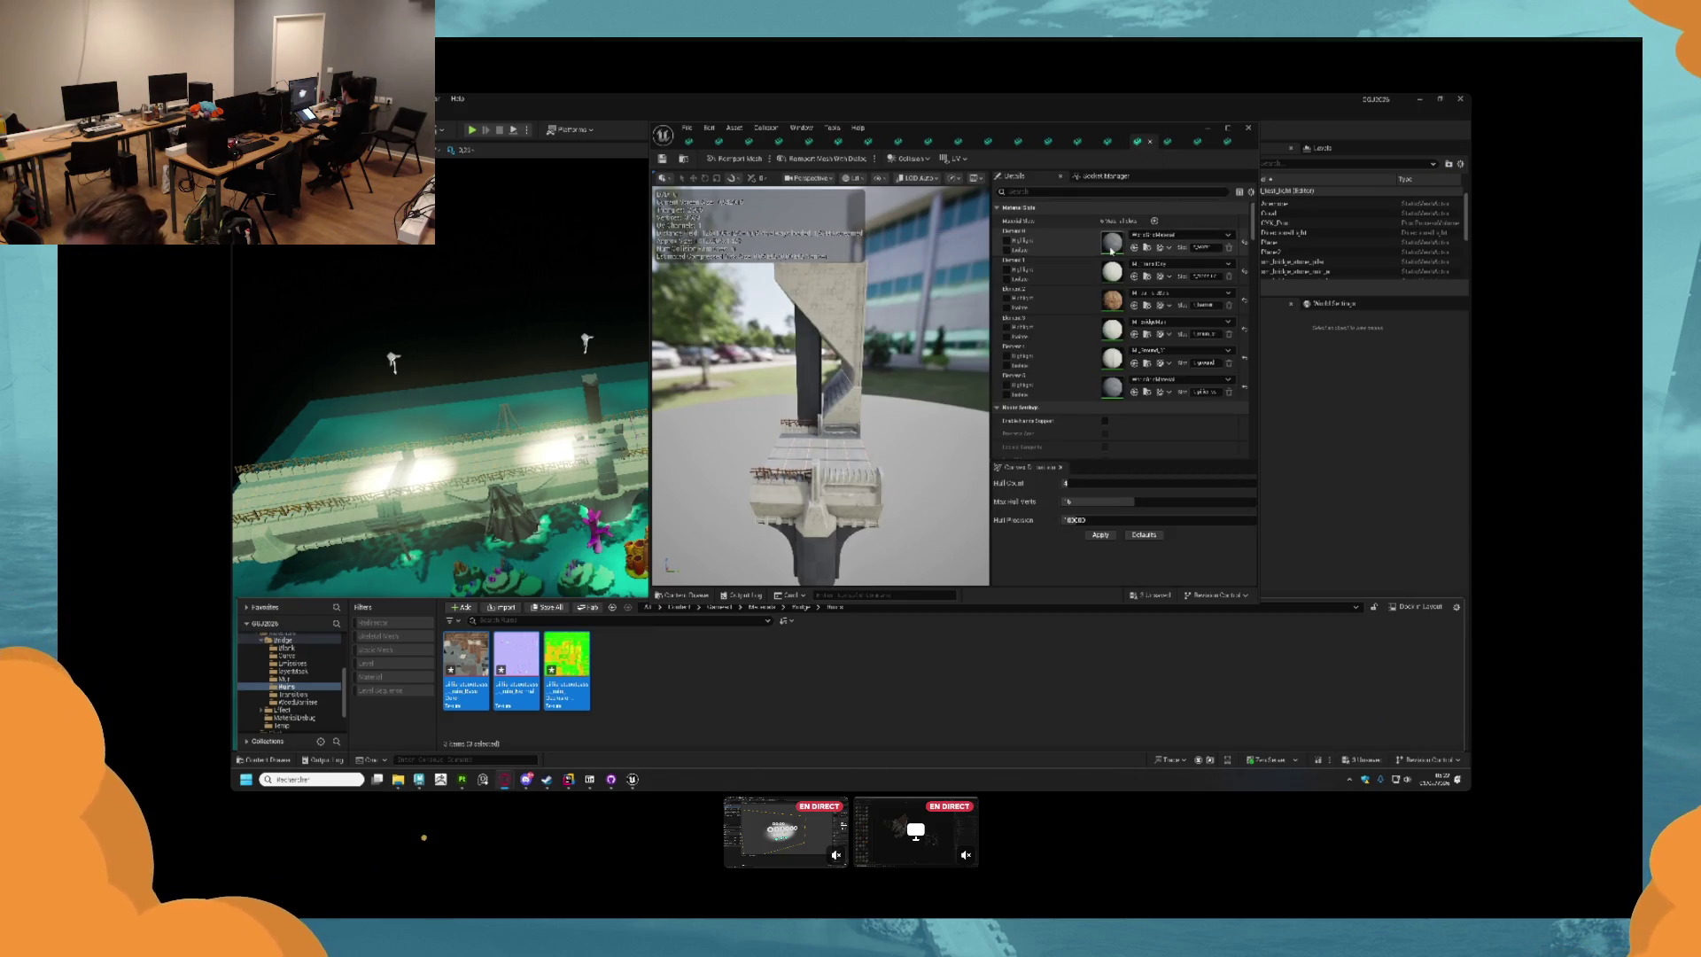
Duplicate the Bridge folder's wood material, give the copy a new name, and open it.
left_click(567, 664)
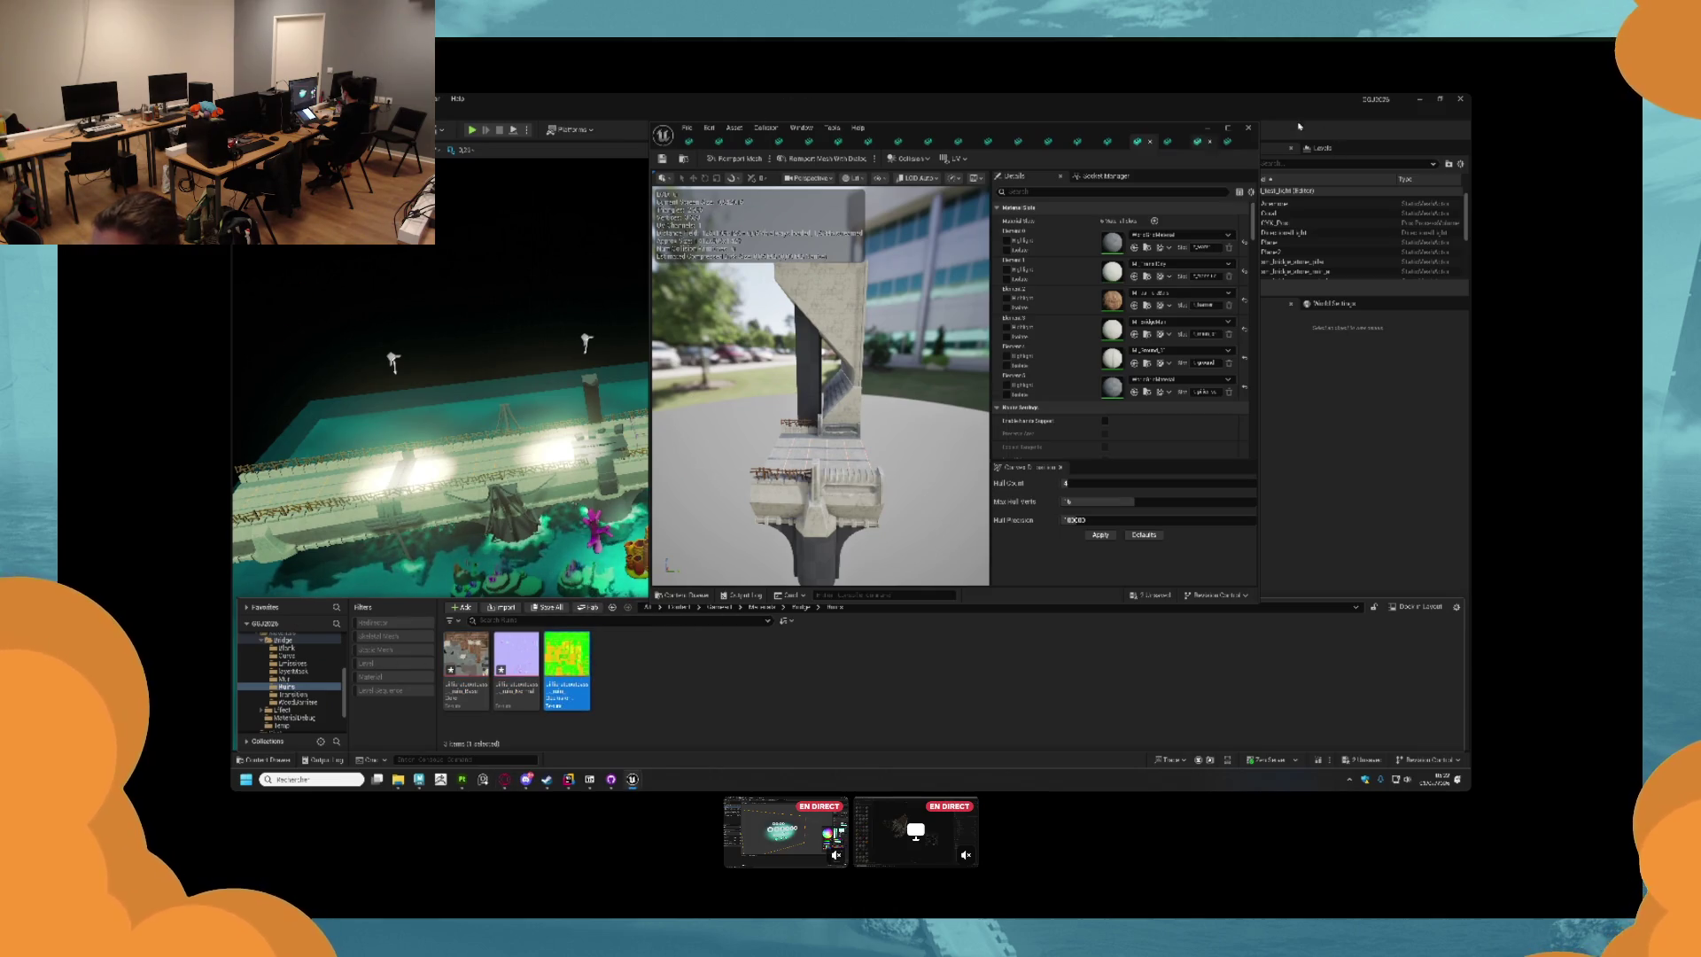
scroll(306, 682, "up", 1)
left_click(283, 671)
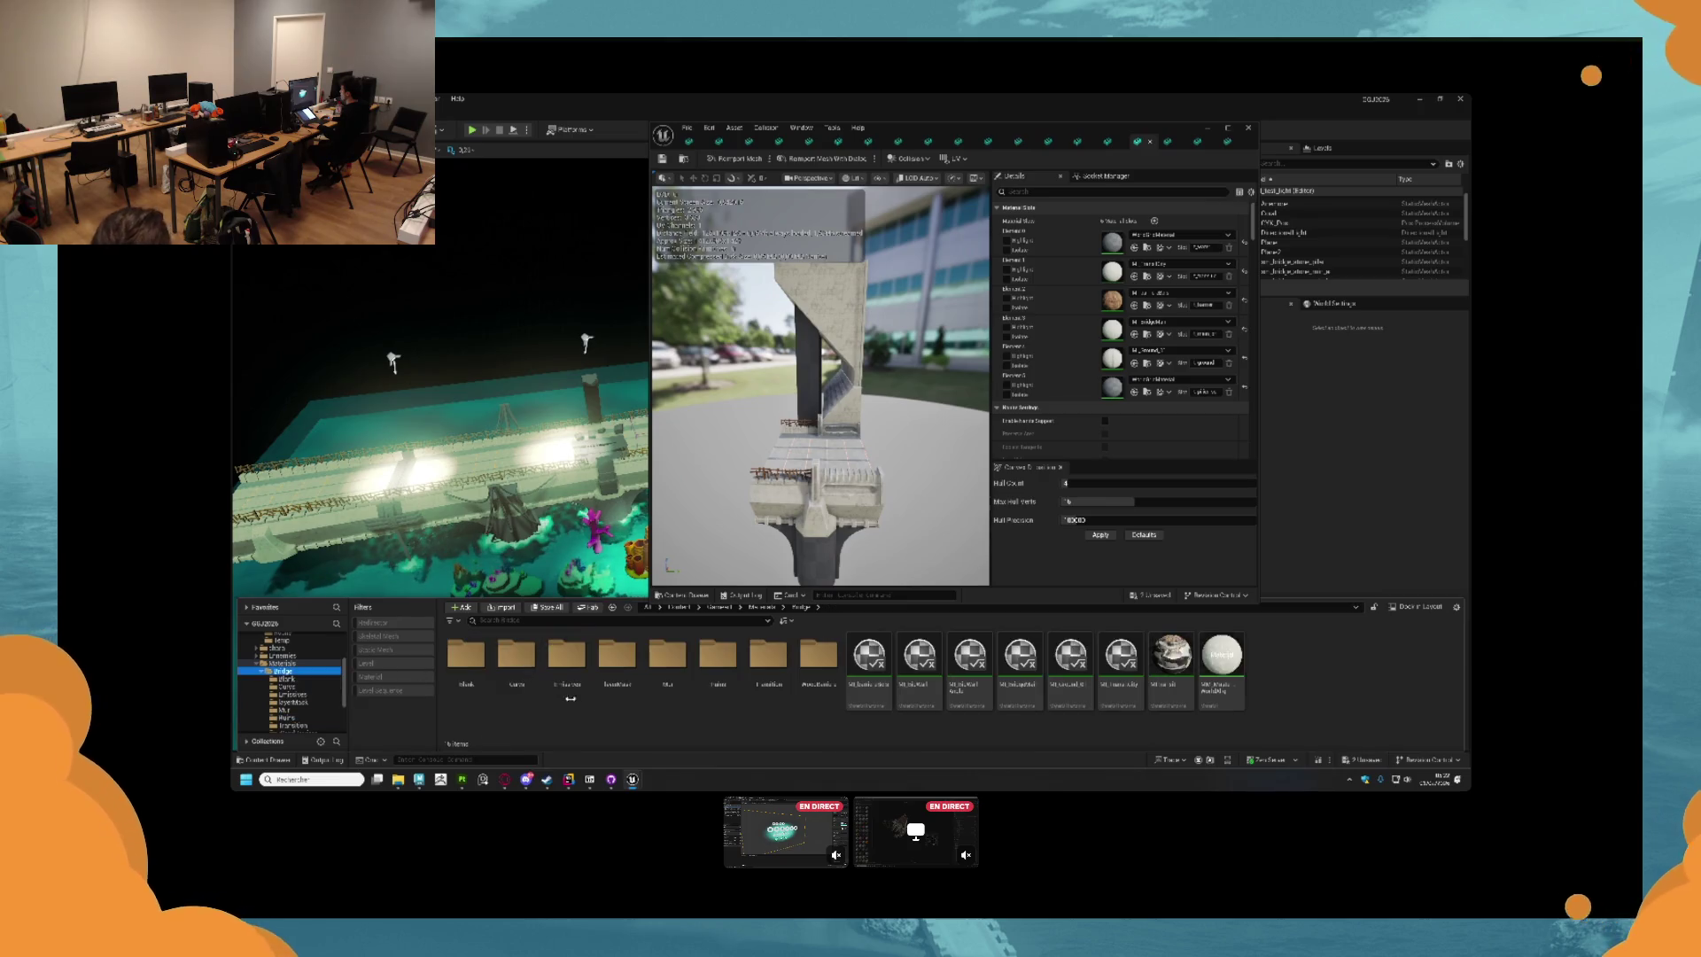
key("ctrl+d")
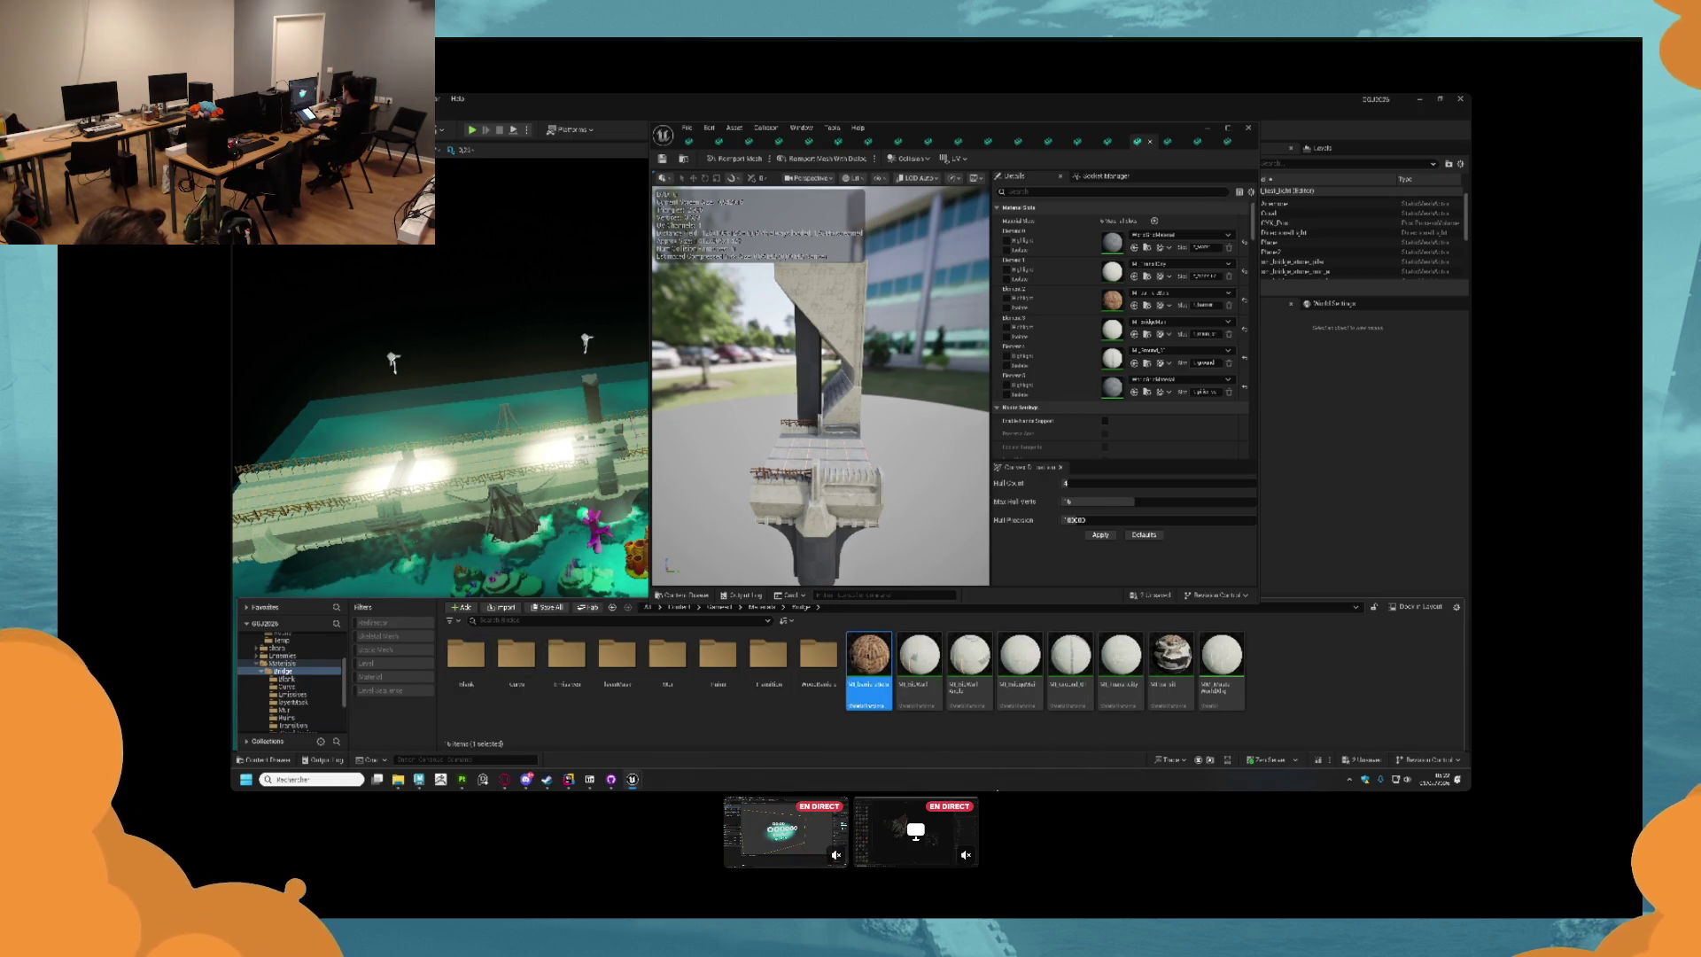
type("M_mm")
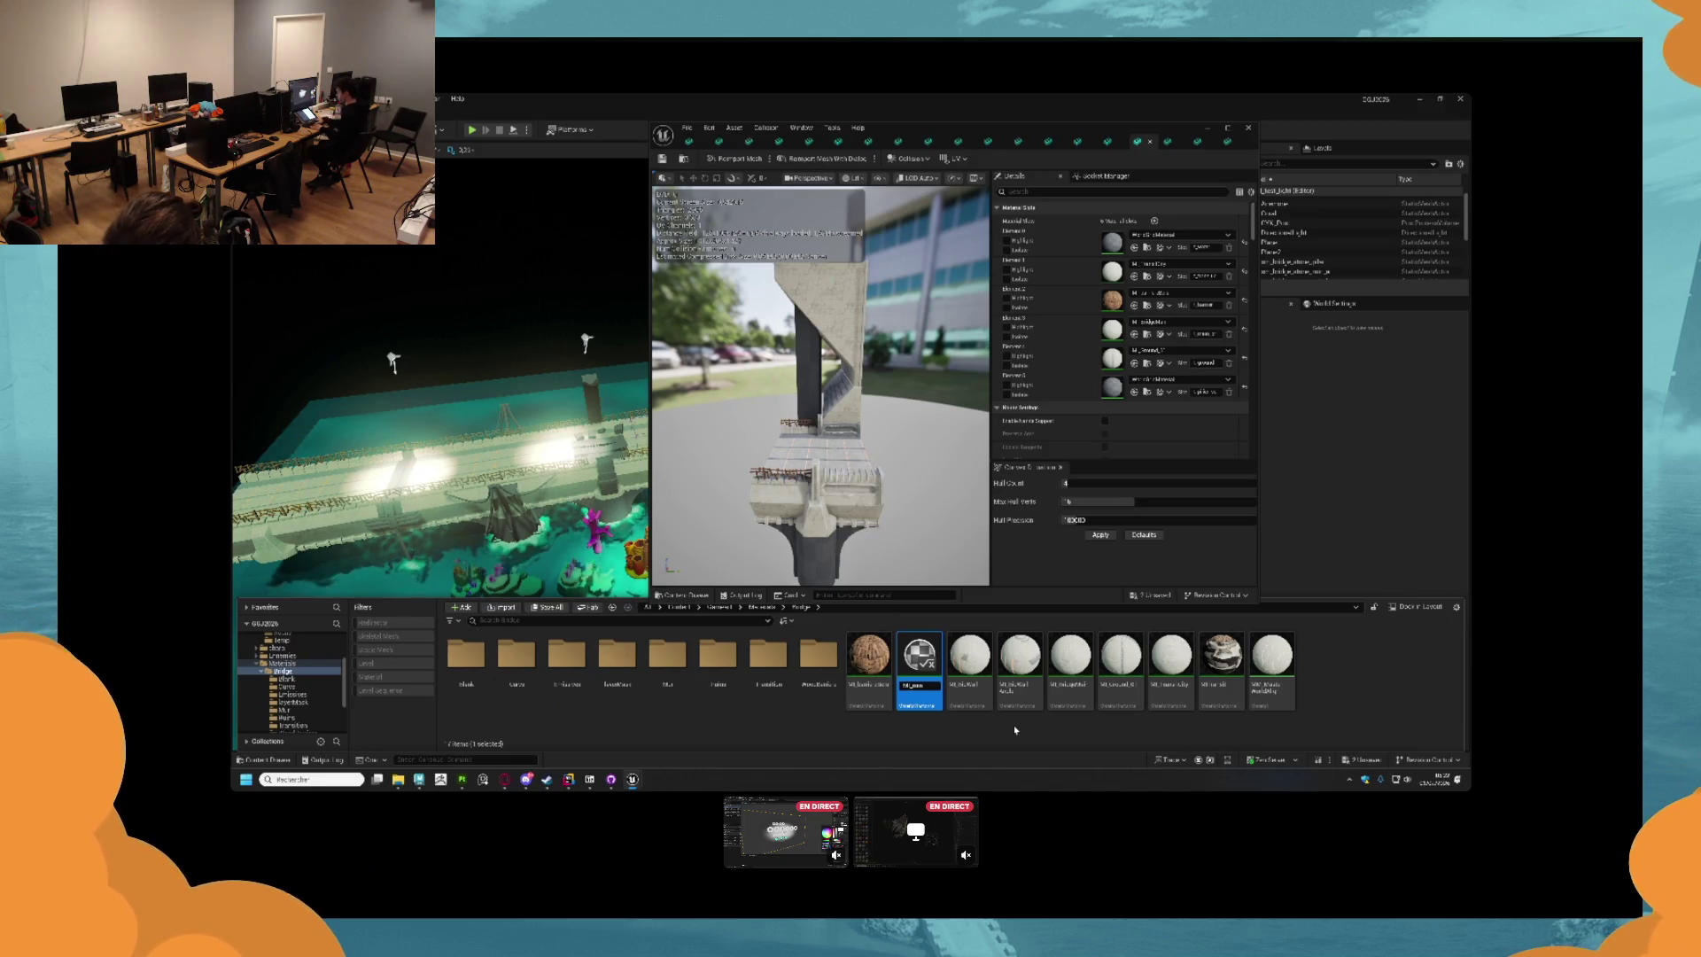
key("Return")
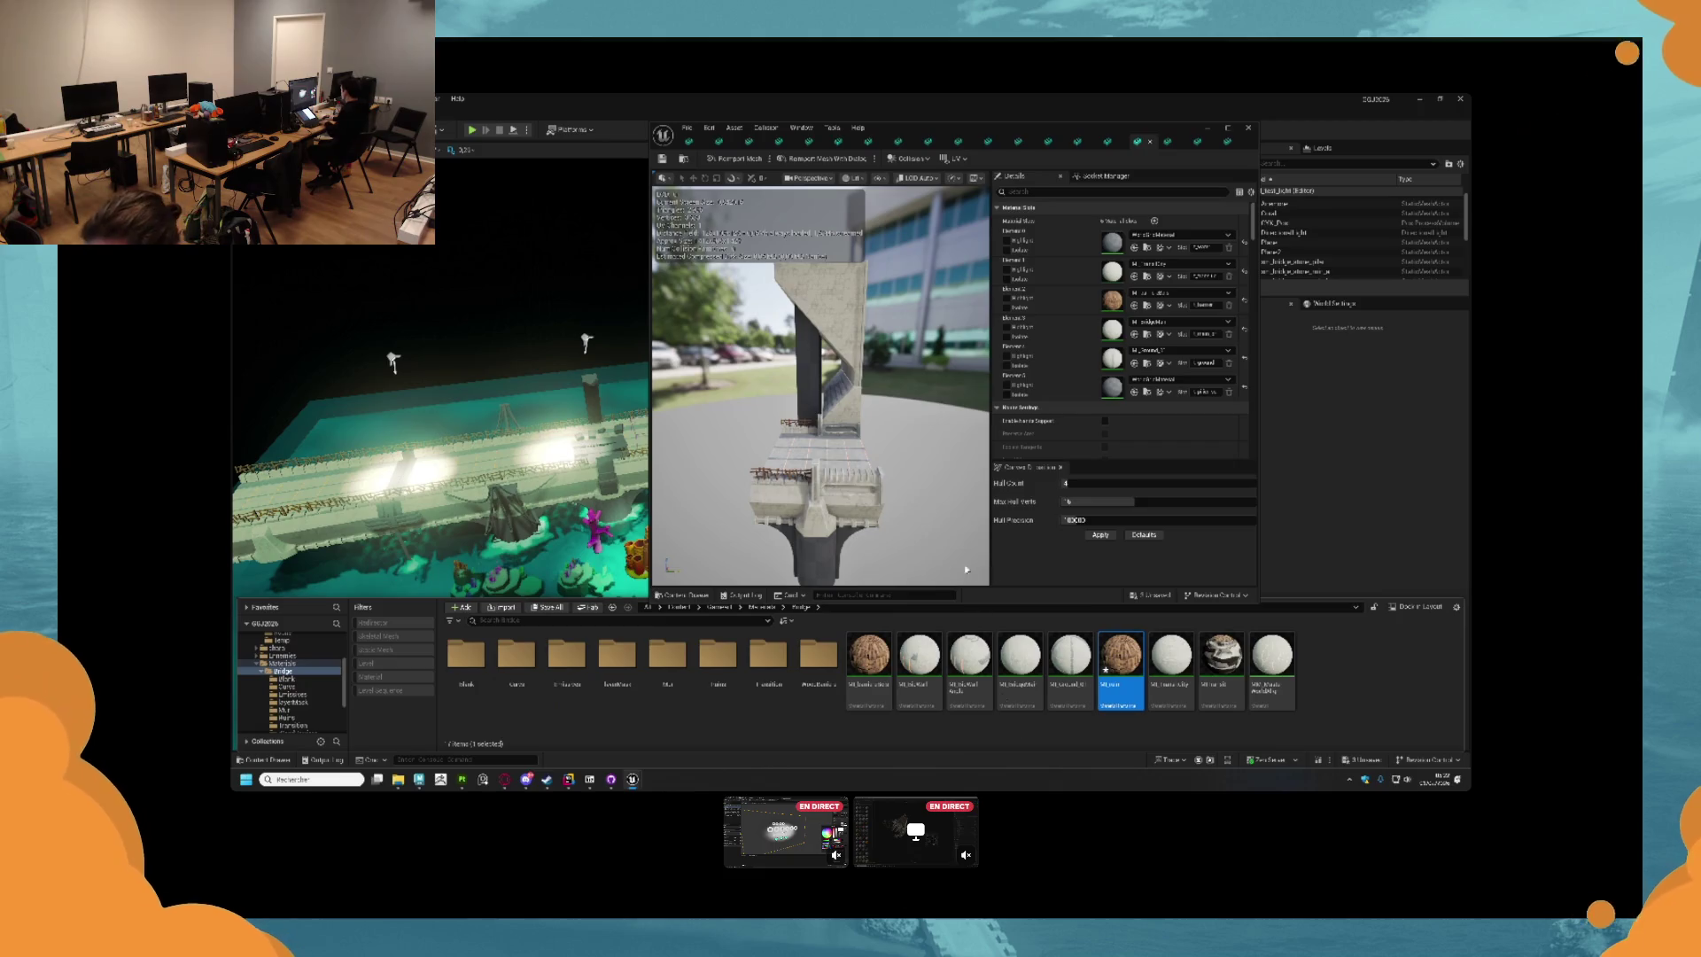
key("Return")
left_click(268, 760)
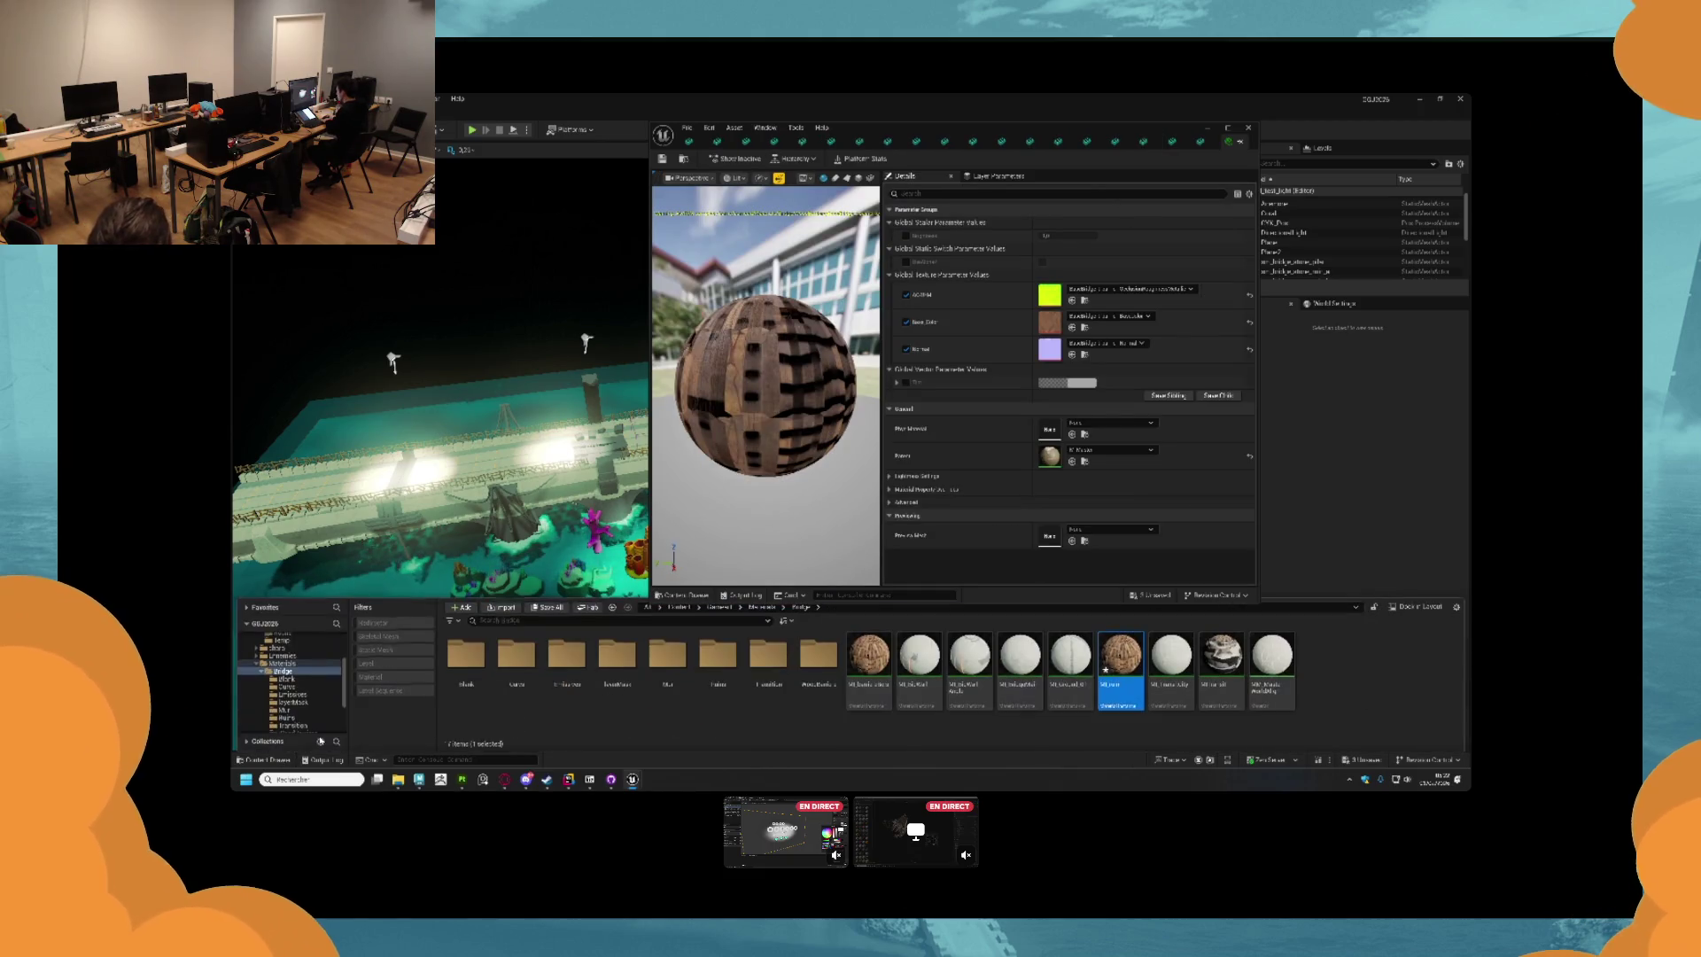
Turn off sRGB on the green Ruins texture.
left_click(286, 717)
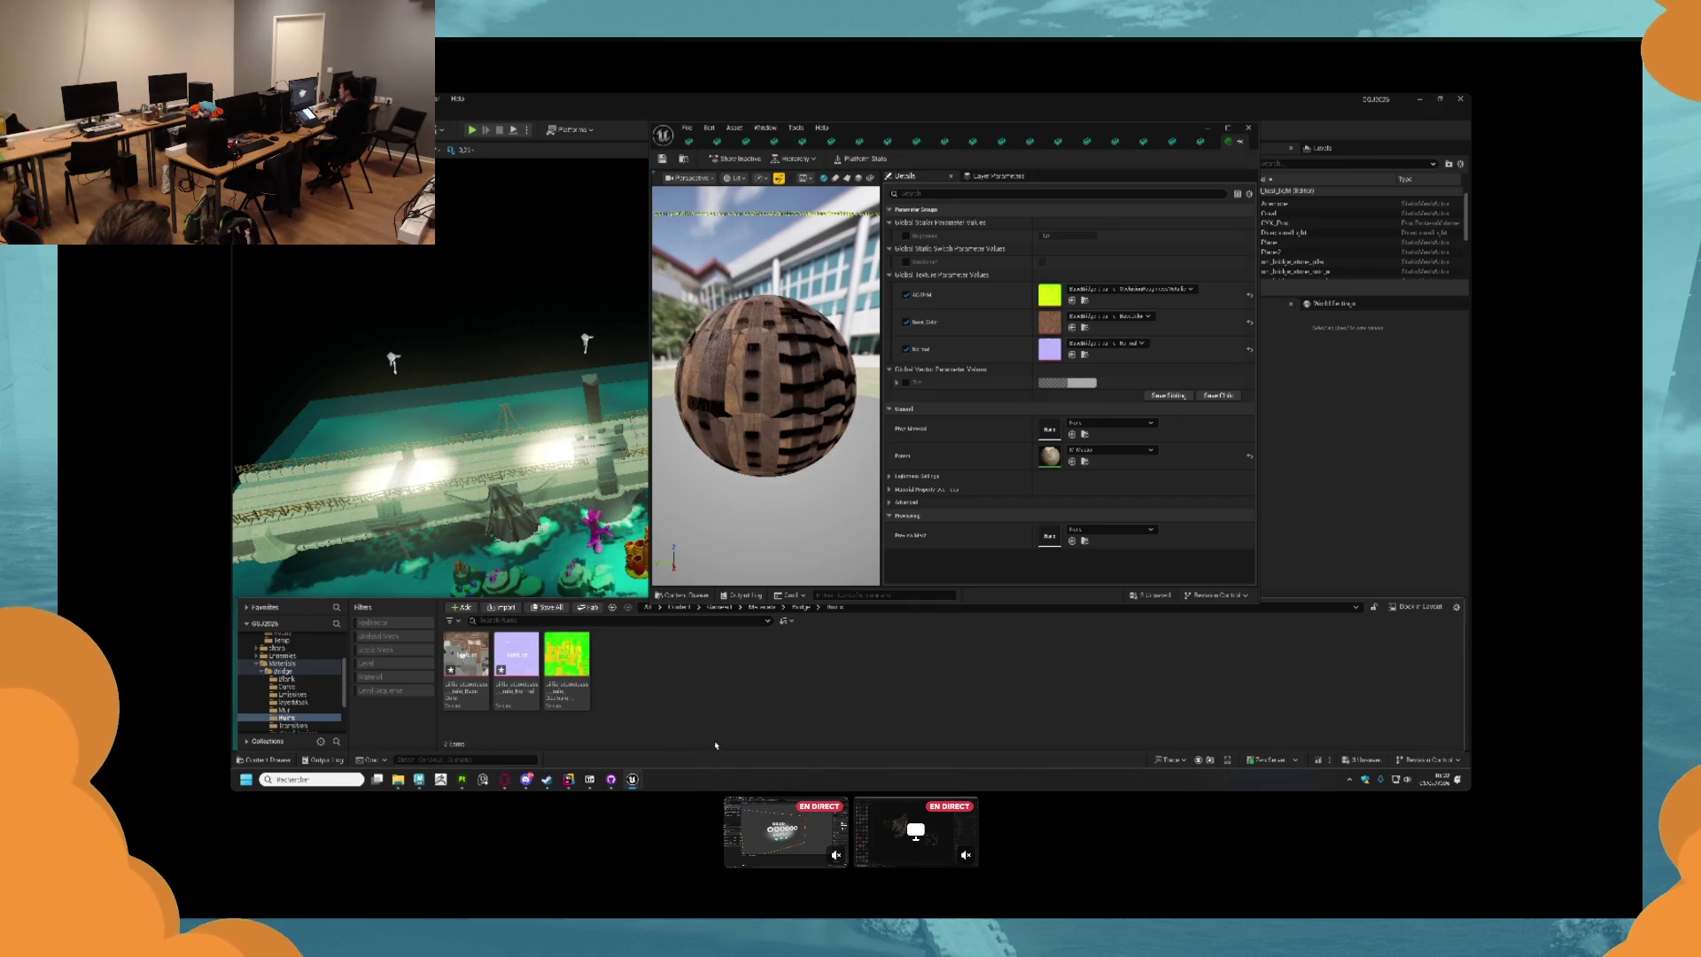
double_click(558, 663)
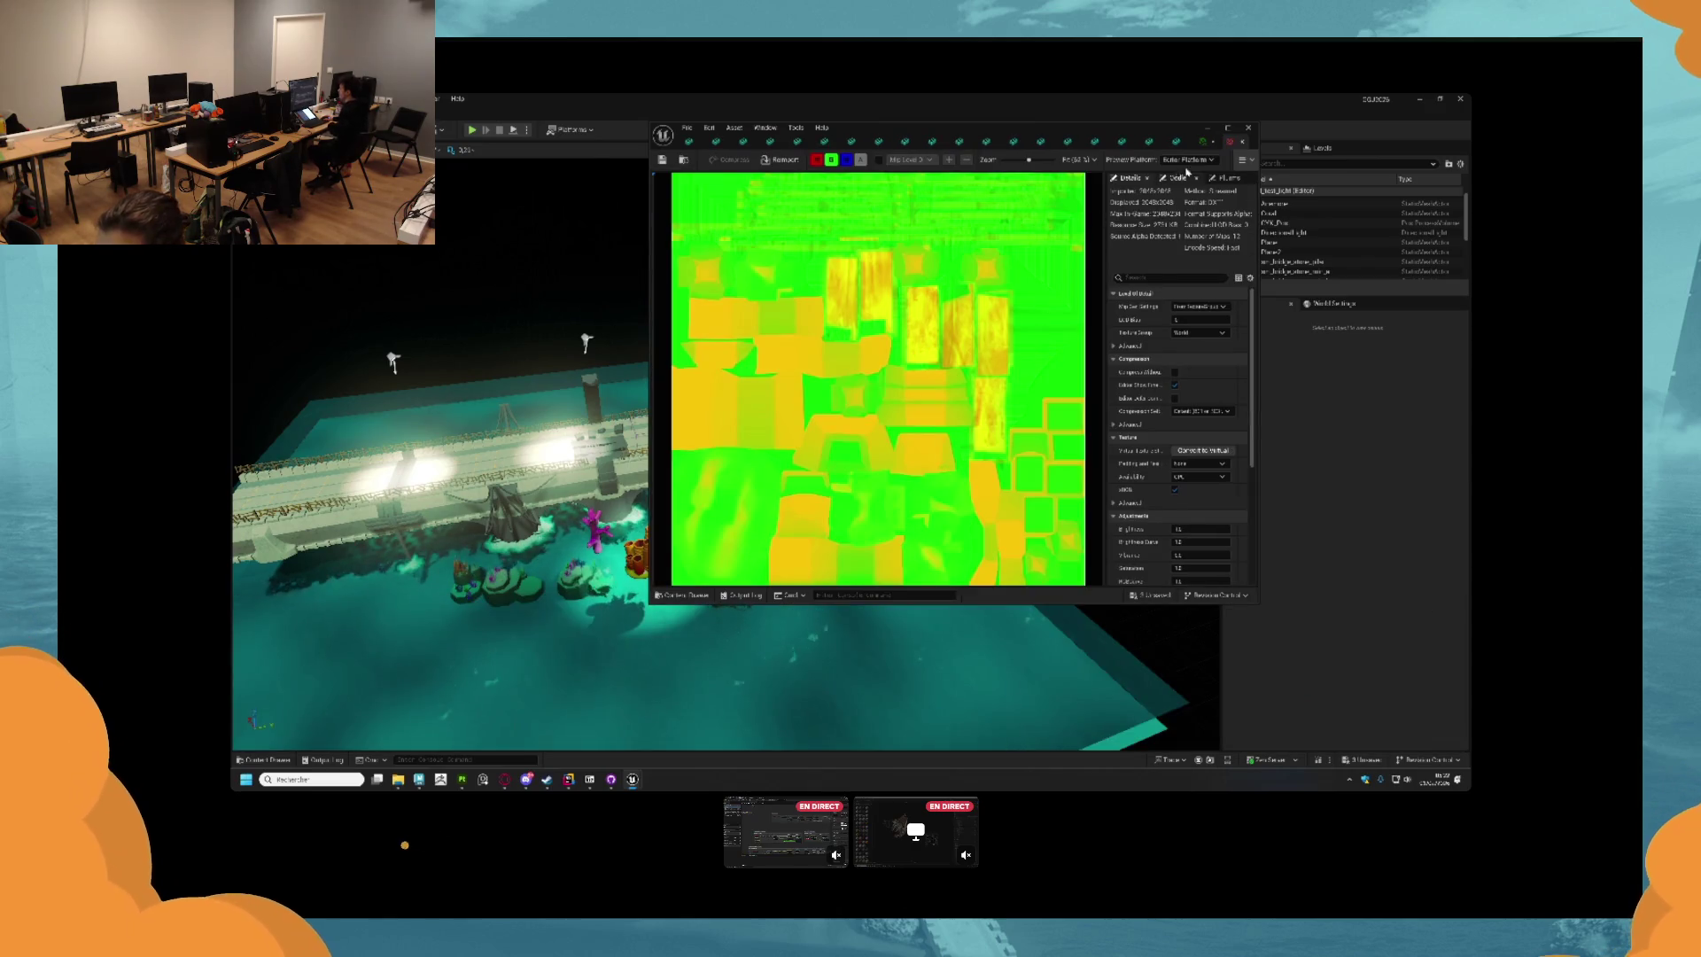
left_click(1175, 489)
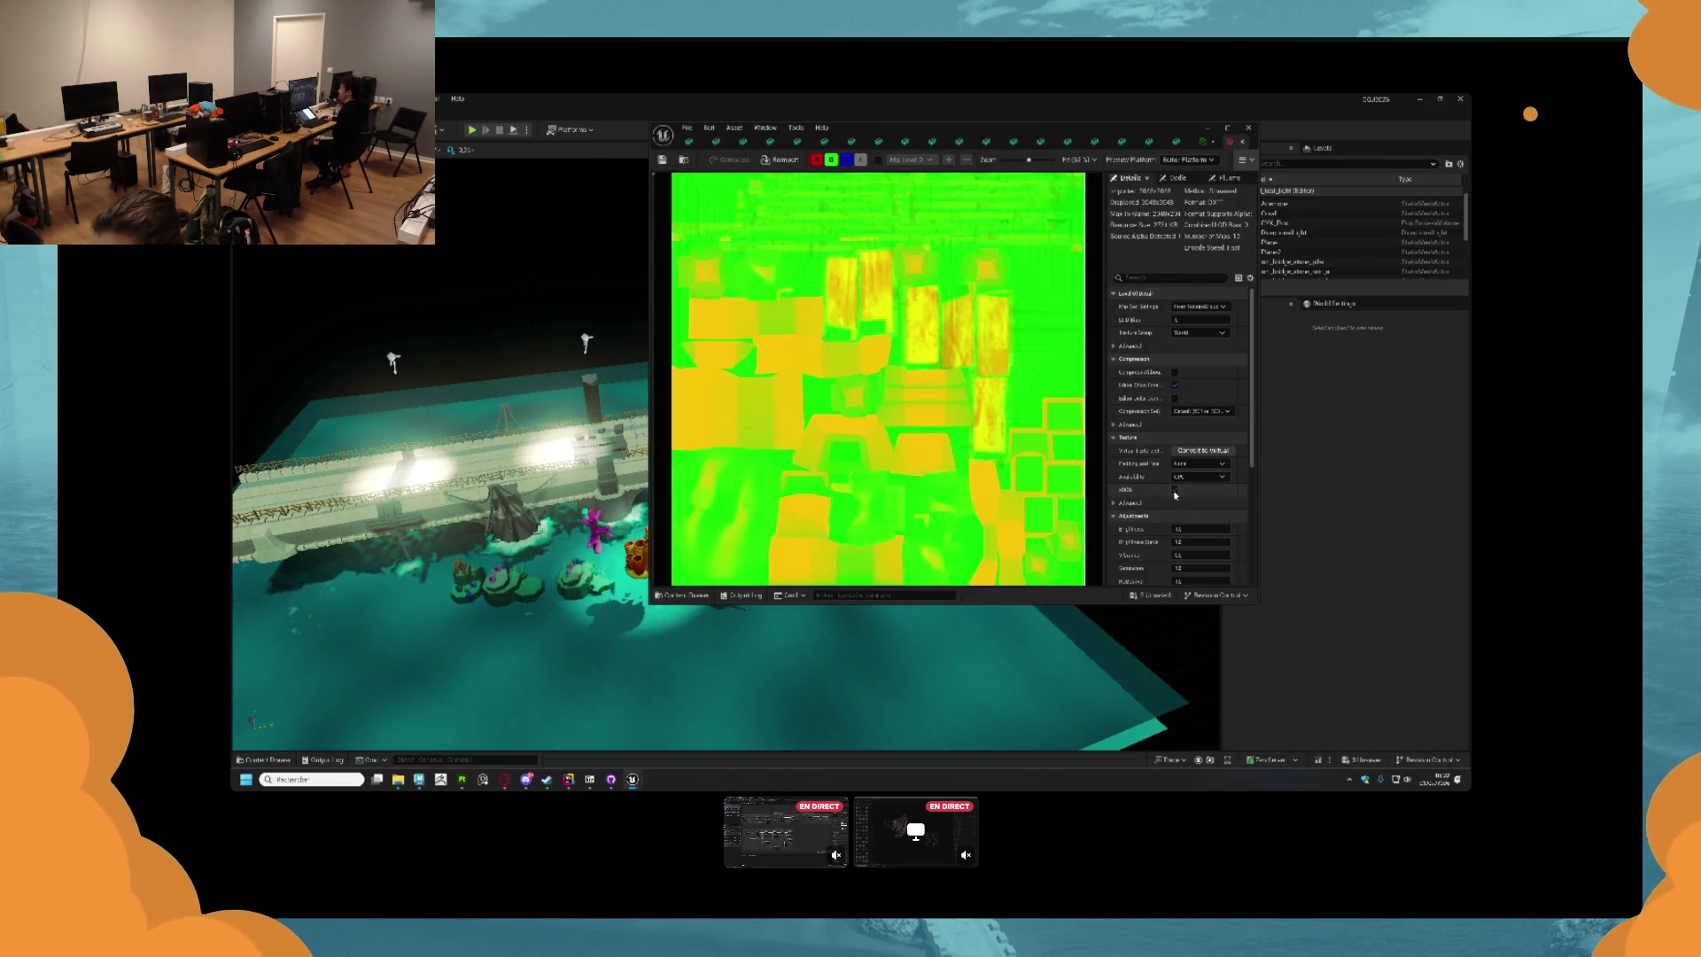
left_click(1242, 142)
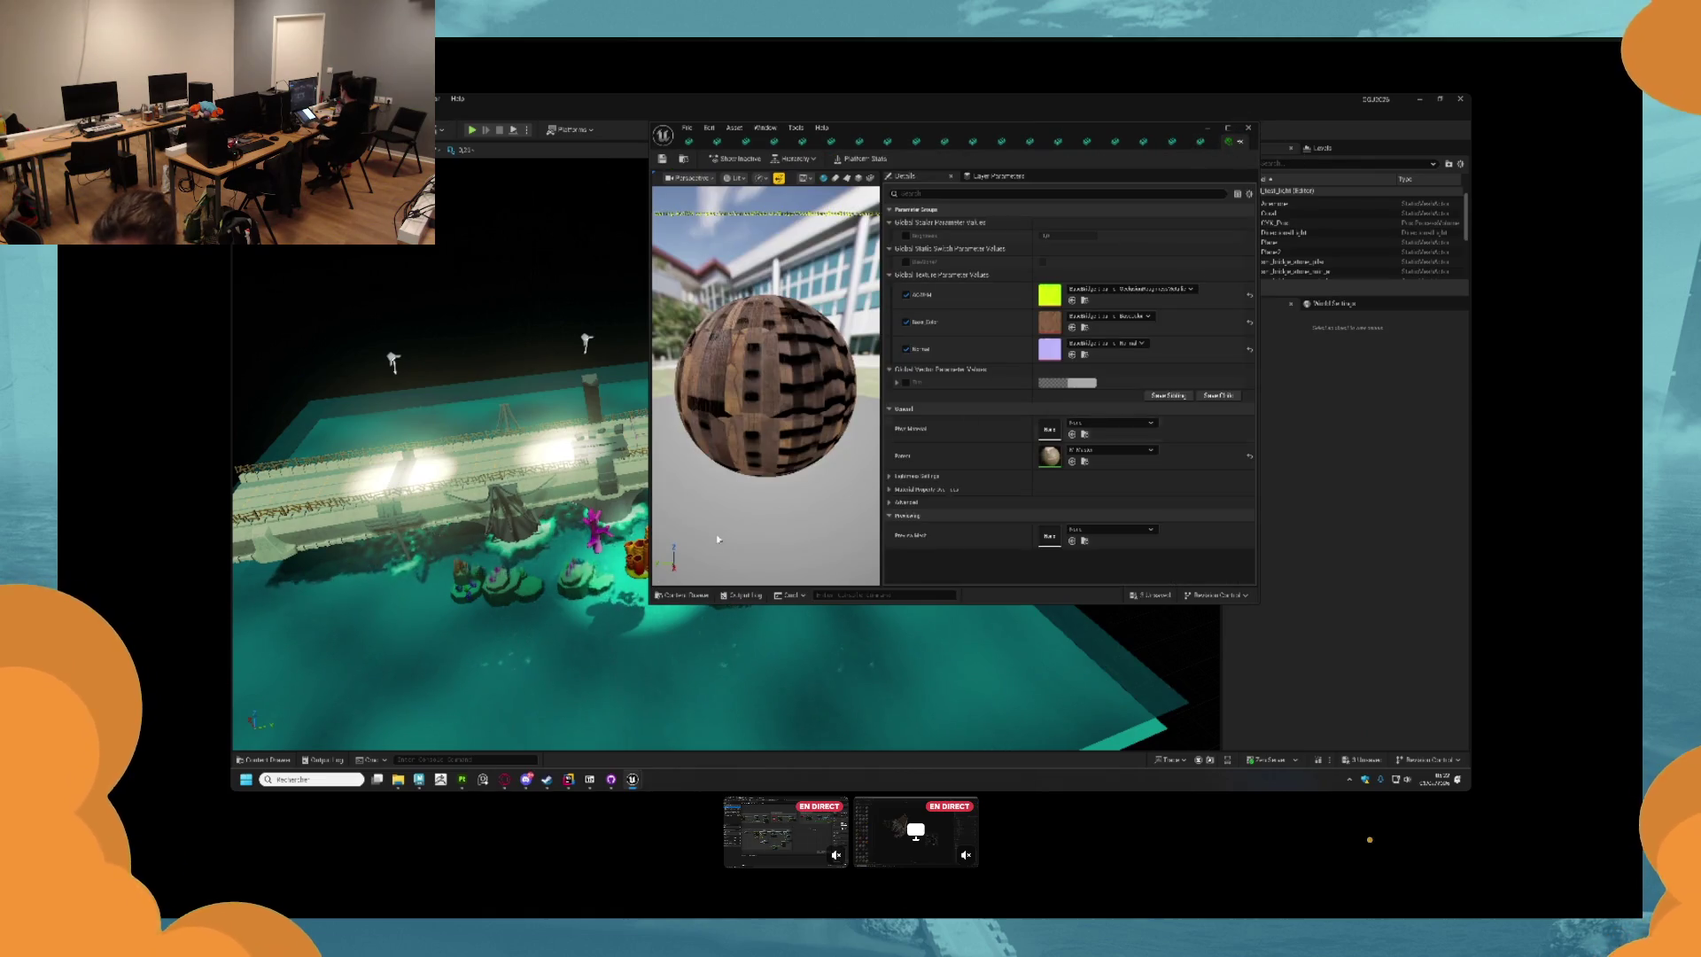
Assign the green texture to ACRMH, Ruins colour to Base Color, and the normal map to Normal.
key("ctrl+space")
left_click_drag(983, 496, 1049, 295)
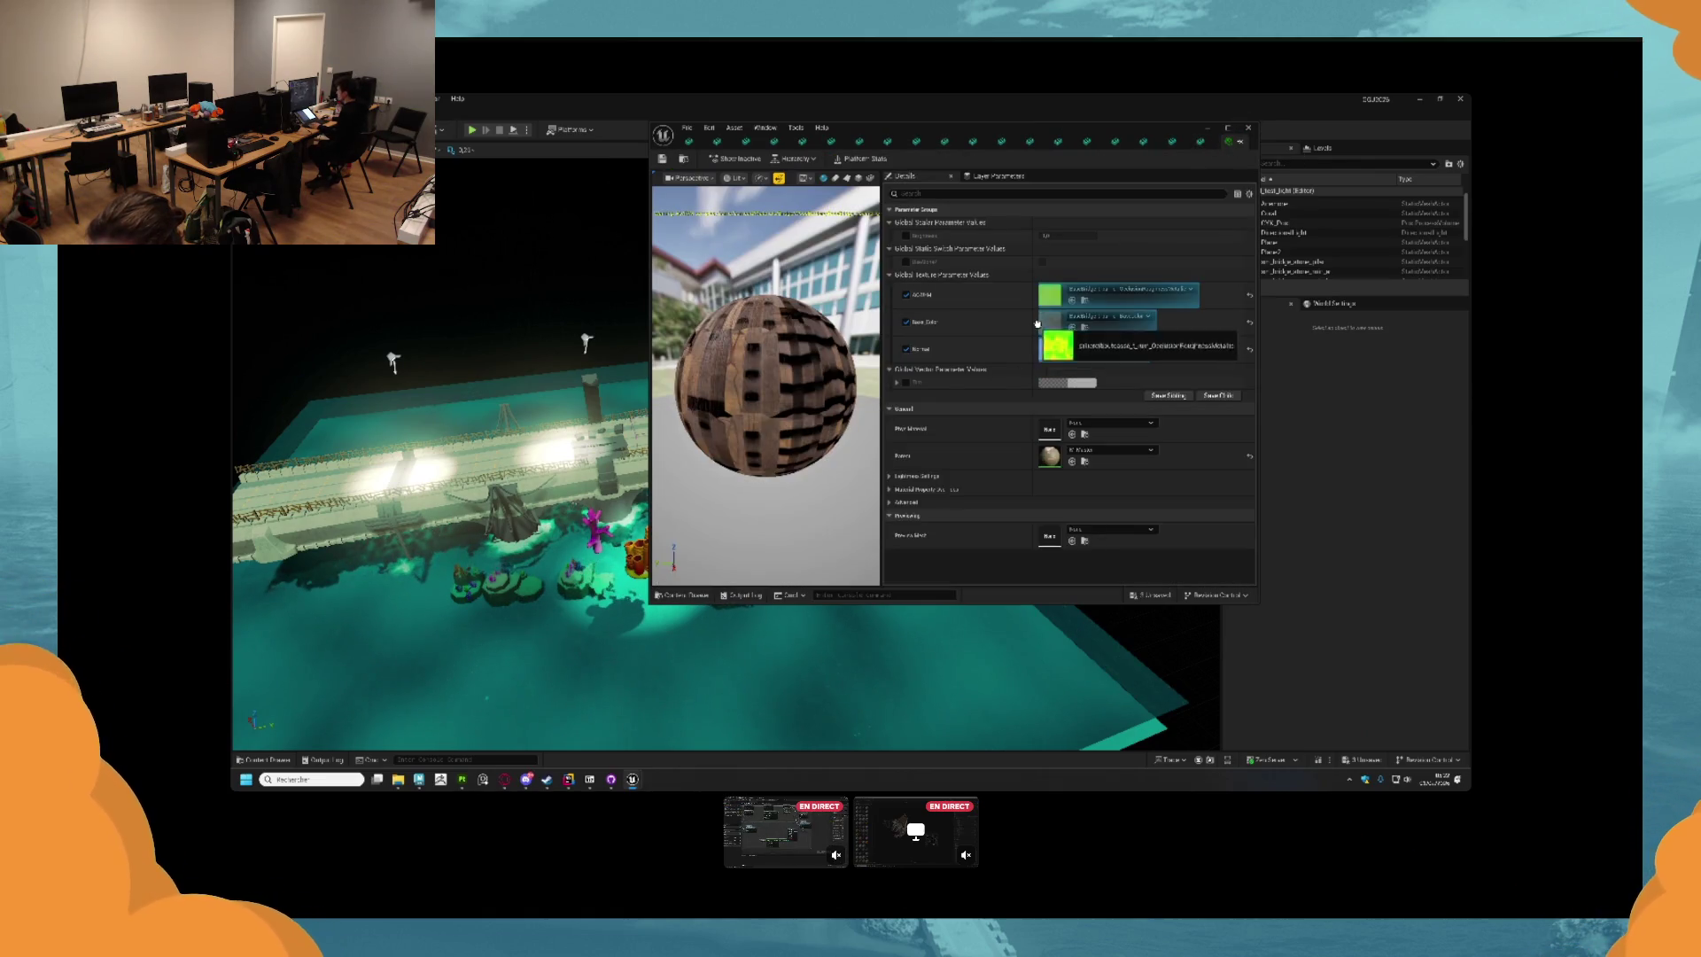
key("ctrl+space")
left_click_drag(888, 516, 1048, 323)
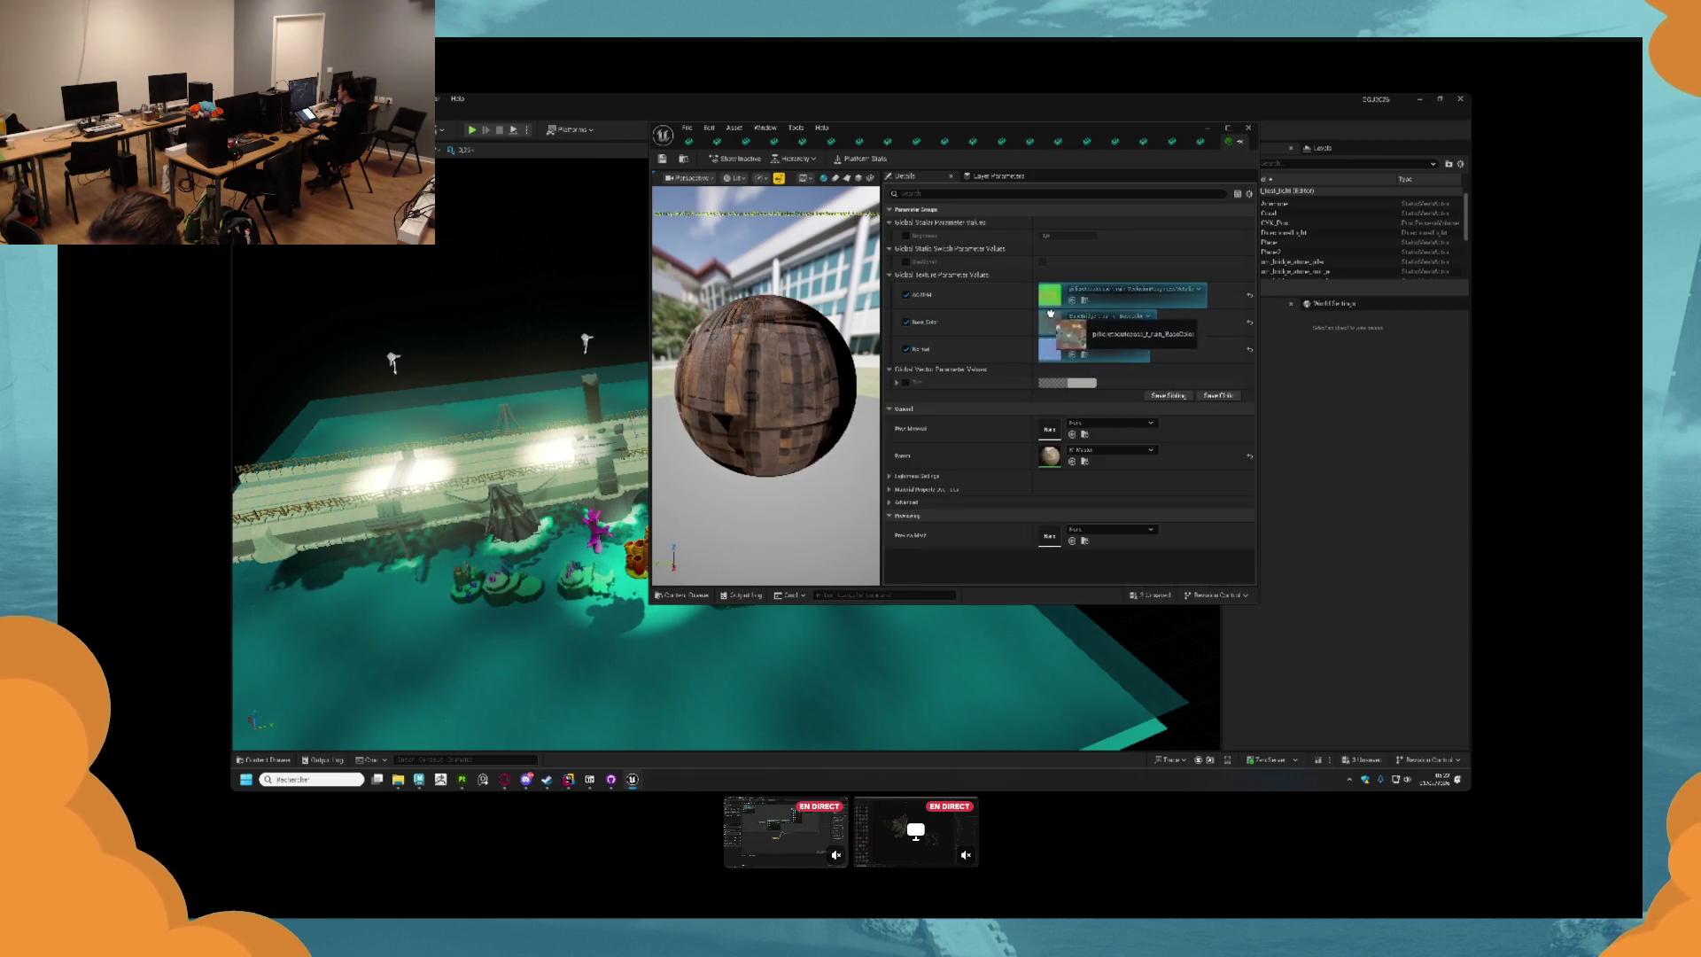
key("ctrl+space")
left_click_drag(938, 490, 1049, 349)
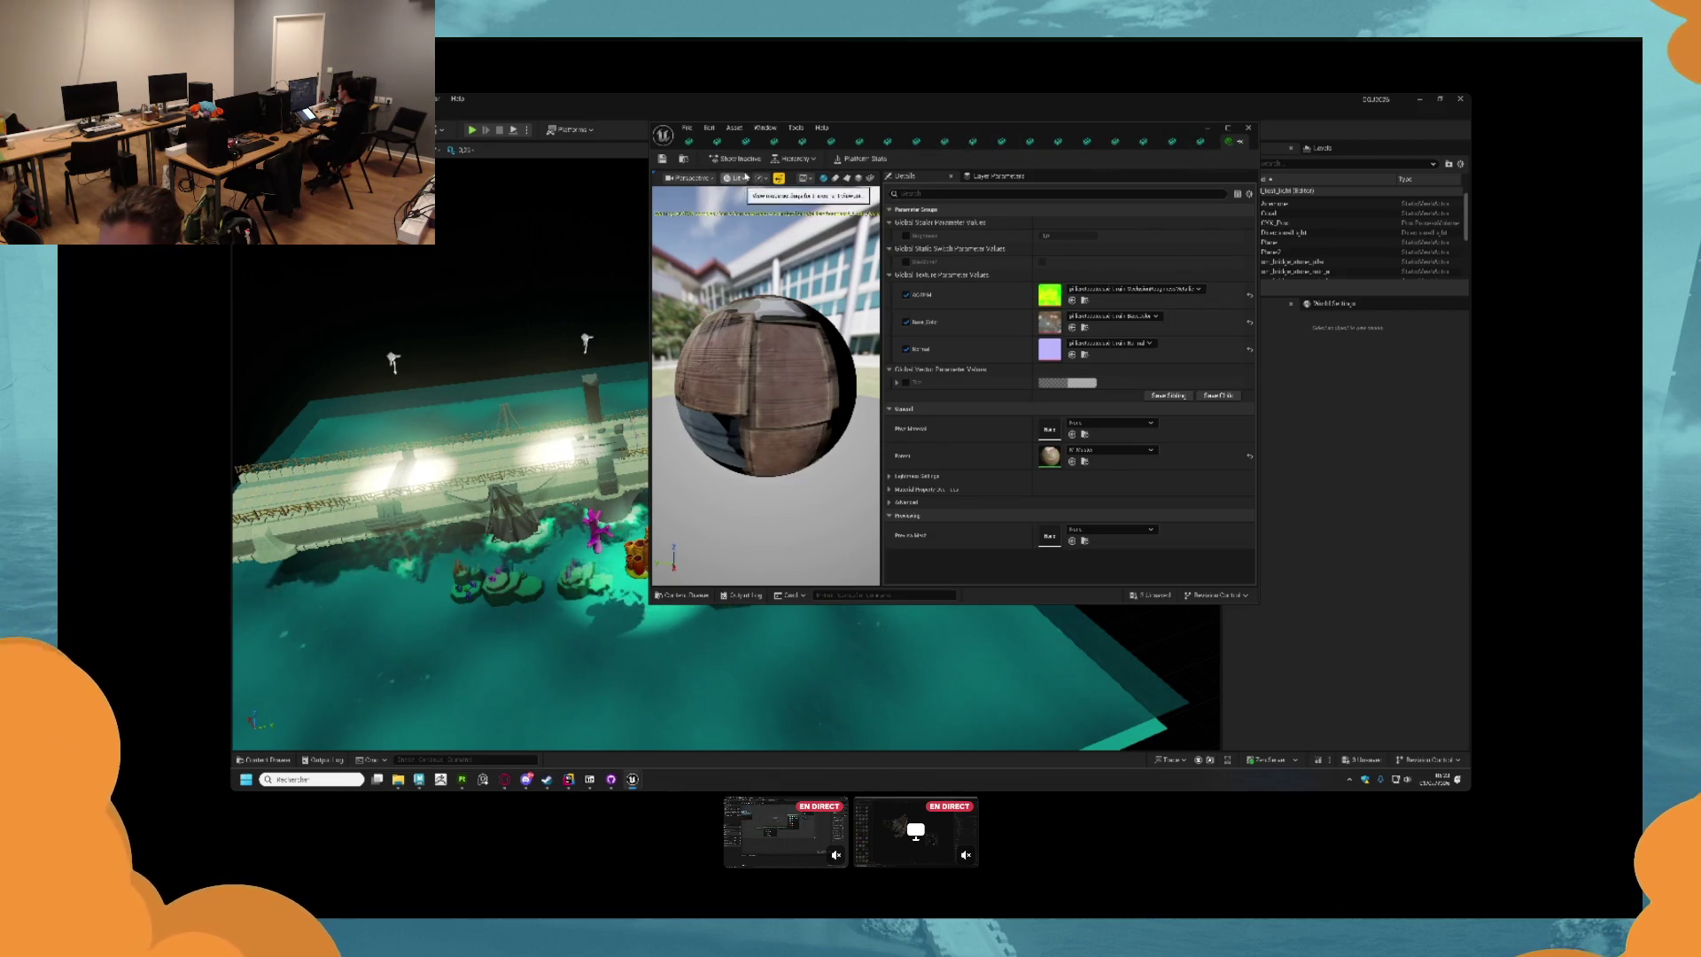
key("ctrl+space")
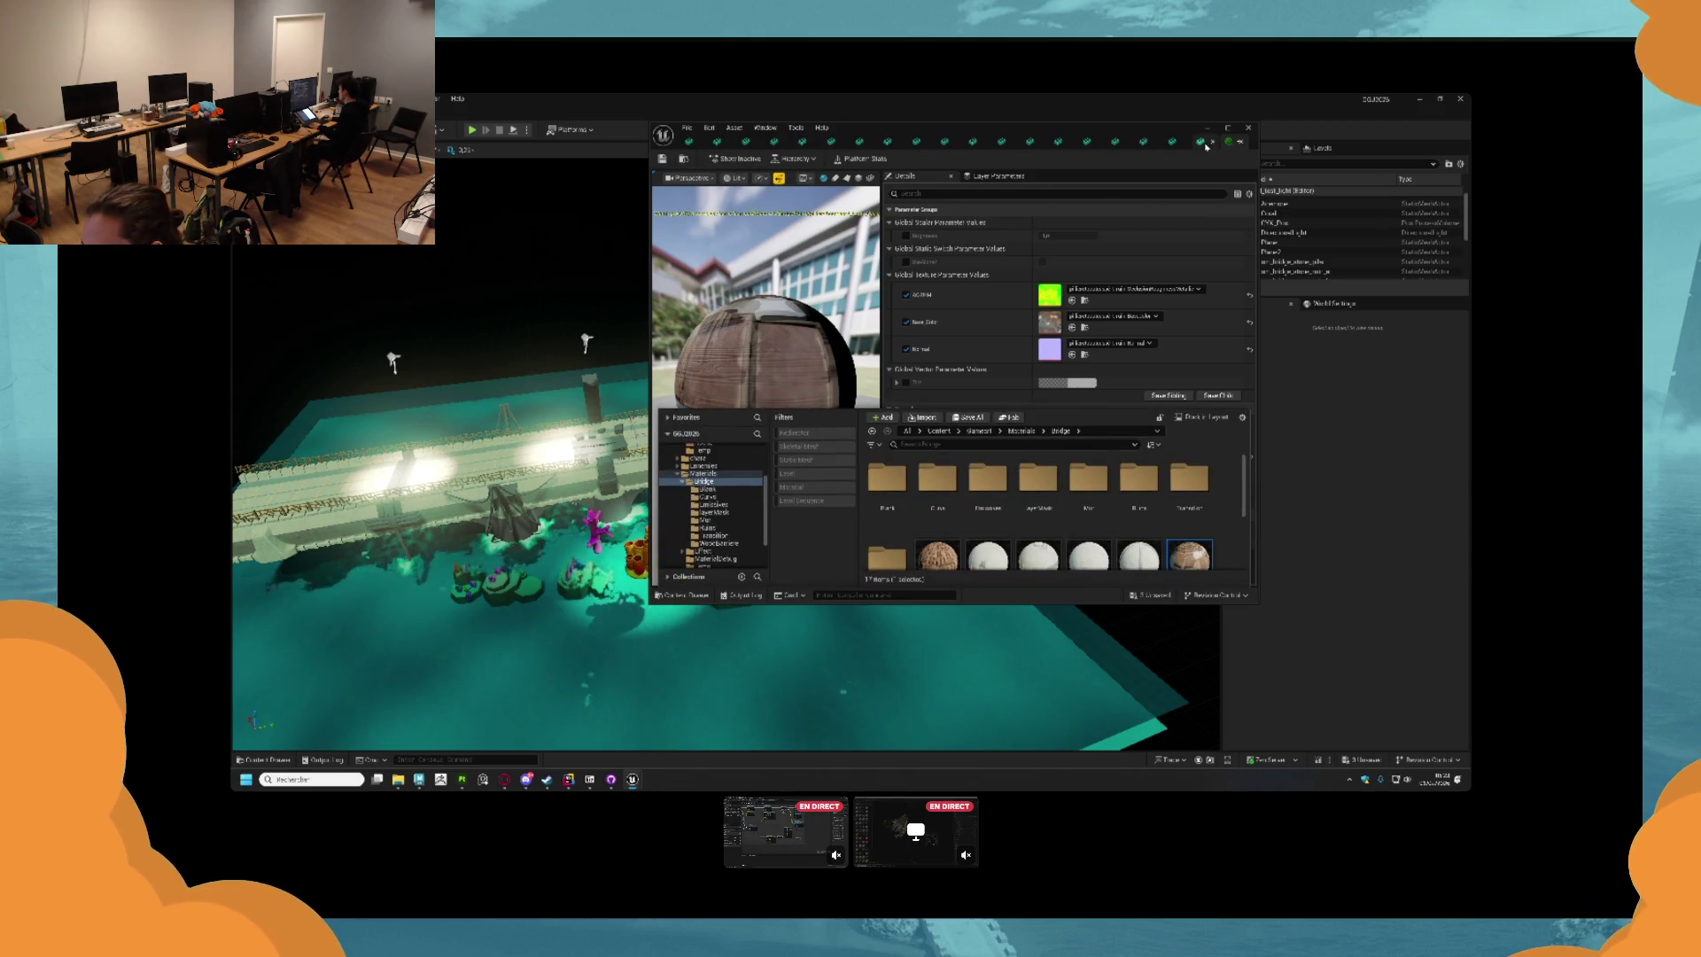
left_click(1200, 141)
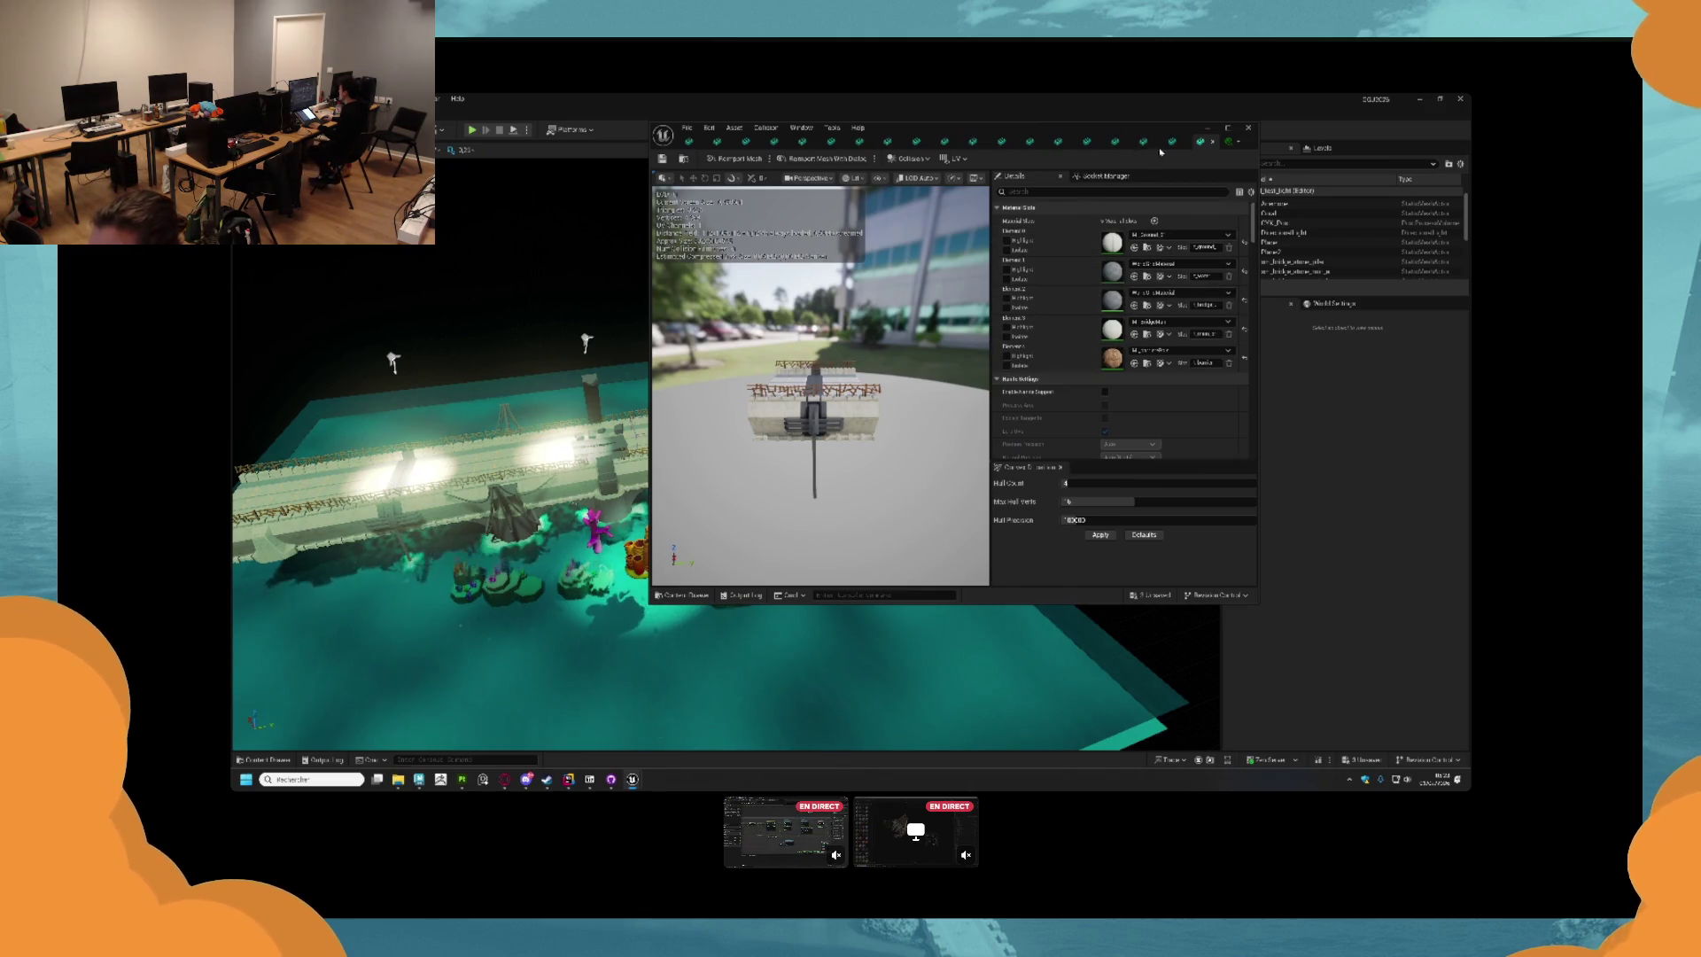
Put the wood material on slots 4 and 0 of the broken deck mesh and slot 0 of another bridge mesh.
left_click(1172, 142)
left_click(1143, 142)
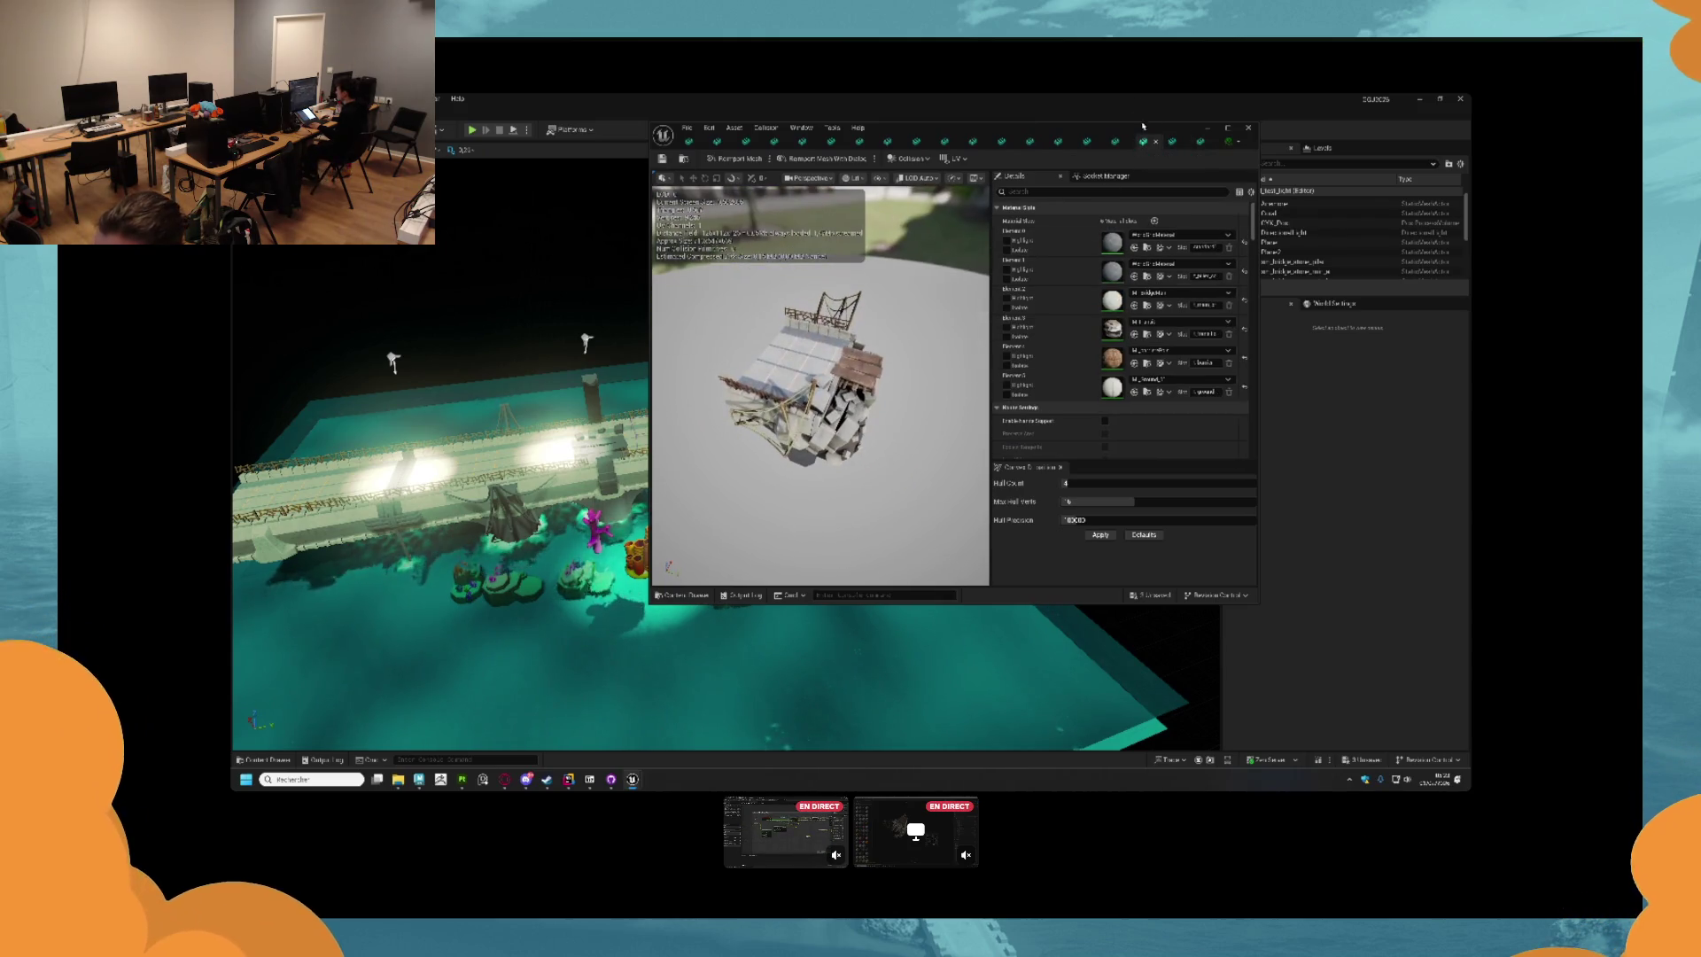
left_click(1114, 142)
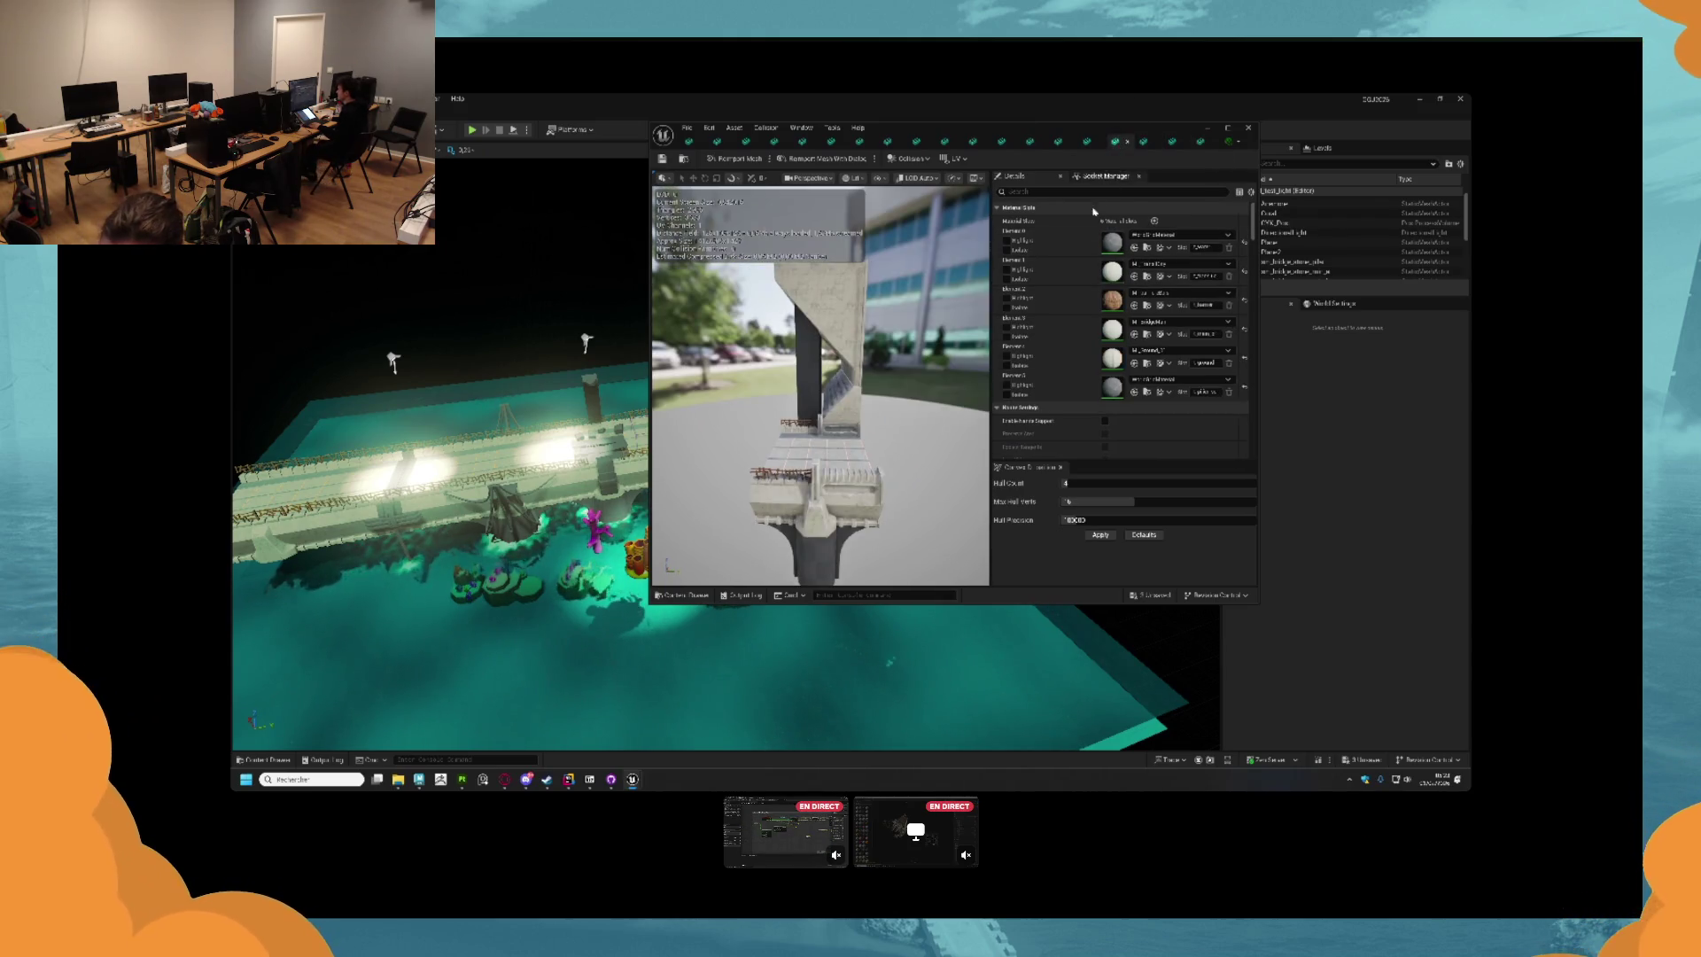
left_click(1086, 142)
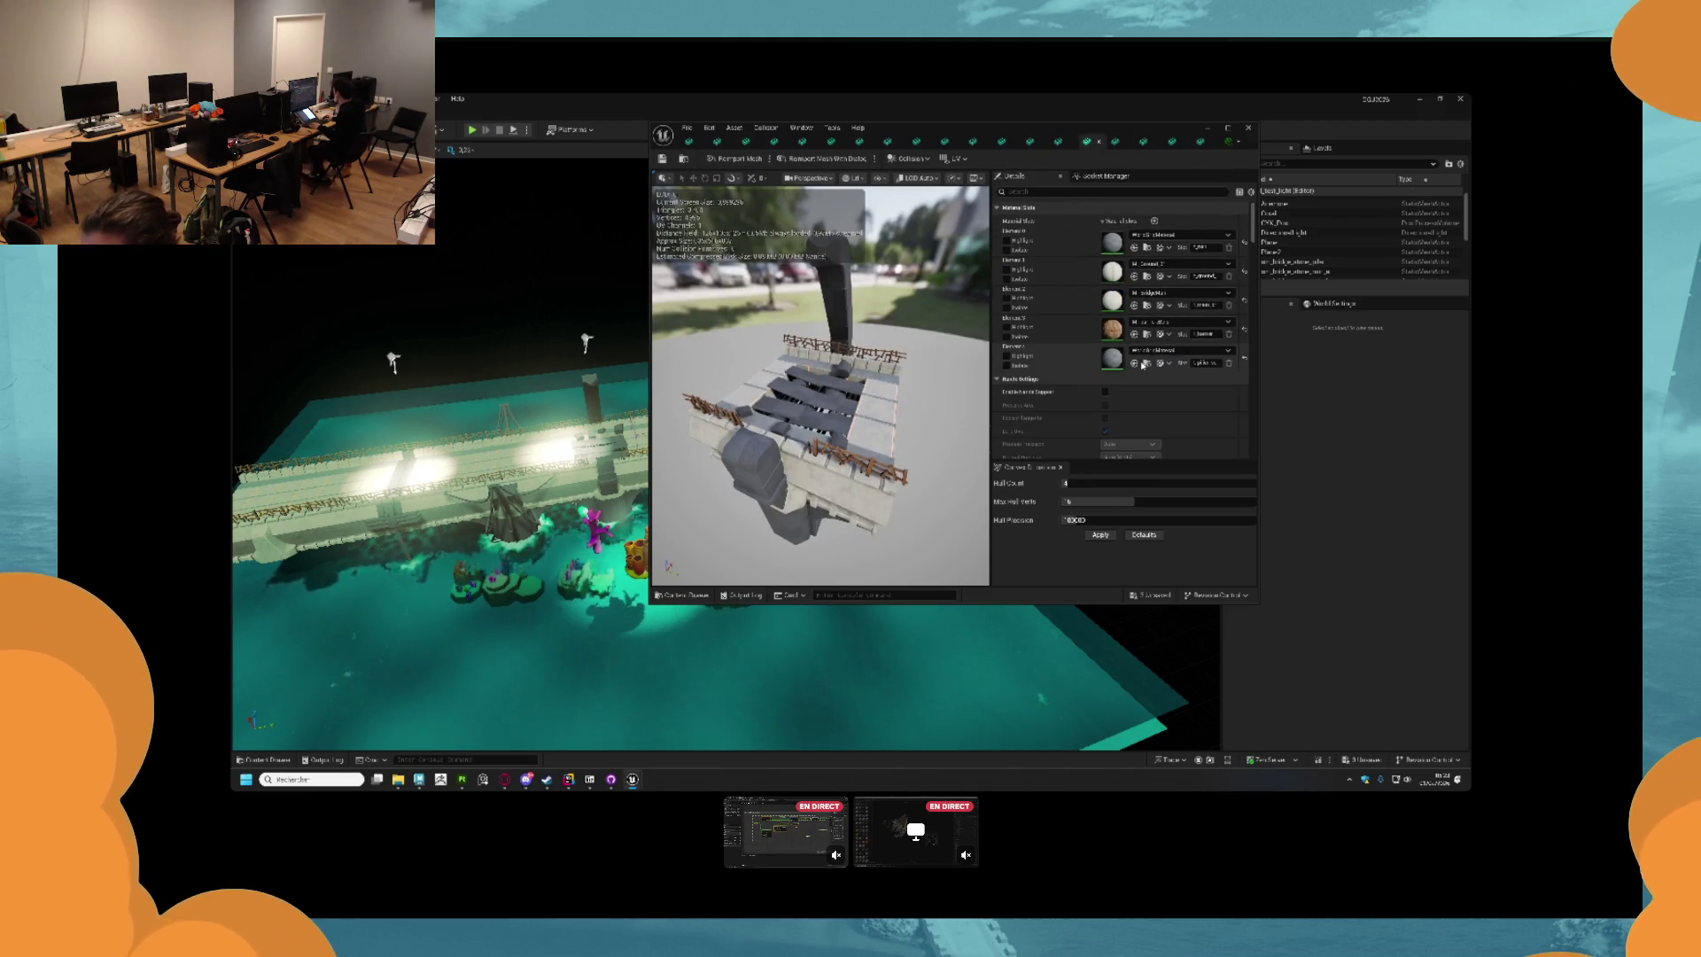
left_click(1135, 364)
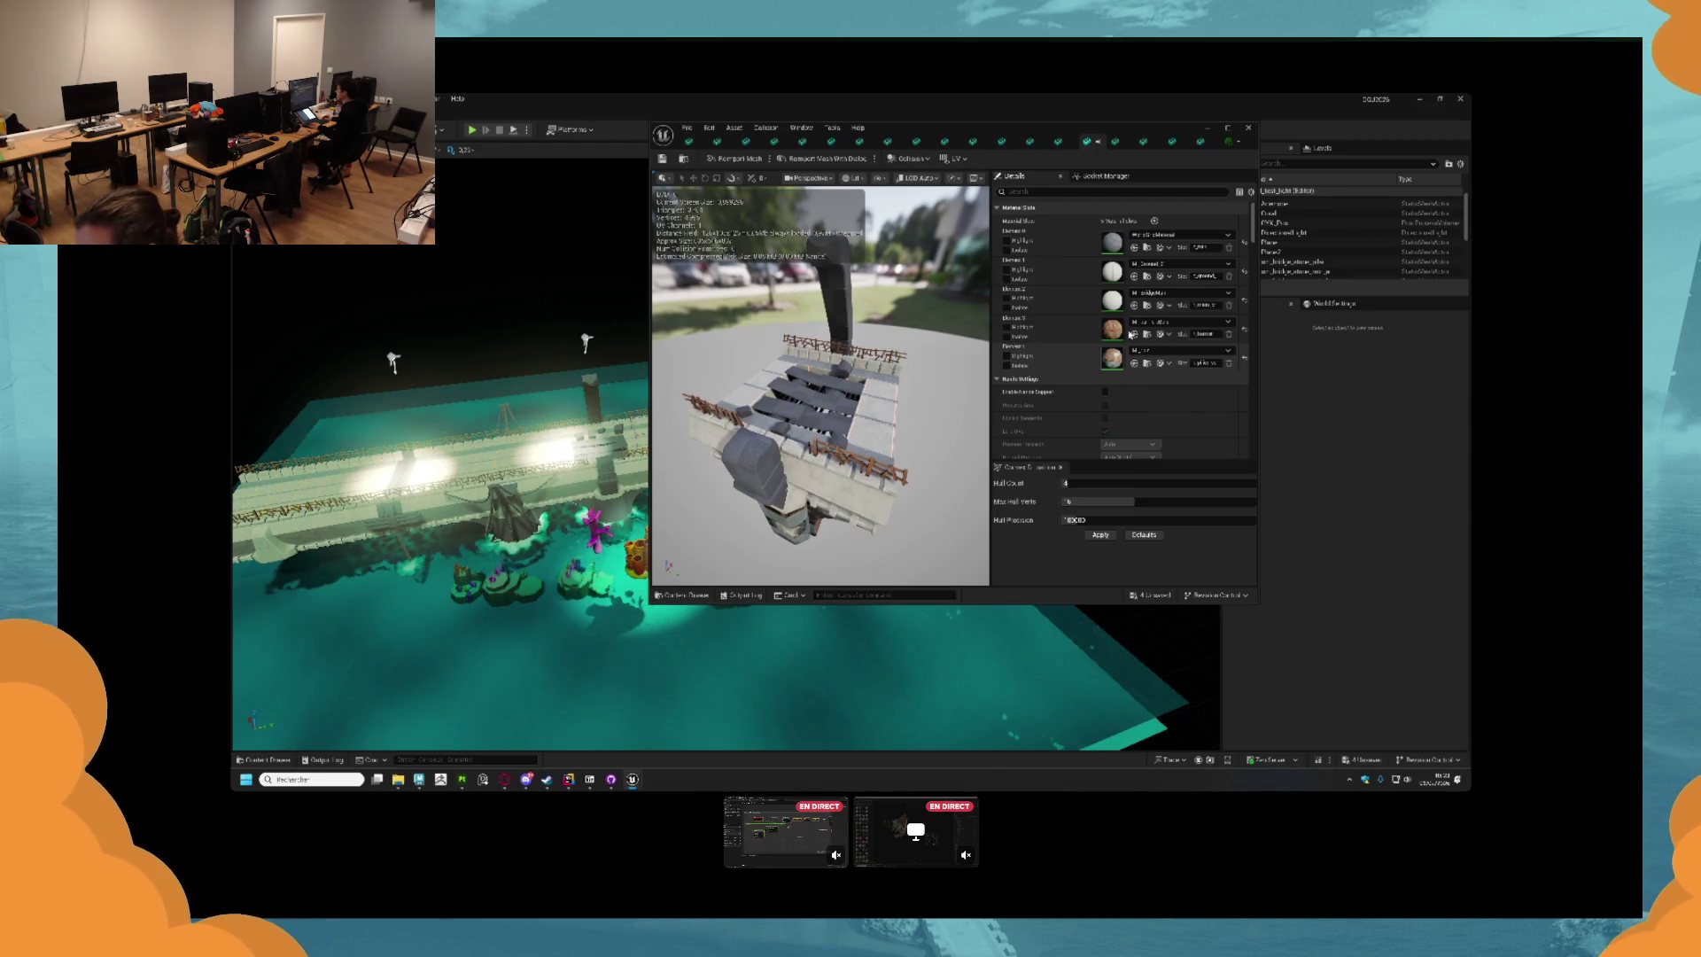
left_click(1134, 249)
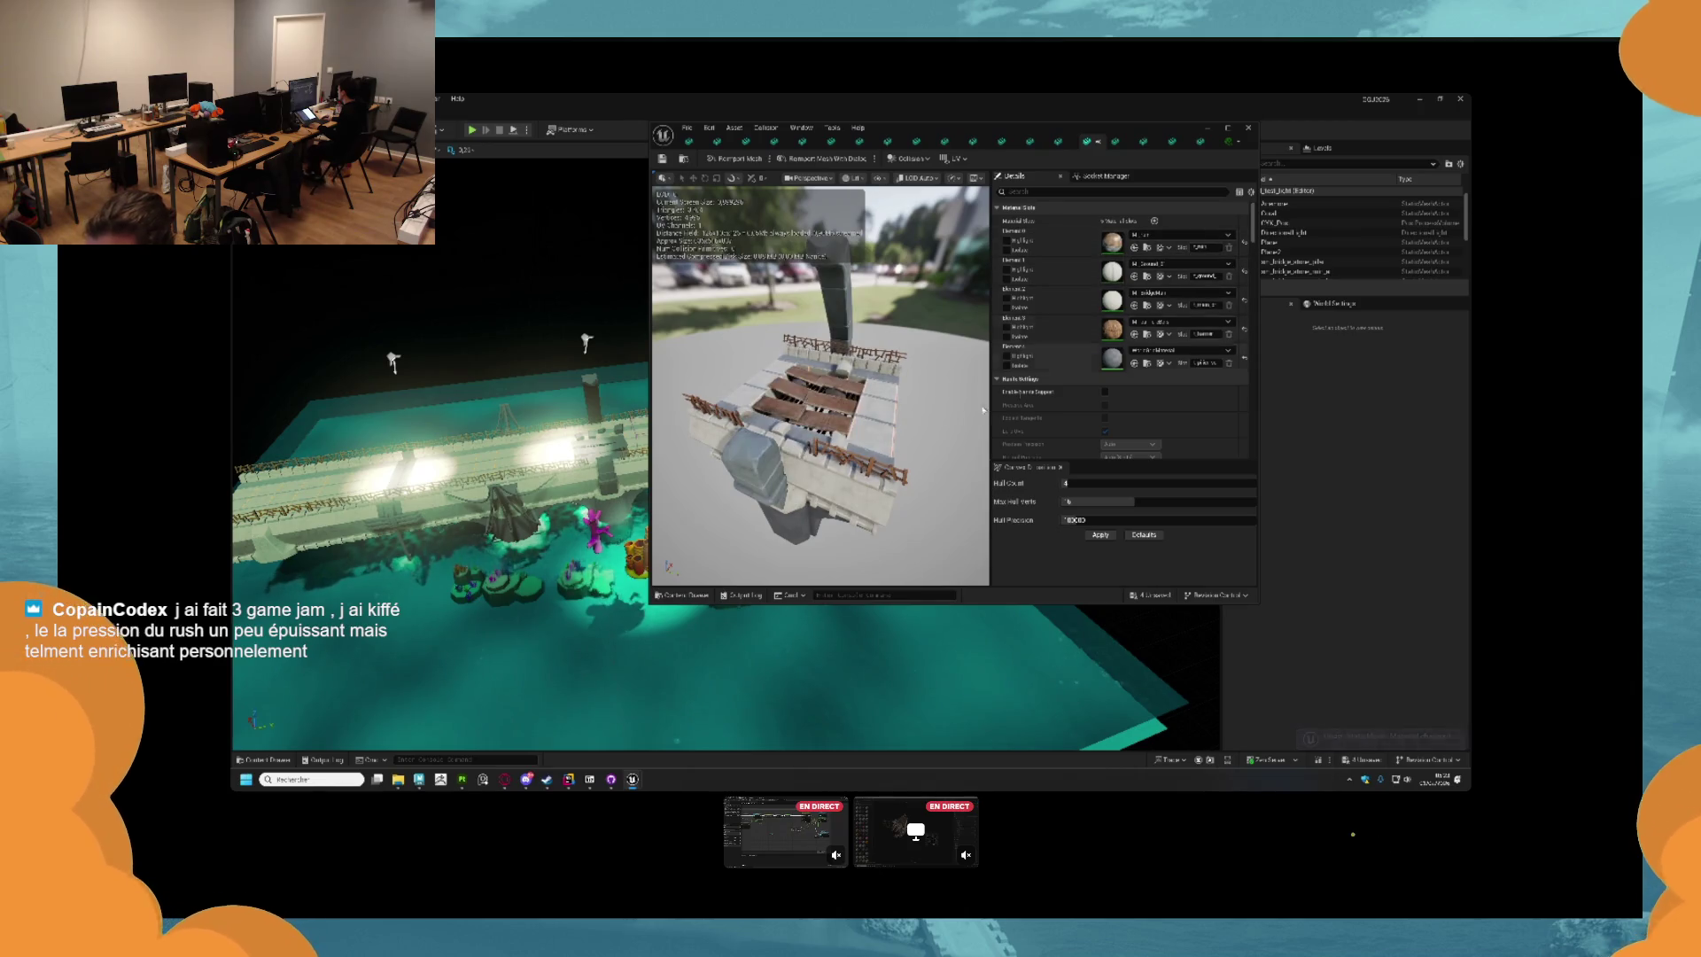
left_click(1057, 141)
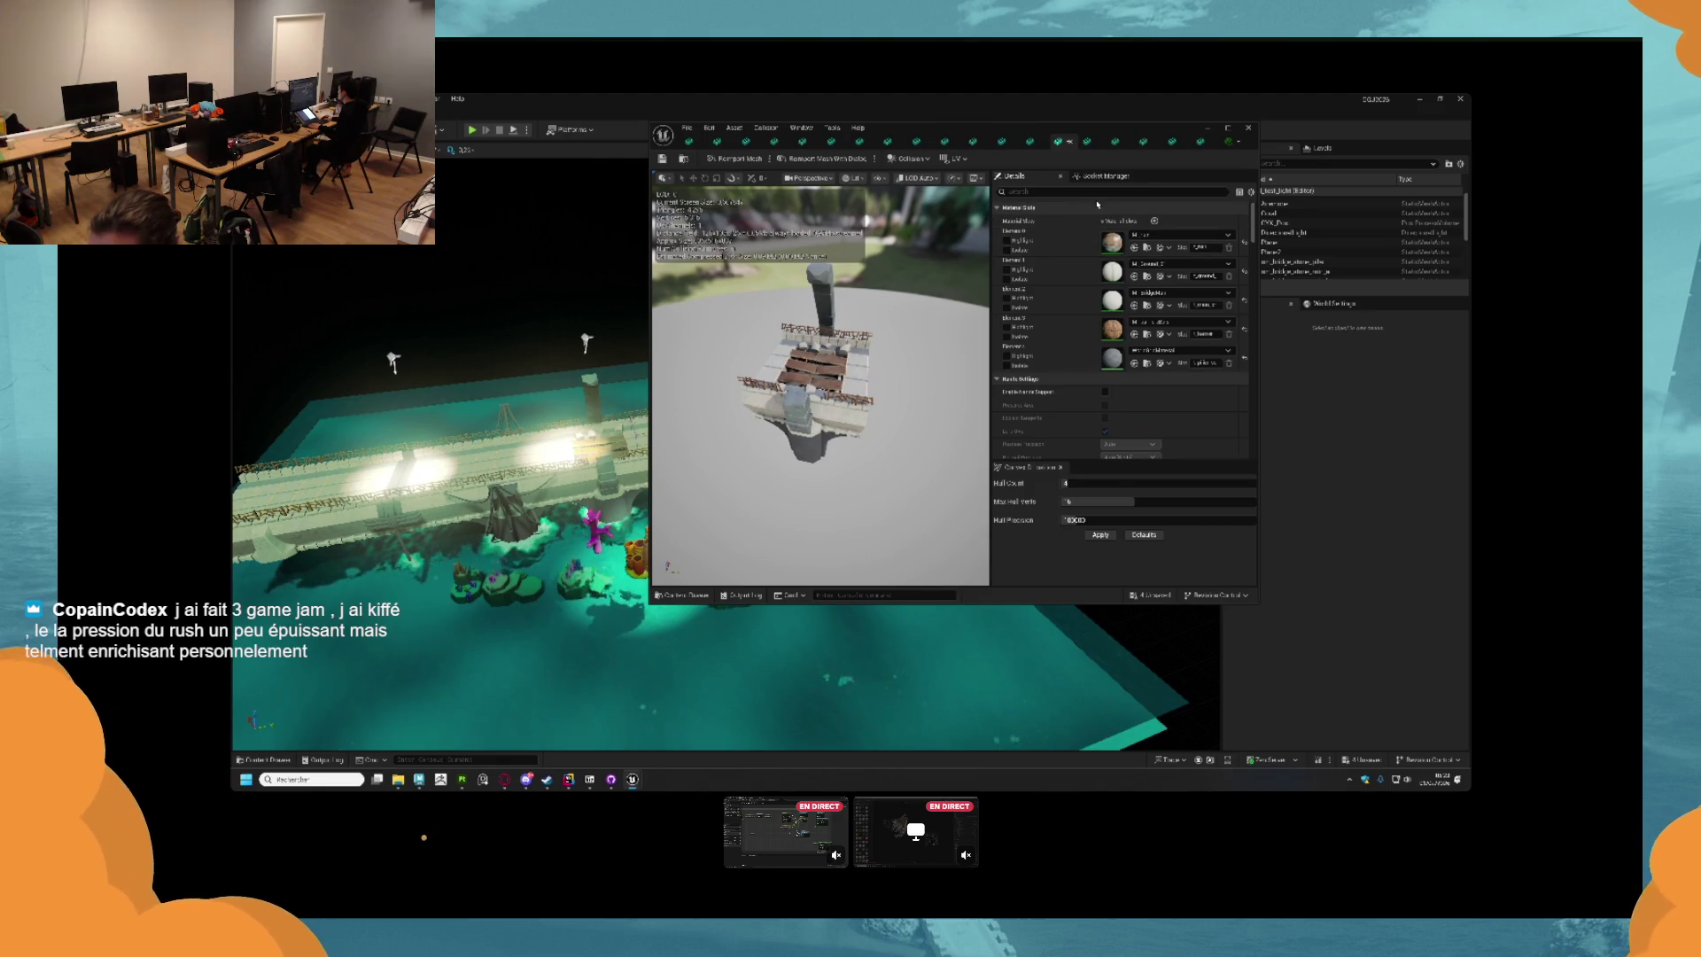
left_click(1029, 141)
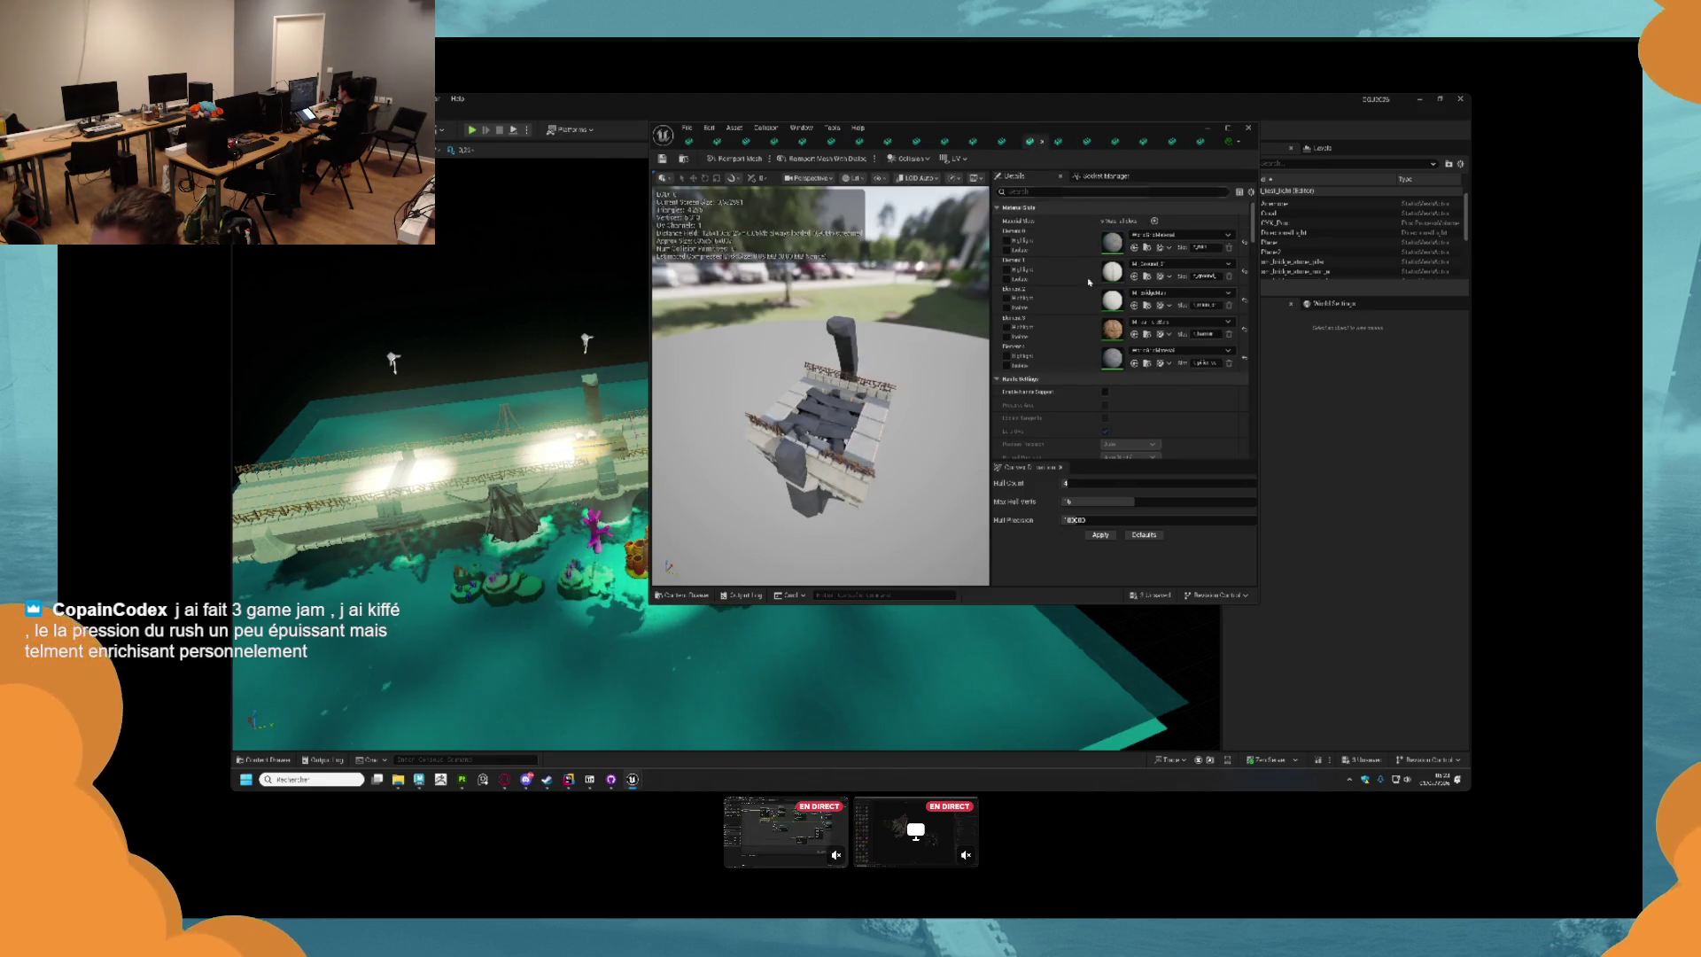
left_click(1004, 143)
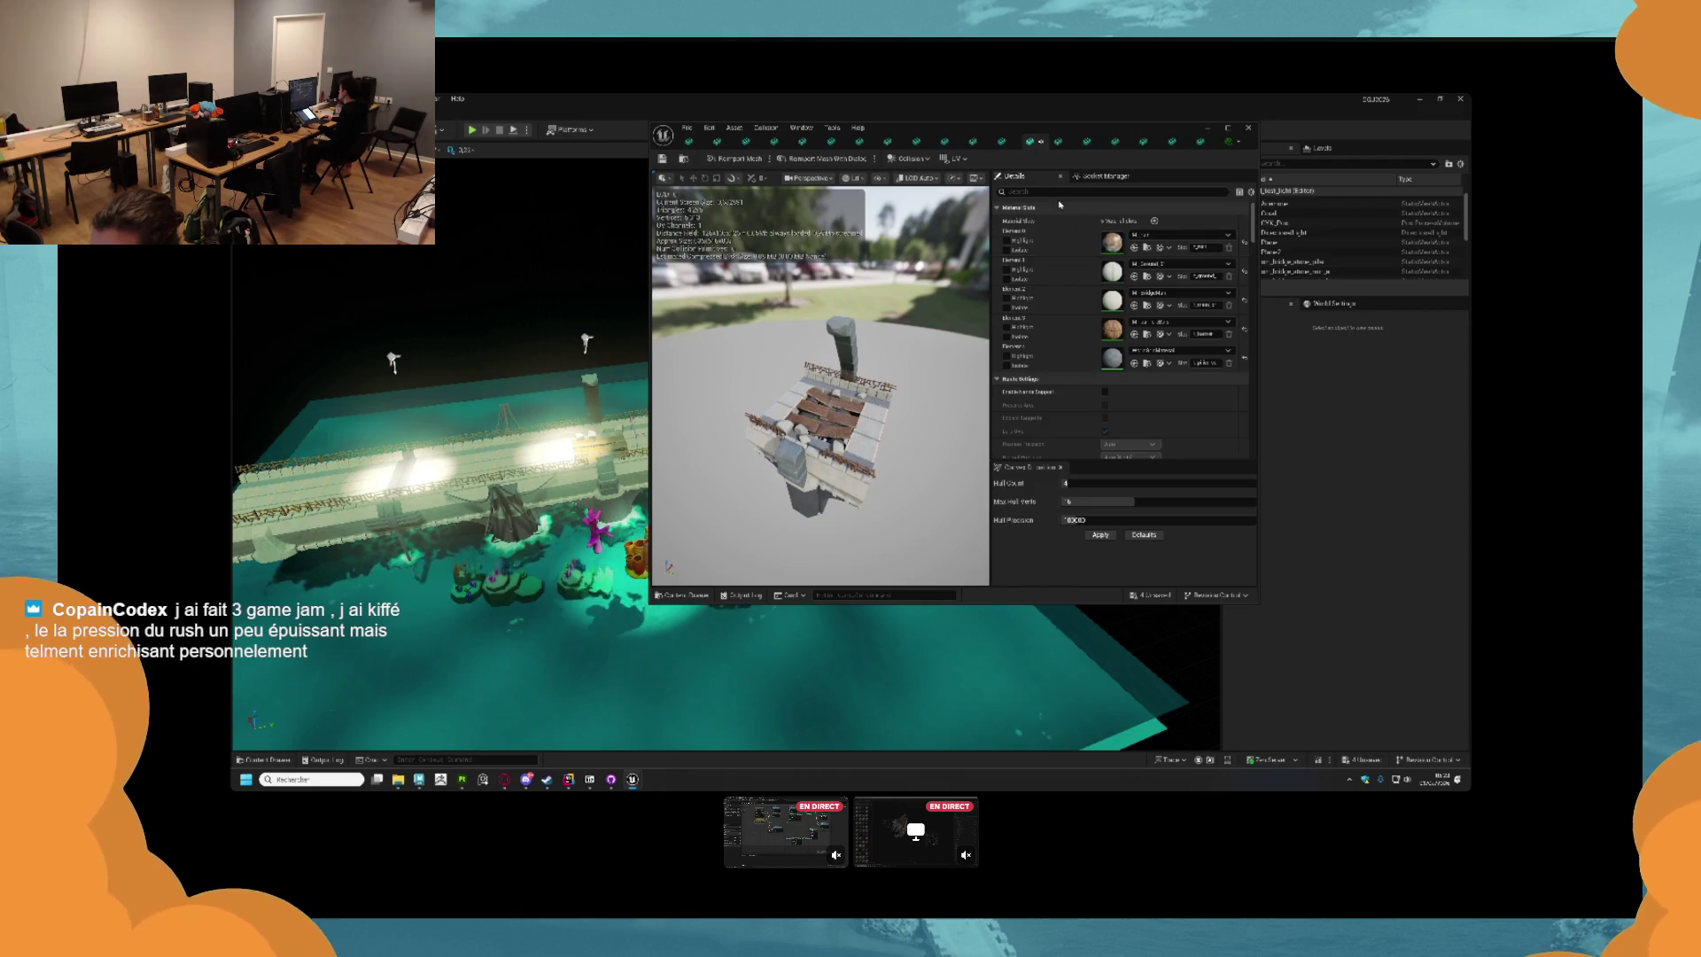
left_click(974, 142)
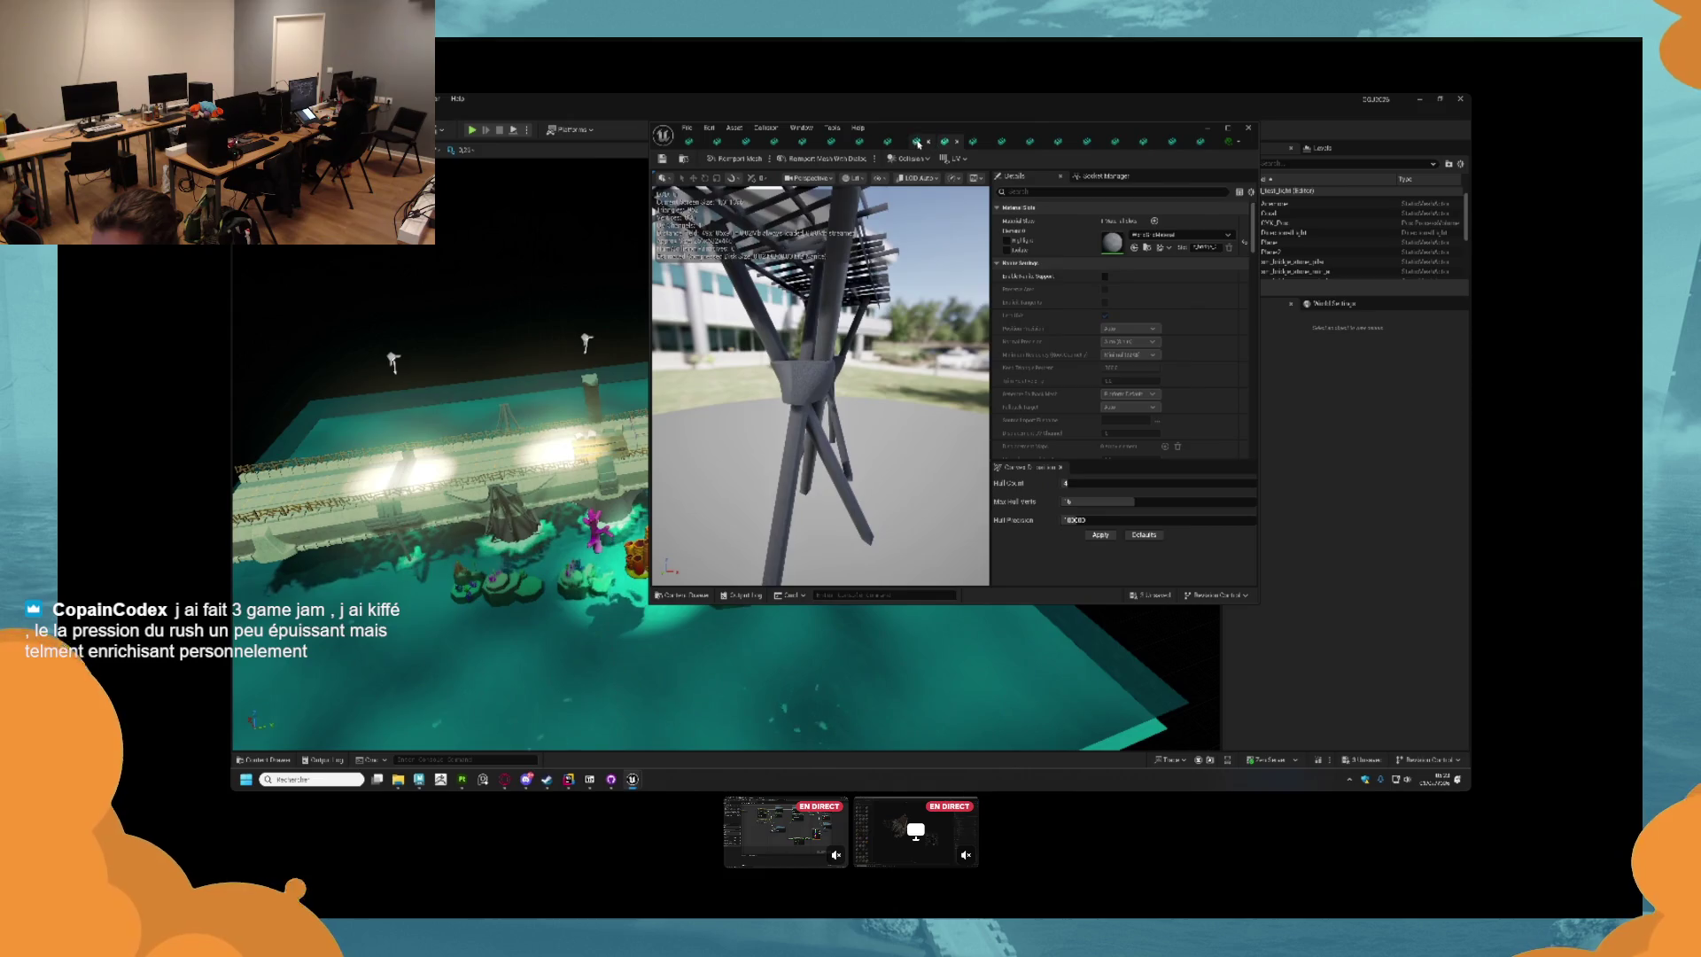
Inspect the material slots of the stone tower, rubble rock and pillar meshes.
left_click(888, 141)
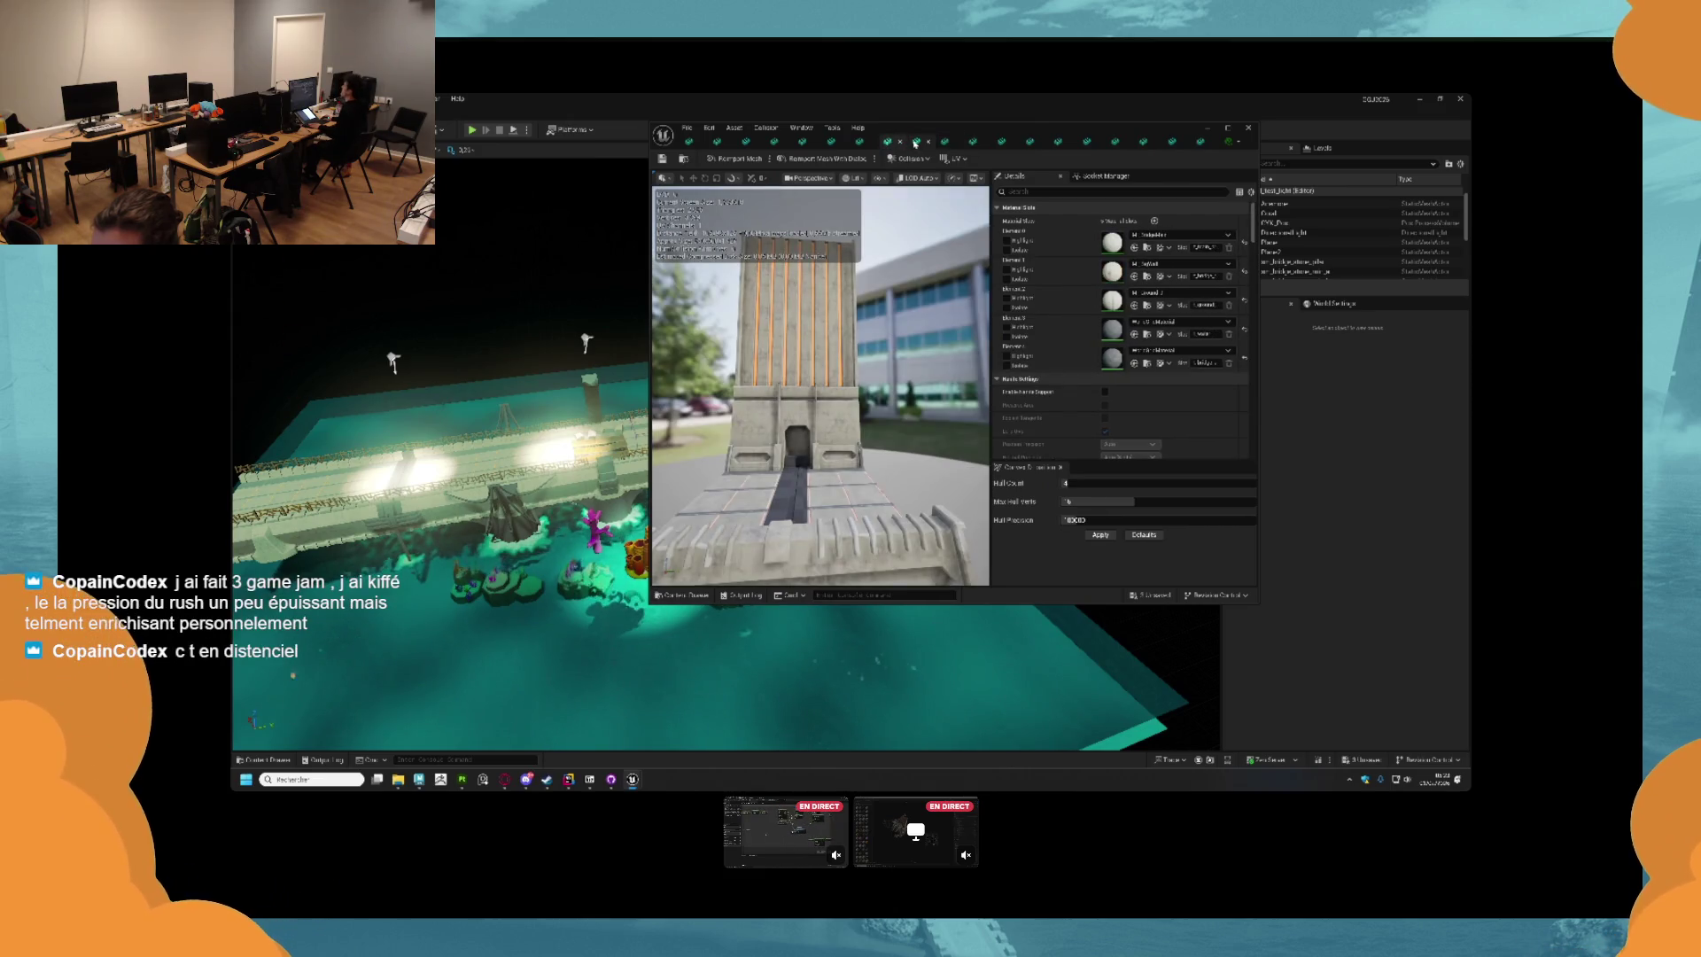
left_click(916, 141)
left_click(859, 141)
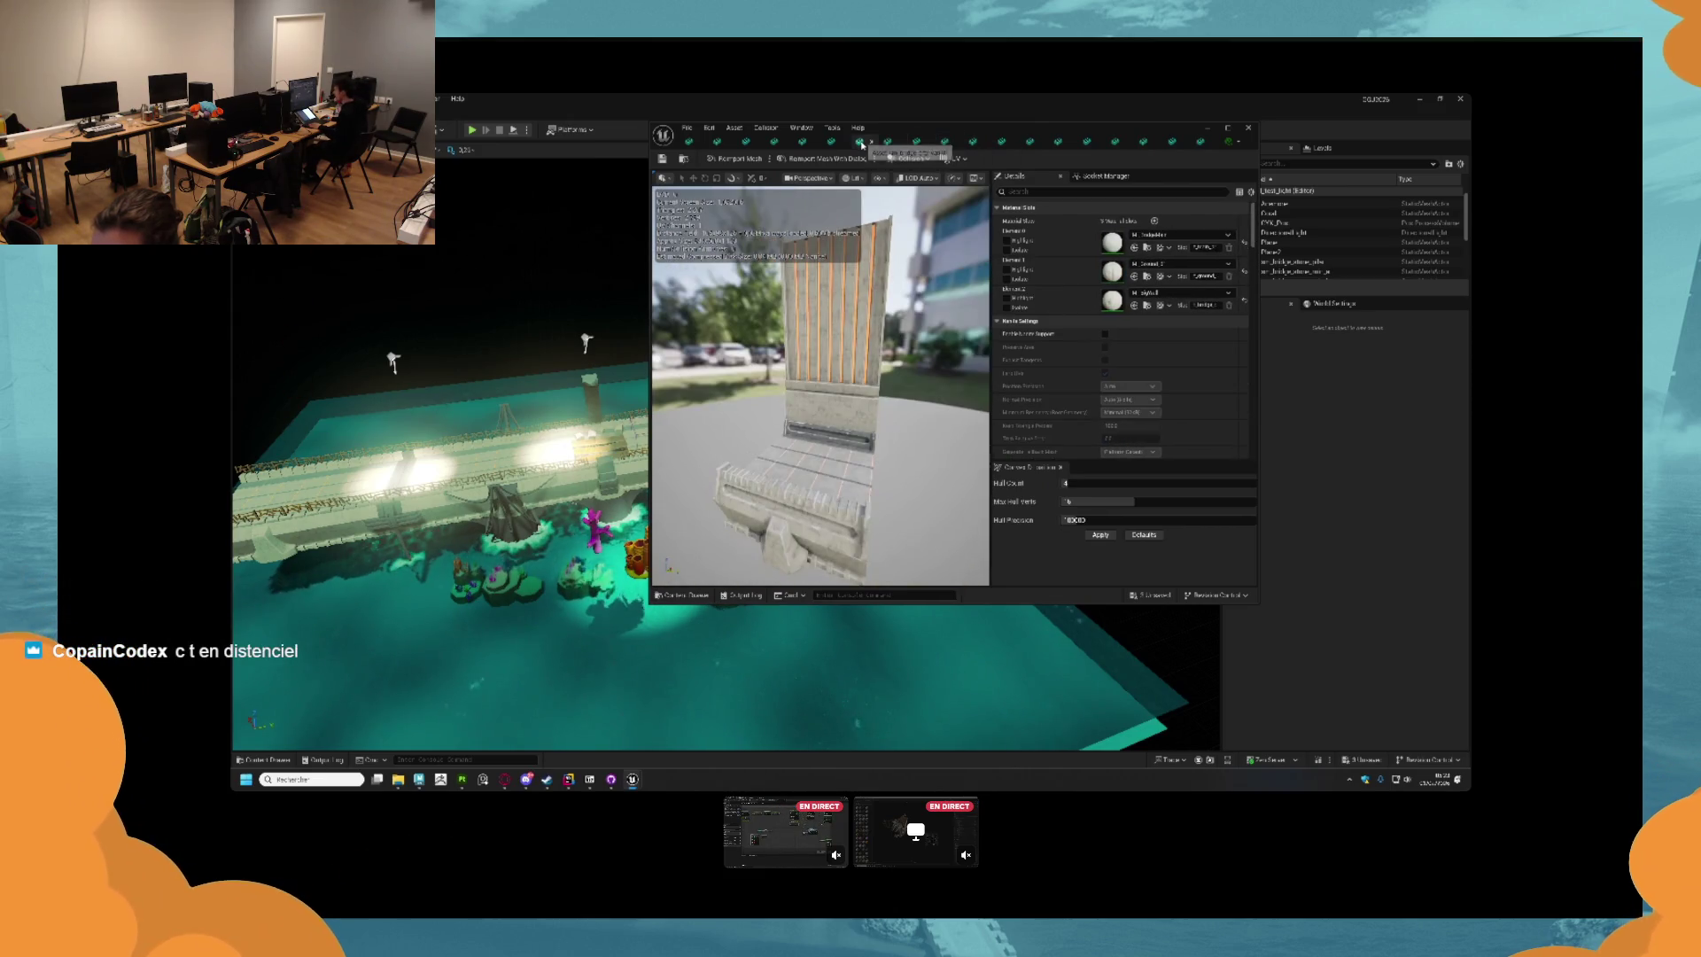
left_click(830, 141)
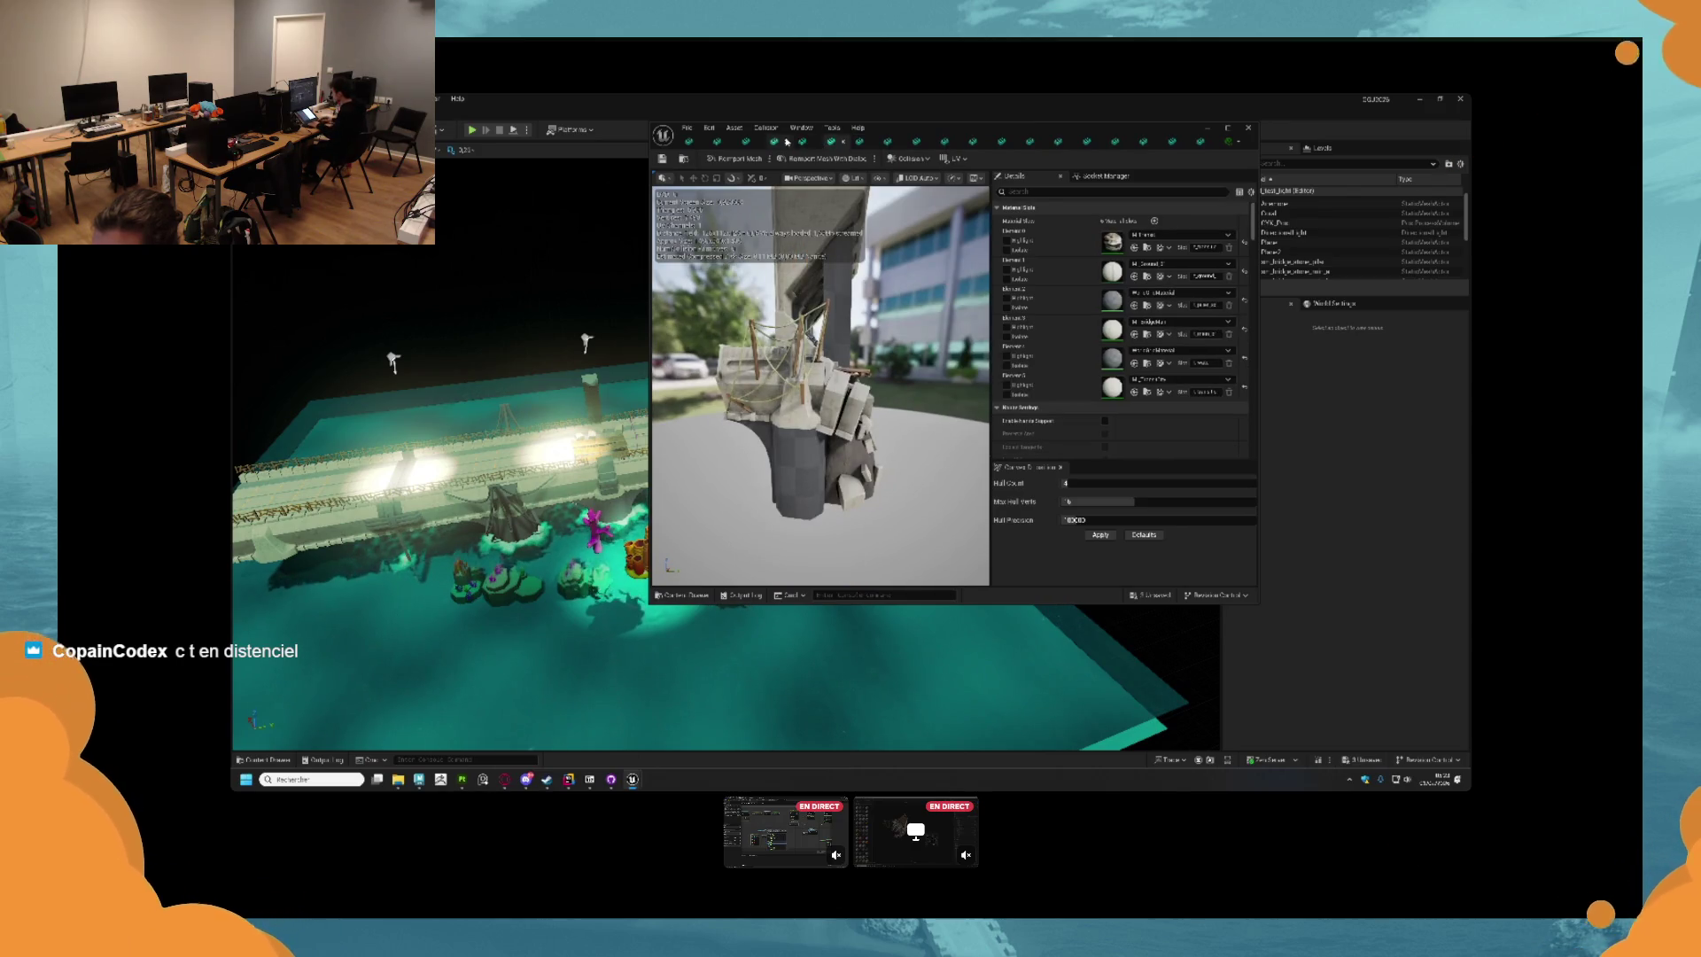
left_click(772, 143)
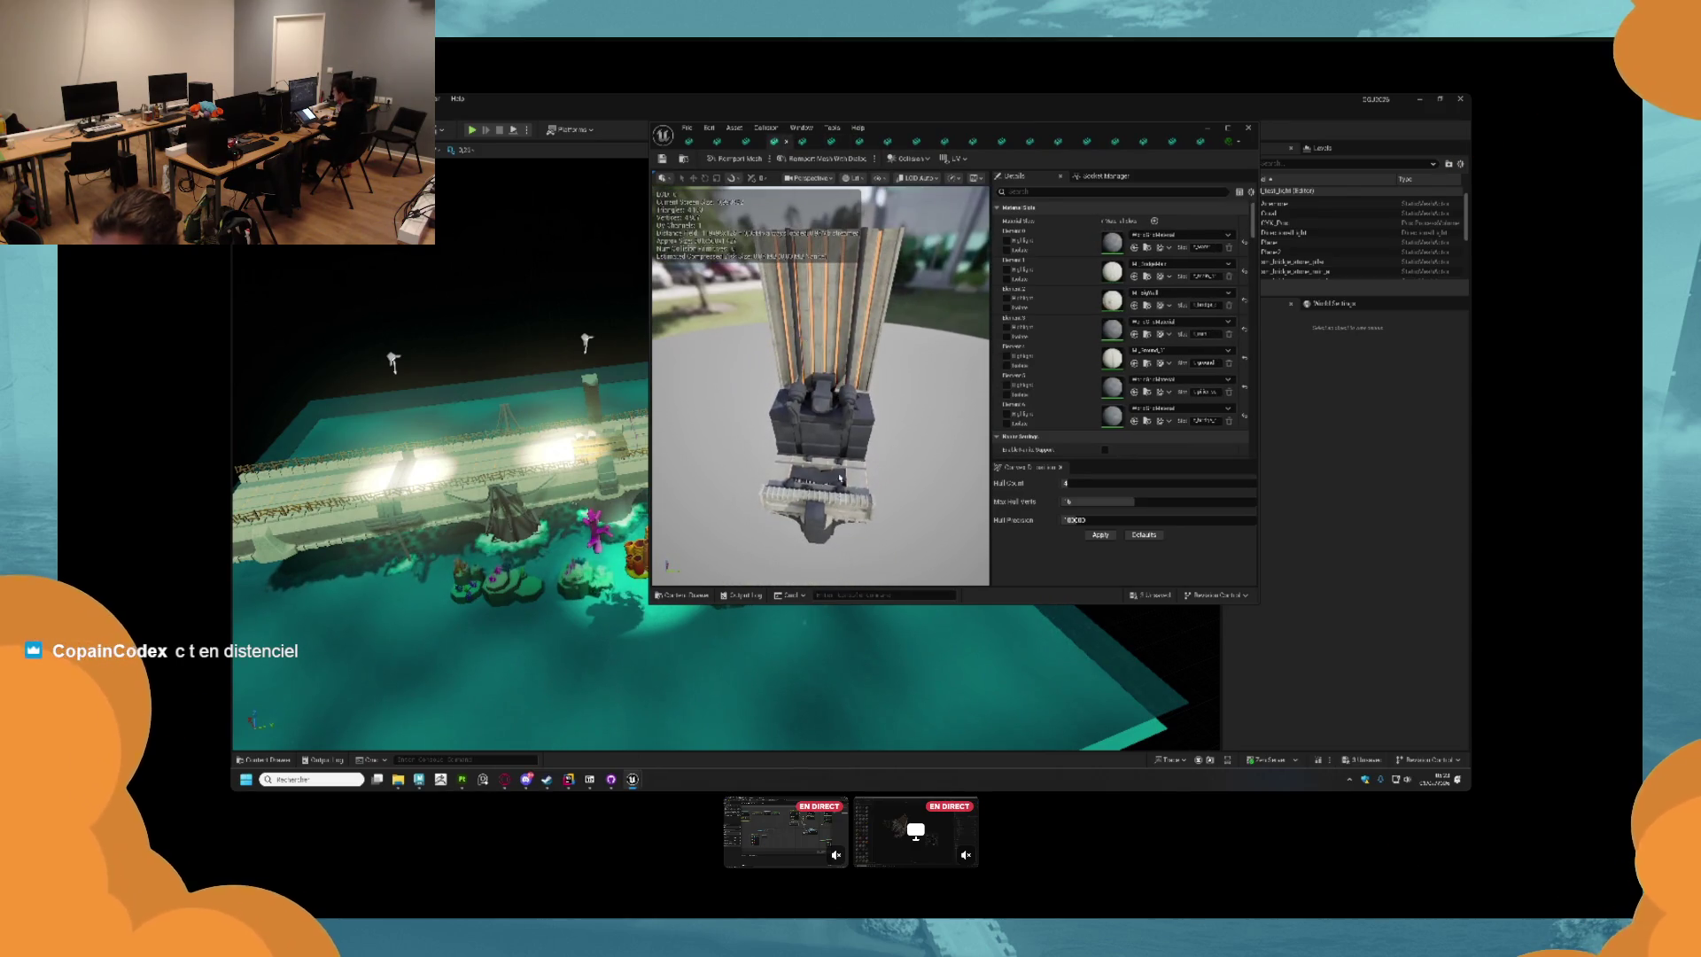
Try materials on the pillar mesh's Element 0 and Element 3, undoing both.
left_click(1135, 248)
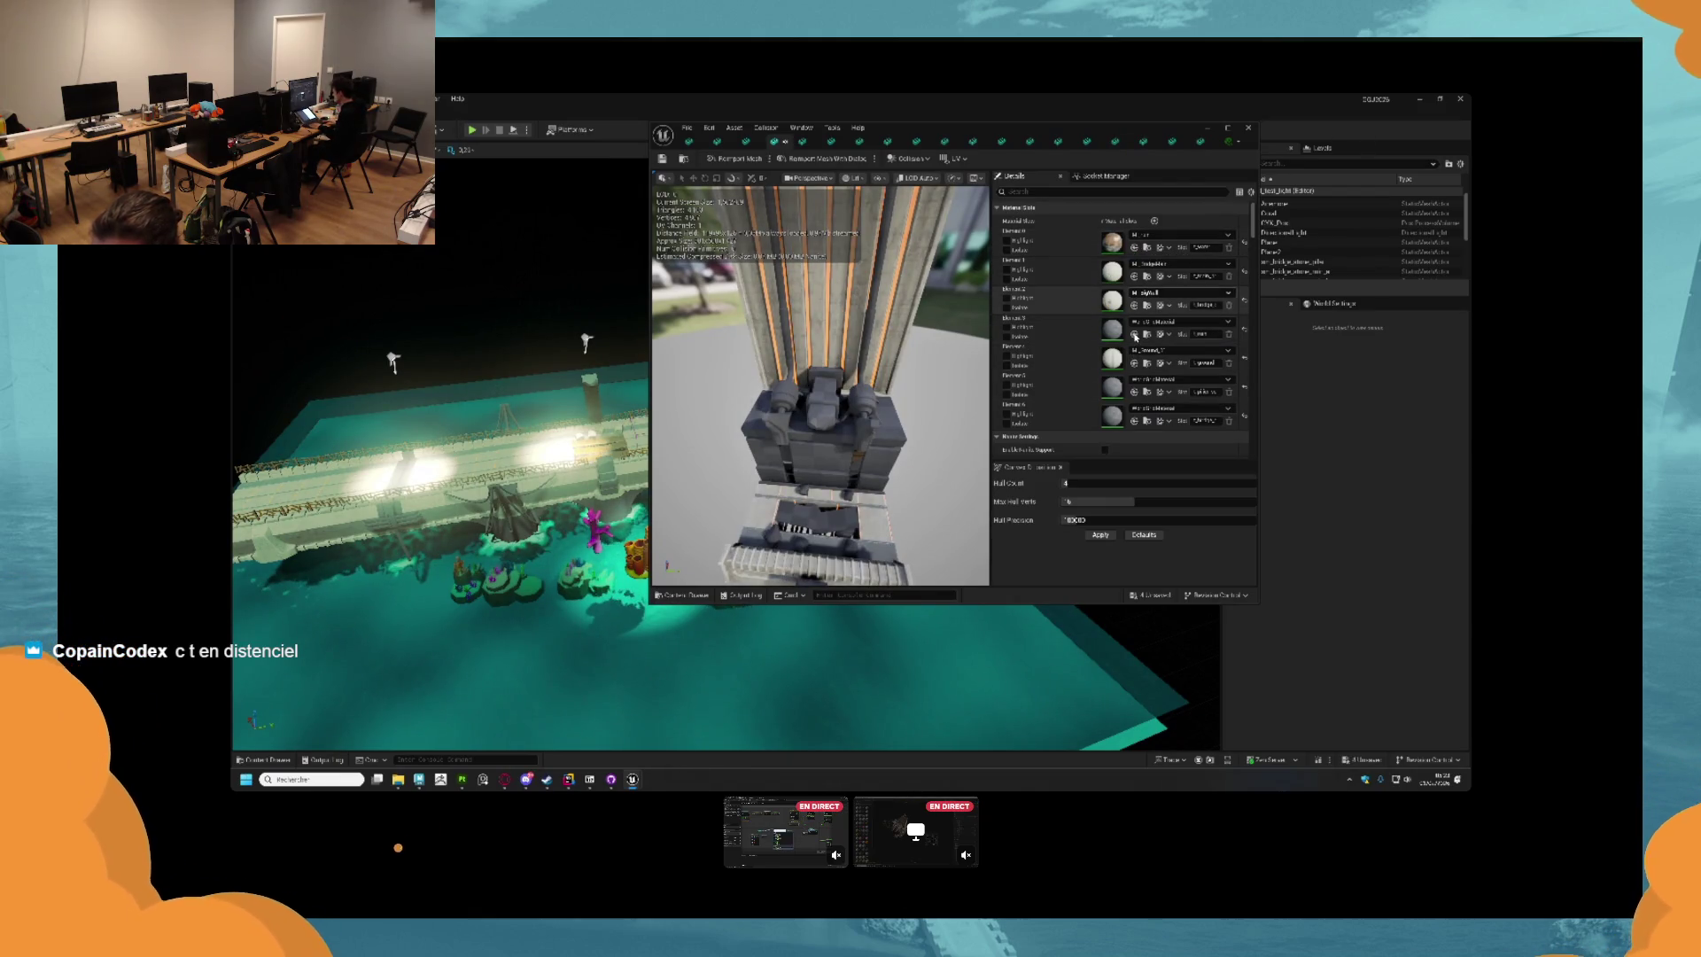
key("ctrl+z")
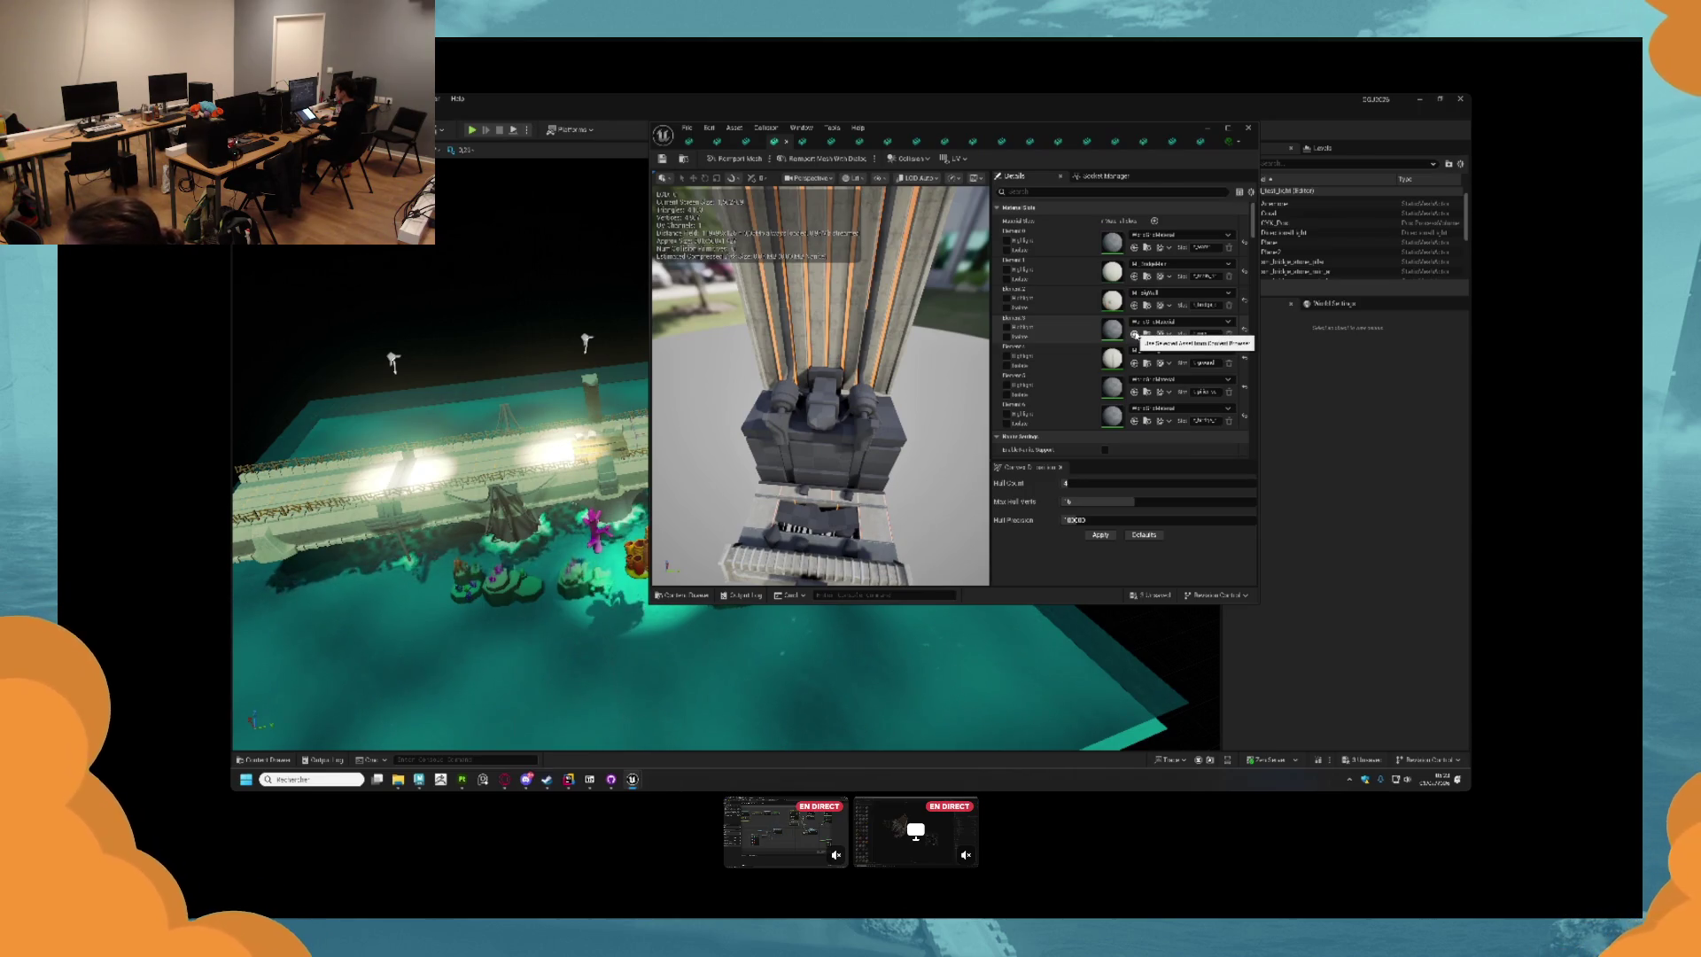
left_click(1136, 334)
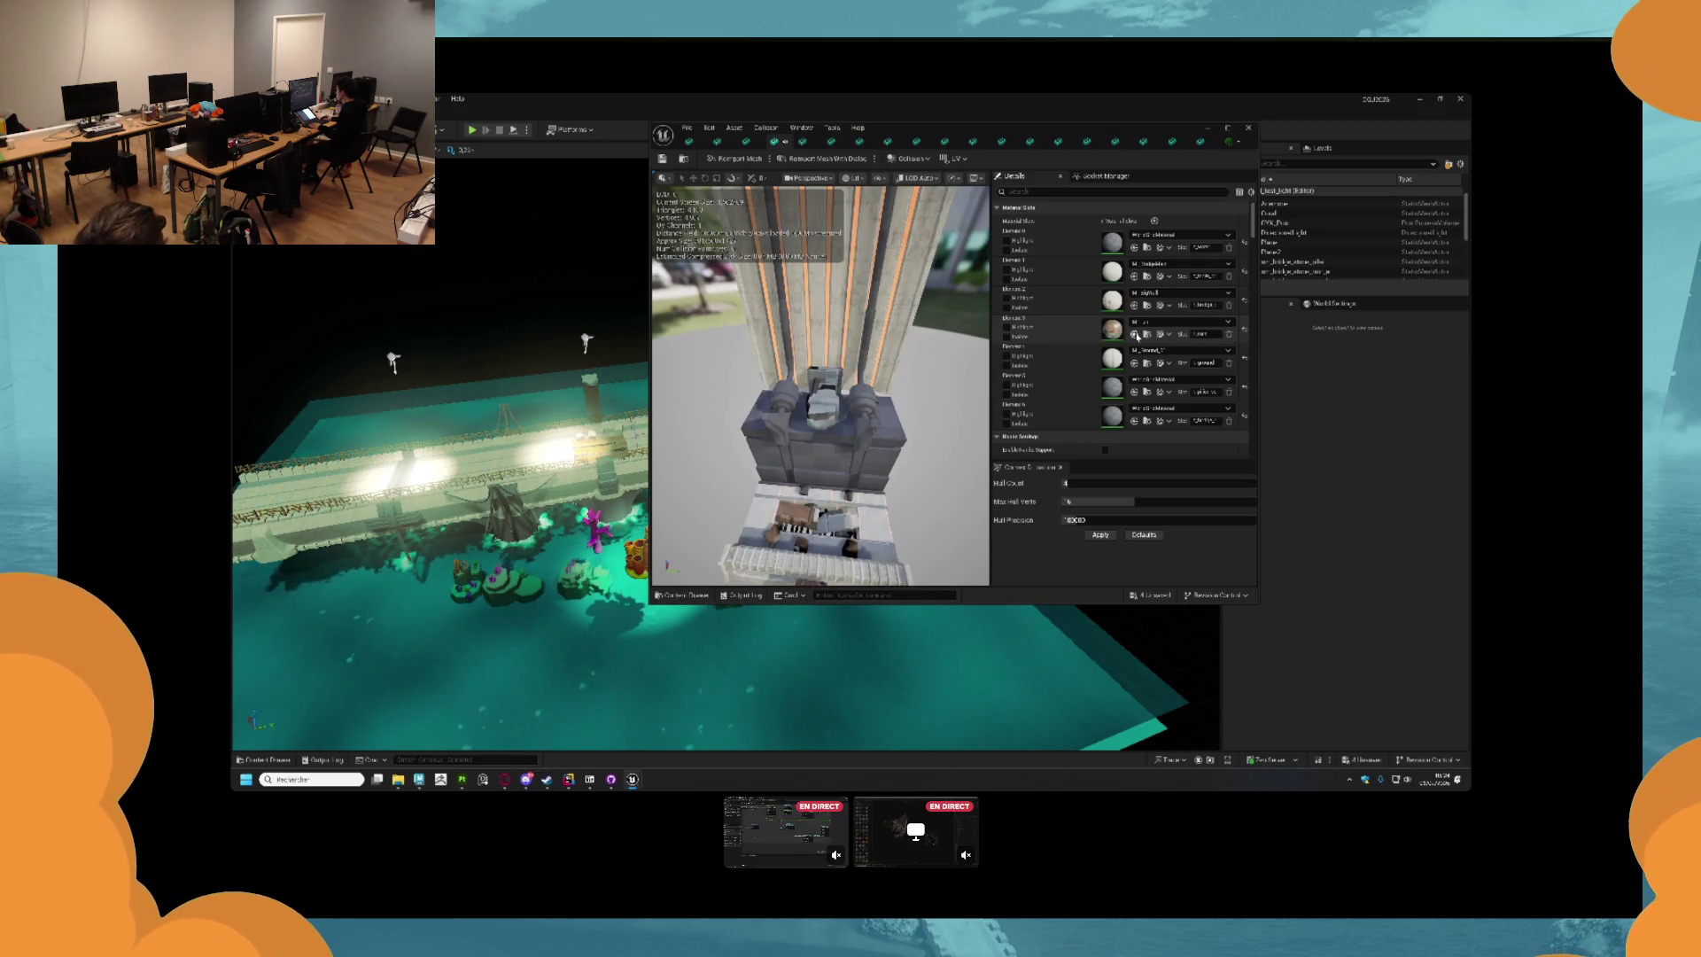
scroll(819, 390, "up", 4)
mouse_move(819, 389)
left_mouse_down()
mouse_move(788, 367)
mouse_move(770, 381)
mouse_move(823, 390)
mouse_move(837, 425)
mouse_move(859, 377)
left_mouse_up()
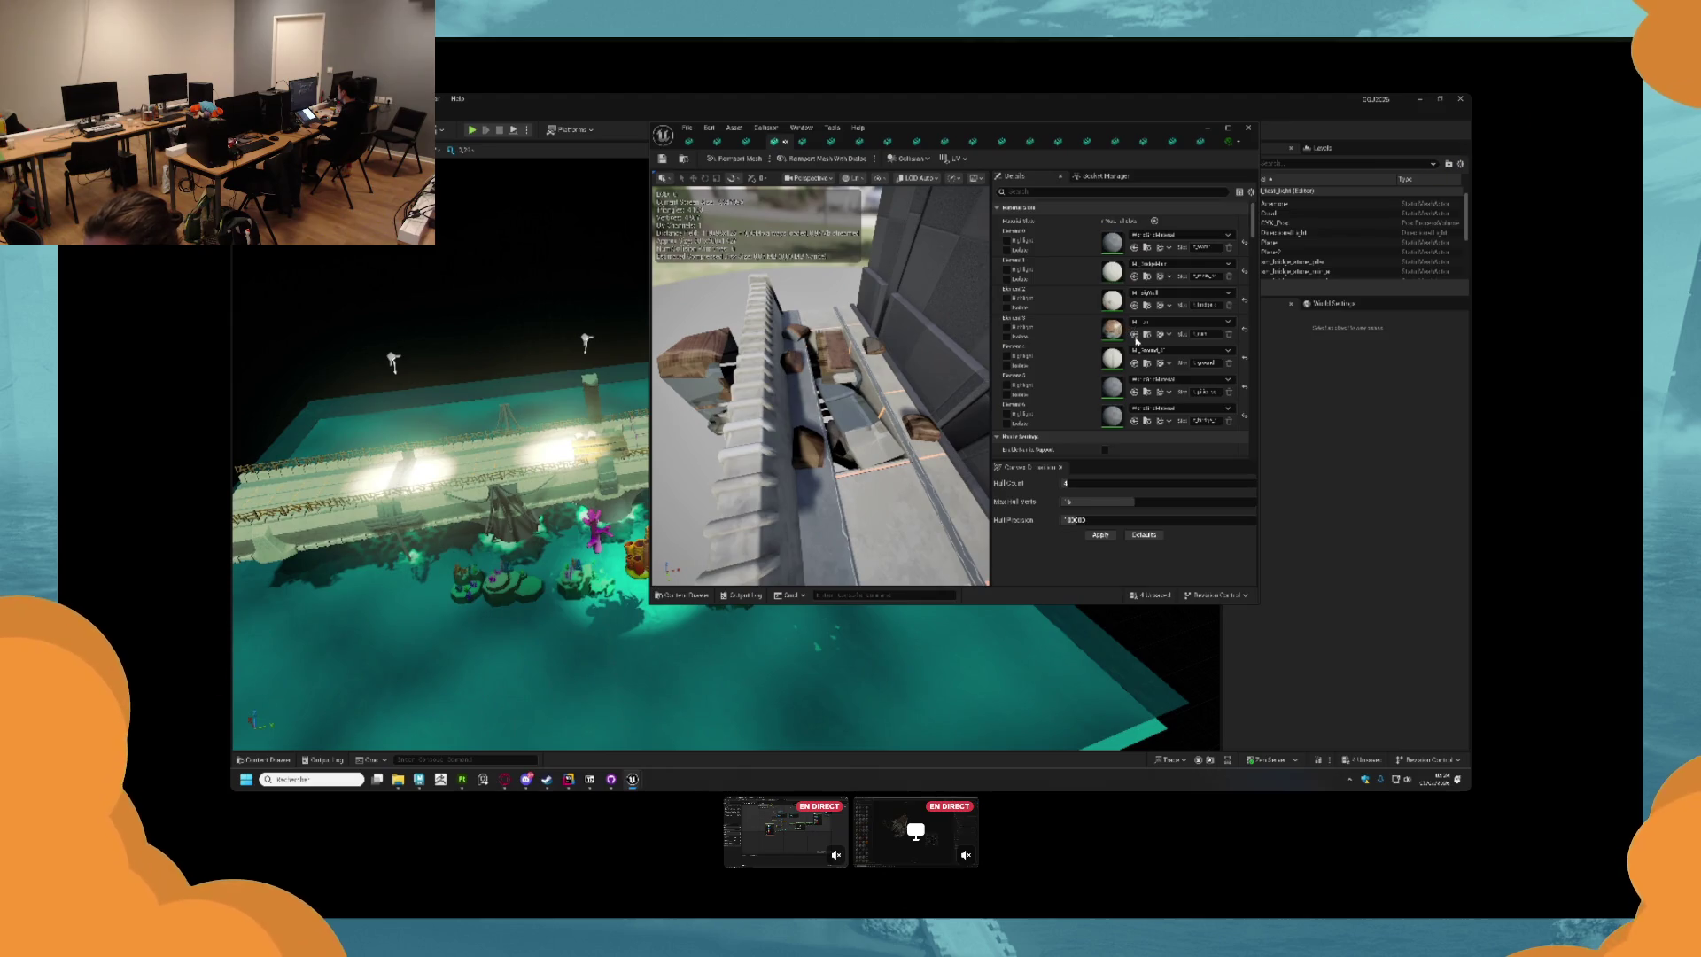
key("ctrl+z")
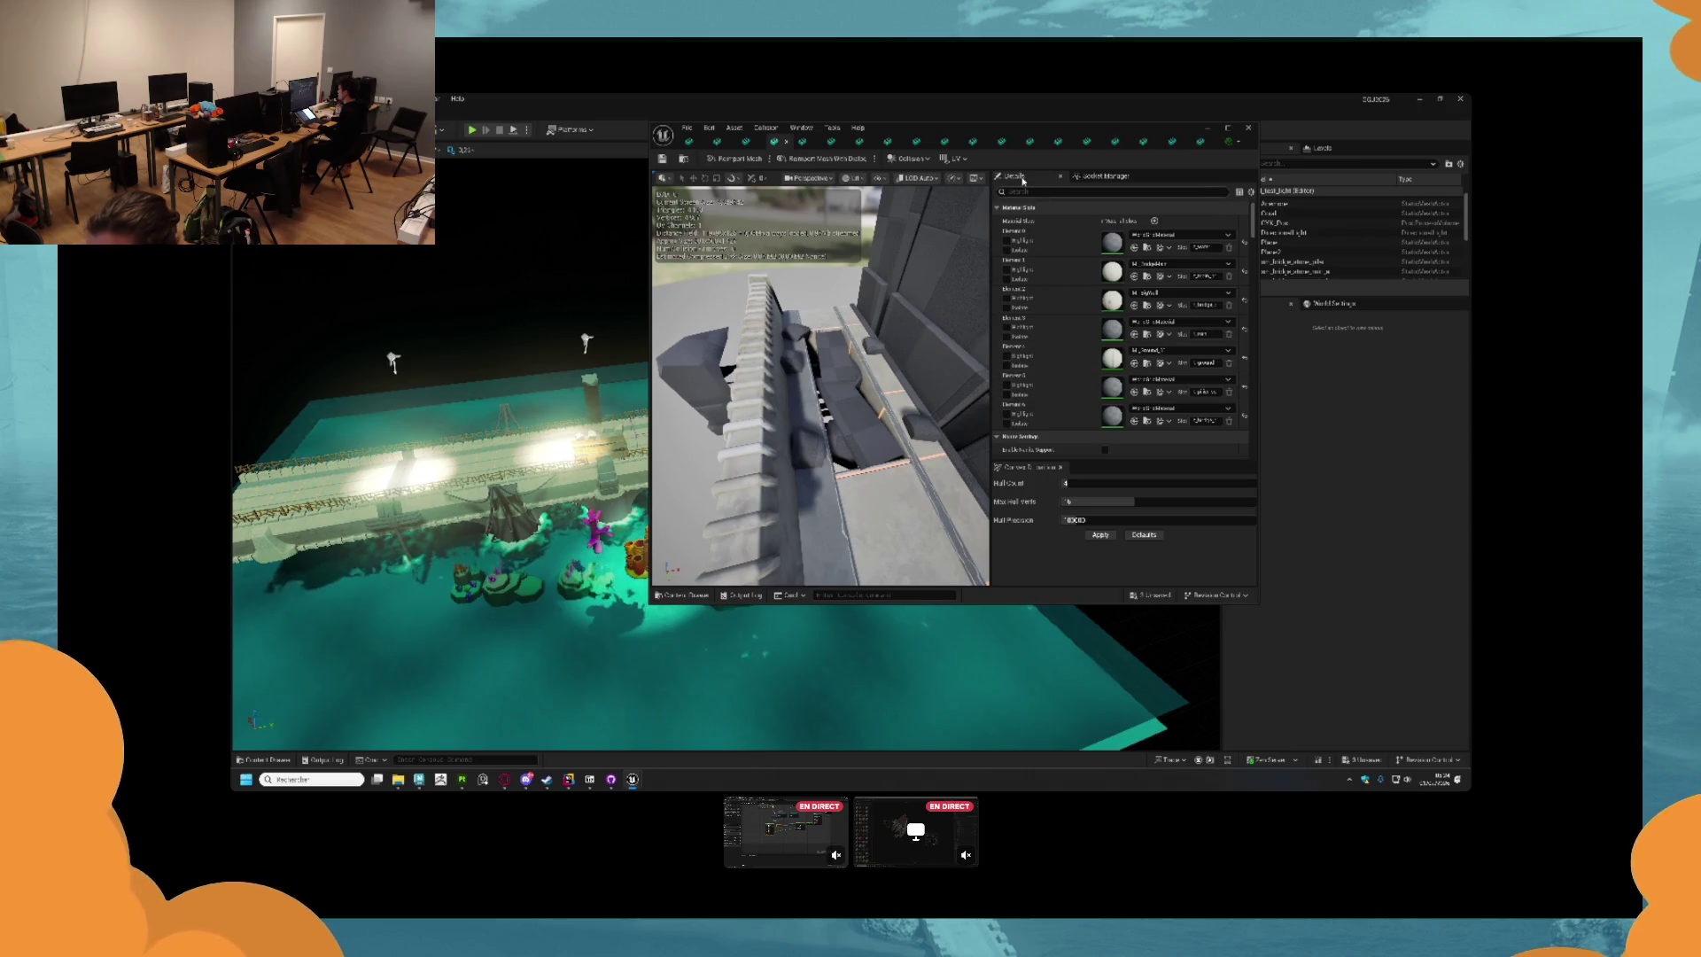
Inspect the six-element mesh and the striped panel with seat mesh.
left_click(745, 142)
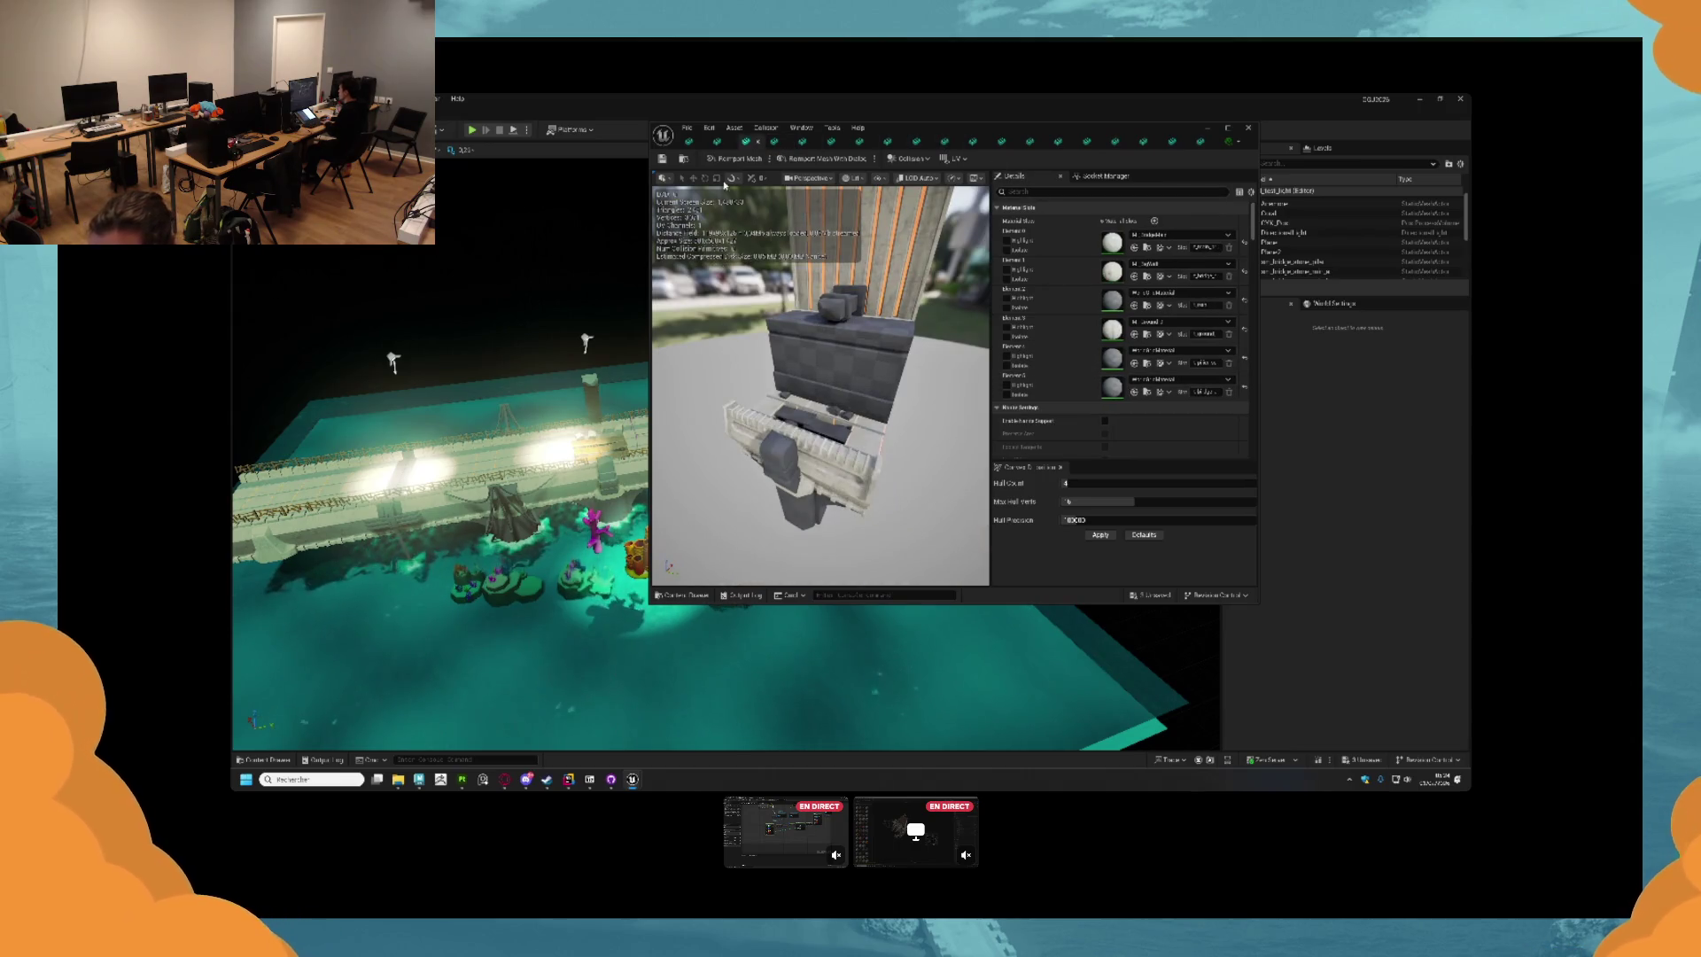
left_click(715, 140)
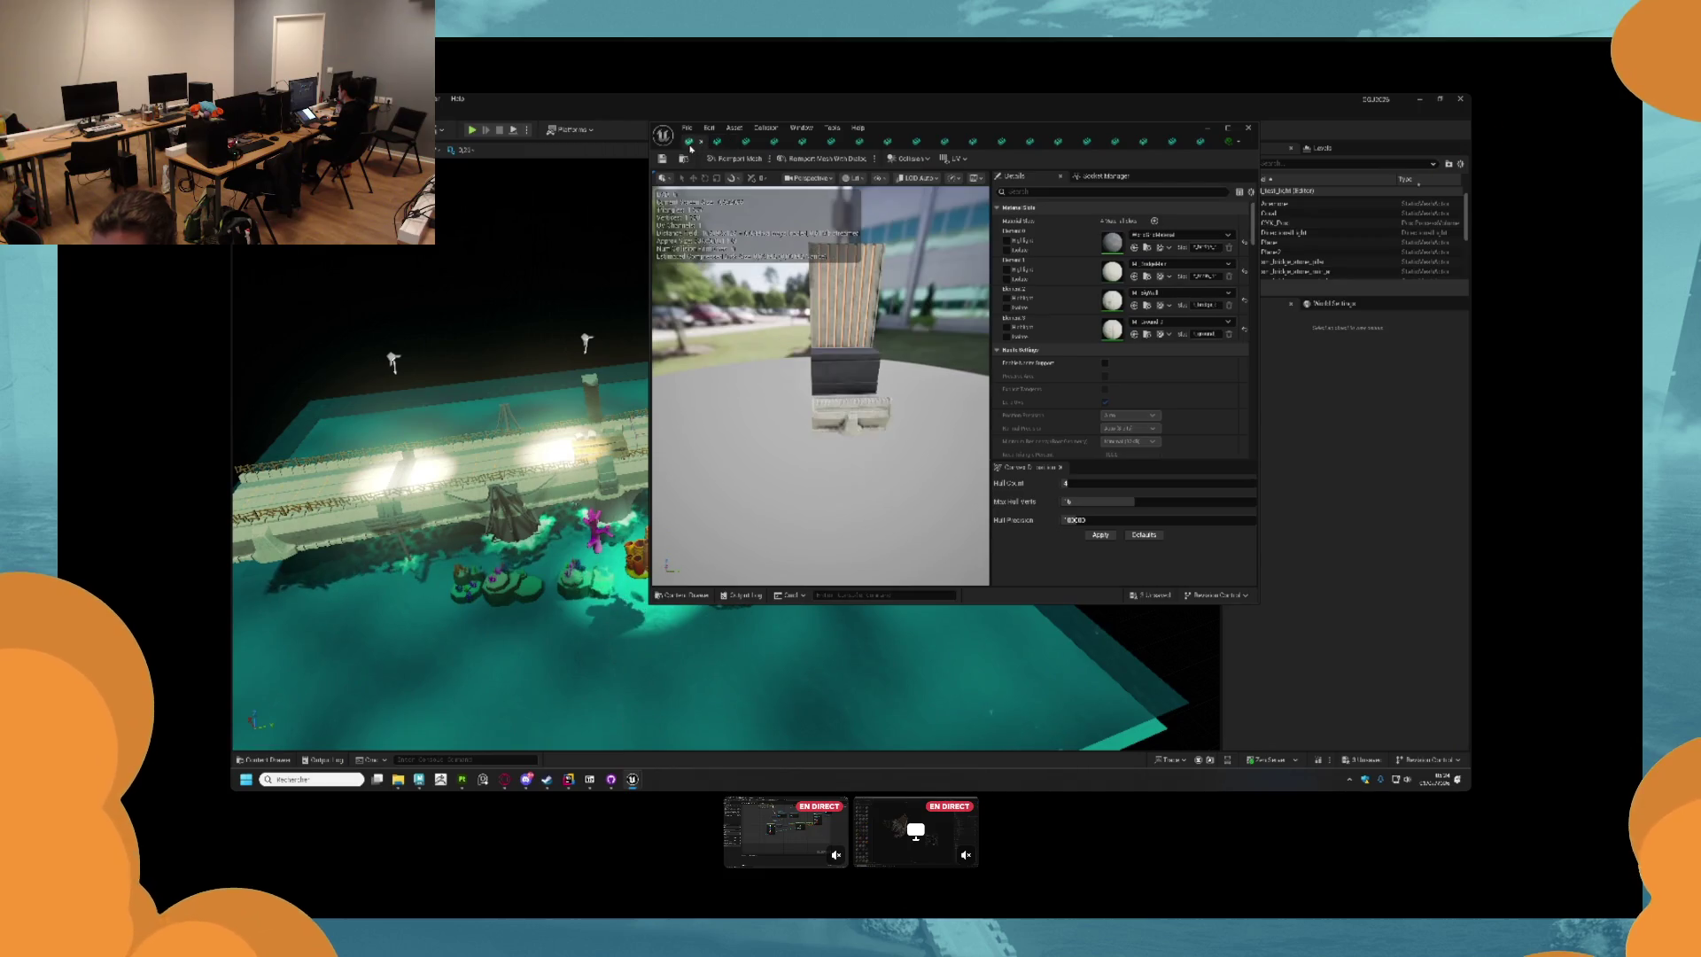
mouse_move(820, 322)
left_mouse_down()
mouse_move(845, 326)
mouse_move(819, 327)
left_mouse_up()
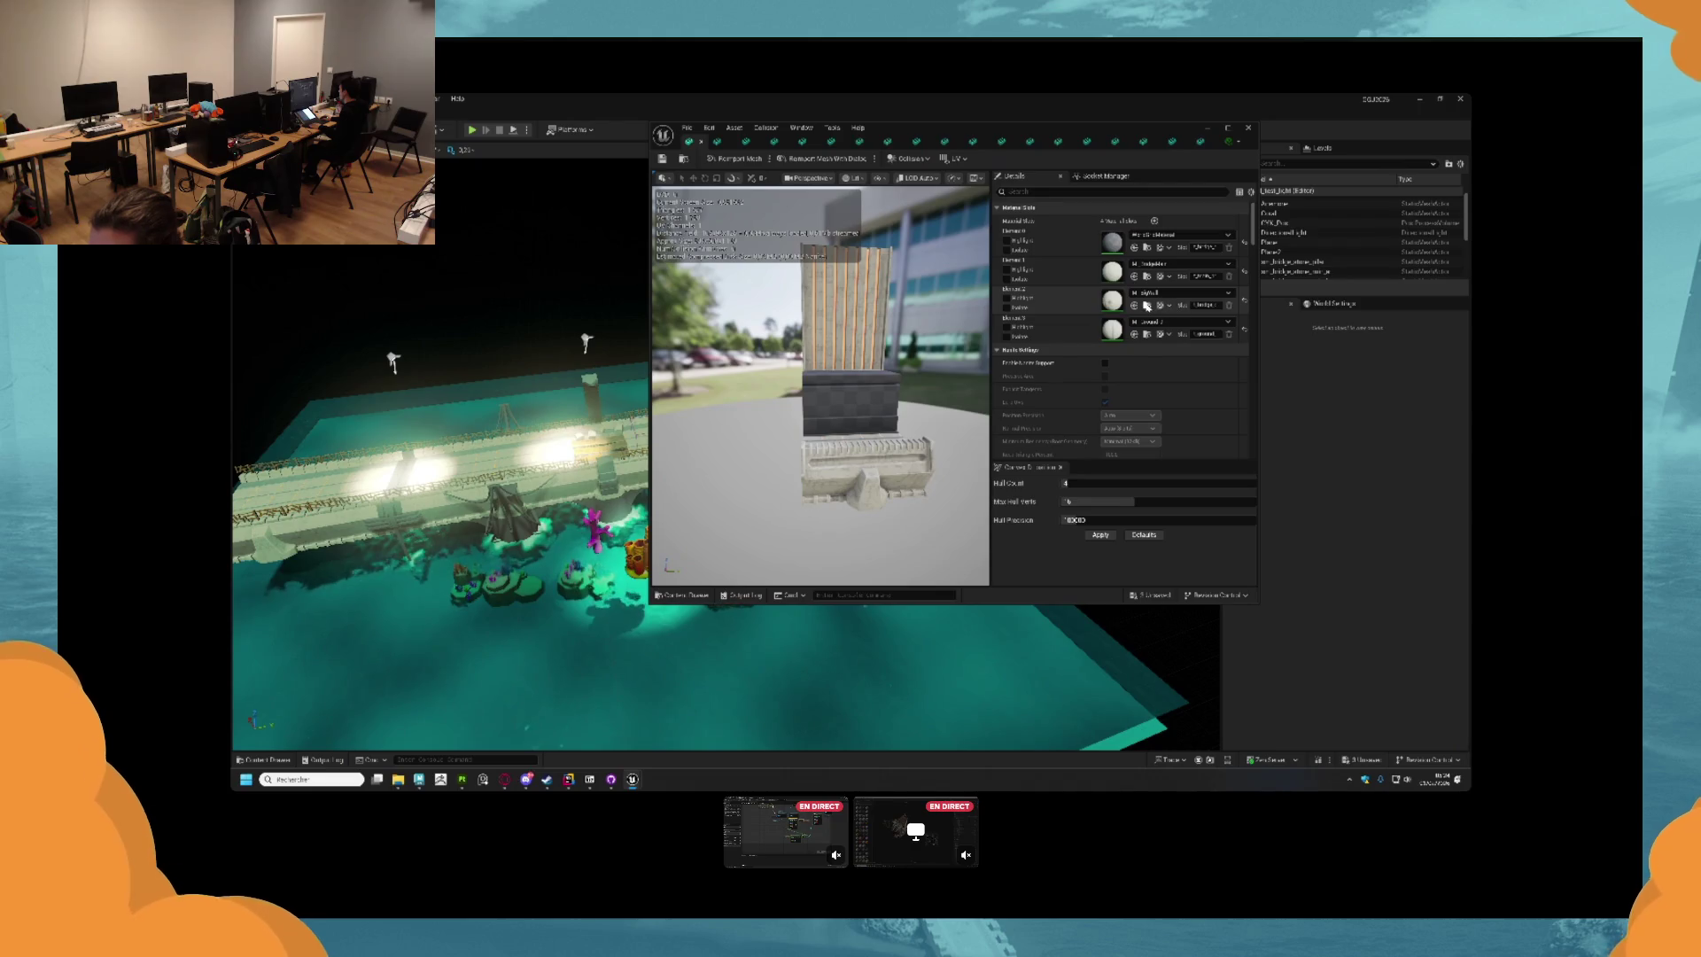
key("ctrl+space")
Review material slots on the bridge, pillar-and-stair, deck and dark pillar meshes.
left_click(1201, 142)
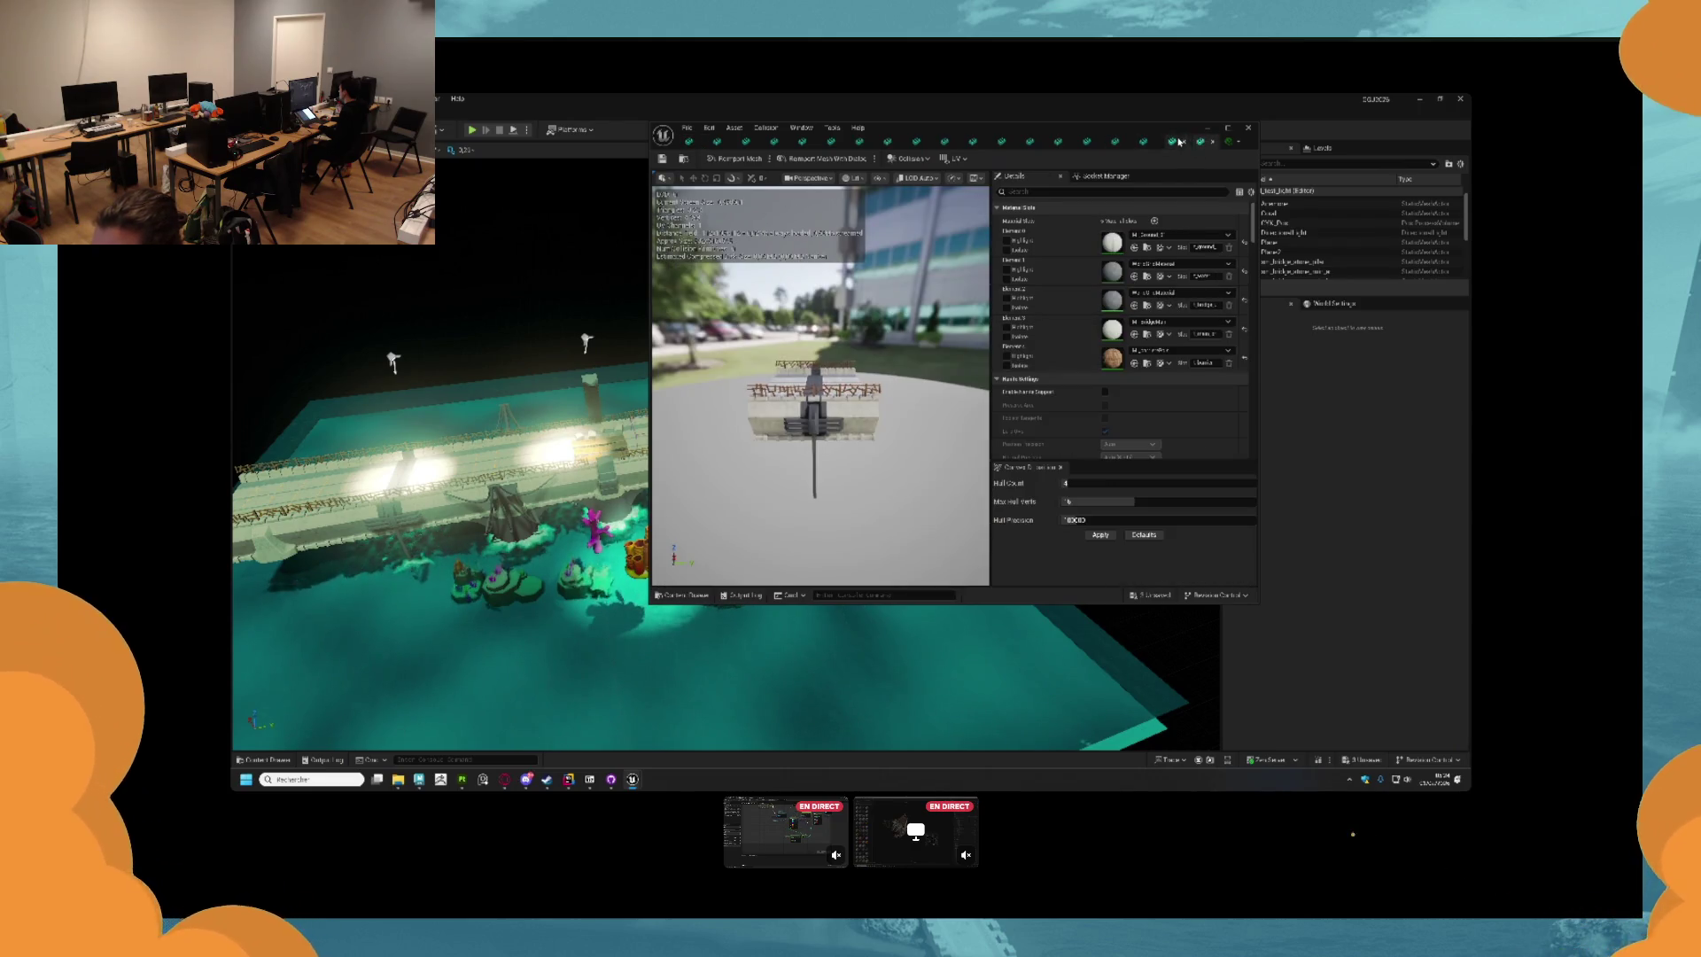
left_click(1157, 143)
left_click(1114, 142)
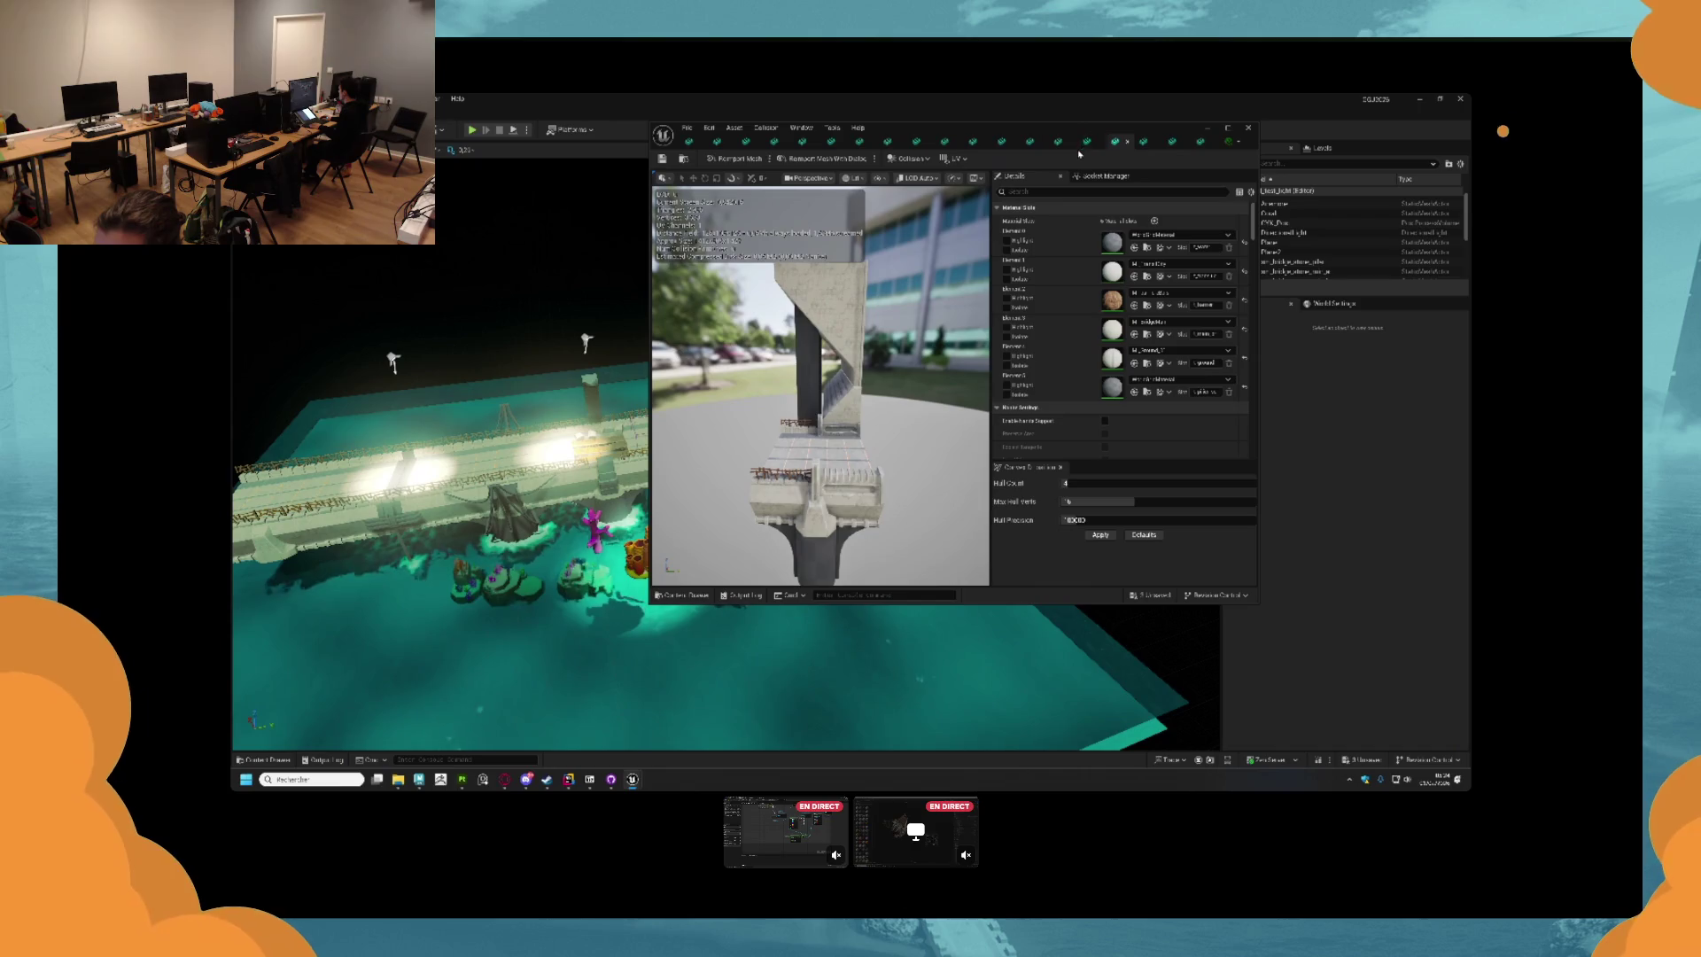
left_click(1058, 141)
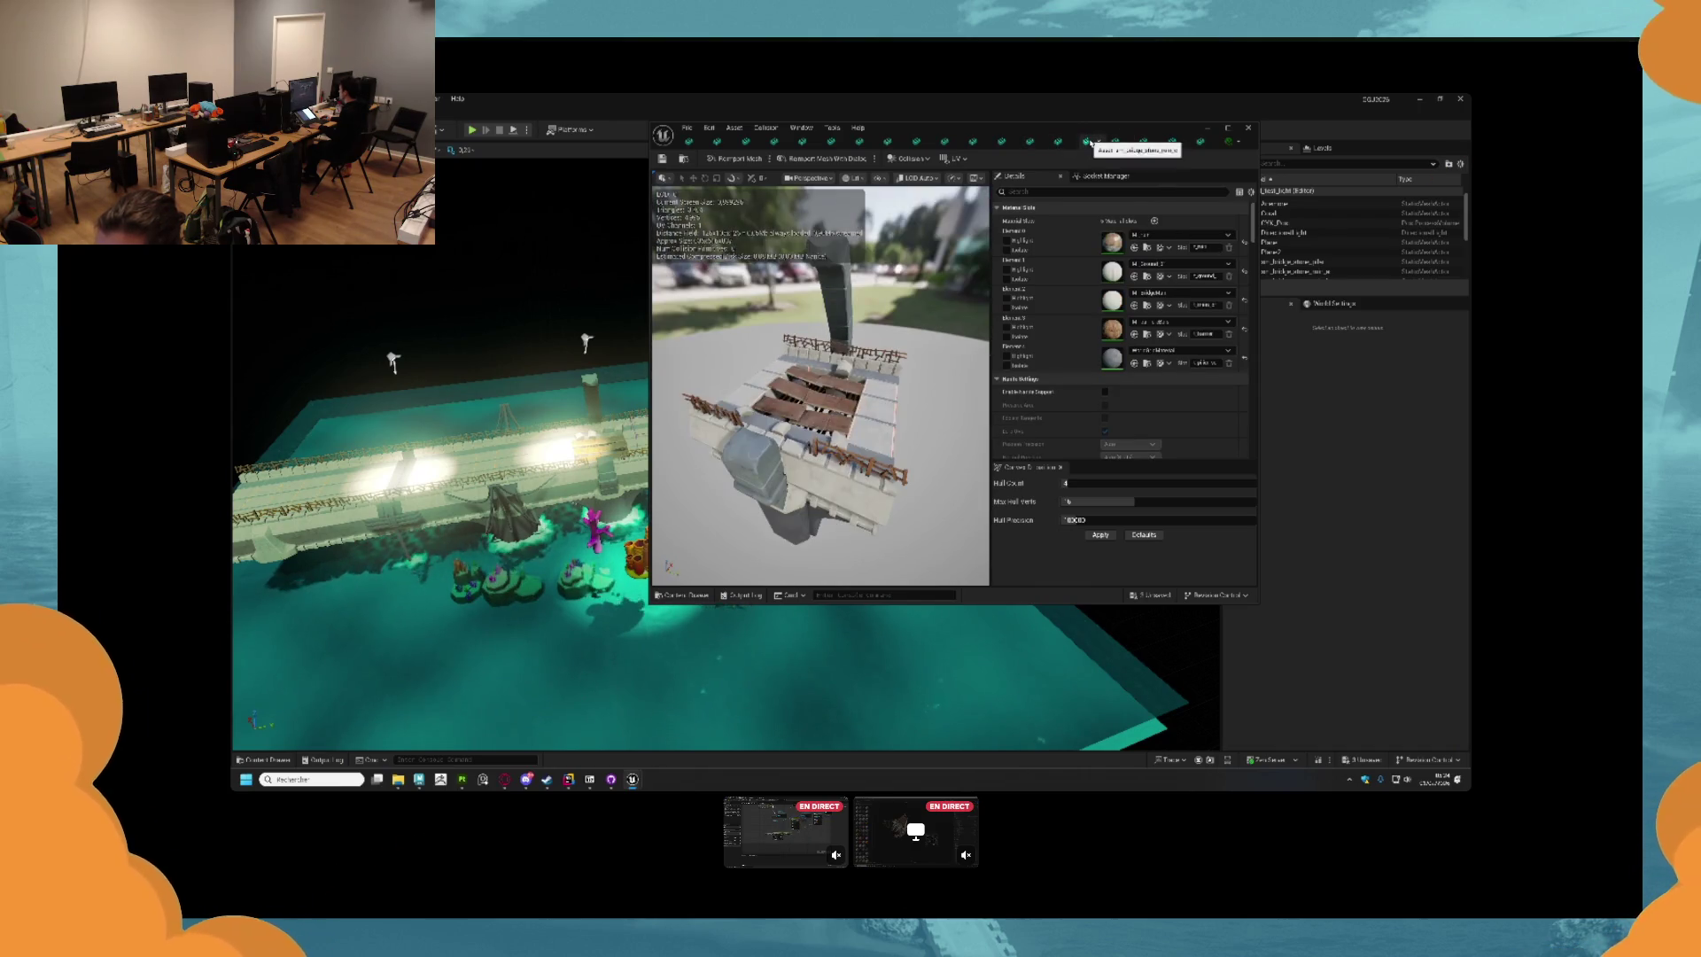
left_click(1089, 142)
left_click(1029, 141)
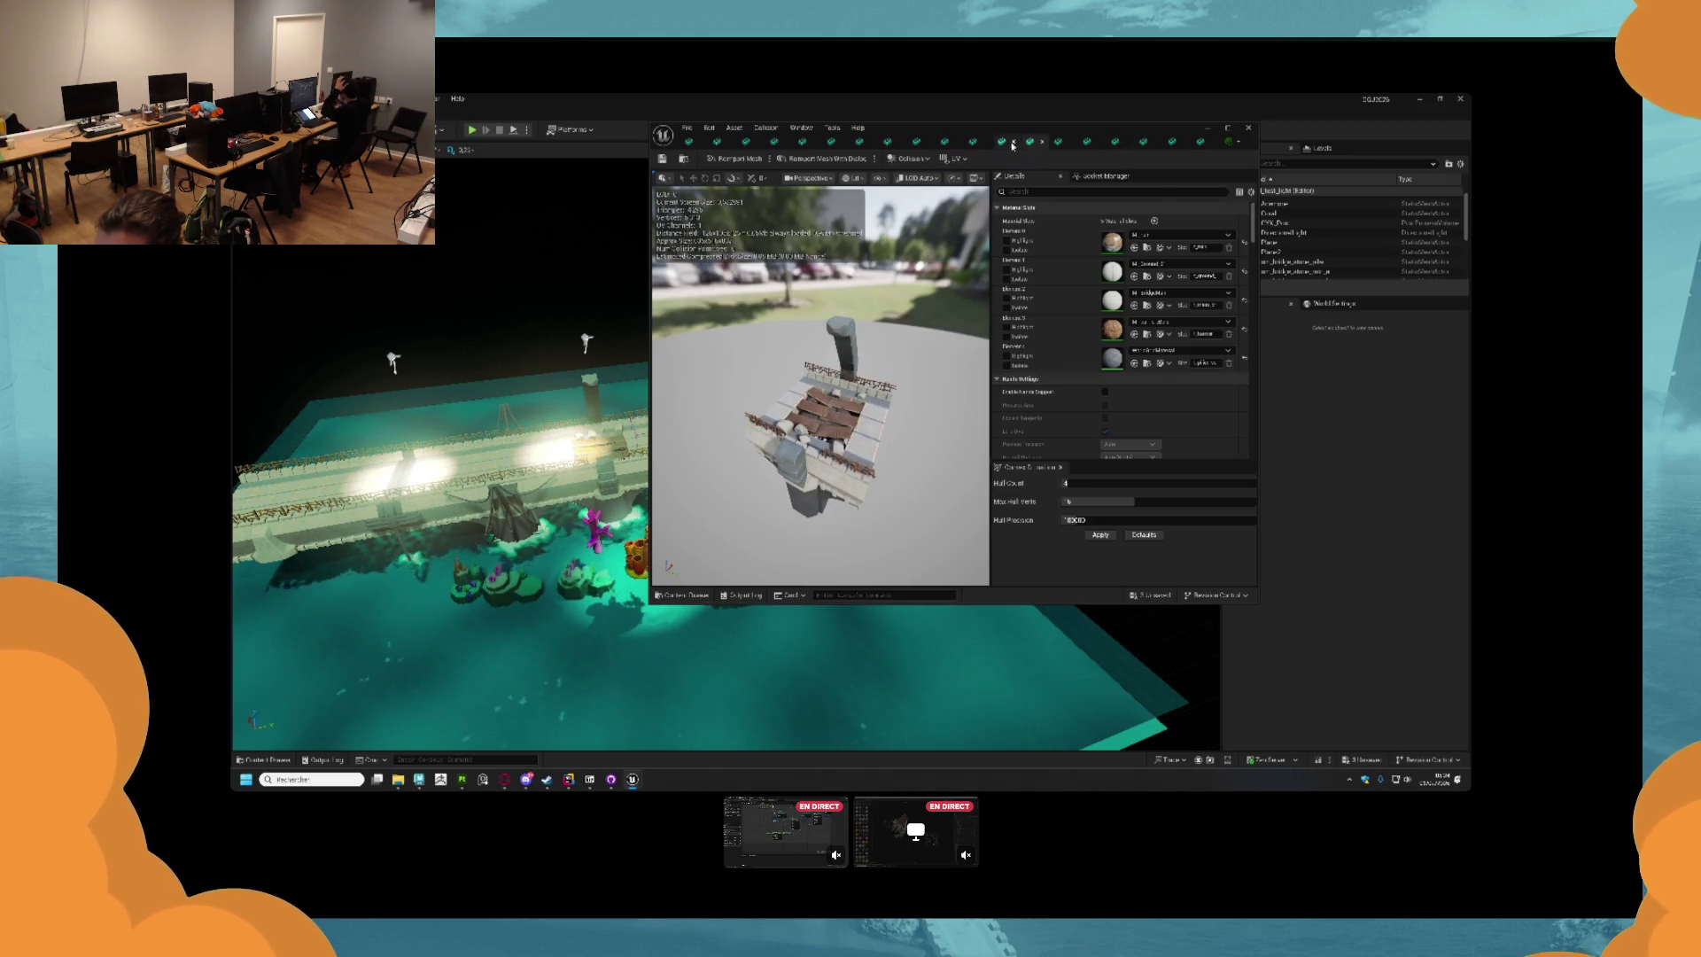
left_click(1001, 142)
left_click(974, 142)
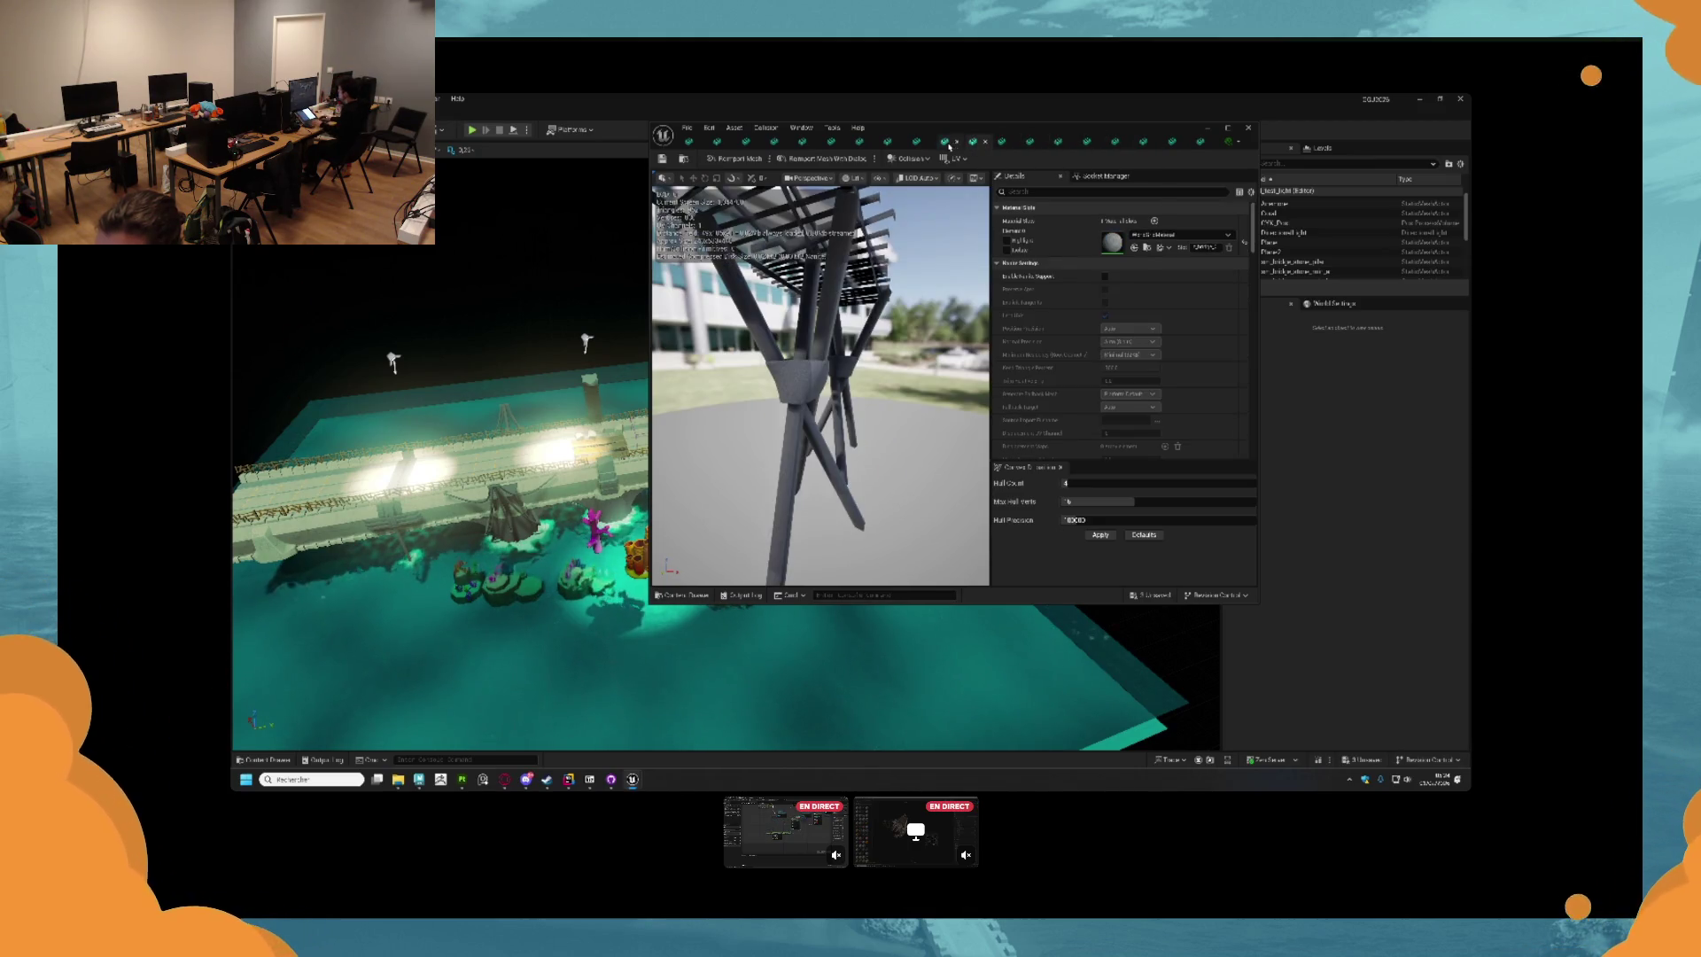
left_click(916, 142)
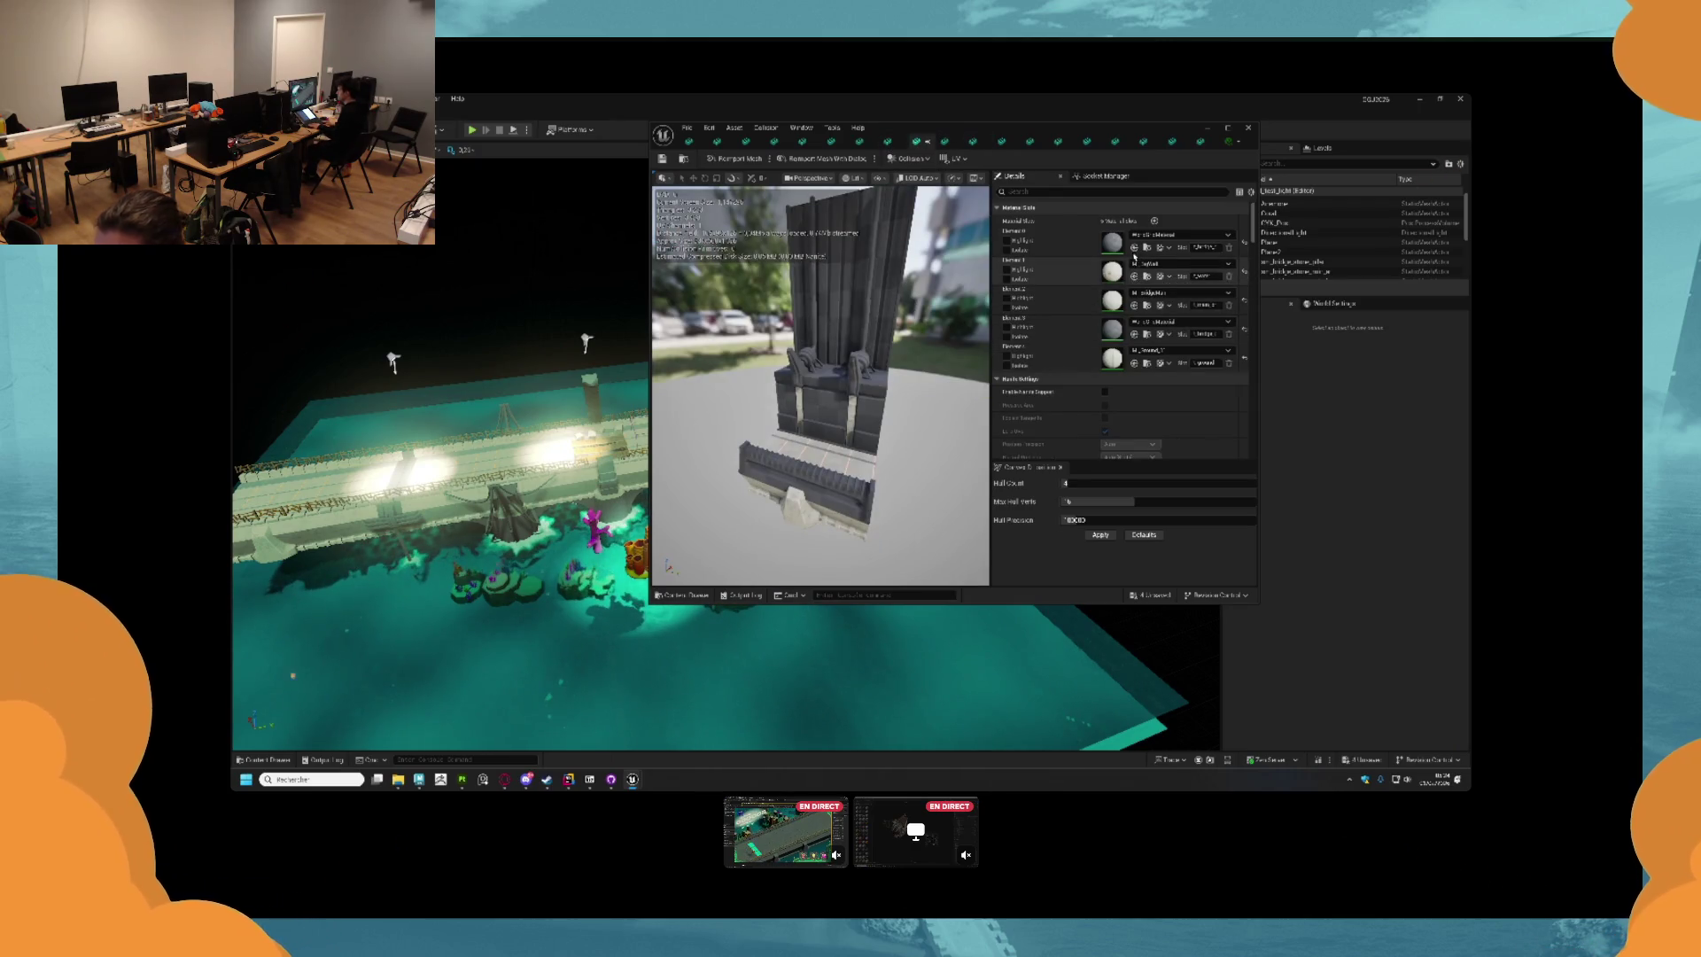
Undo, then redo the Element 0 and Element 3 material change, orbiting to check.
key("ctrl+z")
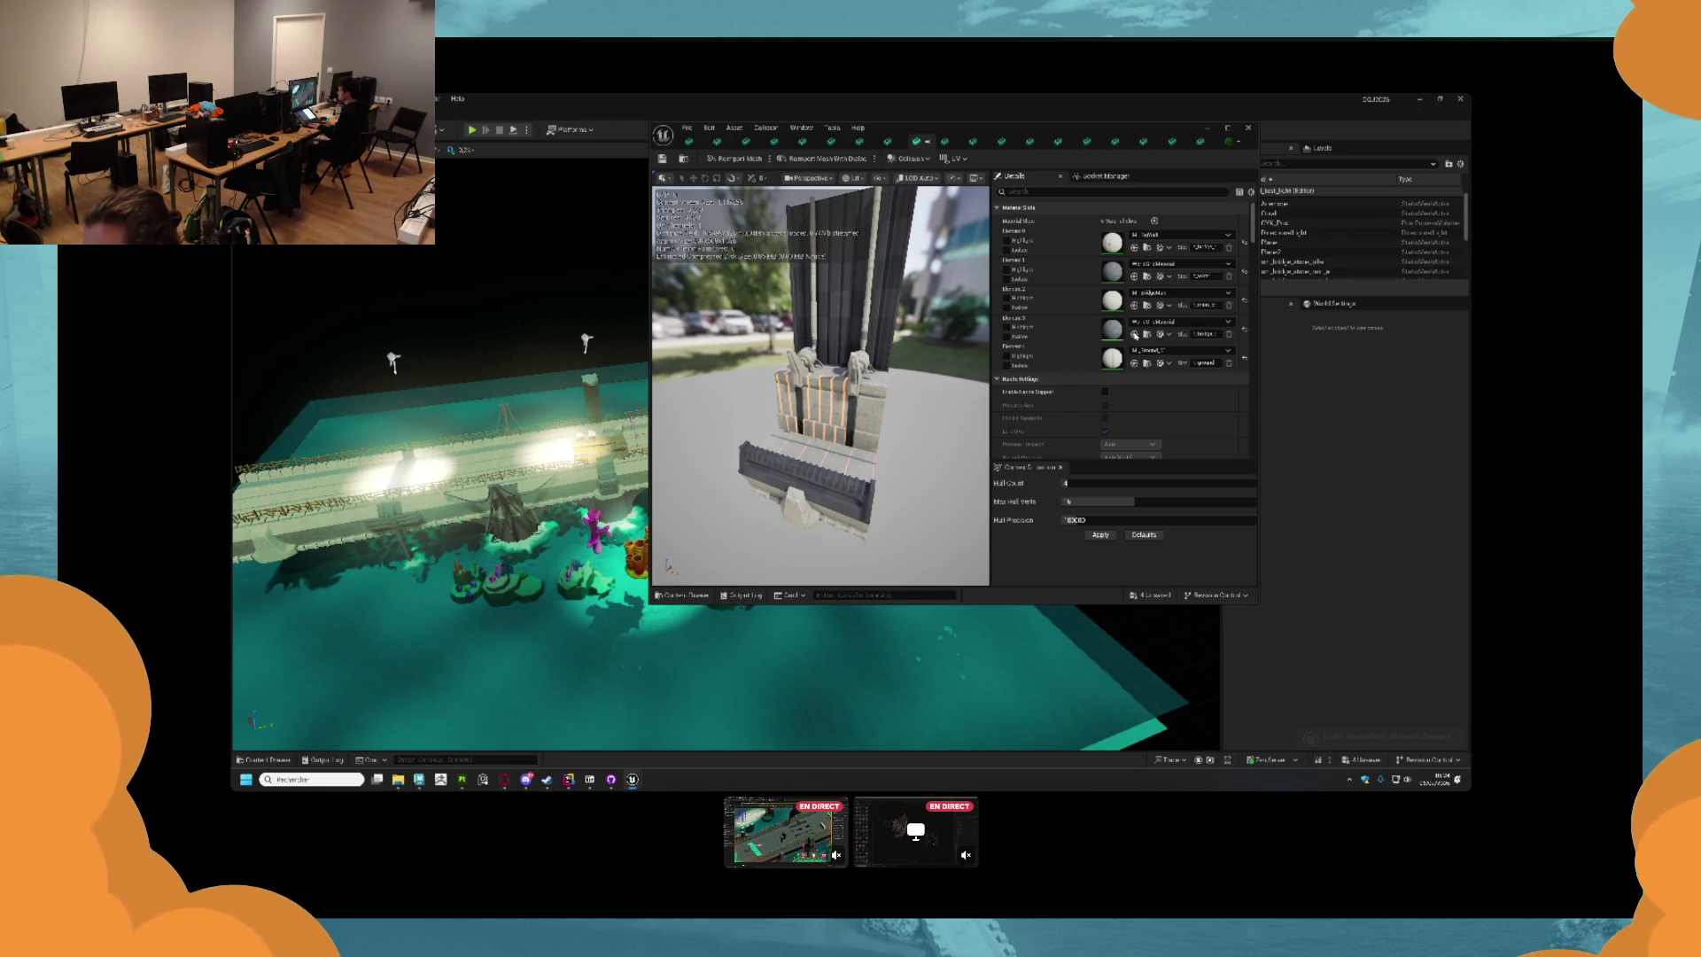
key("ctrl+y")
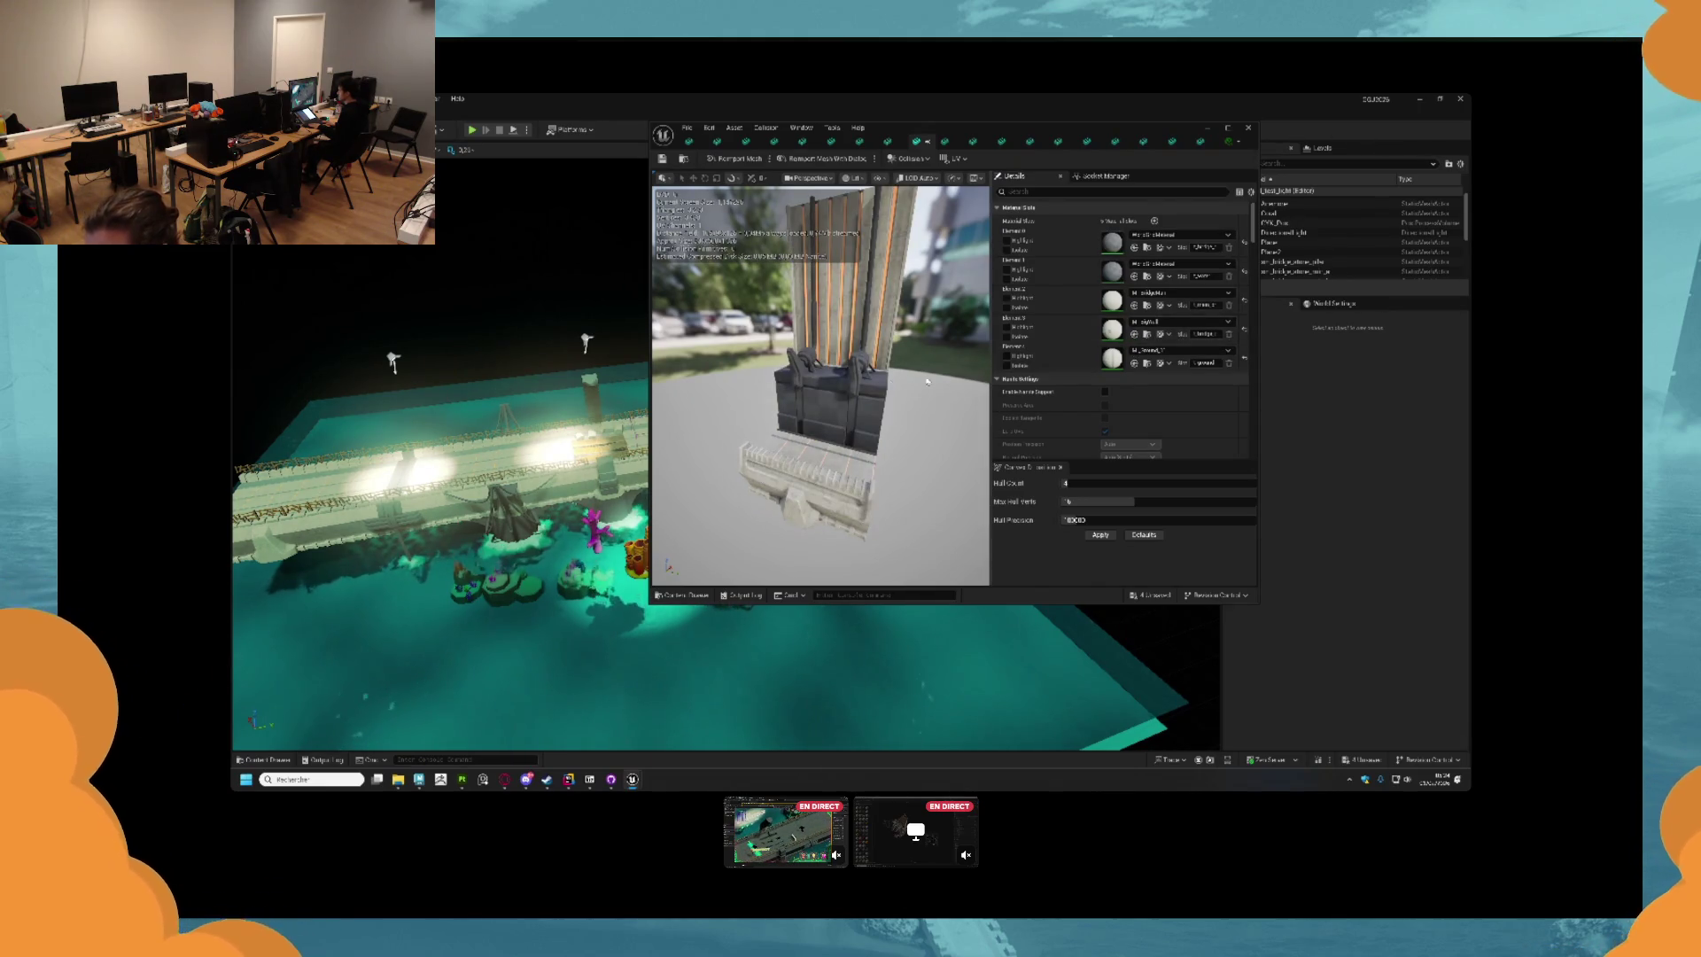
mouse_move(954, 406)
left_mouse_down()
mouse_move(934, 337)
mouse_move(916, 407)
mouse_move(885, 377)
left_mouse_up()
scroll(918, 299, "down", 5)
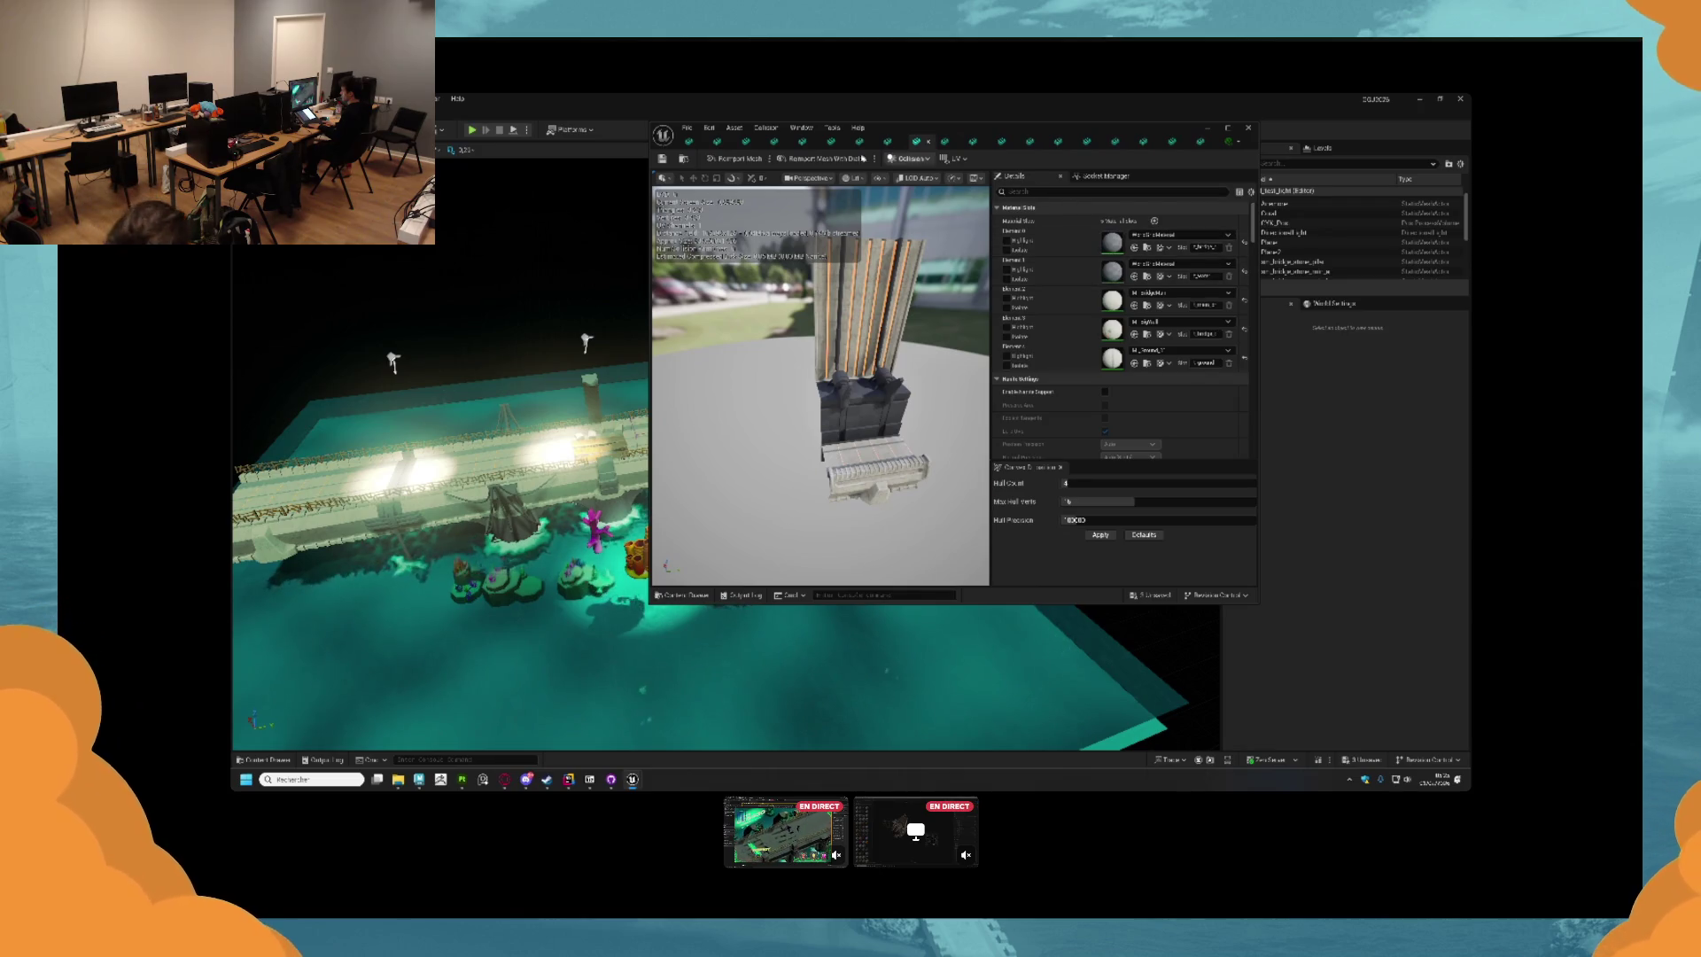
Check the tower and bridge pile meshes, then close the static mesh editor.
left_click(888, 143)
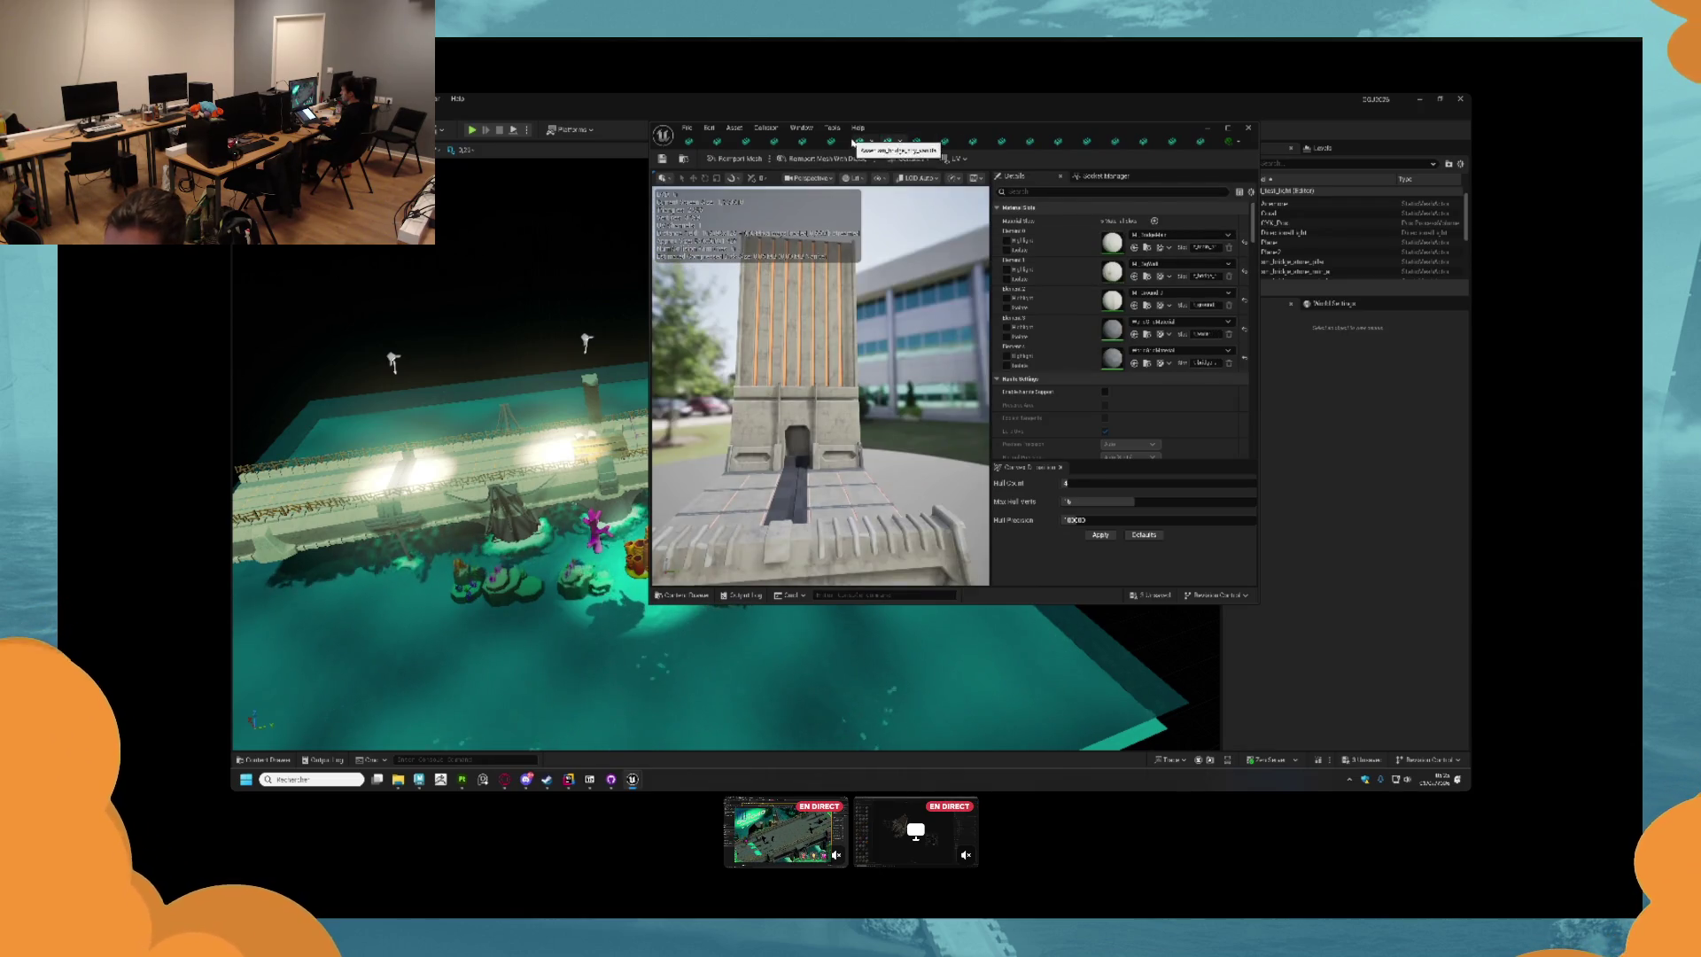
left_click(857, 142)
left_click(799, 142)
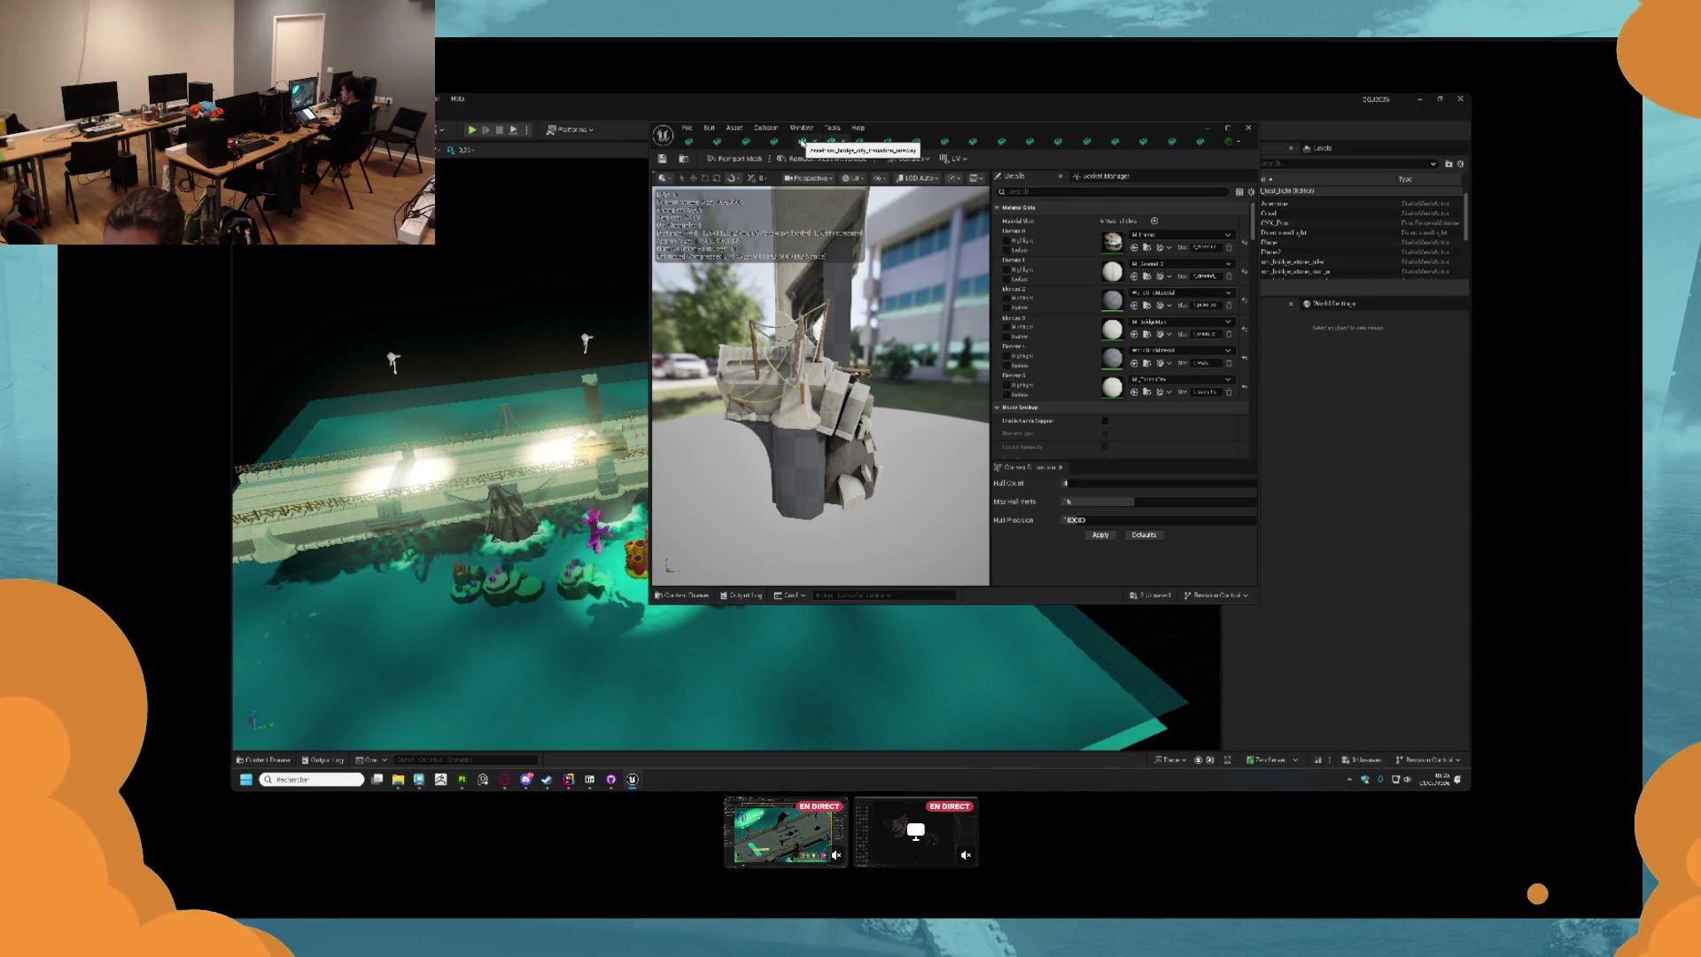
scroll(799, 457, "up", 2)
scroll(847, 421, "down", 2)
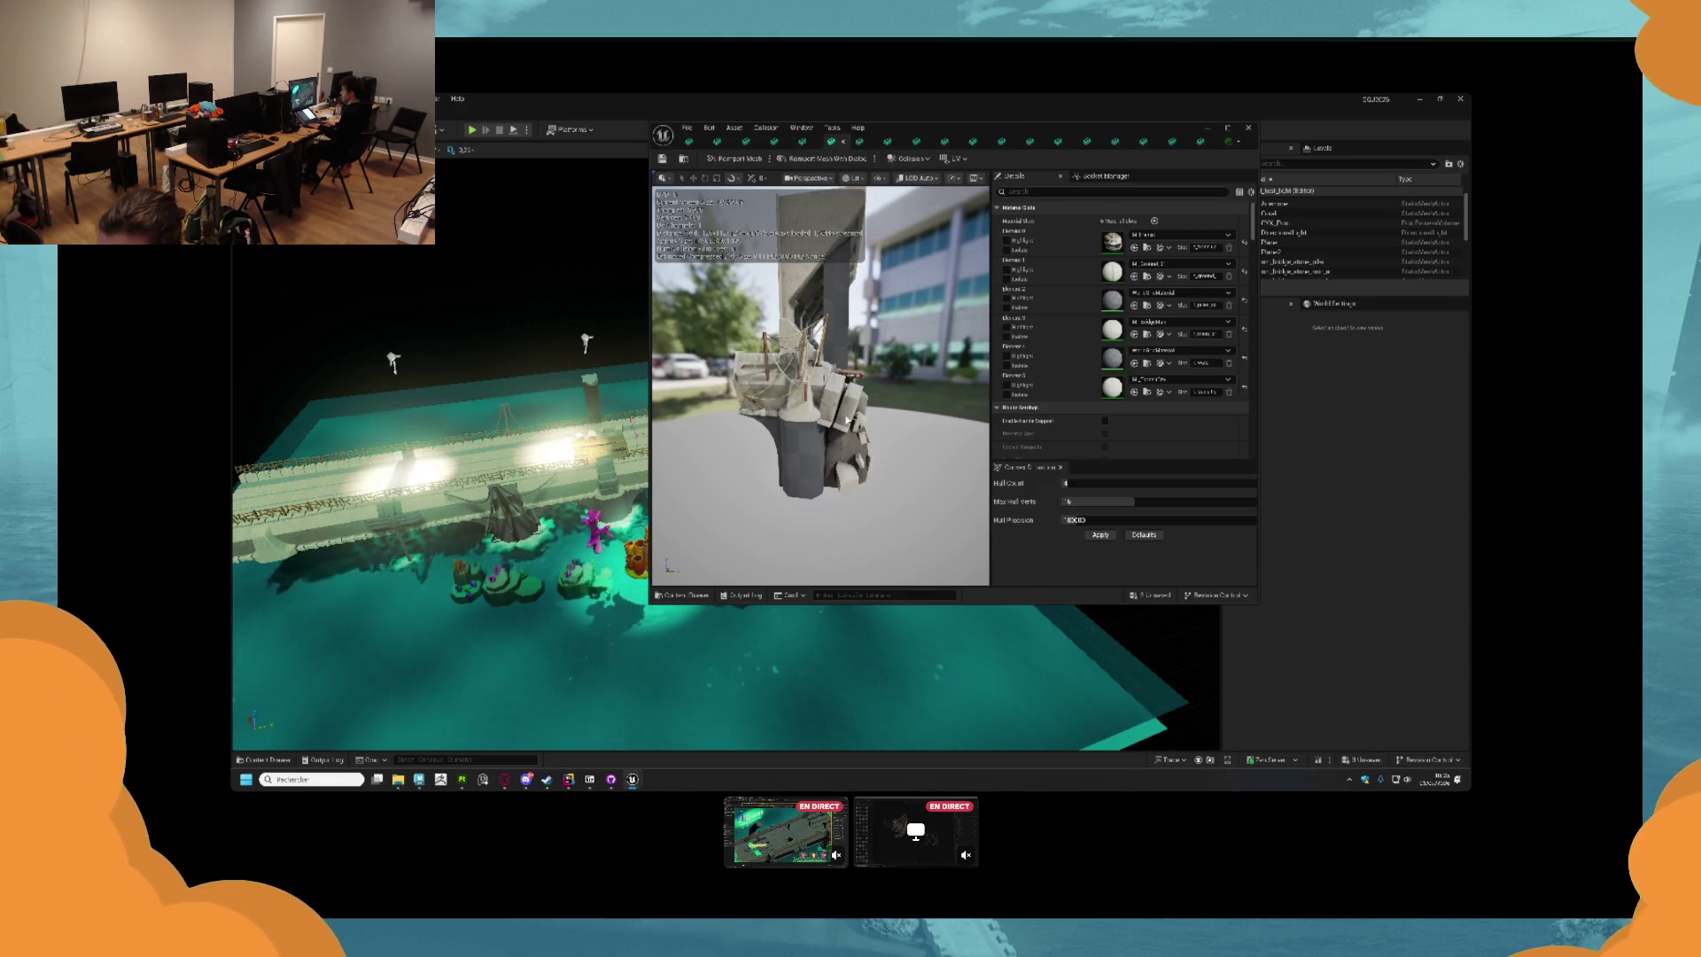
left_click(1206, 130)
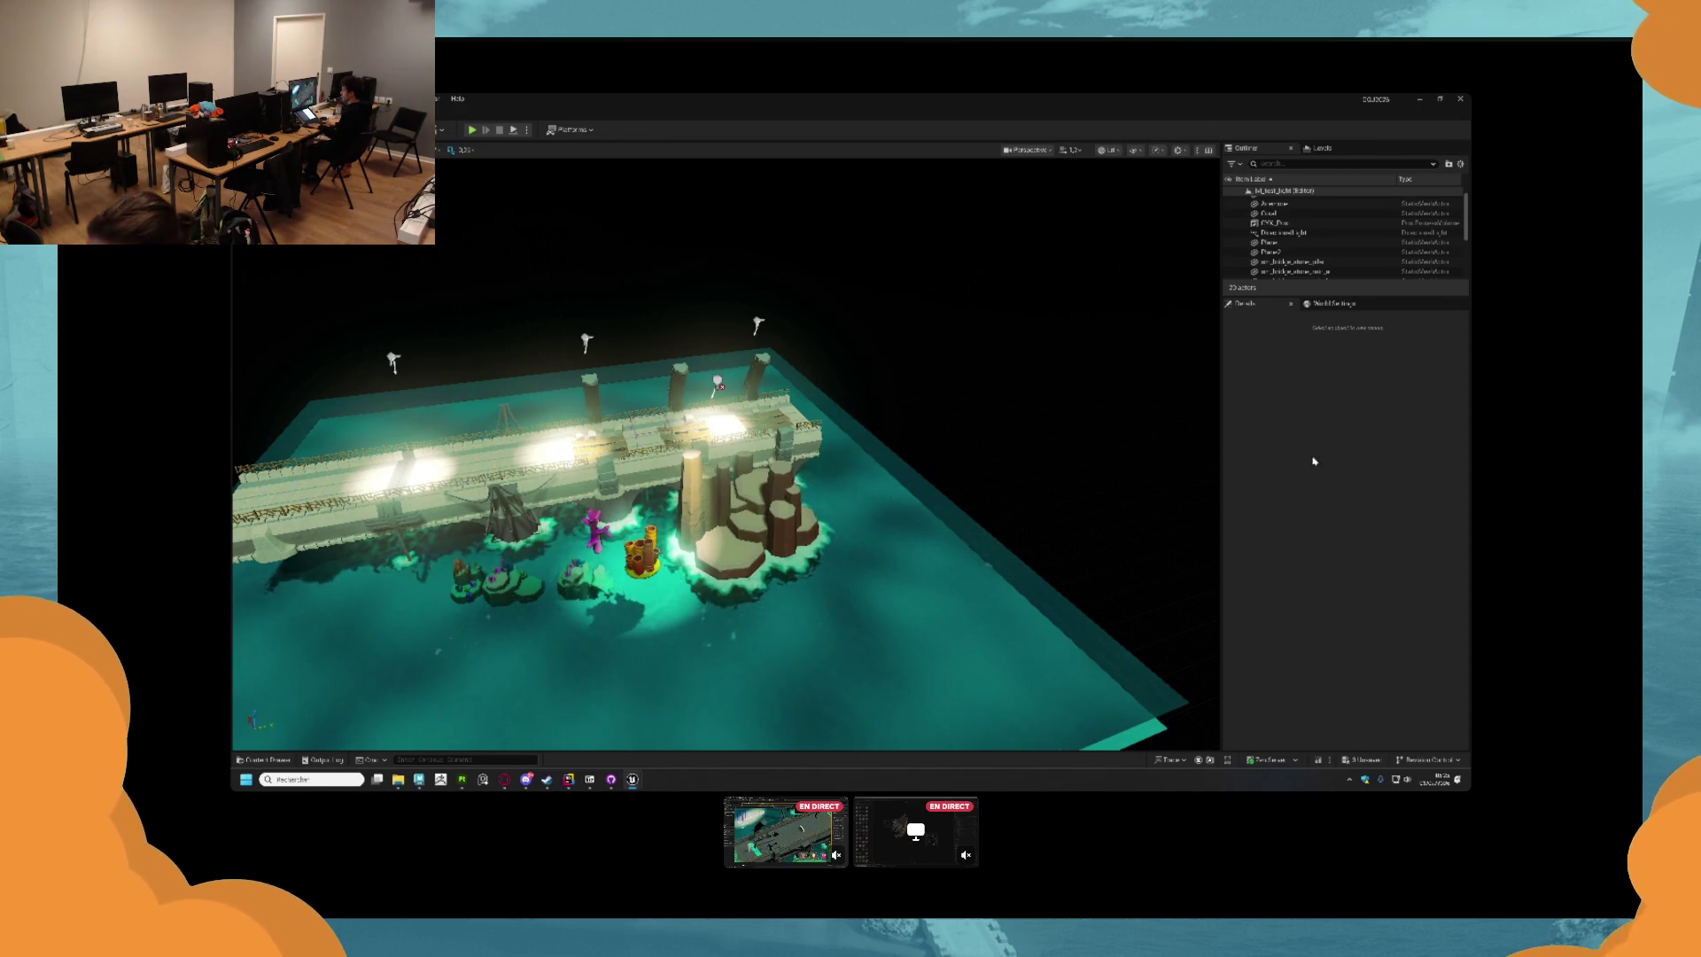
Open the Bridge Curve folder in Unreal's content drawer.
key("alt+Tab")
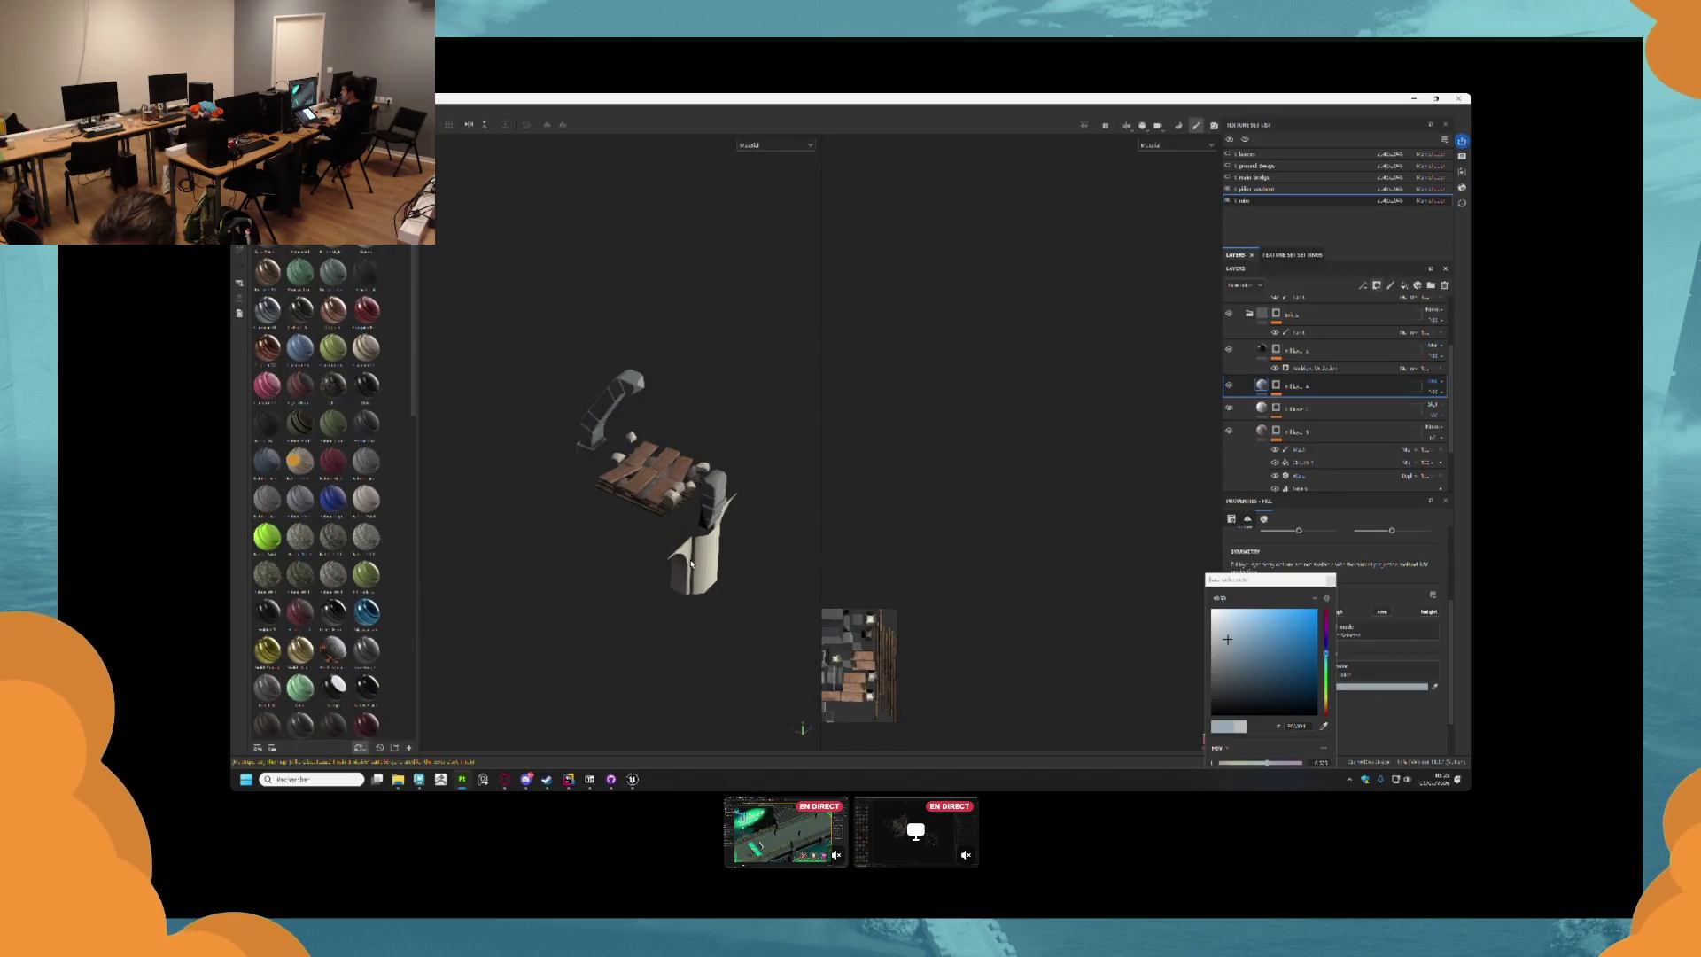
left_click_drag(691, 564, 690, 430)
key("alt+Tab")
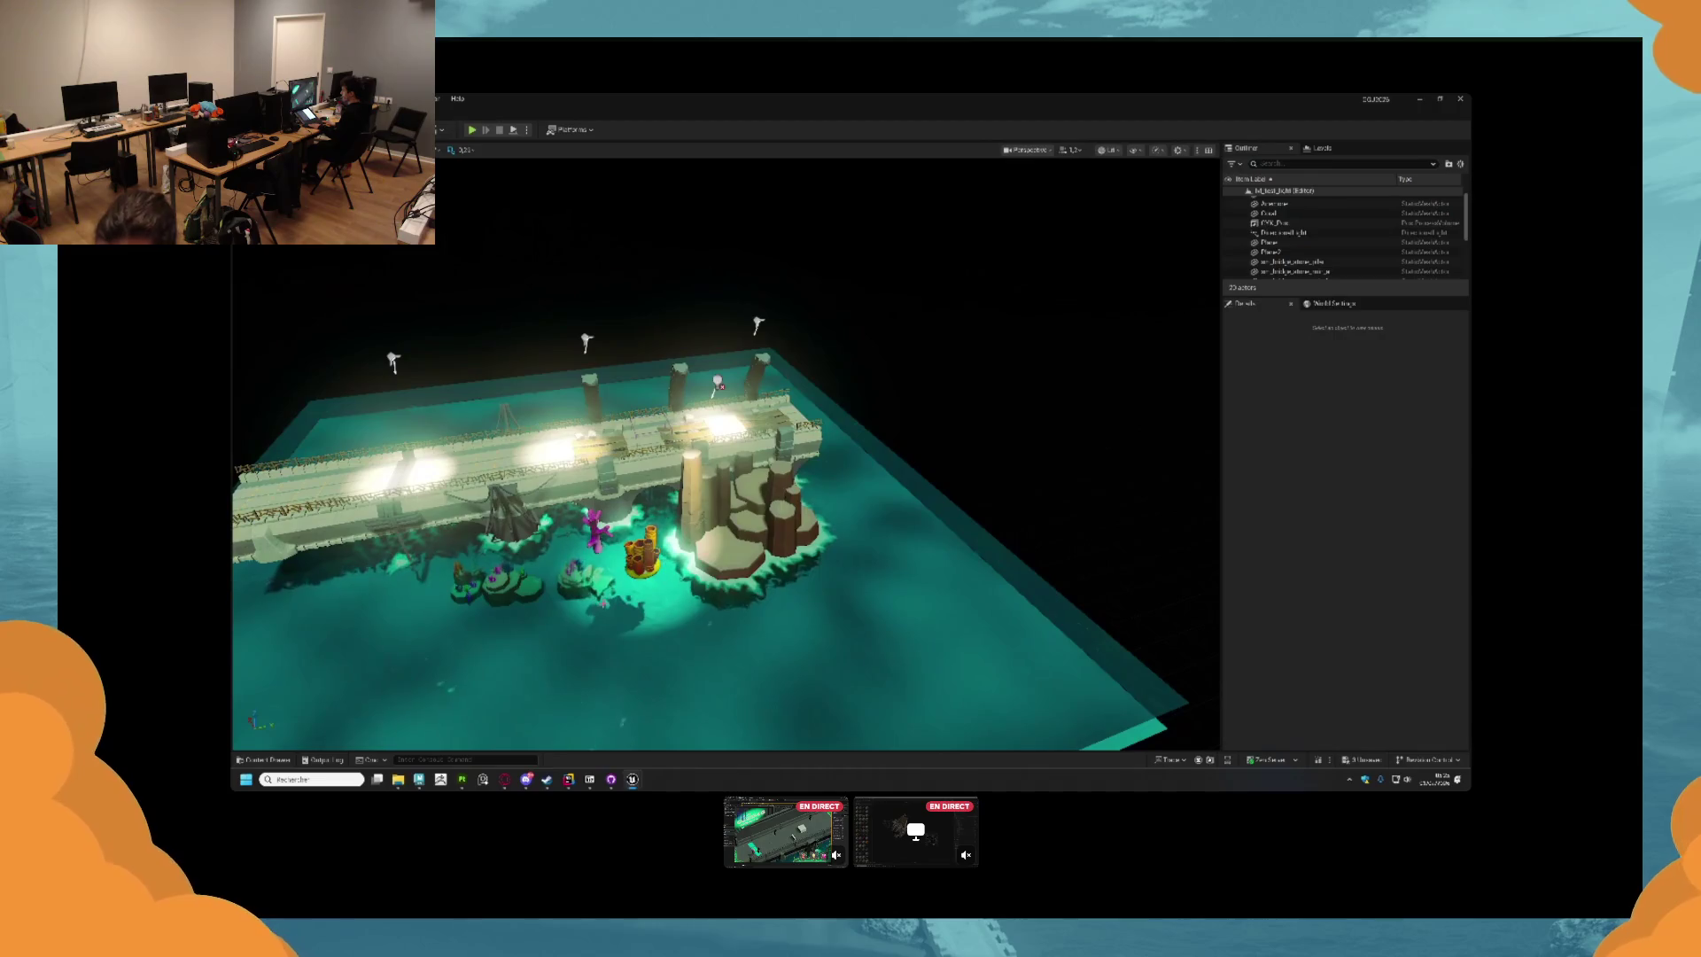
left_click(265, 760)
left_click(264, 759)
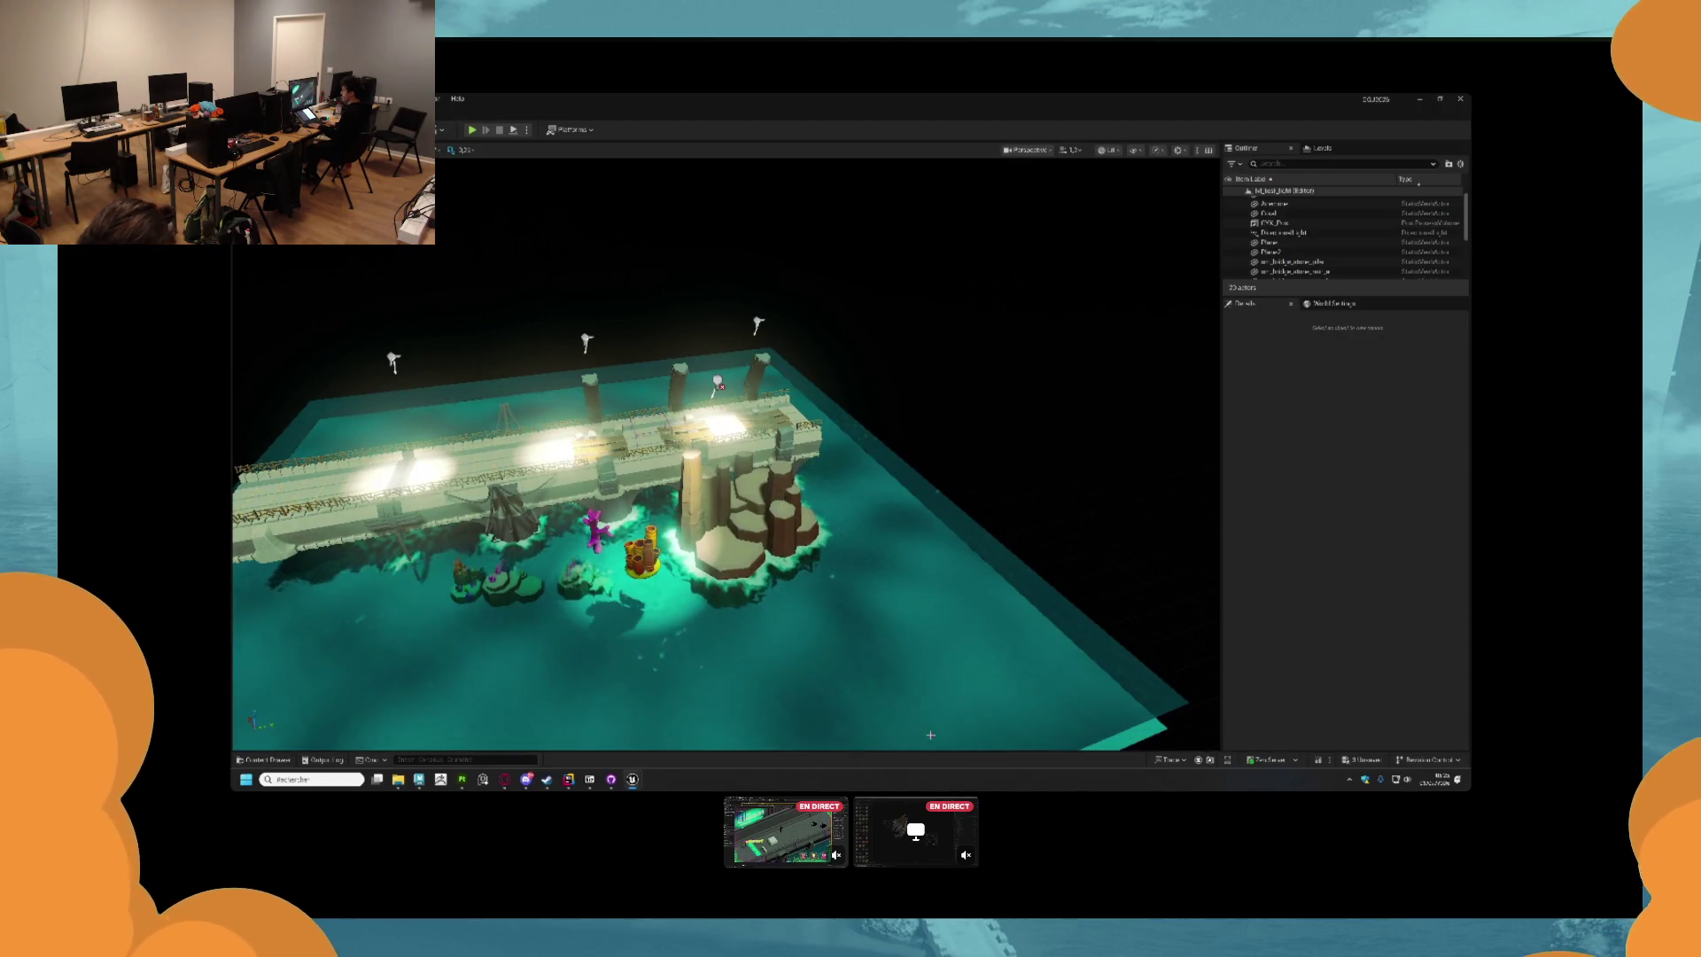
left_click(264, 758)
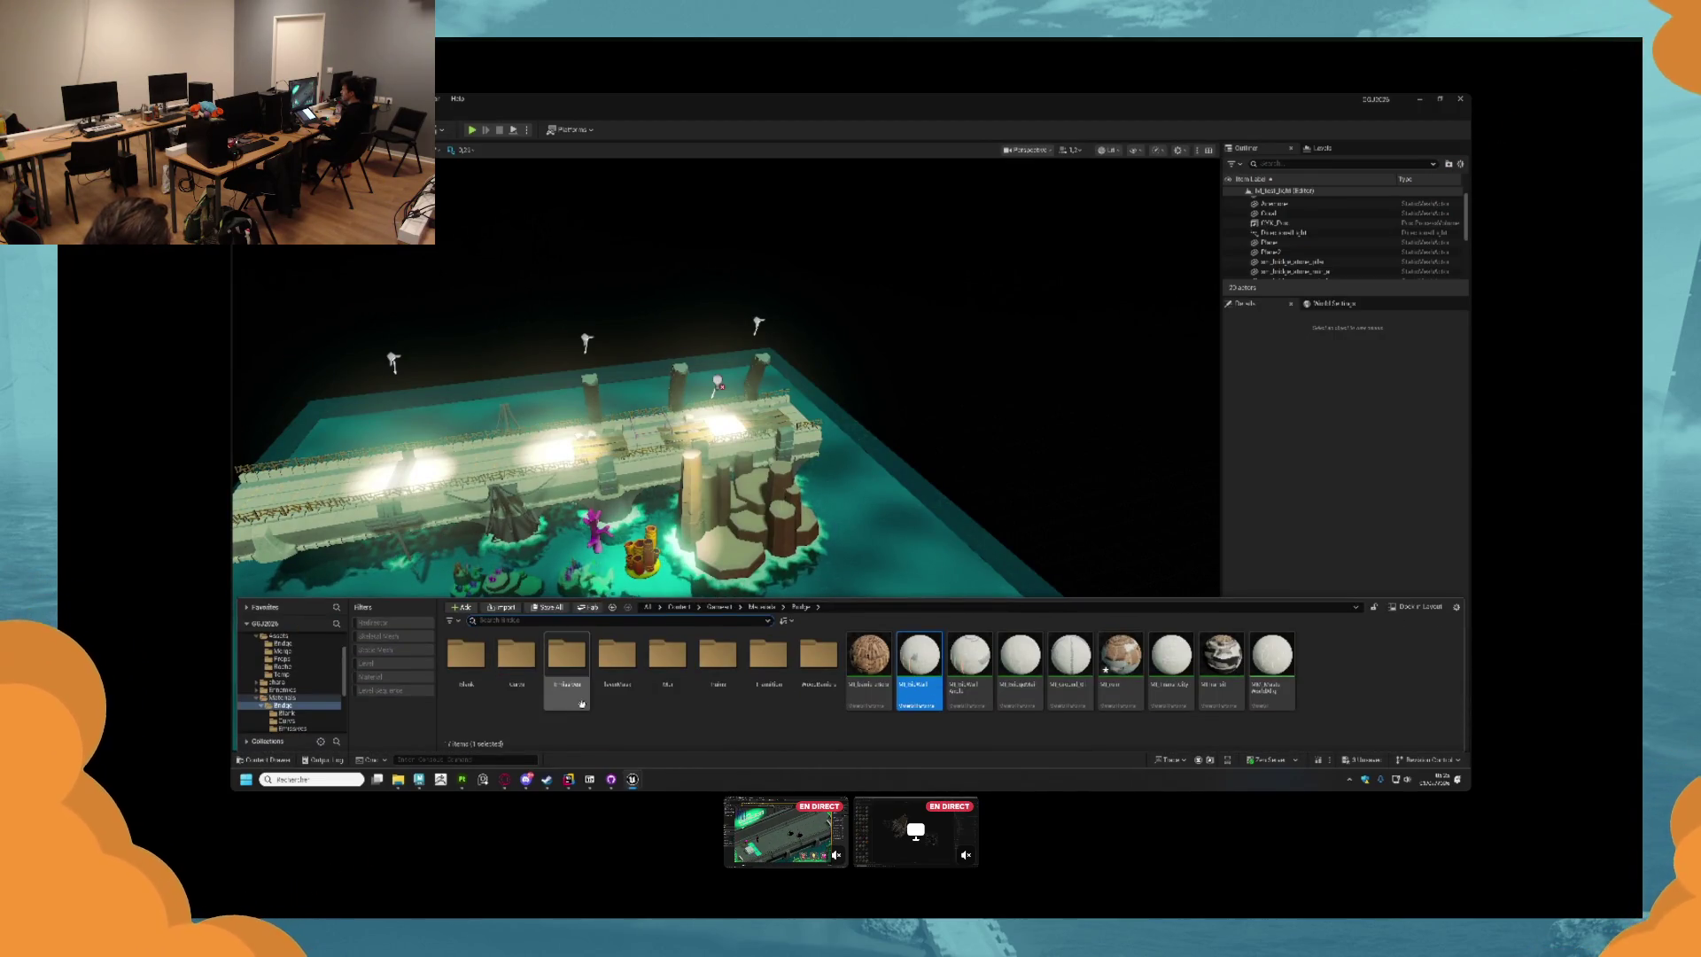
double_click(512, 666)
Import a curvature map from the Curvs folder into the project's Curvs folder.
key("alt+Tab")
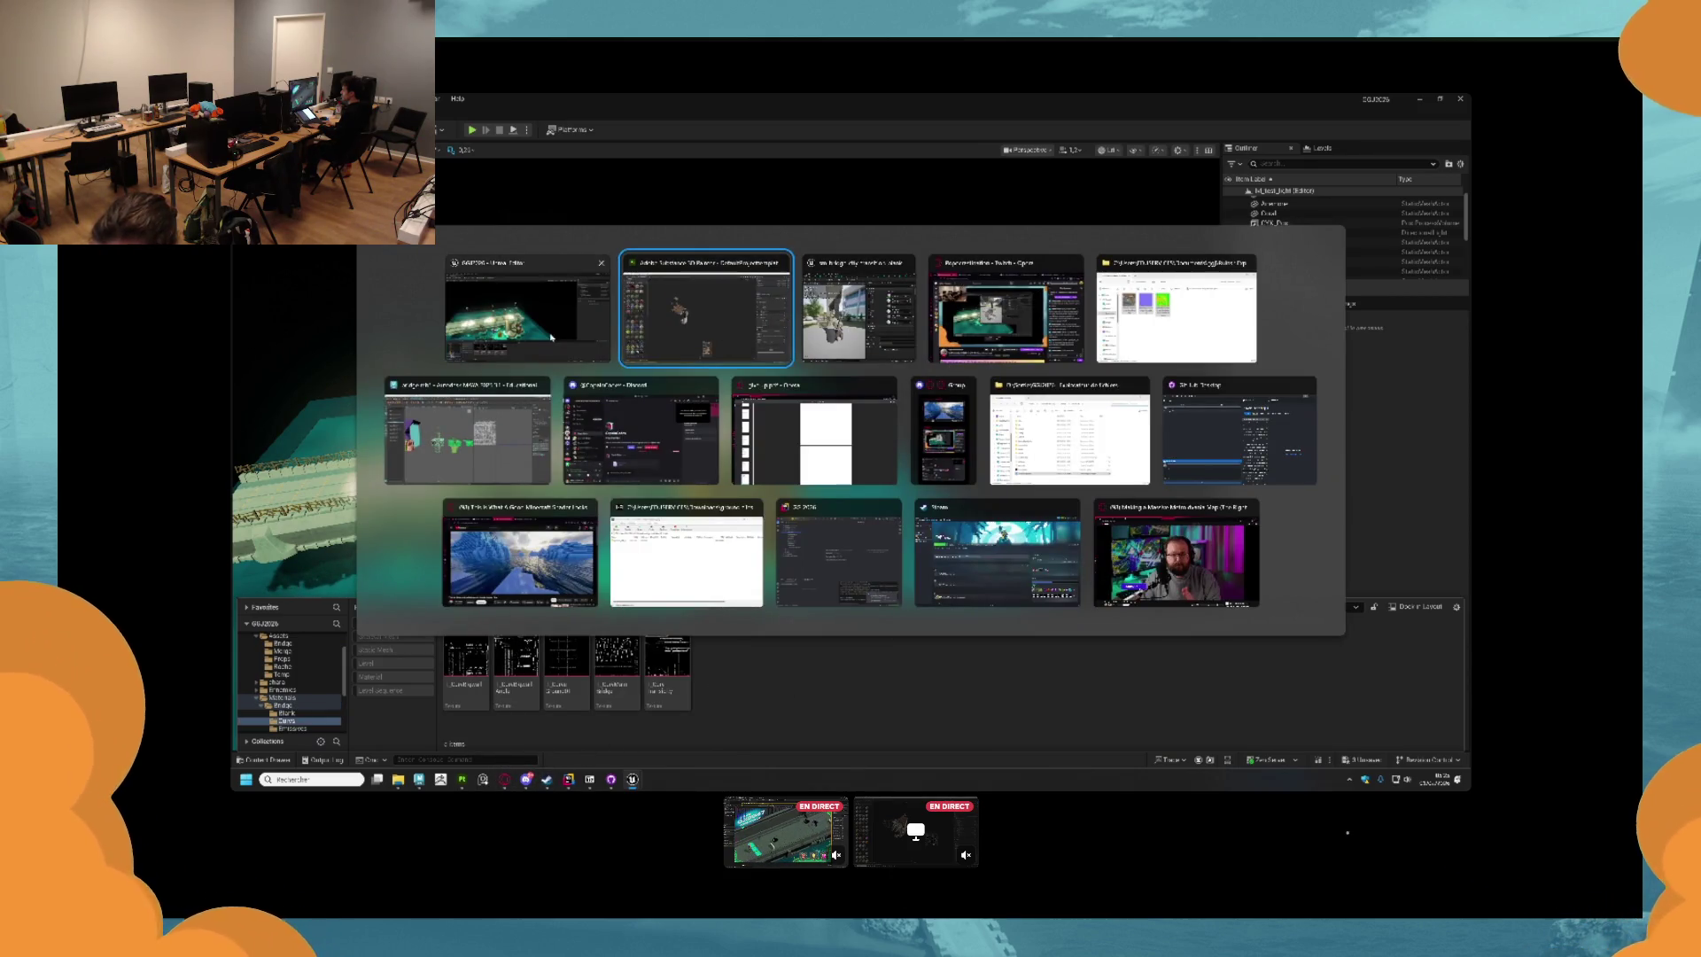
left_click(1175, 310)
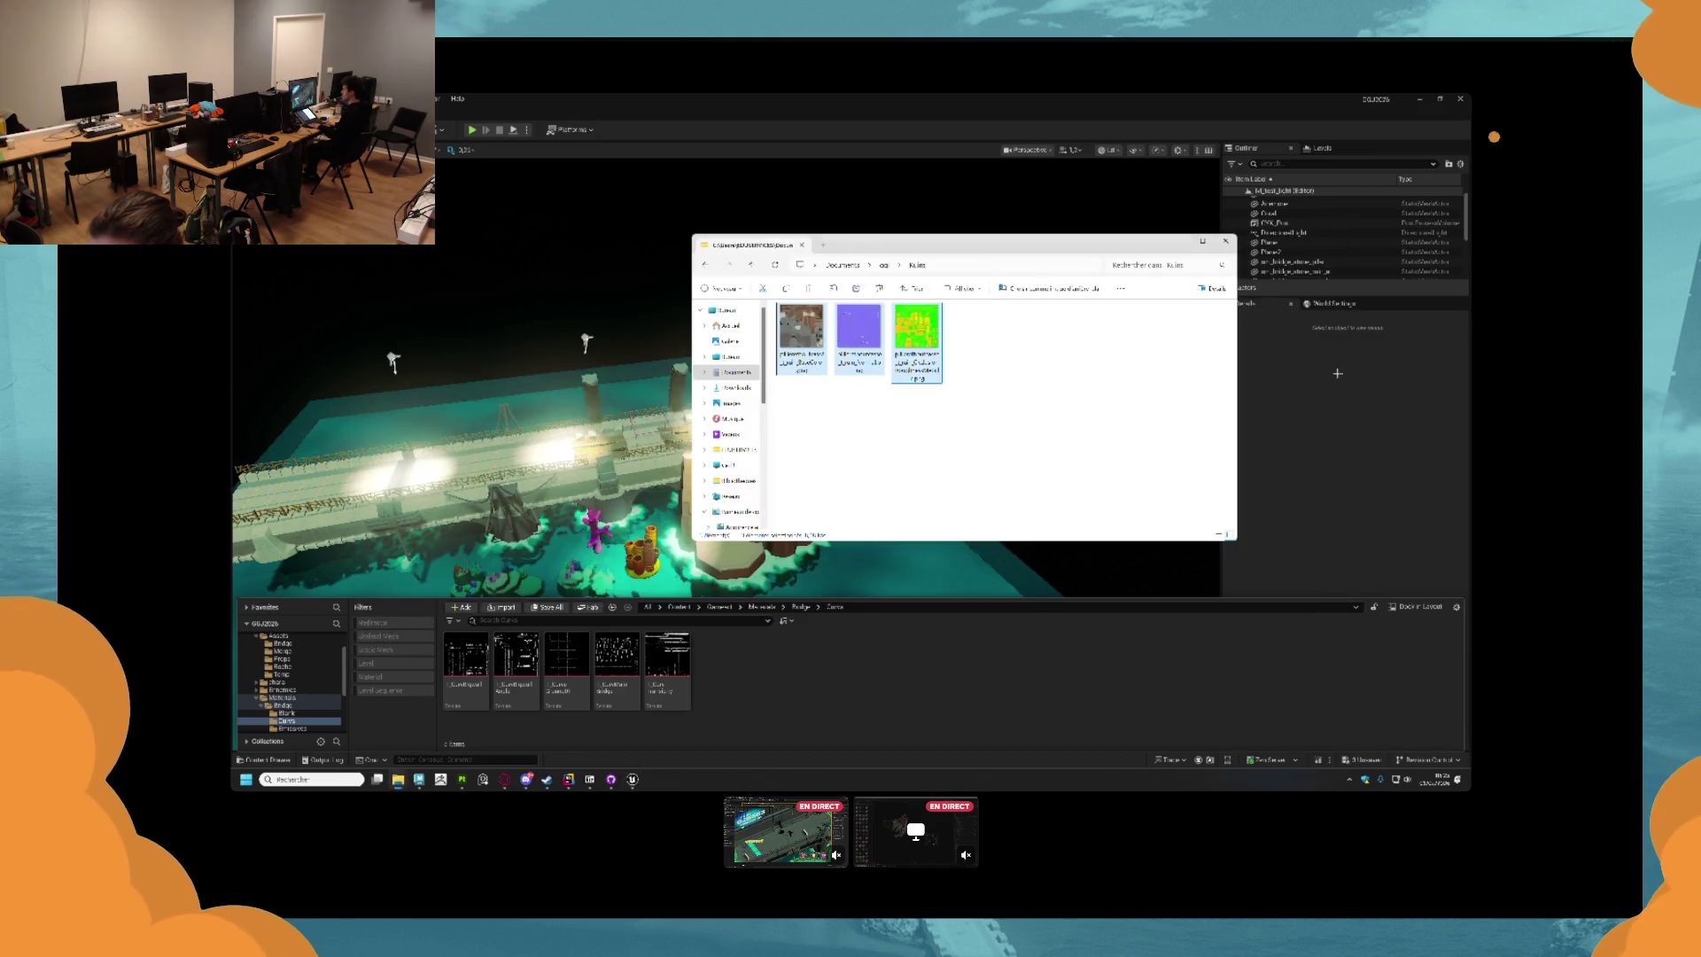
left_click(982, 396)
left_click(884, 265)
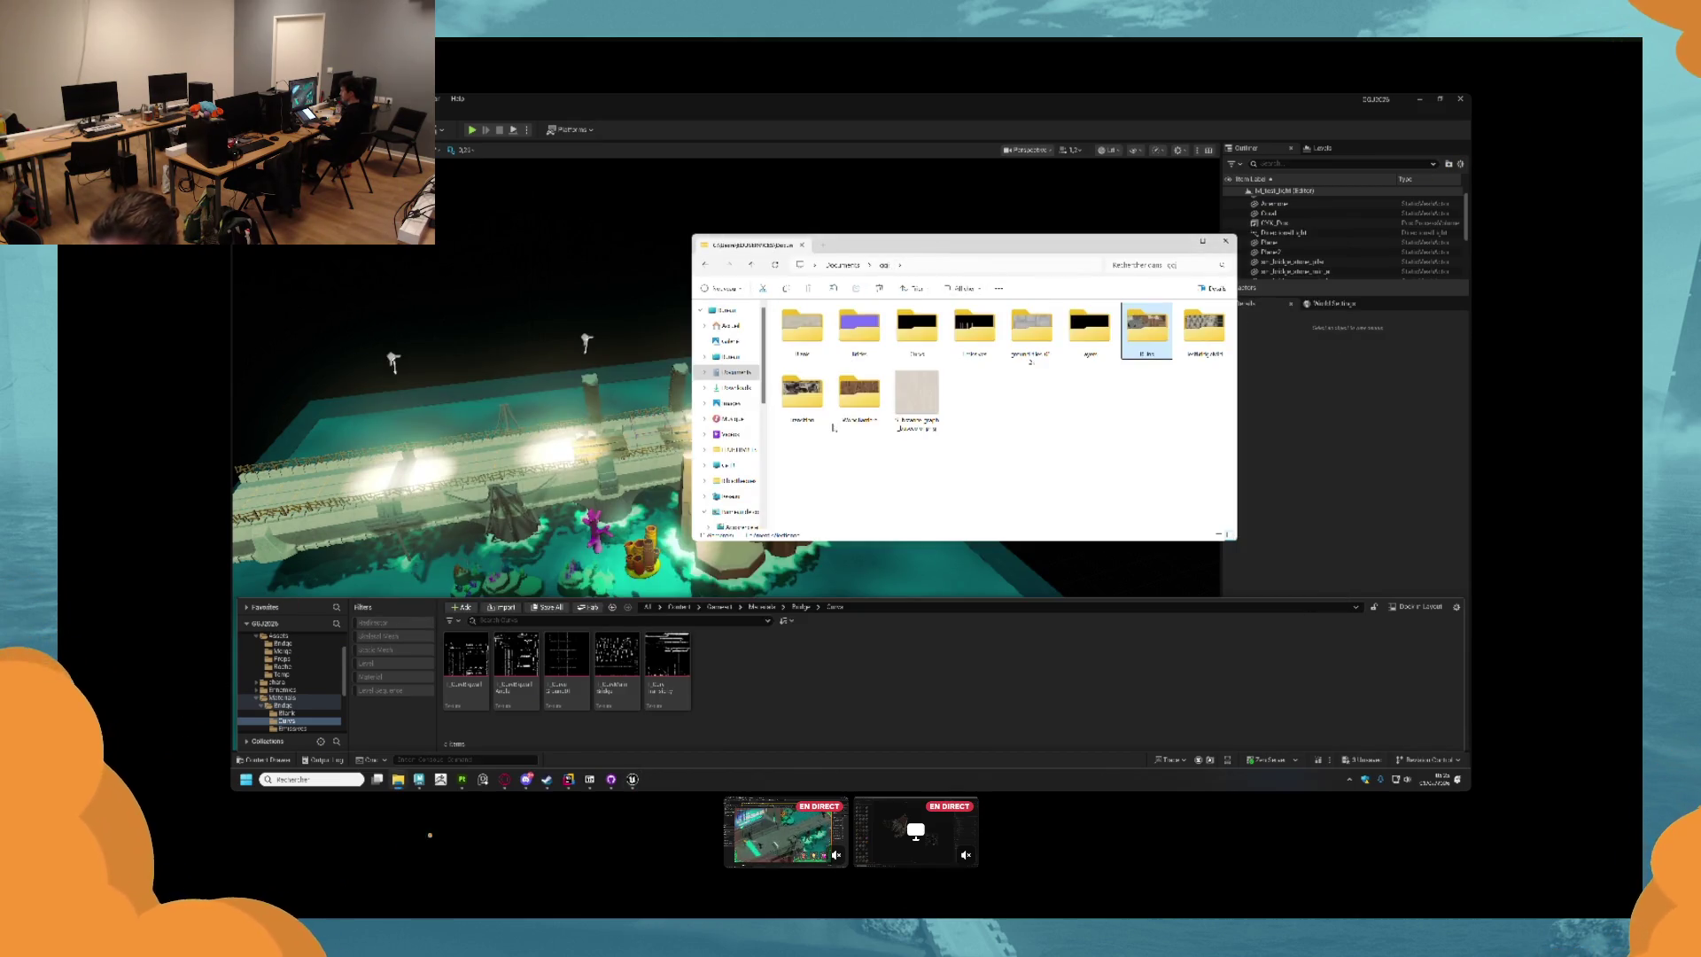
double_click(930, 334)
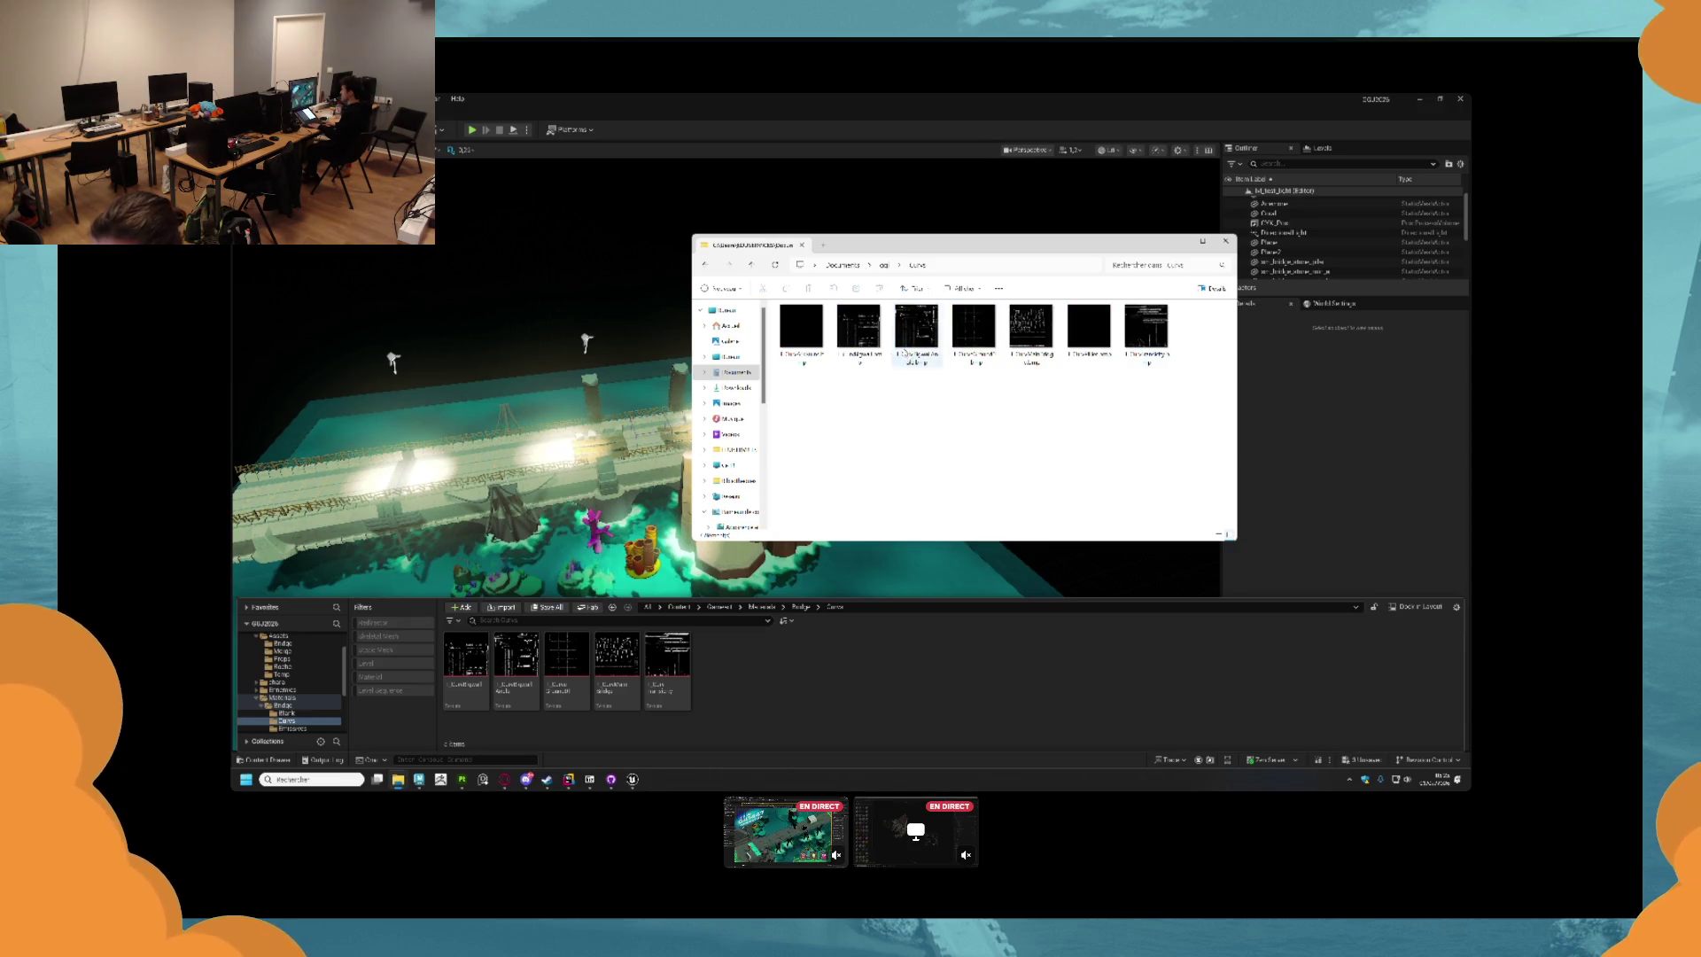
left_click_drag(1079, 329, 831, 650)
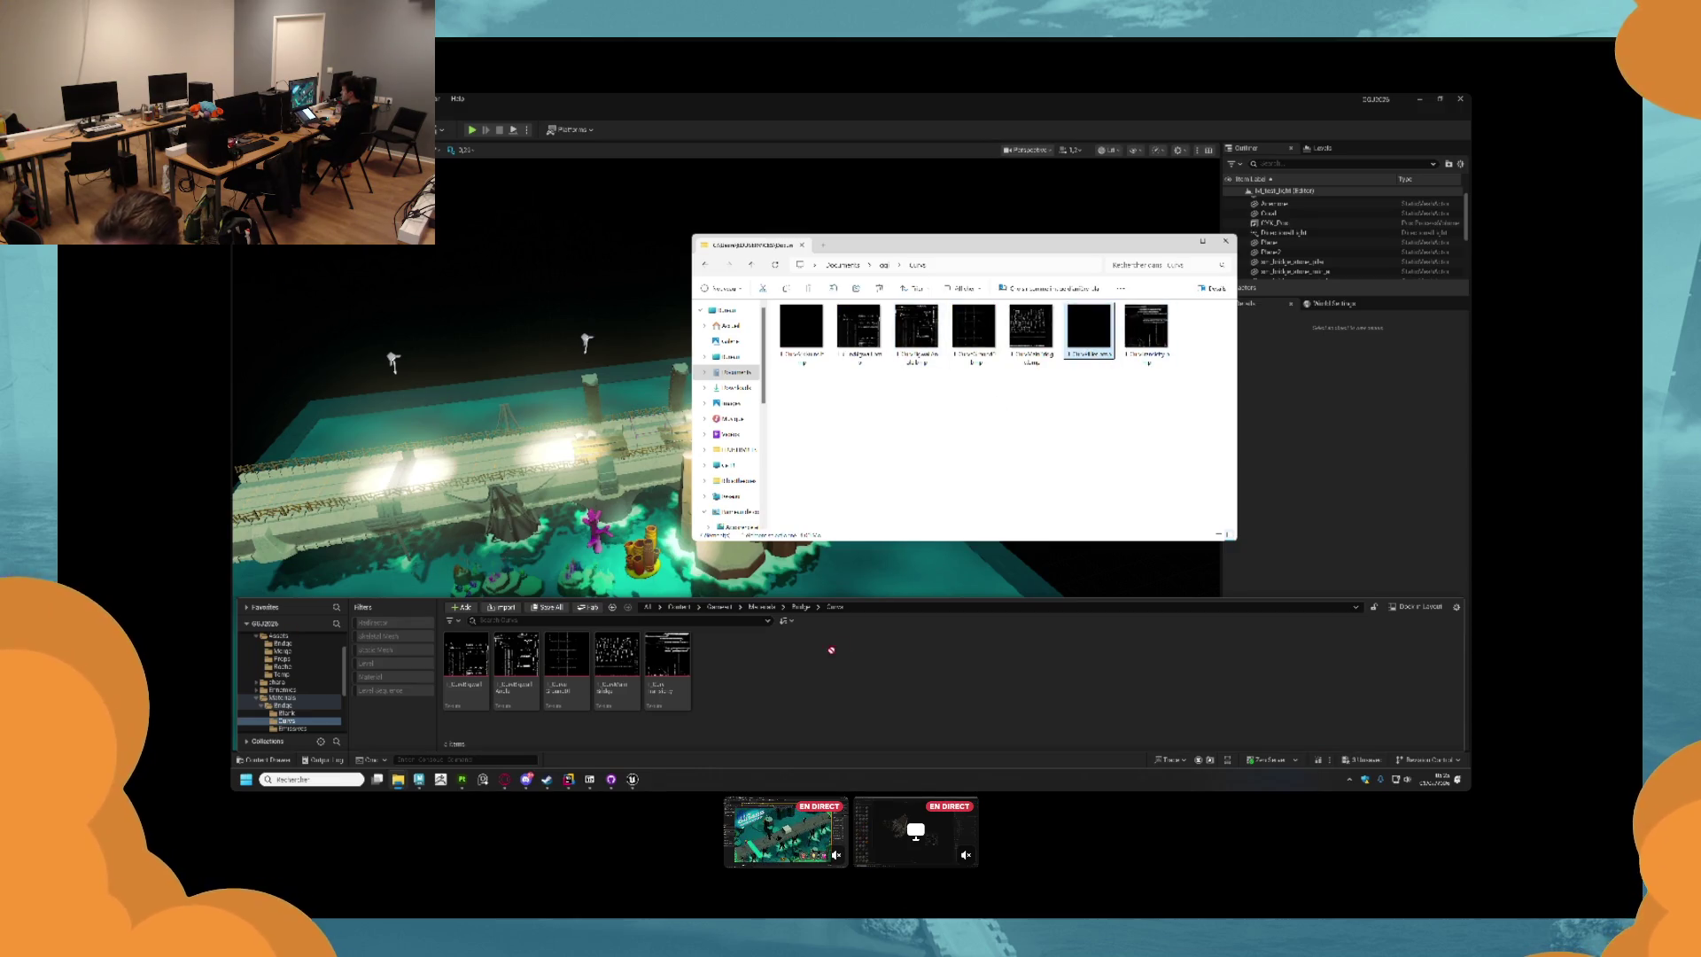
left_click_drag(830, 735, 816, 721)
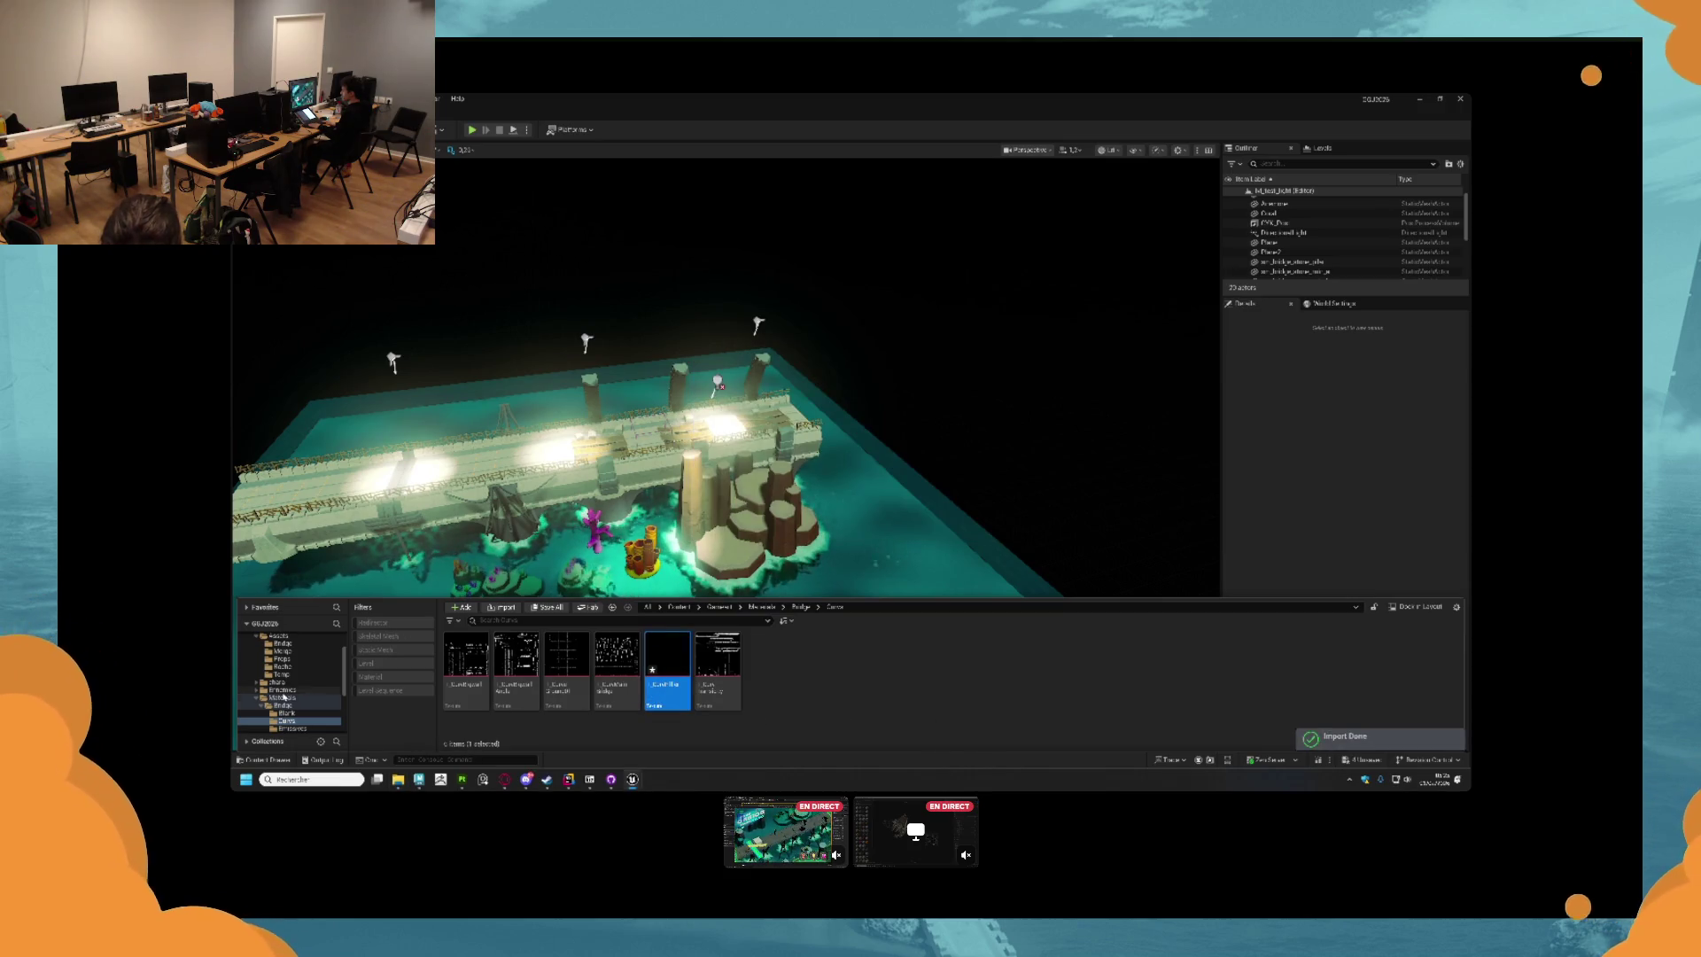
Duplicate a Bridge material as MI_Tile and open it for editing.
left_click(282, 705)
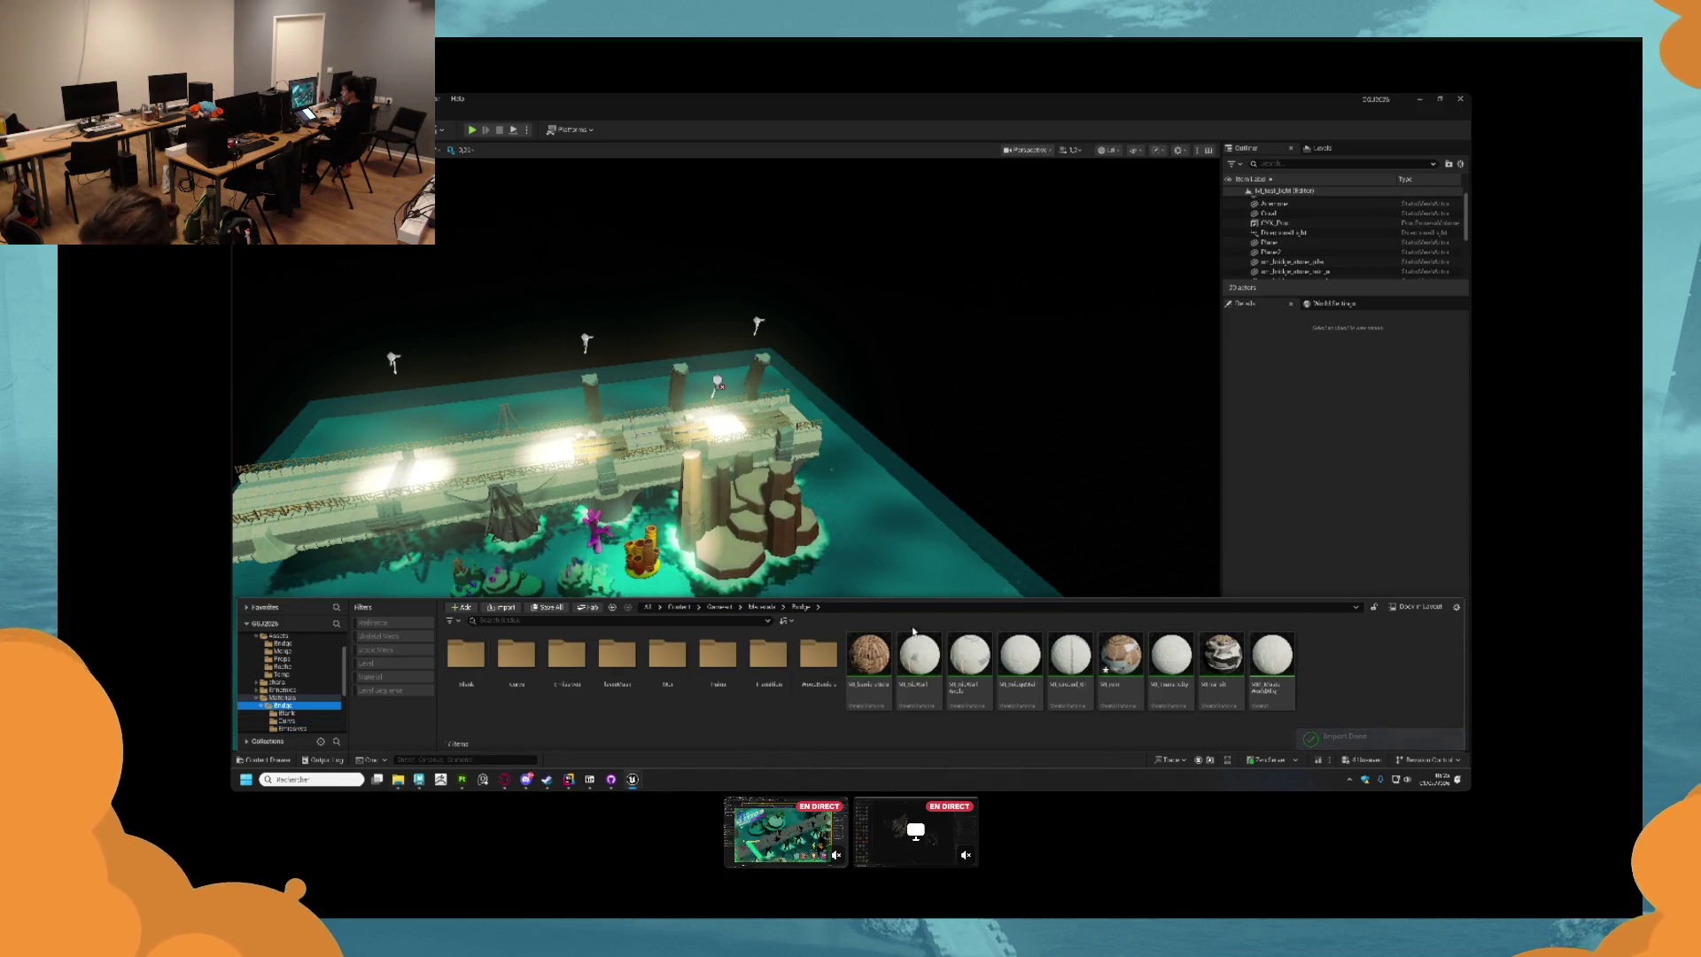
left_click(920, 656)
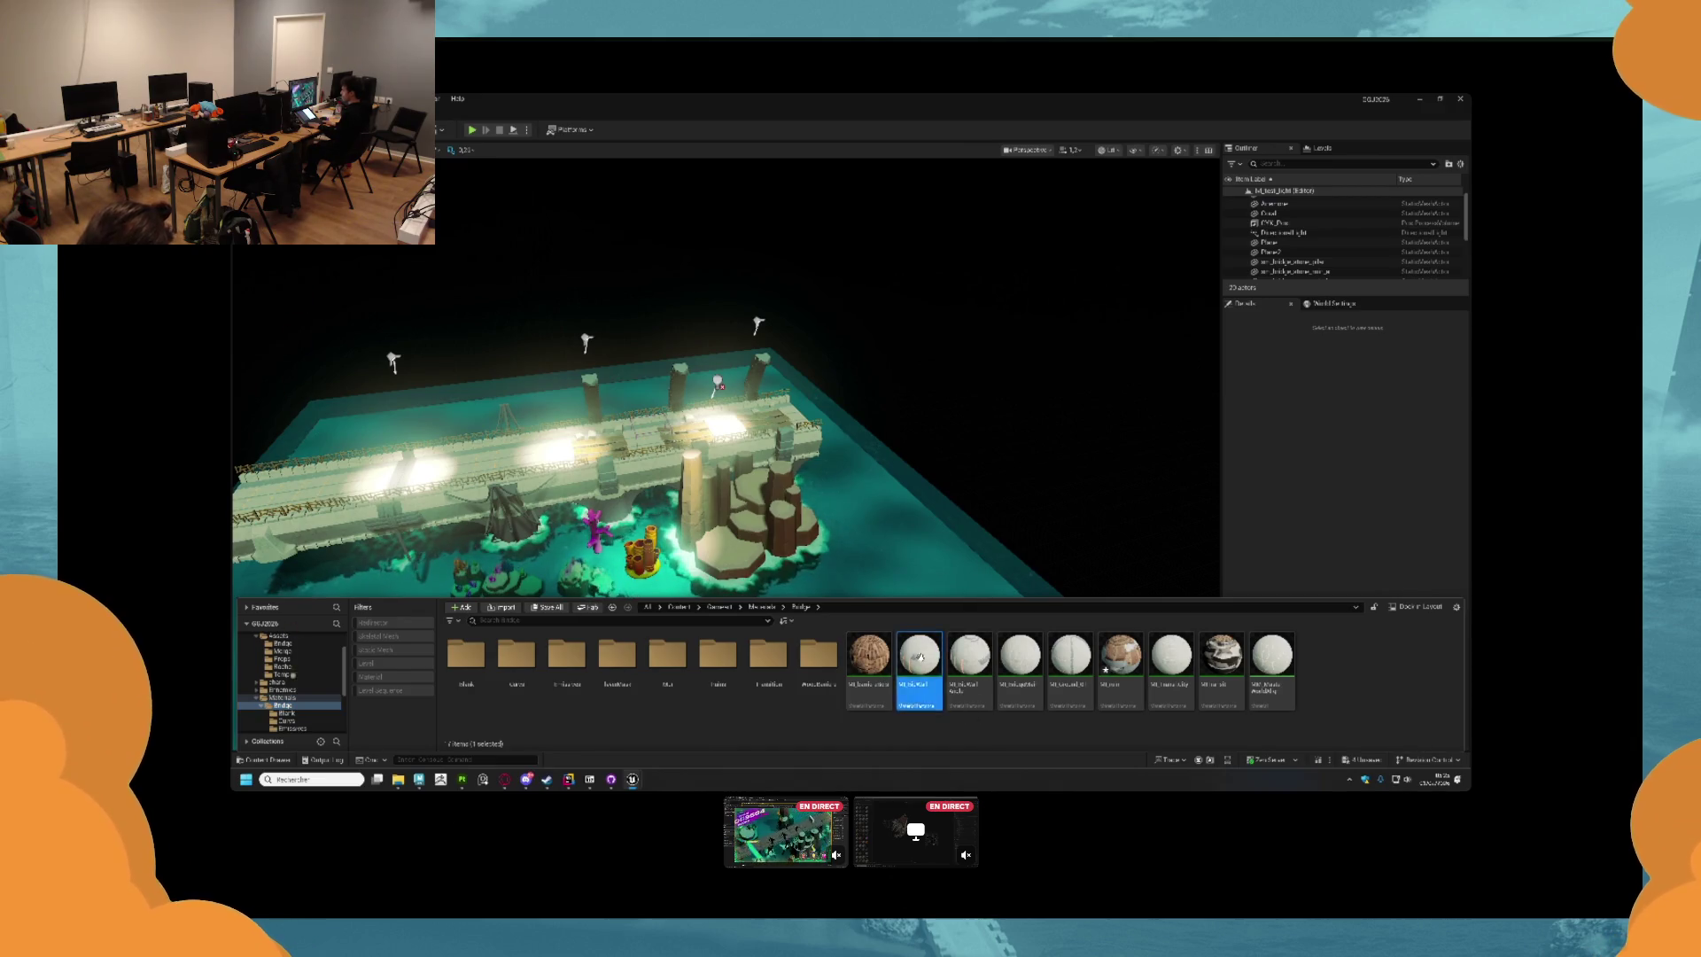
key("ctrl+d")
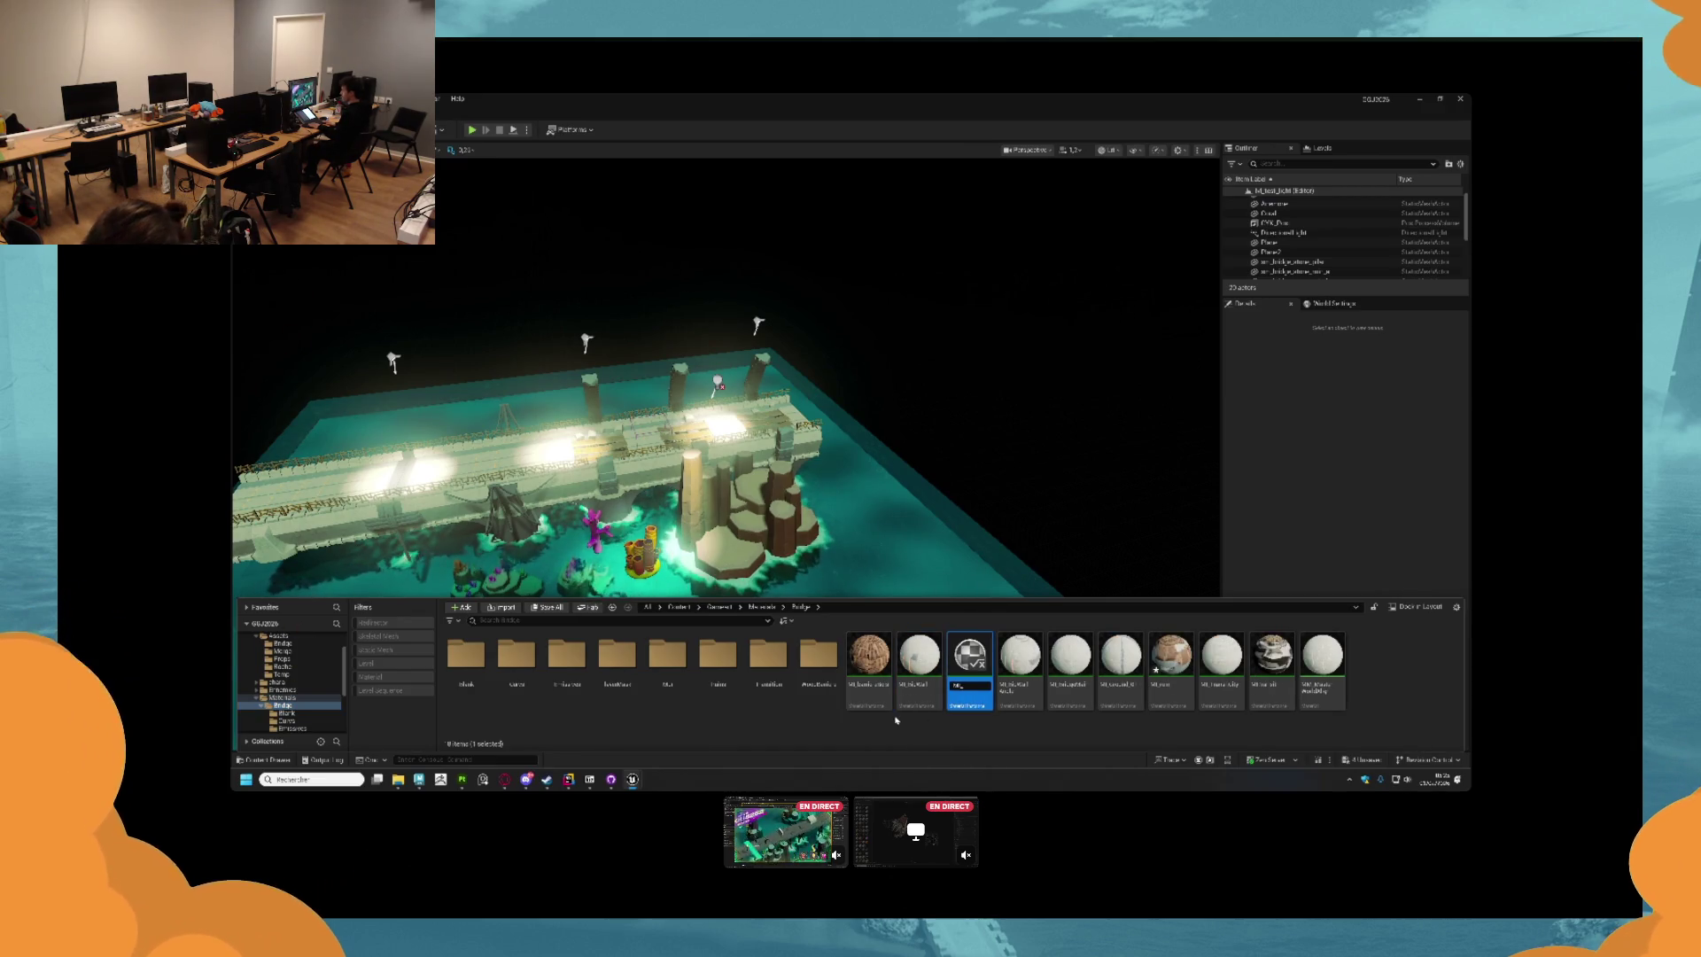
type("Tile")
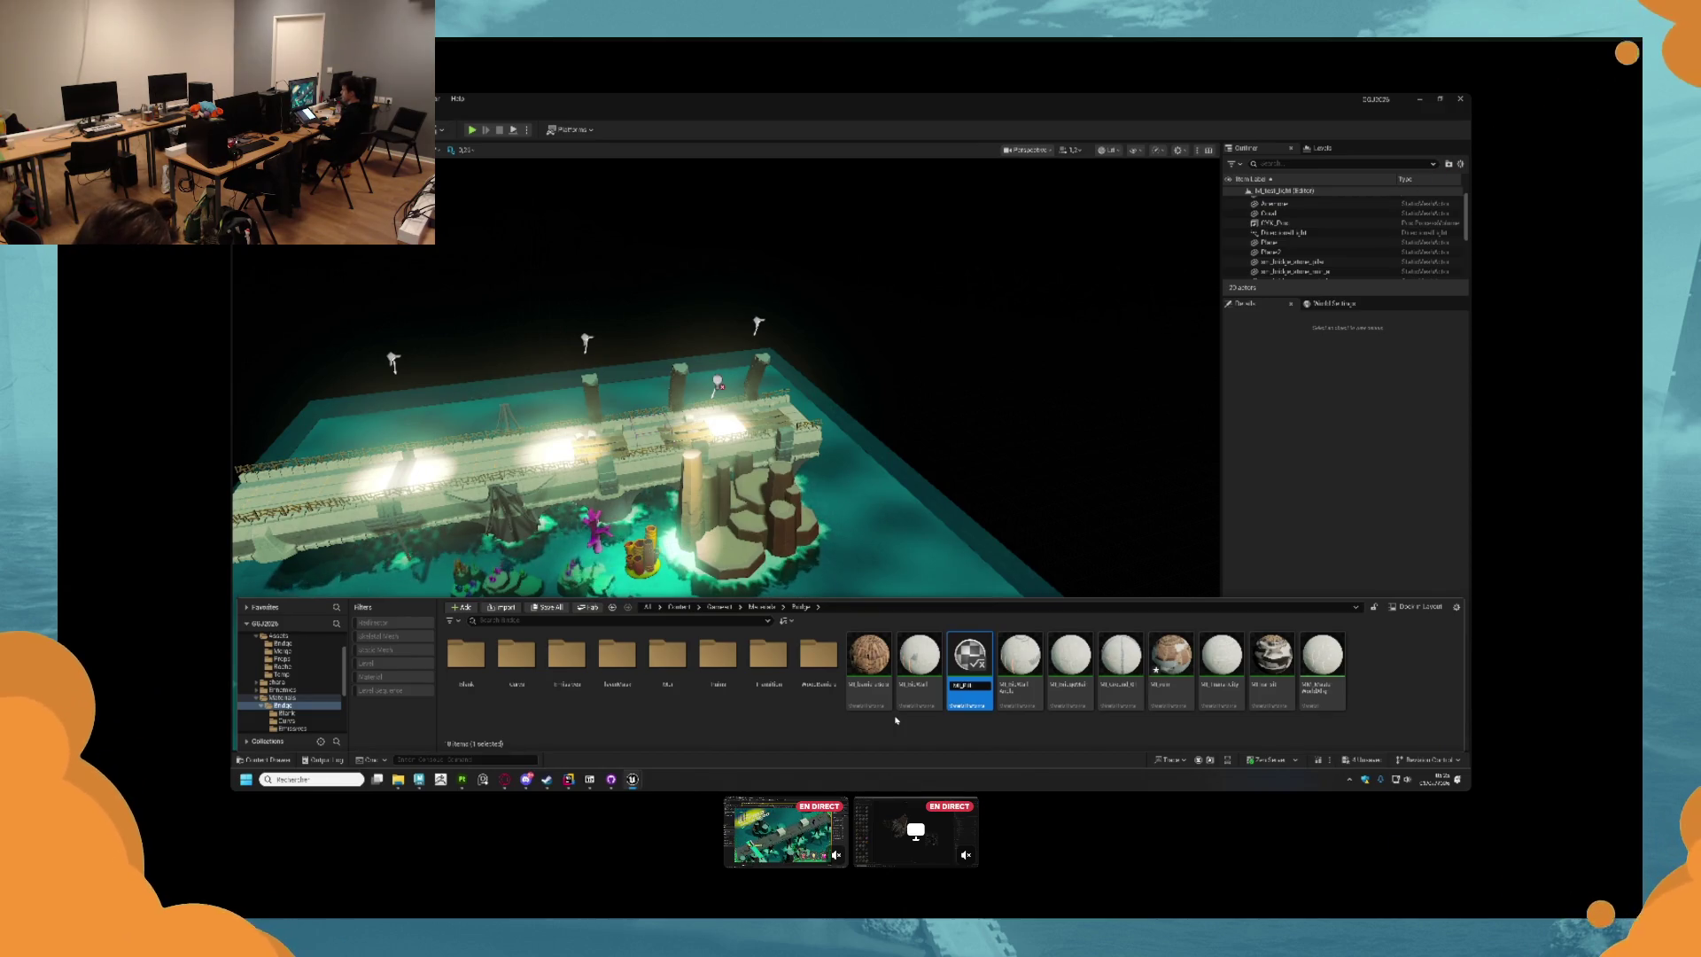
key("Return")
double_click(919, 660)
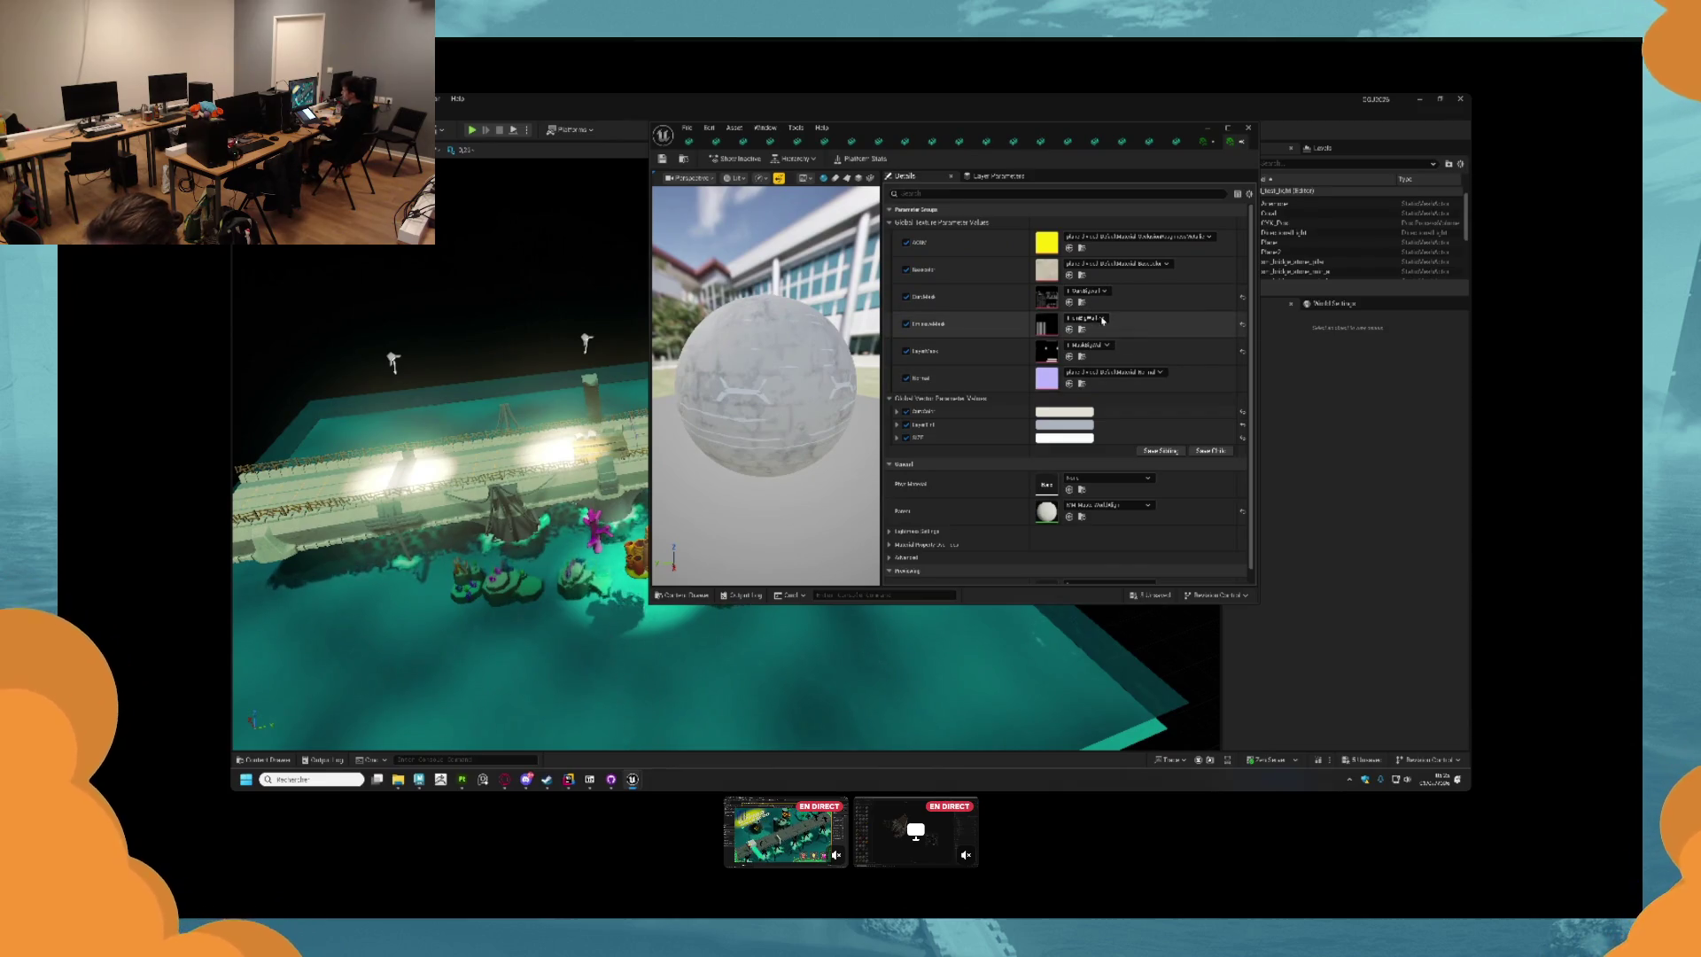
Switch MI_Tile's LayerMask parameter to a different texture.
left_click(1101, 318)
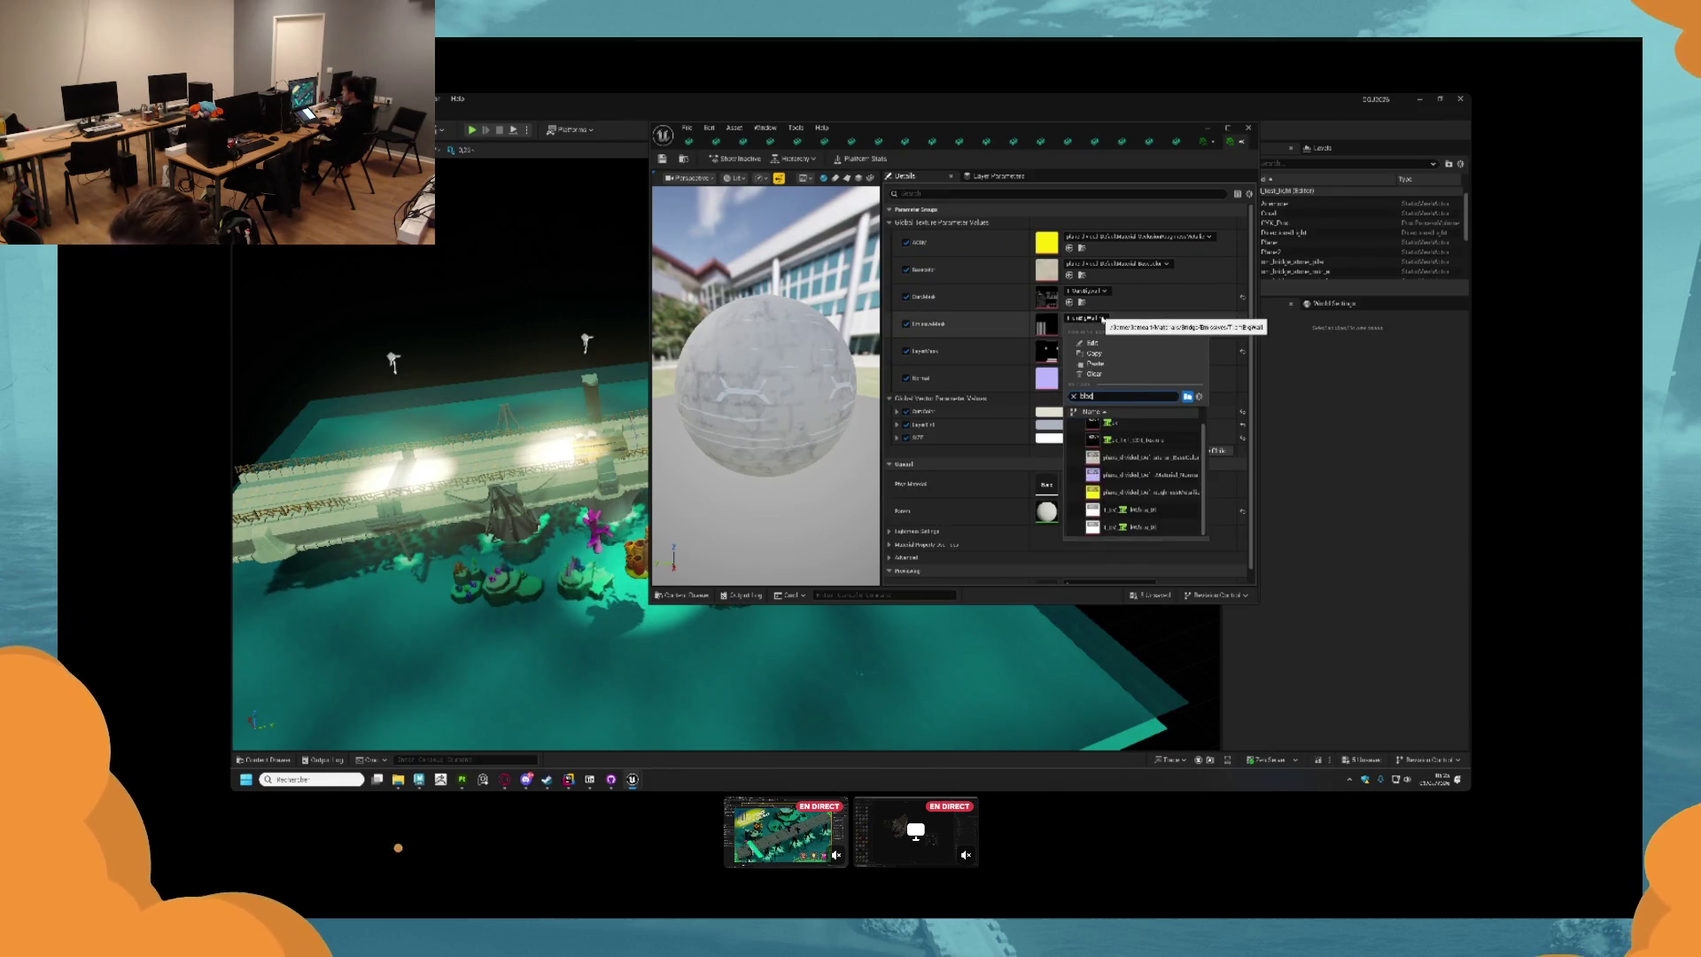
left_click(1102, 318)
left_click(1105, 345)
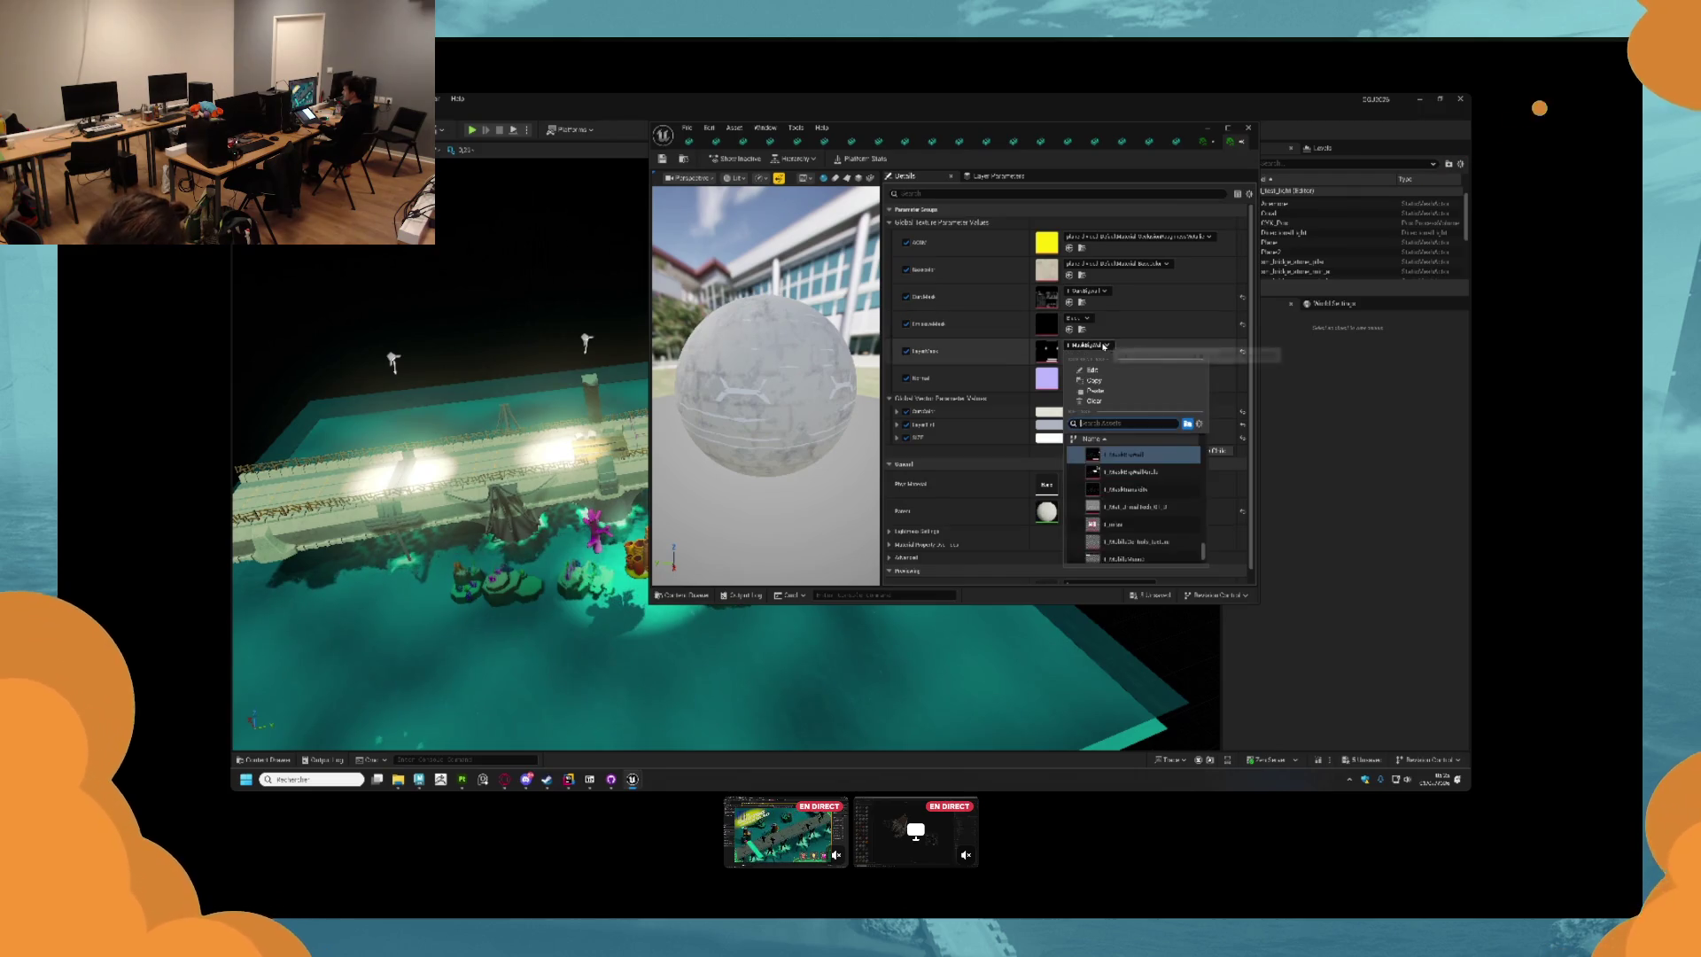
type("bb")
key("Return")
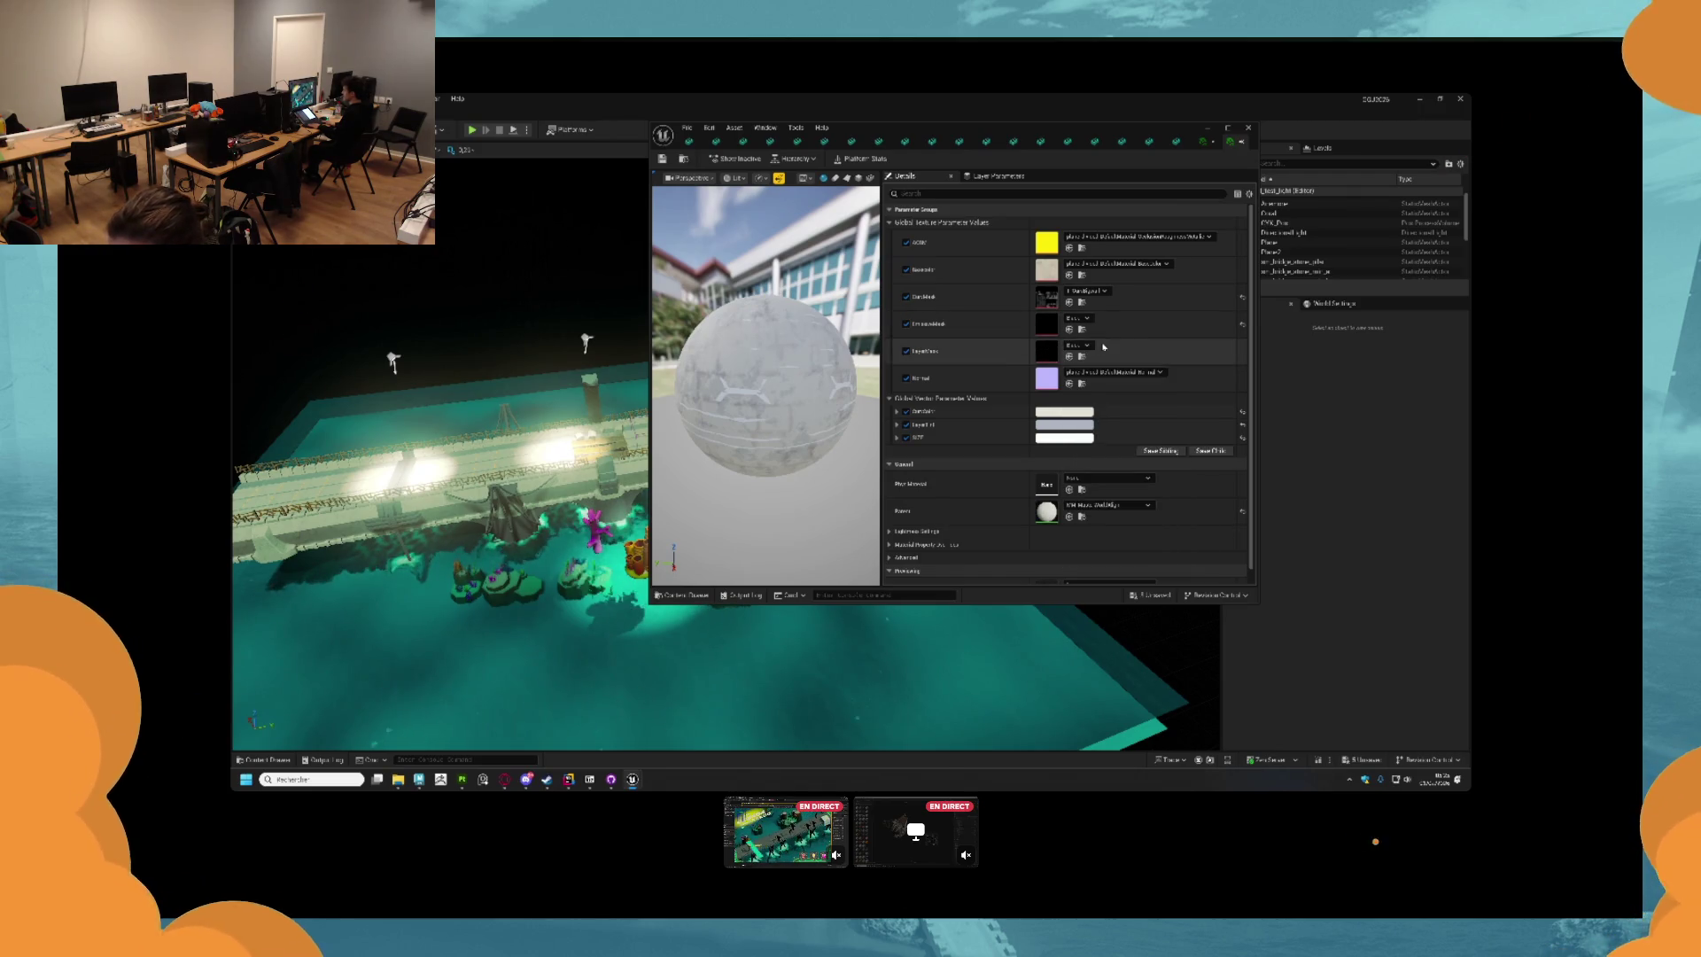
Drop an Emissives texture into MI_Tile's texture slots, then open a bridge mesh.
left_click(1081, 355)
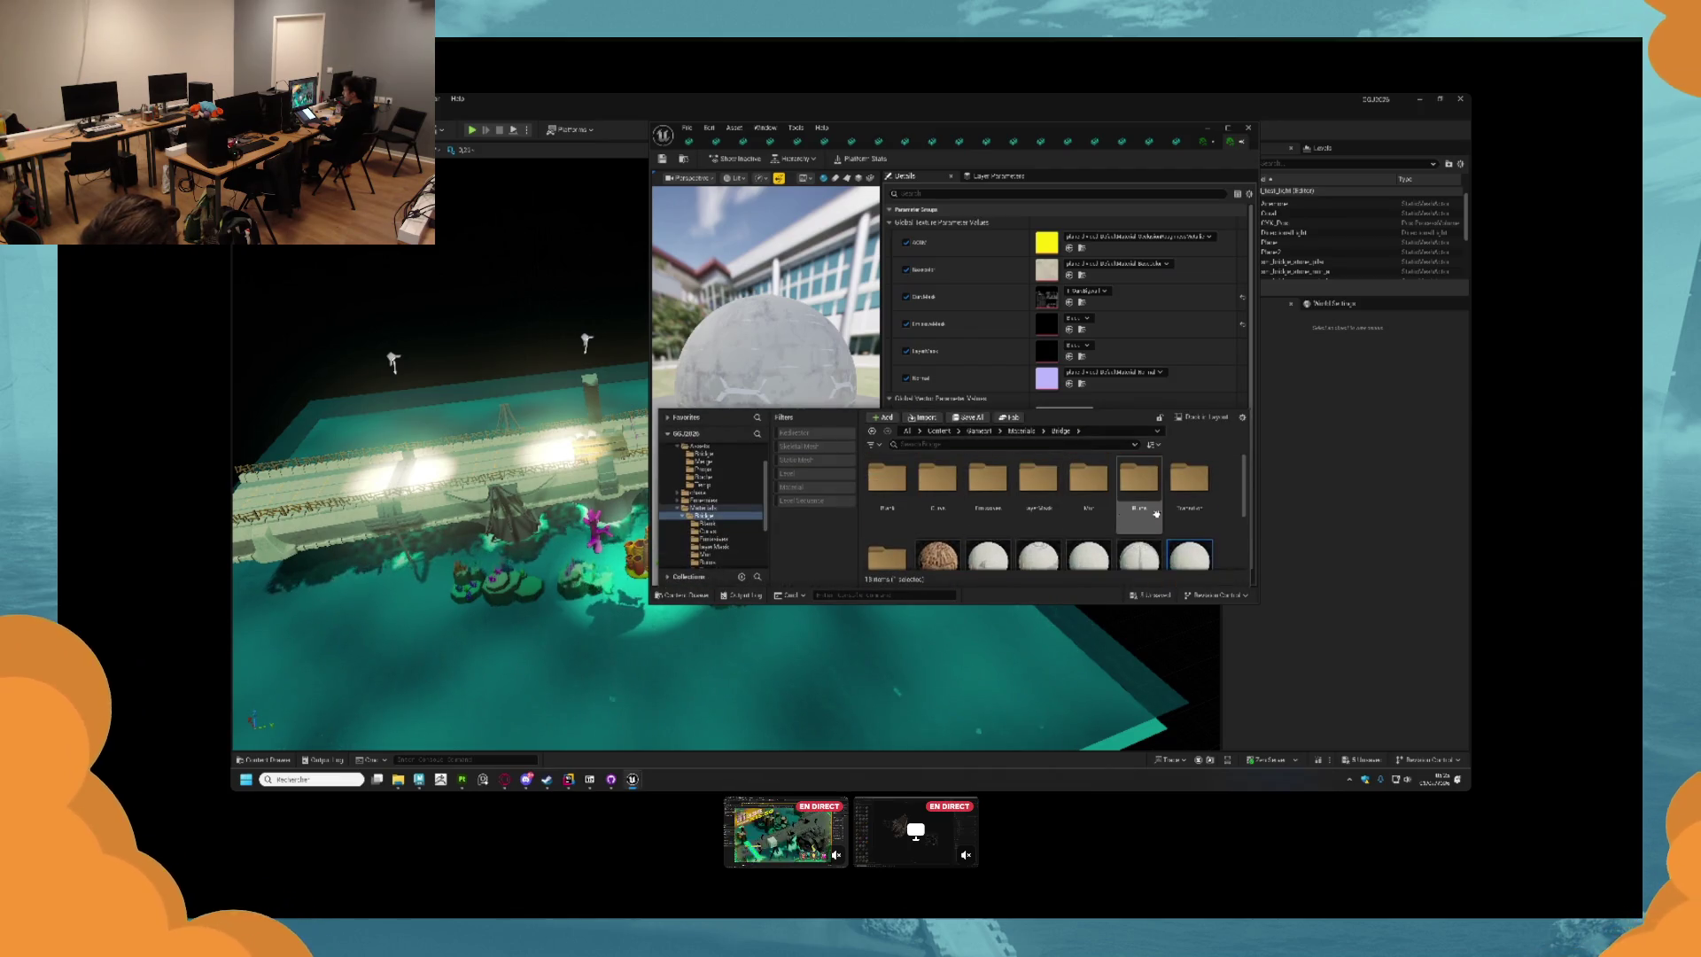
double_click(981, 508)
left_click_drag(1088, 487, 1059, 332)
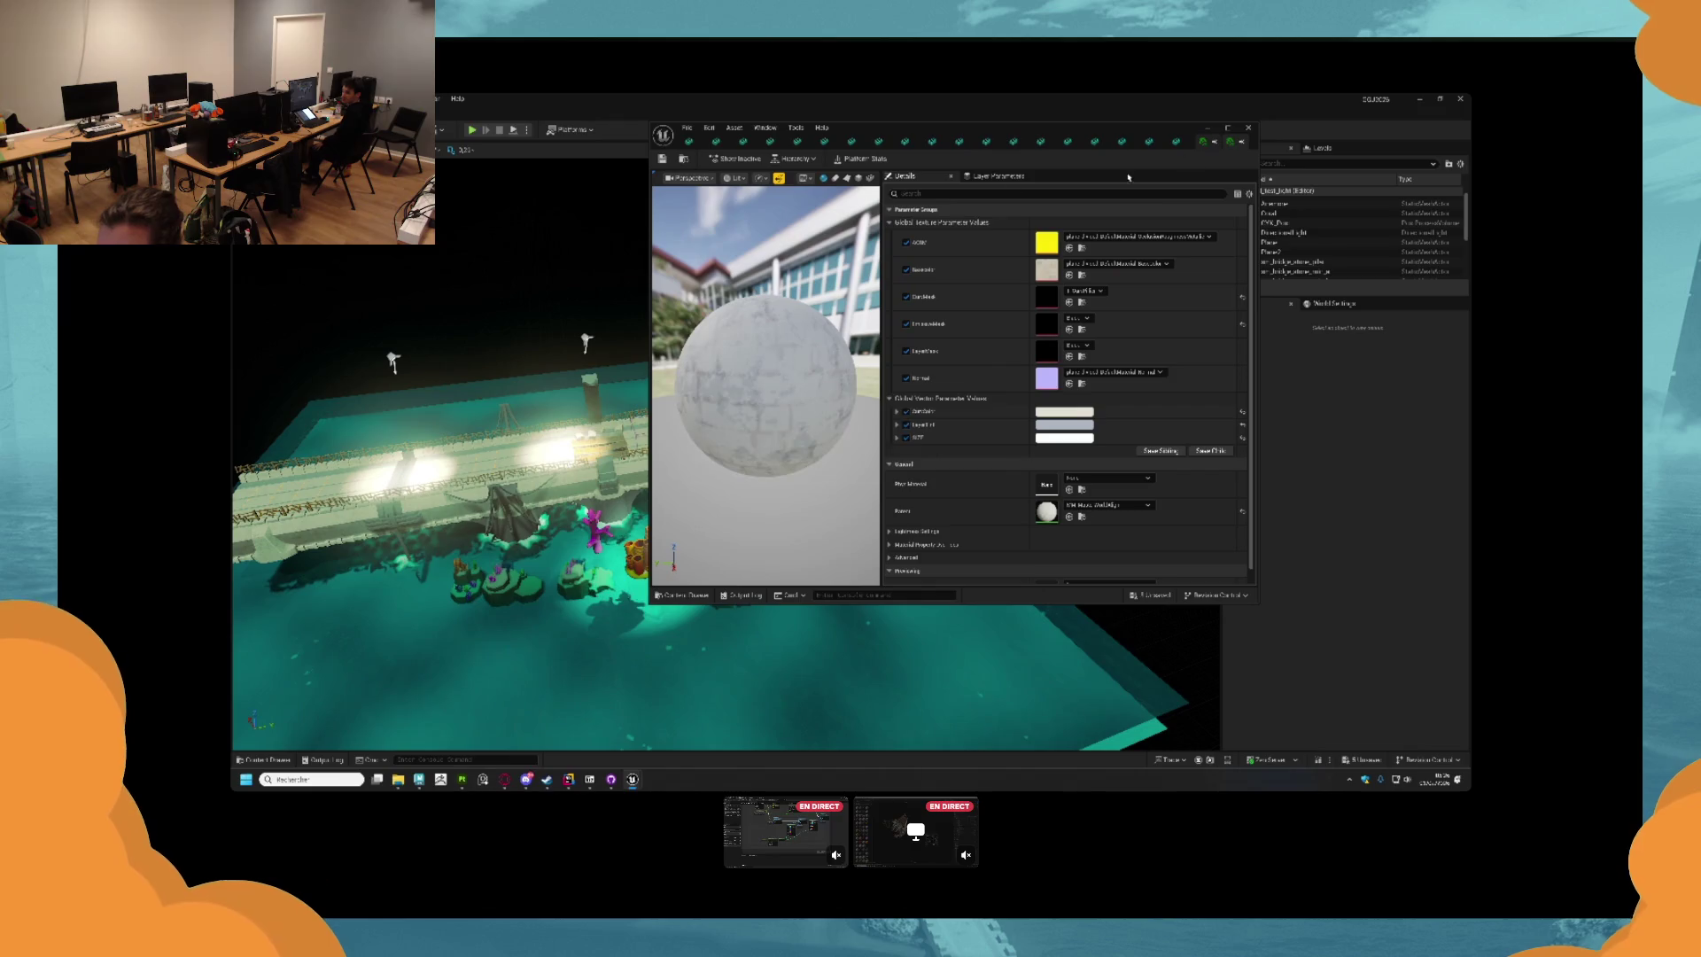
left_click(680, 595)
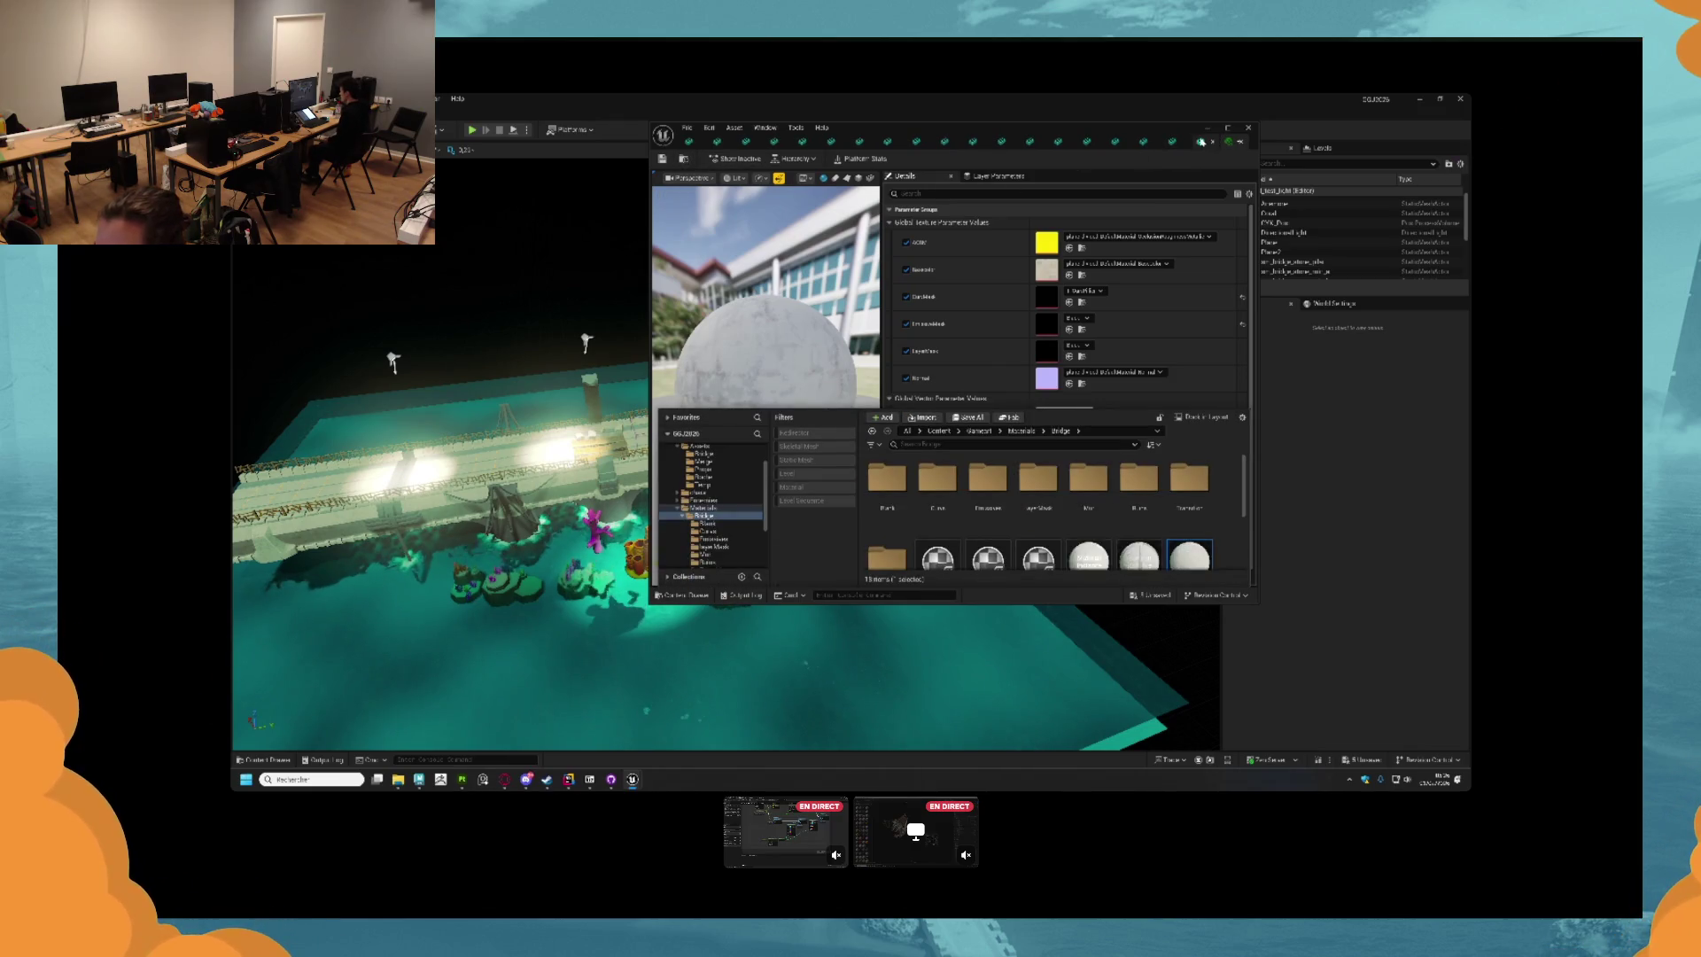
double_click(882, 558)
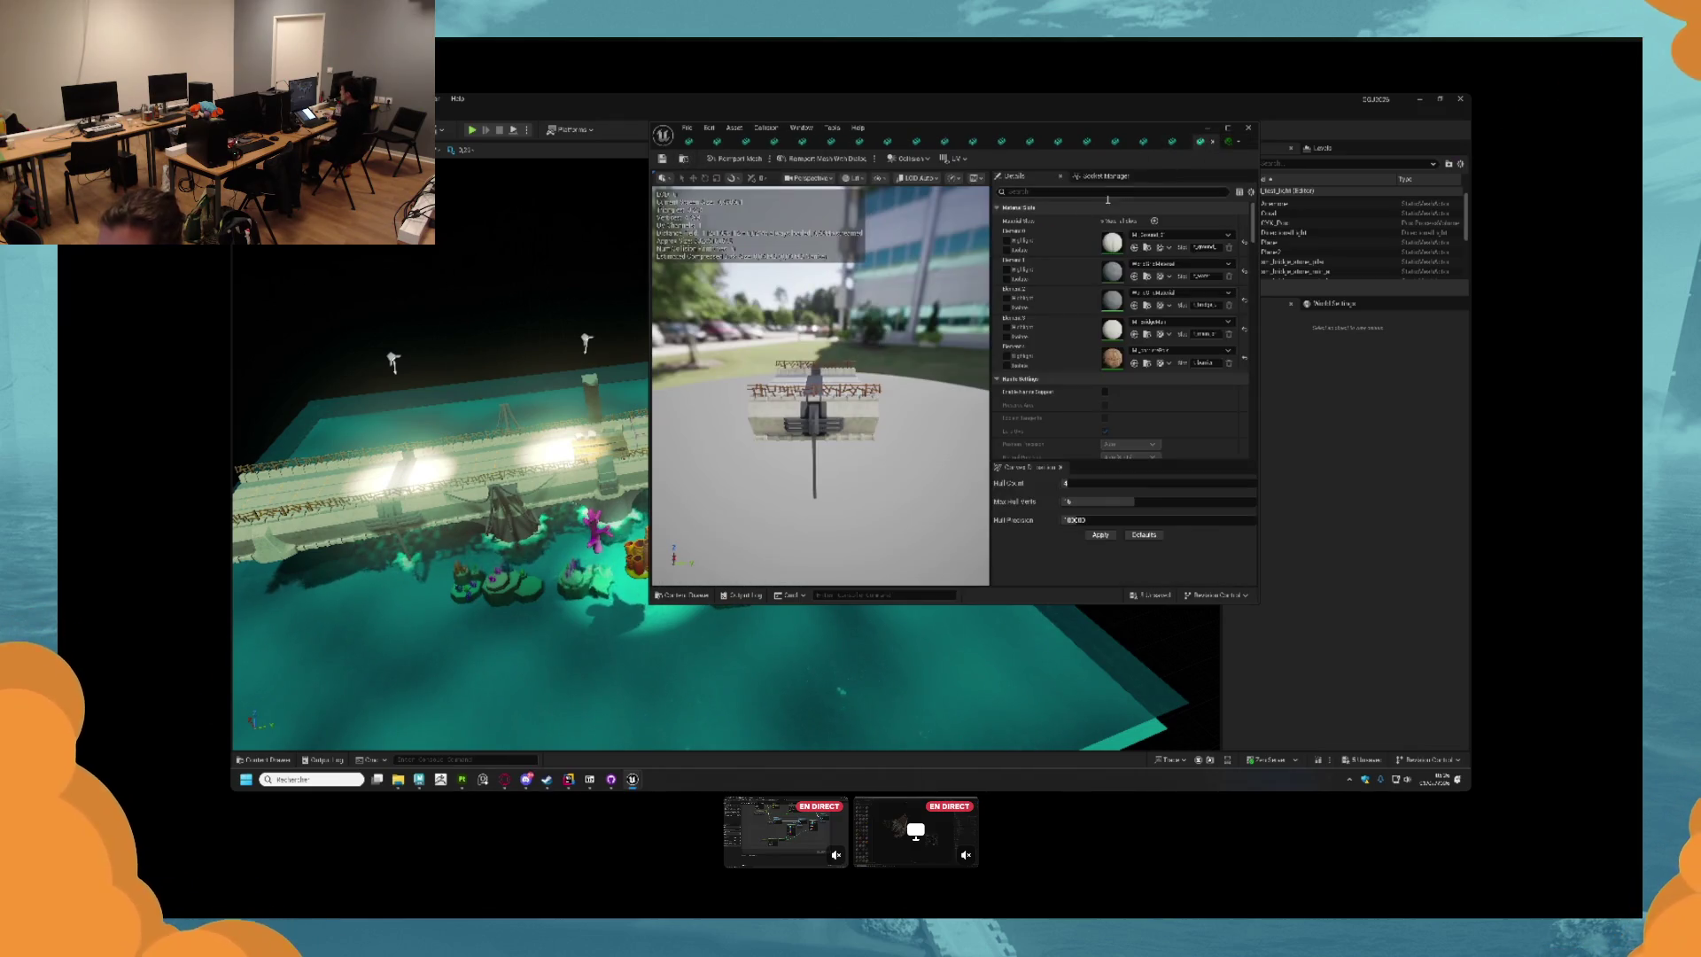
Bring up another open bridge mesh and orbit around it to inspect it.
left_click(1173, 142)
left_click(1142, 142)
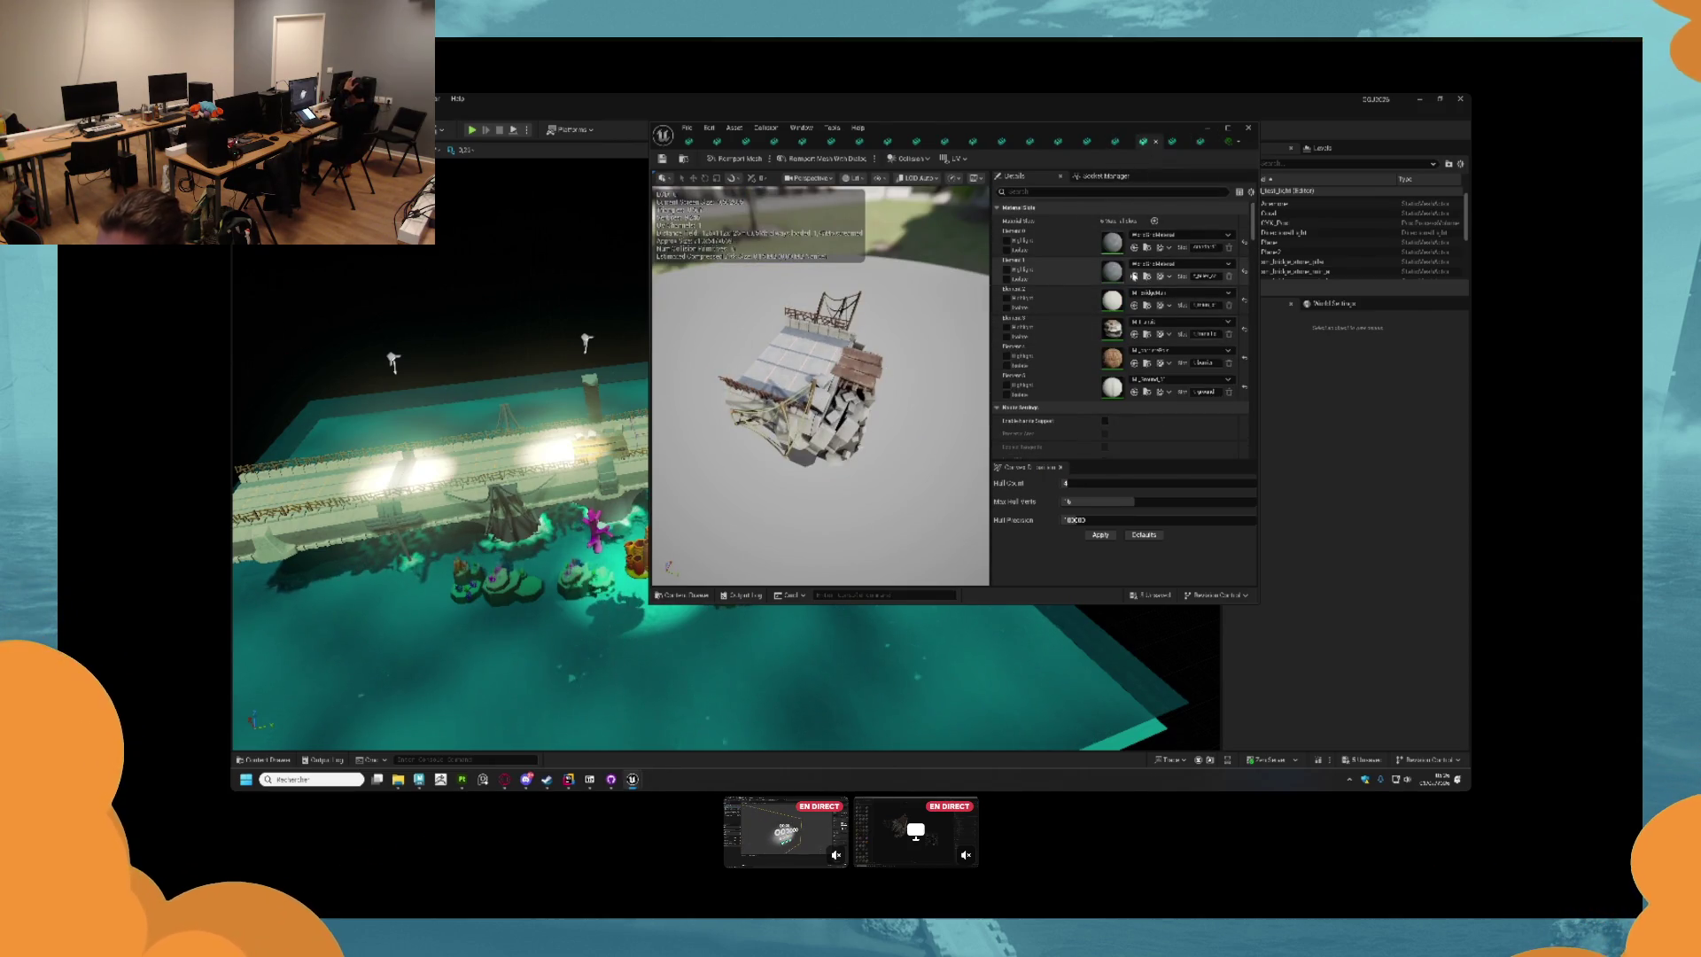
mouse_move(860, 408)
left_mouse_down()
mouse_move(858, 372)
mouse_move(860, 407)
left_mouse_up()
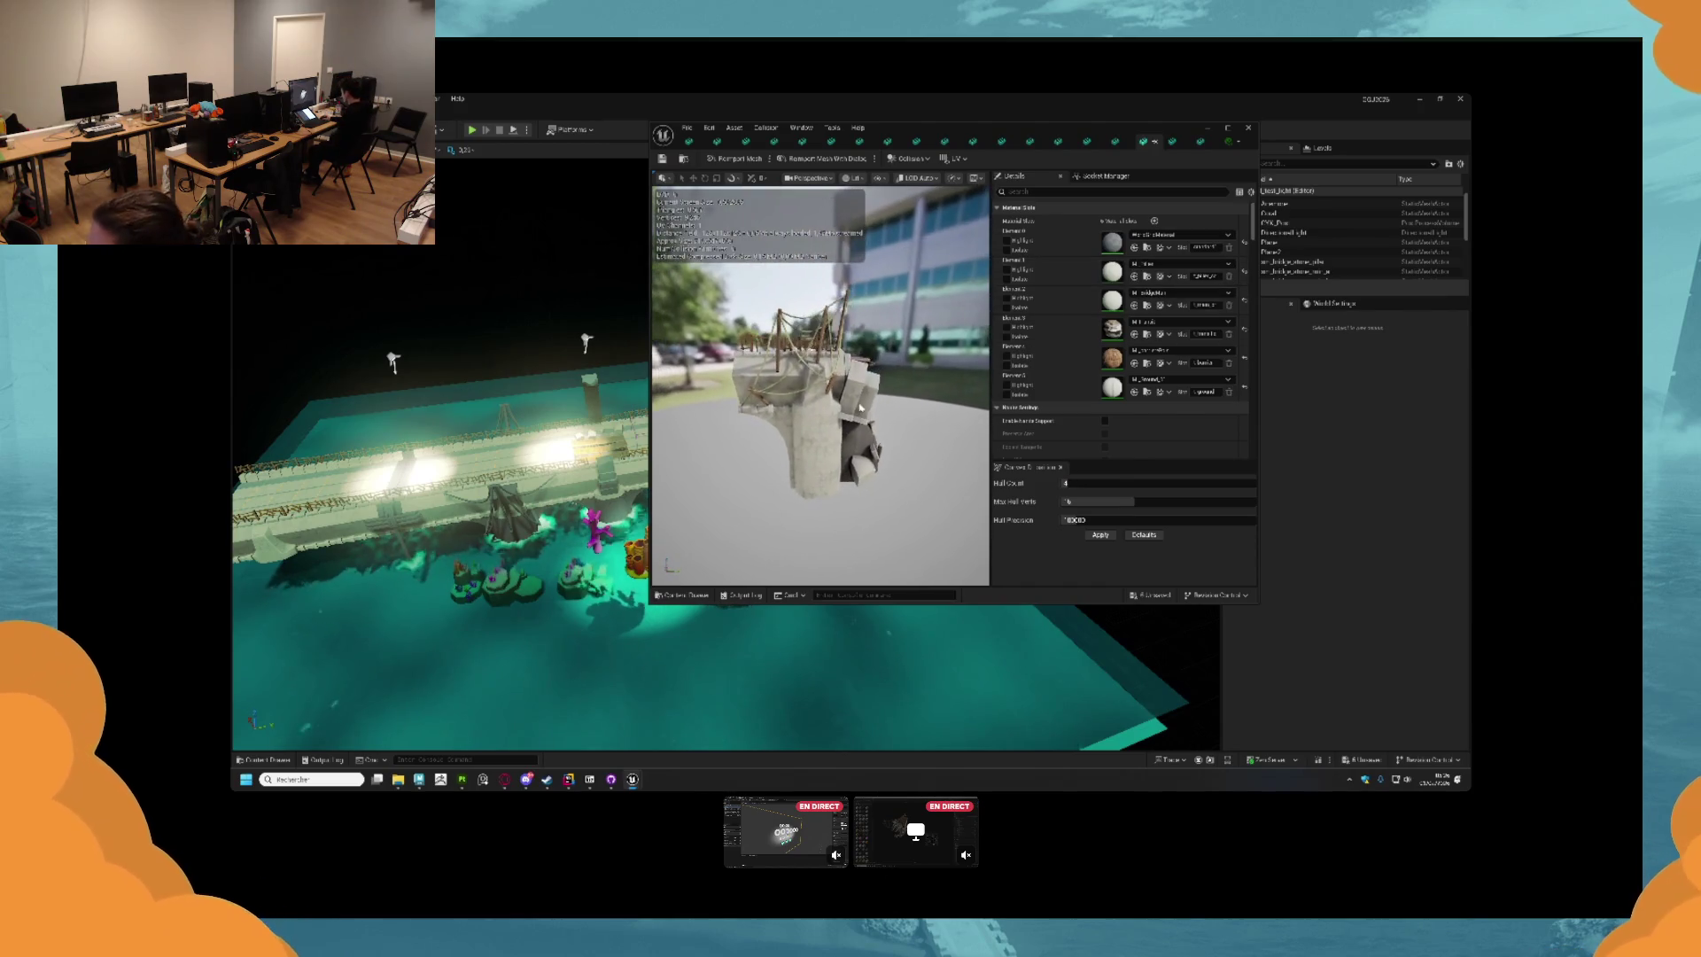
scroll(815, 430, "up", 6)
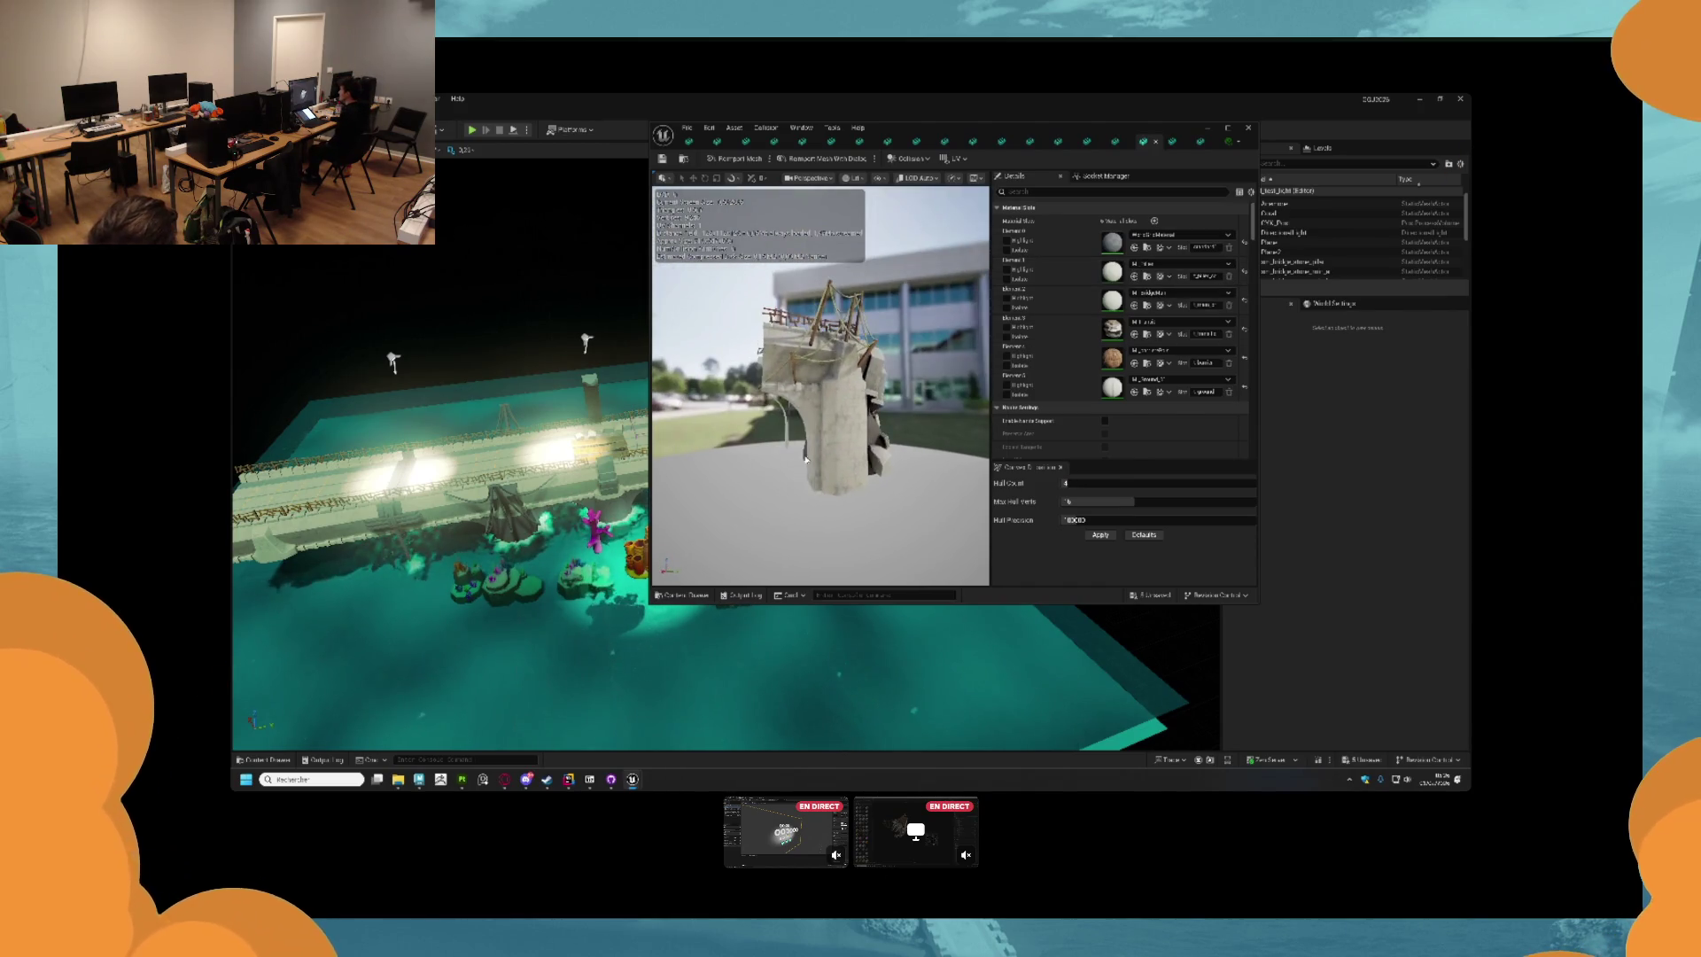
scroll(819, 449, "down", 5)
left_click_drag(875, 455, 934, 455)
Assign M_Pillar to Element 5 of one bridge mesh and the last slot of another.
left_click(1116, 142)
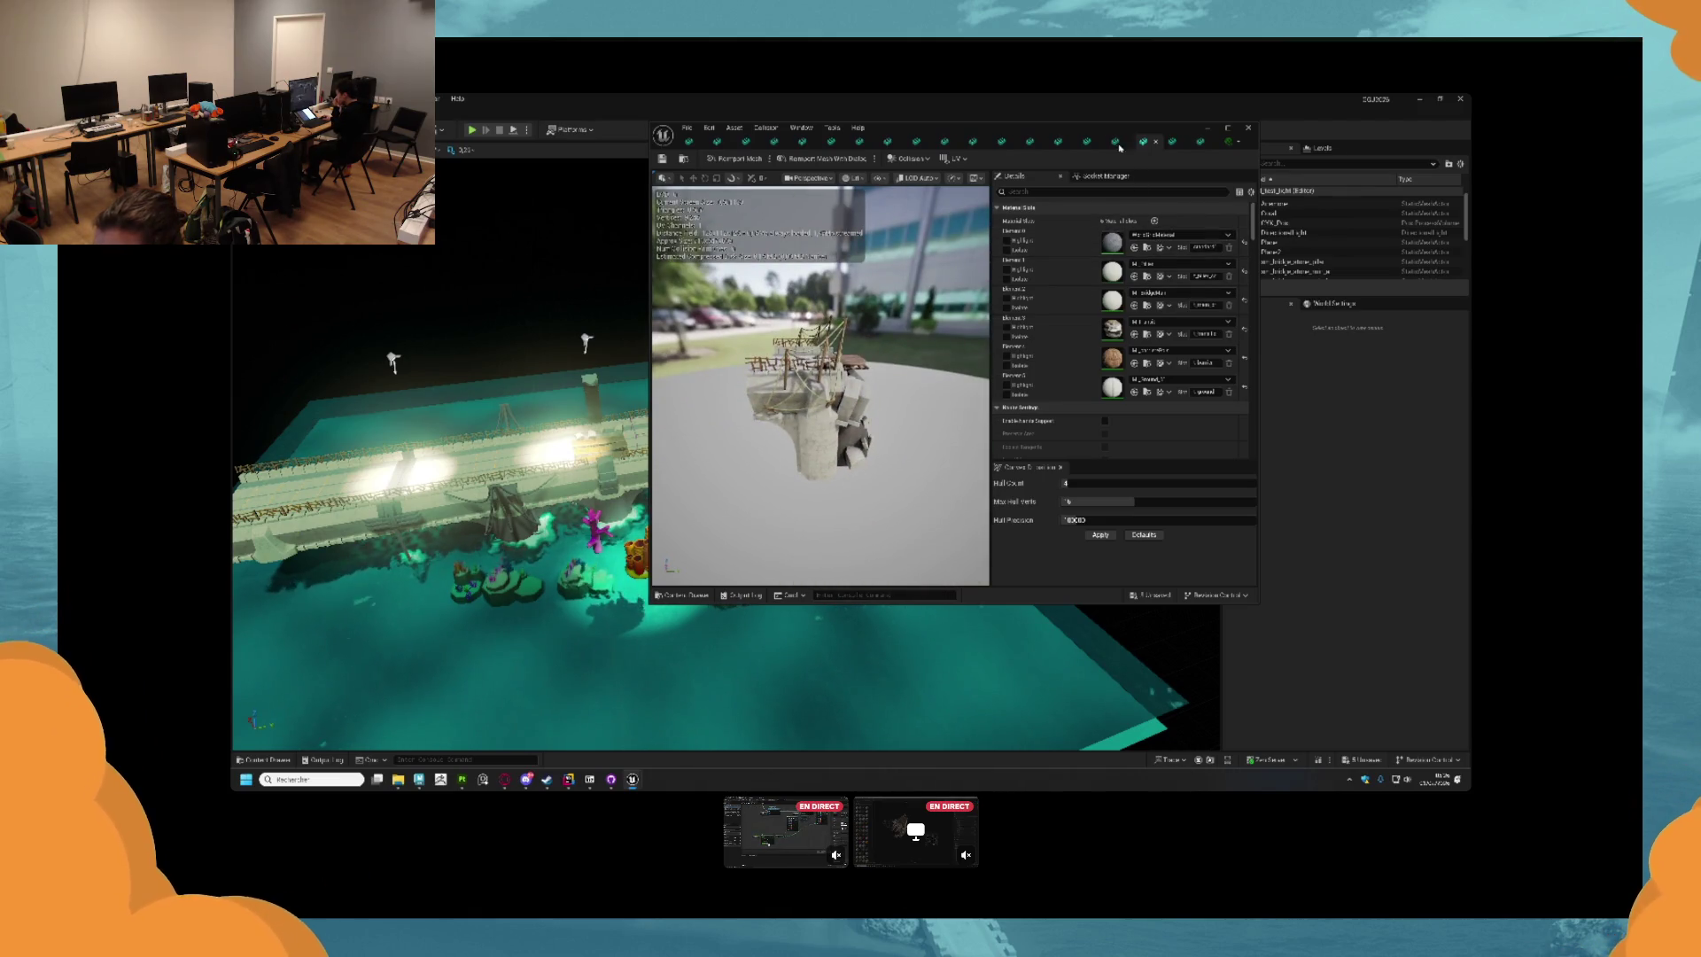
left_click(1135, 392)
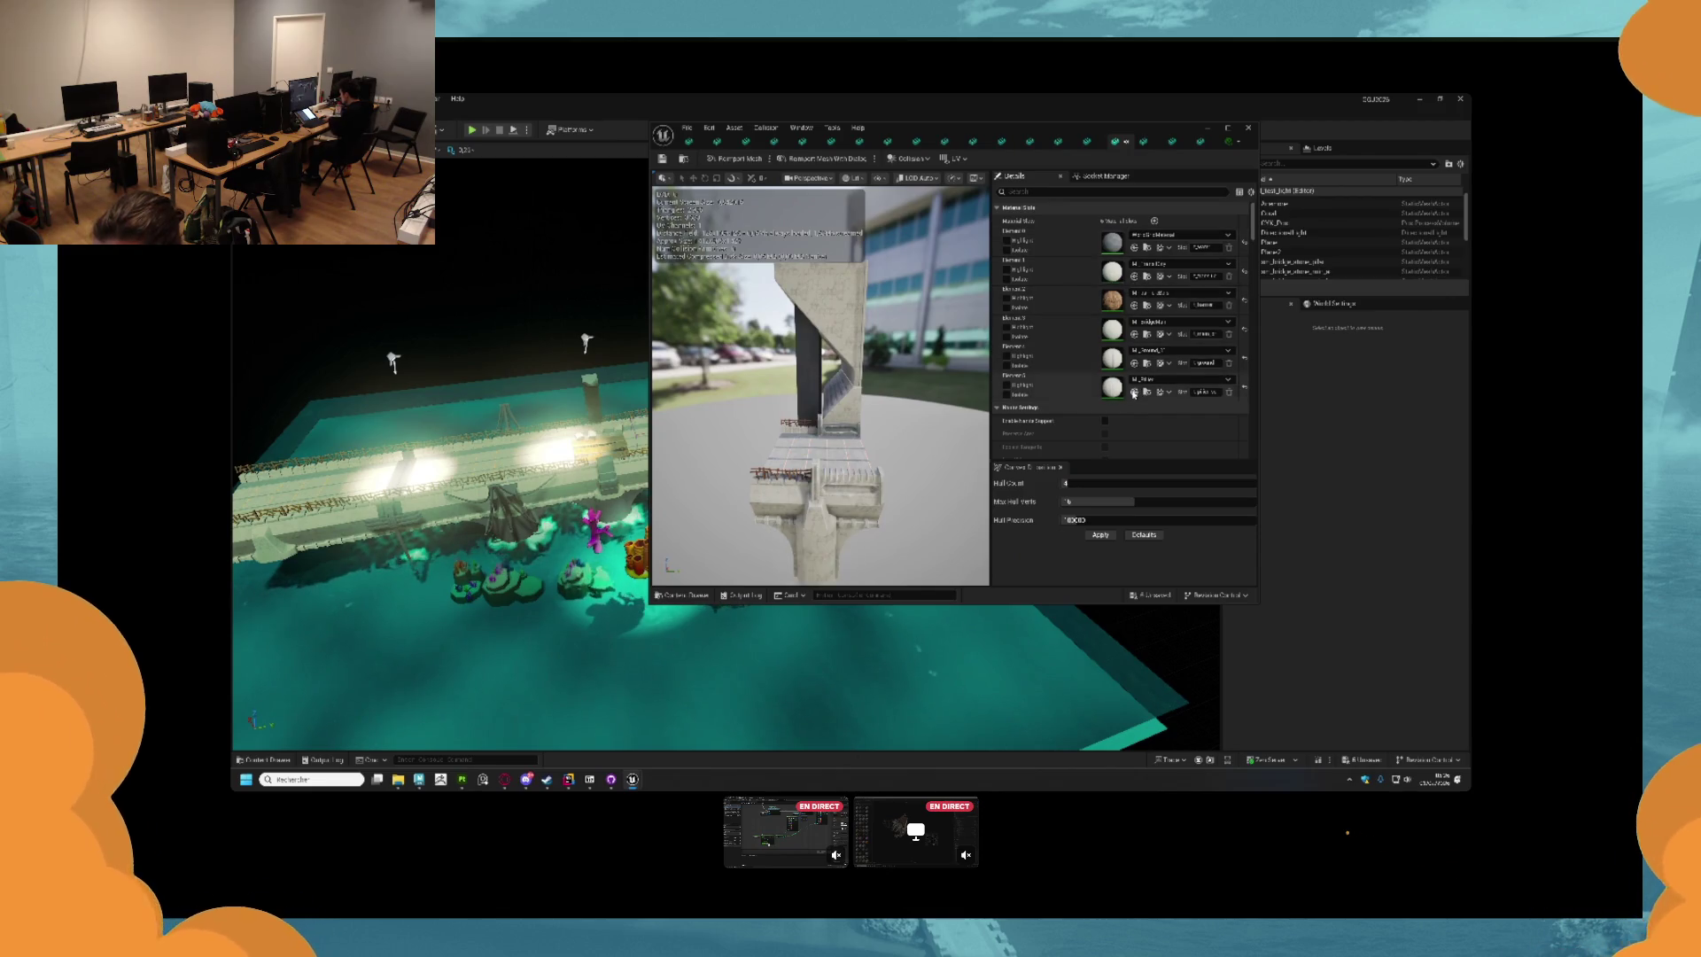
left_click(1089, 142)
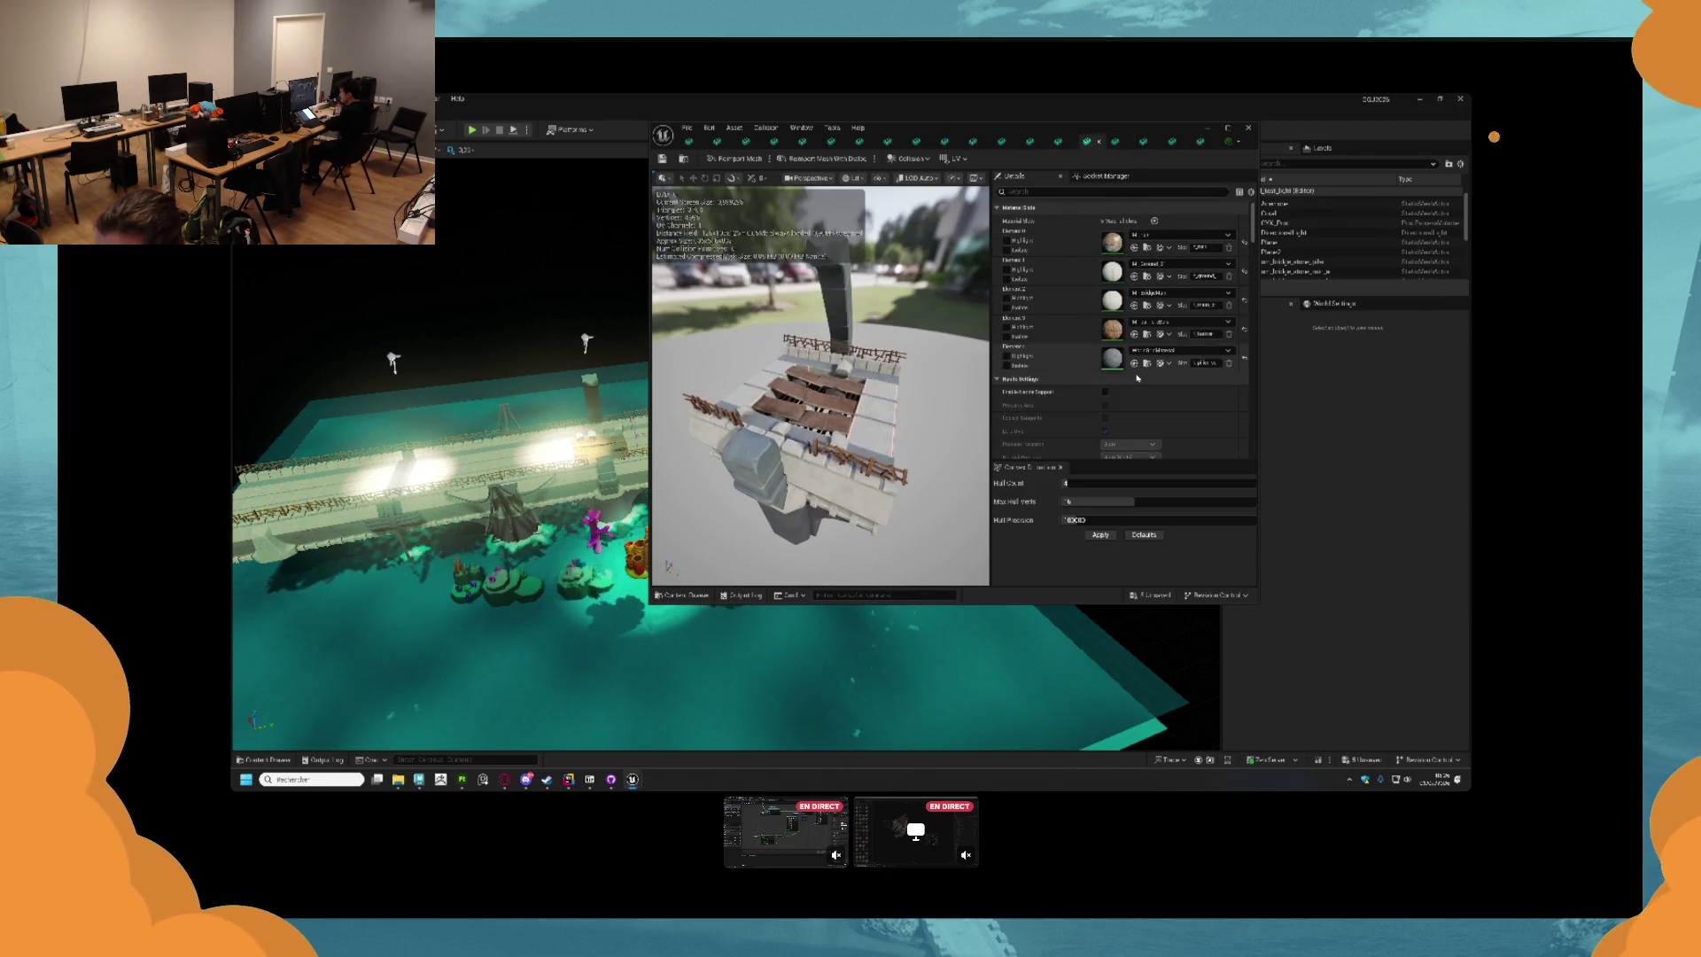
left_click(1058, 142)
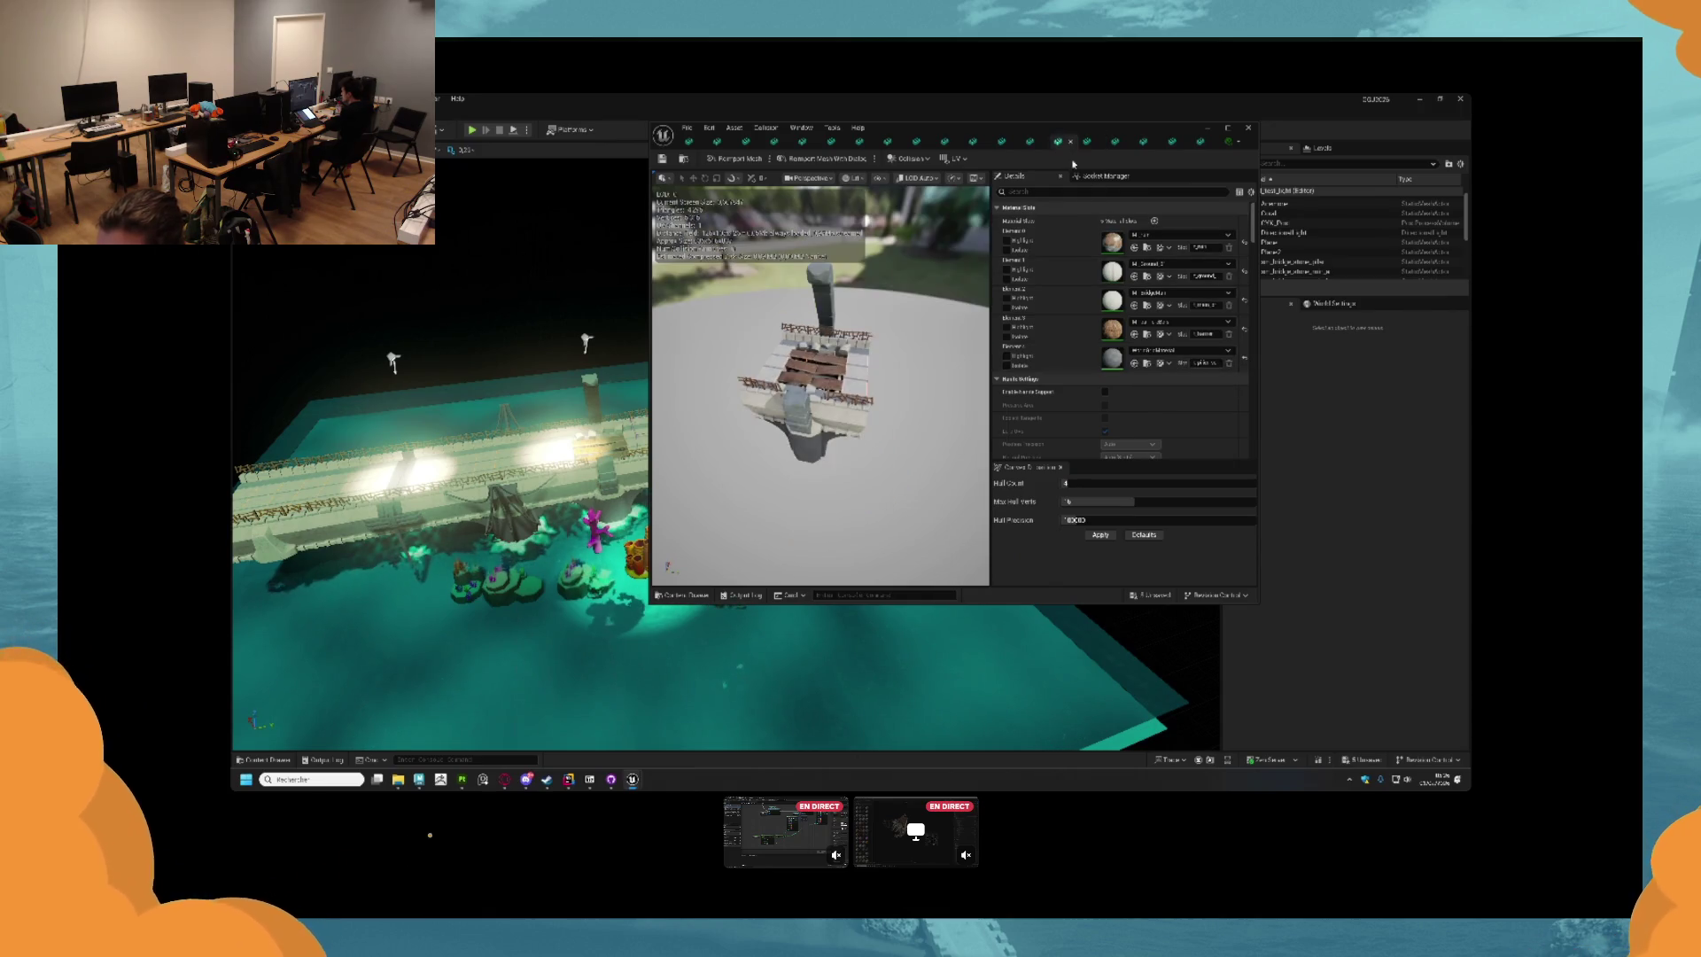
left_click(1135, 363)
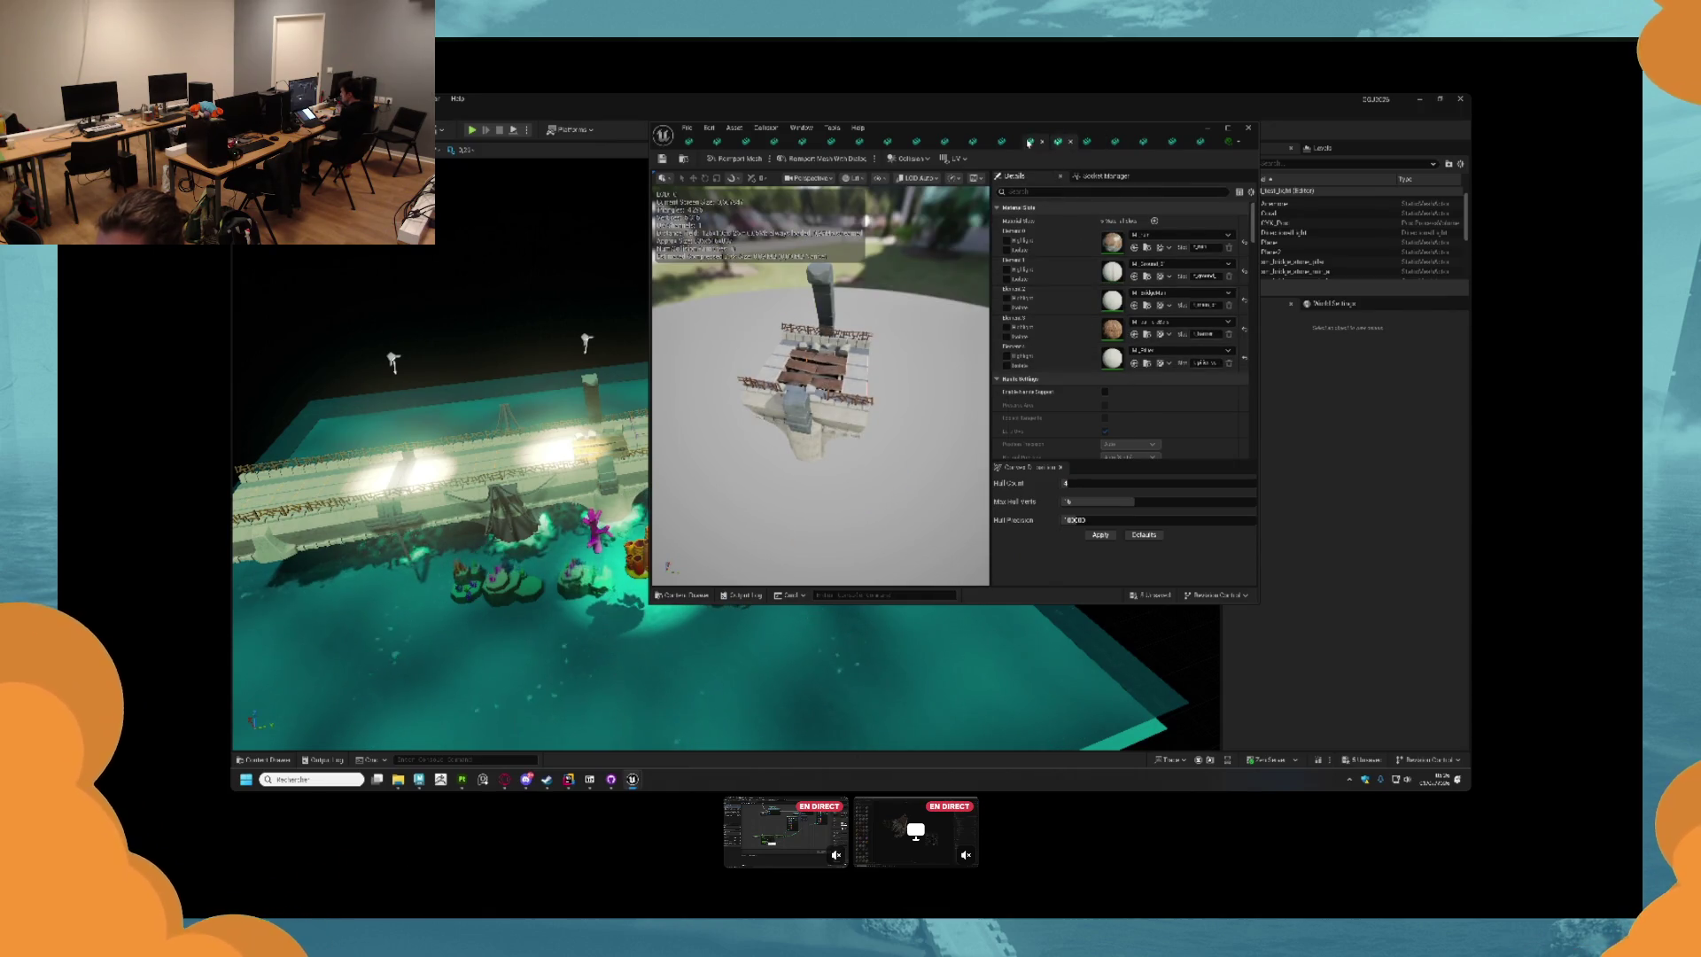
Set slot 0 of the four-slot bridge mesh to M_Pillar using Use Selected Asset.
left_click(1029, 142)
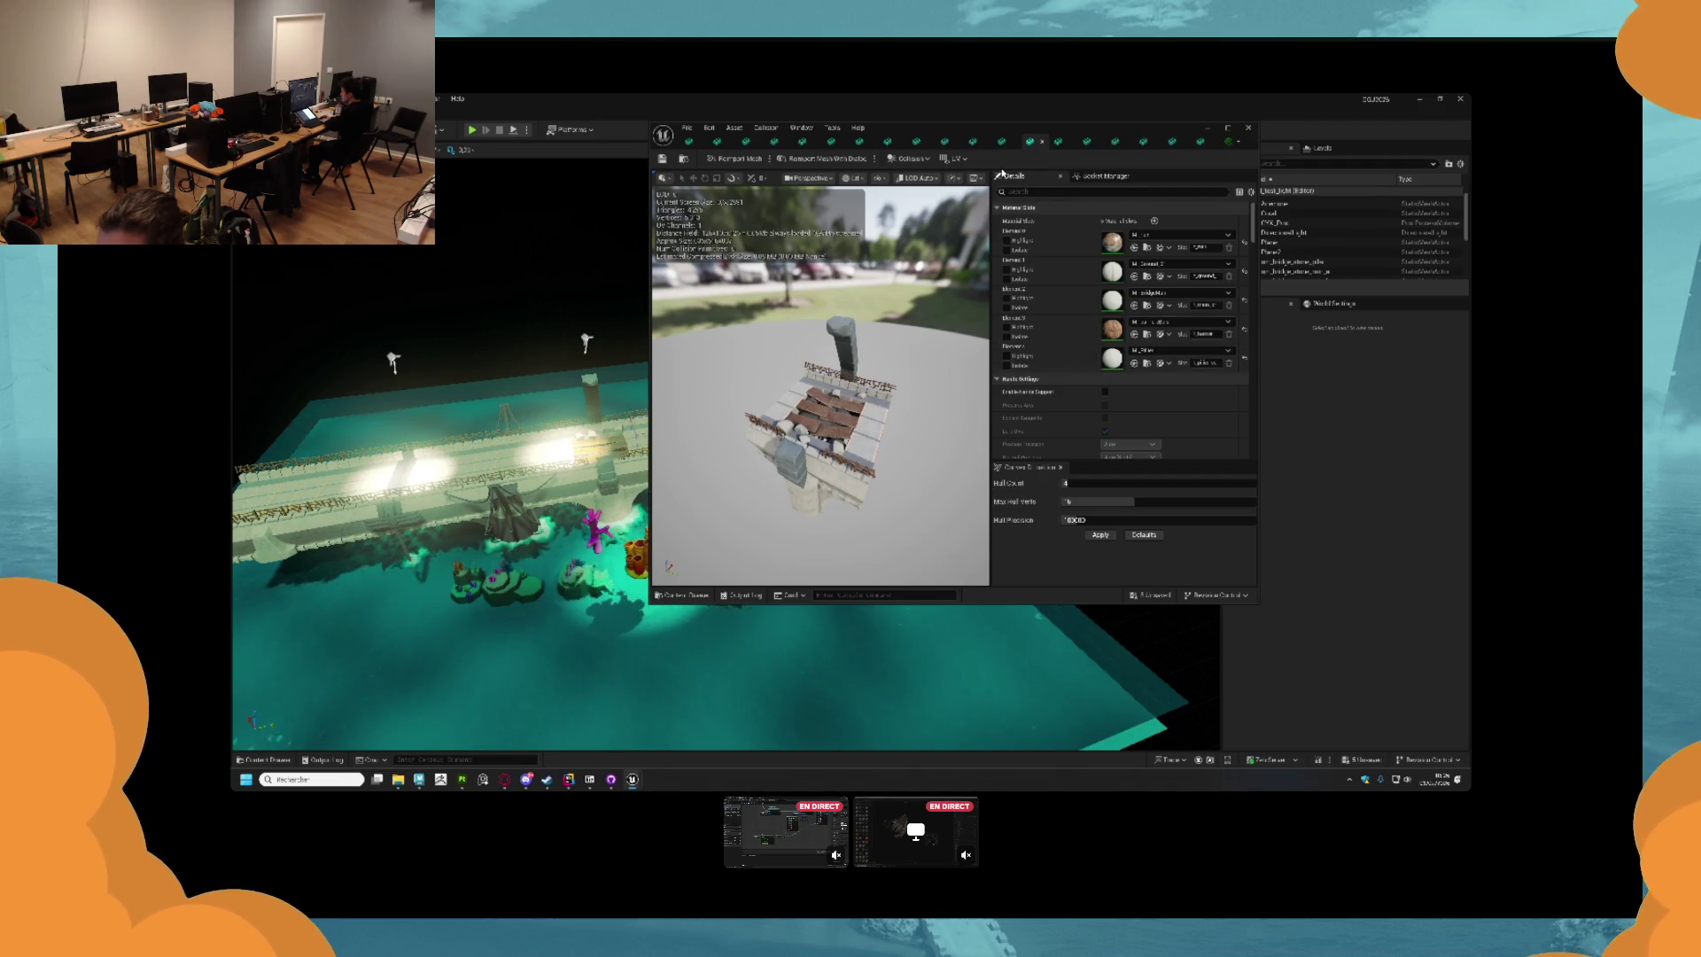
left_click(1001, 142)
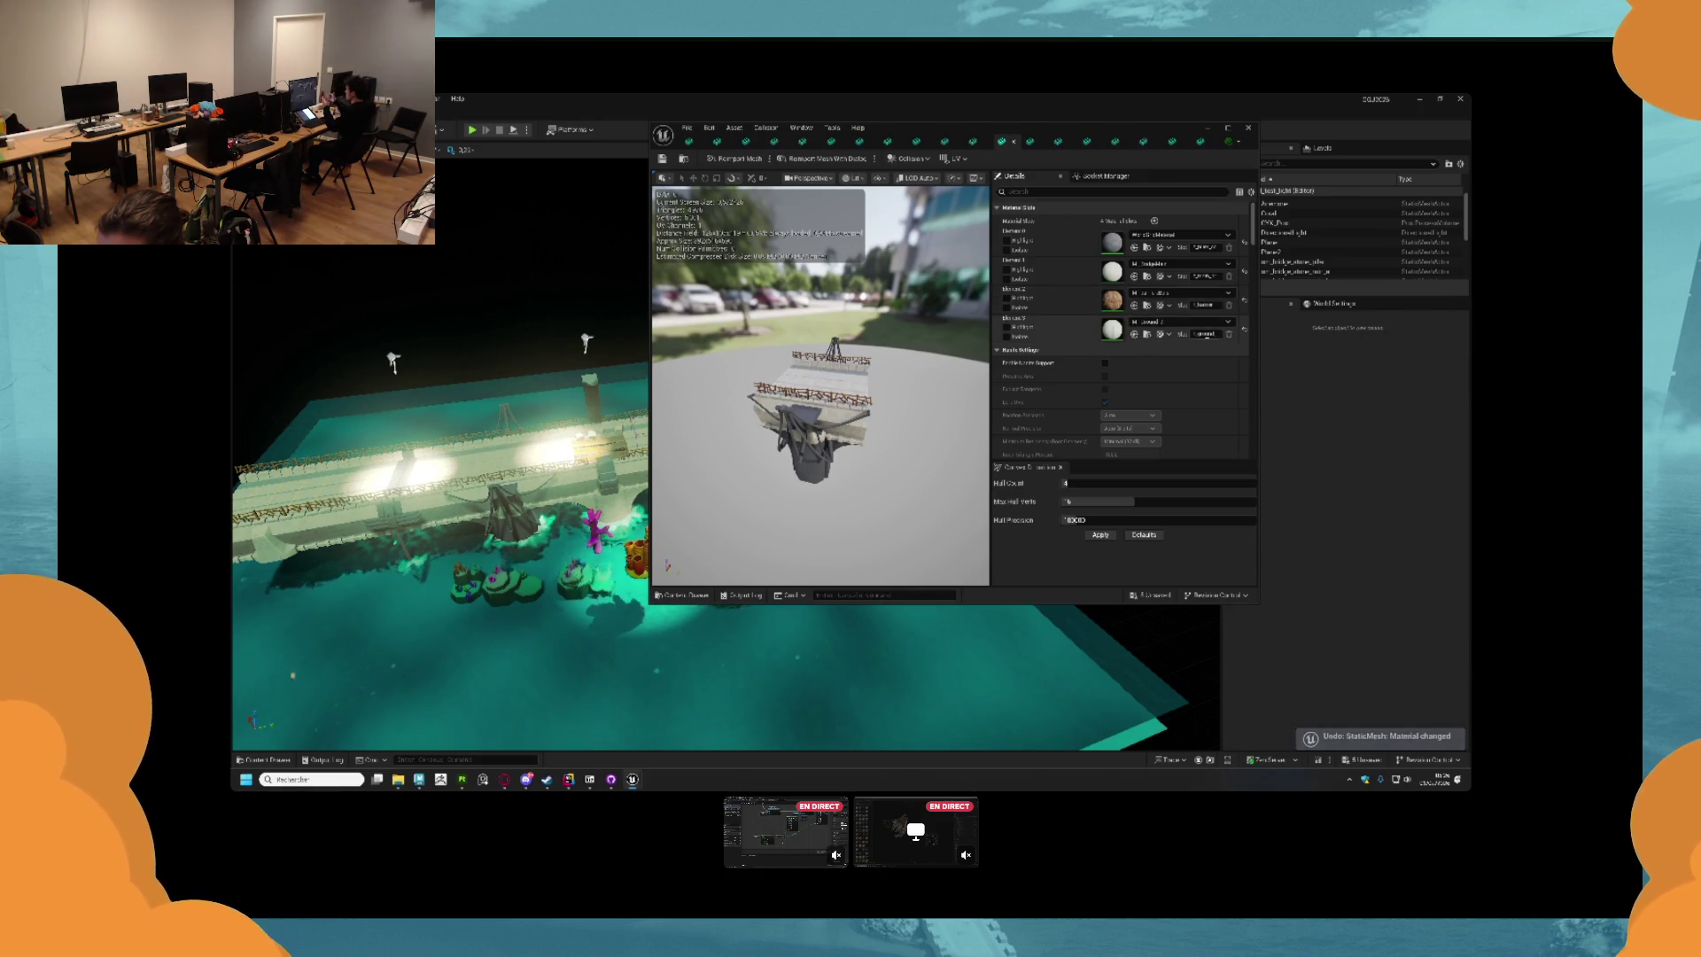
left_click(1134, 248)
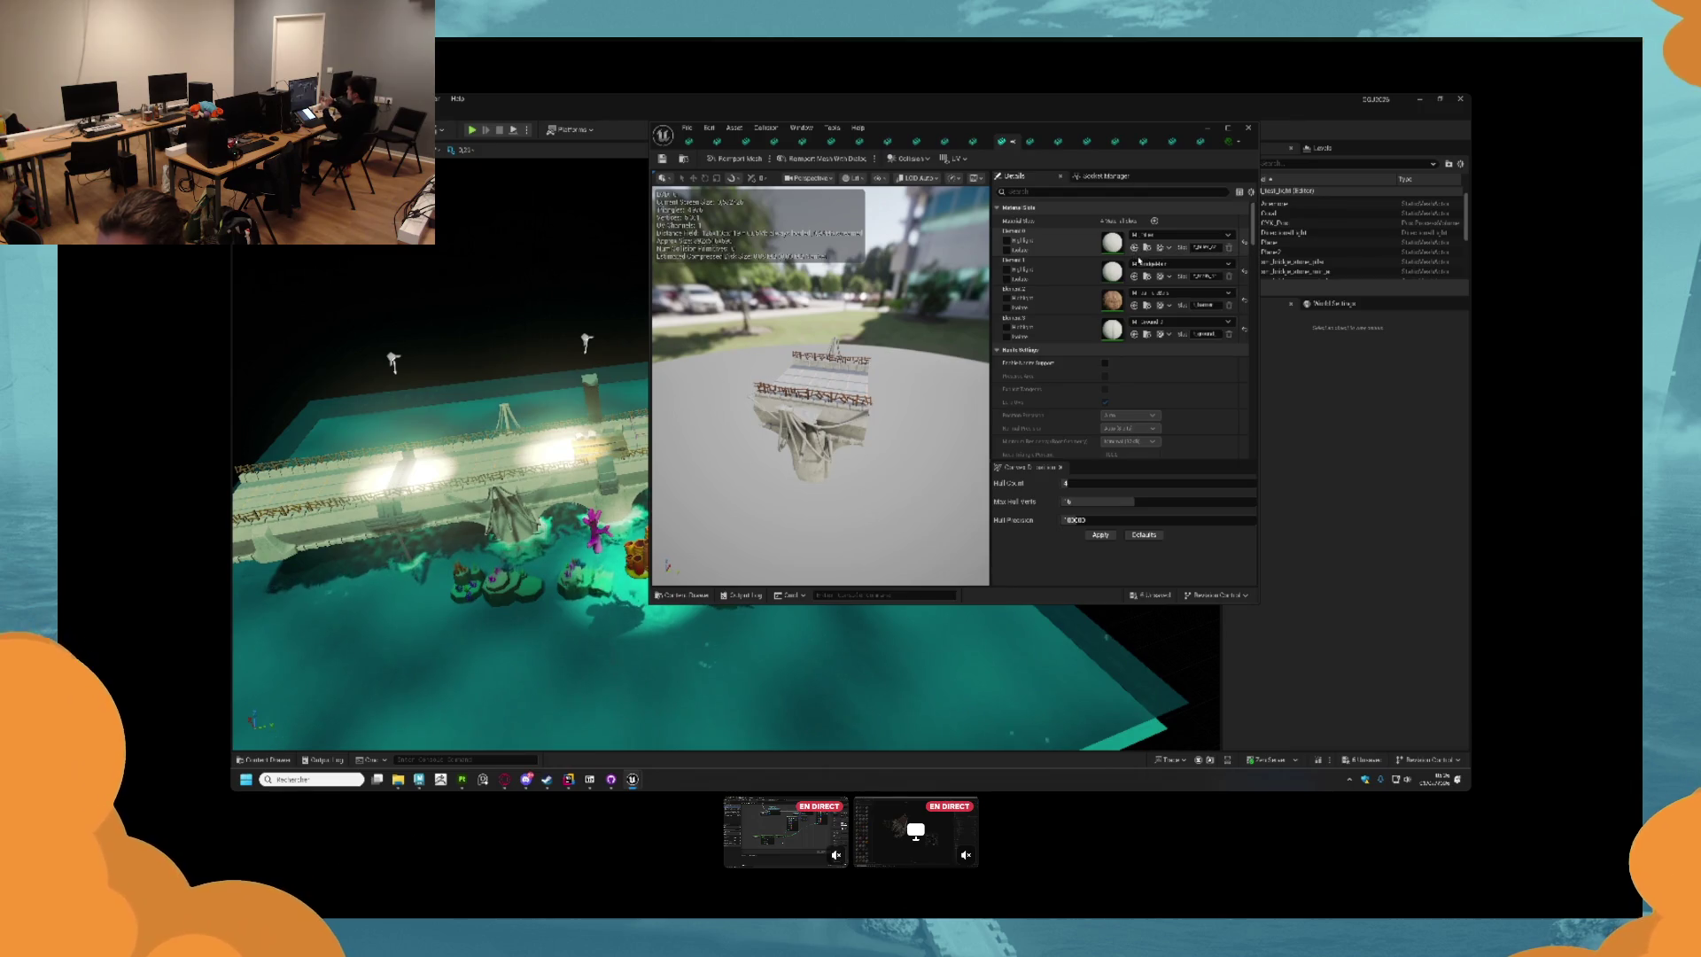
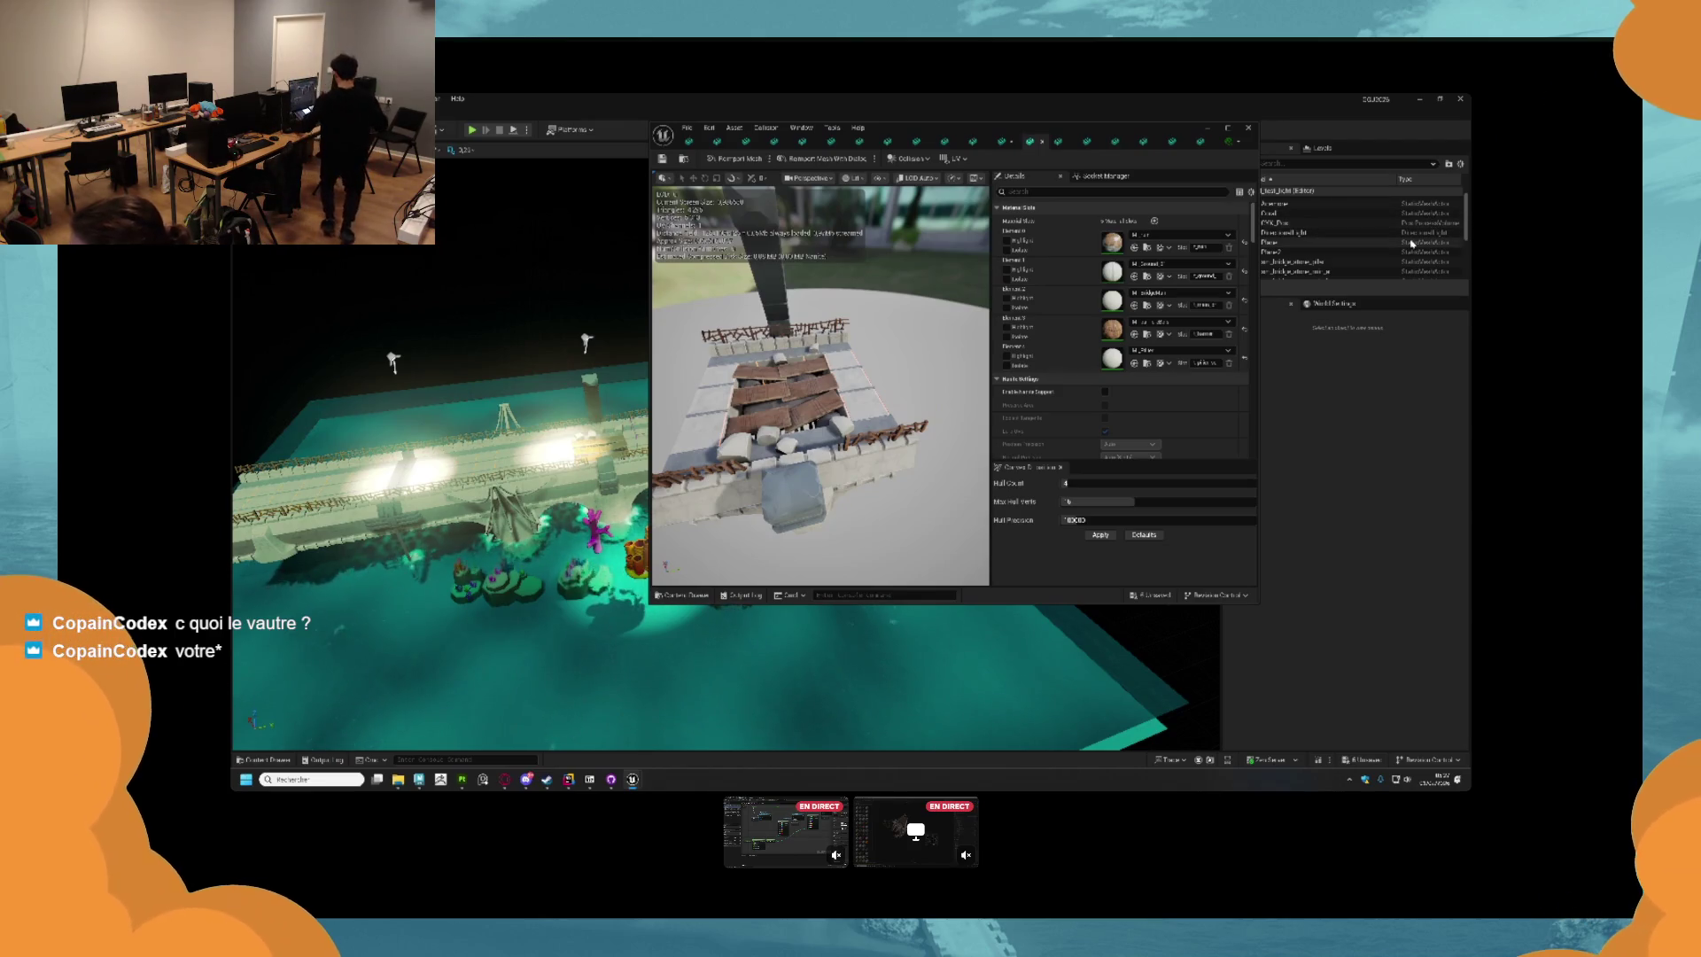
Expand the bridge module's layer folder and select its polygon fill mask.
mouse_move(819, 381)
left_mouse_down()
mouse_move(850, 359)
mouse_move(811, 379)
left_mouse_up()
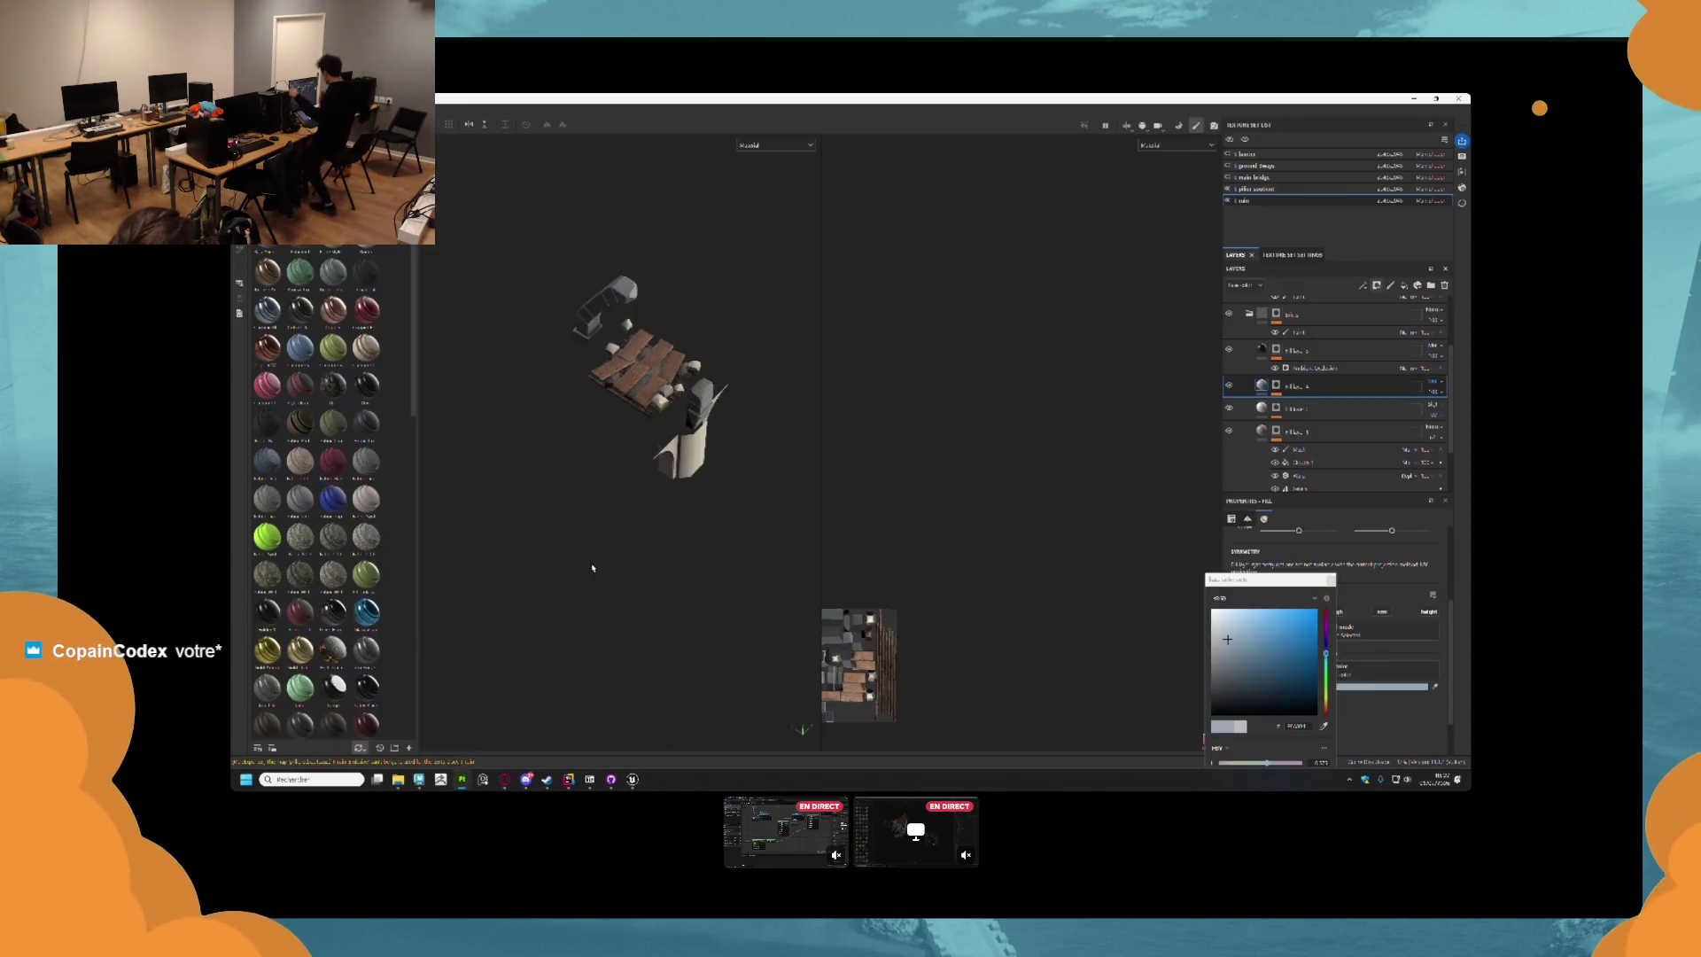
scroll(636, 321, "up", 1)
scroll(1284, 394, "down", 3)
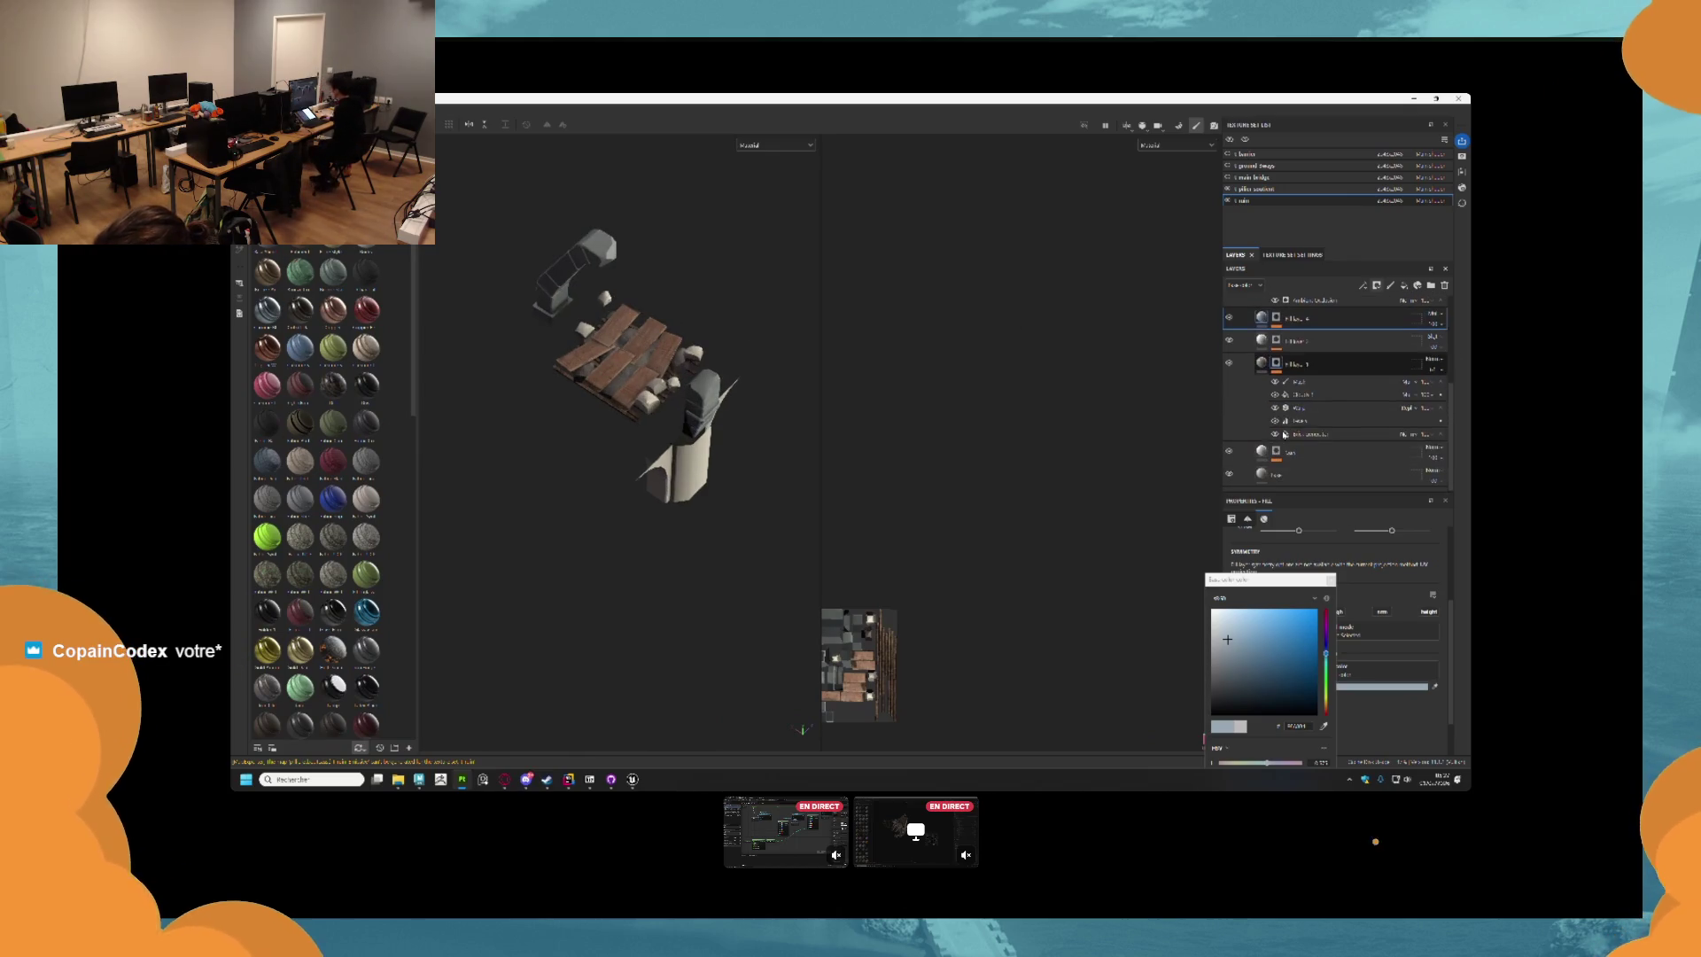
scroll(1284, 393, "up", 5)
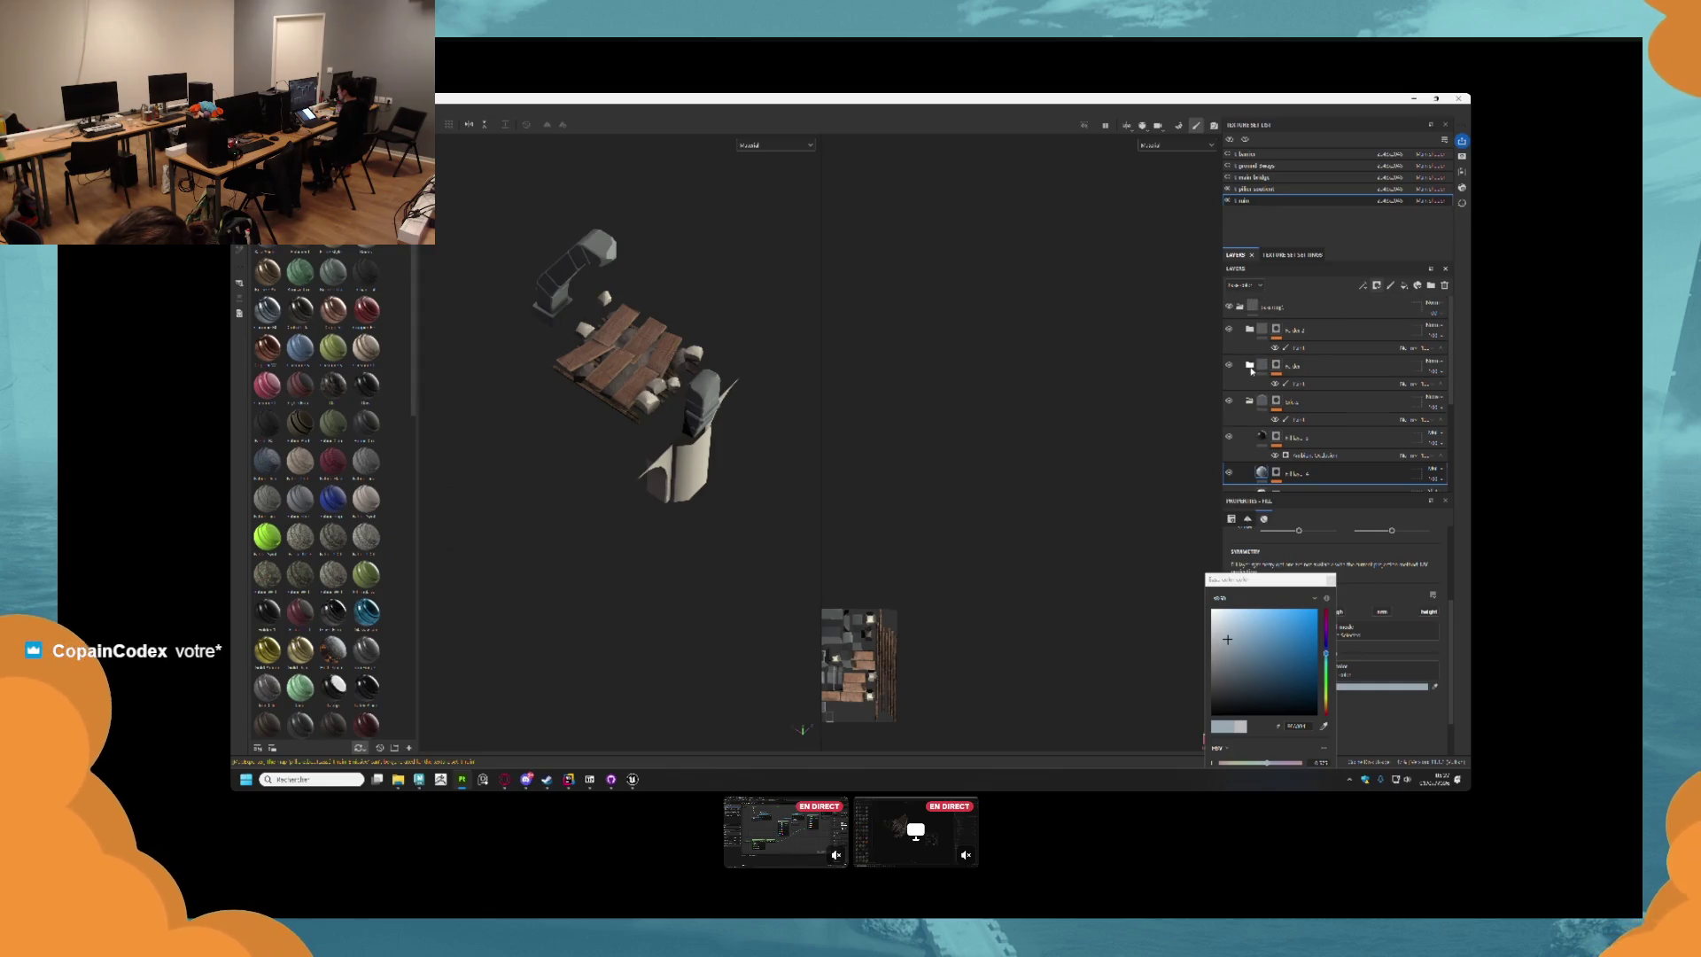
left_click(1249, 367)
scroll(1289, 465, "down", 1)
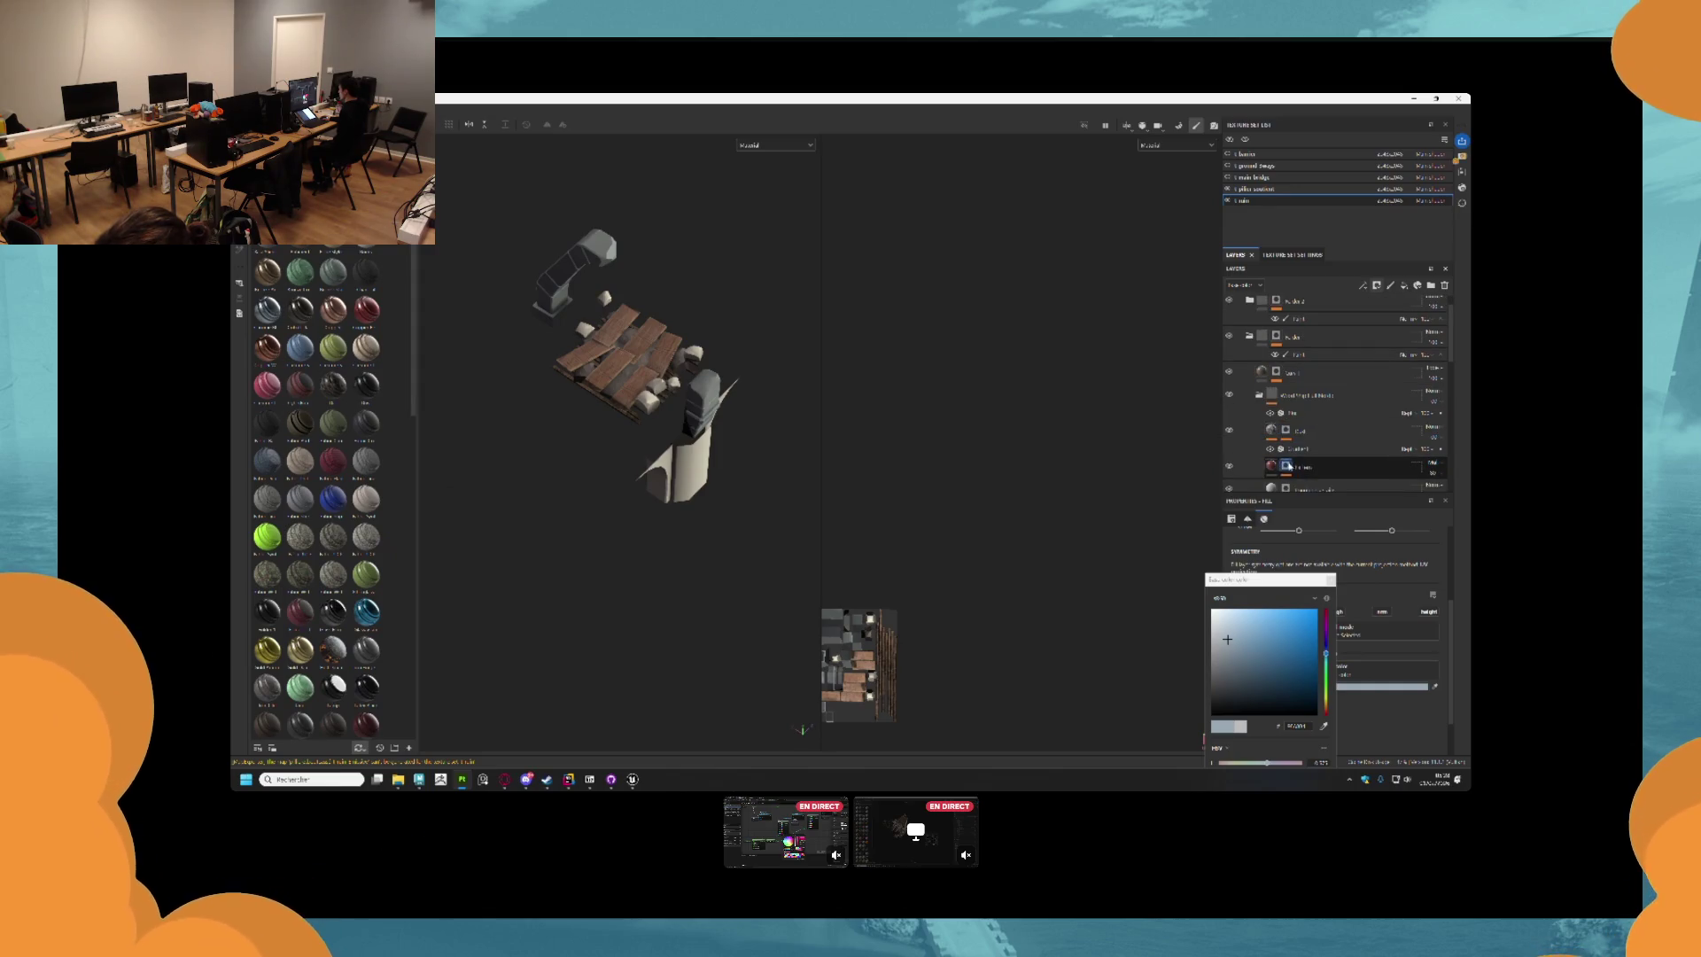
left_click(1286, 467)
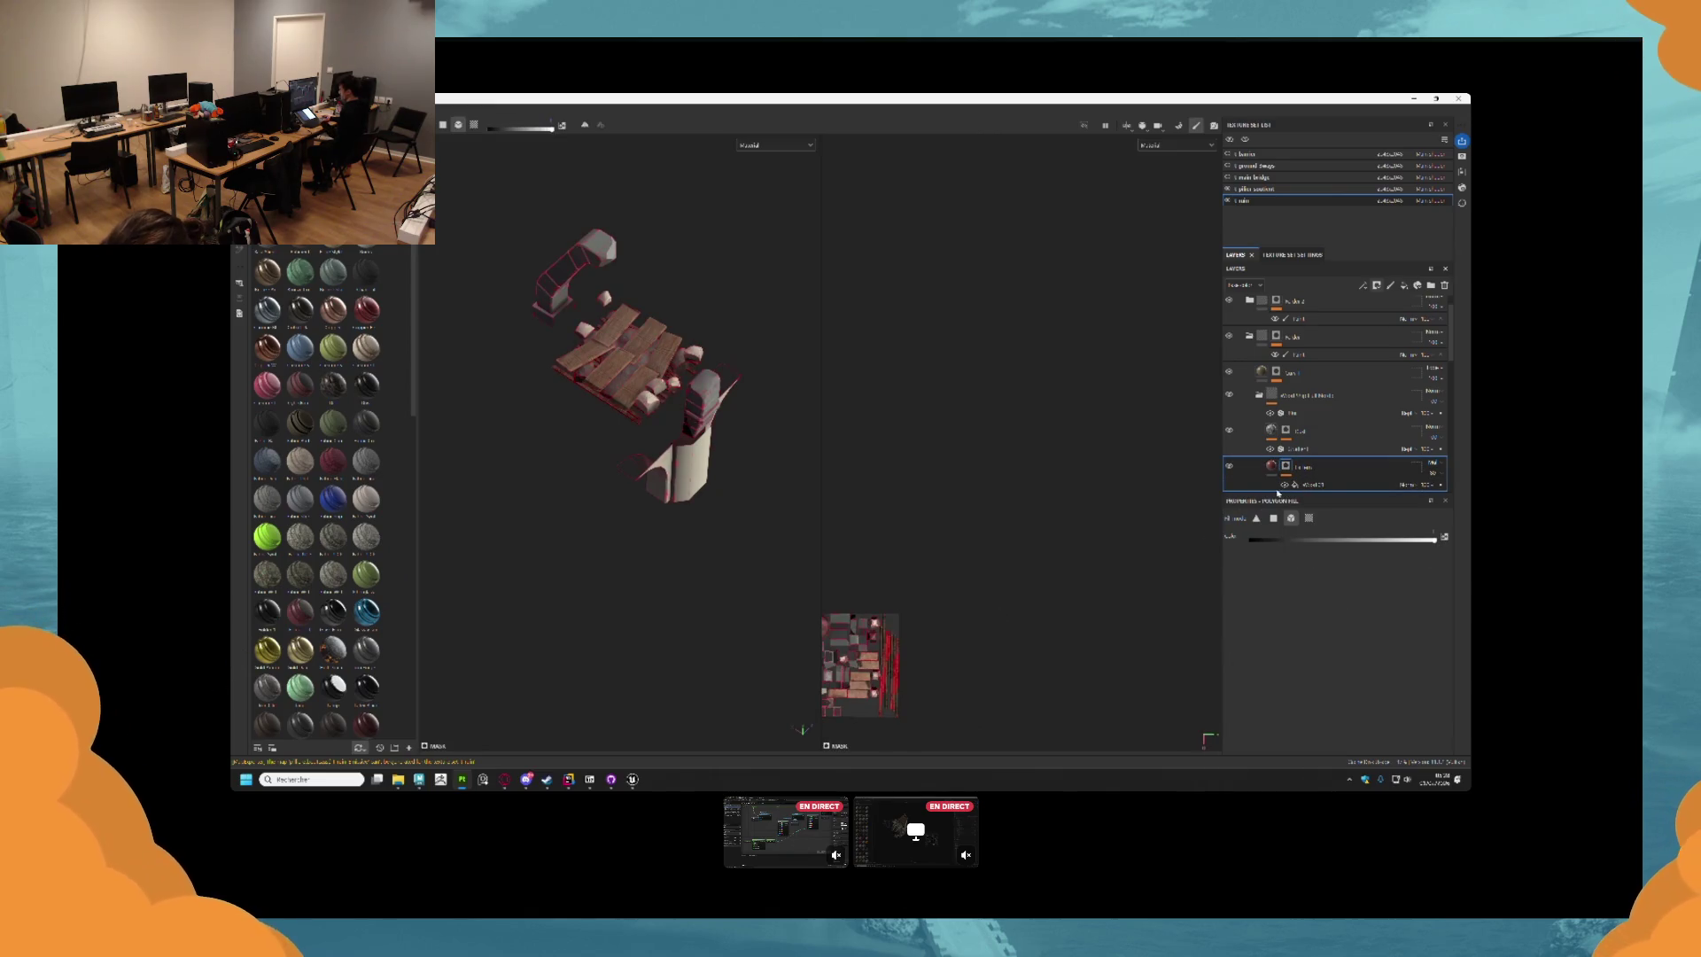
left_click_drag(874, 708, 1088, 544)
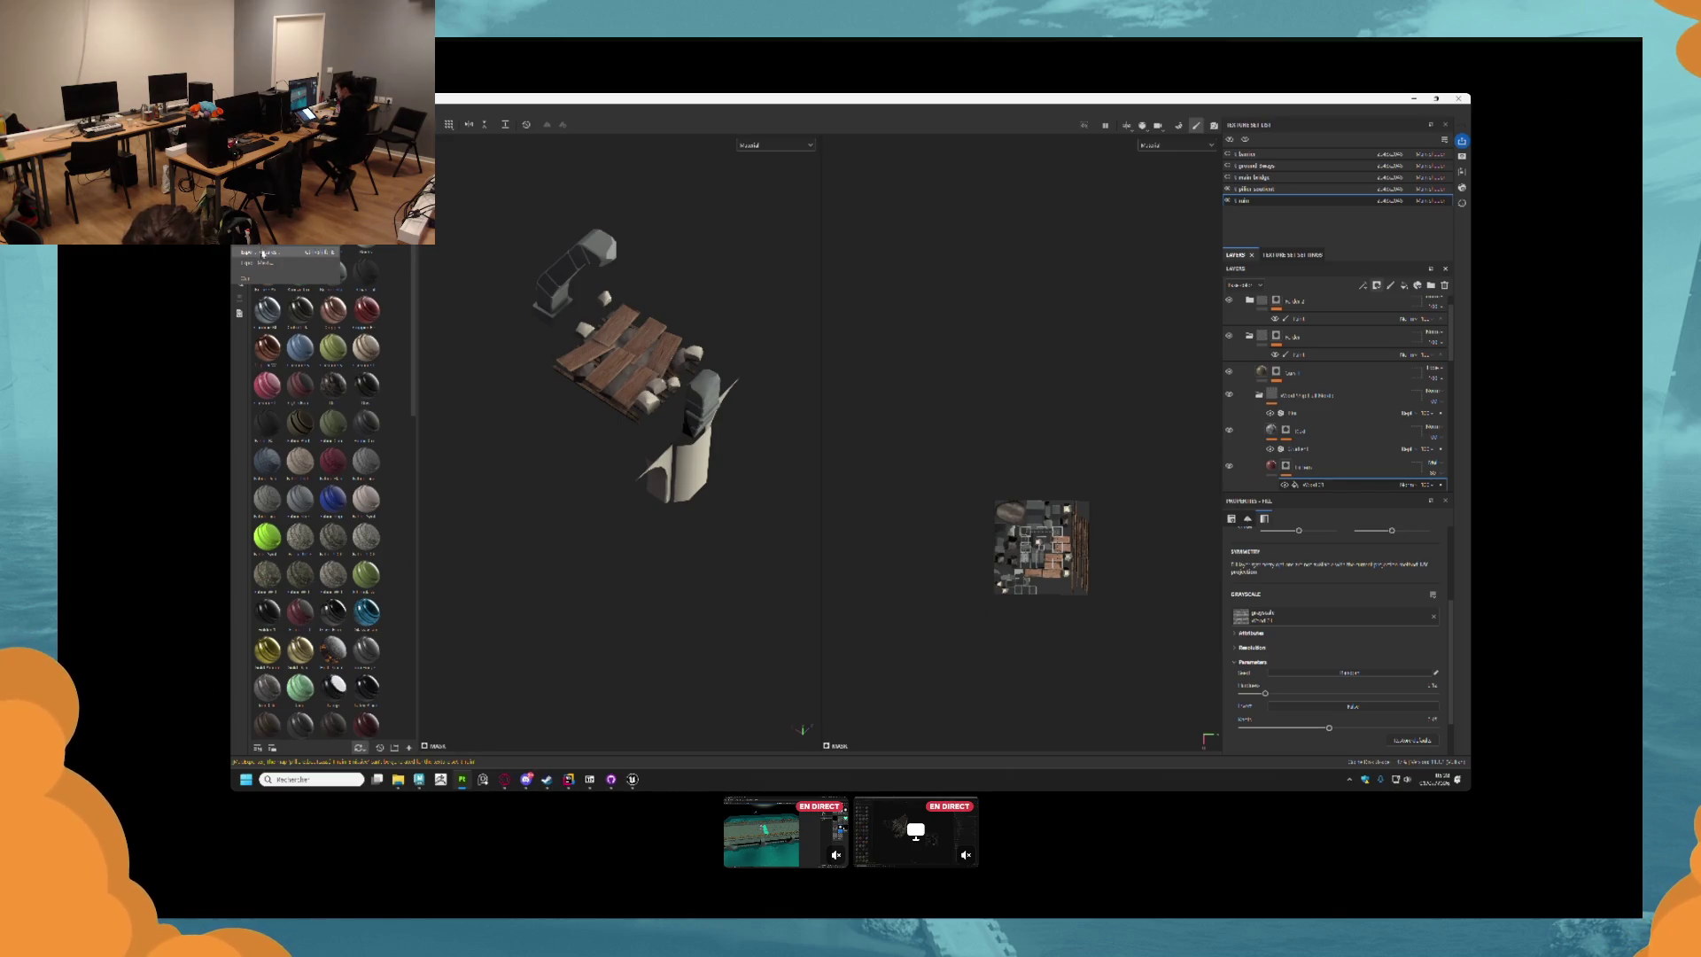
Export the bridge module's textures and return to Unreal Engine.
left_click(263, 254)
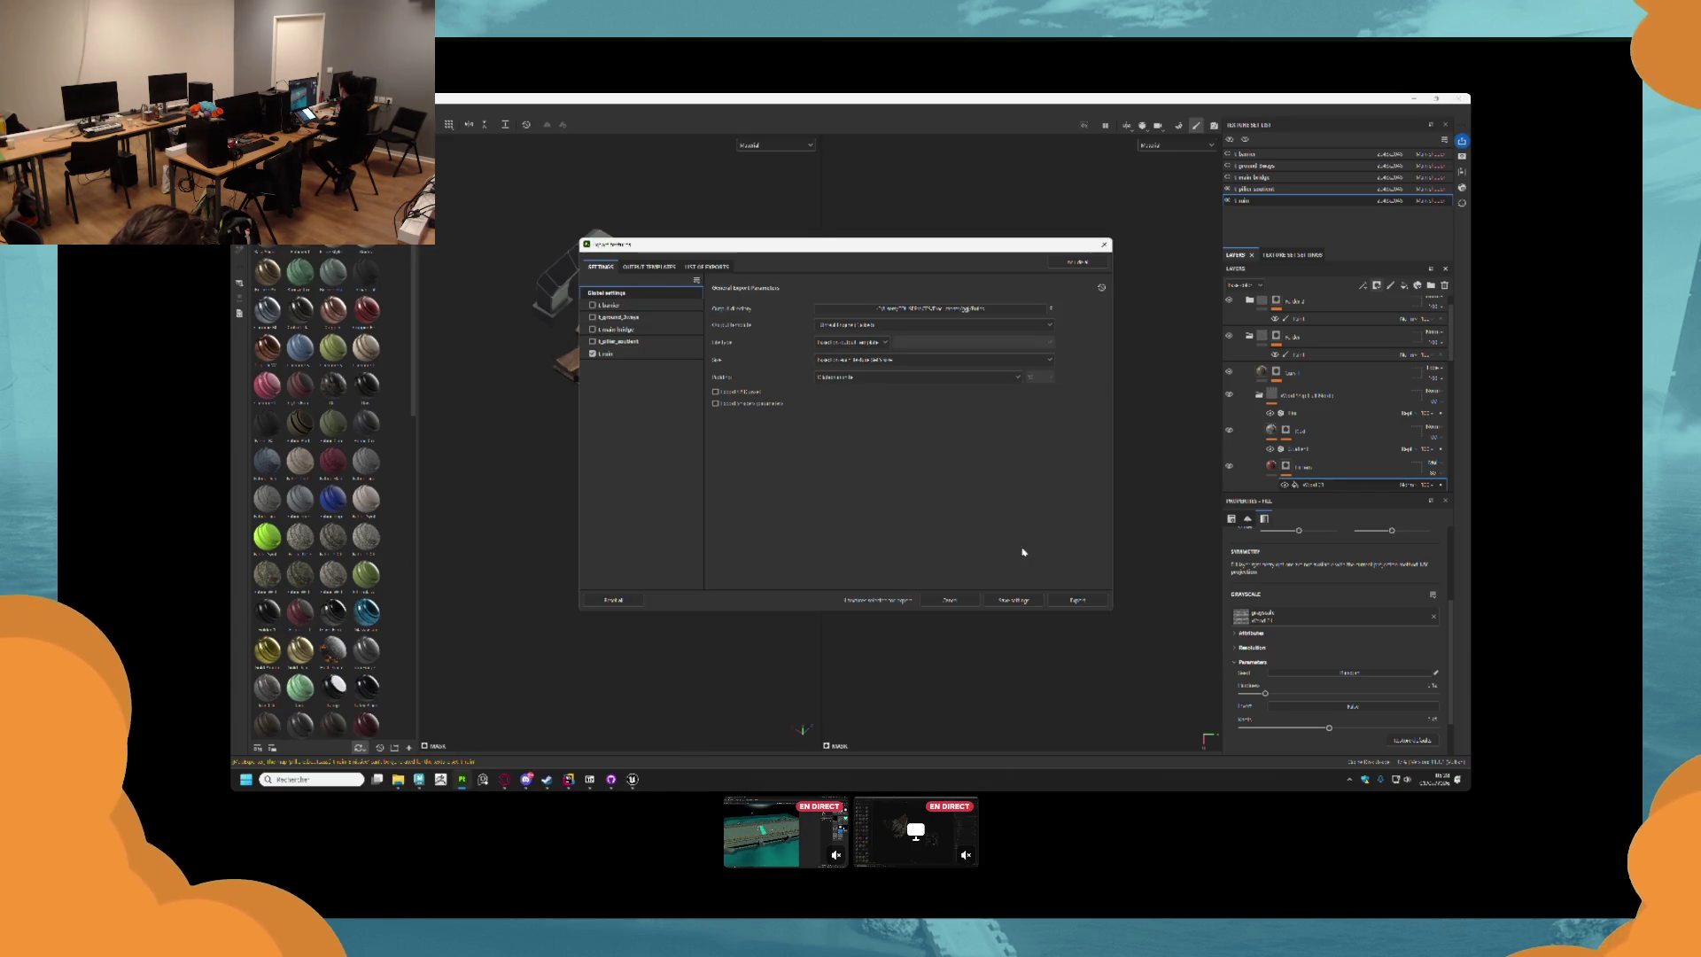
left_click(1077, 600)
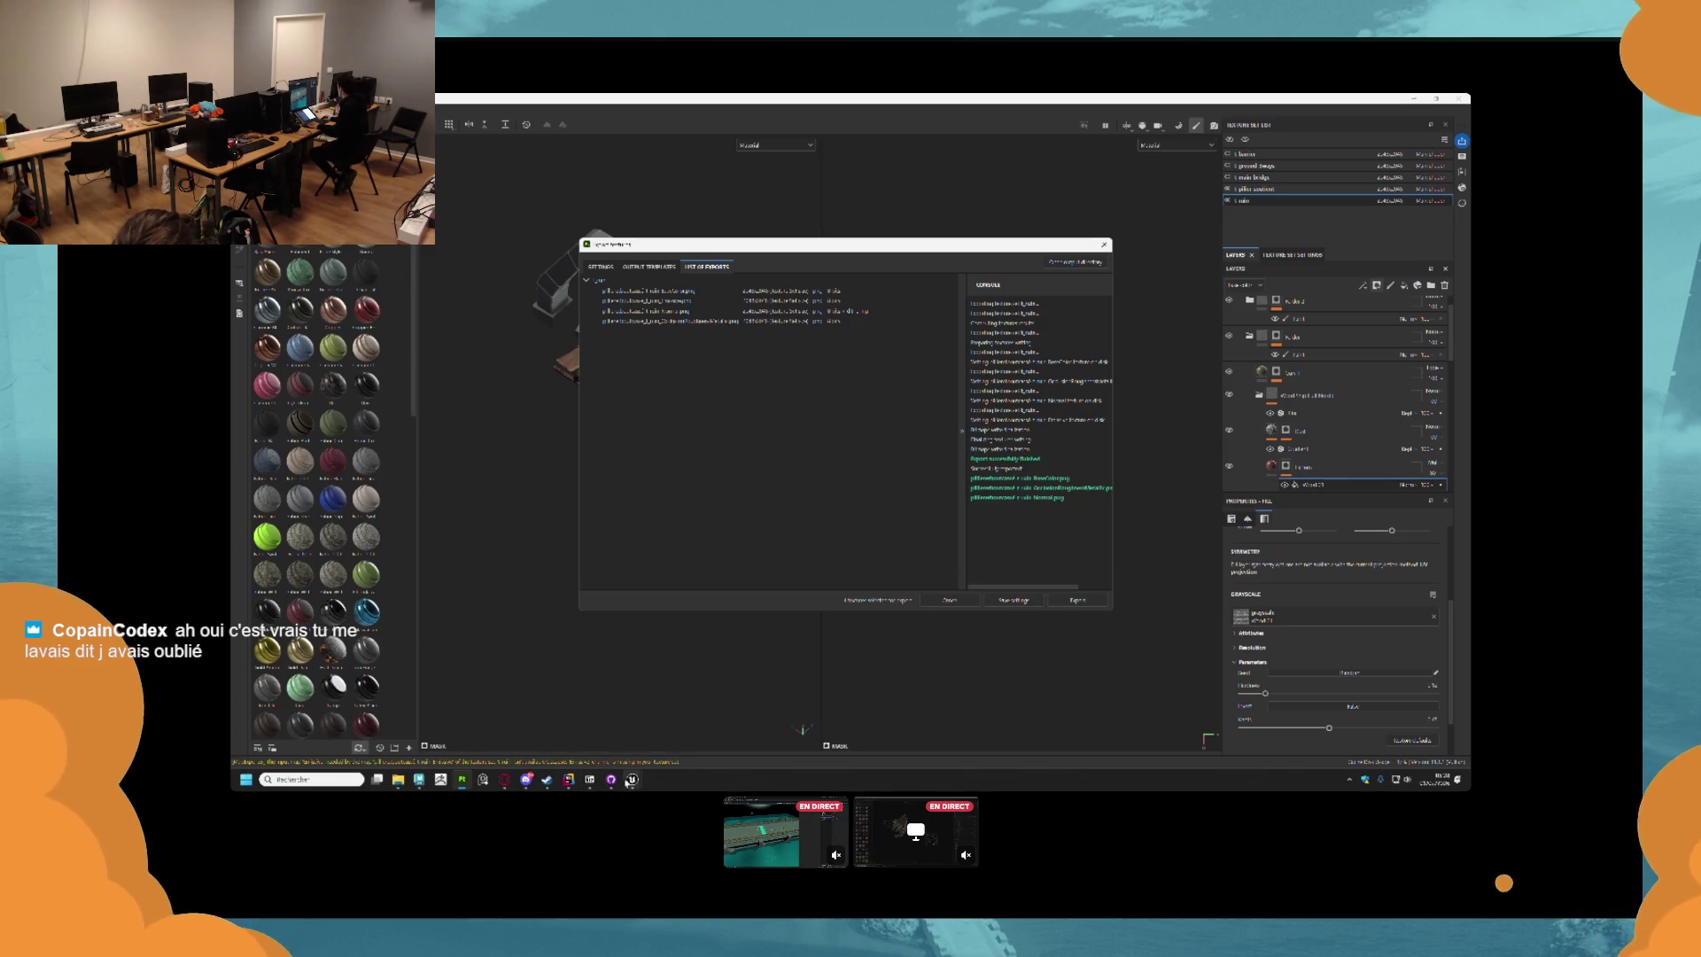
mouse_move(568, 780)
left_click(592, 722)
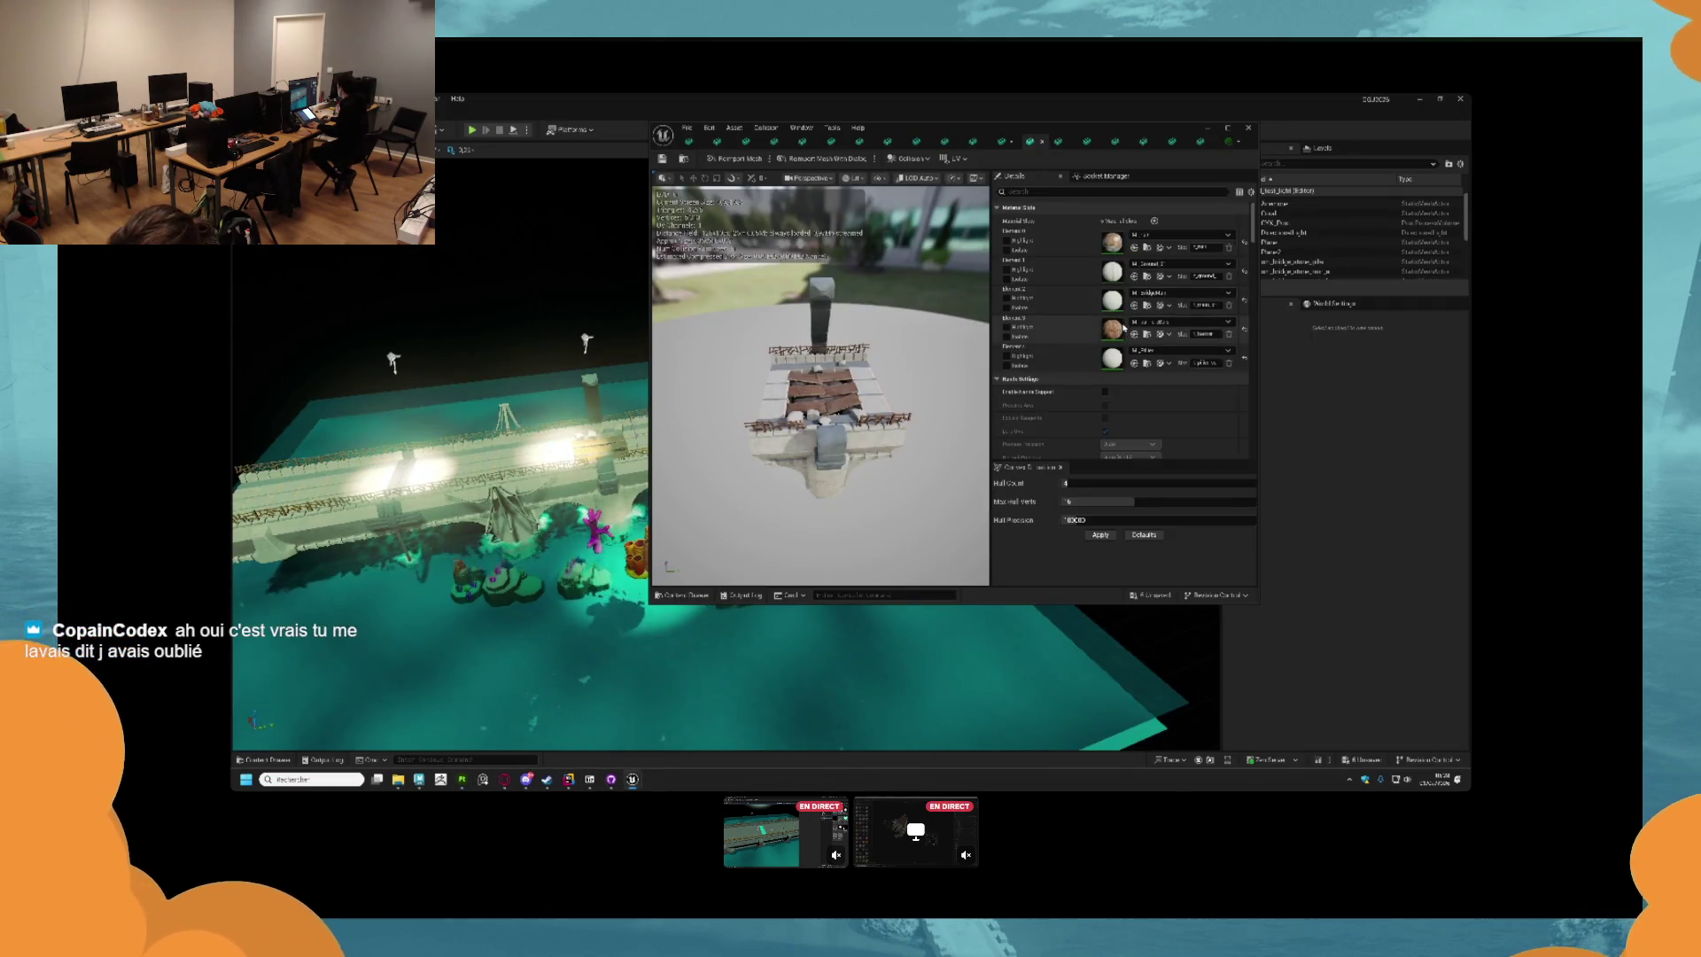
Open M_Pillar and reimport its three Ruins textures from the new exports.
double_click(1113, 357)
left_click(1085, 327)
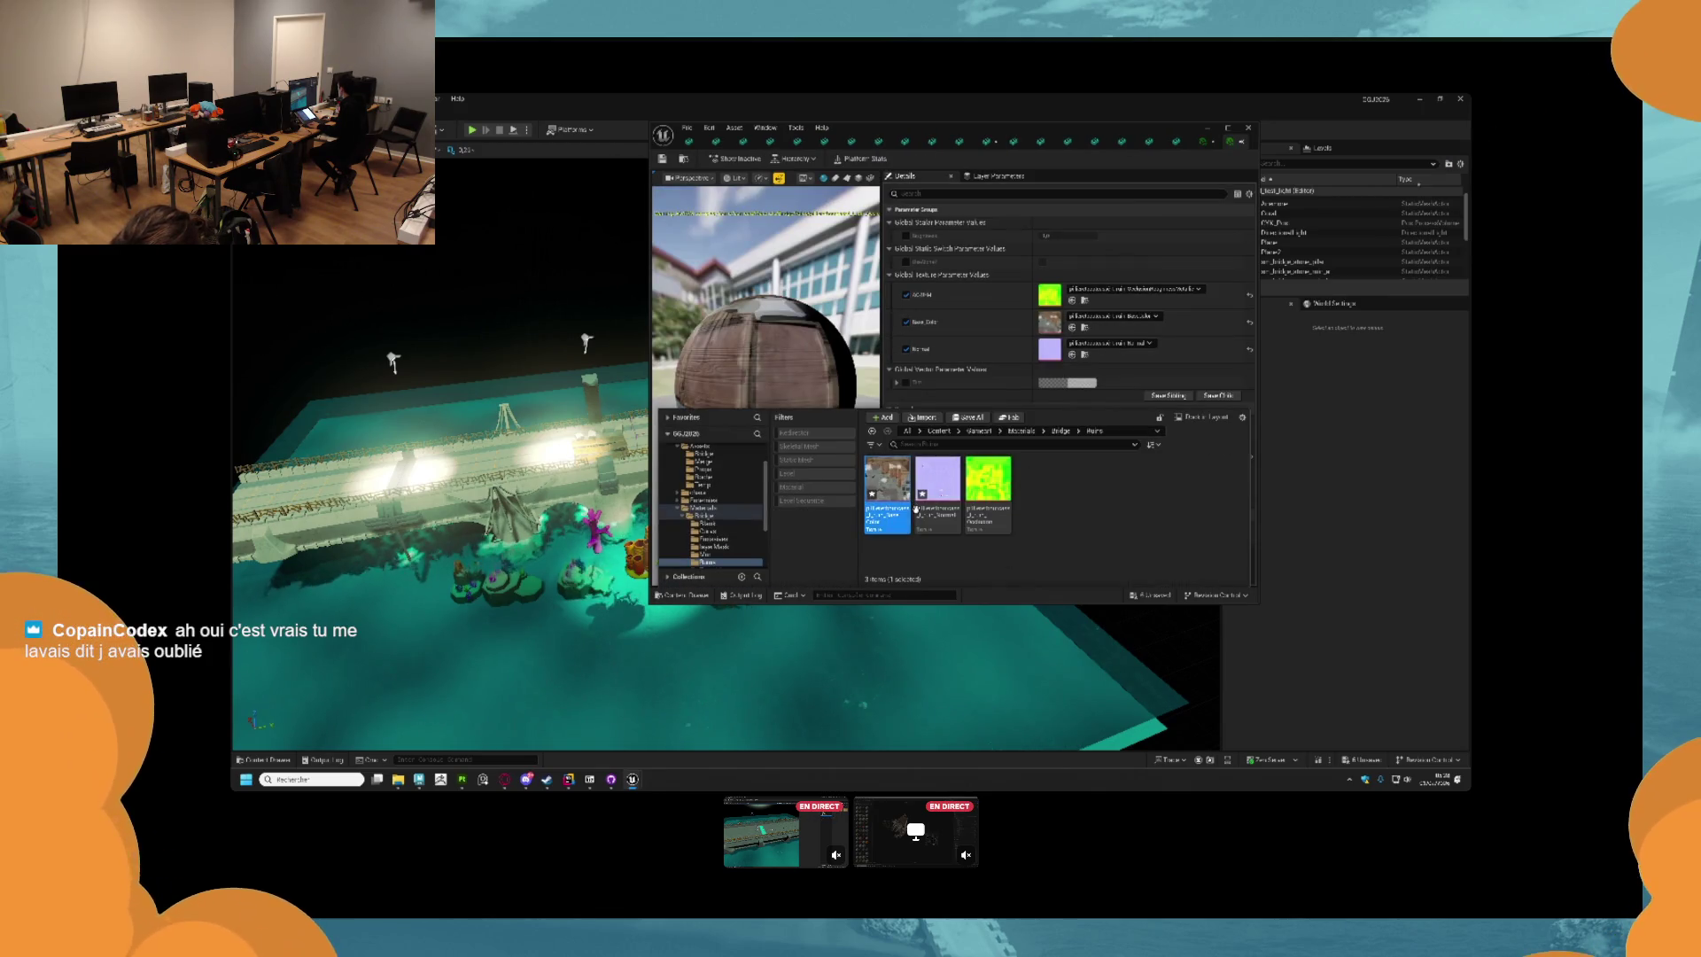
left_click(987, 492, "shift")
right_click(988, 492)
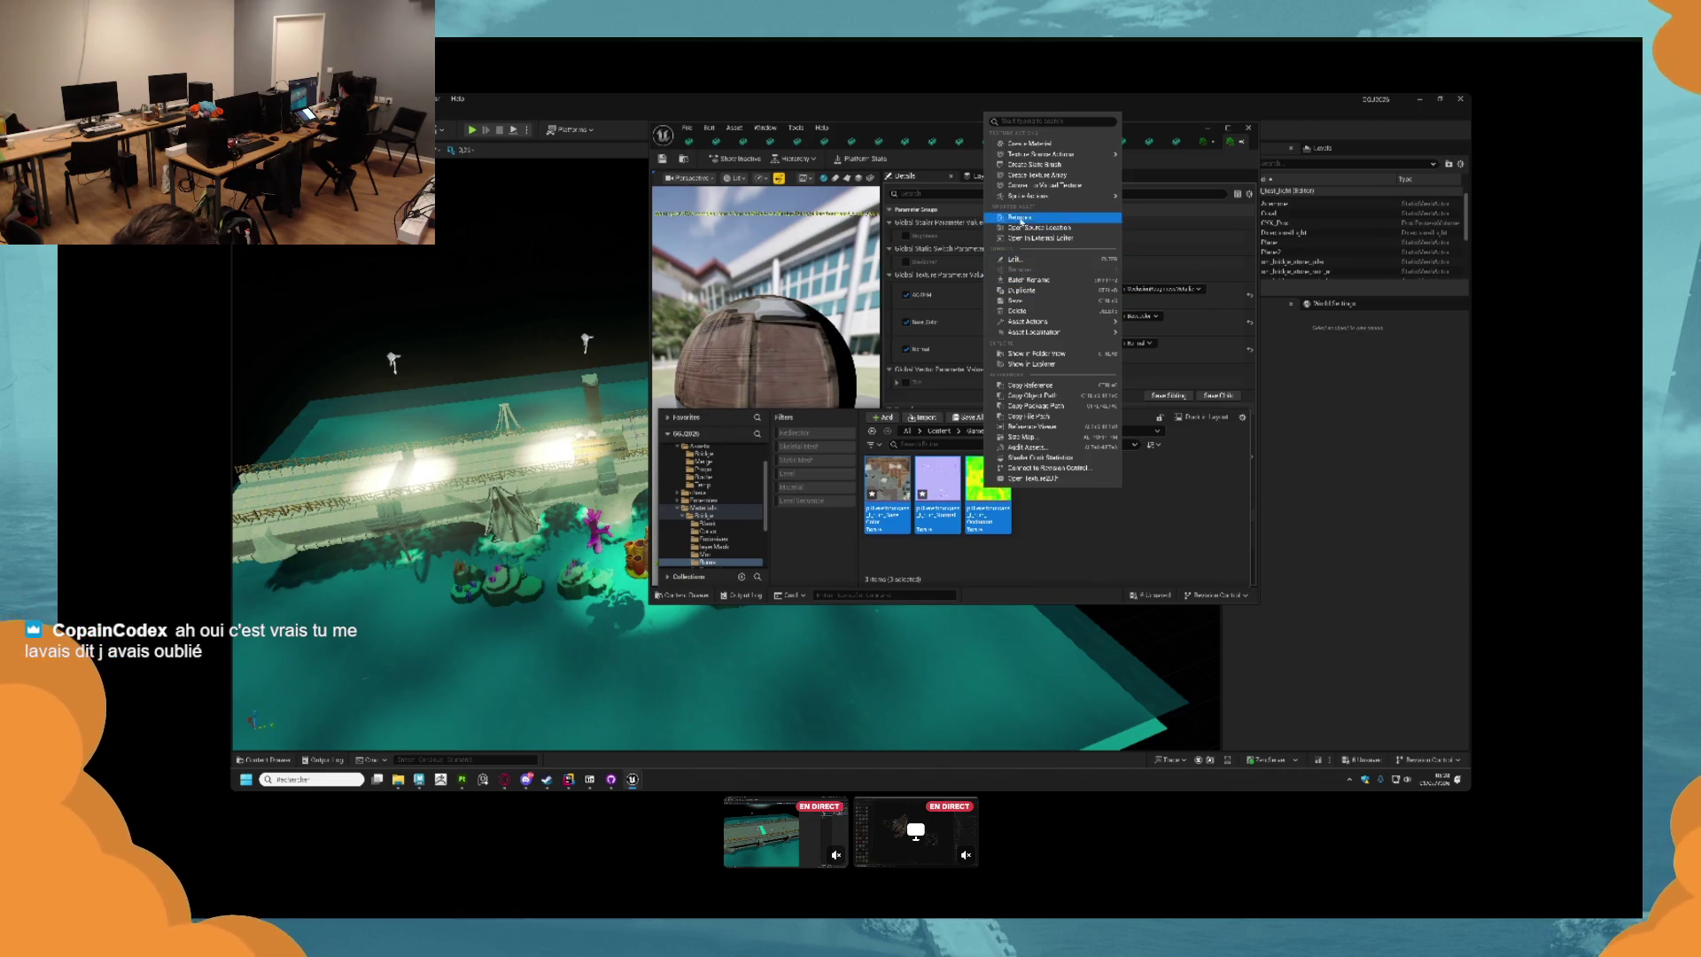
left_click(1021, 218)
Save the reimported textures and close the material editor.
key("ctrl+shift+s")
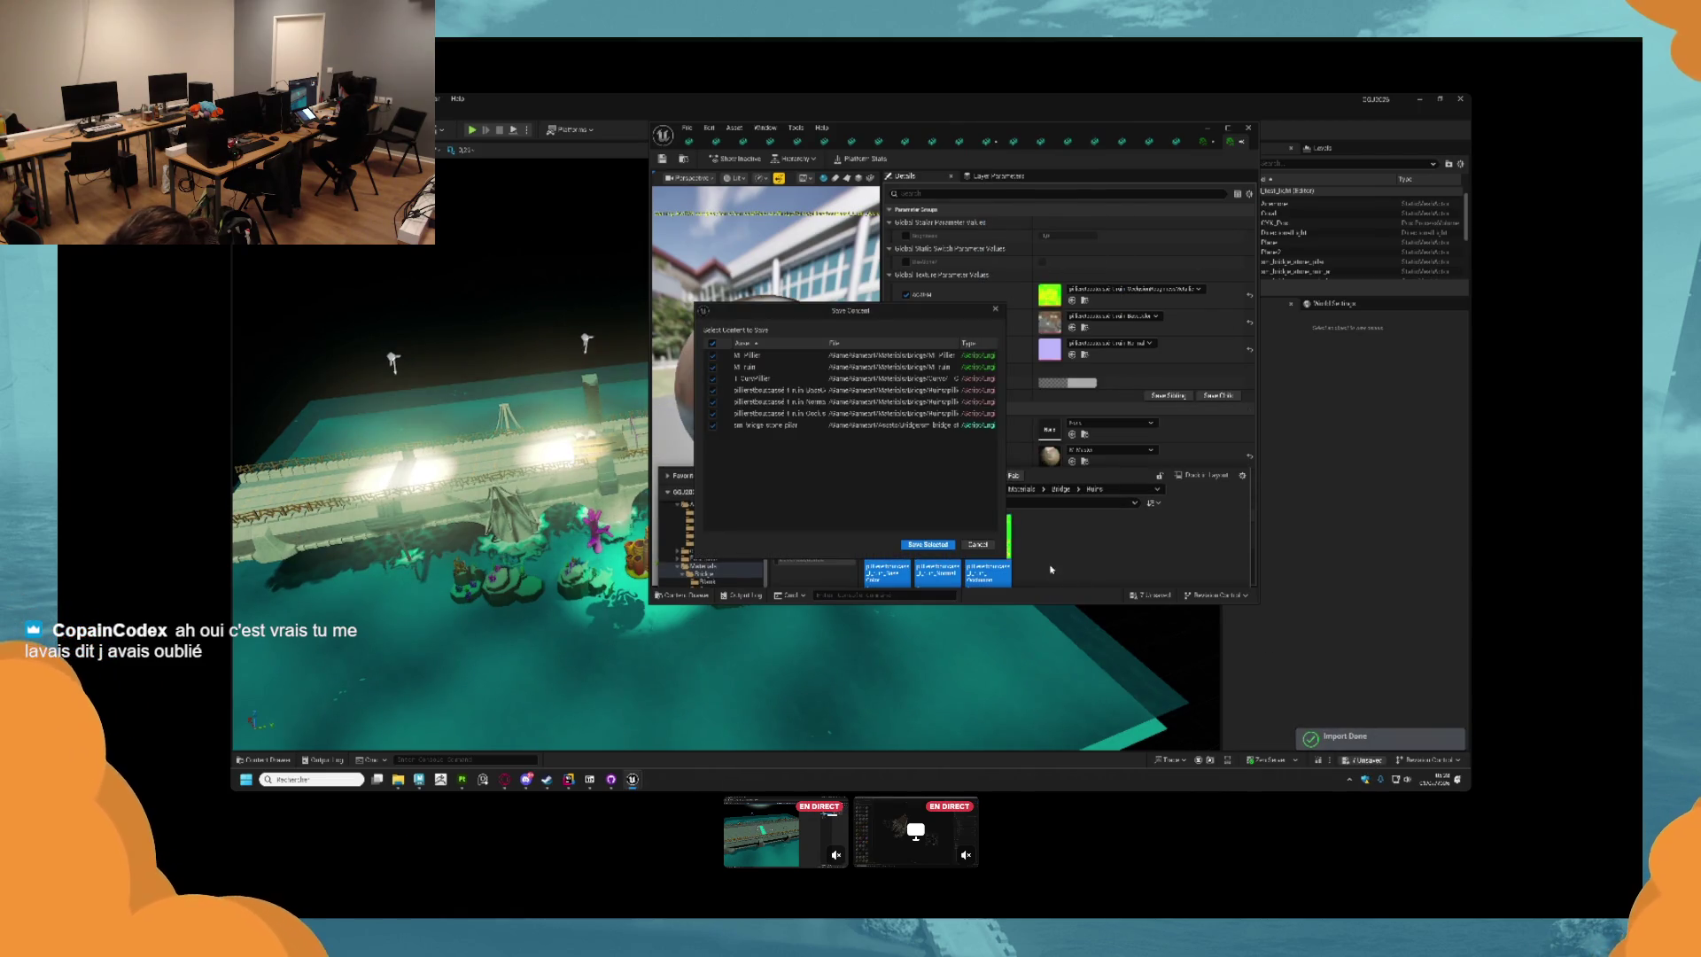
left_click(927, 545)
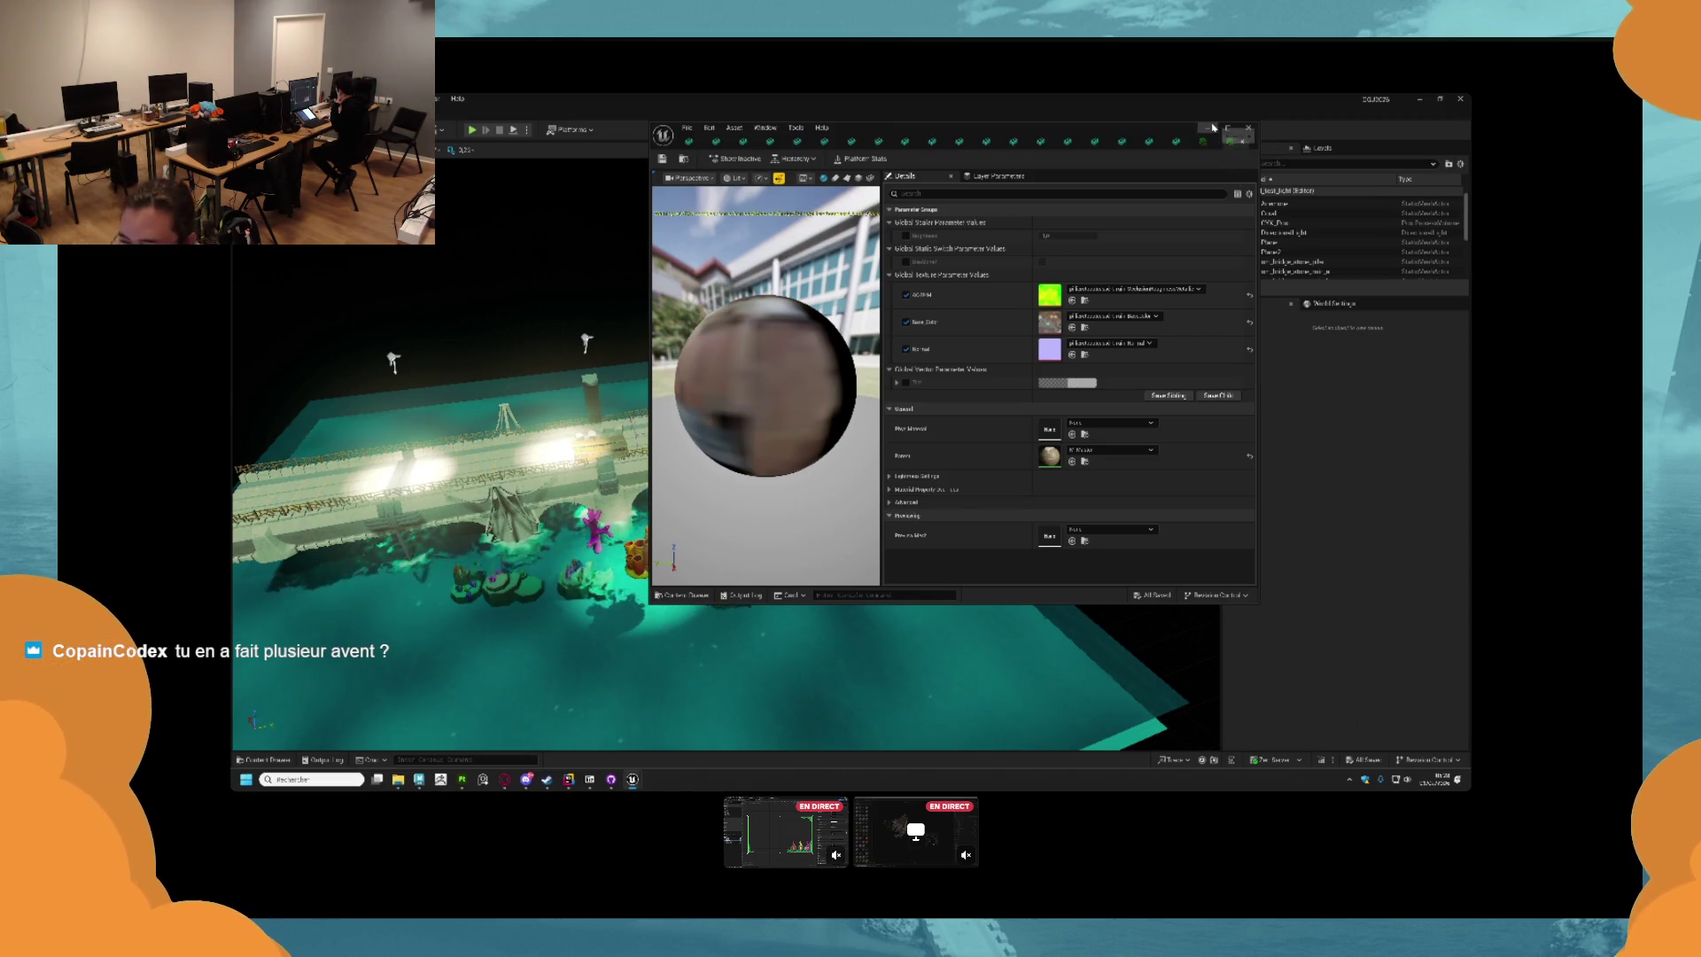
left_click(1208, 127)
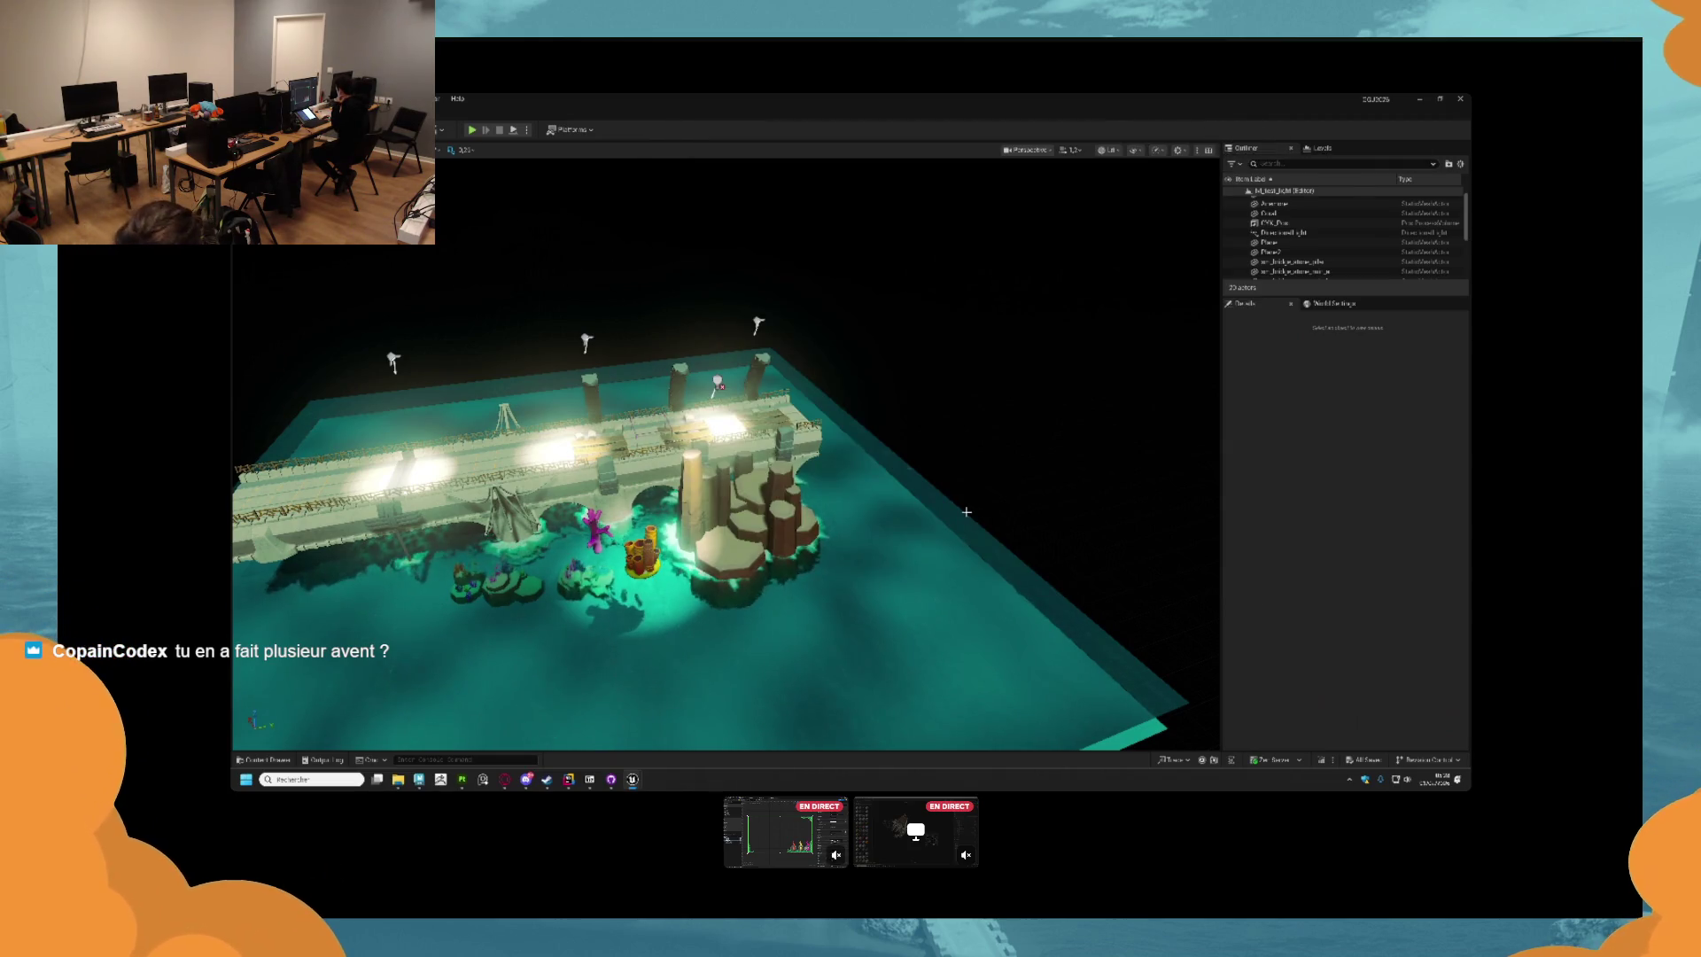
Fly the viewport around to inspect the freshly textured bridge.
scroll(727, 452, "up", 10)
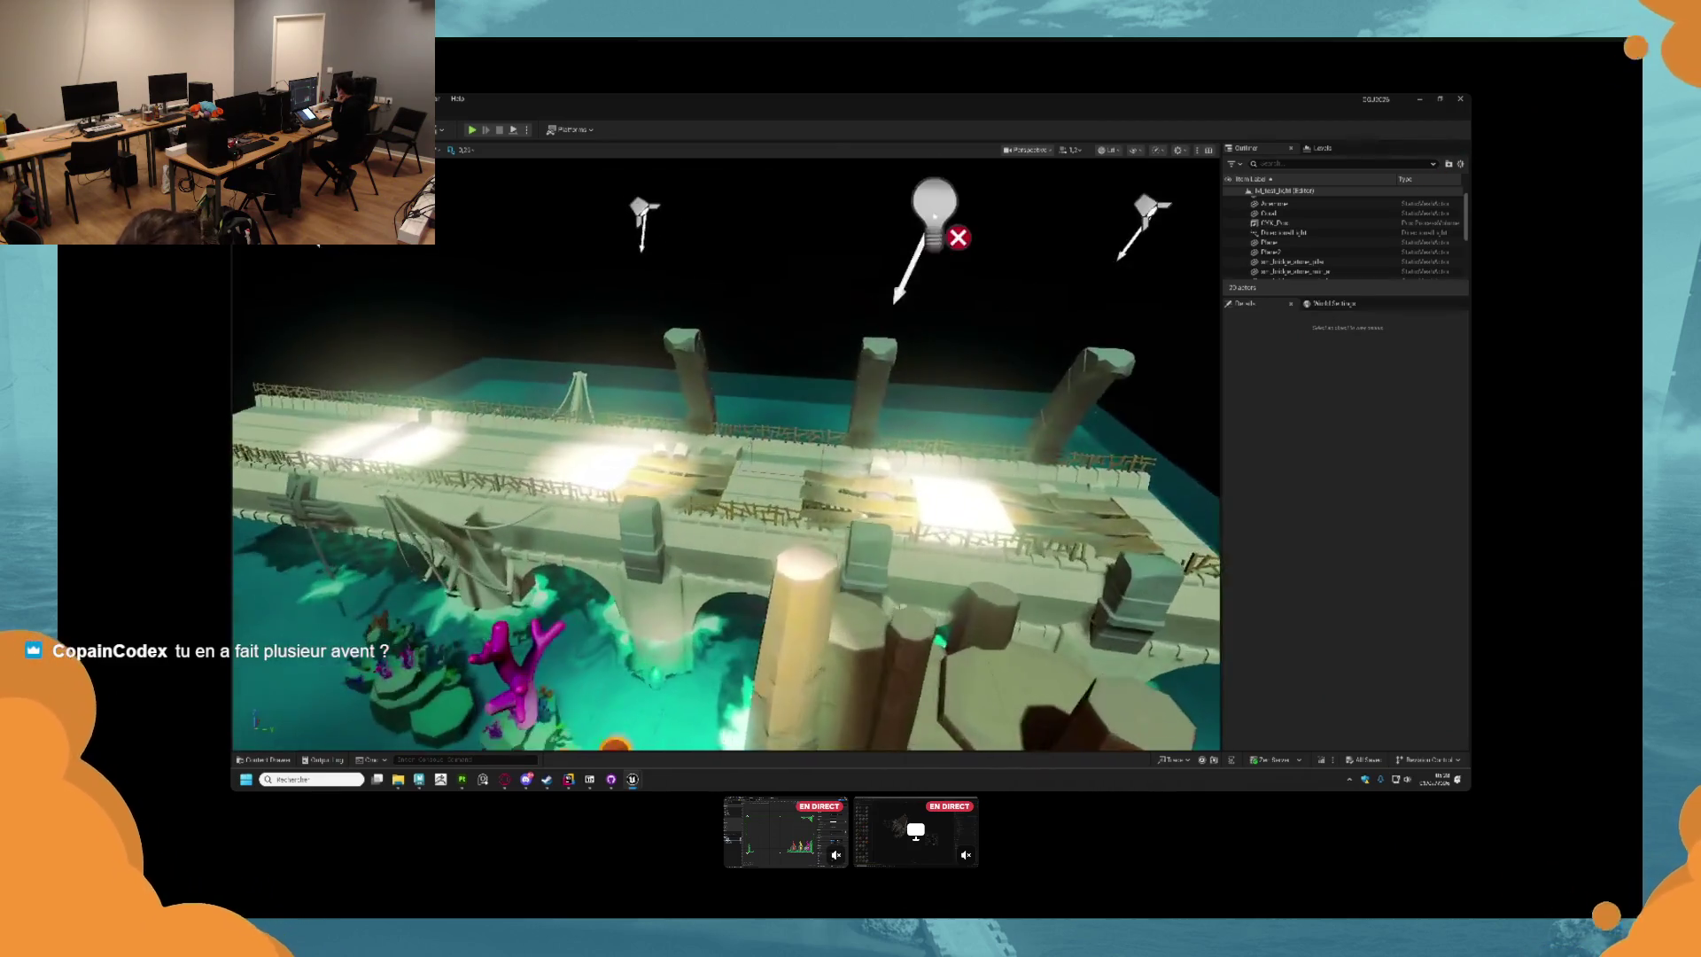
scroll(726, 452, "up", 3)
scroll(727, 452, "down", 10)
scroll(727, 451, "up", 10)
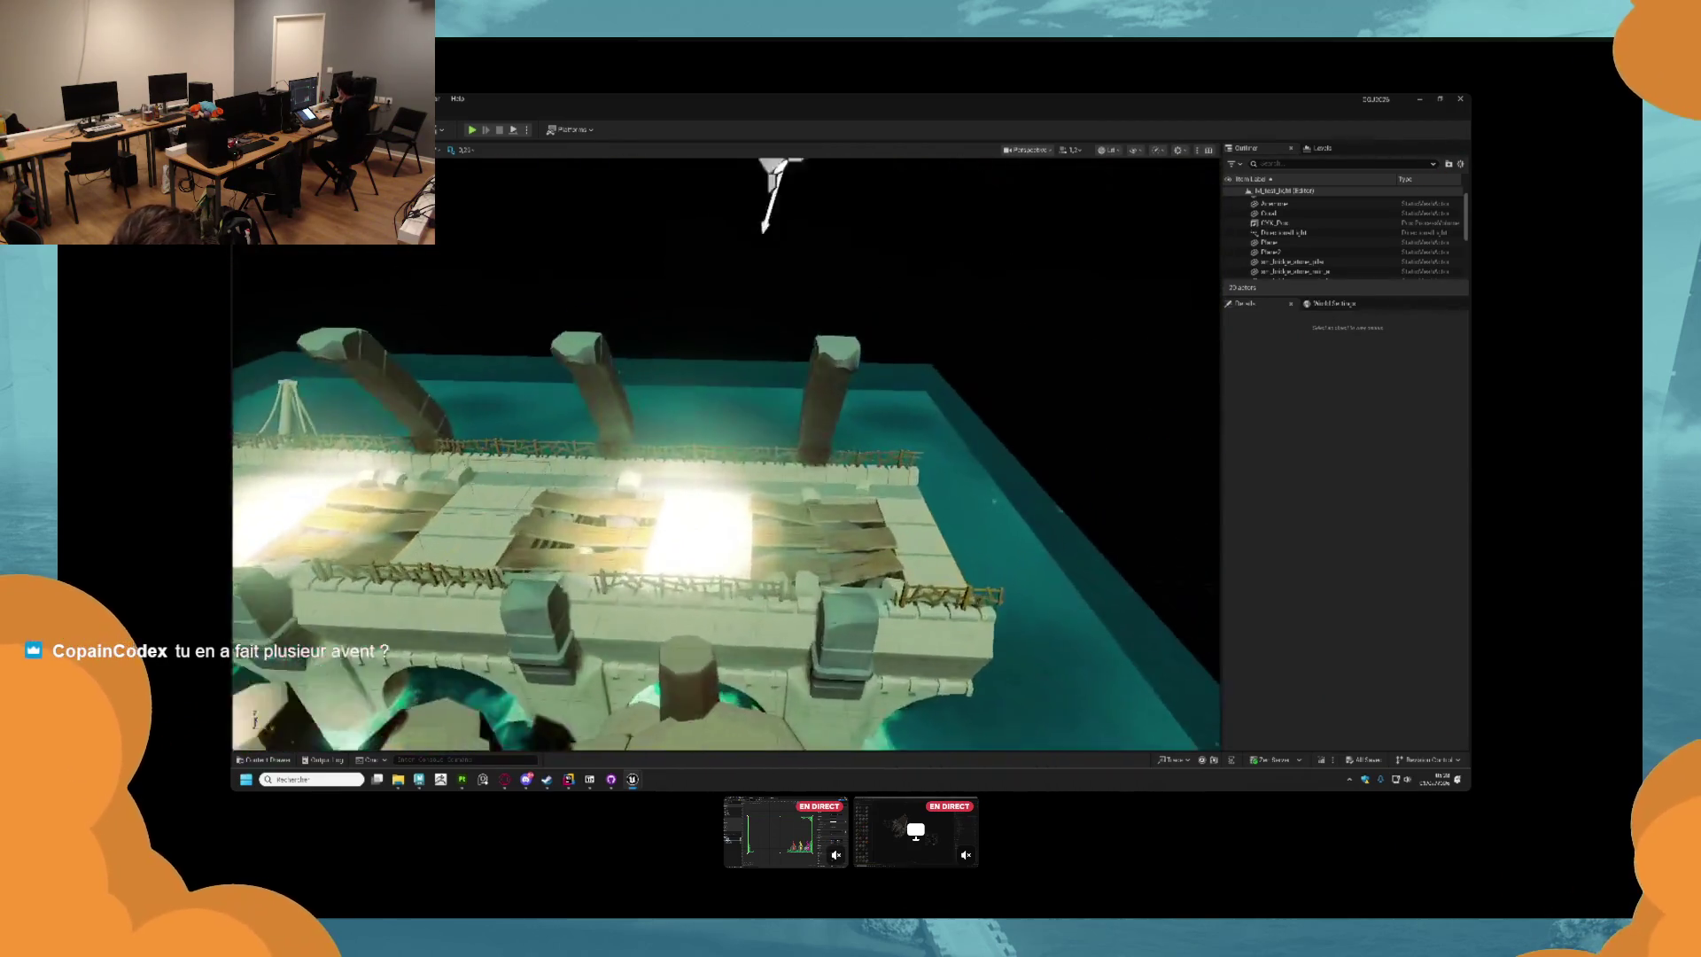
scroll(726, 452, "down", 10)
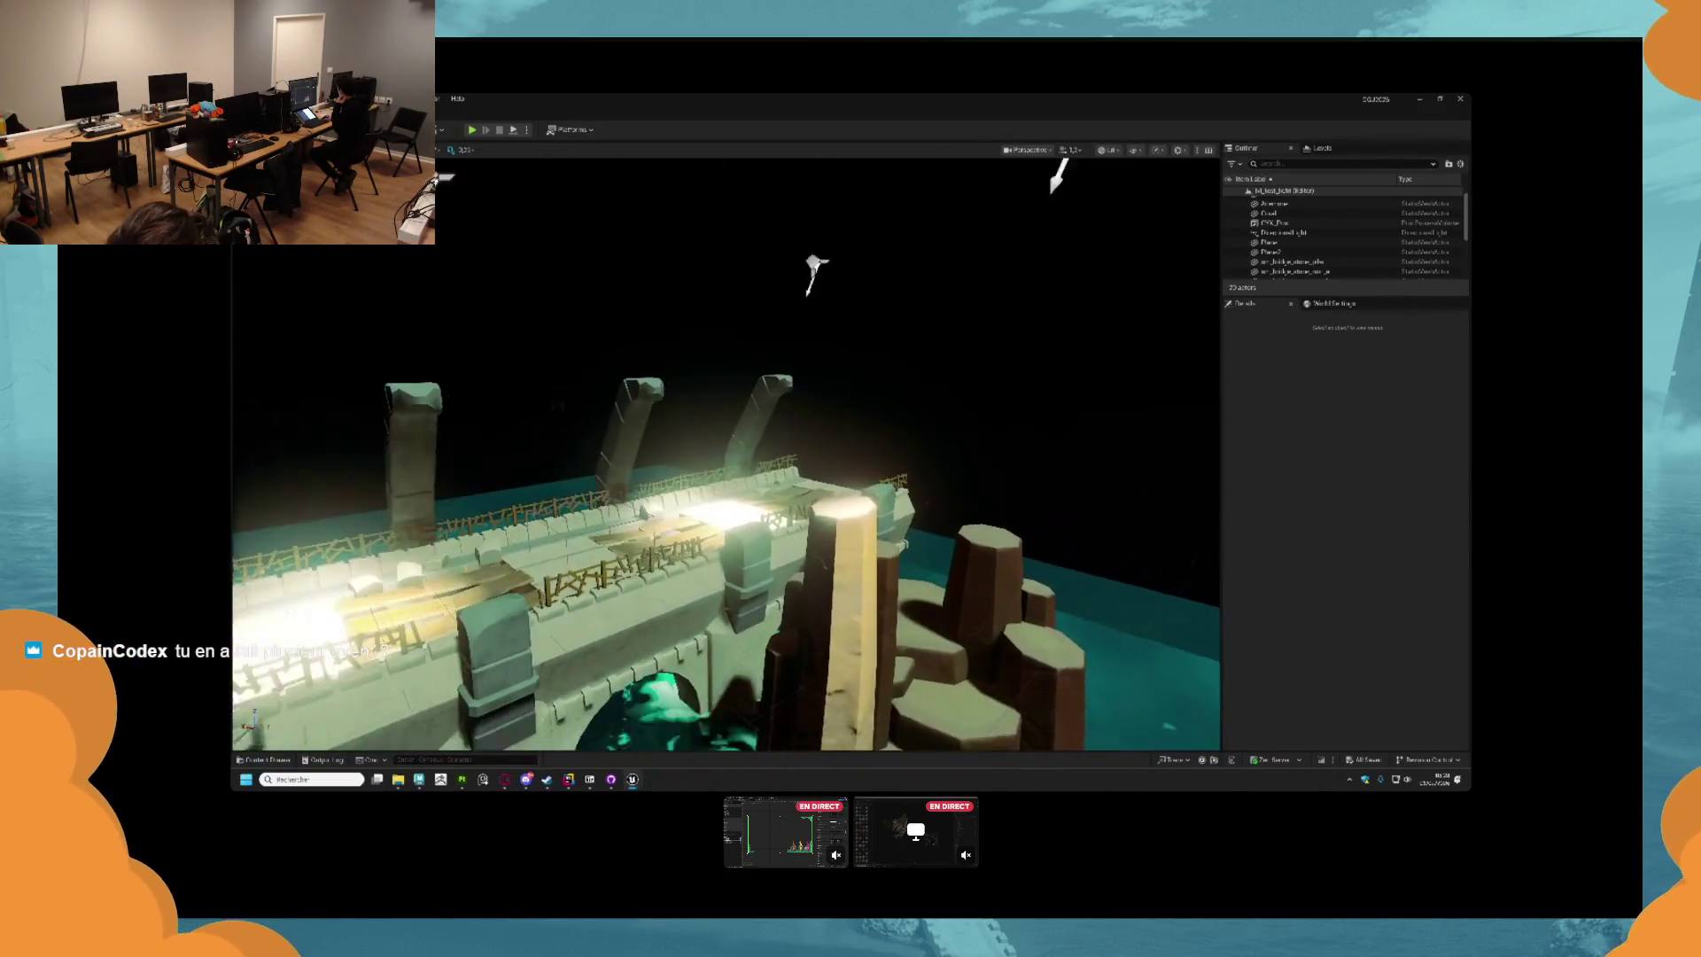
scroll(726, 451, "down", 10)
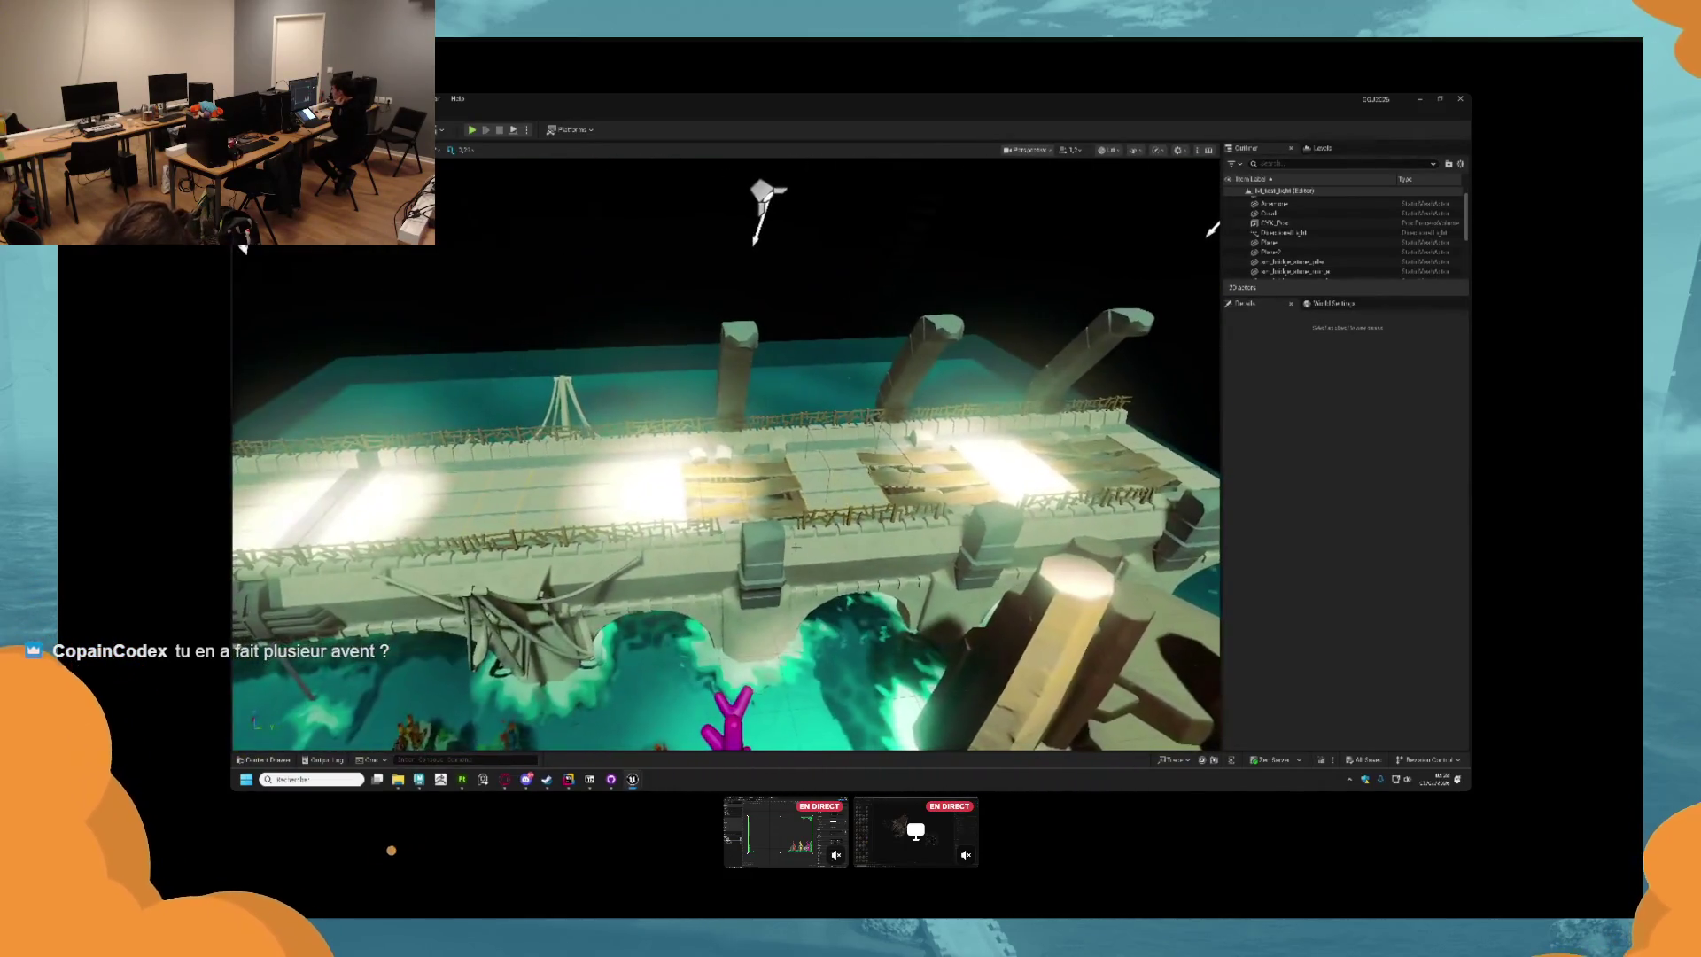
Open the Bridge materials folder in the Content Drawer, then return to Substance 3D Painter.
key("ctrl+space")
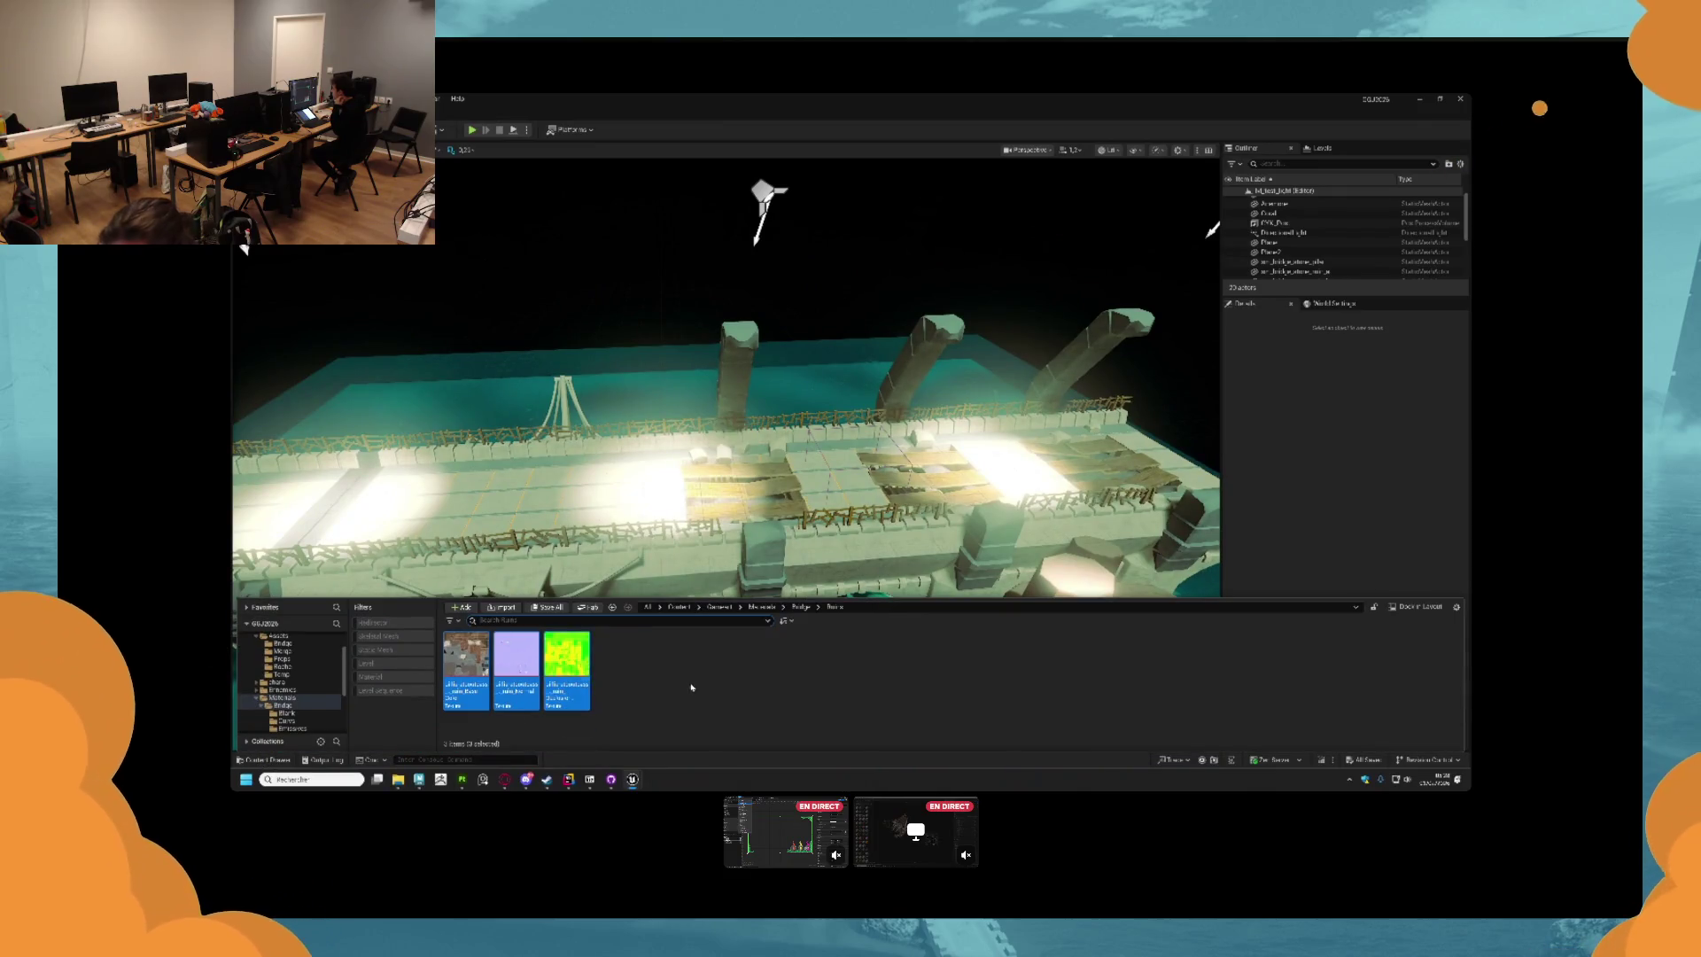
left_click(675, 700)
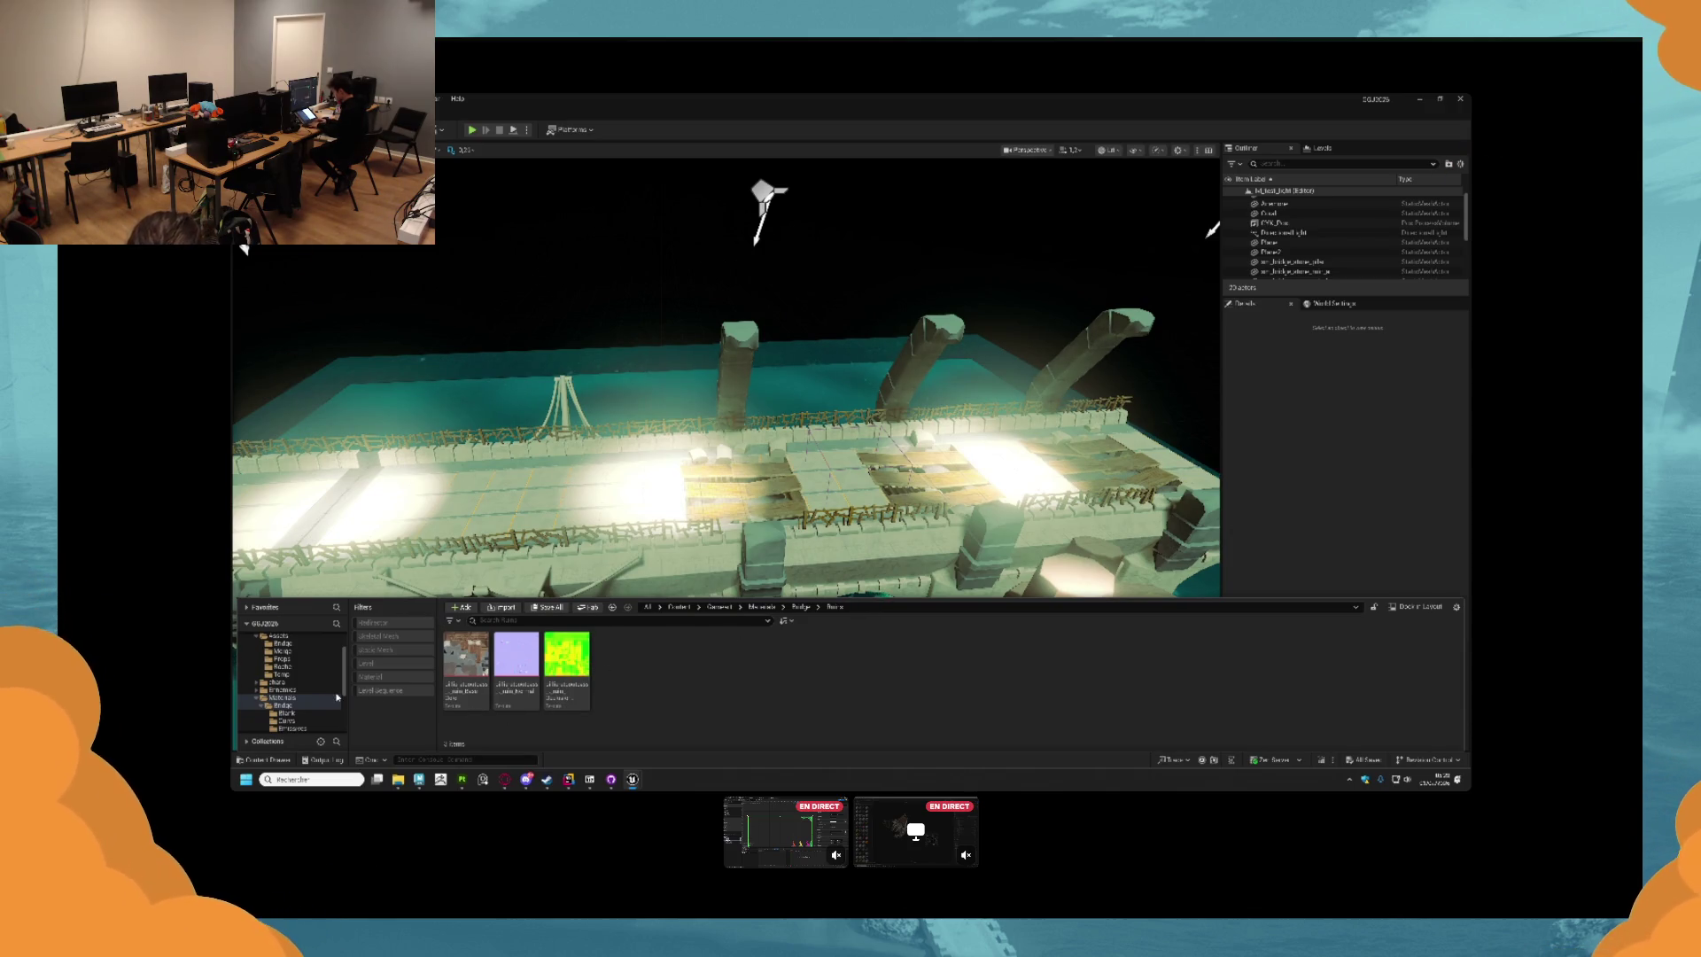
left_click(334, 705)
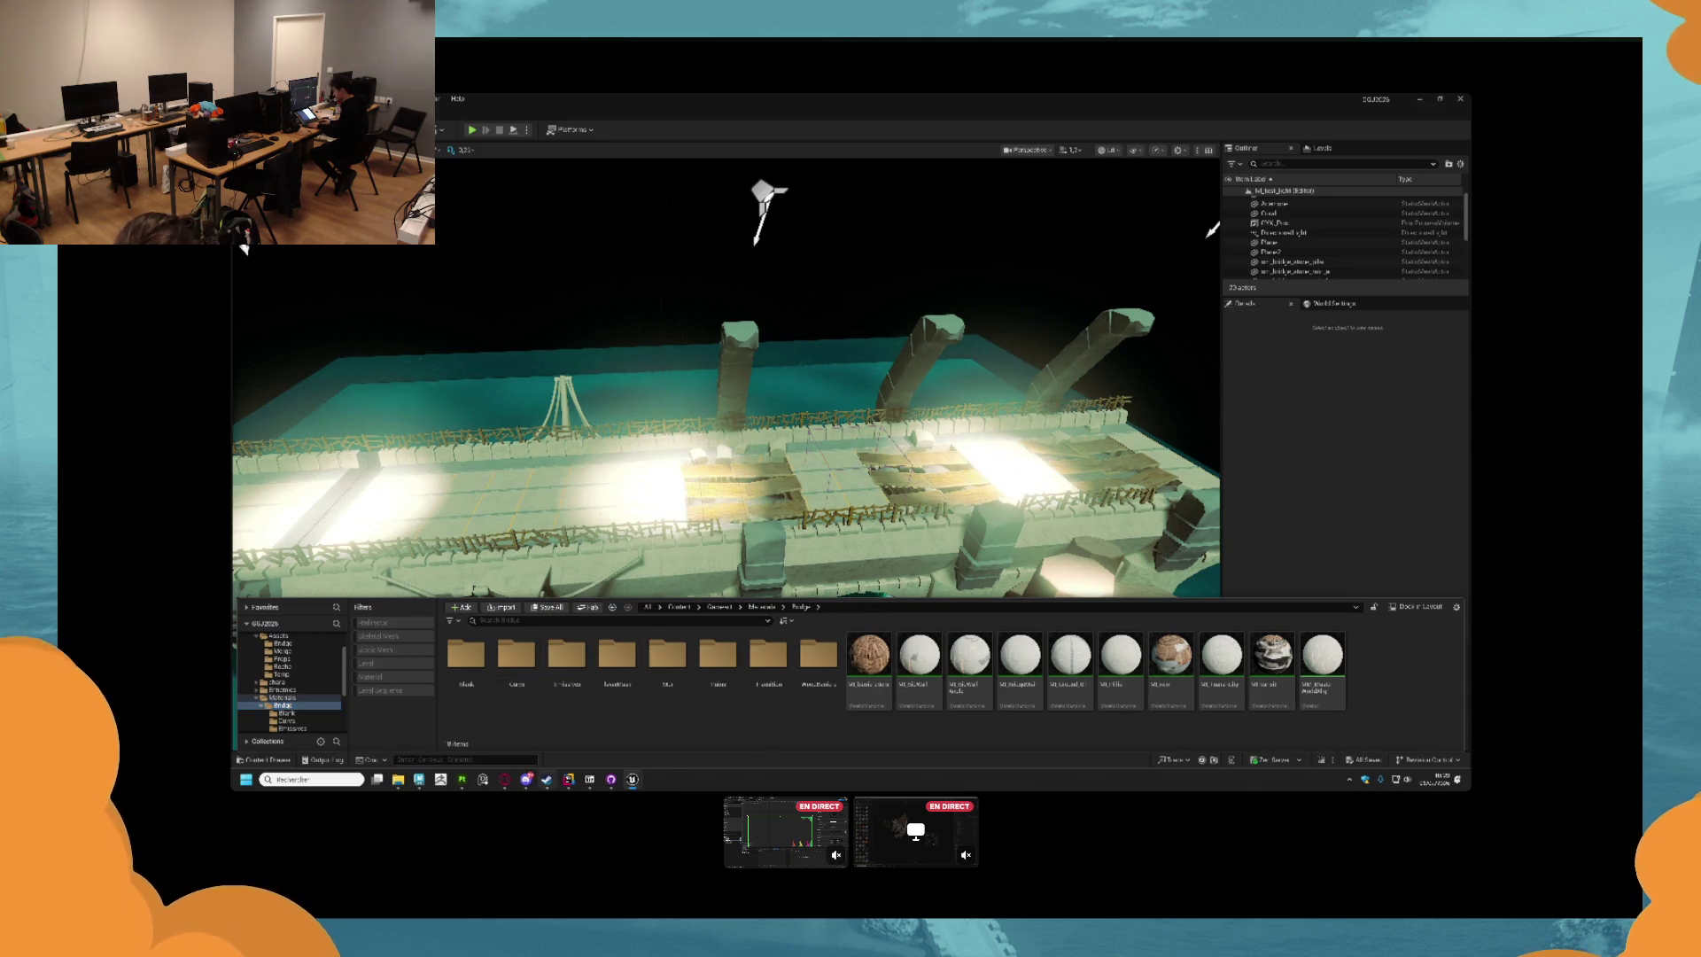
left_click(460, 781)
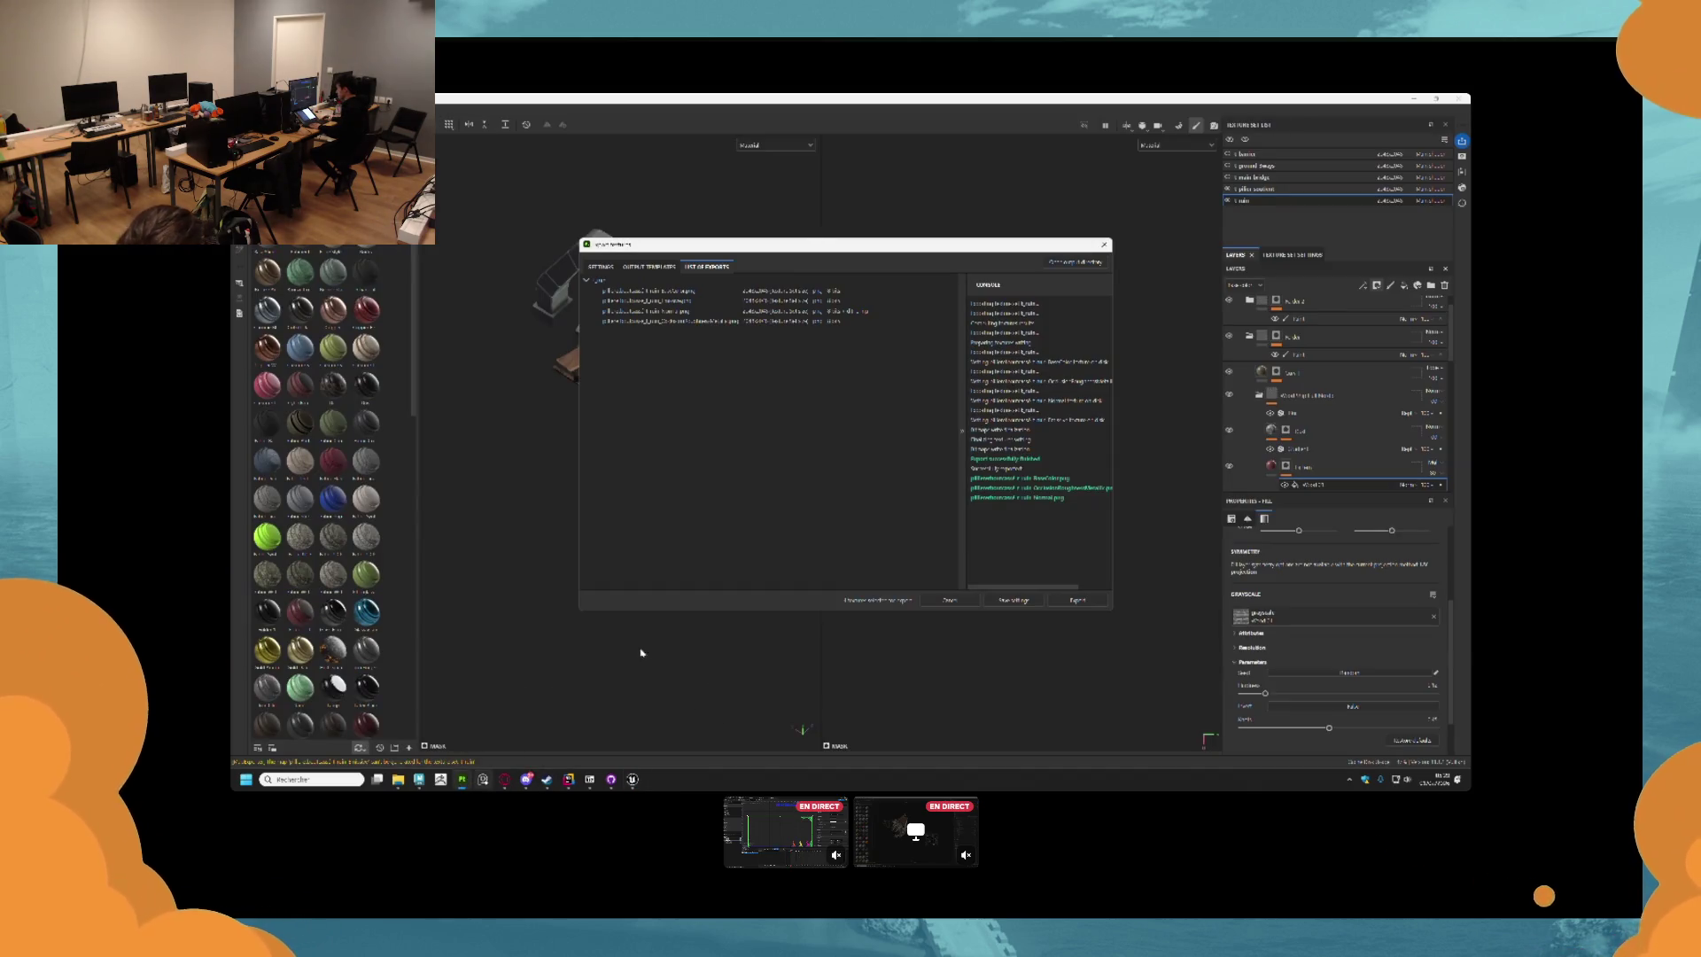
Close the export dialog, view the pillar, and group Folder 2's layers with Ctrl+G.
left_click(1102, 246)
mouse_move(979, 345)
left_mouse_down()
mouse_move(741, 487)
mouse_move(668, 475)
mouse_move(637, 379)
mouse_move(694, 393)
mouse_move(623, 313)
mouse_move(609, 378)
left_mouse_up()
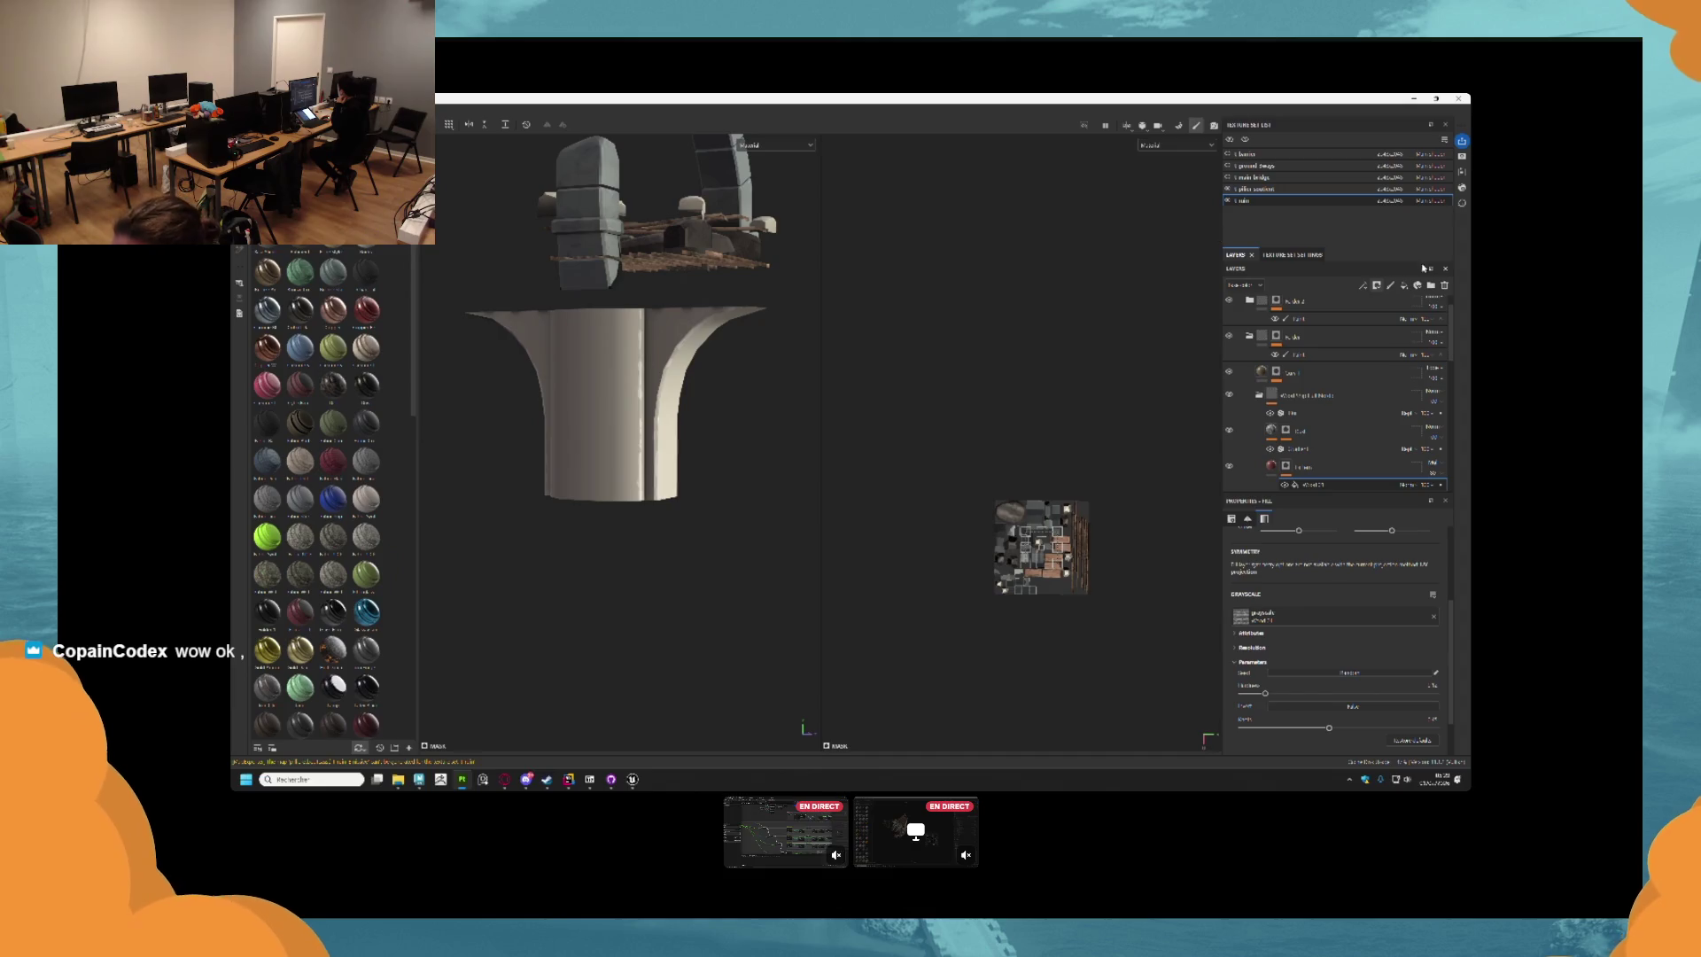
scroll(1355, 319, "up", 1)
left_click(1345, 326)
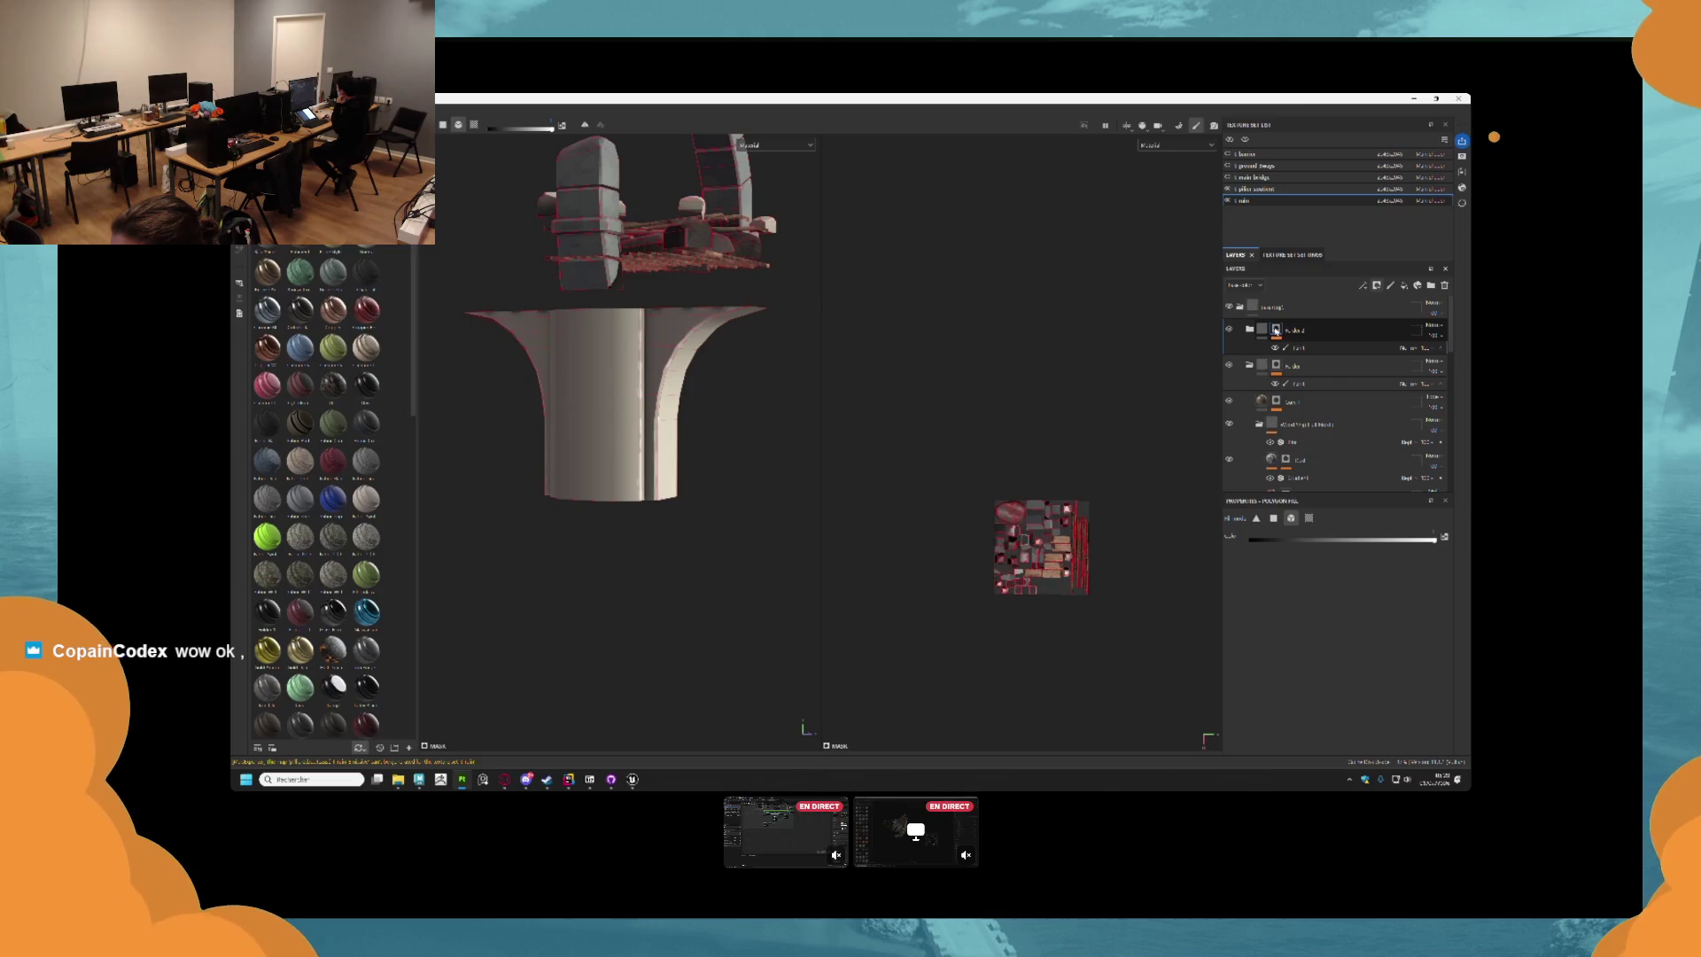
scroll(1275, 331, "down", 4)
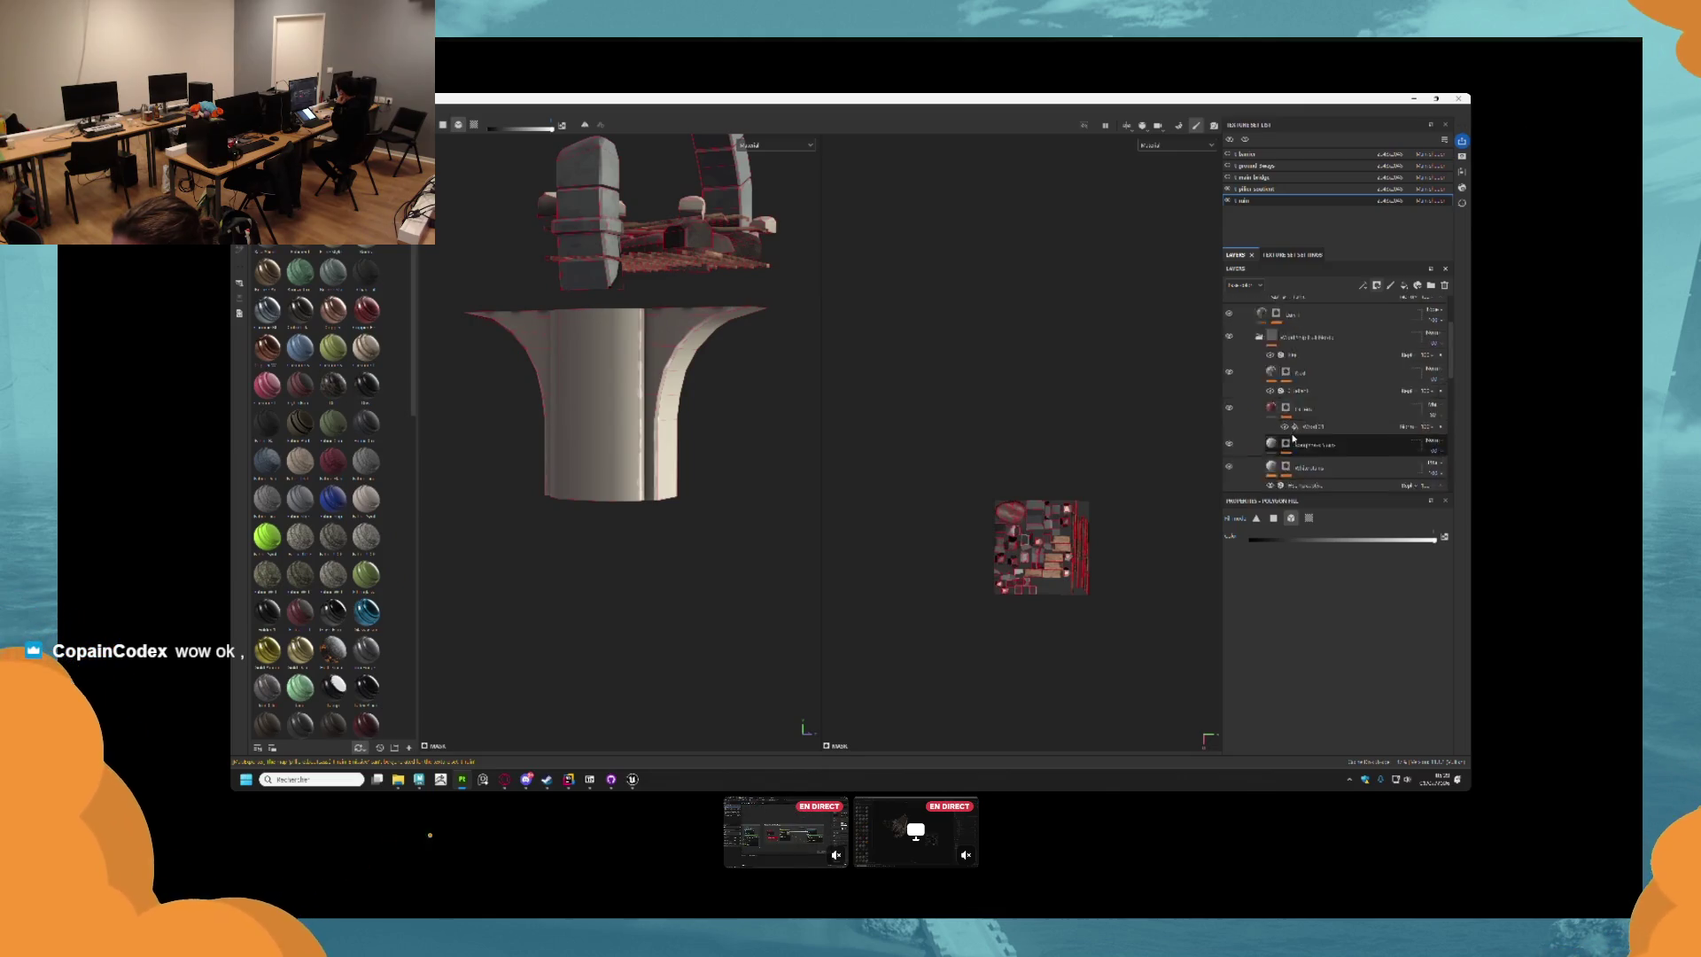
key("ctrl+g")
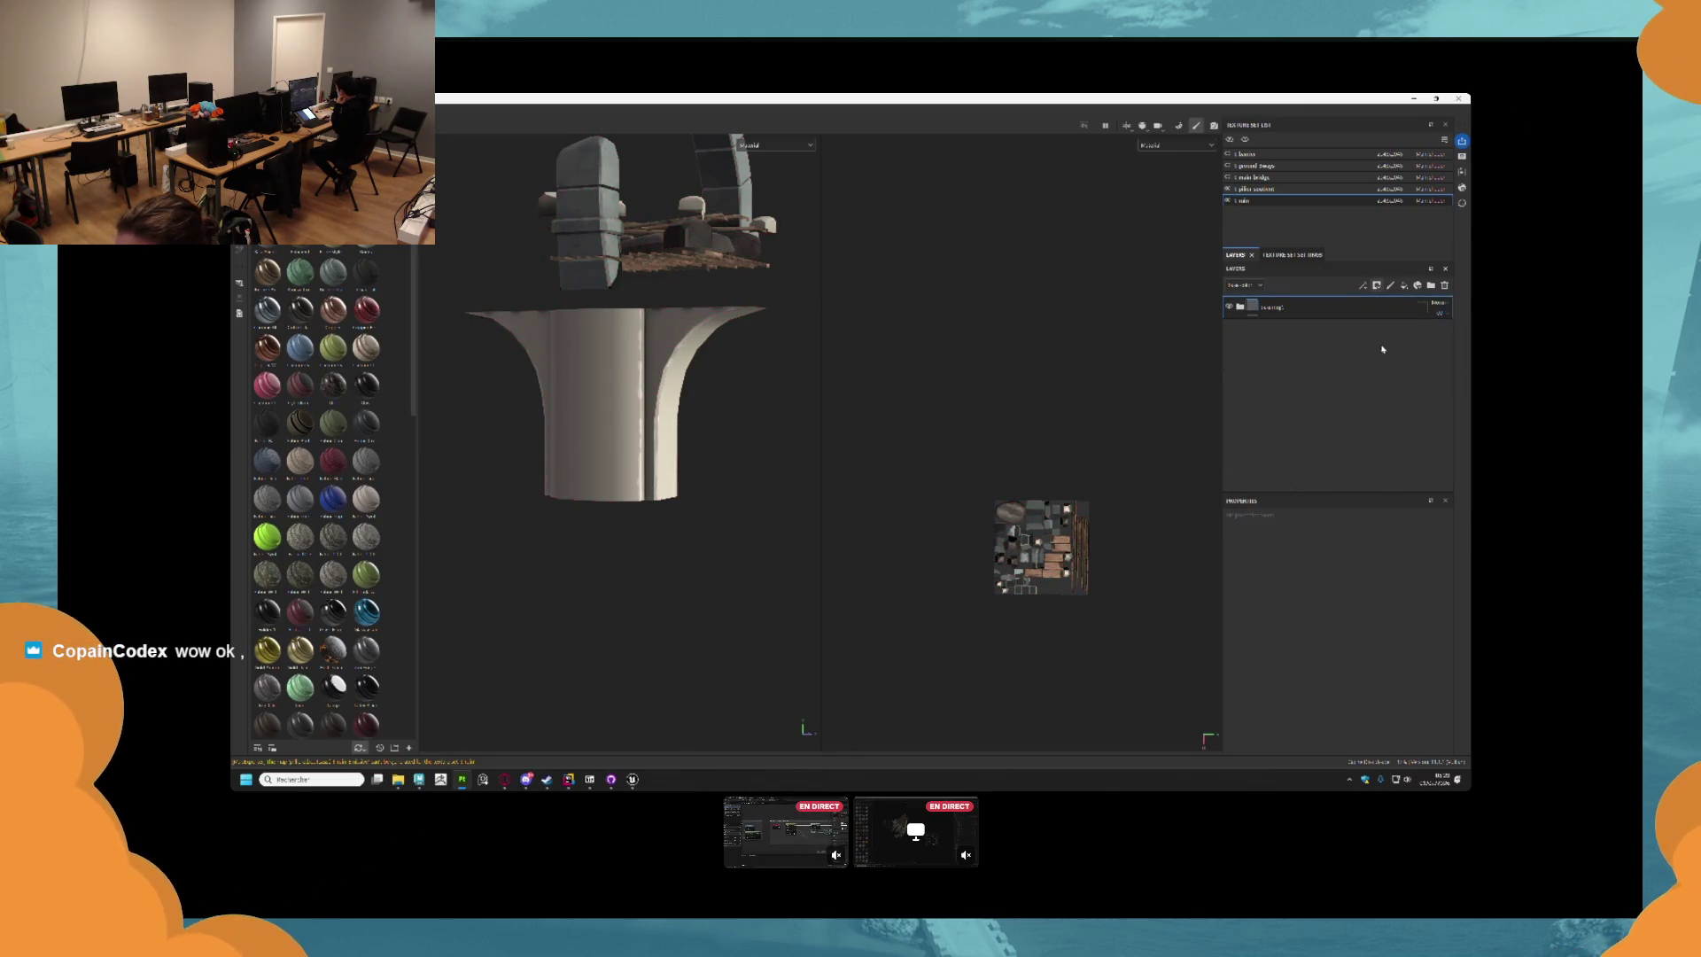
Group the pillar soutient texture set's layers into a folder and add a masked fill layer.
left_click(1329, 188)
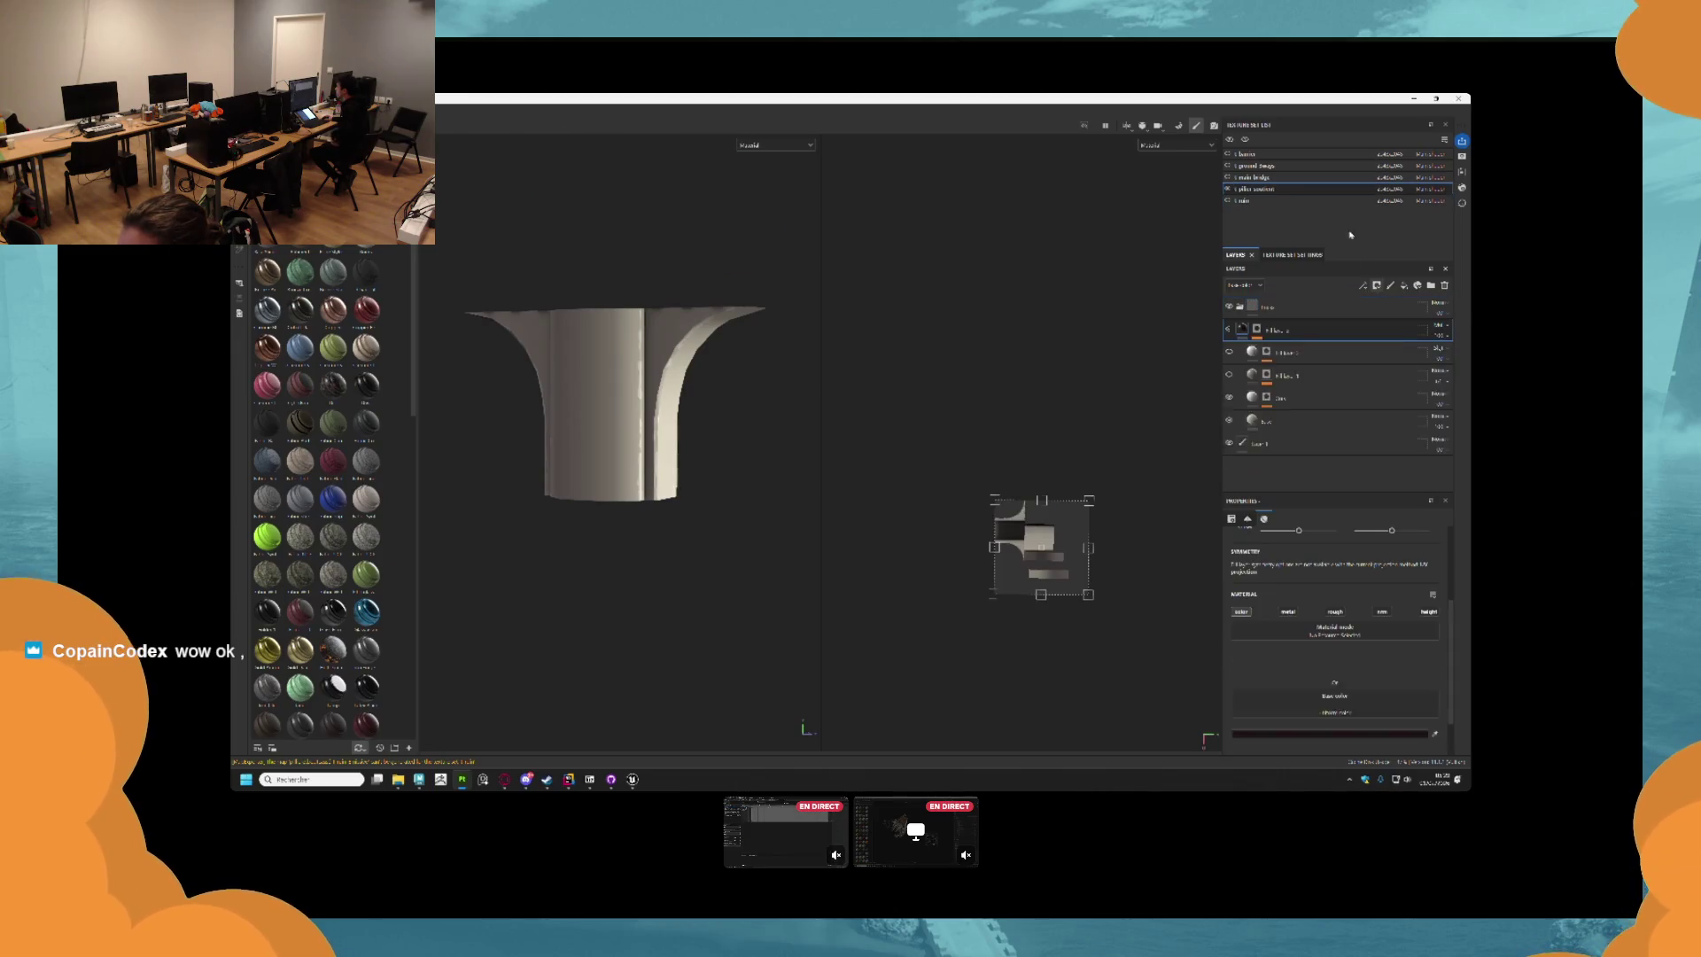
key("ctrl+g")
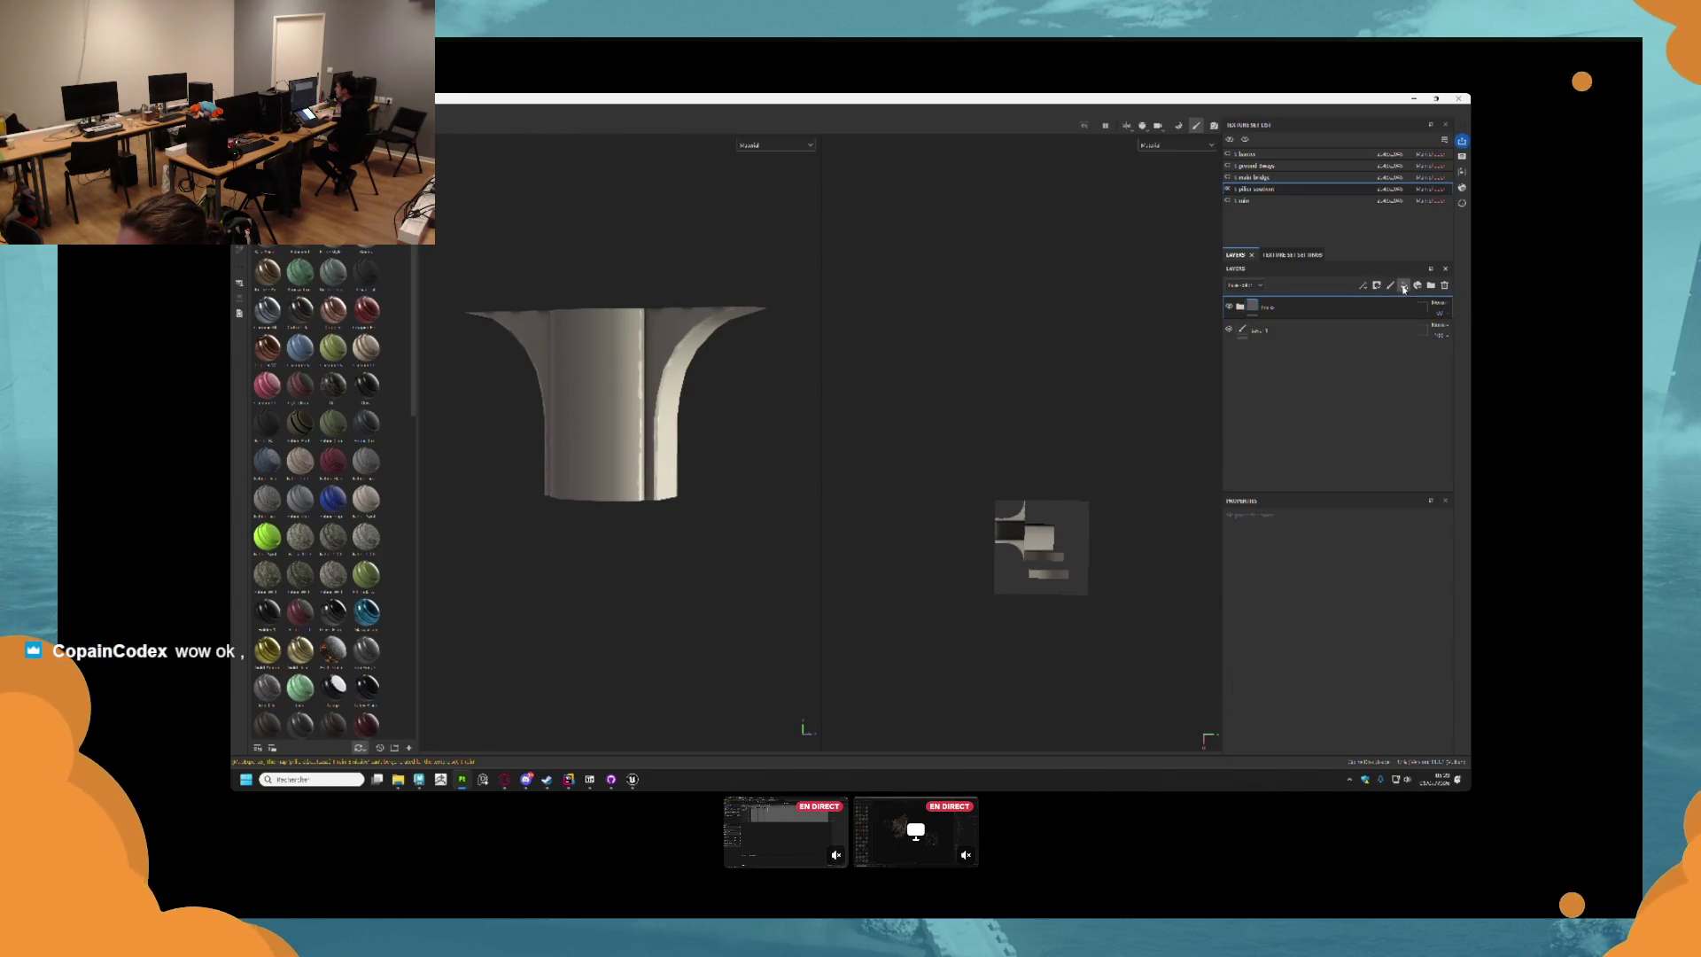
left_click(1403, 286)
left_click(1376, 285)
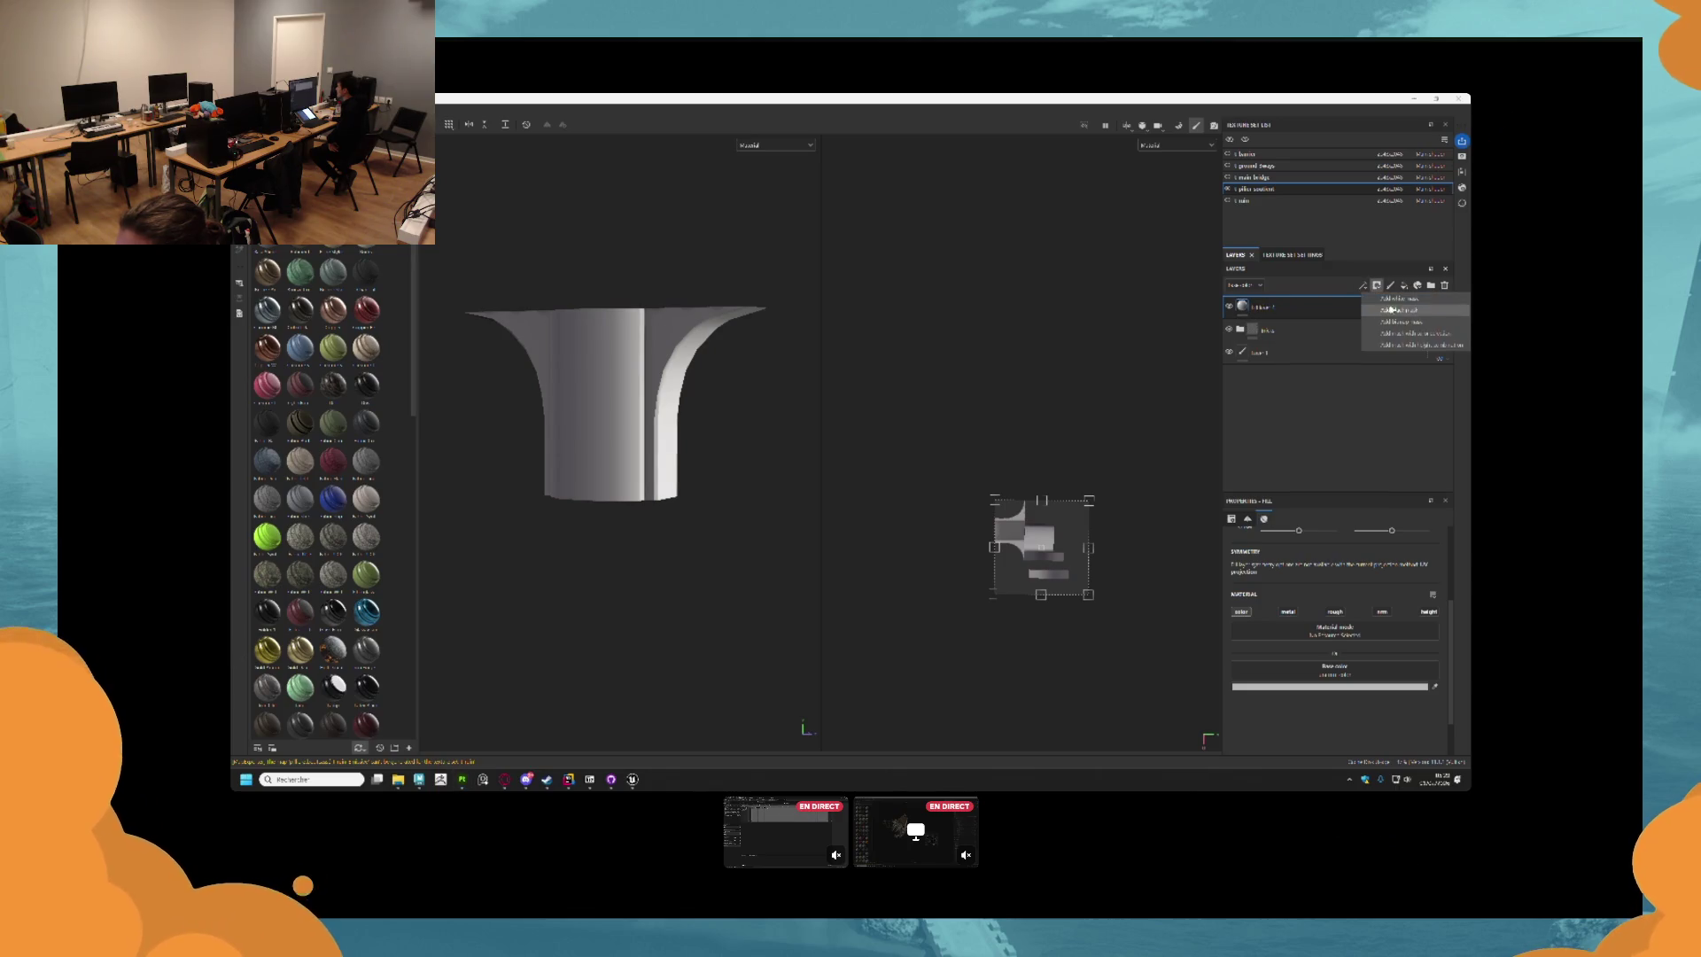
left_click(1391, 306)
Add a paint effect to the fill layer's mask, open the mask's options, then go to Maya.
right_click(1256, 304)
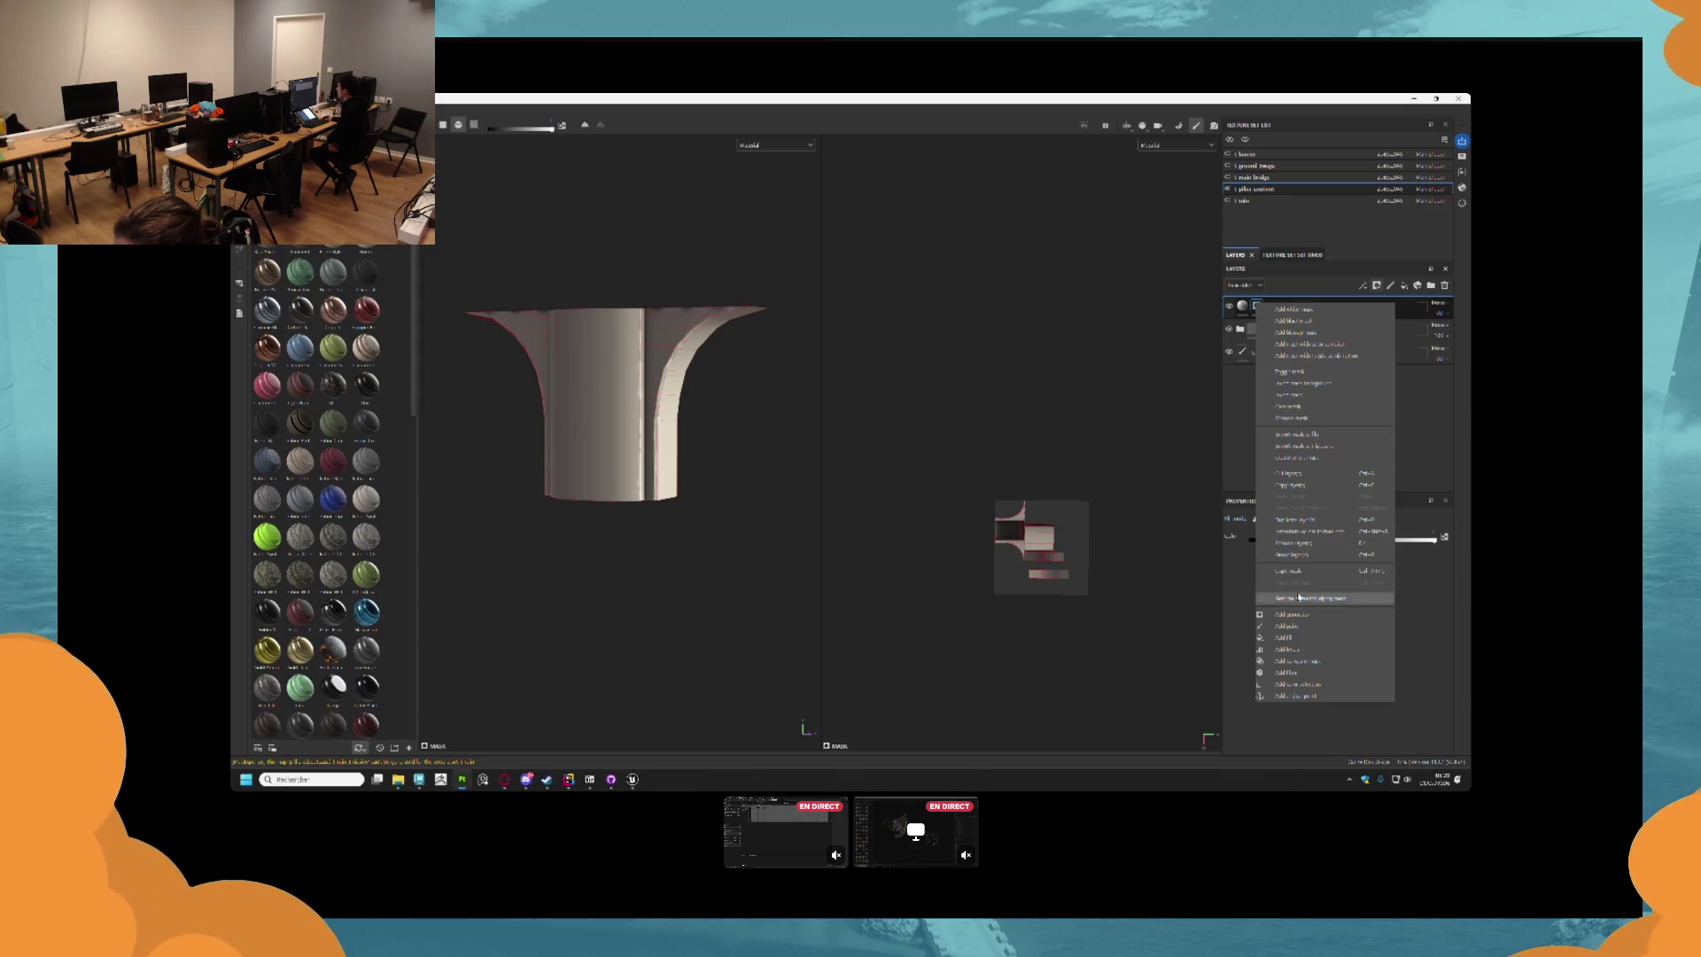
left_click(1289, 625)
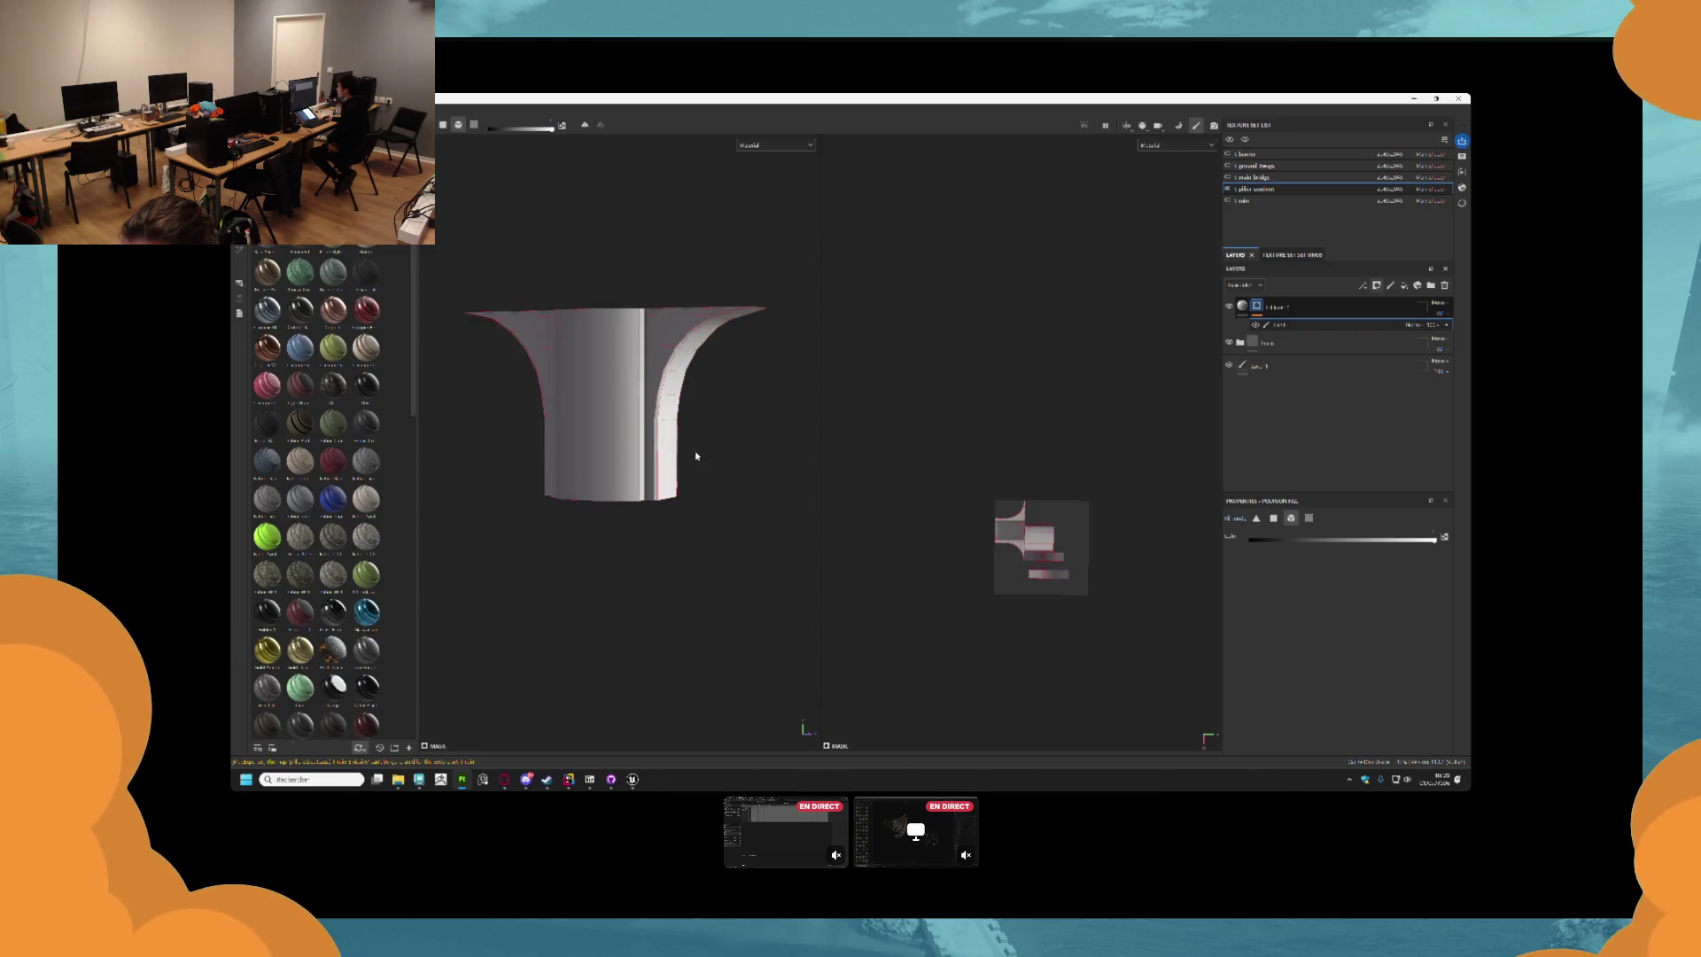
scroll(514, 285, "down", 2)
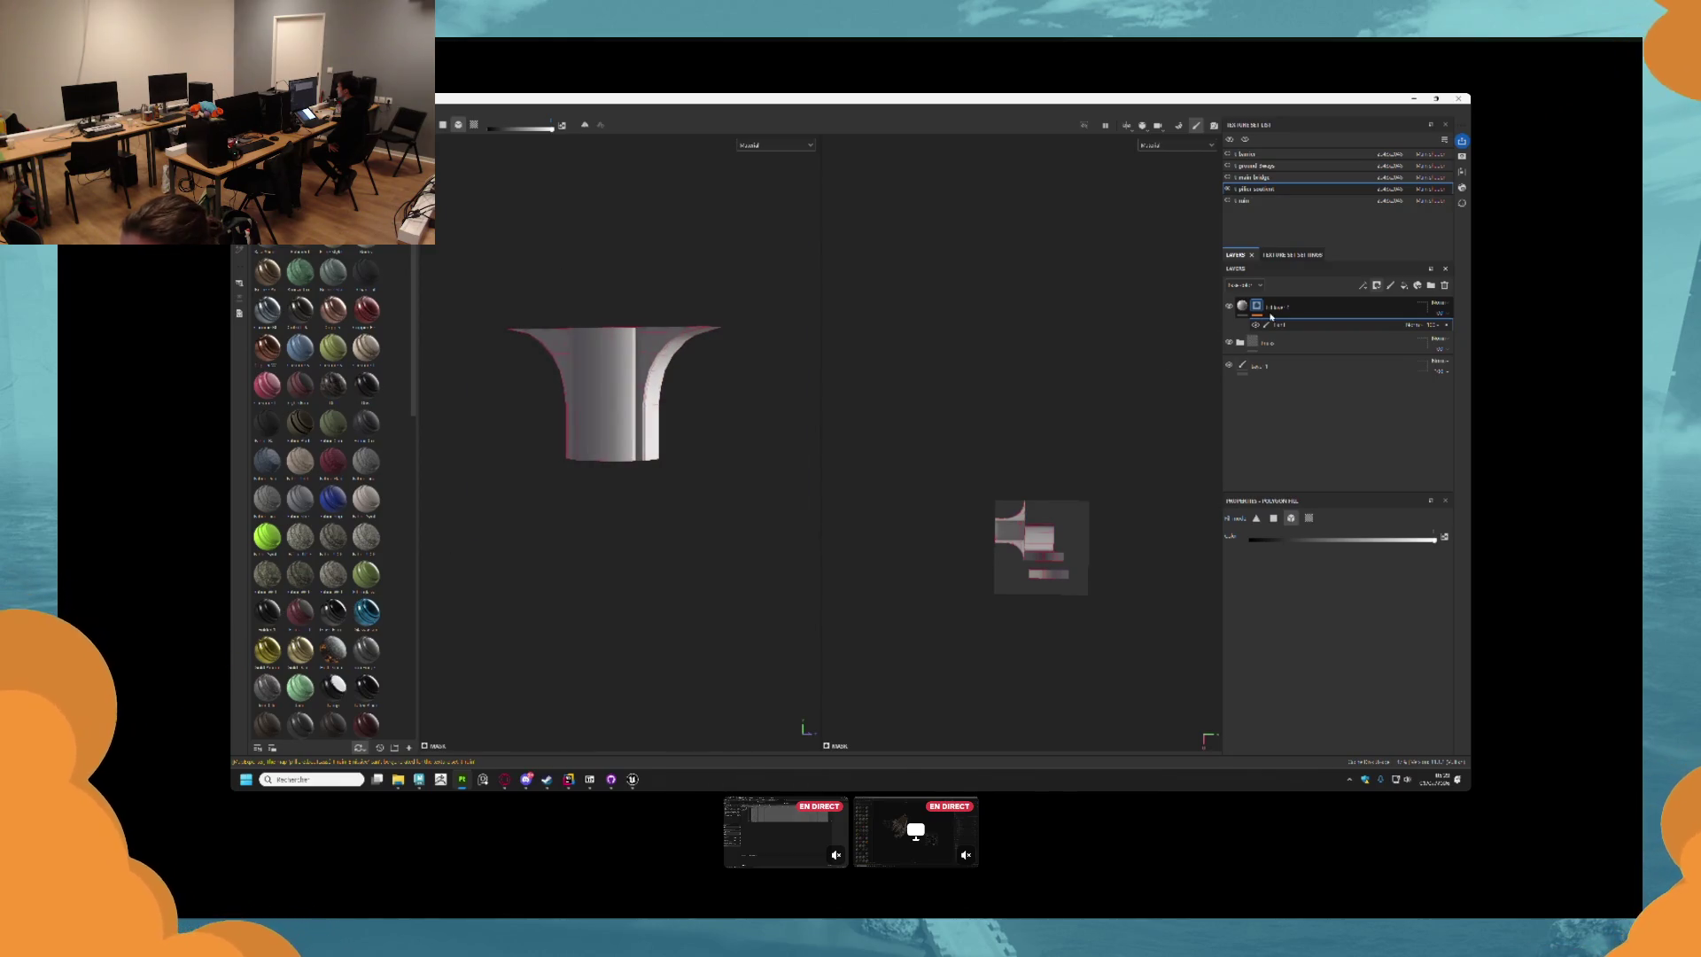
right_click(1270, 315)
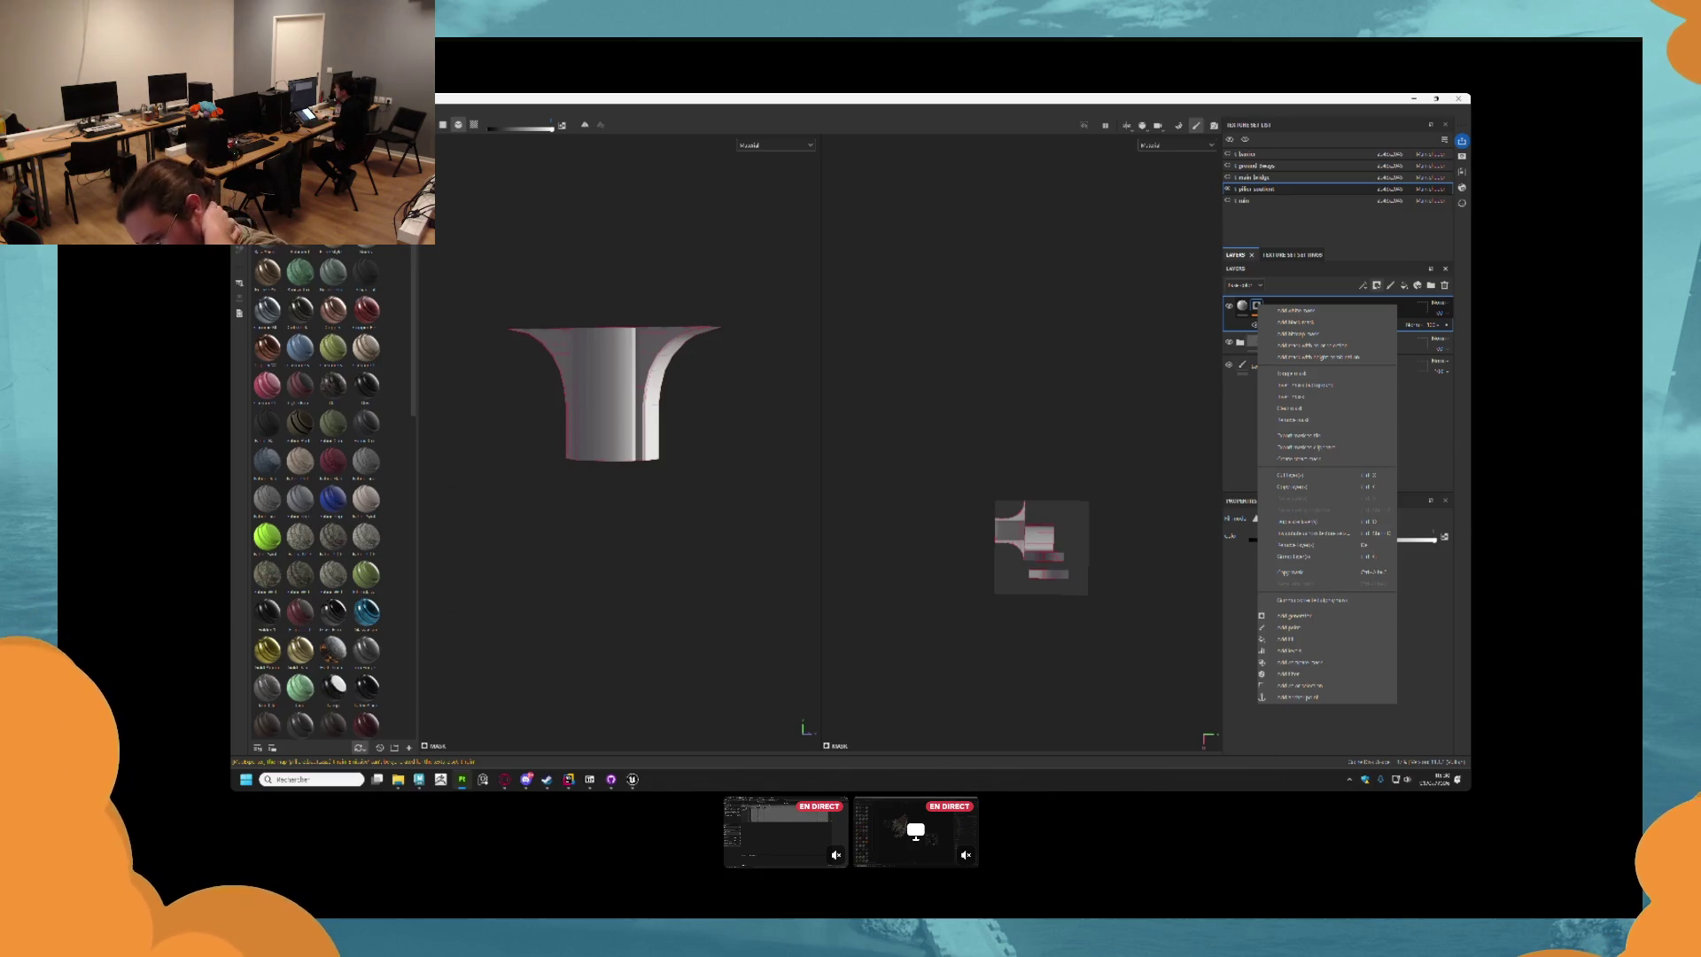
mouse_move(633, 780)
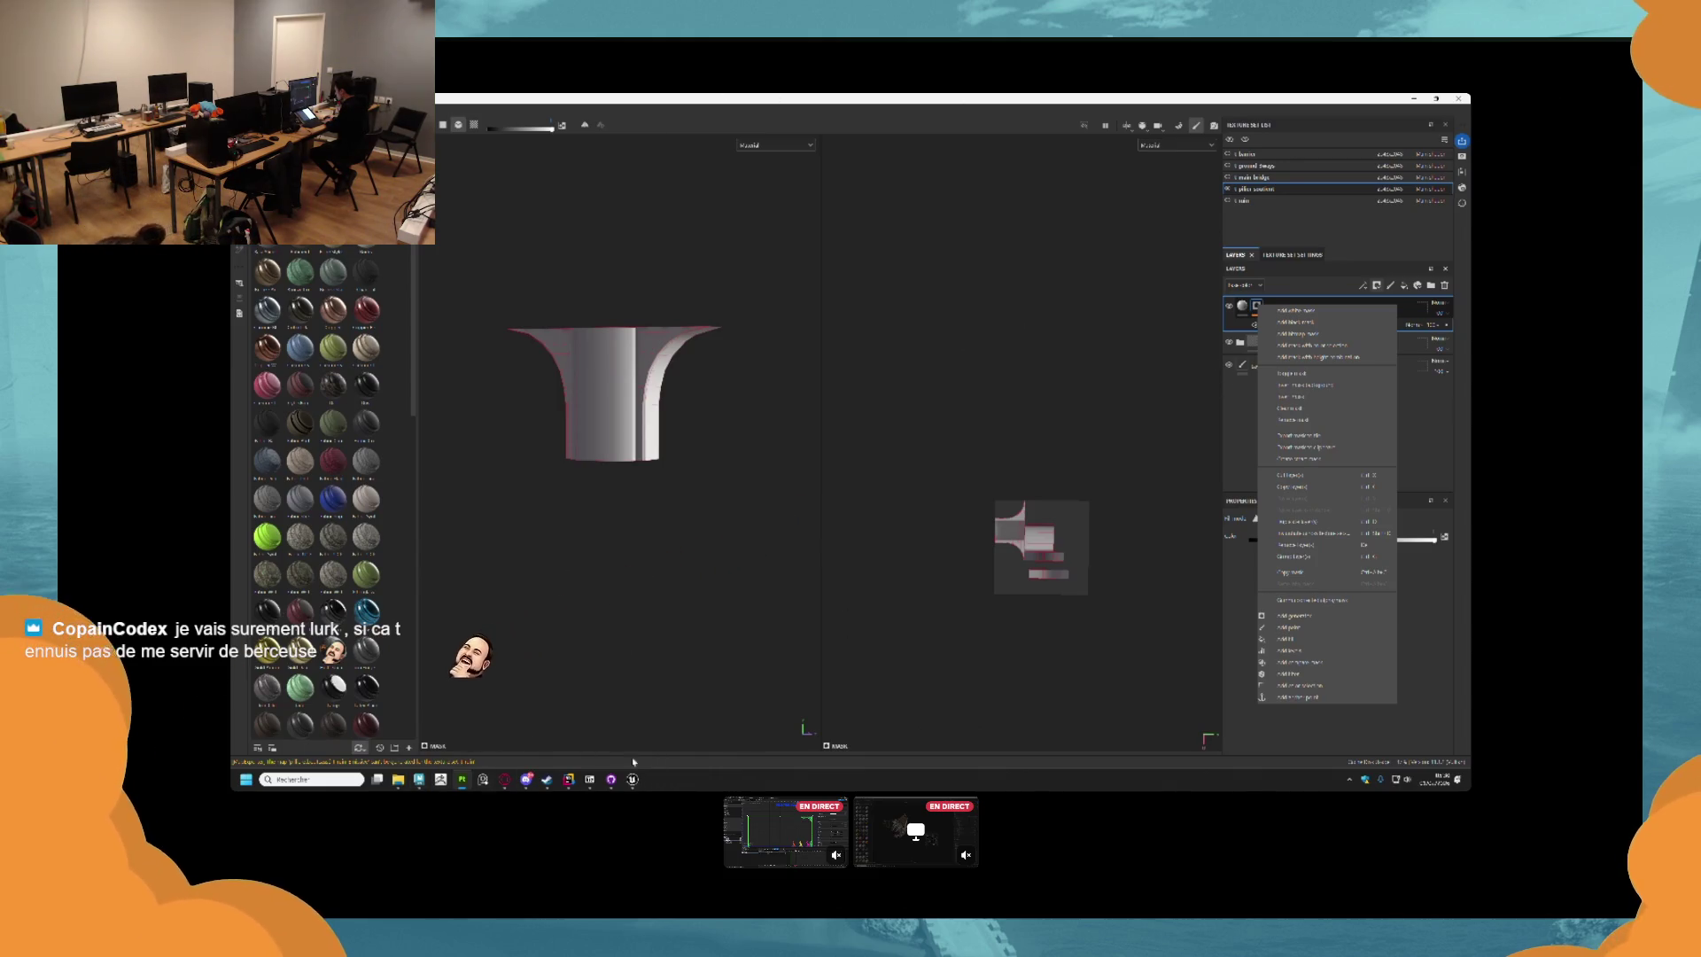
left_click(419, 779)
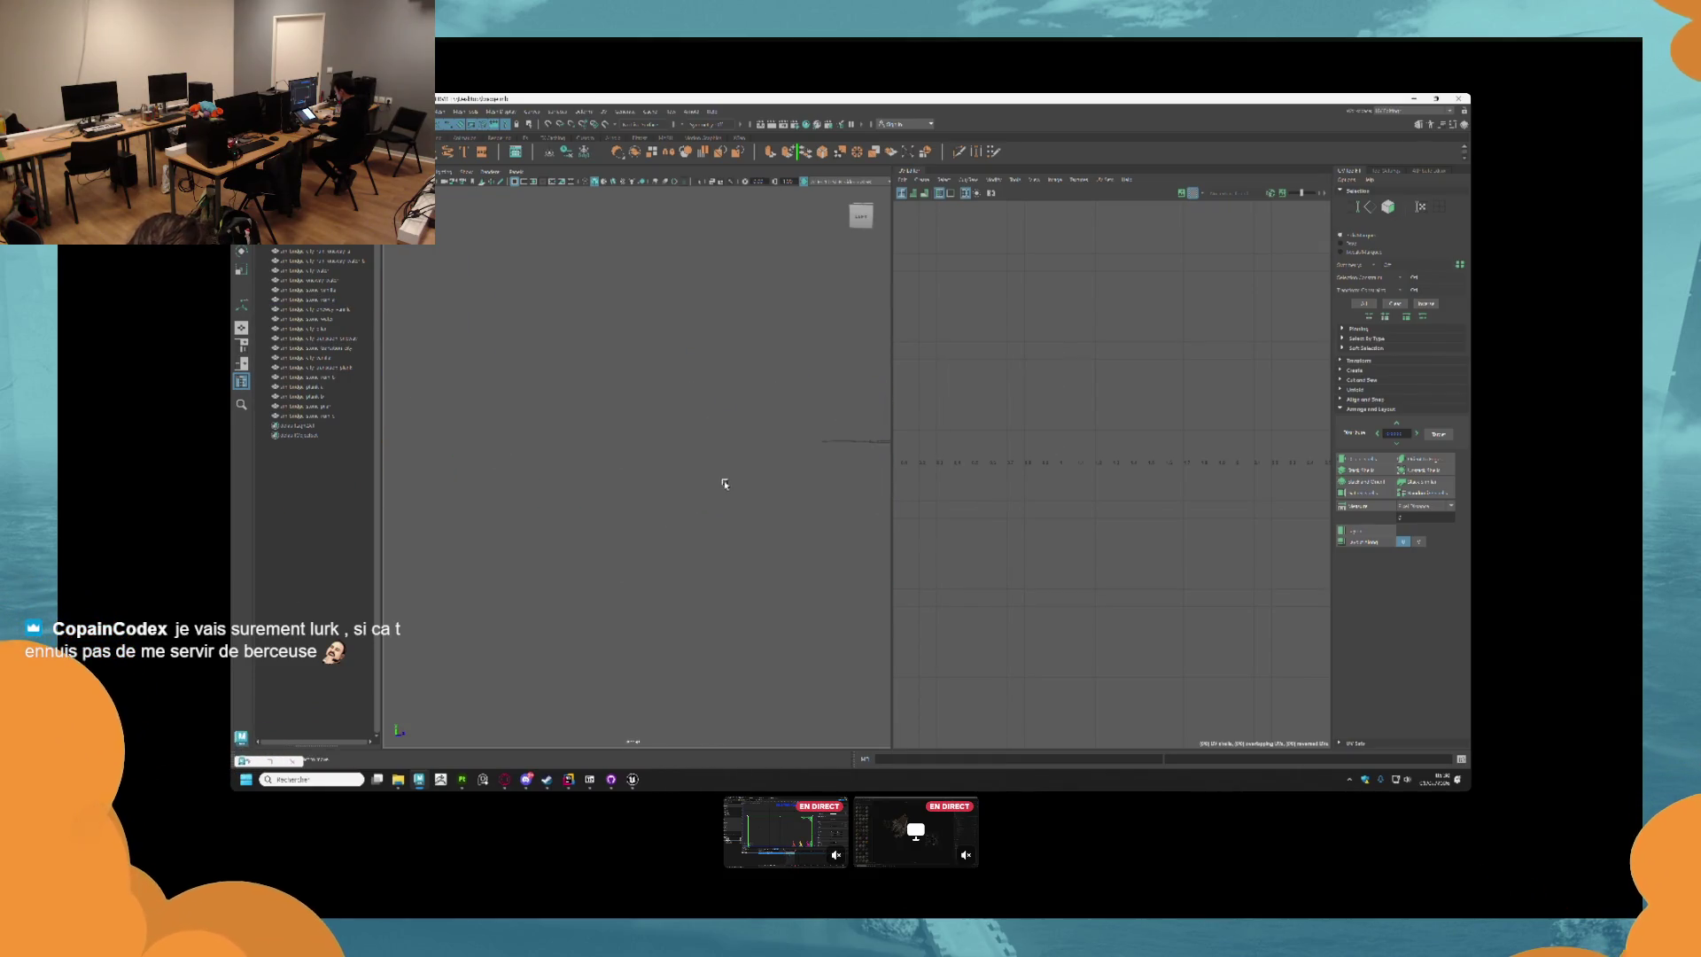
Select the middle pillar and the third pier to check their UV layouts.
mouse_move(665, 457)
left_mouse_down()
mouse_move(779, 474)
mouse_move(581, 463)
mouse_move(626, 449)
left_mouse_up()
scroll(625, 449, "up", 4)
left_click(751, 503)
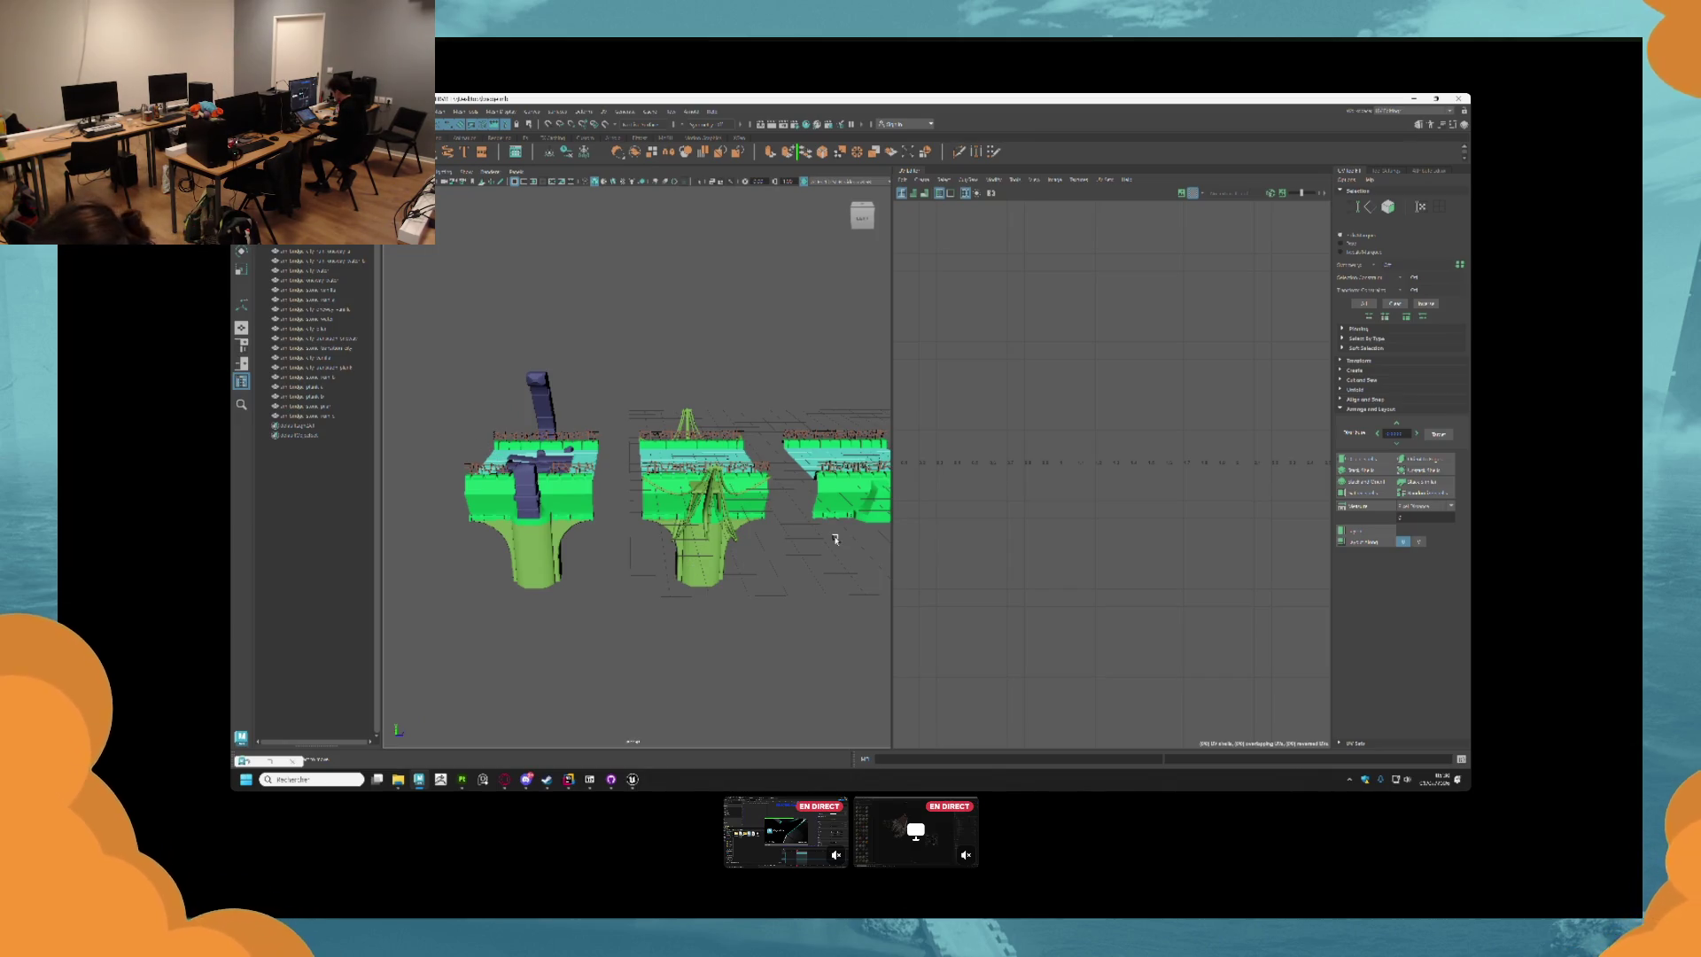
scroll(811, 512, "up", 3)
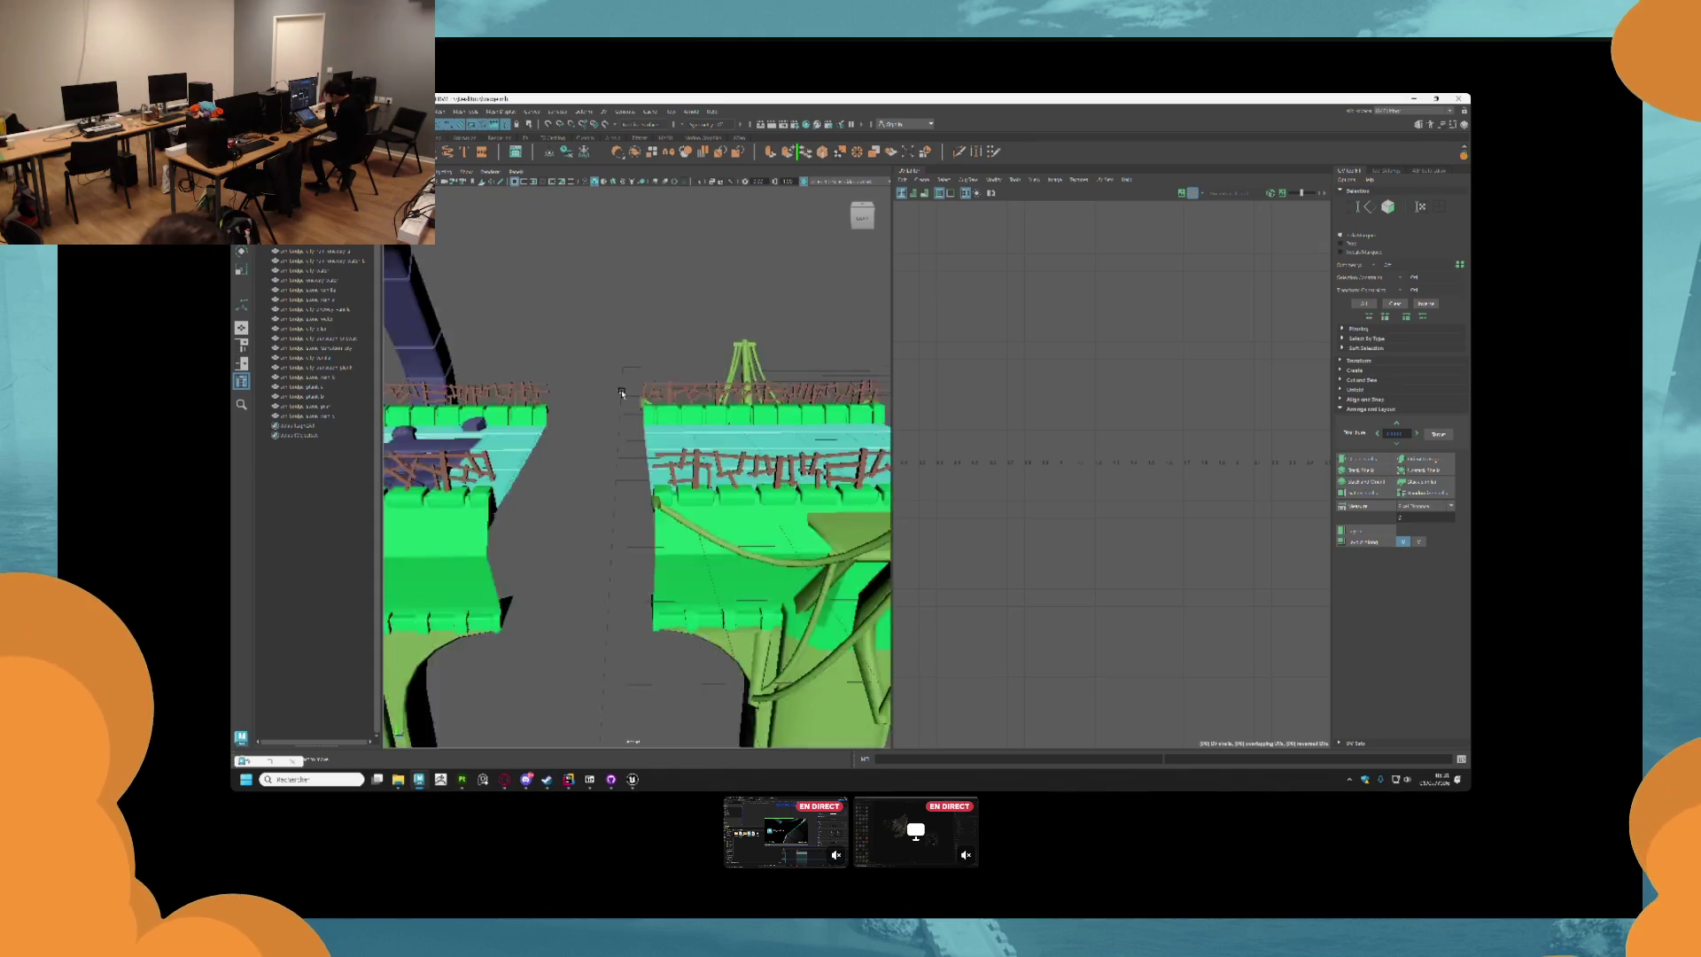
scroll(633, 505, "down", 3)
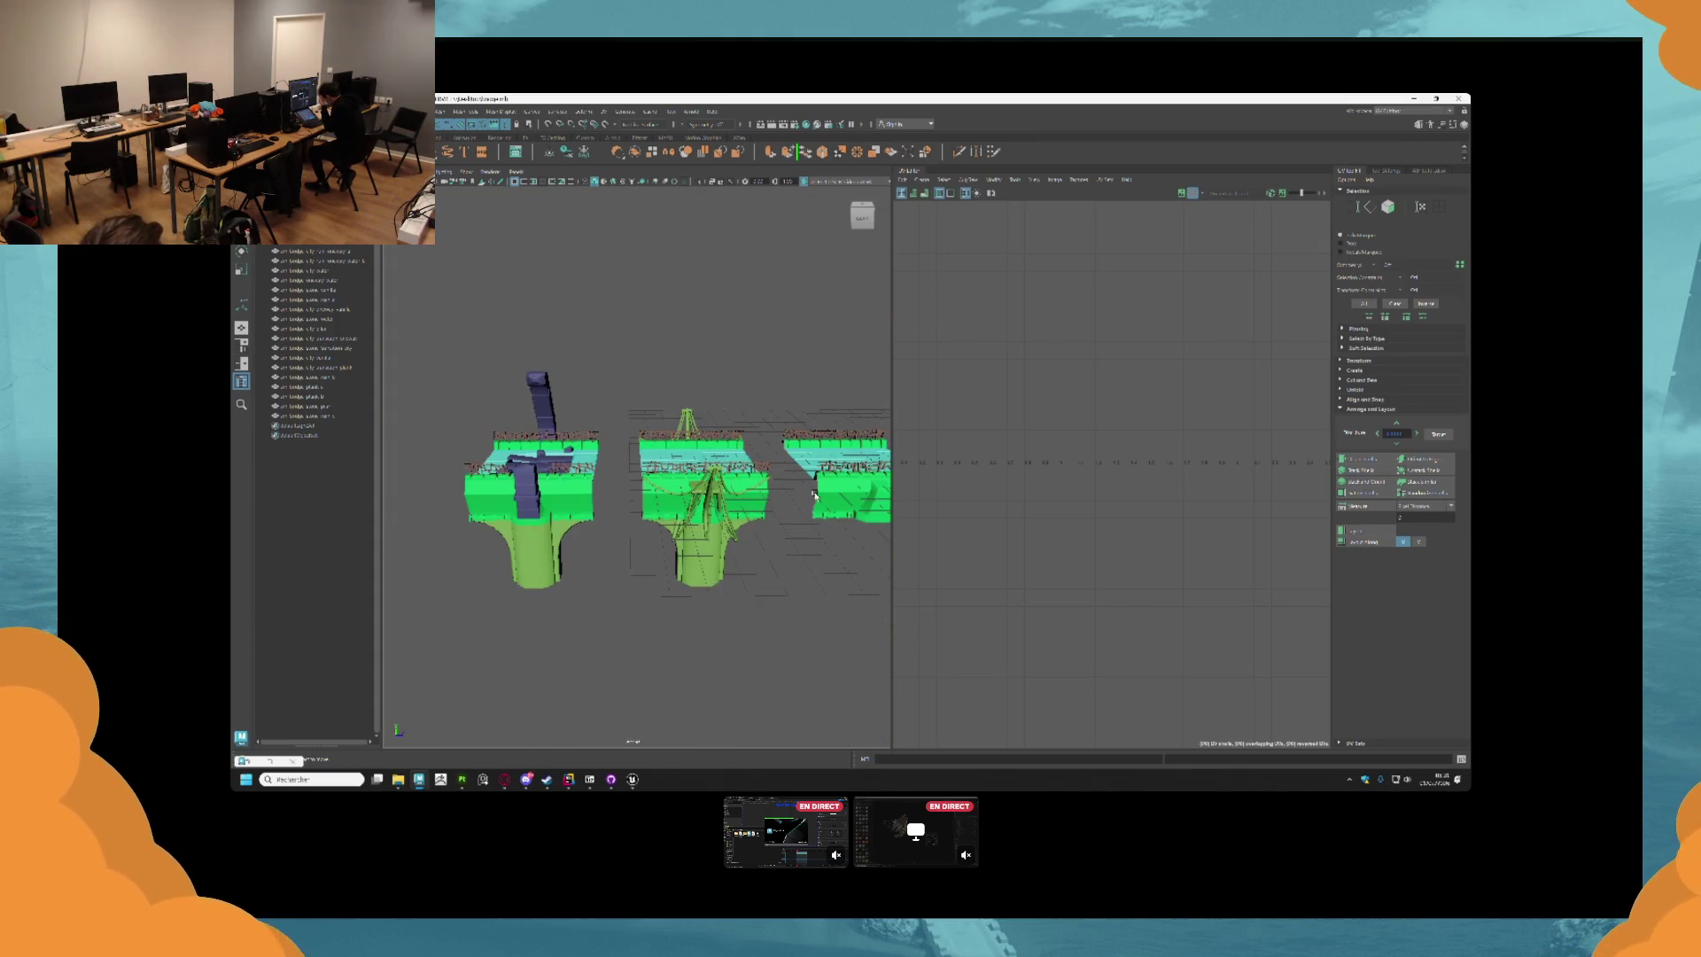
scroll(691, 509, "down", 2)
mouse_move(692, 509)
left_mouse_down()
mouse_move(580, 552)
mouse_move(637, 532)
mouse_move(691, 543)
mouse_move(647, 504)
left_mouse_up()
scroll(605, 474, "up", 3)
scroll(605, 473, "up", 3)
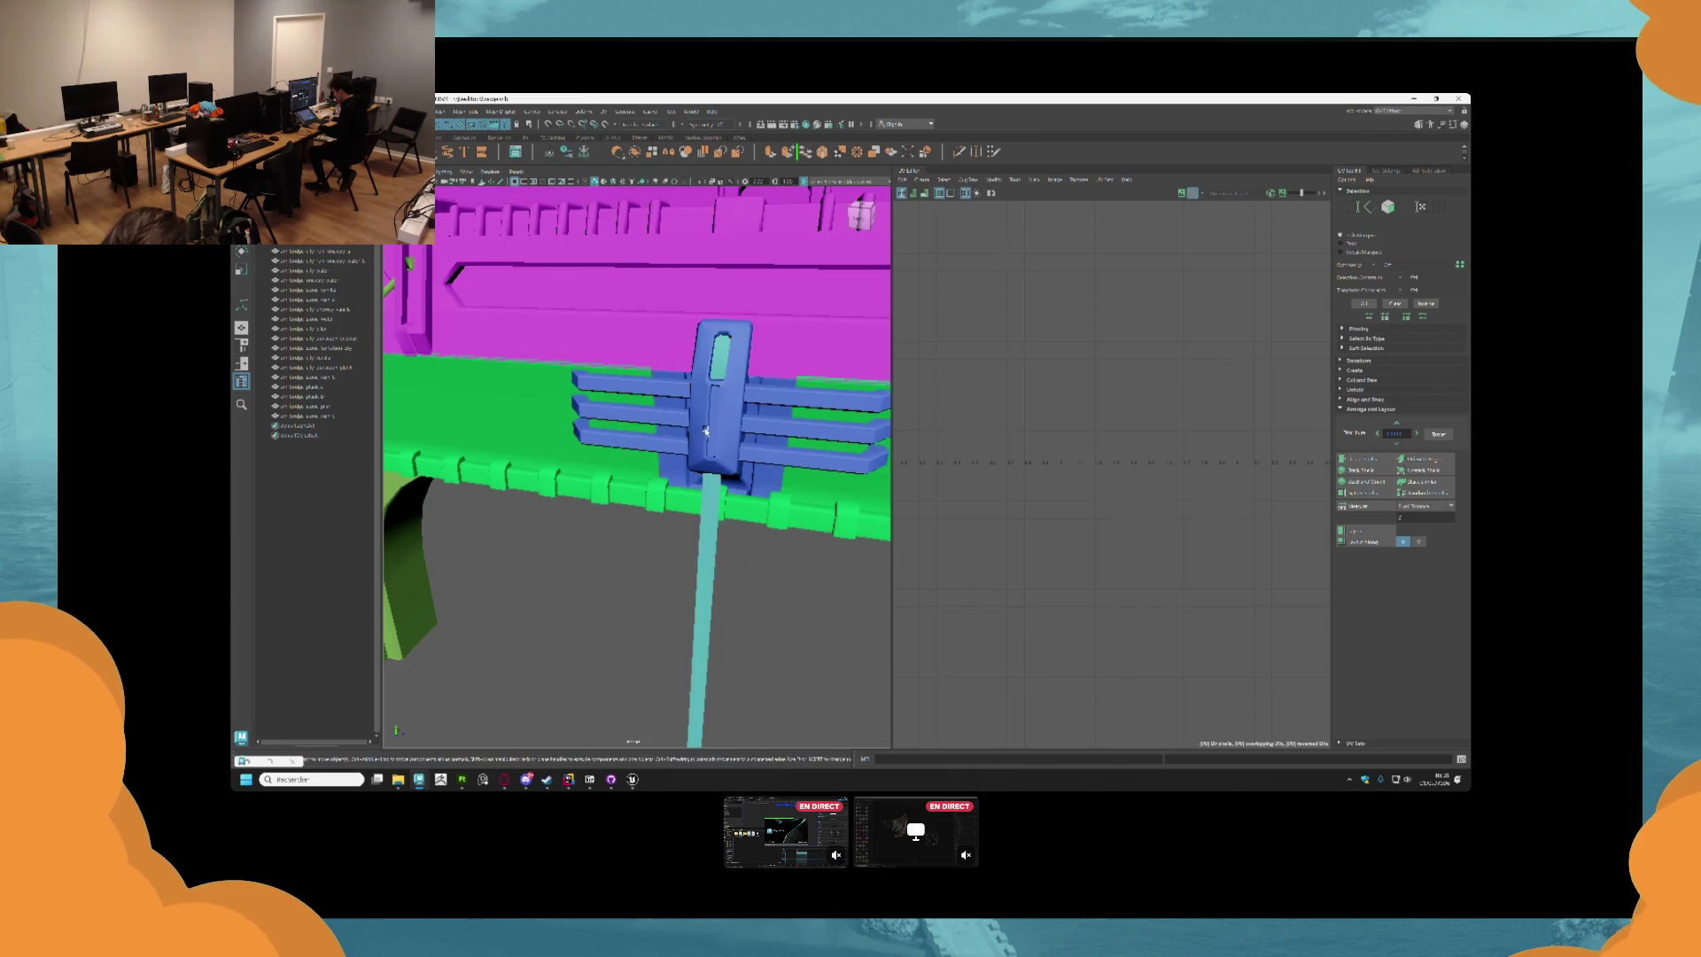
scroll(741, 534, "down", 4)
mouse_move(741, 534)
left_mouse_down()
mouse_move(716, 452)
mouse_move(431, 419)
mouse_move(735, 439)
left_mouse_up()
scroll(716, 452, "down", 3)
scroll(736, 438, "up", 4)
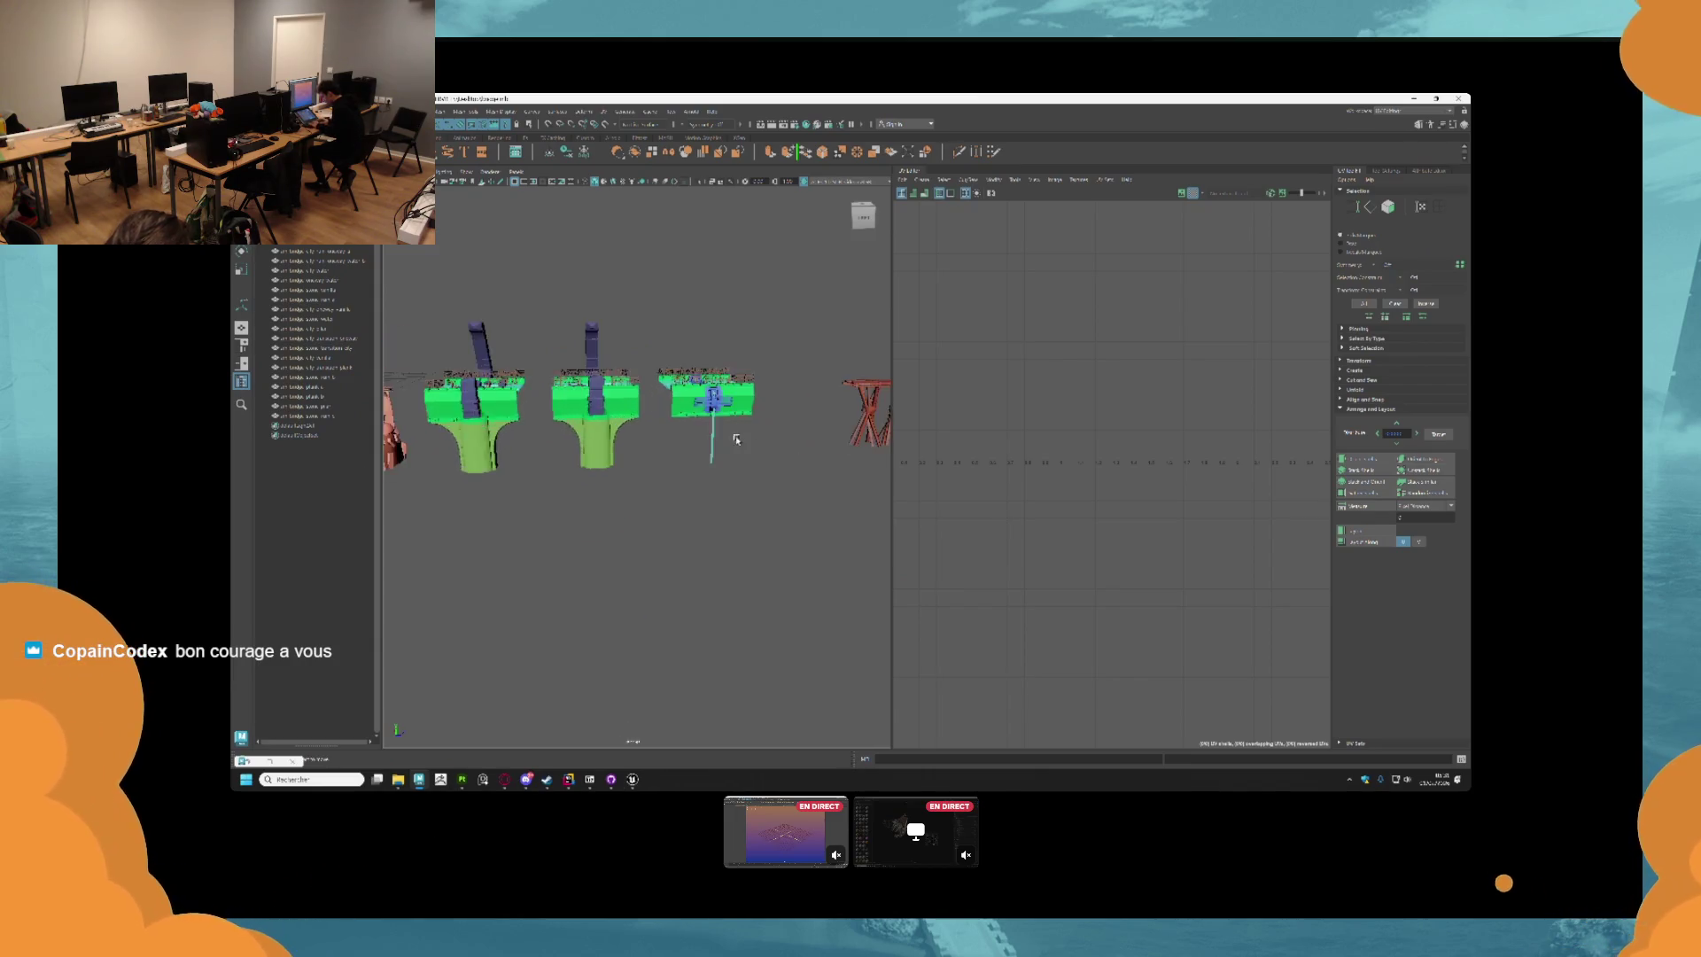
scroll(735, 439, "up", 5)
left_click(669, 371)
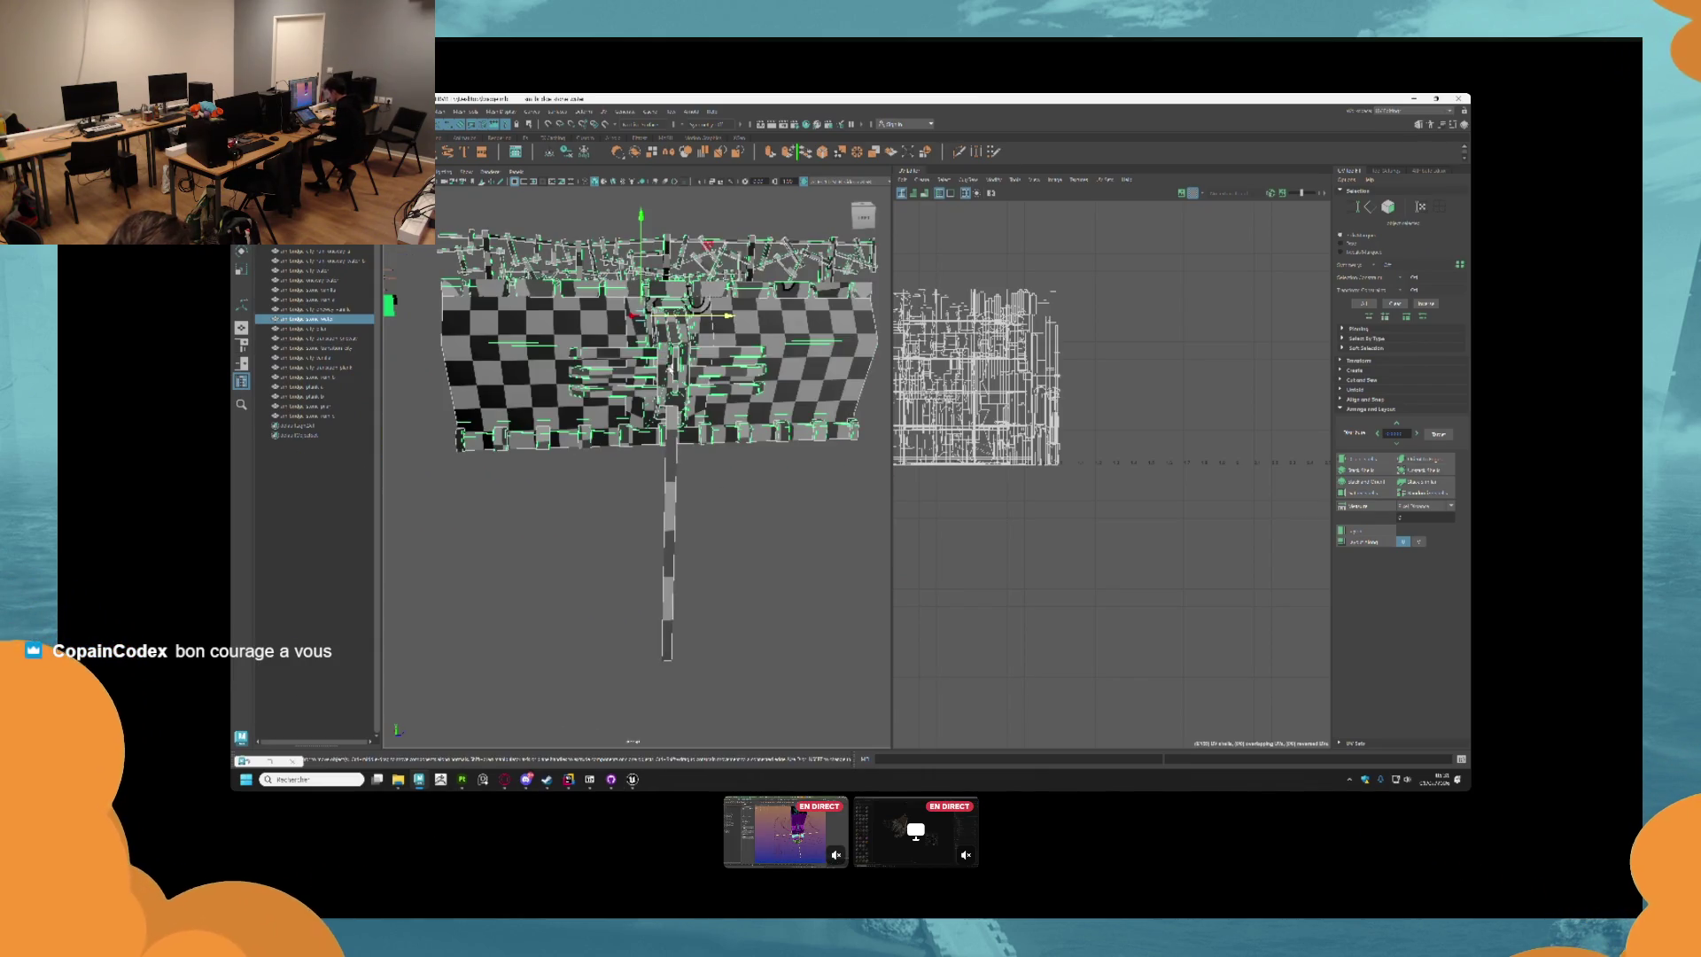
Check the UVs of the white plank table, the middle pier and another bridge piece.
scroll(673, 368, "down", 5)
left_click_drag(620, 443, 697, 493)
left_click(697, 492)
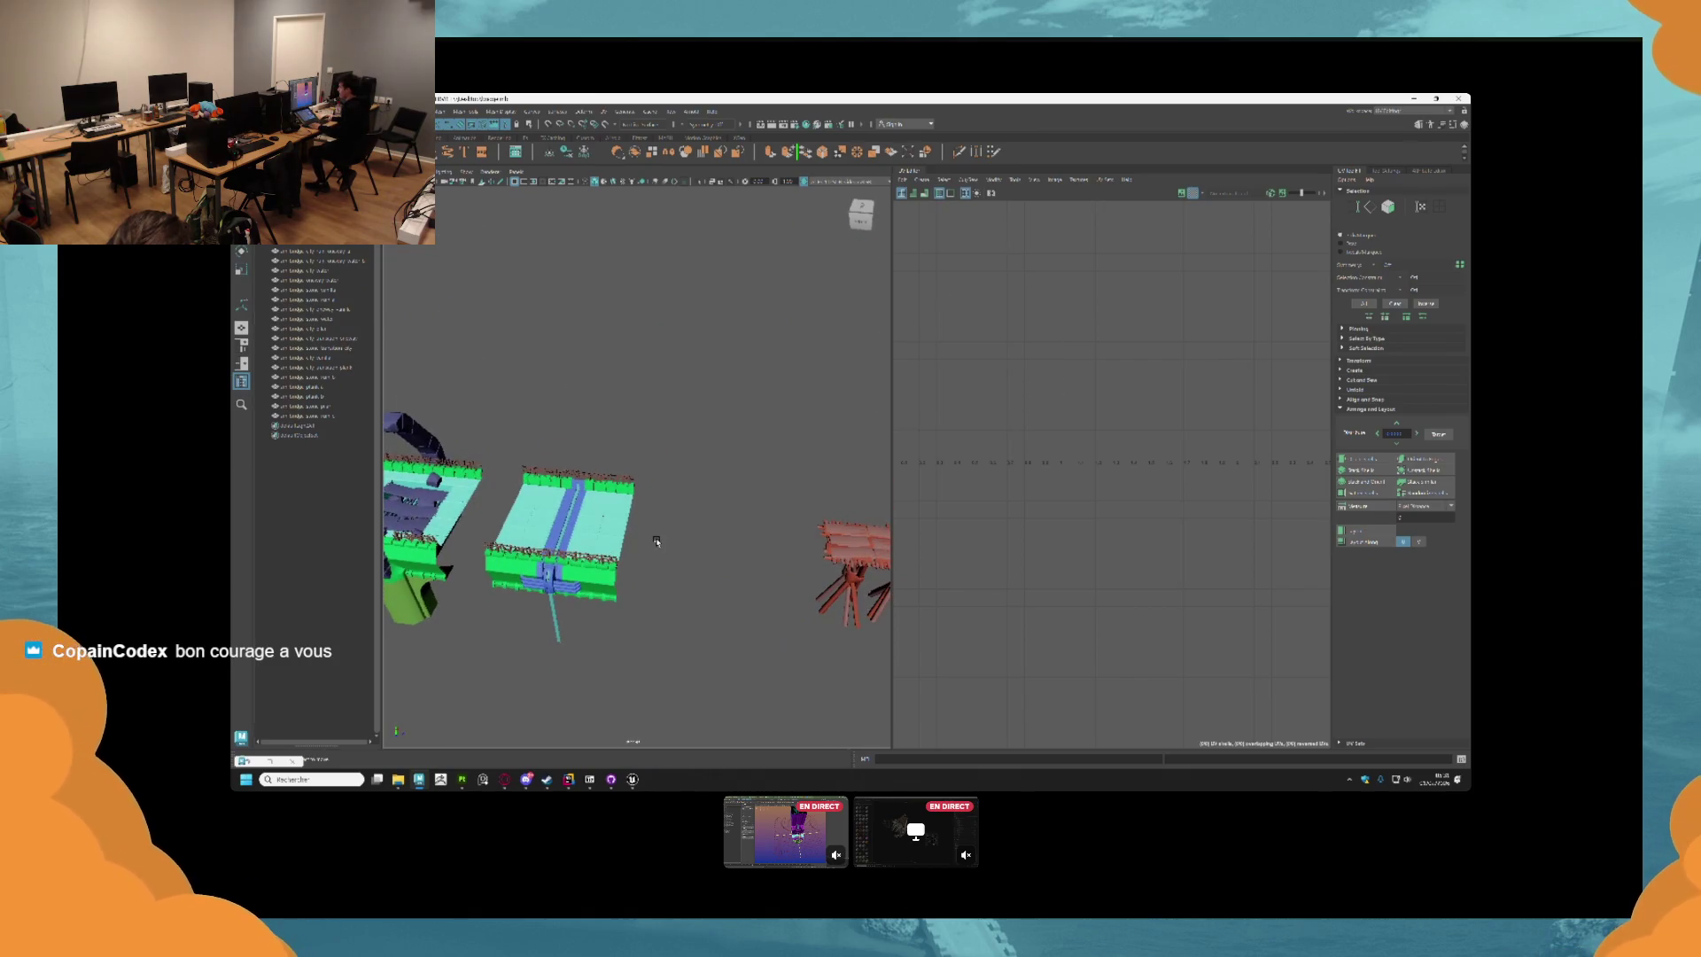
scroll(656, 541, "down", 6)
scroll(853, 451, "up", 8)
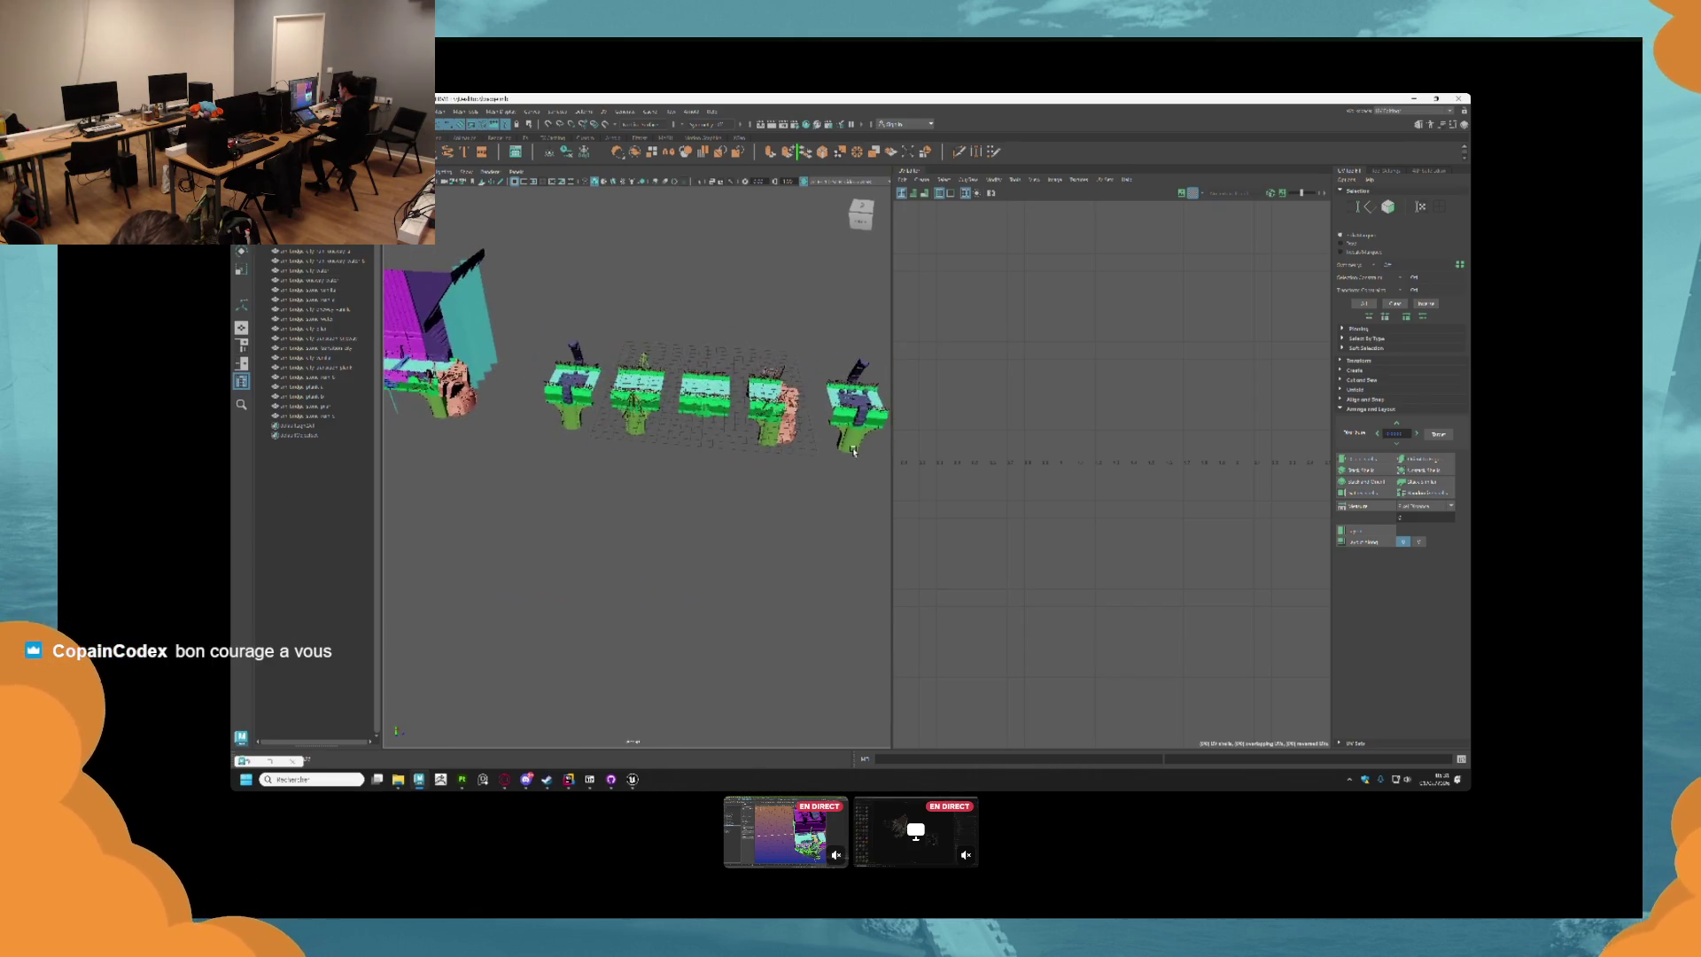
scroll(854, 451, "down", 4)
left_click_drag(589, 381, 674, 440)
scroll(666, 452, "down", 4)
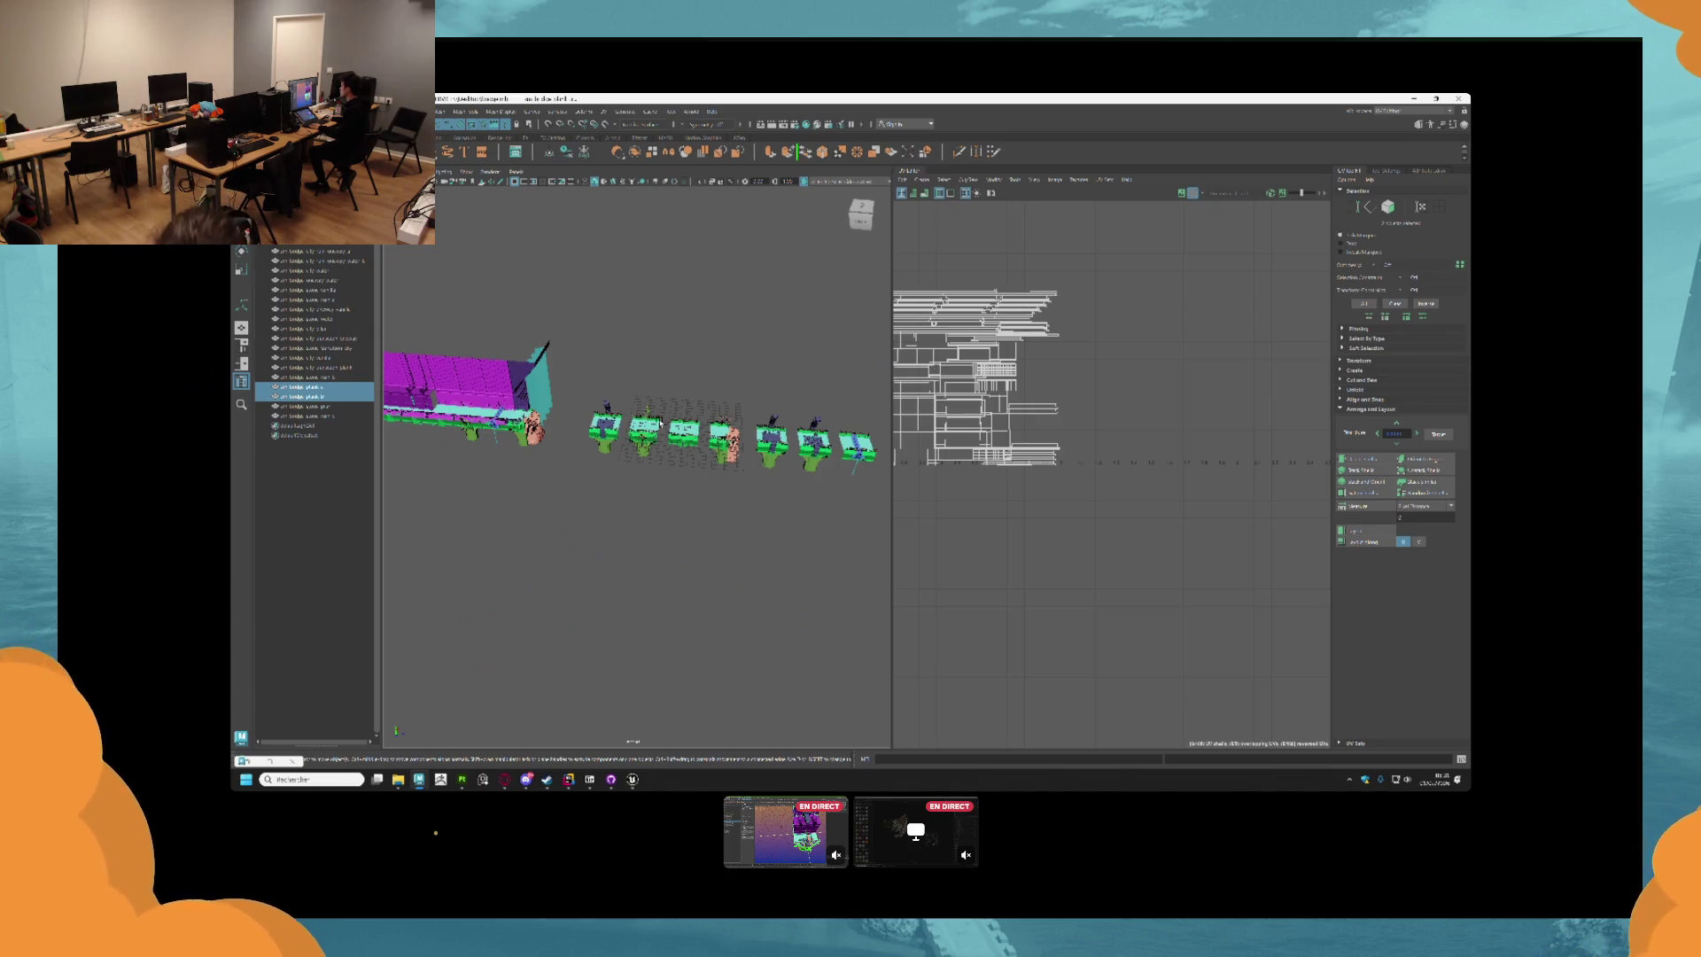
scroll(673, 399, "up", 5)
left_click(666, 311)
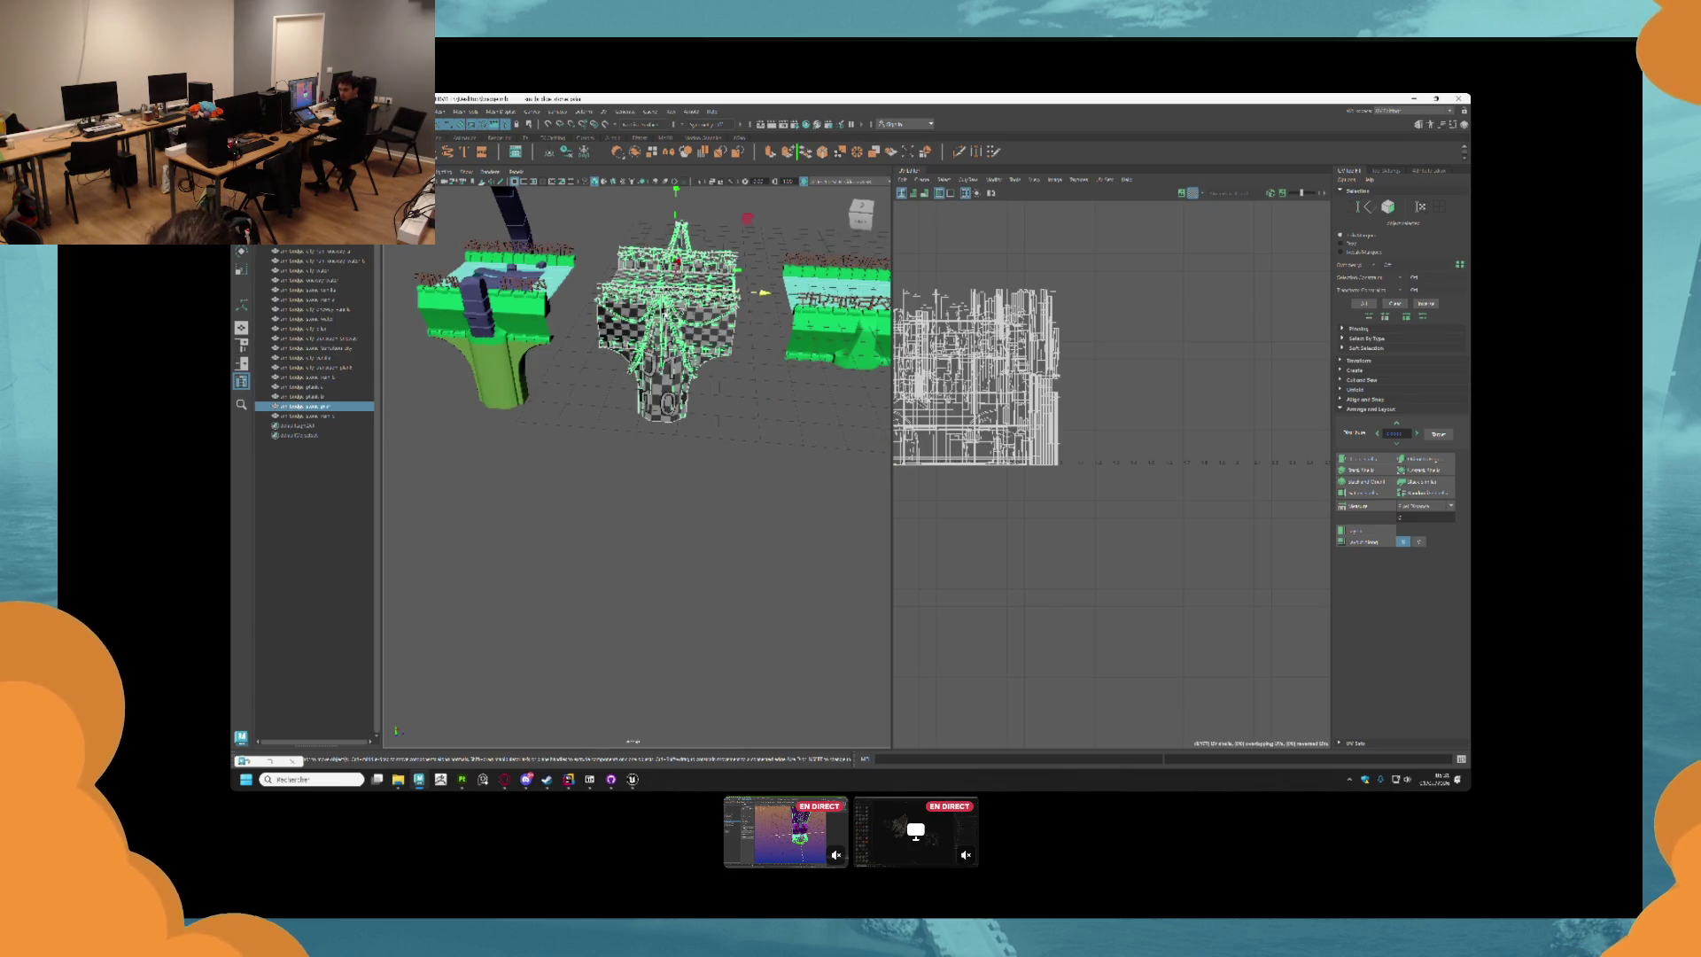
left_click(725, 386)
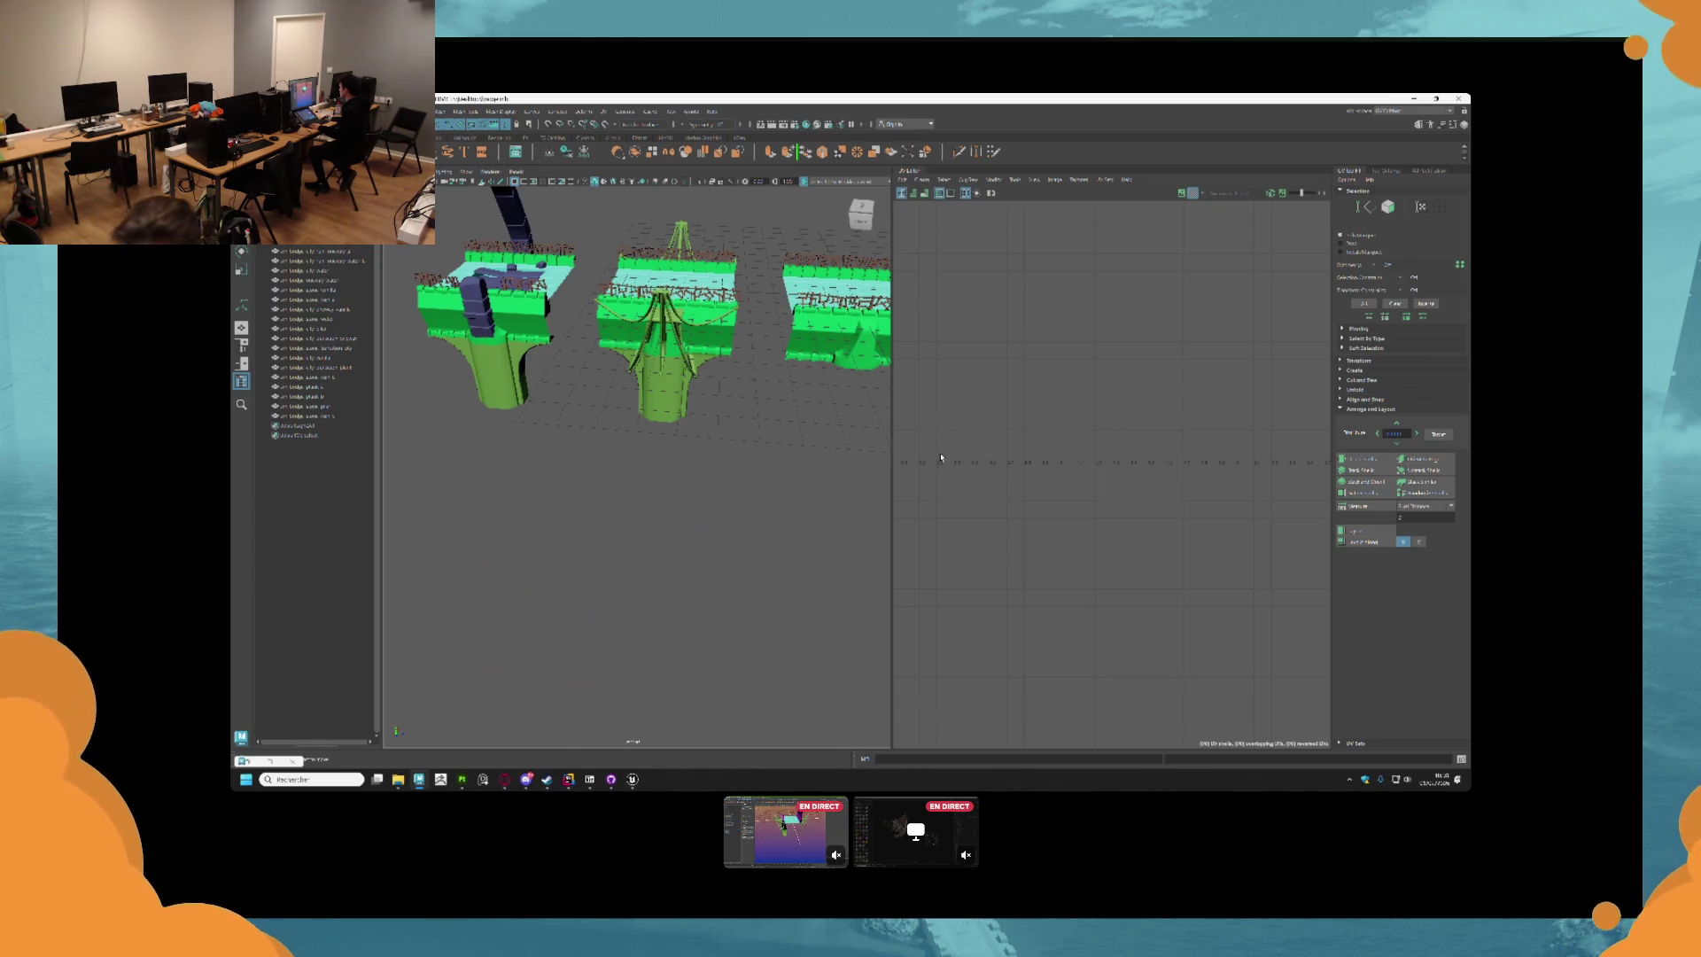
mouse_move(377, 382)
left_mouse_down()
mouse_move(721, 411)
mouse_move(676, 410)
mouse_move(665, 440)
mouse_move(689, 354)
mouse_move(747, 448)
left_mouse_up()
left_click(689, 354)
Select the white plank table from the Outliner and frame it in the view.
left_click(665, 448)
left_click(765, 431)
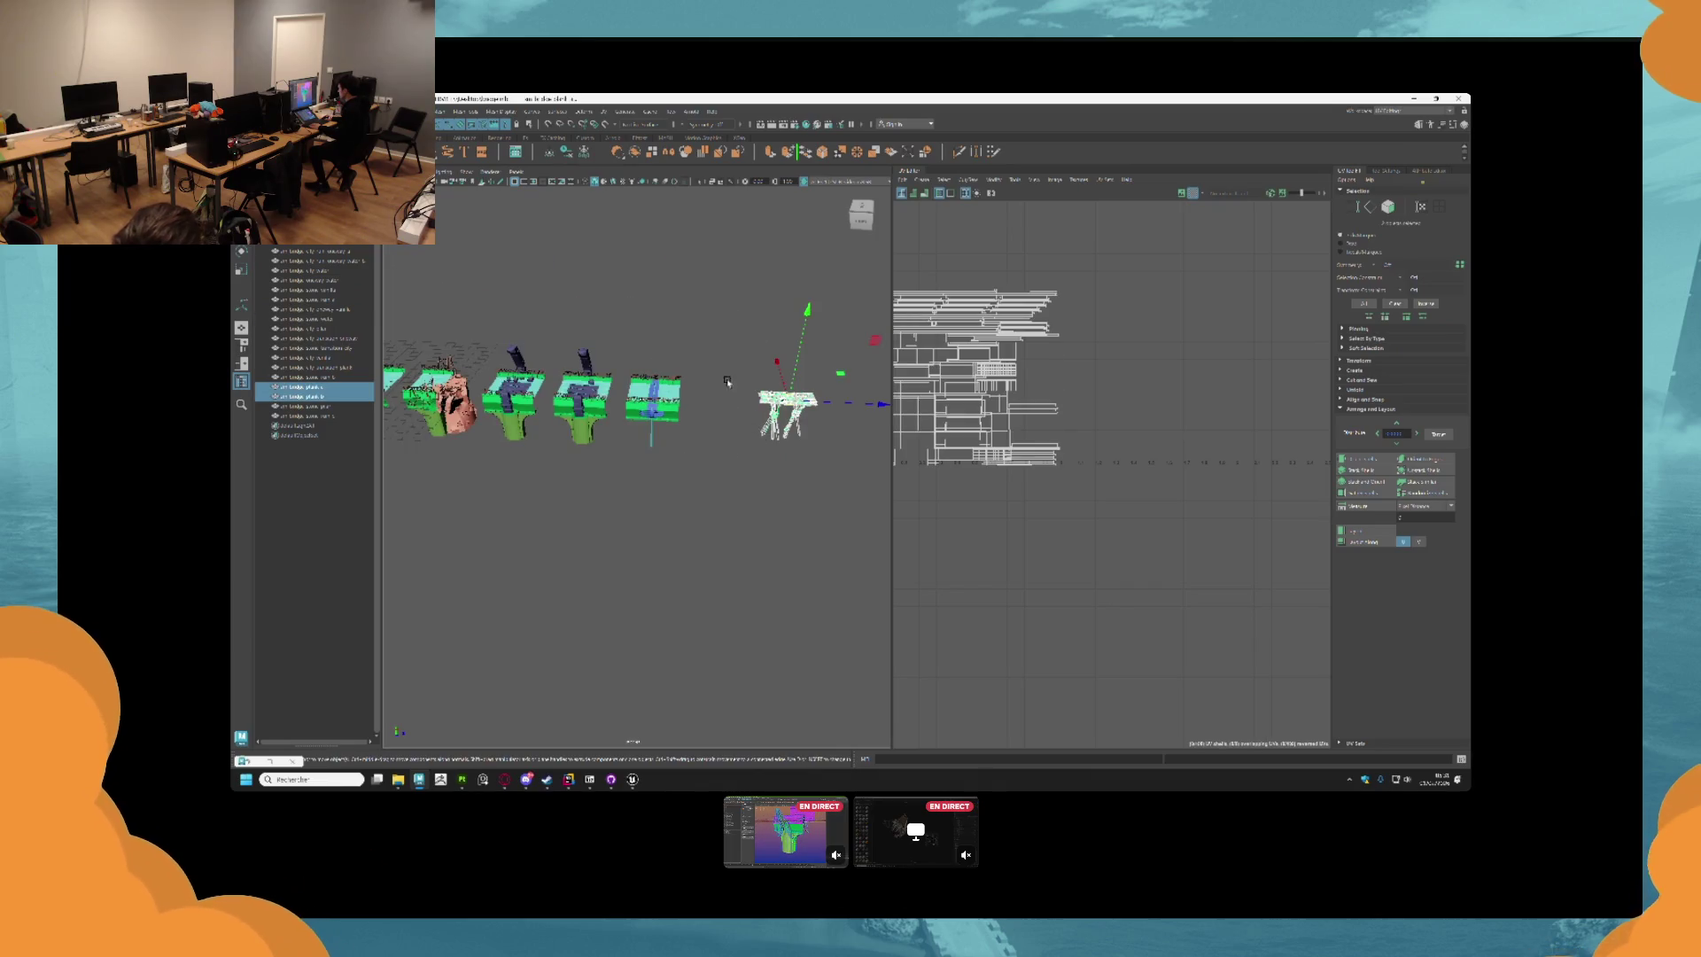
left_click(726, 380)
left_click(689, 399)
left_click(265, 111)
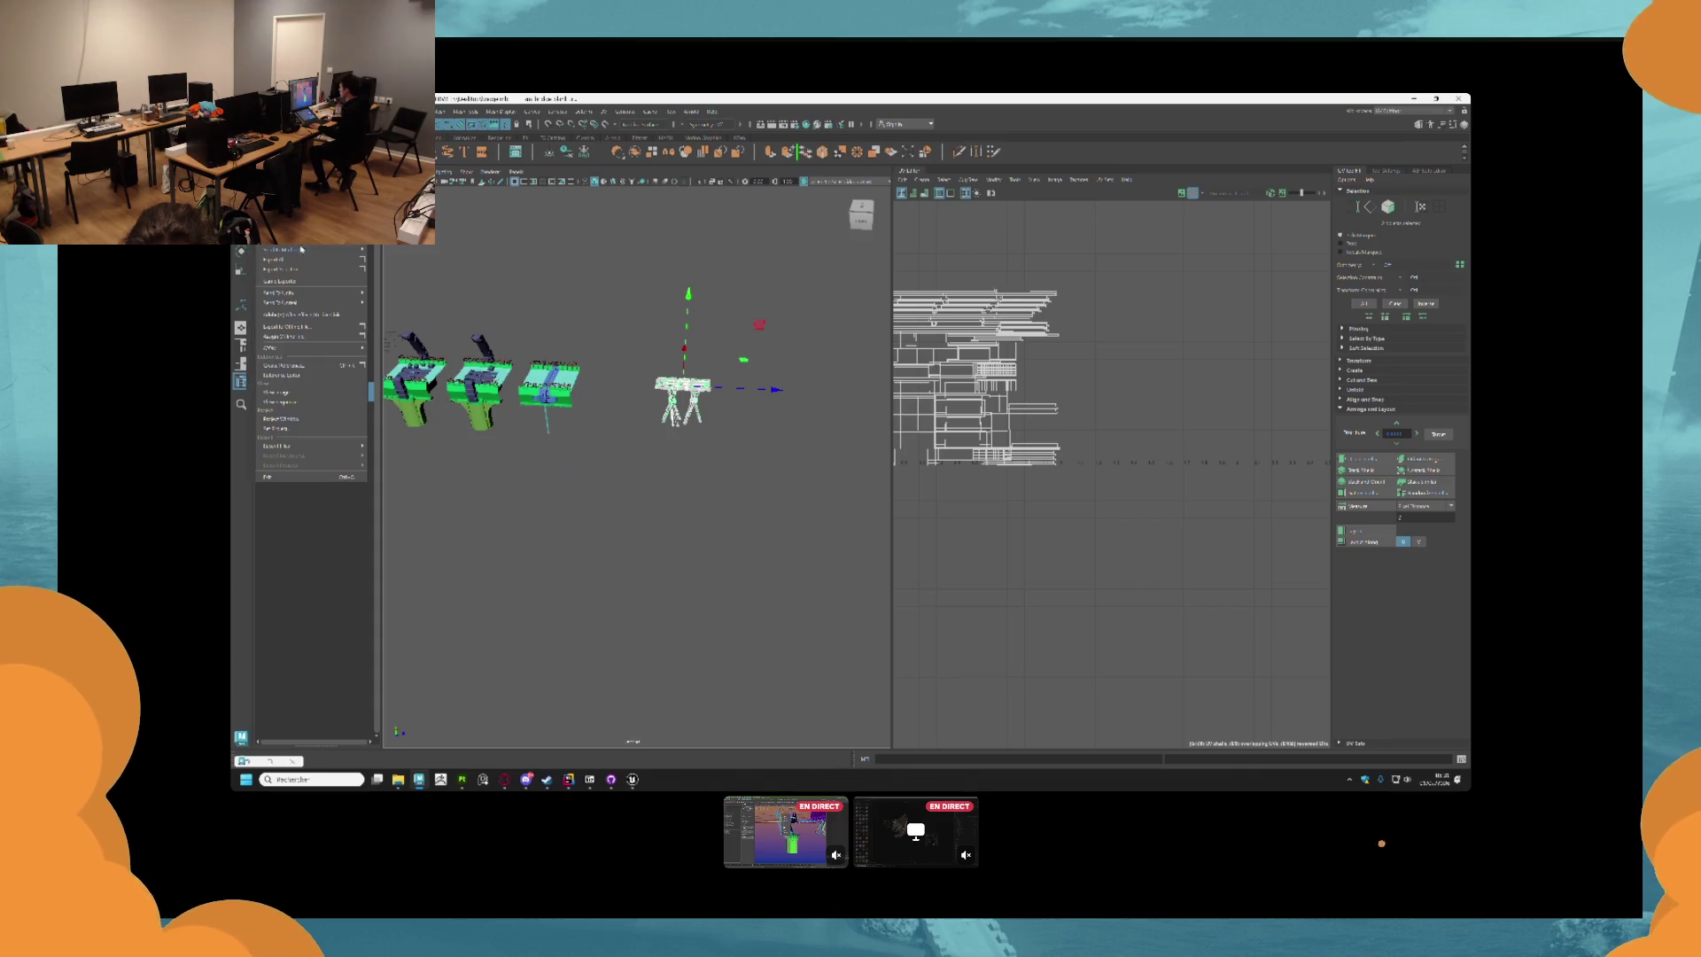
left_click(574, 335)
left_click(322, 396)
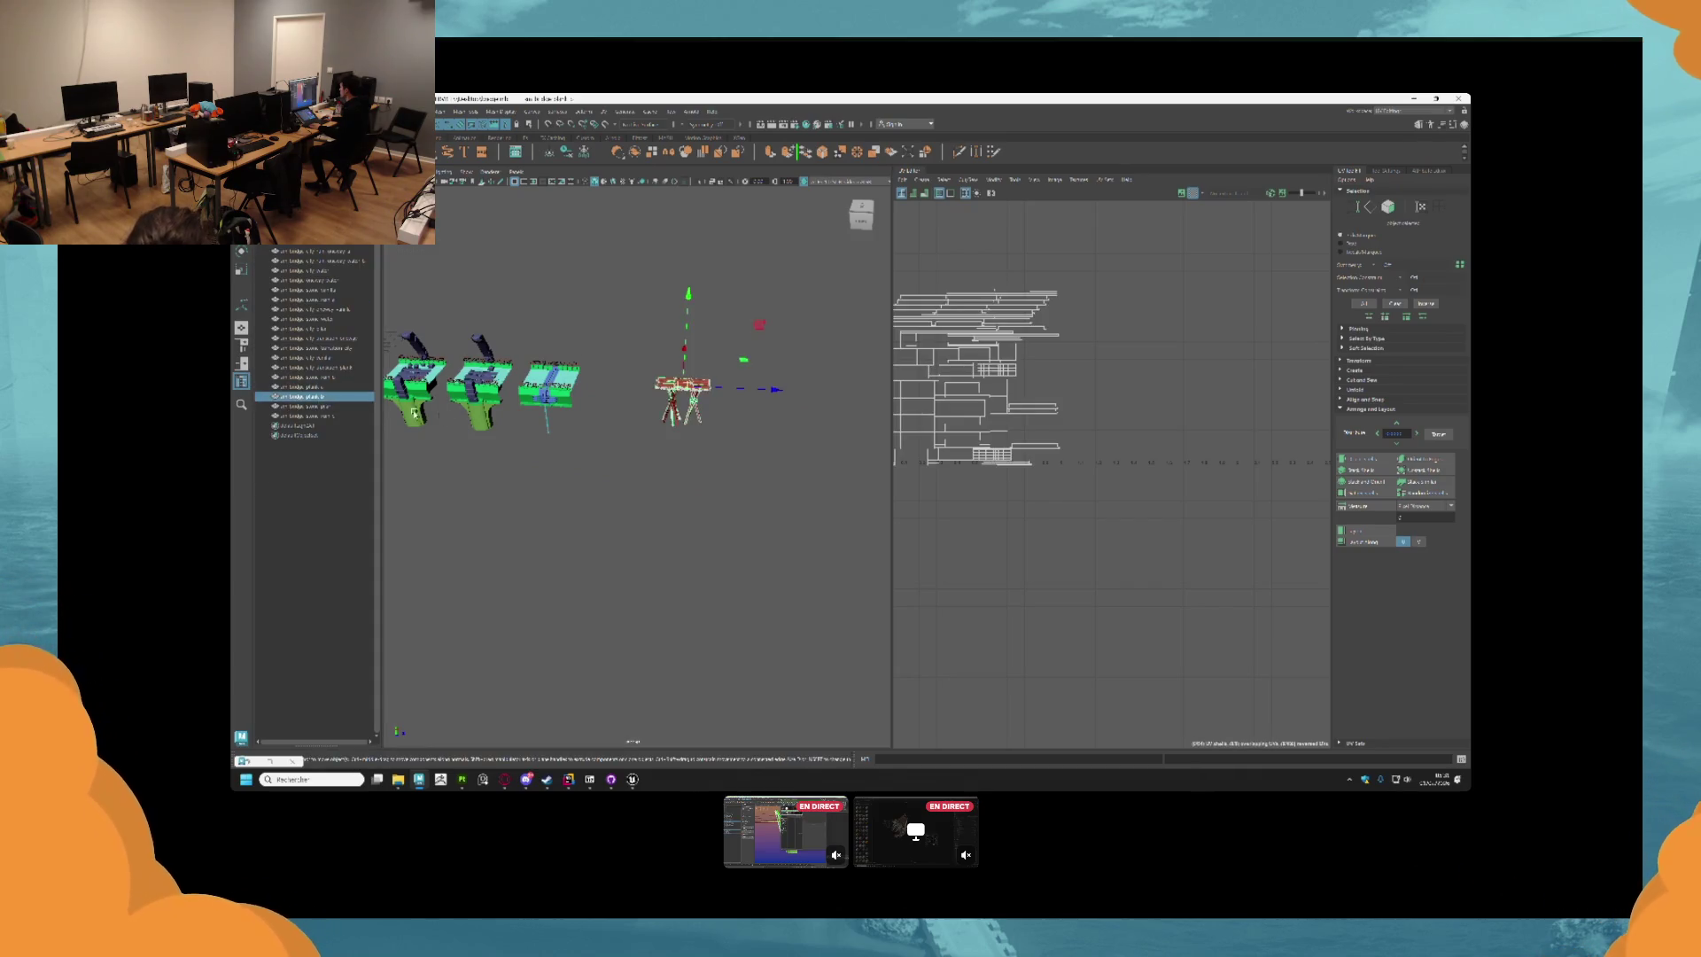
left_click(339, 407)
left_click(329, 396)
key("f")
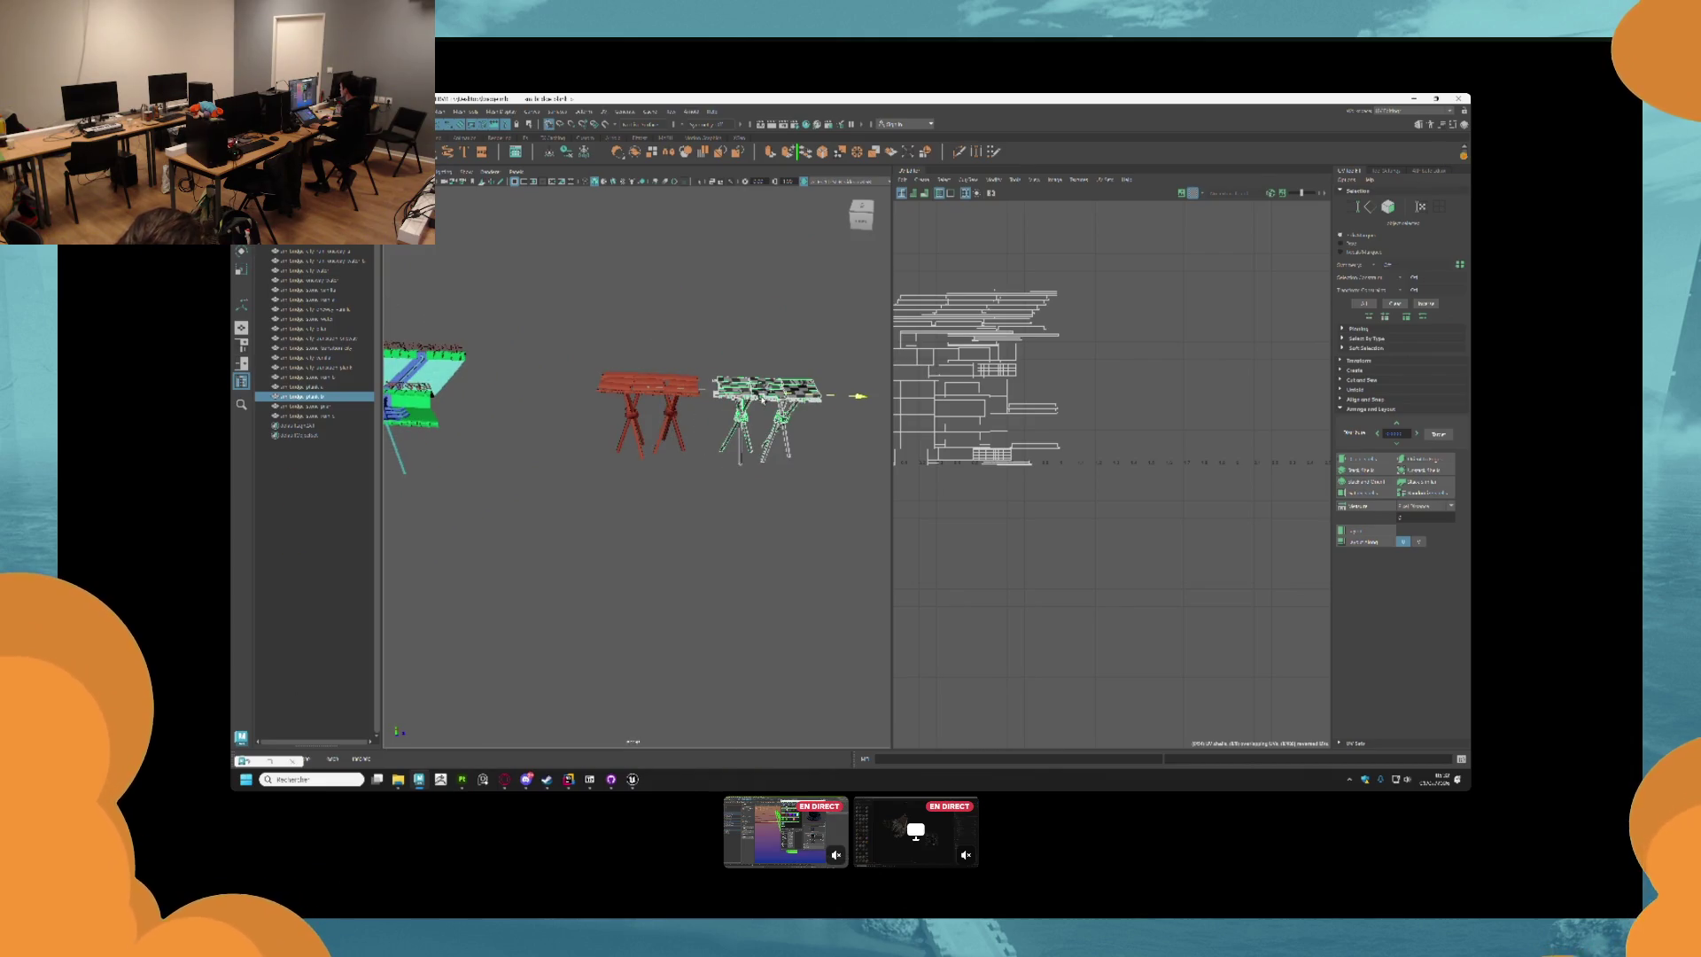
left_click(862, 215)
left_click(627, 405)
mouse_move(627, 405)
left_mouse_down()
mouse_move(638, 444)
mouse_move(626, 390)
mouse_move(646, 376)
mouse_move(647, 426)
left_mouse_up()
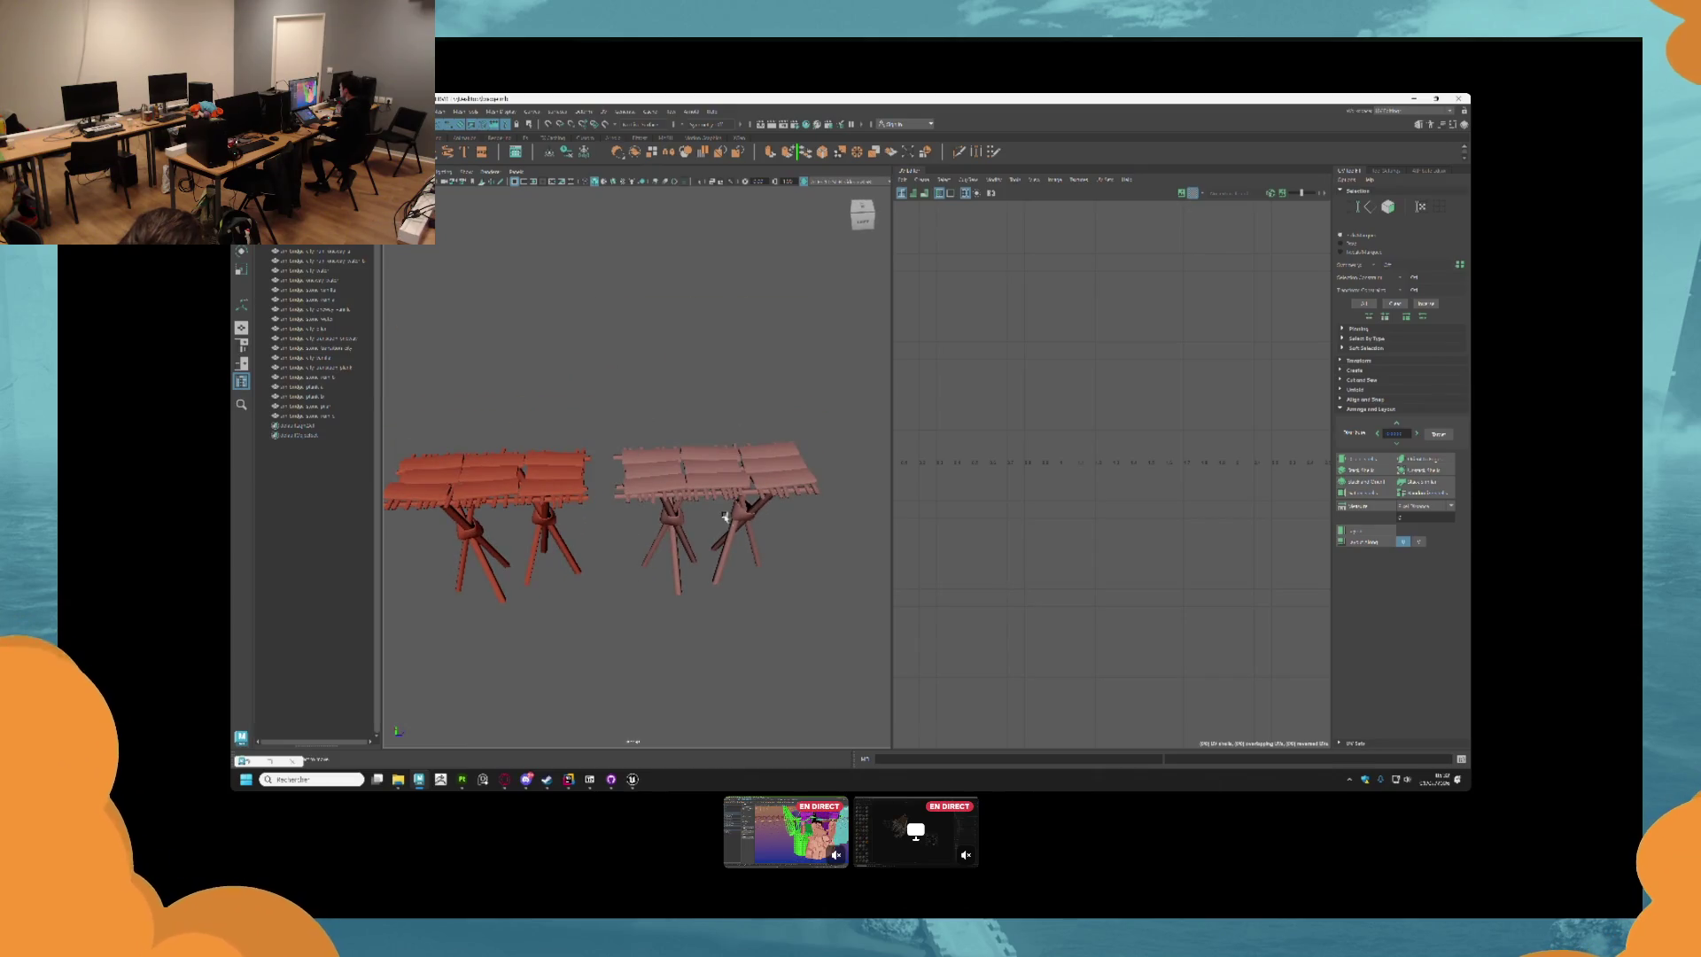
Slide the right plank table further to the right along X.
left_click(673, 465)
scroll(666, 514, "down", 3)
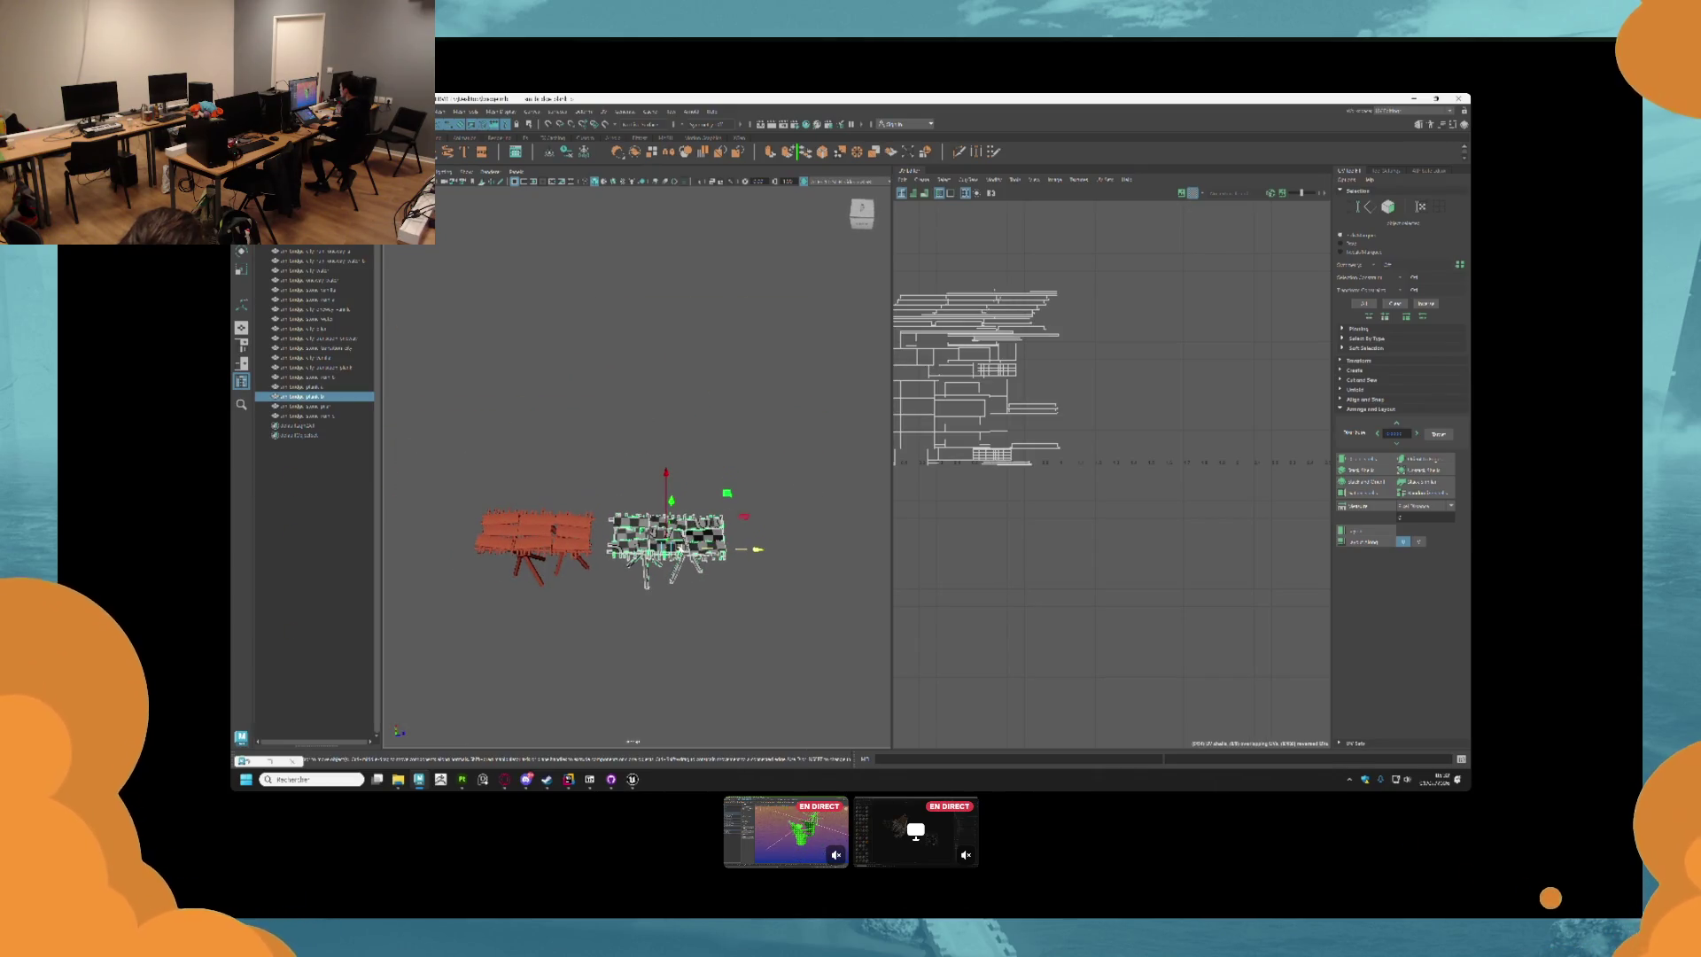
left_click_drag(677, 562, 682, 521)
left_click_drag(704, 424, 773, 424)
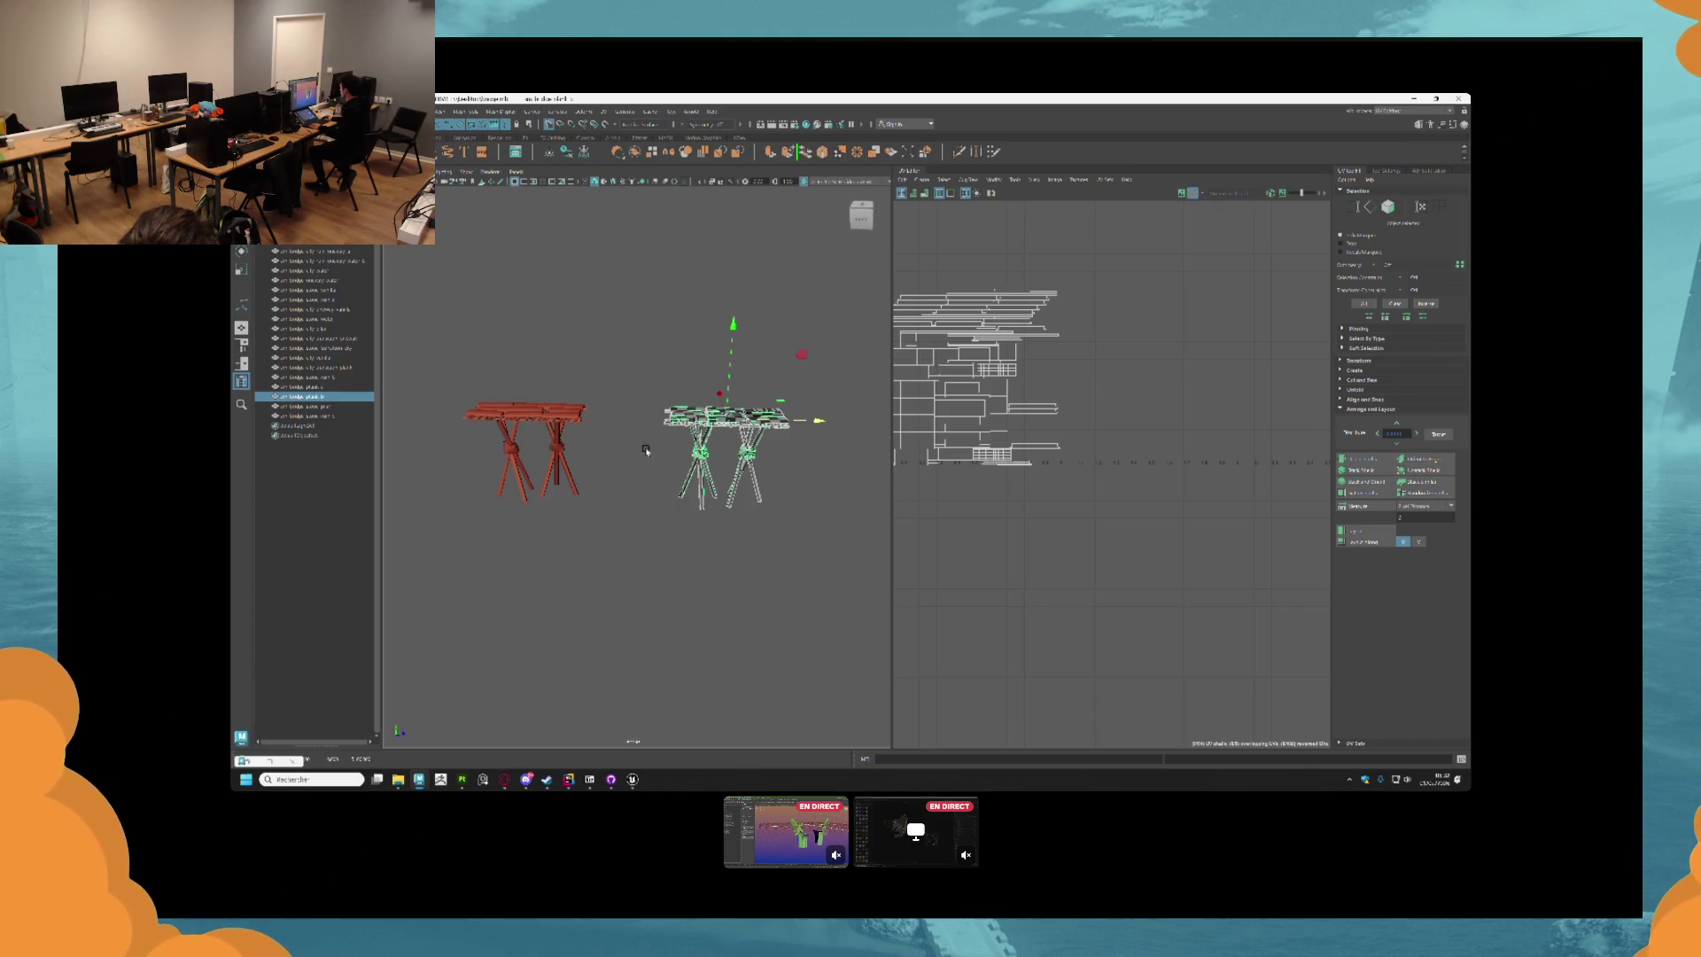
left_click(646, 451)
Export both plank tables with Export Selection, then switch to Substance Painter.
scroll(646, 451, "down", 2)
left_click(561, 430)
left_click(656, 431)
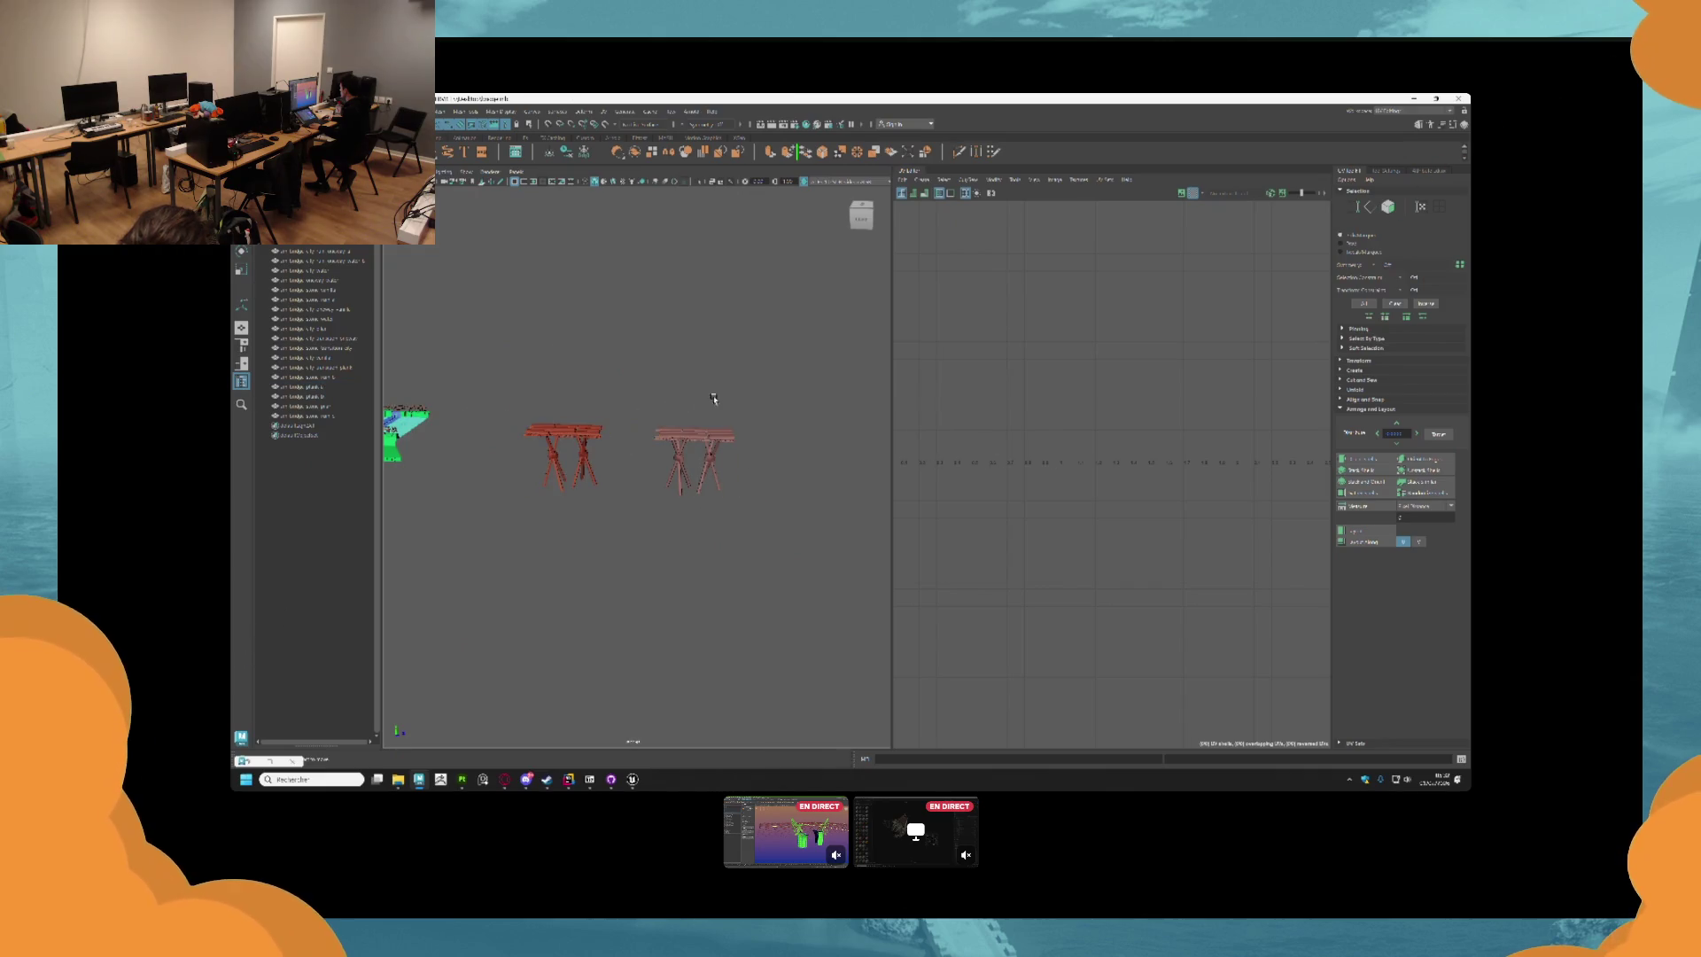
left_click_drag(714, 399, 518, 501)
right_click(258, 248)
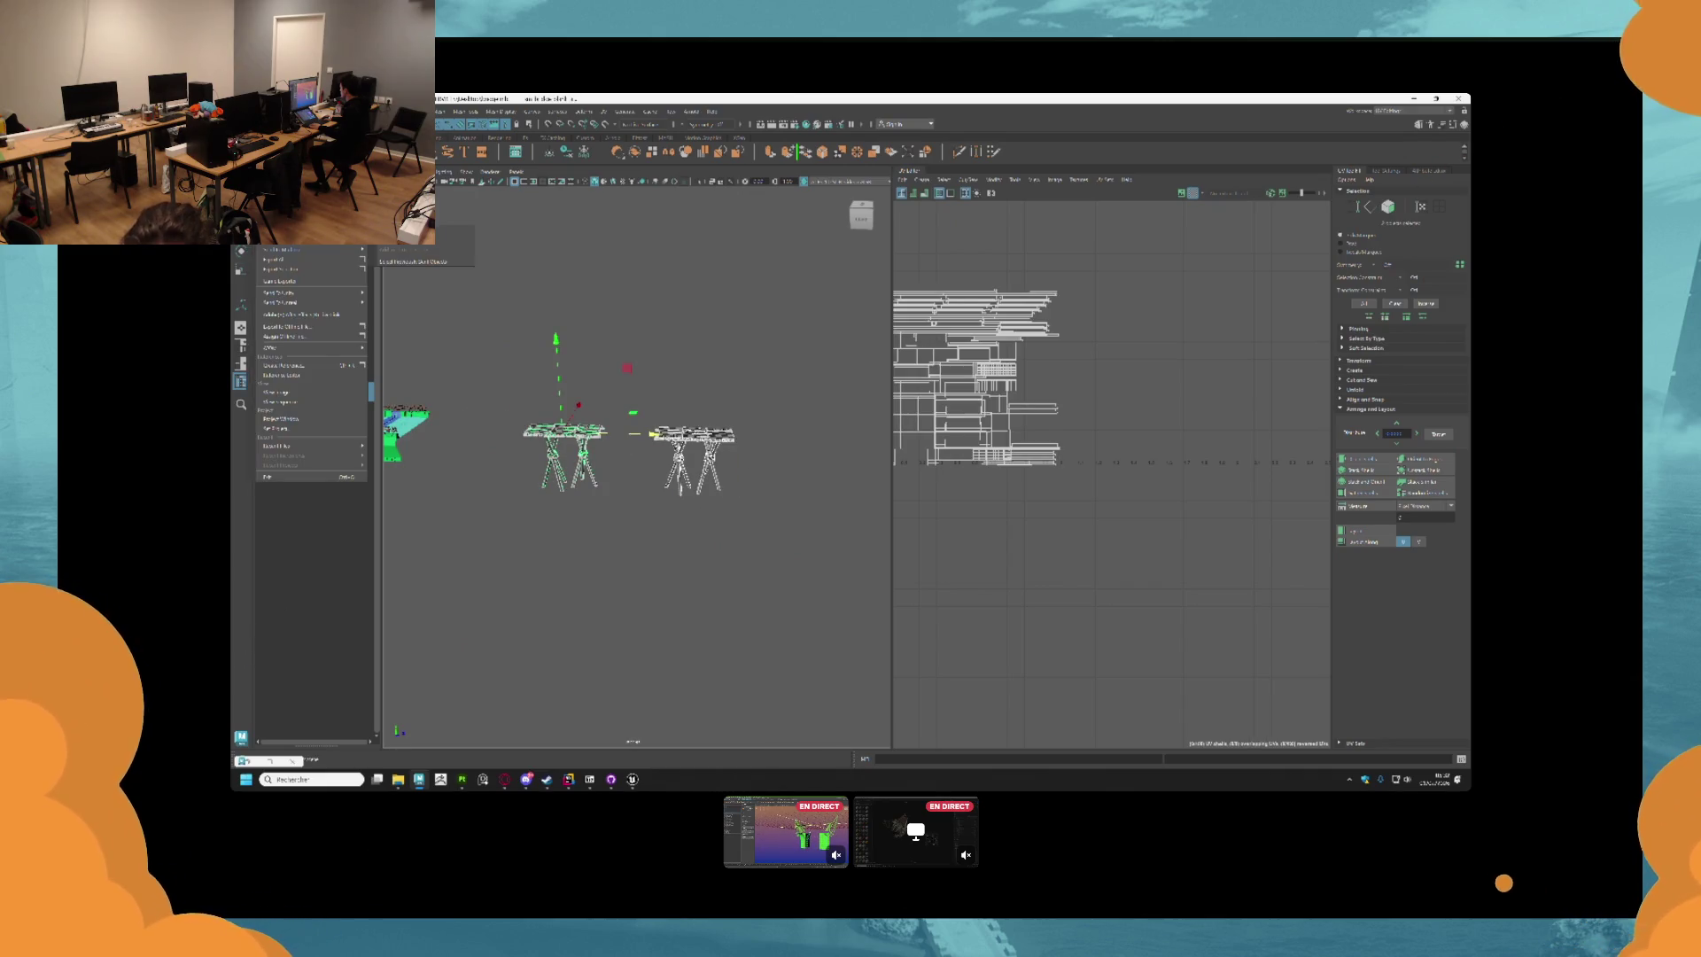
left_click(281, 268)
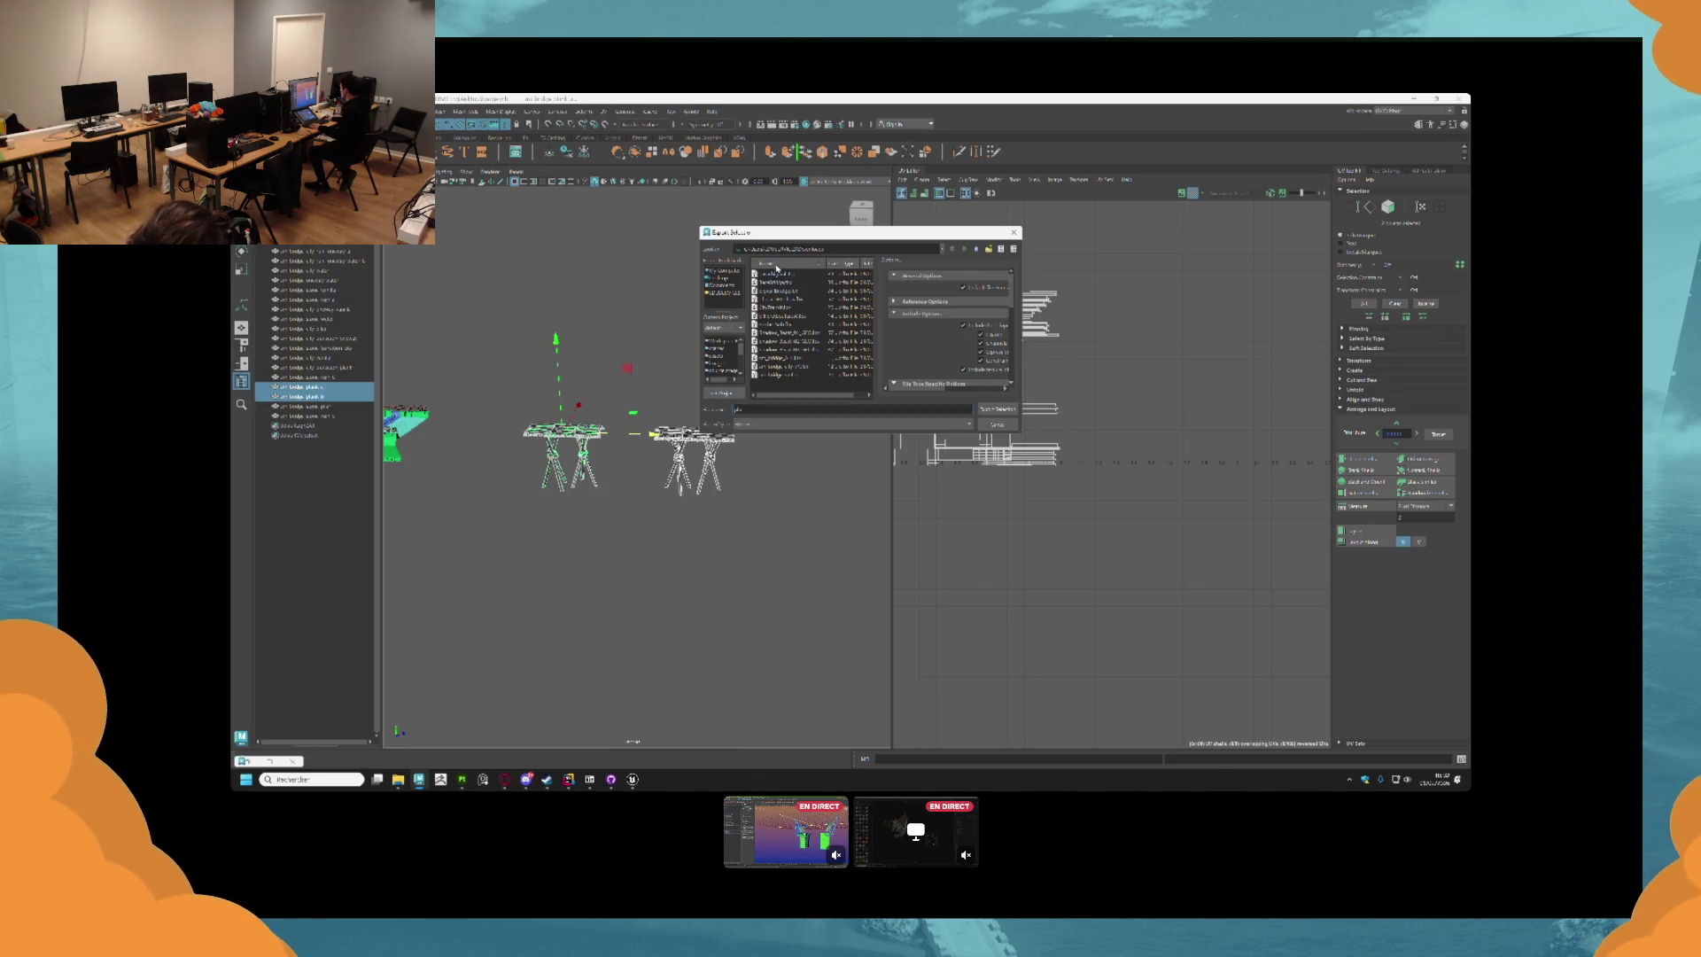
key("Return")
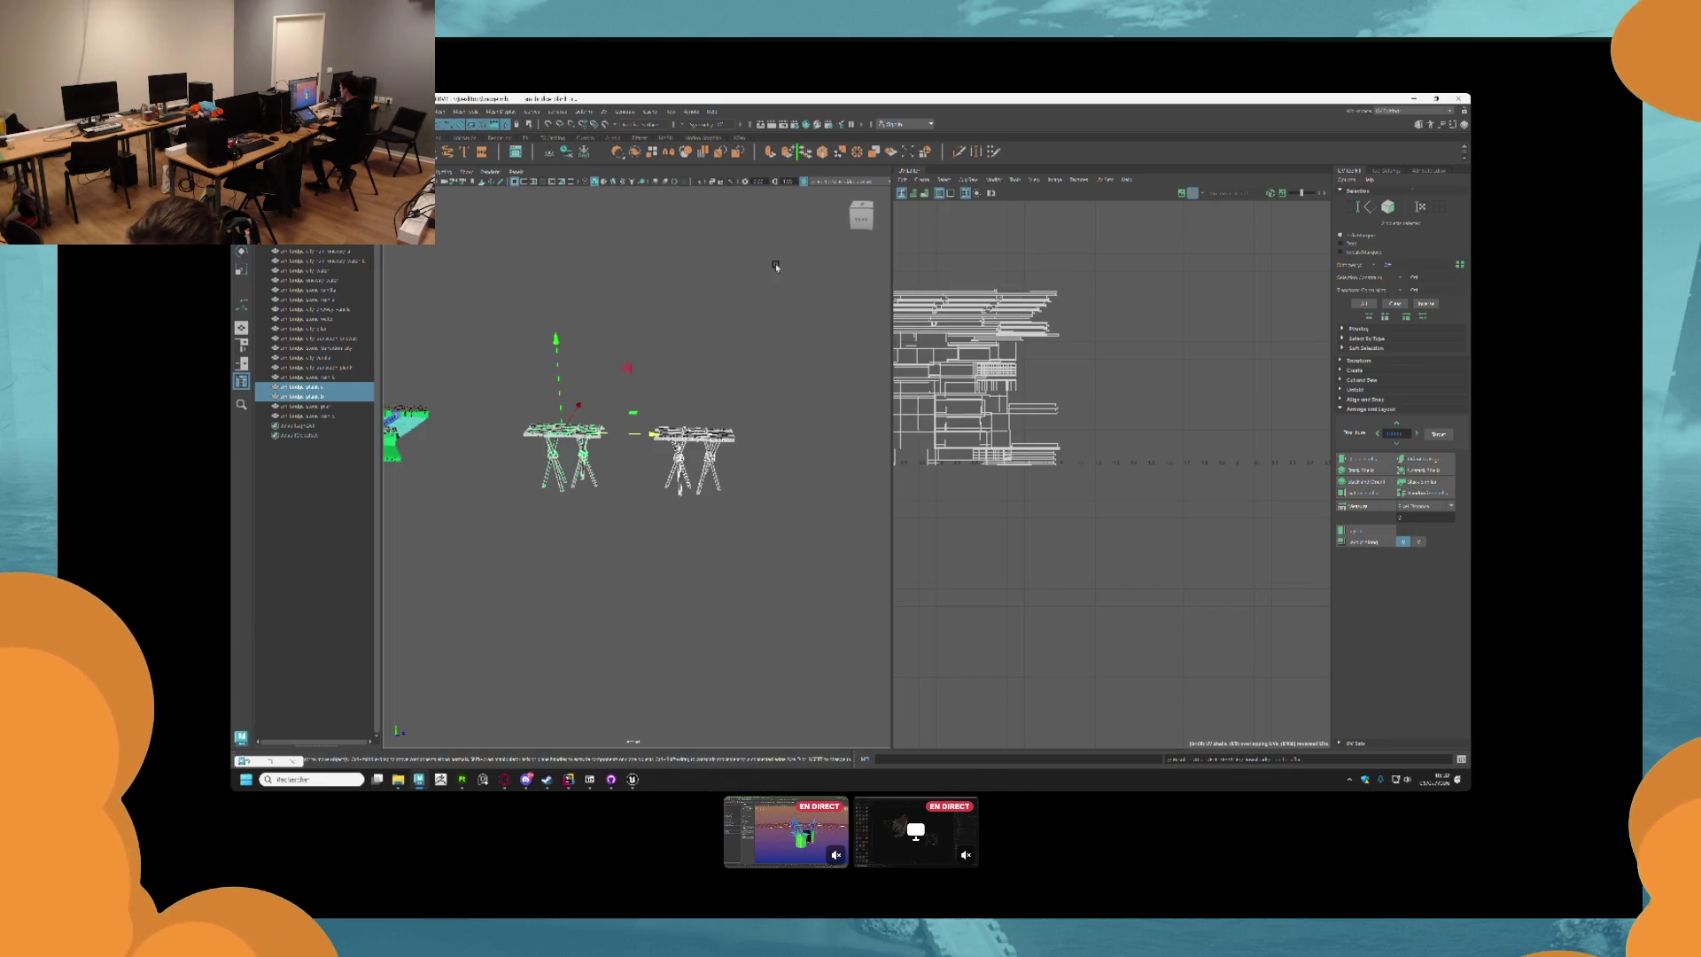
left_click(461, 779)
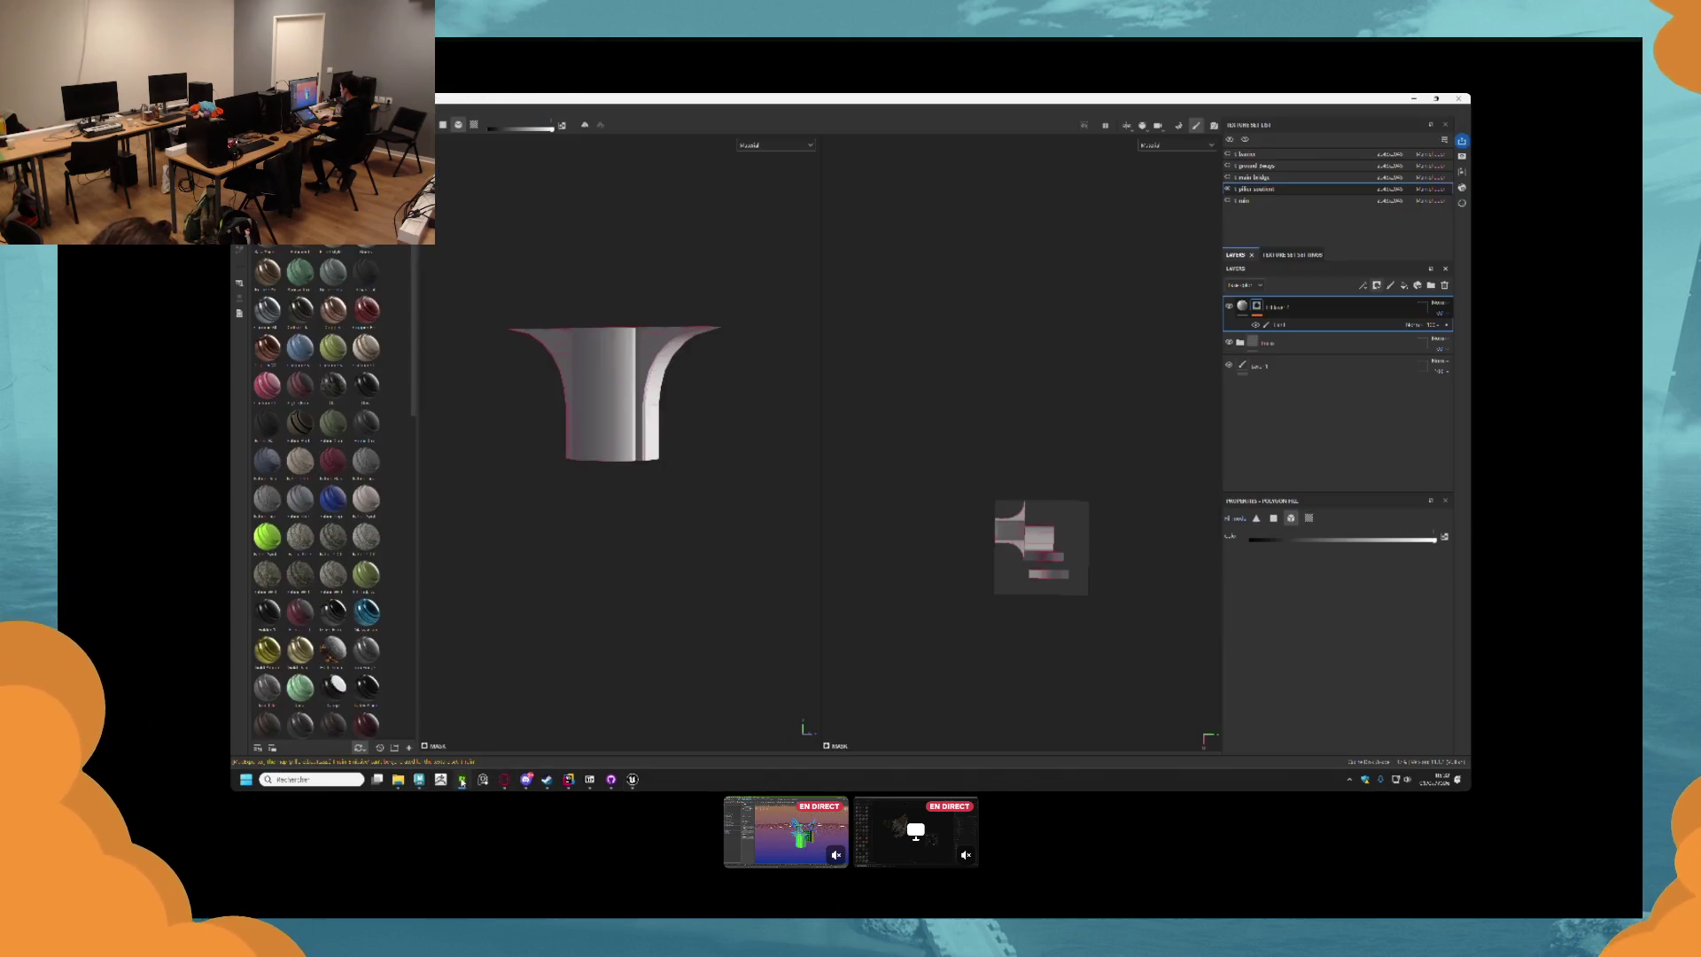
Create a new project from the bridge table mesh and dismiss the save prompt.
scroll(567, 390, "down", 5)
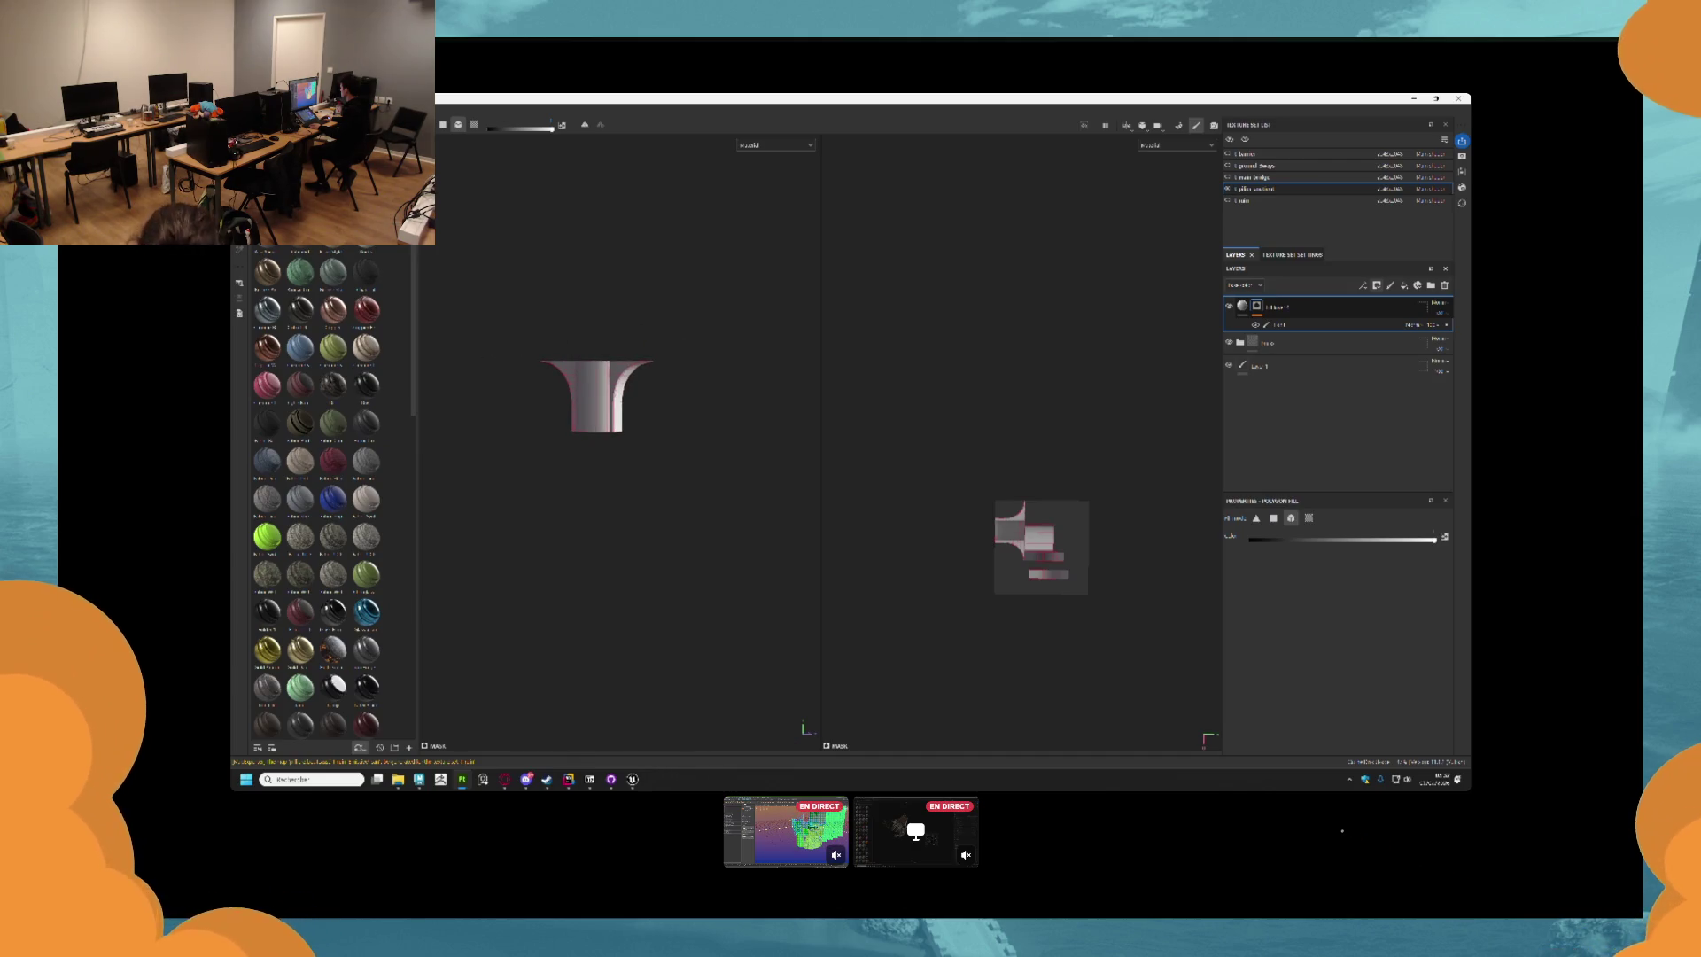
right_click(237, 252)
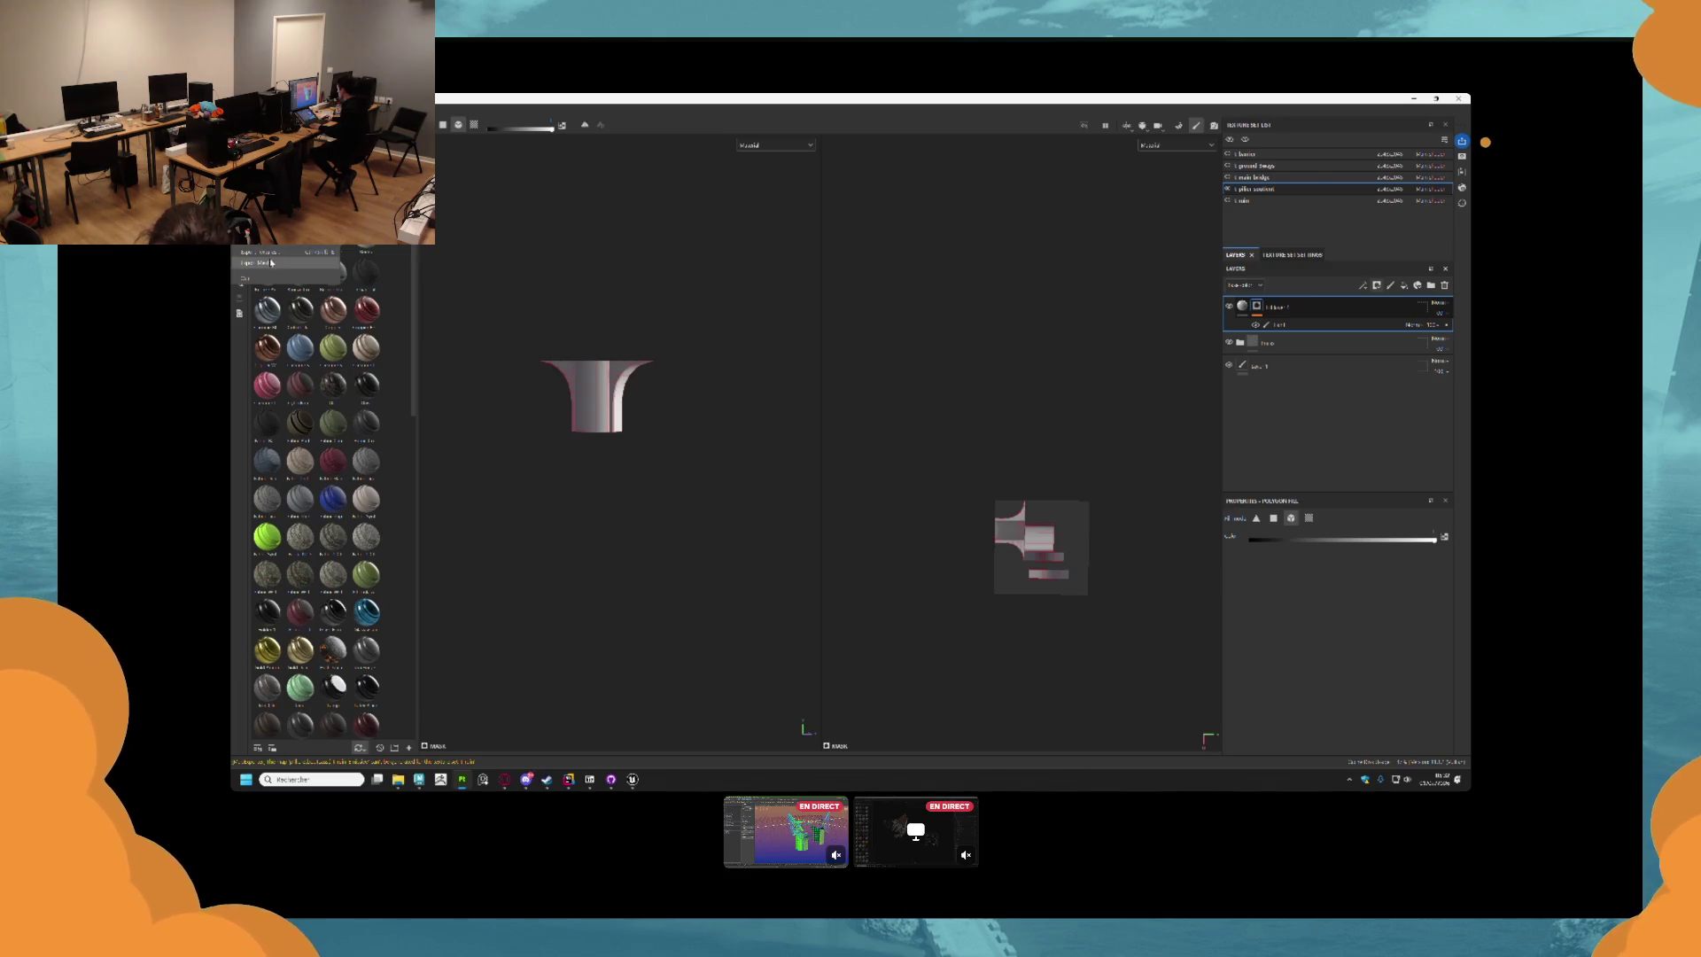
key("ctrl+n")
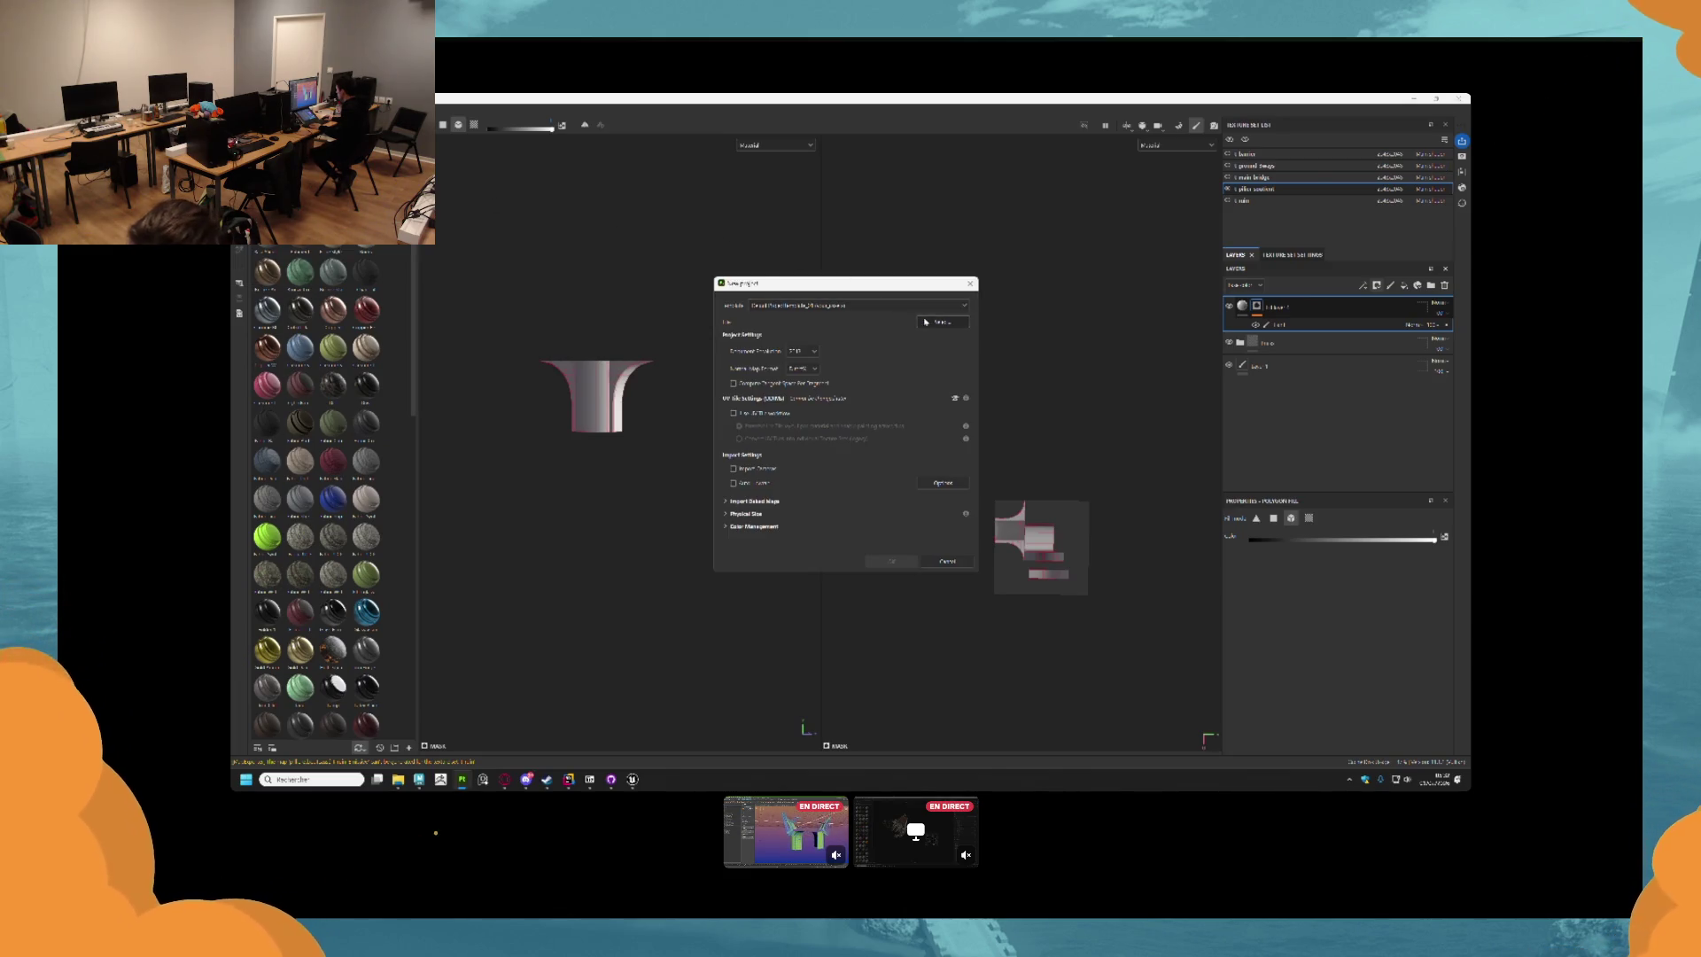
left_click(926, 321)
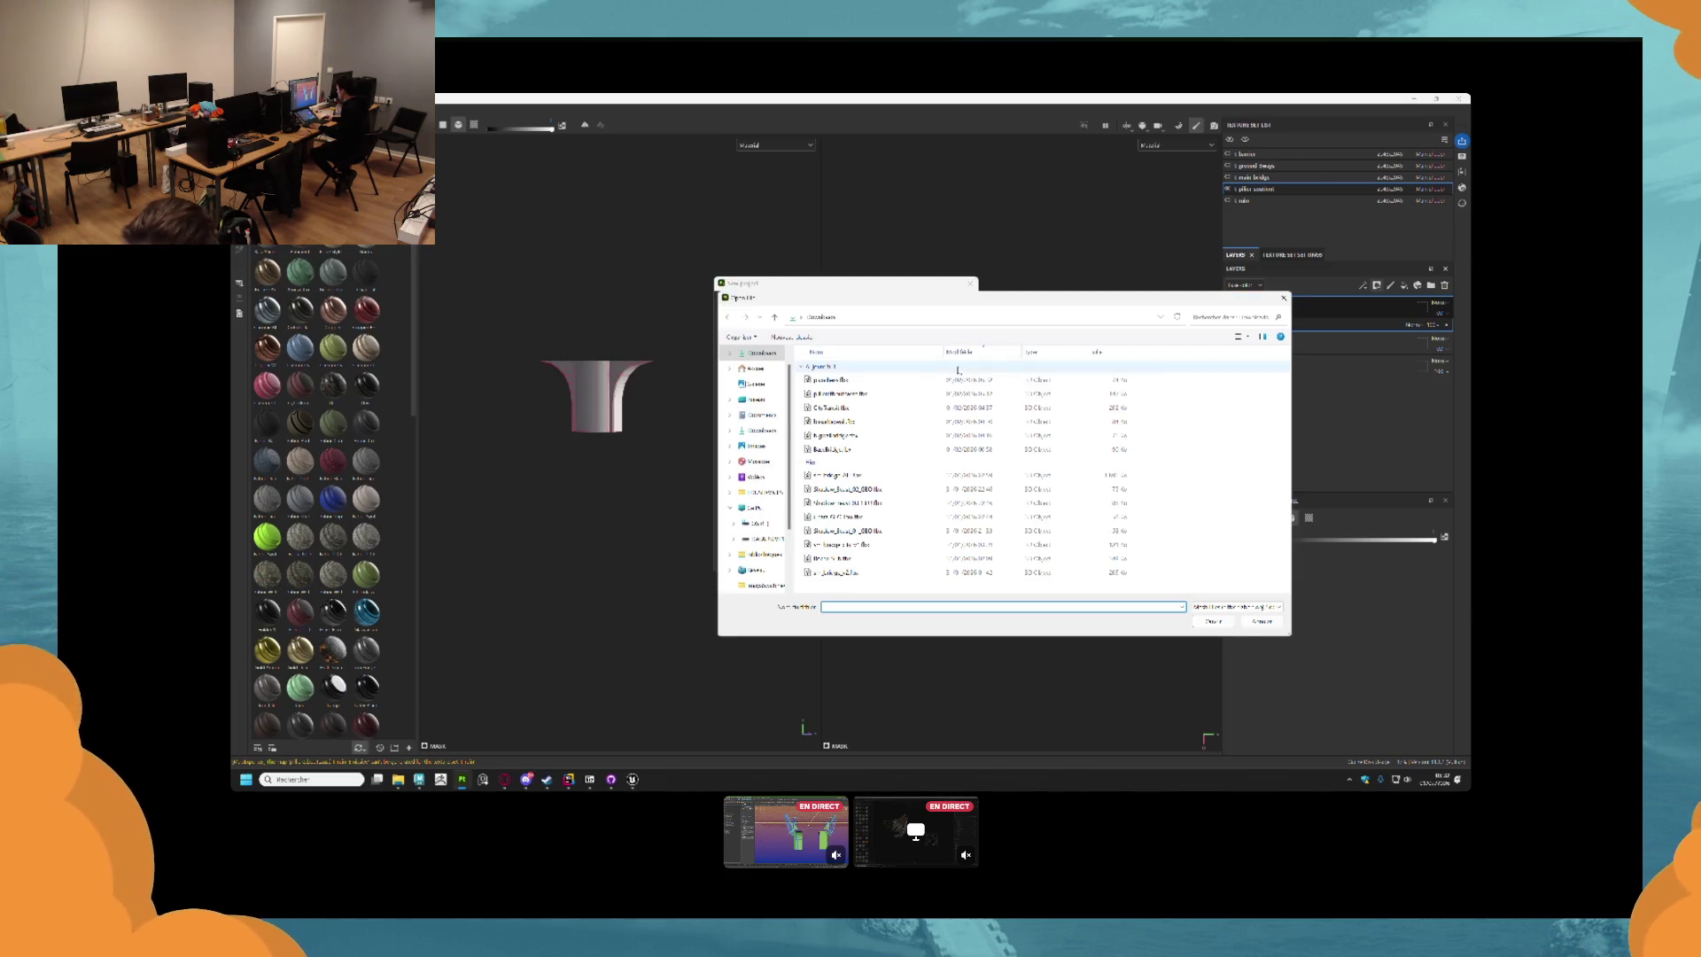
left_click(1209, 622)
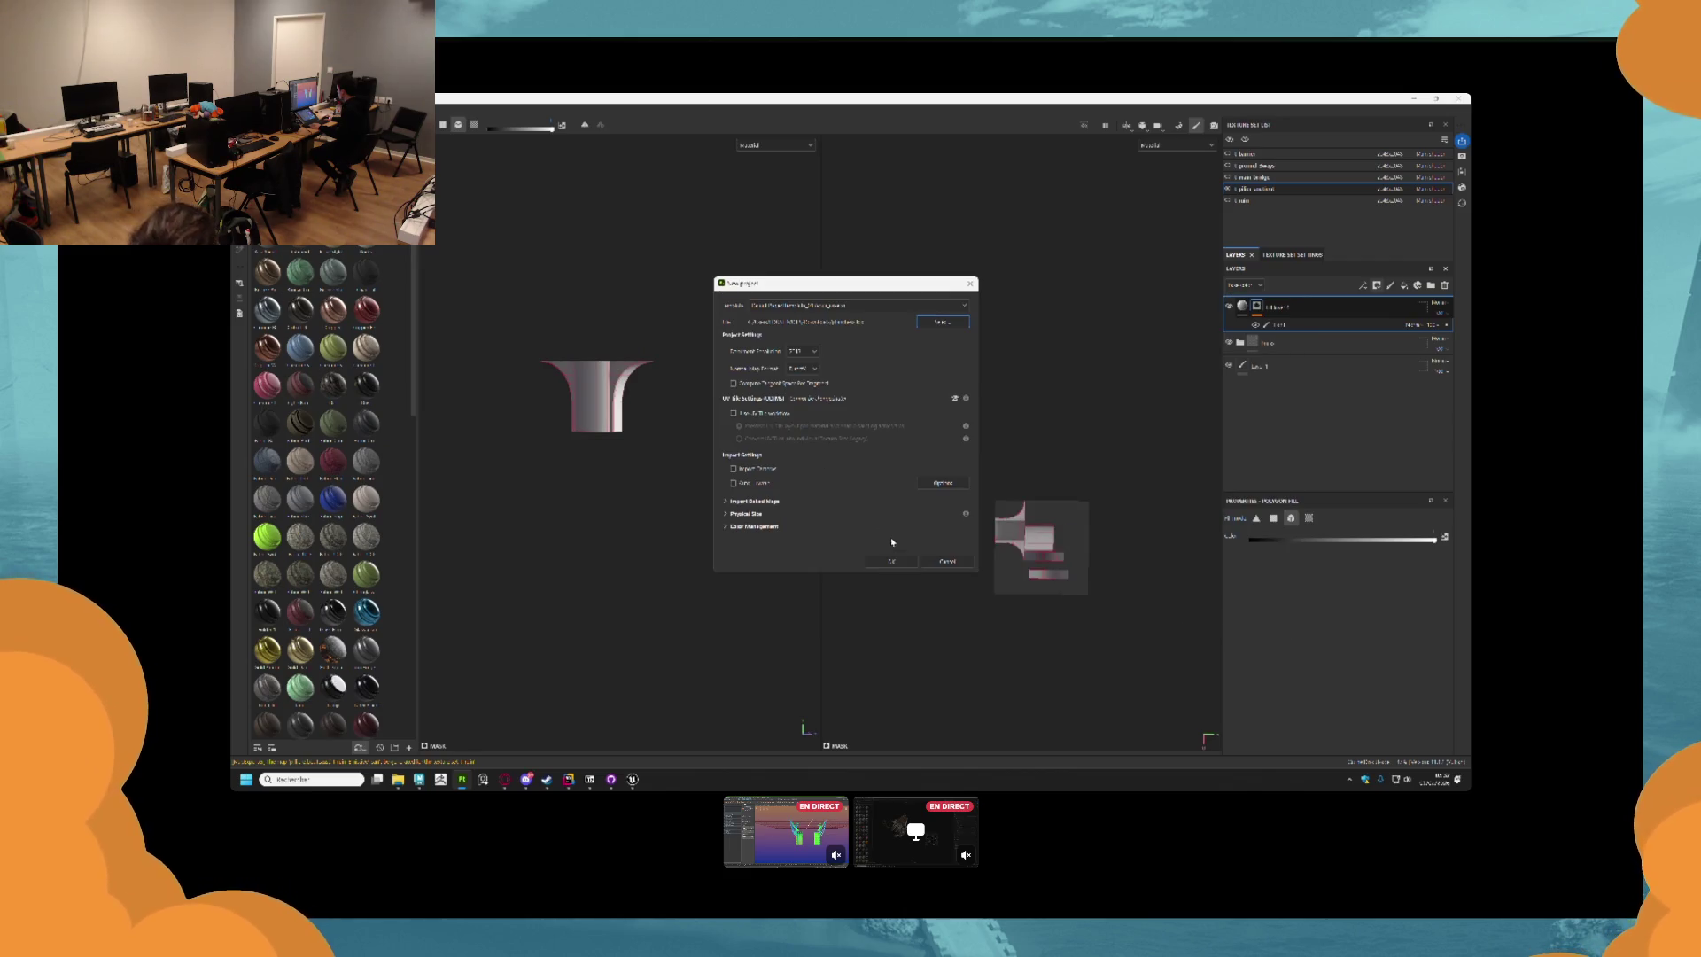
left_click(891, 563)
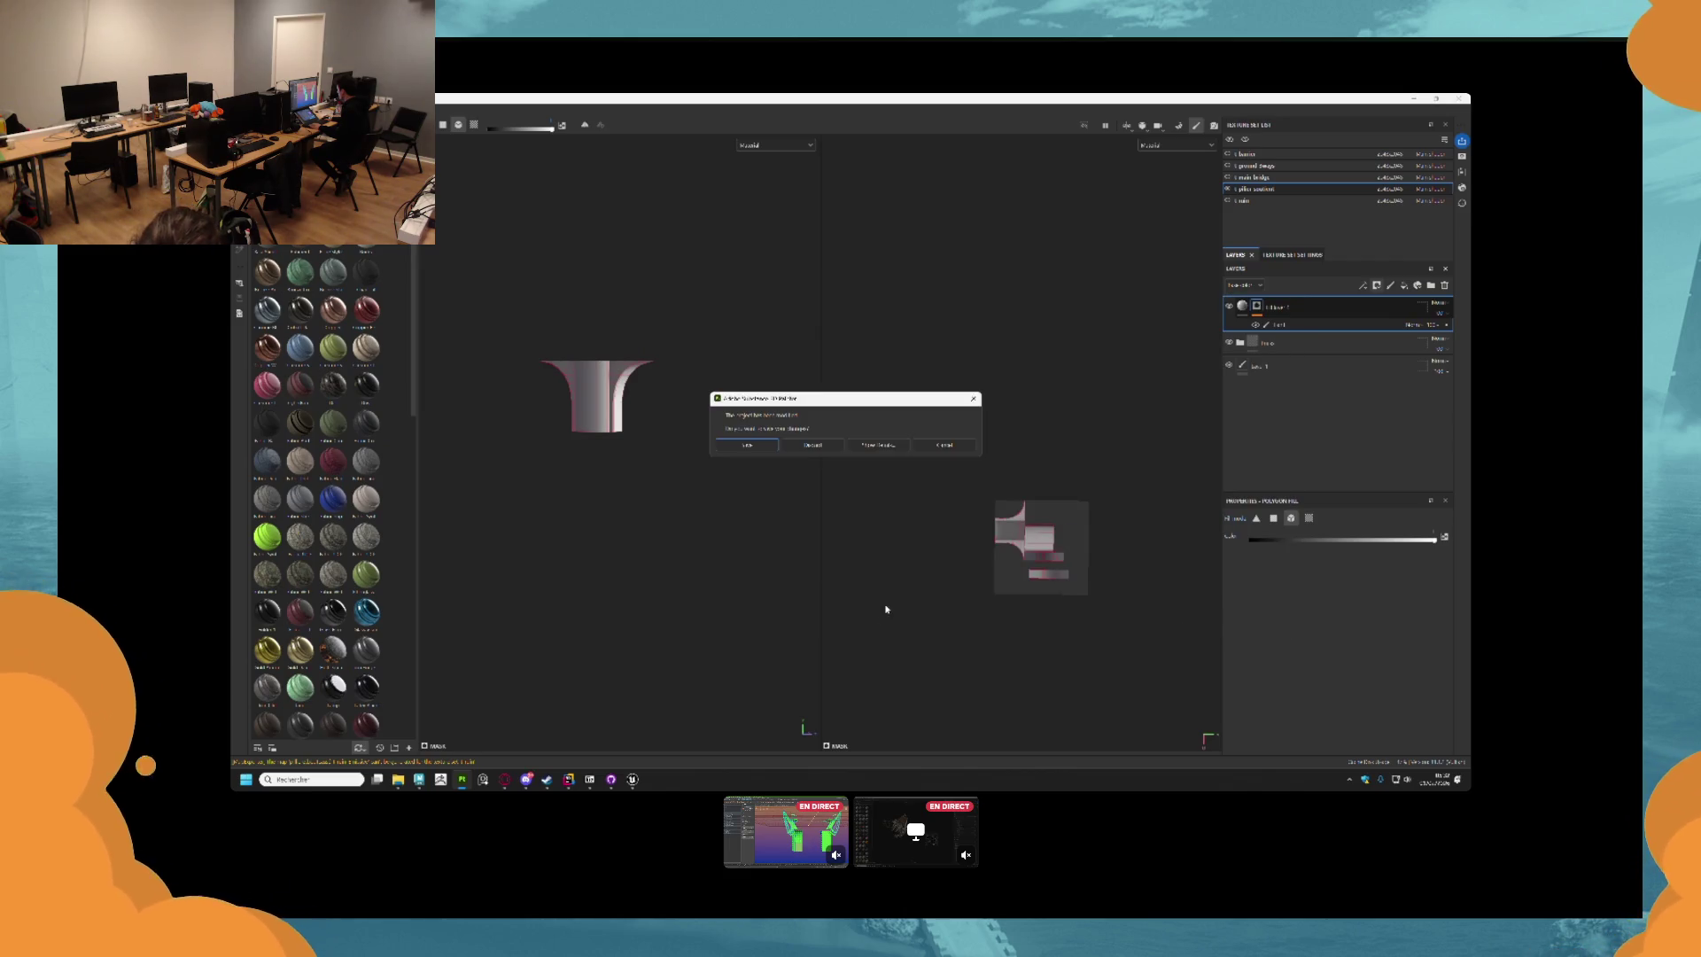
left_click(825, 444)
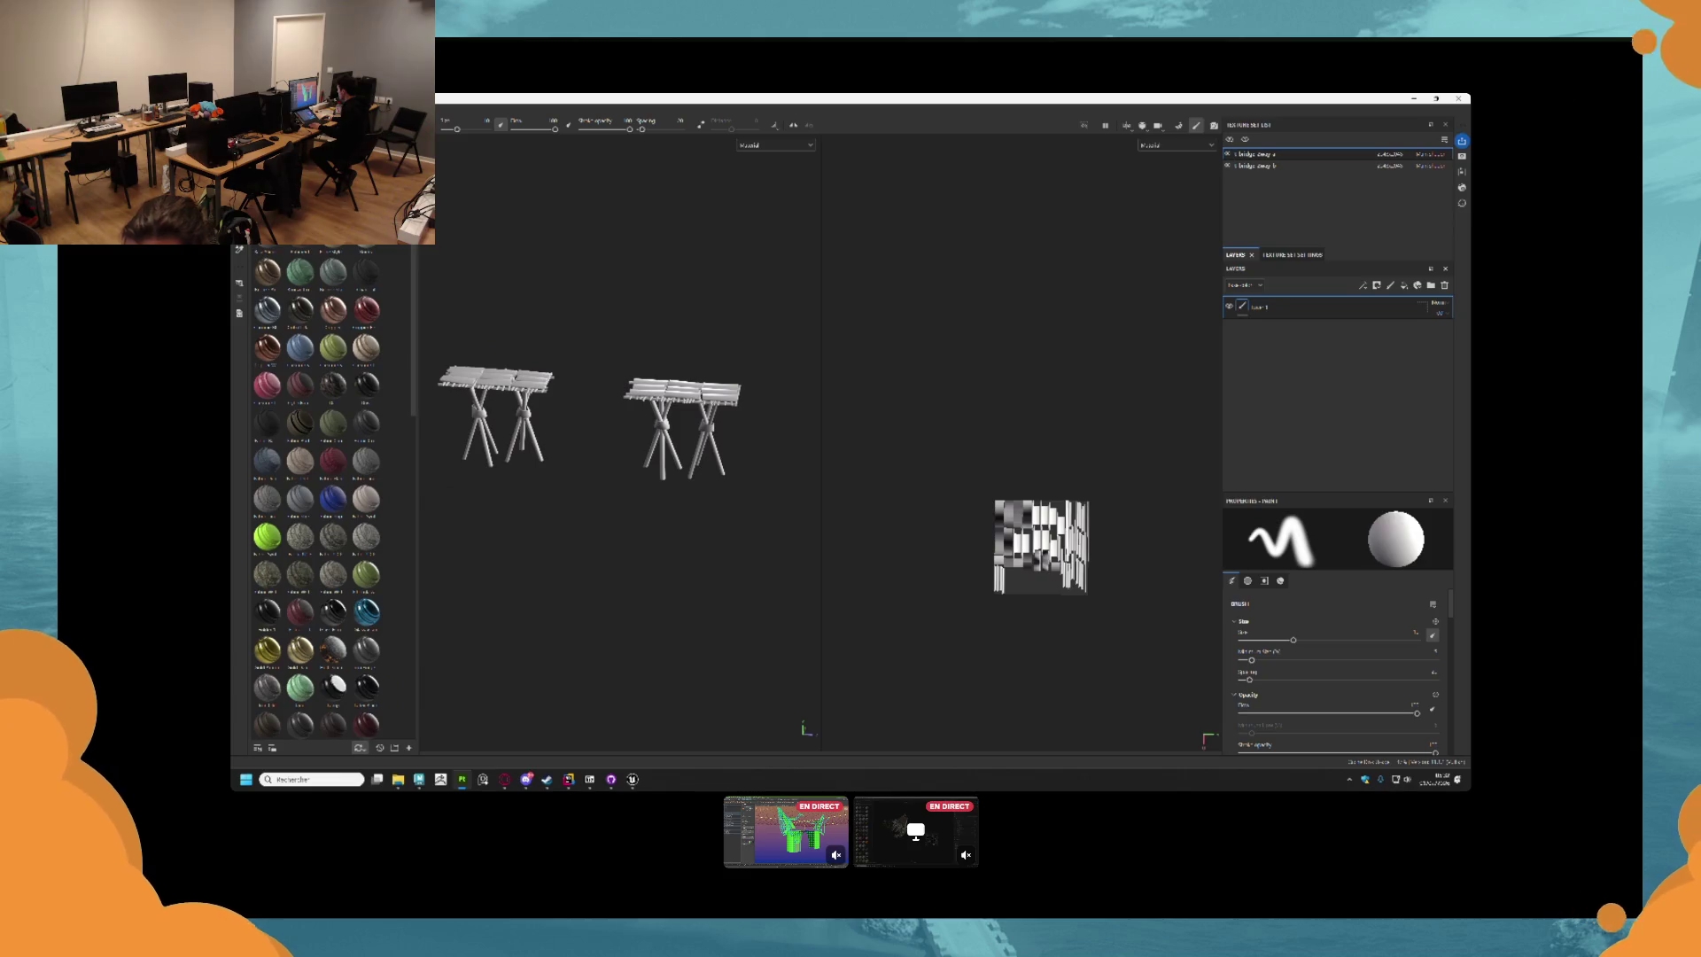
Delete default Layer 1, regroup the material folders, and give them paint masks.
left_click(1349, 314)
key("Delete")
scroll(721, 371, "up", 3)
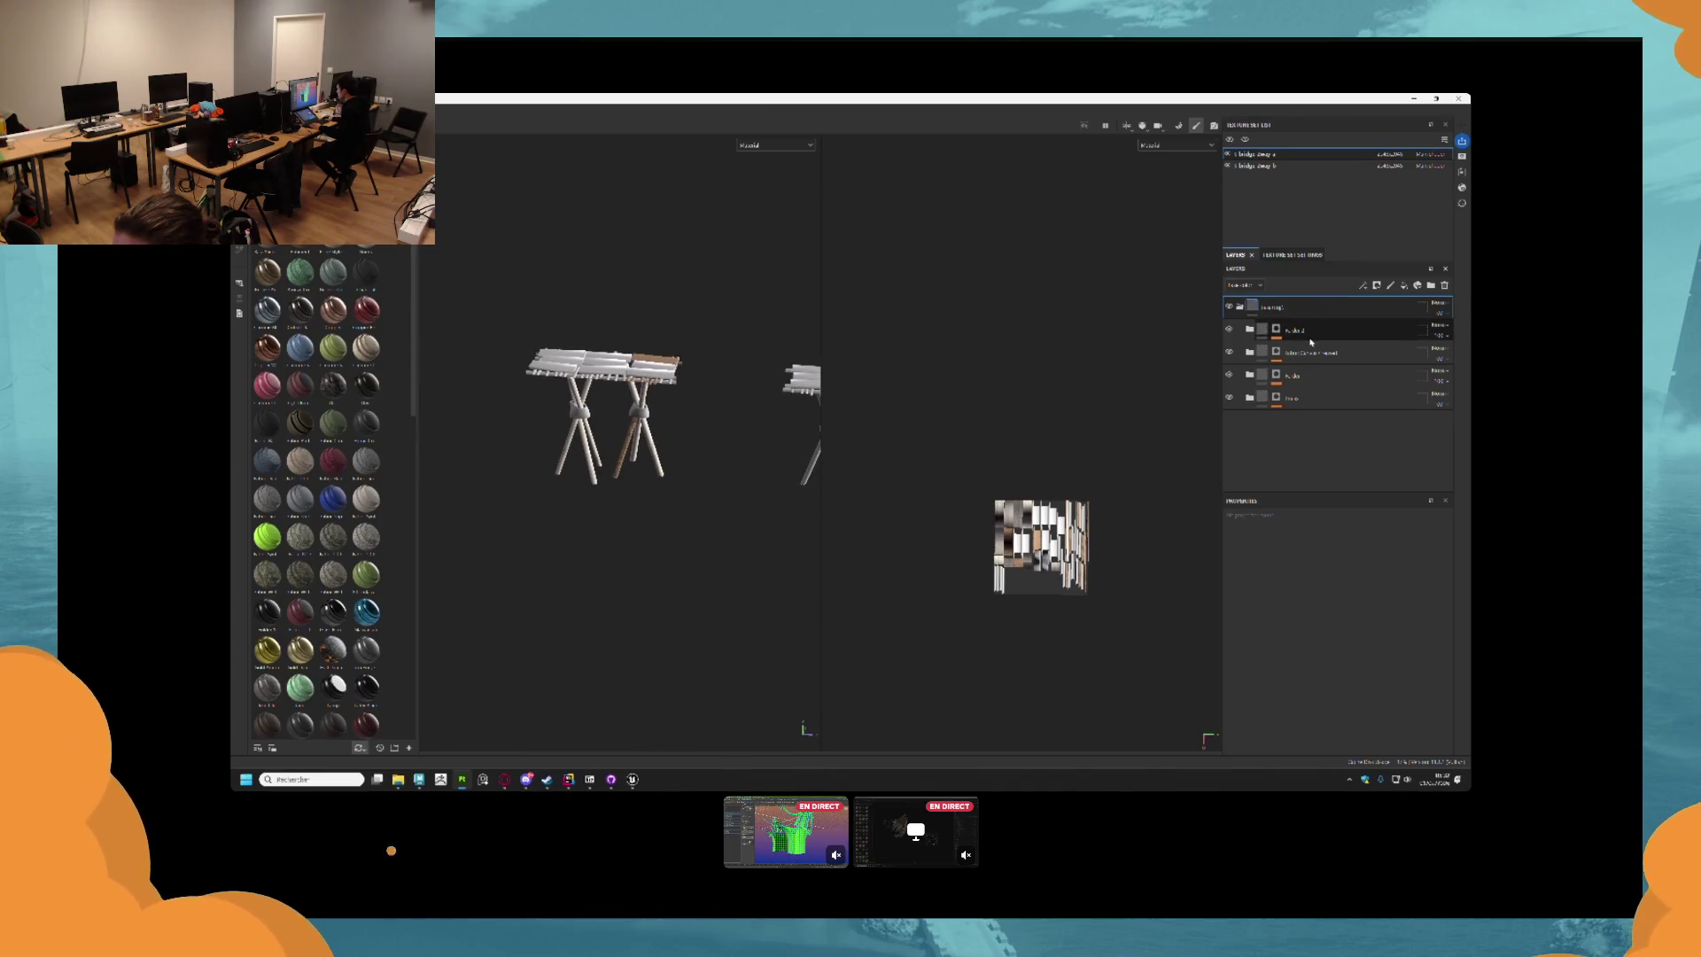
left_click(1250, 329)
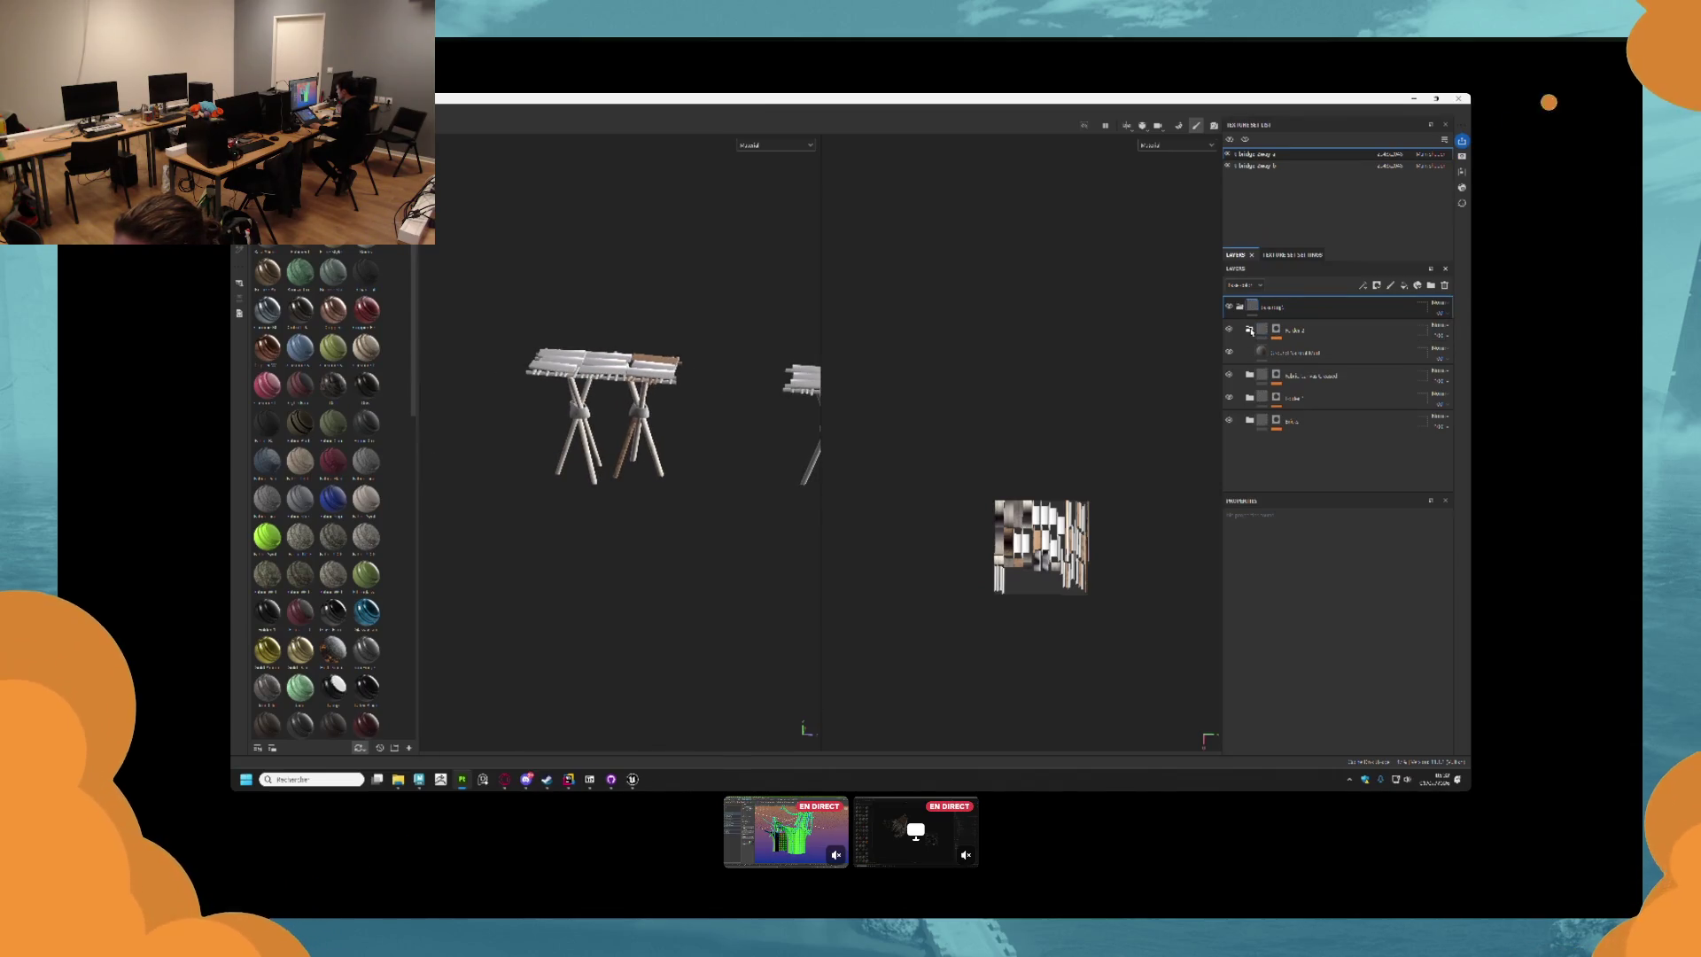
left_click_drag(1267, 329, 1284, 307)
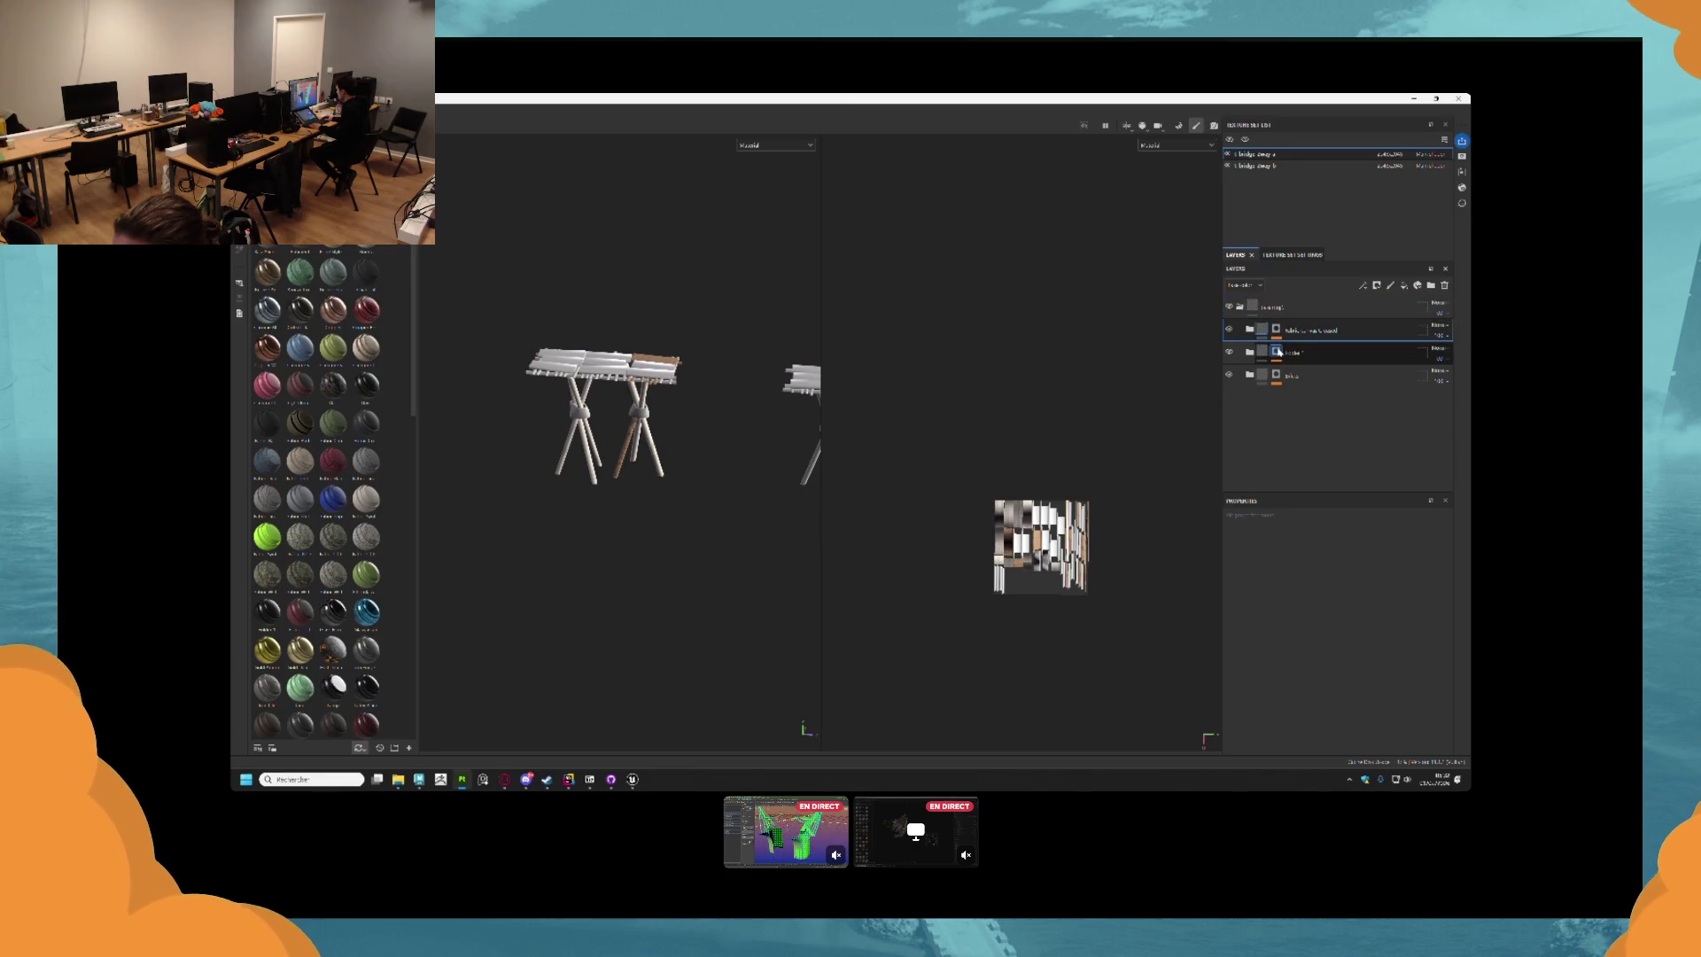
left_click(1278, 351)
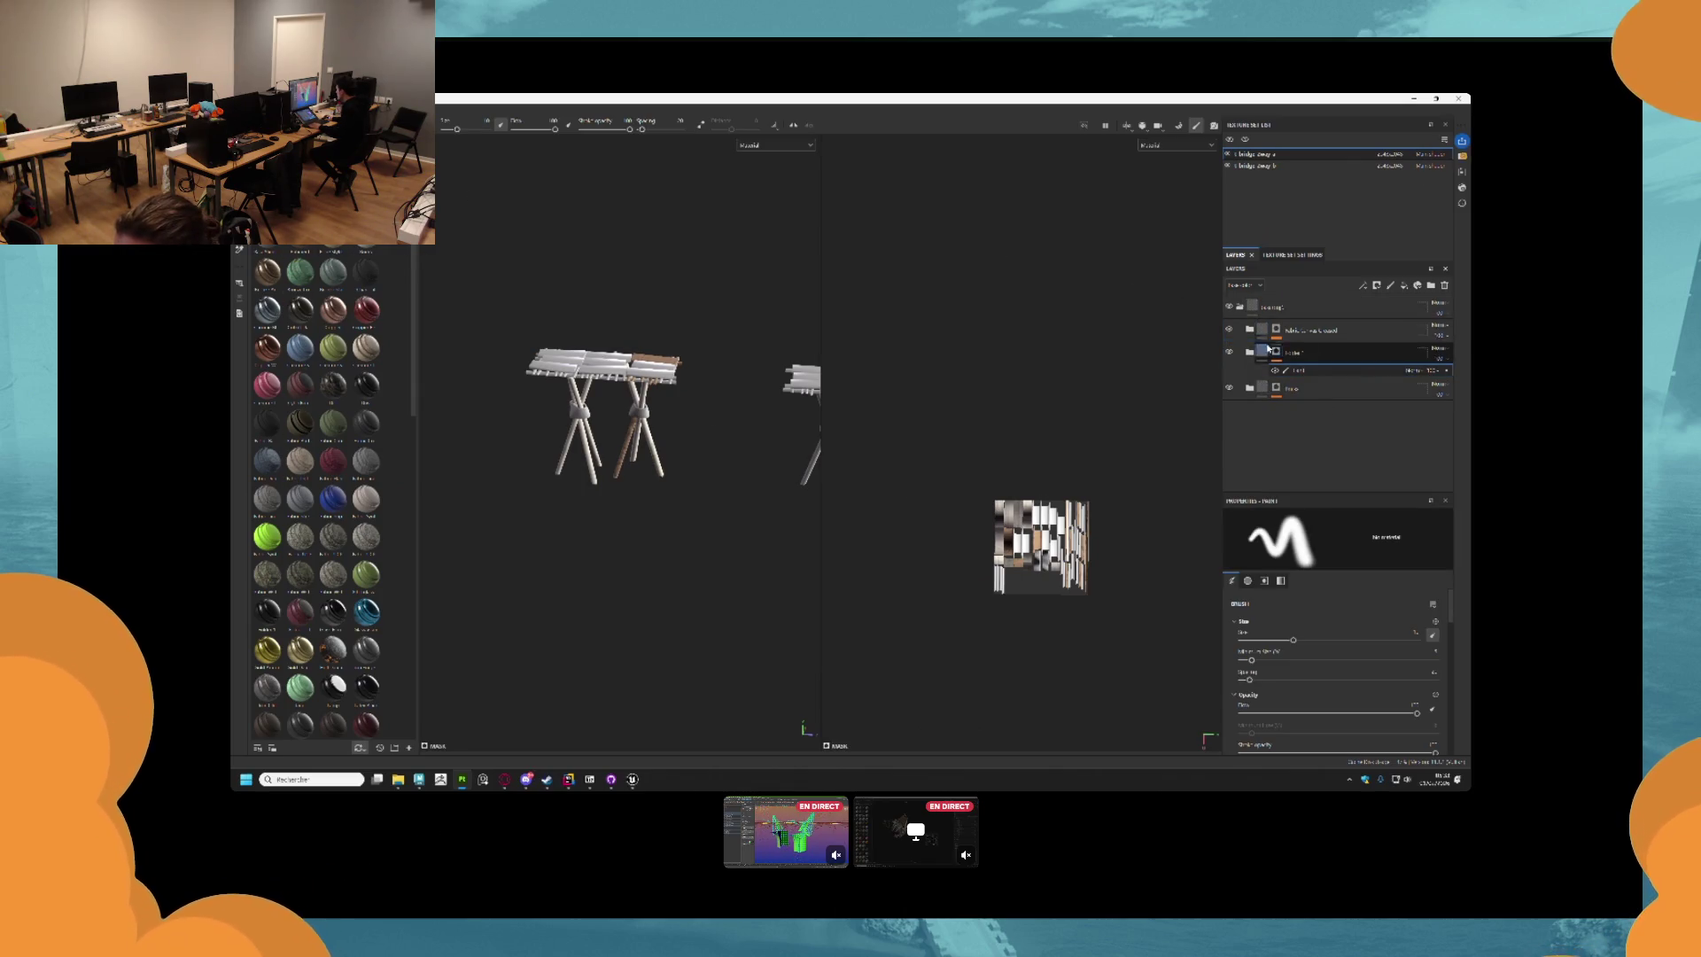
left_click(1302, 329)
key("ctrl+v")
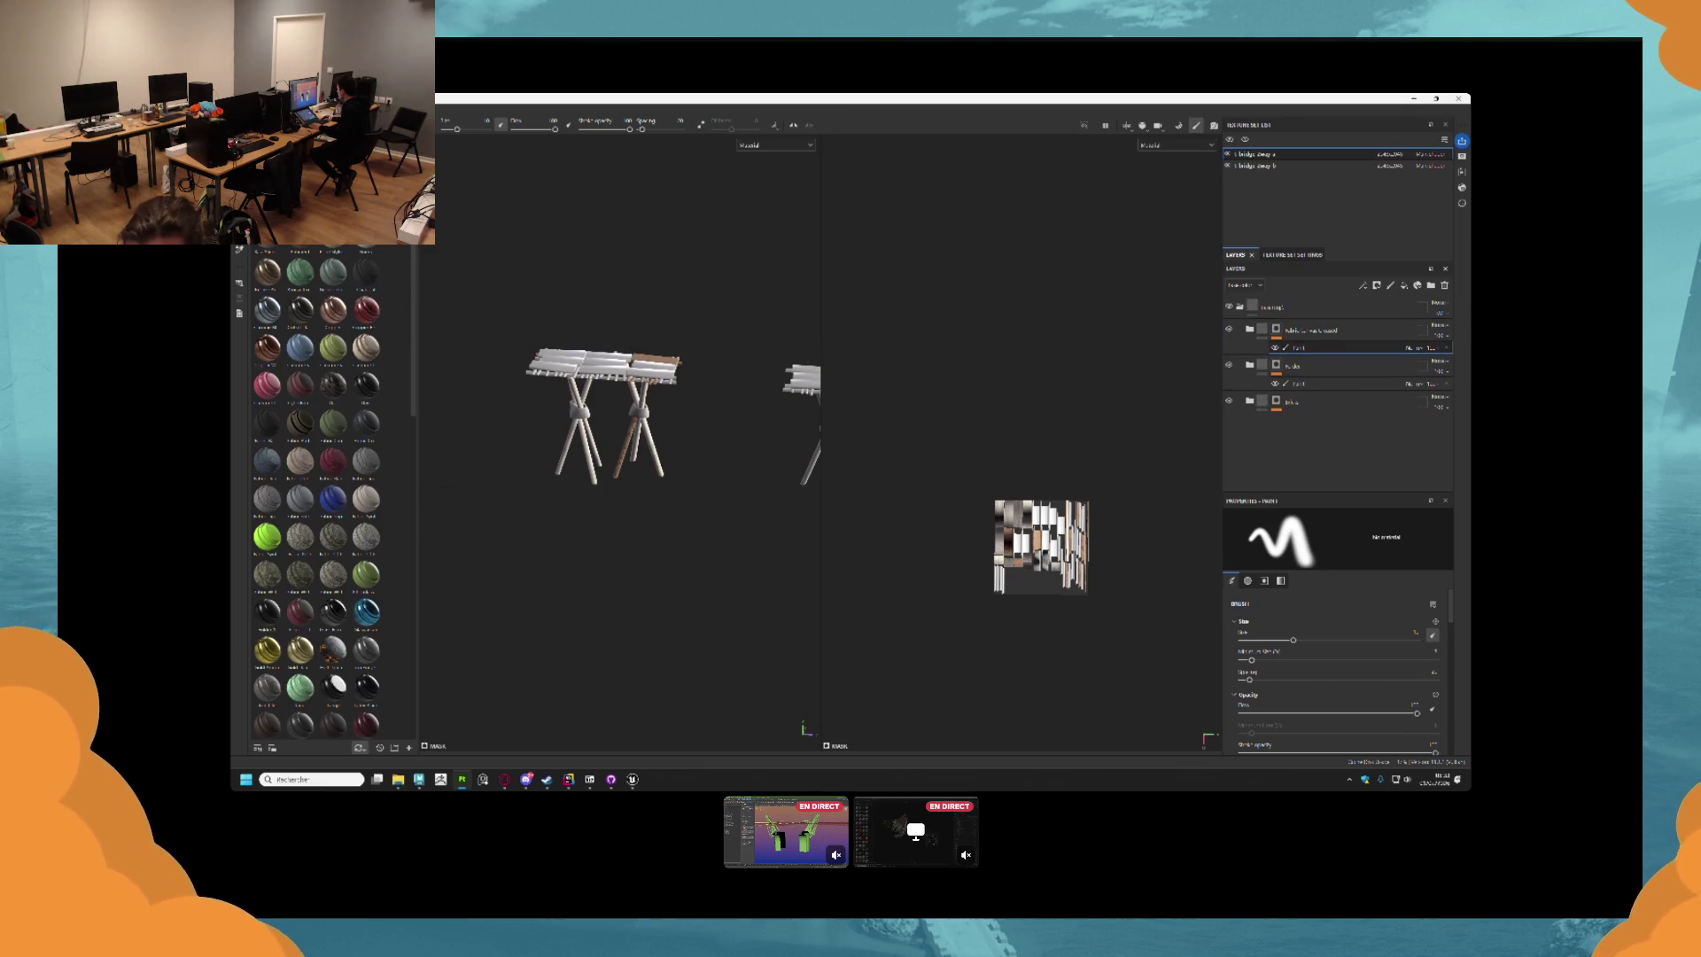
Mask the table's planks and legs for the wood folders using Polygon Fill in mesh mode.
key("4")
left_click(1291, 520)
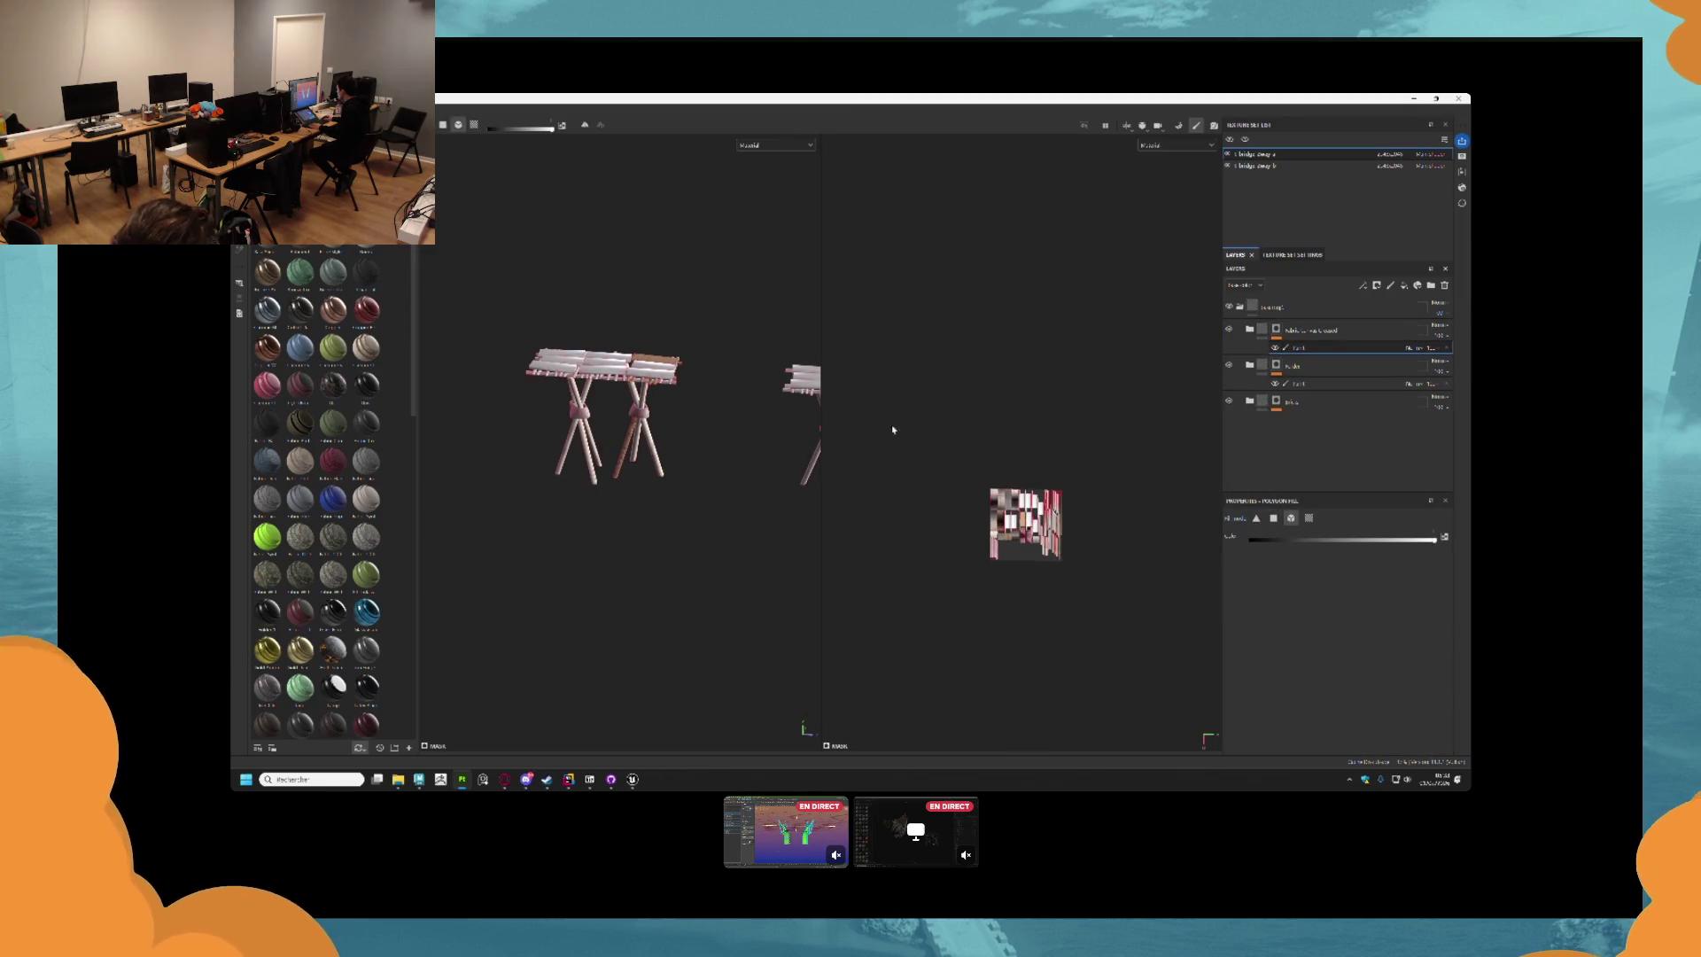
left_click_drag(652, 349, 448, 508)
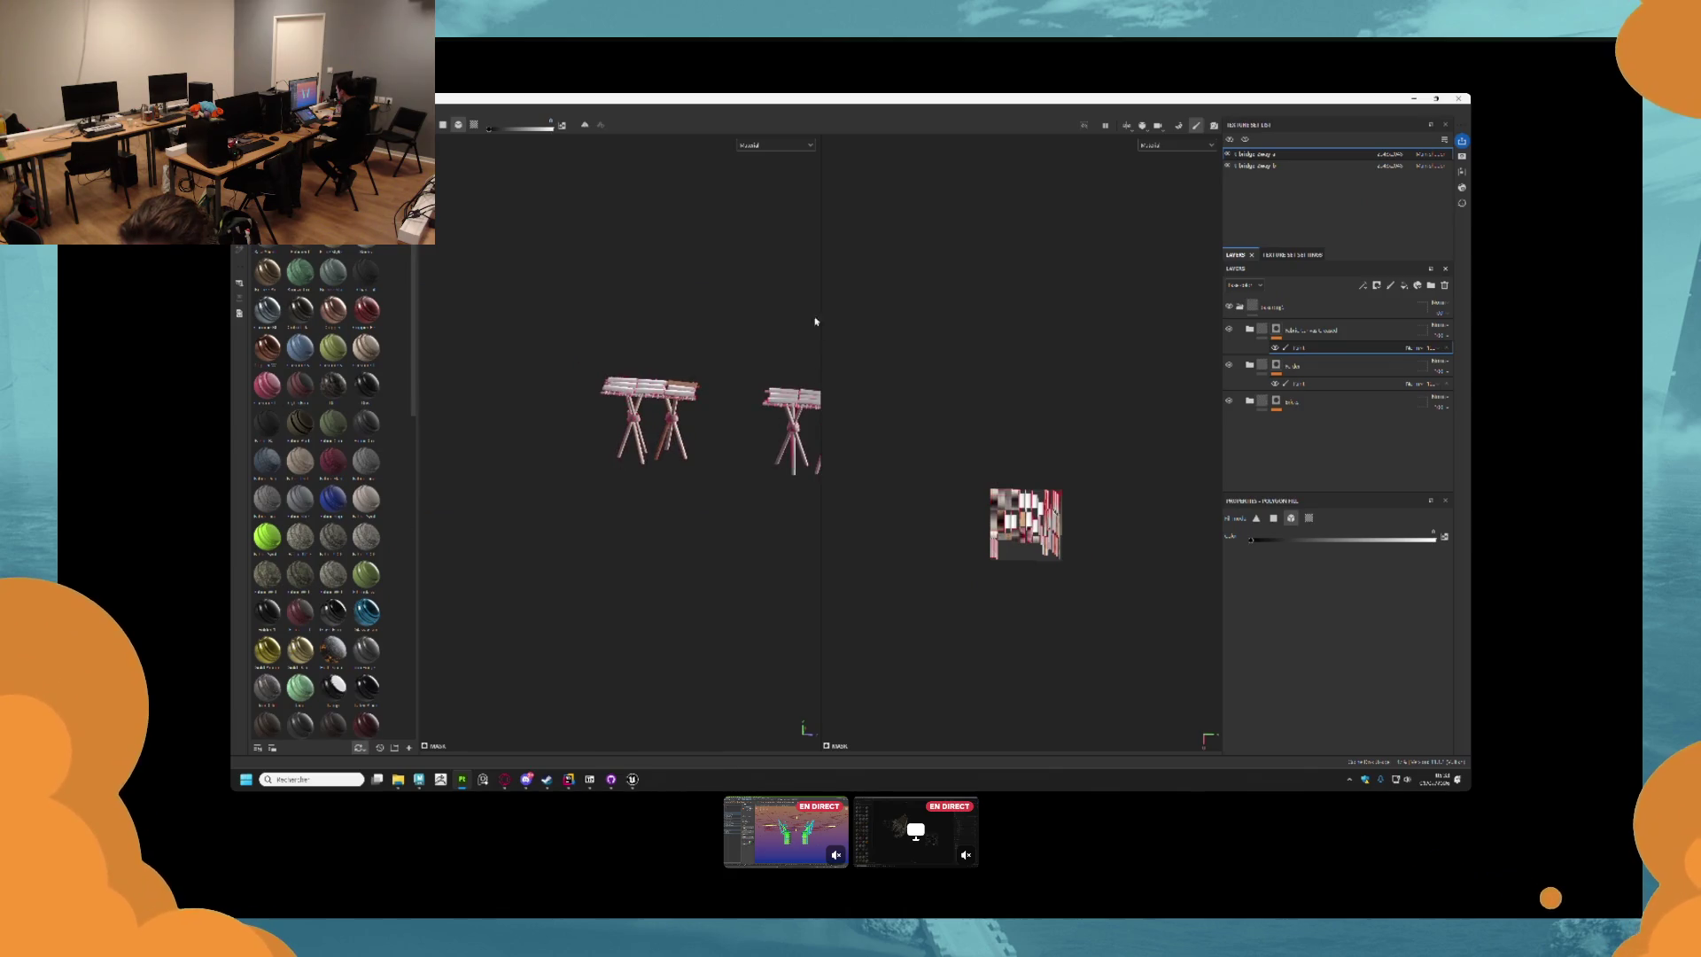
scroll(583, 385, "up", 3)
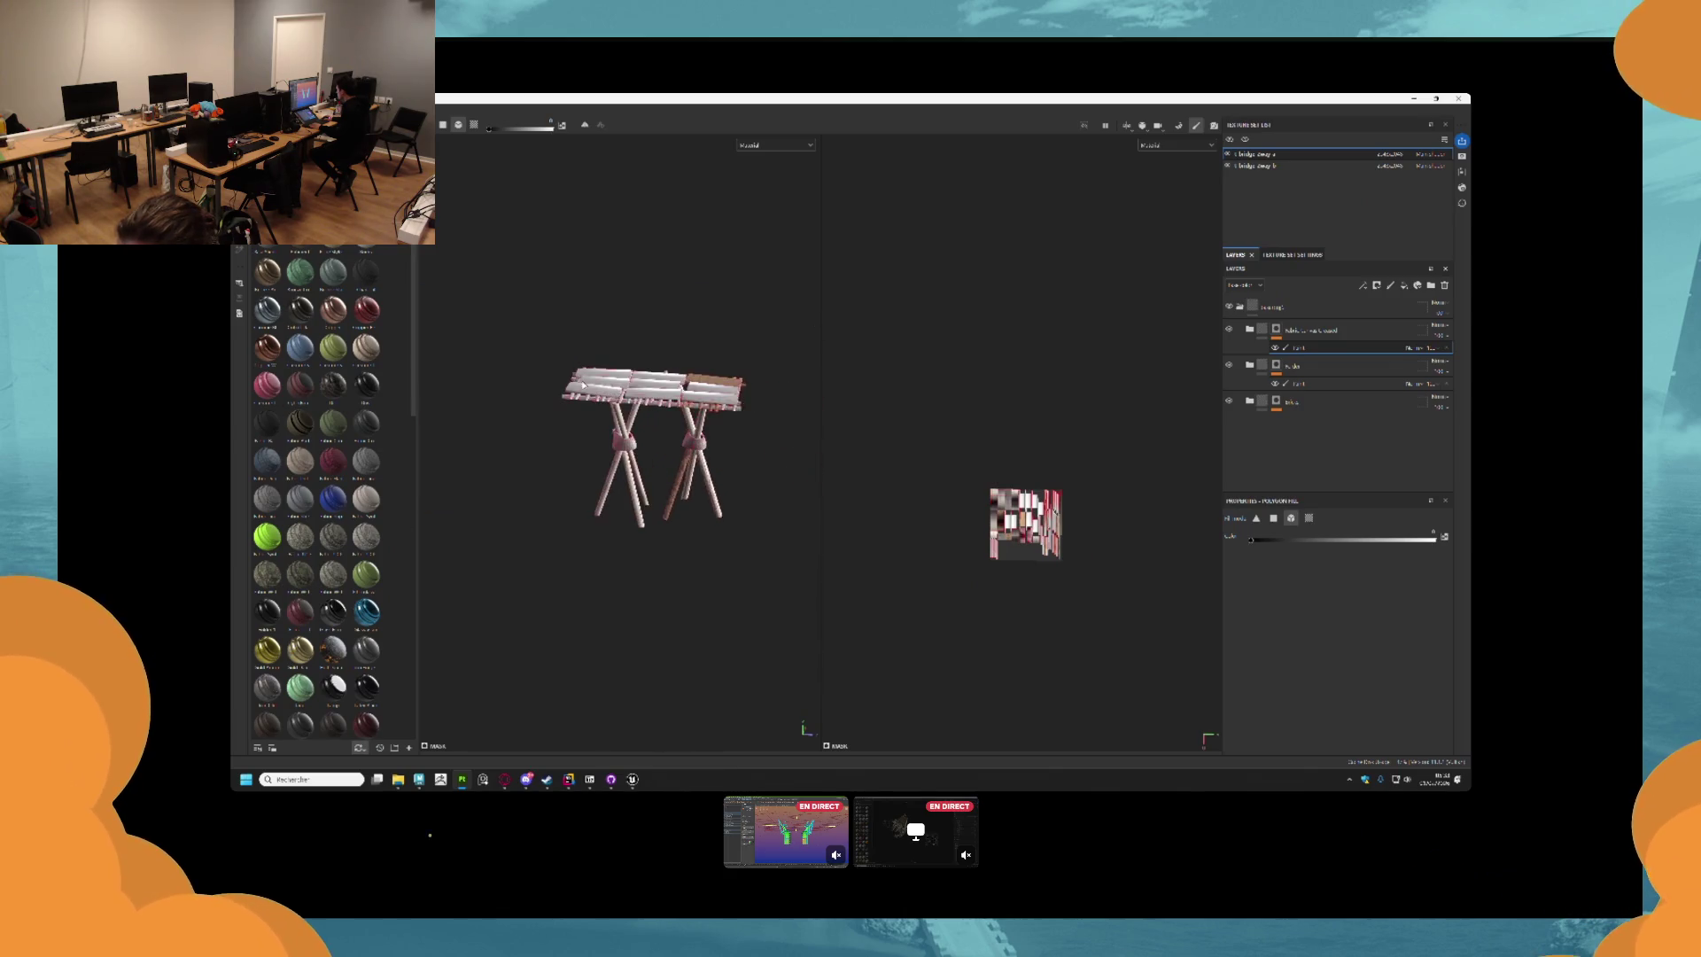
left_click(1311, 384)
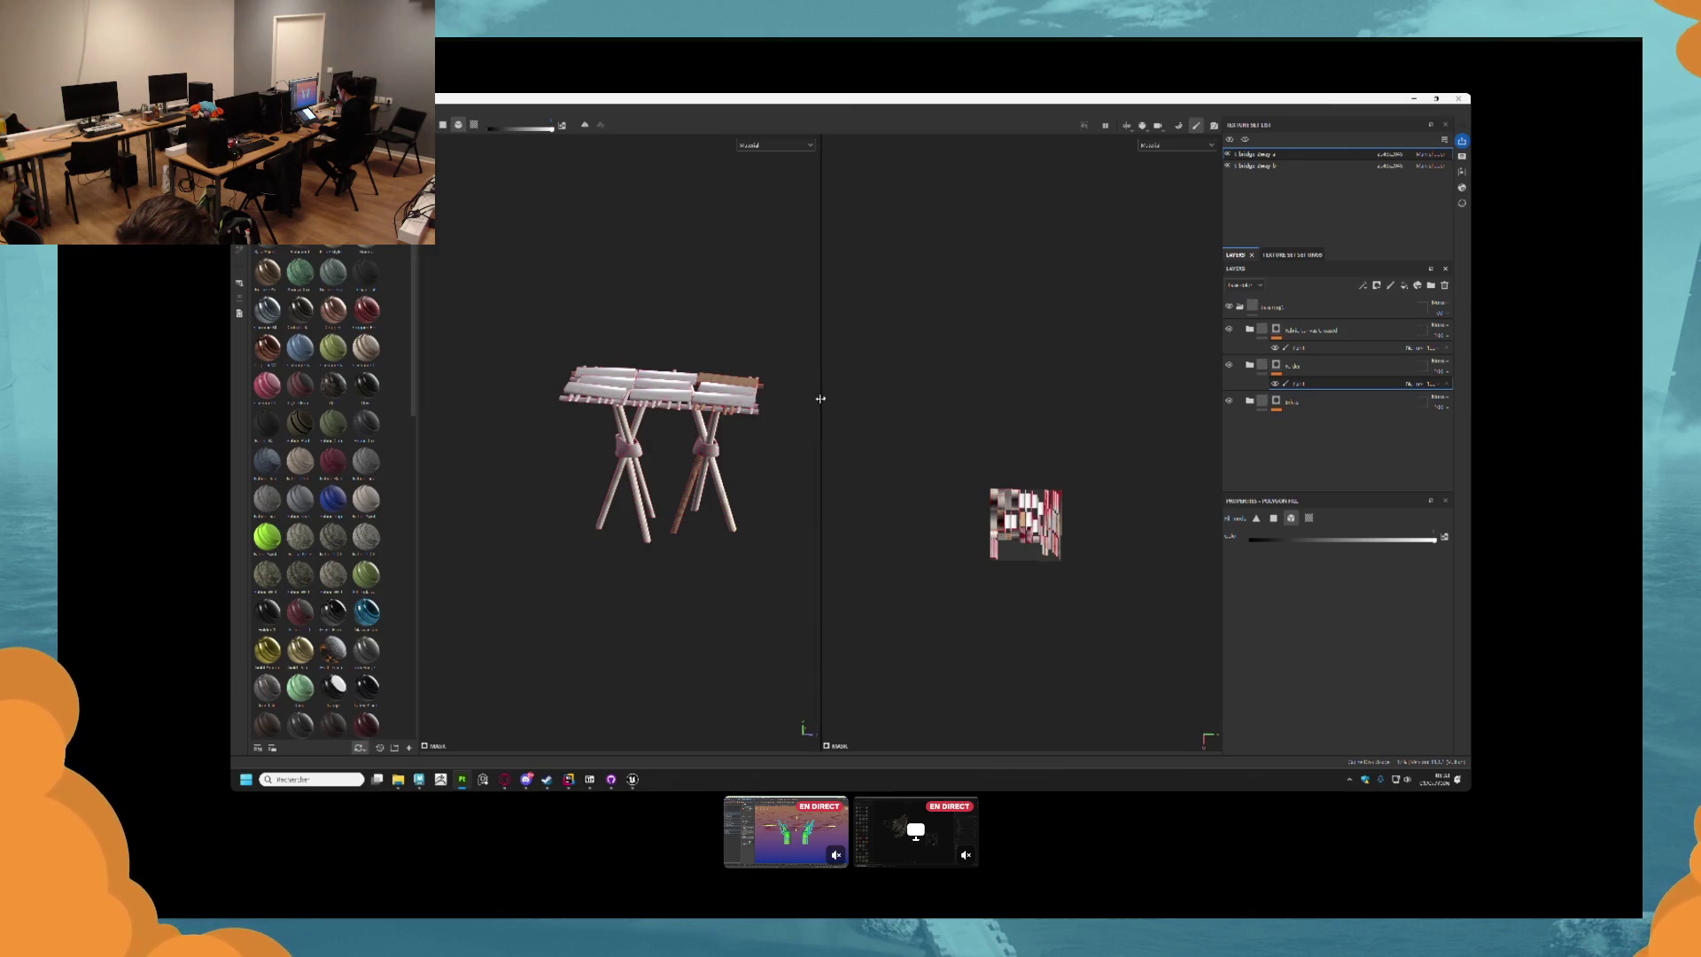
left_click_drag(820, 398, 931, 398)
left_click_drag(537, 283, 784, 520)
key("f")
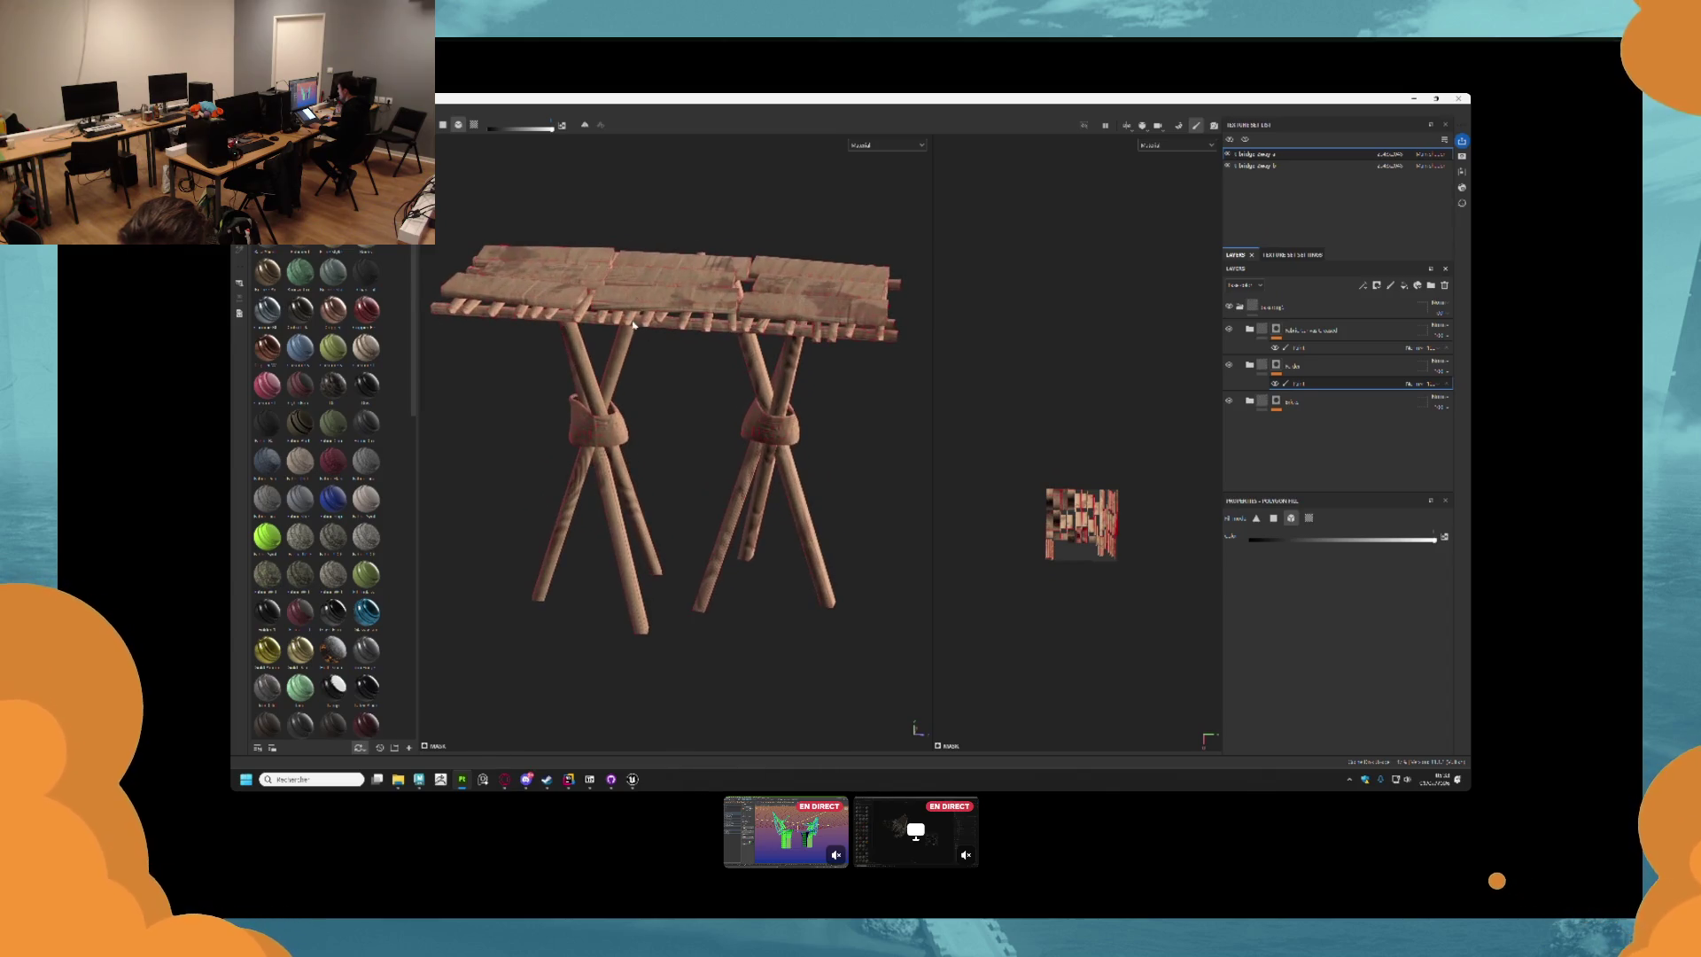
Mask the leg wraps for the yellow fabric material and inspect the table from above.
left_click(1298, 349)
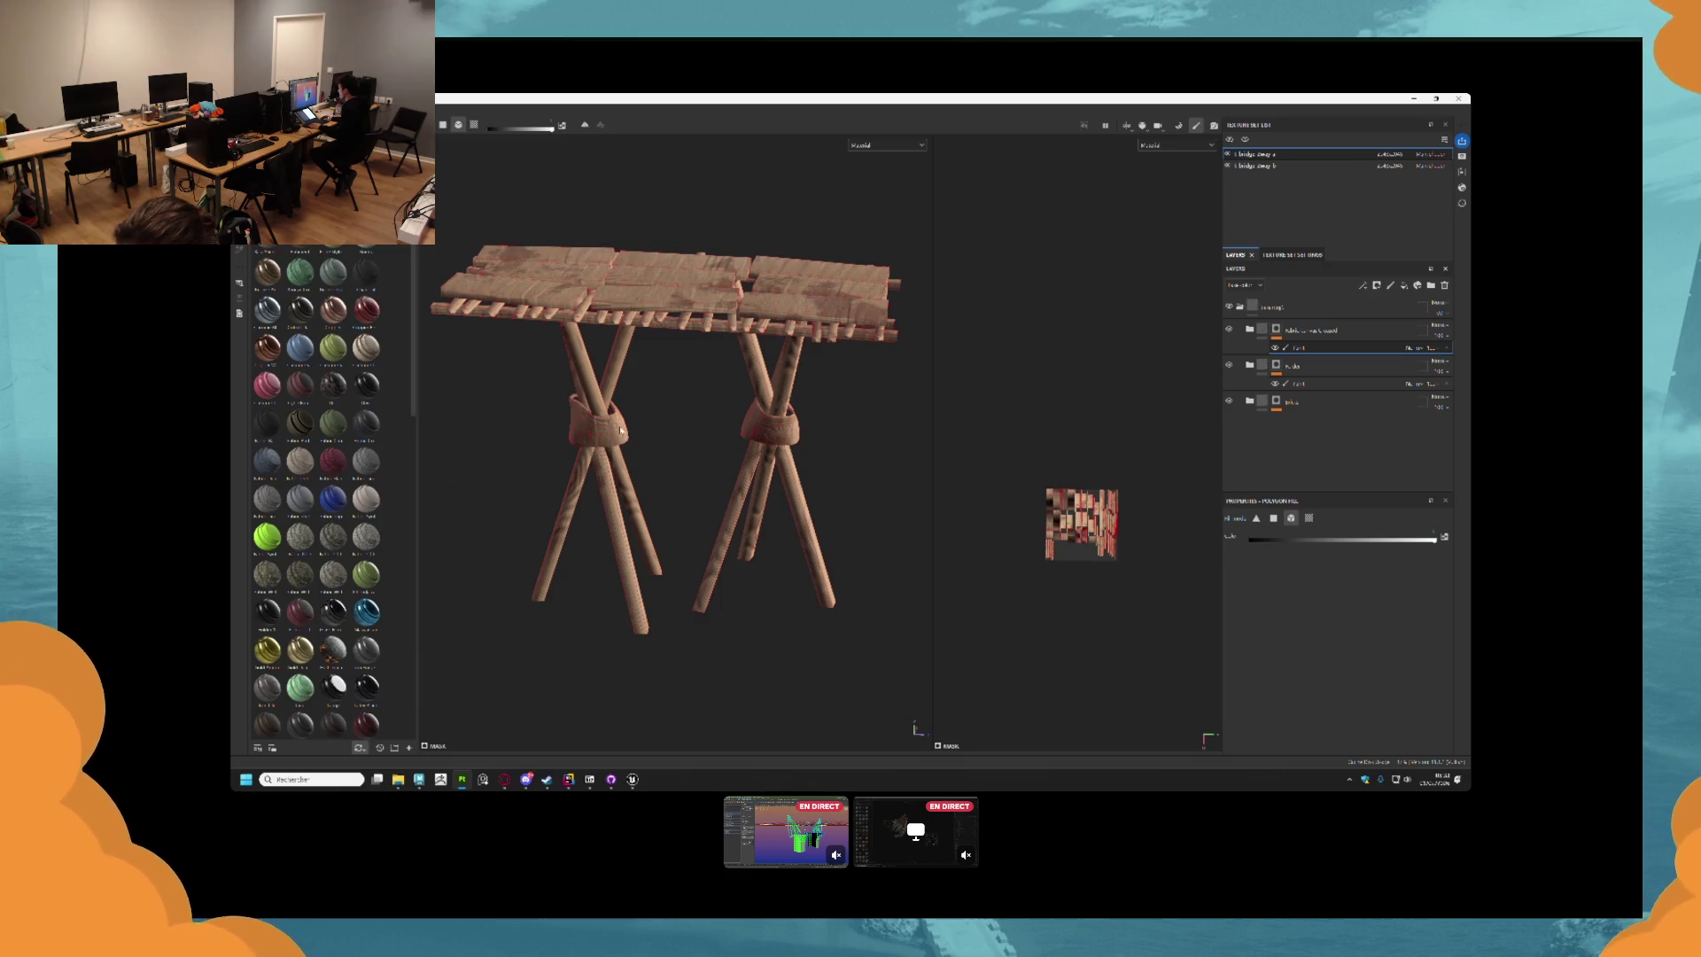
left_click(620, 431)
mouse_move(689, 434)
left_mouse_down()
mouse_move(667, 460)
mouse_move(656, 444)
left_mouse_up()
scroll(647, 384, "up", 3)
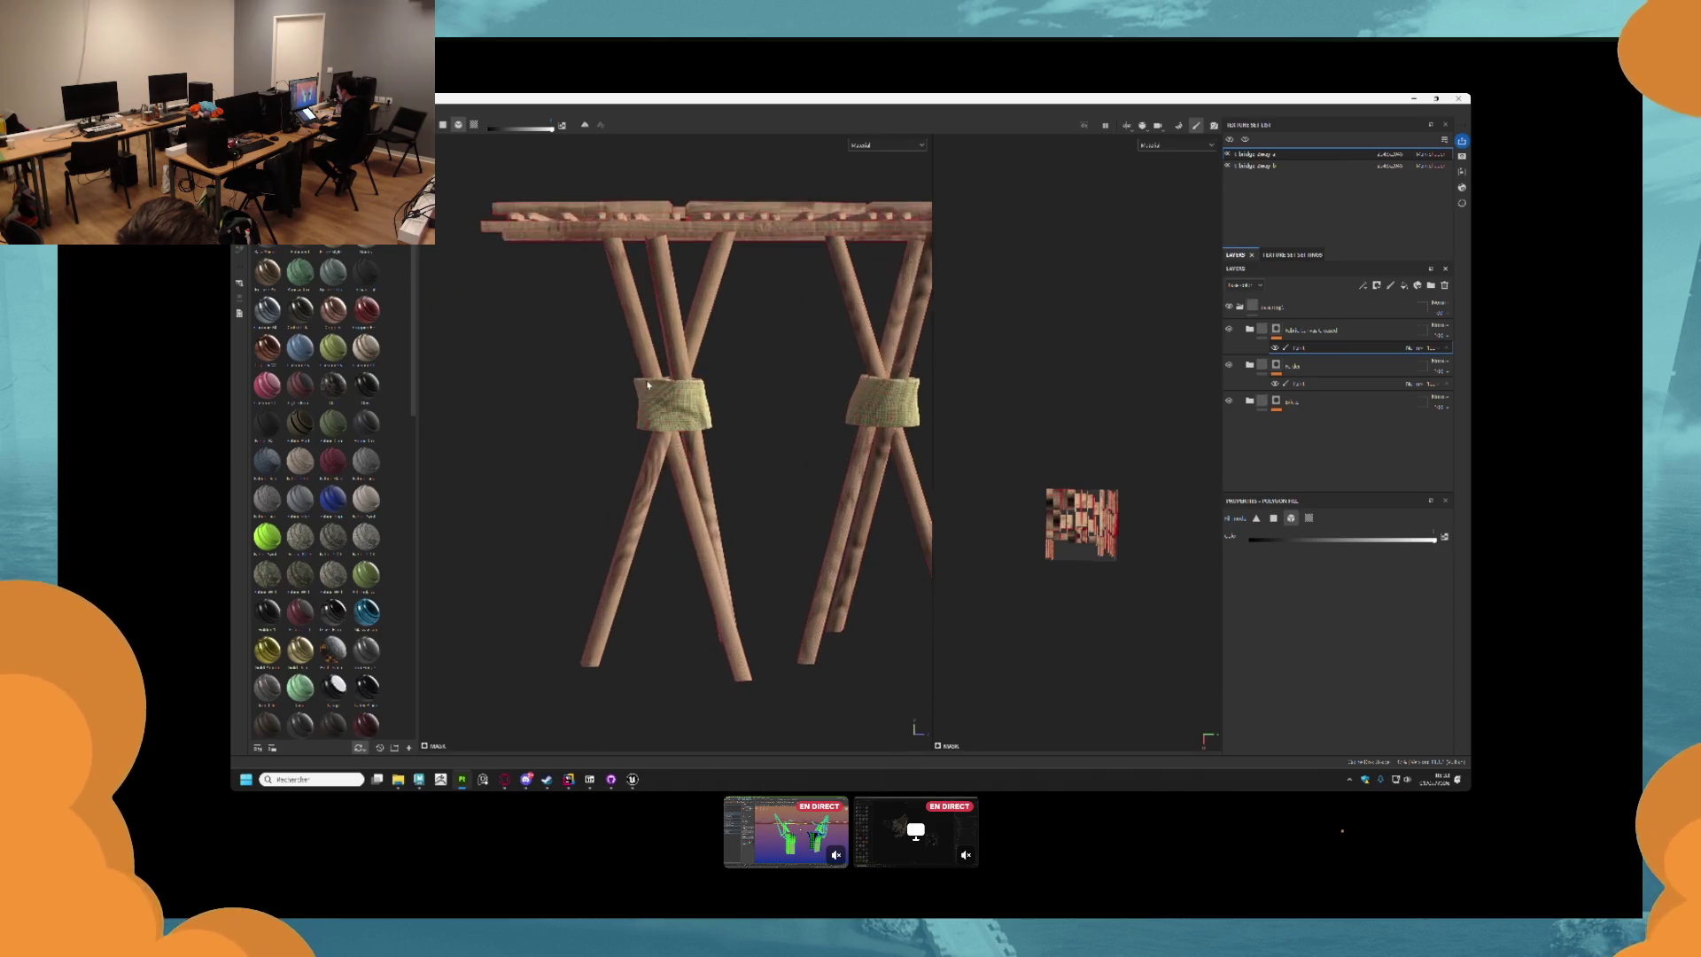
scroll(651, 391, "up", 2)
scroll(656, 395, "down", 6)
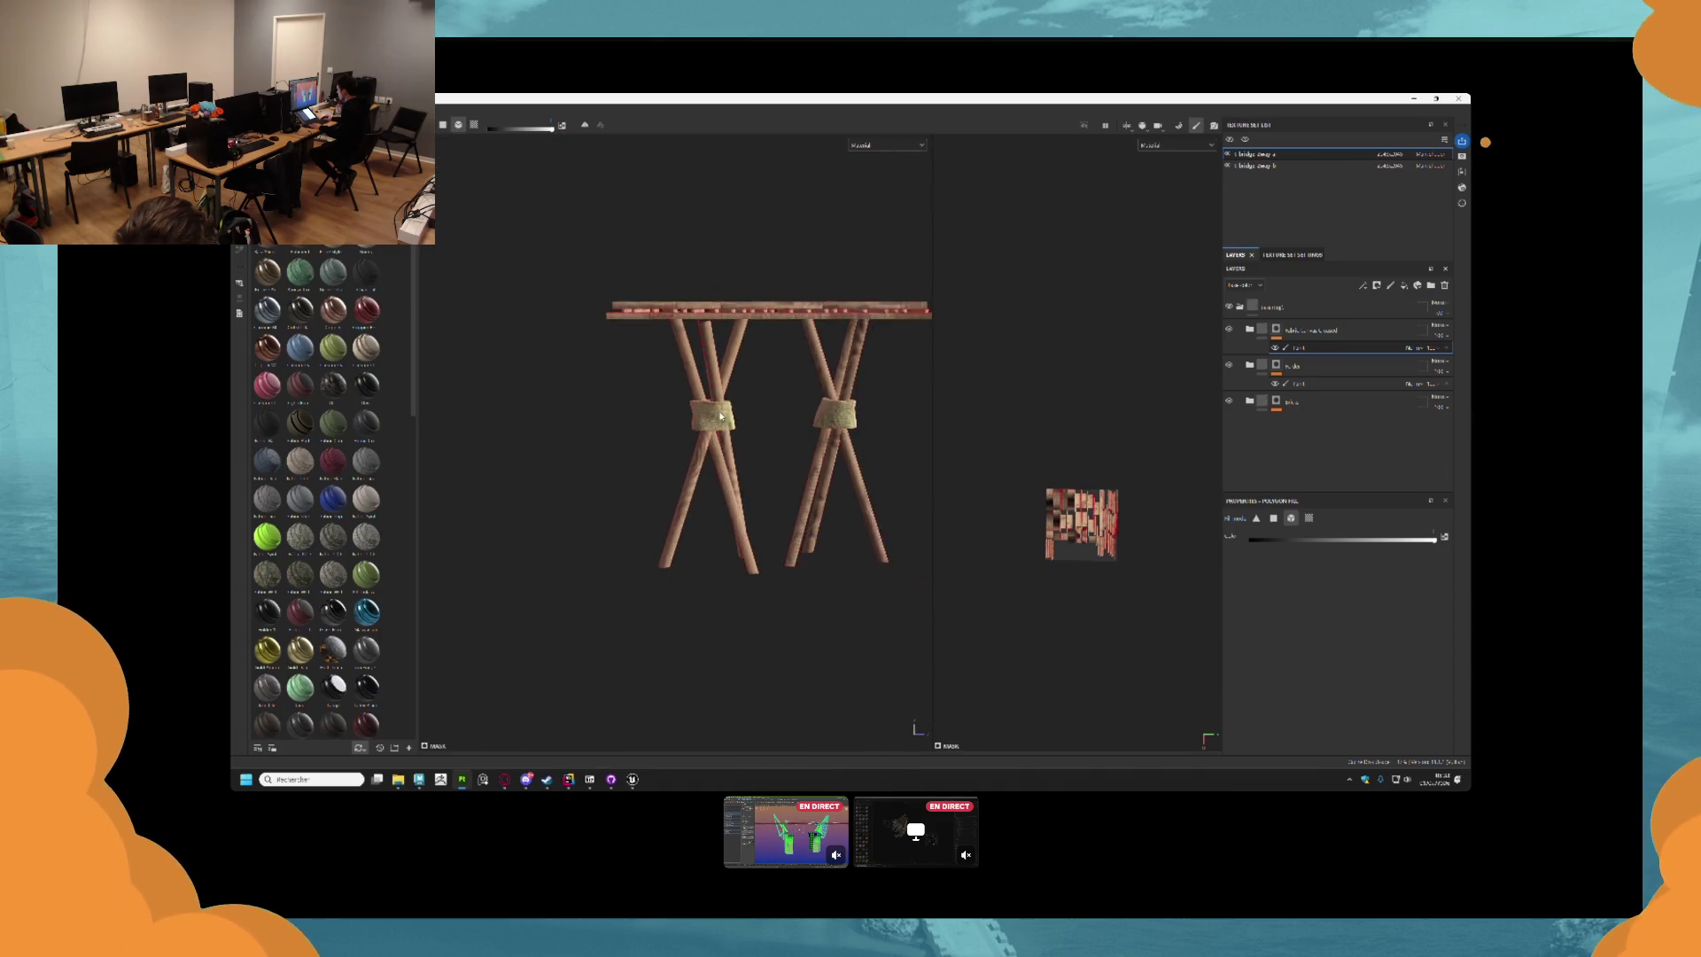
mouse_move(720, 415)
left_mouse_down()
mouse_move(797, 492)
mouse_move(769, 450)
mouse_move(773, 472)
left_mouse_up()
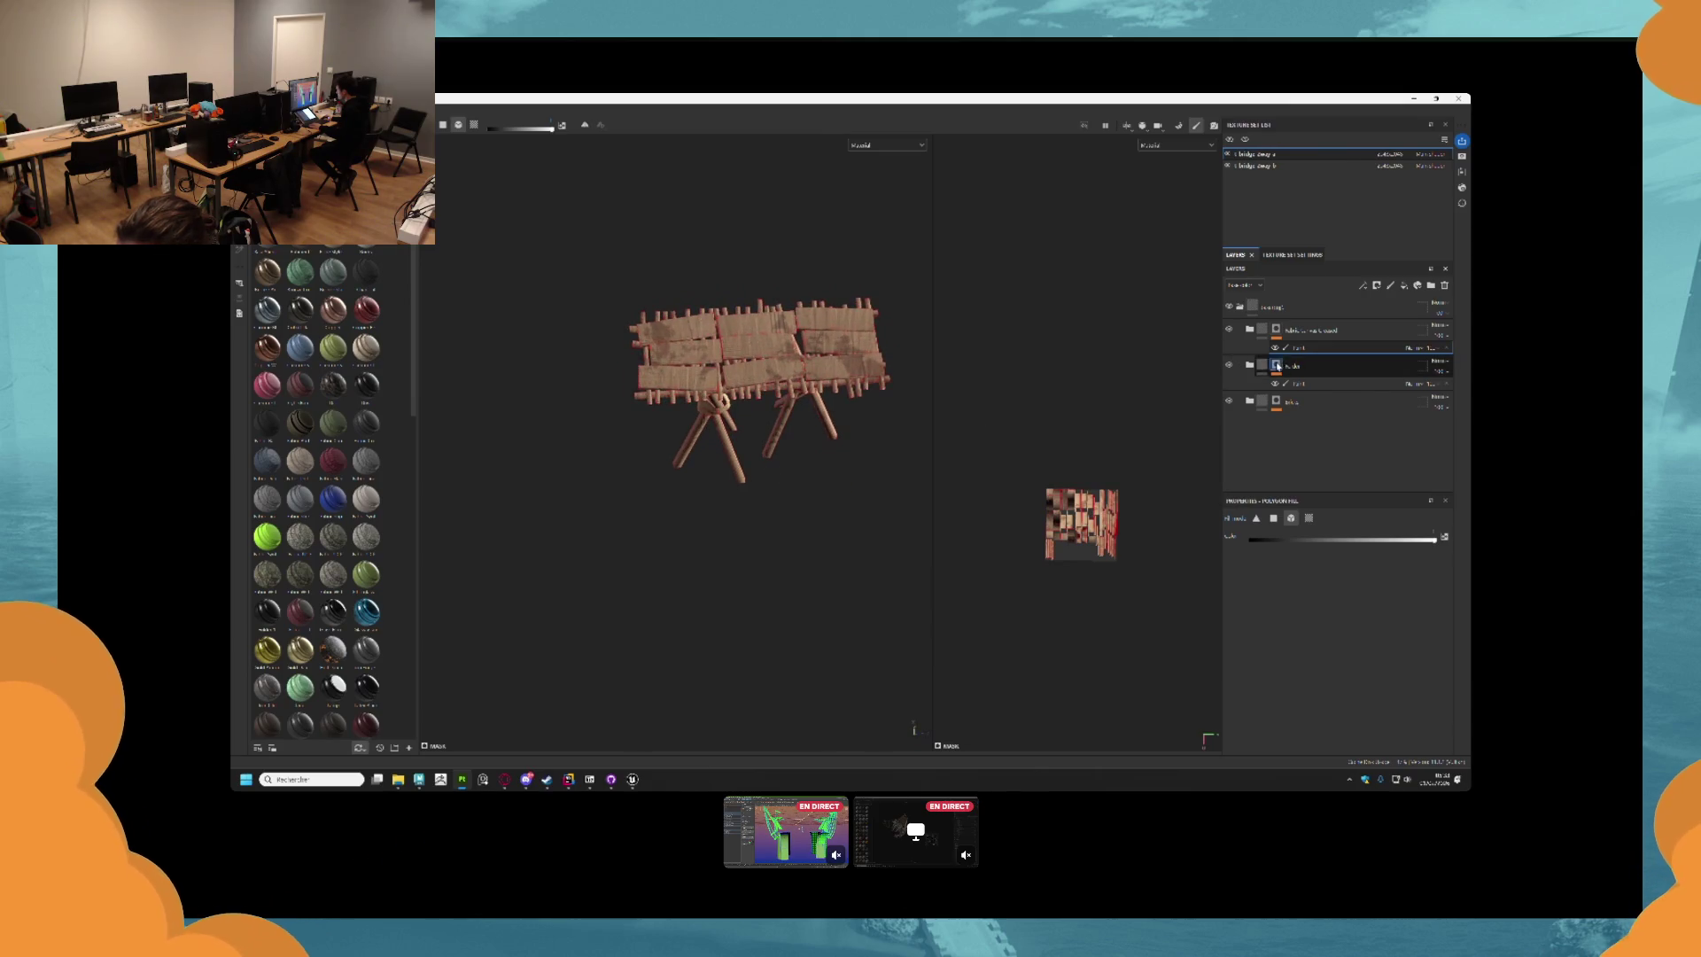
left_click(1158, 128)
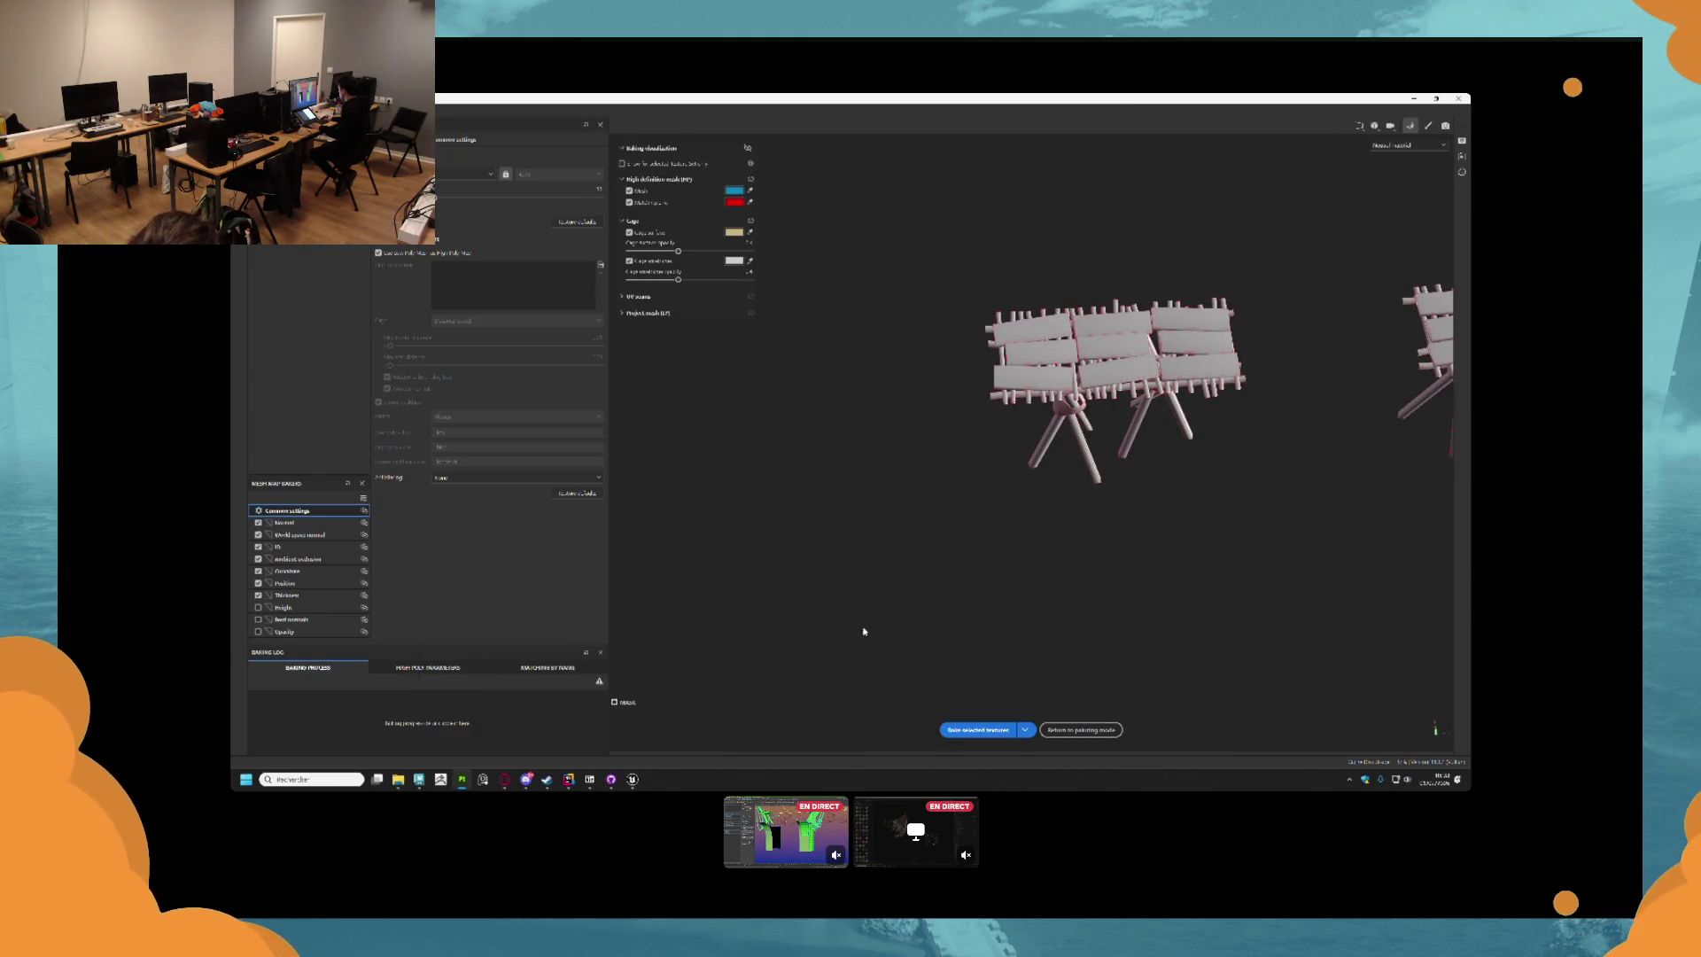
Bake the mesh maps, then add a fill effect to the second material folder's mask.
left_click(972, 731)
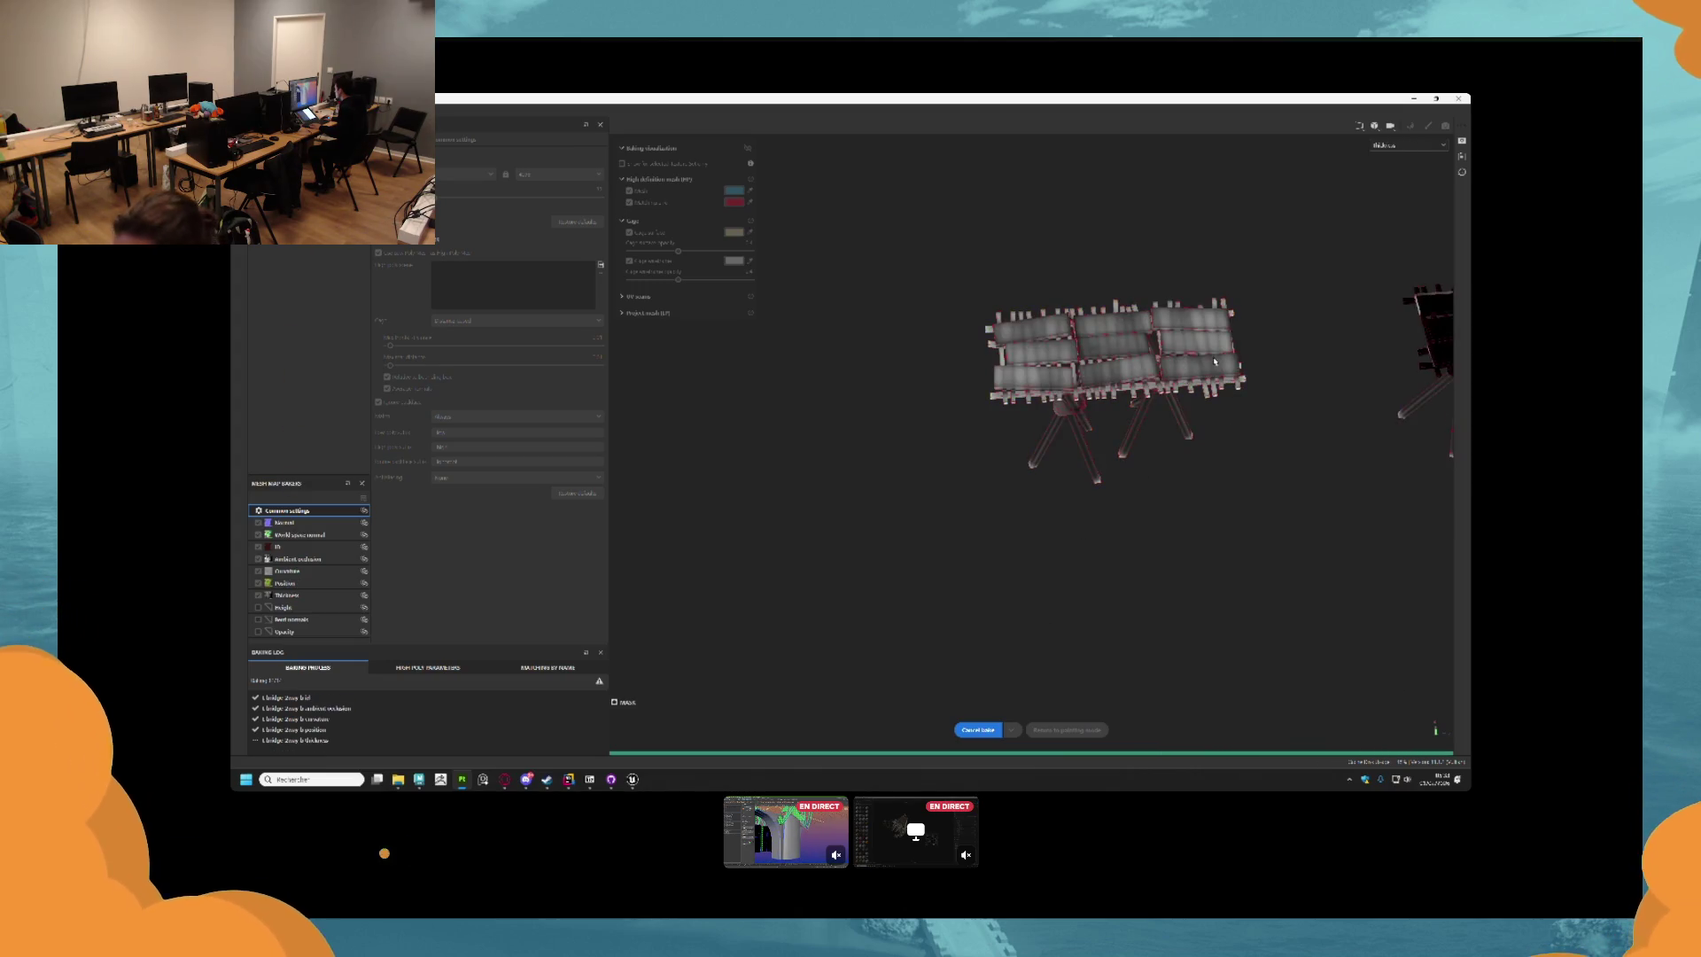
left_click(1080, 729)
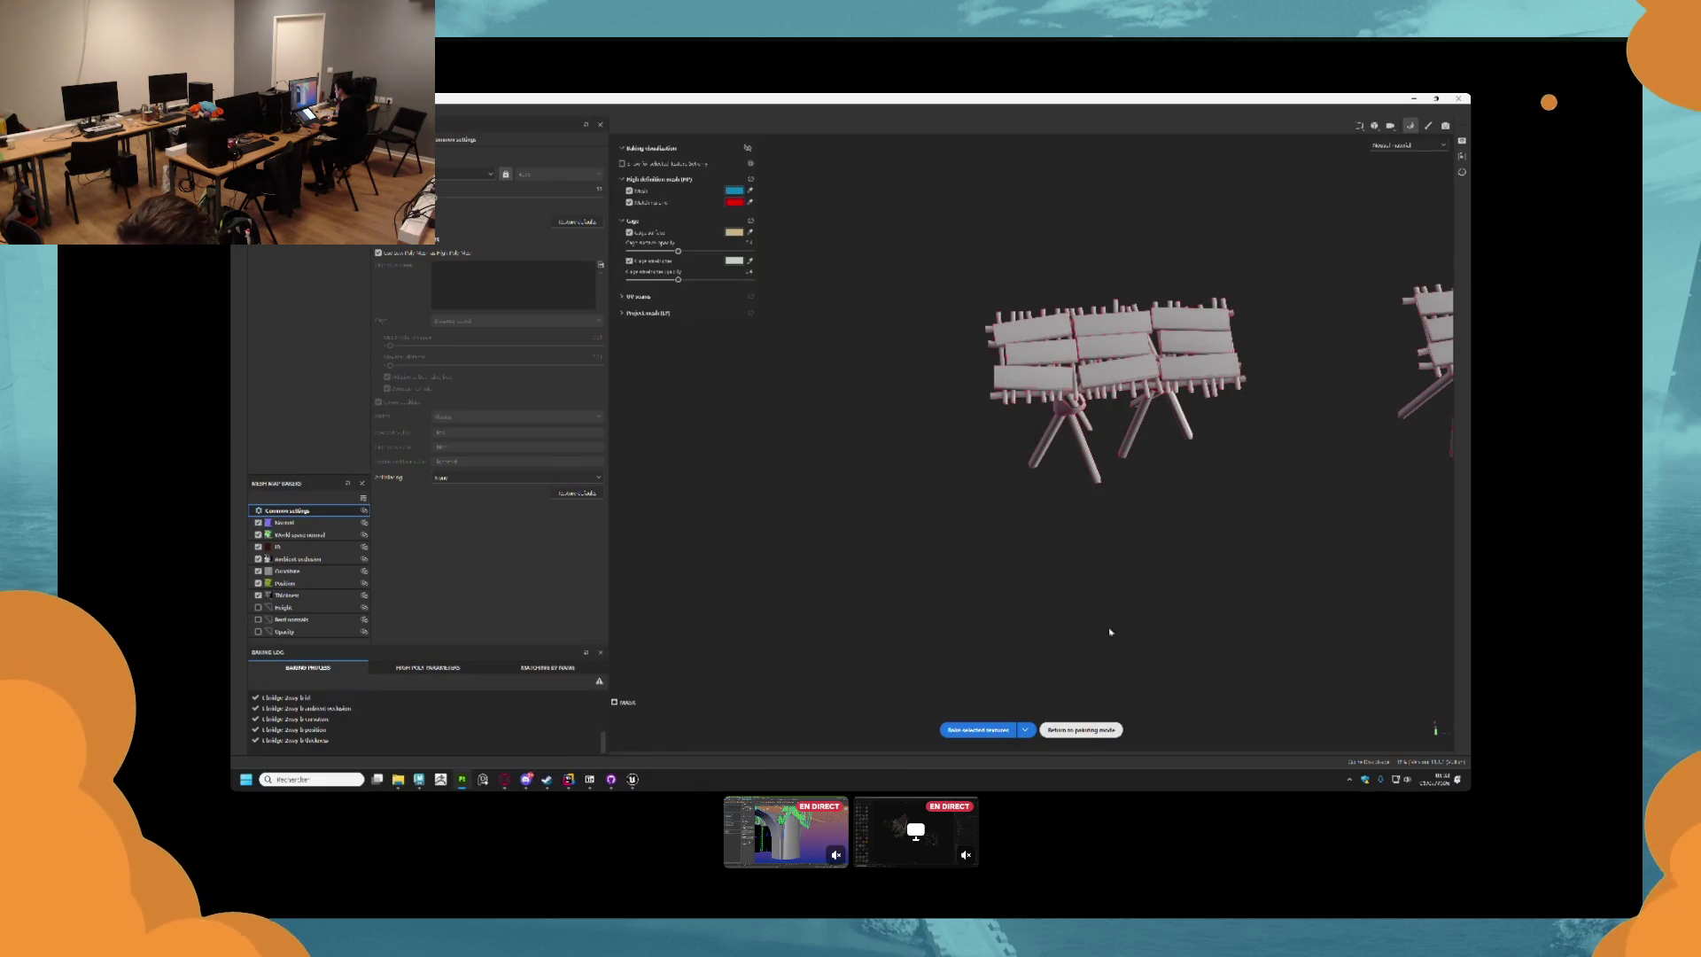
mouse_move(806, 429)
left_mouse_down()
mouse_move(783, 326)
mouse_move(788, 432)
mouse_move(886, 427)
left_mouse_up()
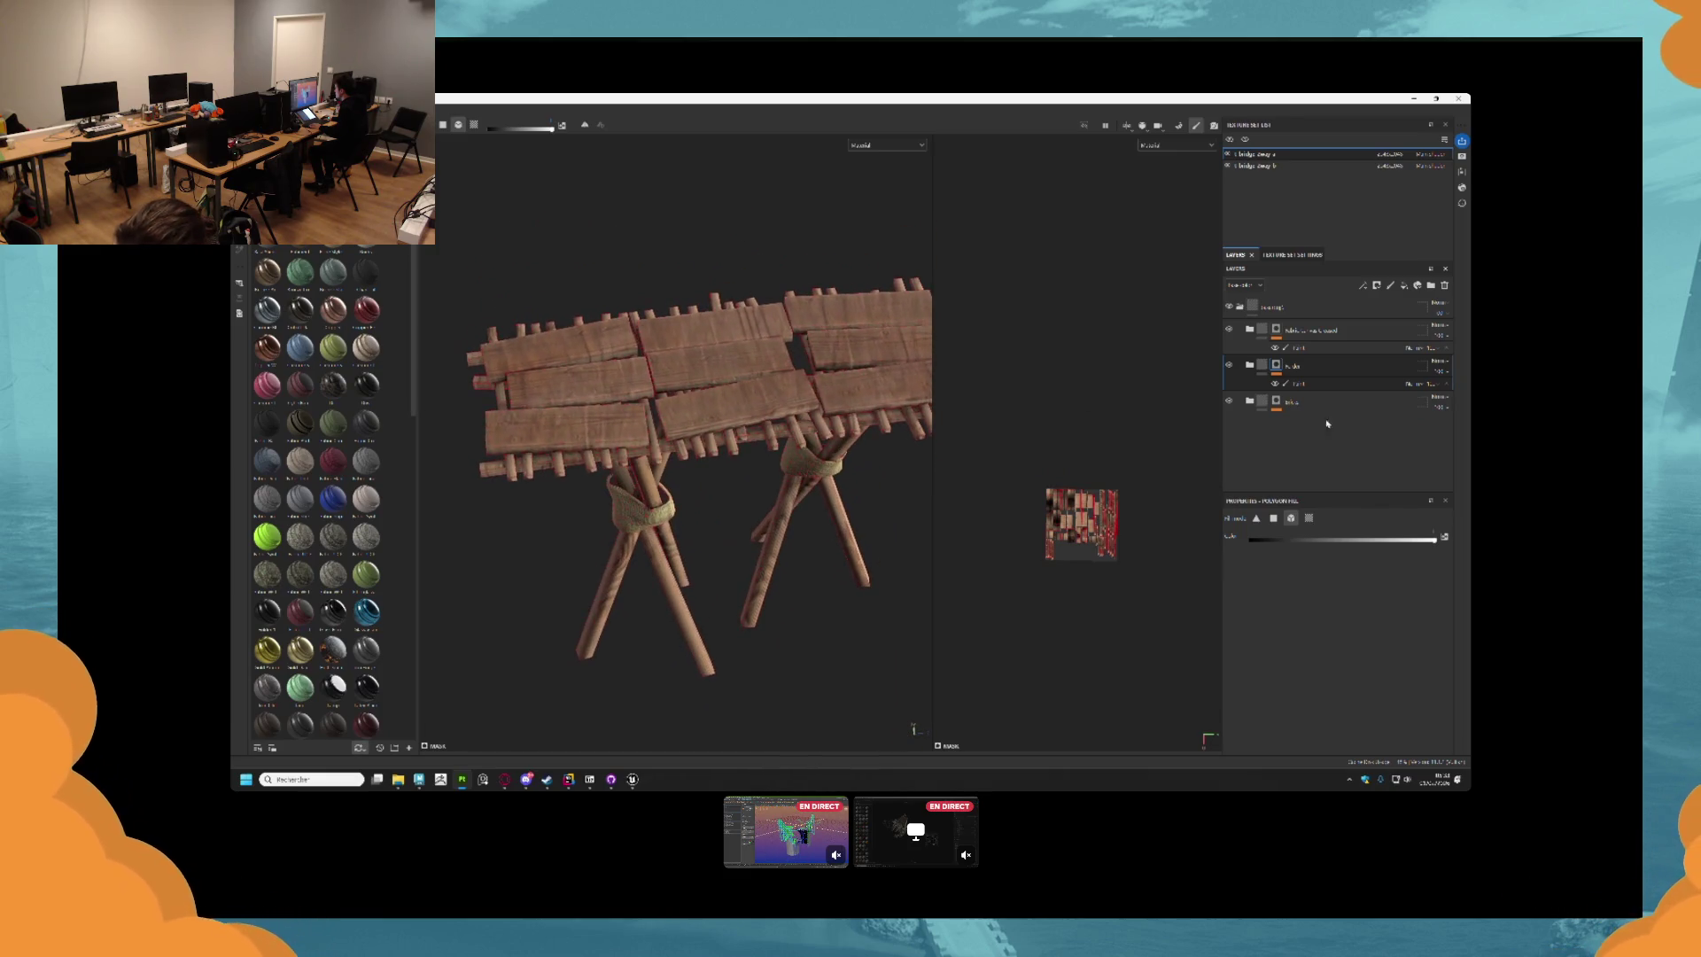
left_click(1247, 365)
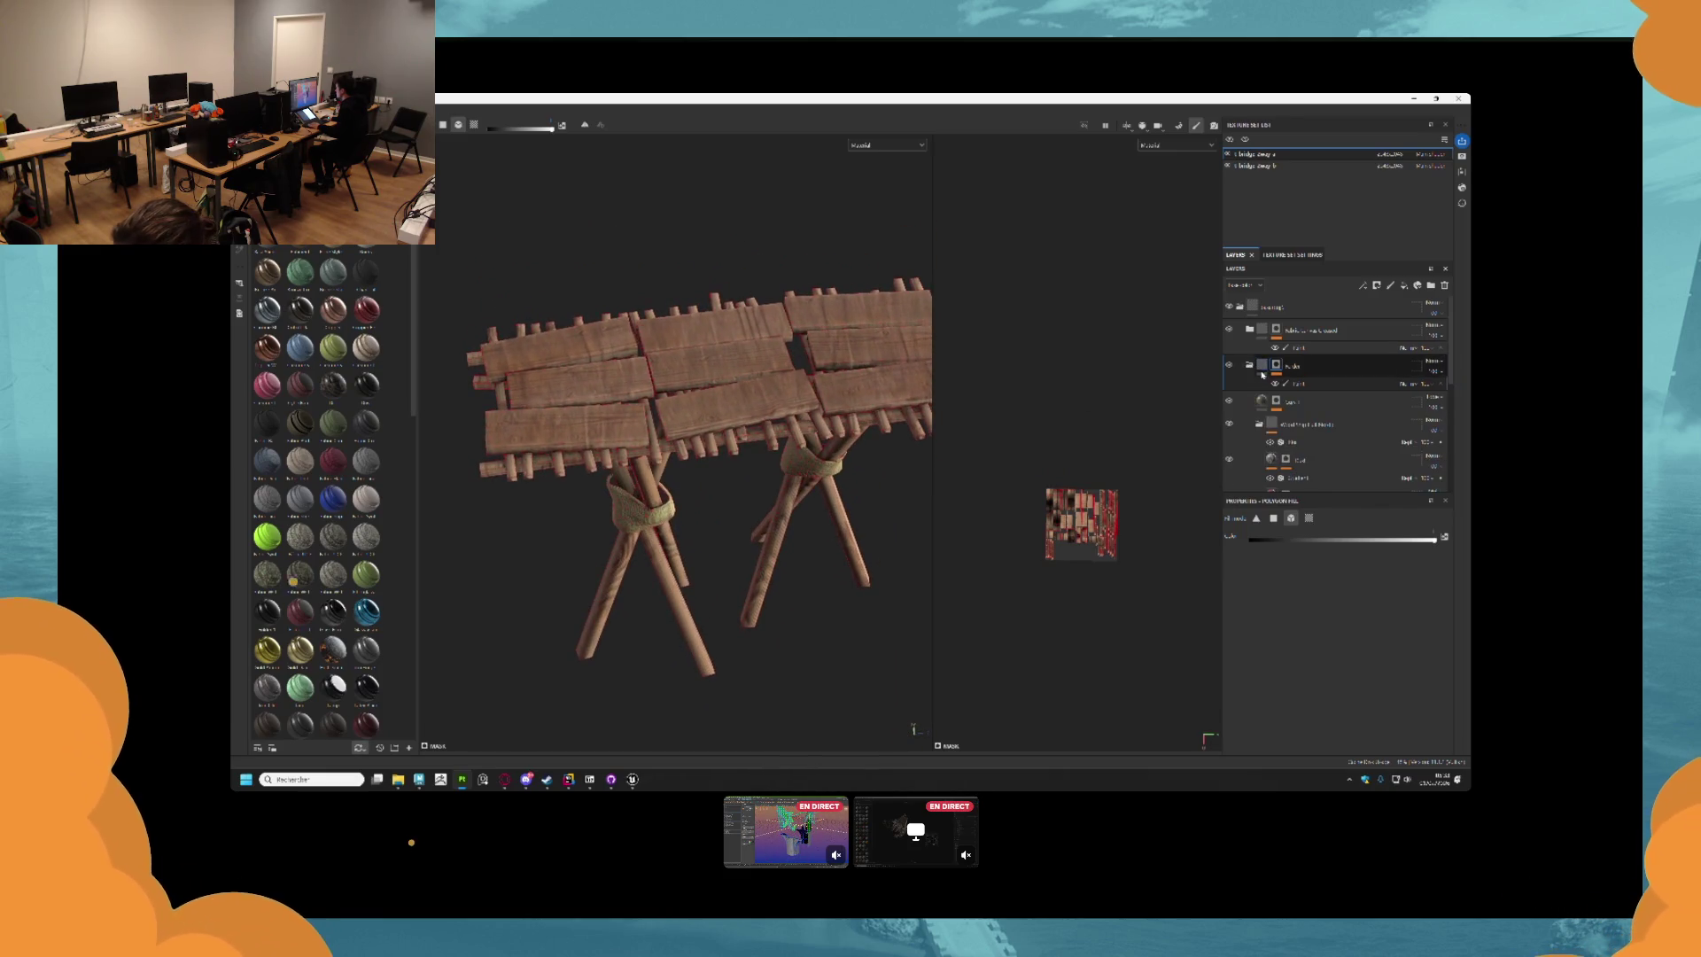
left_click(1228, 401)
left_click_drag(709, 487, 567, 443)
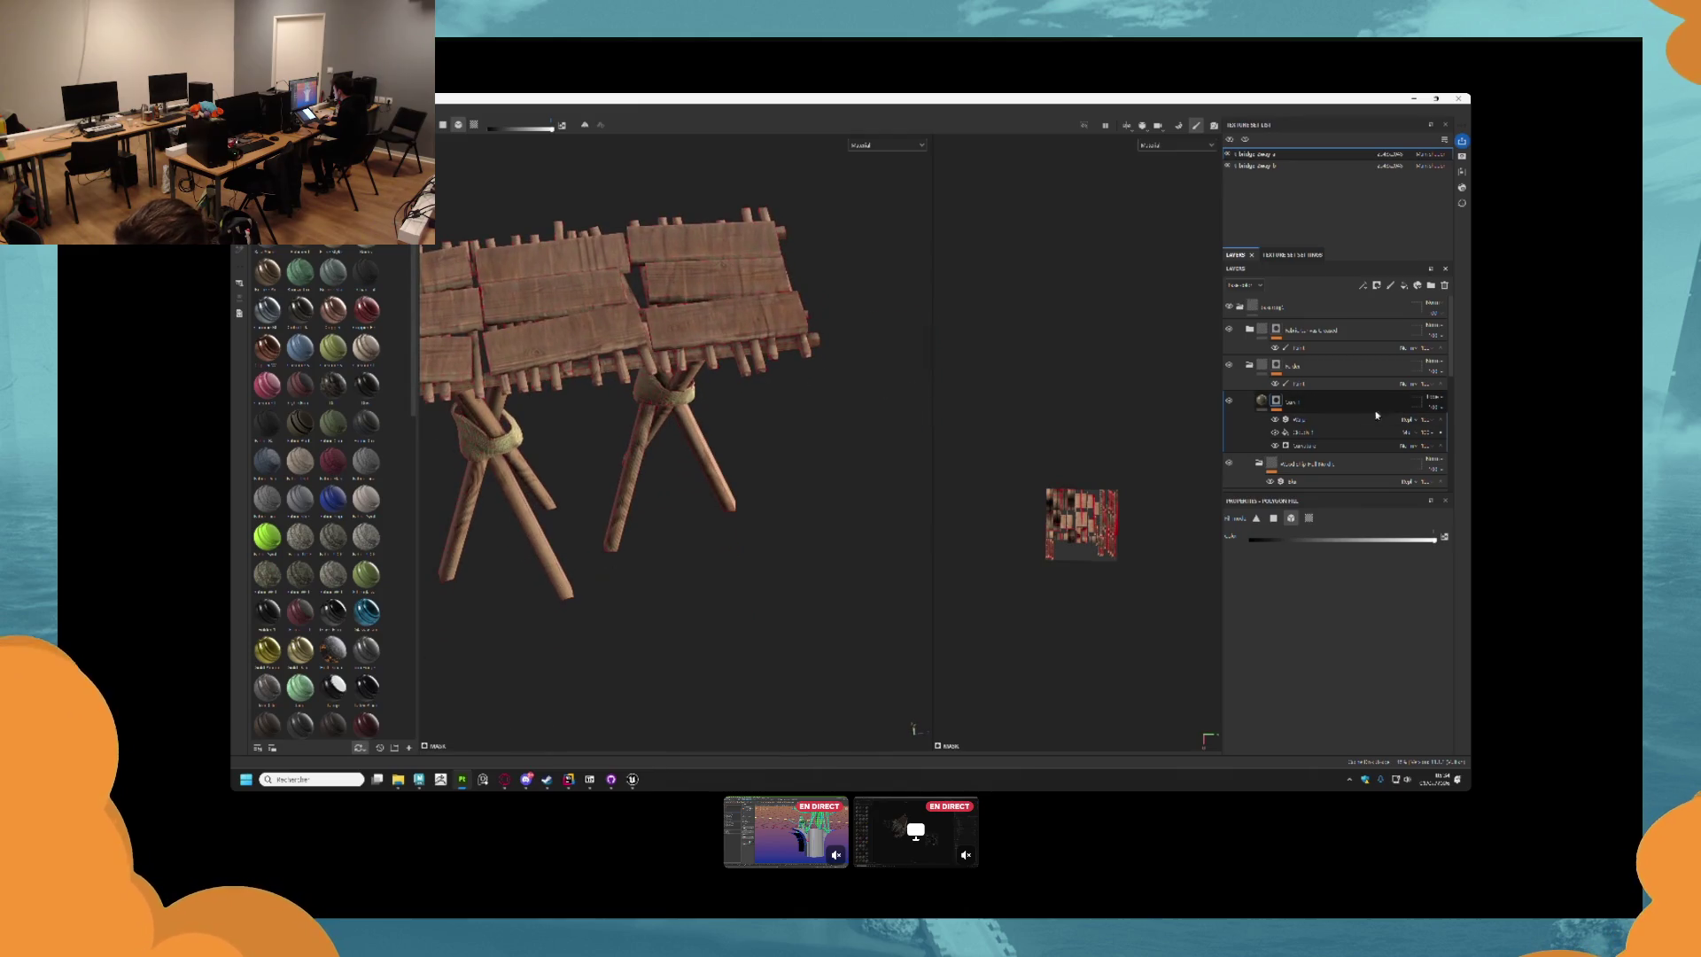
scroll(1281, 425, "down", 3)
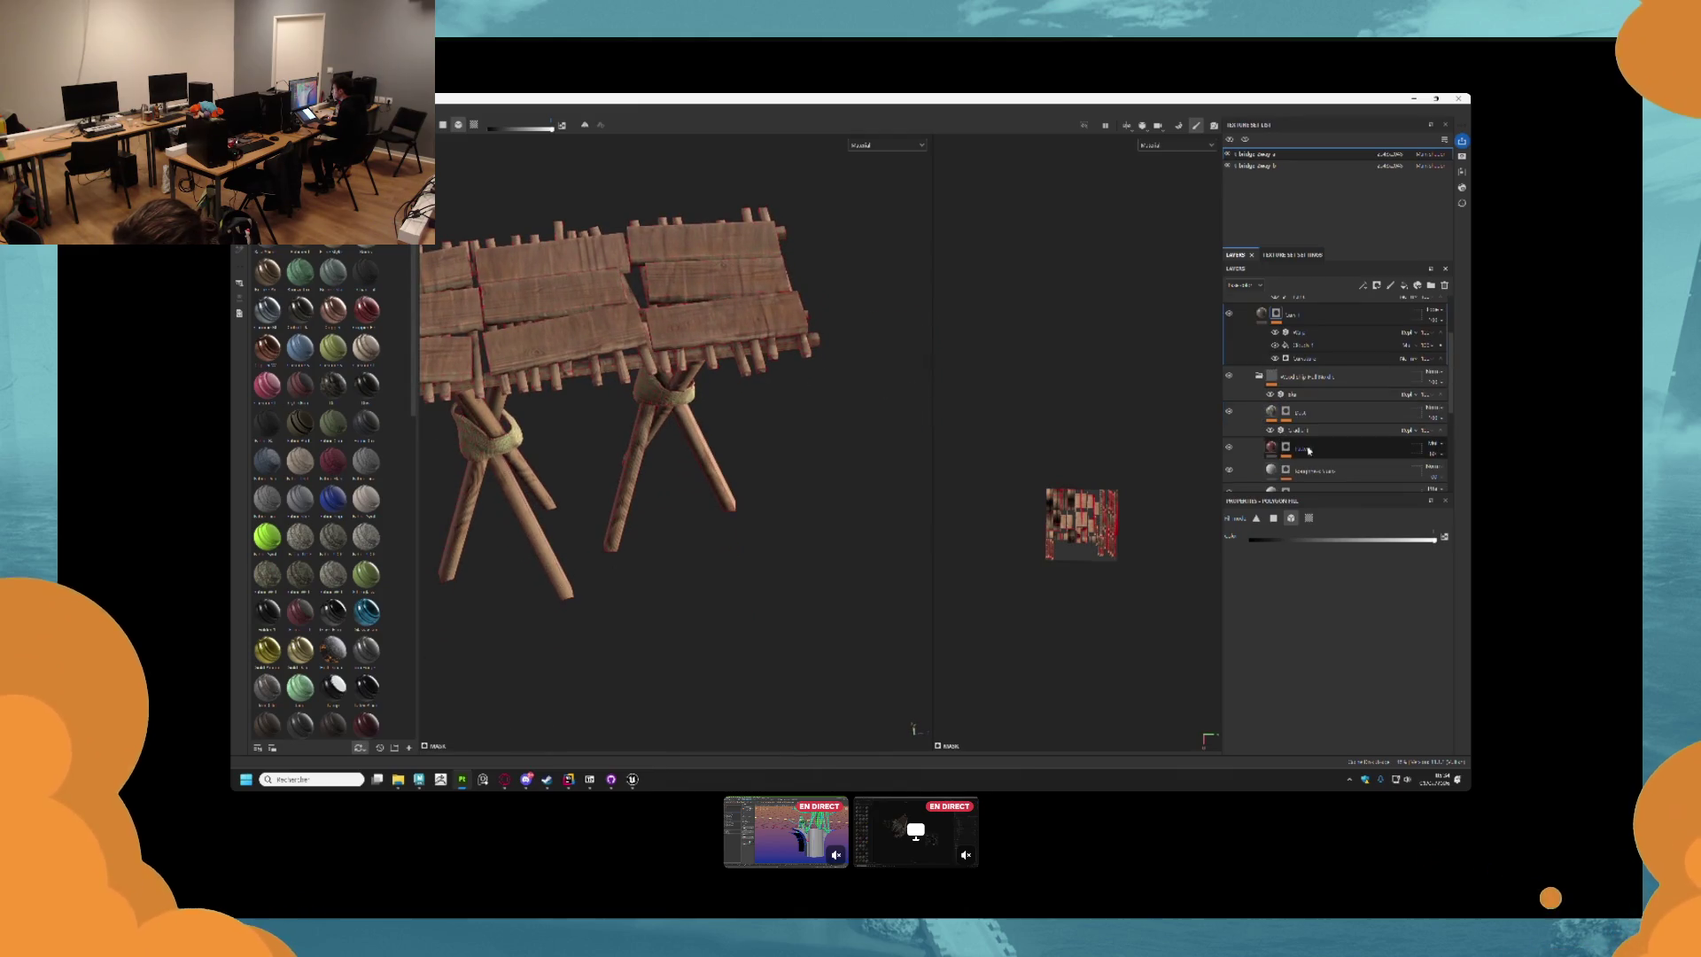
left_click(1286, 449)
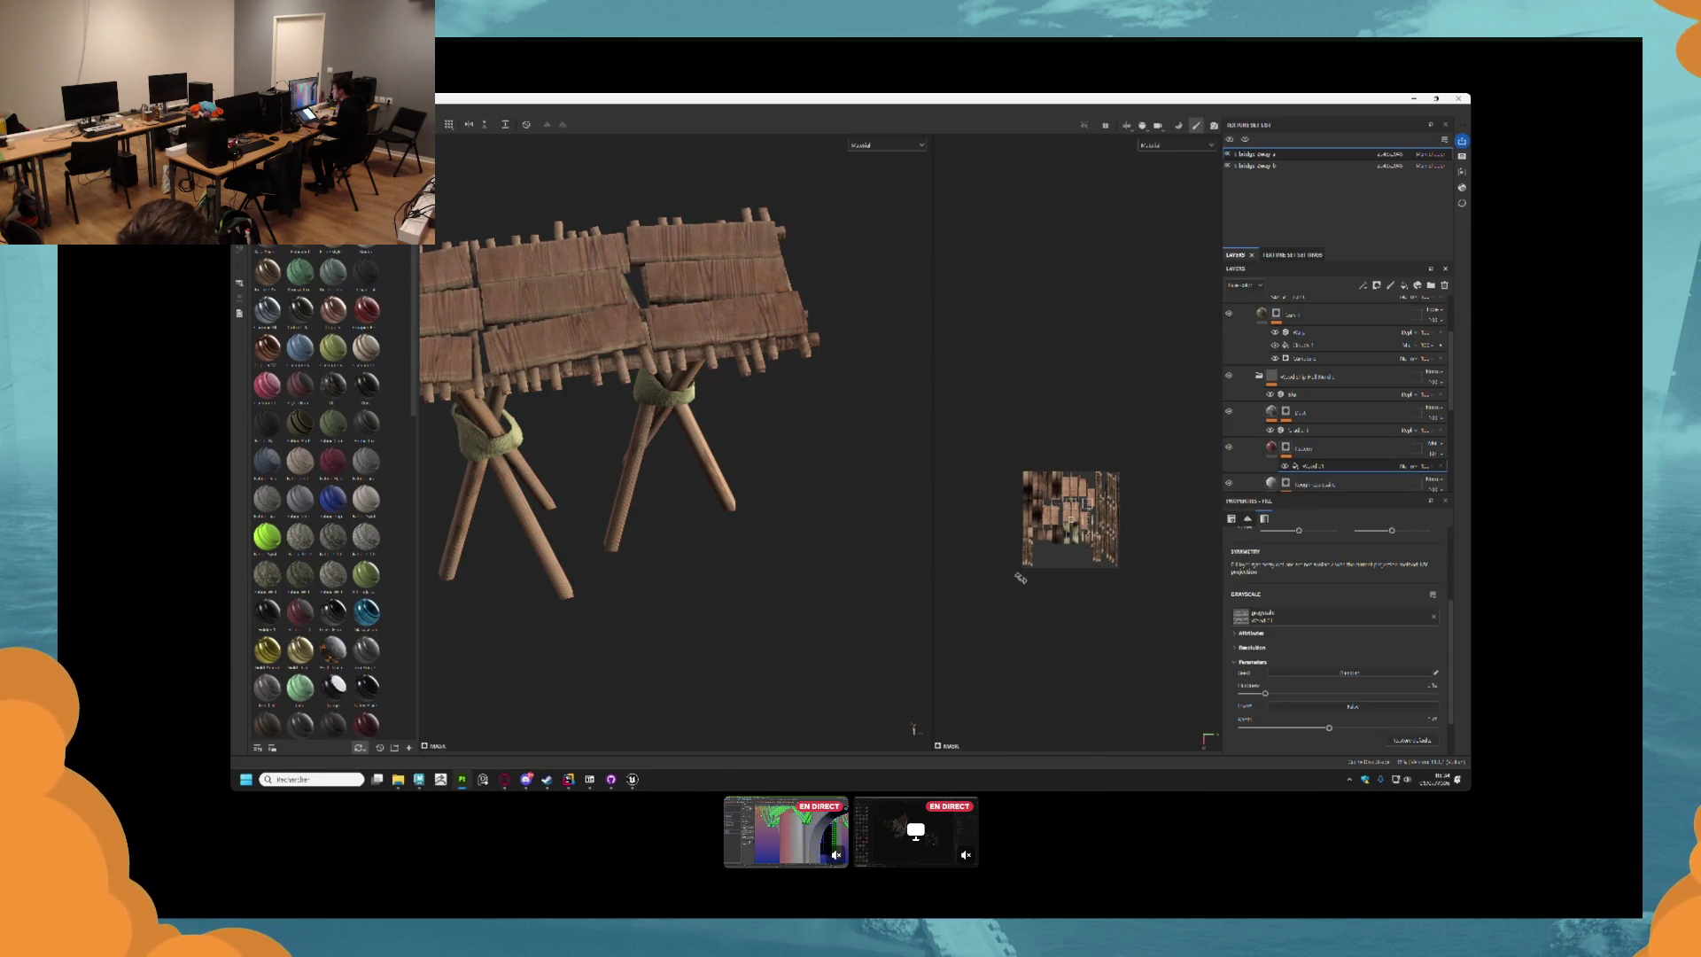
Add an ambient occlusion generator with a darker blending mode and reduced strength.
mouse_move(673, 398)
left_mouse_down()
mouse_move(718, 391)
mouse_move(765, 431)
mouse_move(912, 144)
mouse_move(873, 266)
mouse_move(778, 395)
mouse_move(922, 284)
left_mouse_up()
scroll(596, 475, "up", 5)
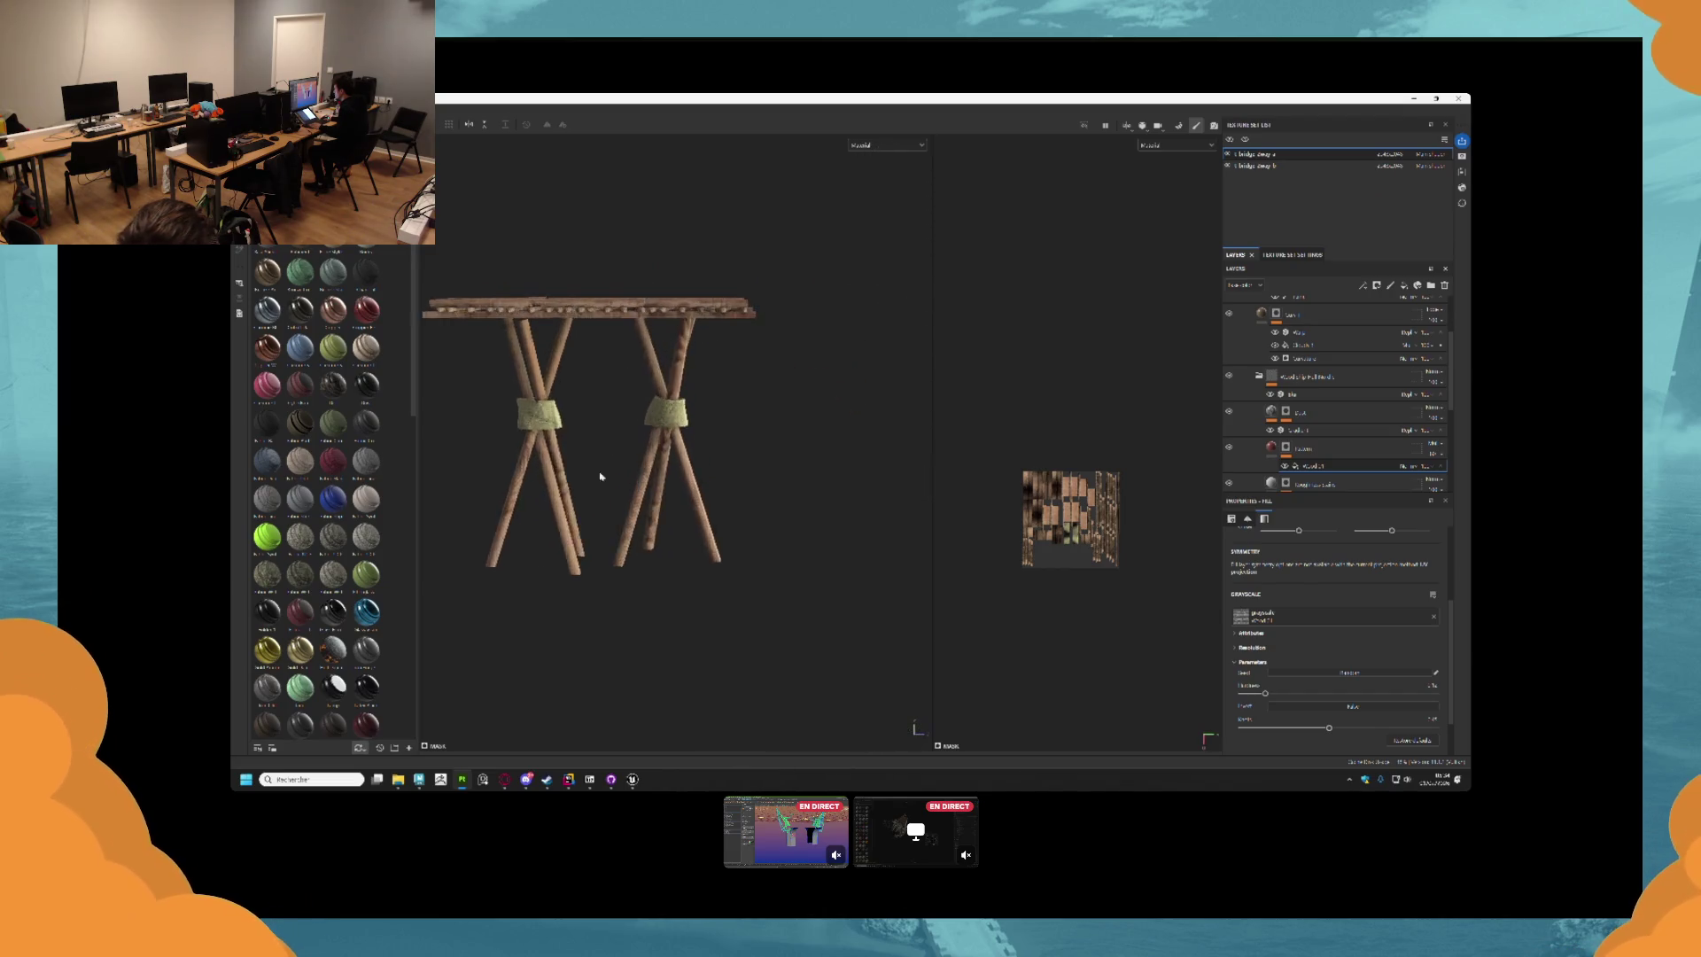
left_click_drag(556, 478, 732, 349)
scroll(1320, 399, "up", 2)
left_click(1314, 390)
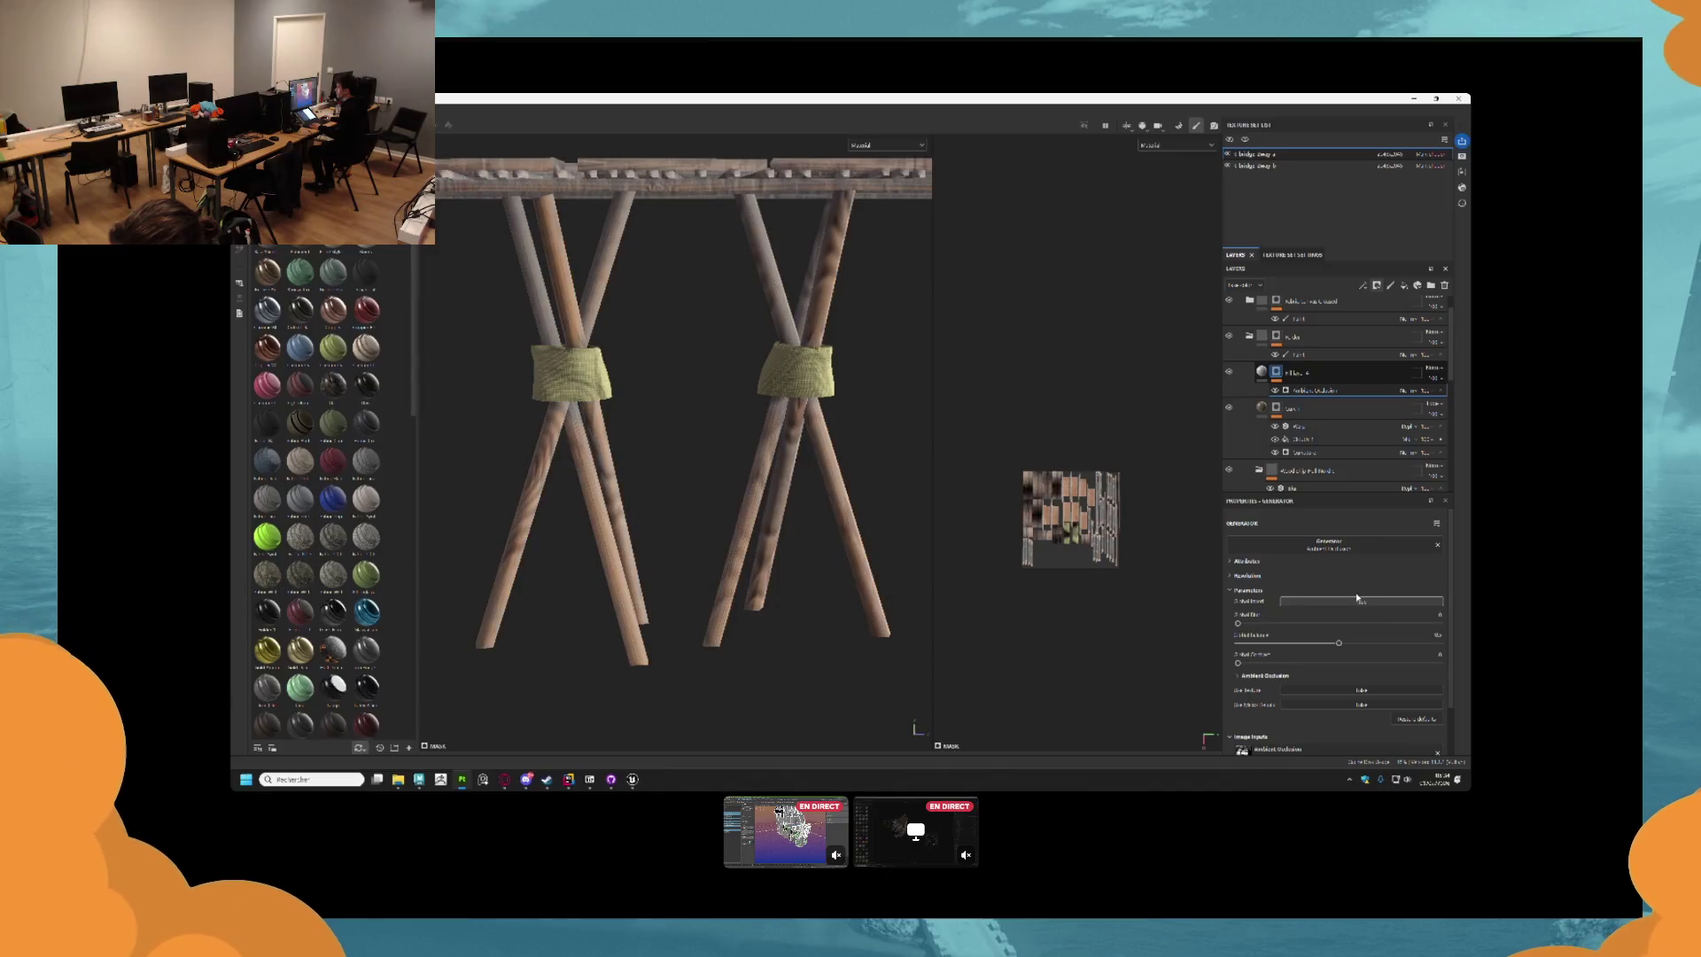
left_click(1432, 370)
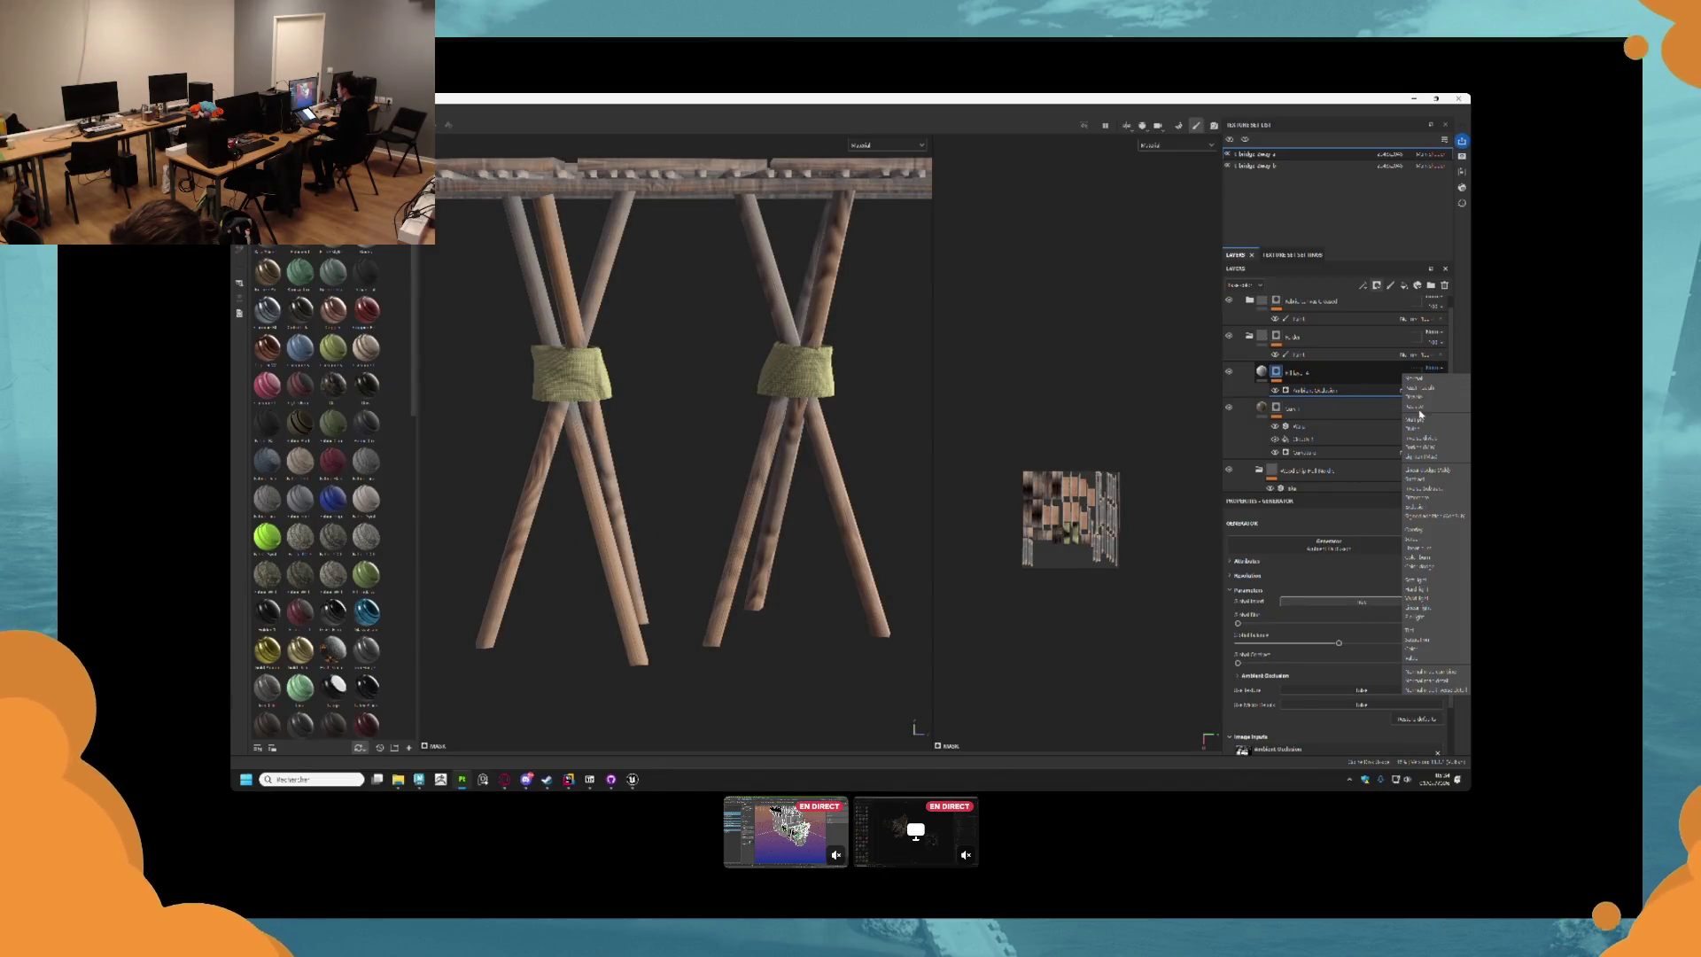
left_click(1431, 417)
left_click_drag(1338, 642, 1280, 643)
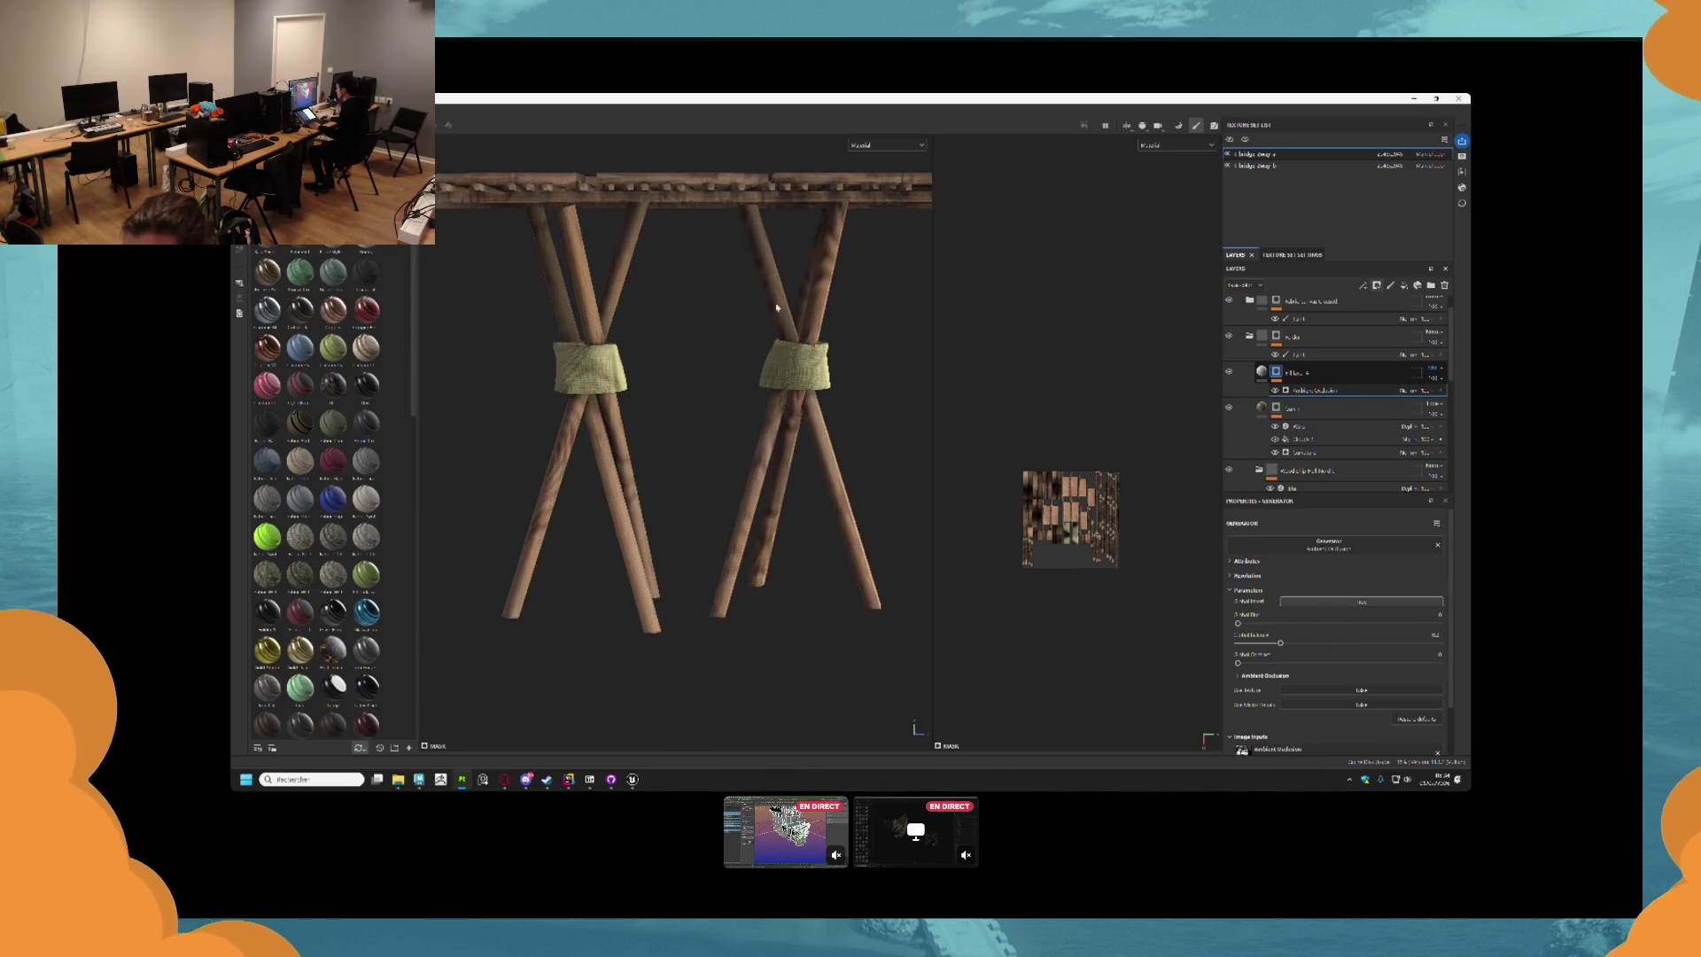
scroll(708, 372, "down", 3)
mouse_move(709, 372)
left_mouse_down()
mouse_move(761, 367)
mouse_move(741, 385)
mouse_move(801, 389)
mouse_move(789, 396)
left_mouse_up()
scroll(761, 366, "down", 2)
scroll(755, 380, "up", 5)
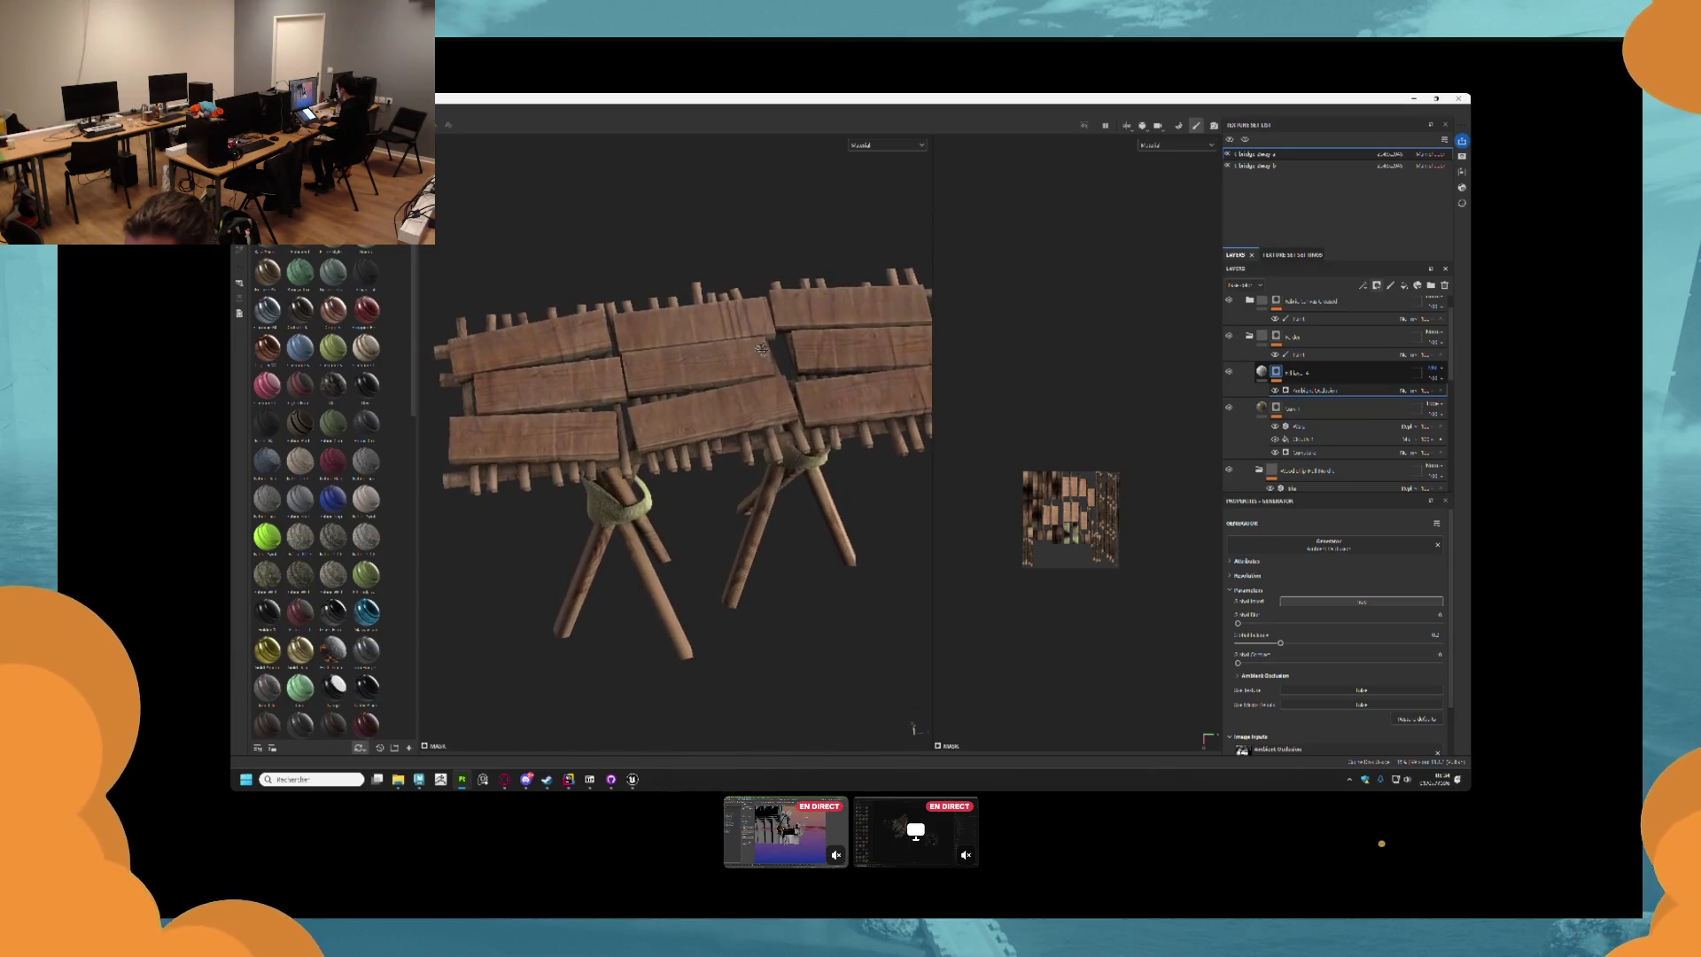
scroll(1272, 421, "down", 2)
scroll(1272, 422, "down", 1)
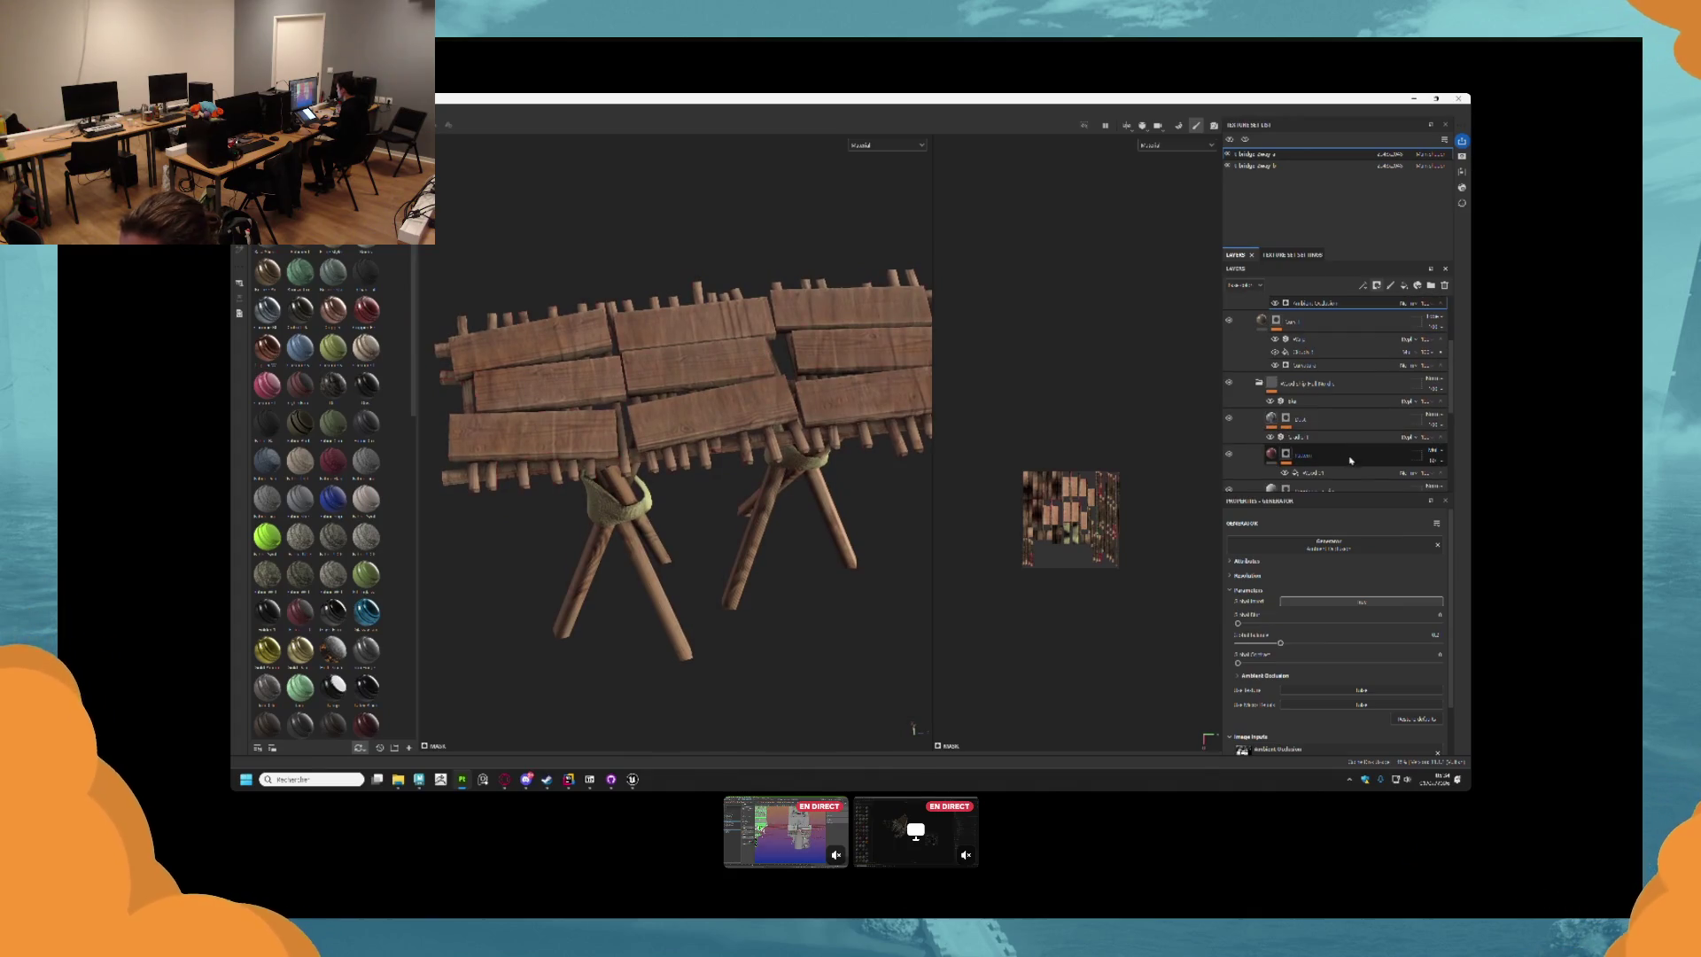
Lower the Fusion layer's opacity and review the result.
left_click(1444, 461)
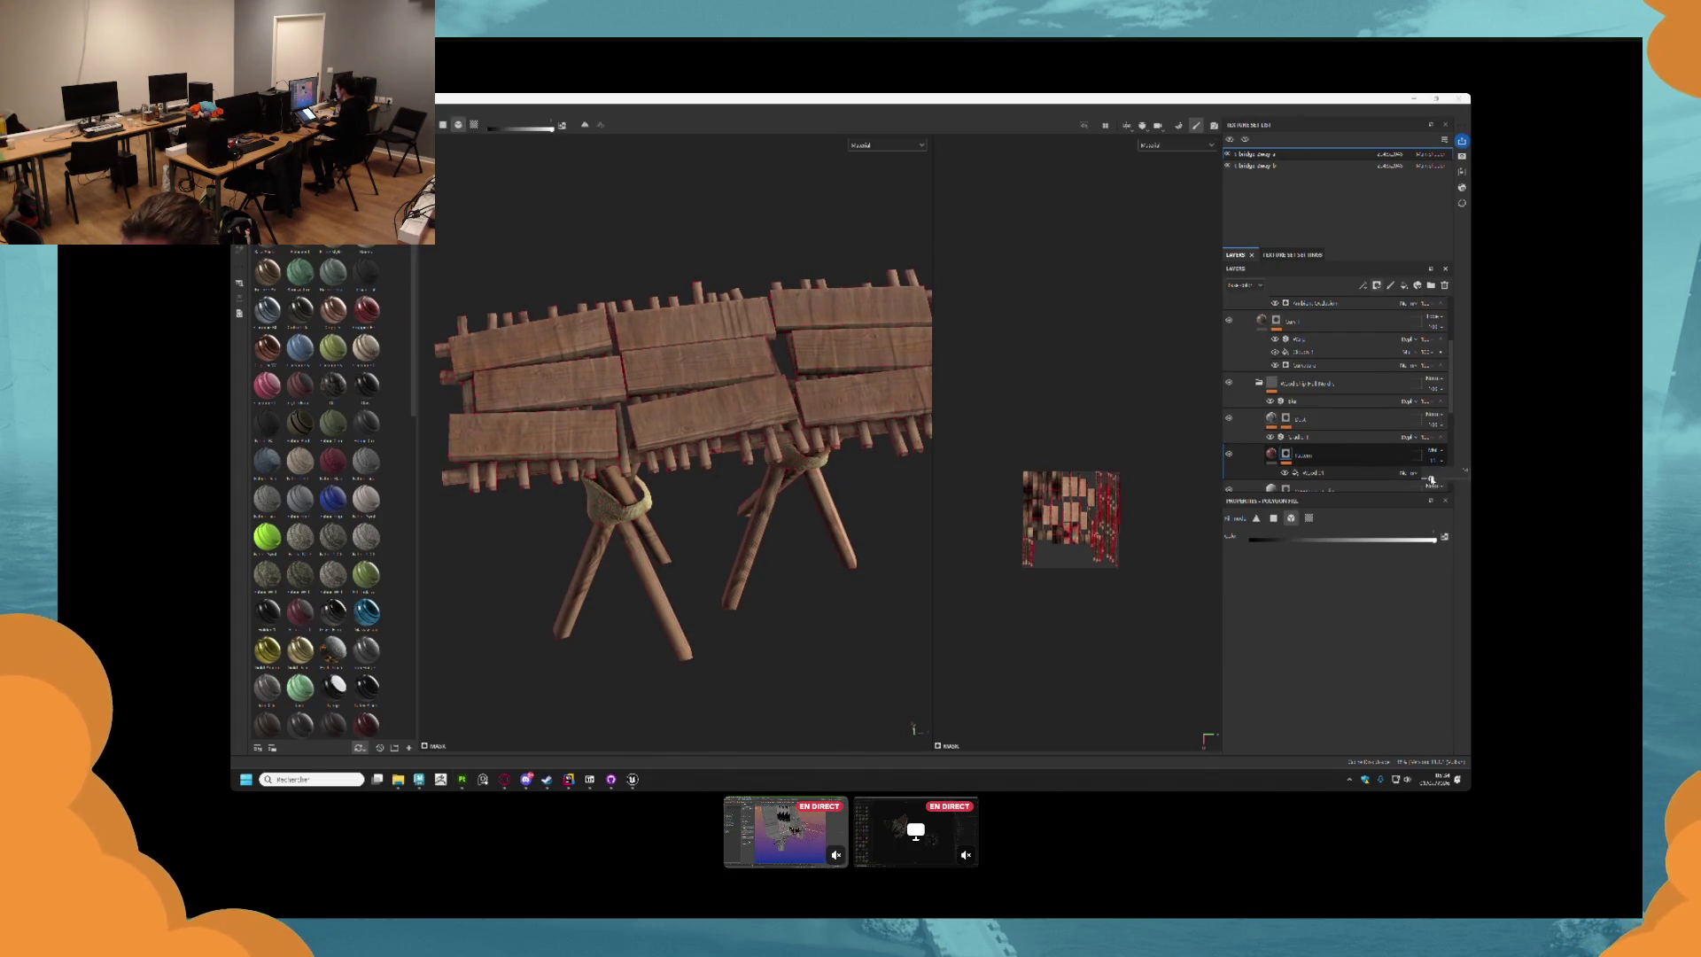
left_click_drag(1466, 478, 1448, 478)
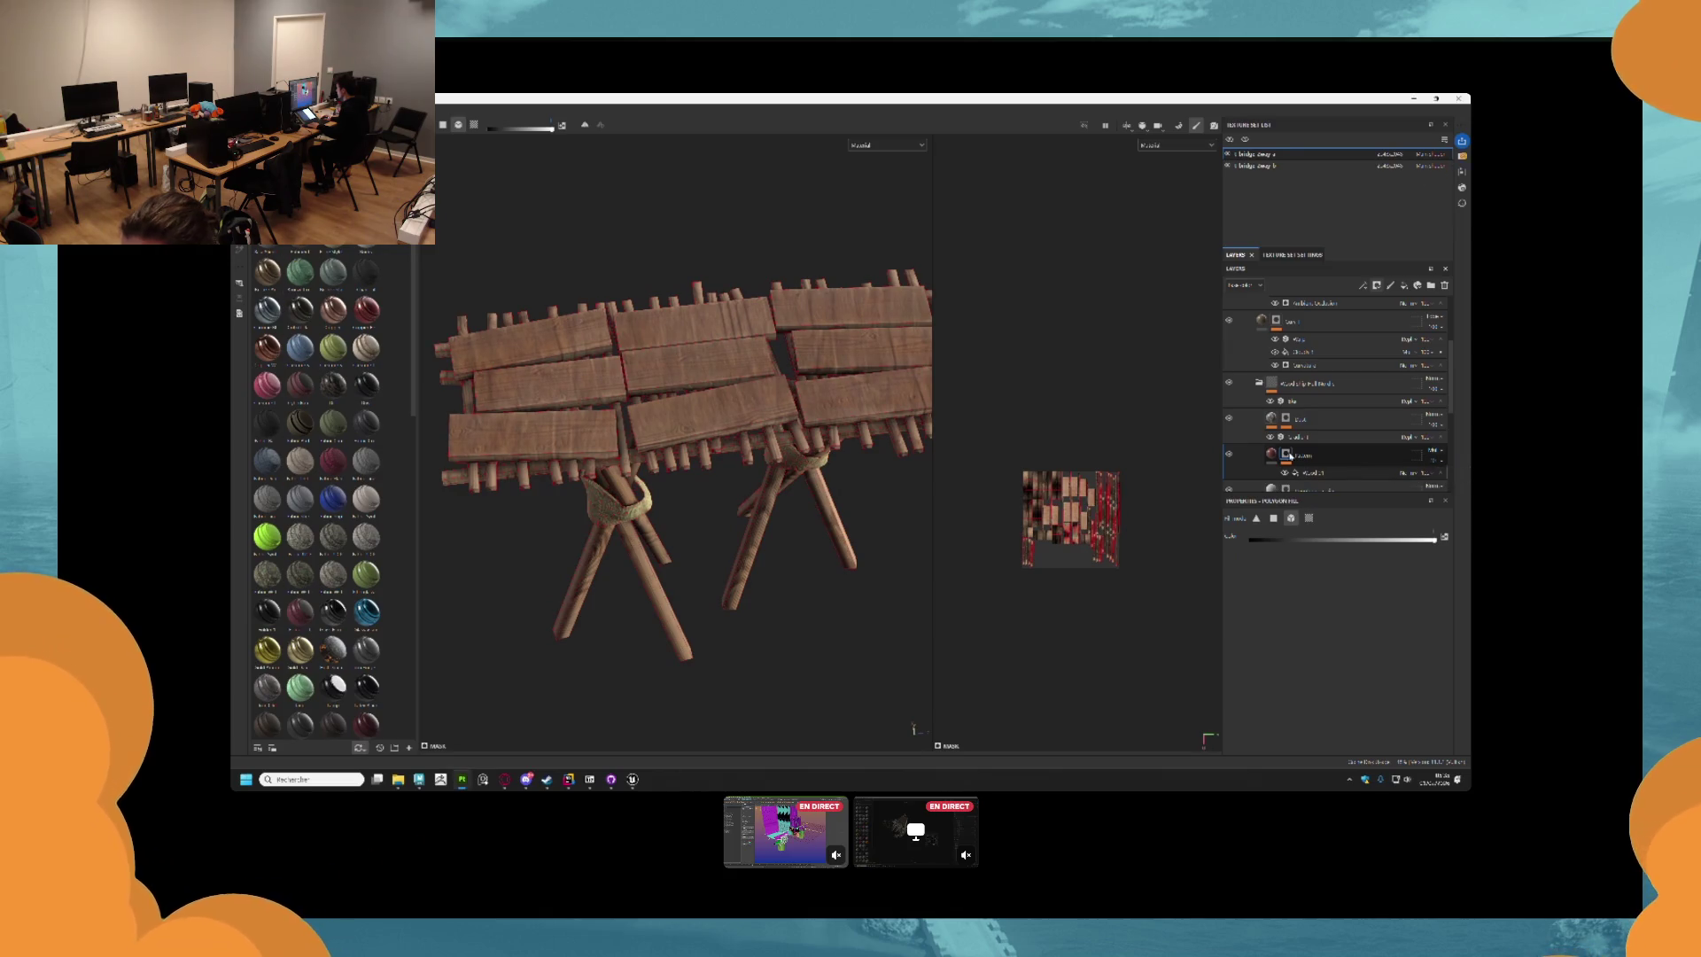
scroll(1063, 342, "down", 2)
scroll(742, 289, "down", 4)
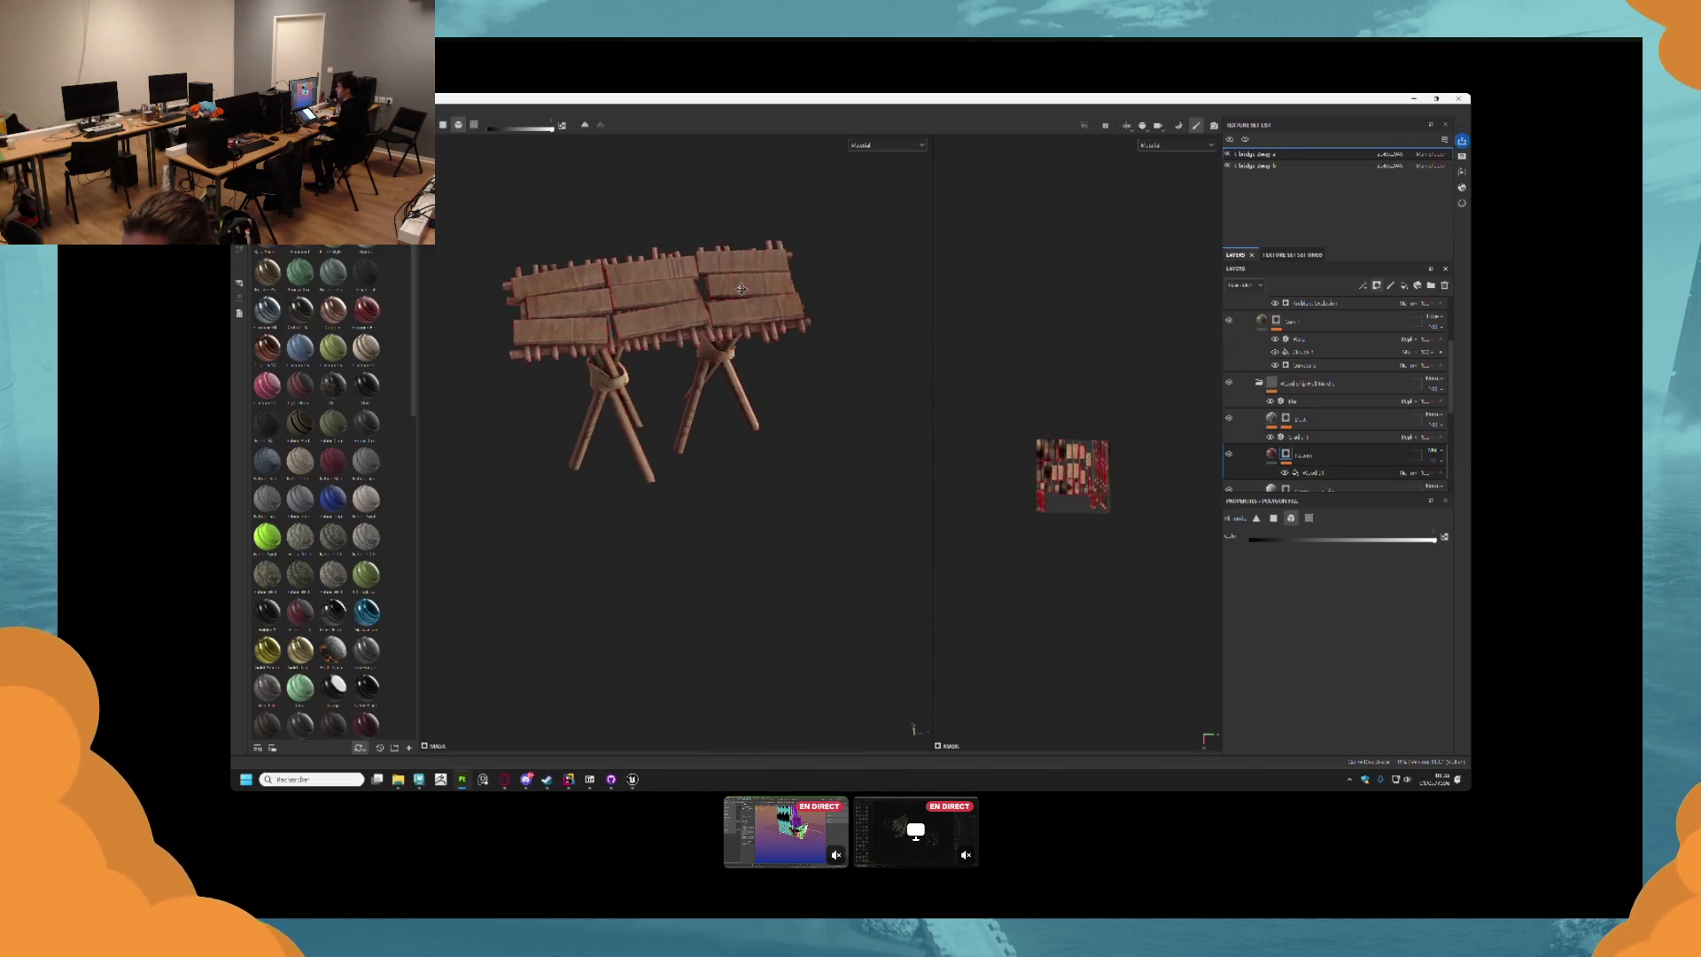
scroll(919, 254, "down", 3)
scroll(1318, 325, "up", 2)
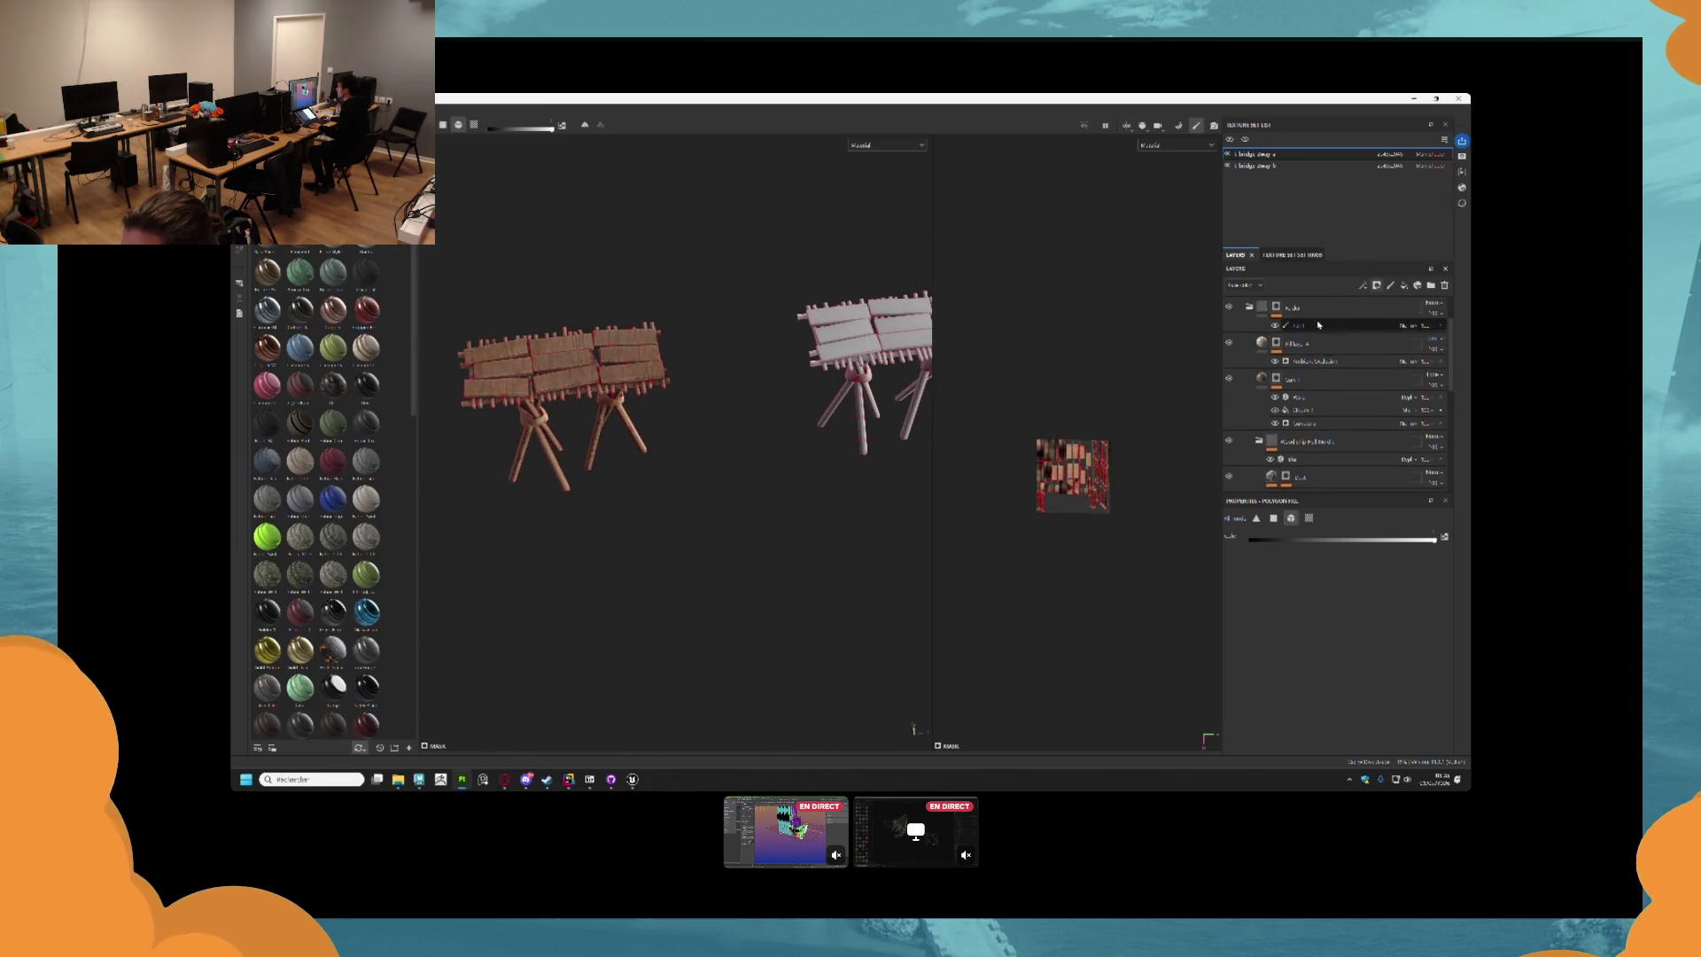
Paste the copied layer folders into the second bridge module's texture set, replacing Layer 1.
scroll(1318, 354, "up", 2)
left_click(1322, 403)
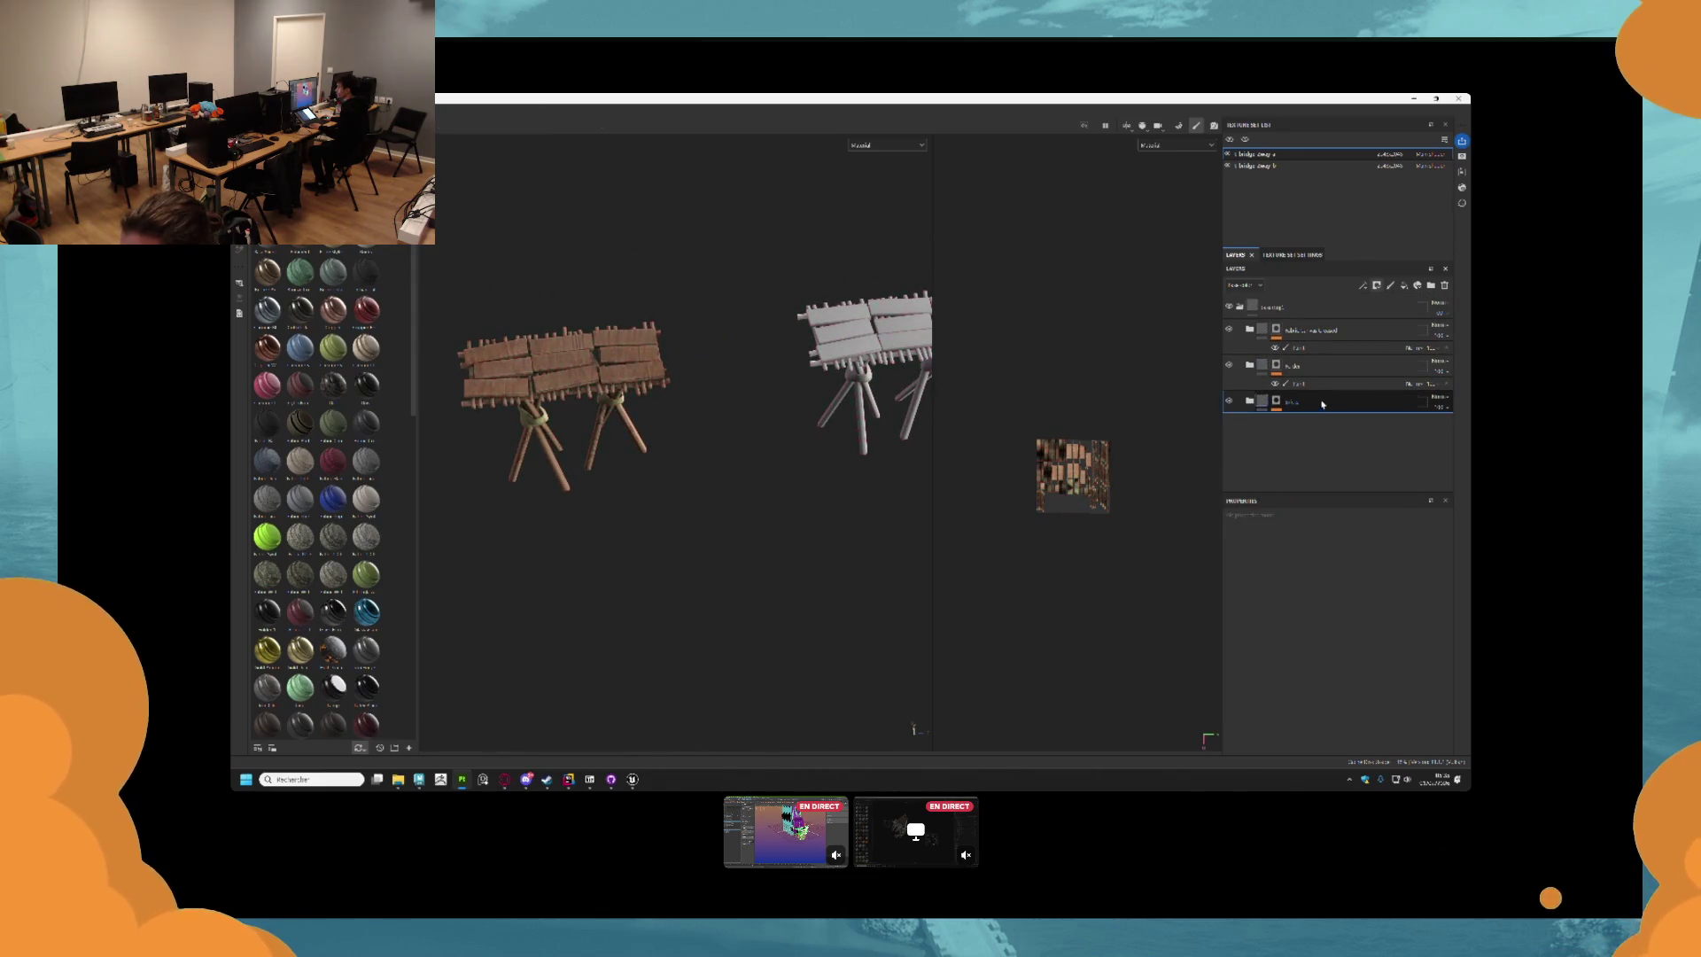
key("Delete")
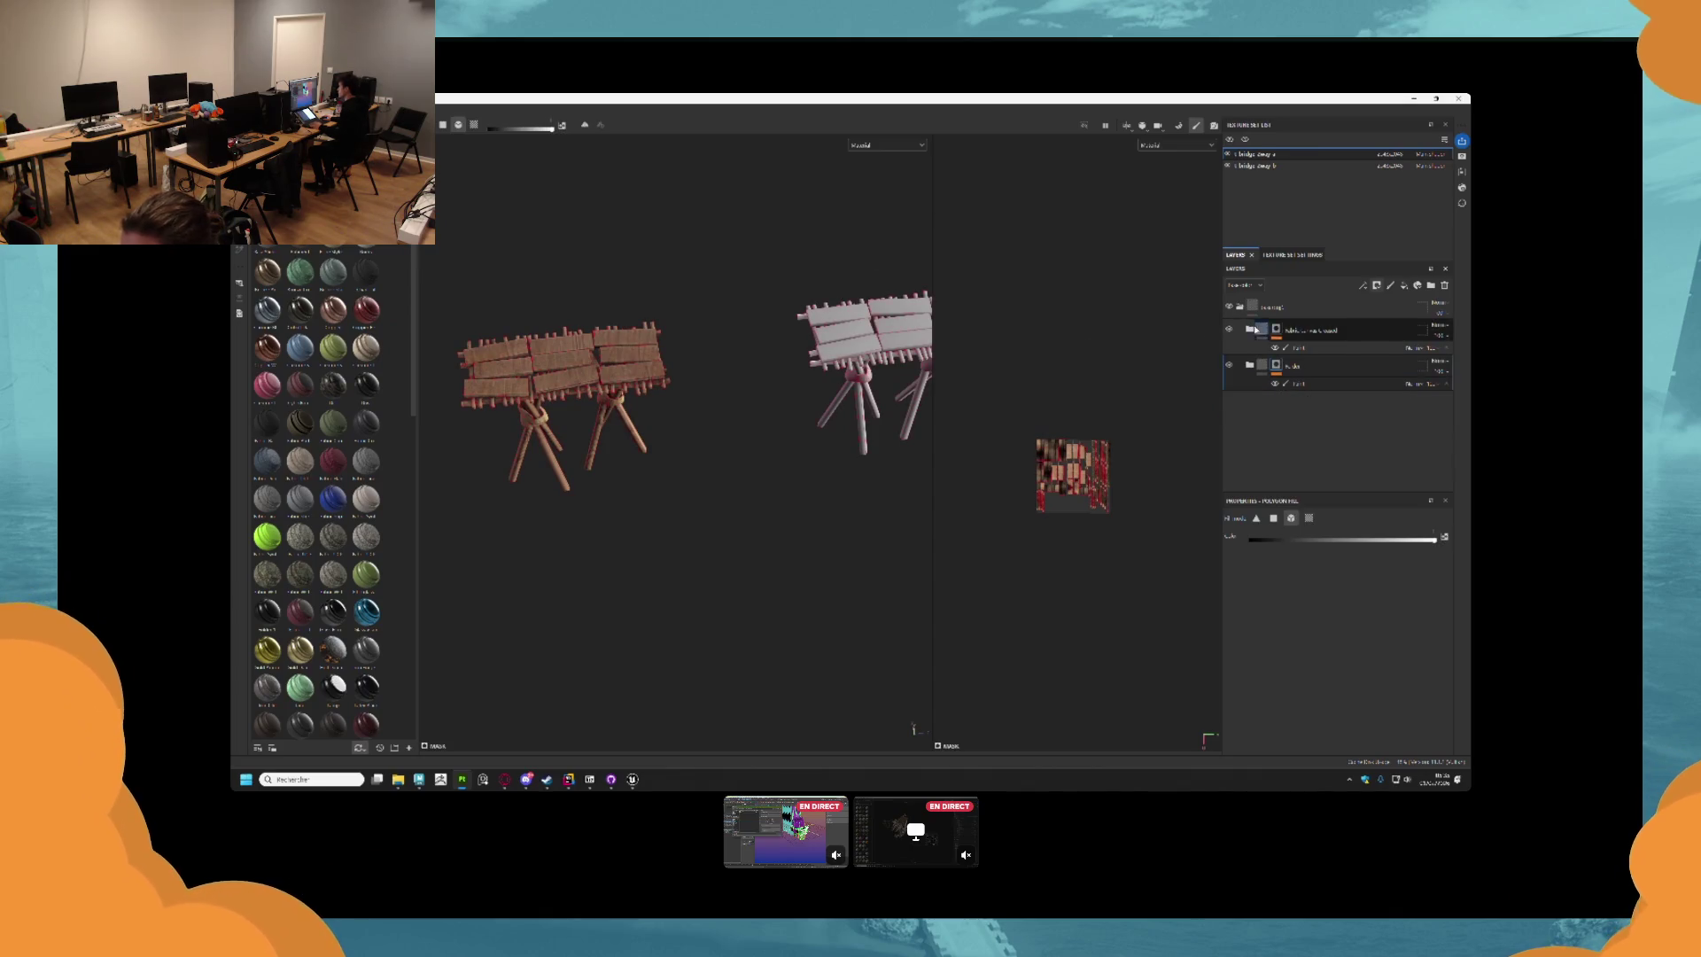
left_click_drag(735, 382, 691, 360)
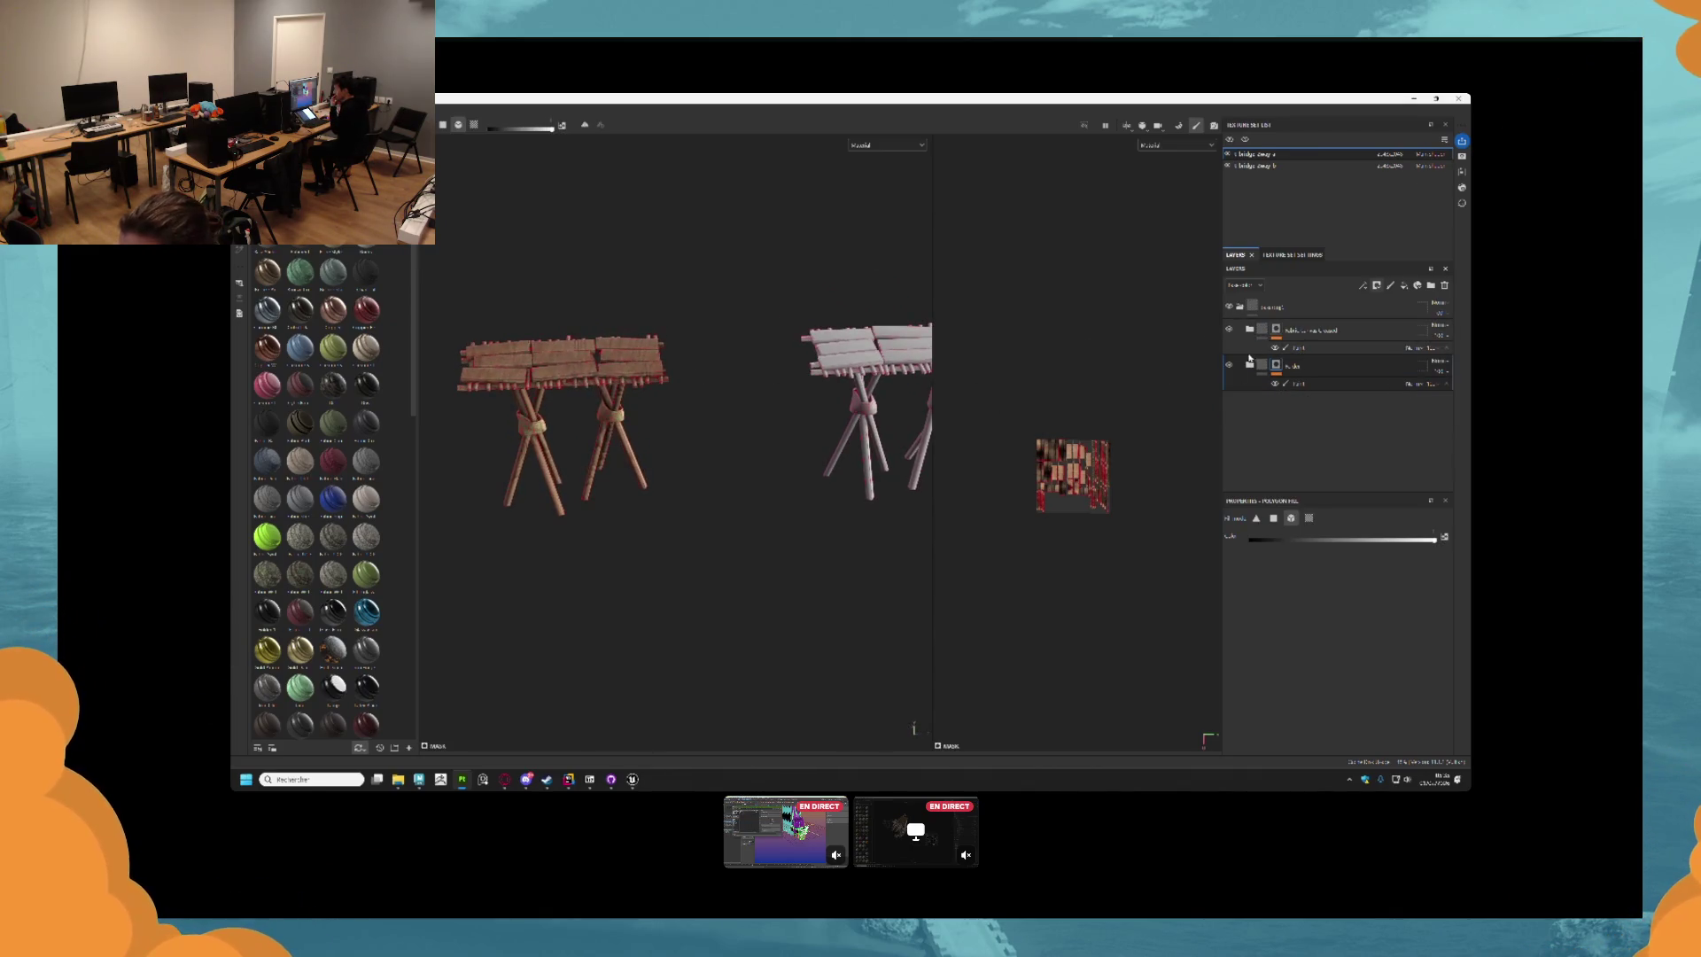
left_click(1266, 306)
left_click(1257, 165)
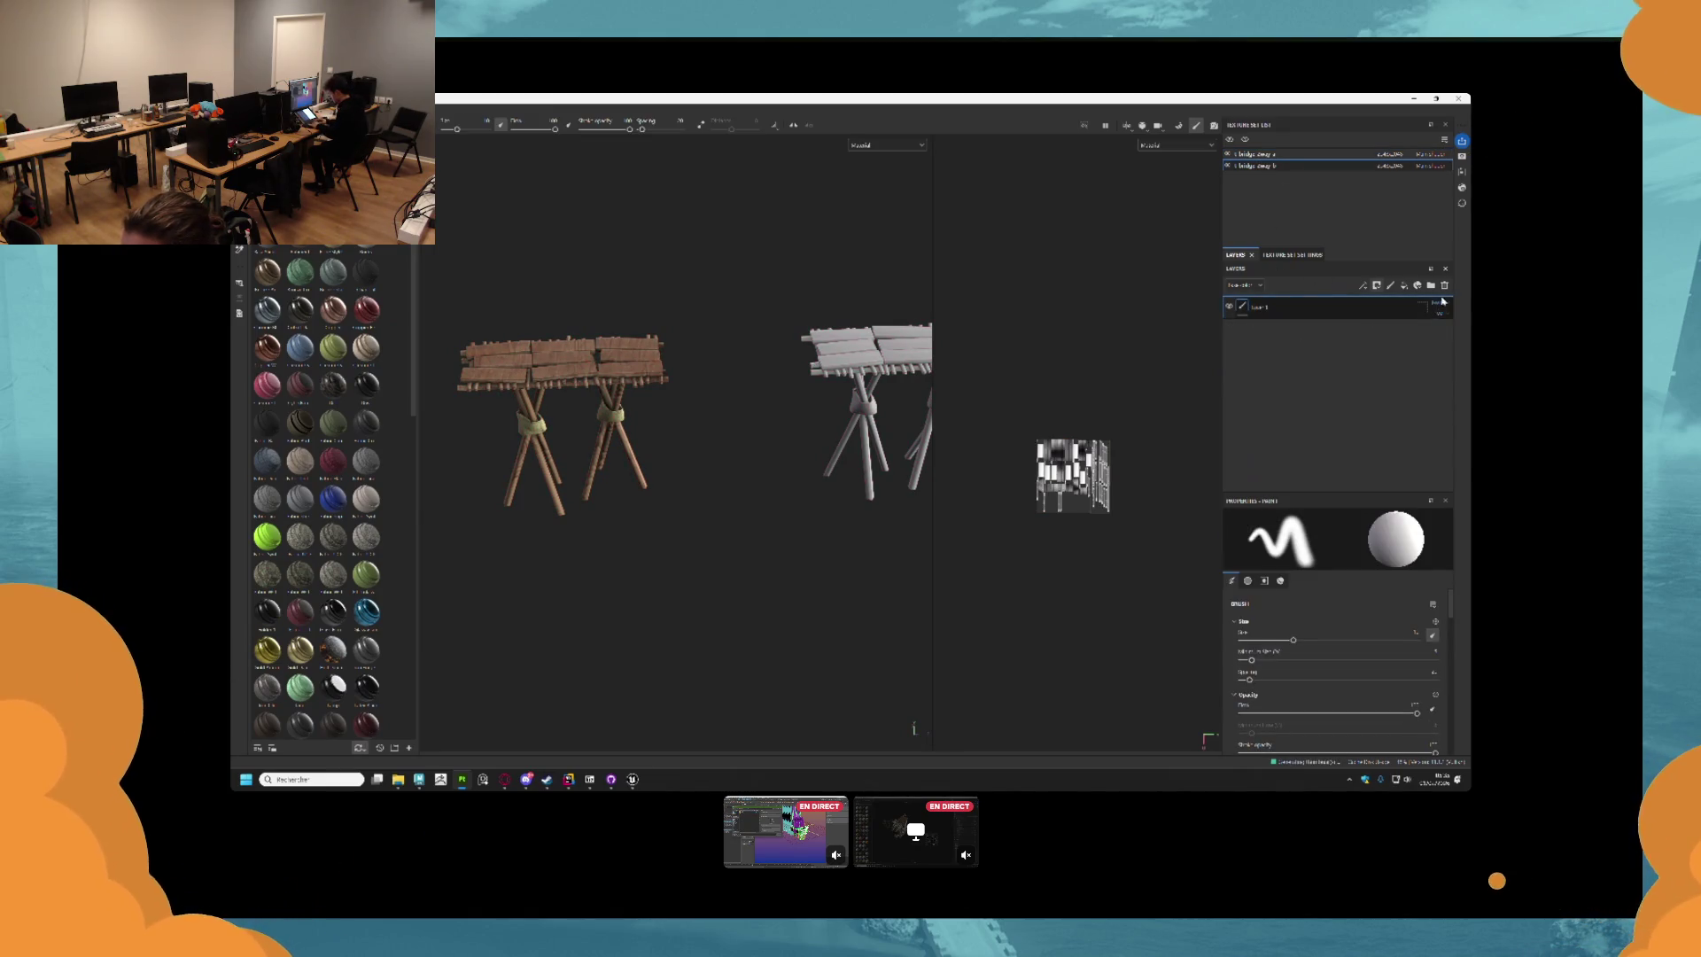
key("Delete")
key("ctrl+v")
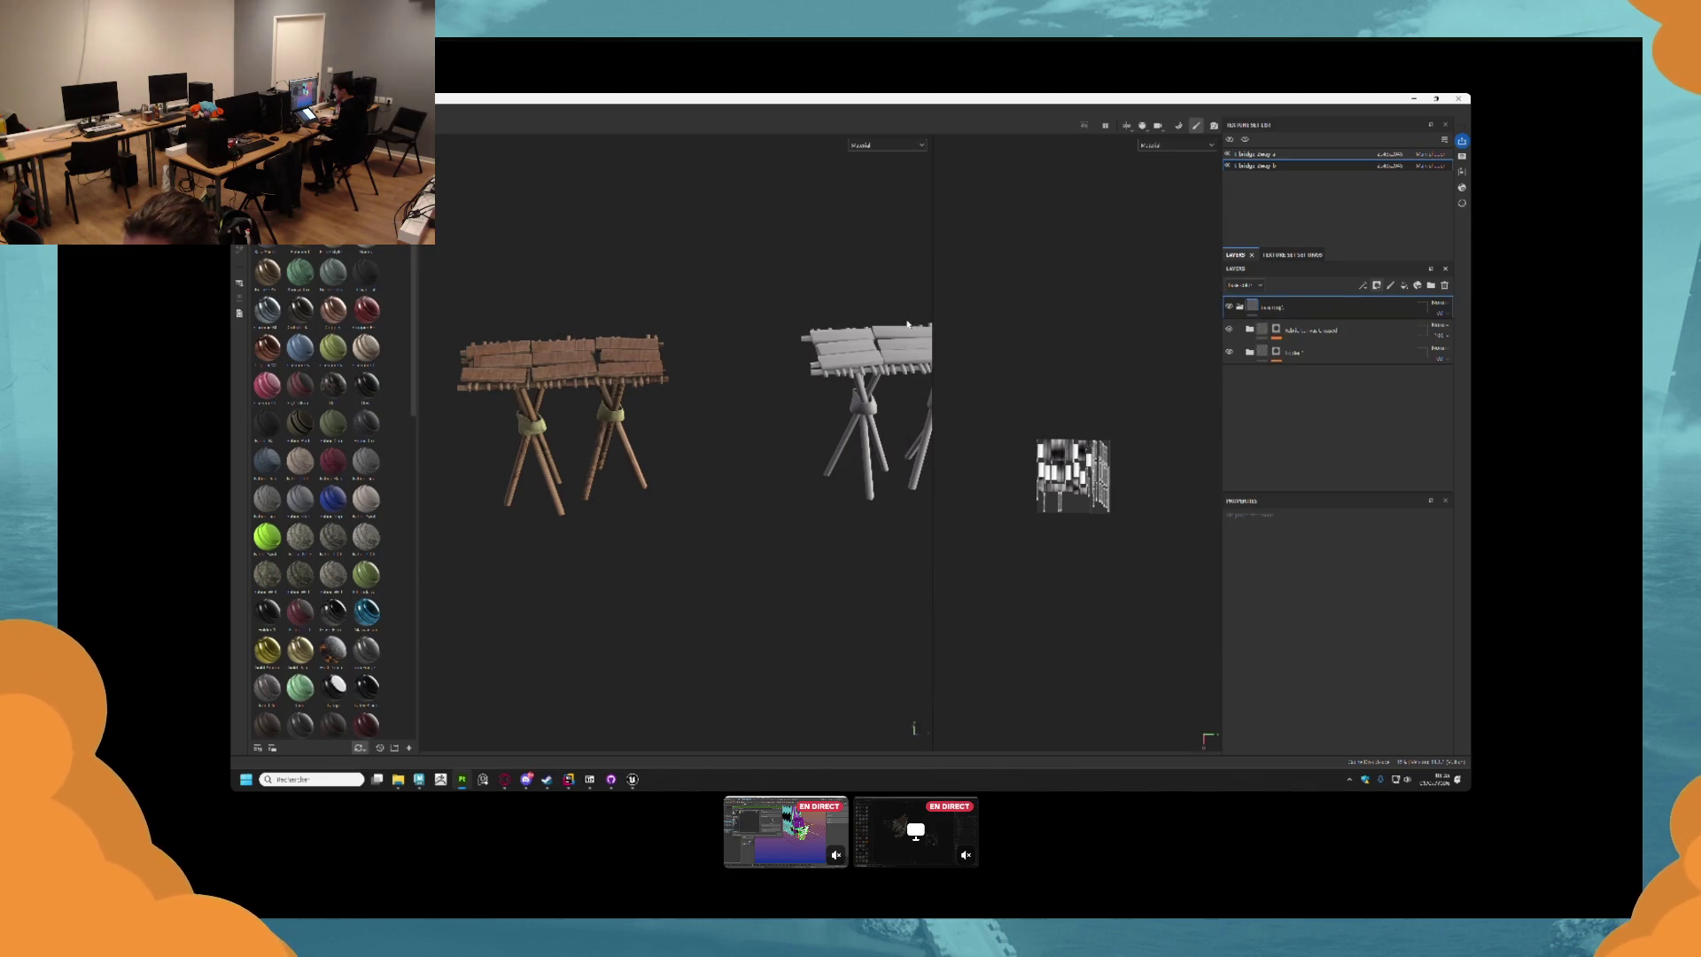
key("f")
Polygon-fill the third layer's mask over the right stool's rope wrap.
left_click(1276, 352)
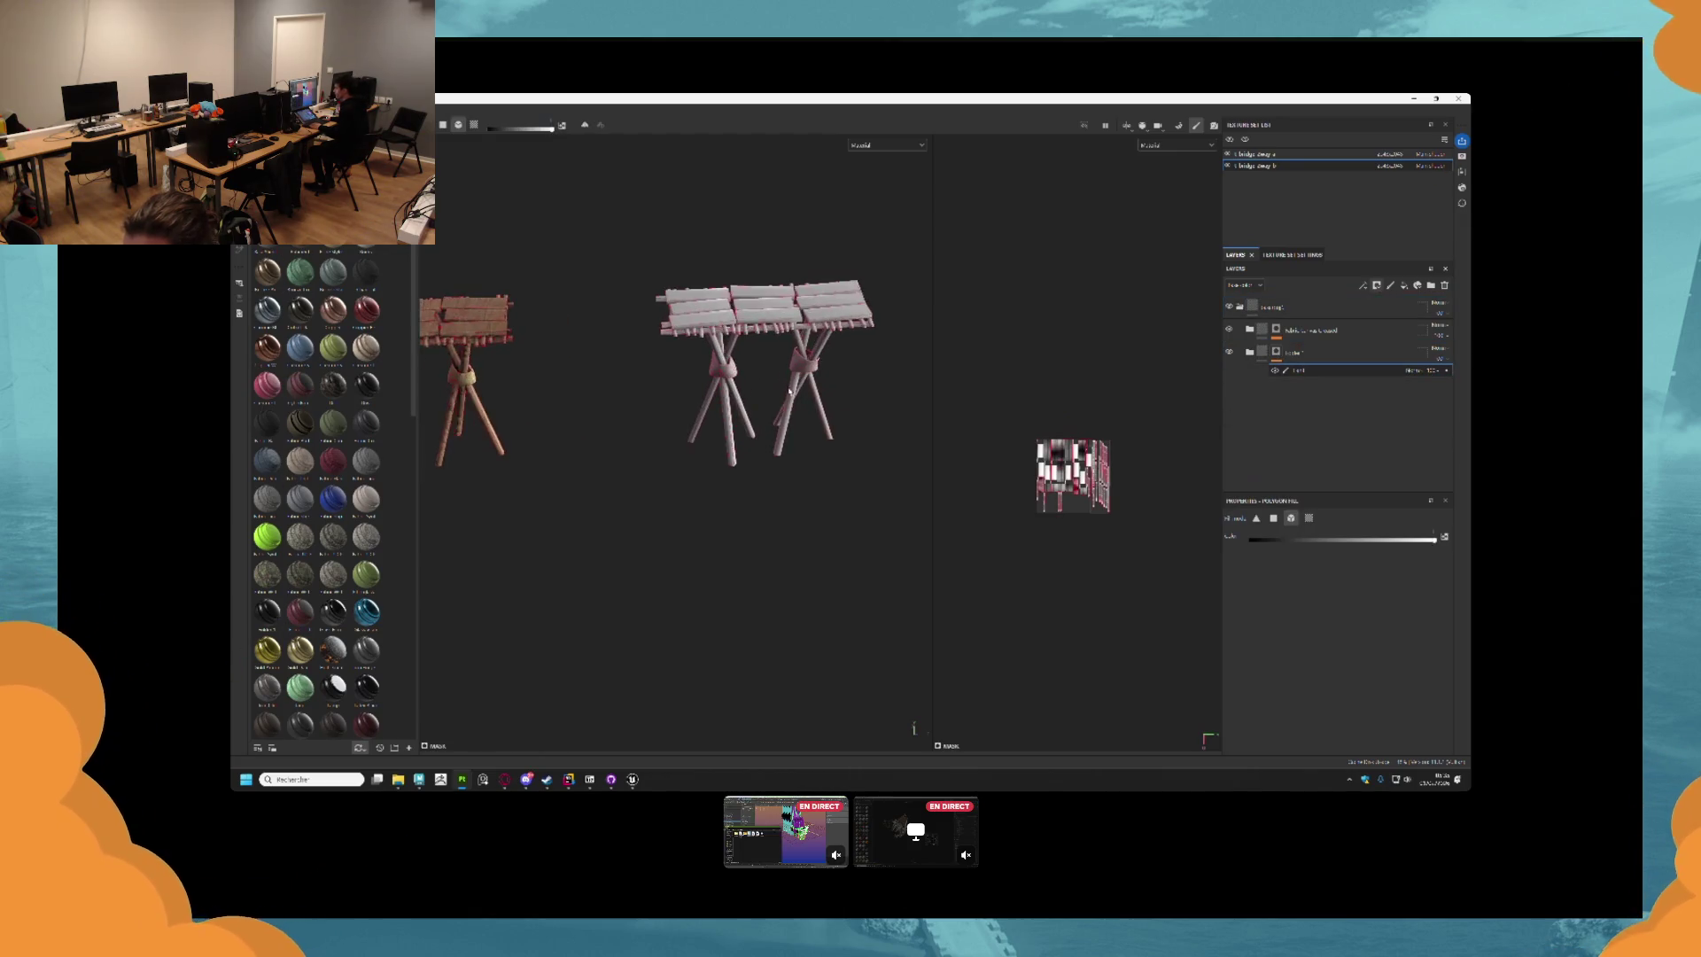
scroll(789, 390, "down", 3)
left_click_drag(676, 278, 902, 465)
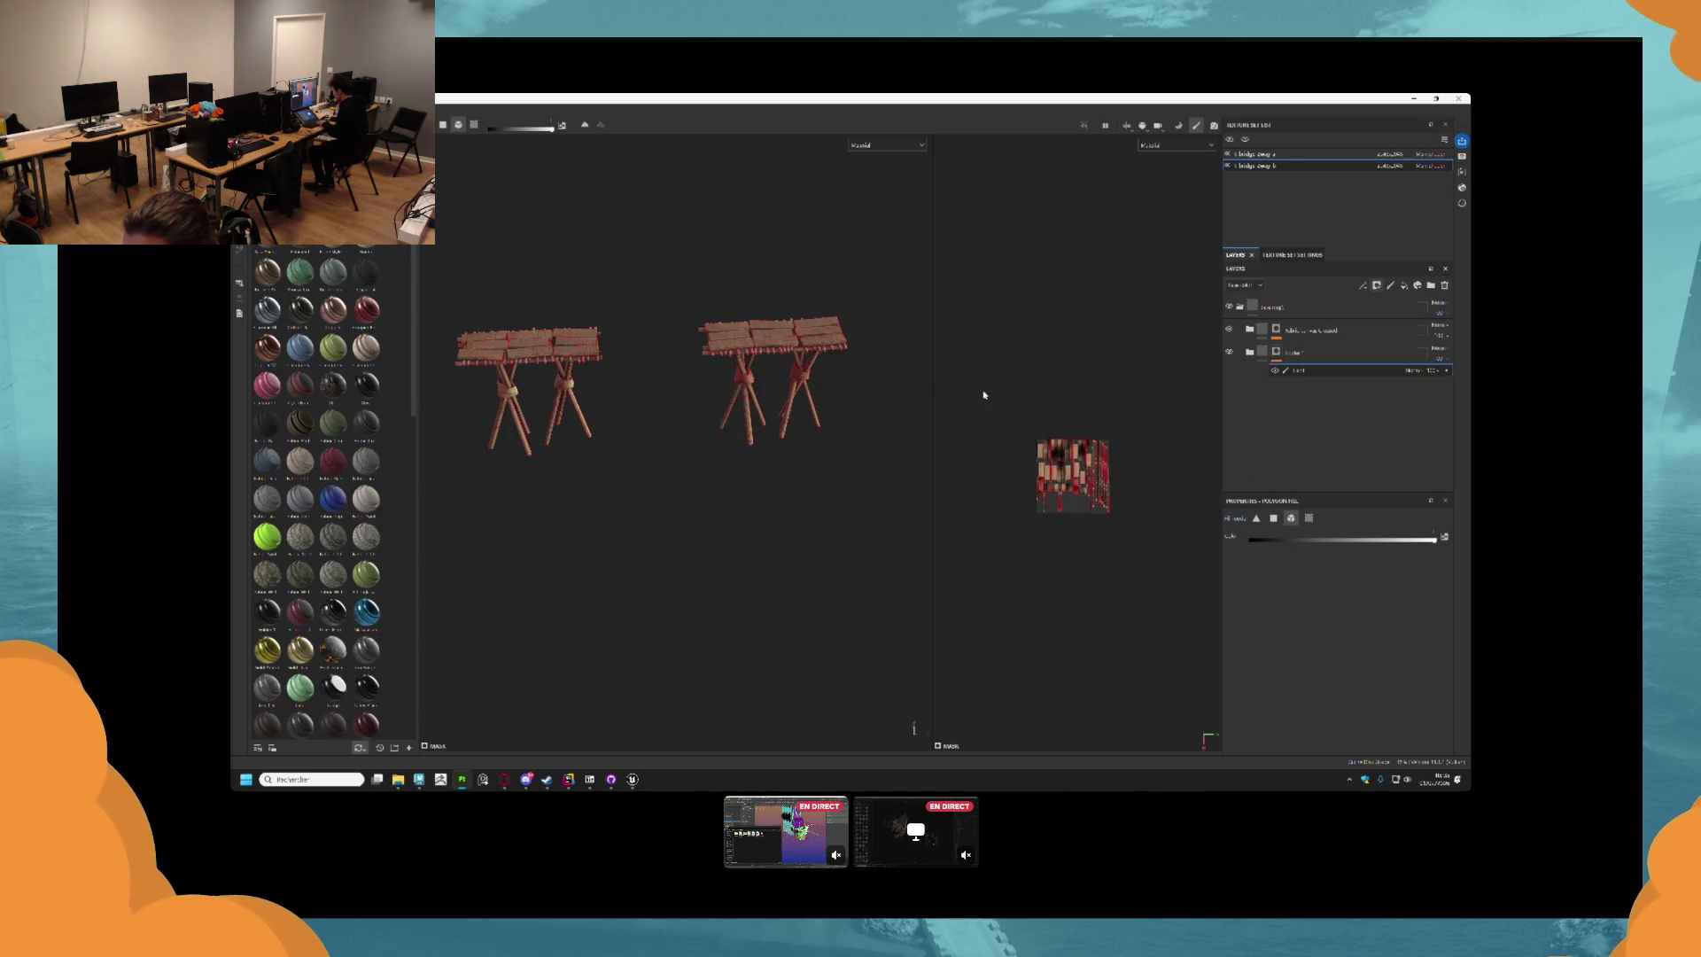
left_click(1276, 330)
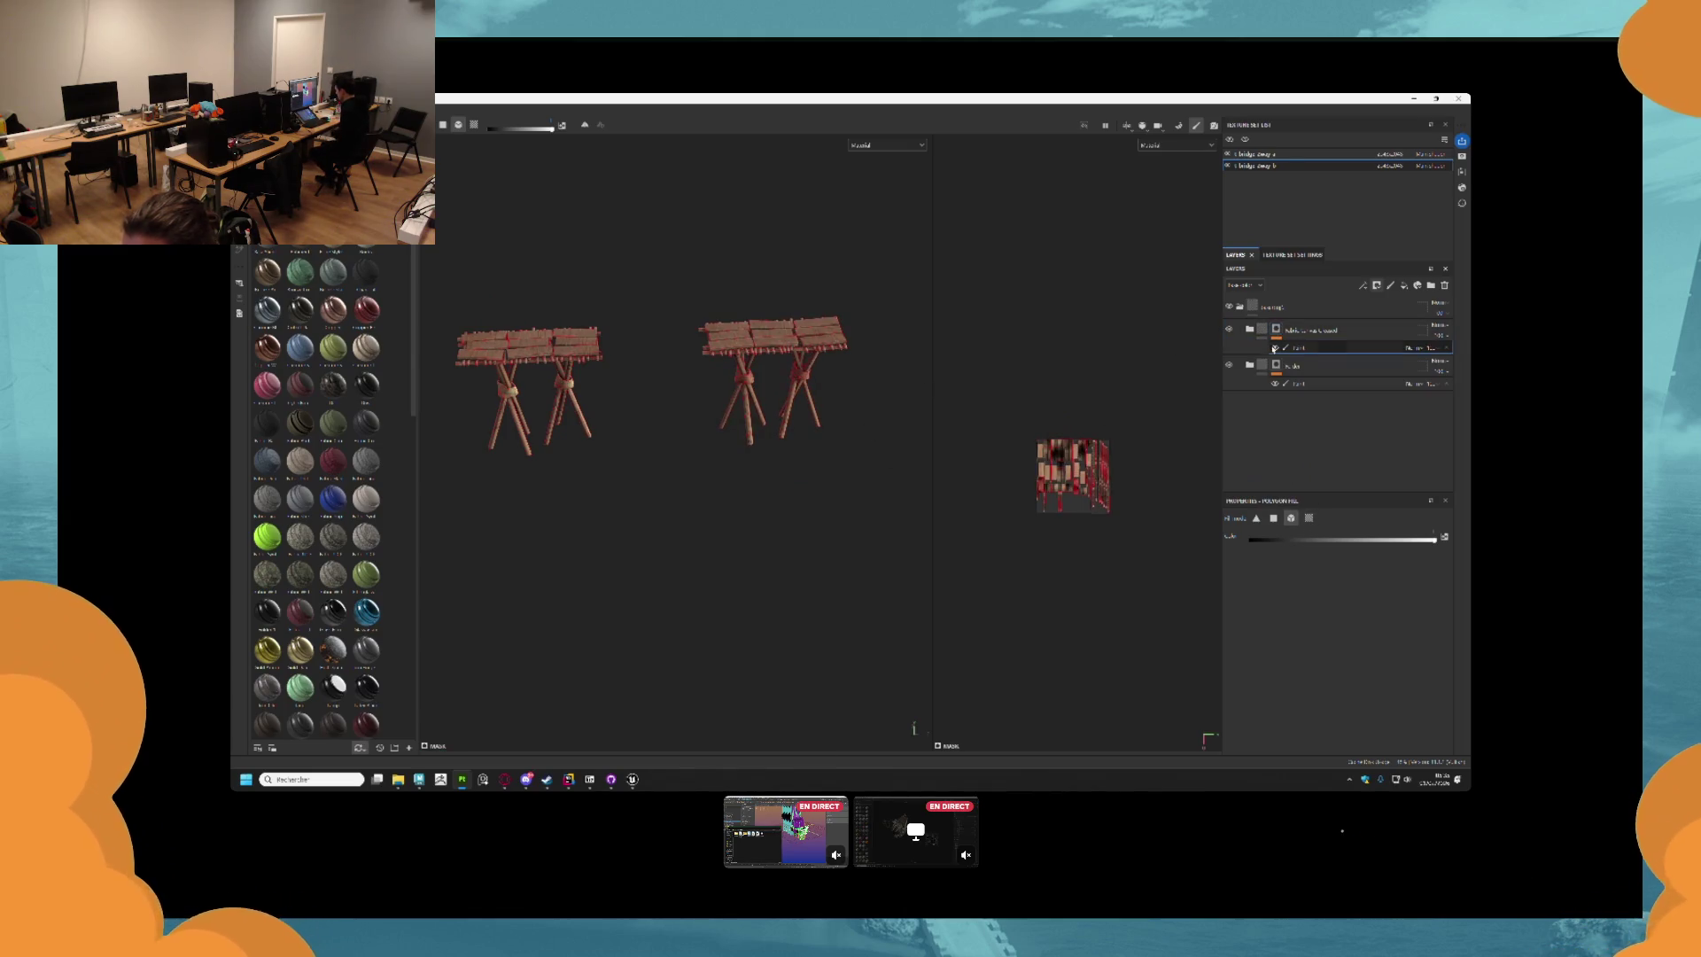
scroll(728, 368, "up", 3)
scroll(728, 368, "up", 2)
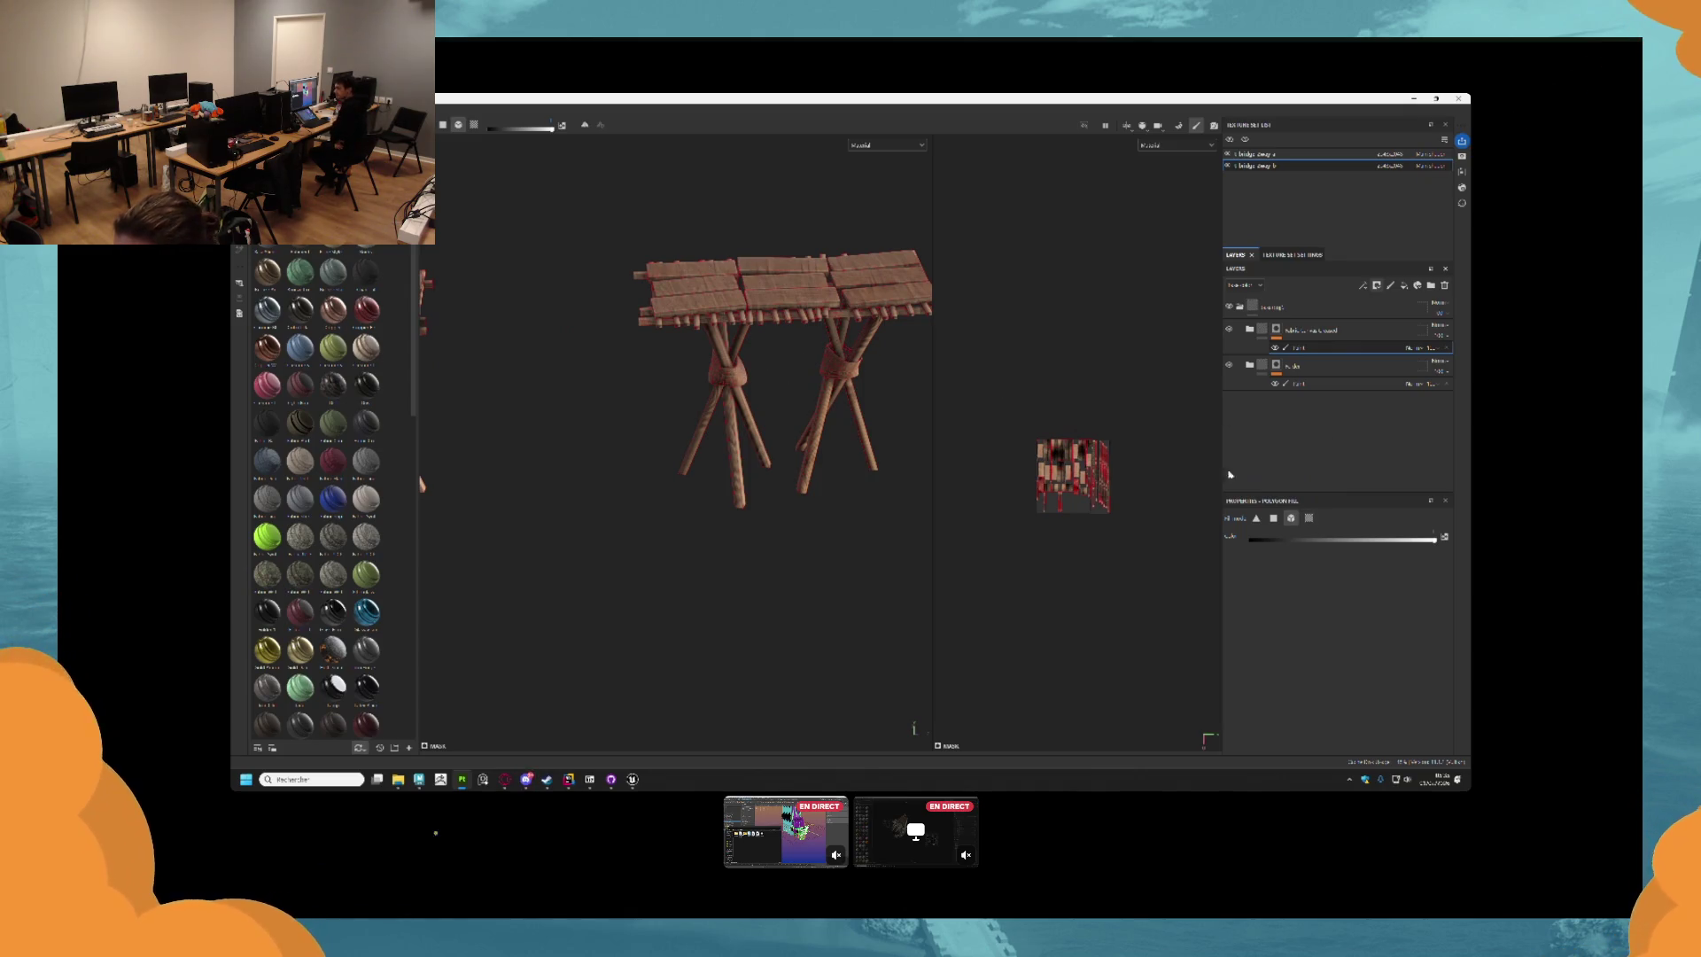
scroll(748, 383, "up", 1)
scroll(748, 383, "up", 2)
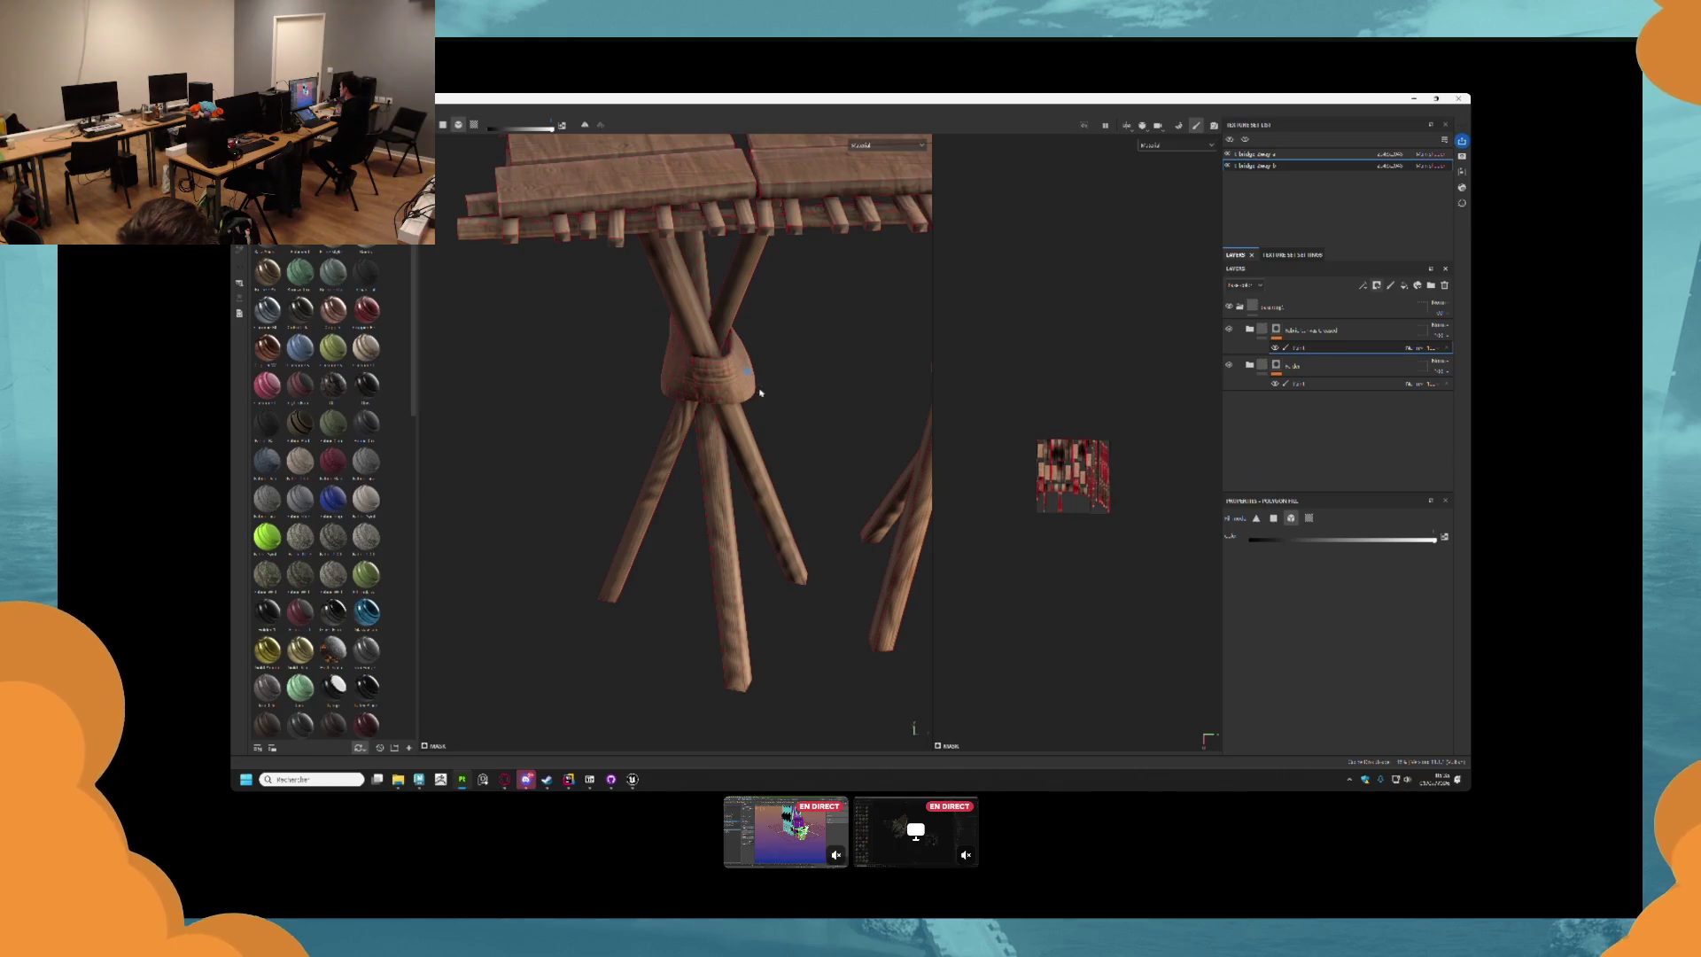
Fill both stools' rope wraps with the yellow fabric material.
left_click(755, 381)
scroll(859, 358, "up", 1)
left_click_drag(860, 357, 763, 348)
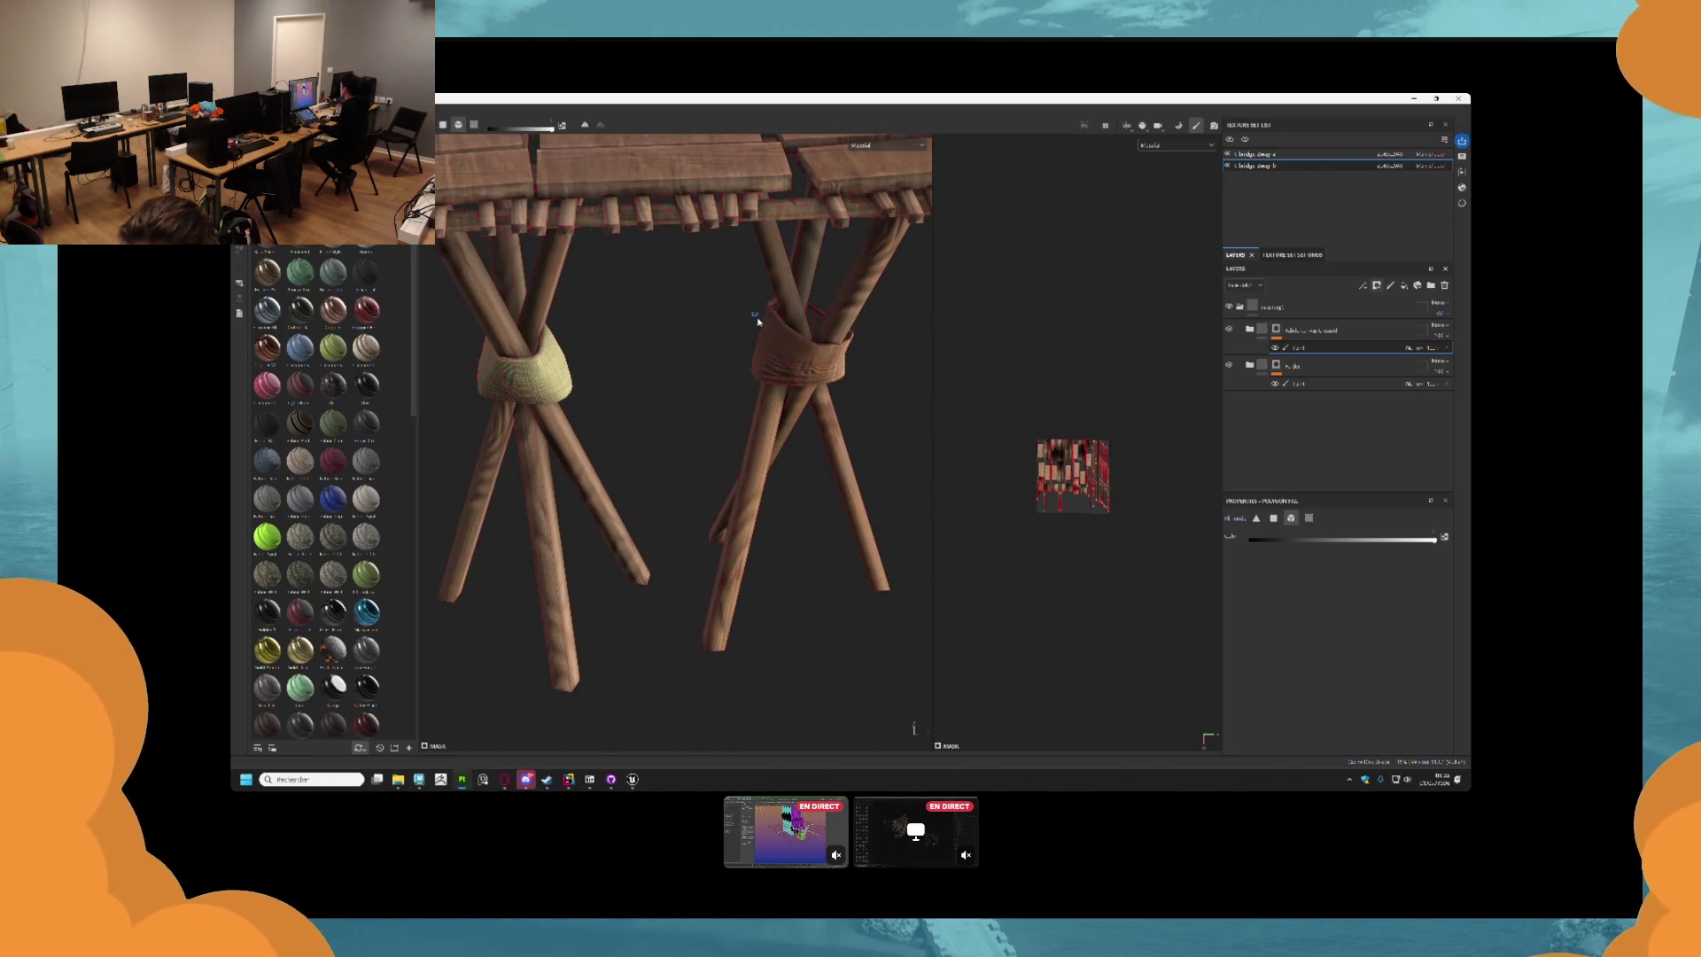
left_click(757, 321)
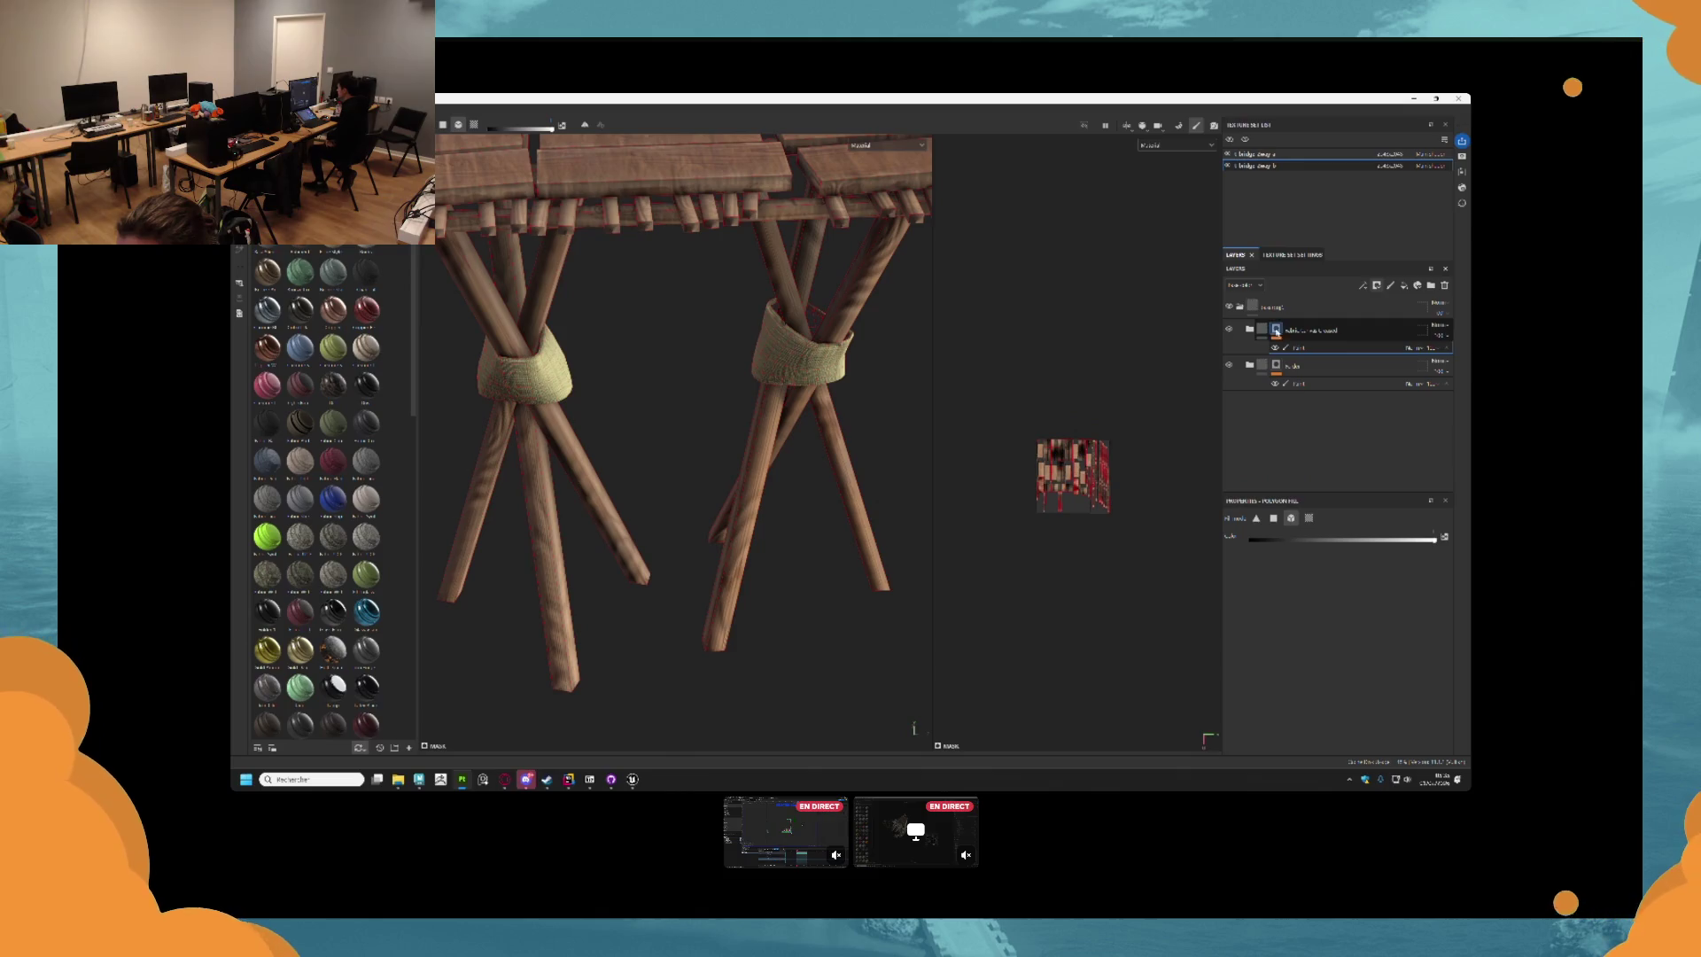
left_click(1249, 329)
scroll(1292, 420, "down", 2)
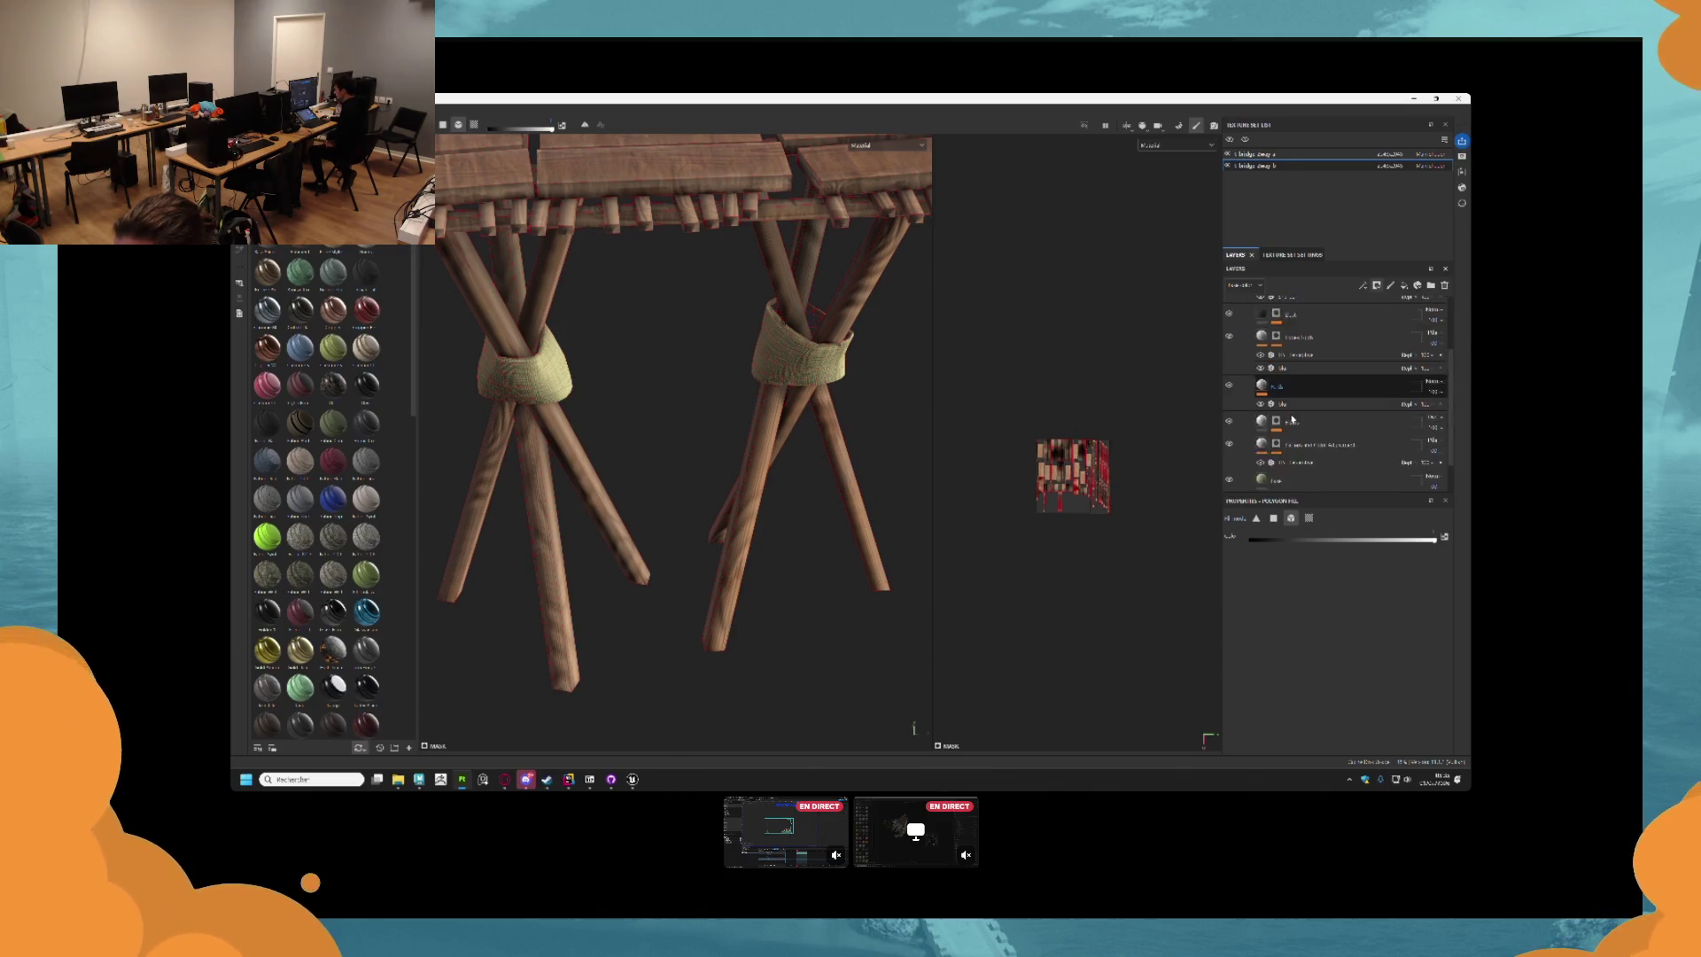
Check the fabric Fill layer's base colour in its colour picker.
scroll(1292, 420, "down", 1)
left_click(1285, 451)
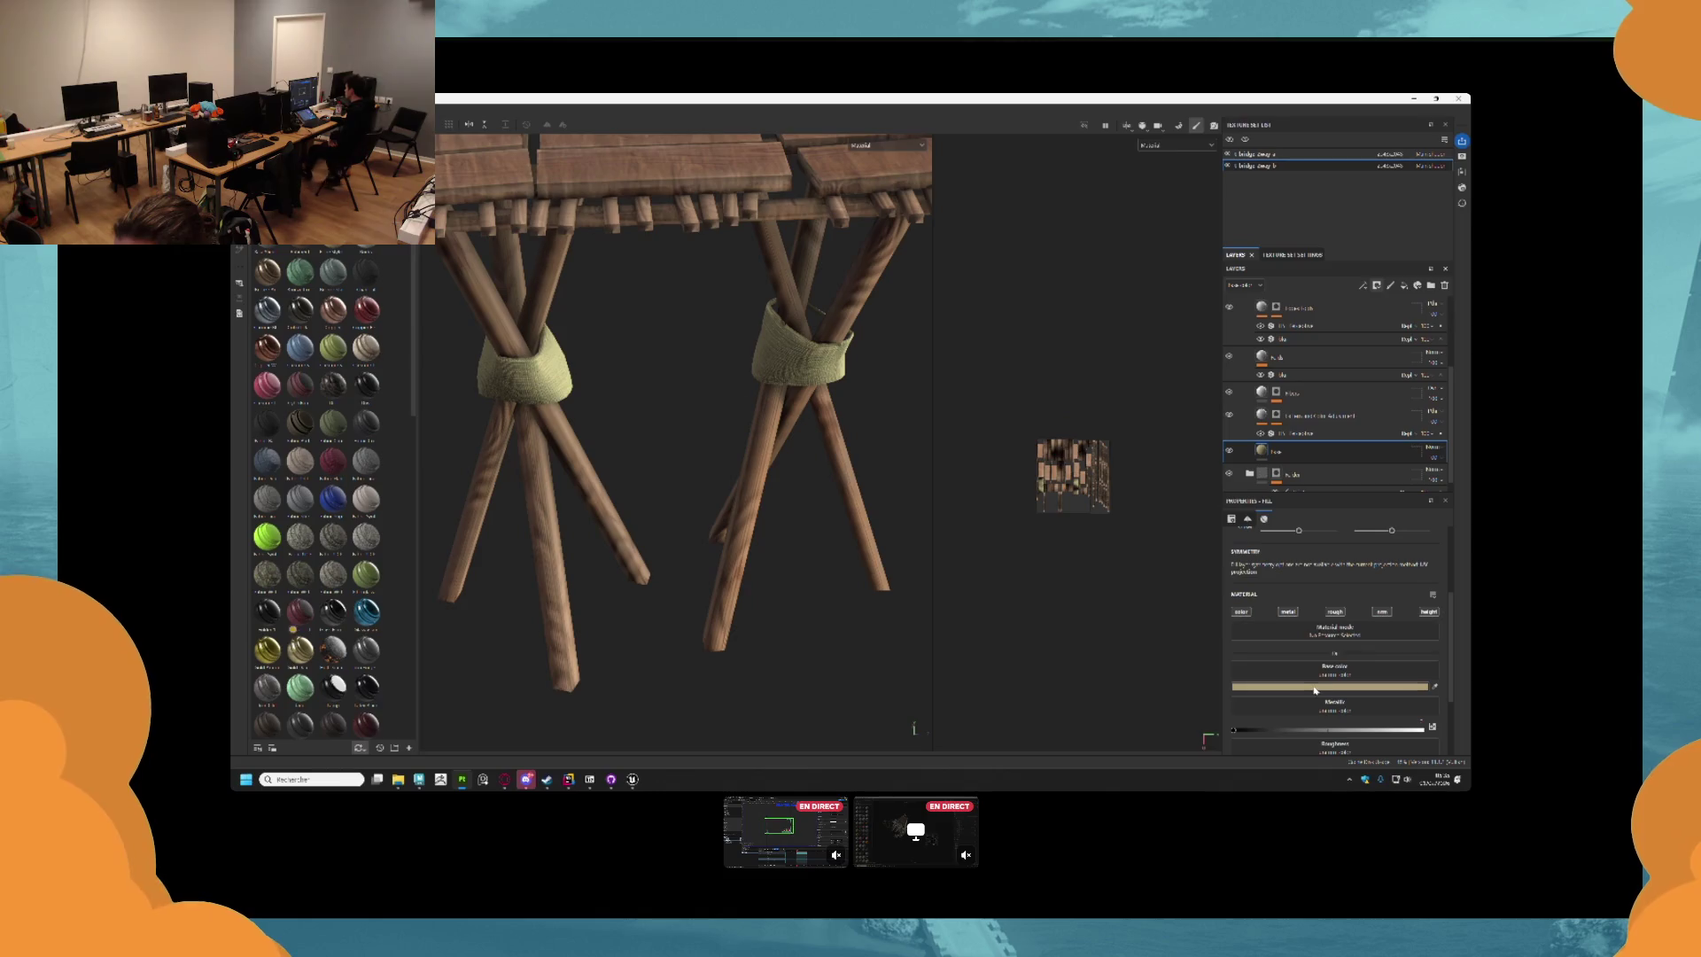
left_click(1316, 687)
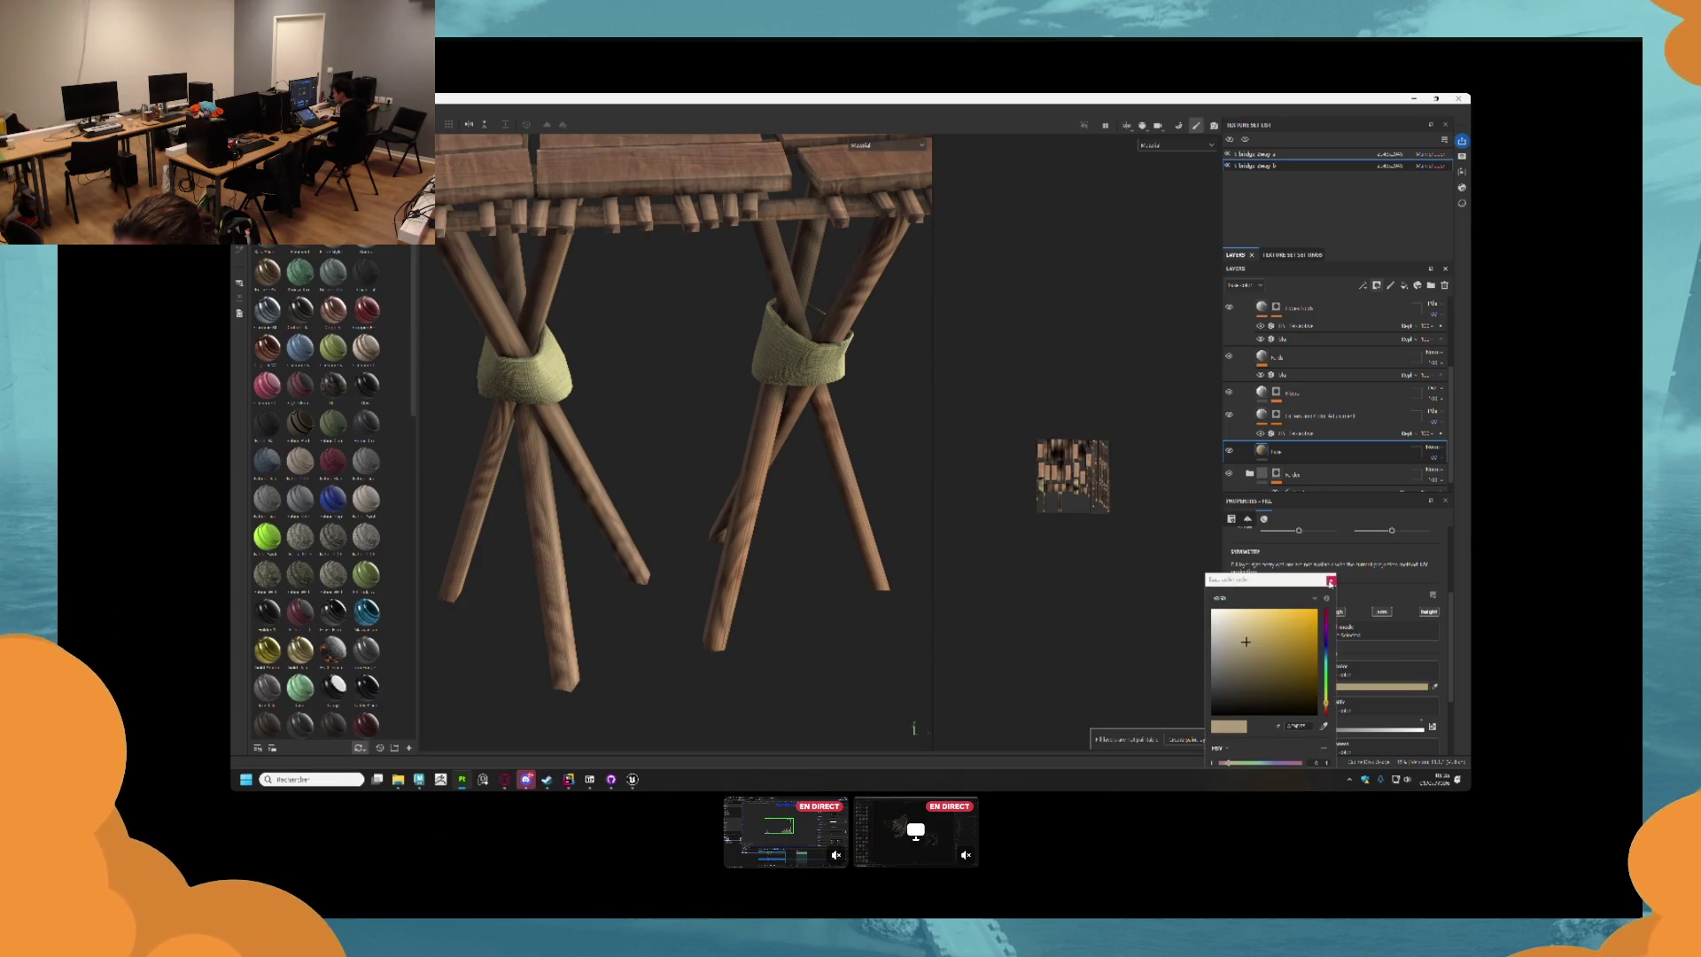
left_click(1276, 392)
Check the top layer's settings, then switch to the File Explorer window.
left_click(1301, 410)
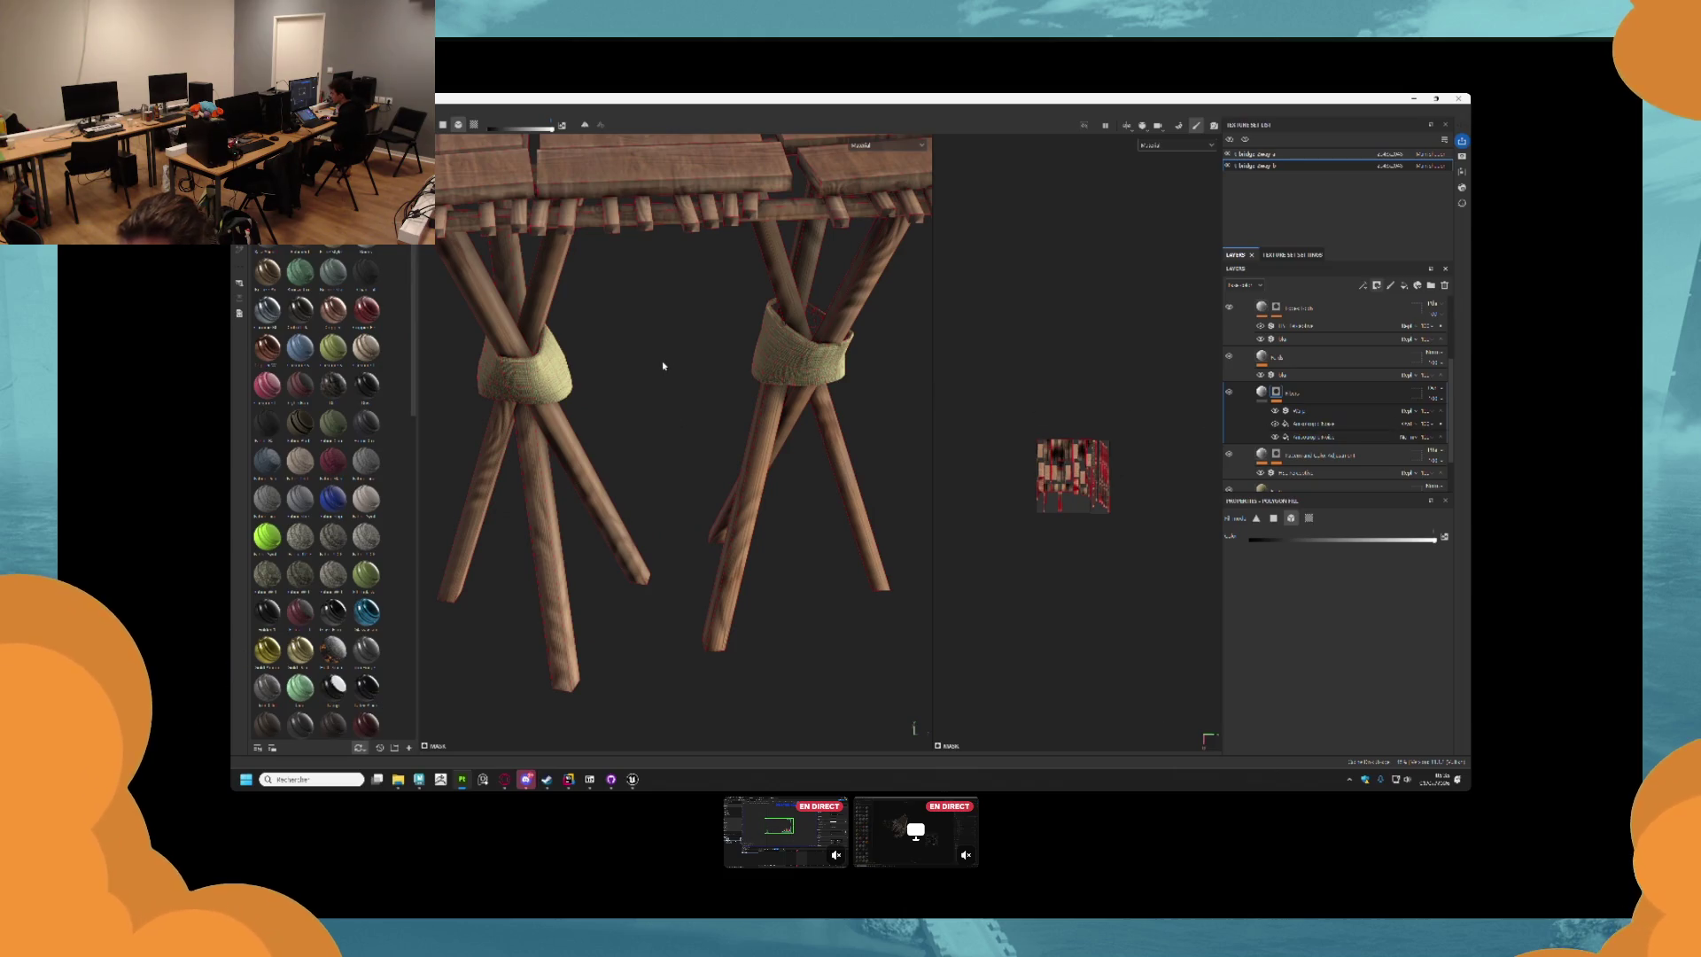
scroll(662, 365, "down", 3)
left_click(1293, 308)
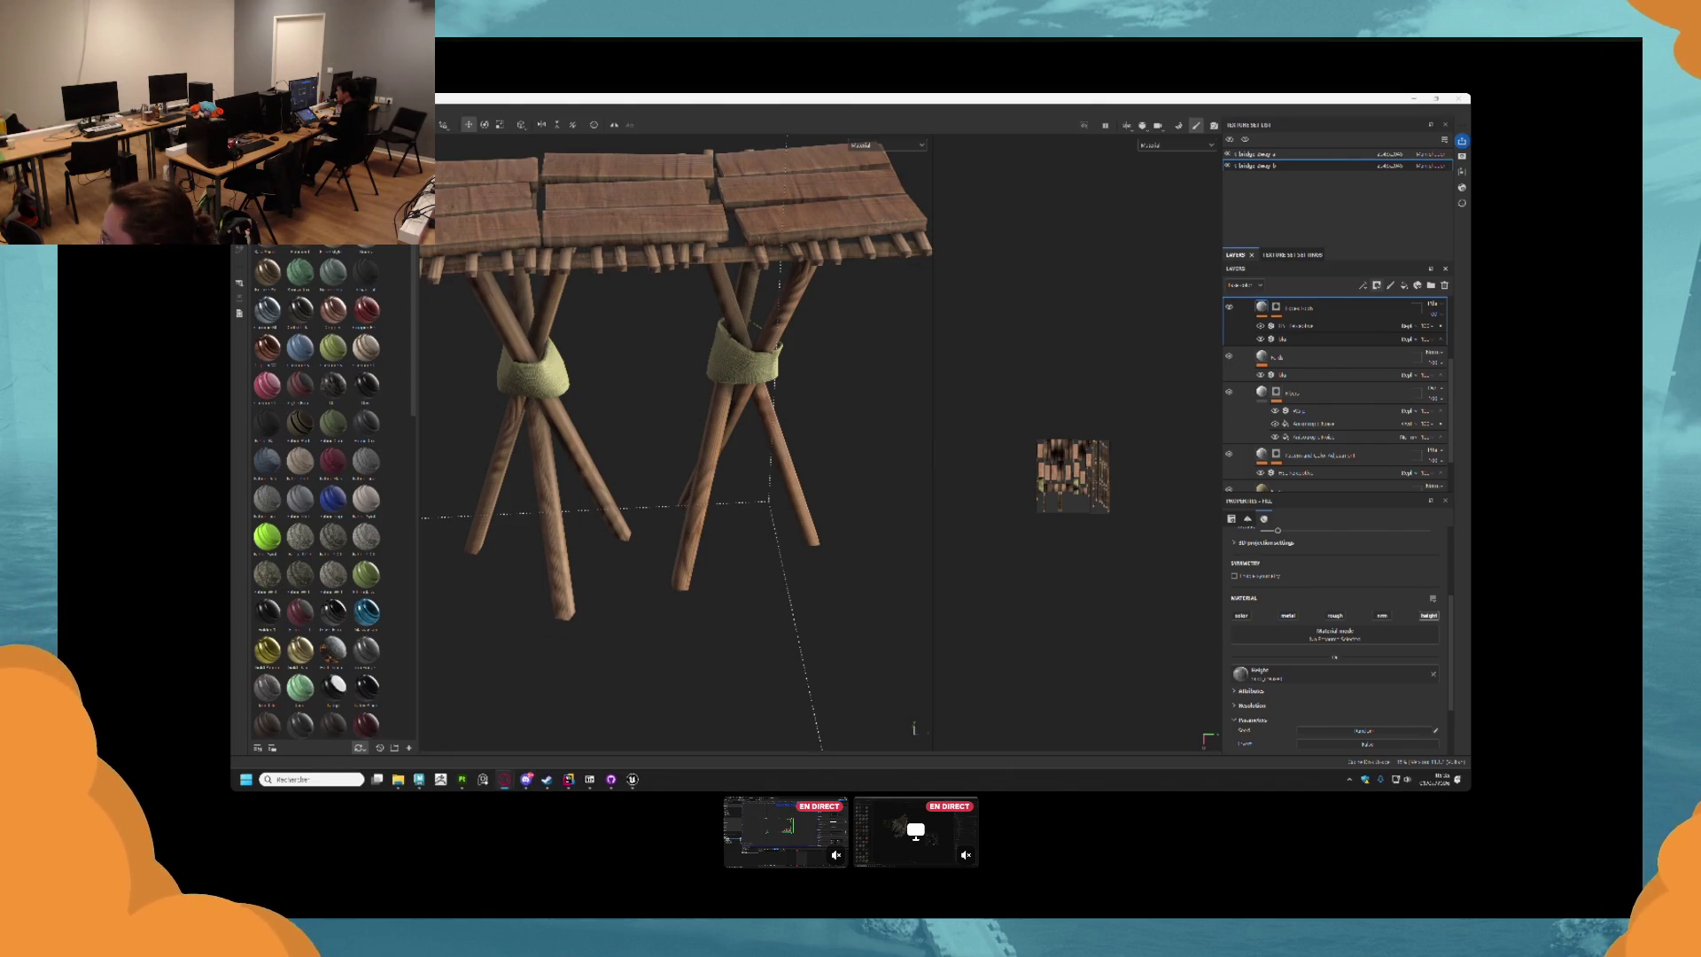
key("alt+Tab")
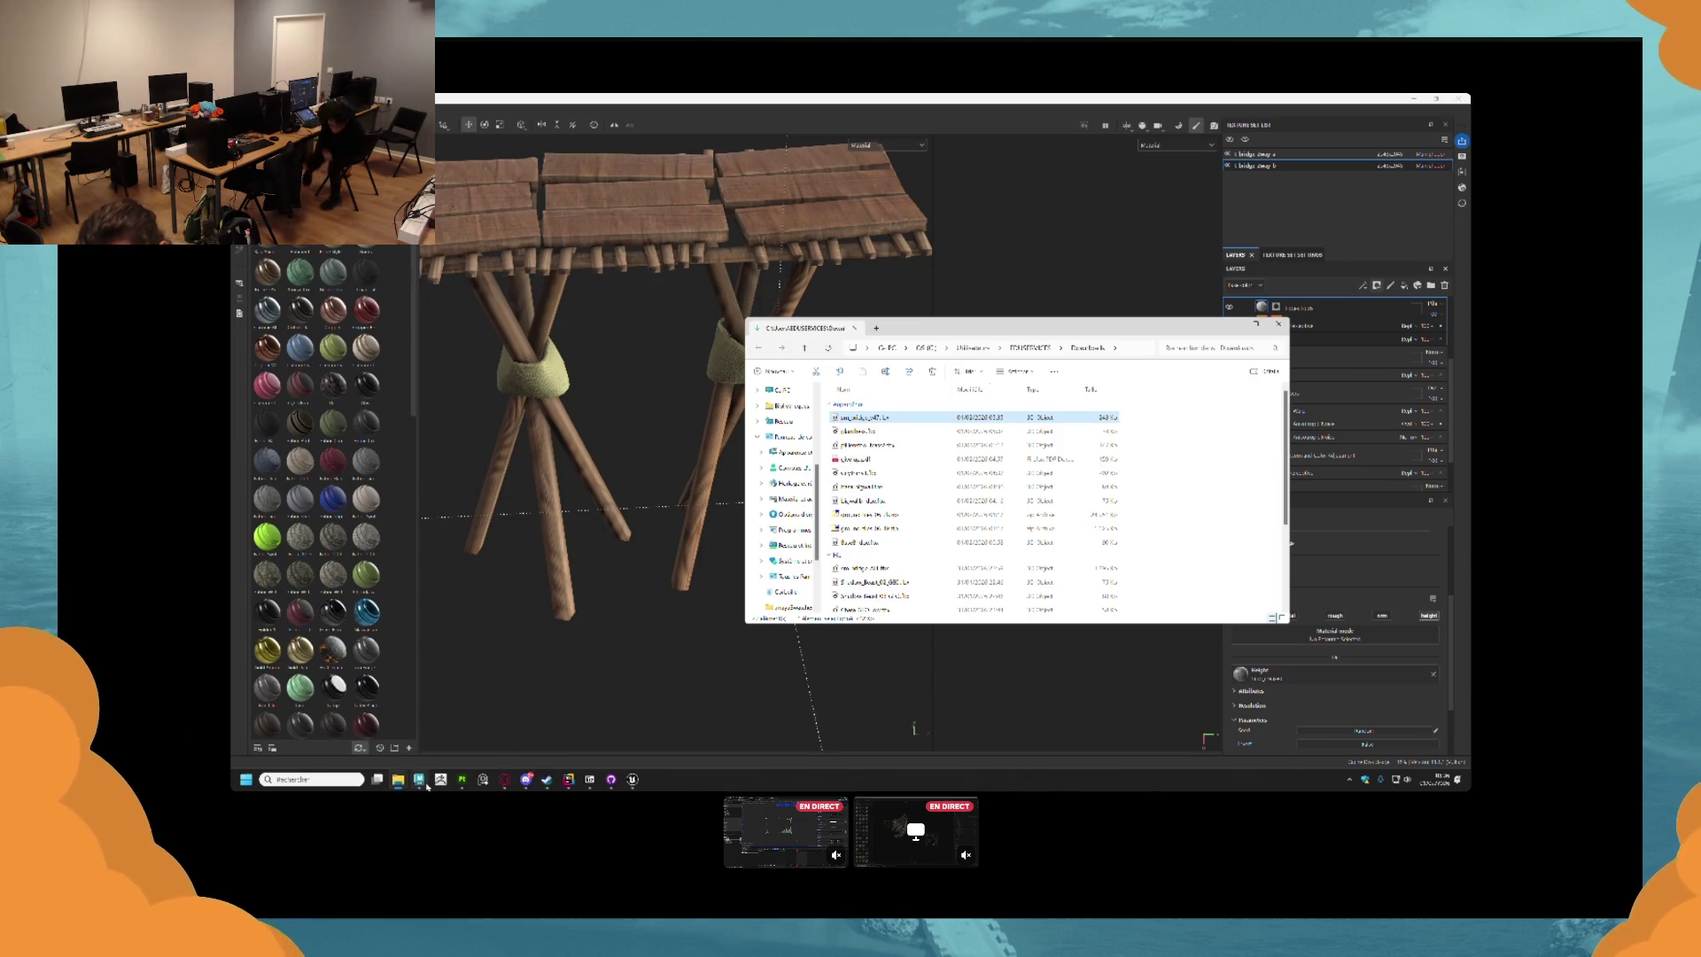
Bring the Unreal Editor window forward, then switch to GitHub Desktop.
mouse_move(421, 781)
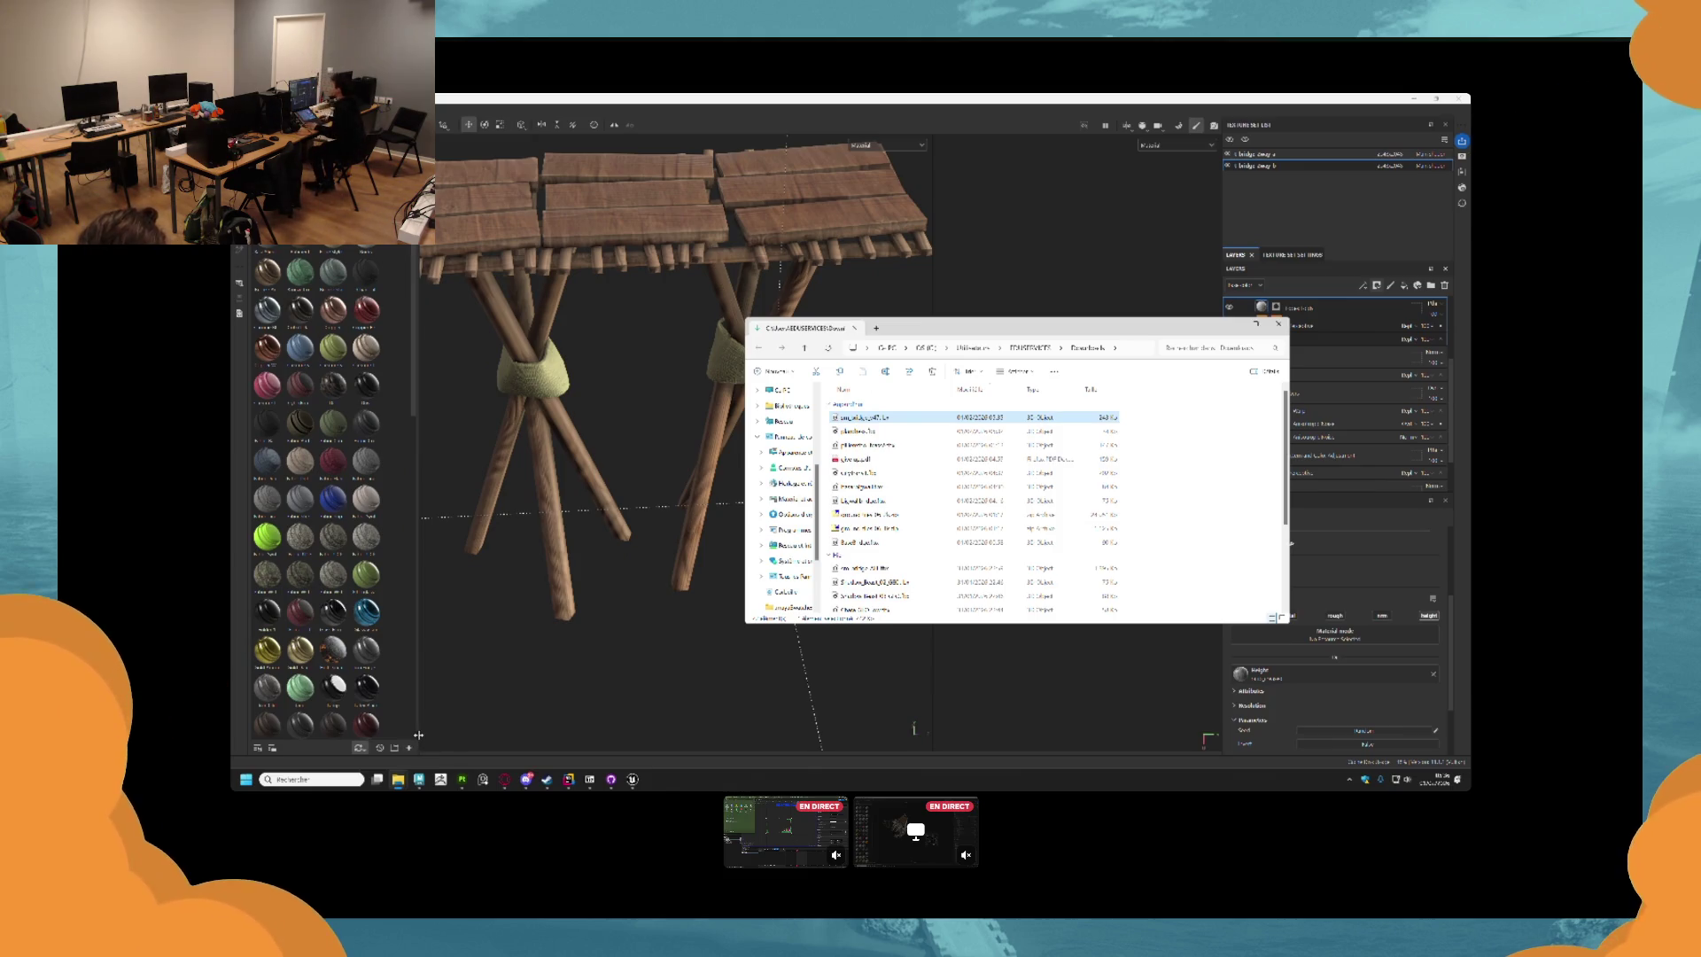
left_click(633, 780)
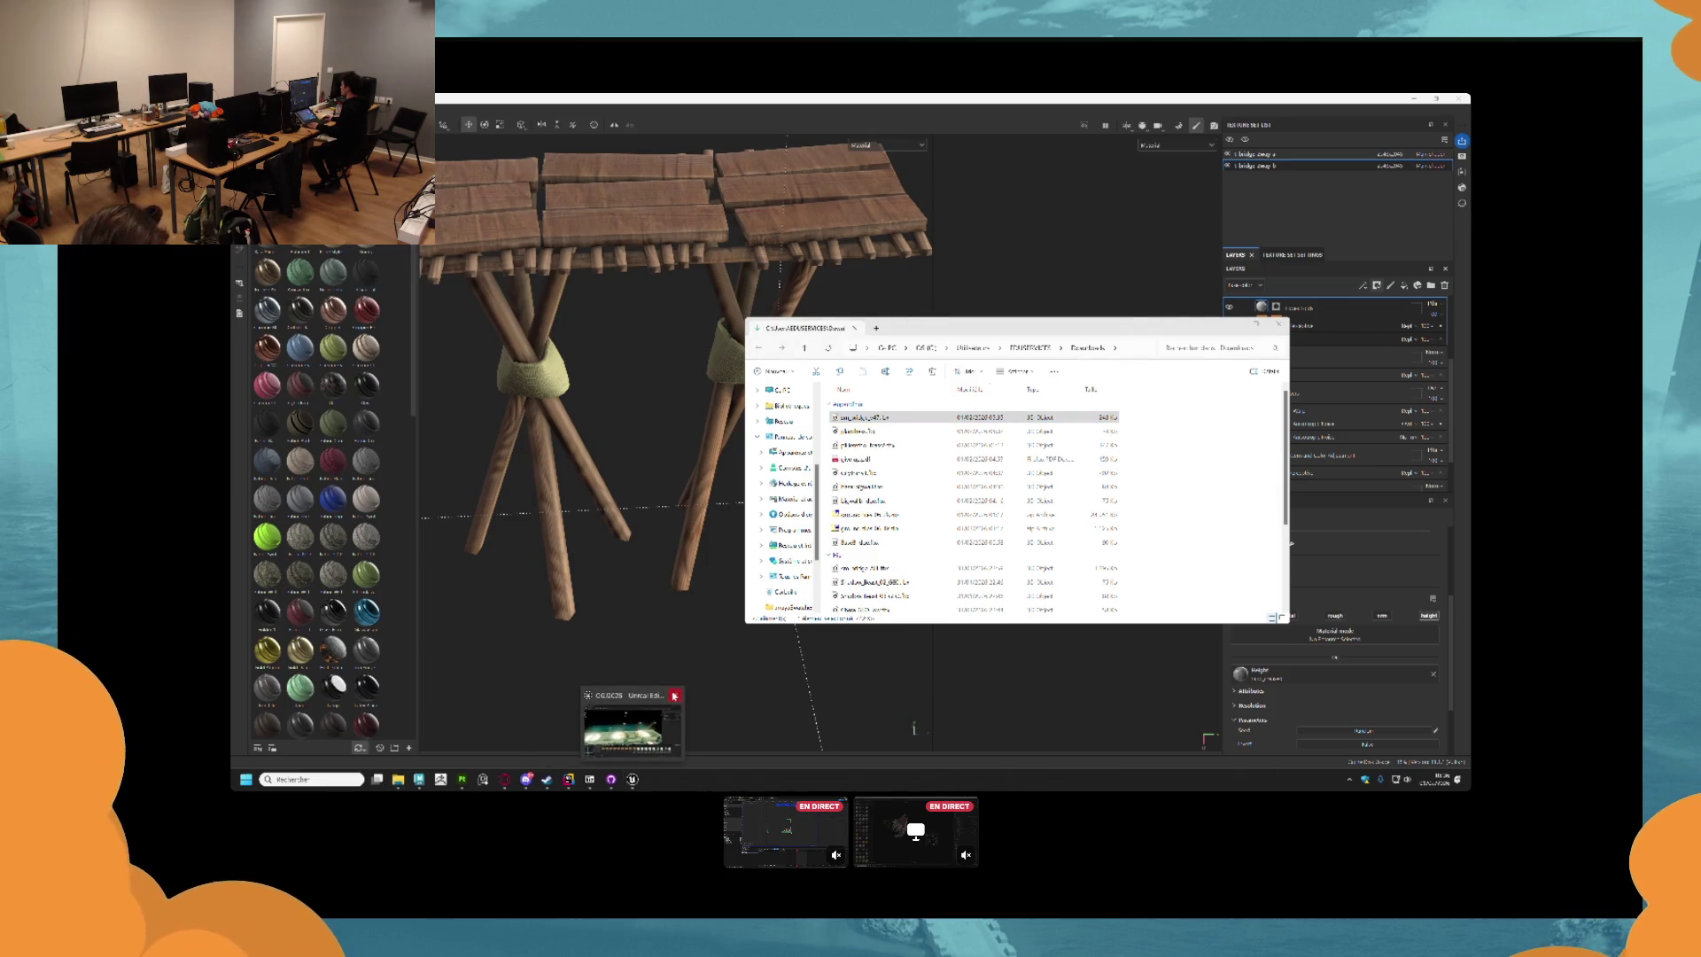
left_click(666, 704)
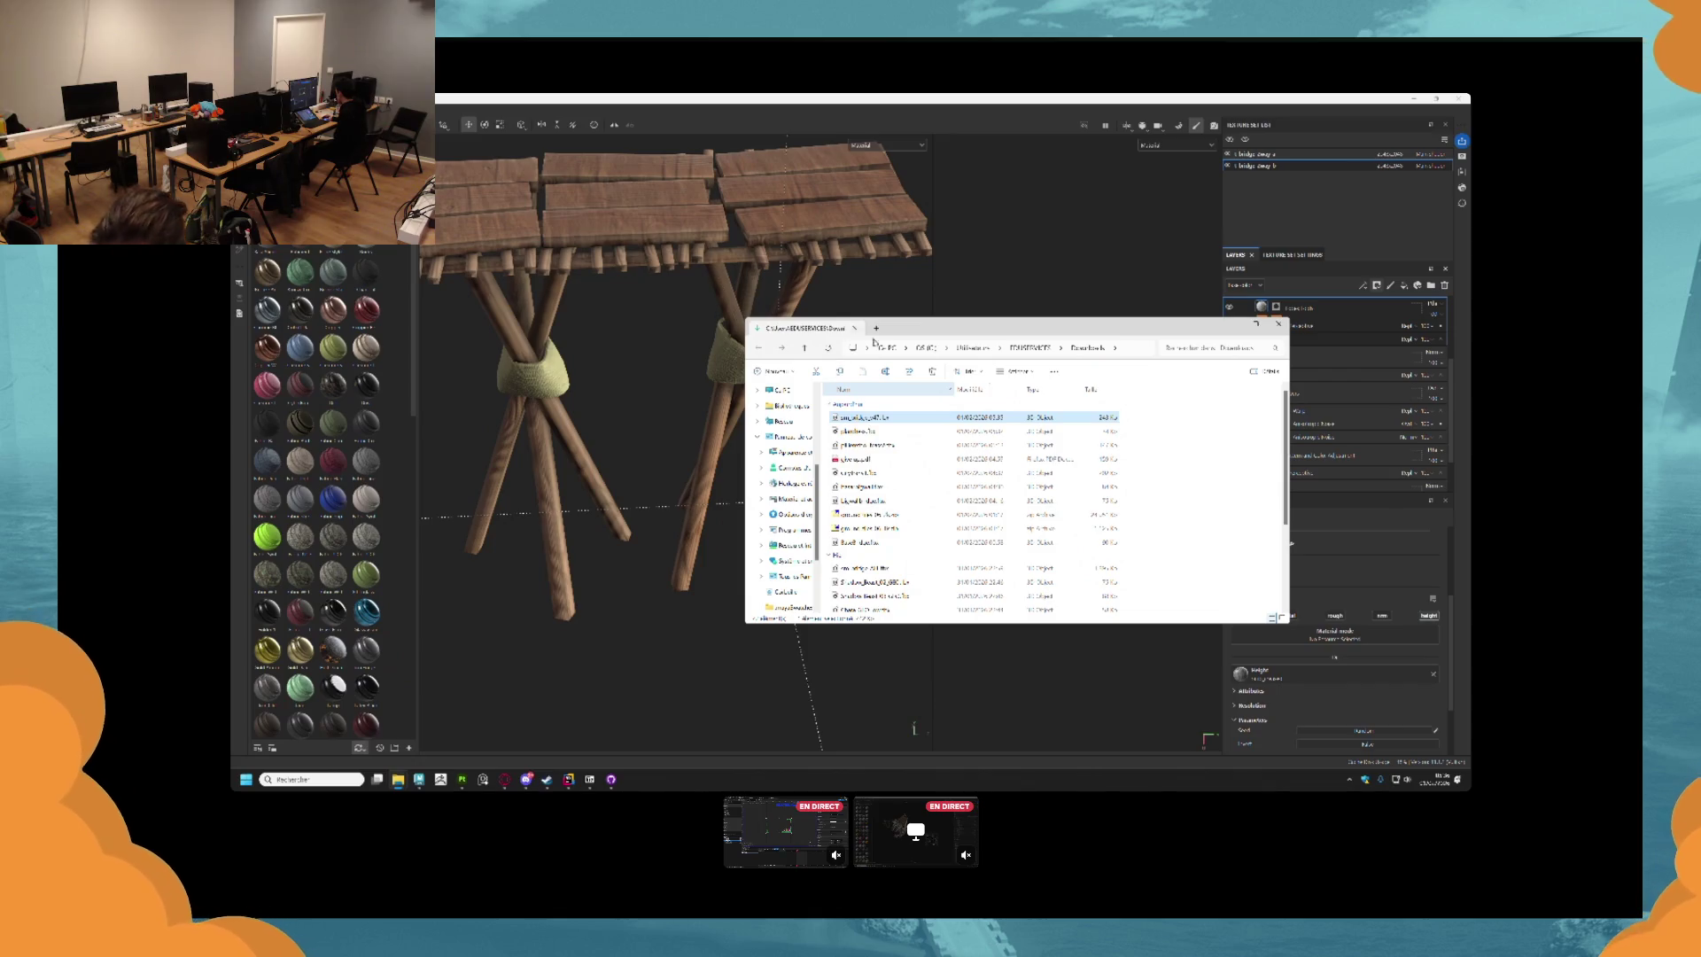
left_click(610, 780)
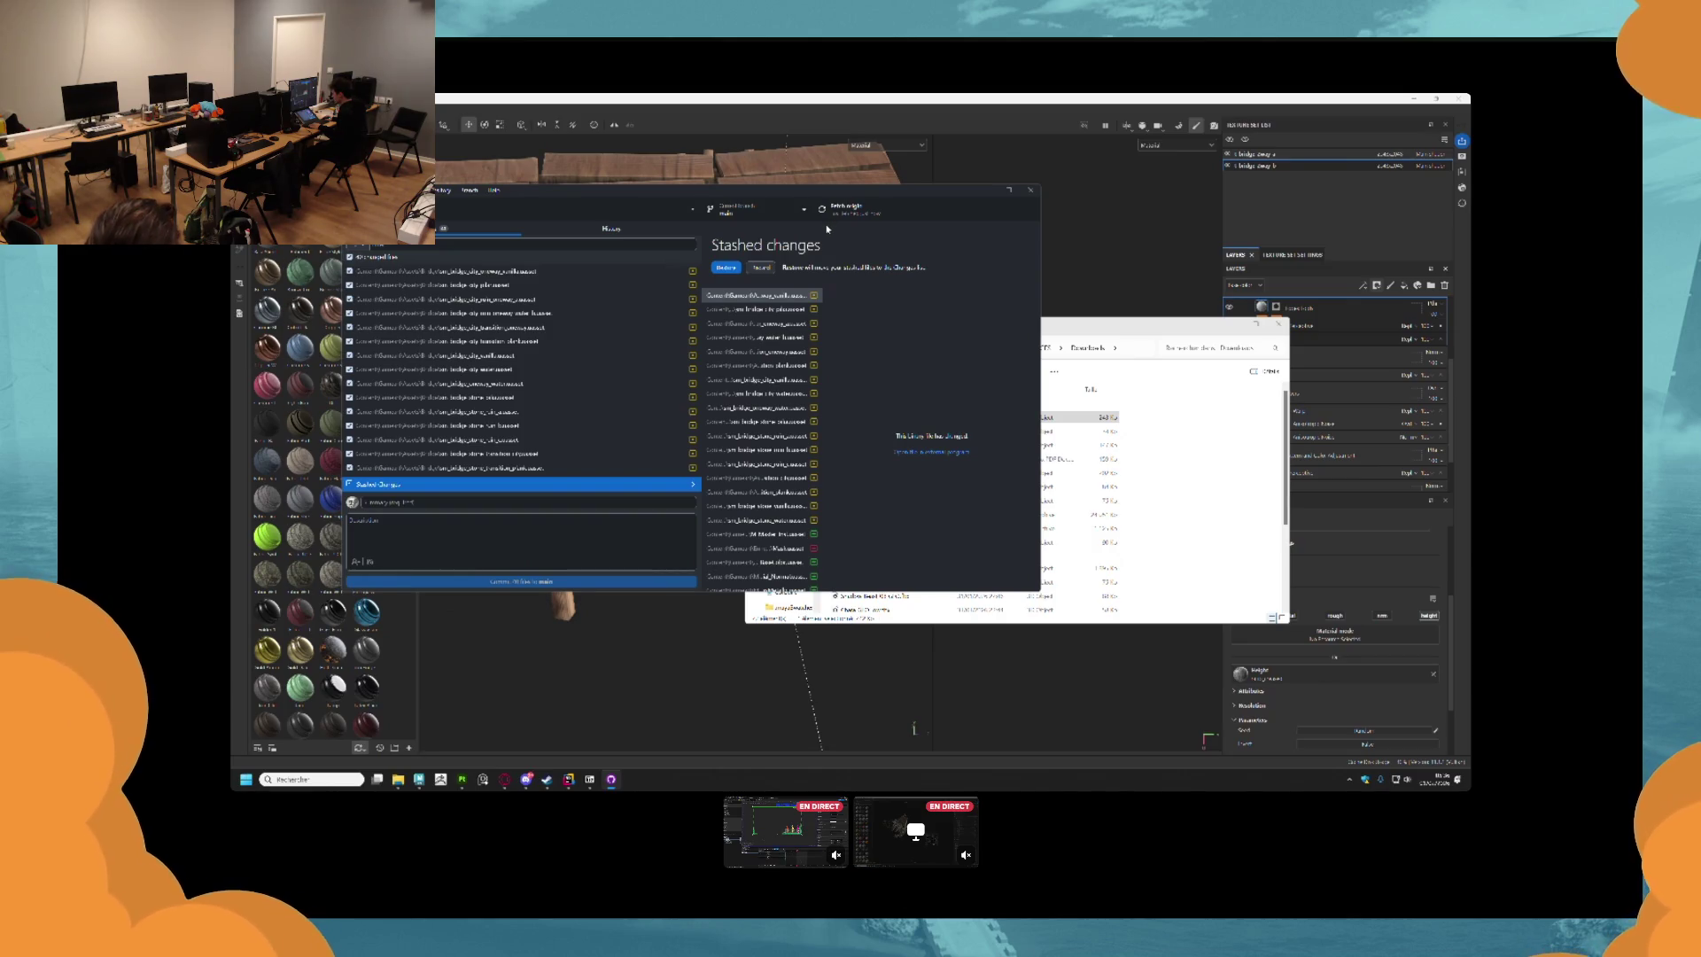
Commit the changed bridge files with an auto-generated summary.
scroll(789, 472, "down", 5)
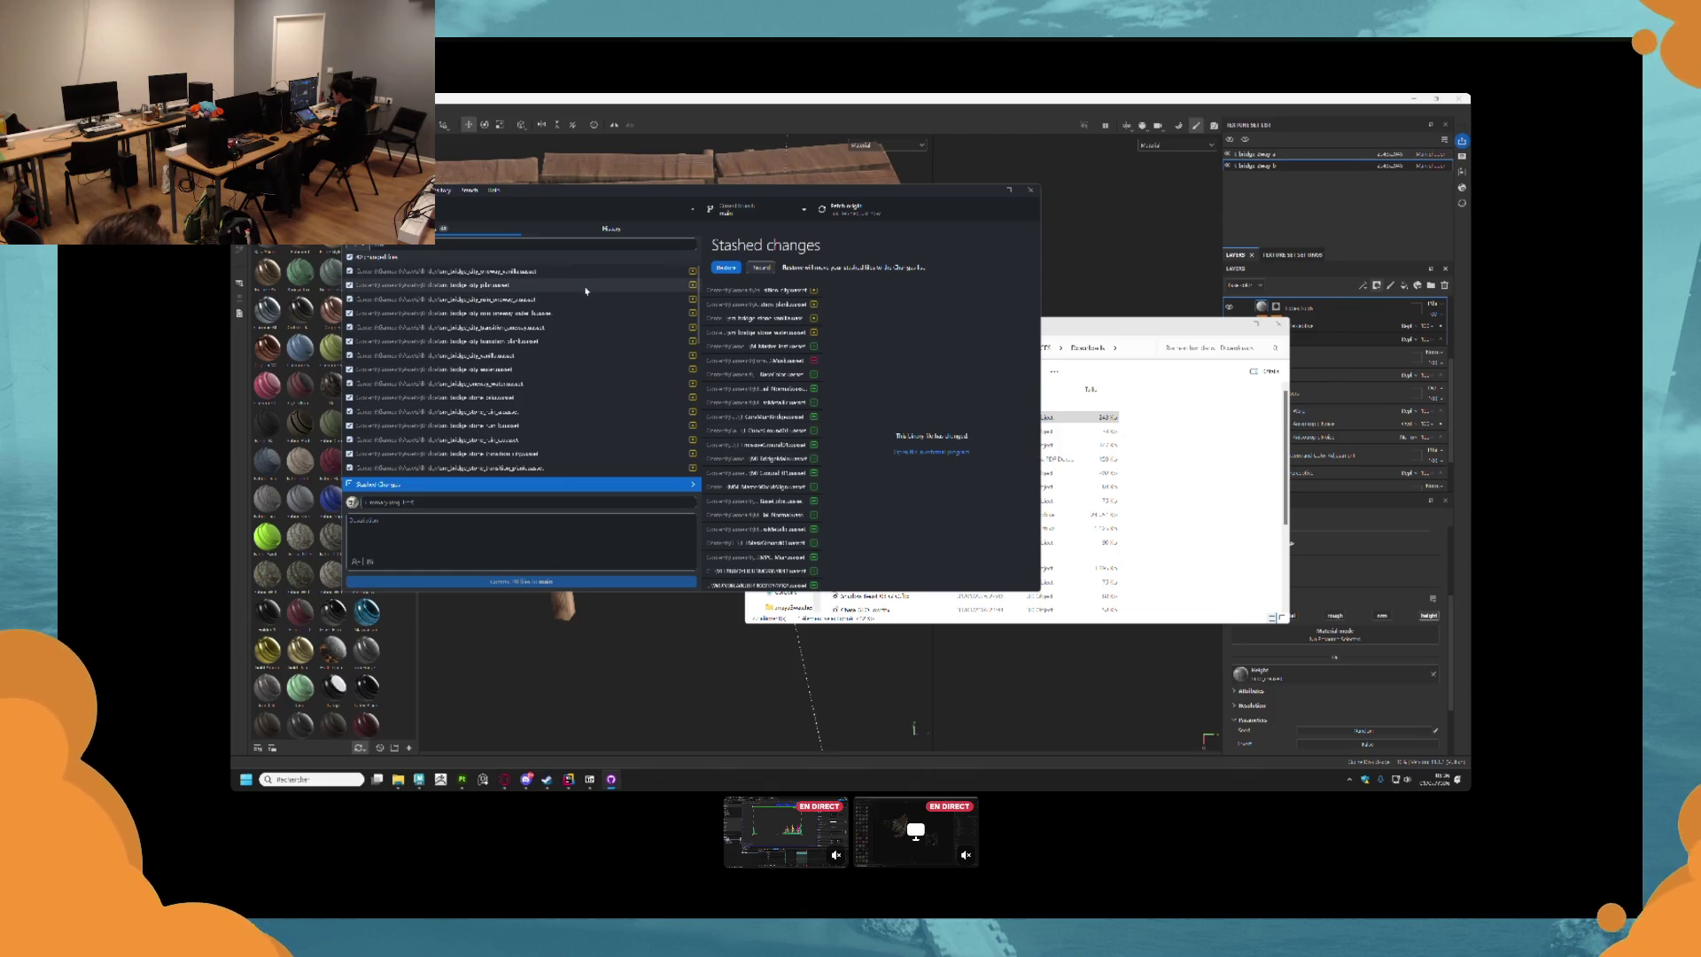
scroll(760, 434, "up", 3)
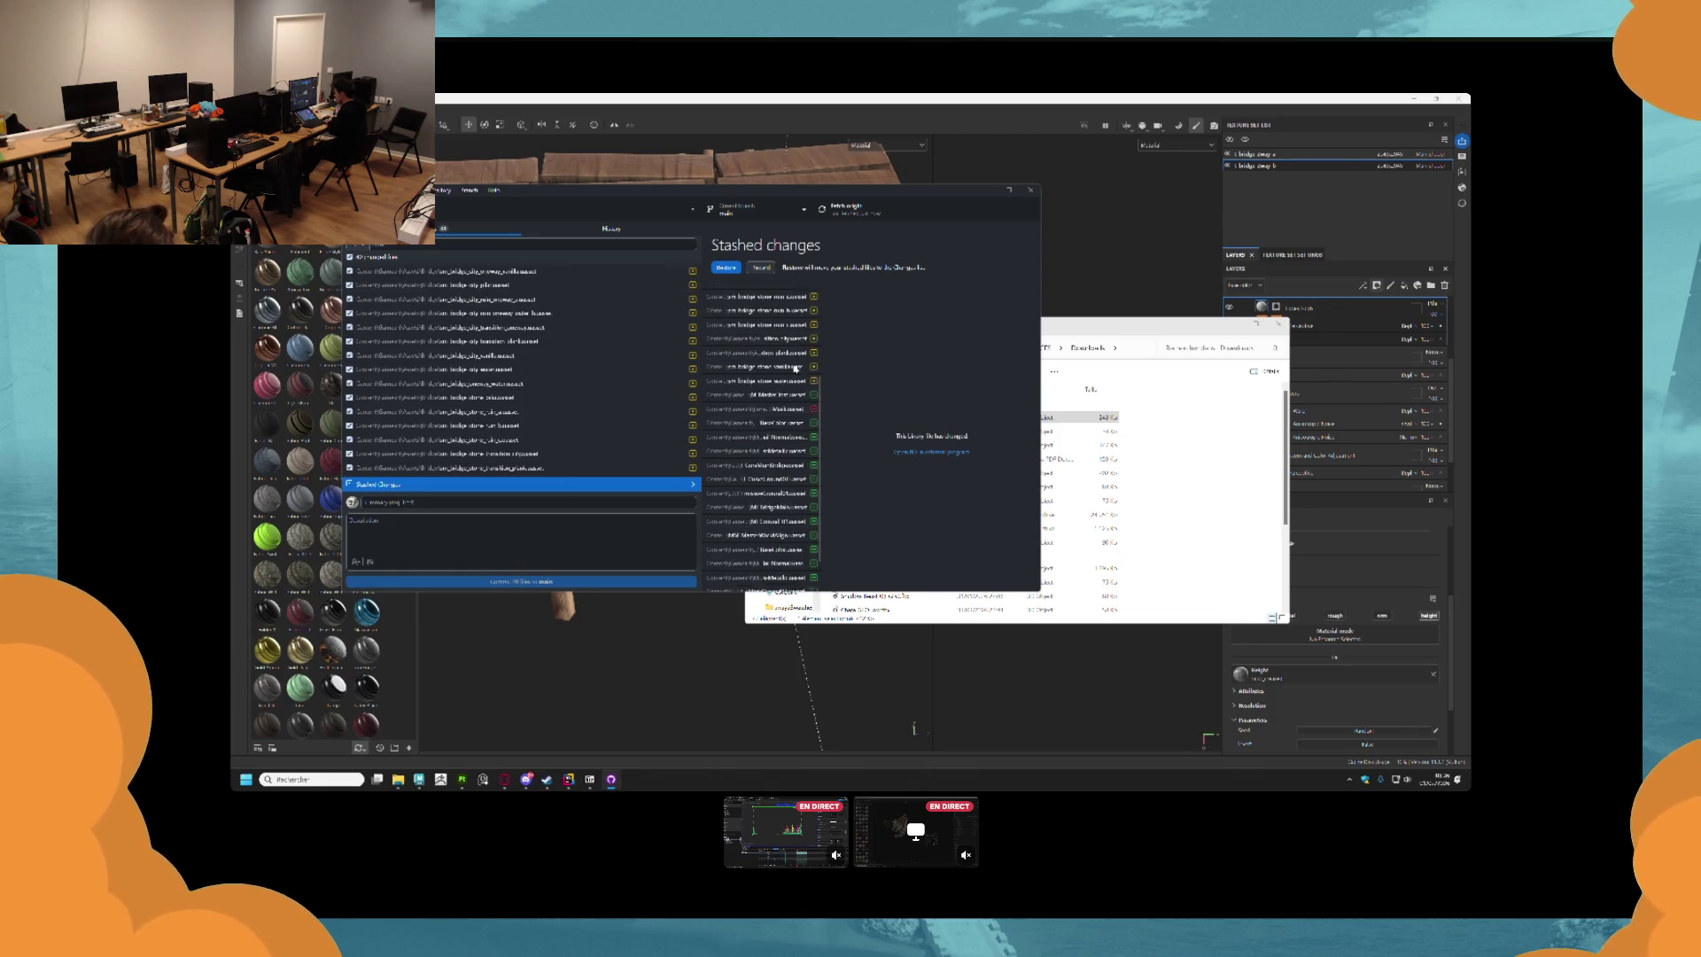
left_click(612, 228)
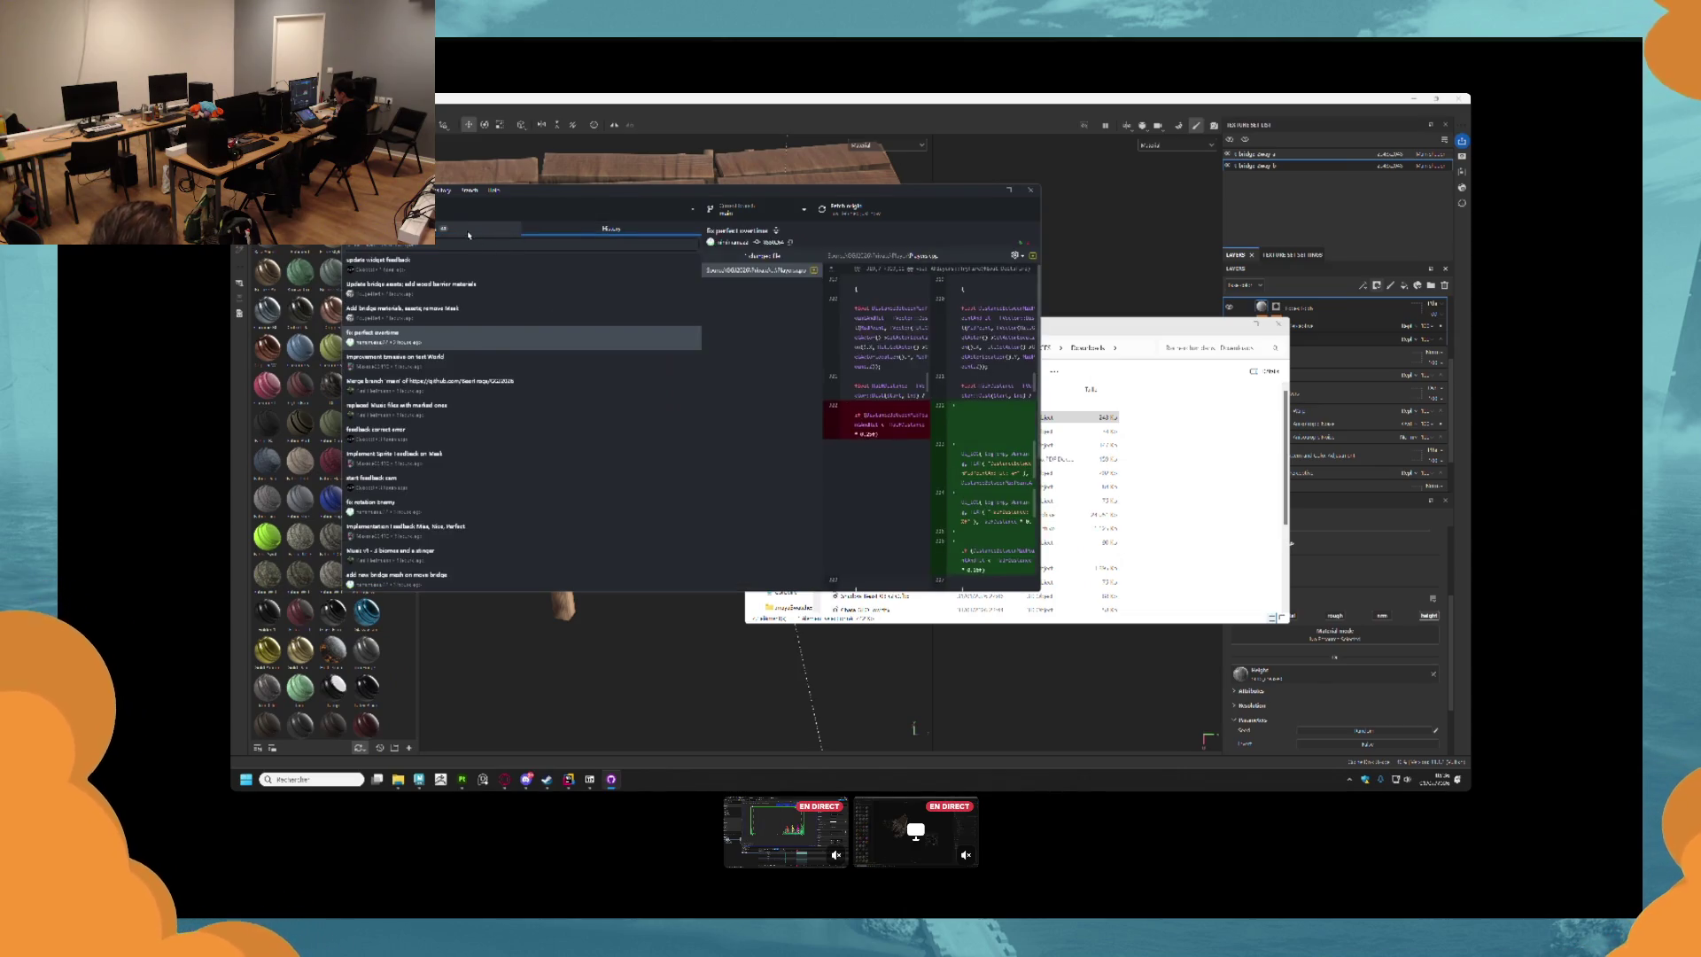
left_click(479, 229)
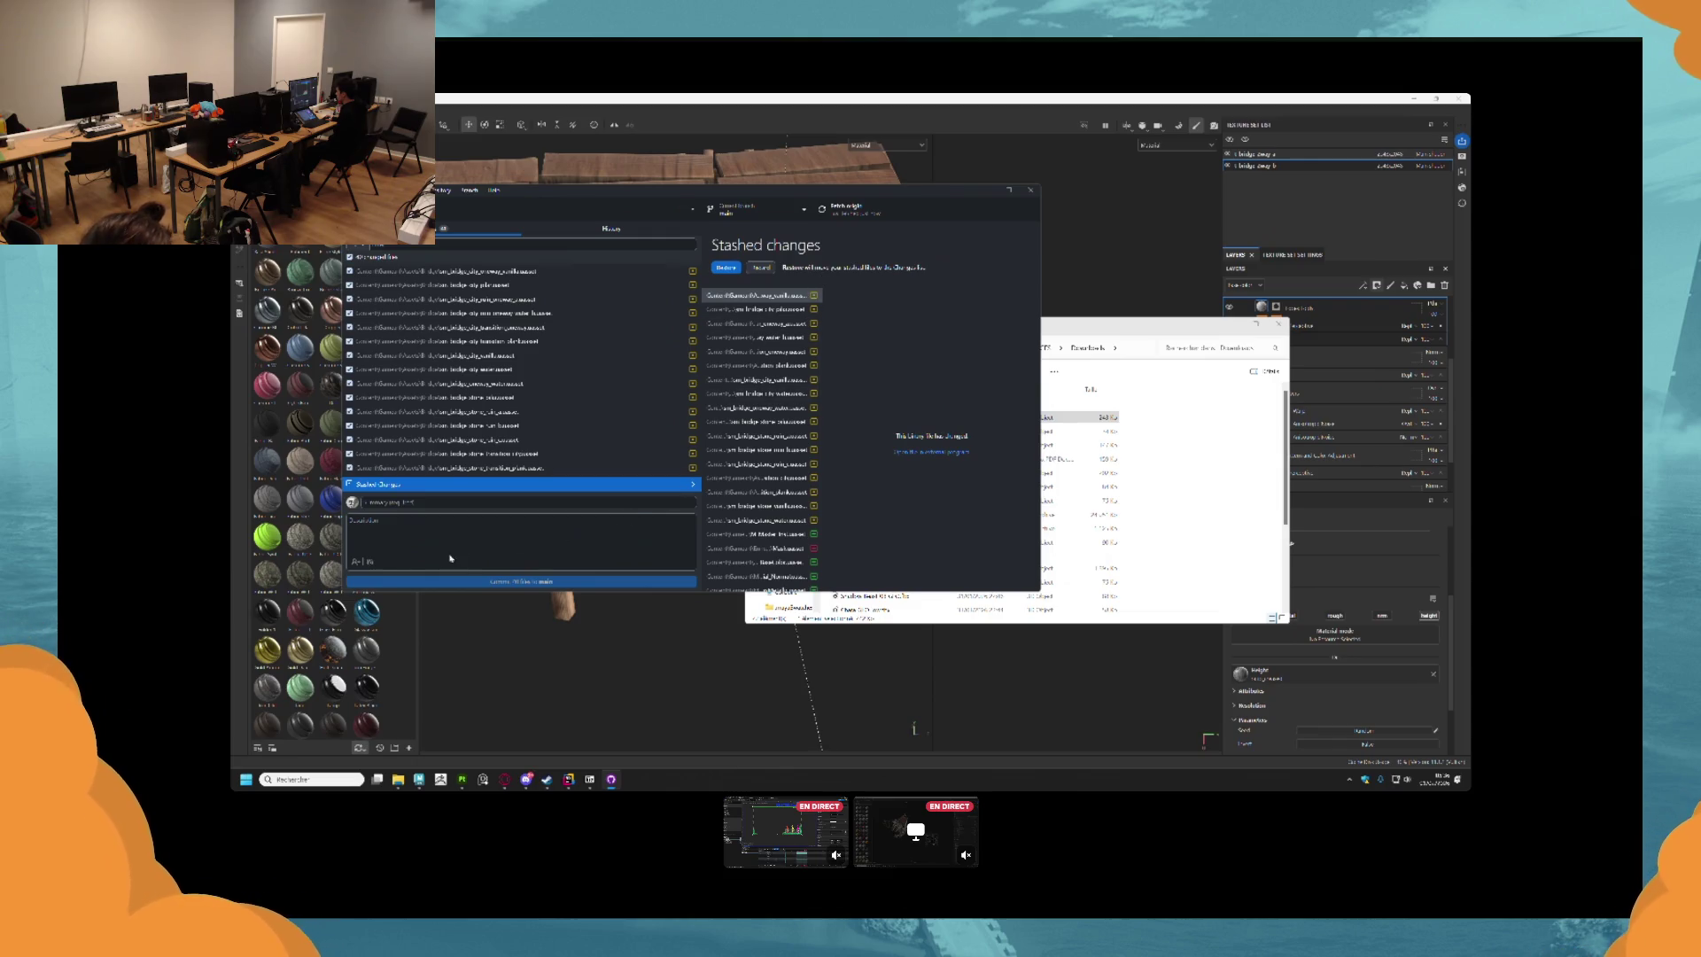
left_click(369, 562)
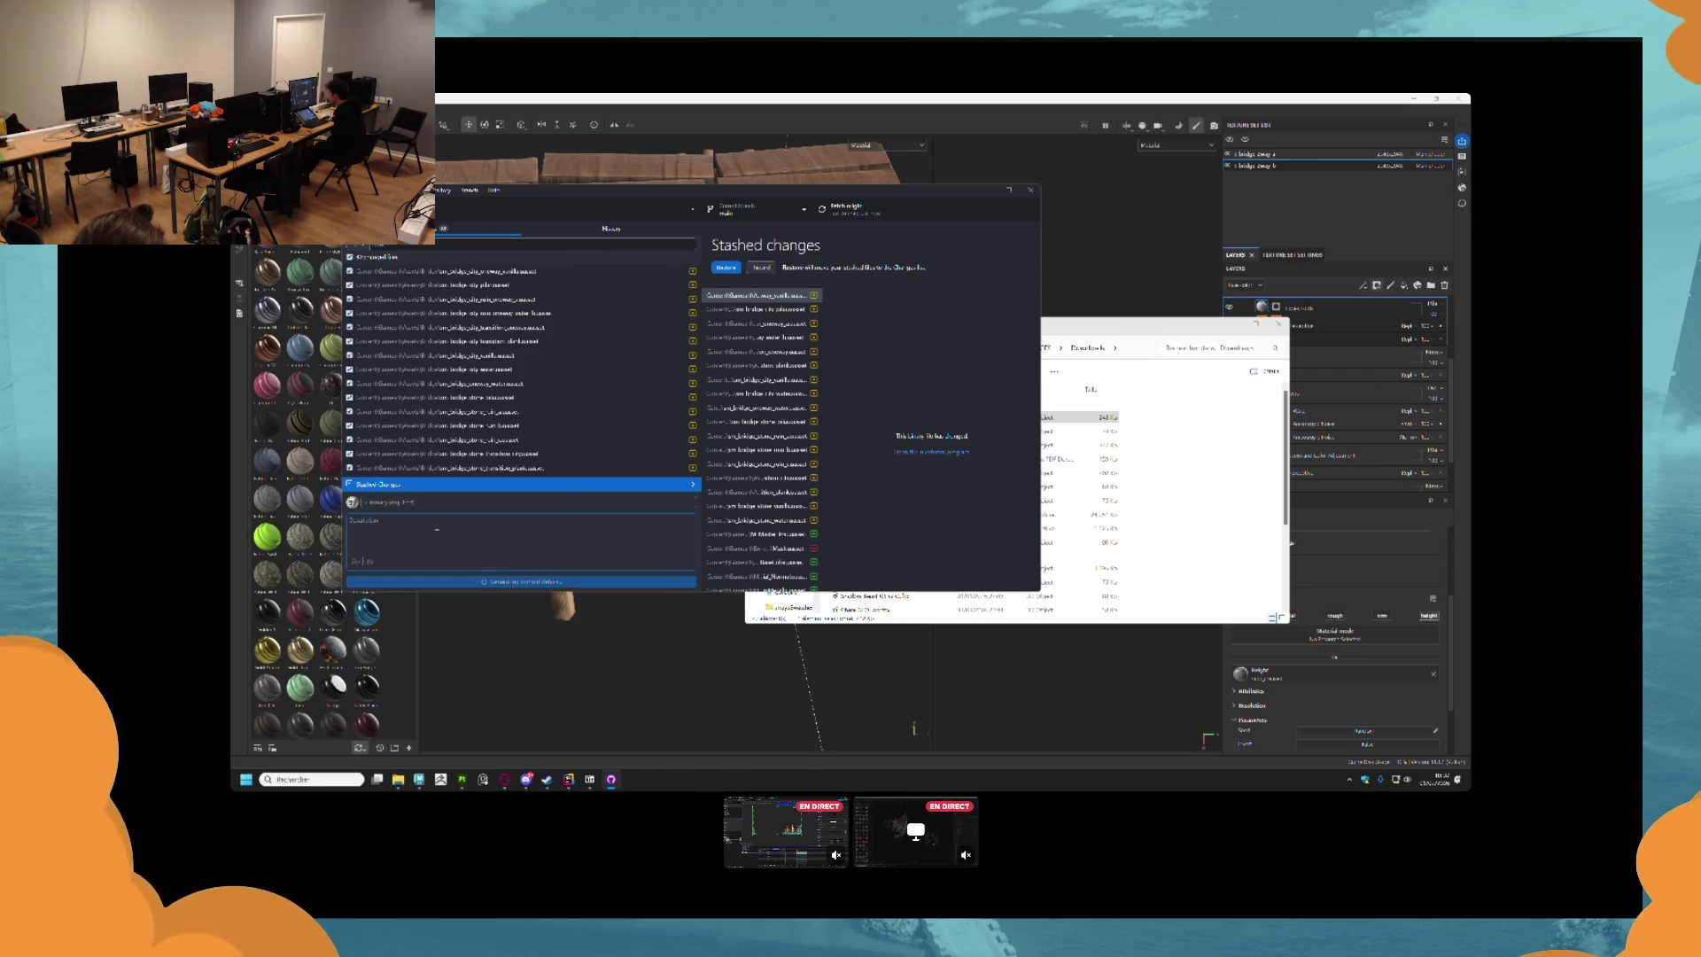
left_click(521, 580)
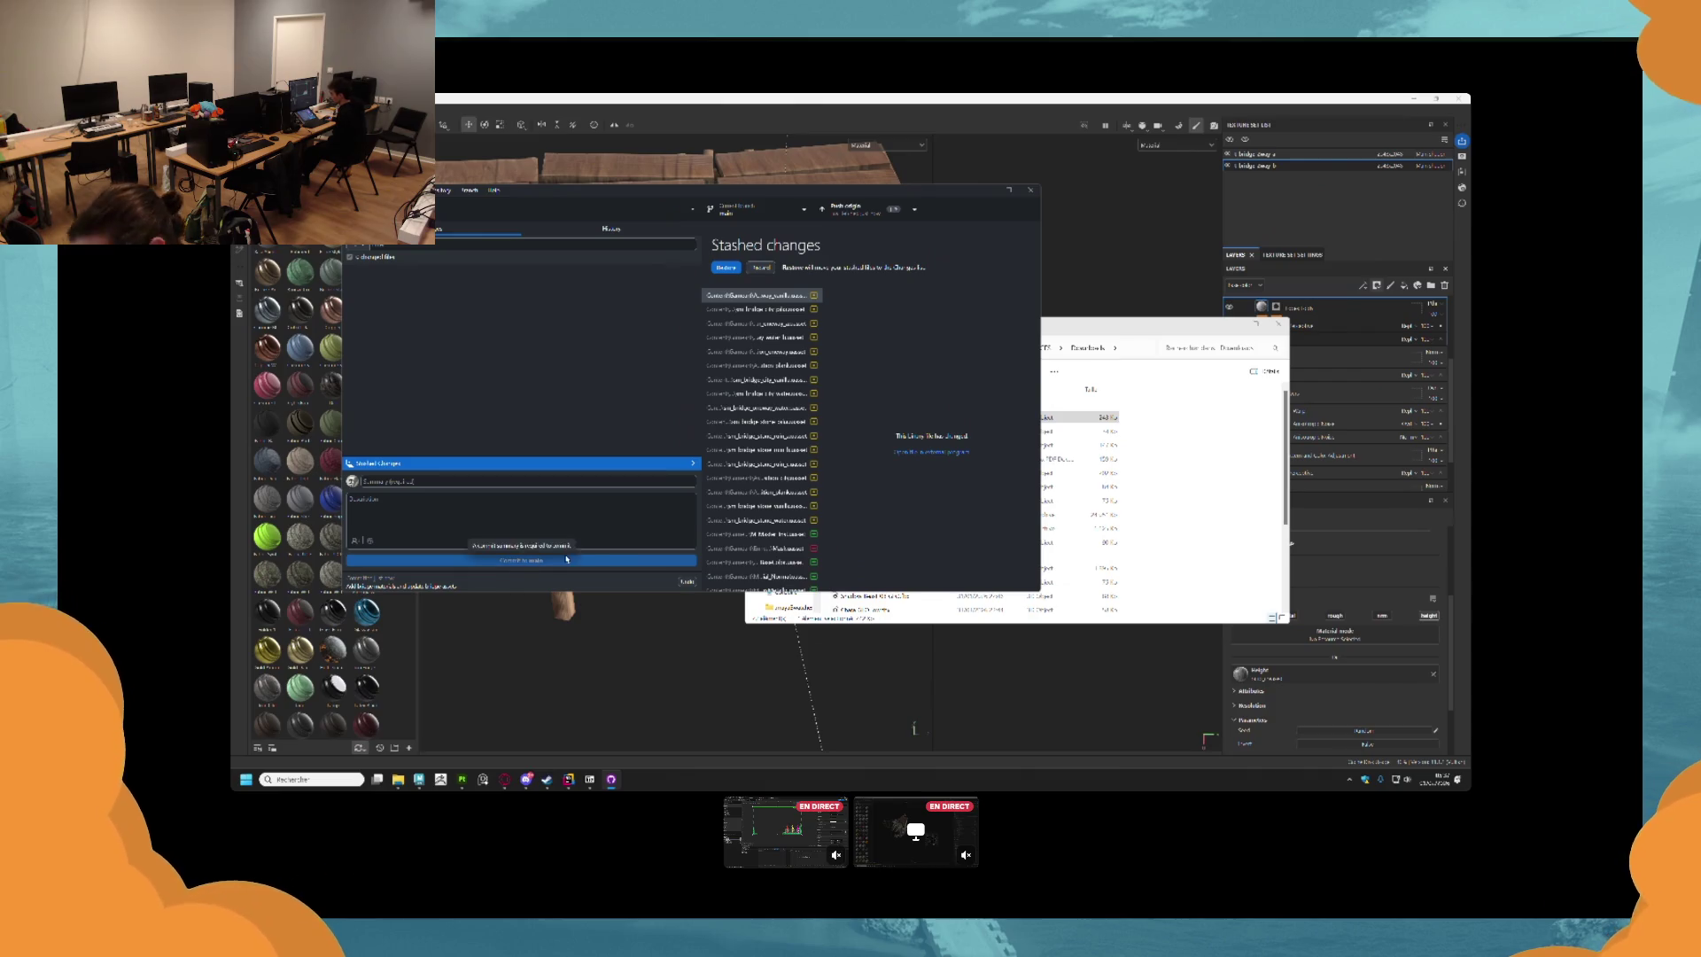
Push the commit, fetch origin, and minimize GitHub Desktop.
left_click(872, 209)
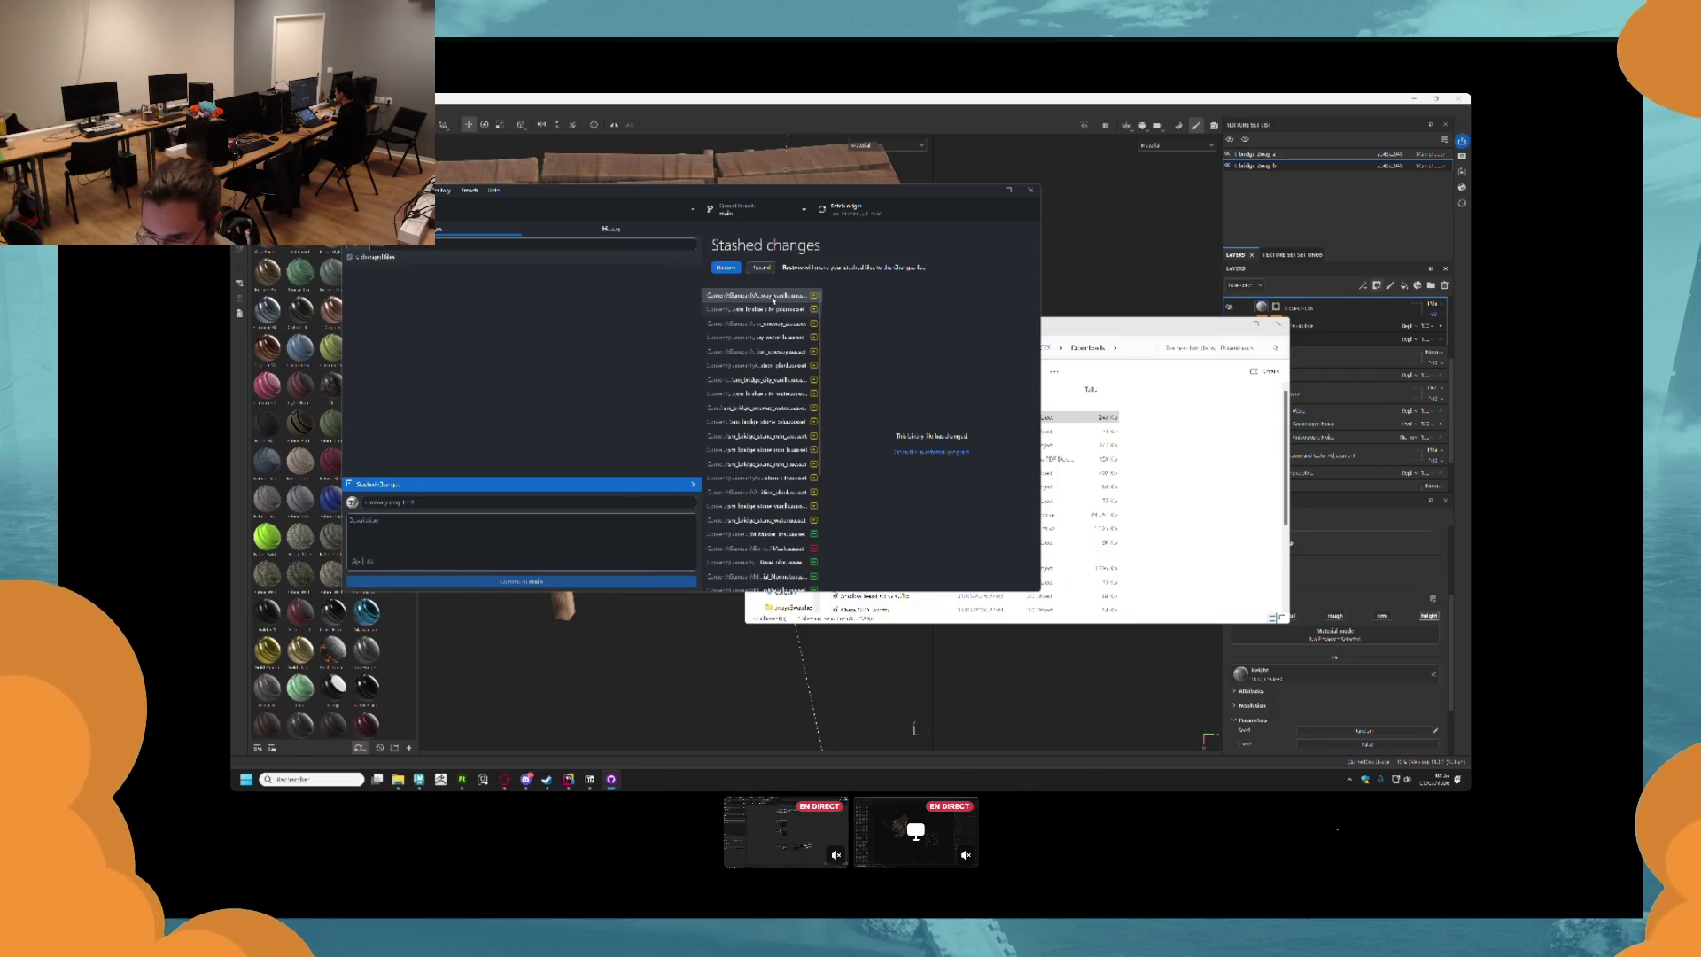
left_click(846, 209)
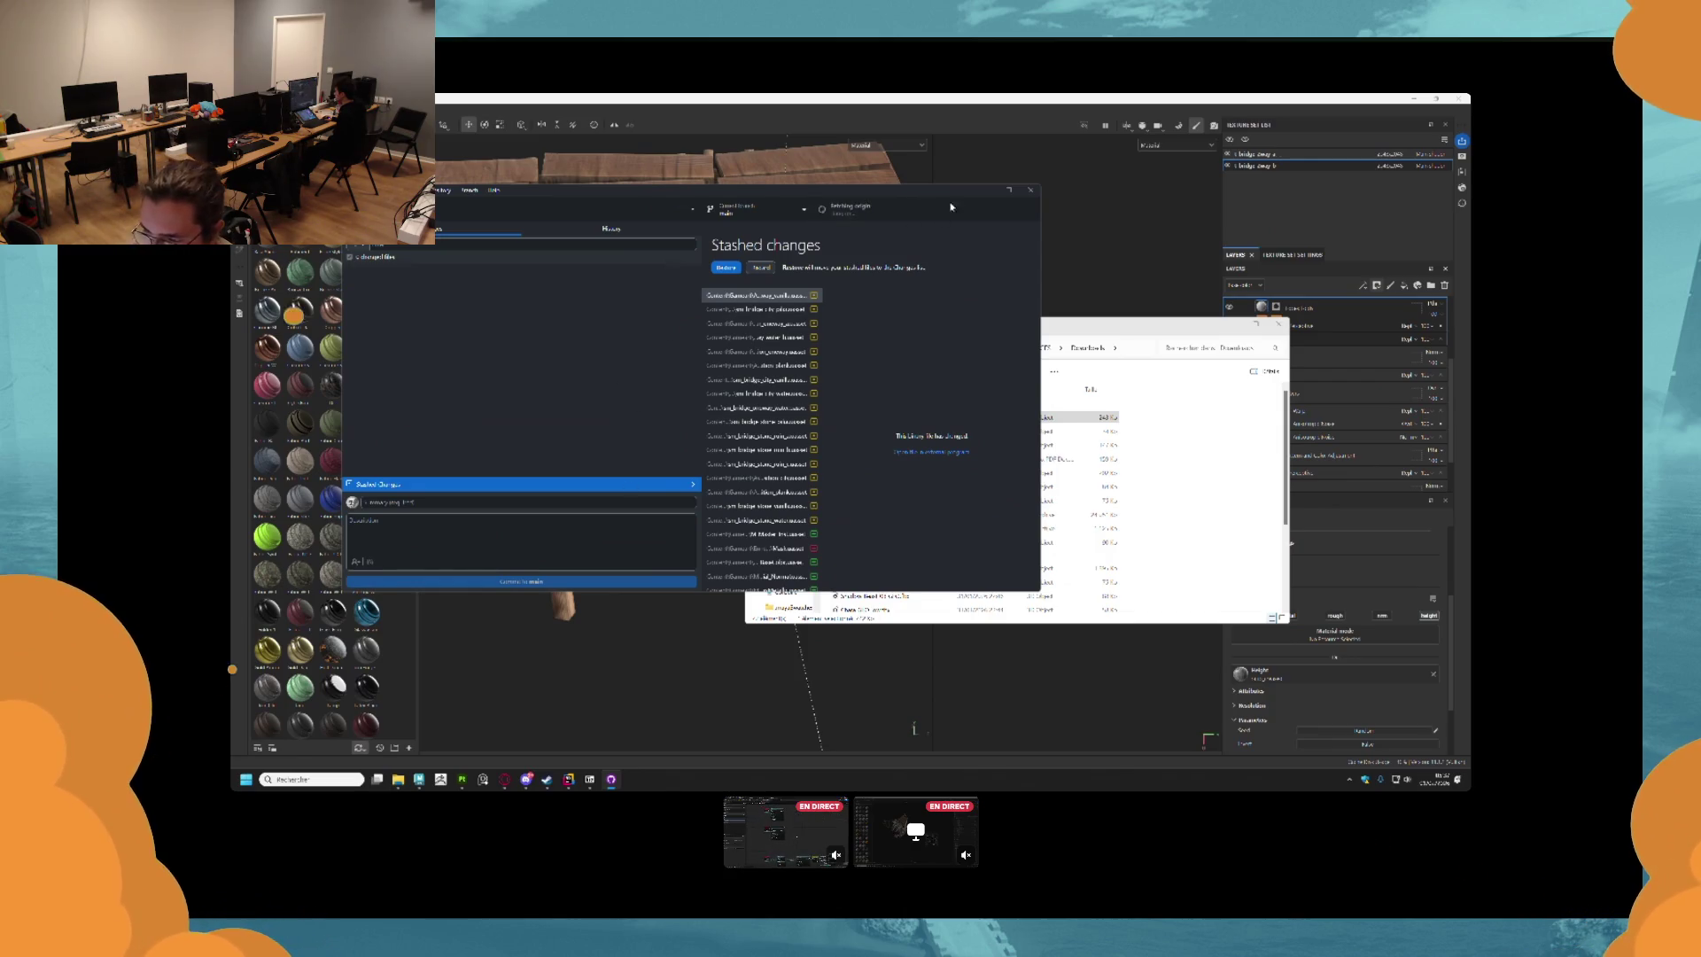
left_click(1004, 191)
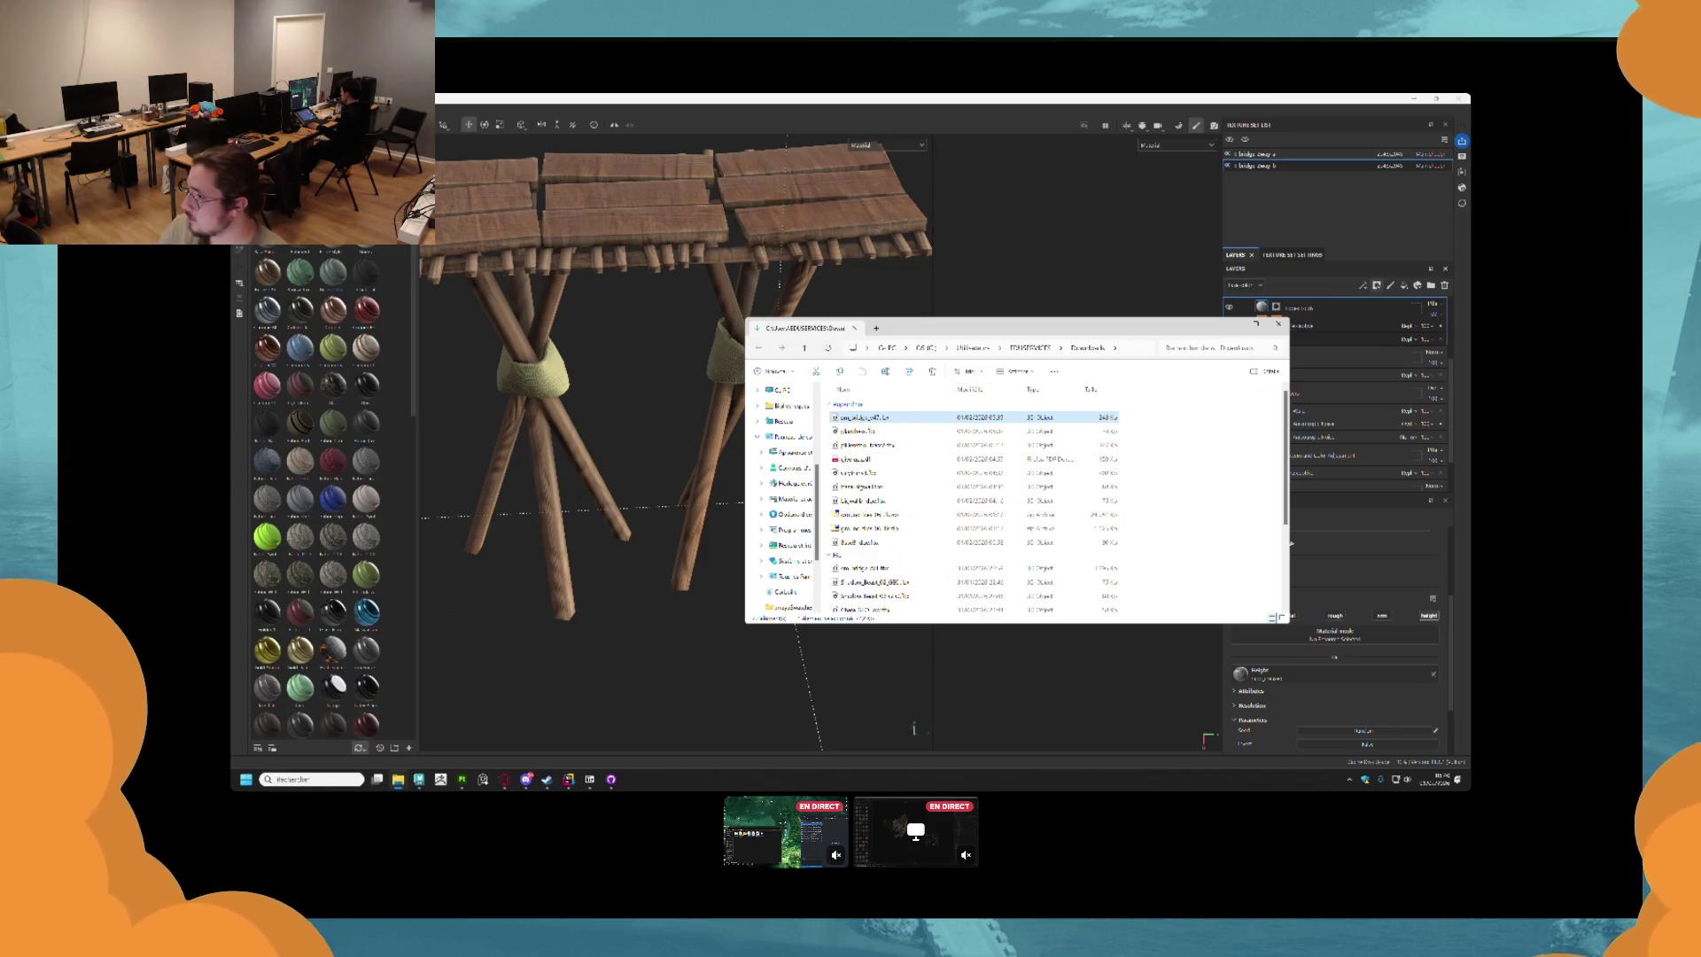
Return to the Painter project, cancel the save prompt, and open the Export Textures dialog.
key("alt+Tab")
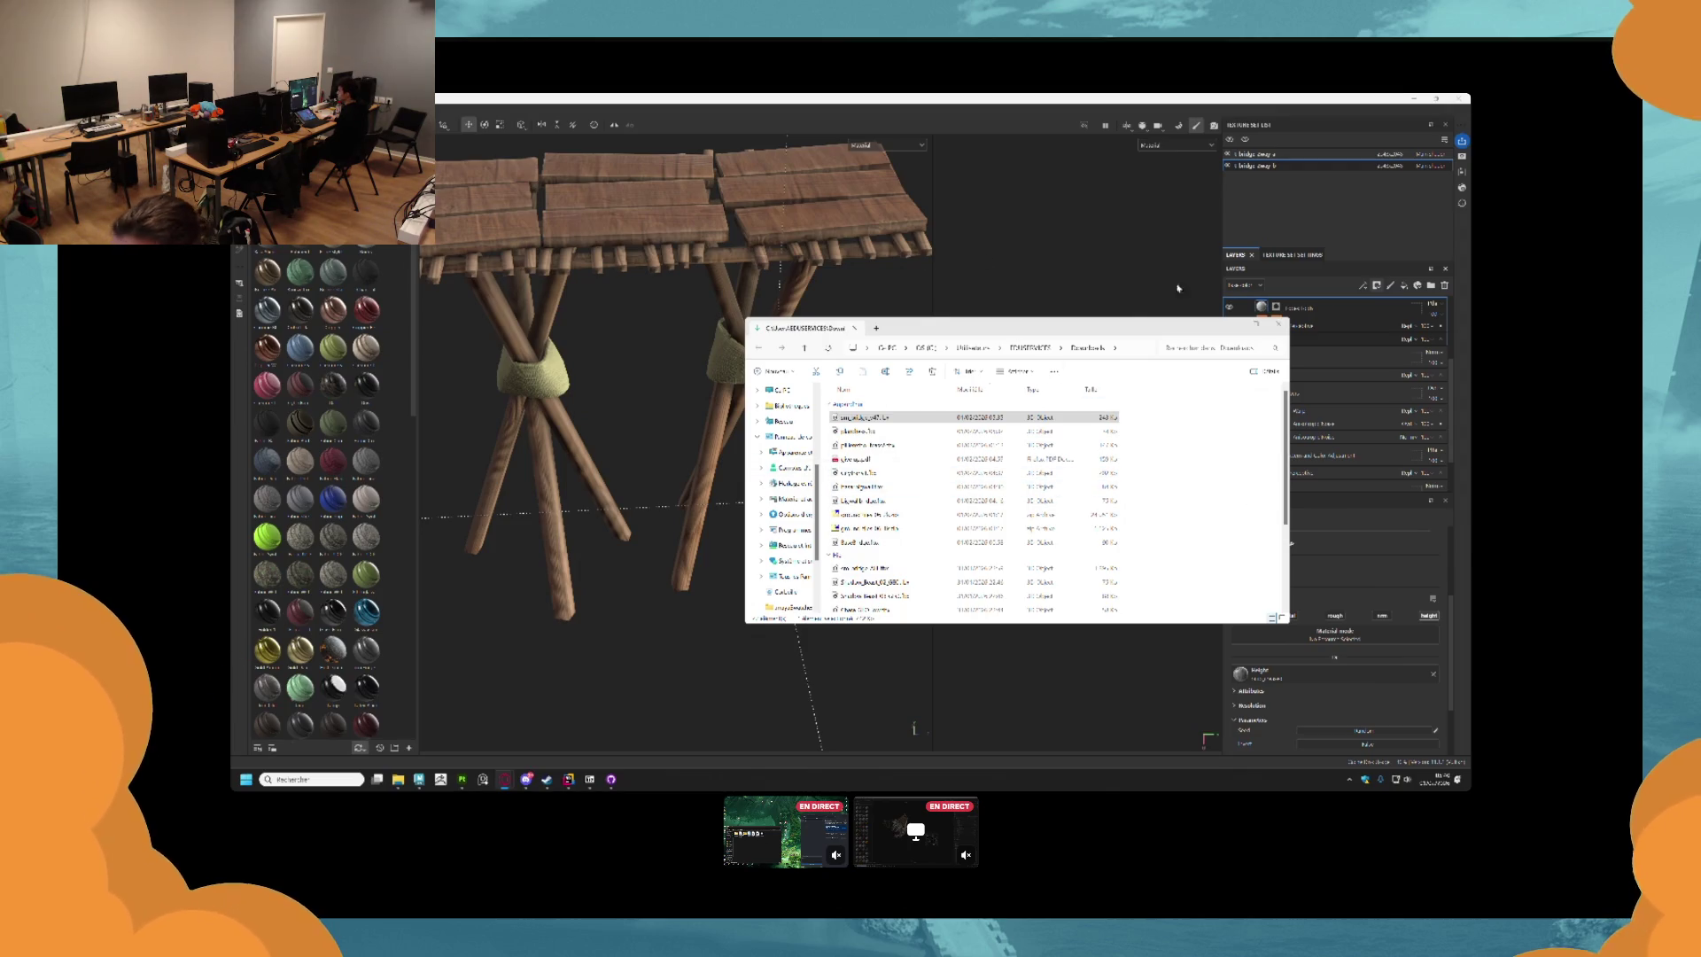
left_click(1242, 325)
scroll(688, 486, "down", 6)
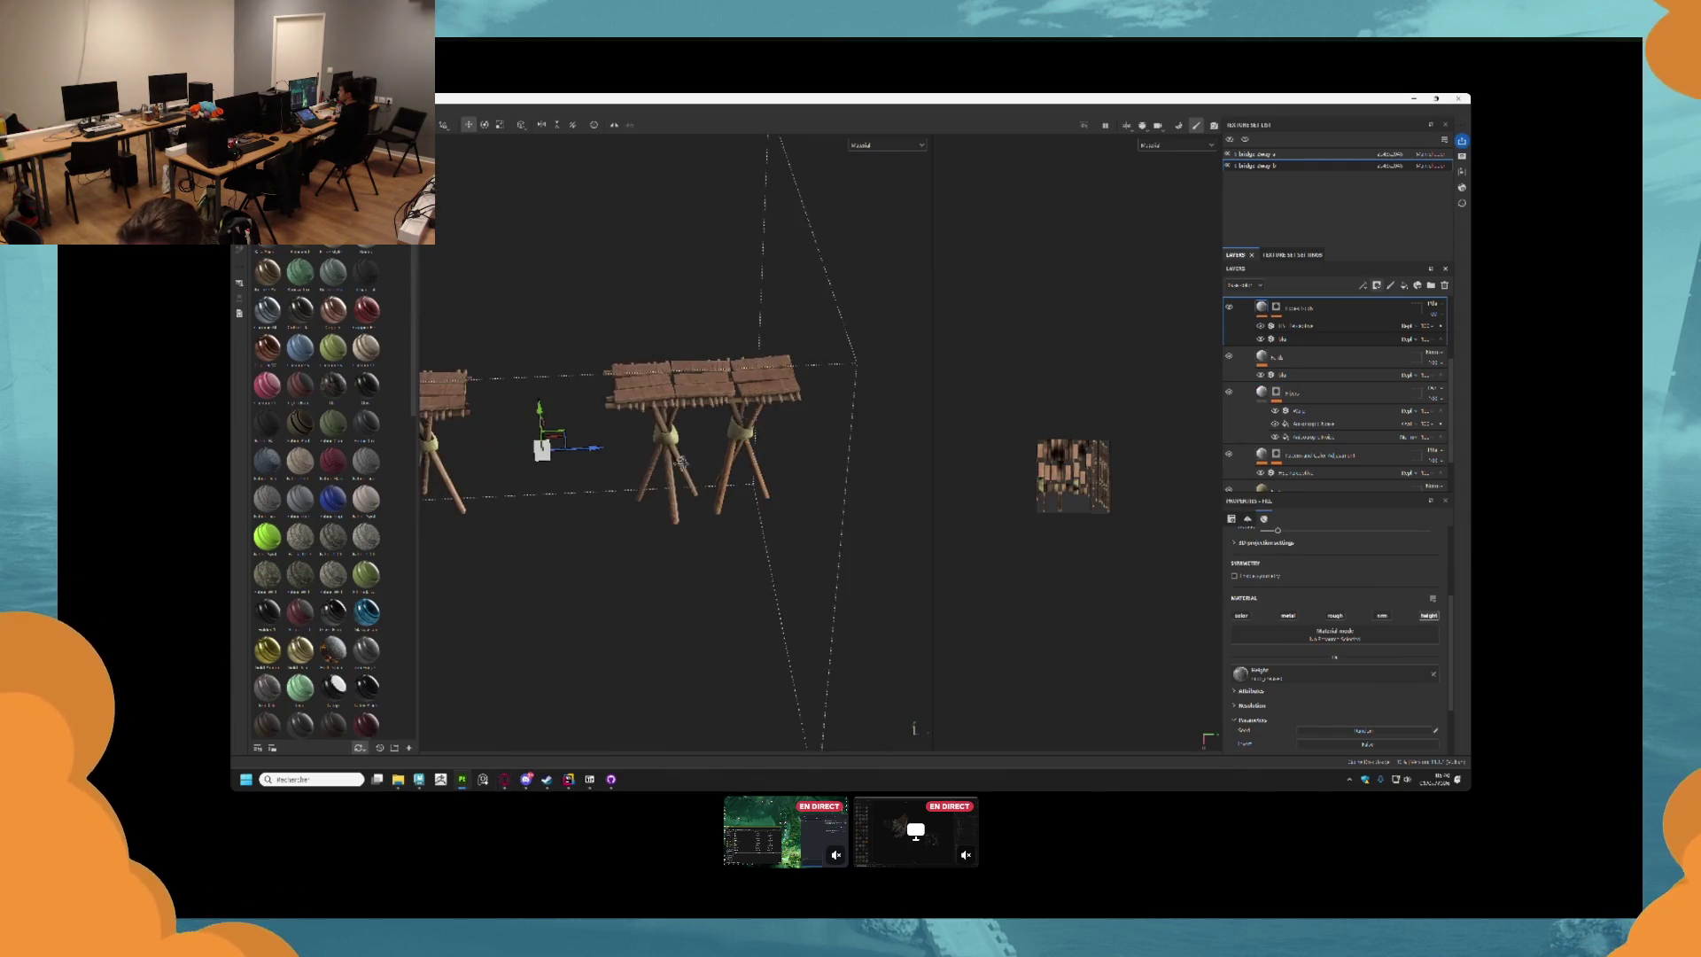
key("ctrl+s")
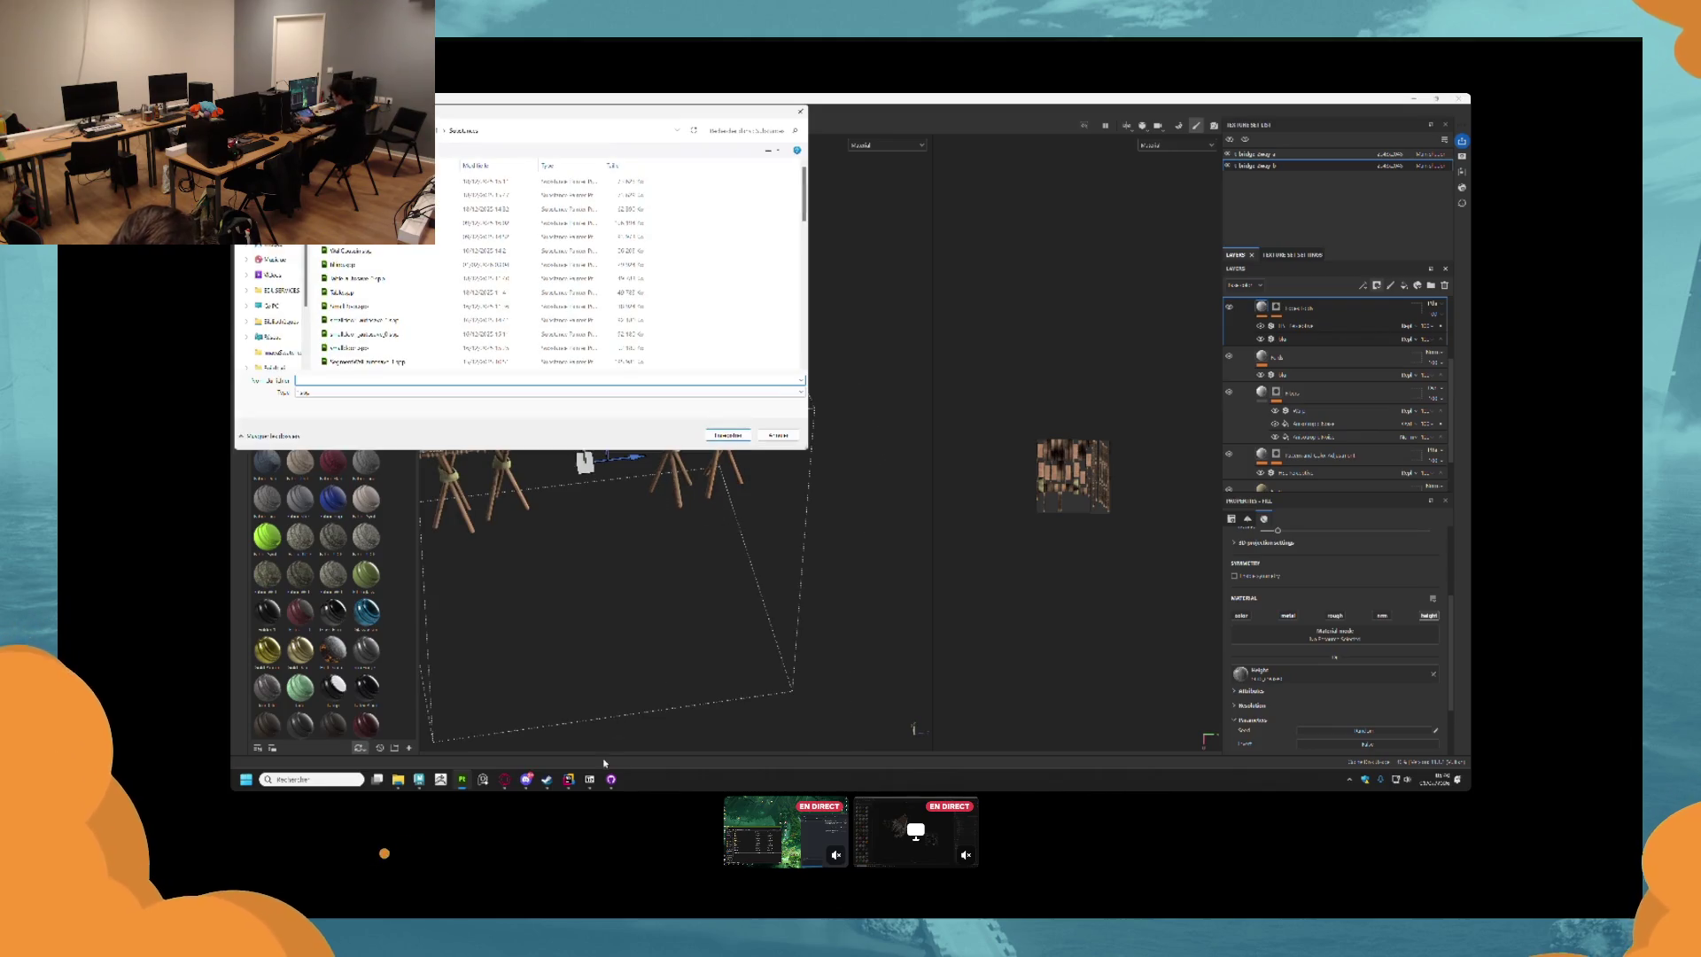
left_click(800, 111)
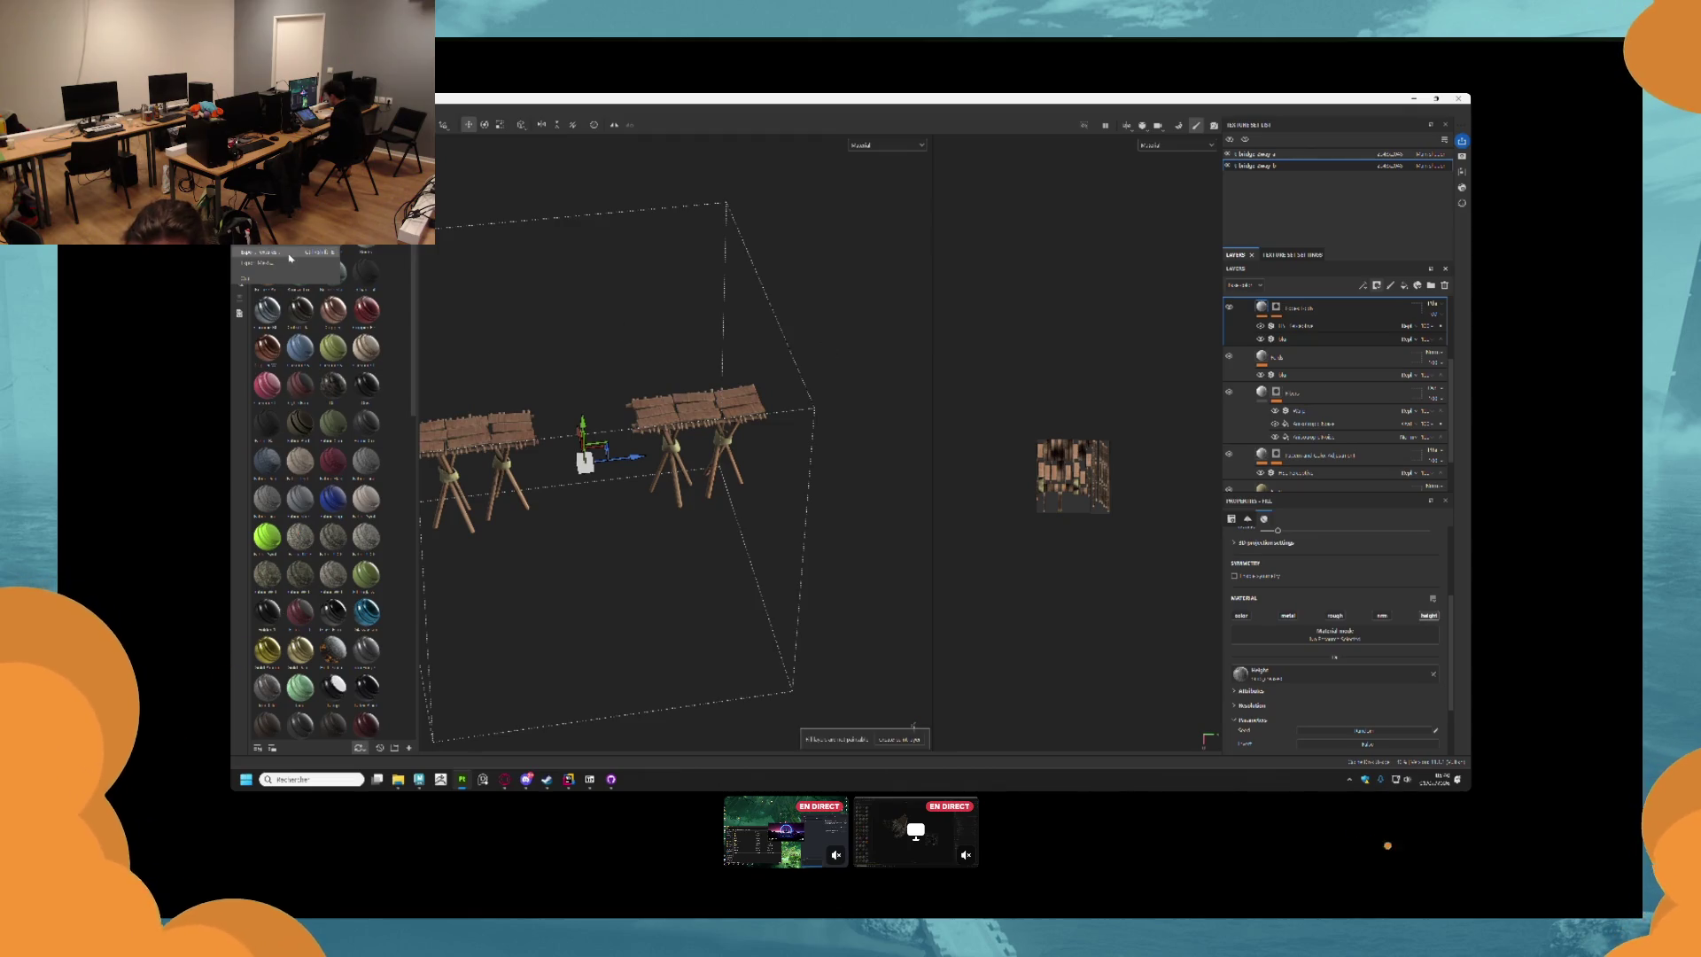
key("ctrl+shift+e")
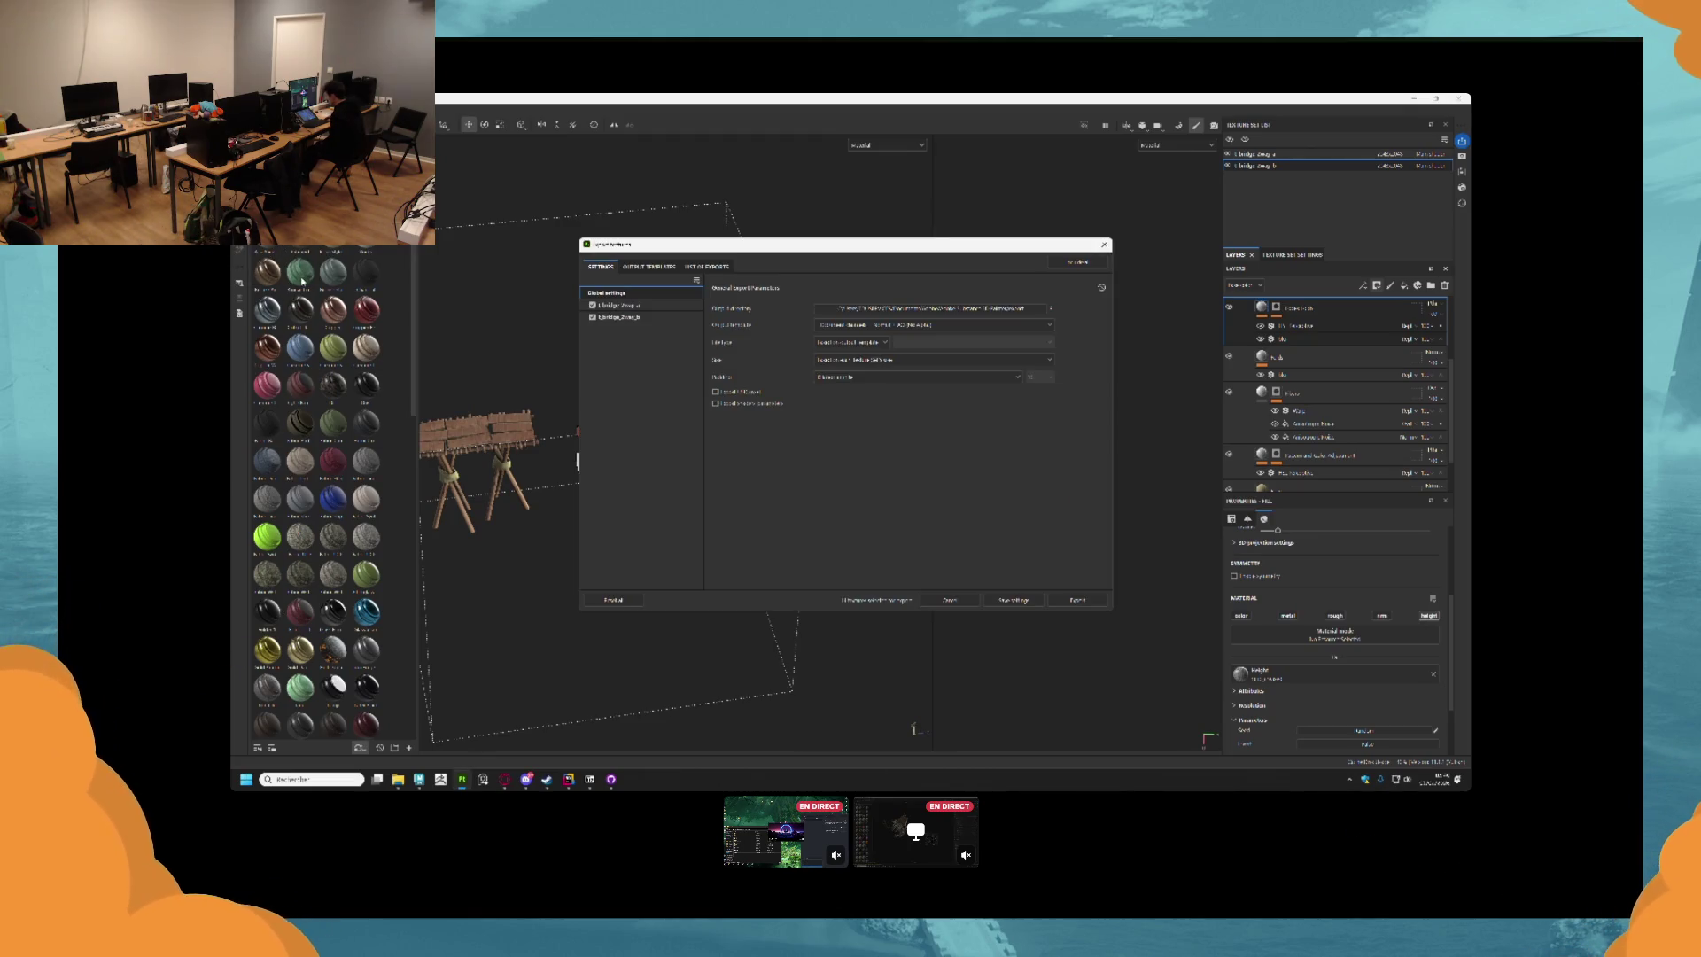
Choose a different output template and browse to the project folder in Documents.
left_click(933, 326)
scroll(921, 354, "down", 5)
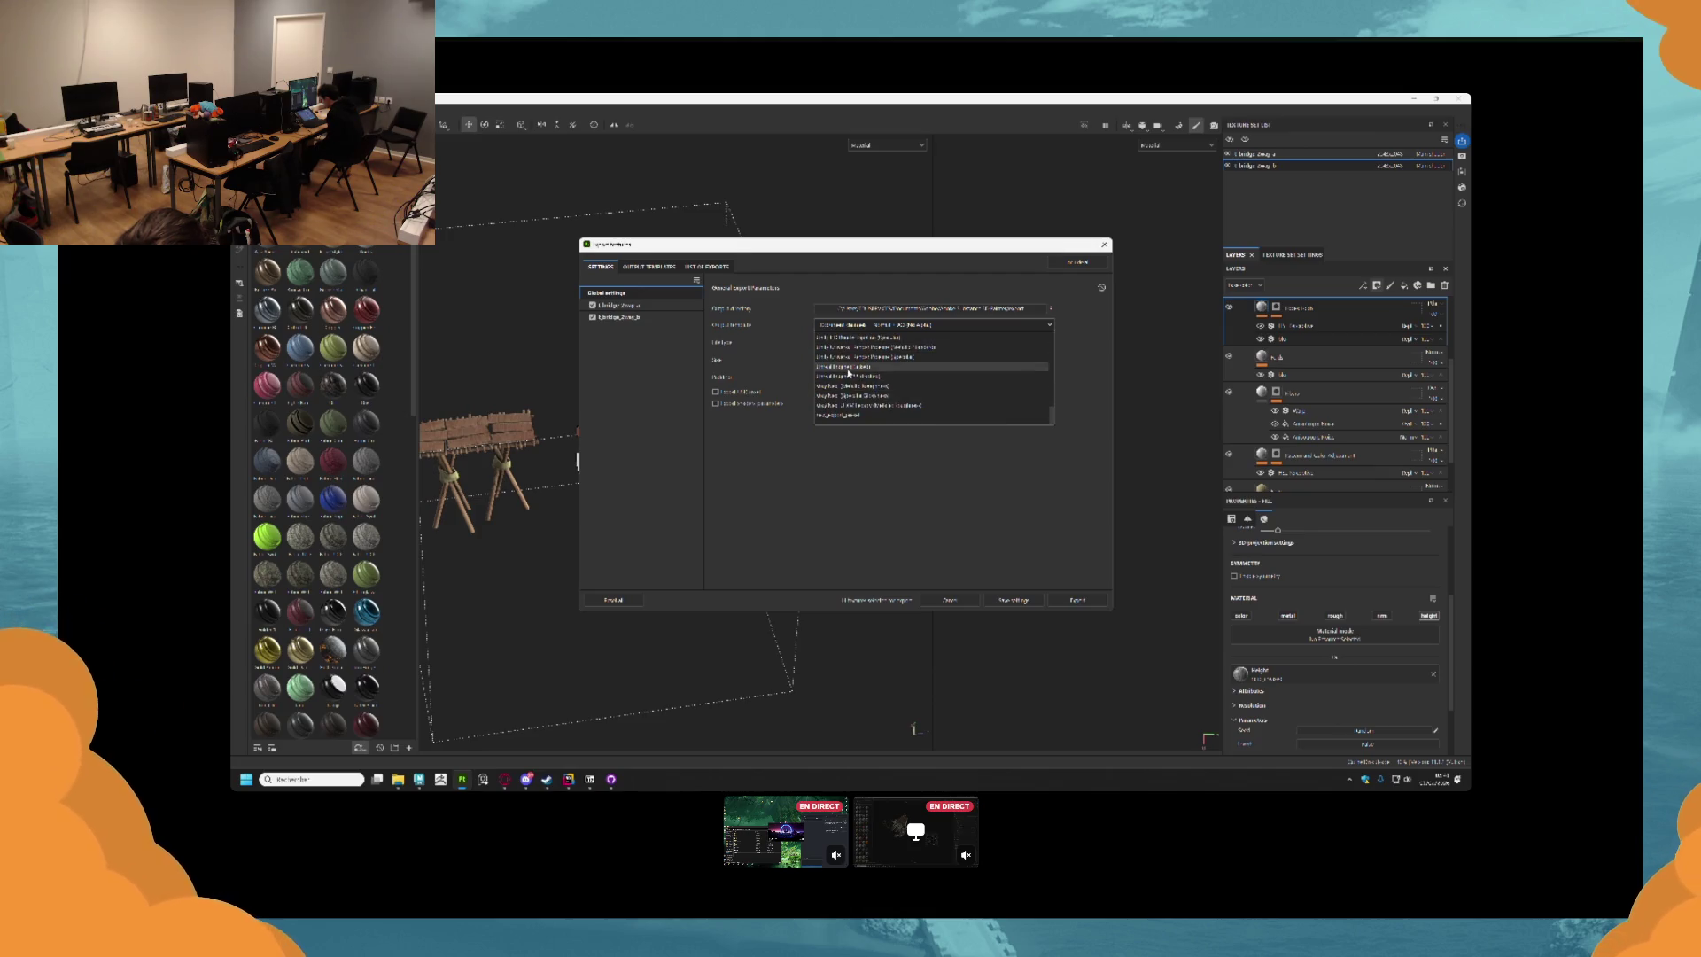
left_click(874, 376)
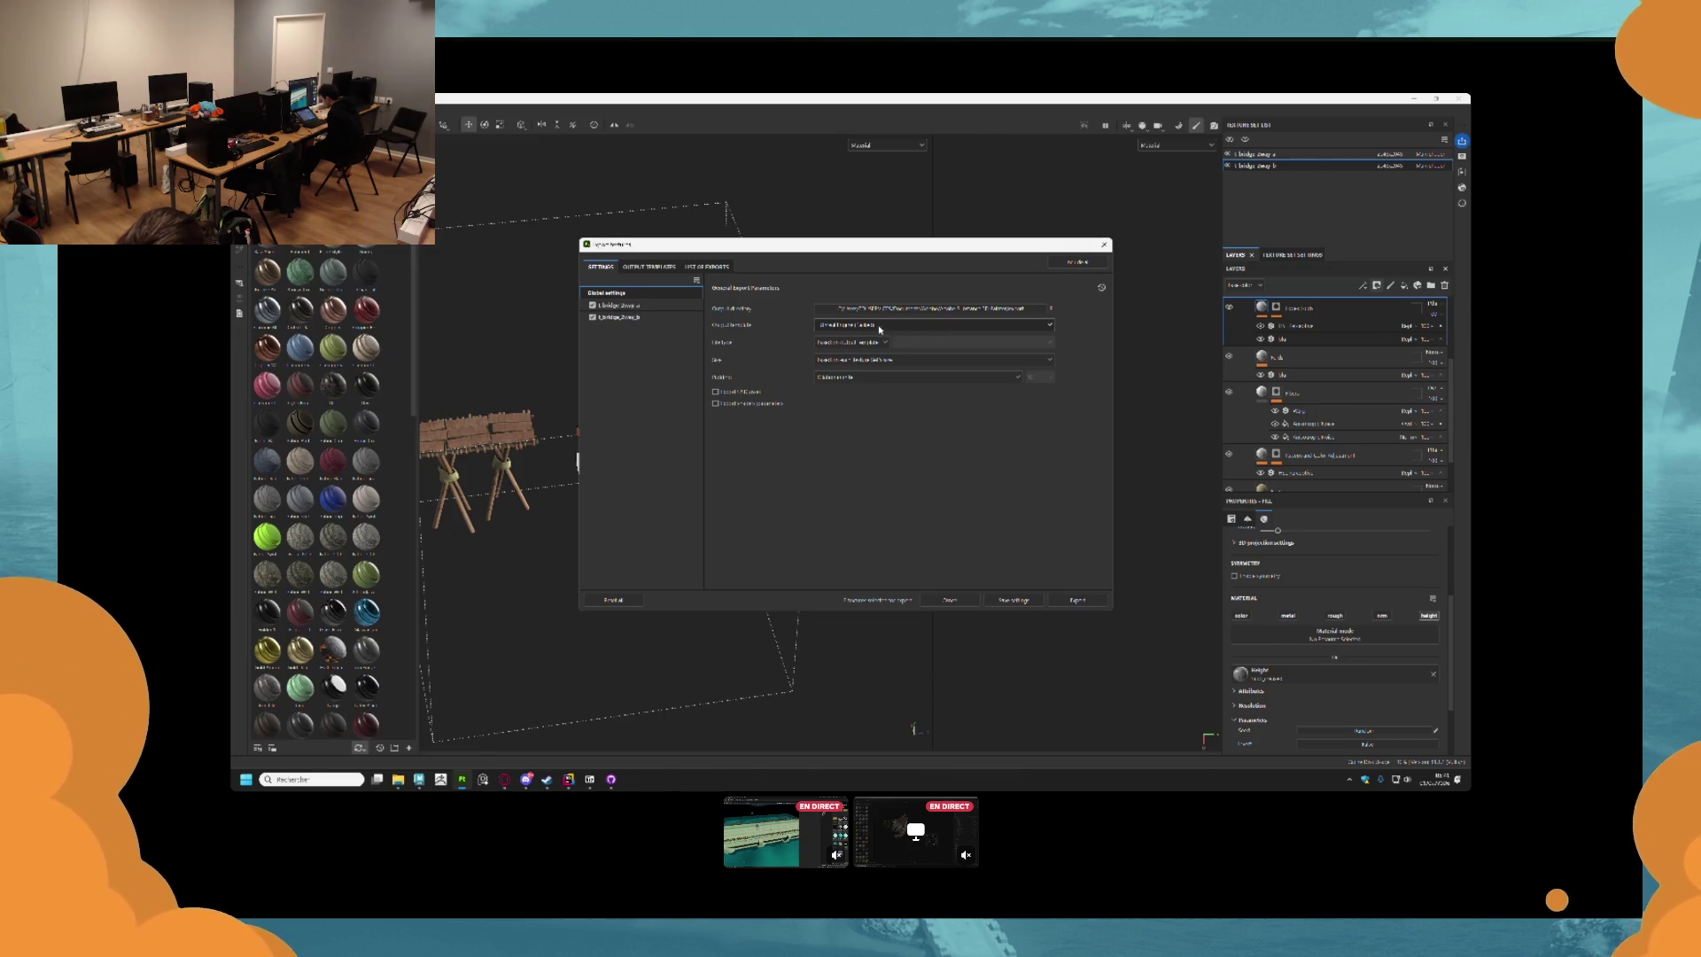
left_click(968, 310)
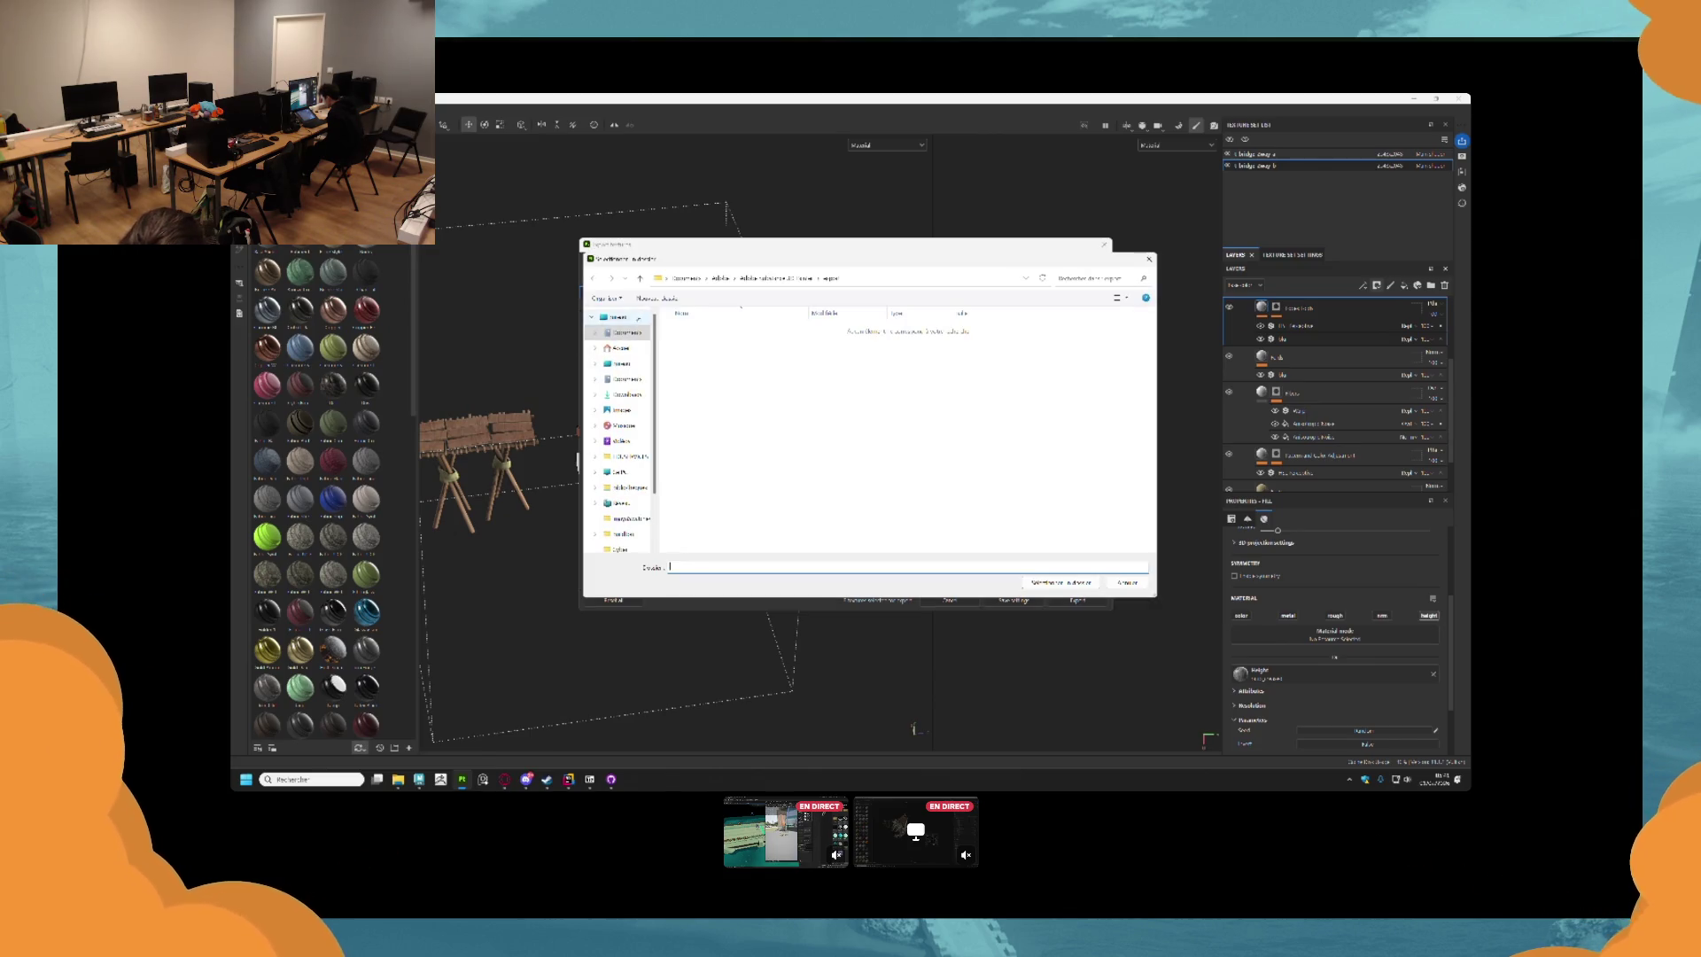
left_click(764, 280)
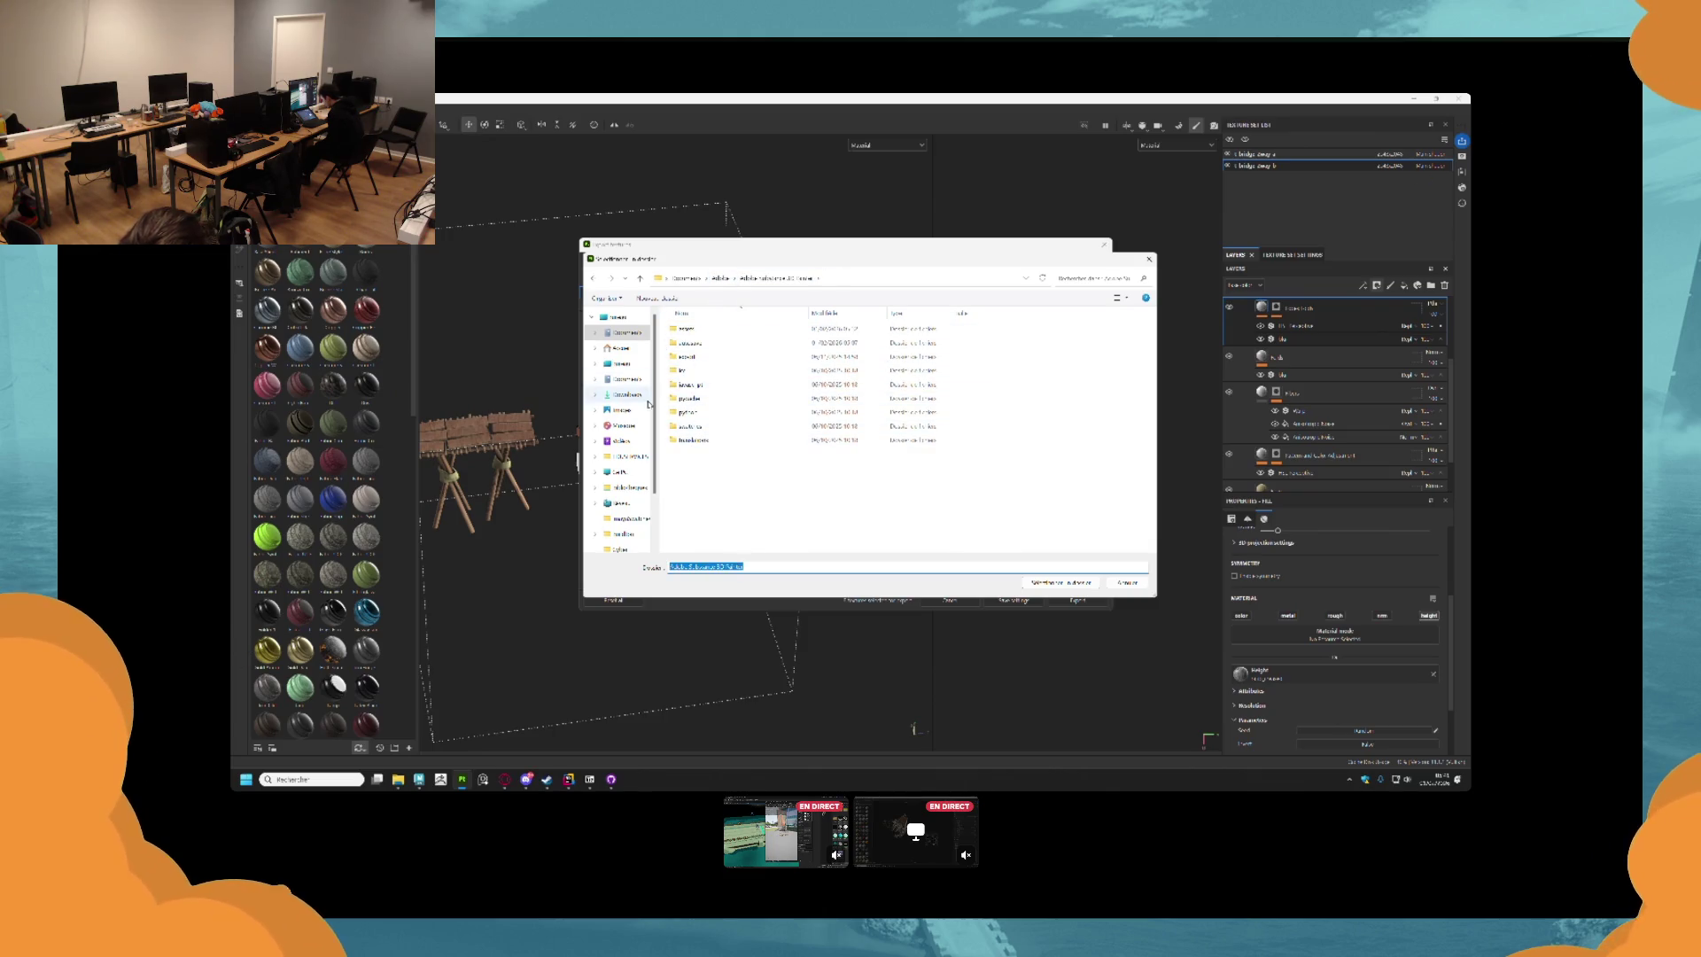
left_click(626, 381)
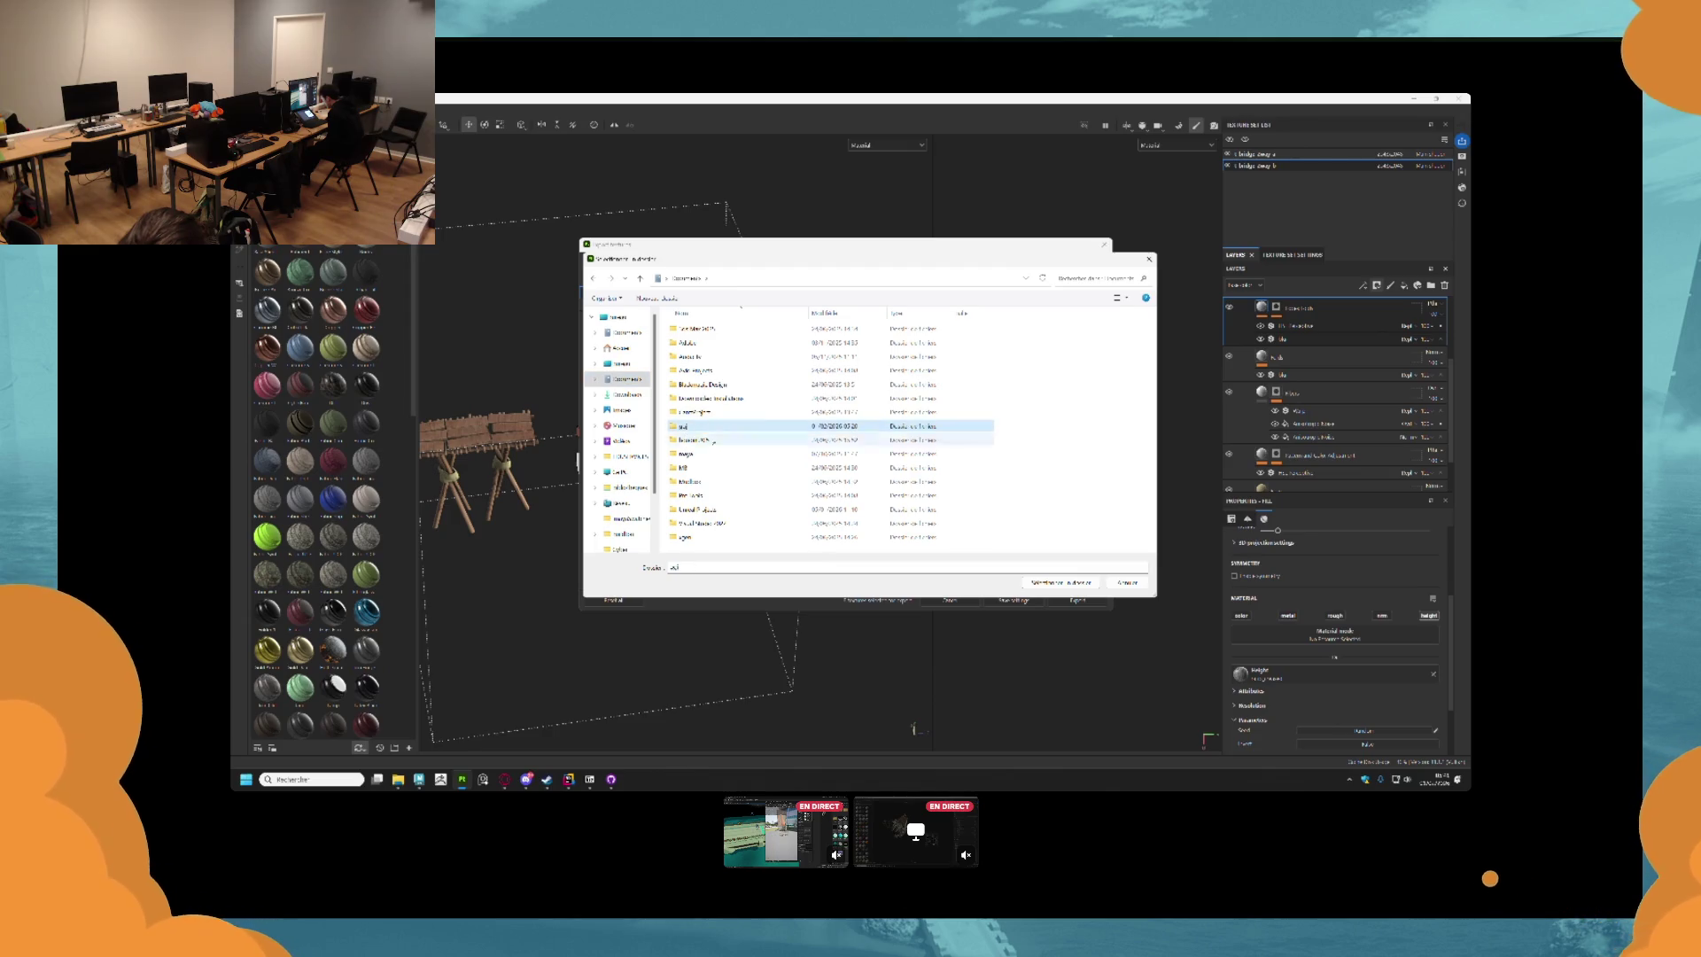
left_click(698, 426)
double_click(720, 428)
Create a WoodBridge folder there as the destination and export the textures.
right_click(716, 502)
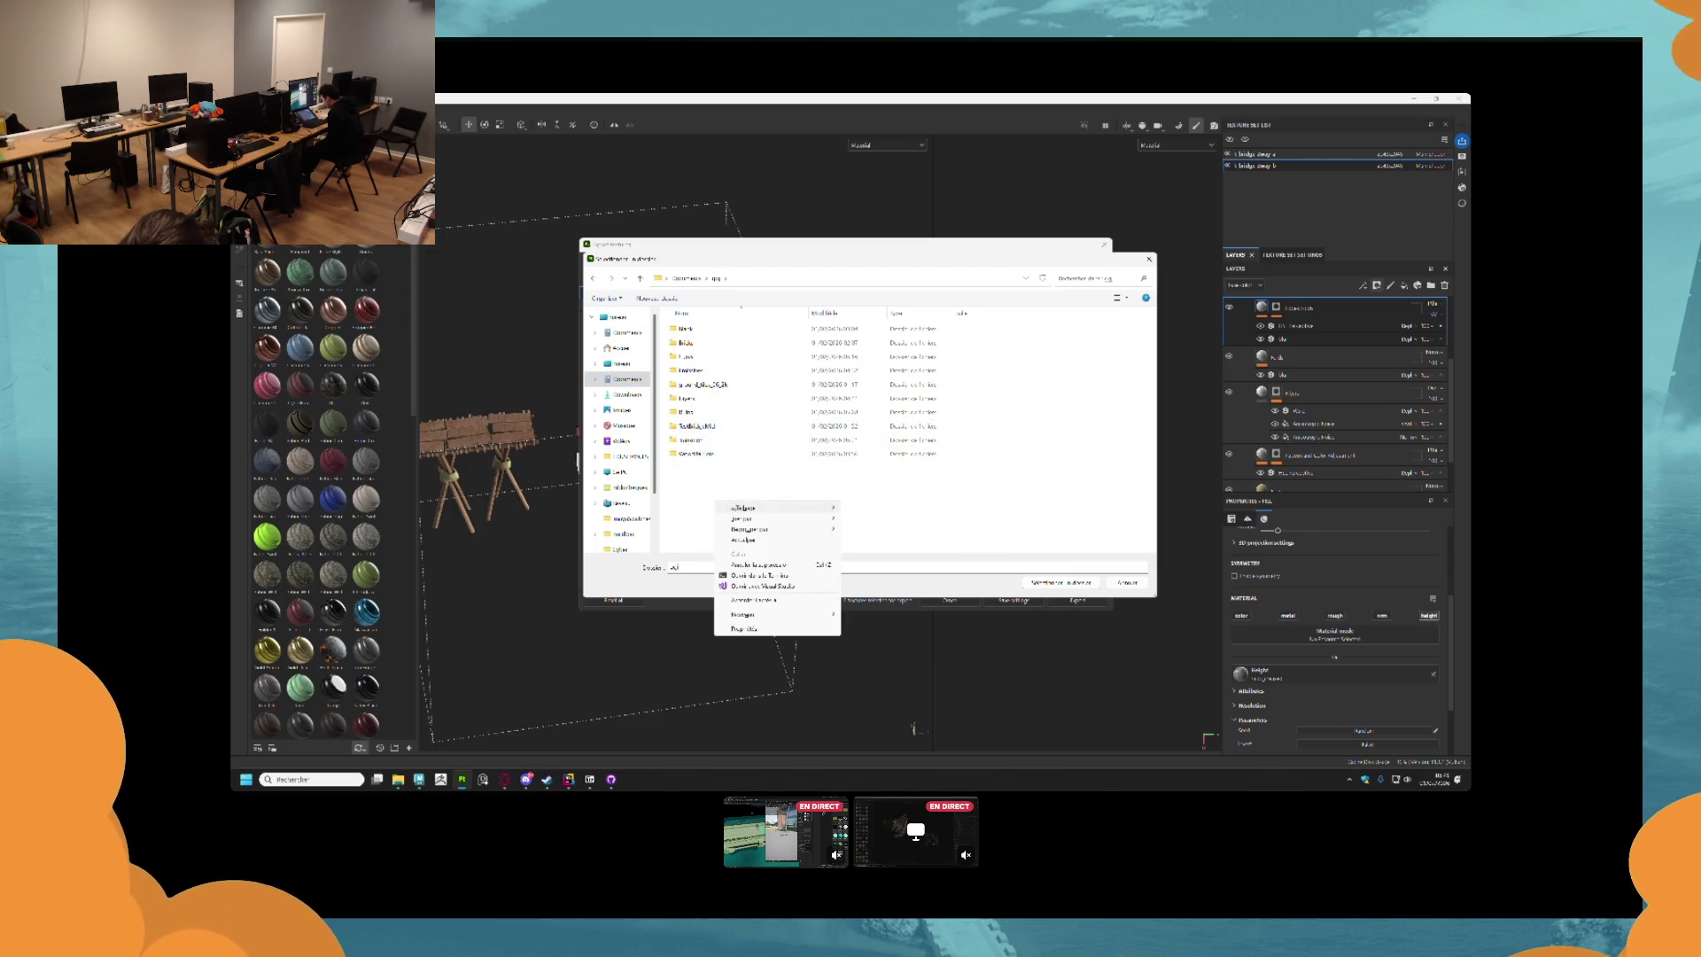
mouse_move(743, 616)
left_click(867, 618)
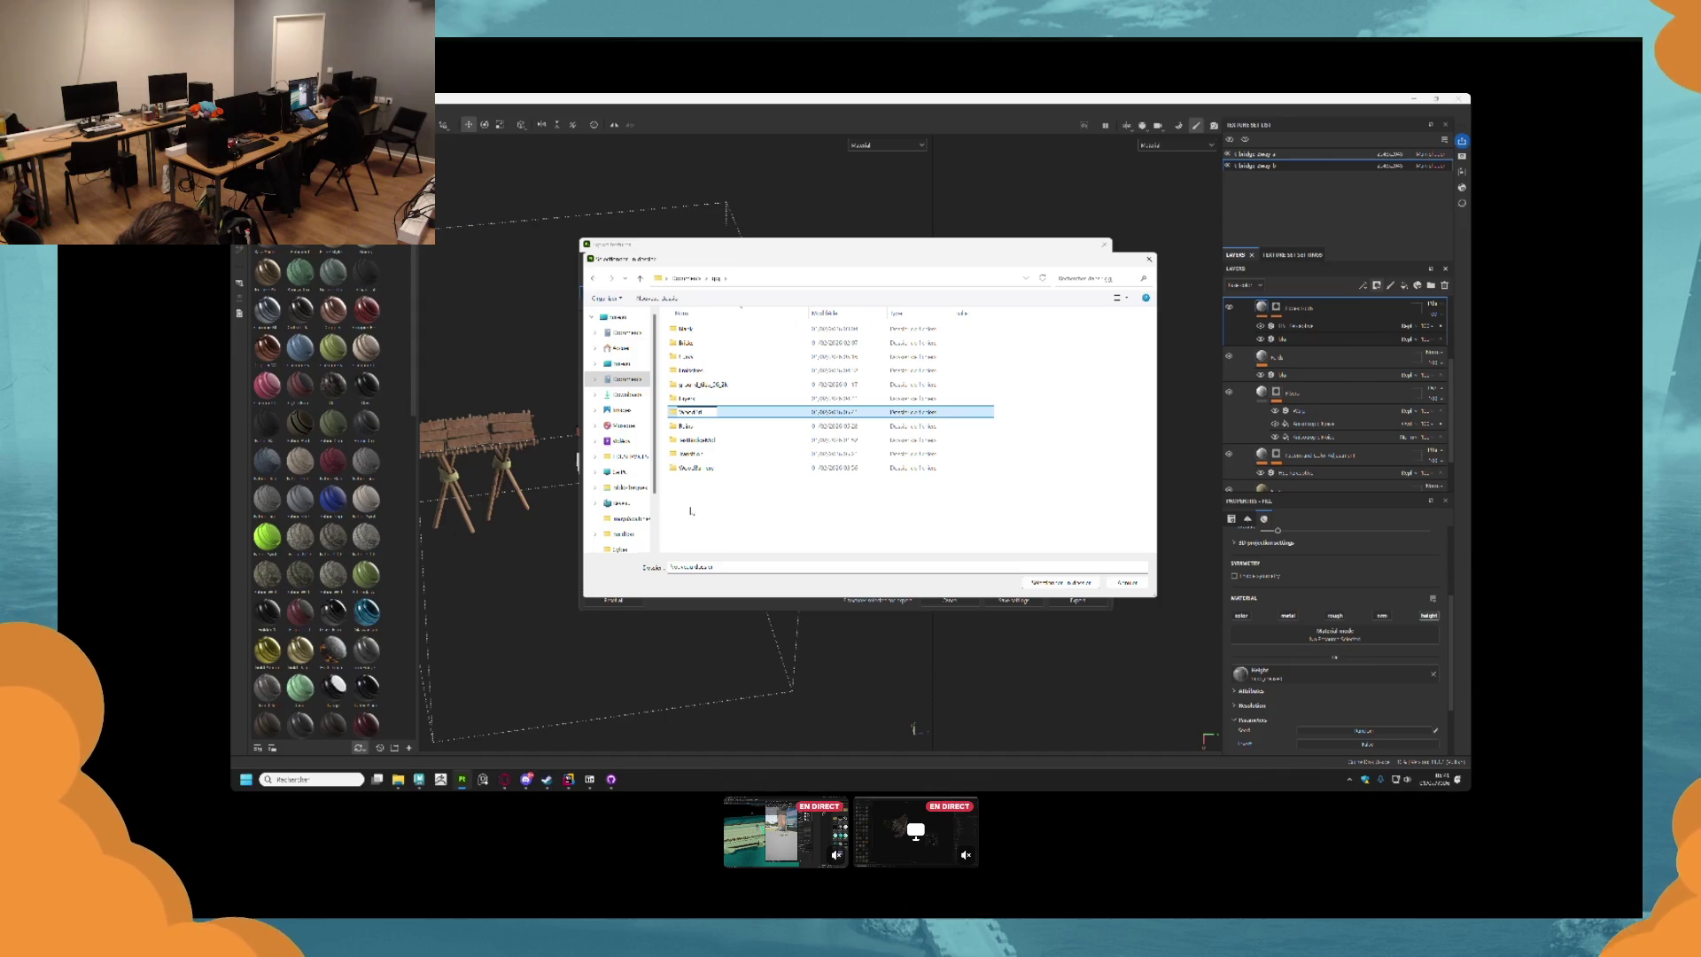
type("WoodBridge")
key("Return")
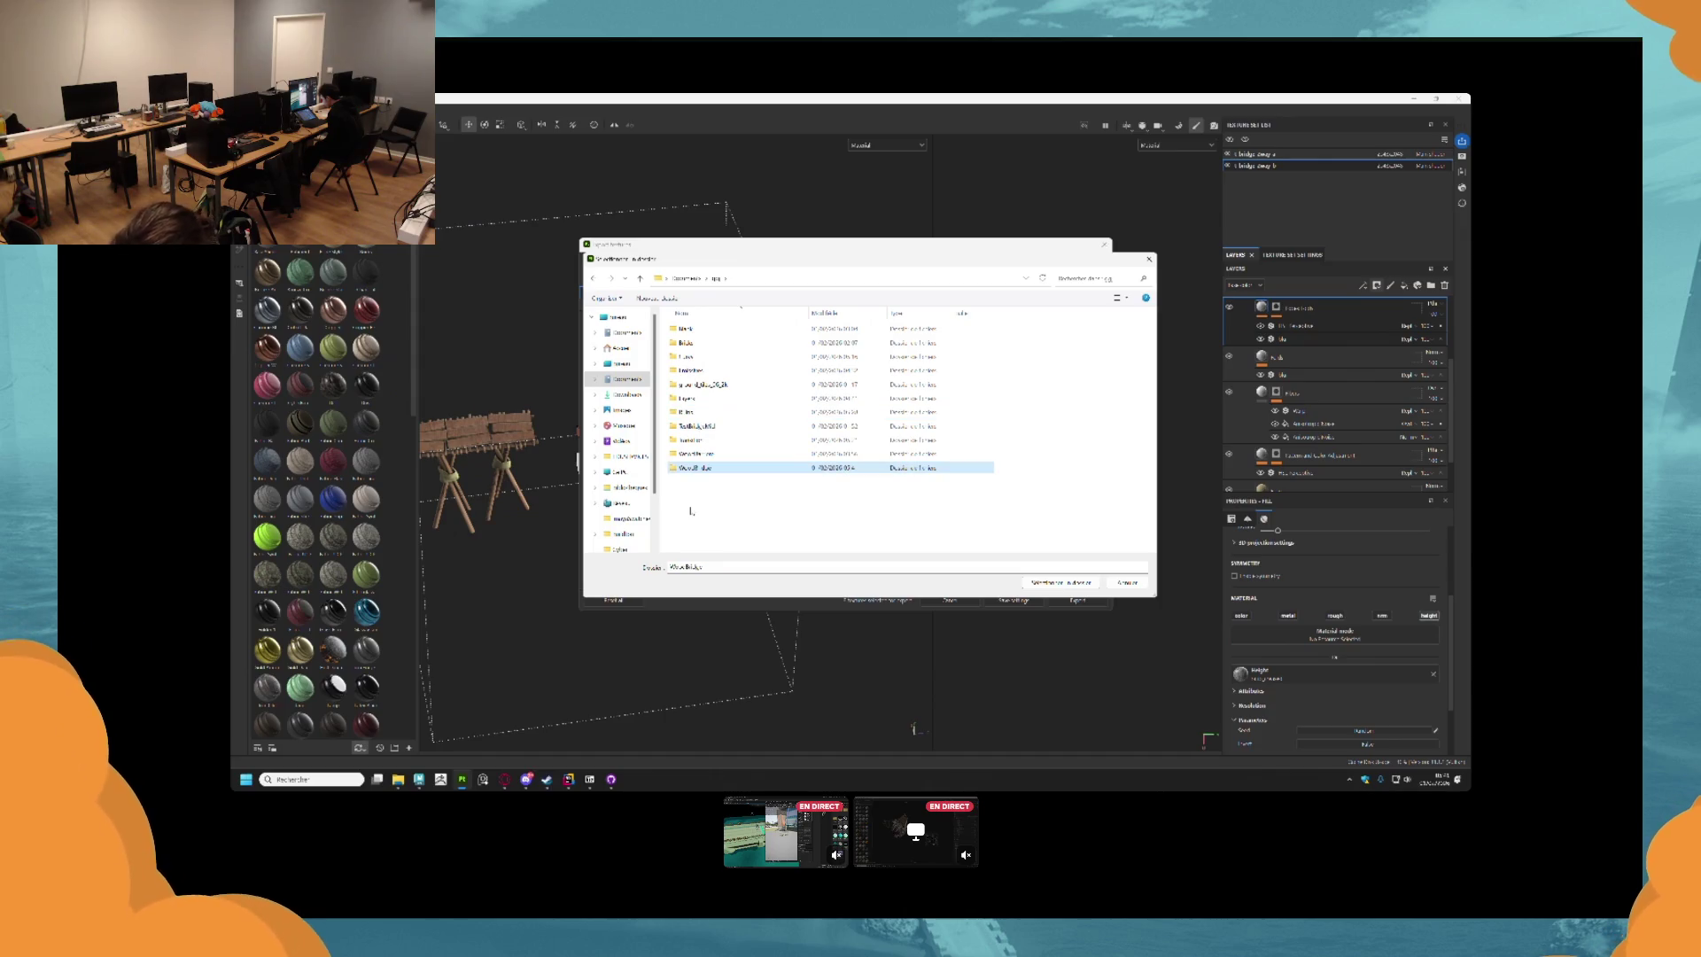
left_click(1062, 582)
left_click(1077, 599)
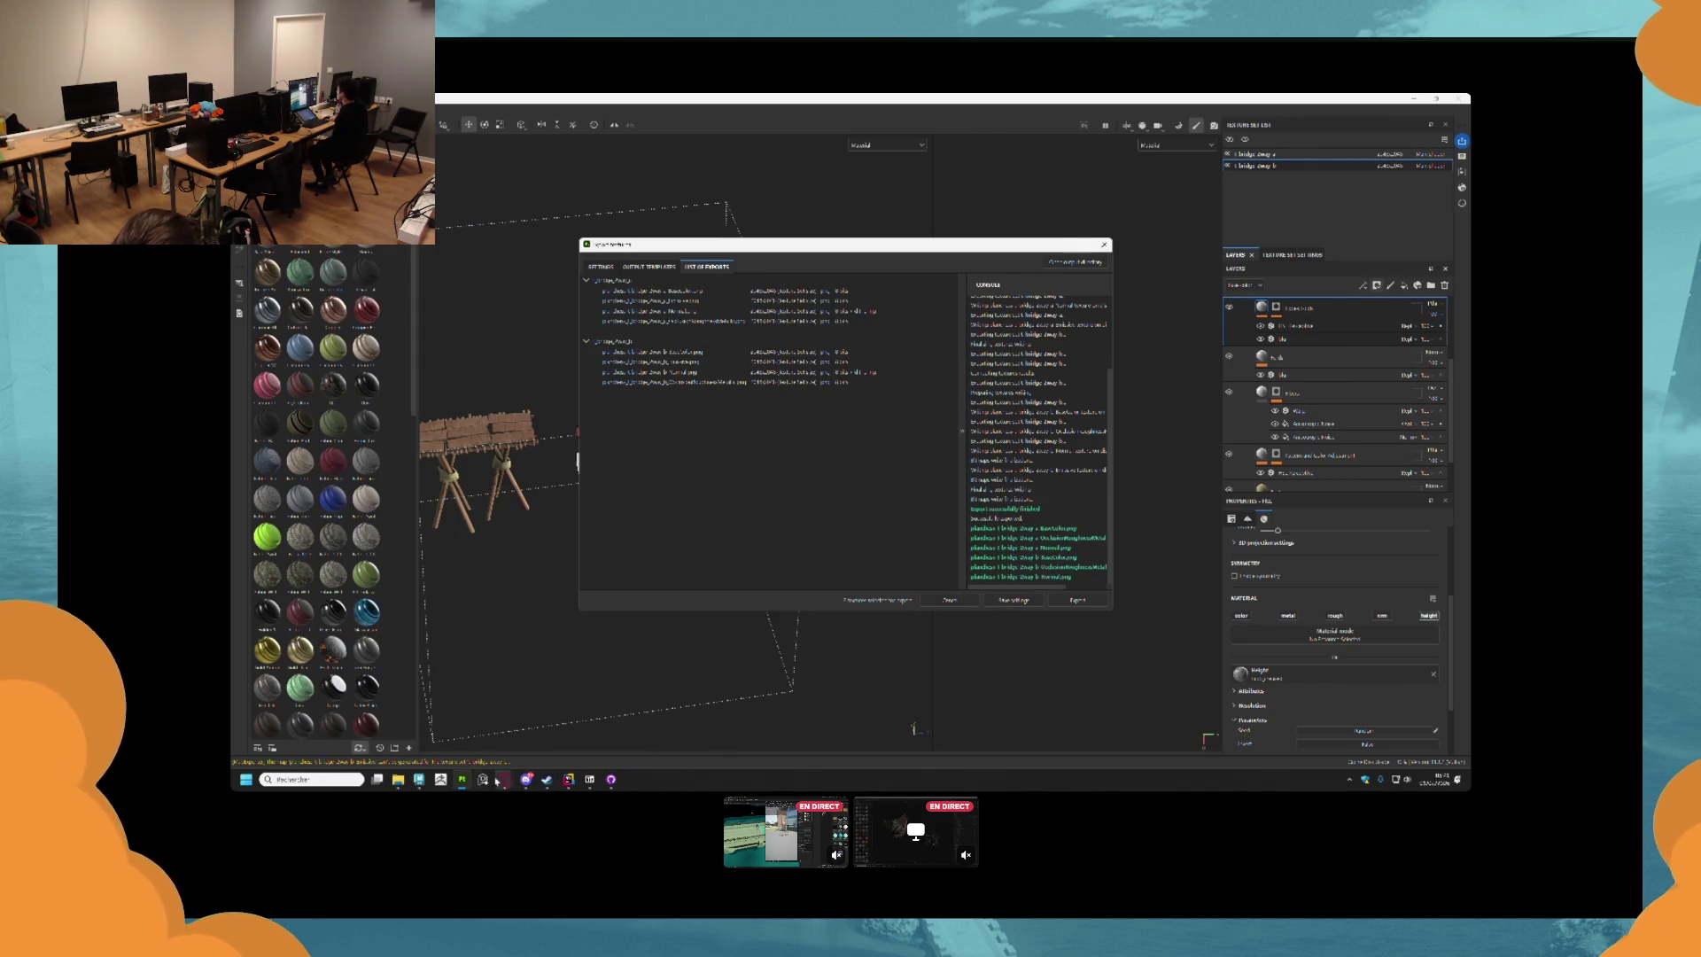
Open the WoodBridge folder under Documents > ogi in File Explorer.
mouse_move(397, 779)
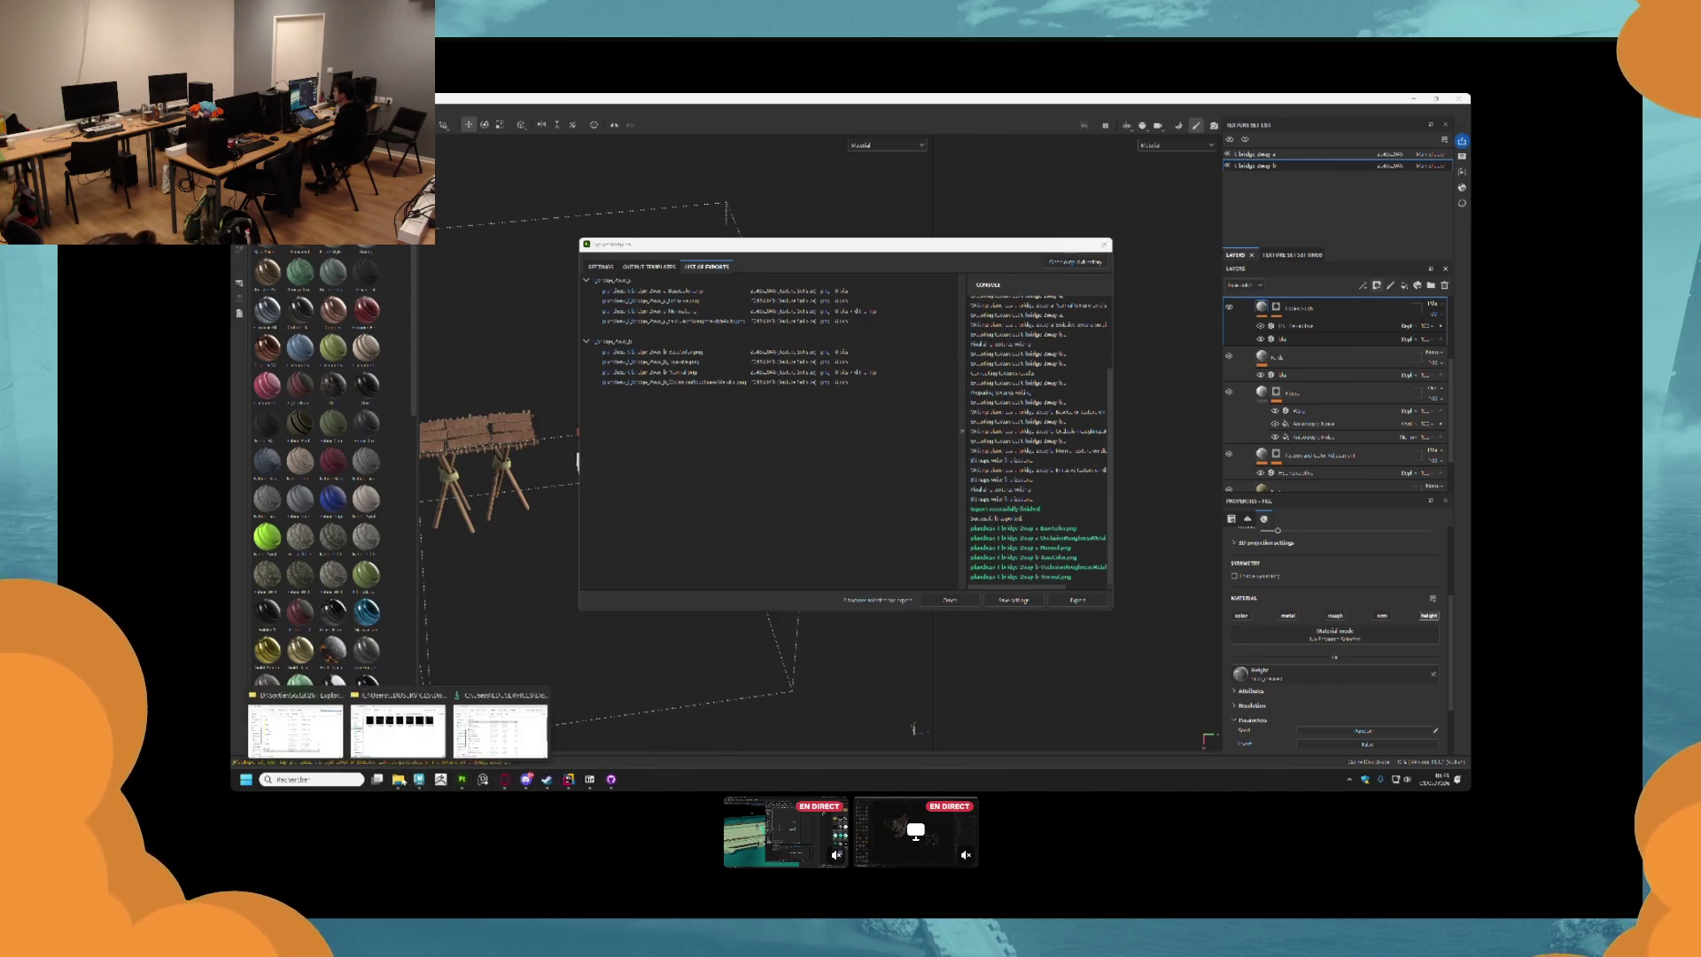
left_click(399, 719)
left_click(886, 264)
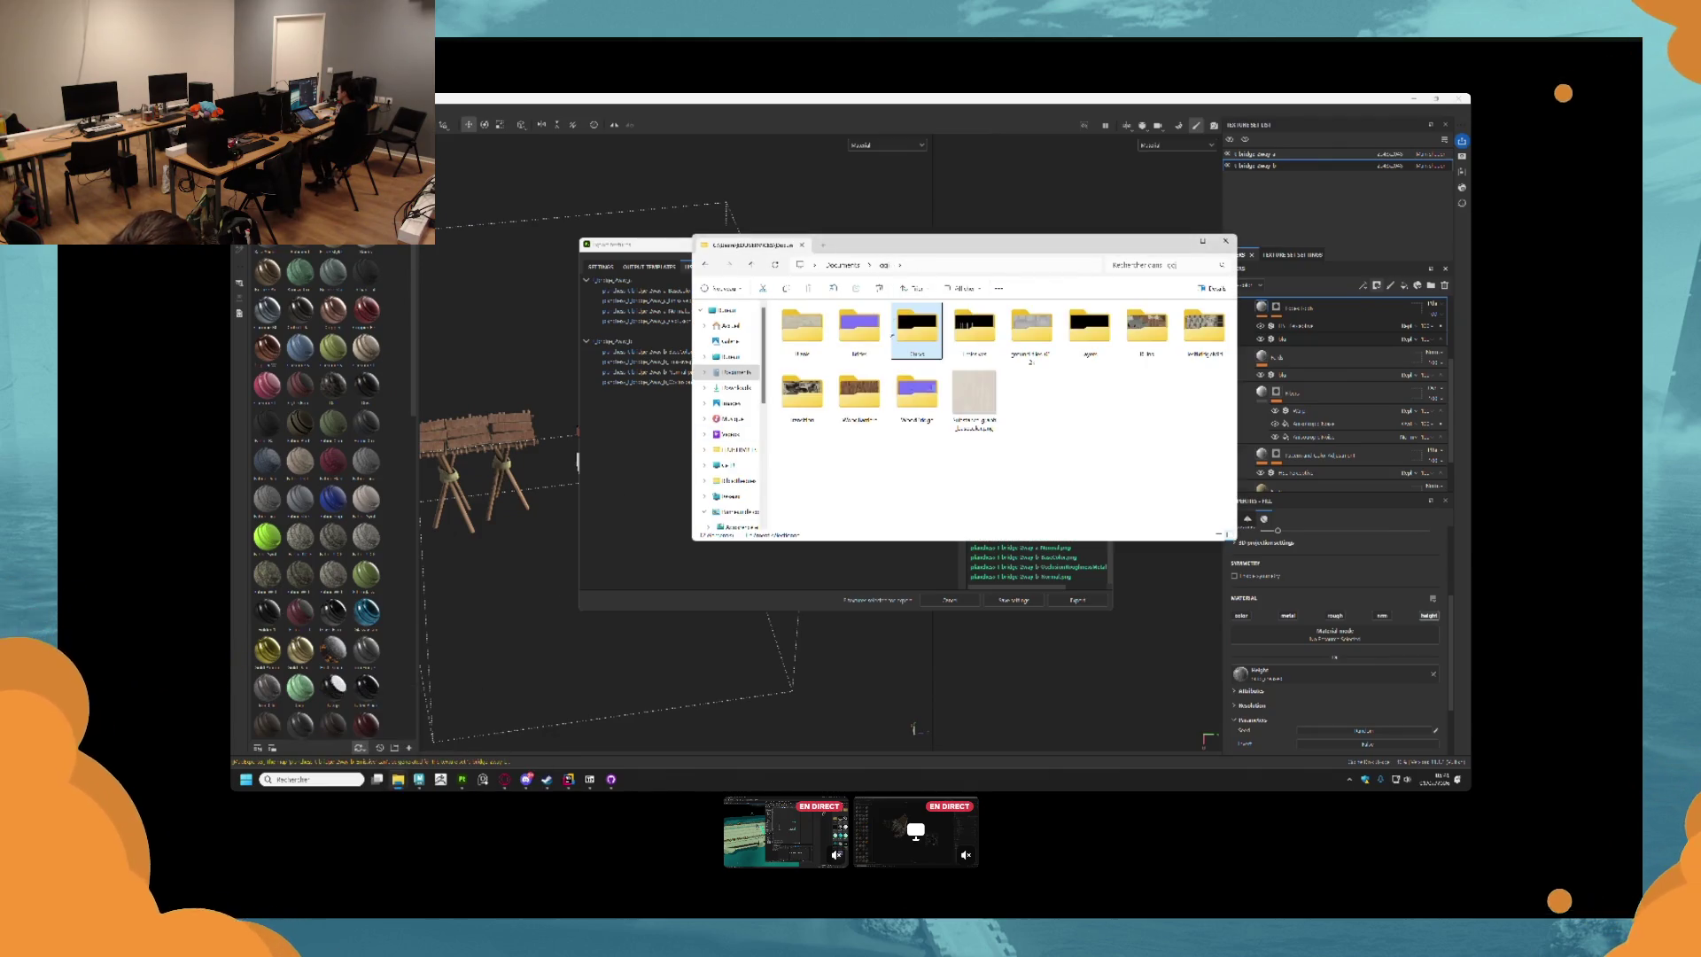
double_click(859, 399)
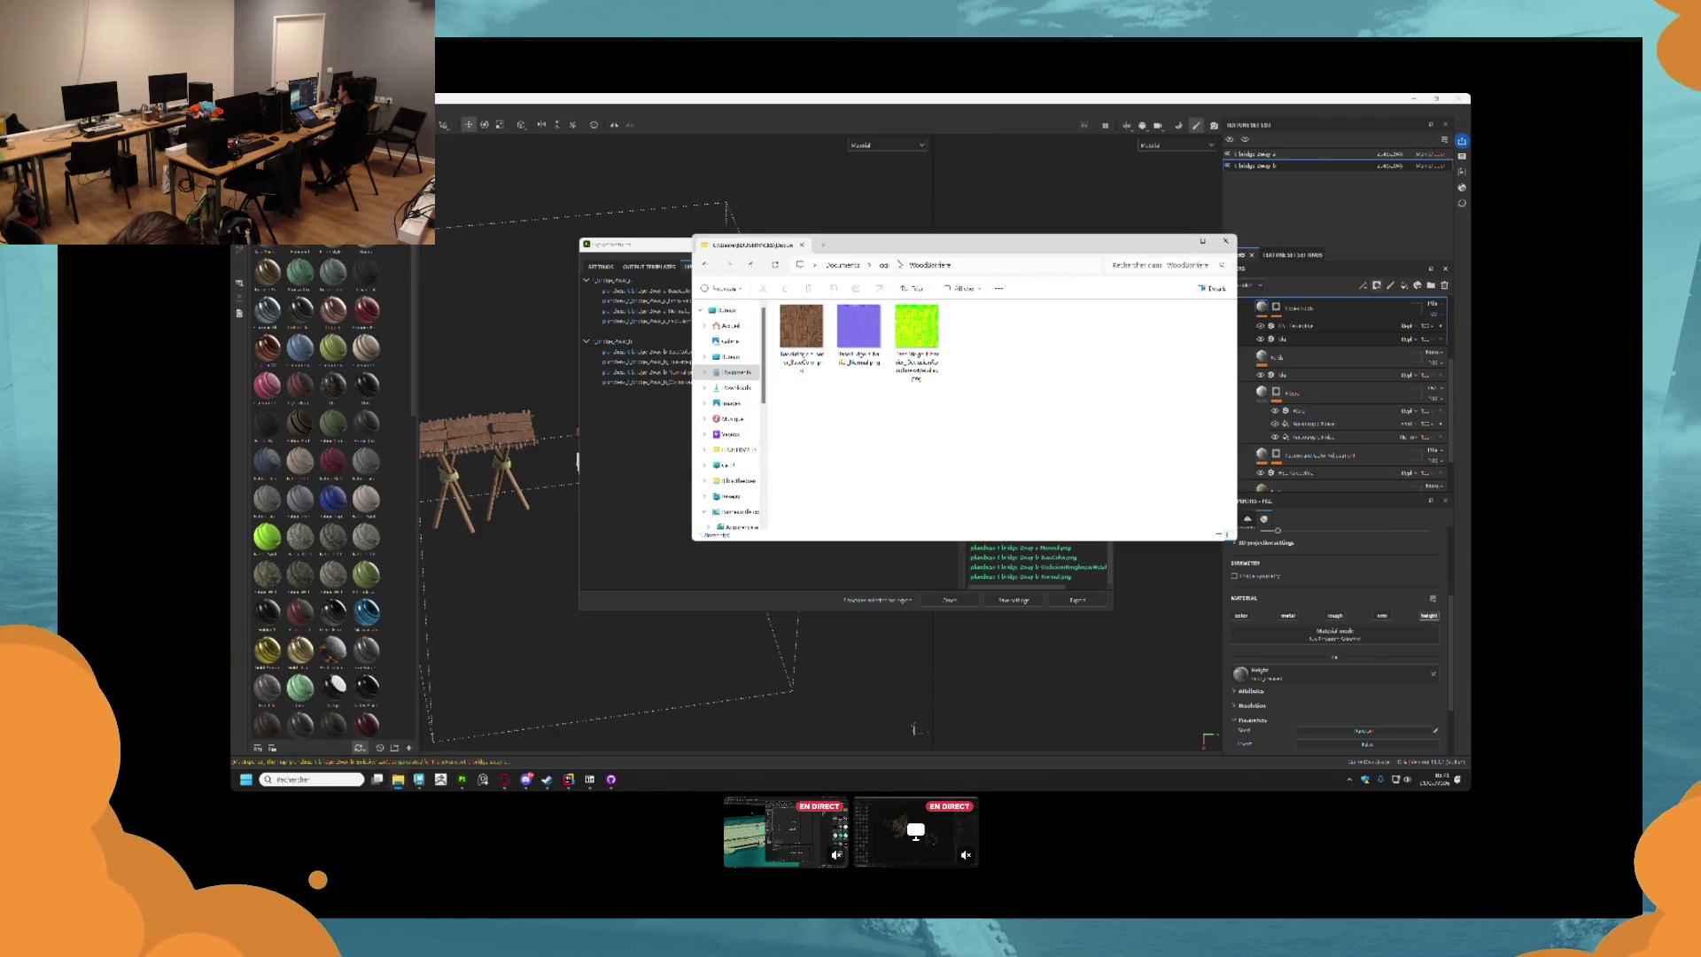
key("alt+Up")
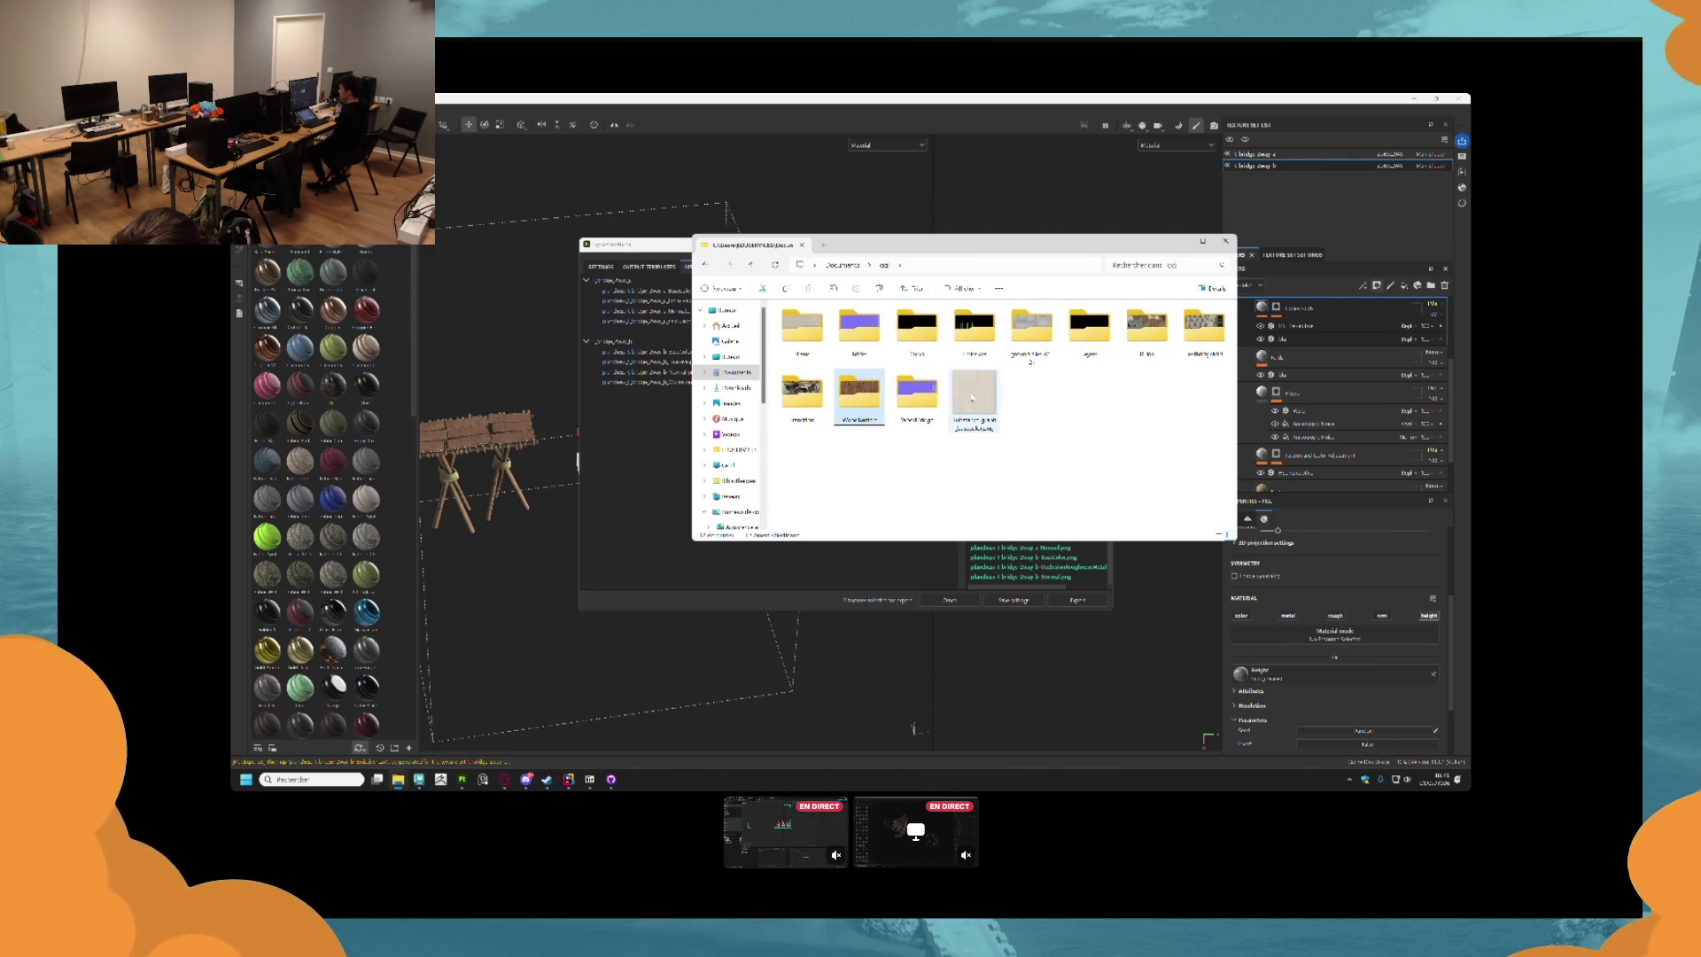
double_click(917, 394)
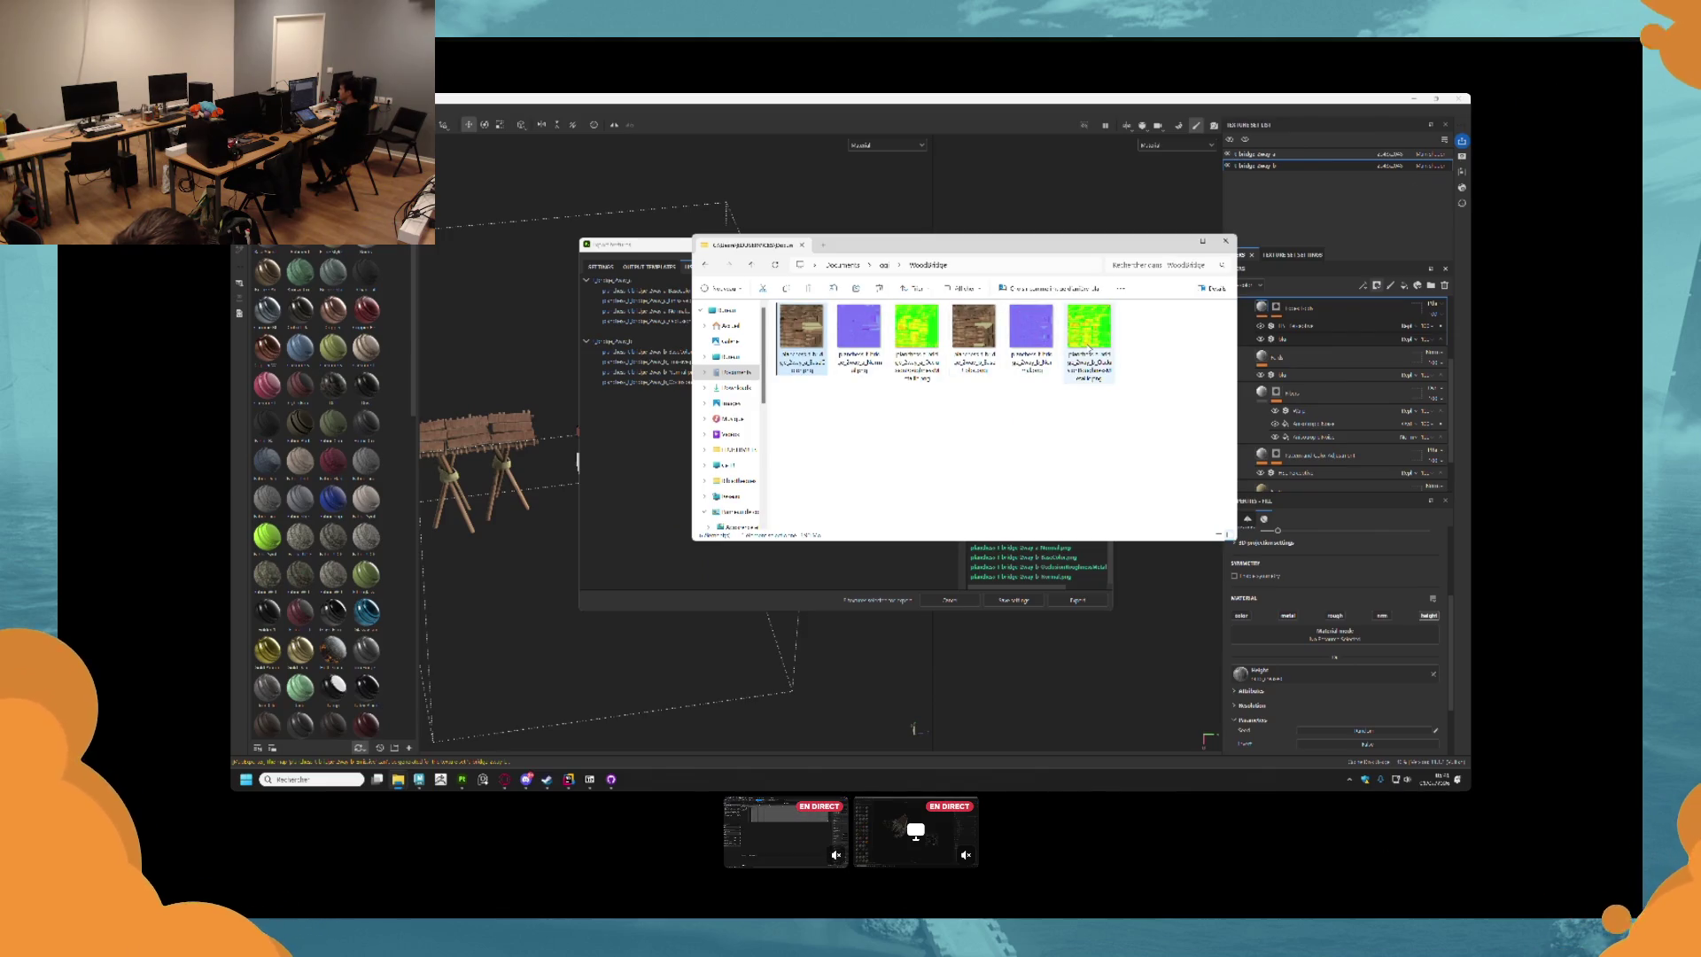
Delete all the exported textures, undo the deletion, then switch to GitHub Desktop.
key("ctrl+a")
key("Delete")
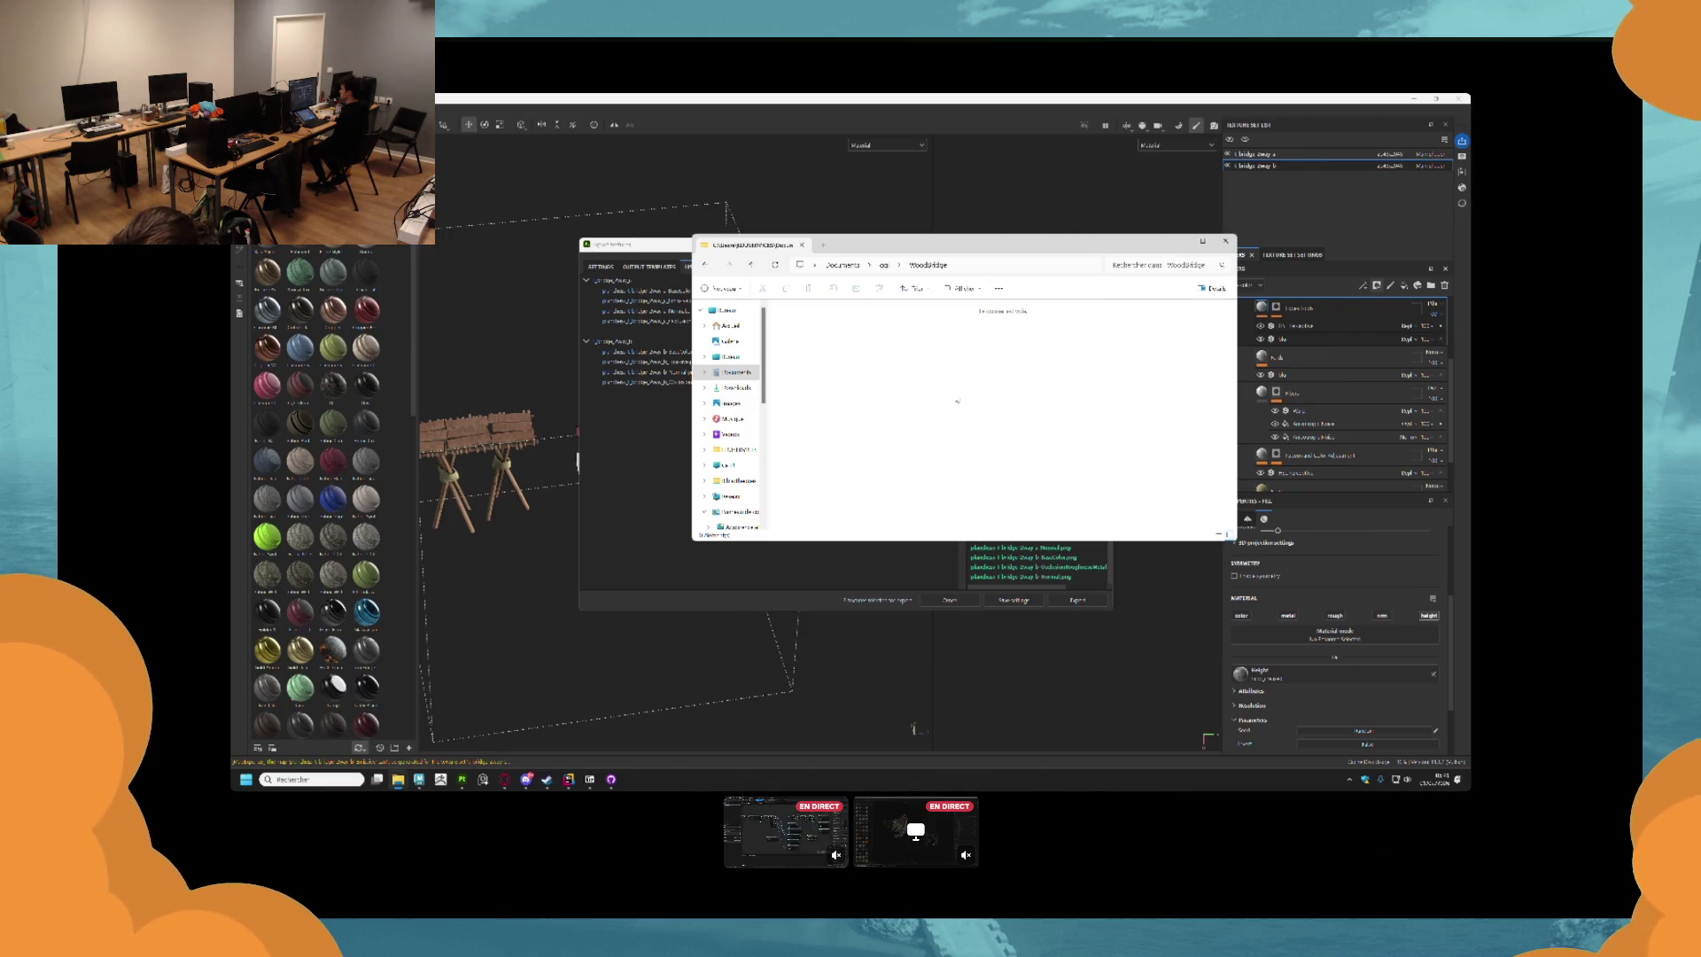
key("ctrl+z")
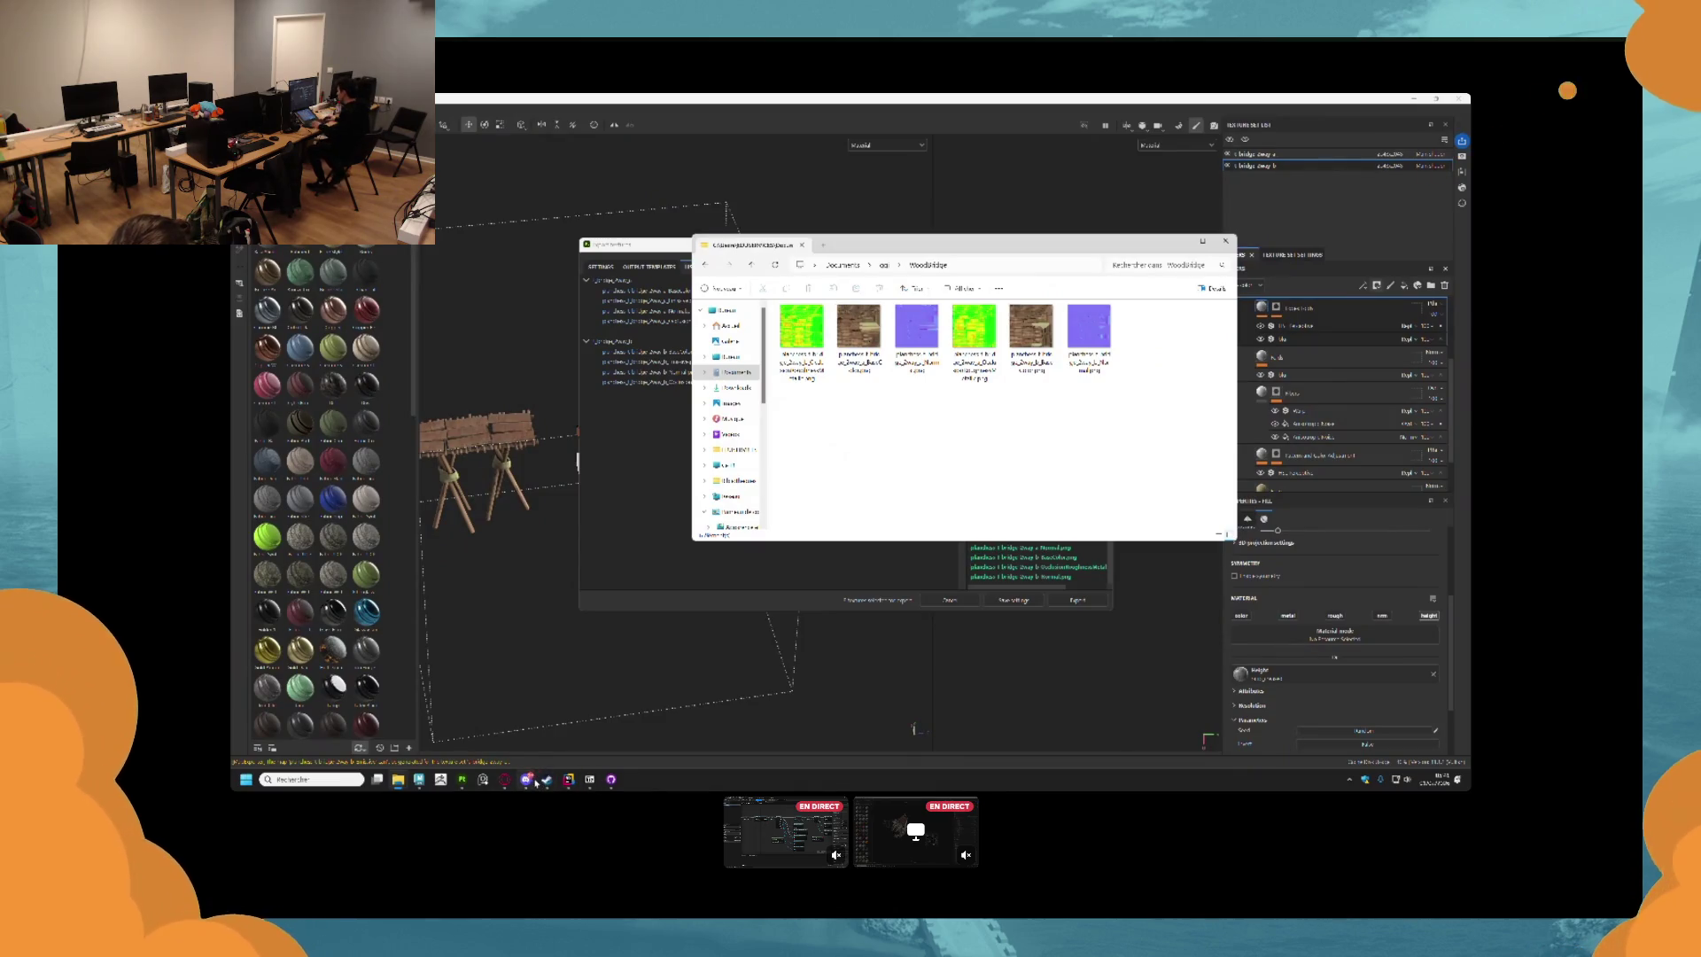
left_click(613, 779)
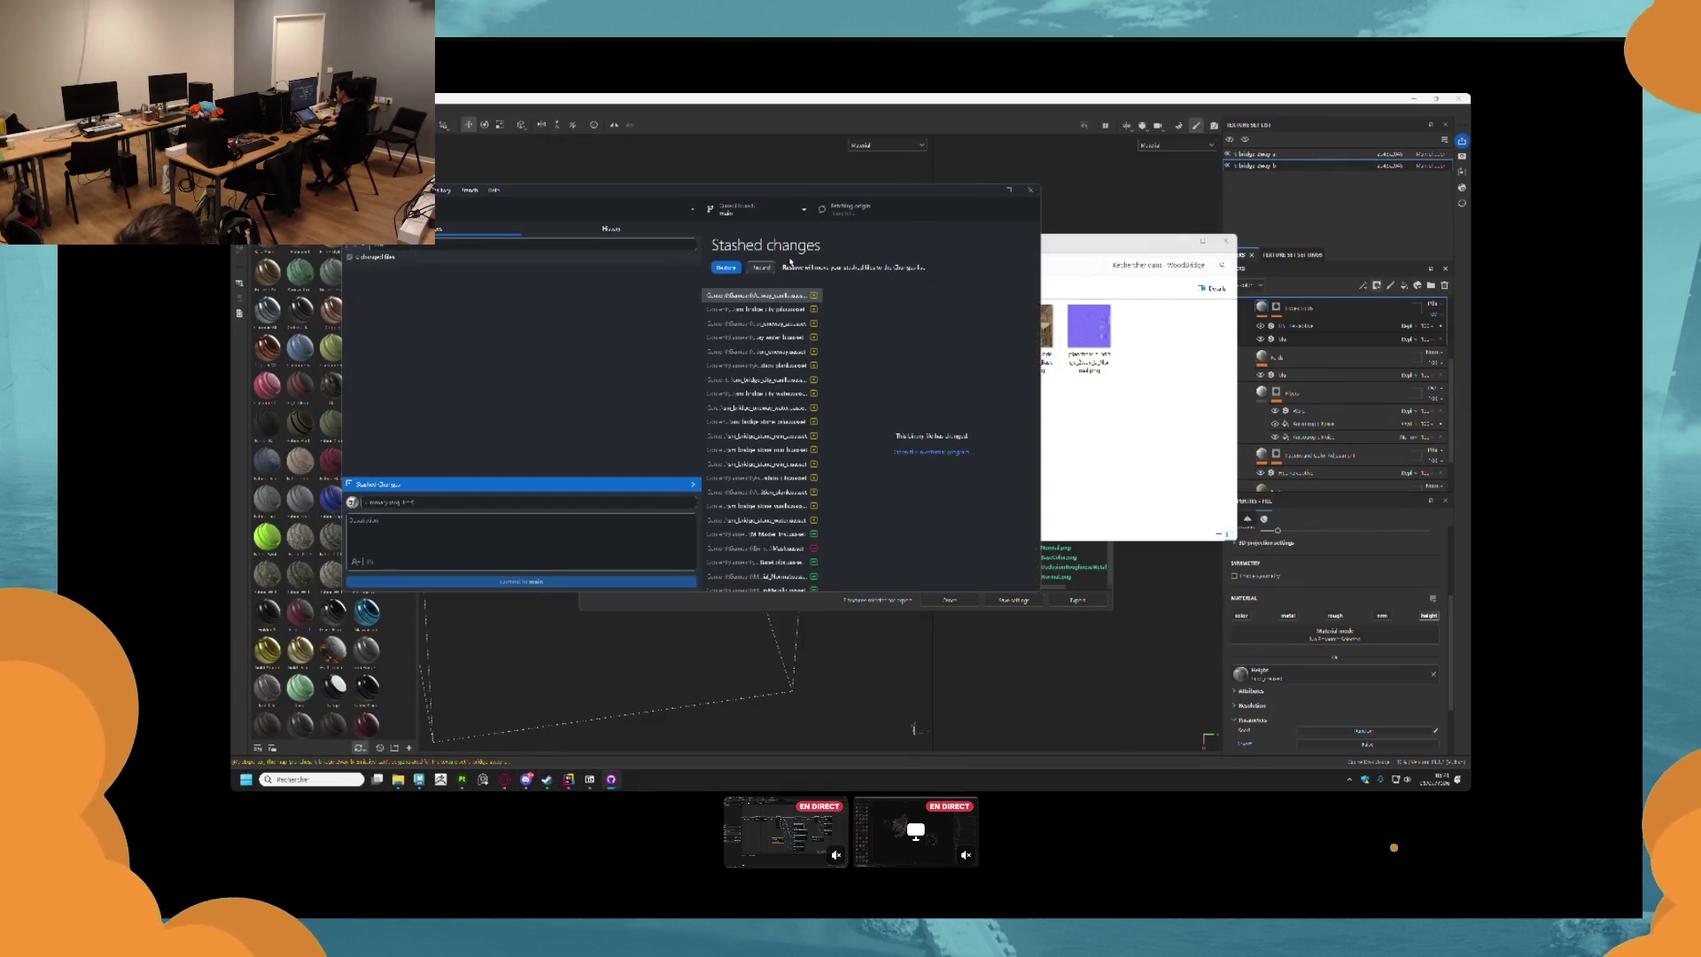
Pull origin, leave the stash view, and minimize the repository's Explorer window.
left_click(893, 213)
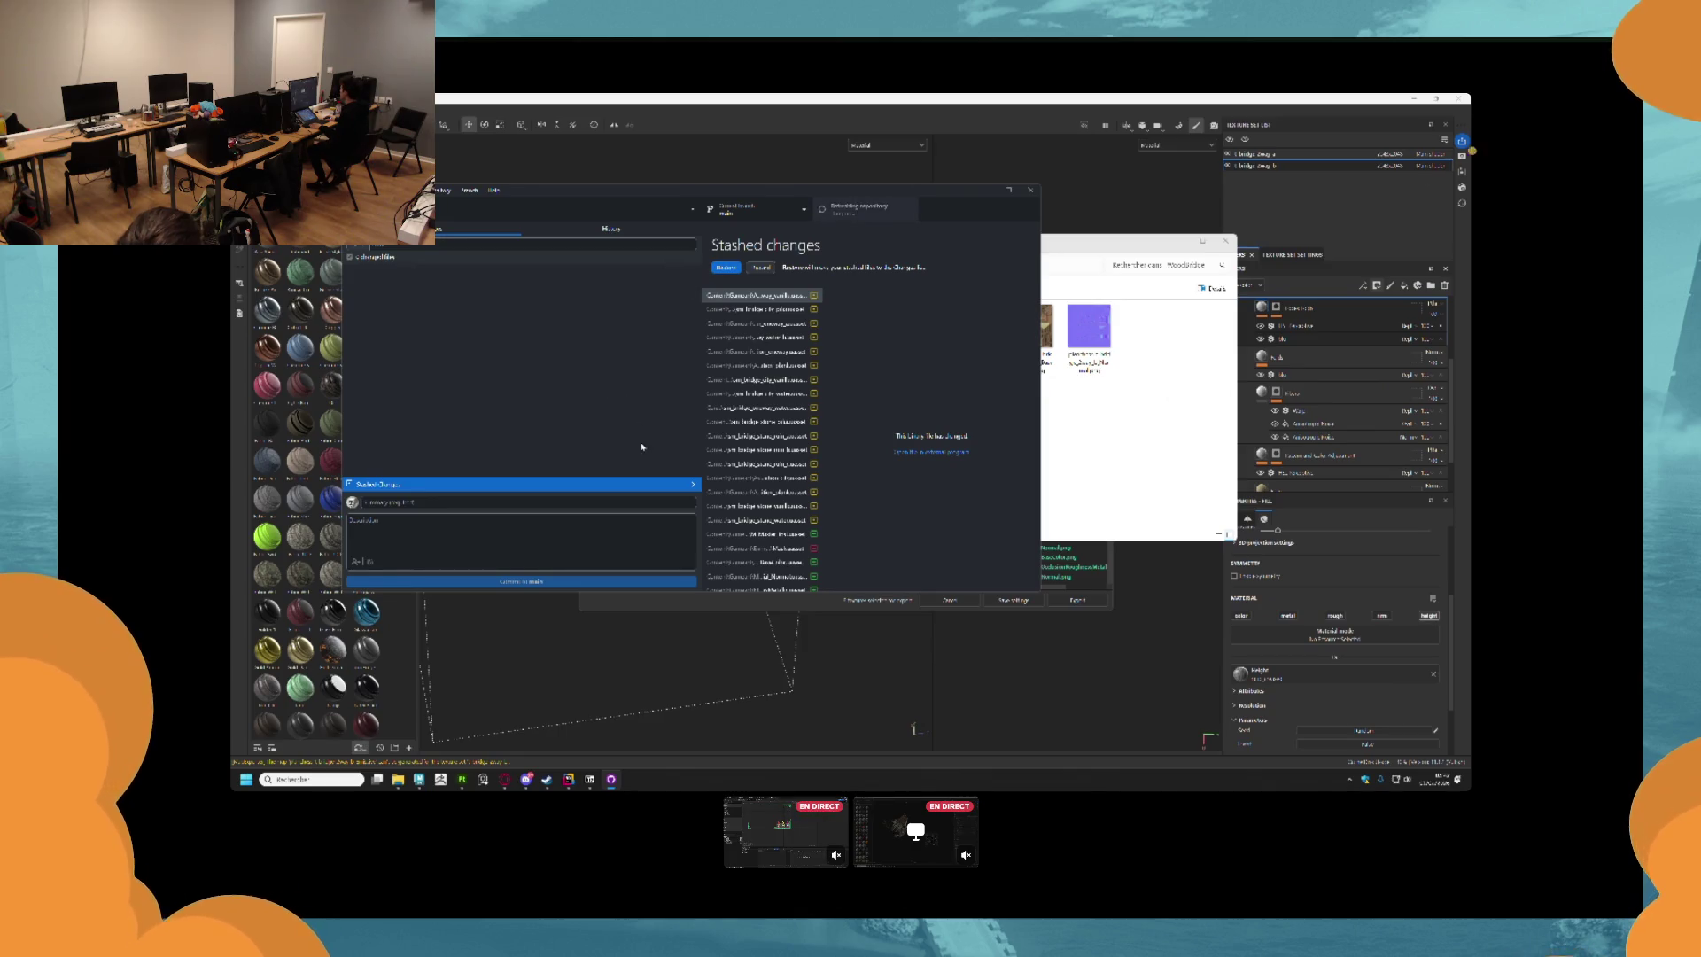
left_click(468, 489)
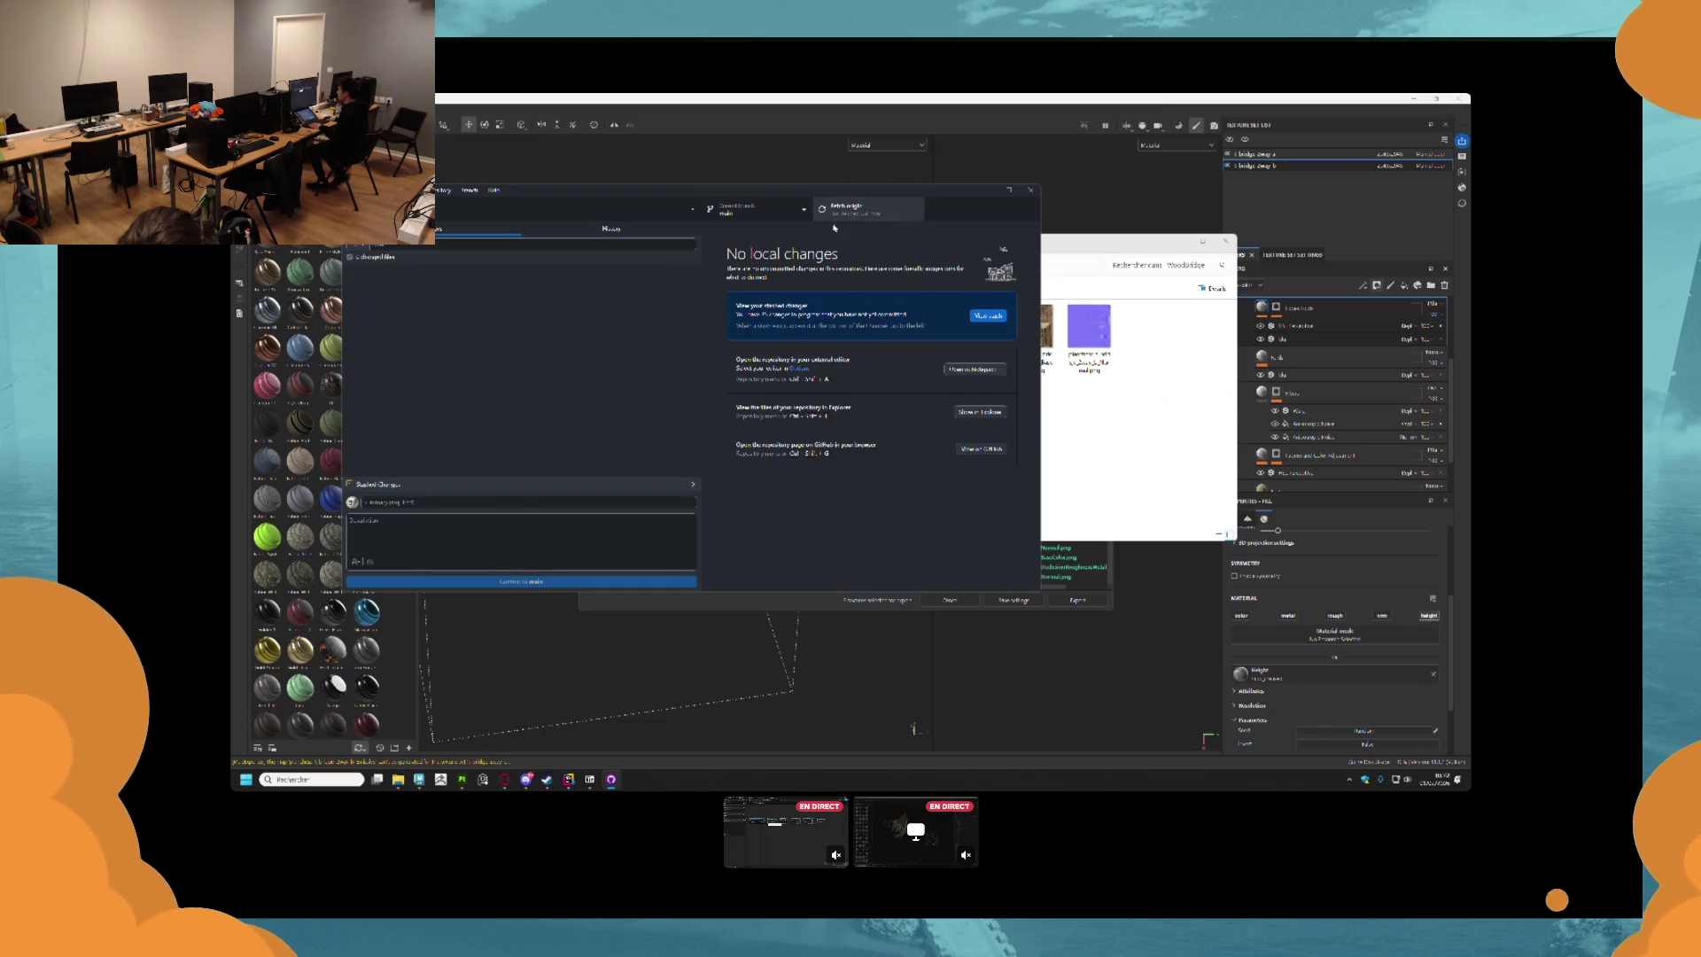
key("ctrl+shift+f")
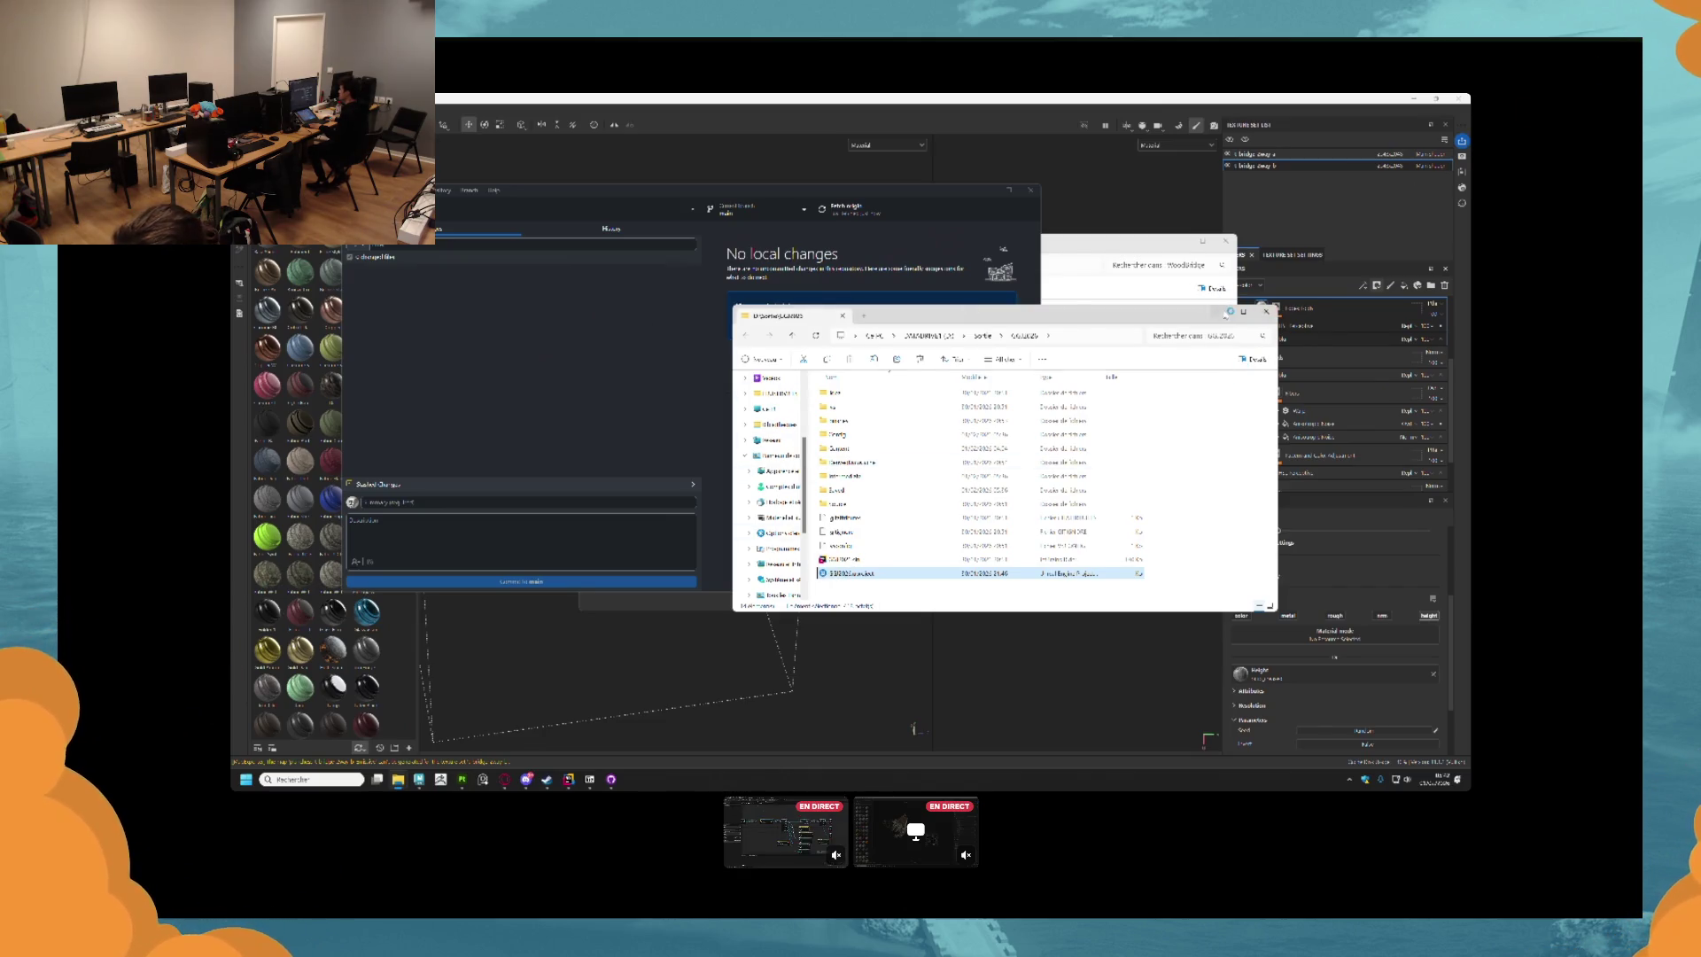
left_click(1227, 312)
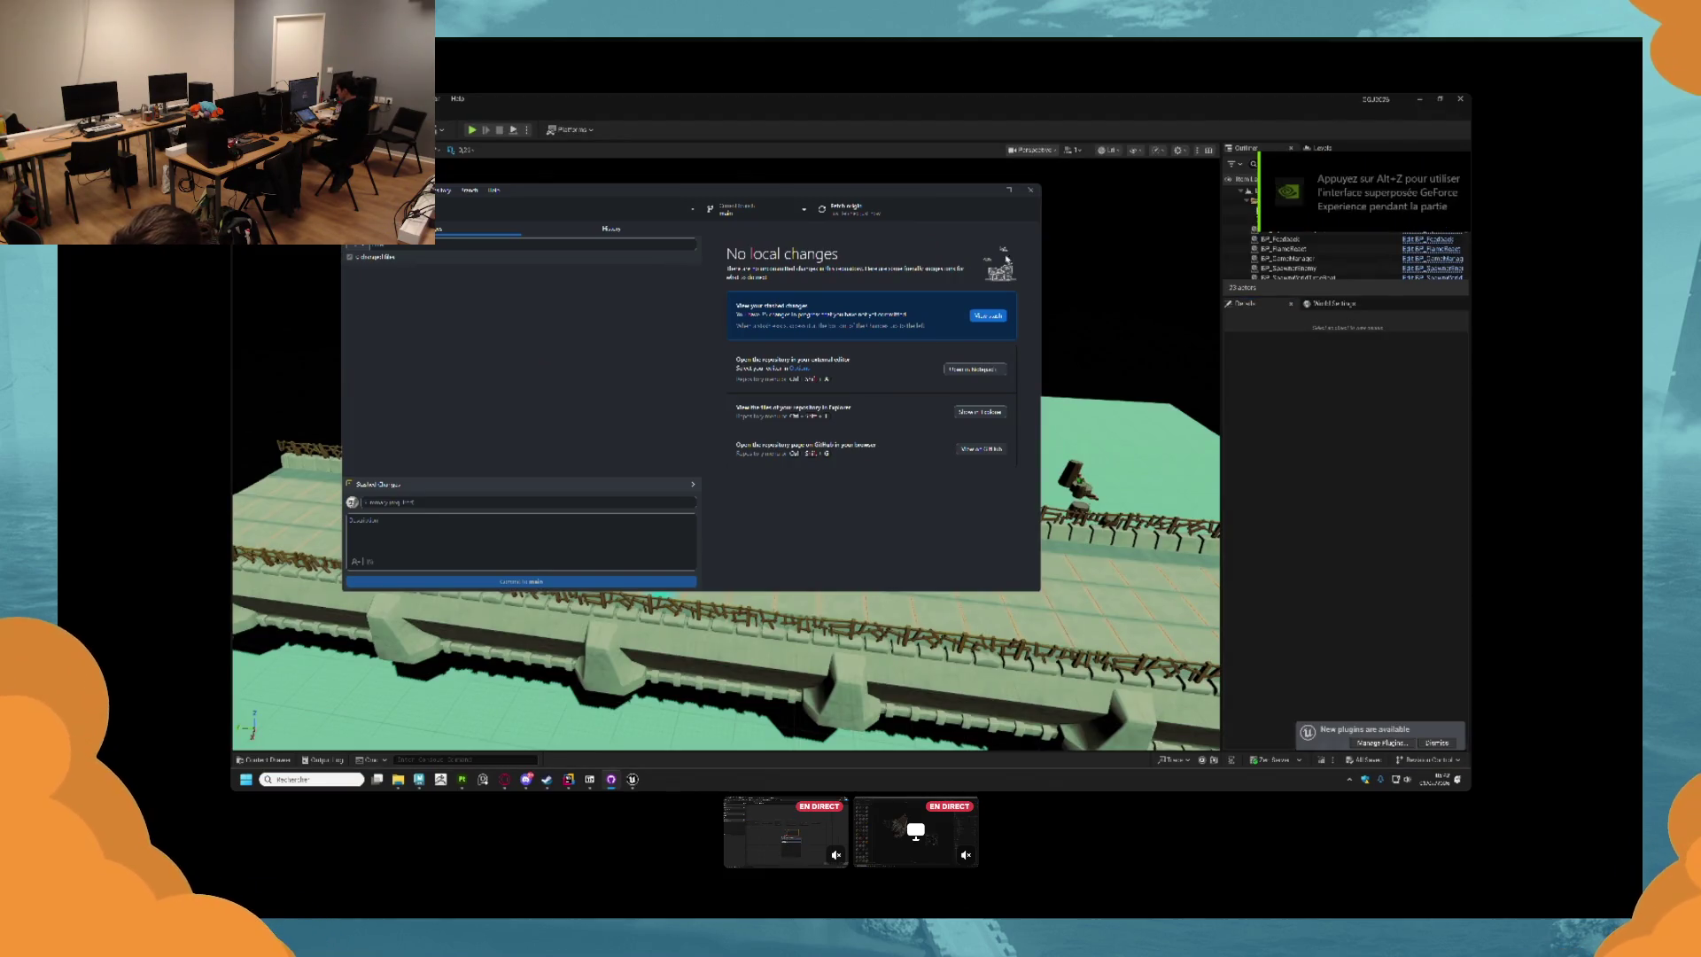
Preview the level in play mode, then open MM_MasterWorldAlign from Materials/Bridge.
key("alt+p")
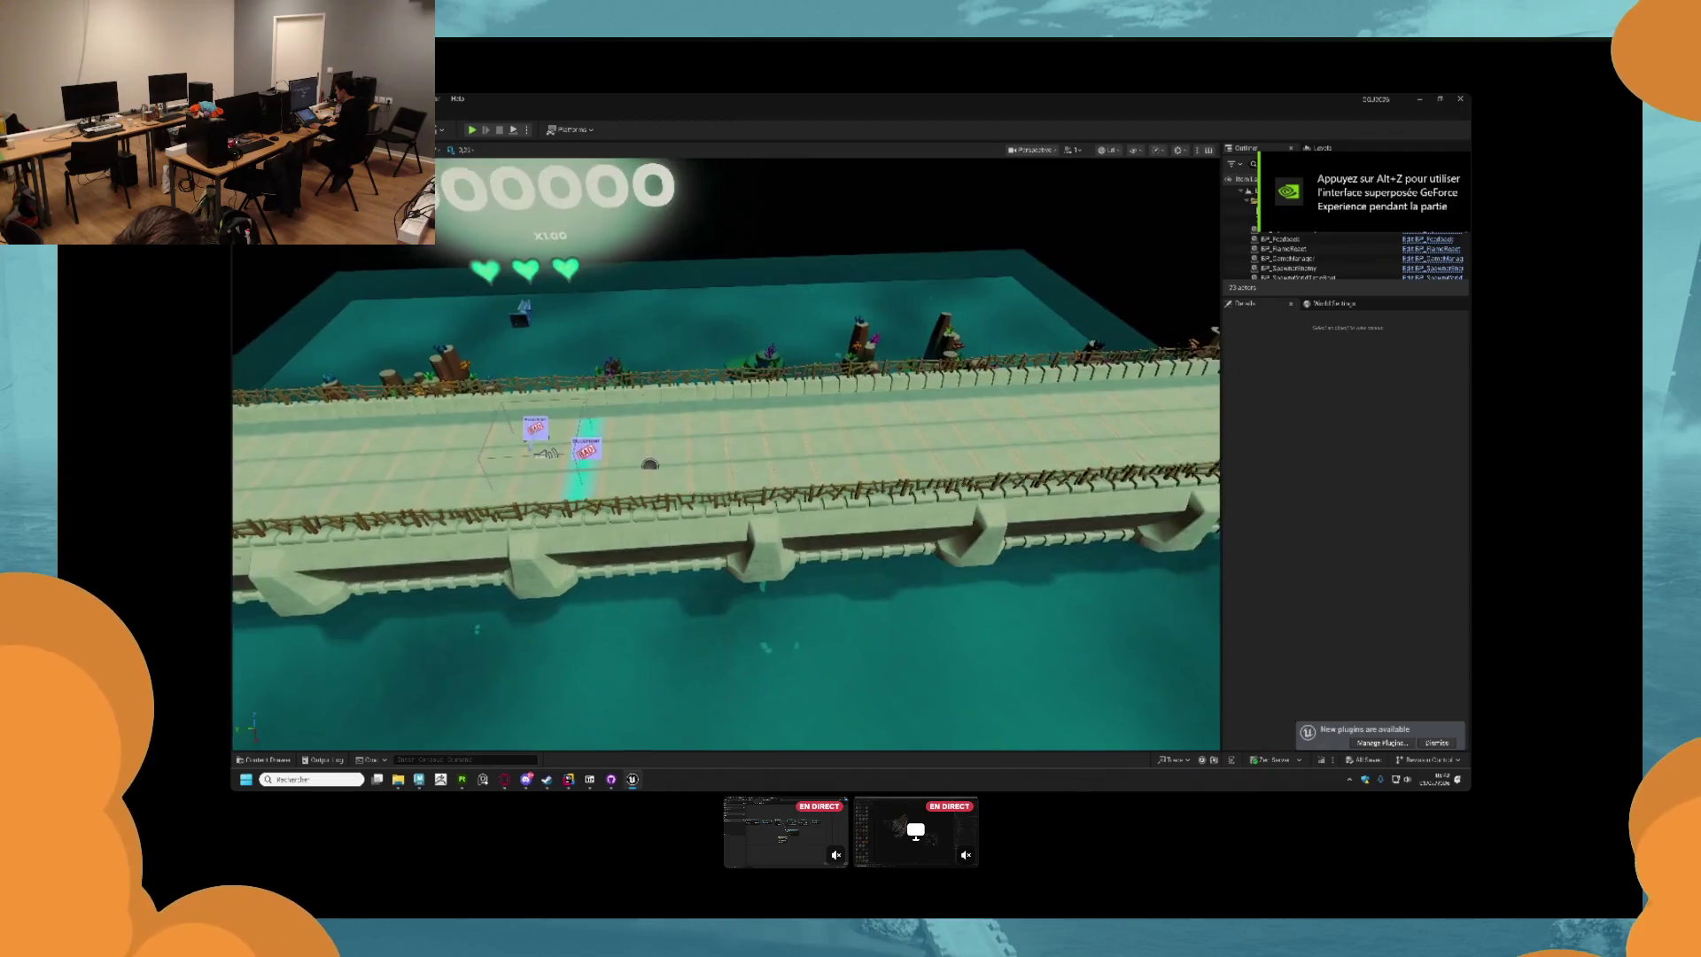
key("Escape")
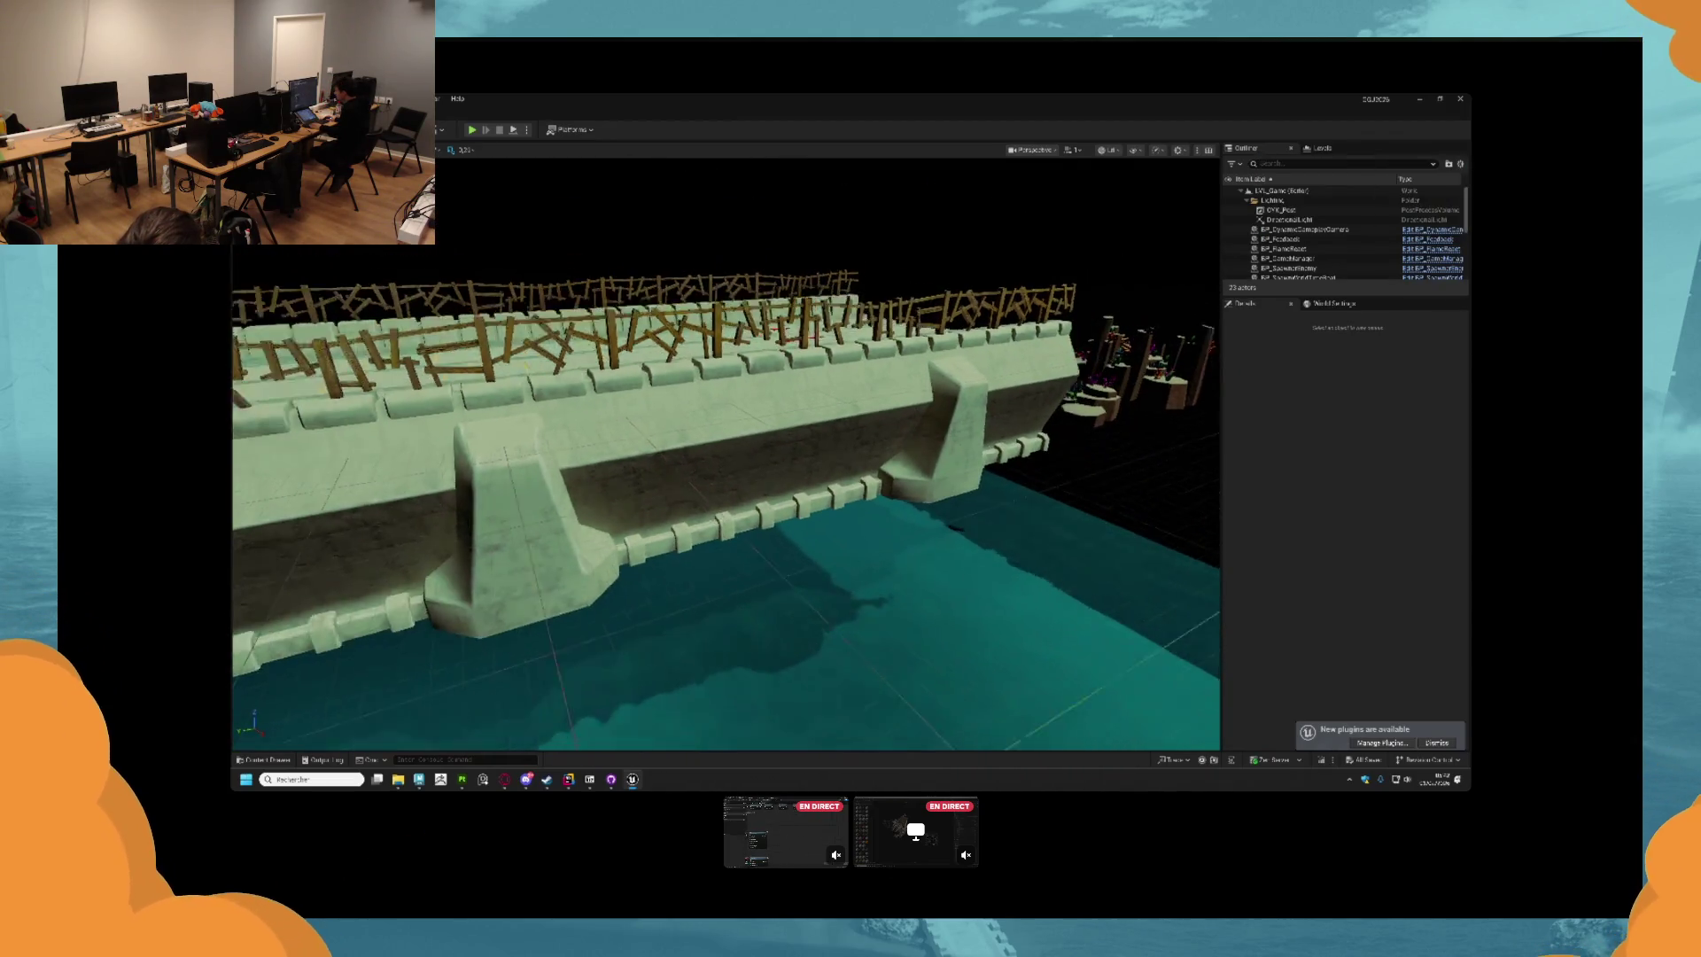
key("alt+p")
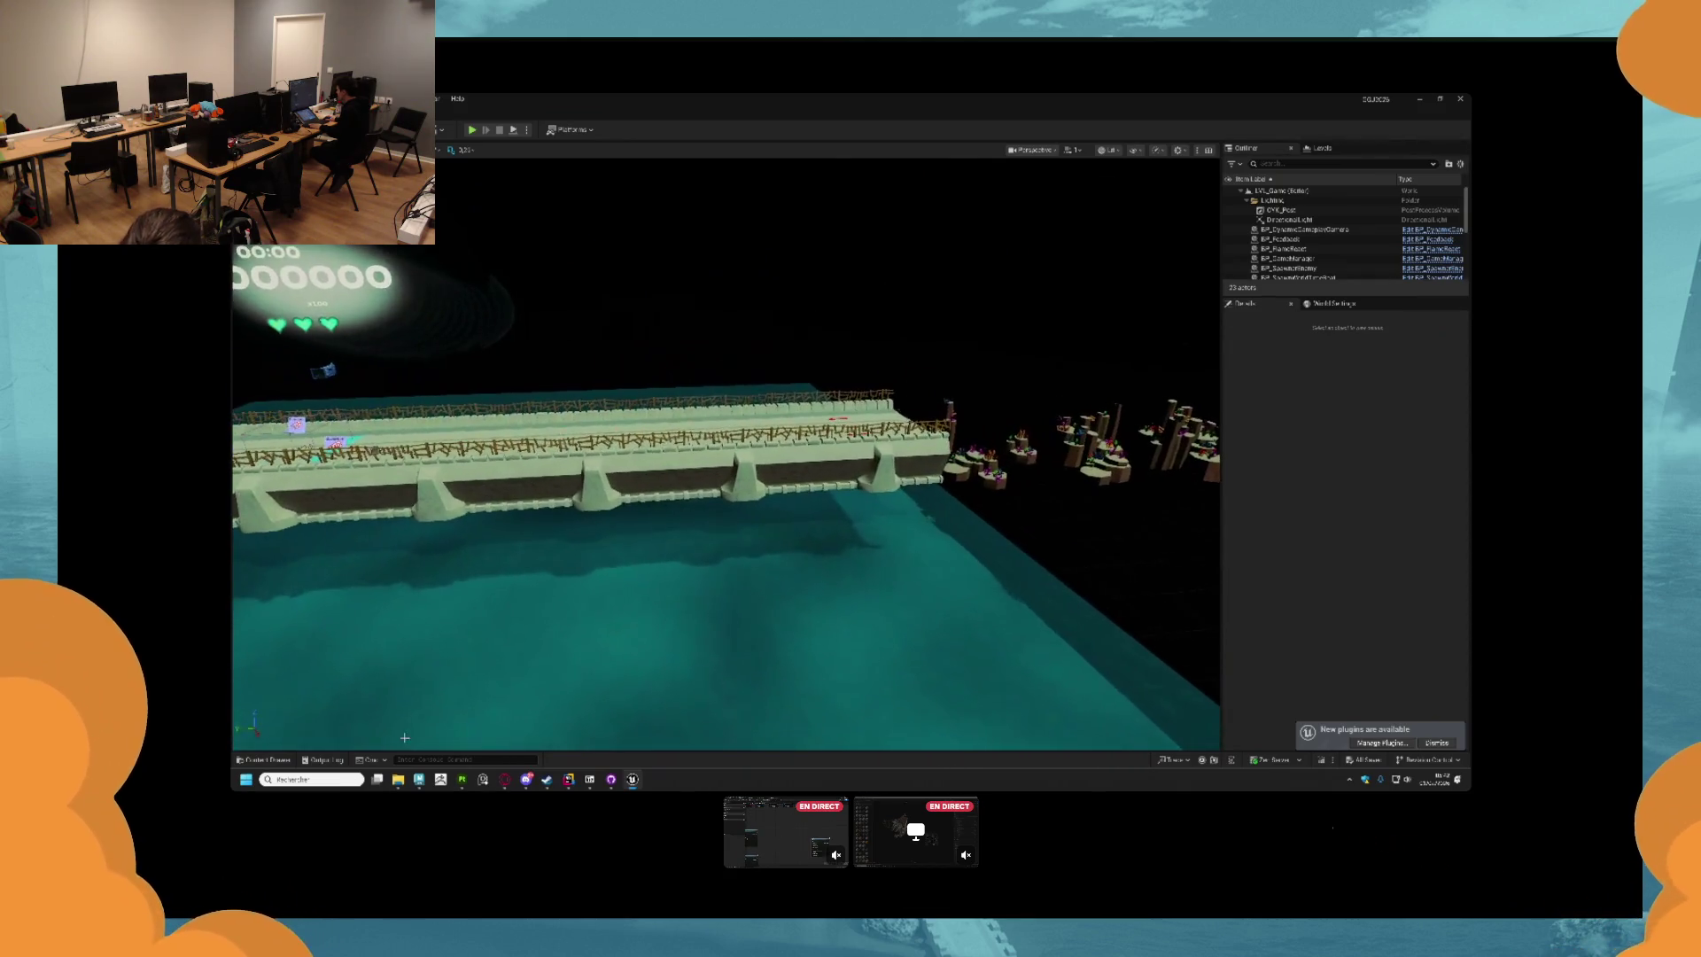
left_click(268, 759)
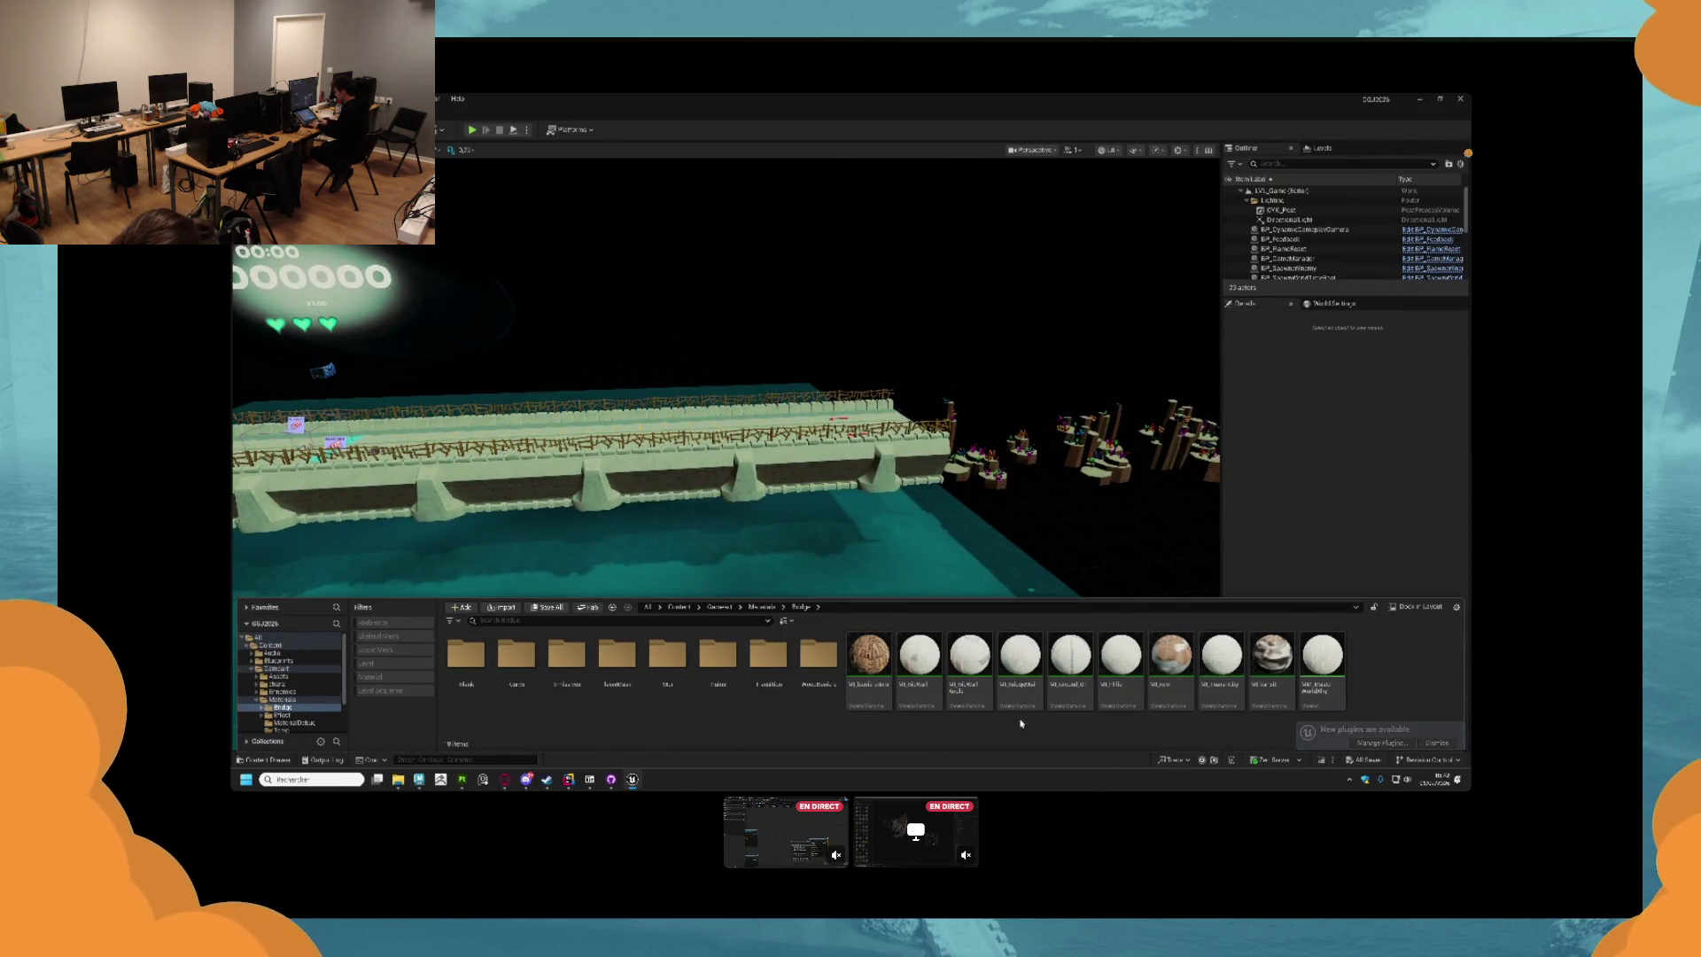
left_click(1321, 669)
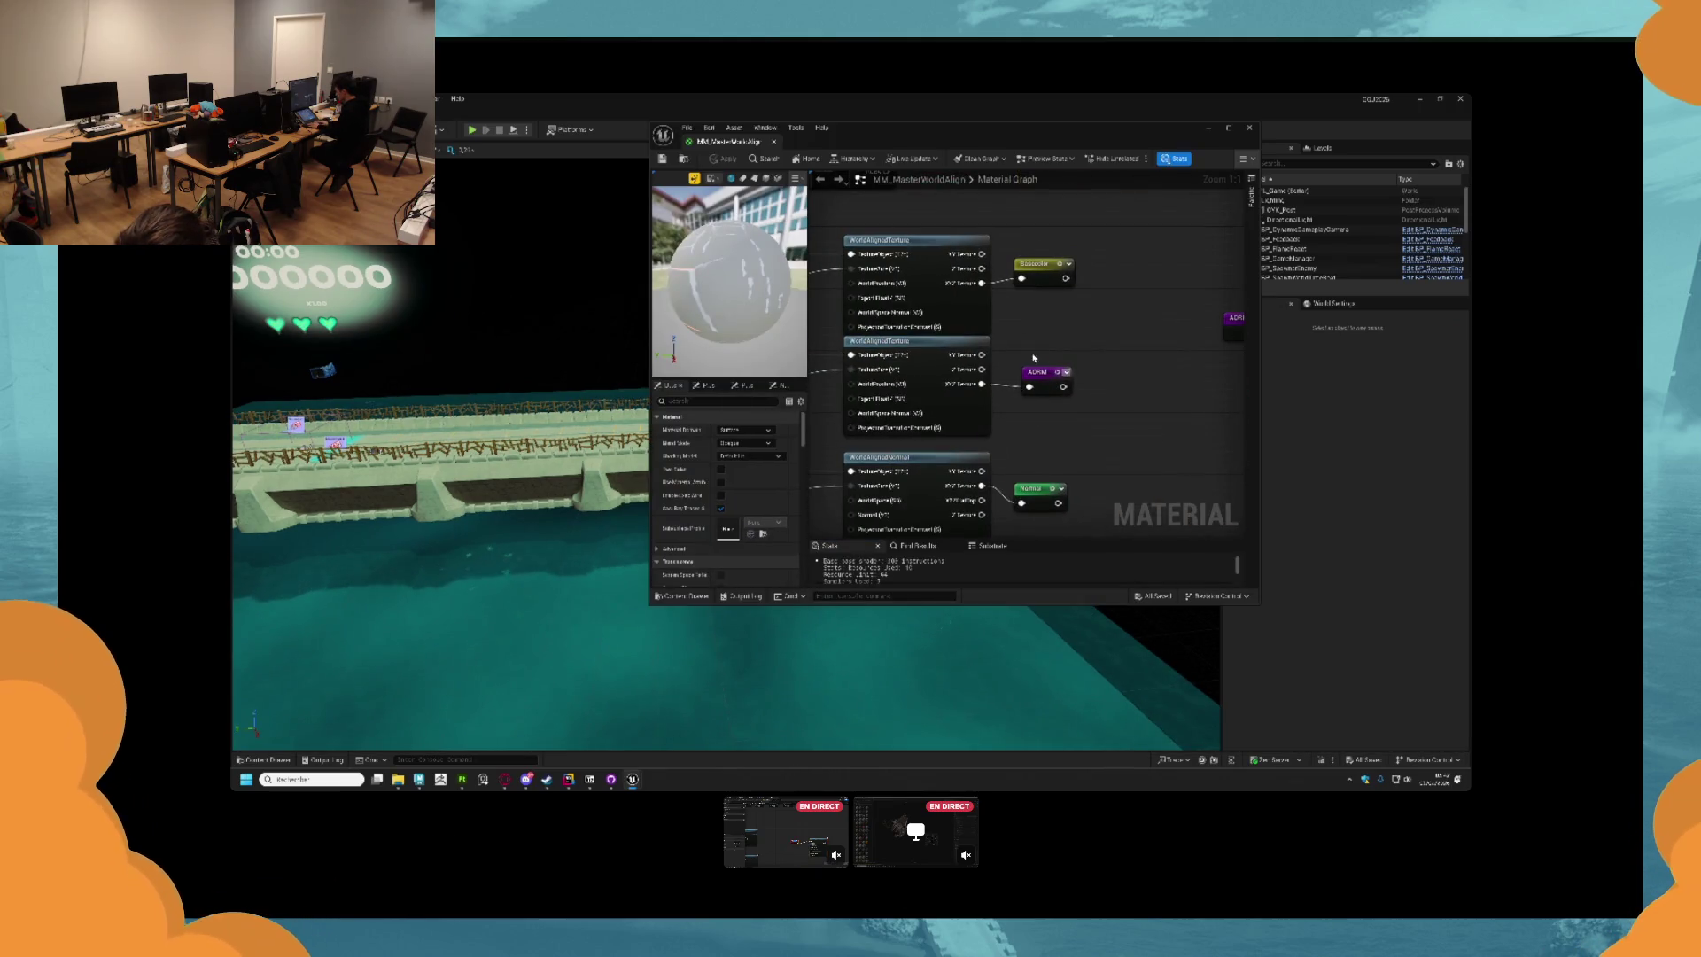
Replace a stray vector parameter with an Absolute World Position node feeding a Transform node.
scroll(1034, 357, "down", 2)
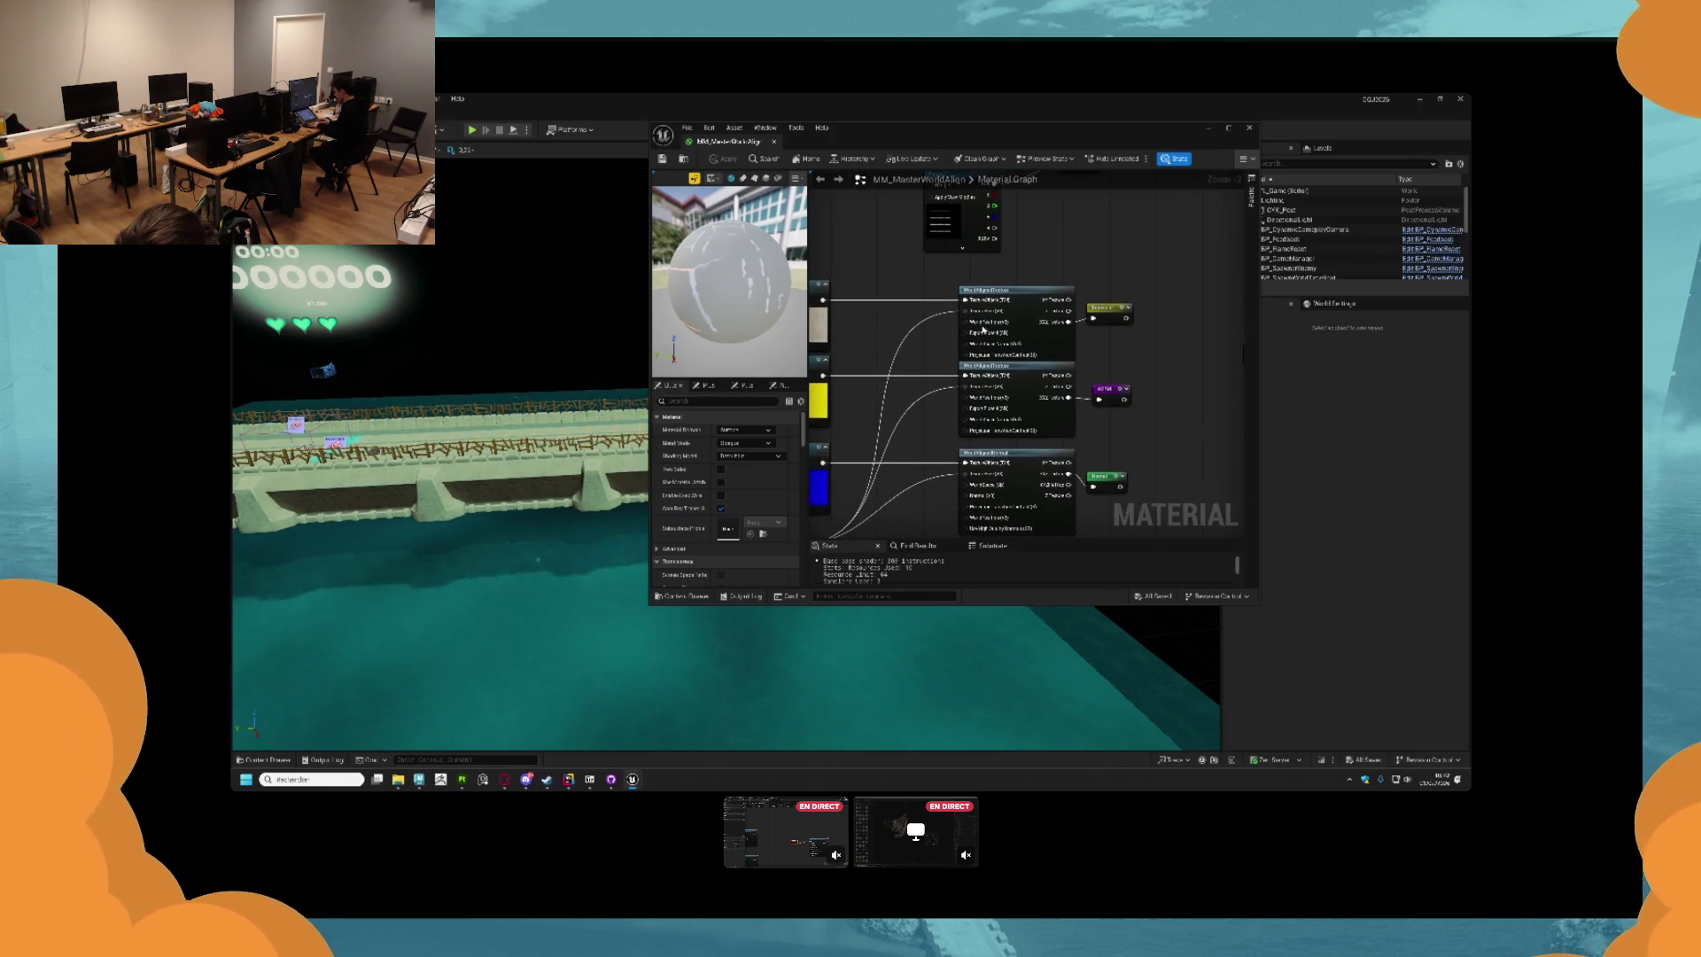
scroll(955, 320, "up", 2)
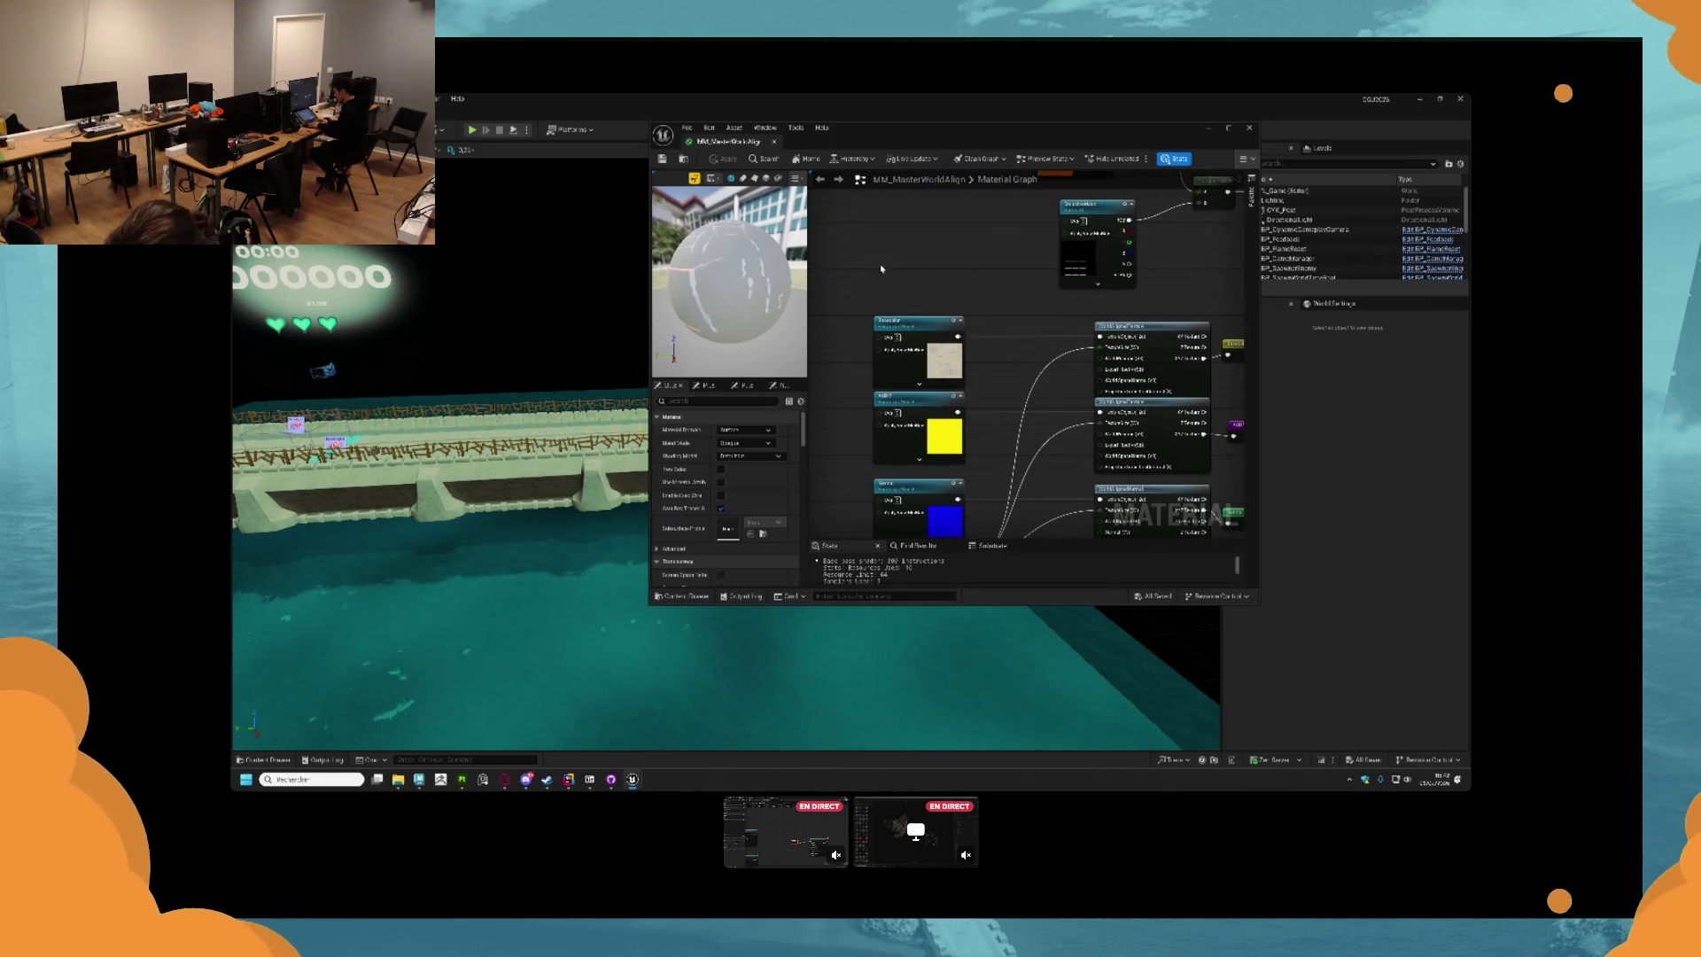
left_click(848, 237)
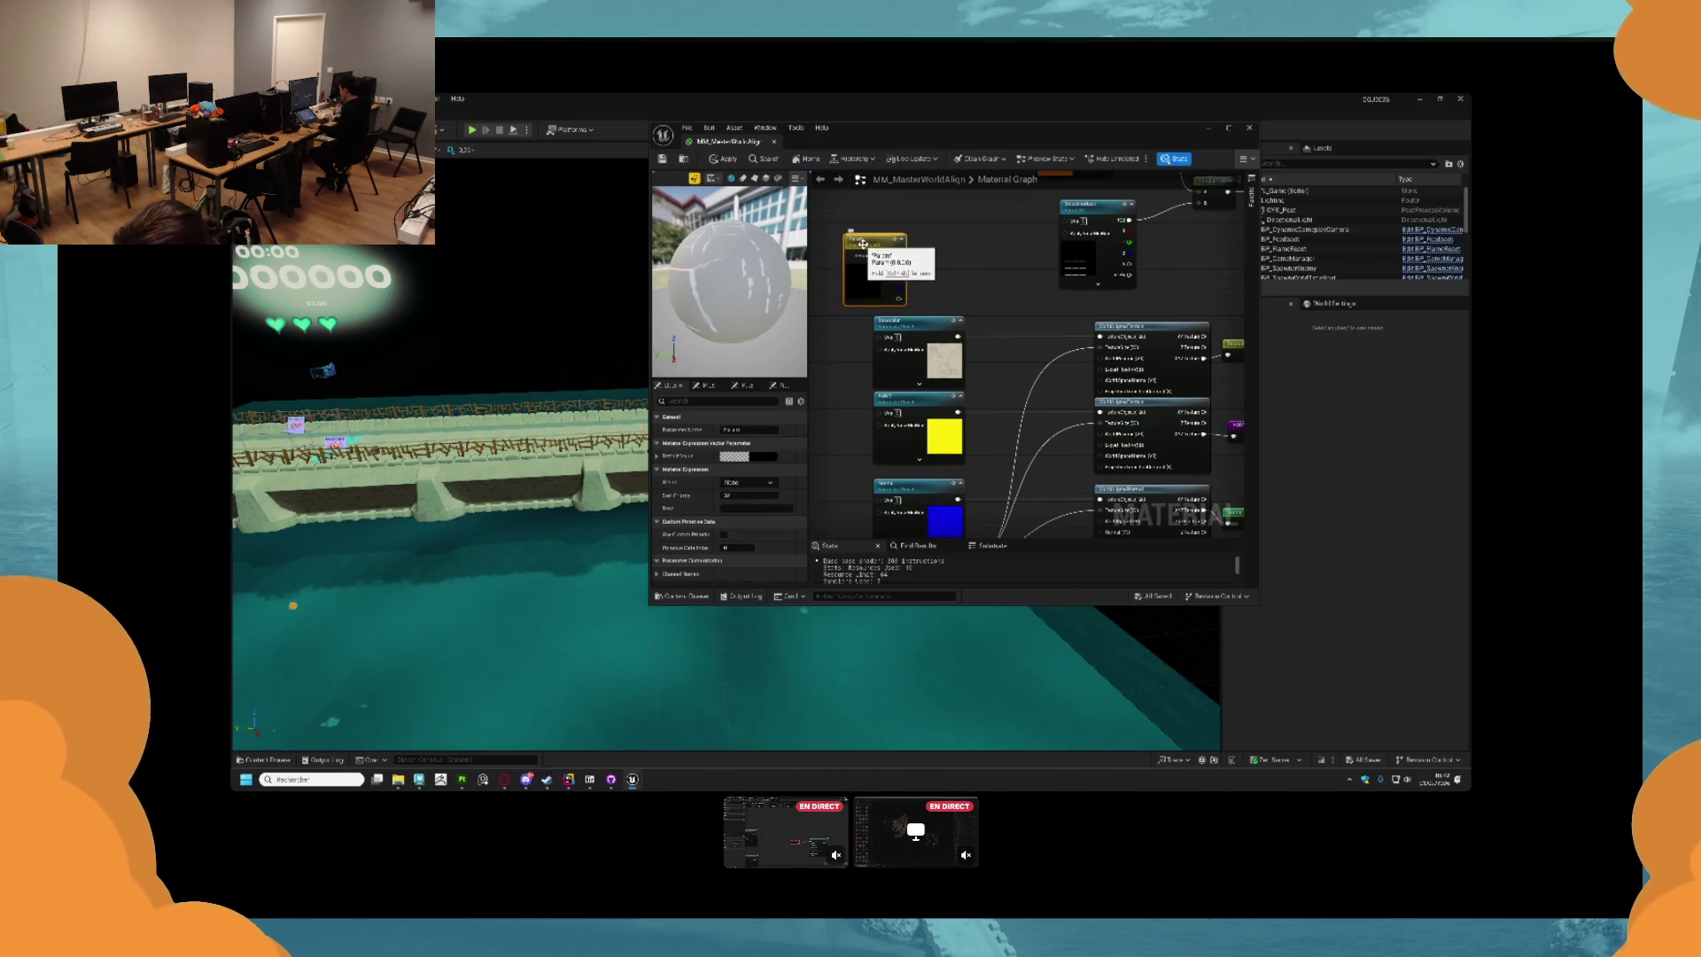
key("Delete")
right_click(865, 248)
type("wo")
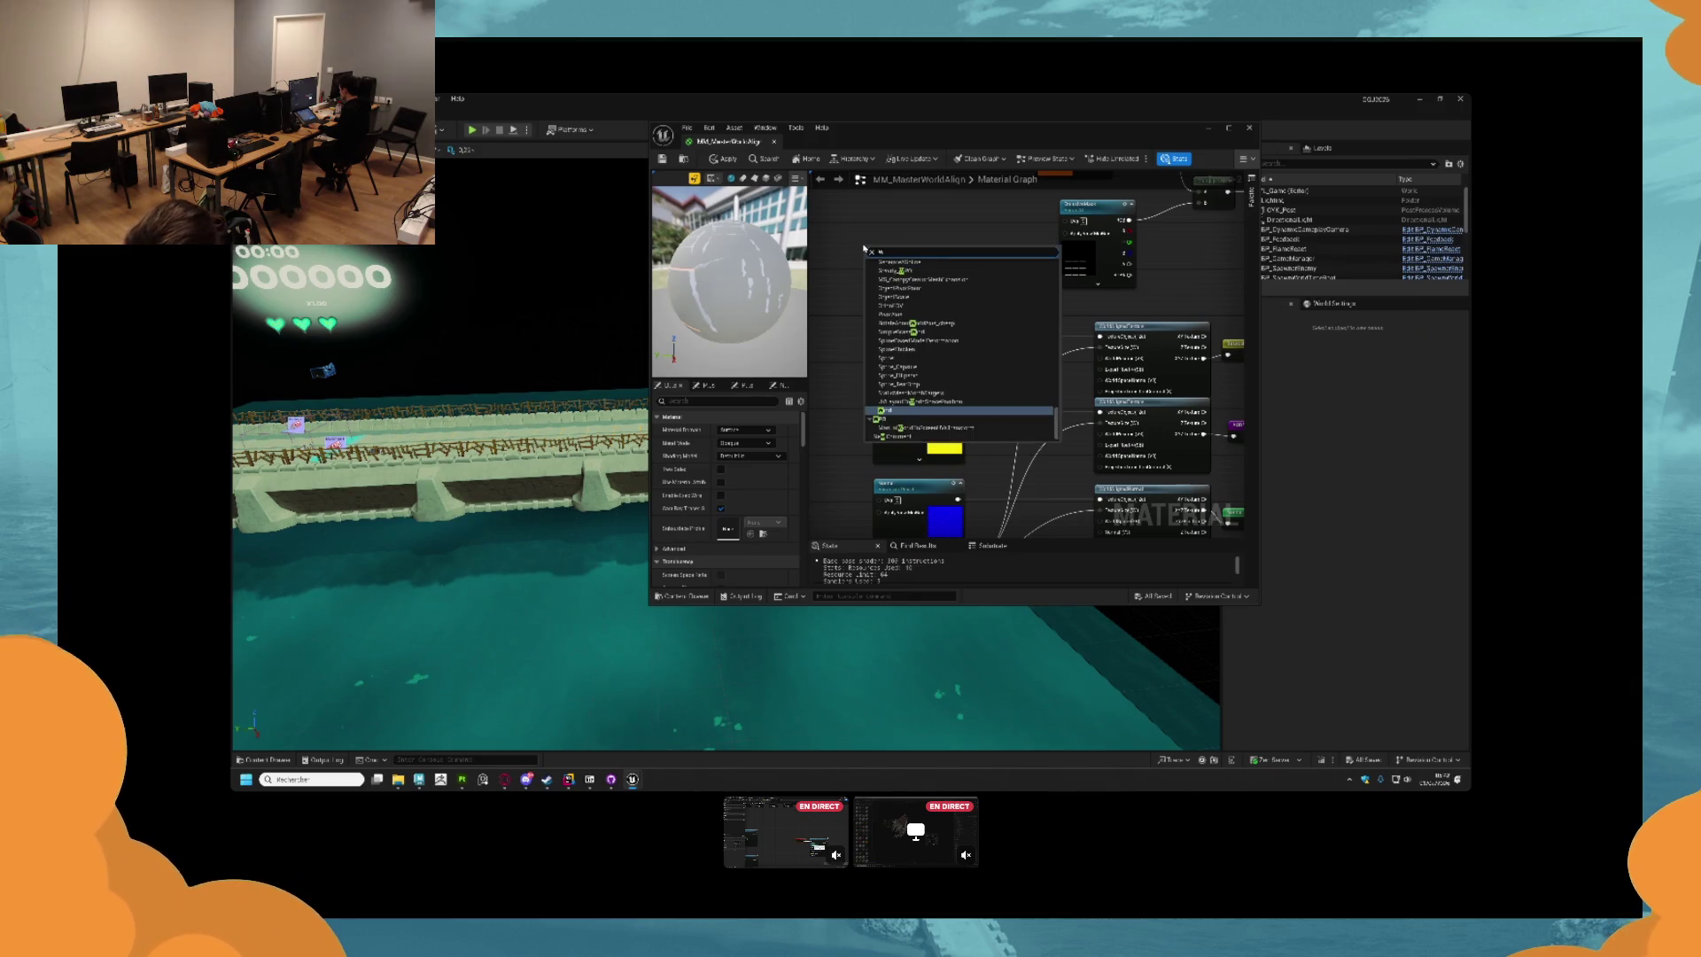
type("rld")
key("Return")
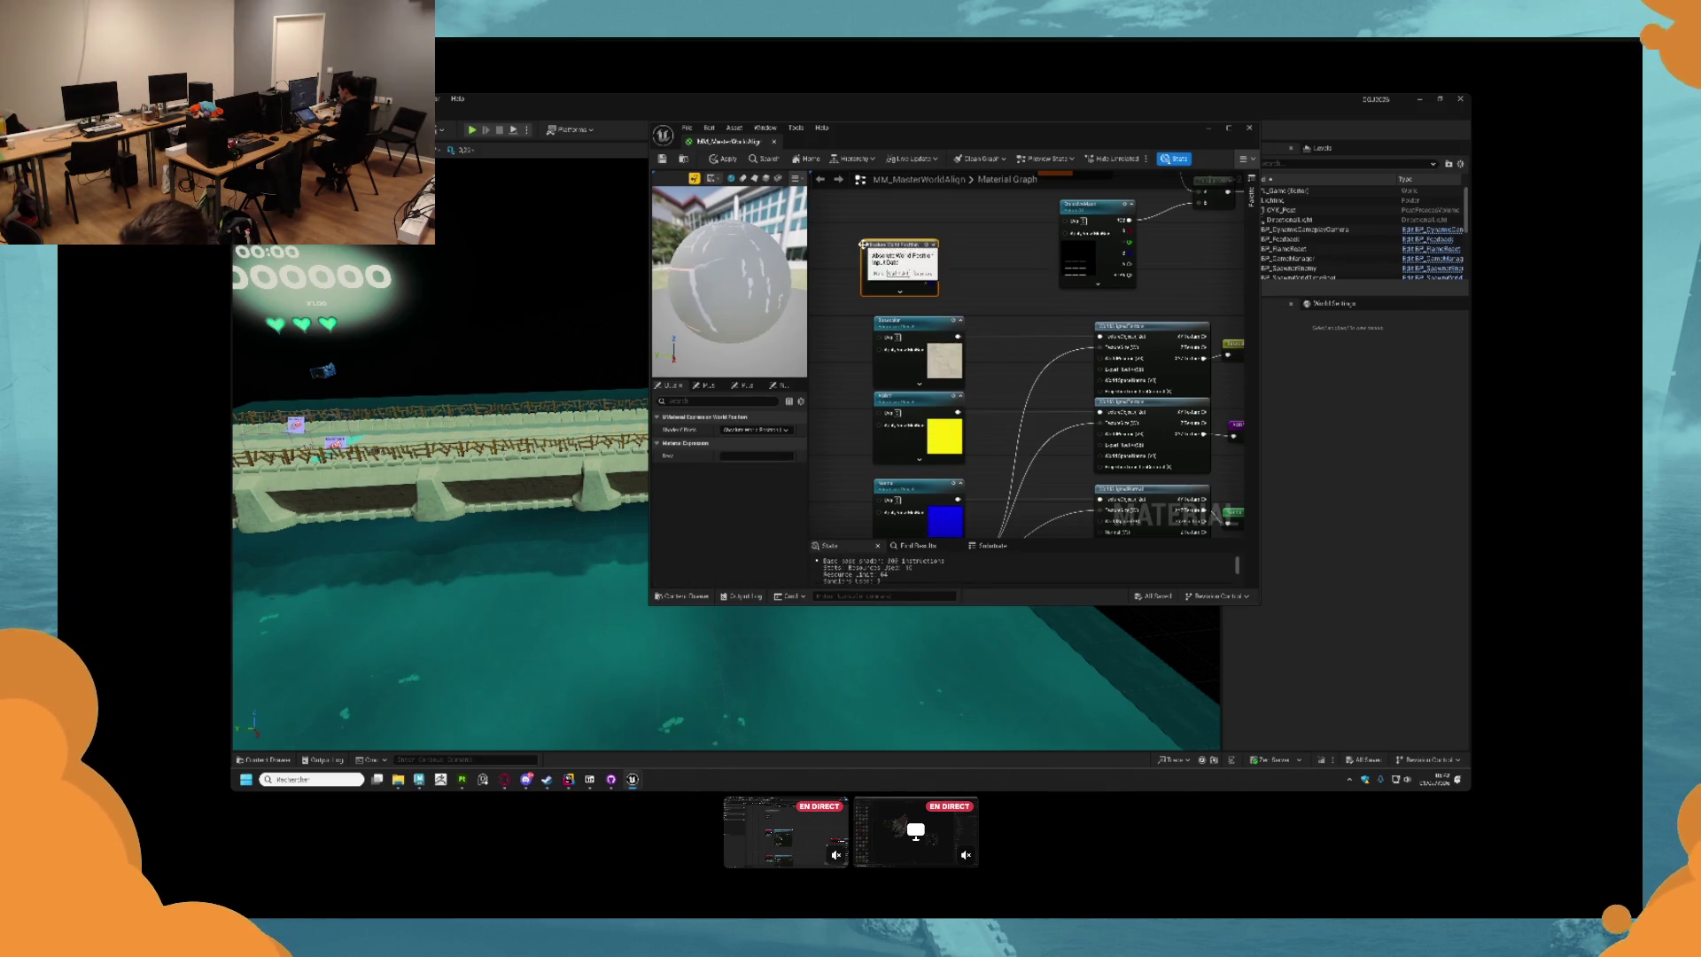
mouse_move(884, 245)
left_mouse_down()
mouse_move(834, 216)
mouse_move(903, 241)
left_mouse_up()
type("trans")
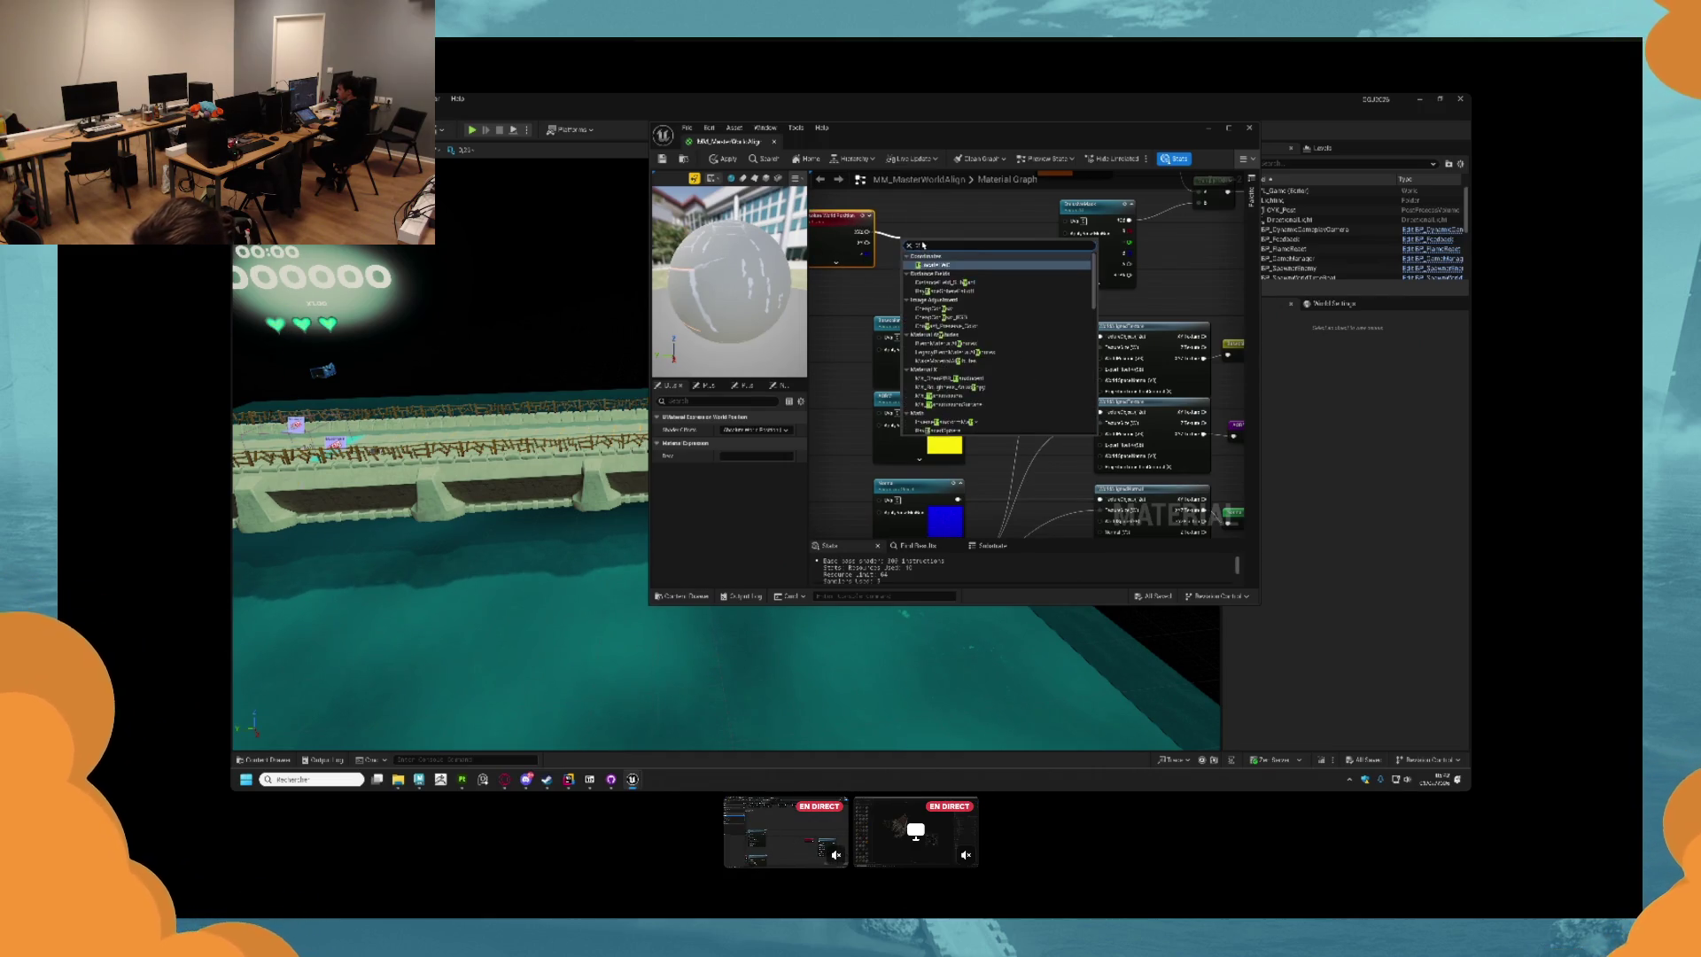
type("f")
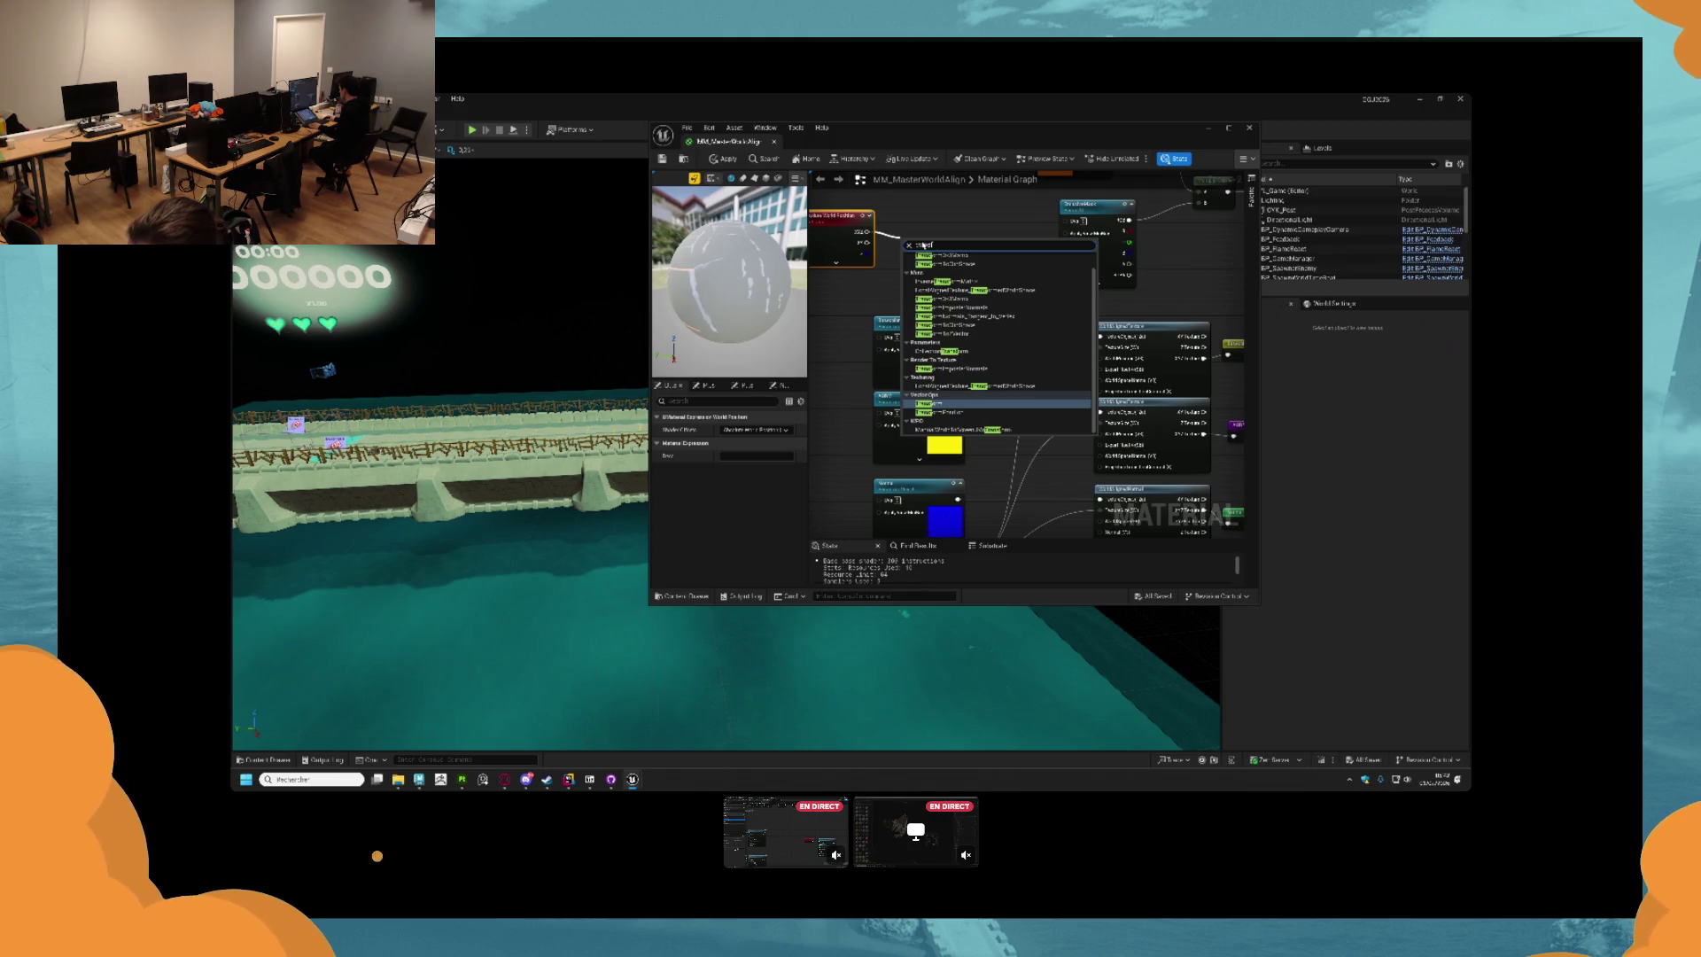
key("Return")
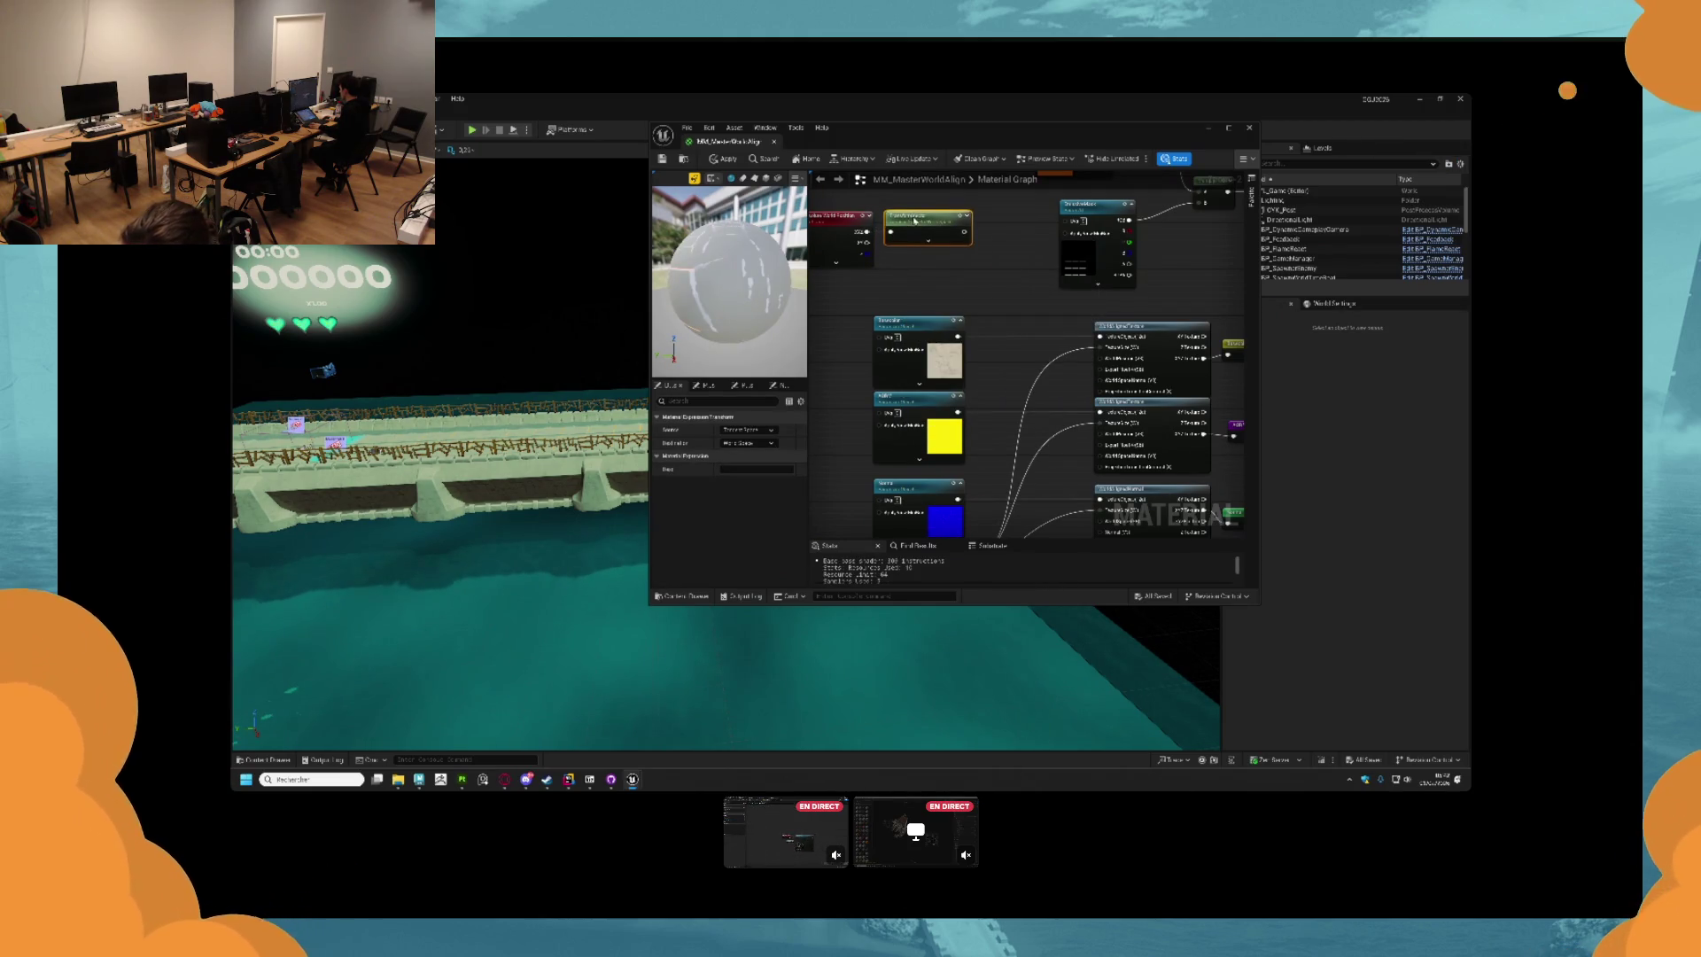
Set the Transform node's source and destination spaces.
left_click(747, 428)
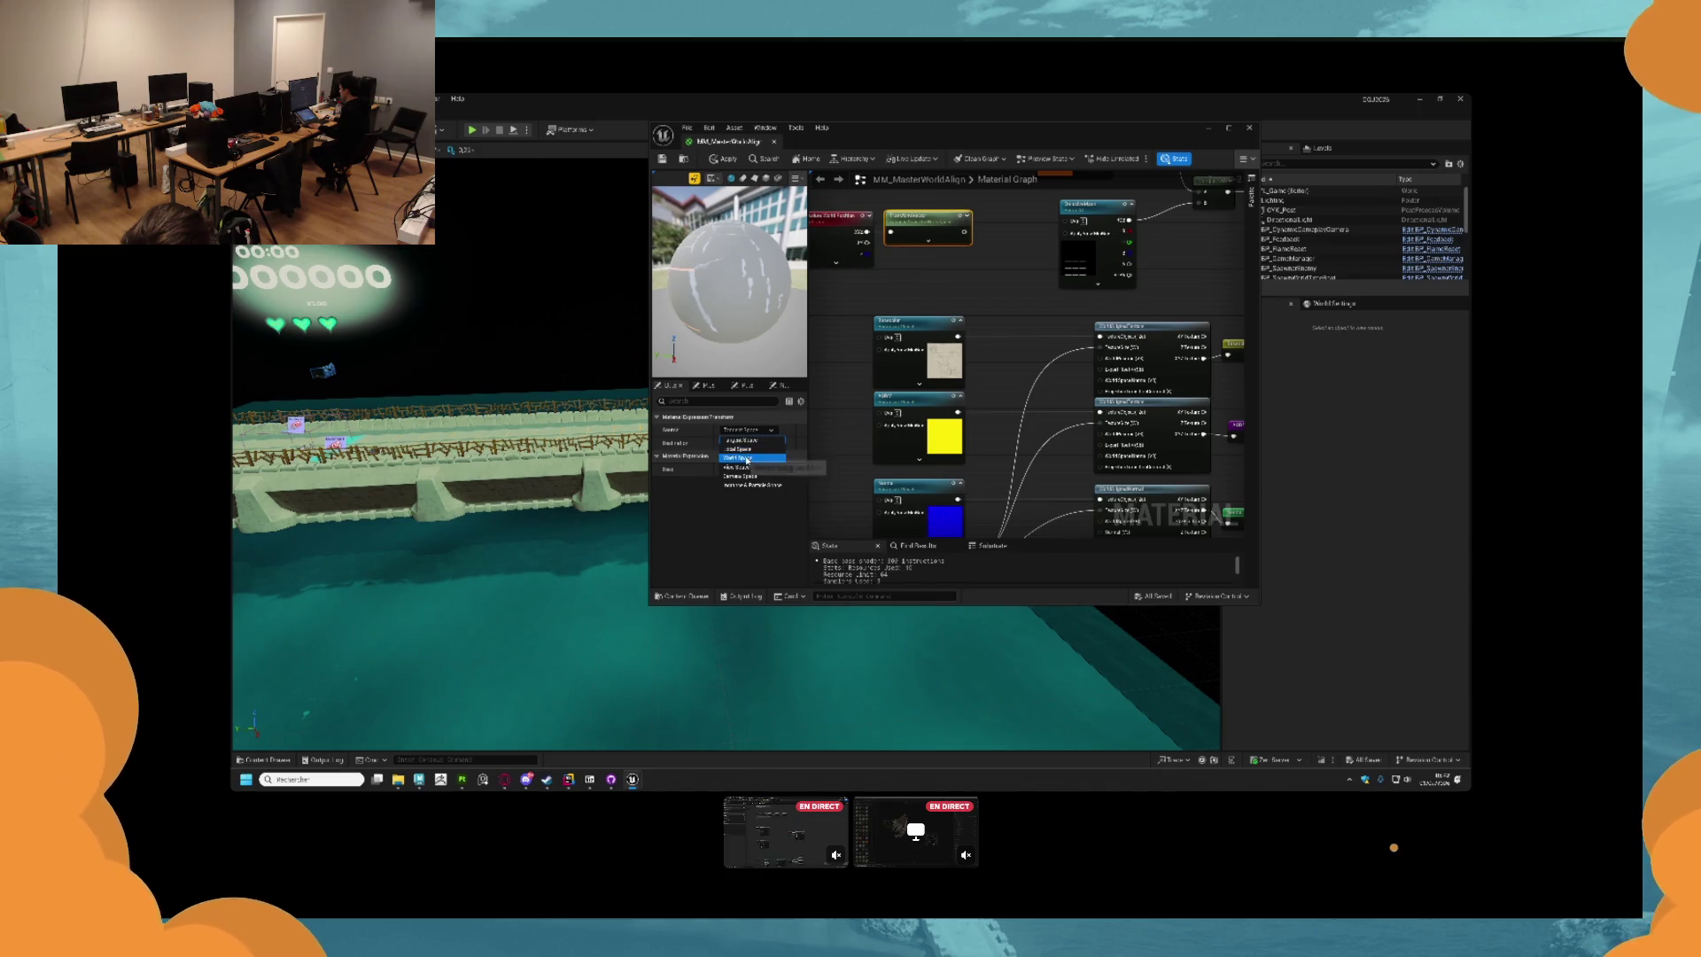
left_click(775, 466)
left_click(746, 442)
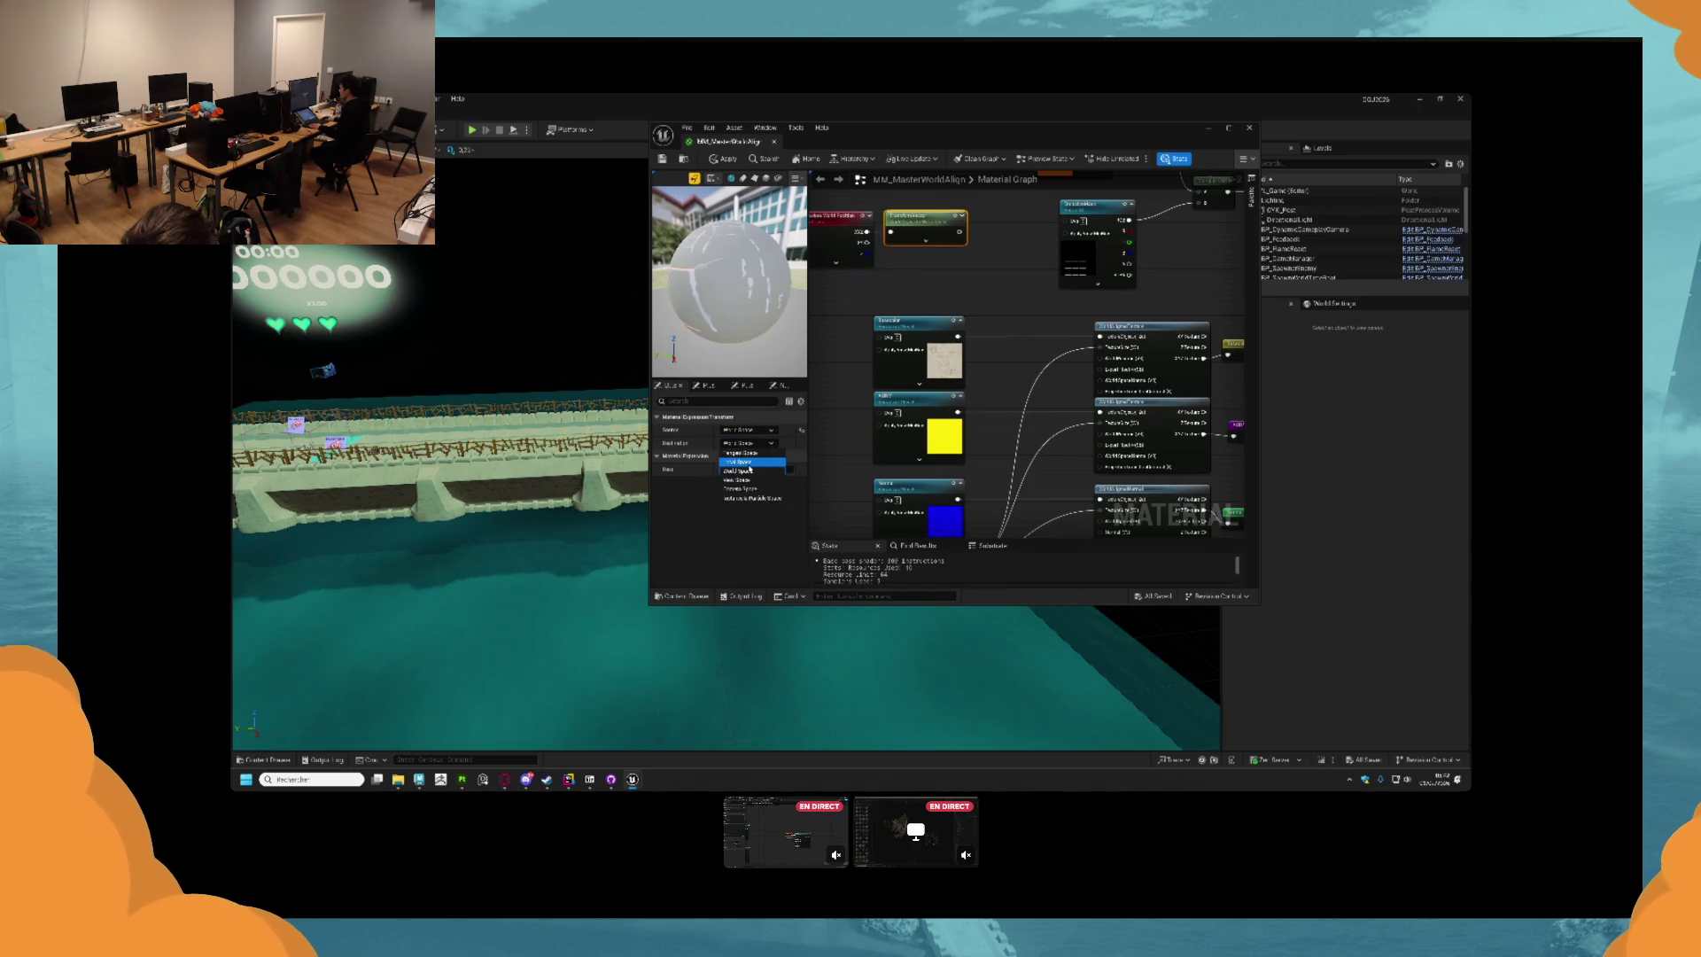
left_click(744, 474)
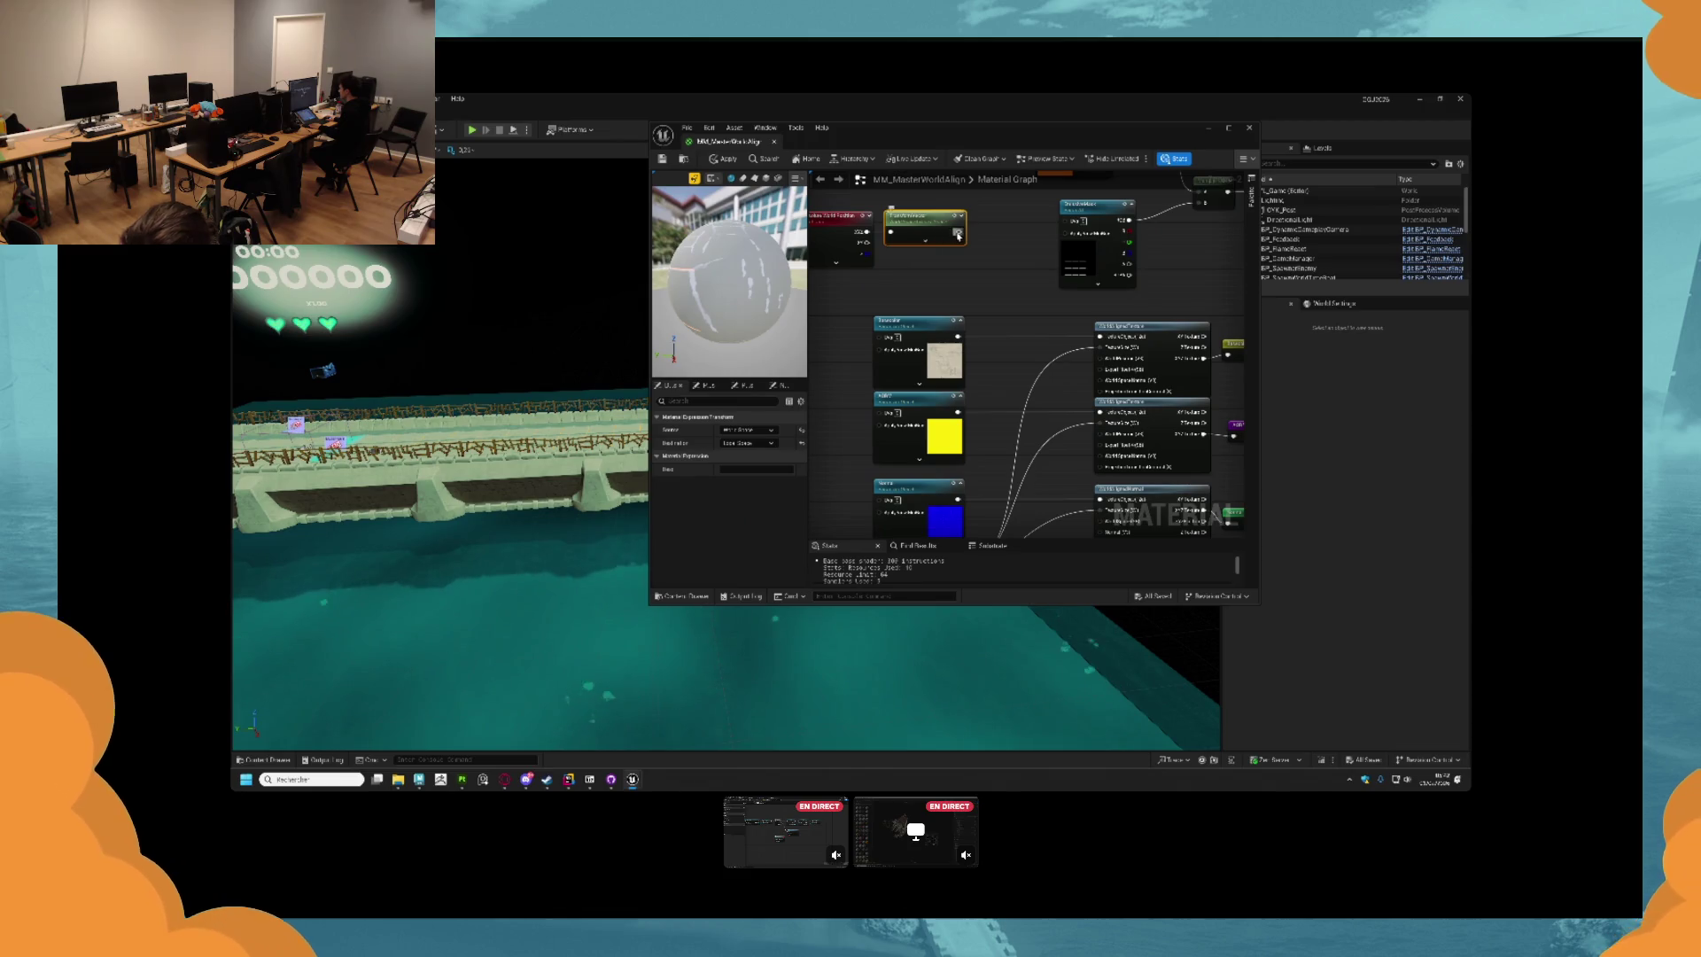
Wire the Transform output into the coordinates of each texture node.
left_click_drag(959, 232, 1105, 362)
scroll(1011, 317, "down", 2)
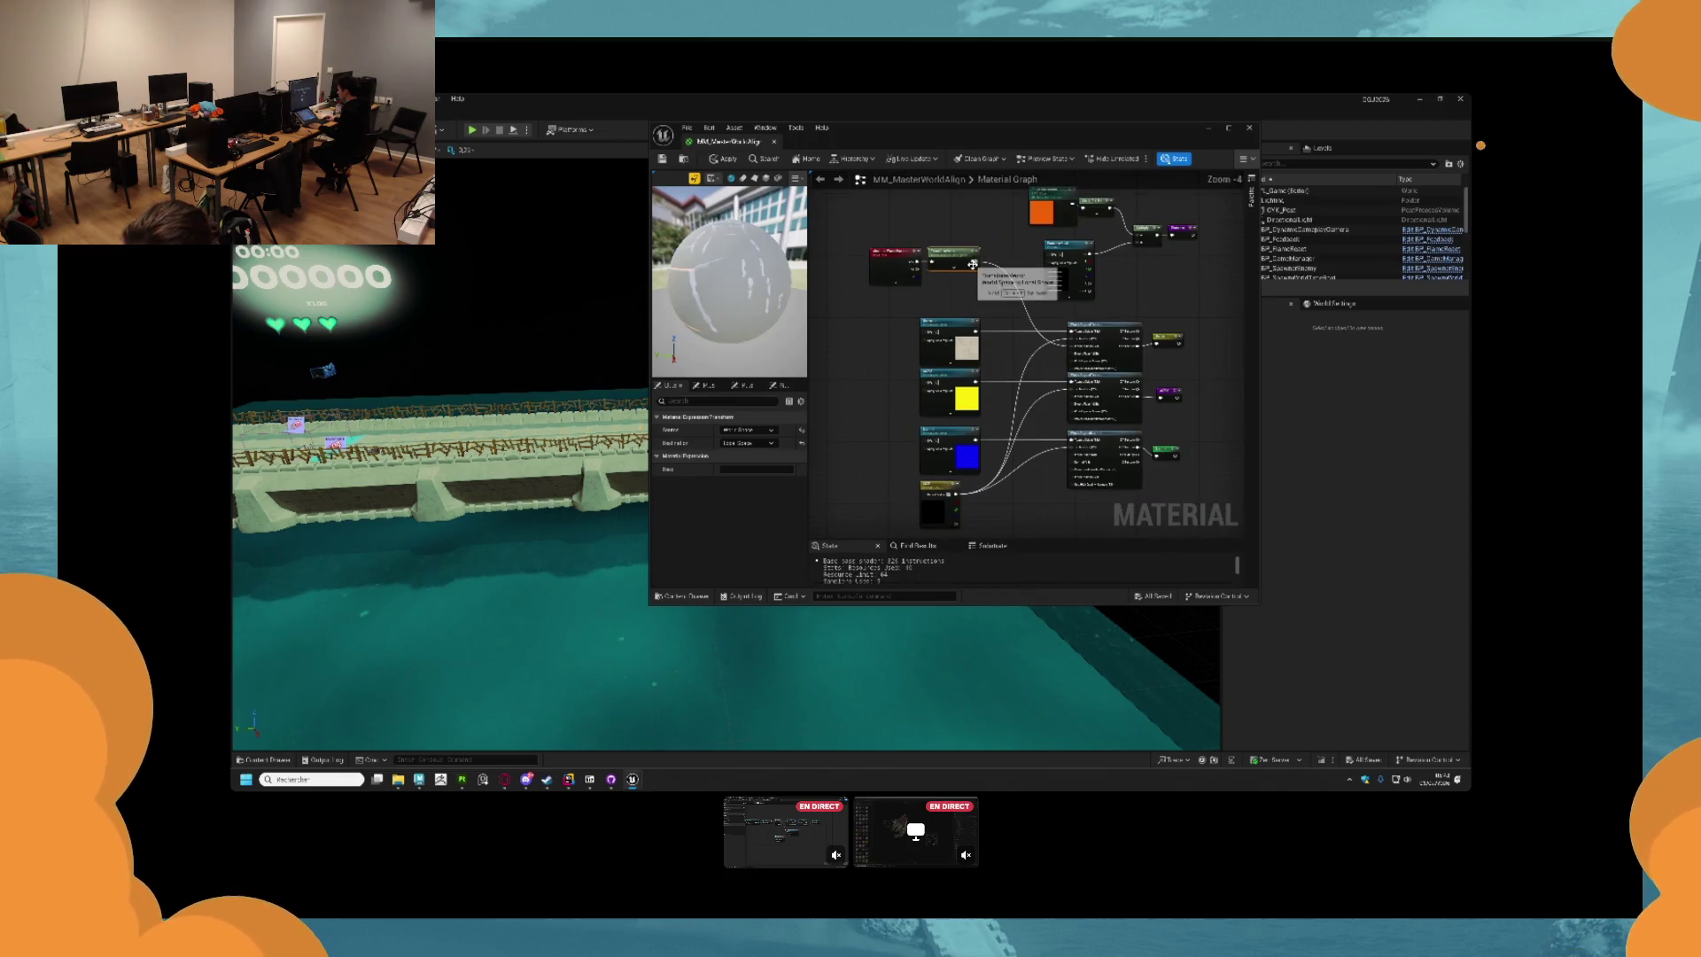
left_click_drag(977, 263, 1069, 391)
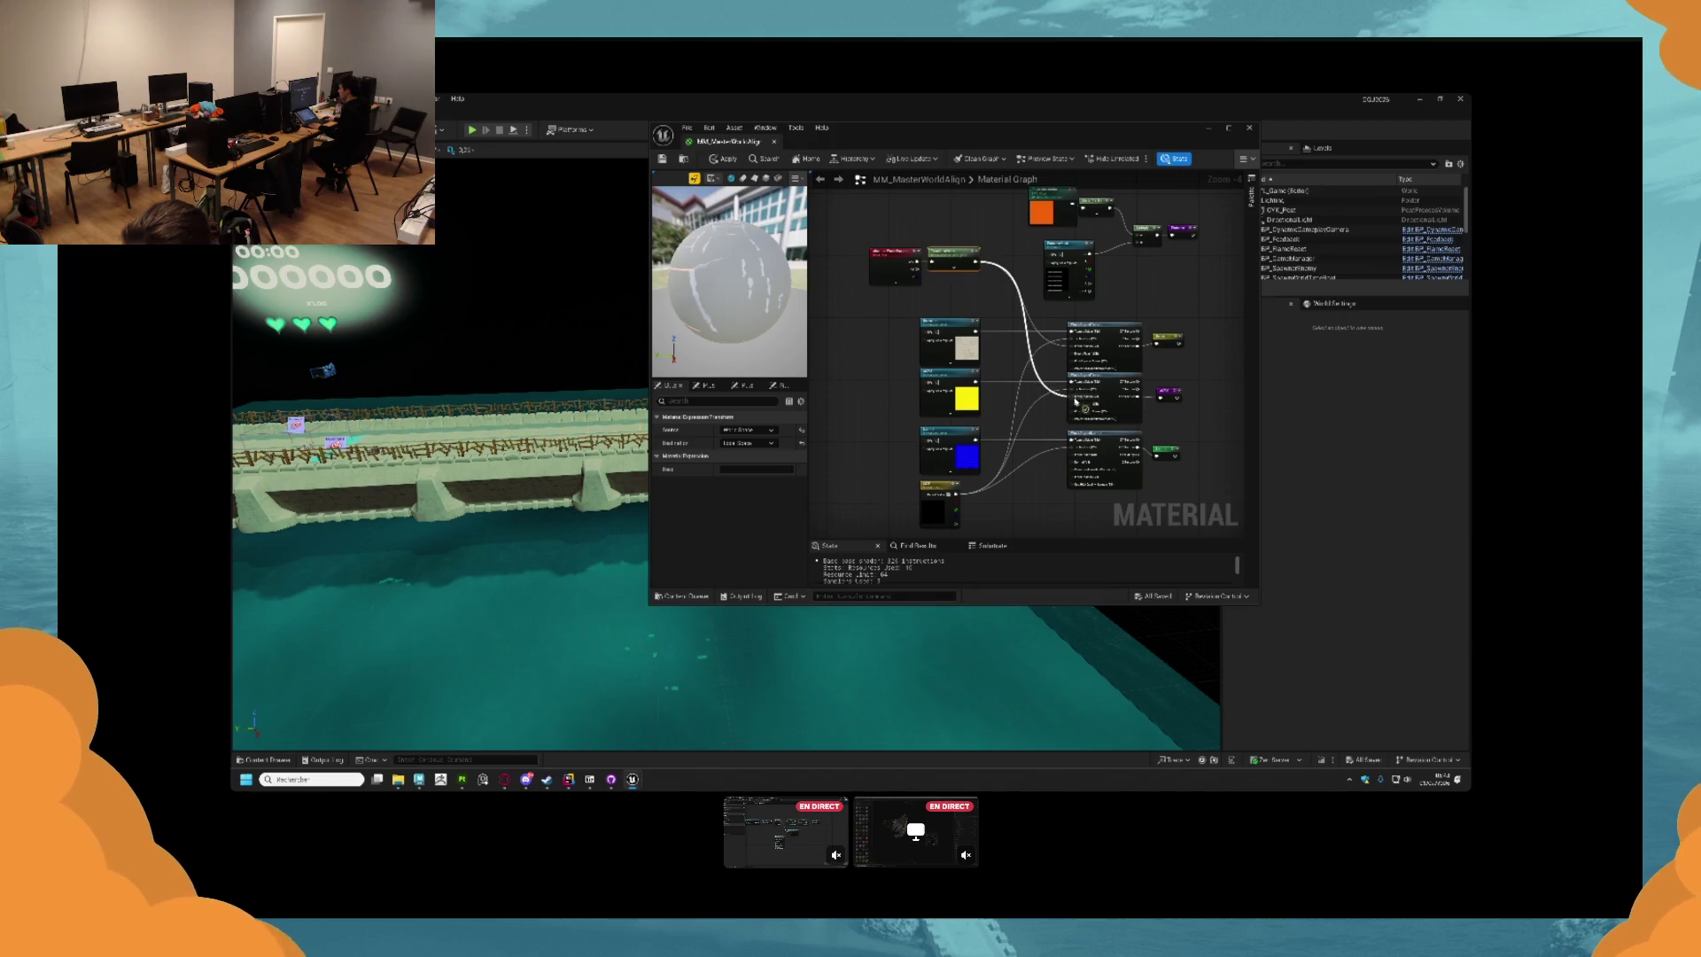
left_click_drag(977, 263, 1071, 452)
mouse_move(974, 263)
left_mouse_down()
mouse_move(1067, 389)
mouse_move(1070, 496)
mouse_move(1072, 474)
left_mouse_up()
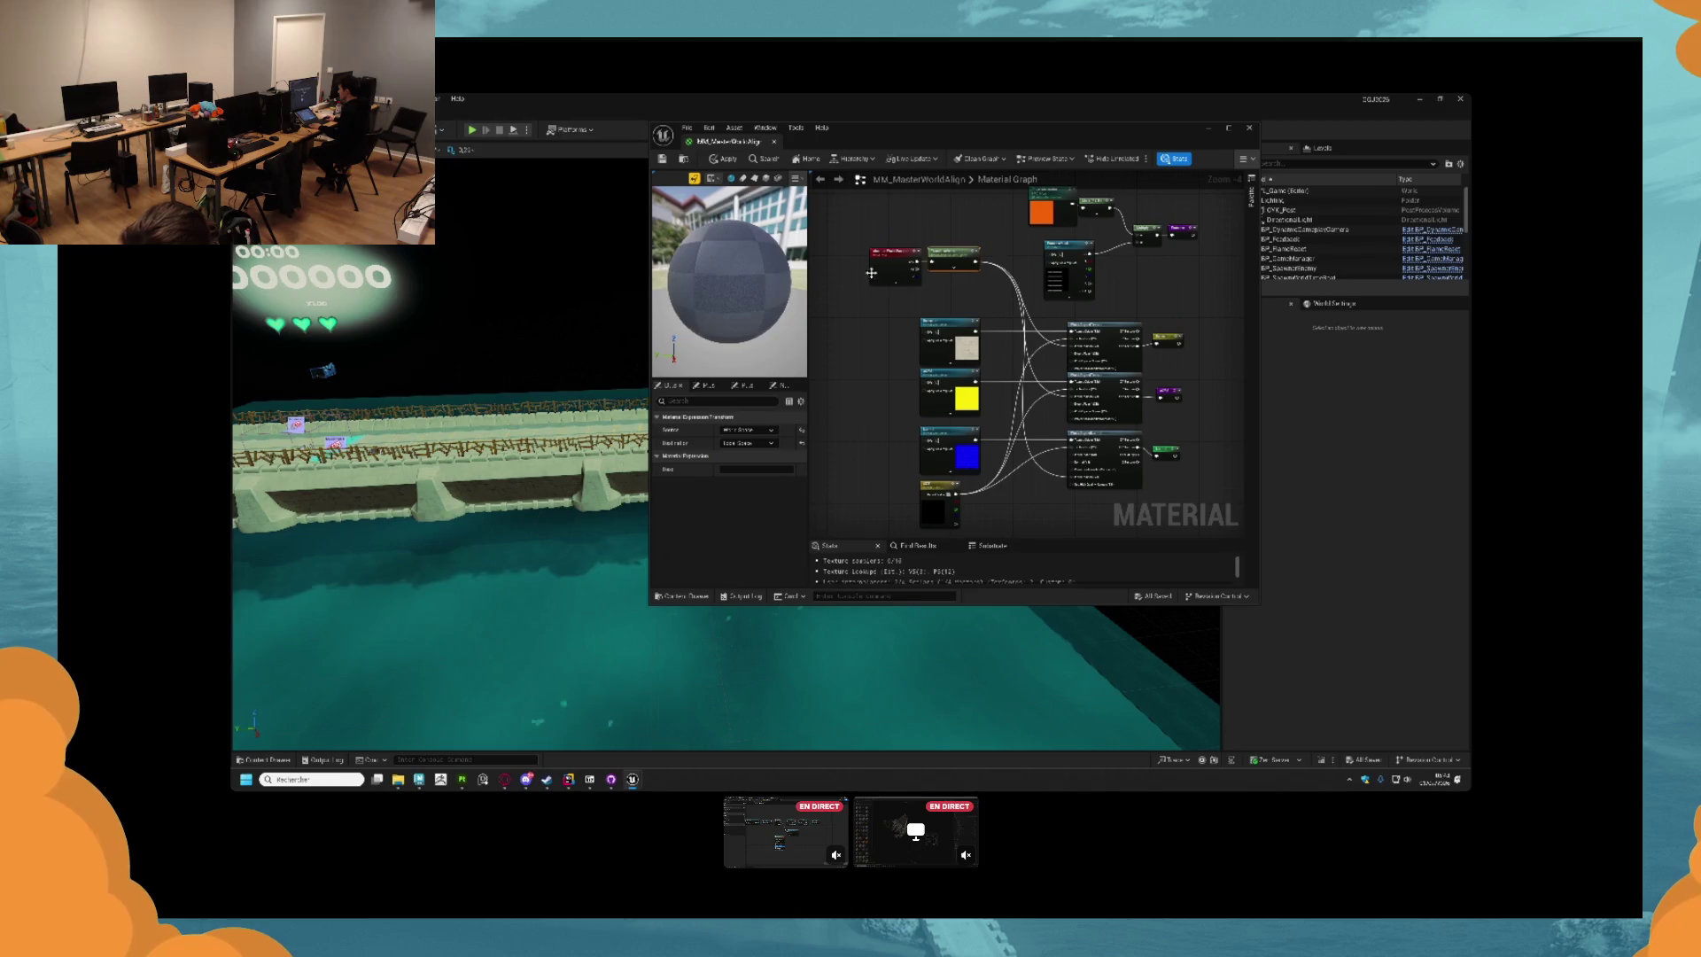
Apply the material changes and close the material editor.
left_click(726, 159)
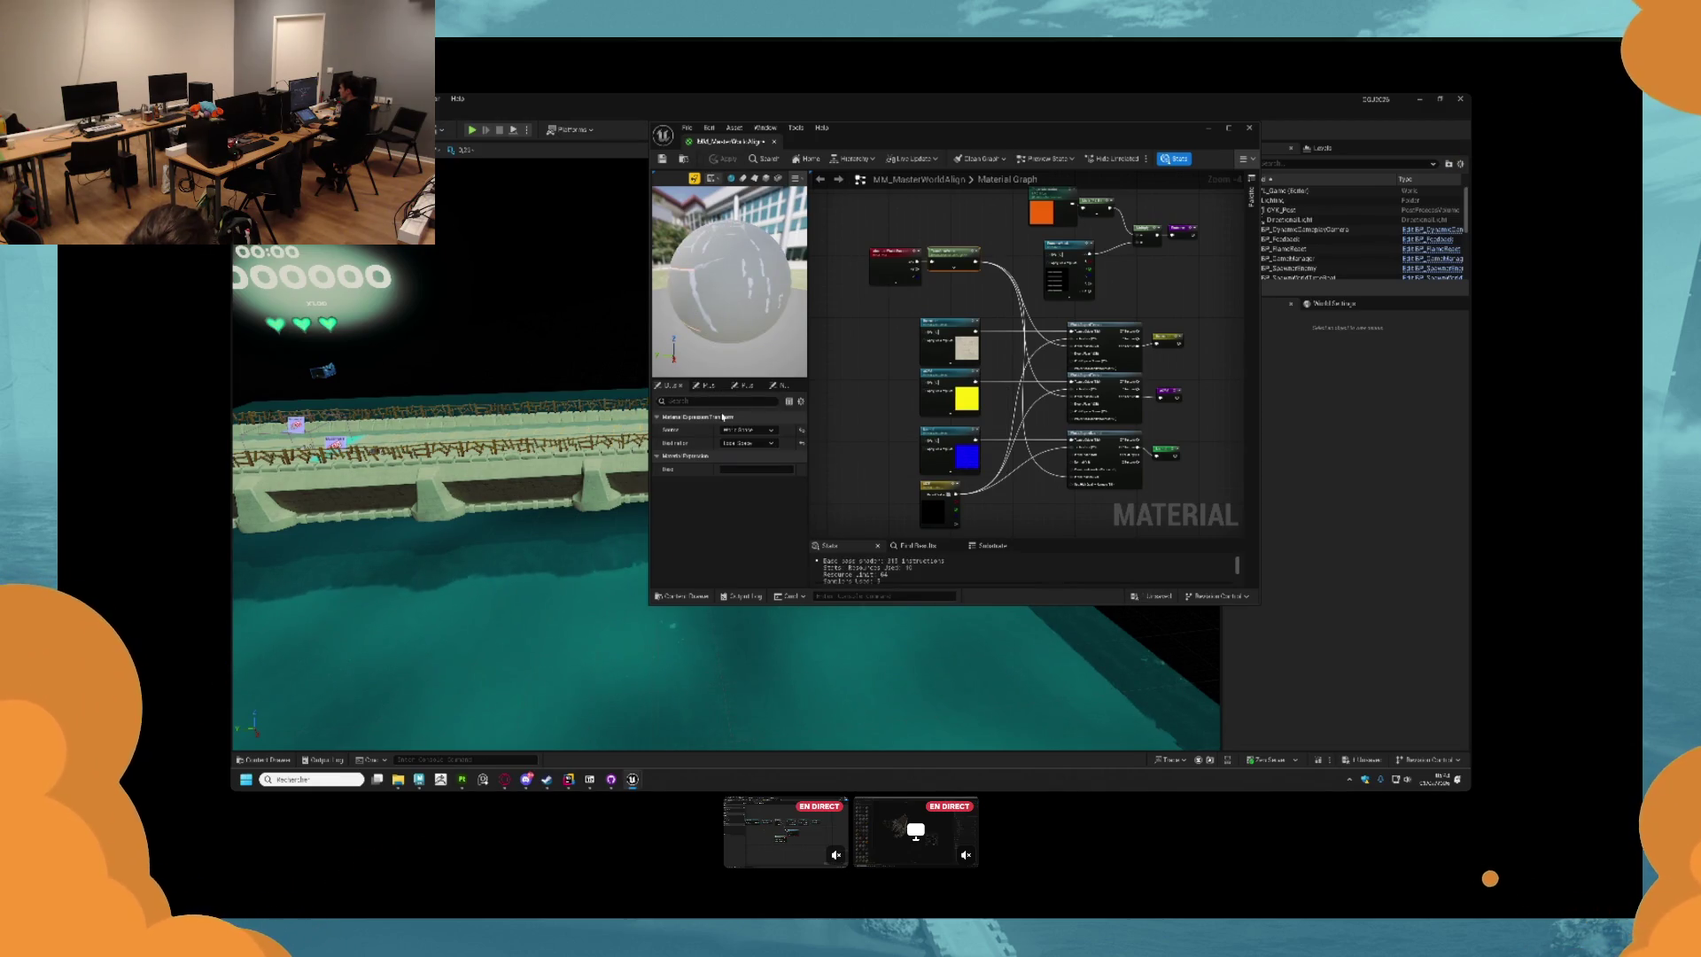
left_click(1249, 128)
scroll(832, 331, "up", 10)
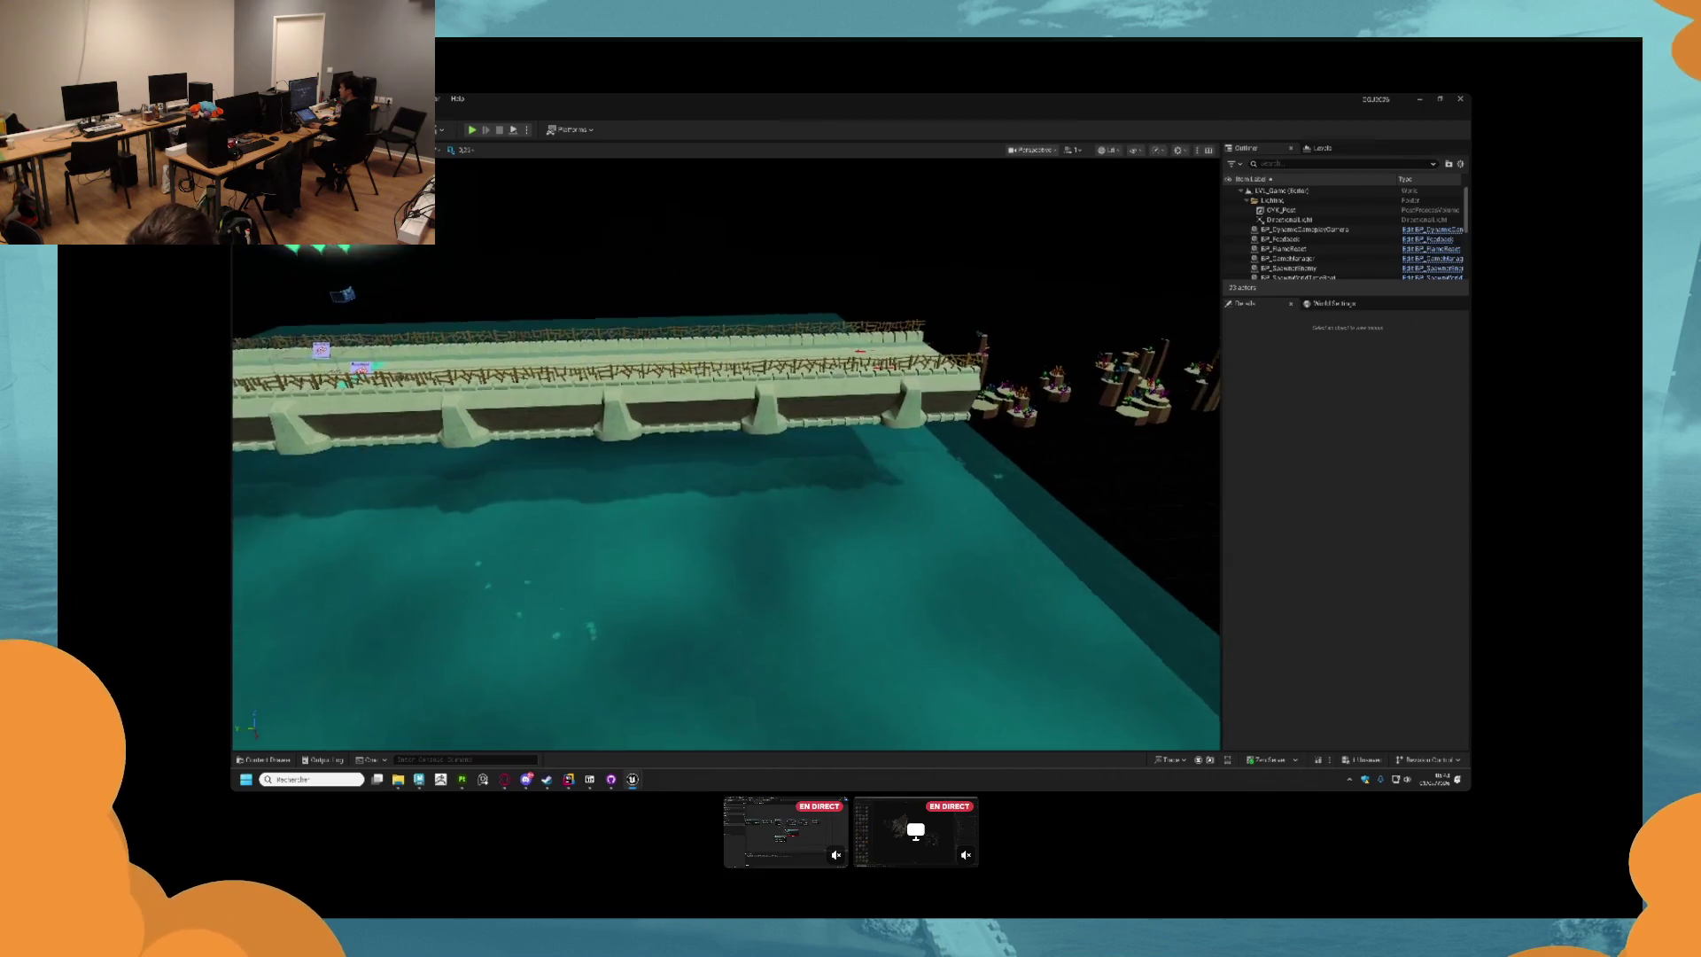
Select a bridge piece, then the water plane, in the level.
scroll(726, 454, "up", 5)
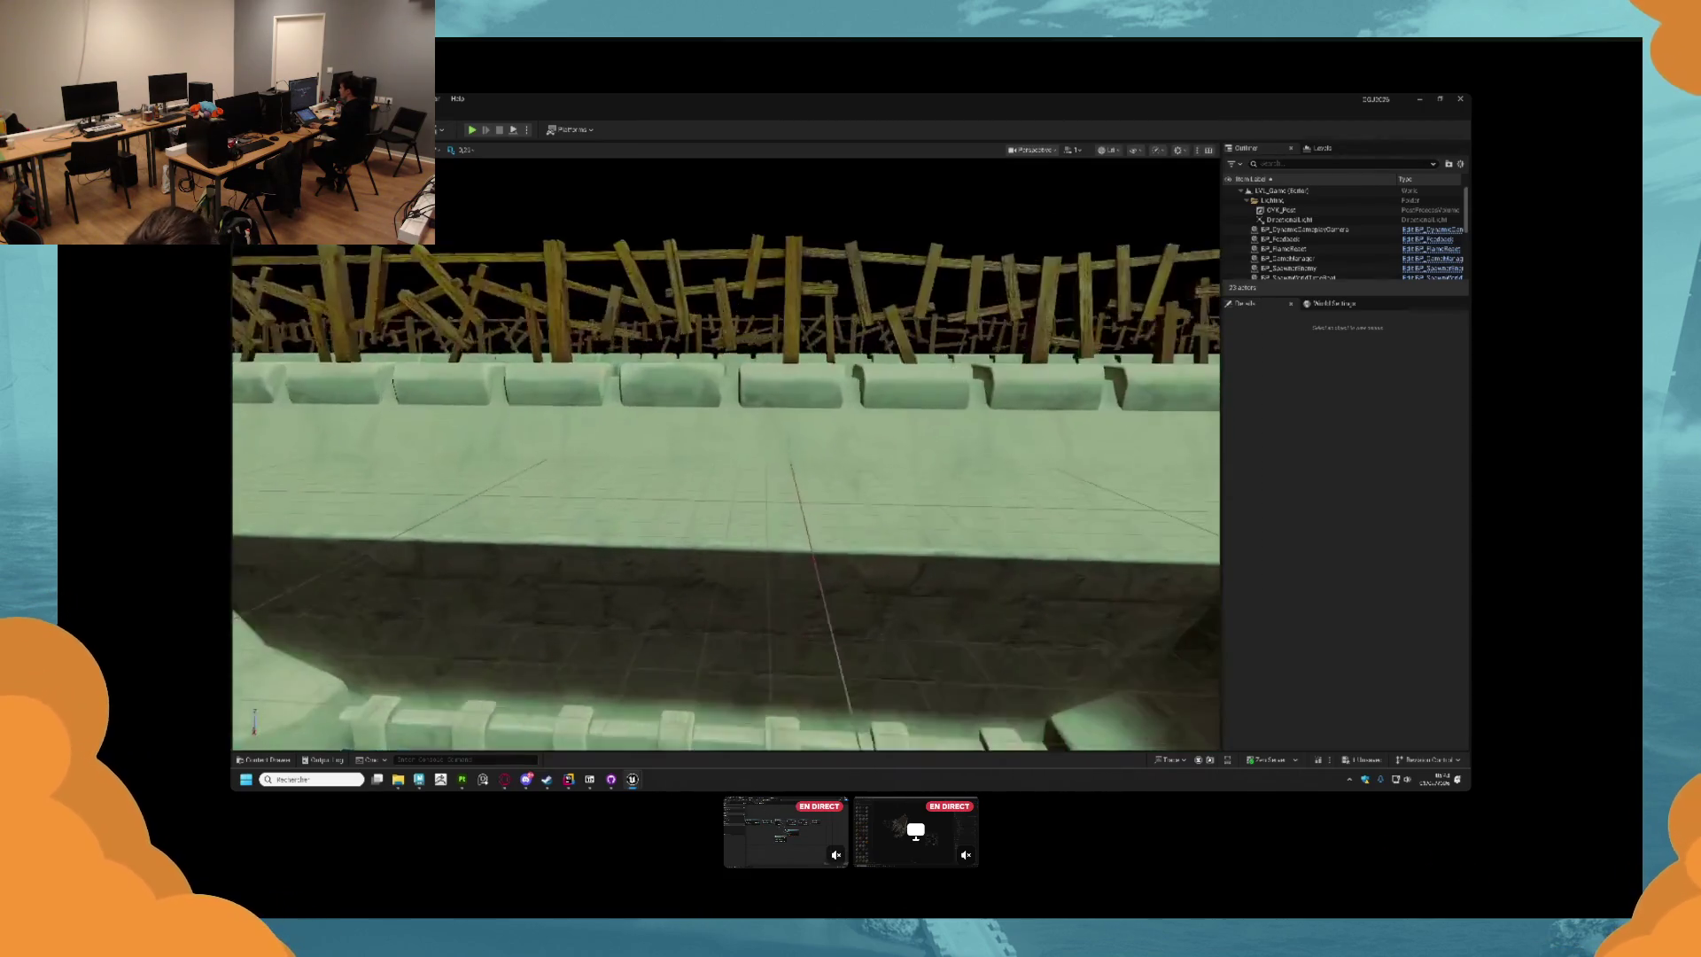
scroll(726, 454, "down", 5)
left_click(293, 435)
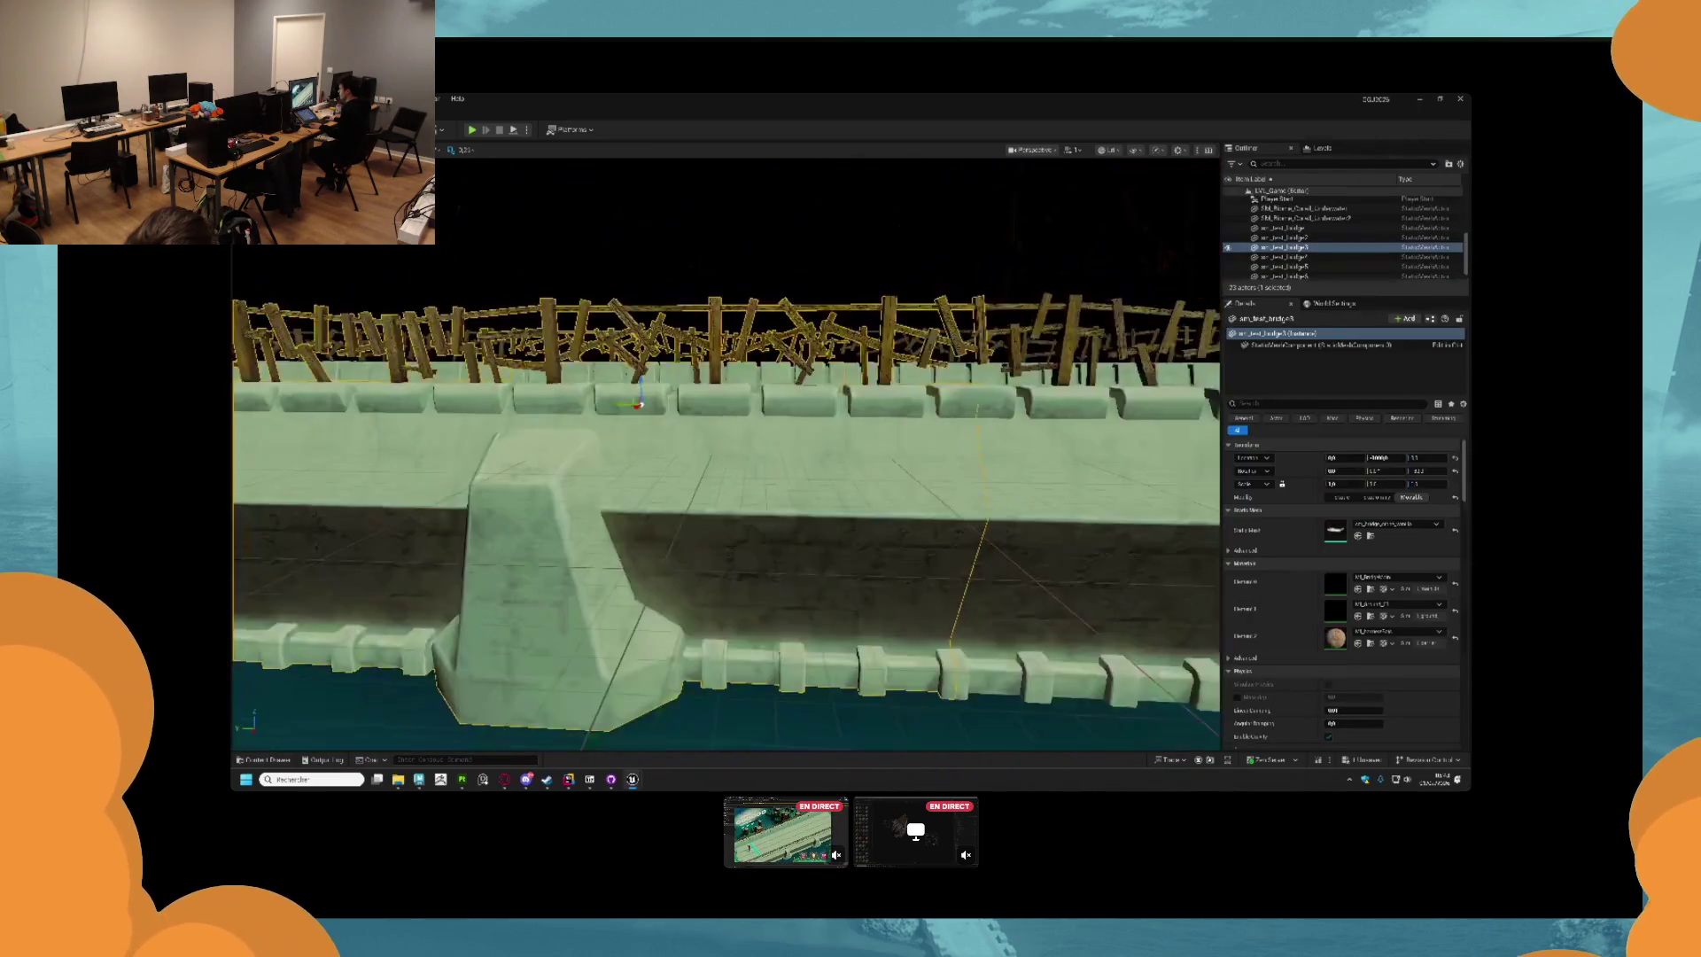
scroll(772, 424, "up", 6)
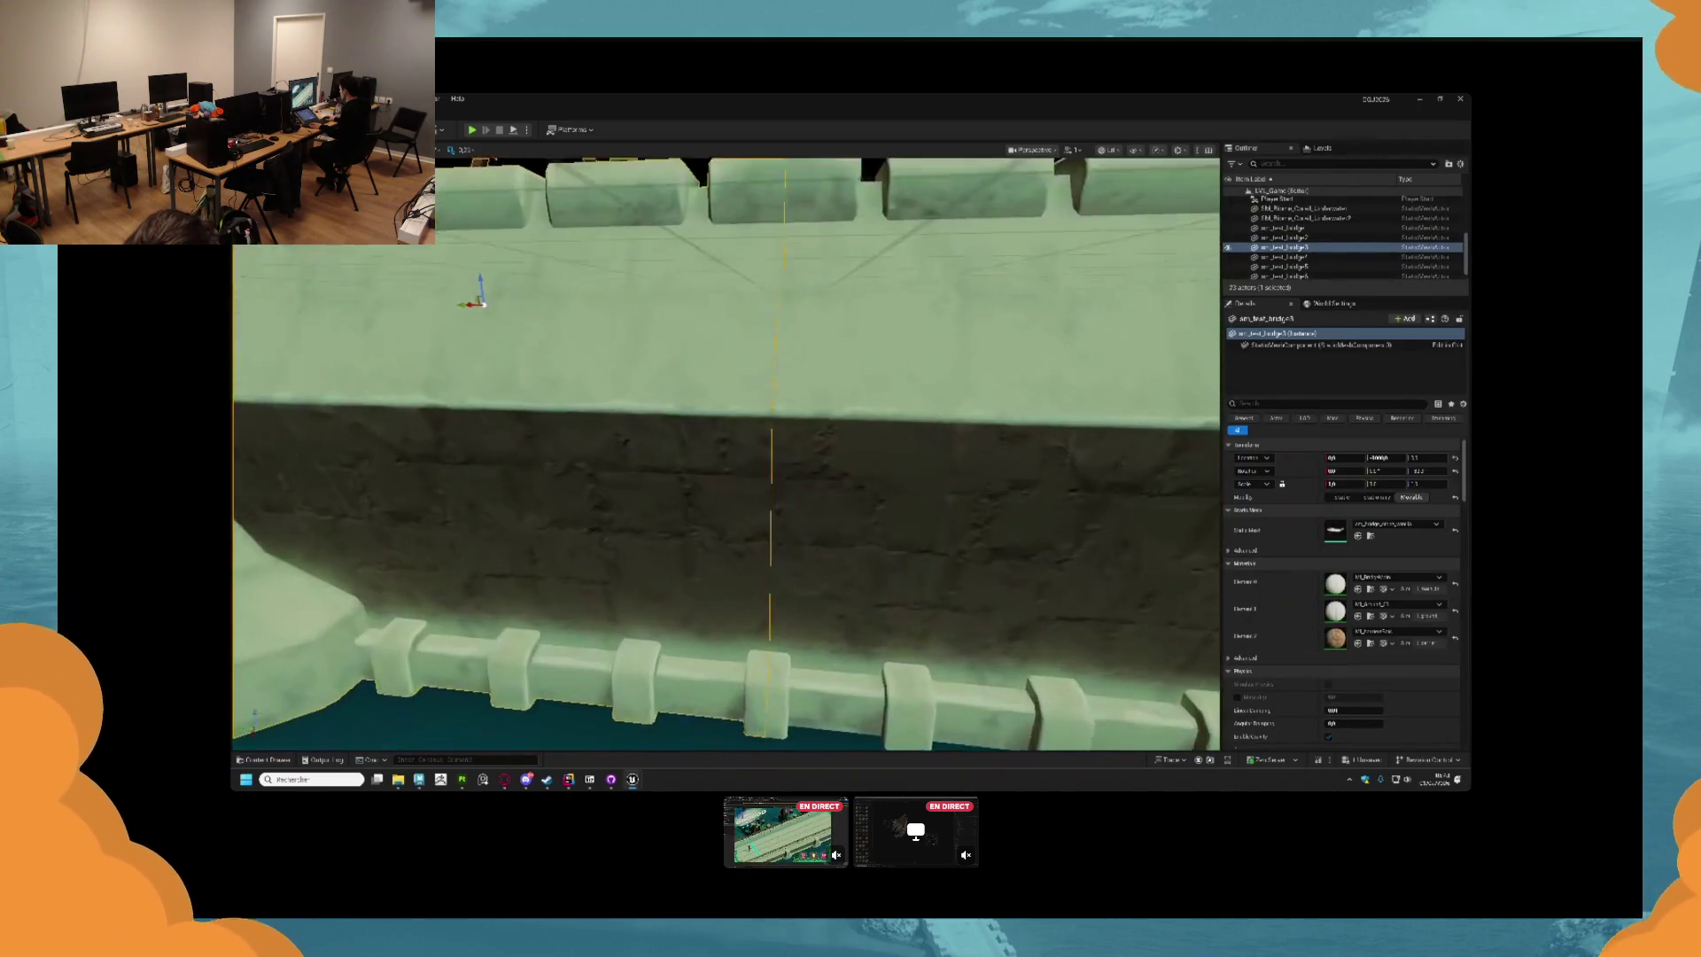
scroll(396, 648, "down", 1)
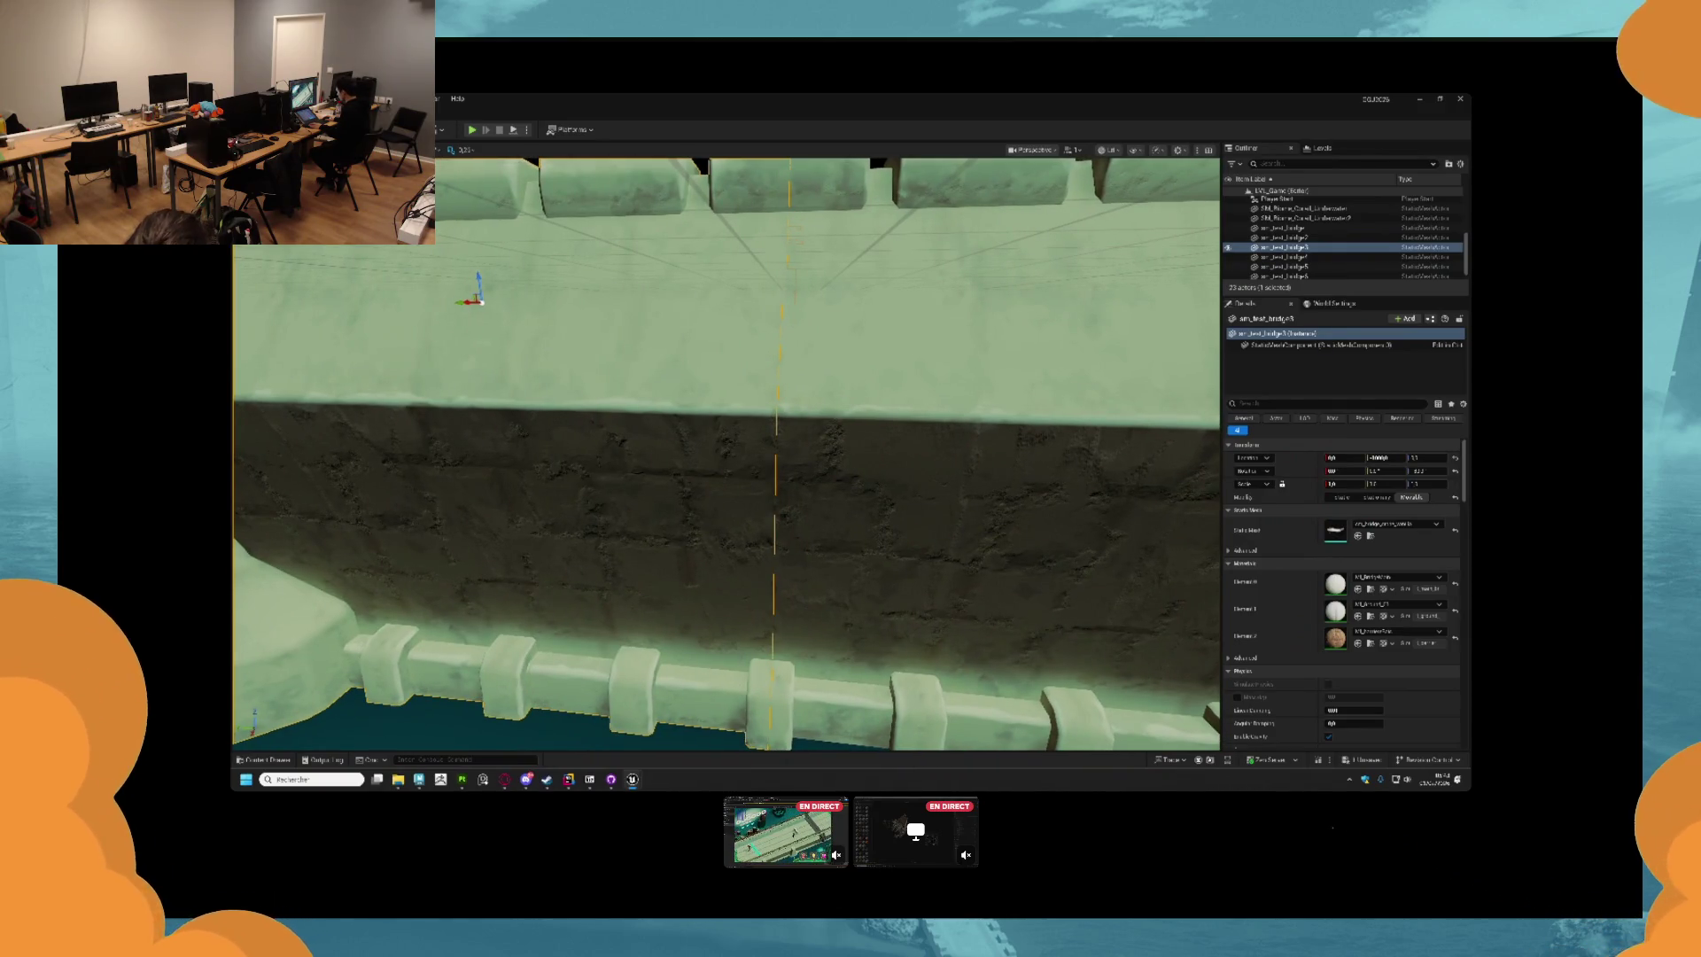
left_click(385, 712)
Select two adjoining bridge pieces and slide them along the bridge.
mouse_move(625, 515)
left_mouse_down()
mouse_move(726, 526)
mouse_move(597, 429)
left_mouse_up()
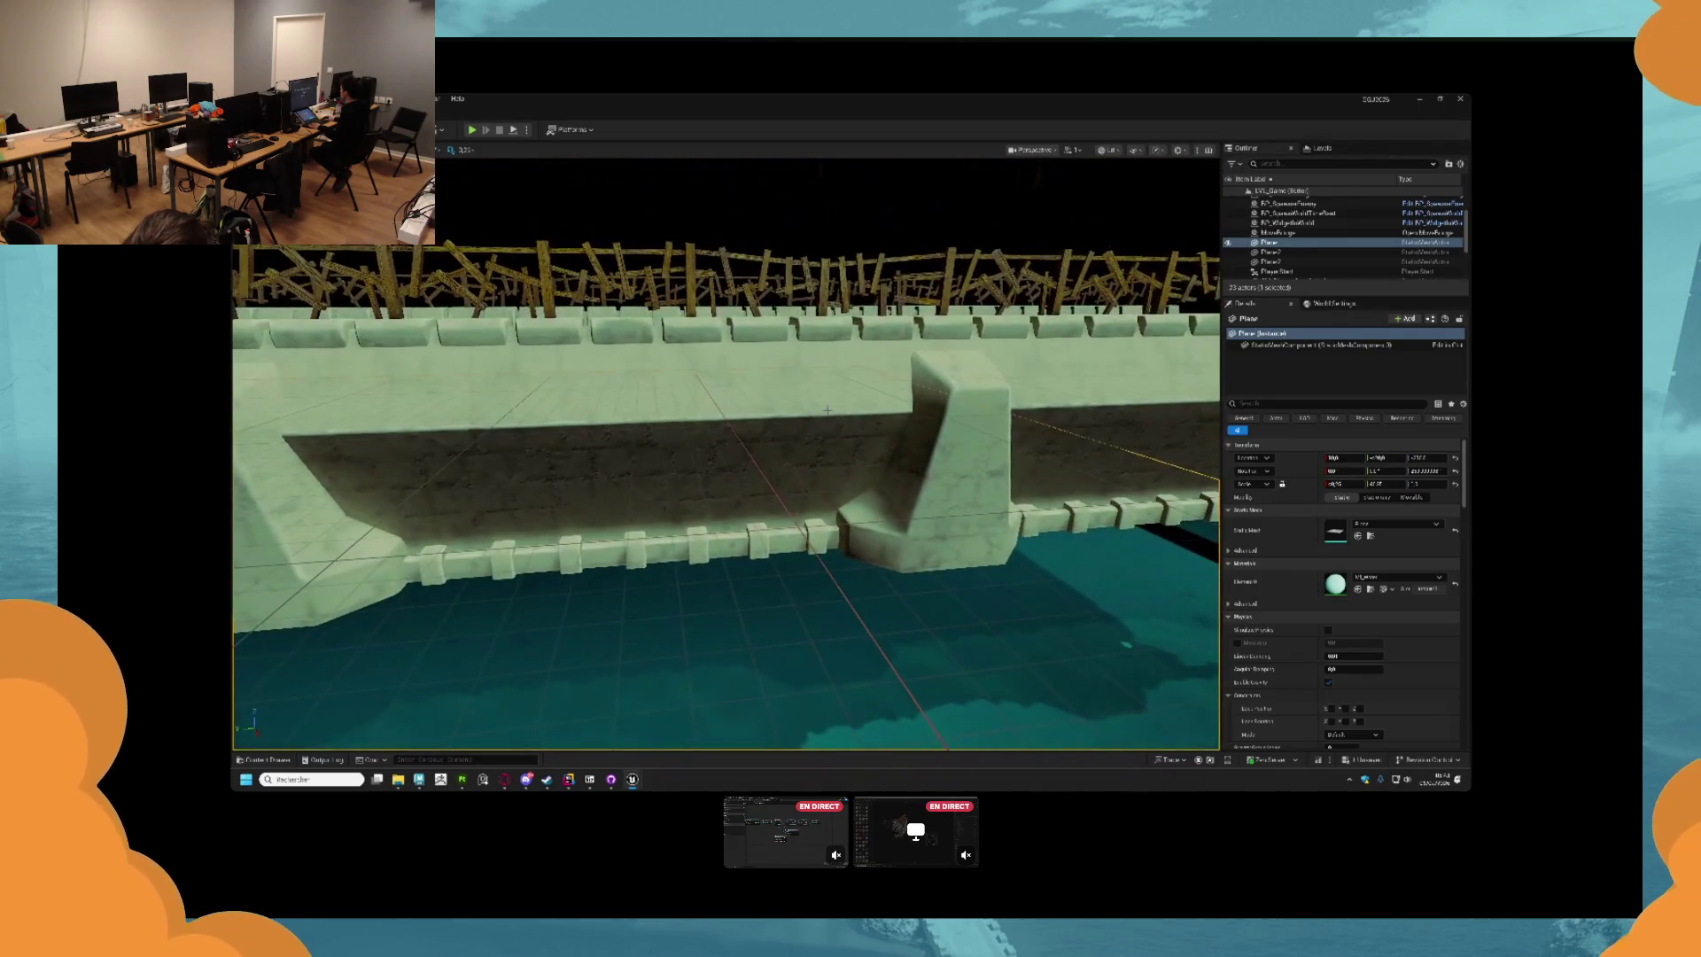
left_click(597, 428)
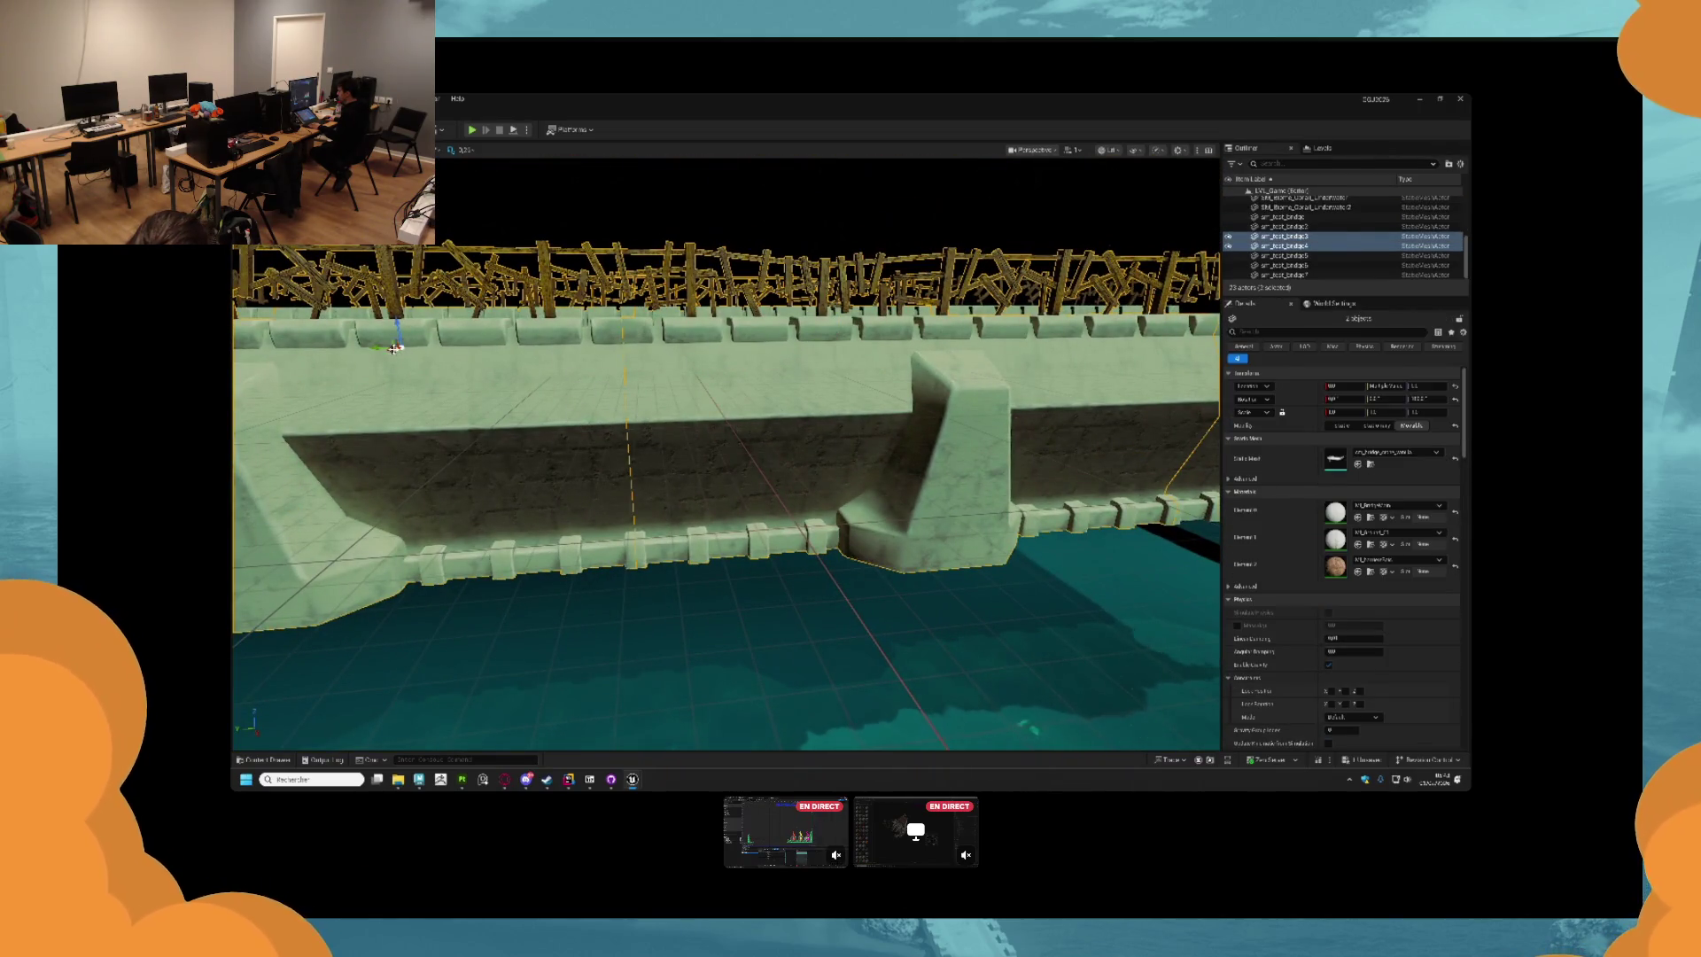
mouse_move(597, 428)
left_mouse_down()
mouse_move(689, 428)
mouse_move(631, 429)
left_mouse_up()
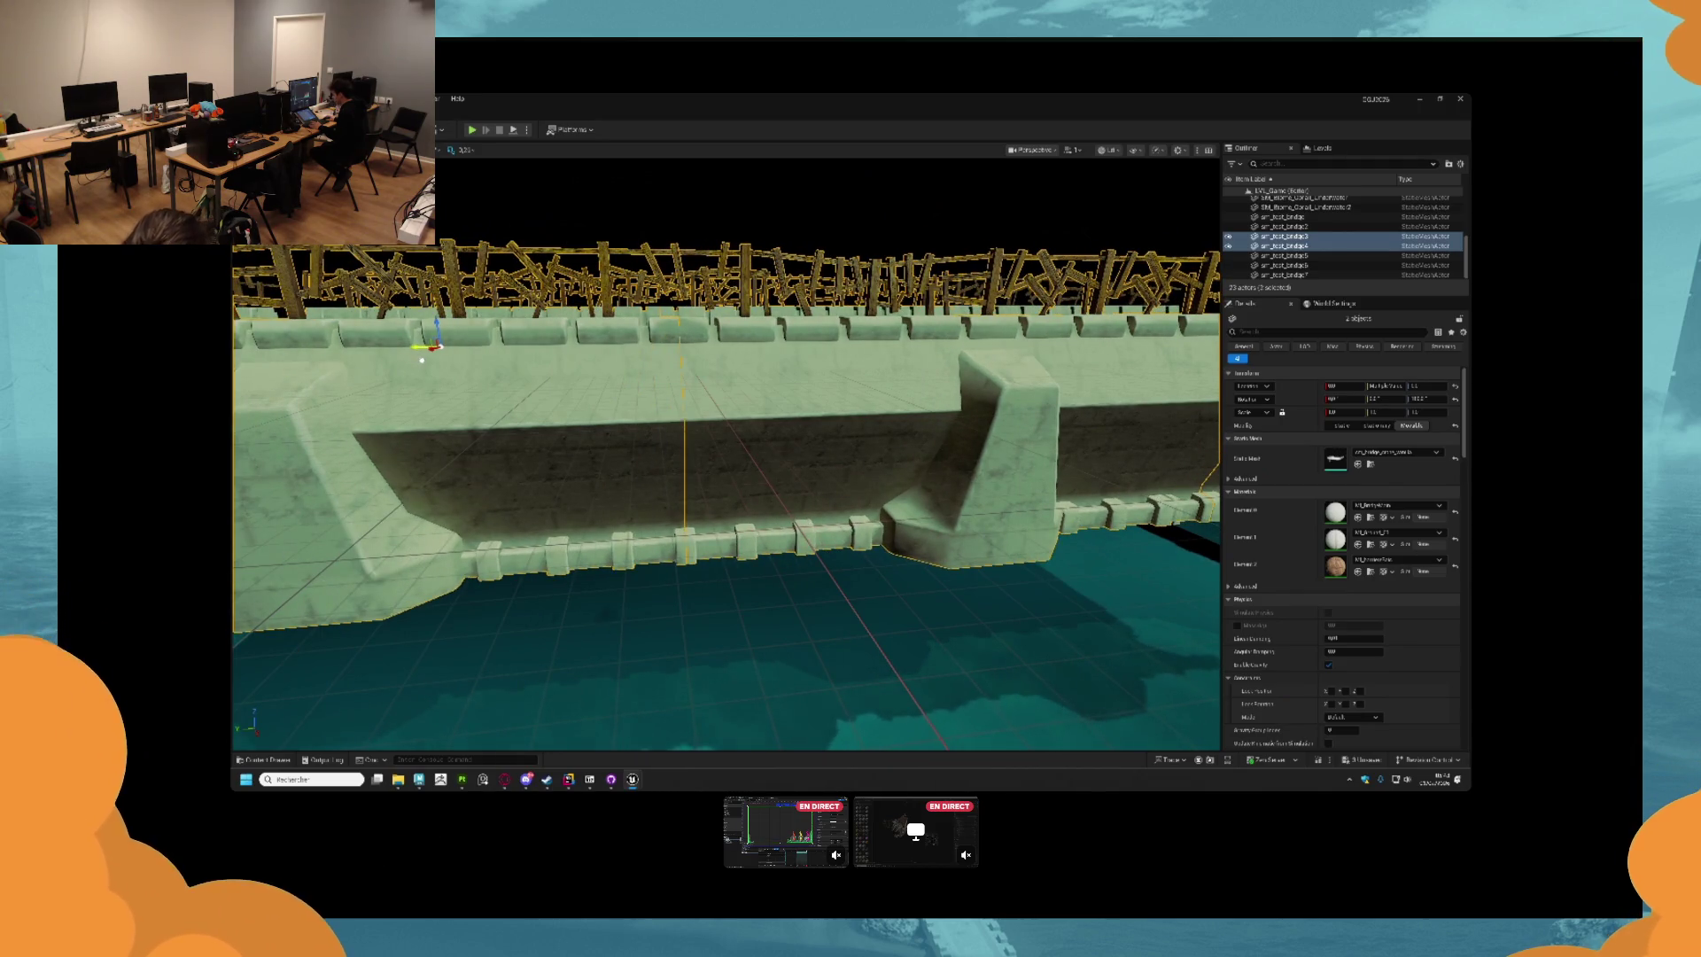
left_click_drag(630, 429, 524, 428)
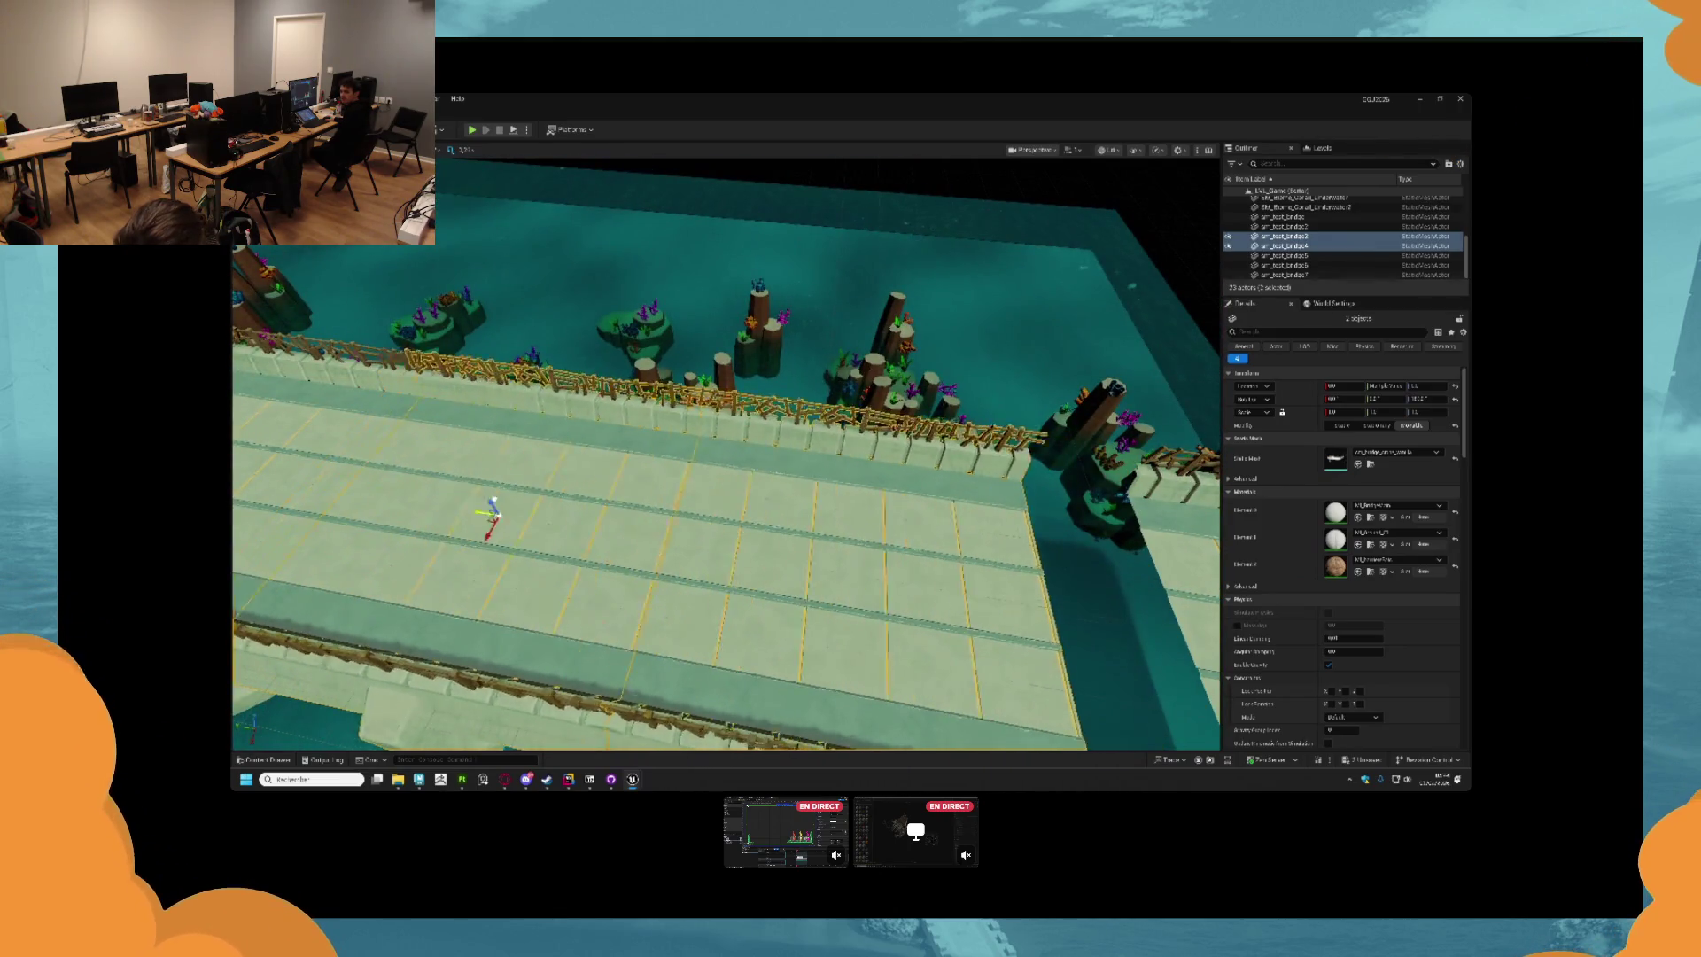
mouse_move(310, 483)
left_mouse_down()
mouse_move(684, 532)
mouse_move(996, 599)
mouse_move(463, 513)
mouse_move(901, 585)
left_mouse_up()
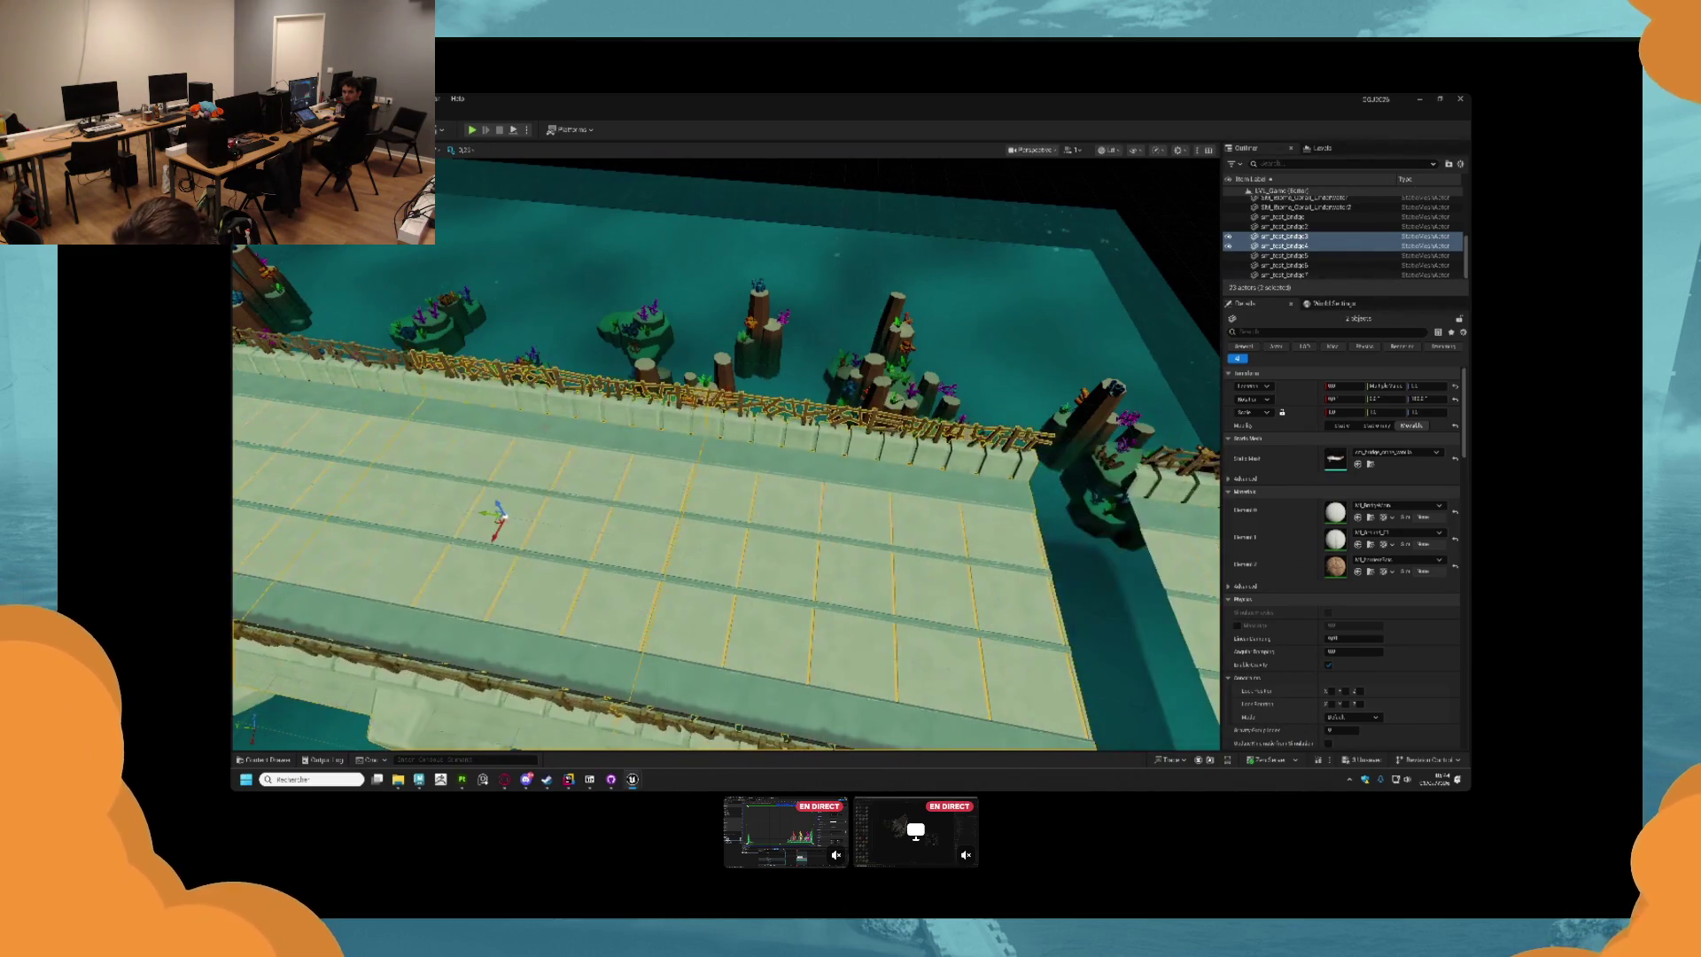
Reopen MM_MasterWorldAlign and set the TransformVector node's source and destination to Local Space.
double_click(1334, 512)
scroll(899, 241, "up", 5)
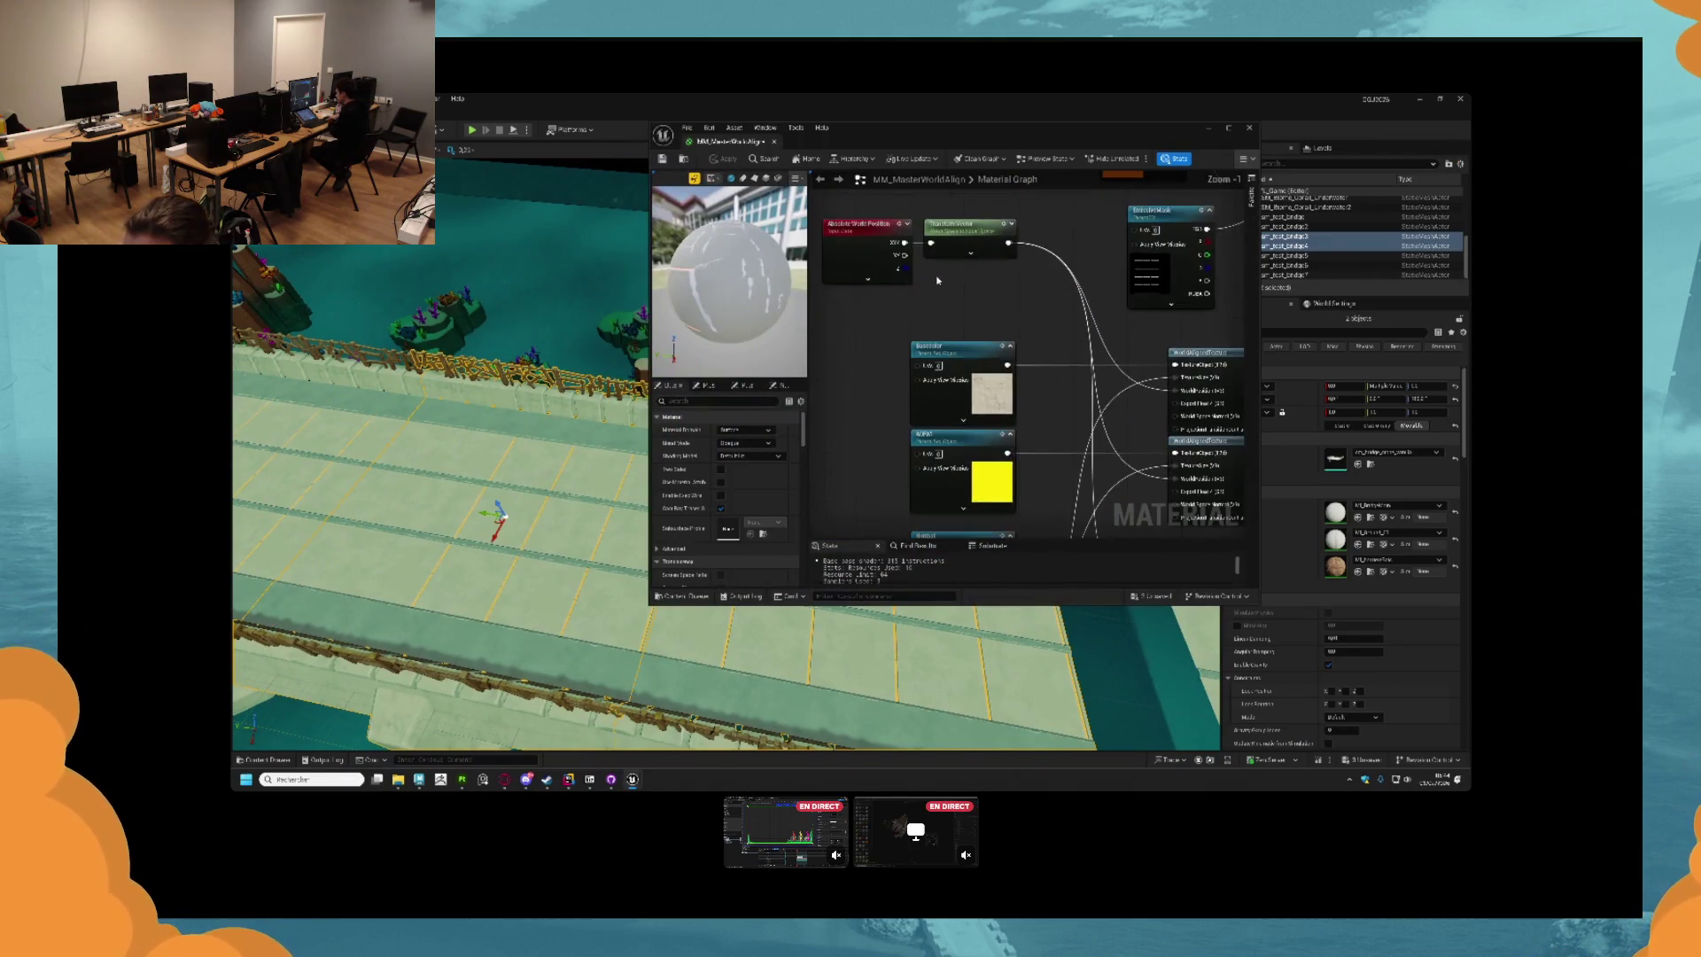
left_click(993, 276)
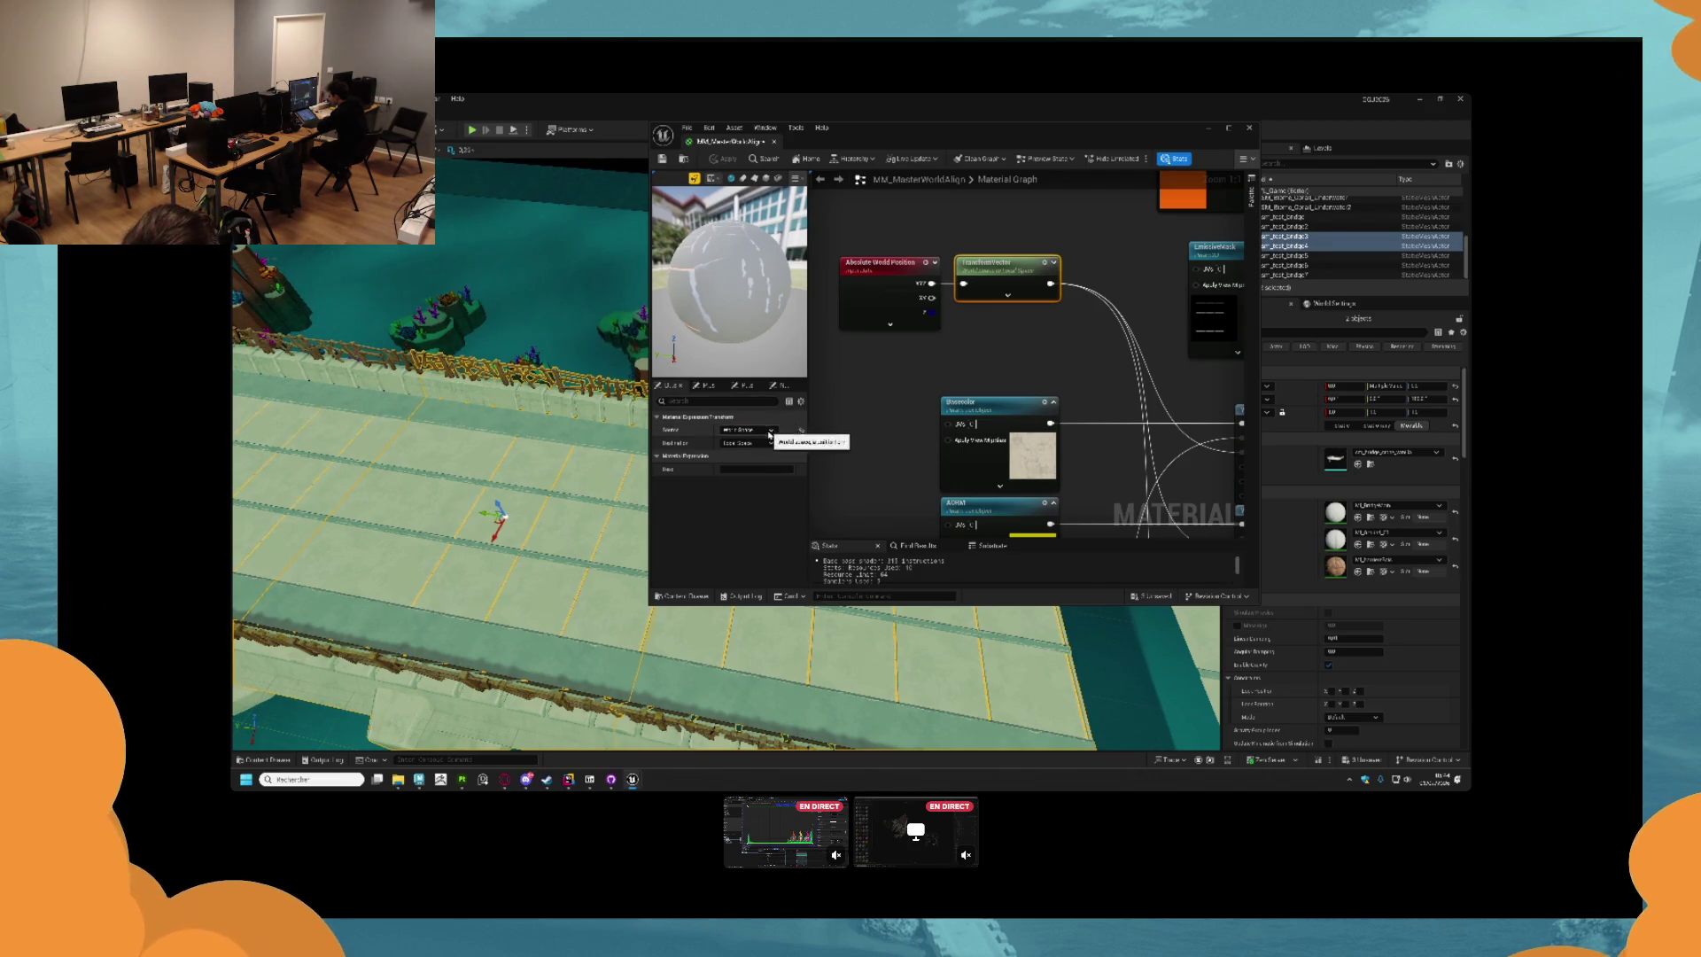
left_click(767, 431)
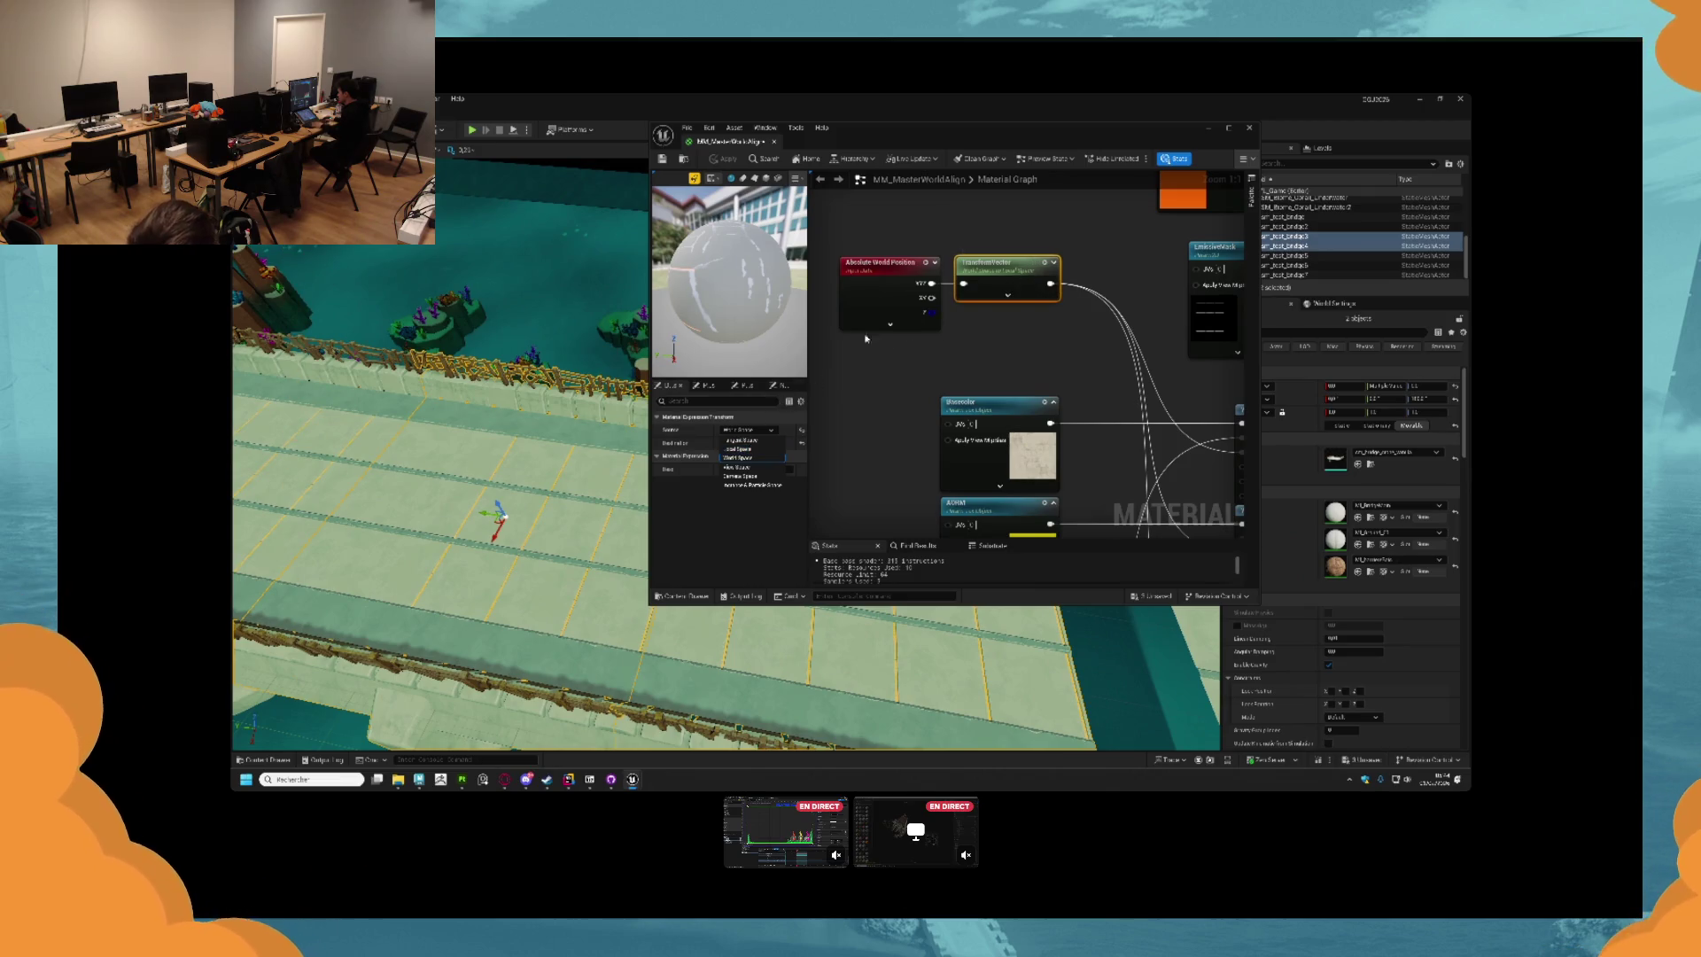
left_click(740, 449)
left_click(748, 442)
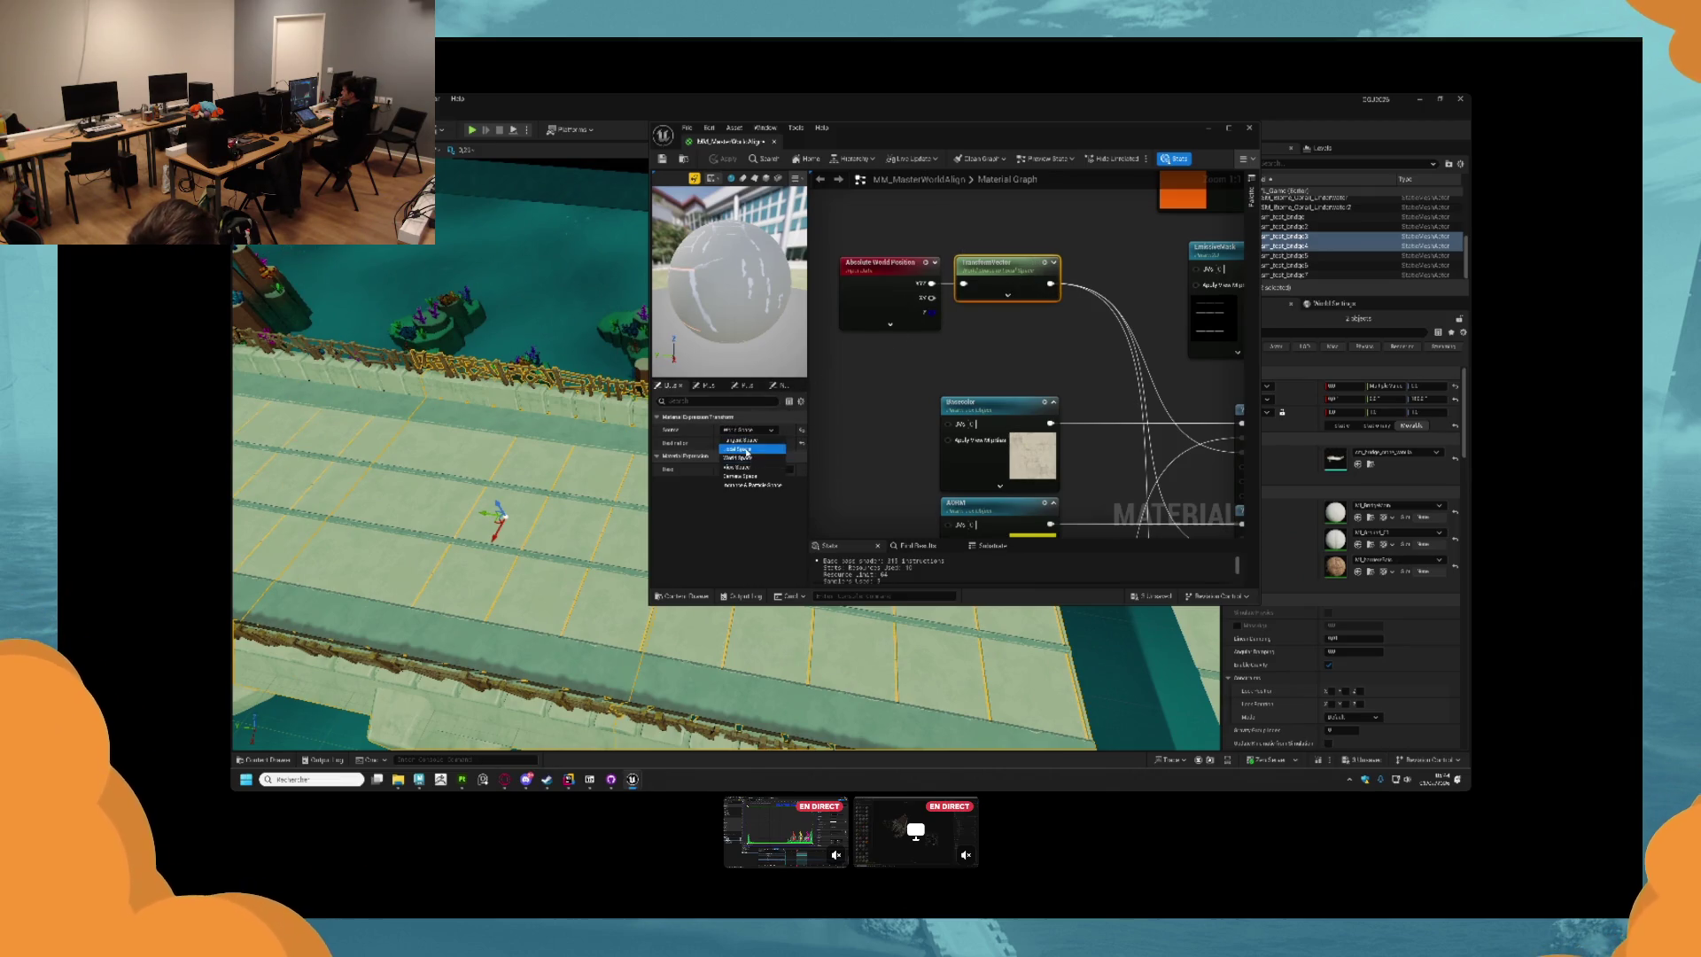
left_click(740, 462)
left_click(758, 443)
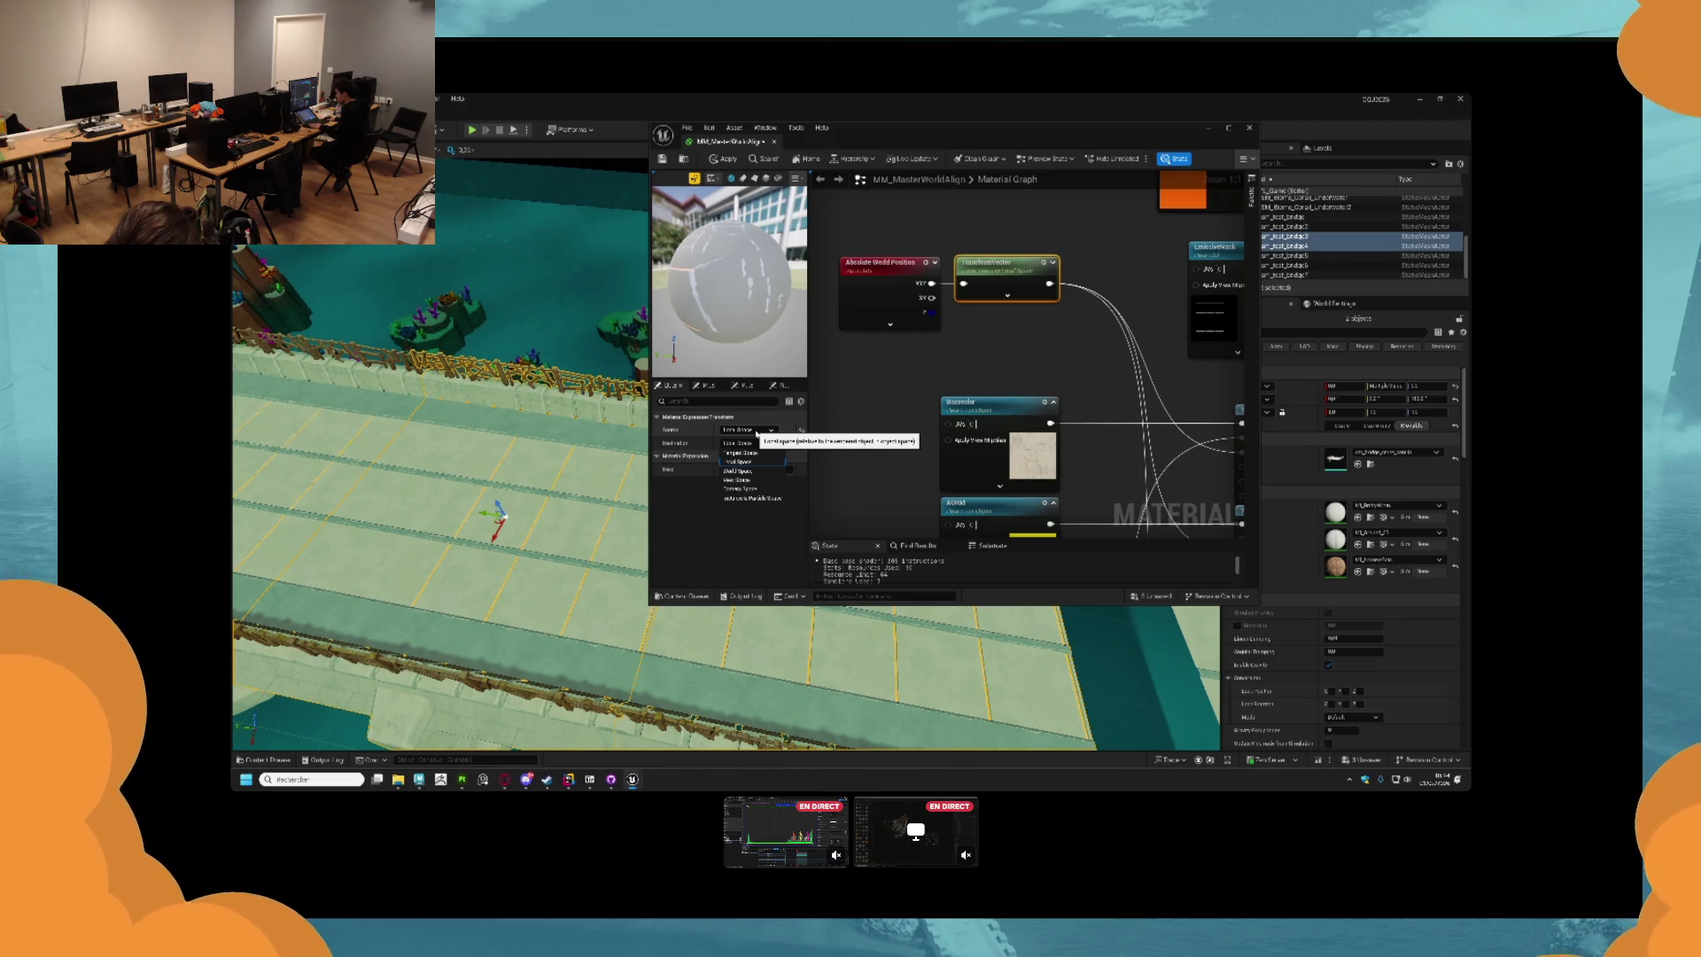
left_click(759, 431)
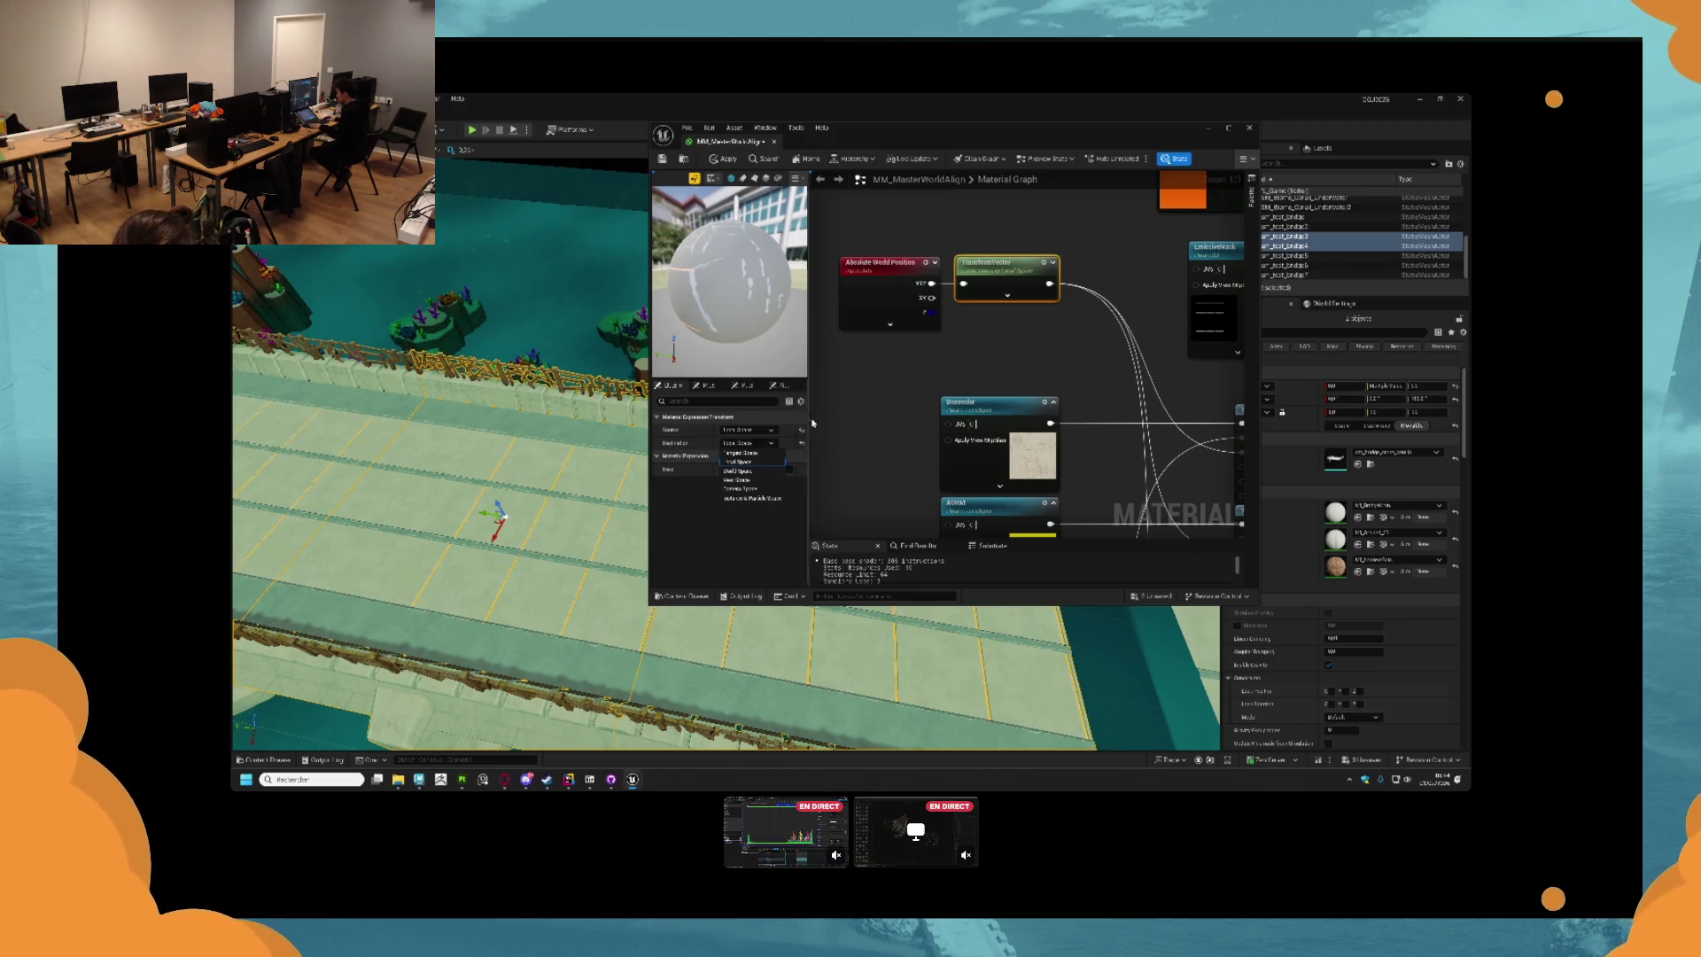
left_click_drag(1069, 338, 993, 200)
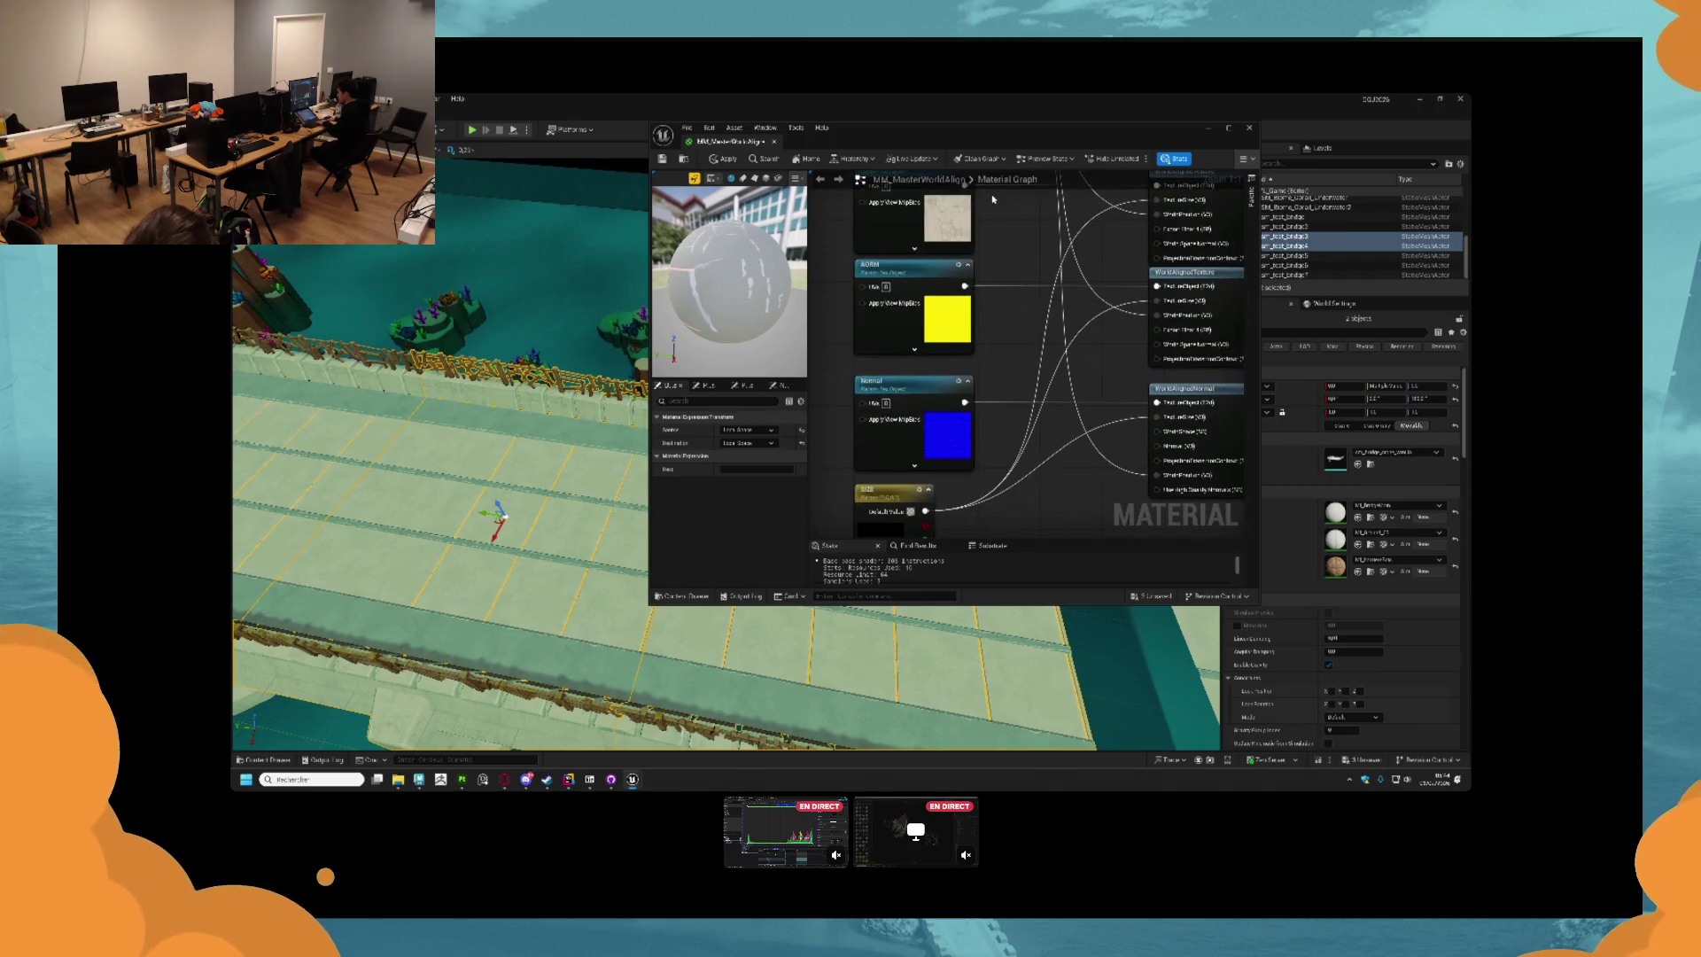
scroll(1033, 217, "up", 2)
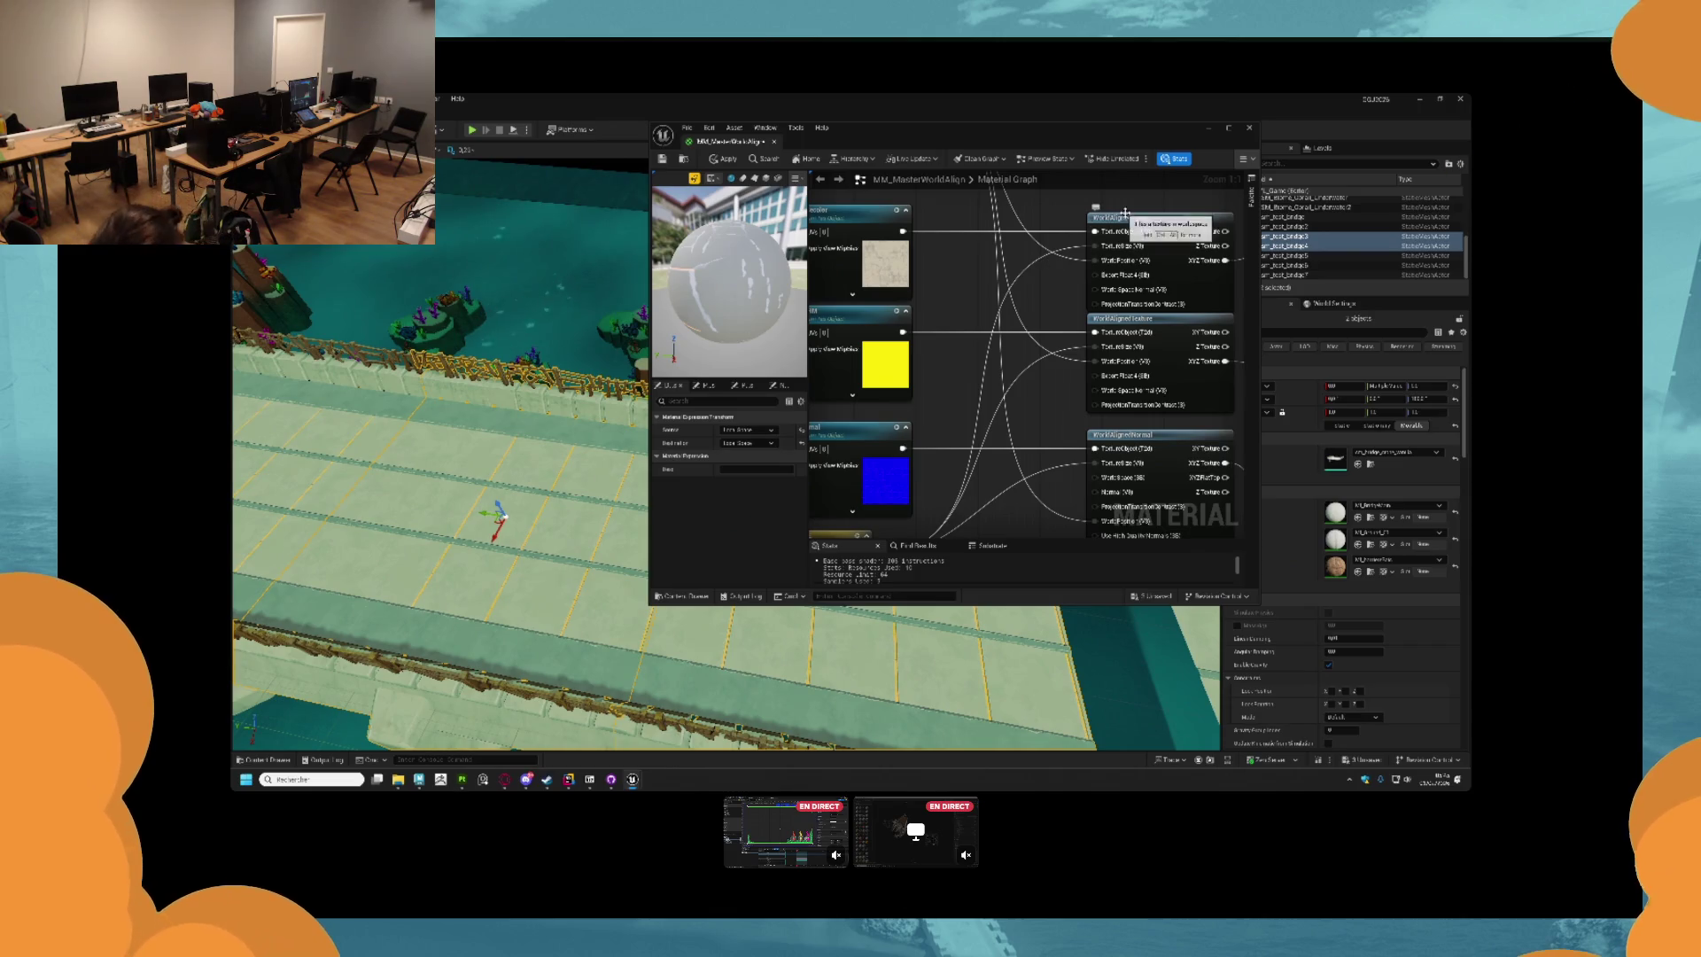
left_click(1001, 283)
scroll(1018, 337, "down", 2)
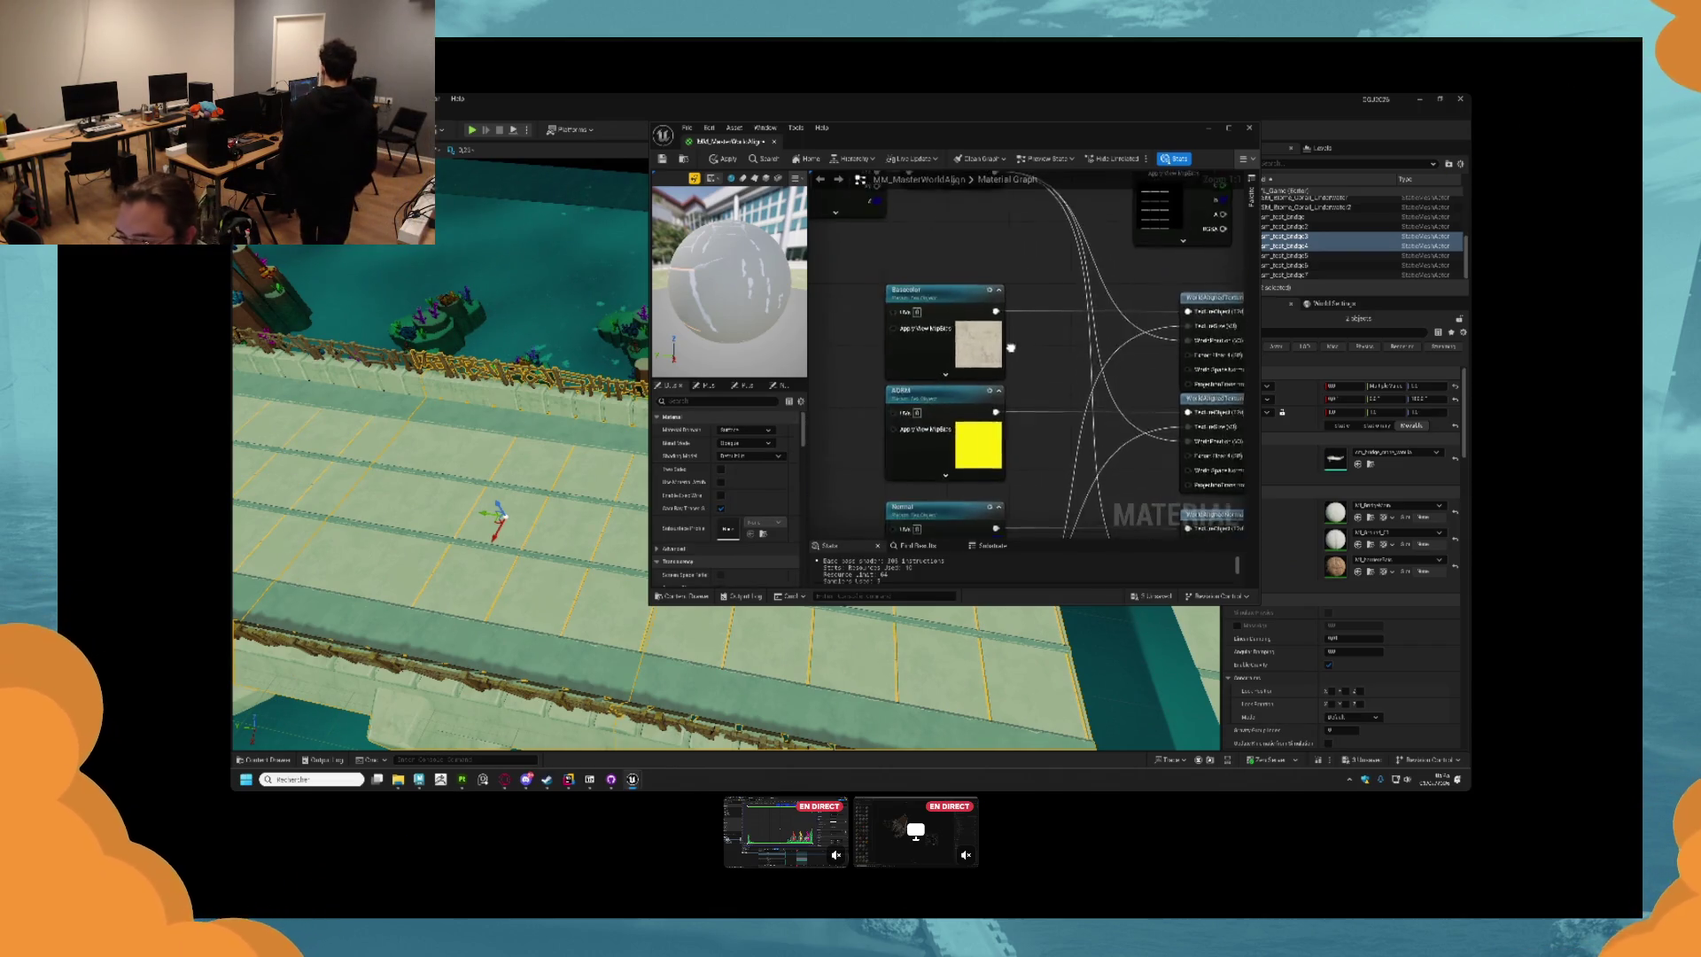
scroll(1057, 423, "down", 4)
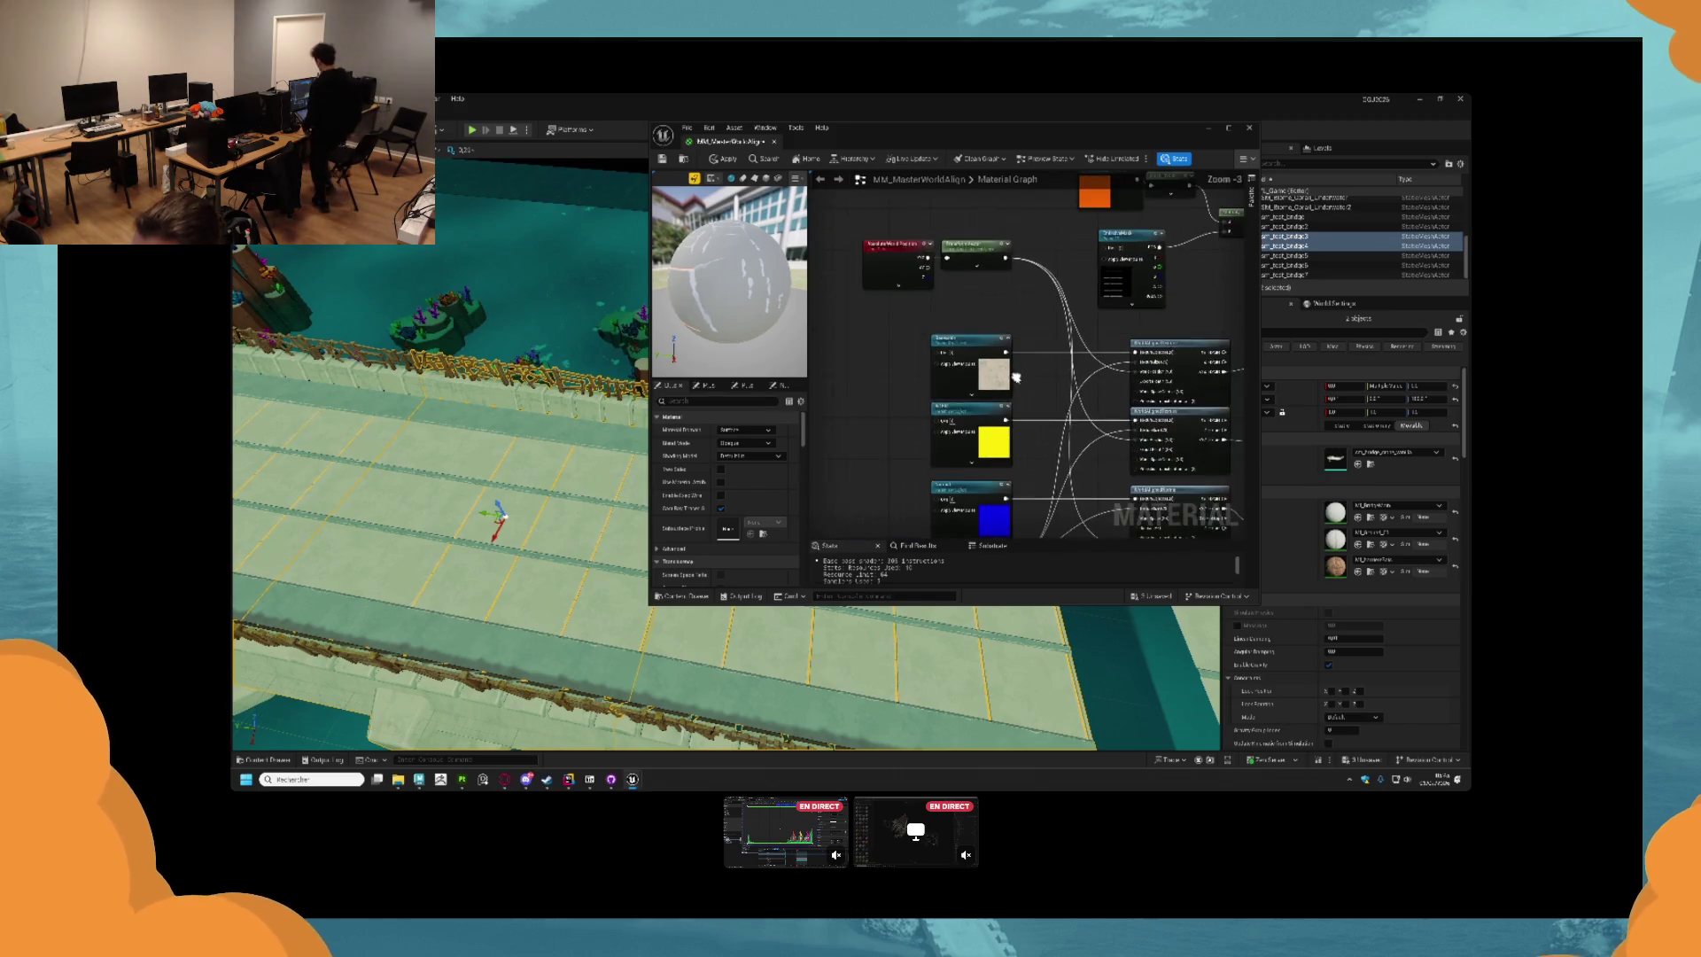
left_click_drag(1032, 379, 1111, 338)
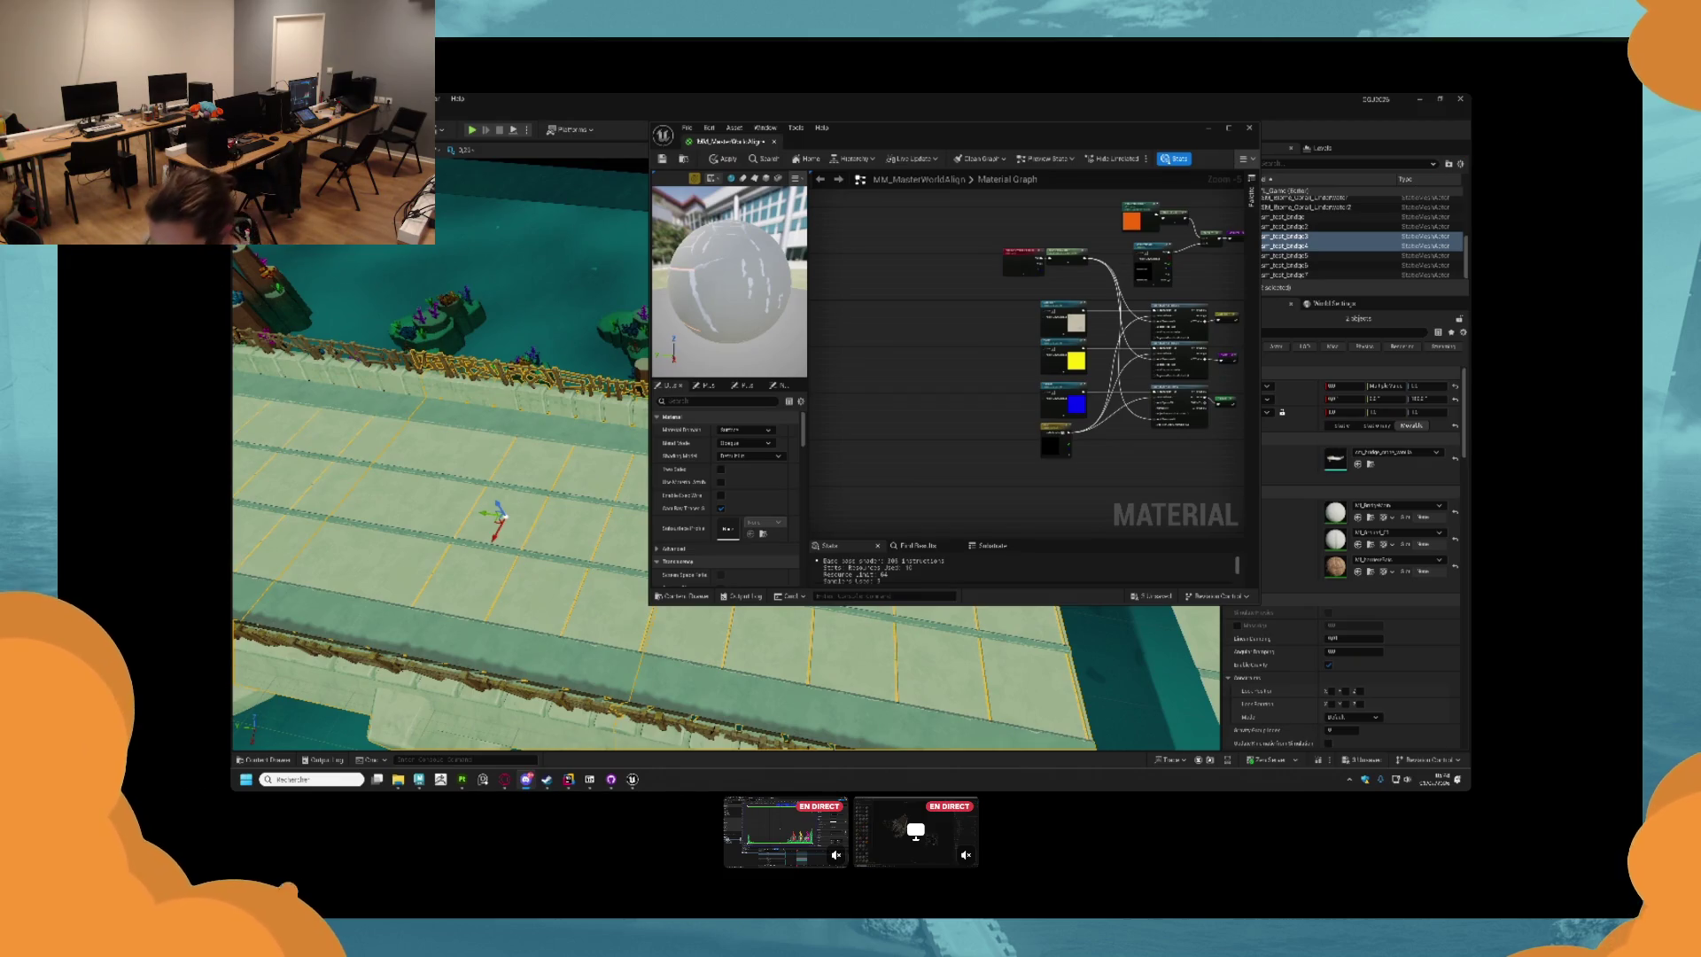
Open the first WorldAlignedTexture function, browse its texture and input nodes, then return to MM_MasterWorldAlign.
scroll(1012, 379, "up", 5)
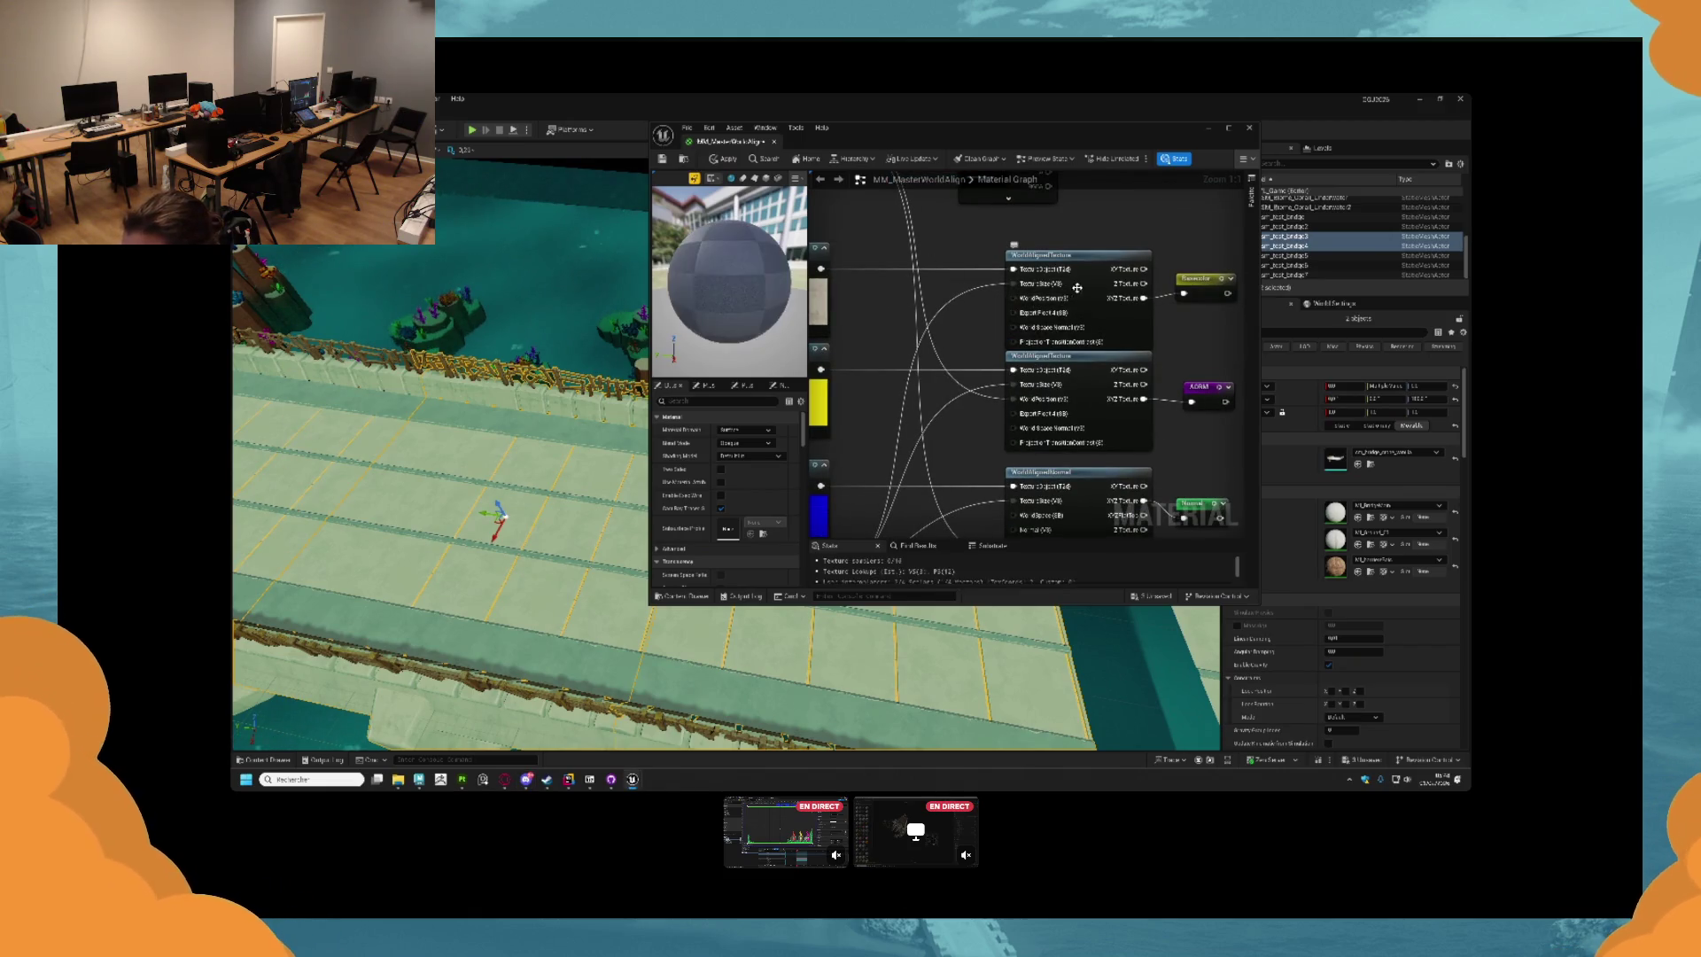
left_click(1086, 289)
double_click(1086, 290)
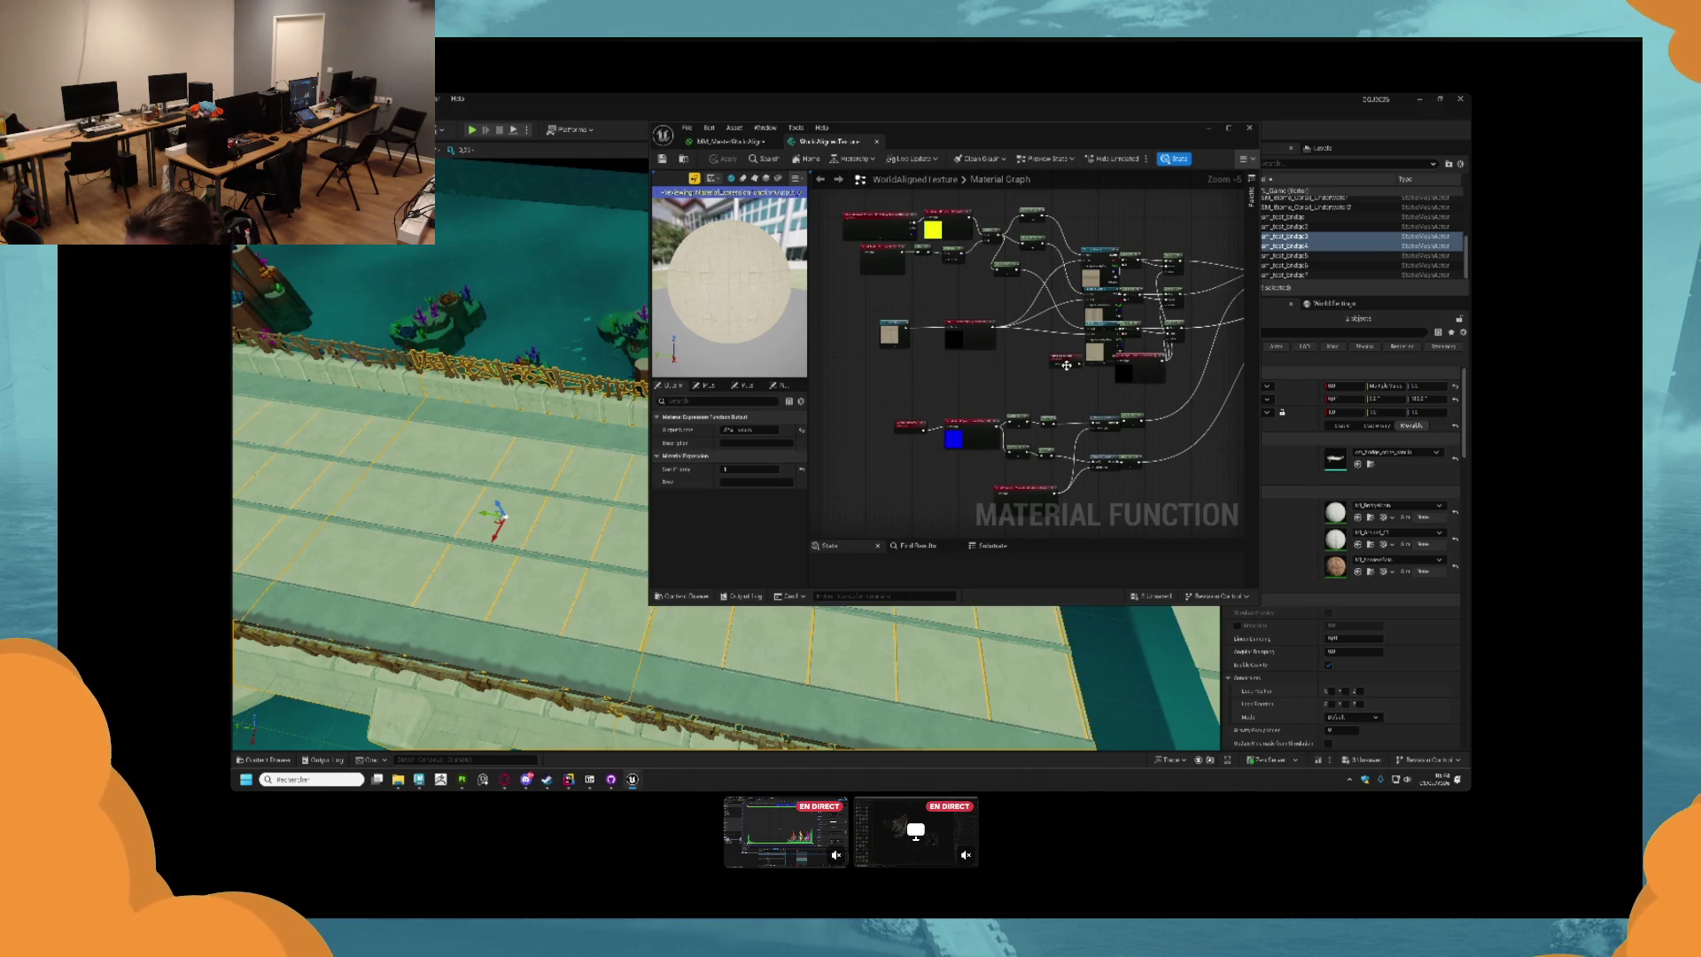
scroll(1067, 365, "up", 2)
left_click_drag(989, 396, 1172, 250)
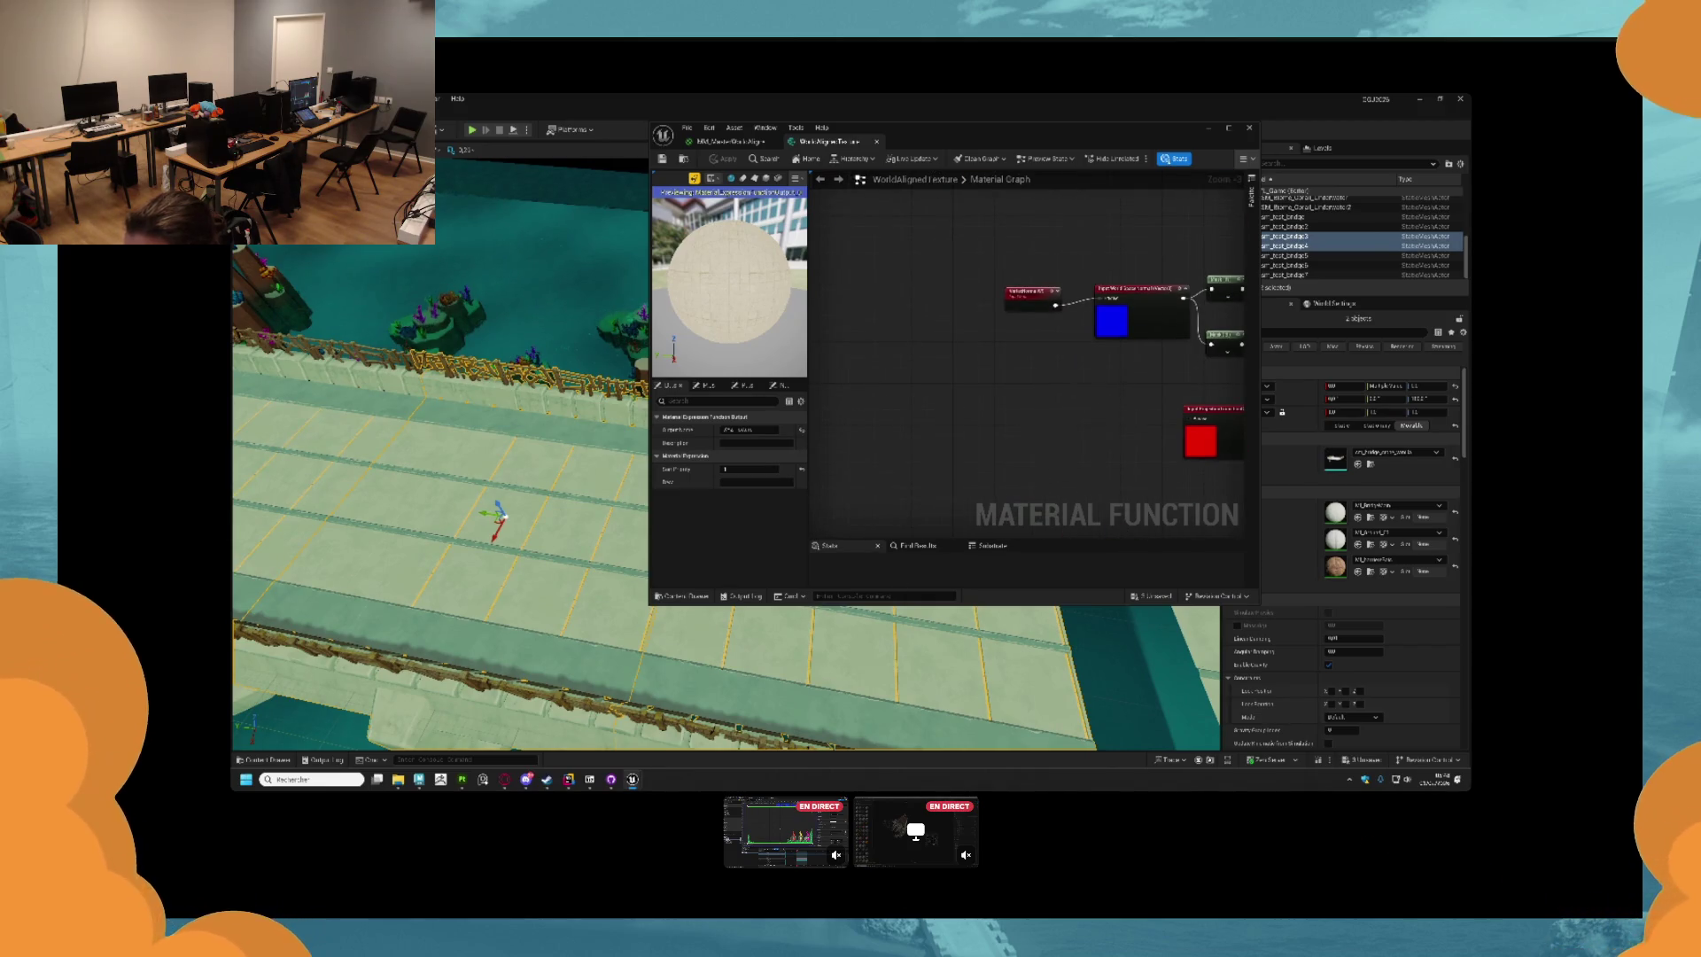
left_click_drag(1066, 398, 892, 391)
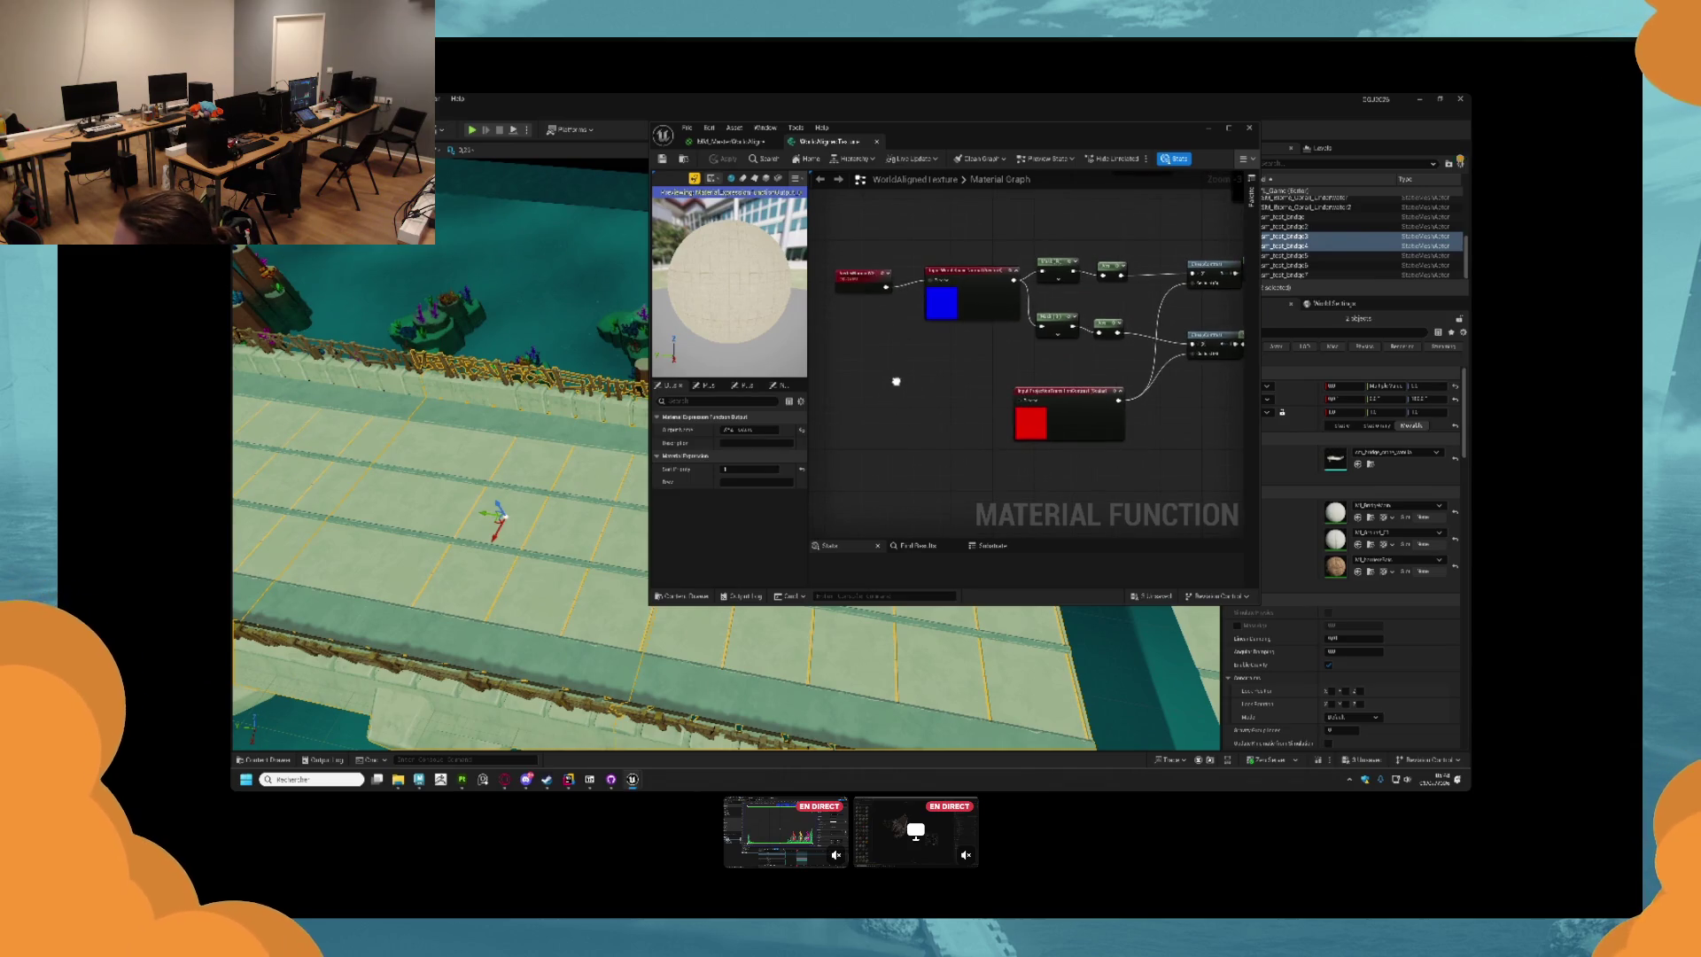
scroll(897, 388, "down", 2)
scroll(974, 355, "up", 2)
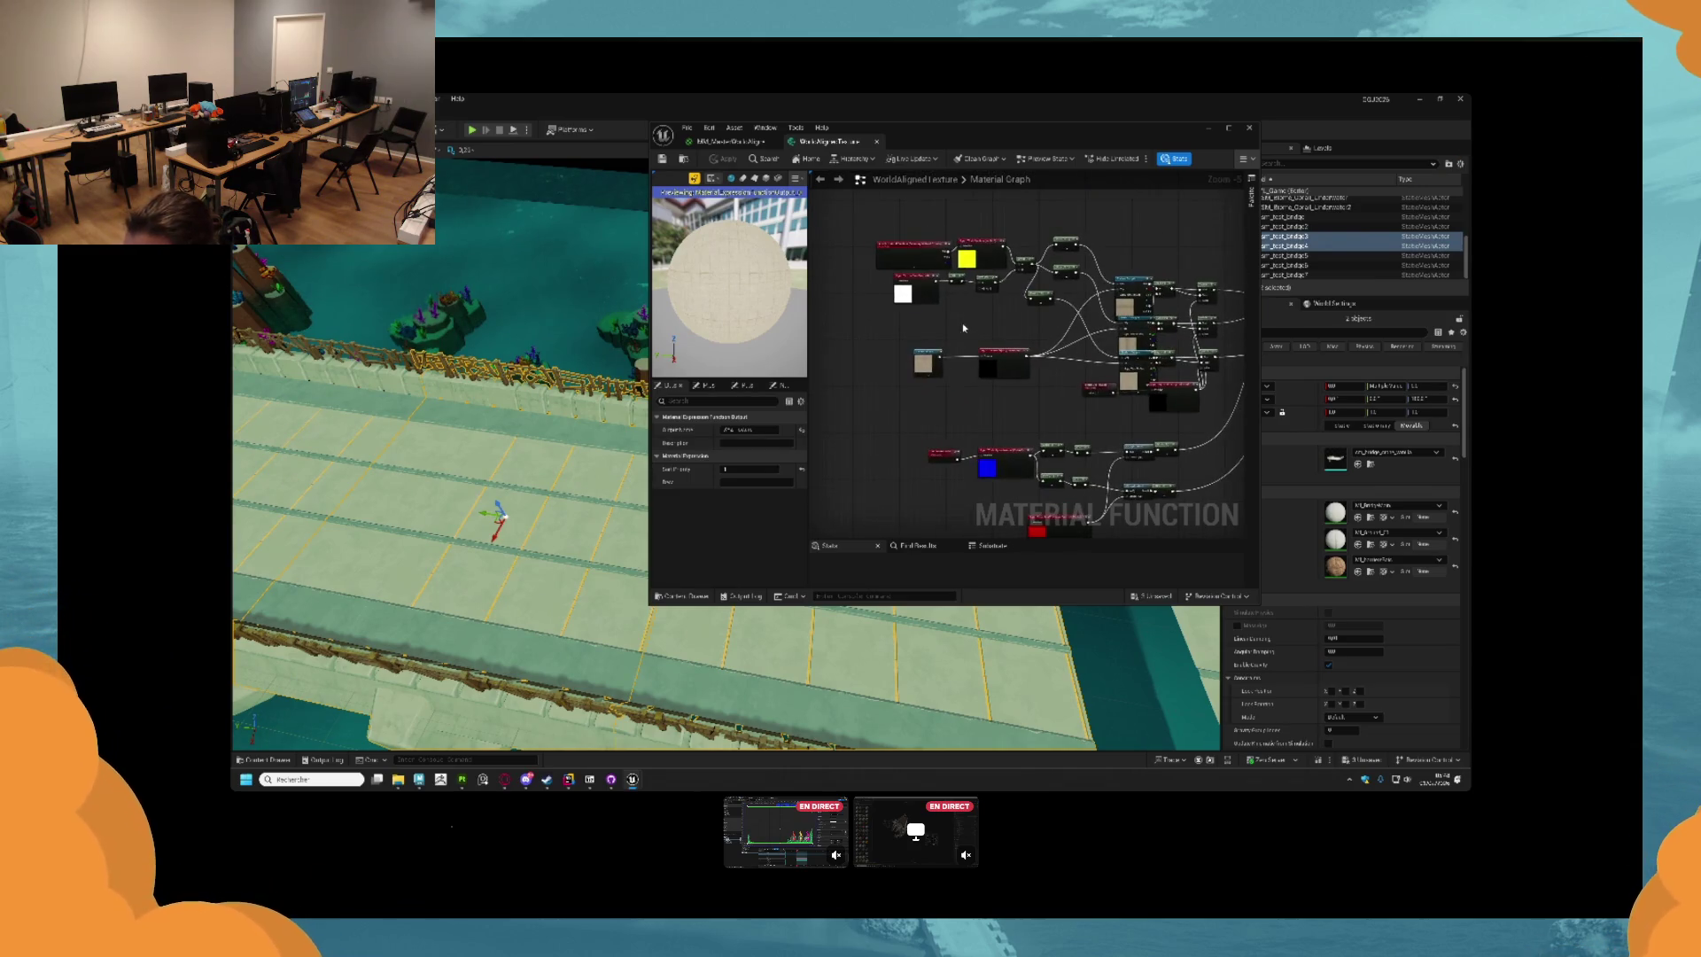
left_click_drag(947, 314, 1005, 396)
left_click(959, 294)
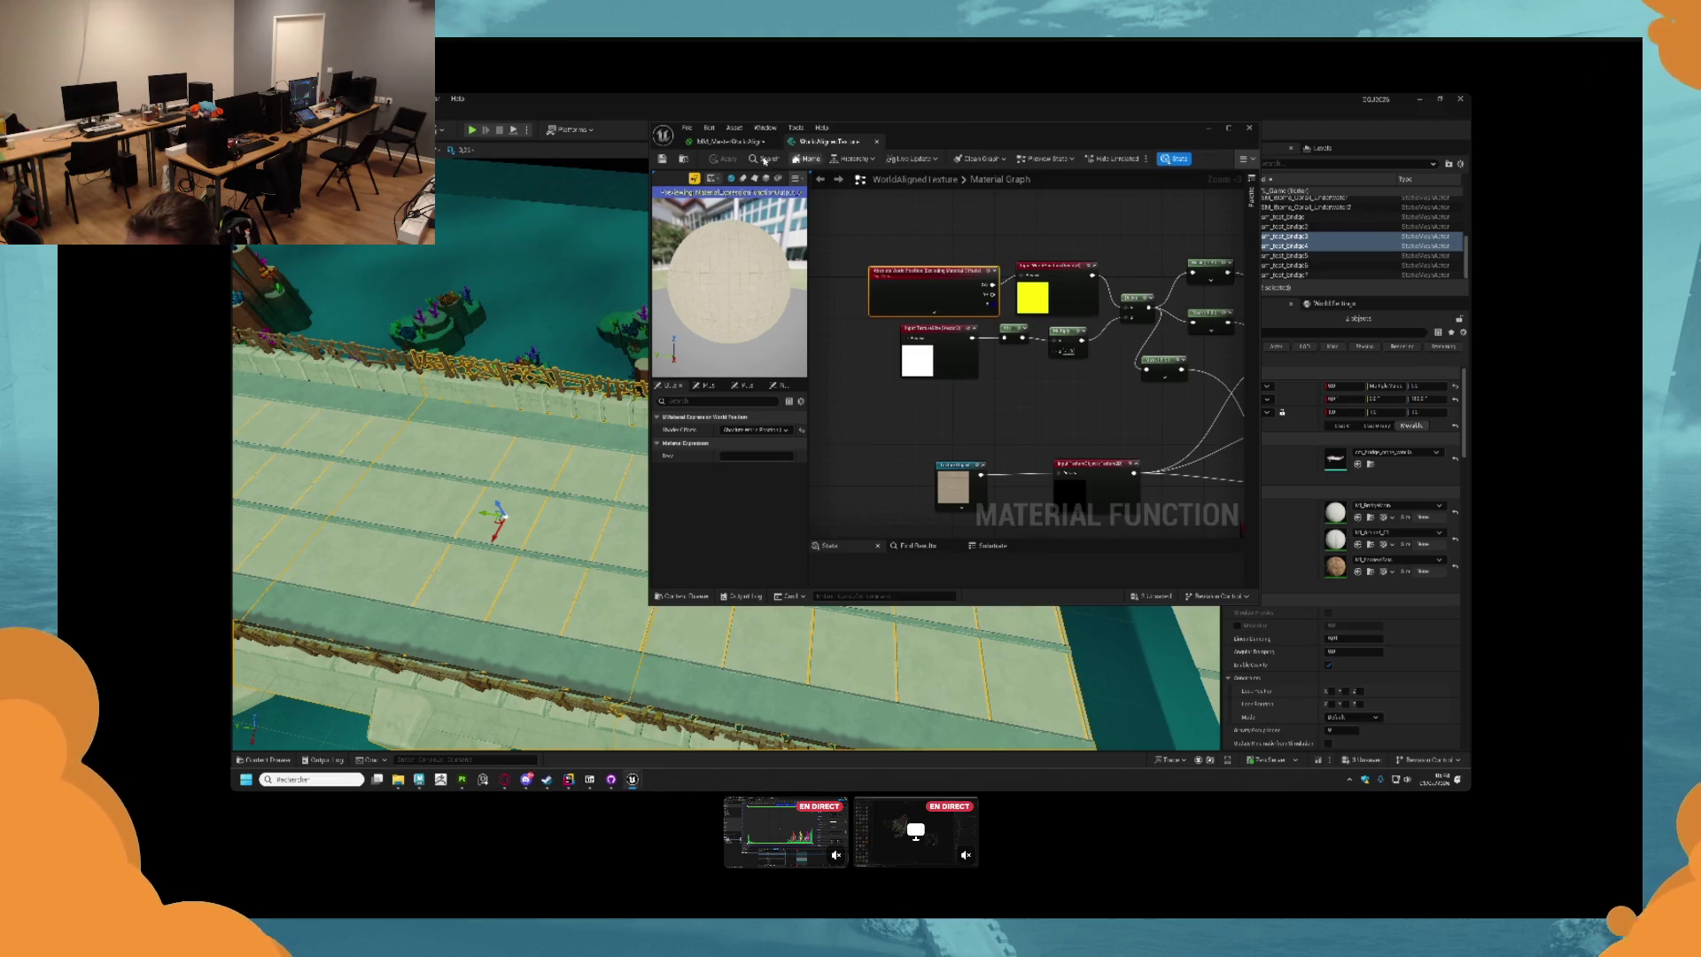
left_click(741, 142)
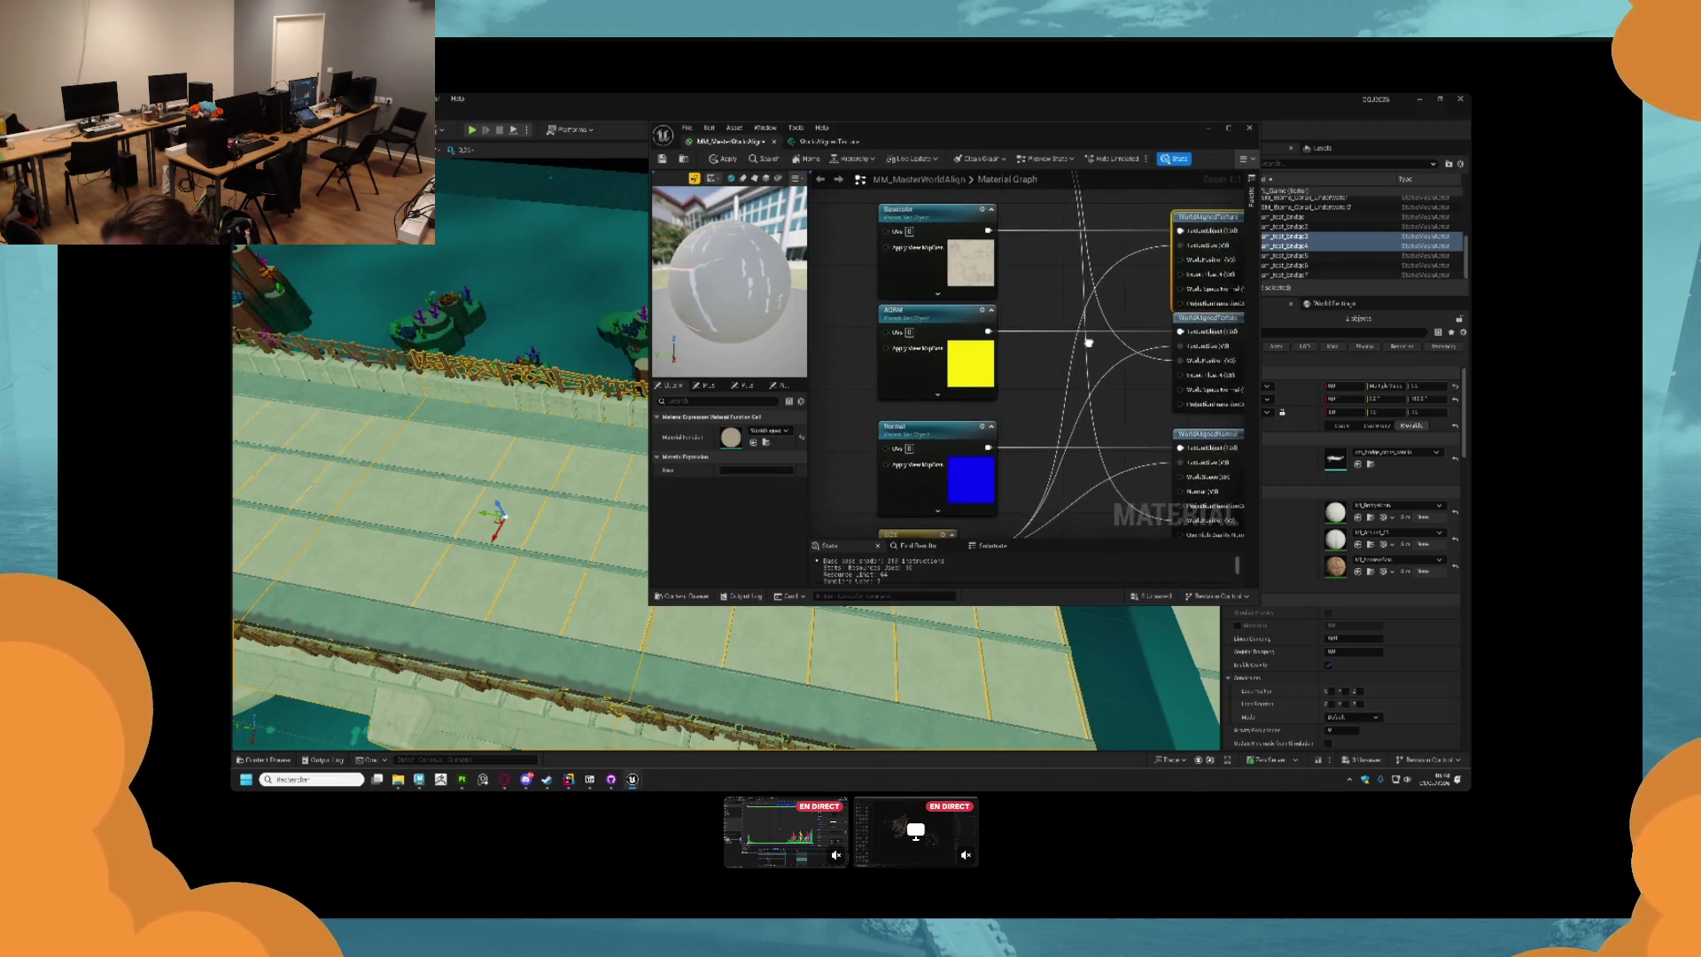
scroll(1113, 339, "down", 1)
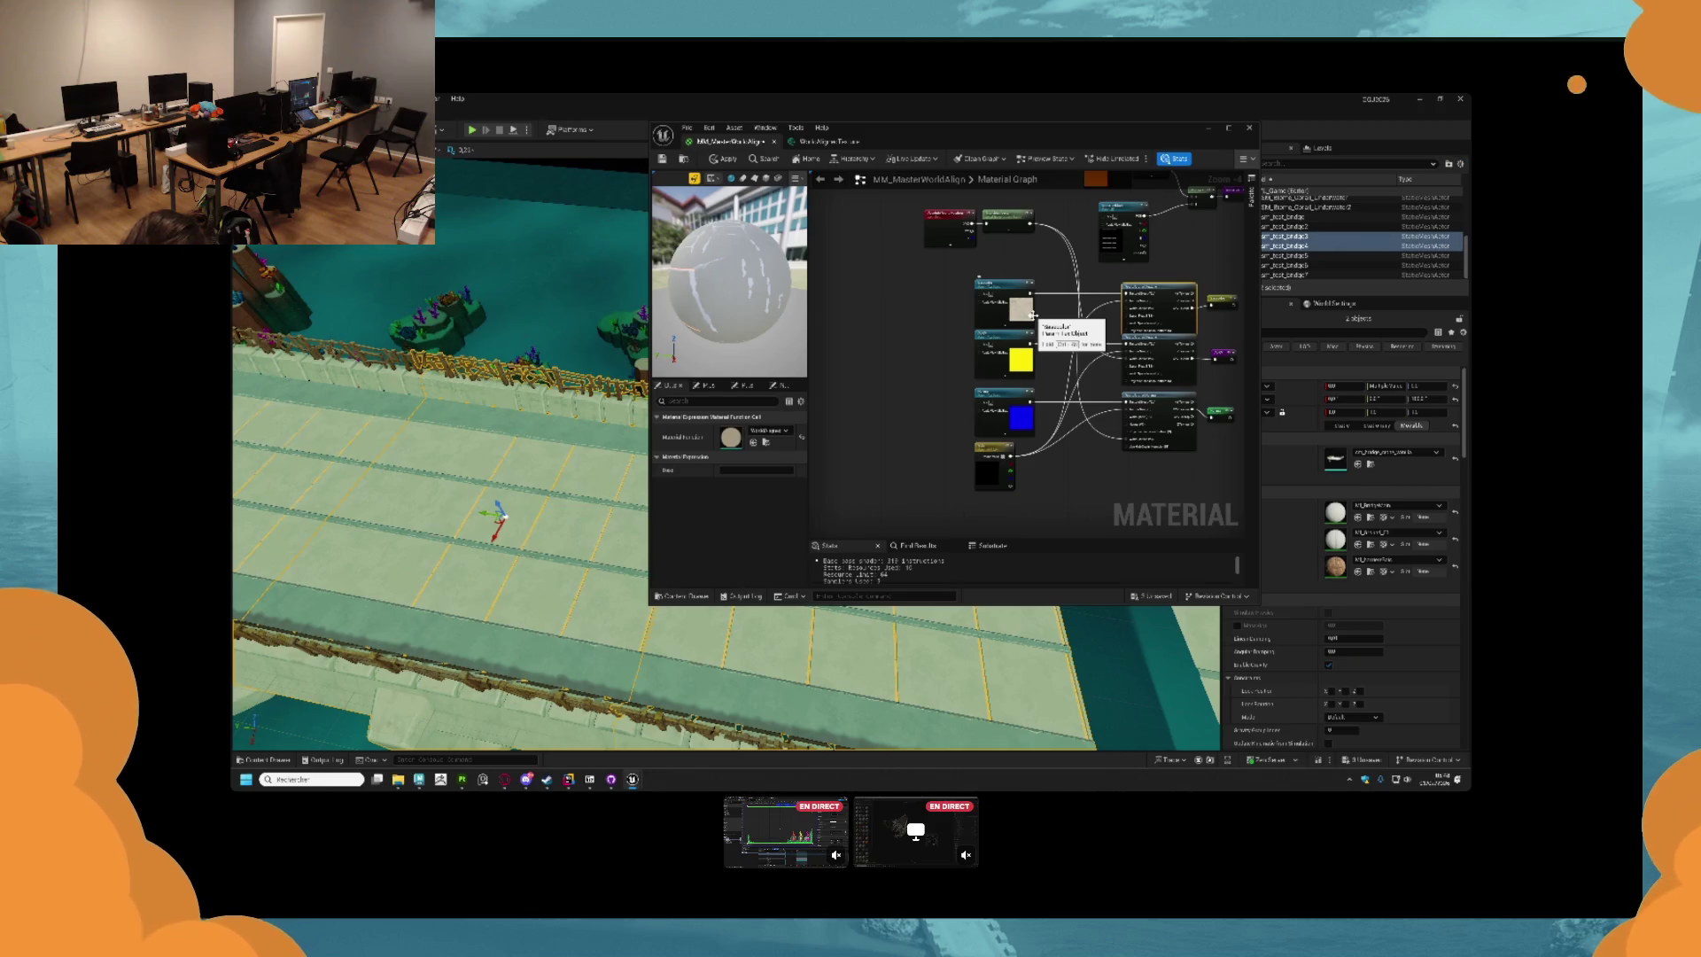
Move the Absolute World Position node left, route it through an Add node, delete TransformVector, and apply.
left_click_drag(1030, 265, 1078, 331)
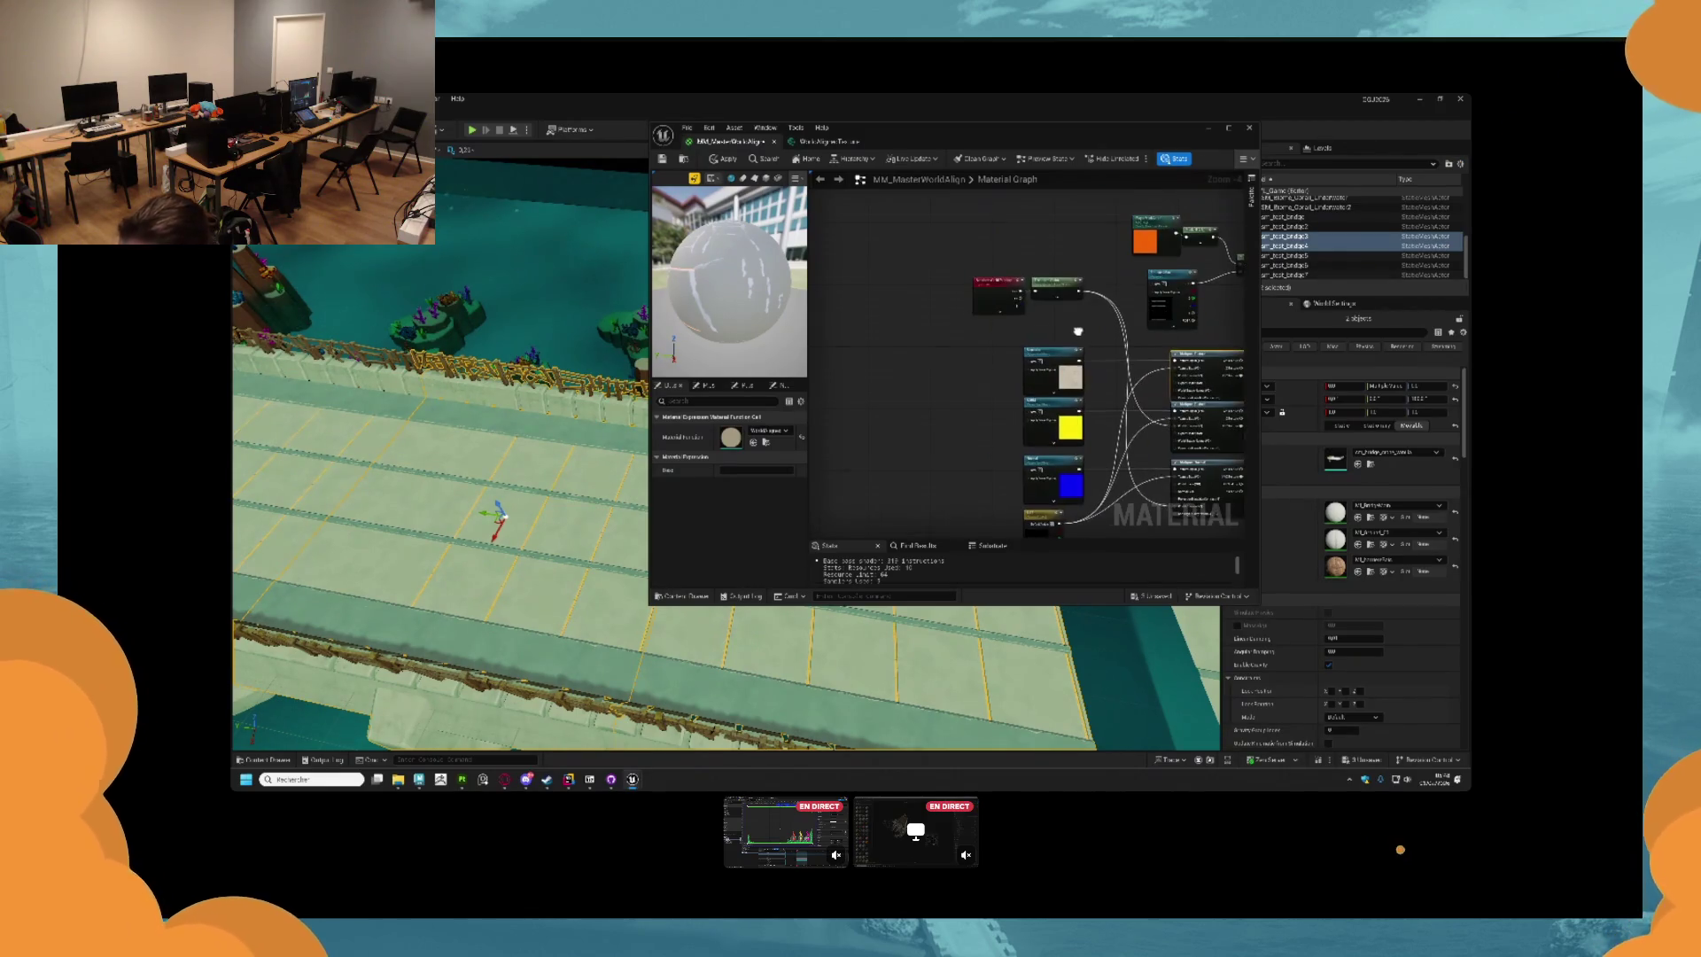
mouse_move(998, 285)
left_mouse_down()
mouse_move(860, 291)
mouse_move(928, 294)
mouse_move(1182, 392)
left_mouse_up()
key("Escape")
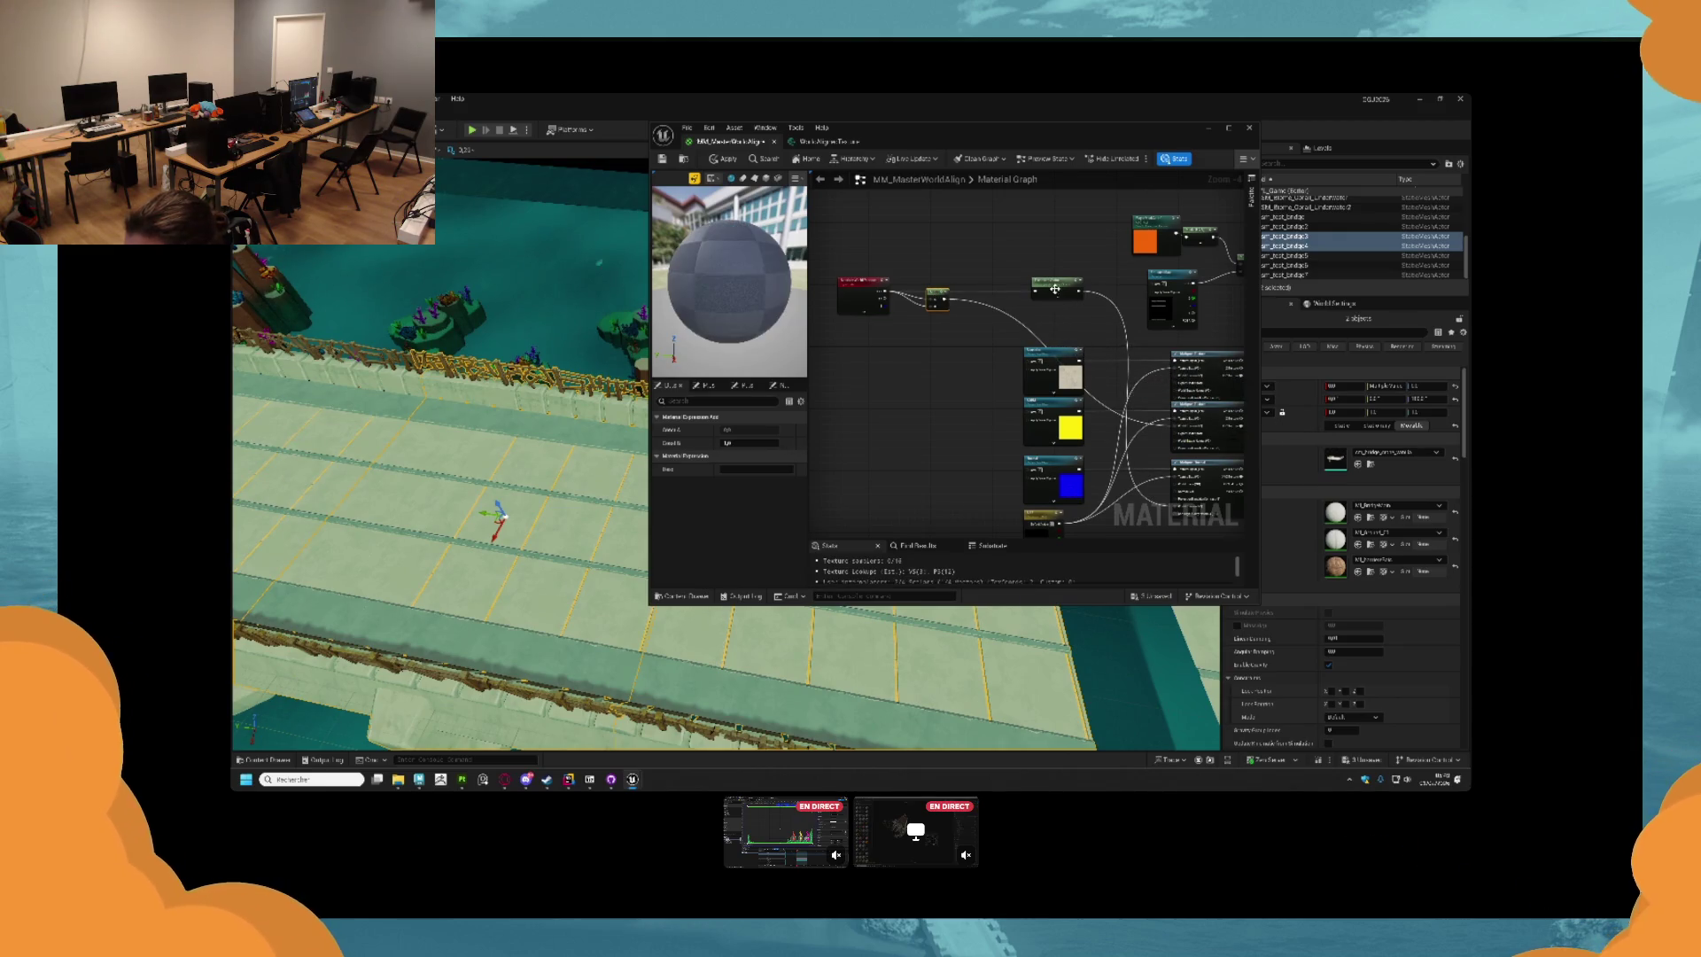
left_click(1062, 282)
key("Delete")
mouse_move(966, 316)
left_mouse_down()
mouse_move(869, 253)
mouse_move(1062, 368)
mouse_move(1151, 390)
mouse_move(1081, 414)
left_mouse_up()
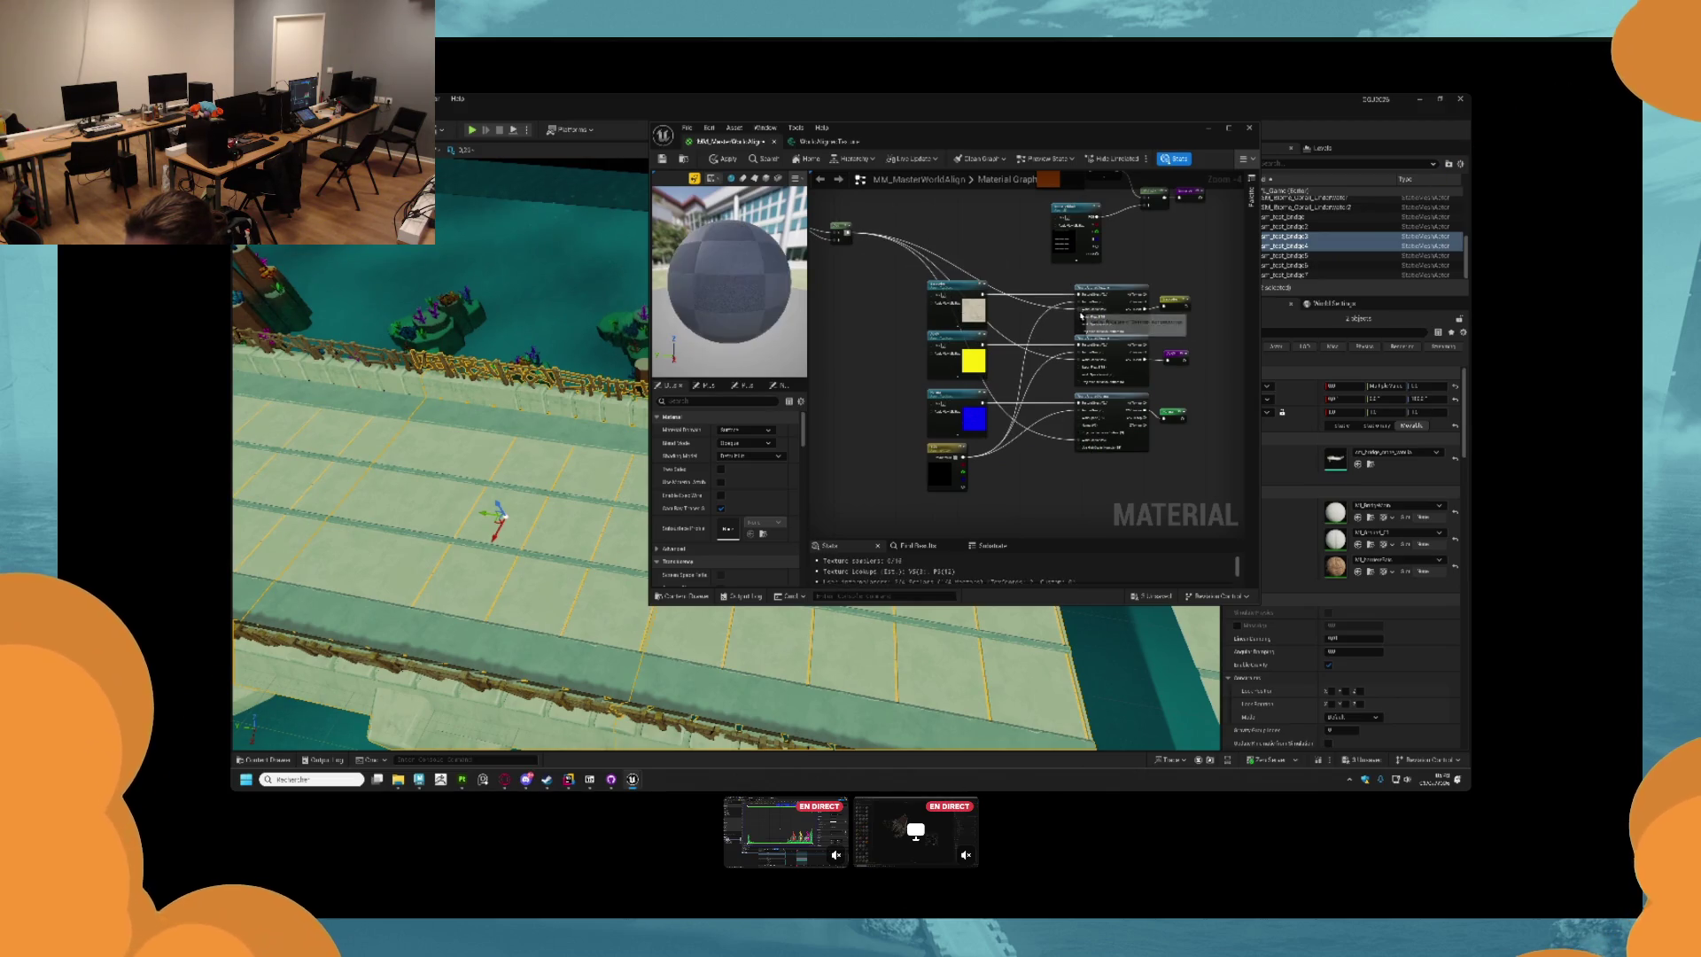
left_click(723, 159)
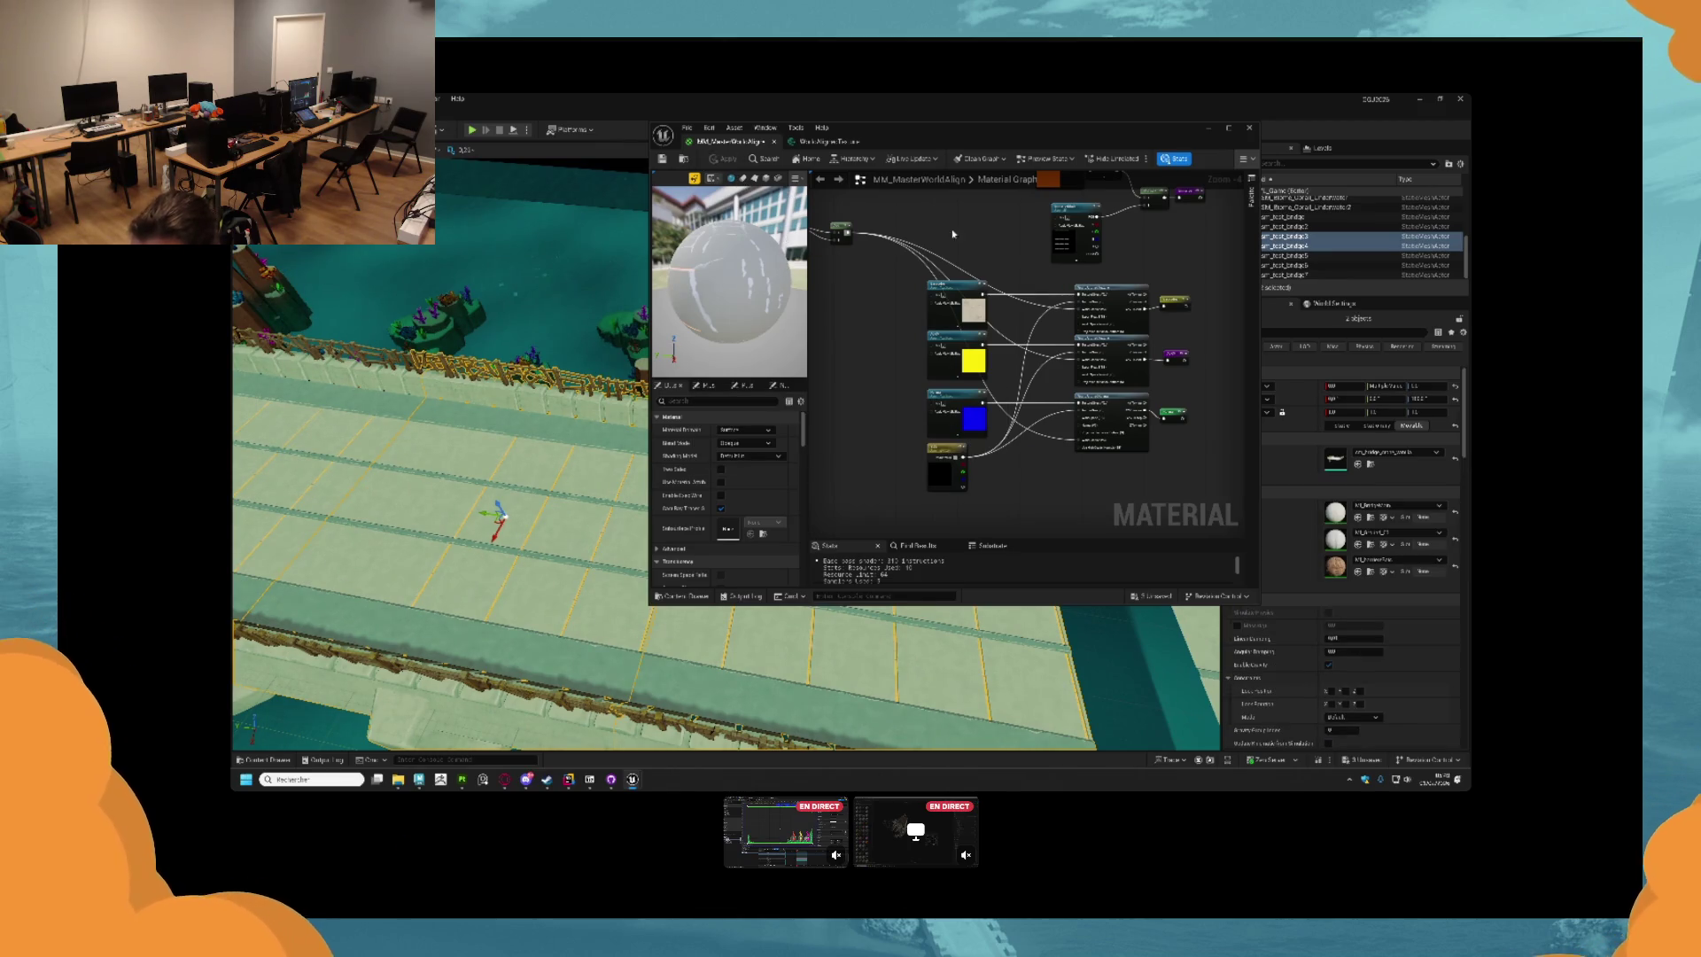
Minimize the material editor, frame the bridge, and select the sm_test_bridge3 section.
left_click(1207, 128)
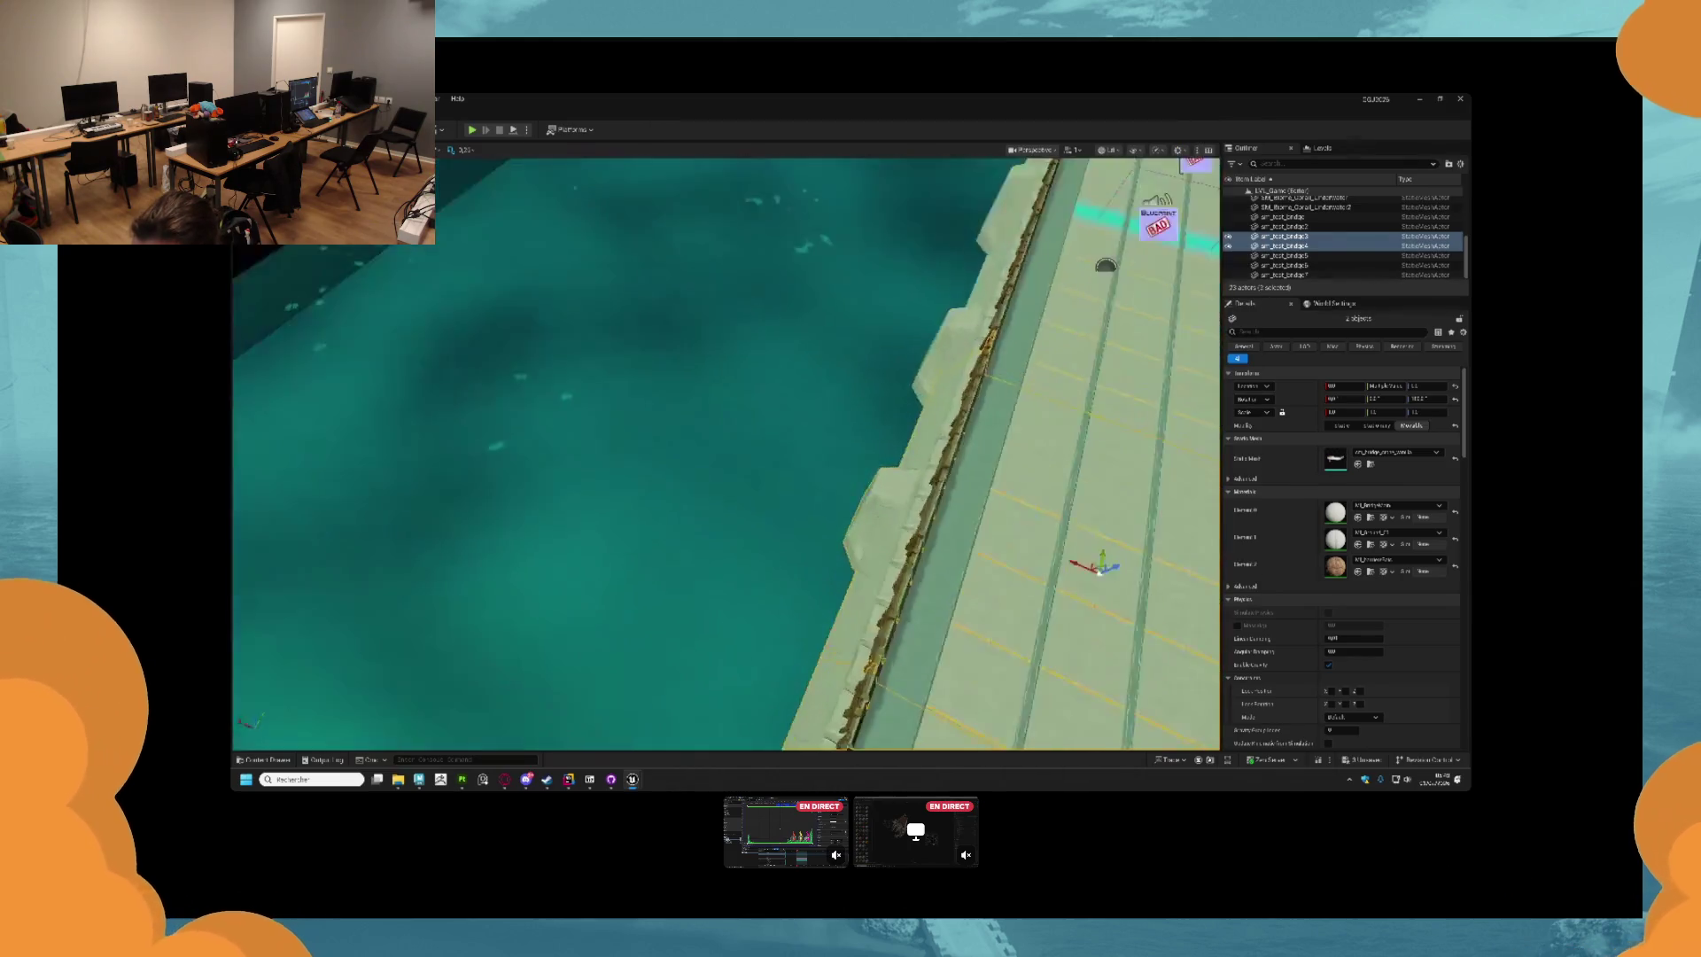
key("f")
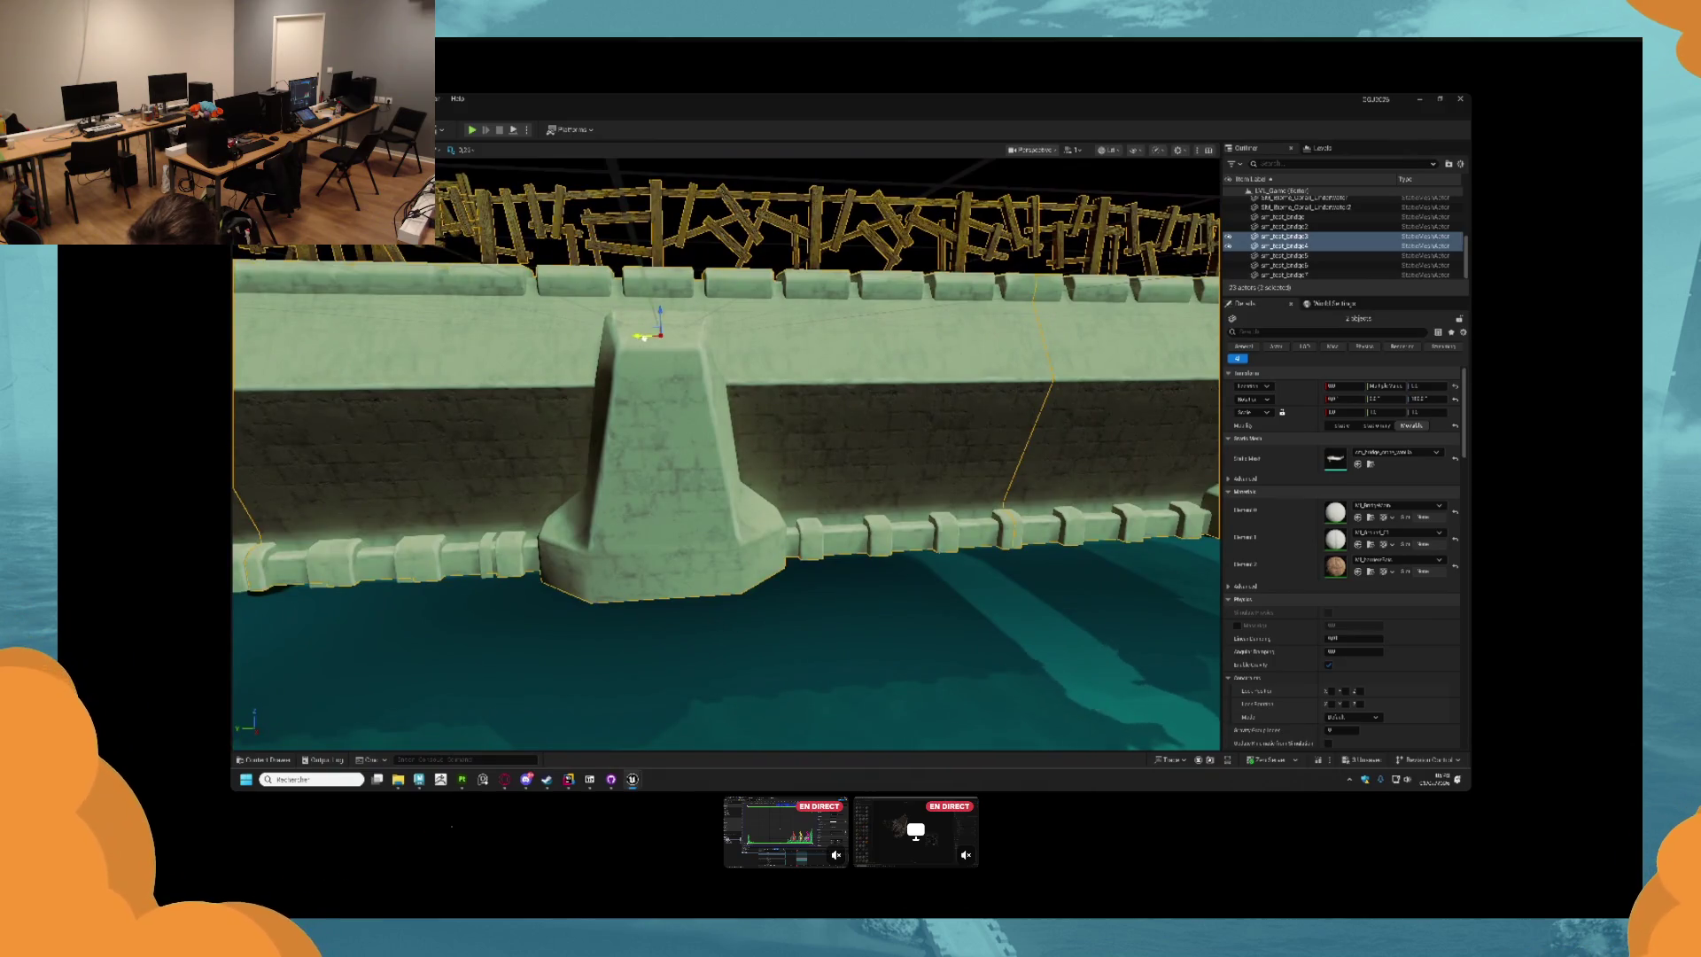
key("Left")
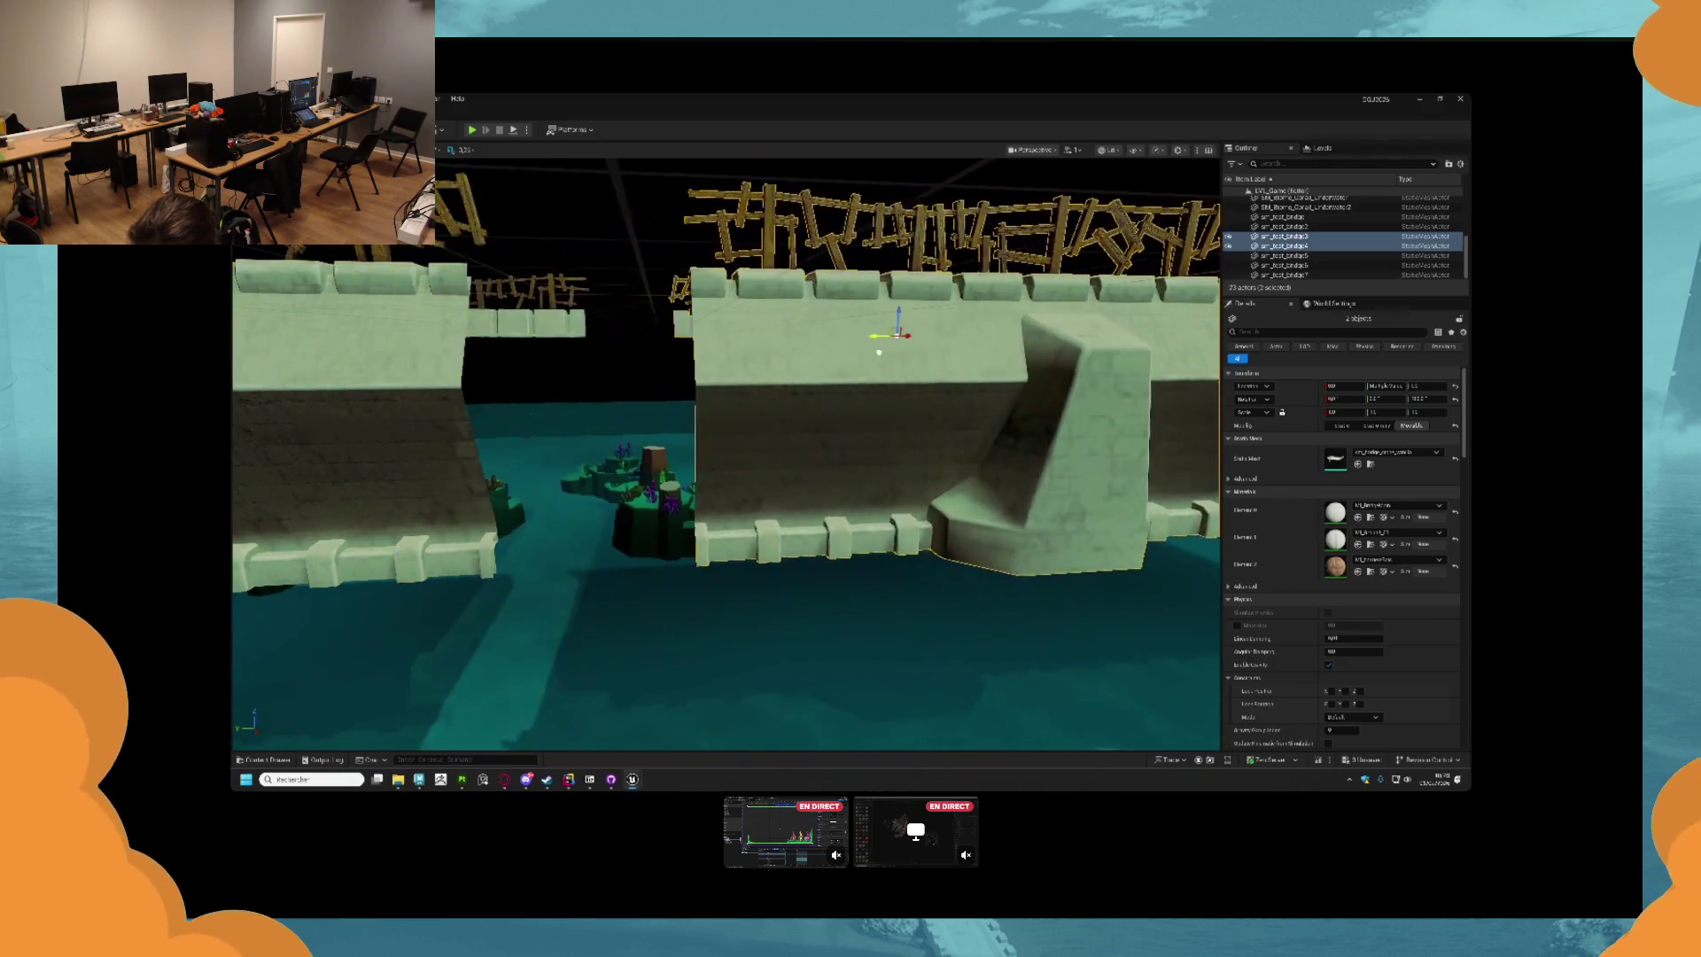
left_click(293, 270)
key("Left")
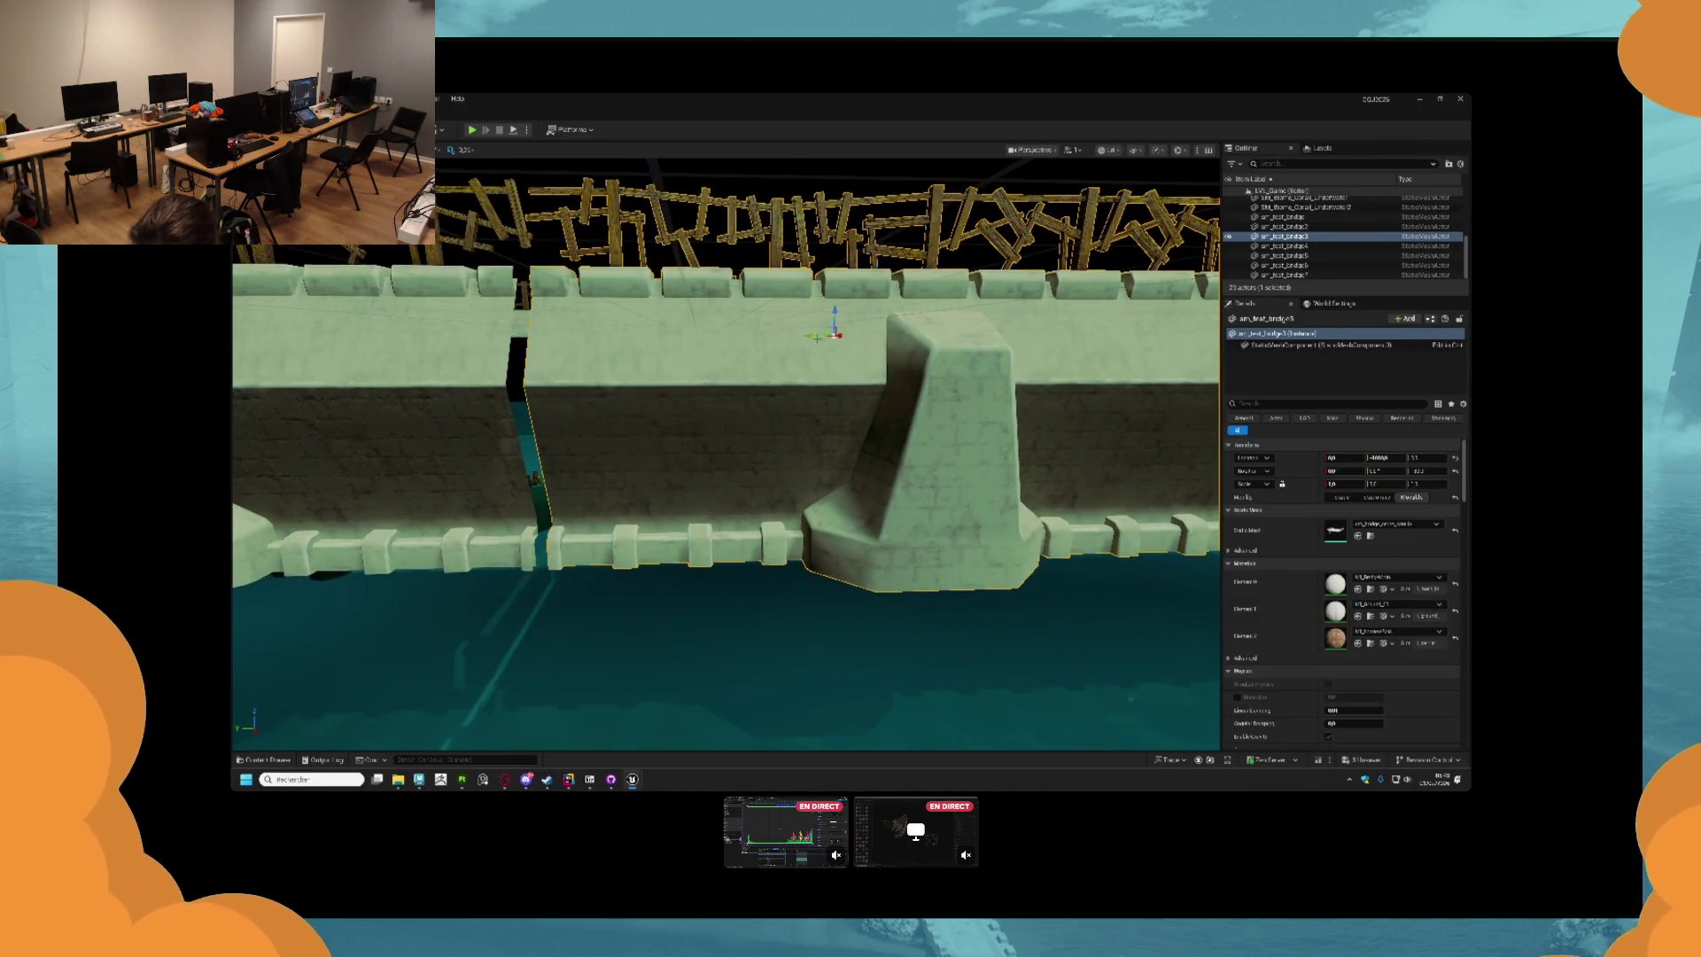
key("Right")
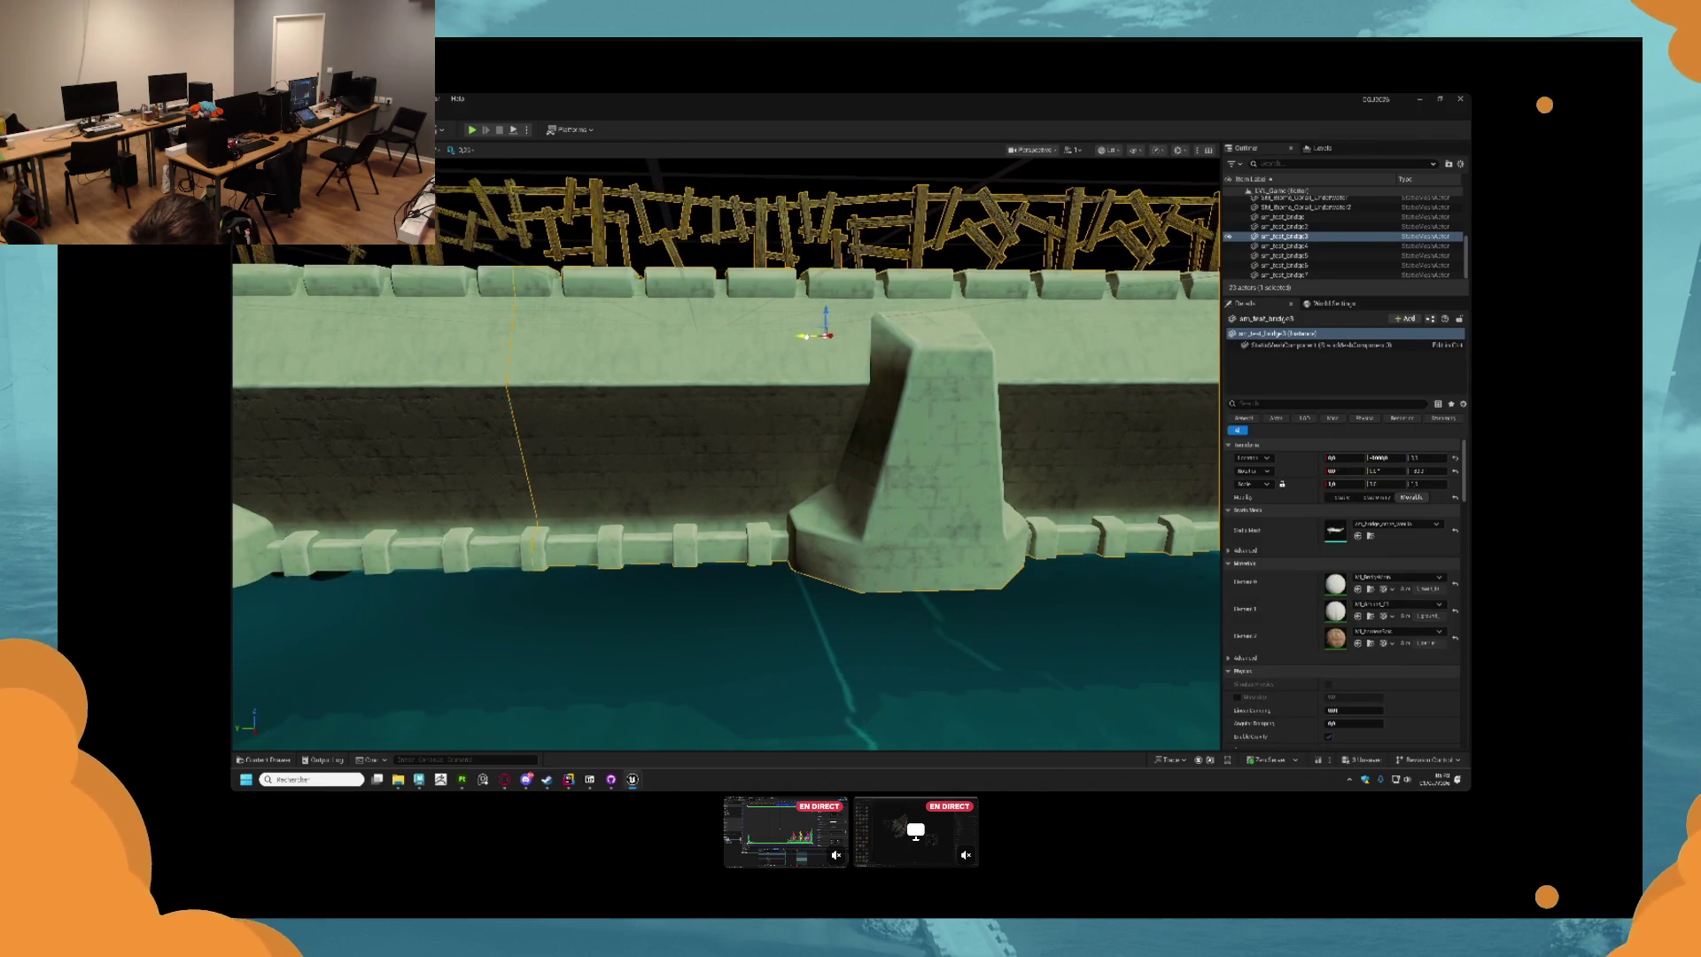
Move sm_test_bridge3, undo, and slide it left to close the seam gap.
key("Left")
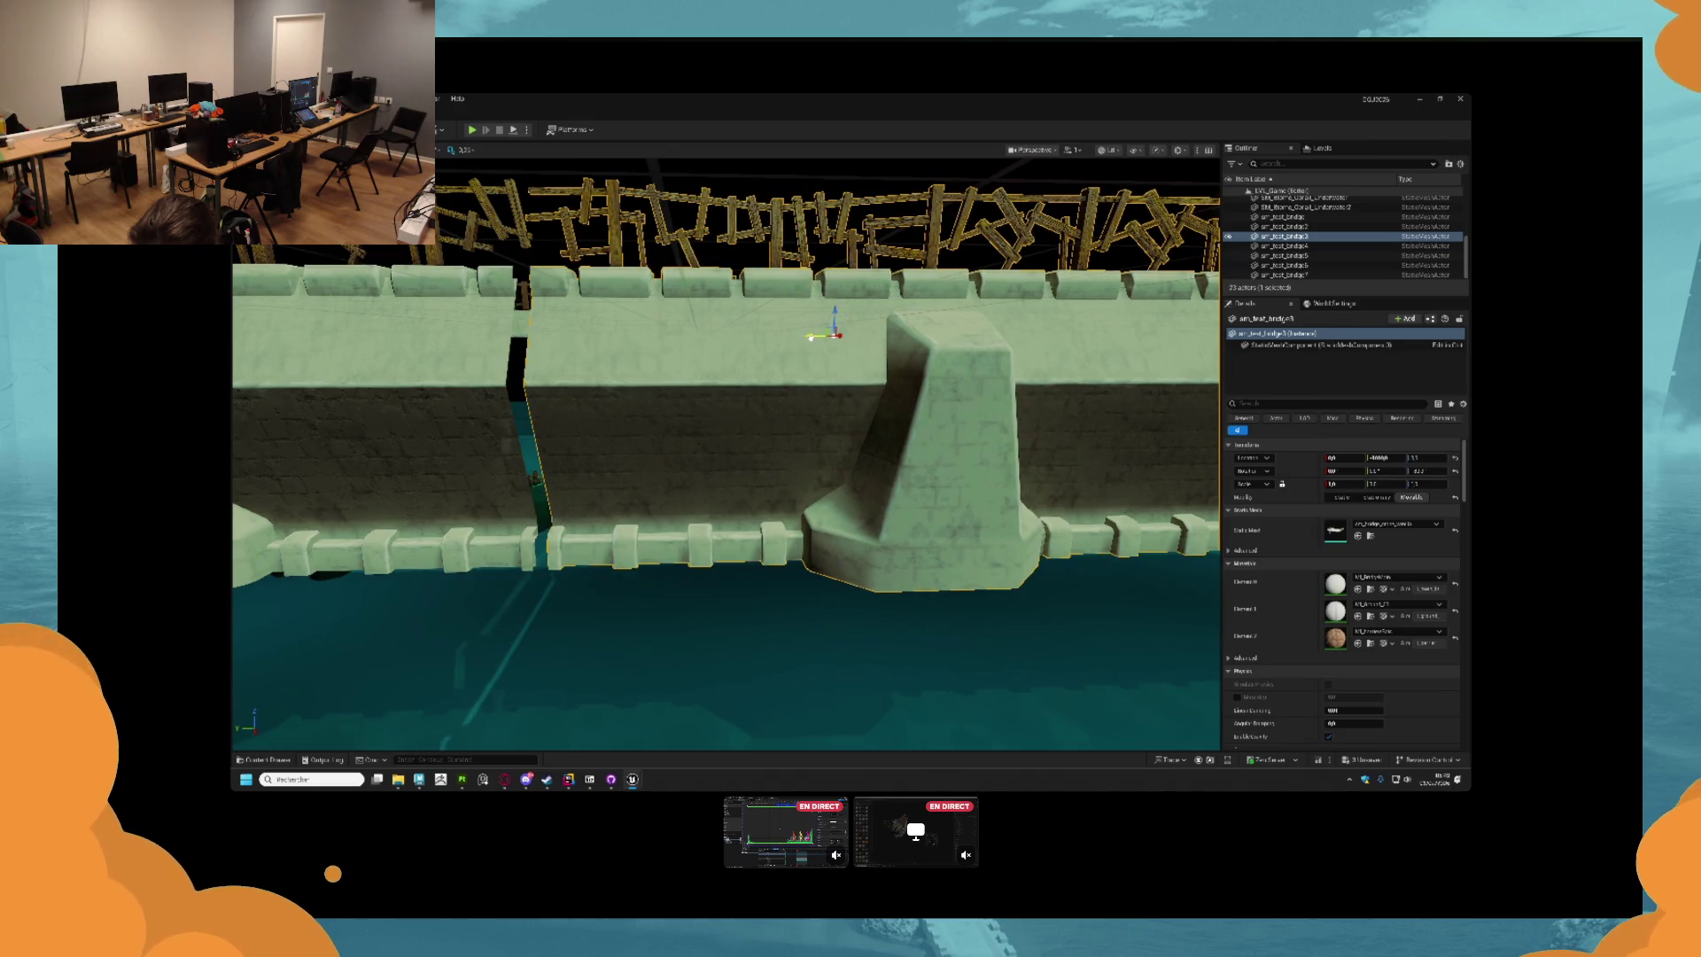
mouse_move(809, 338)
left_mouse_down()
mouse_move(946, 352)
mouse_move(781, 366)
mouse_move(1018, 371)
mouse_move(900, 373)
left_mouse_up()
key("ctrl+z")
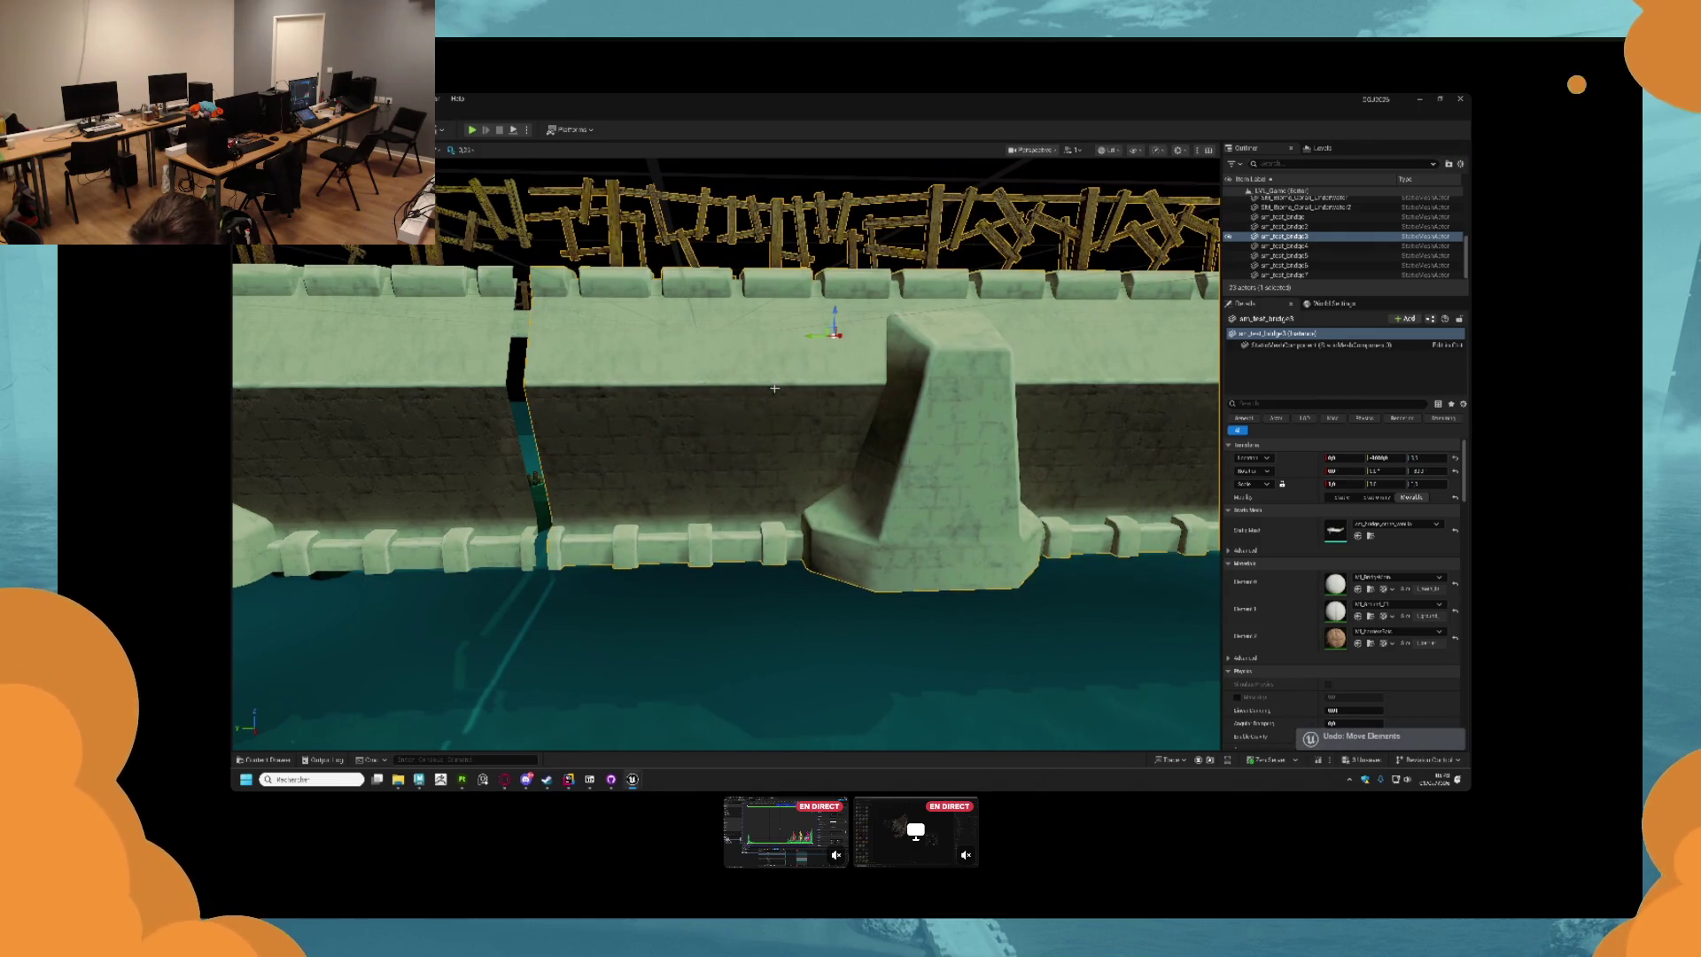
key("ctrl+z")
left_click_drag(777, 382, 769, 363)
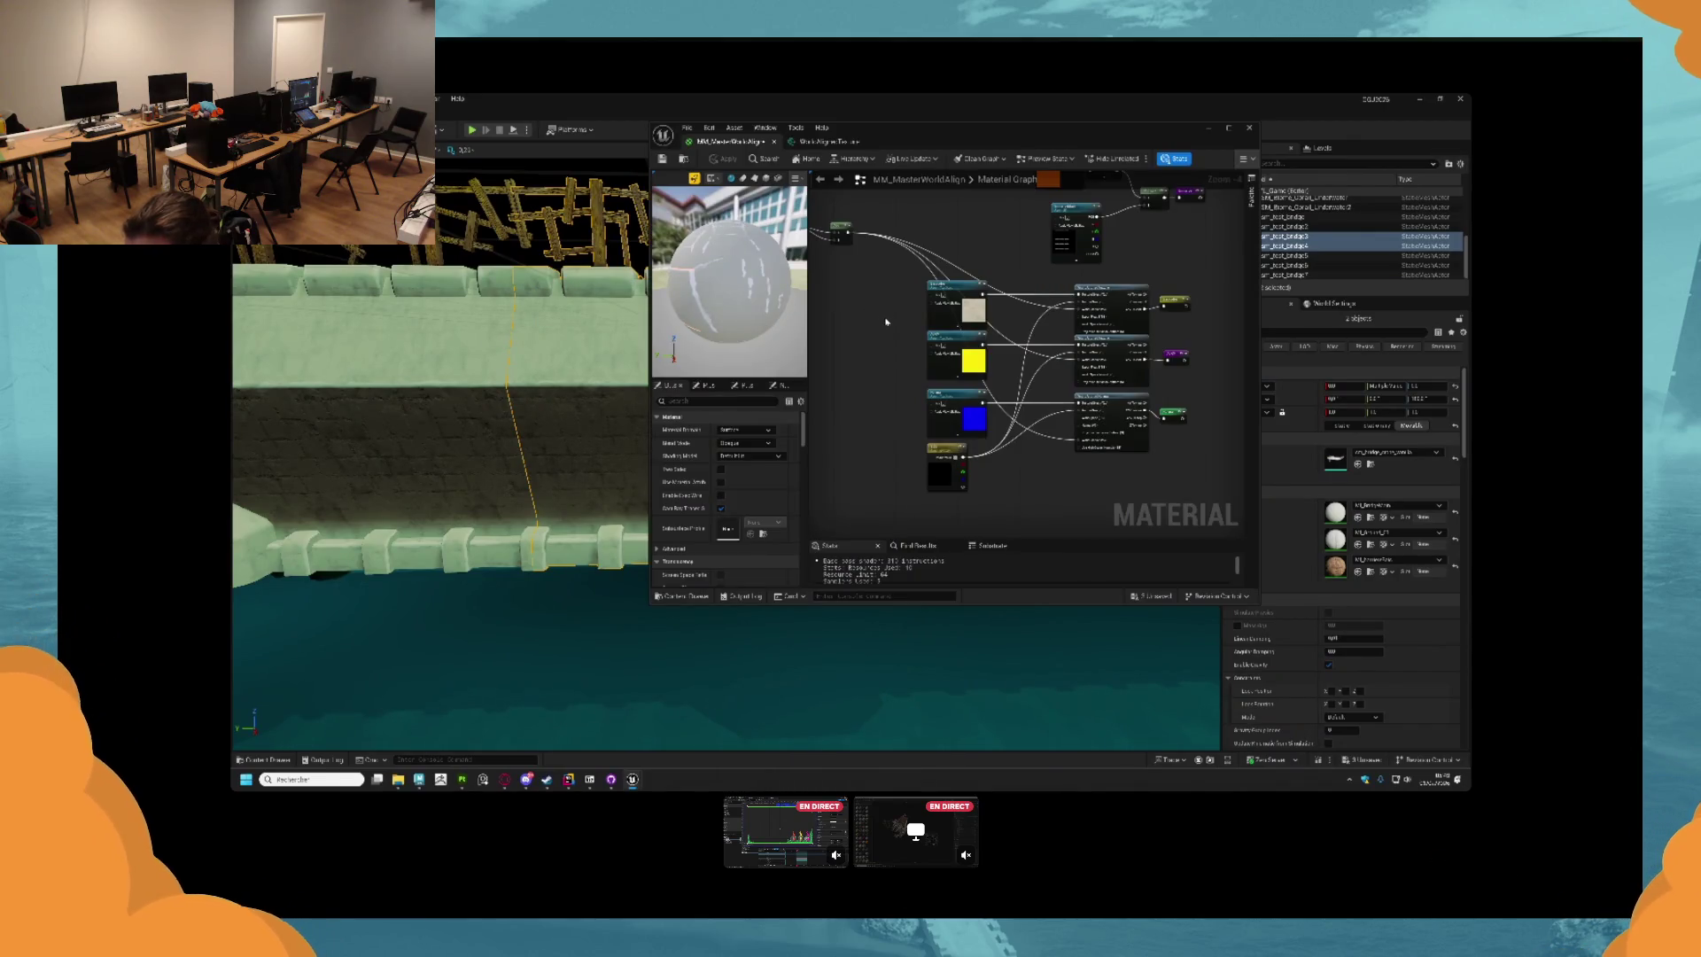
Preview the Add node's output, then delete the Add node and its wires.
left_click_drag(886, 321, 1056, 423)
scroll(990, 350, "up", 2)
left_click(1032, 319)
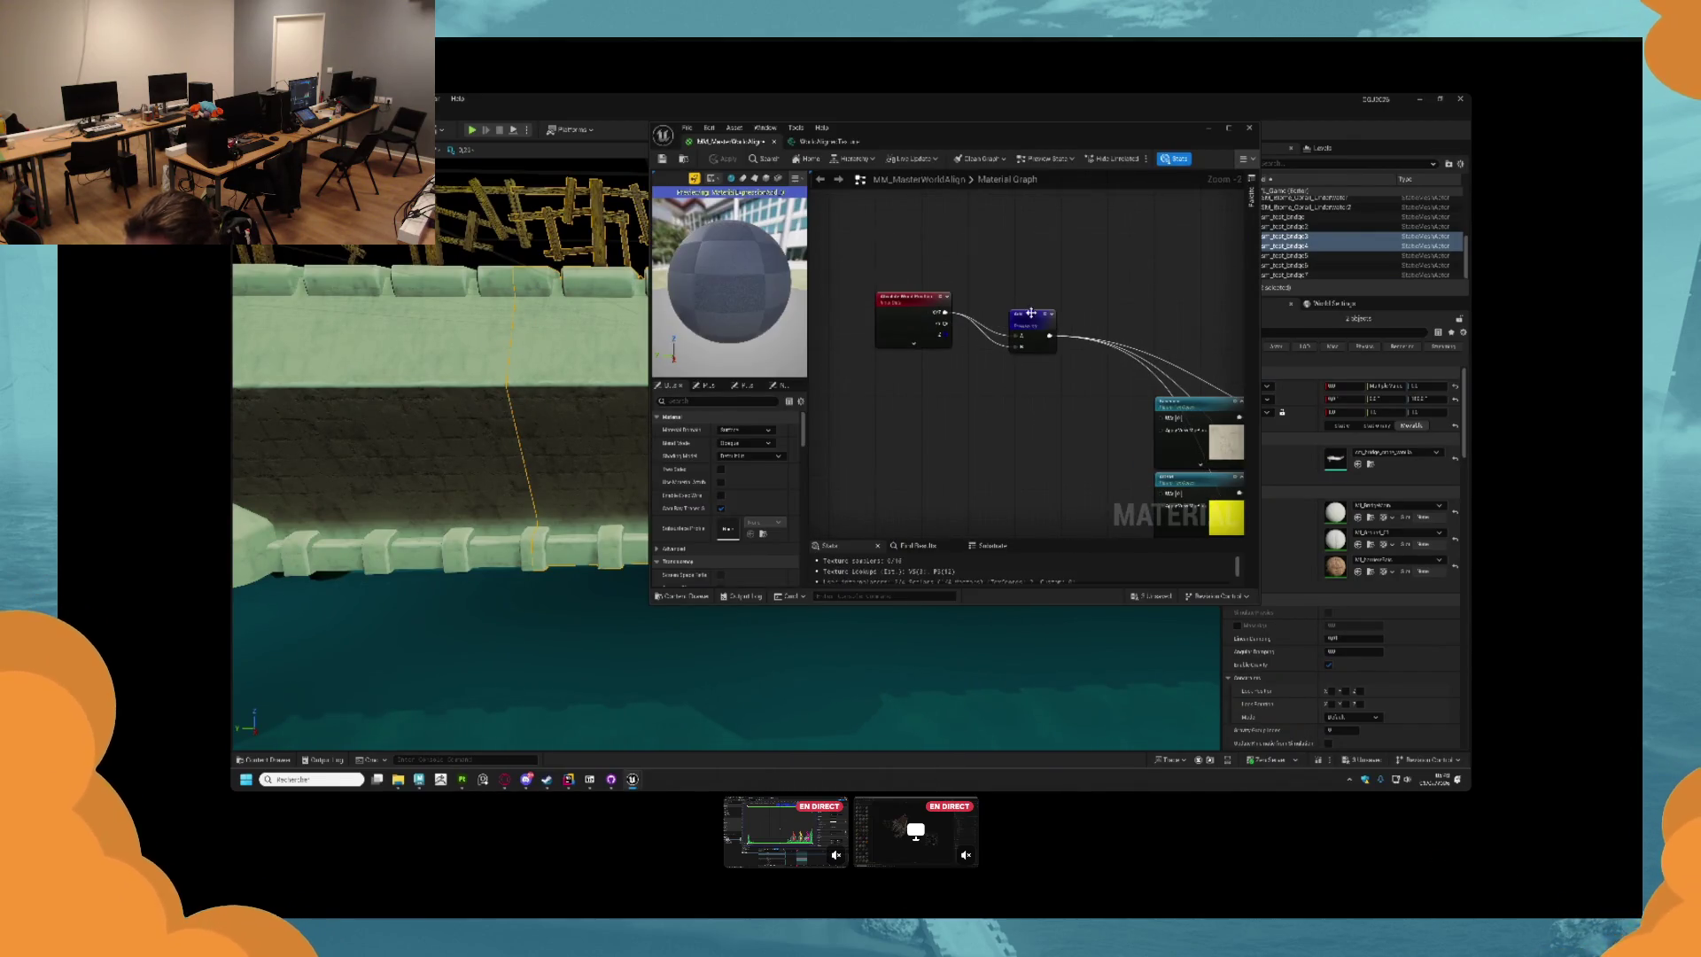
key("space")
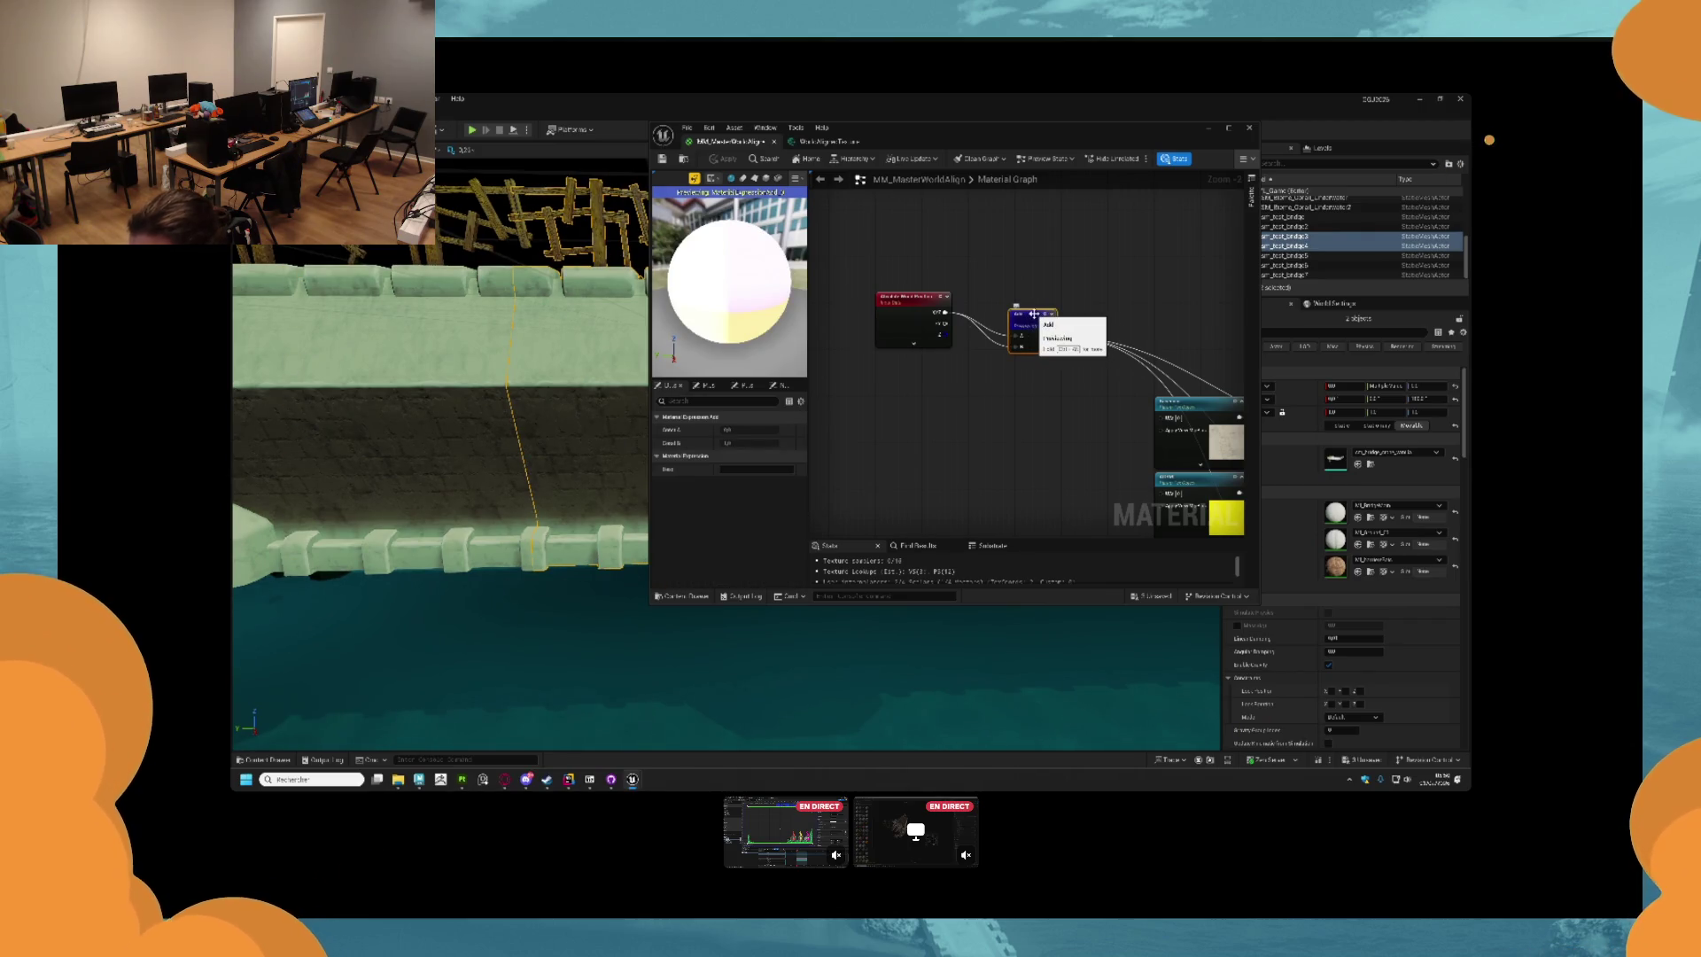
key("Delete")
Pan across the texture, output and position nodes, then minimize the material editor.
left_click_drag(1018, 334, 992, 383)
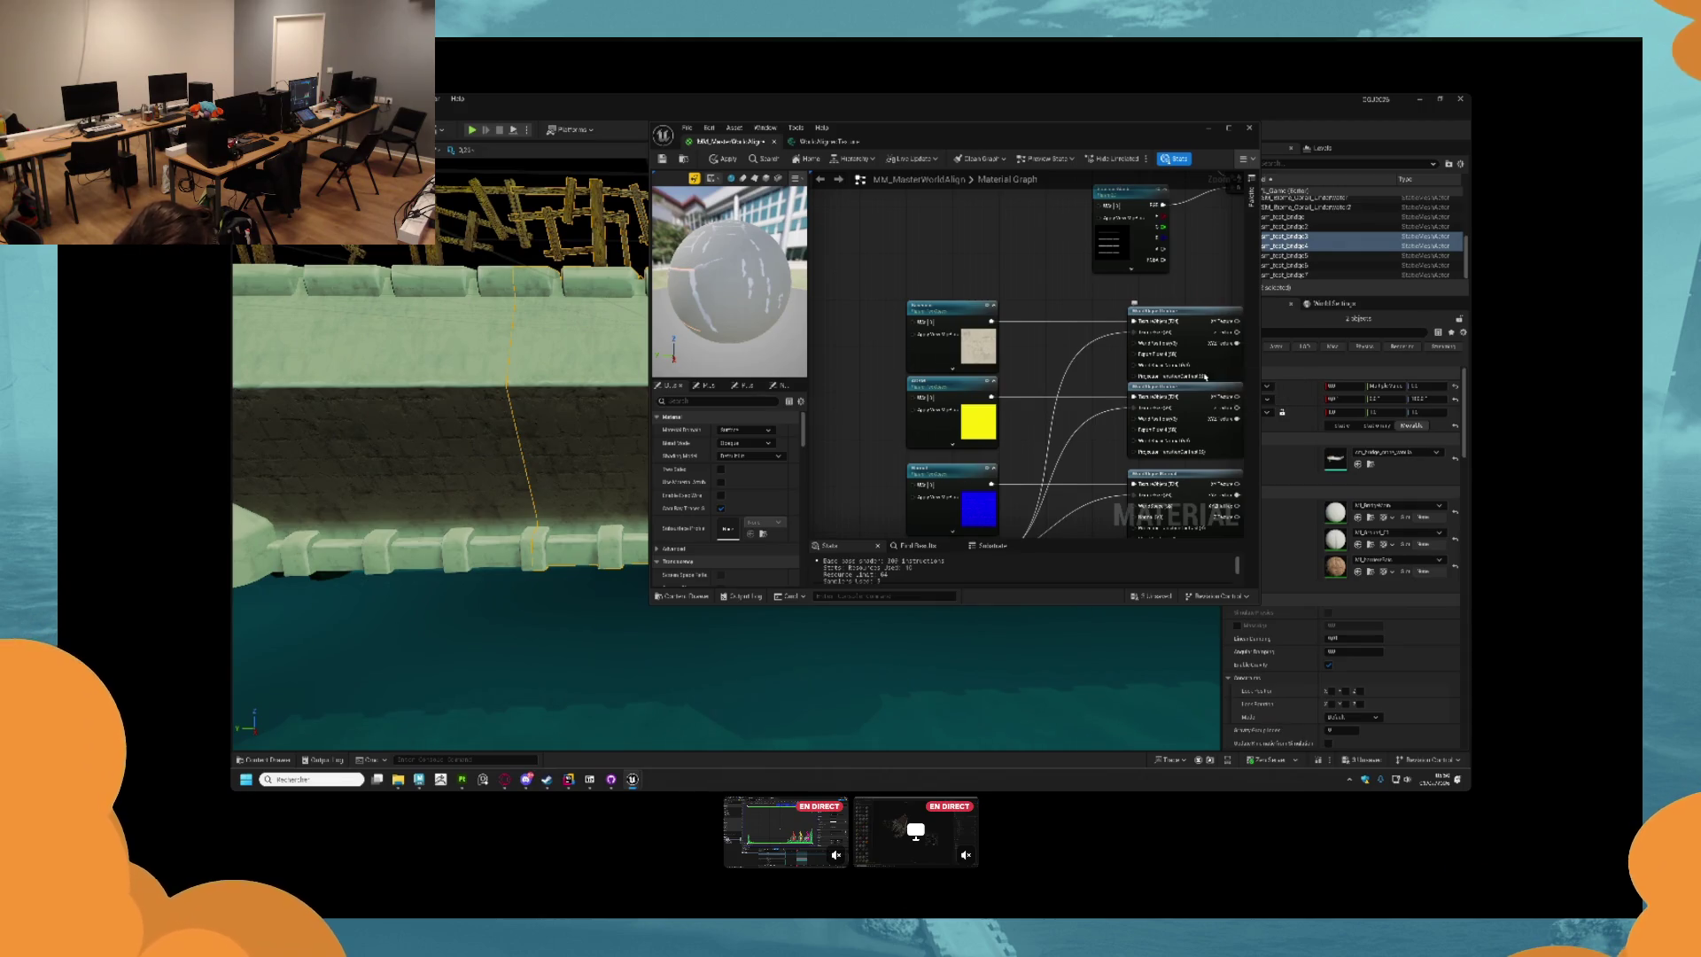
left_click_drag(1072, 367, 965, 350)
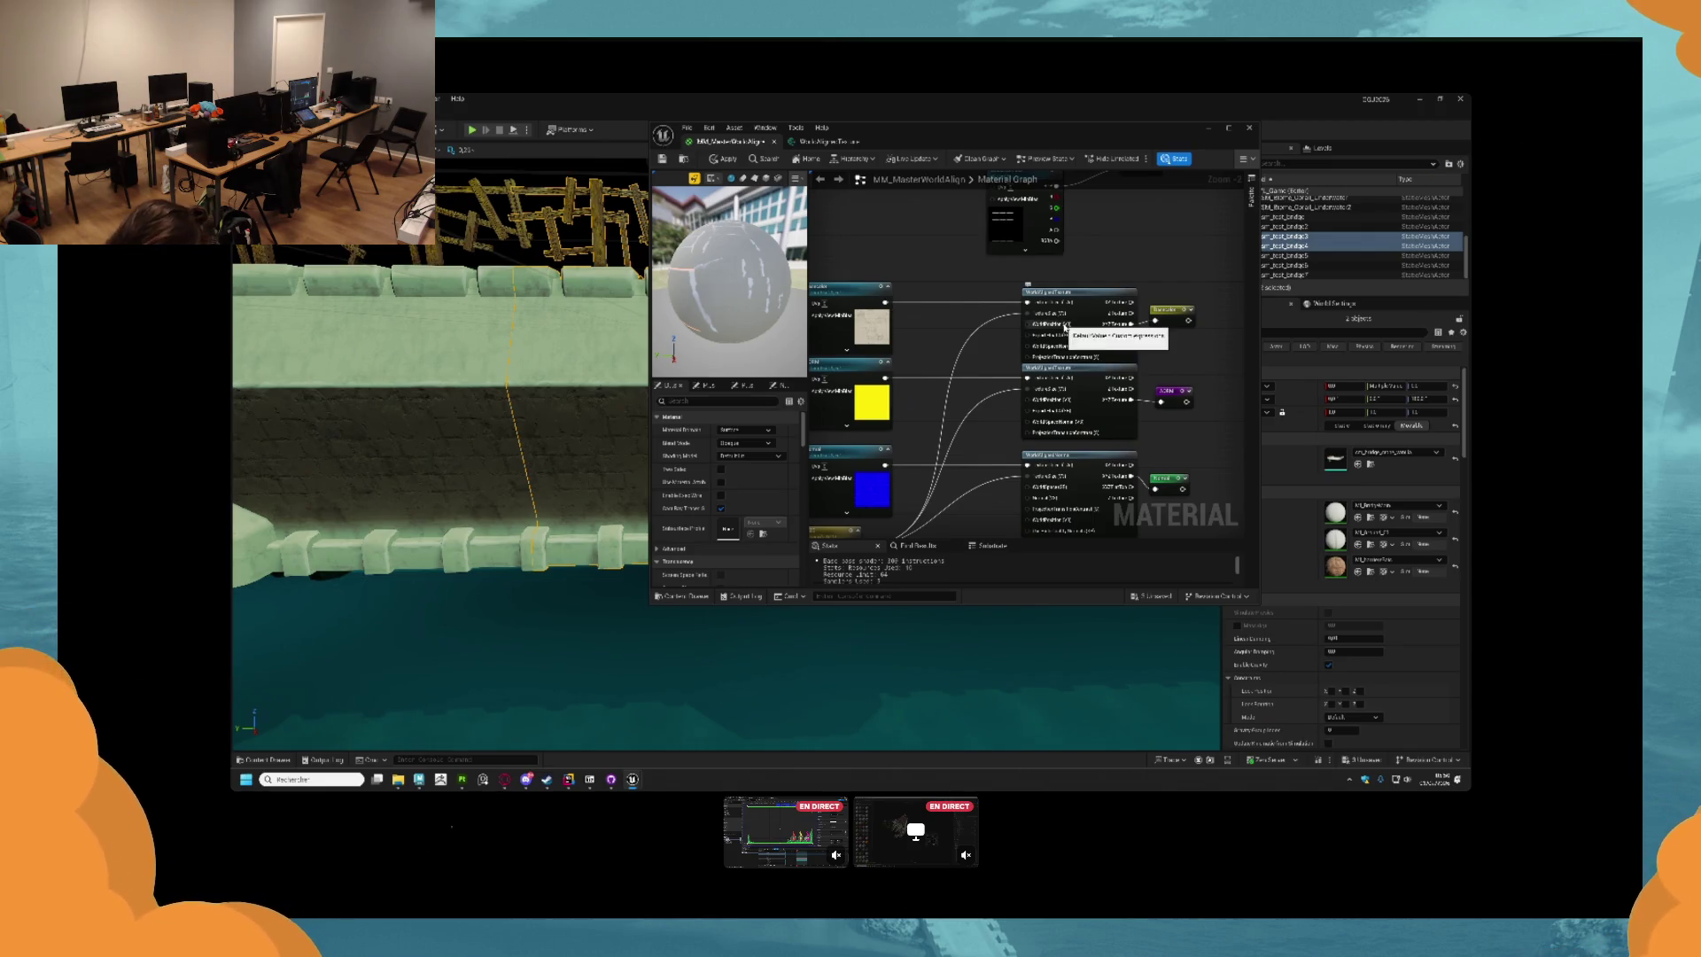
mouse_move(1065, 326)
left_mouse_down()
mouse_move(1143, 381)
mouse_move(1106, 347)
mouse_move(1079, 404)
mouse_move(1037, 210)
mouse_move(973, 220)
mouse_move(937, 359)
left_mouse_up()
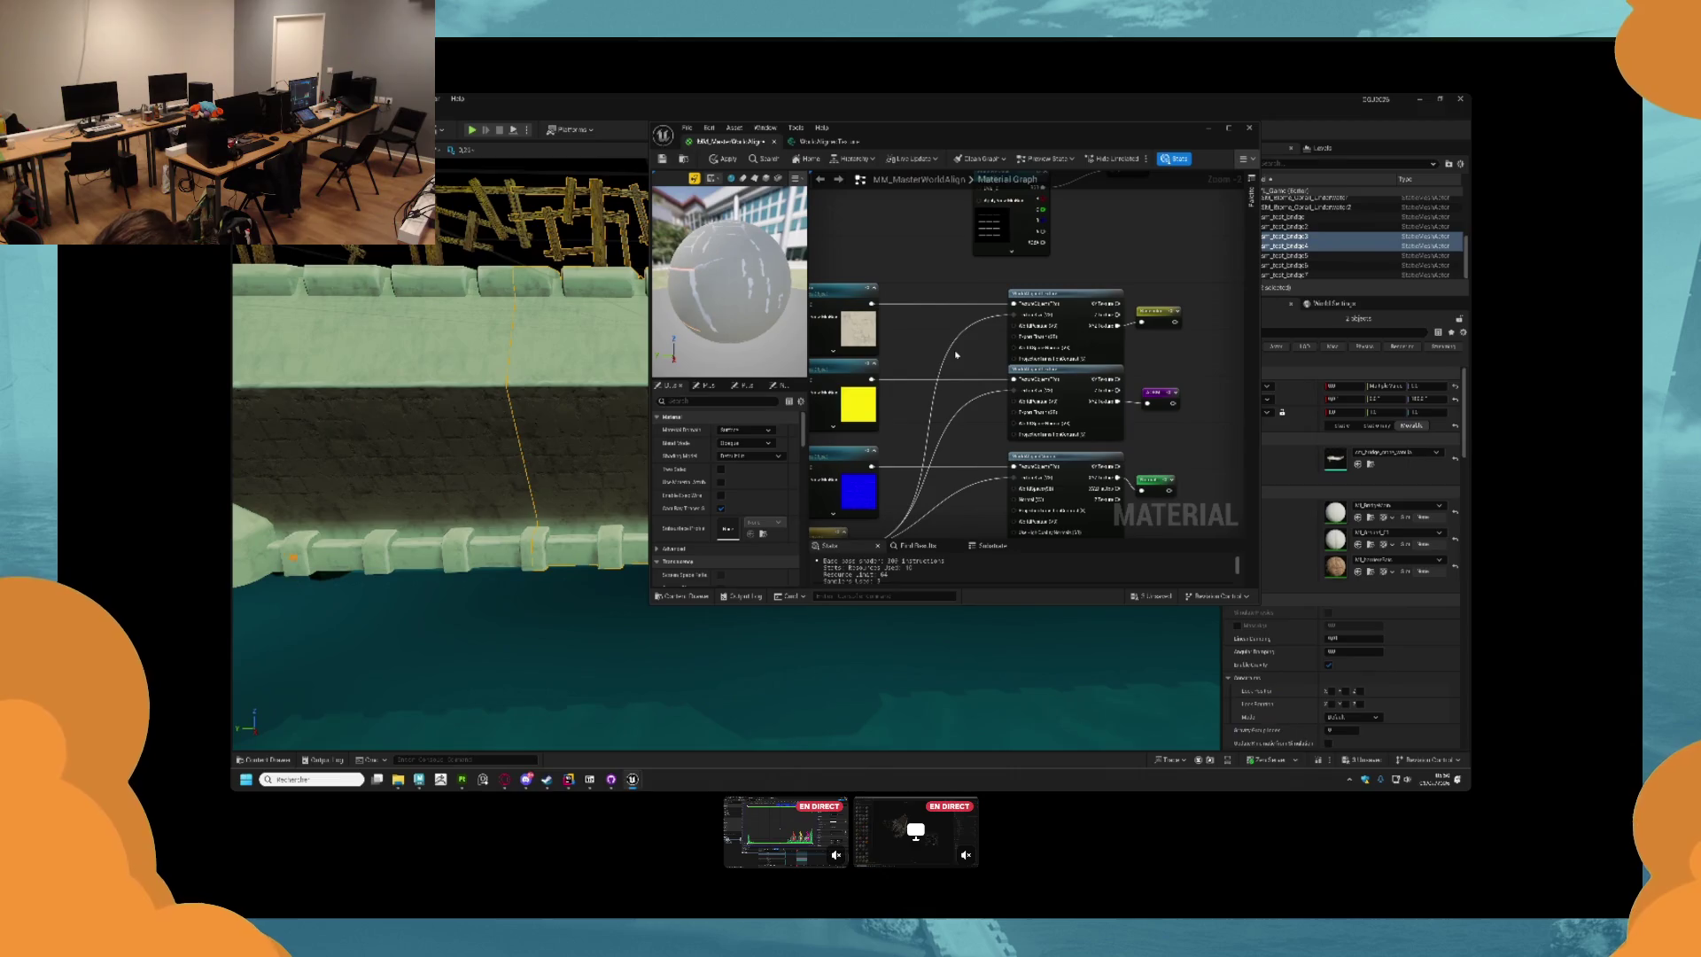
mouse_move(904, 288)
left_mouse_down()
mouse_move(1120, 359)
mouse_move(1096, 355)
left_mouse_up()
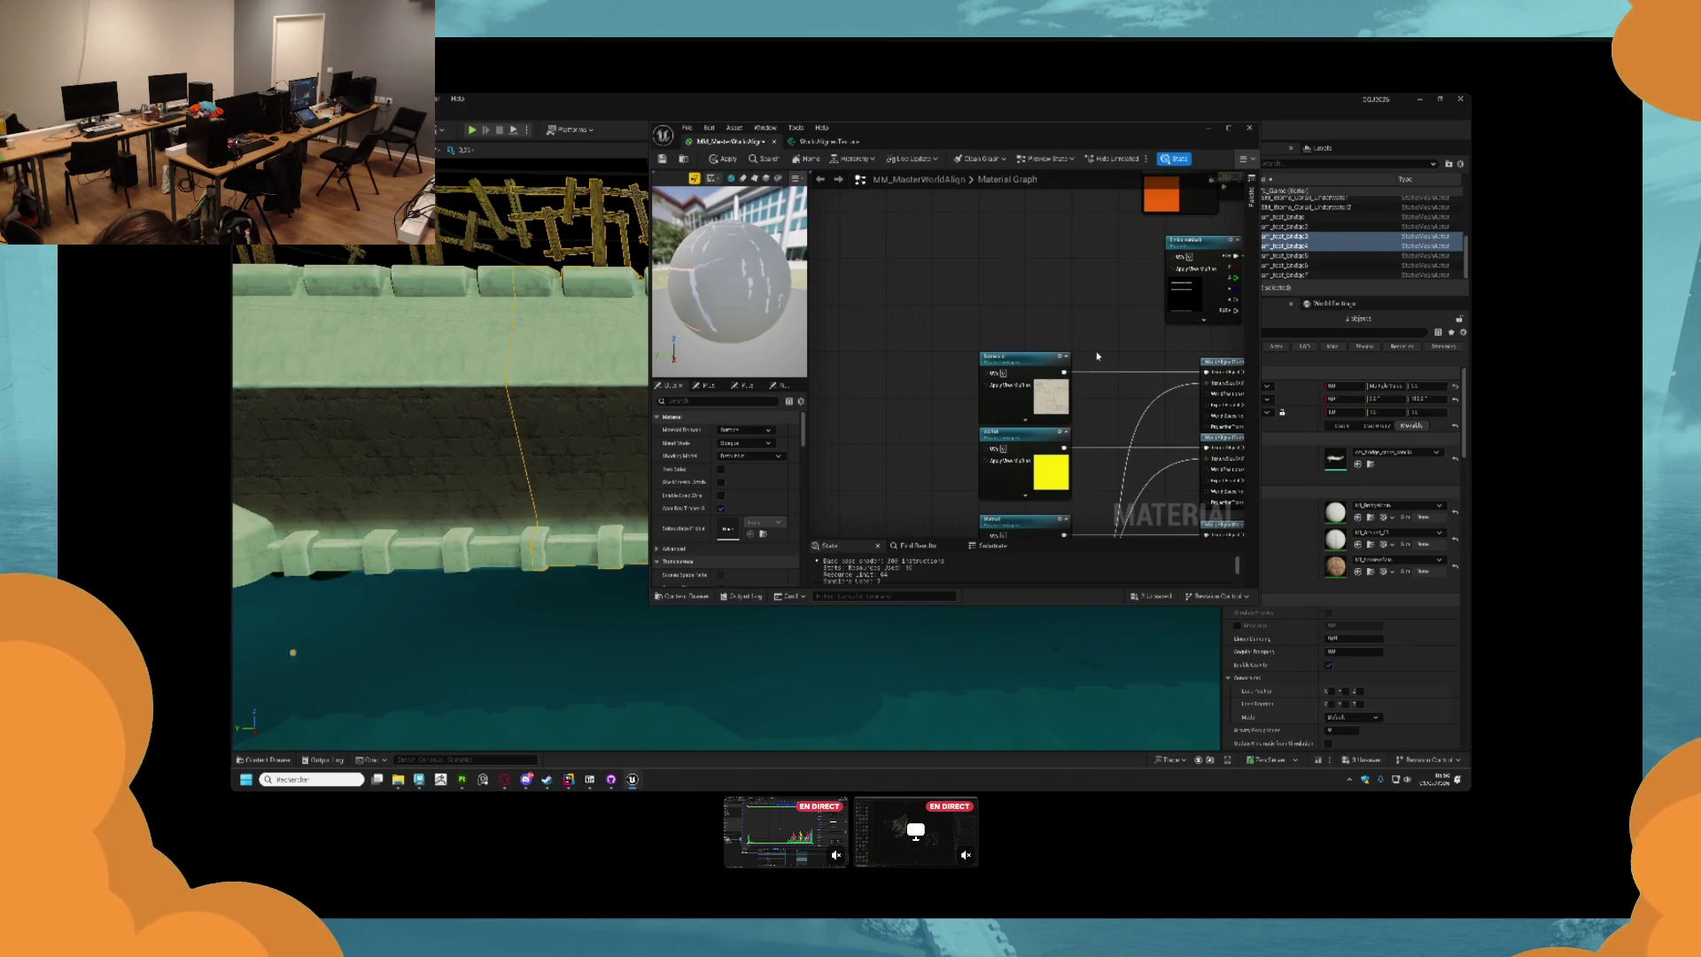
mouse_move(892, 309)
left_mouse_down()
mouse_move(1051, 407)
mouse_move(950, 325)
left_mouse_up()
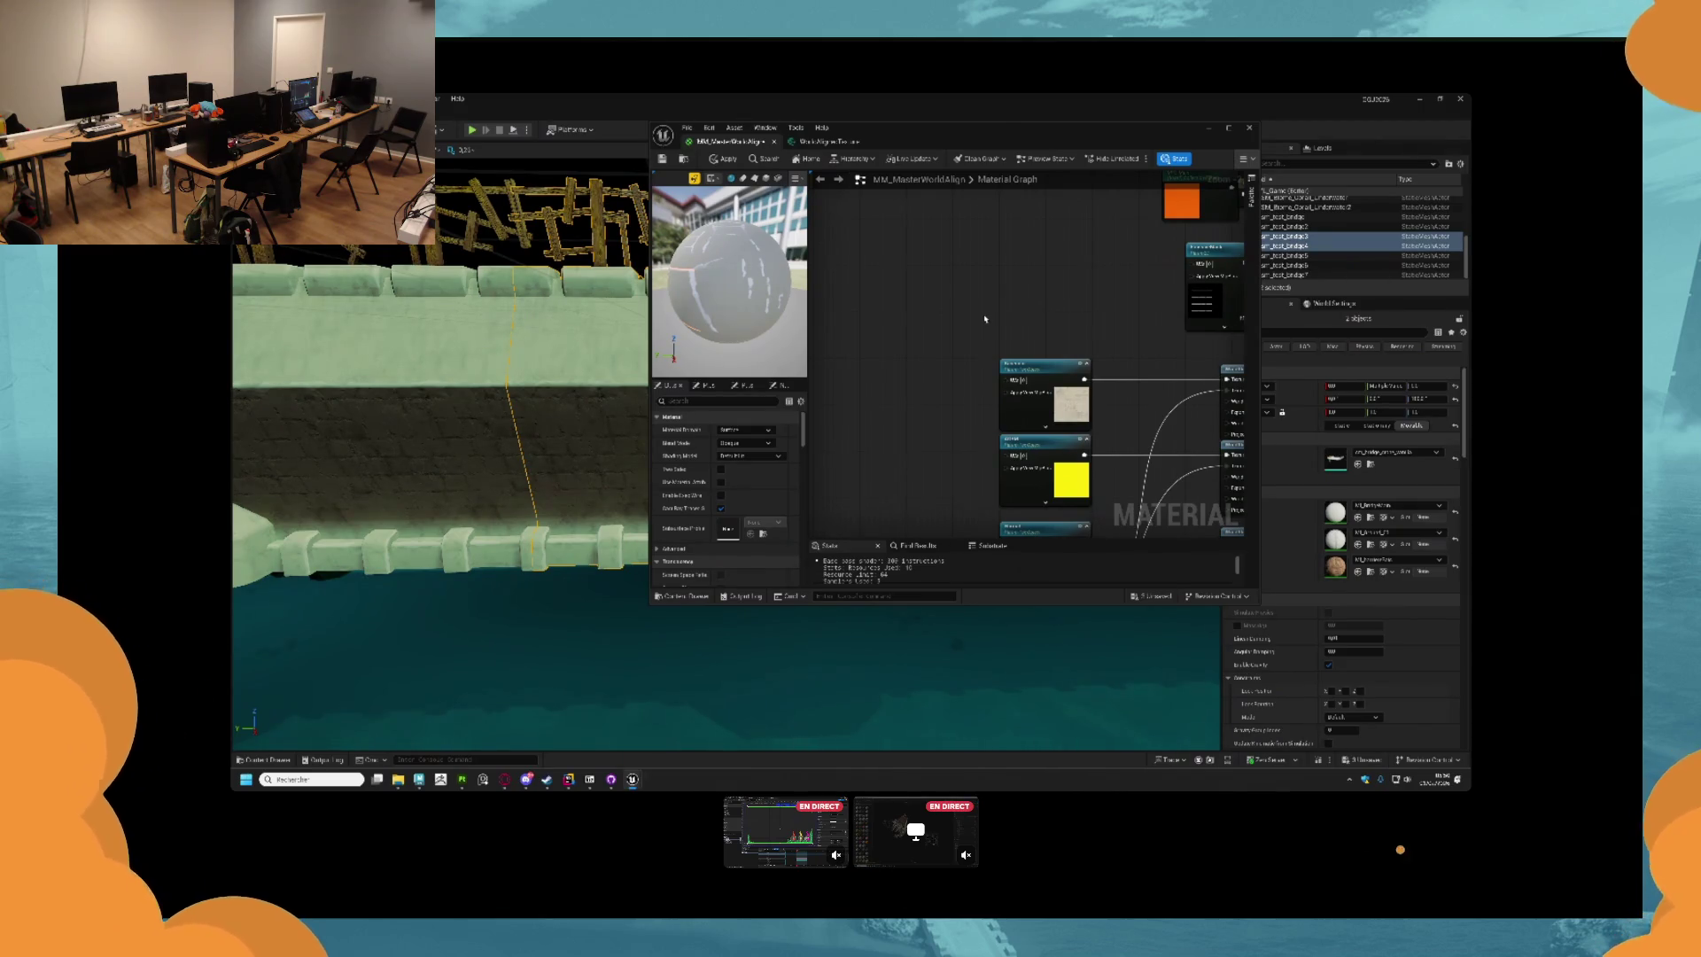
mouse_move(965, 259)
left_mouse_down()
mouse_move(1133, 259)
mouse_move(975, 306)
mouse_move(895, 293)
left_mouse_up()
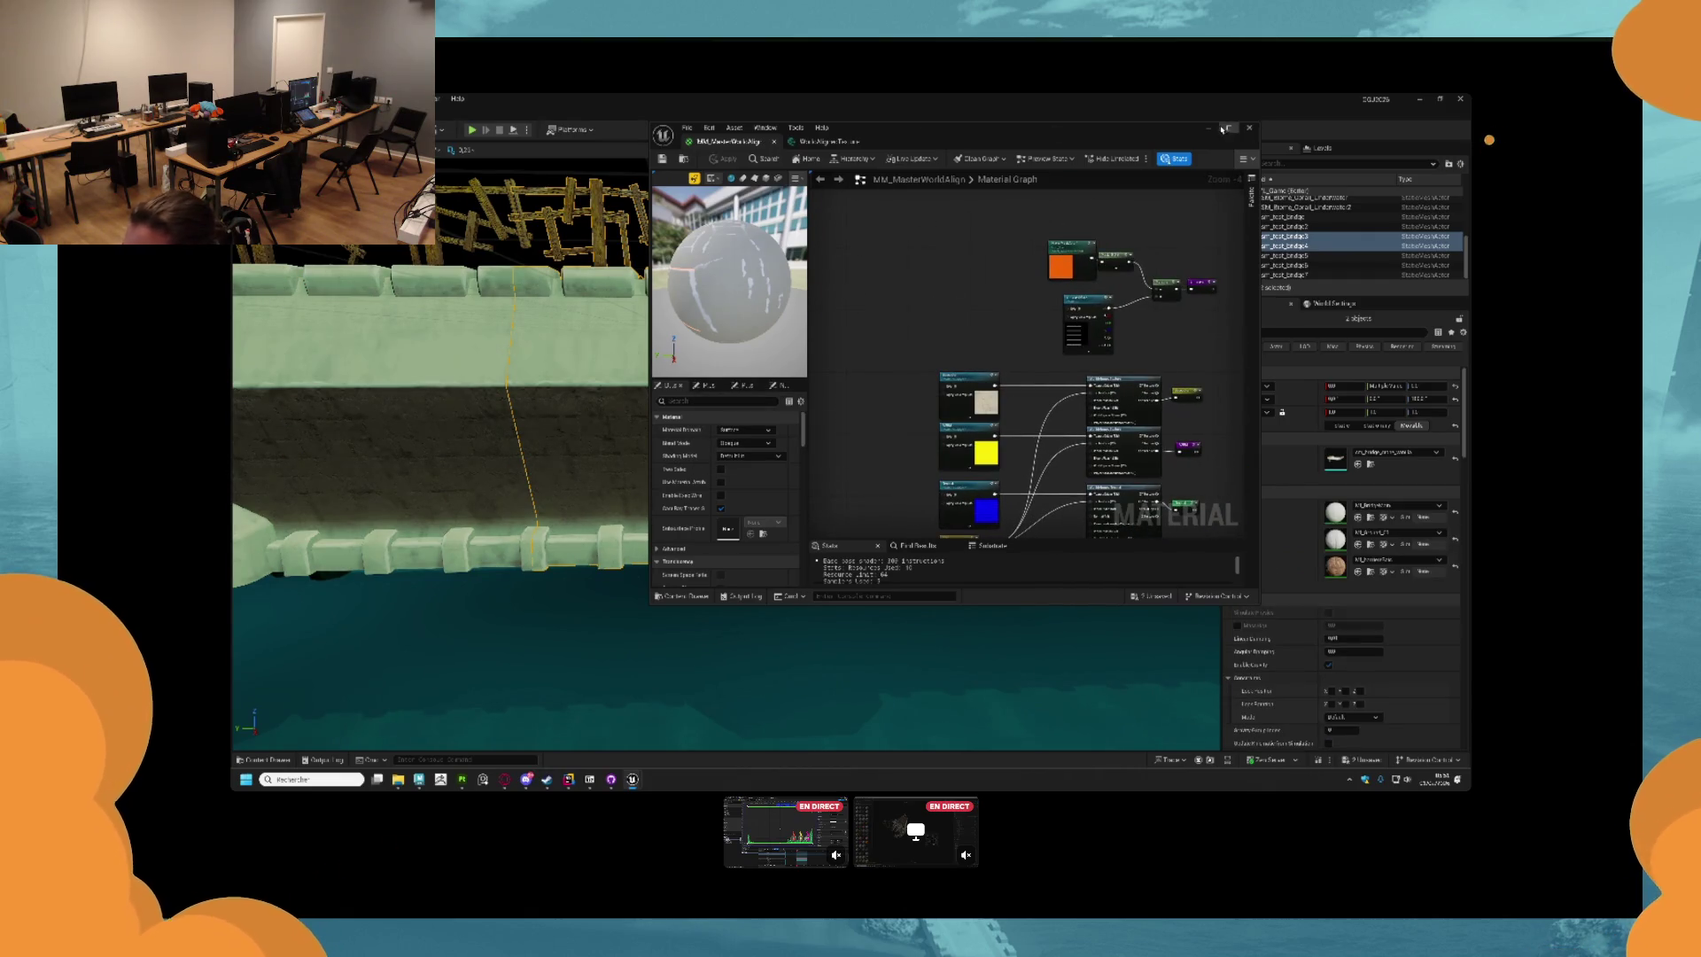
left_click(1209, 128)
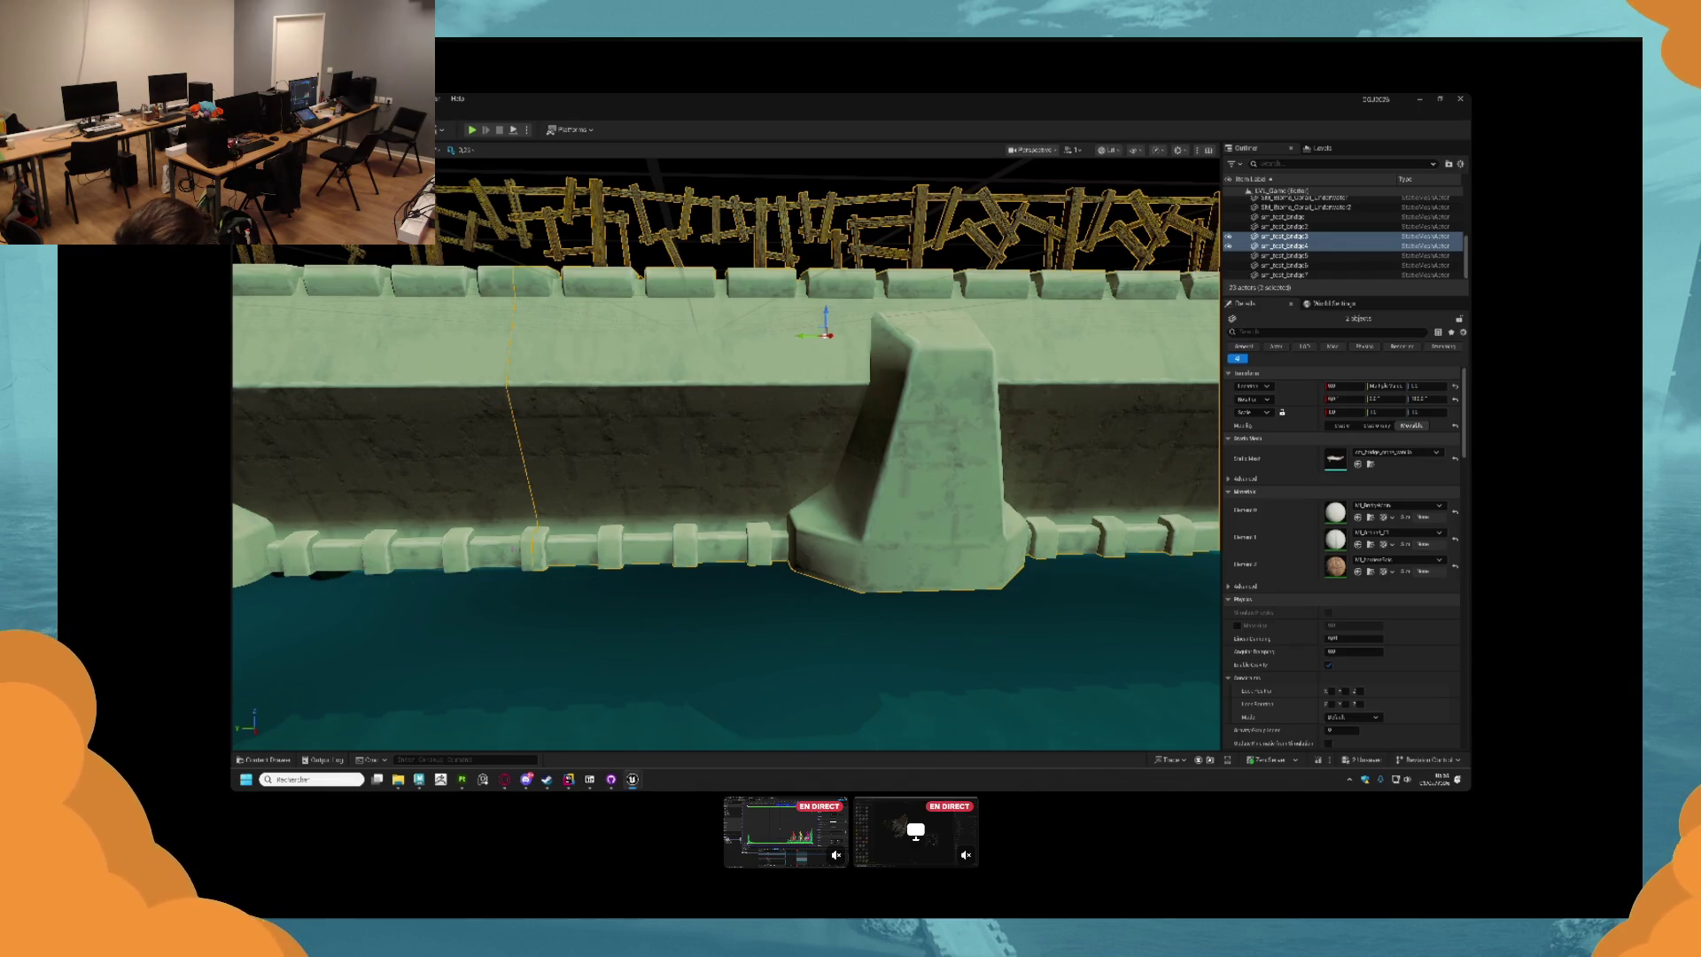
Toggle the Content Drawer, then clear the selection in the Maya scene and return to Unreal.
left_click(276, 759)
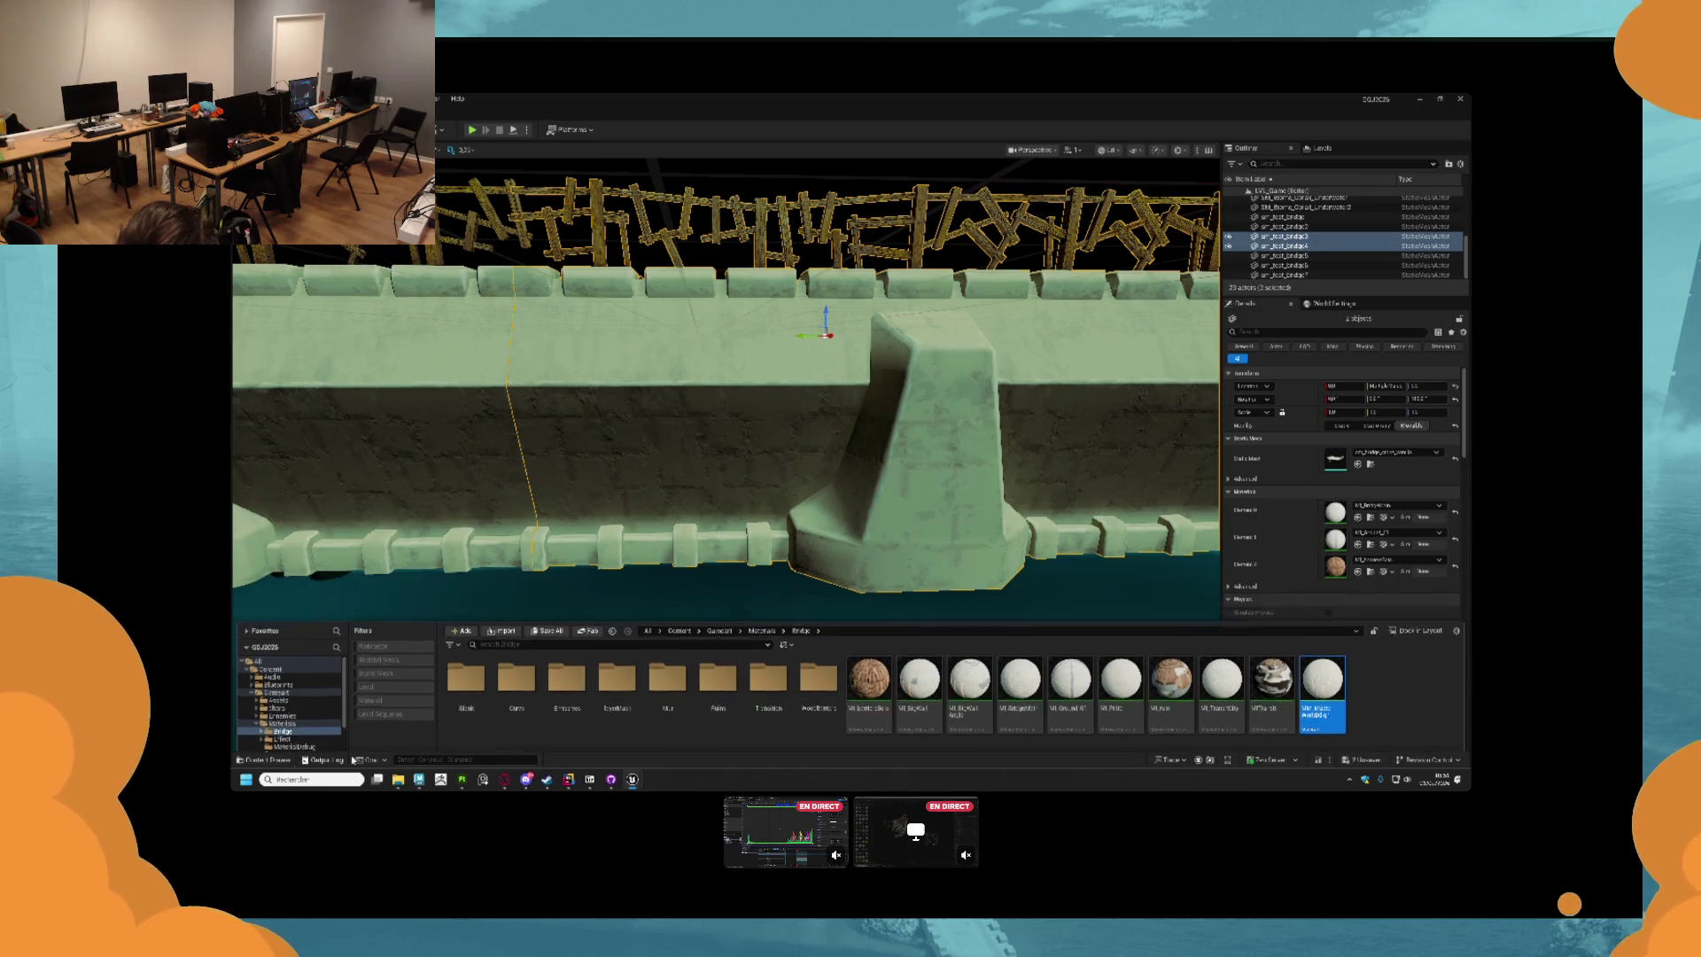
left_click(276, 759)
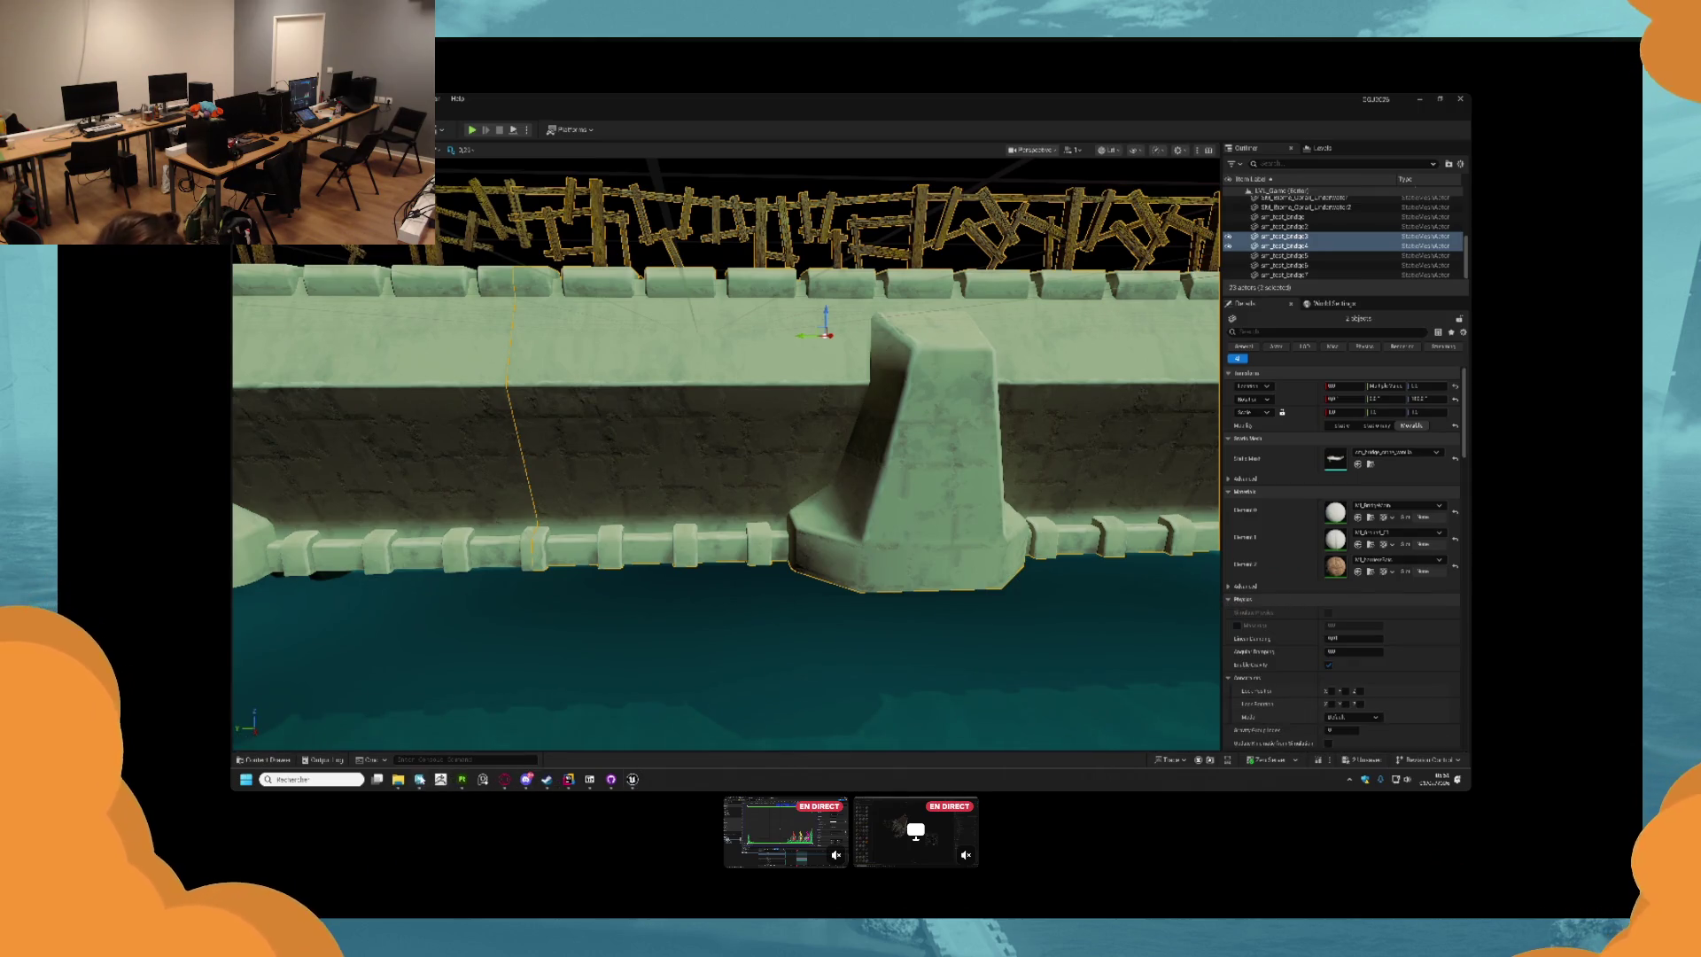
key("alt+Tab")
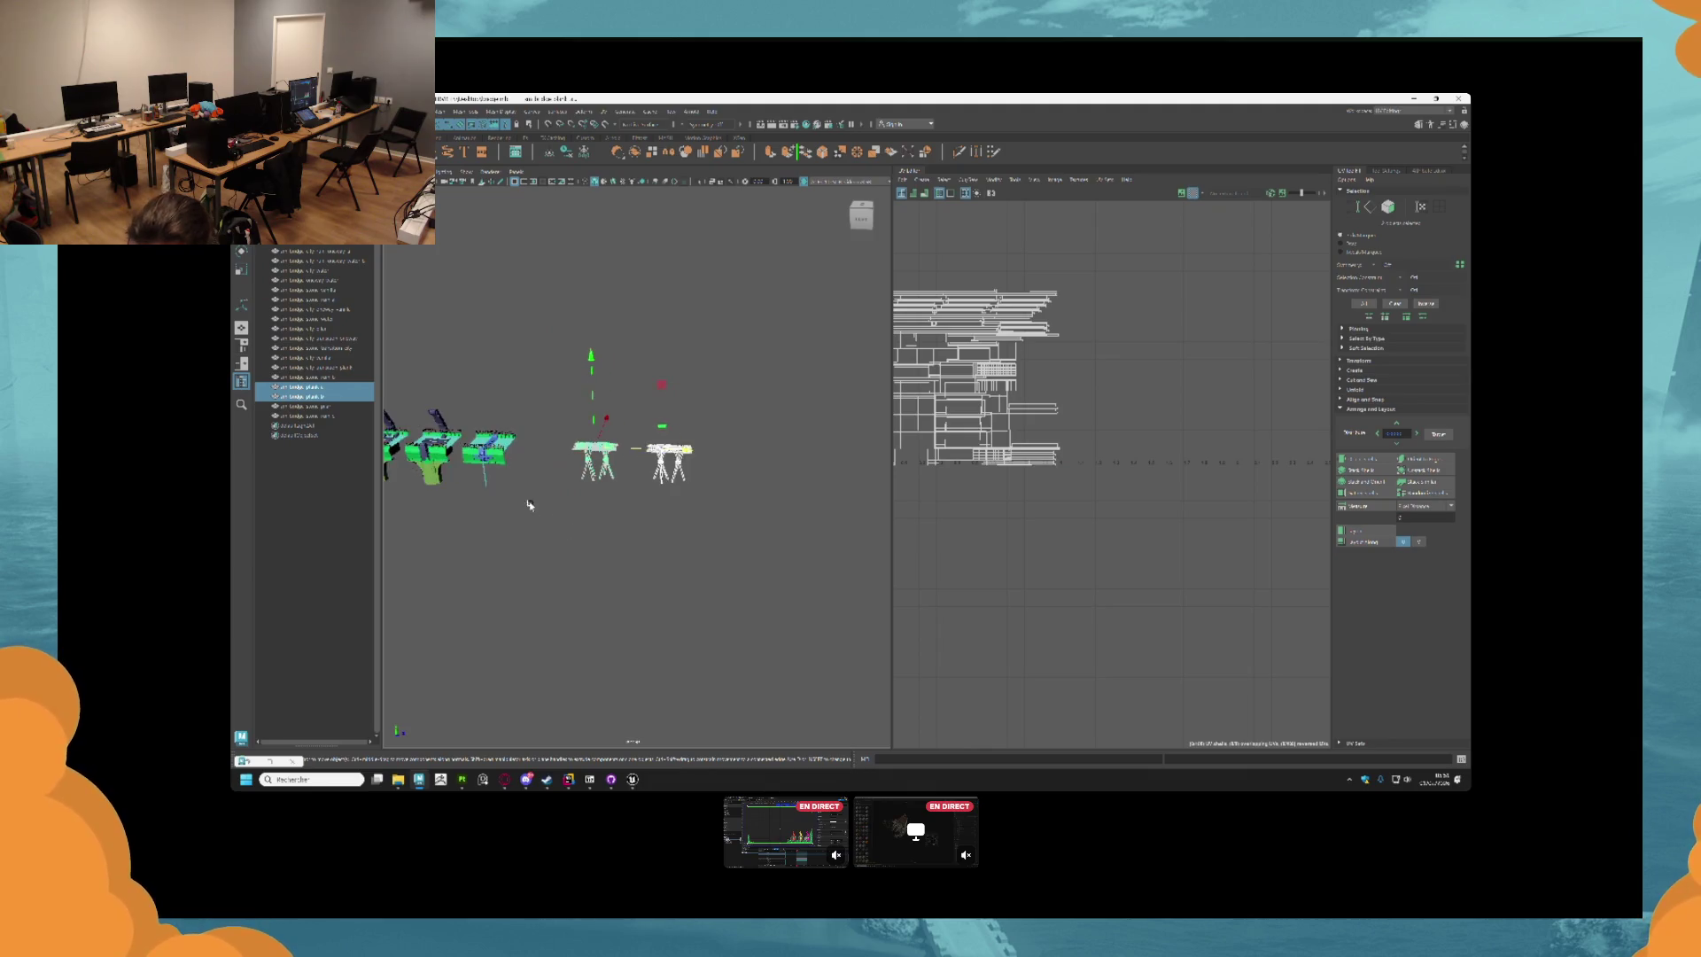
left_click(574, 503)
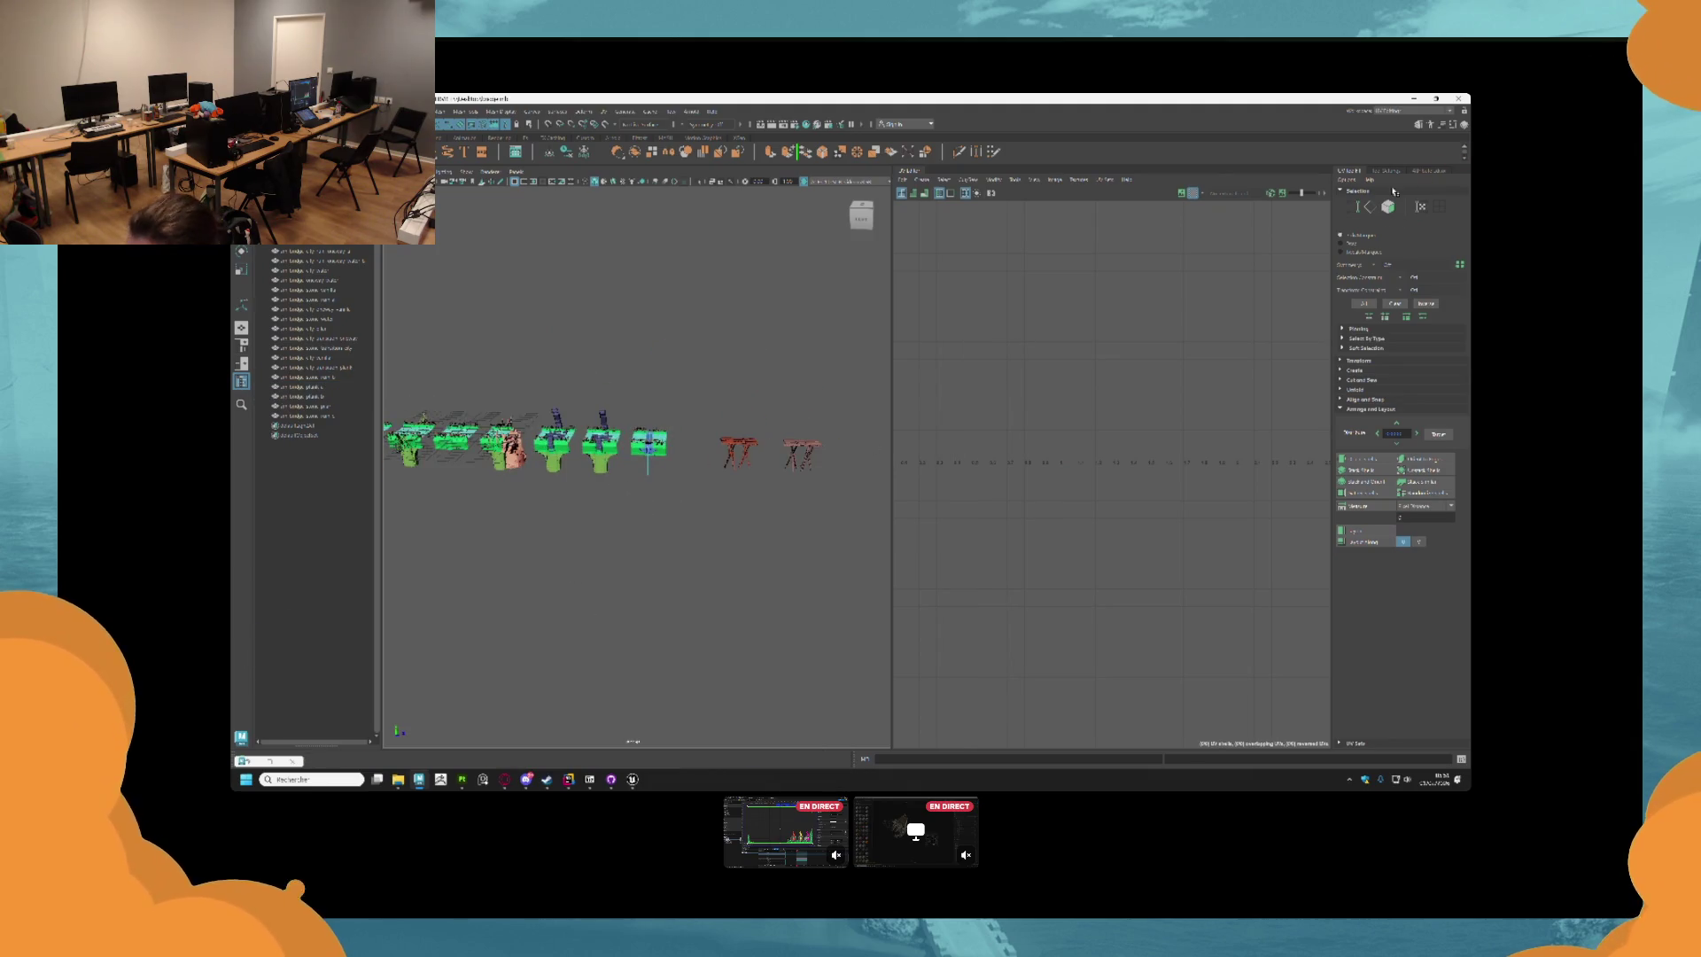
key("alt+Tab")
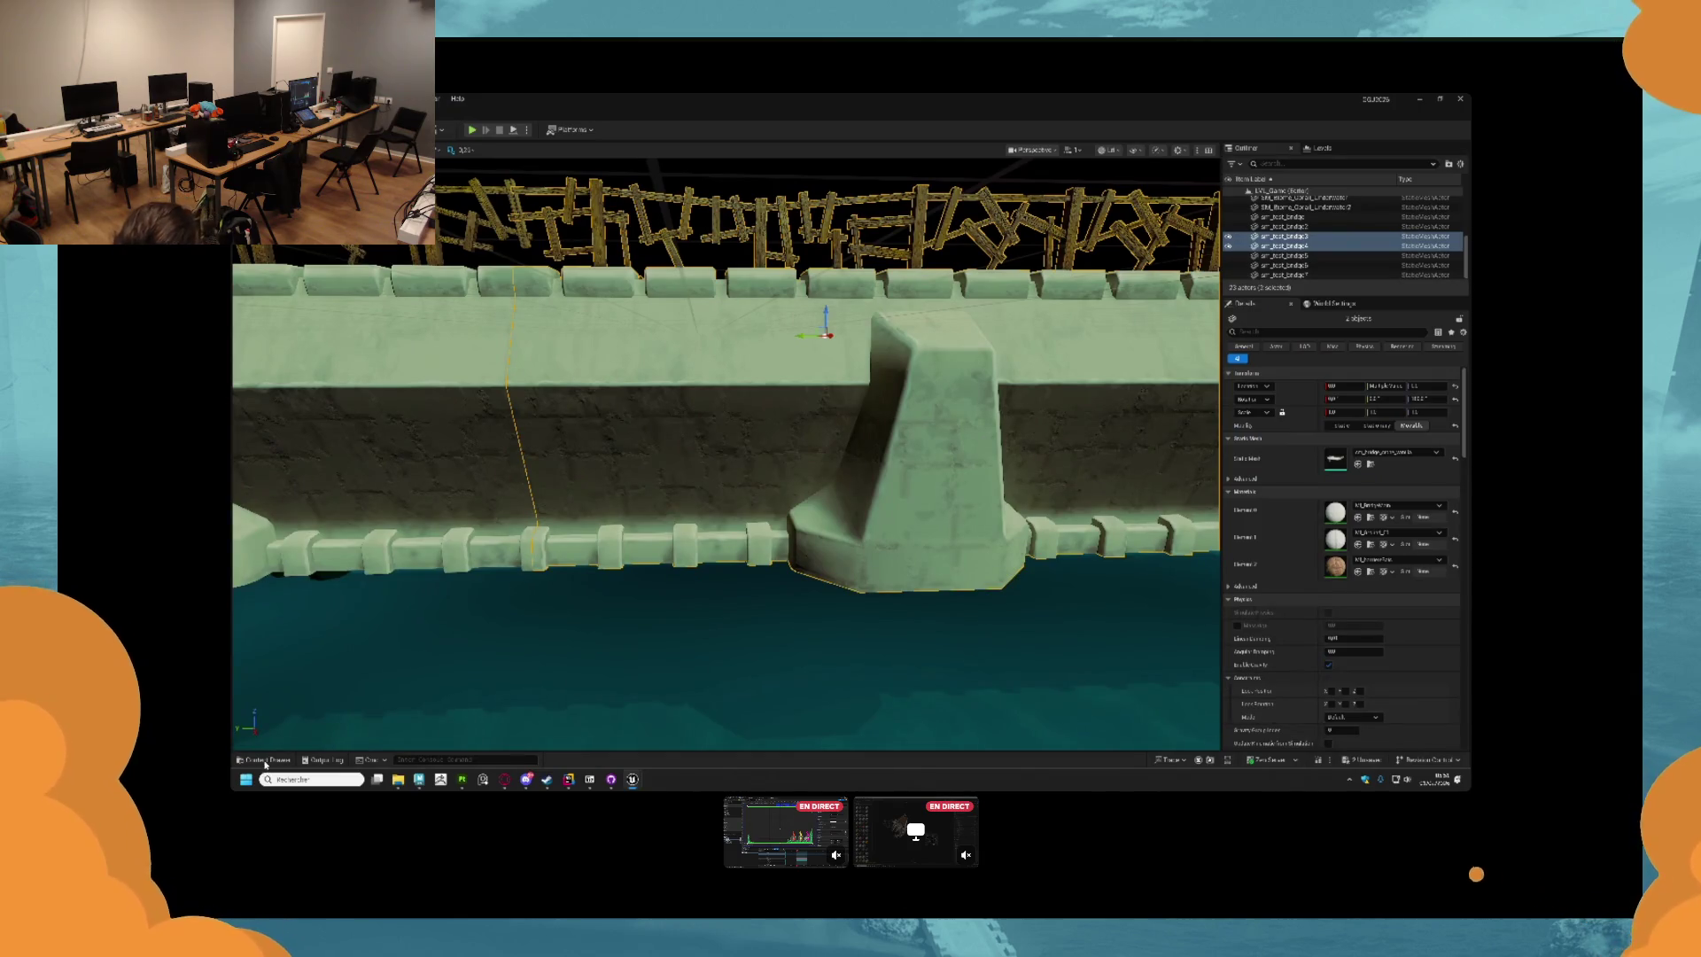
Open the Content Drawer on Bridge materials and bring the WoodBridge folder window forward.
left_click(263, 759)
left_click(649, 729)
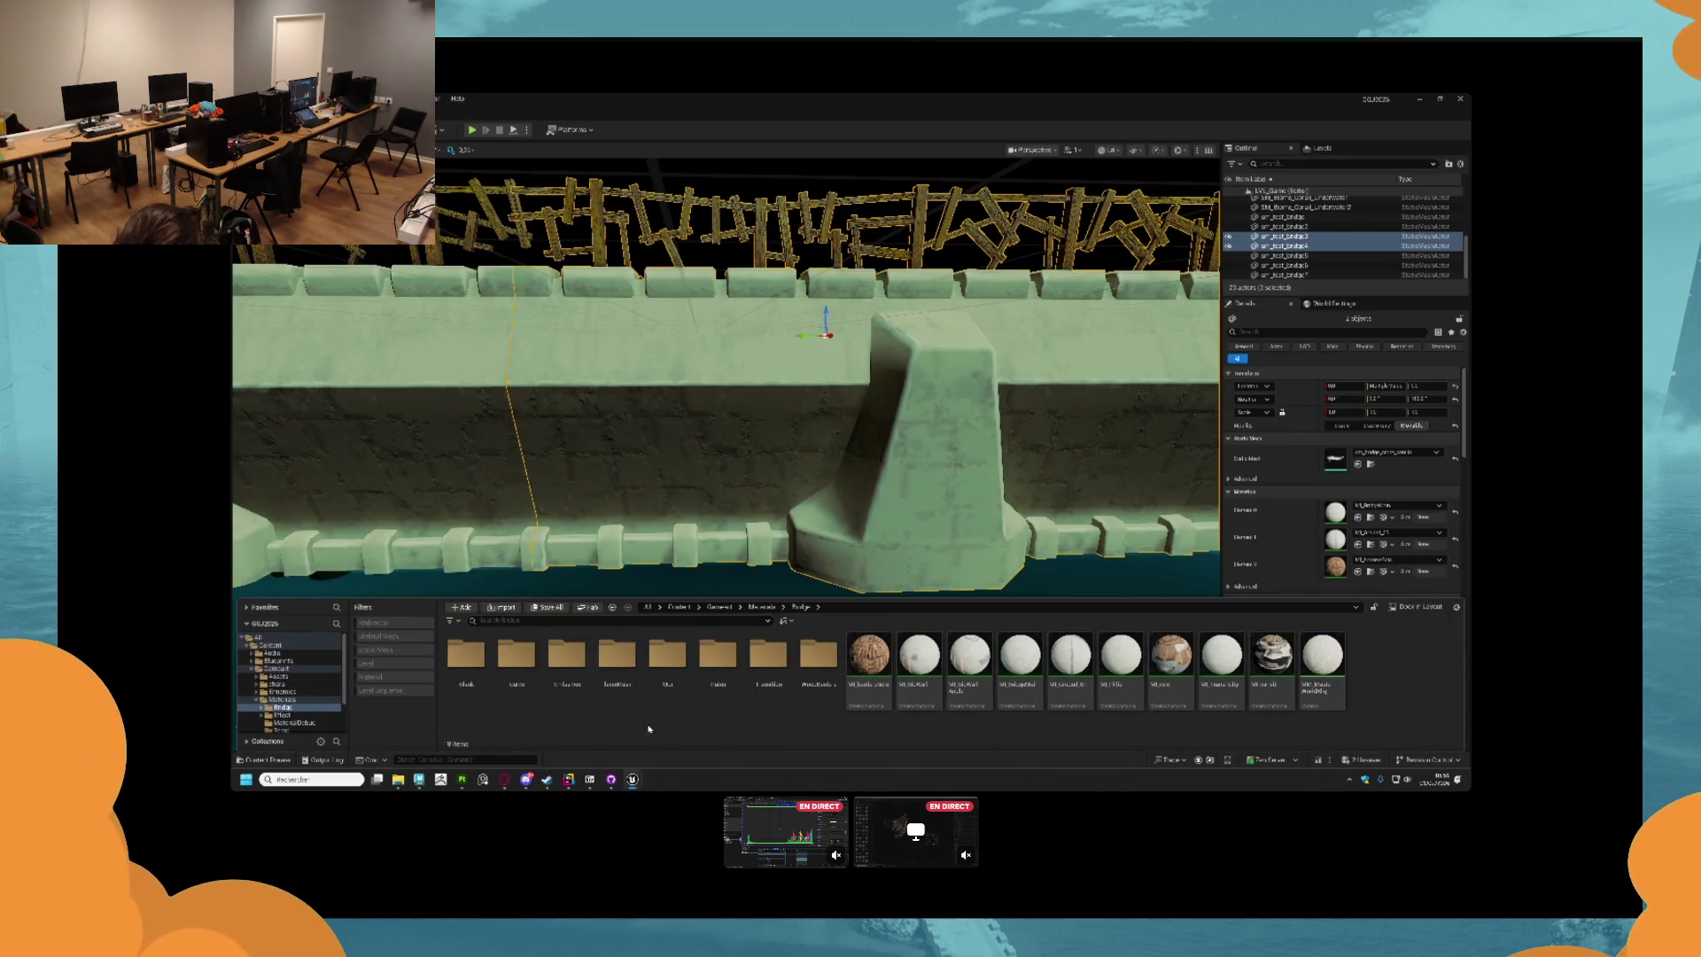
mouse_move(398, 779)
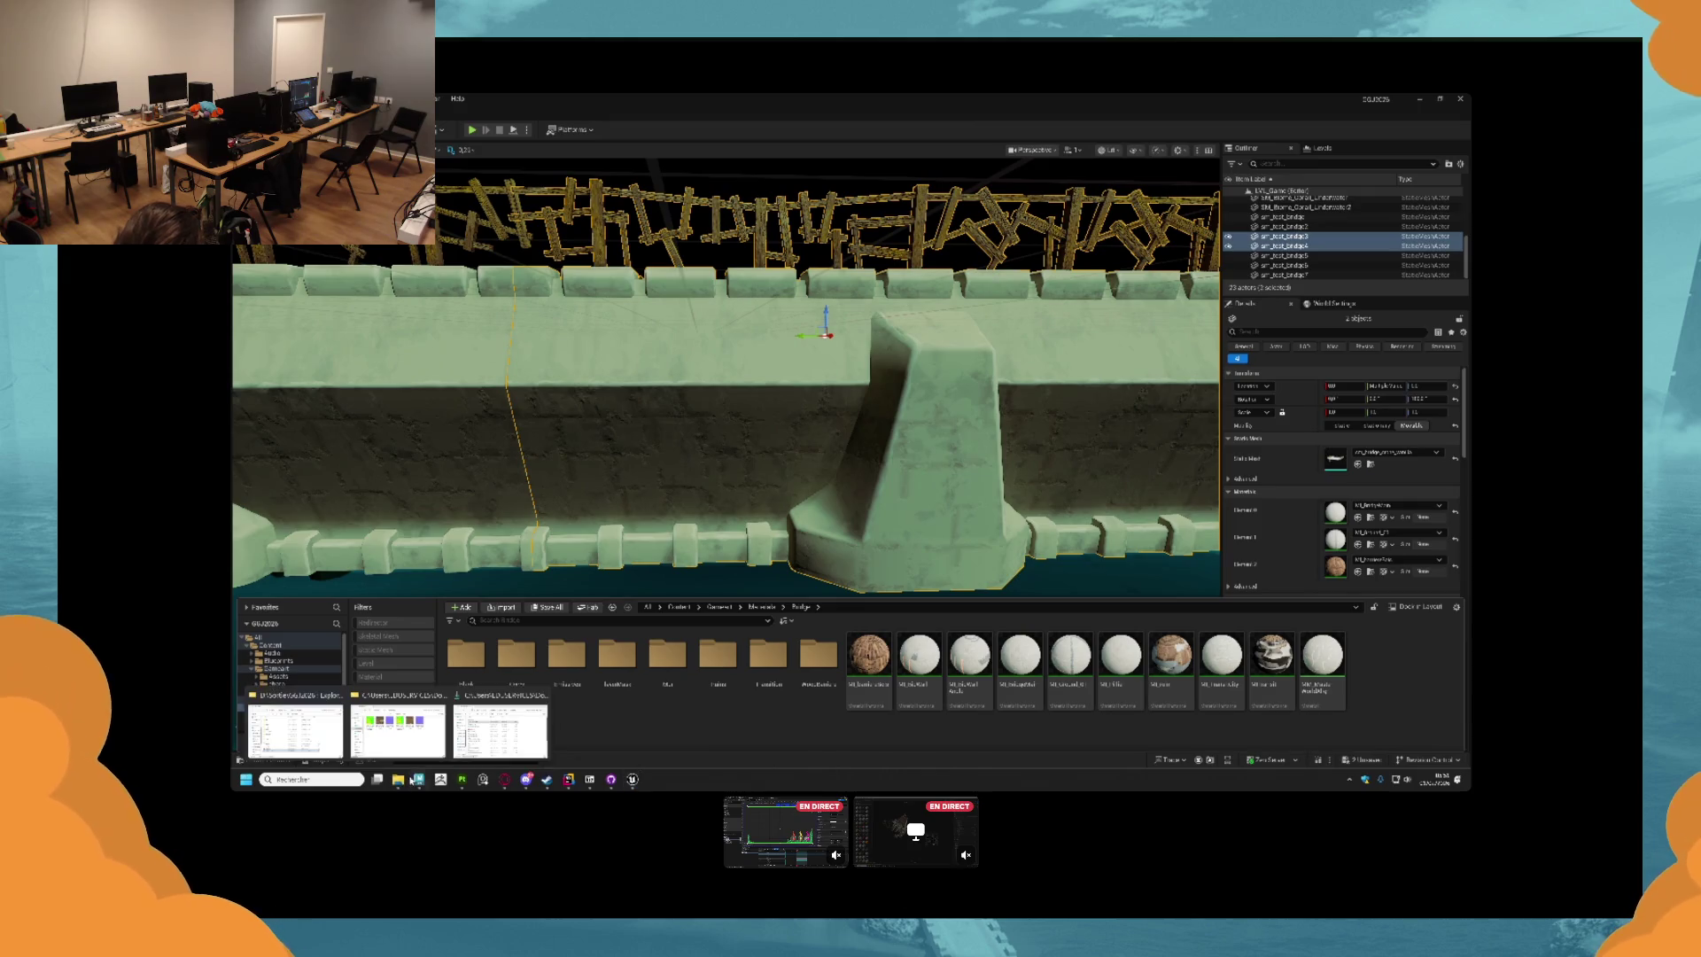
left_click(398, 730)
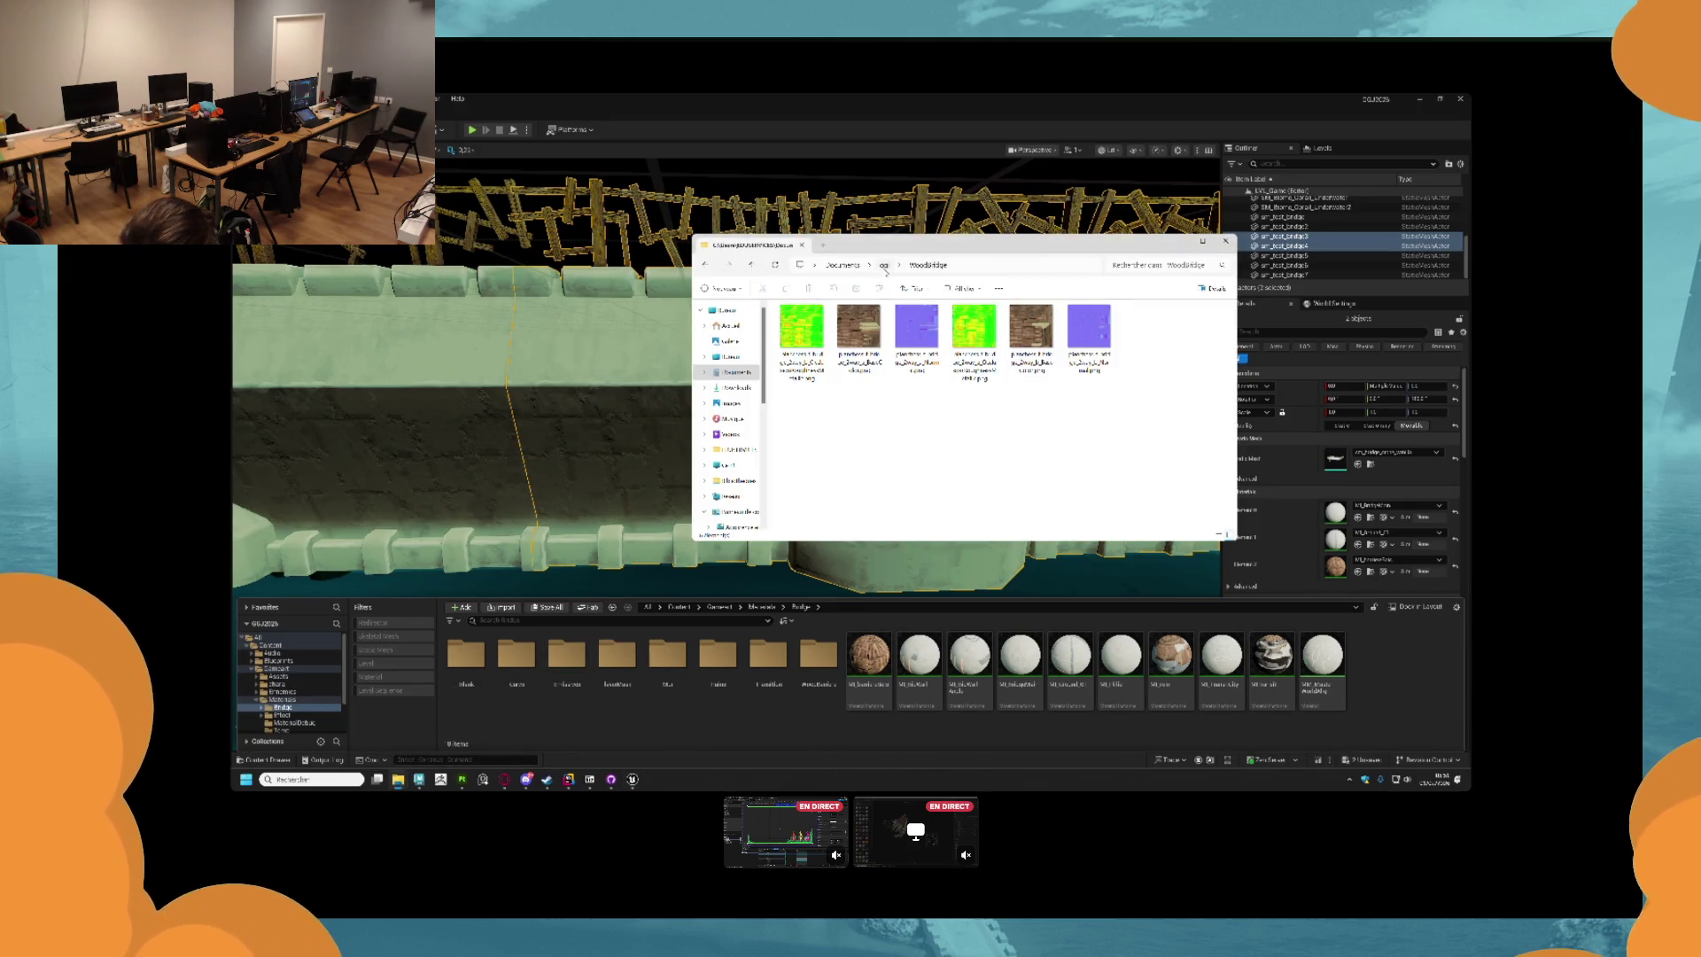
Import the WoodBridge folder into the Bridge materials folder and open it.
left_click(884, 265)
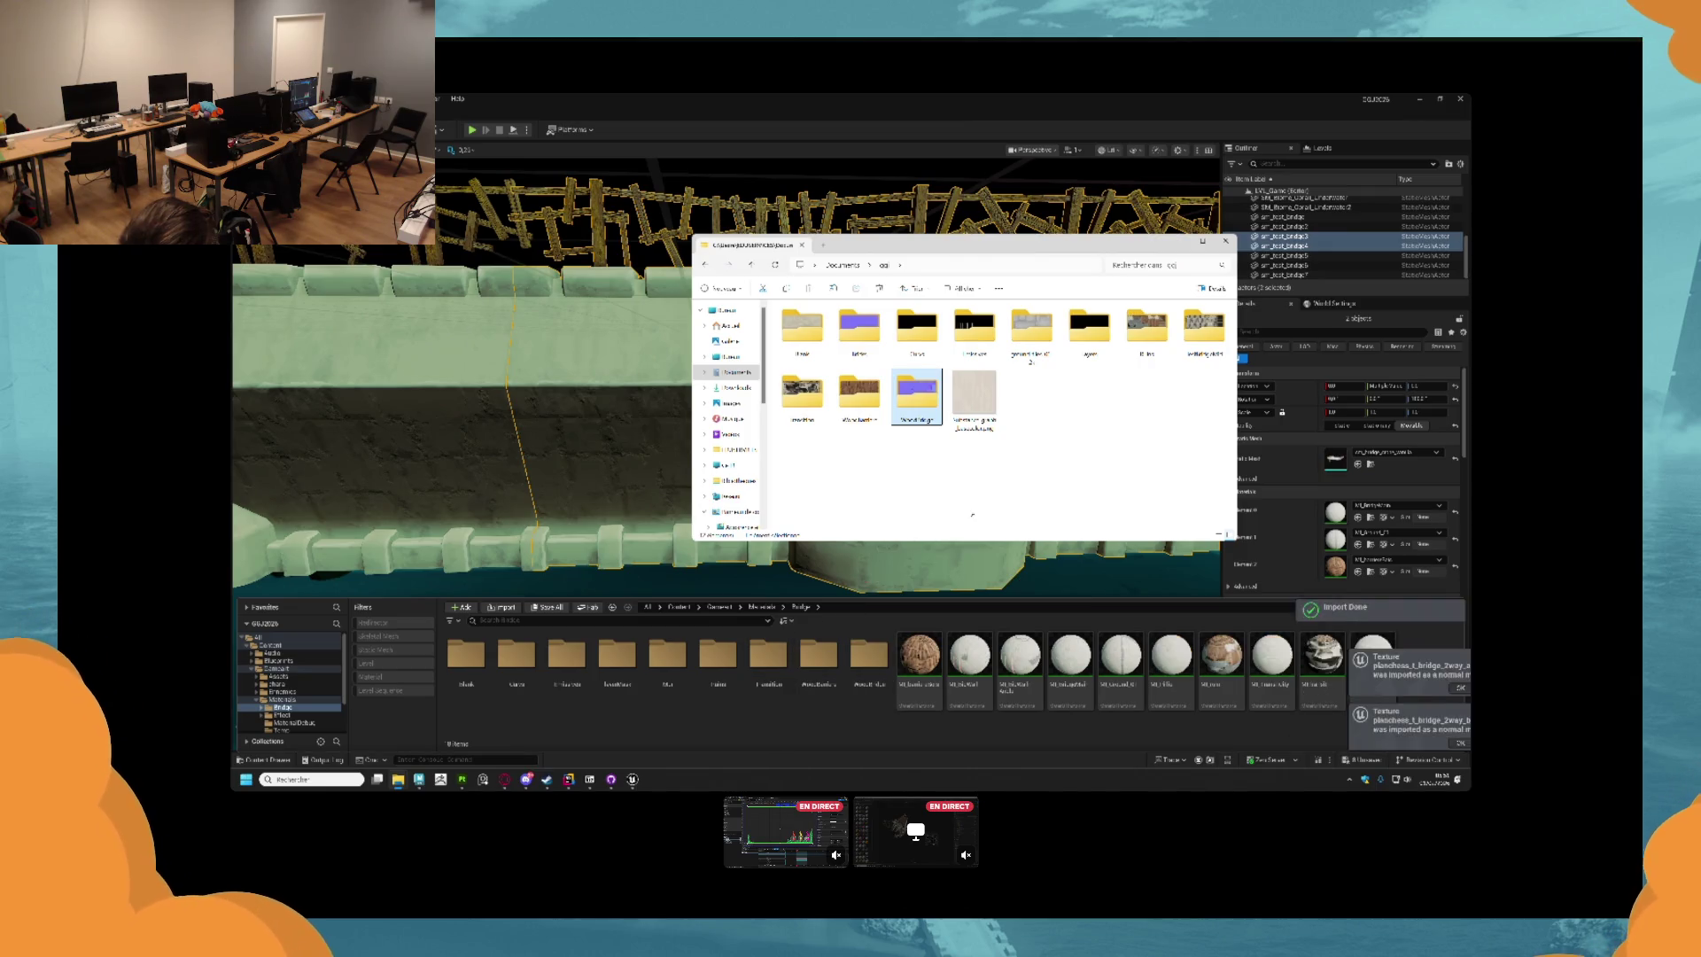
left_click(871, 669)
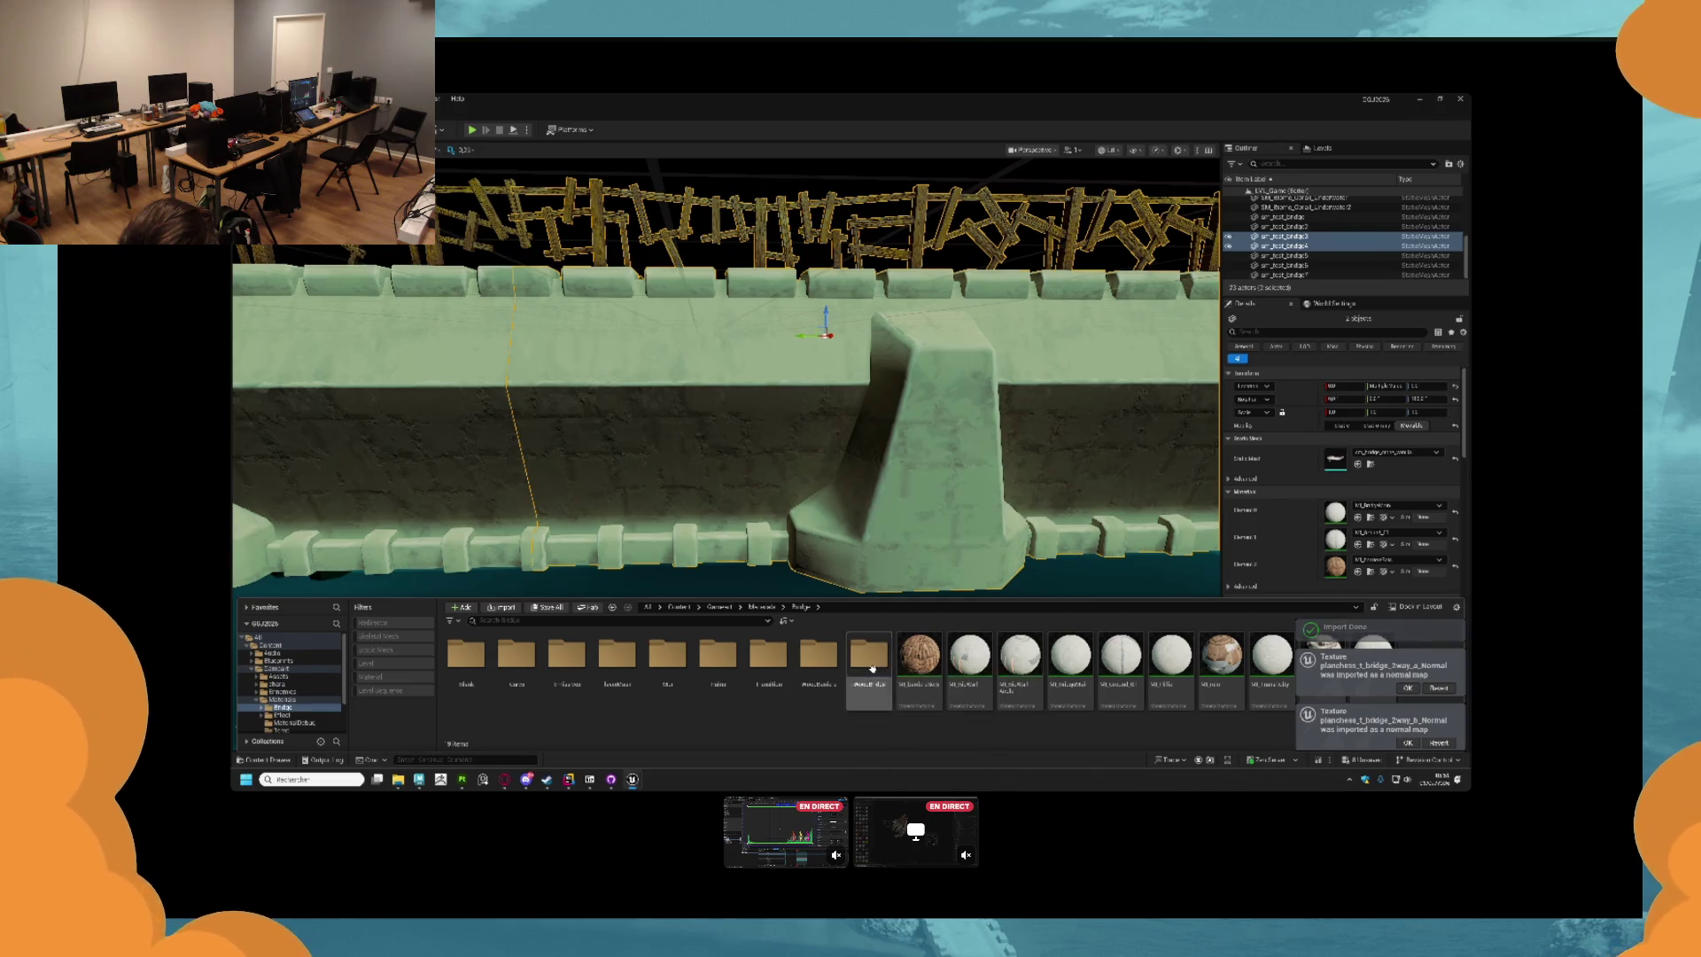
double_click(871, 669)
Turn off sRGB on the green/yellow mask texture and the Metallic texture.
double_click(718, 660)
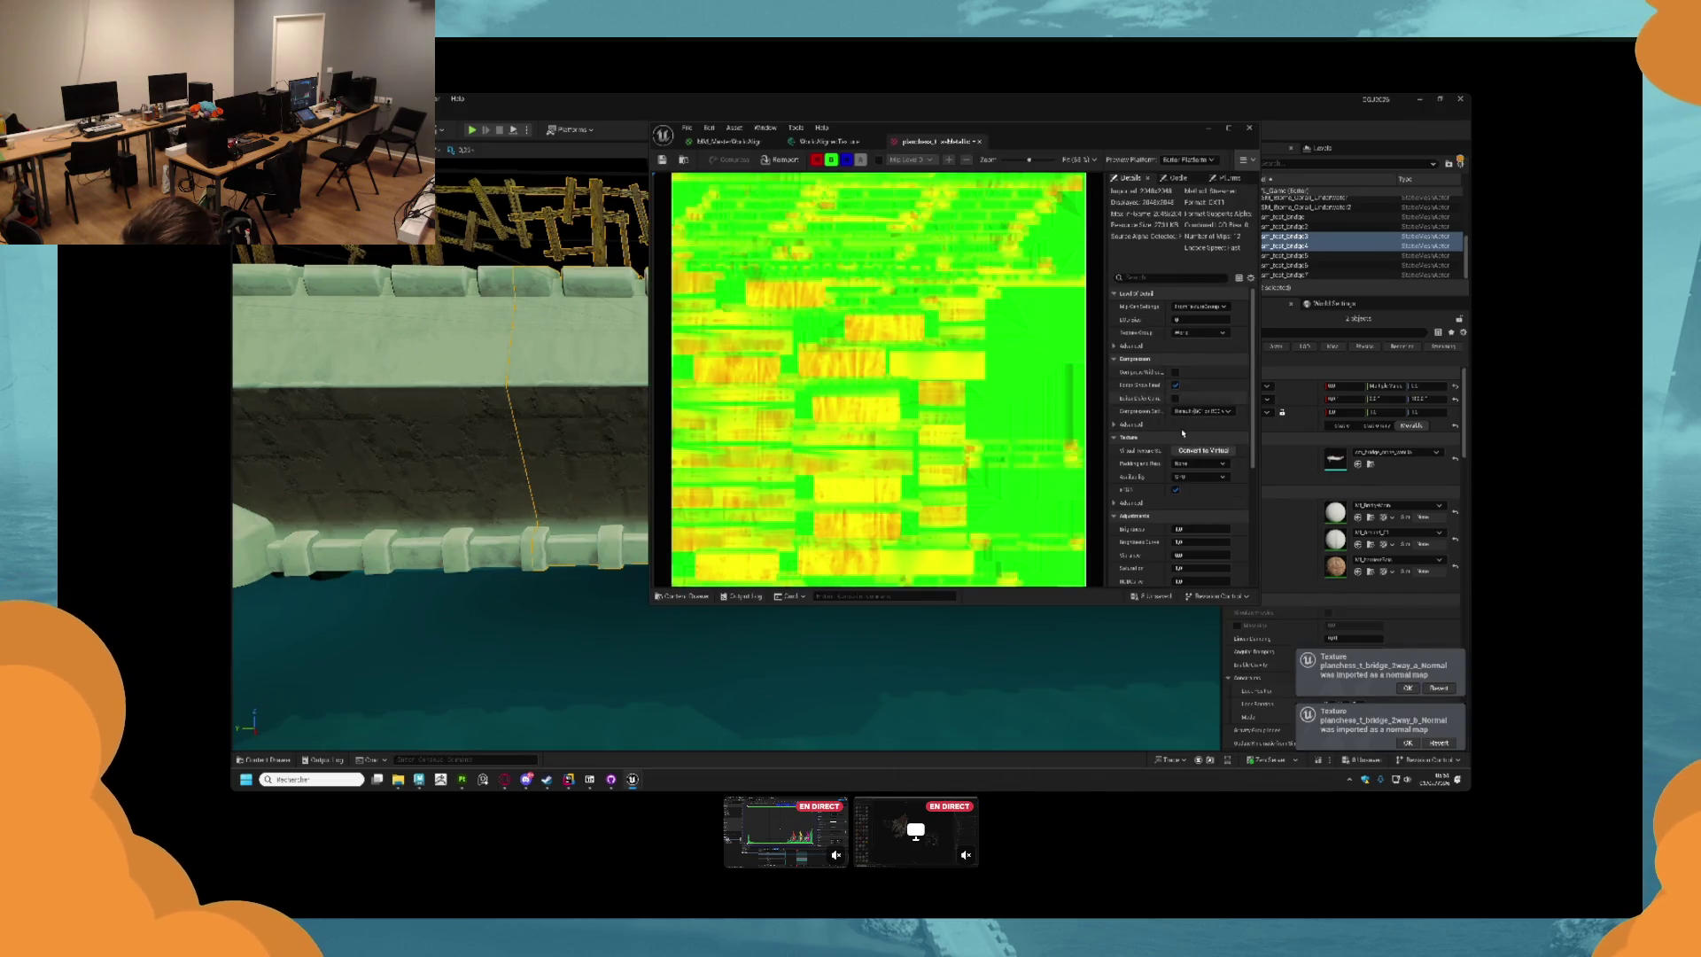
left_click(1175, 489)
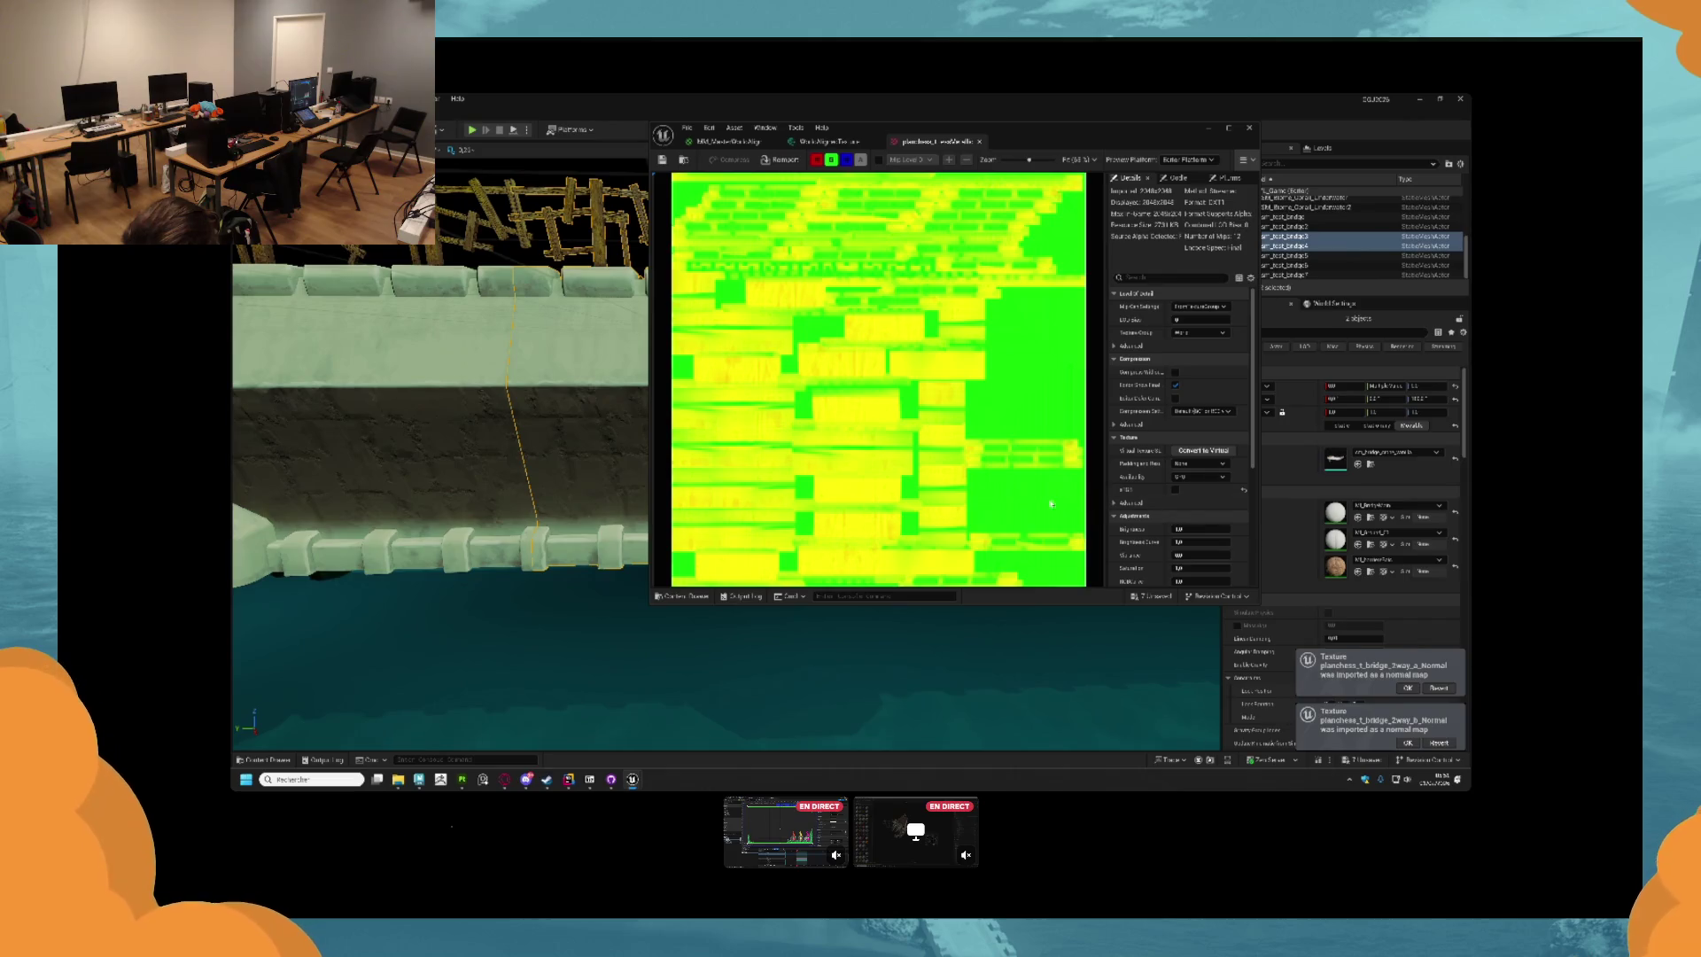
key("ctrl+space")
double_click(572, 672)
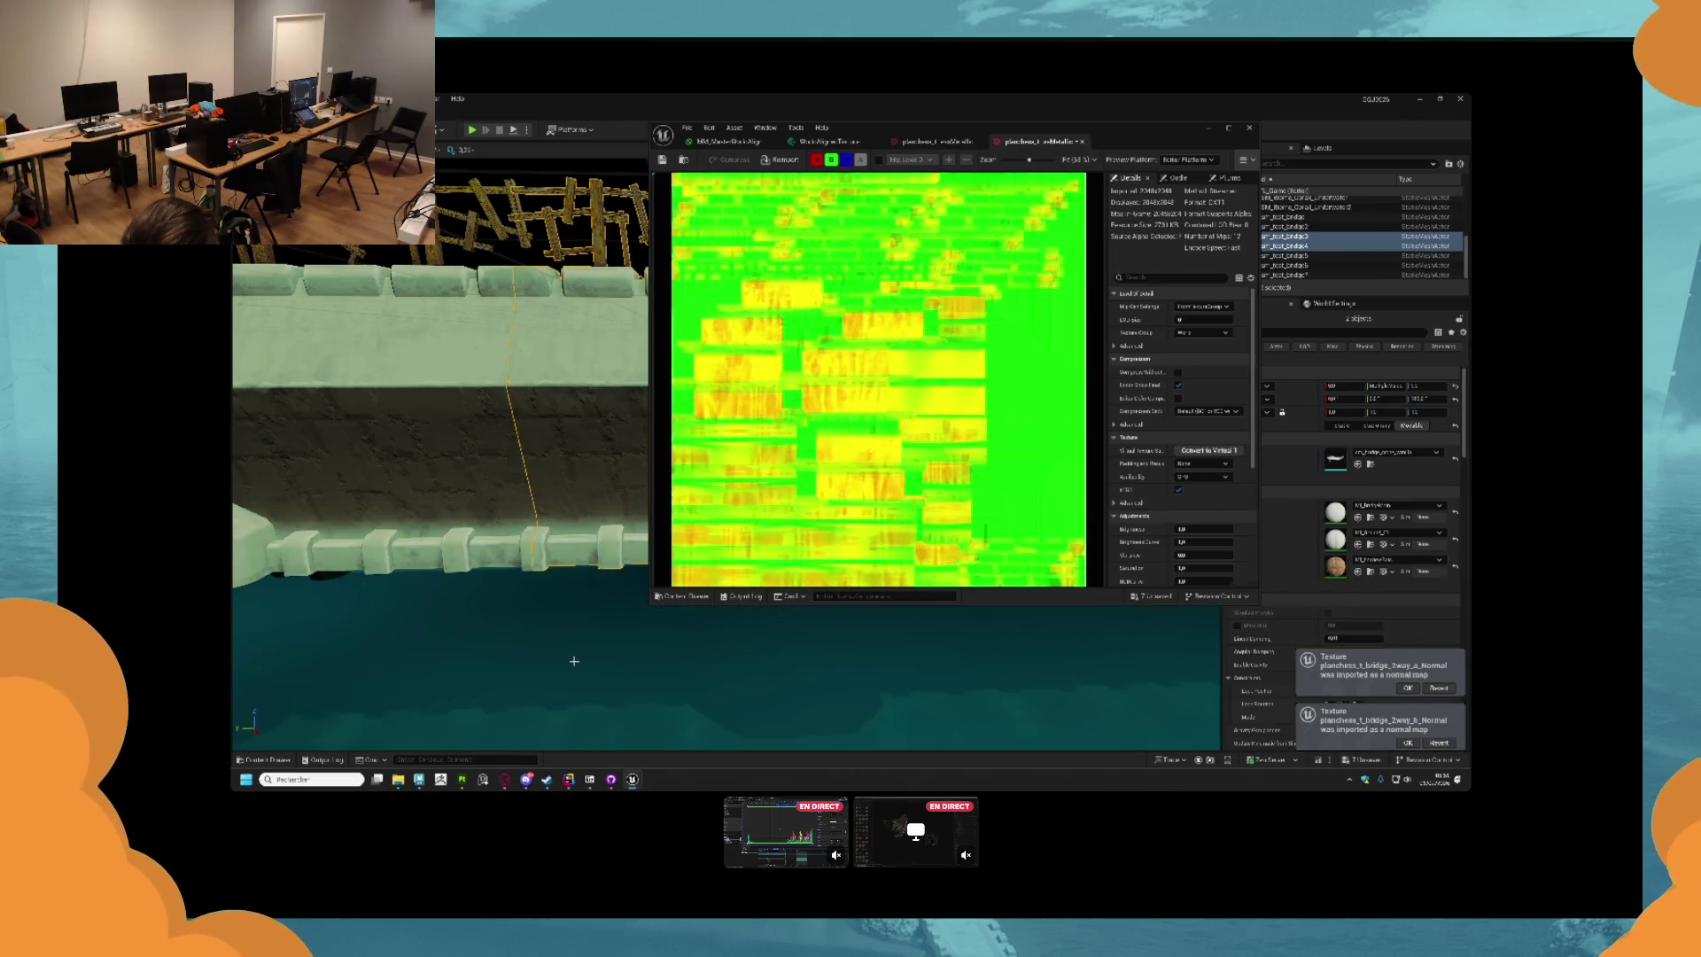
left_click(1175, 489)
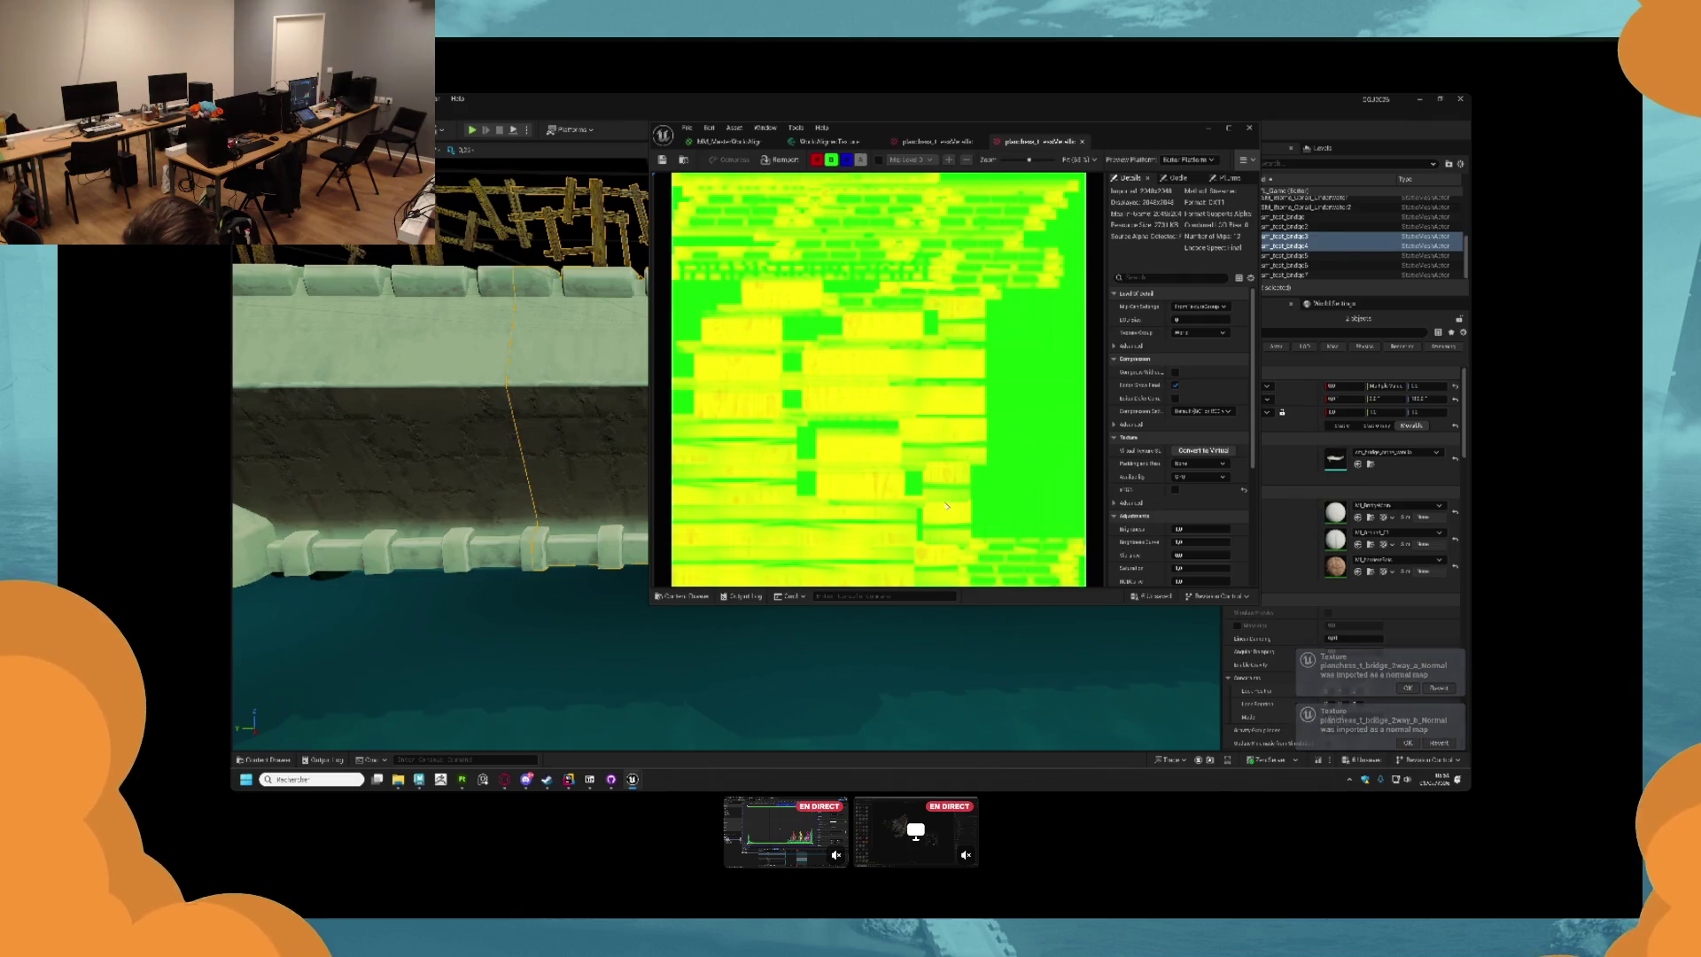
left_click(257, 759)
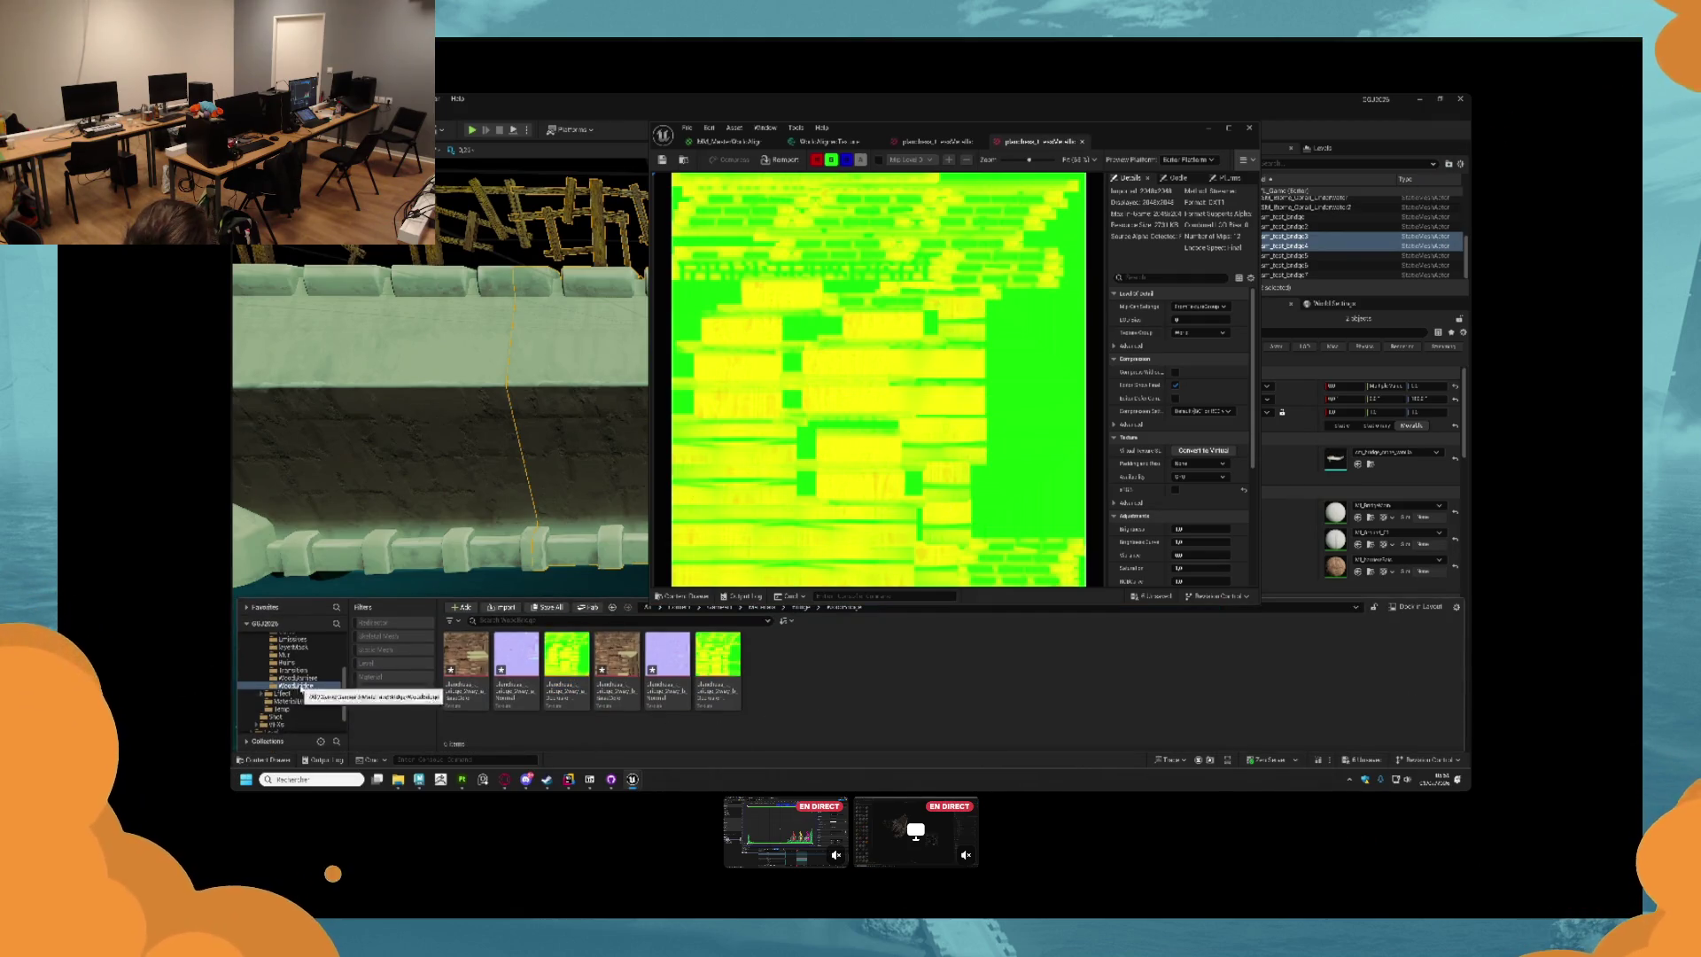
Duplicate M_rum in the Bridge folder, rename the copy for the wood bridge, then copy again.
scroll(293, 682, "up", 2)
left_click(310, 647)
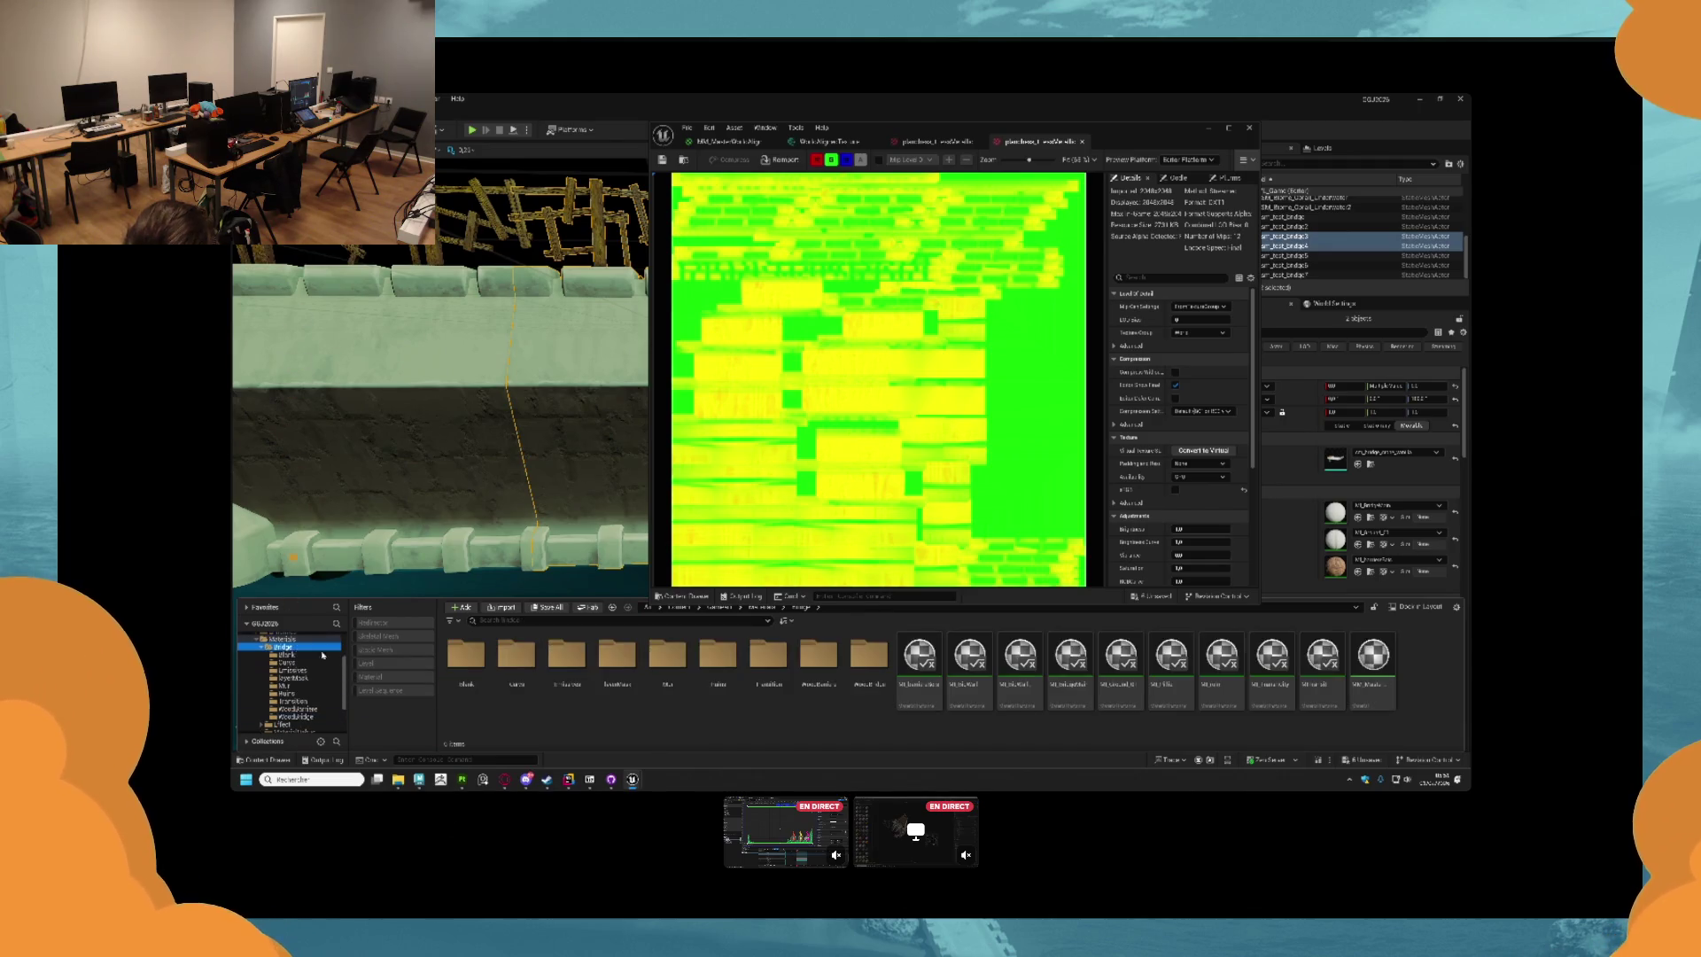
left_click(1228, 658)
key("ctrl+d")
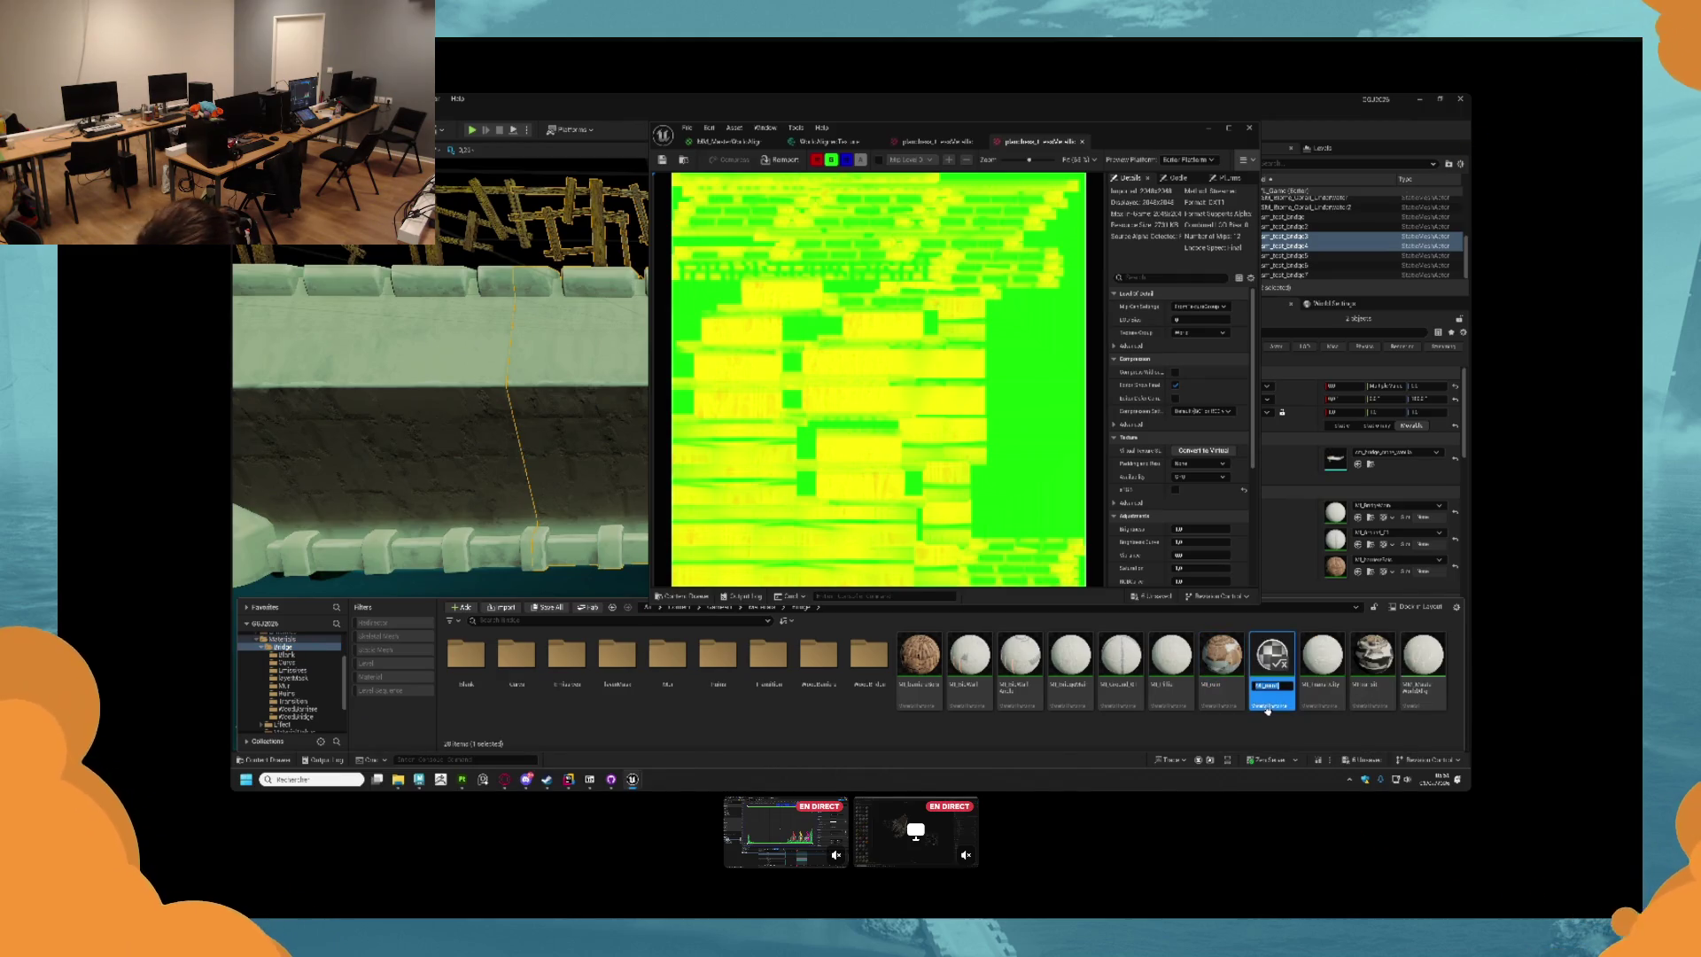
type("M_")
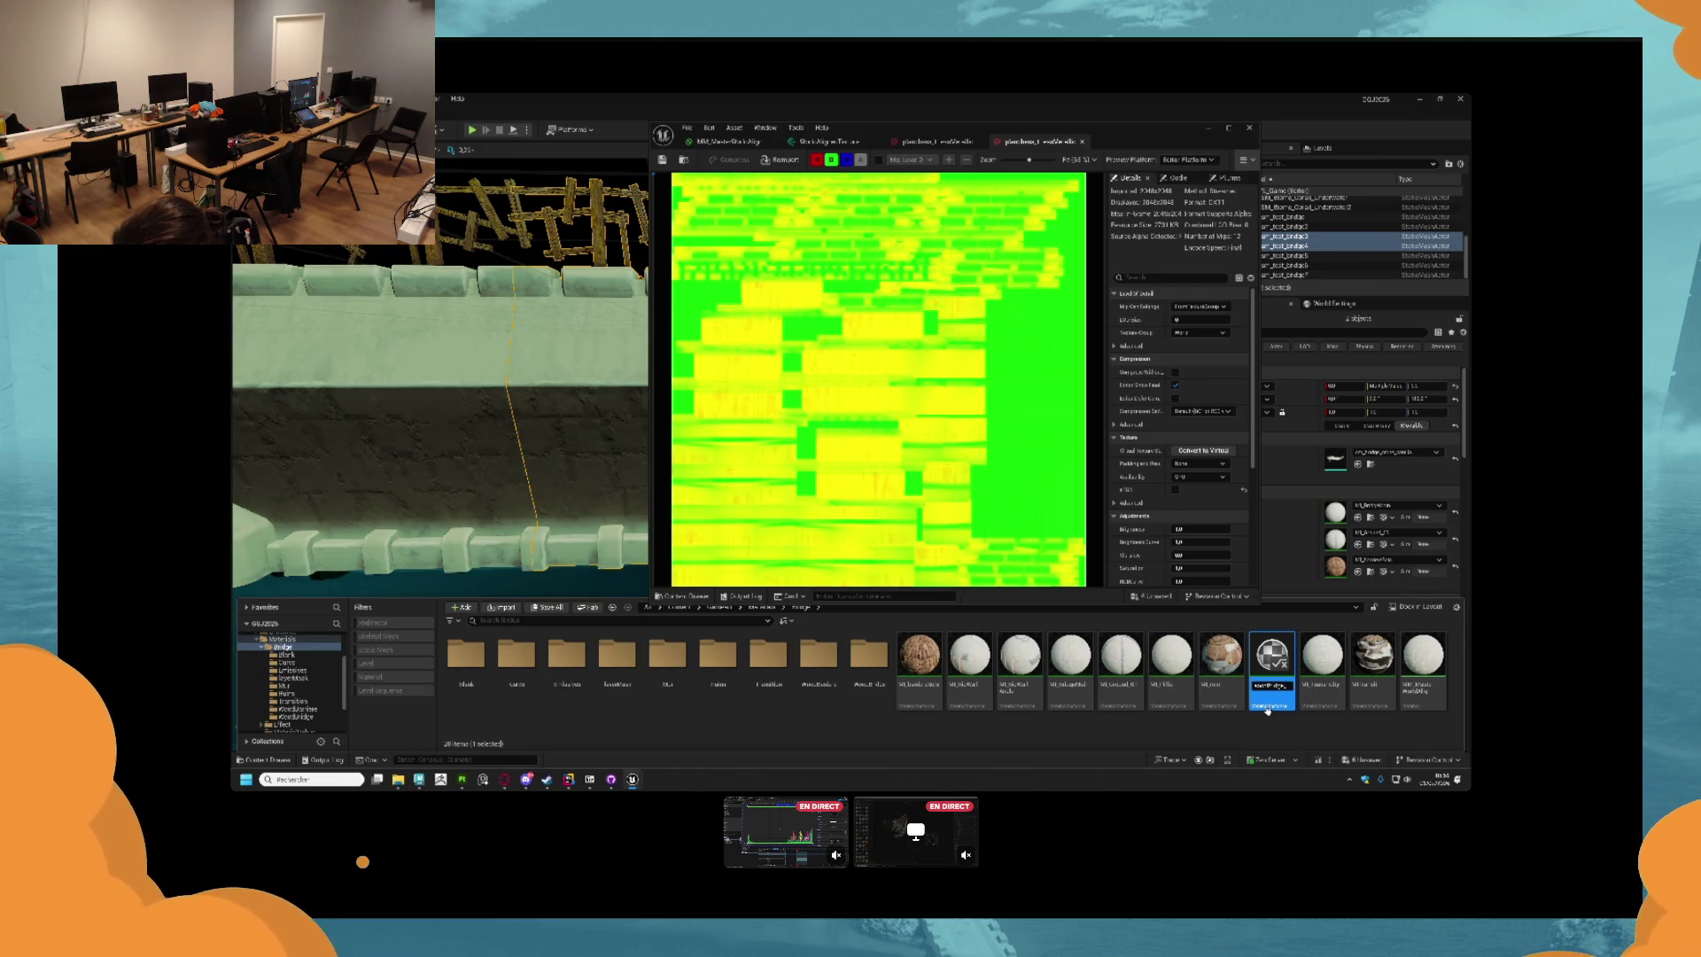
type("ge")
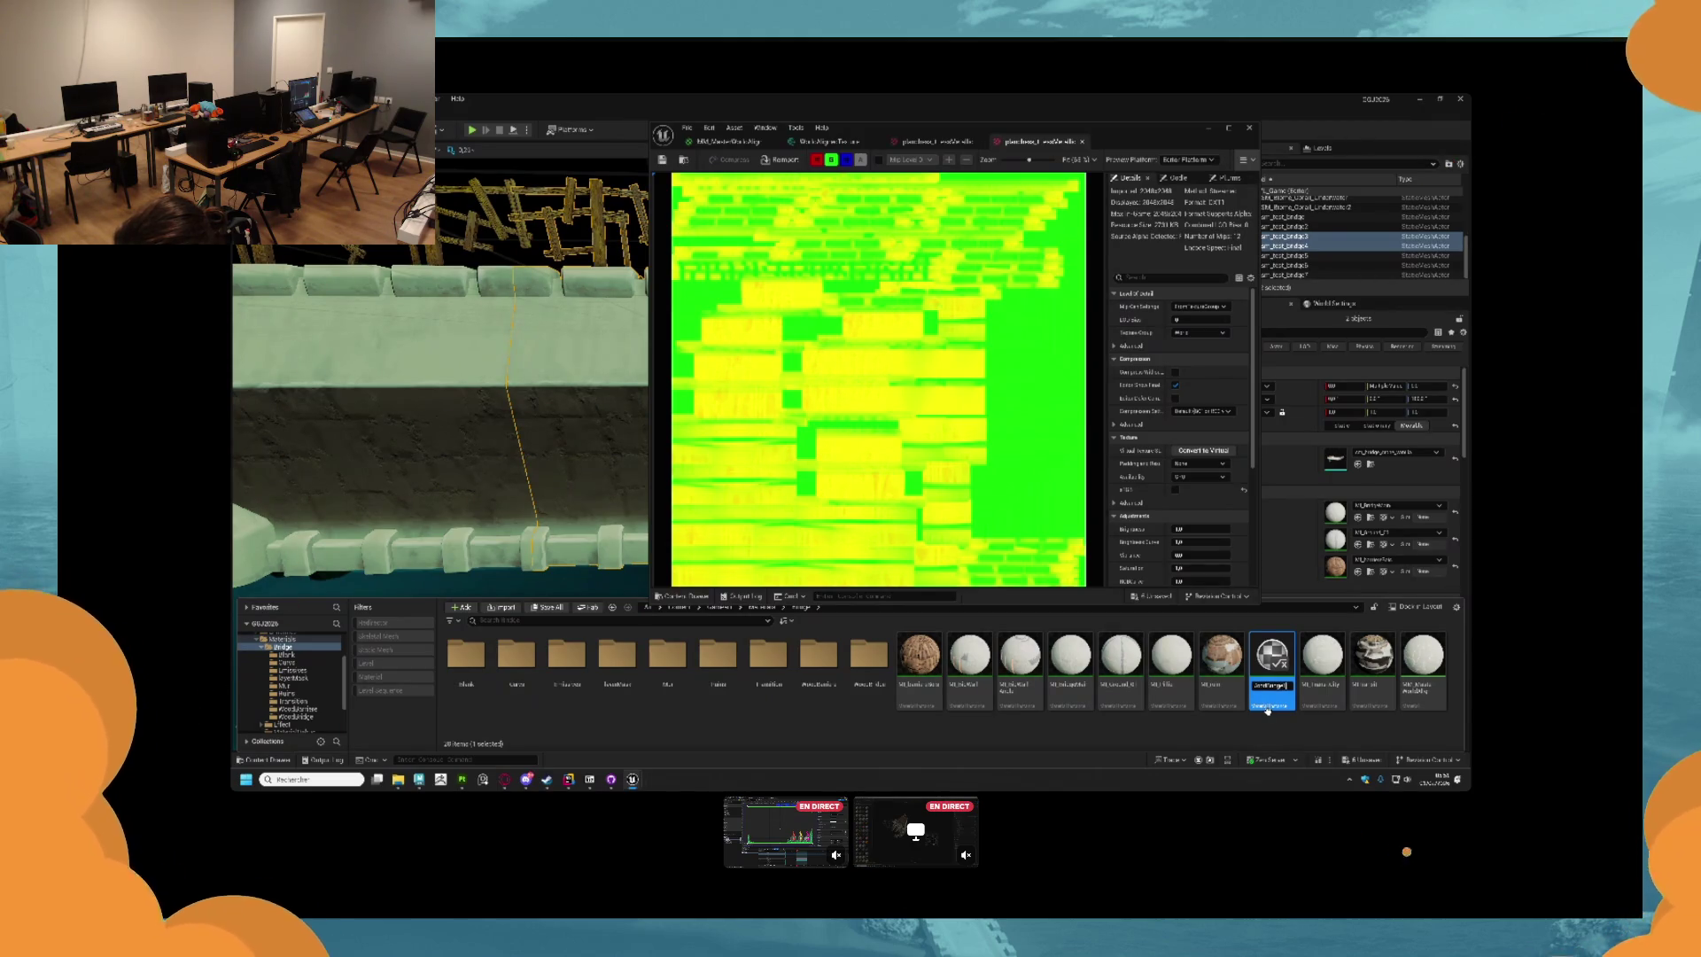
key("Return")
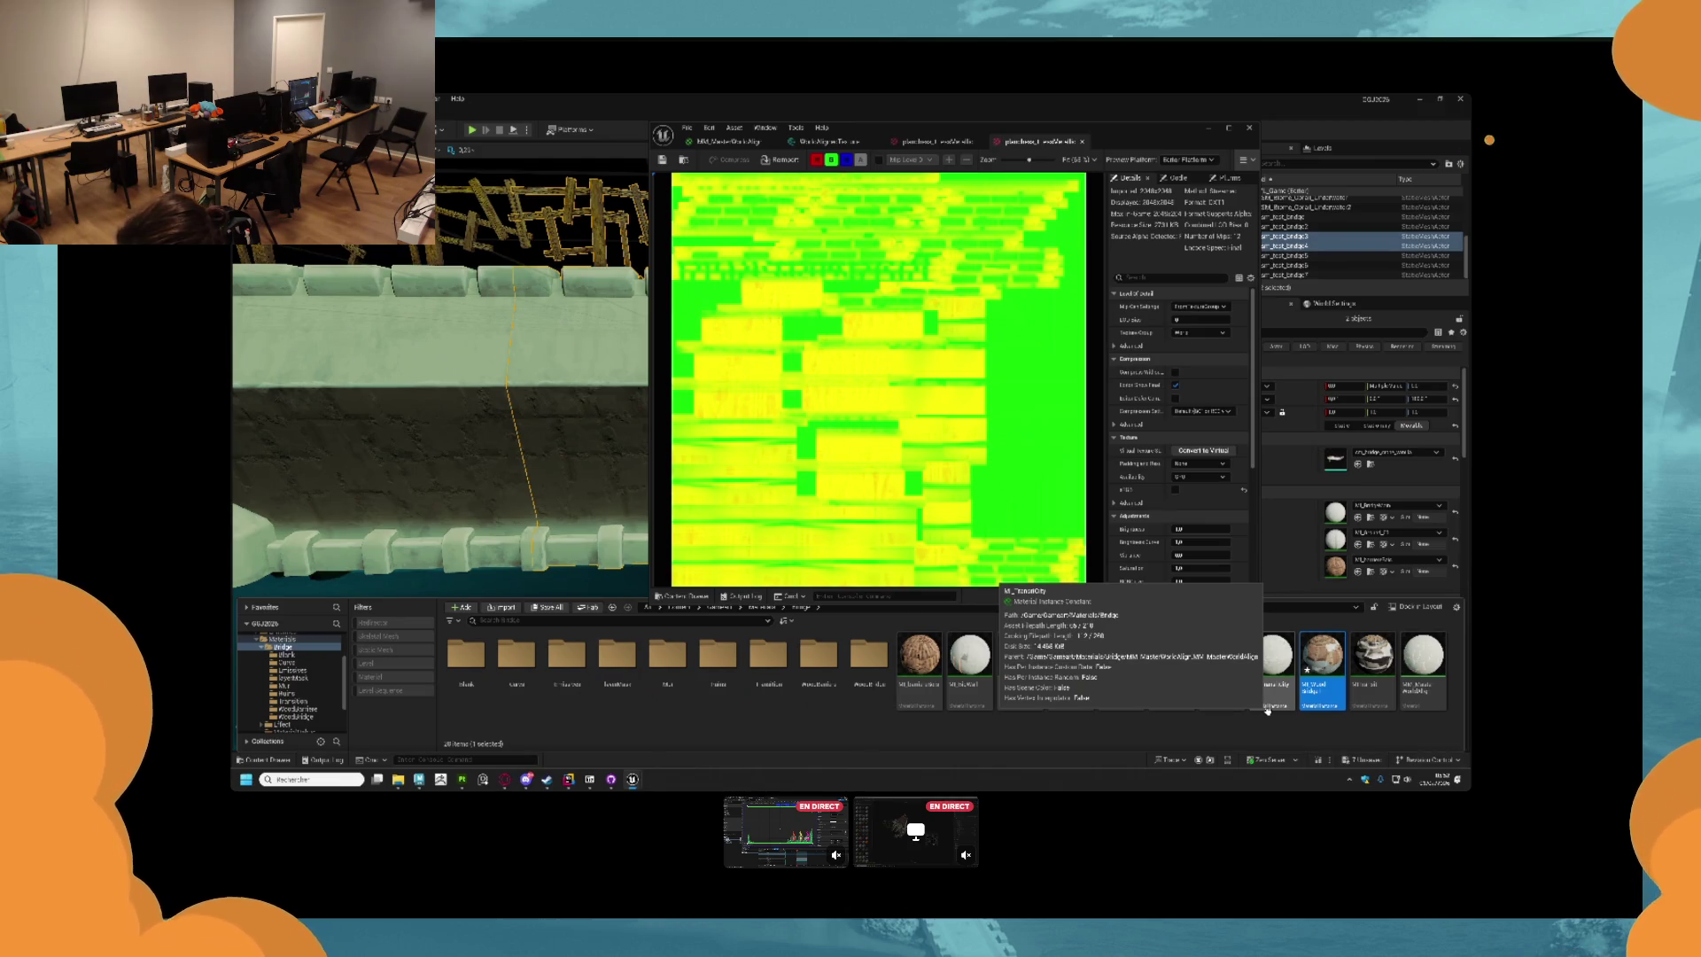
key("ctrl+d")
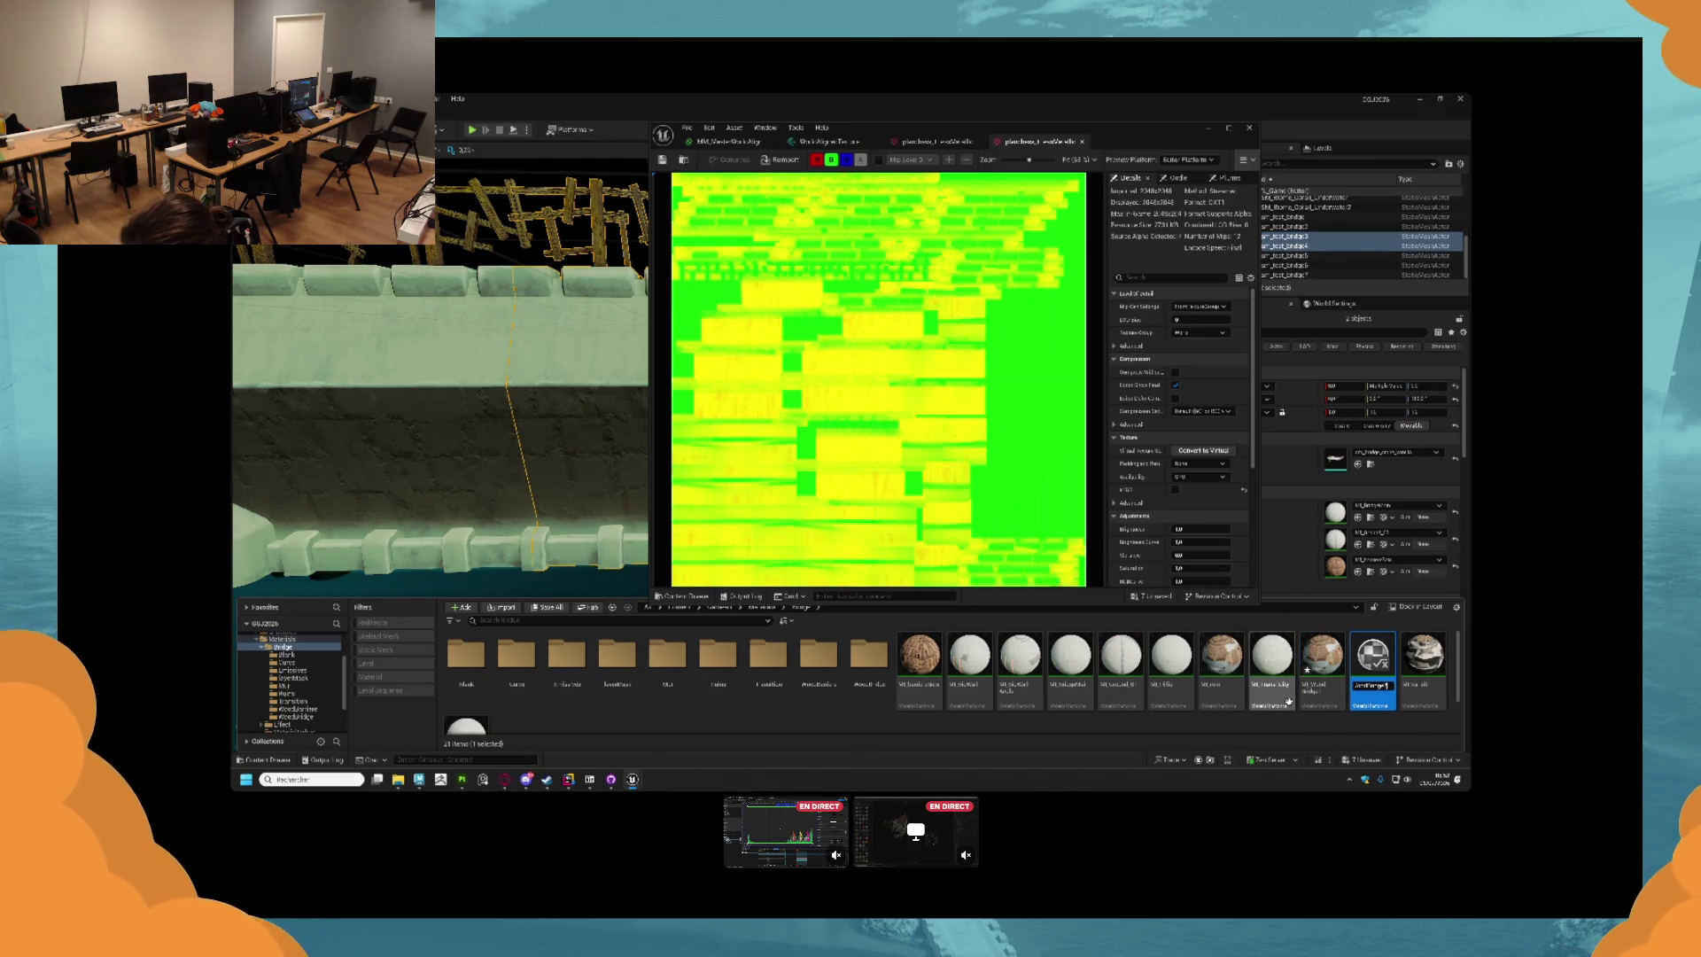